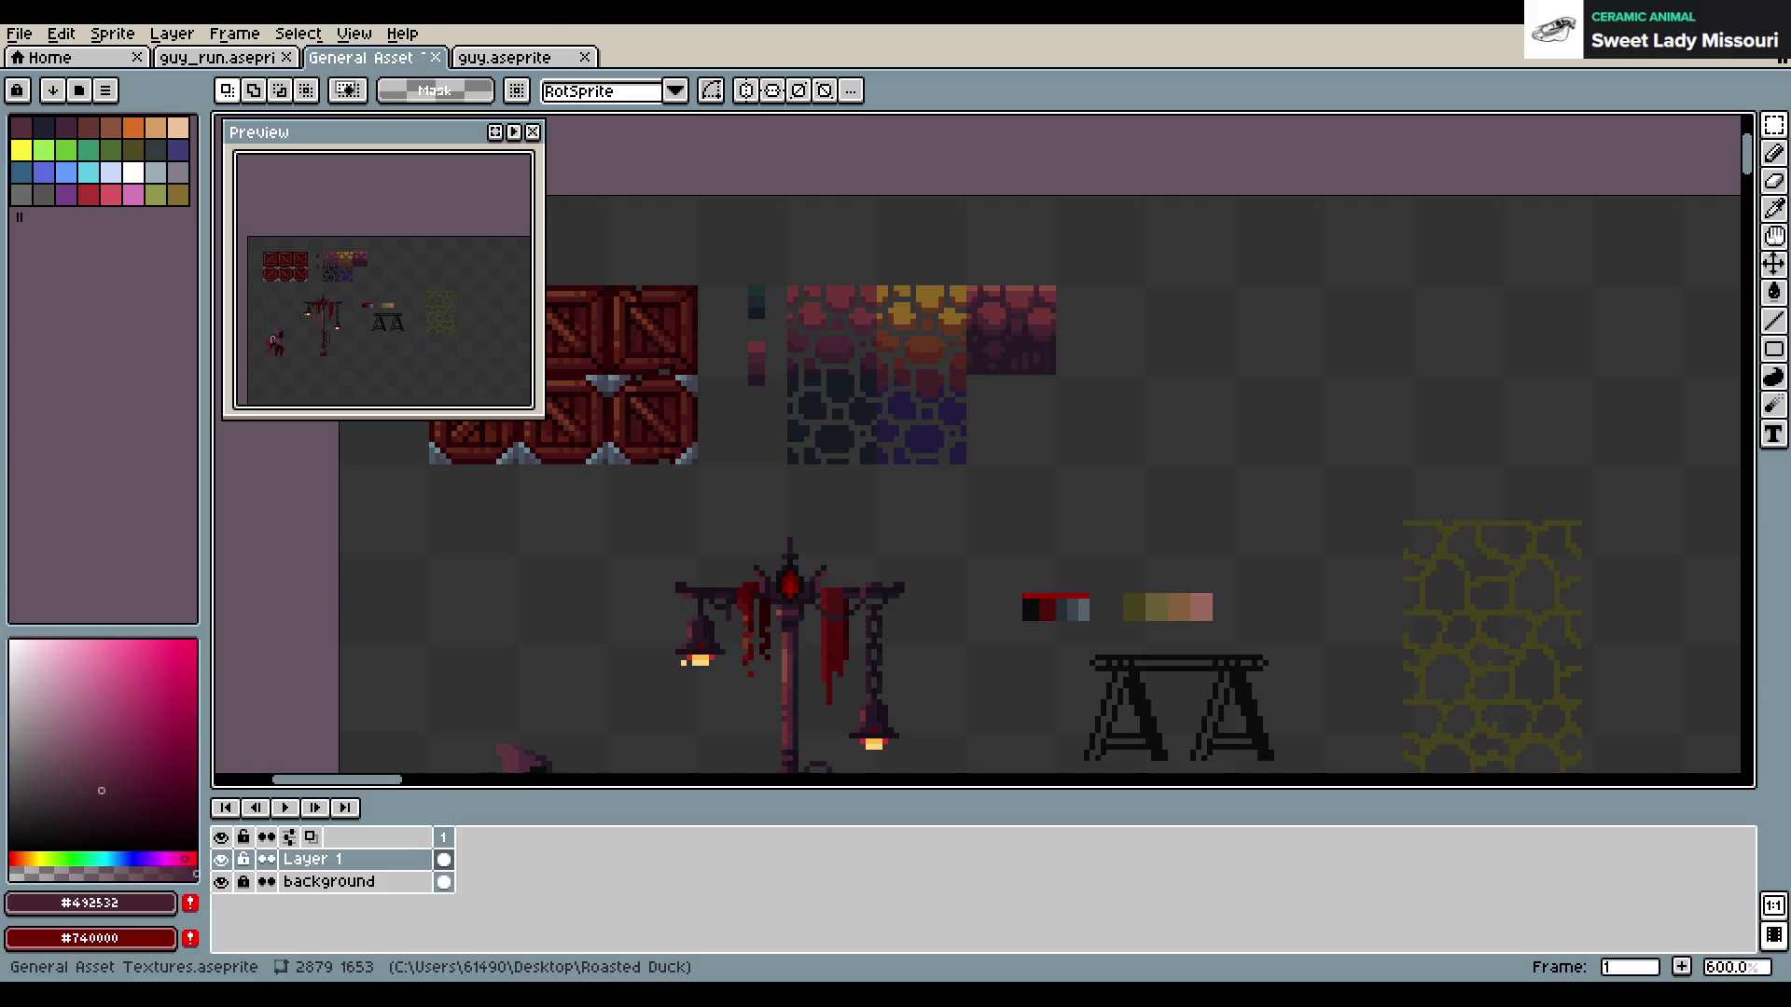
Pan and zoom the view to the cobblestone tiles with the pencil ready
scroll(1177, 521, "down", 3)
scroll(1176, 521, "up", 2)
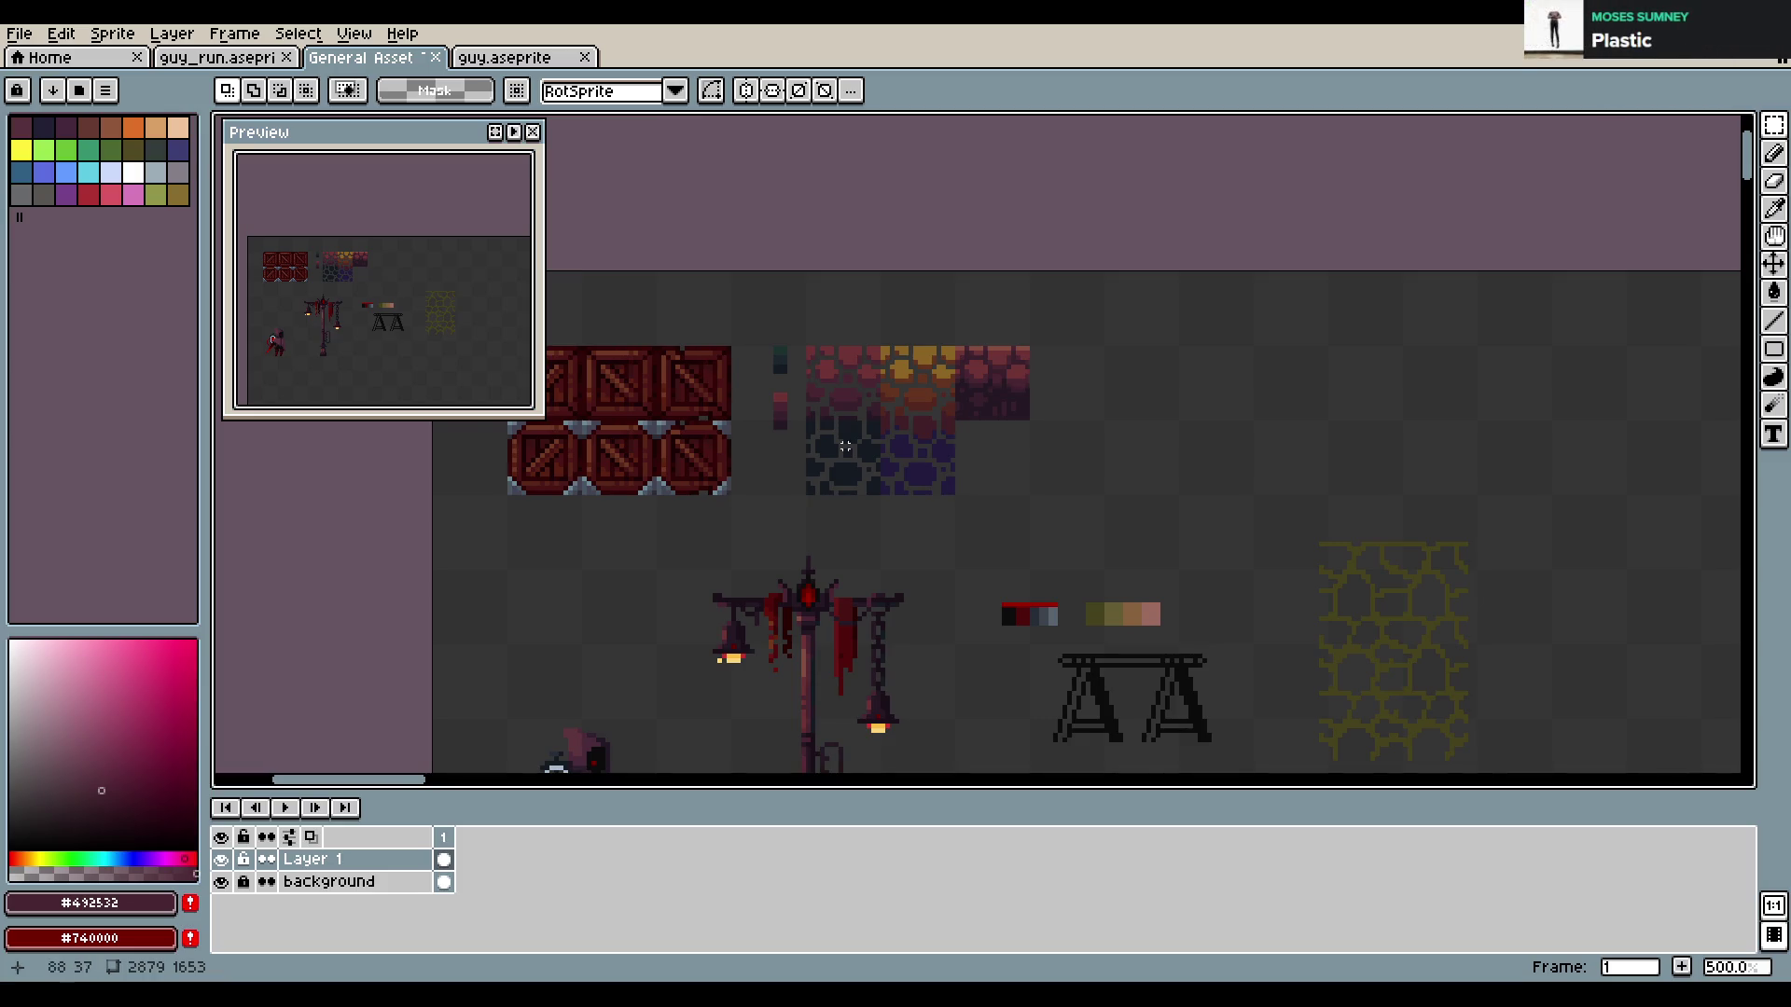
scroll(839, 457, "up", 2)
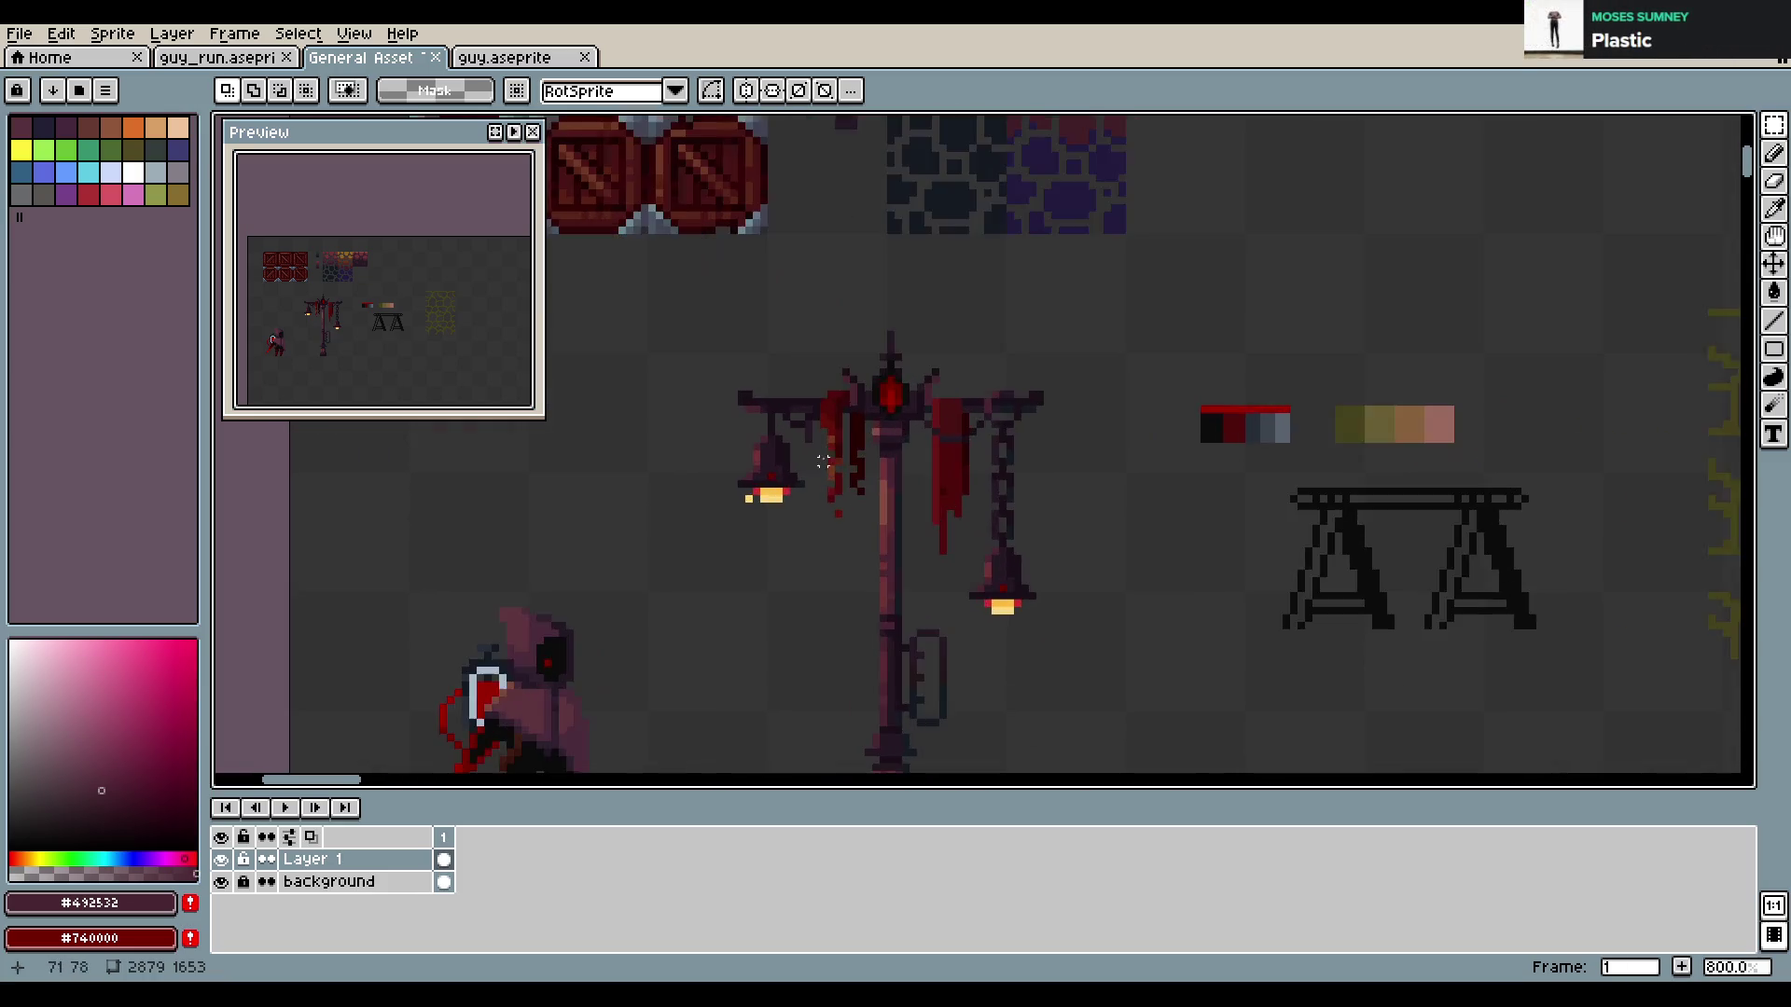
scroll(824, 461, "up", 3)
key("e")
scroll(1148, 375, "down", 5)
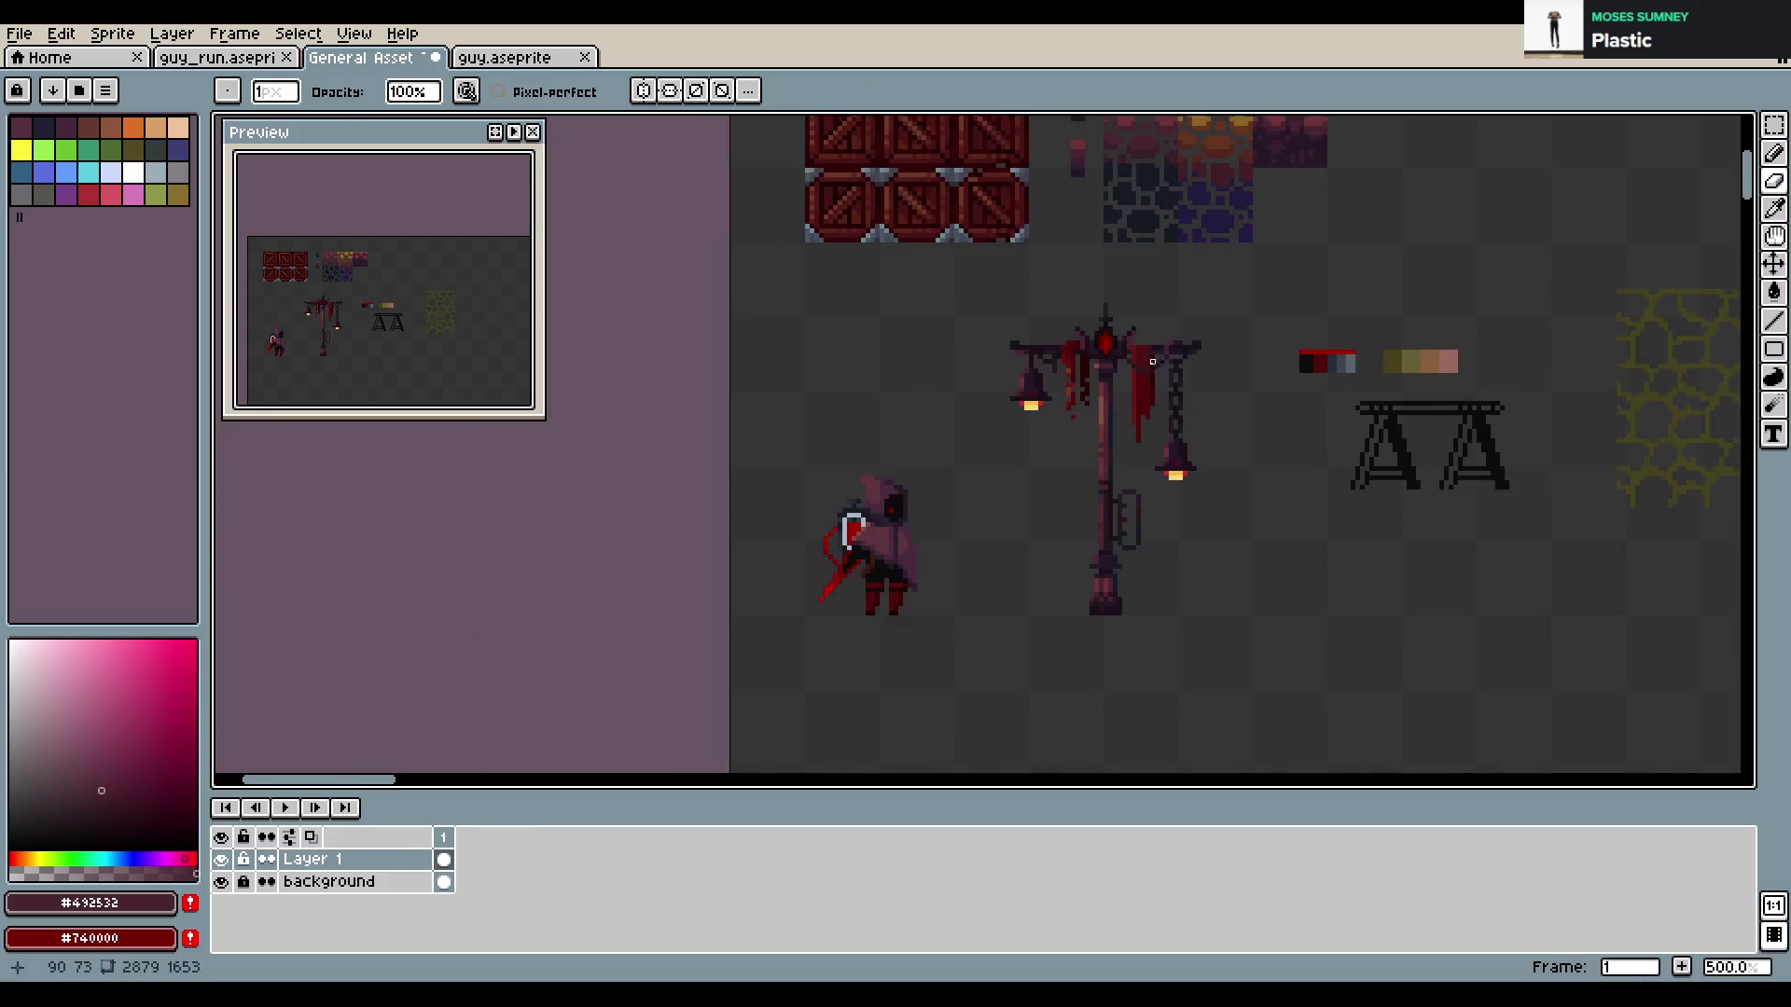
scroll(1148, 375, "up", 1)
scroll(1152, 401, "up", 1)
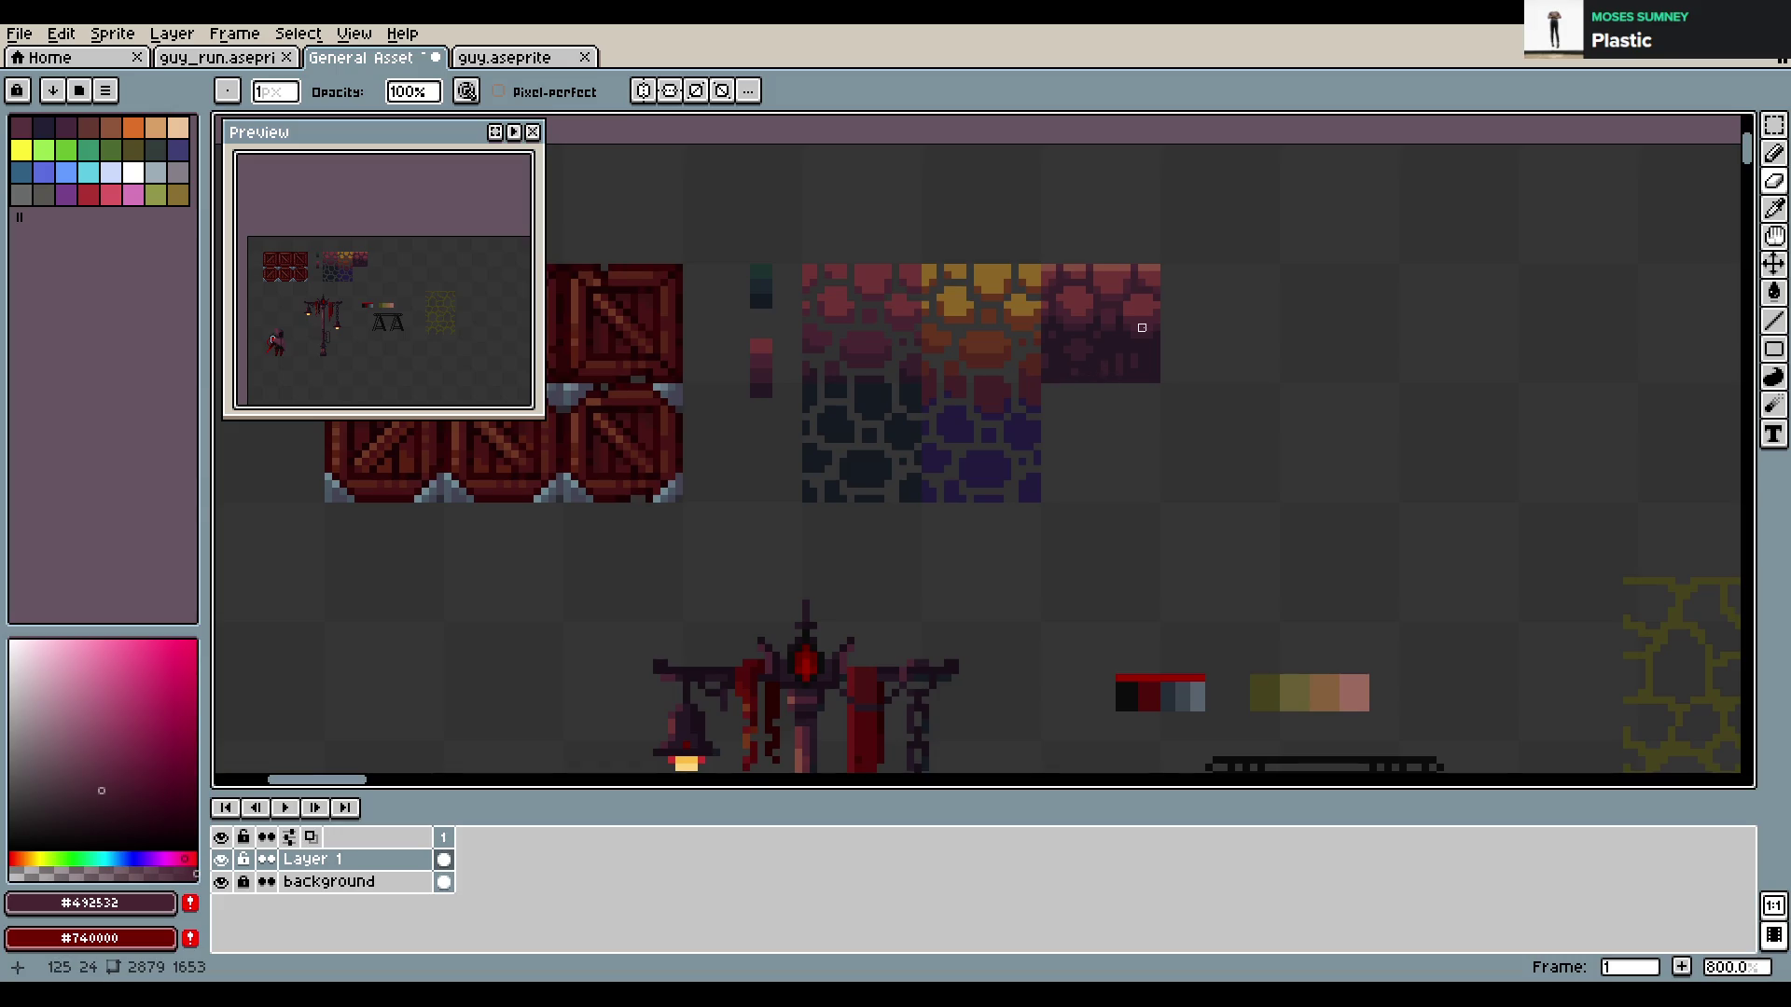
scroll(1092, 378, "up", 3)
key("b")
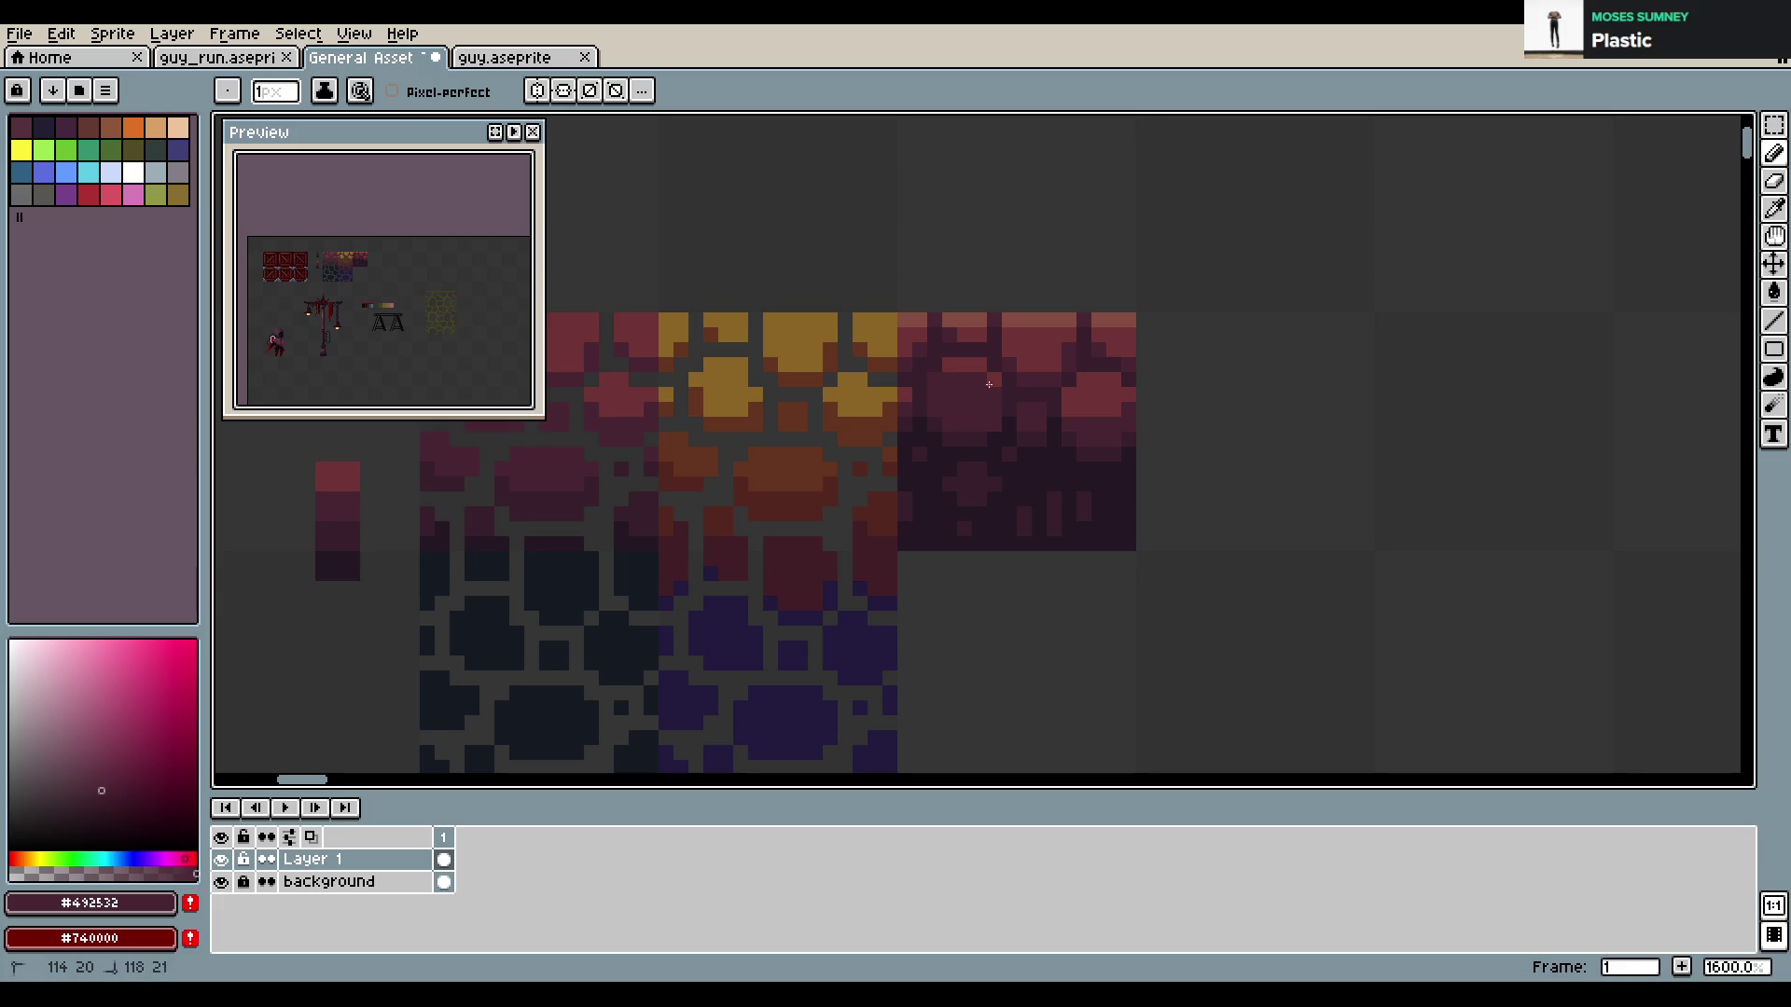
scroll(395, 244, "up", 2)
left_click_drag(395, 244, 450, 239)
scroll(451, 239, "up", 1)
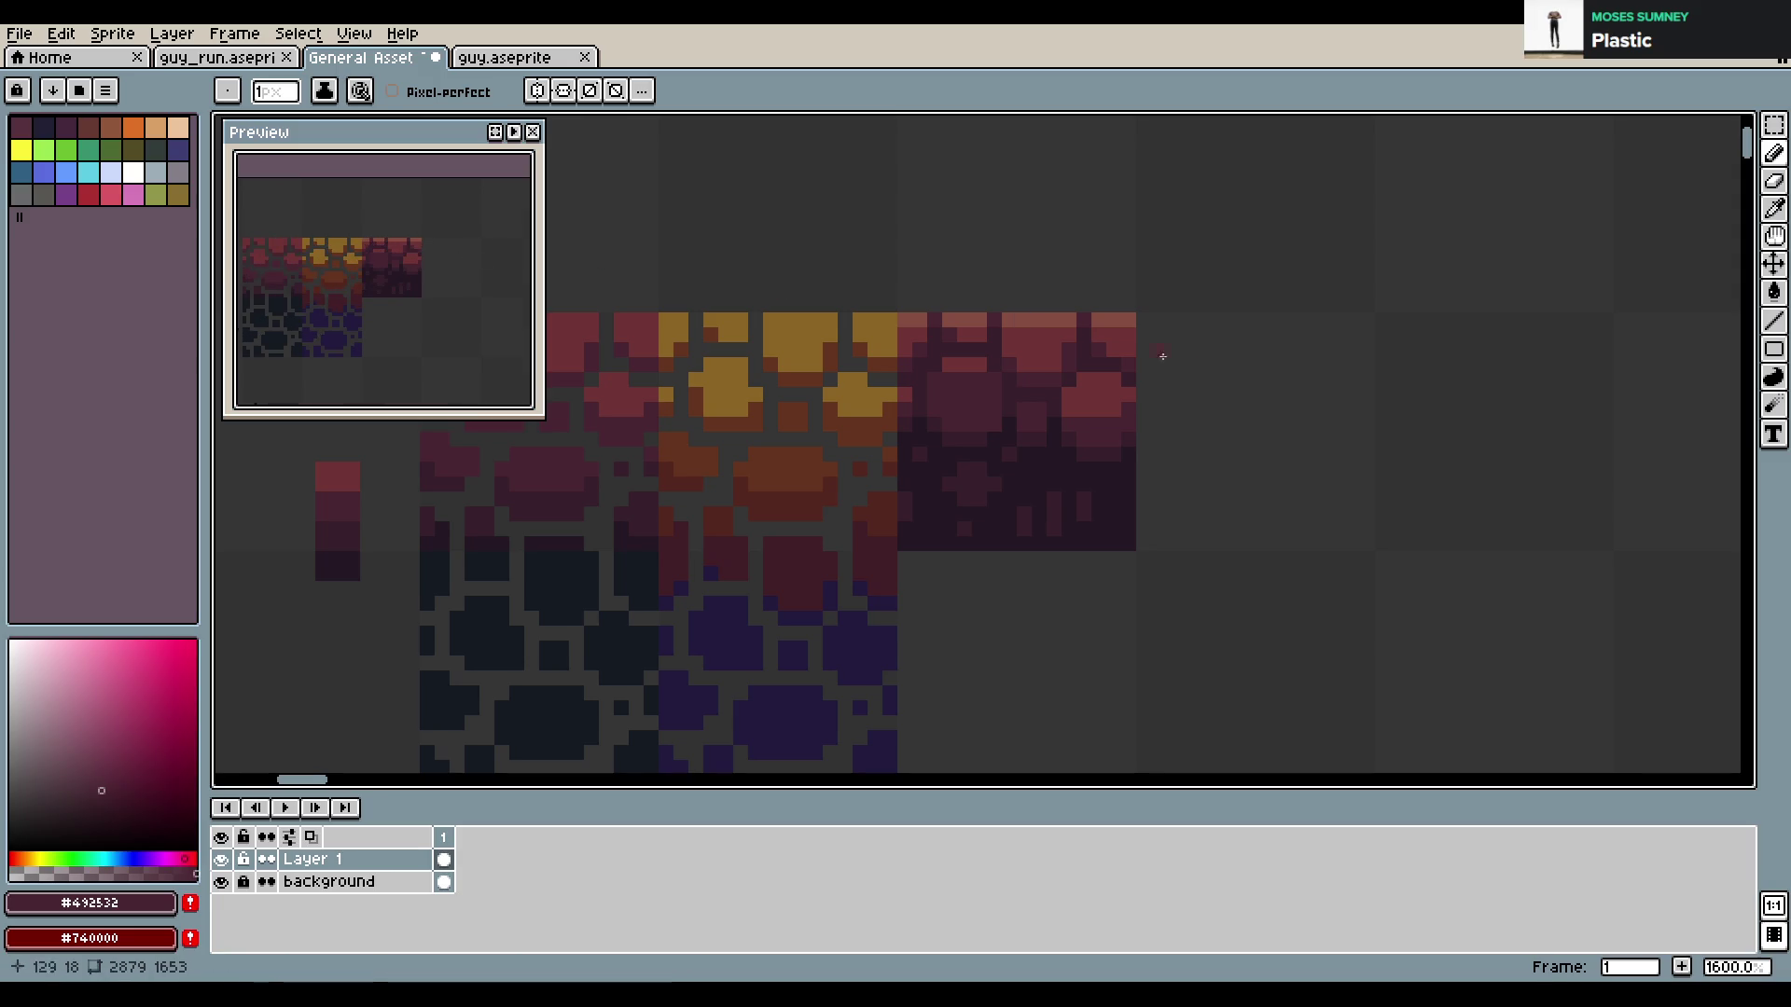
Darken pixels in the maroon stone tile, sample the darker maroon, and save
left_click_drag(1086, 411, 1129, 395)
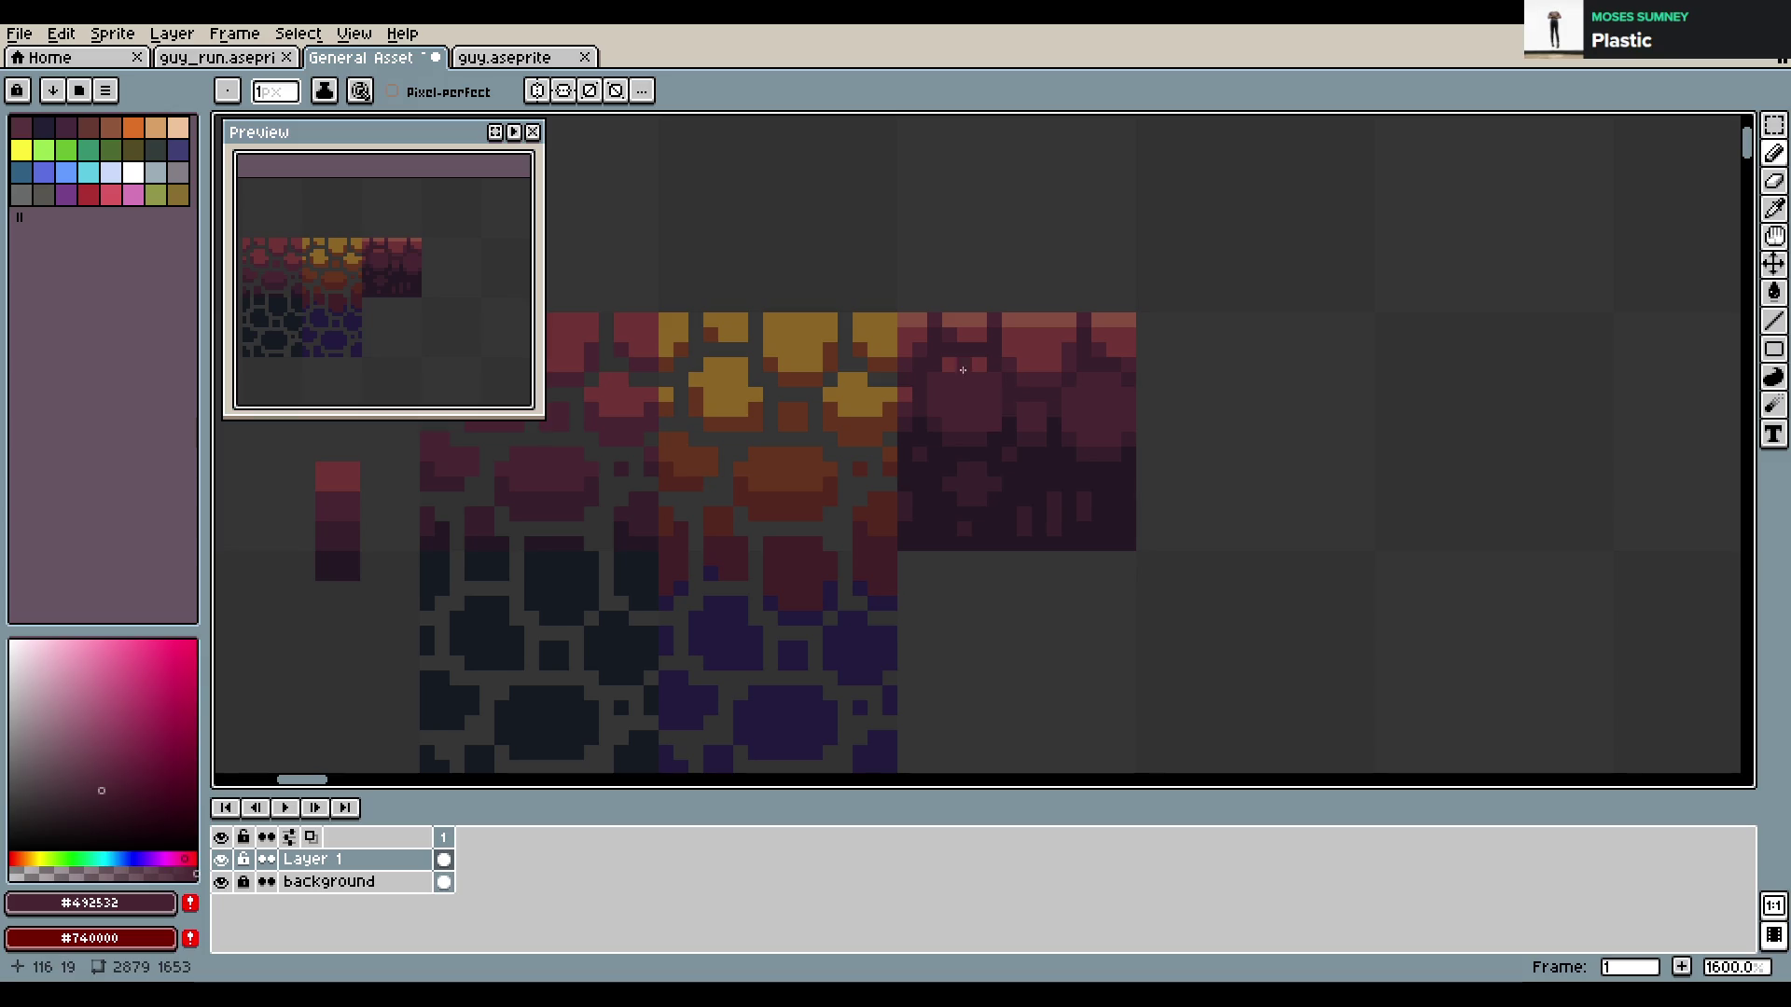
left_click(964, 424, "alt")
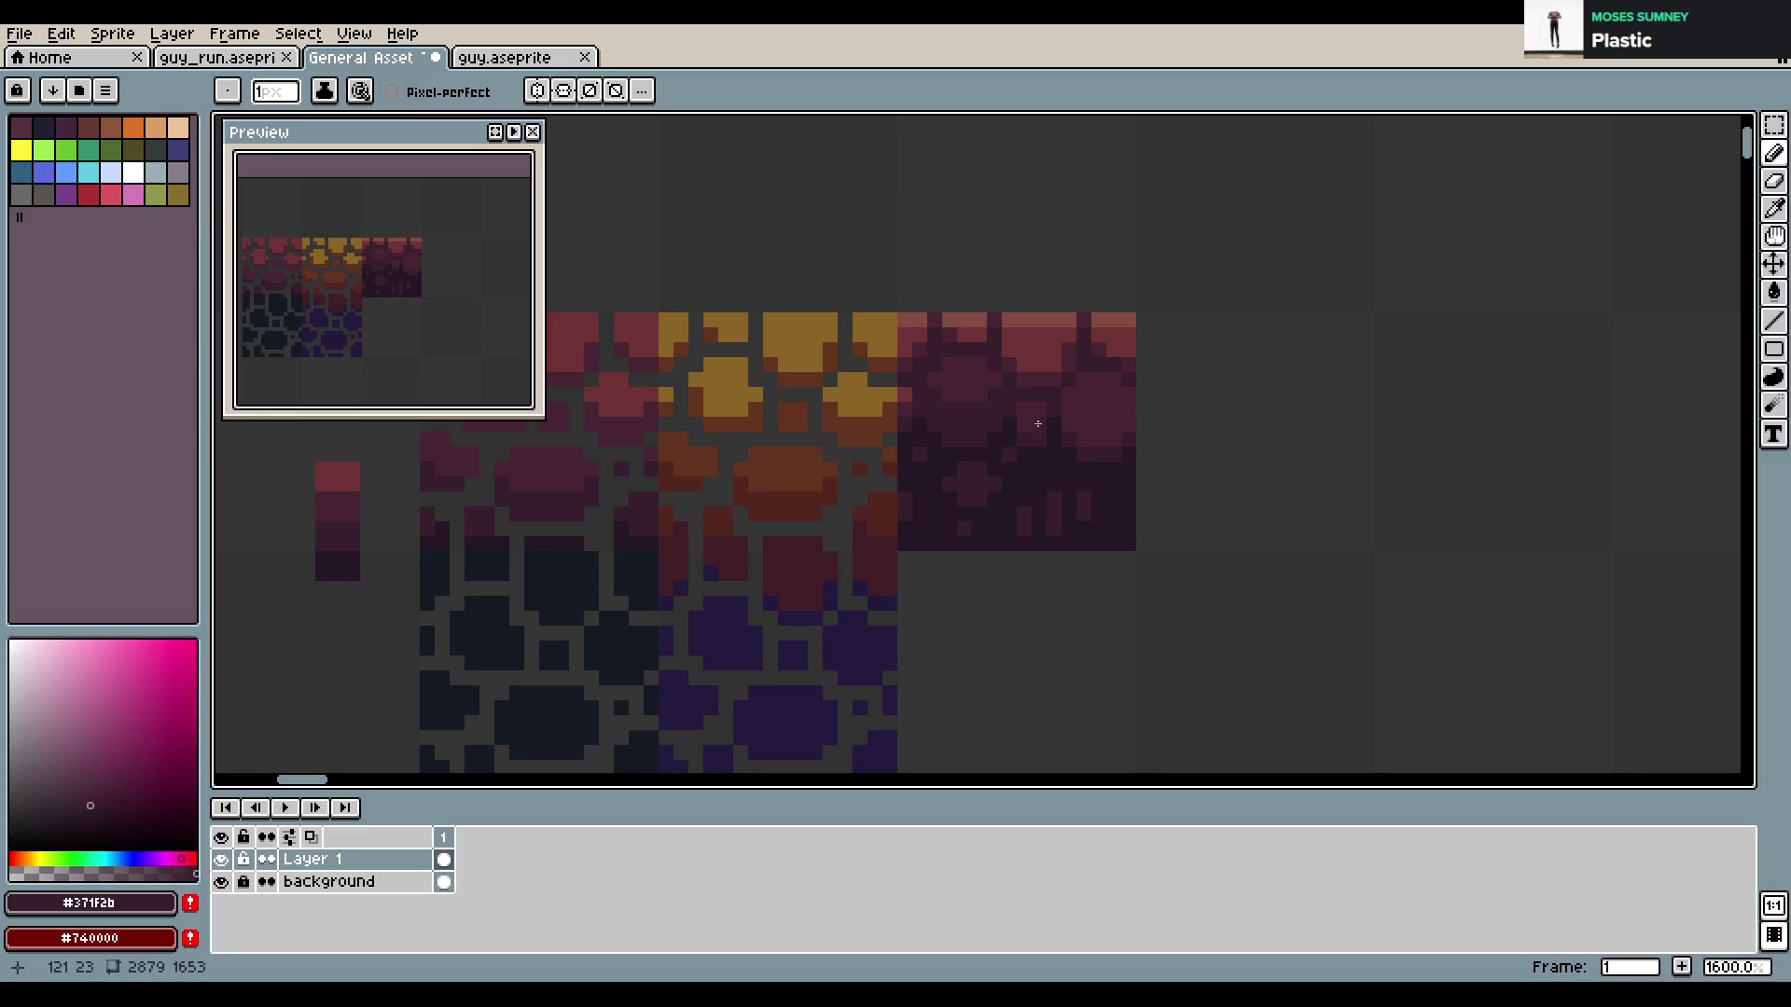
key("ctrl+s")
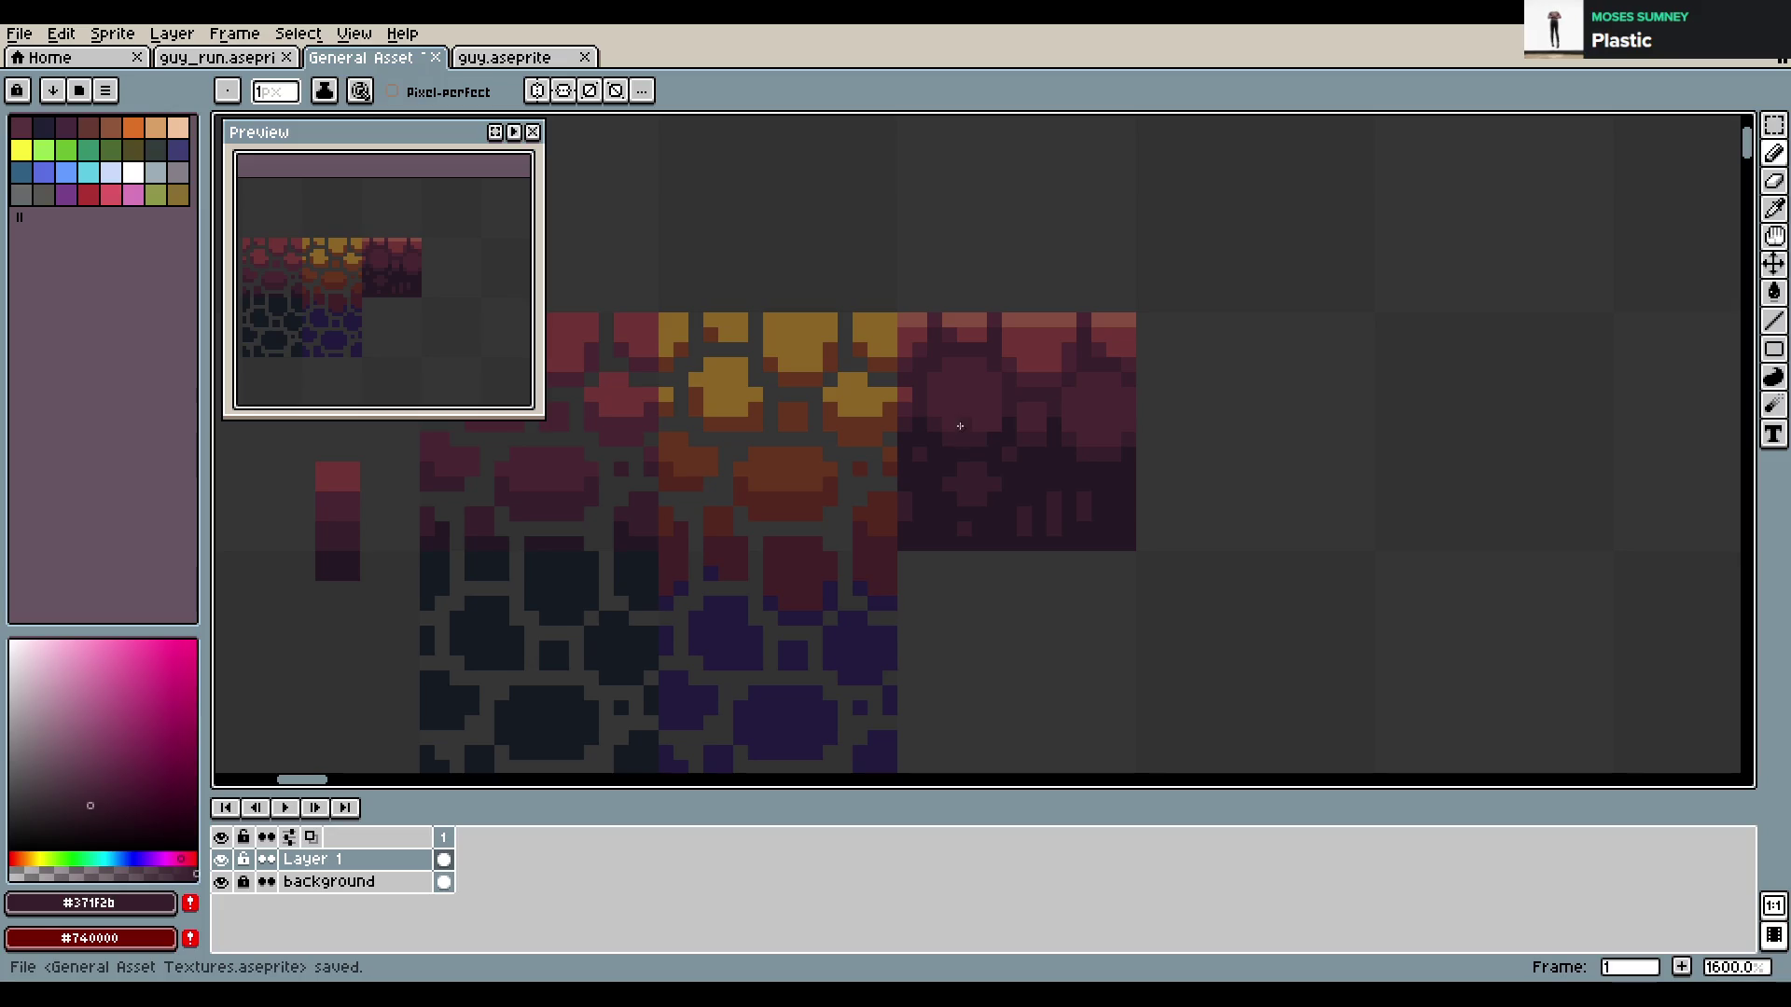
Add a lighter red pixel to the maroon tile, undo it, and save again
scroll(439, 294, "down", 1)
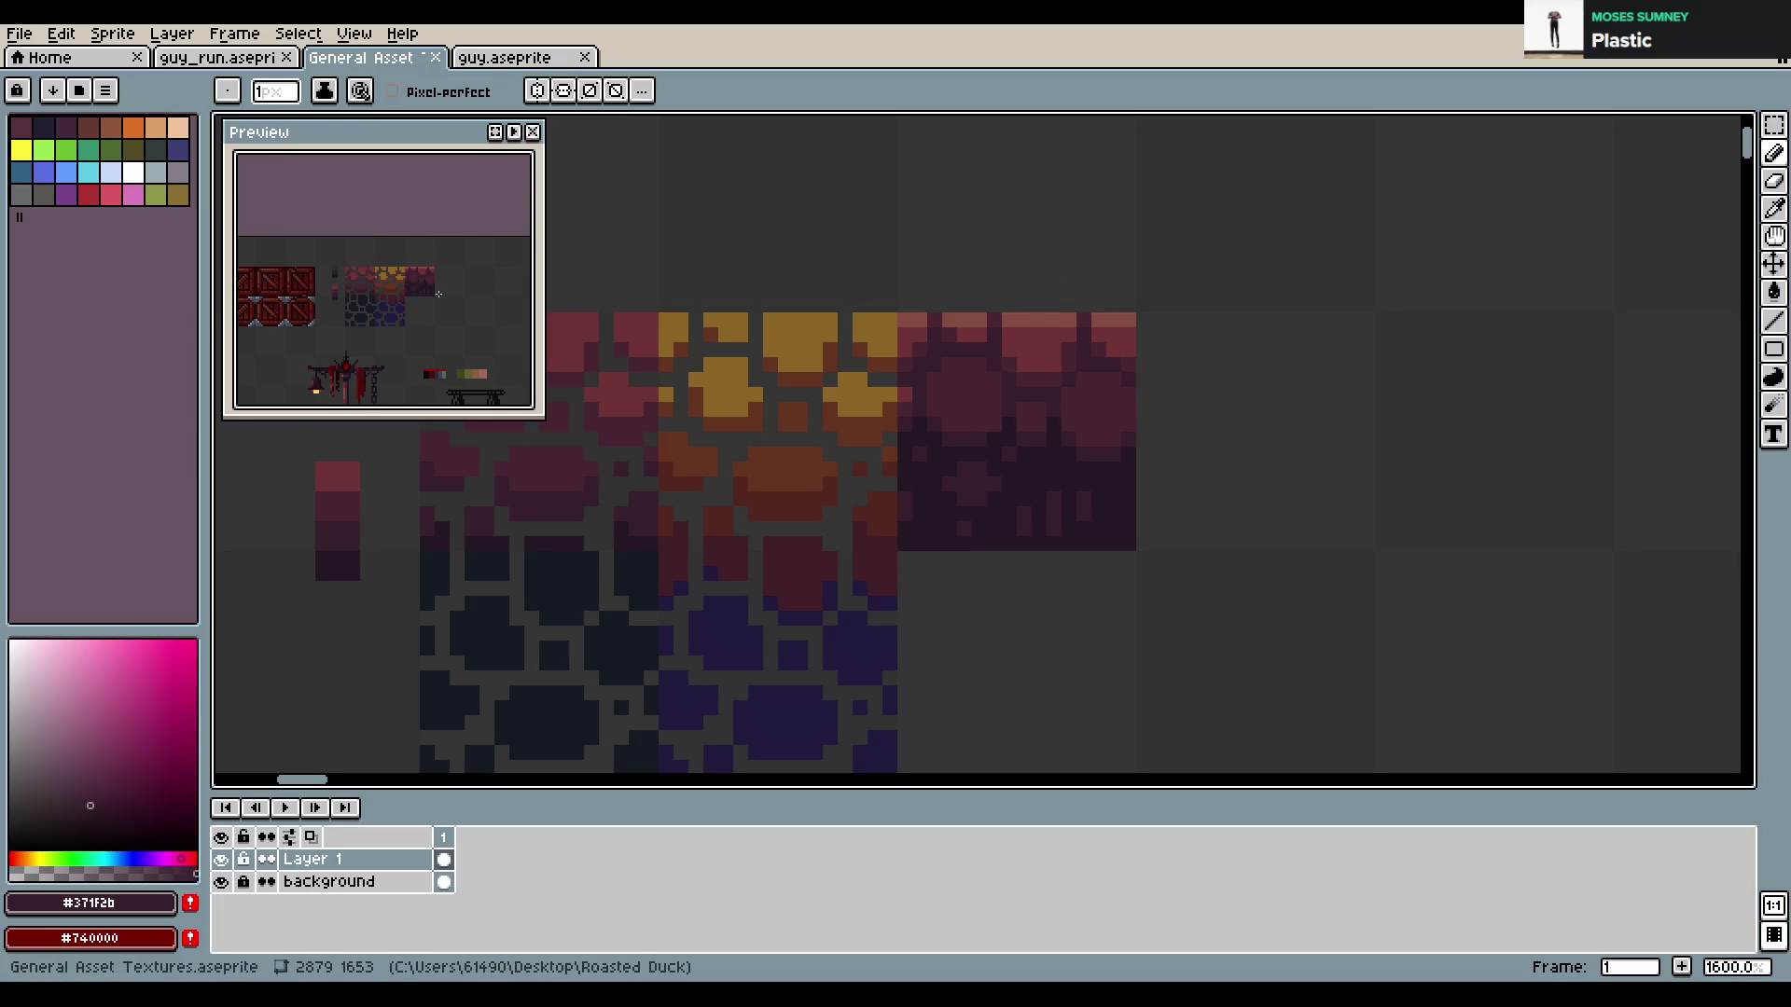
scroll(467, 269, "up", 1)
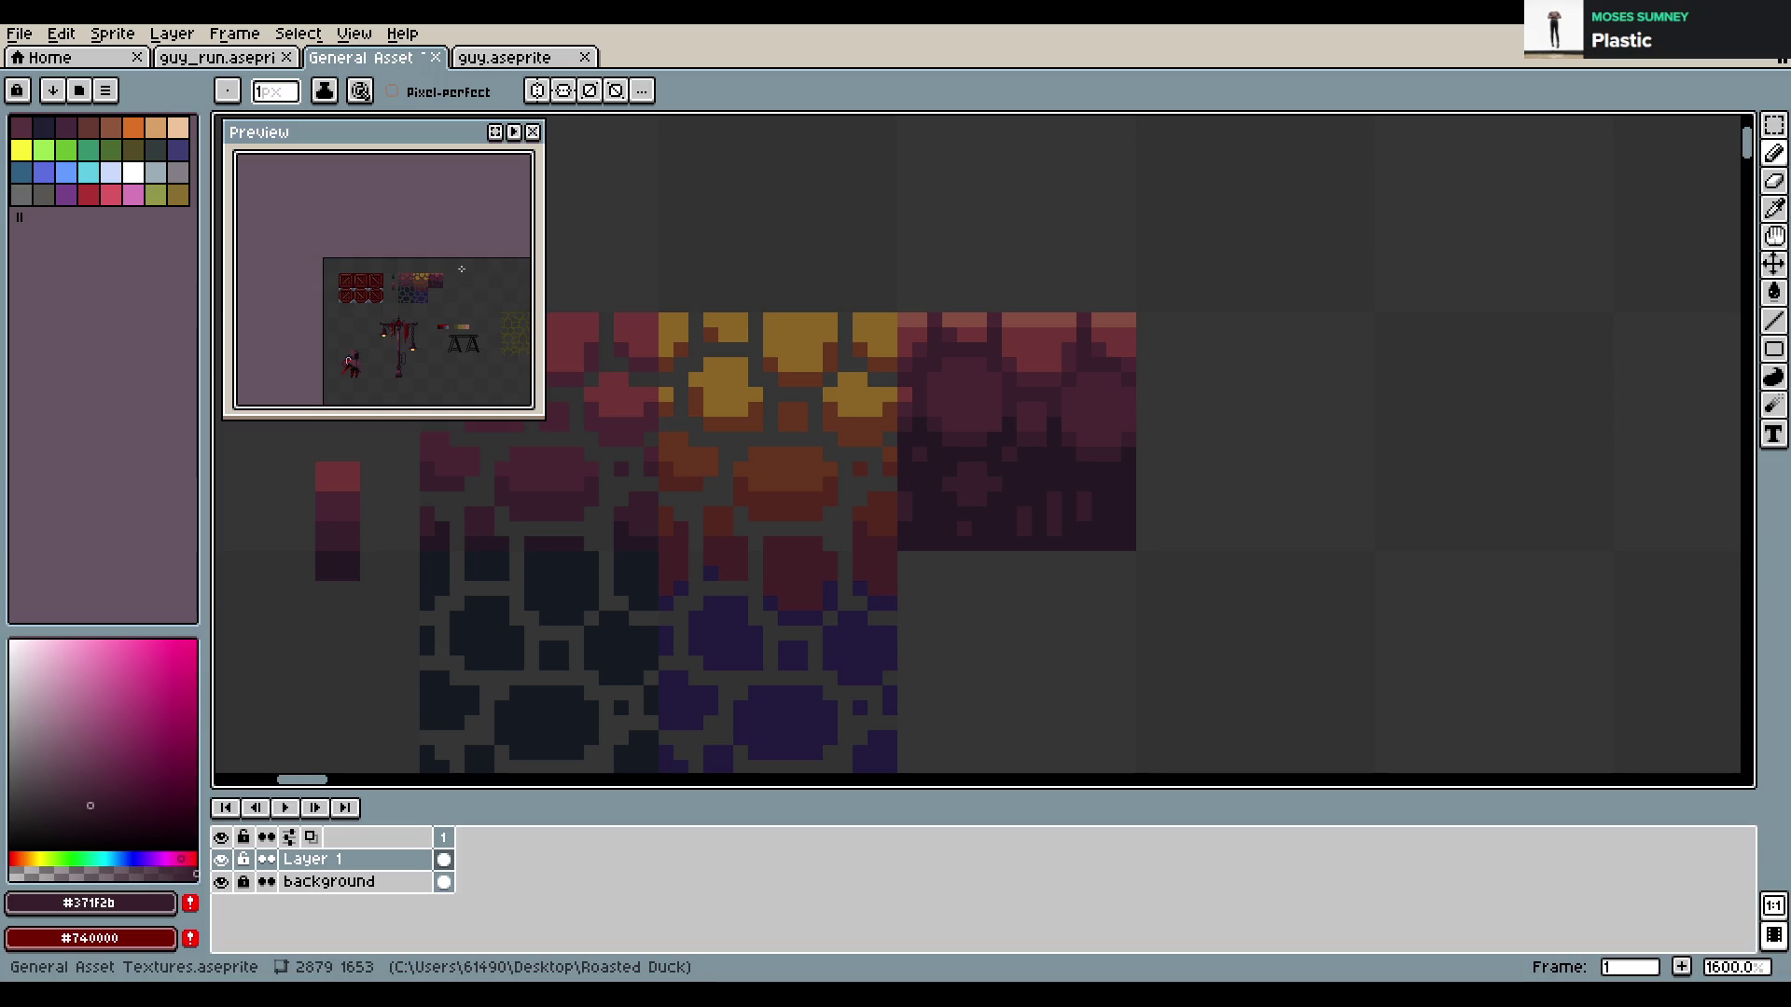
scroll(430, 276, "up", 1)
scroll(404, 282, "up", 1)
scroll(404, 281, "up", 1)
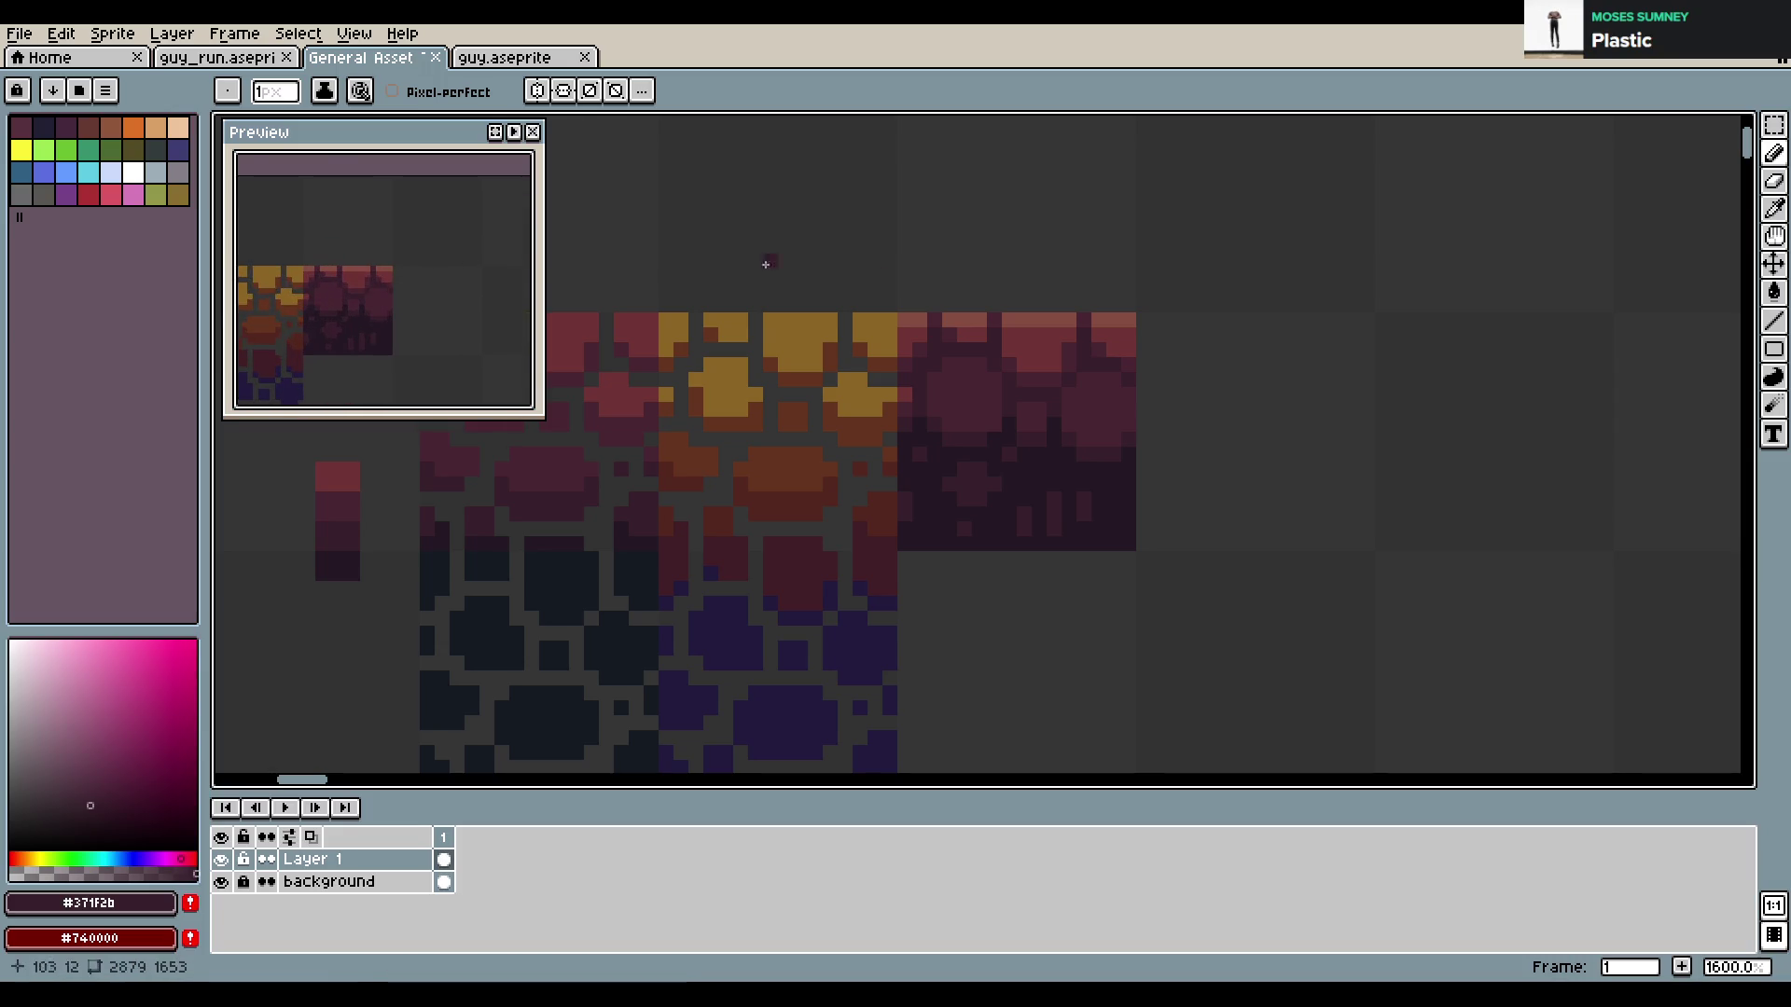
left_click(930, 361, "alt")
left_click(1098, 381)
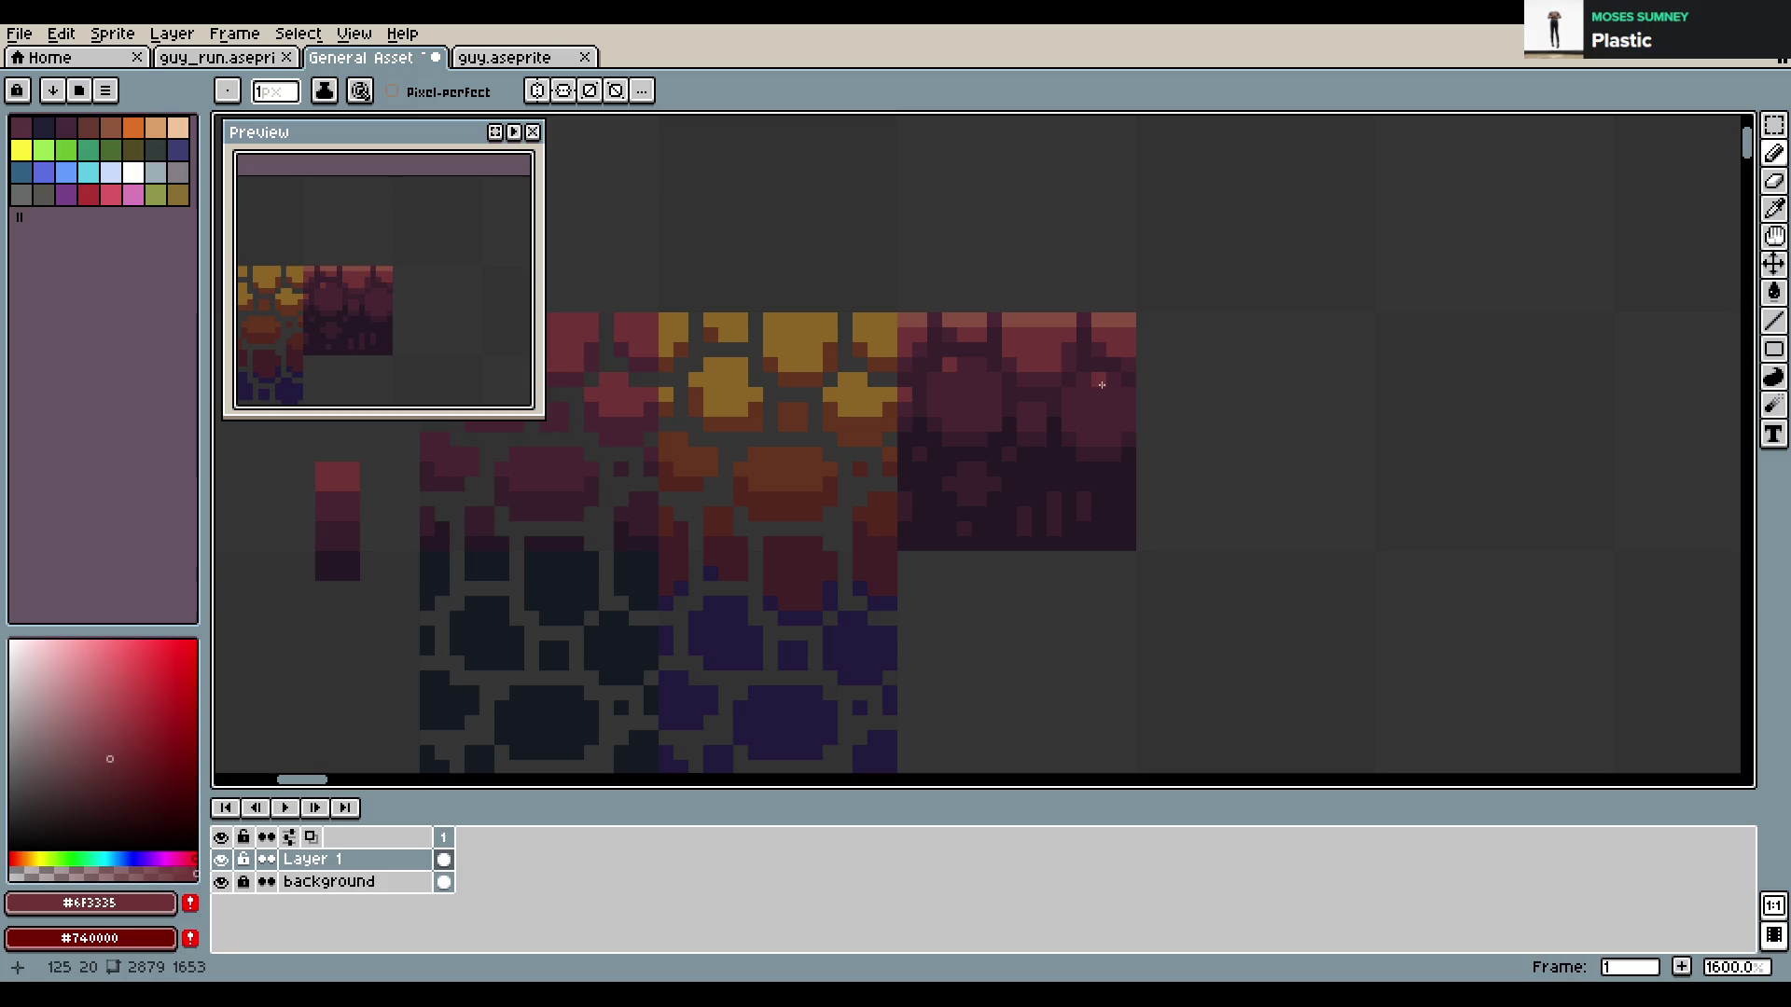
scroll(1038, 411, "down", 2)
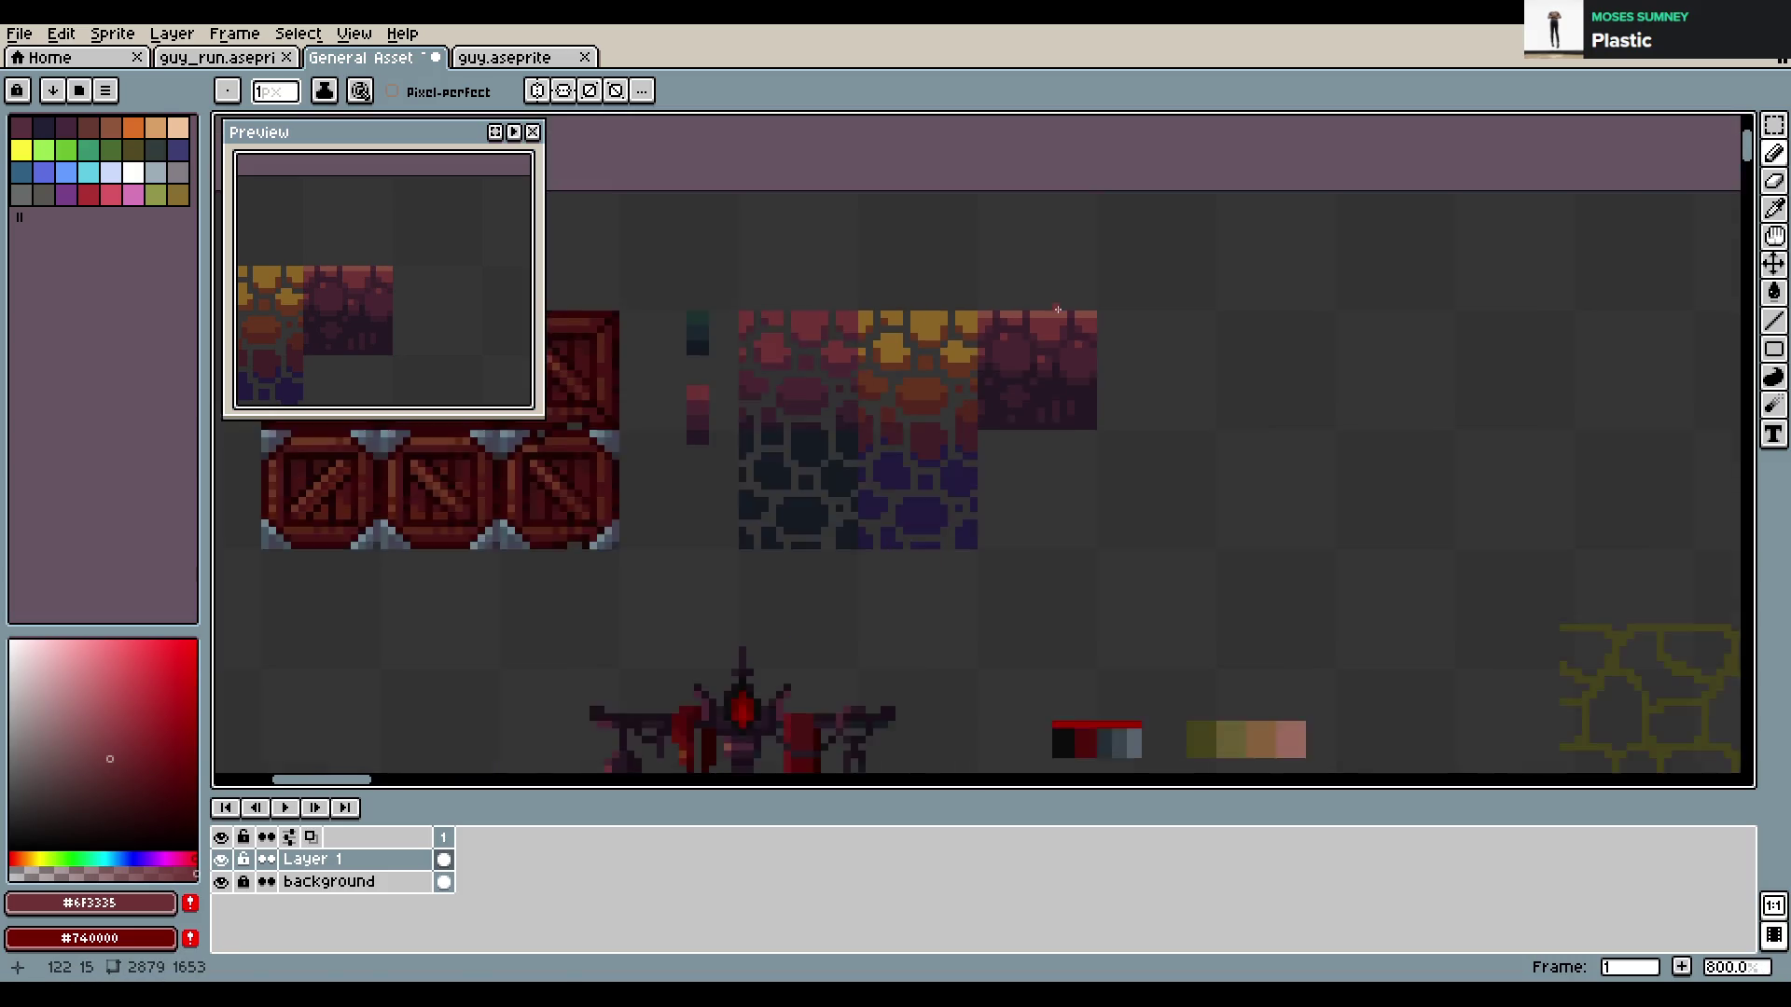
scroll(1038, 411, "down", 1)
key("ctrl+z")
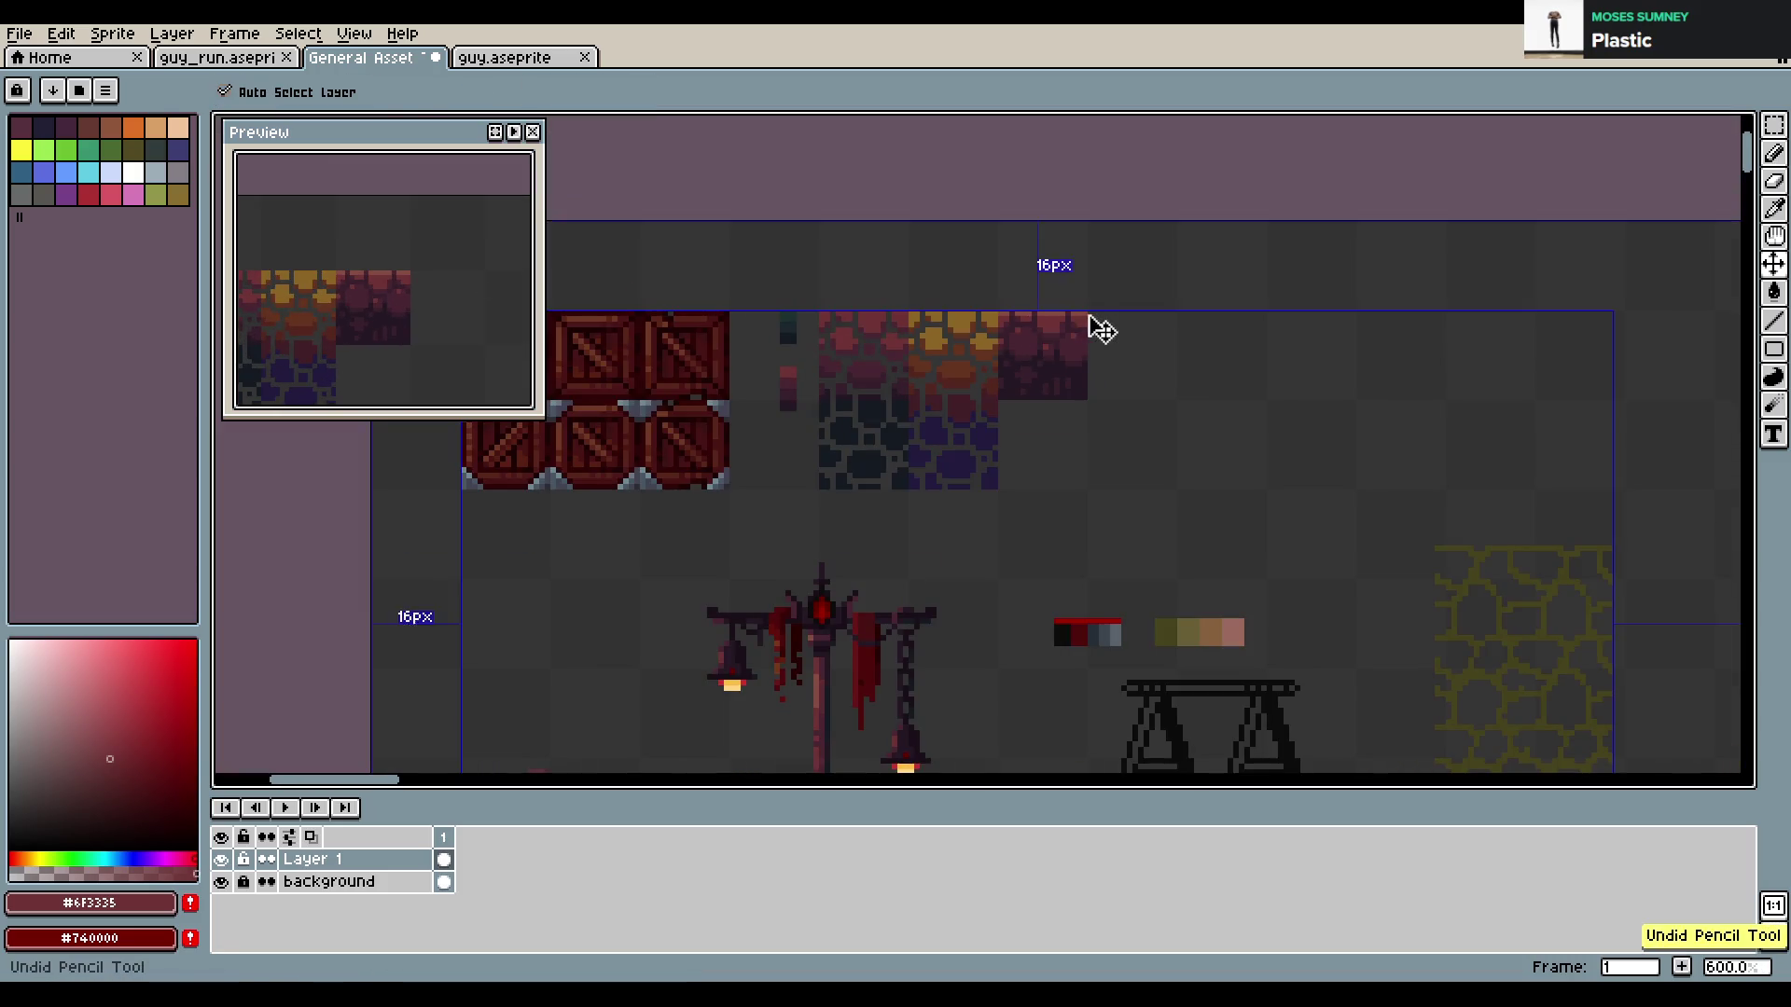
key("ctrl+s")
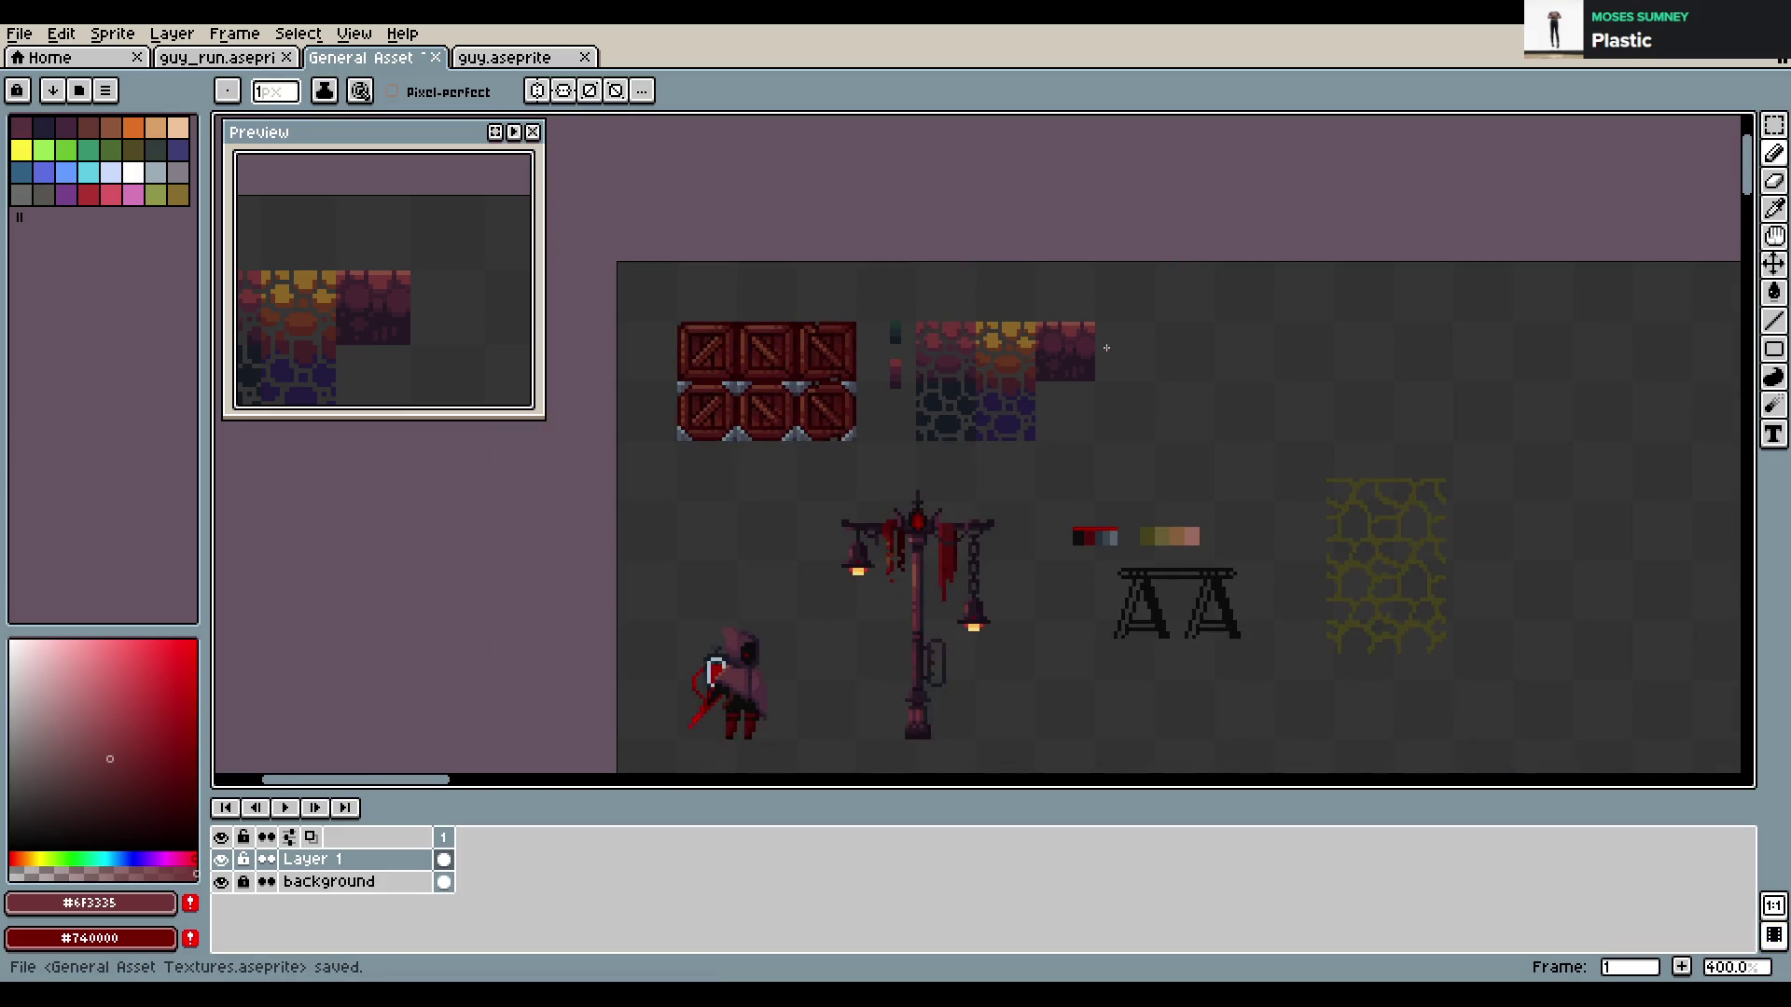
scroll(1023, 340, "up", 3)
scroll(1008, 359, "up", 1)
scroll(1009, 359, "up", 1)
Briefly select the maroon tile's lower part, then draw and undo a #371f2b pixel
key("m")
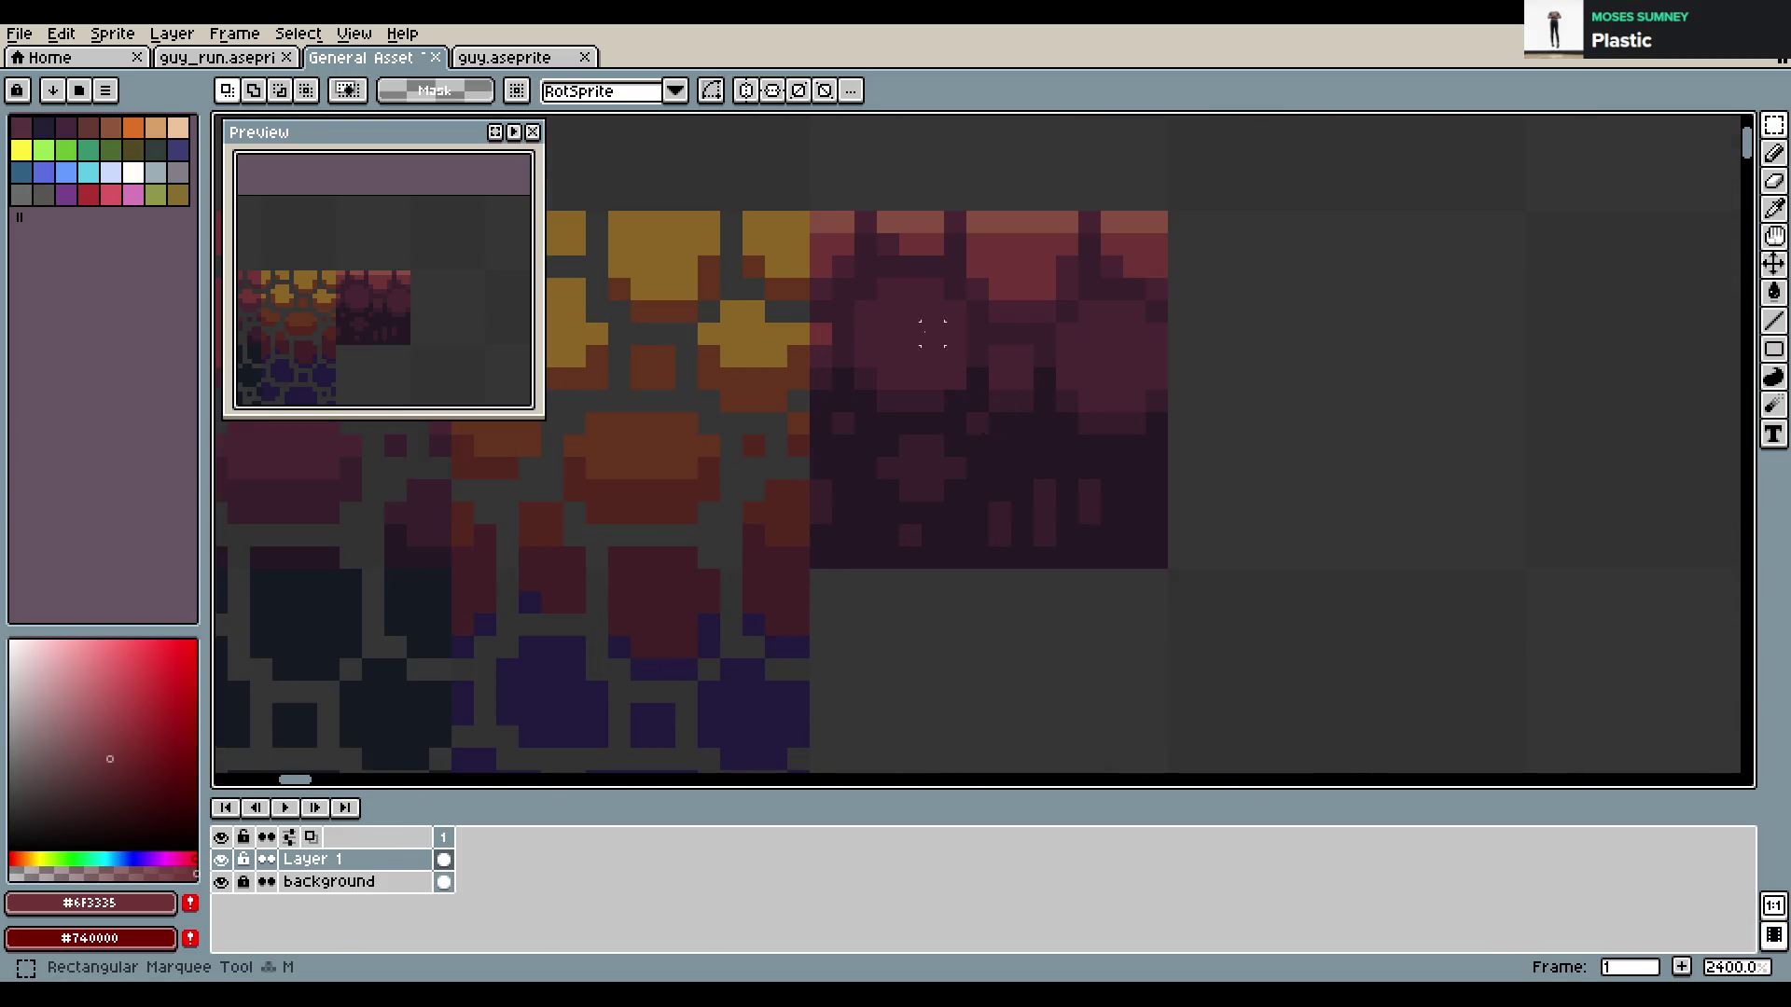
left_click_drag(821, 333, 1154, 513)
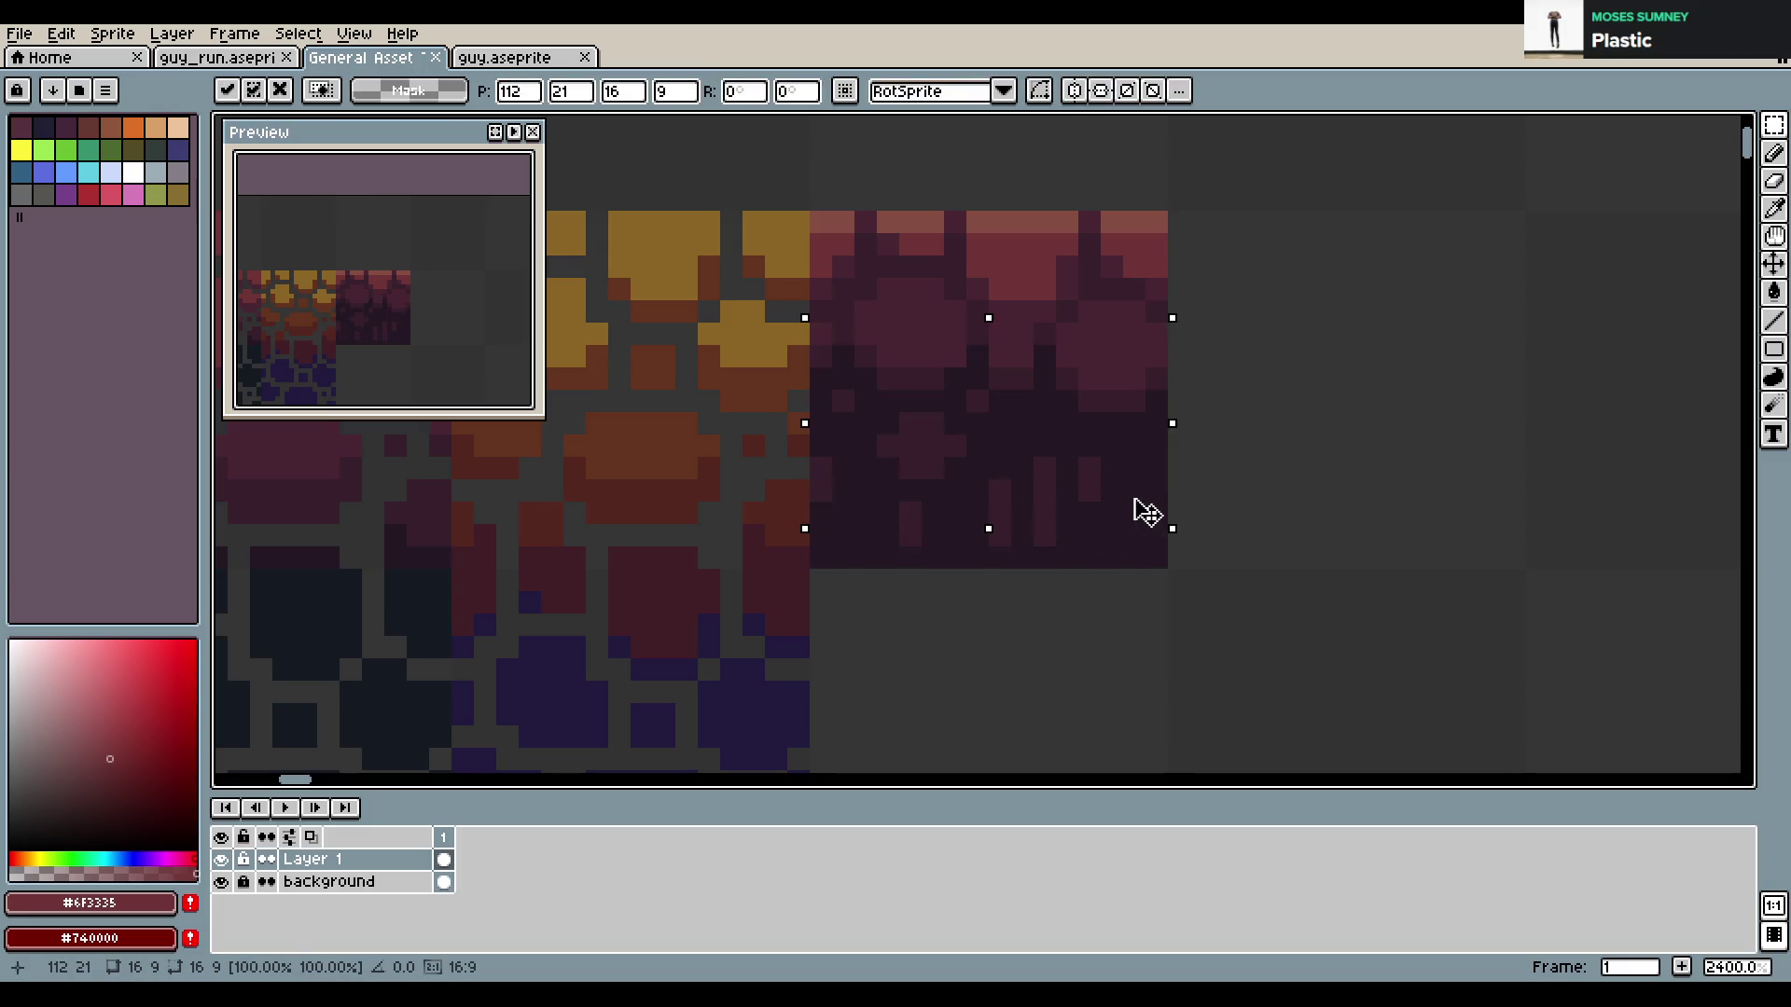
key("ctrl+d")
scroll(1073, 465, "down", 1)
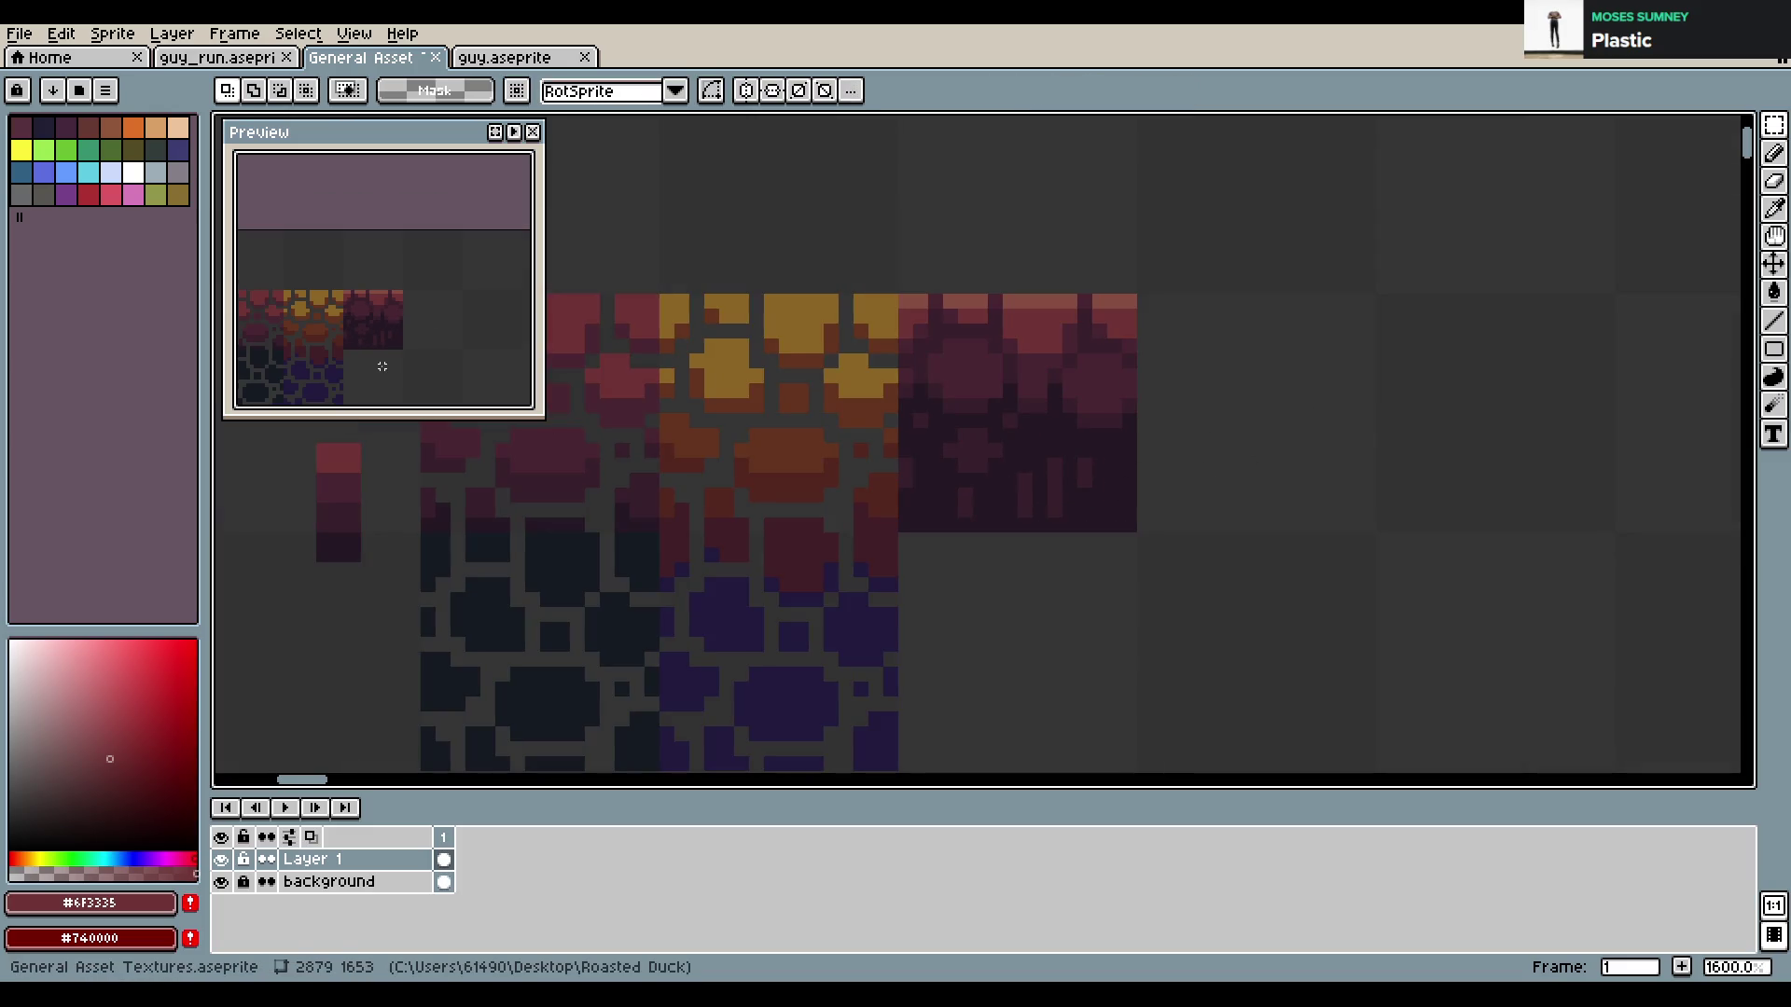
key("b")
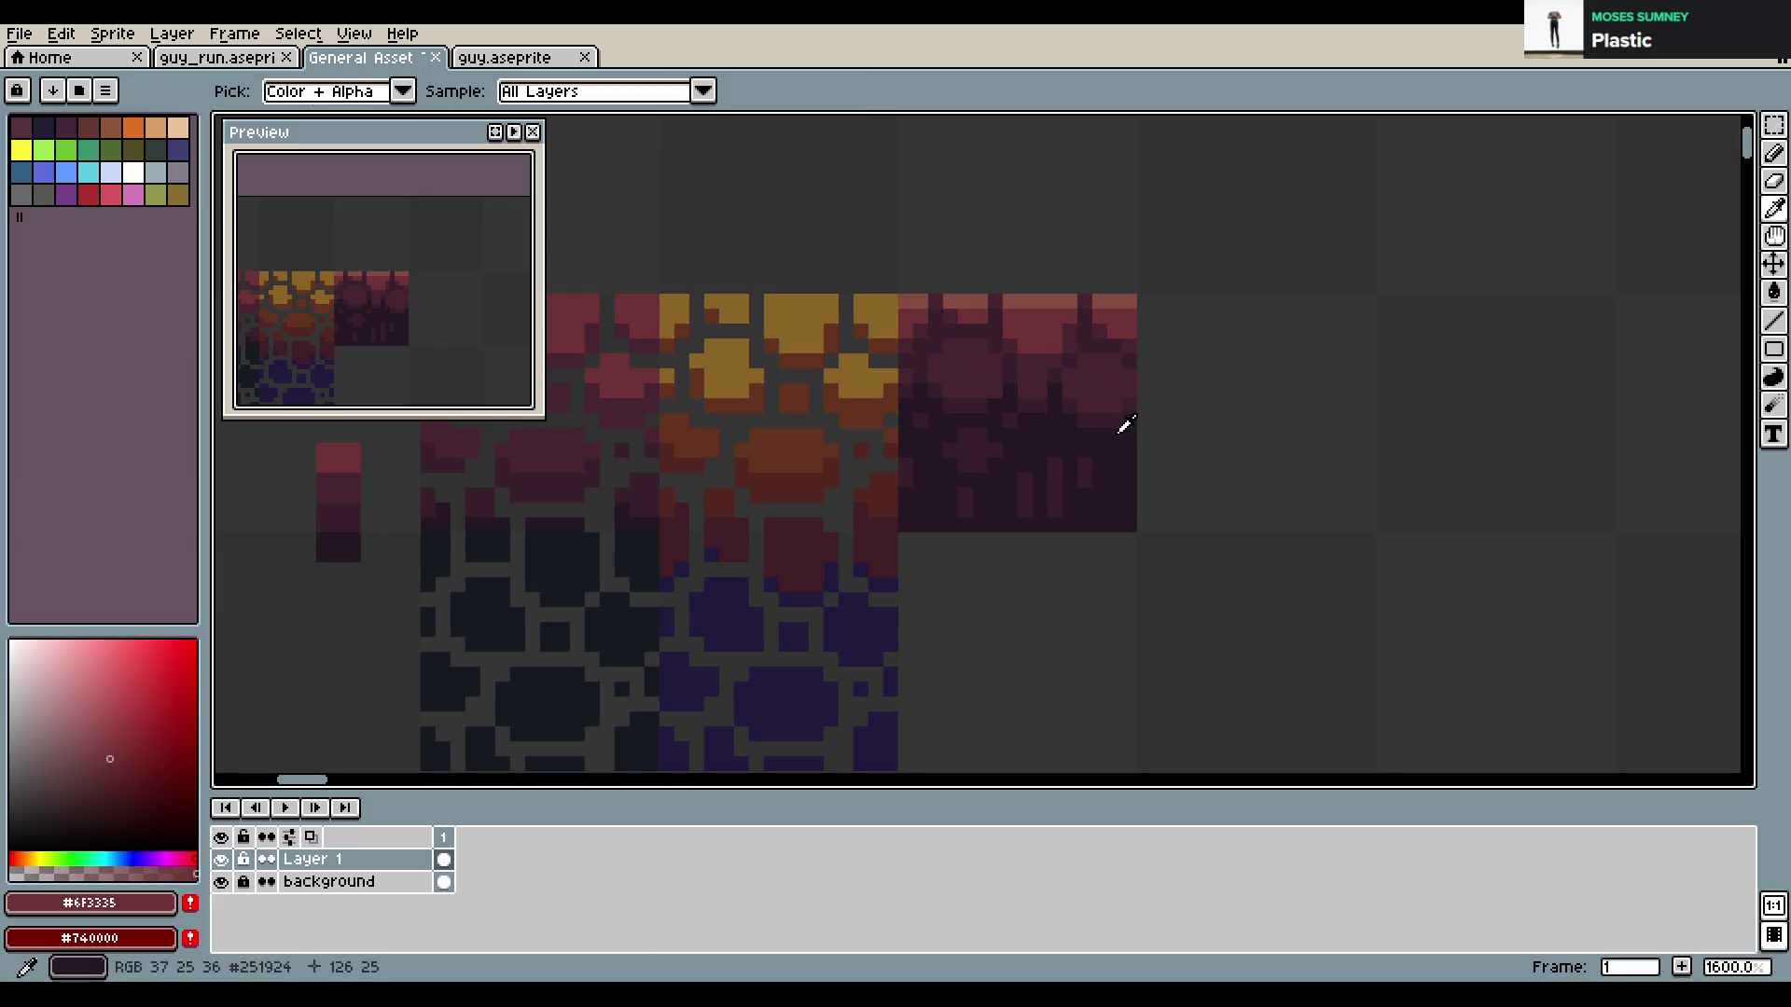
left_click(1111, 432, "alt")
left_click(1115, 435)
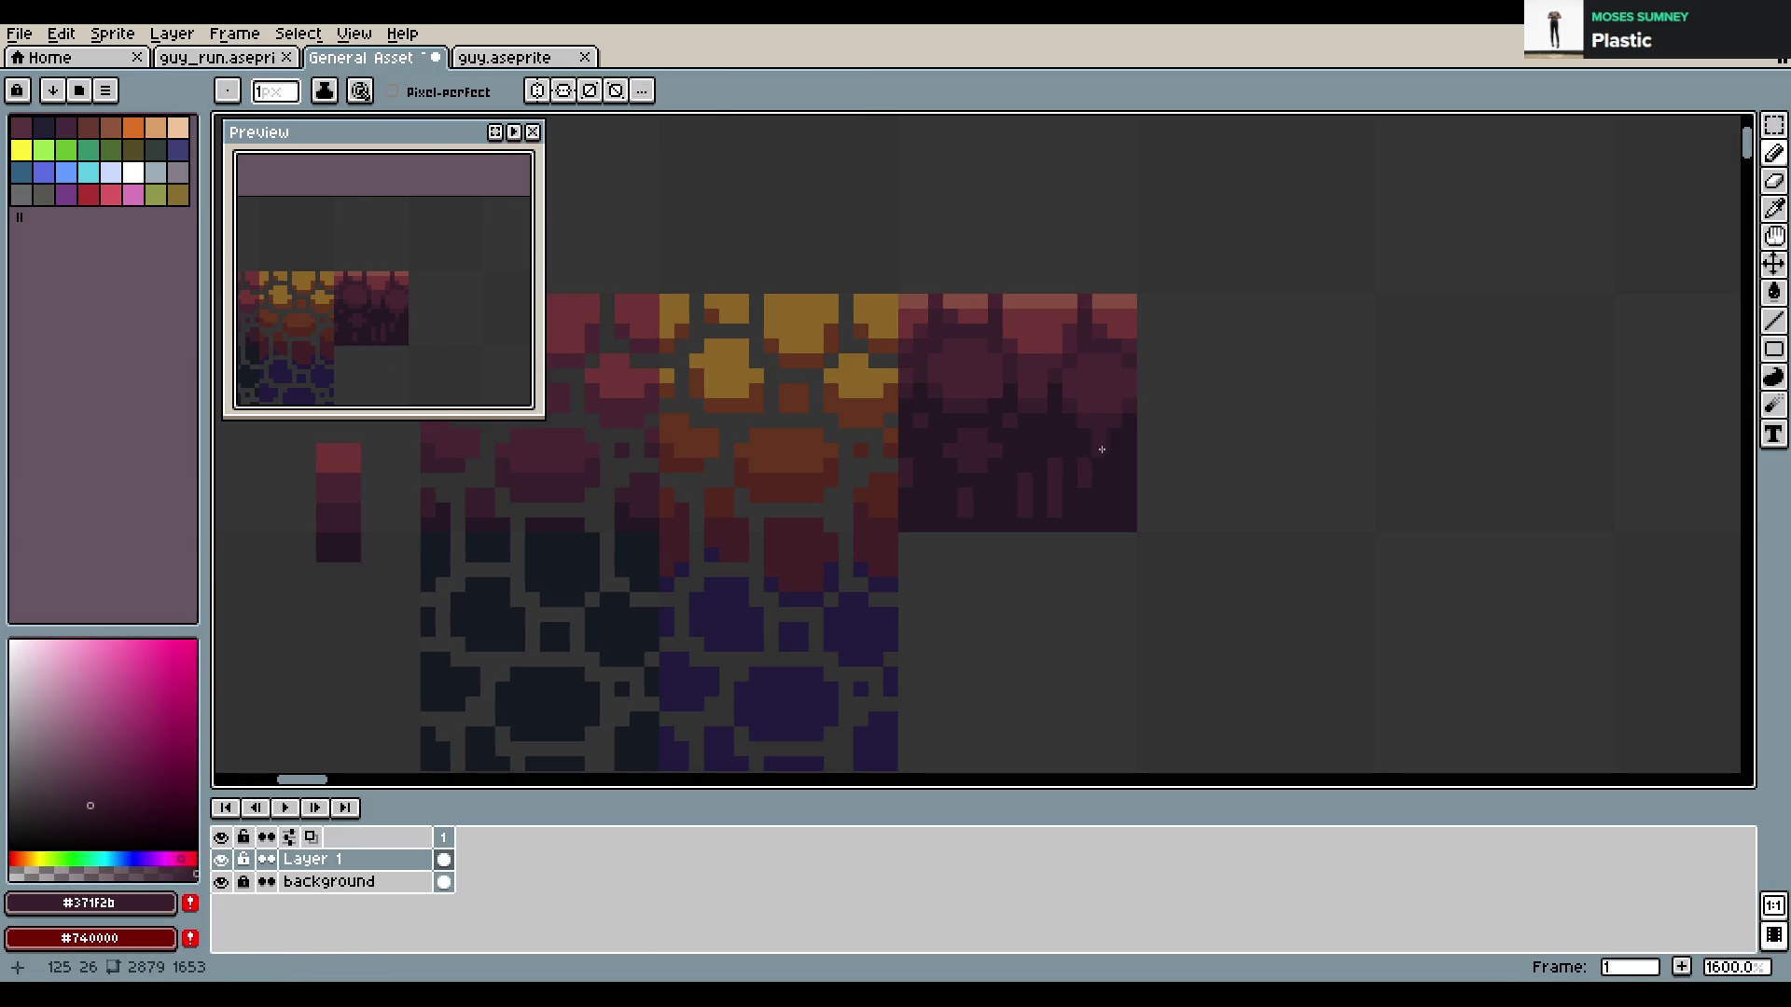
left_click(1079, 485, "alt")
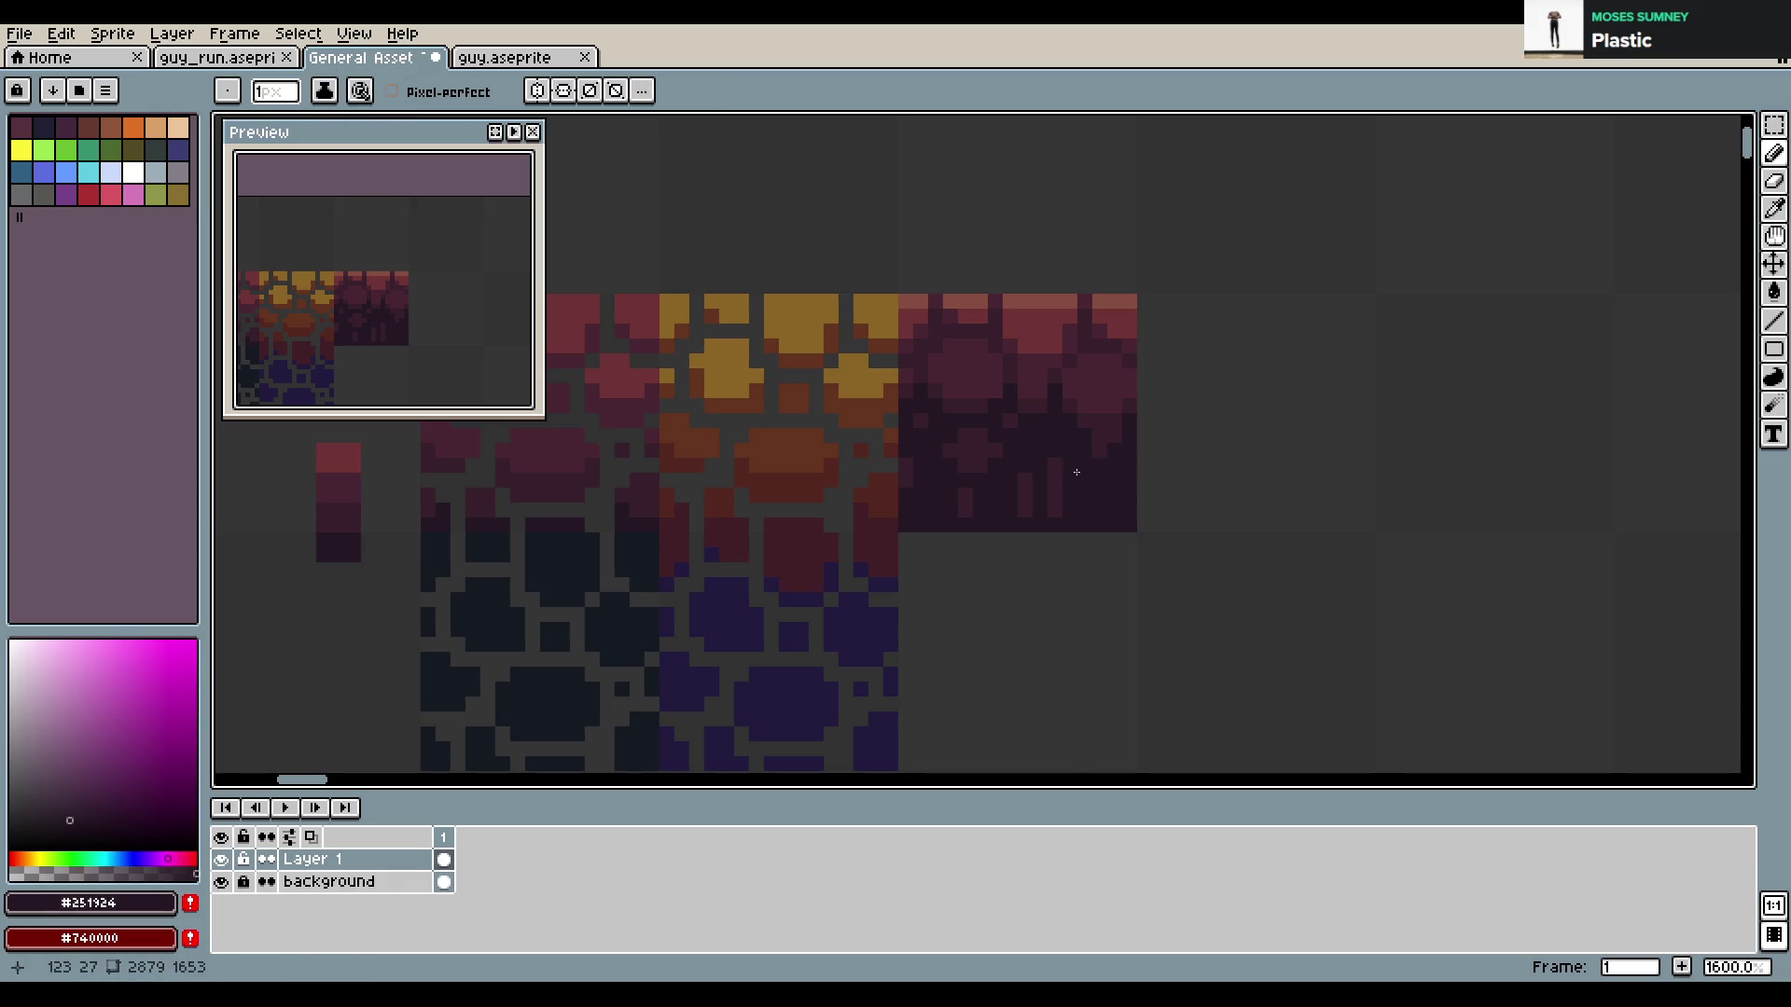
key("ctrl+z")
Cover the light streaks in the block with darkest maroon #251924
mouse_move(1074, 459)
left_mouse_down()
mouse_move(1020, 511)
mouse_move(957, 451)
mouse_move(966, 509)
left_mouse_up()
left_click(927, 417, "alt")
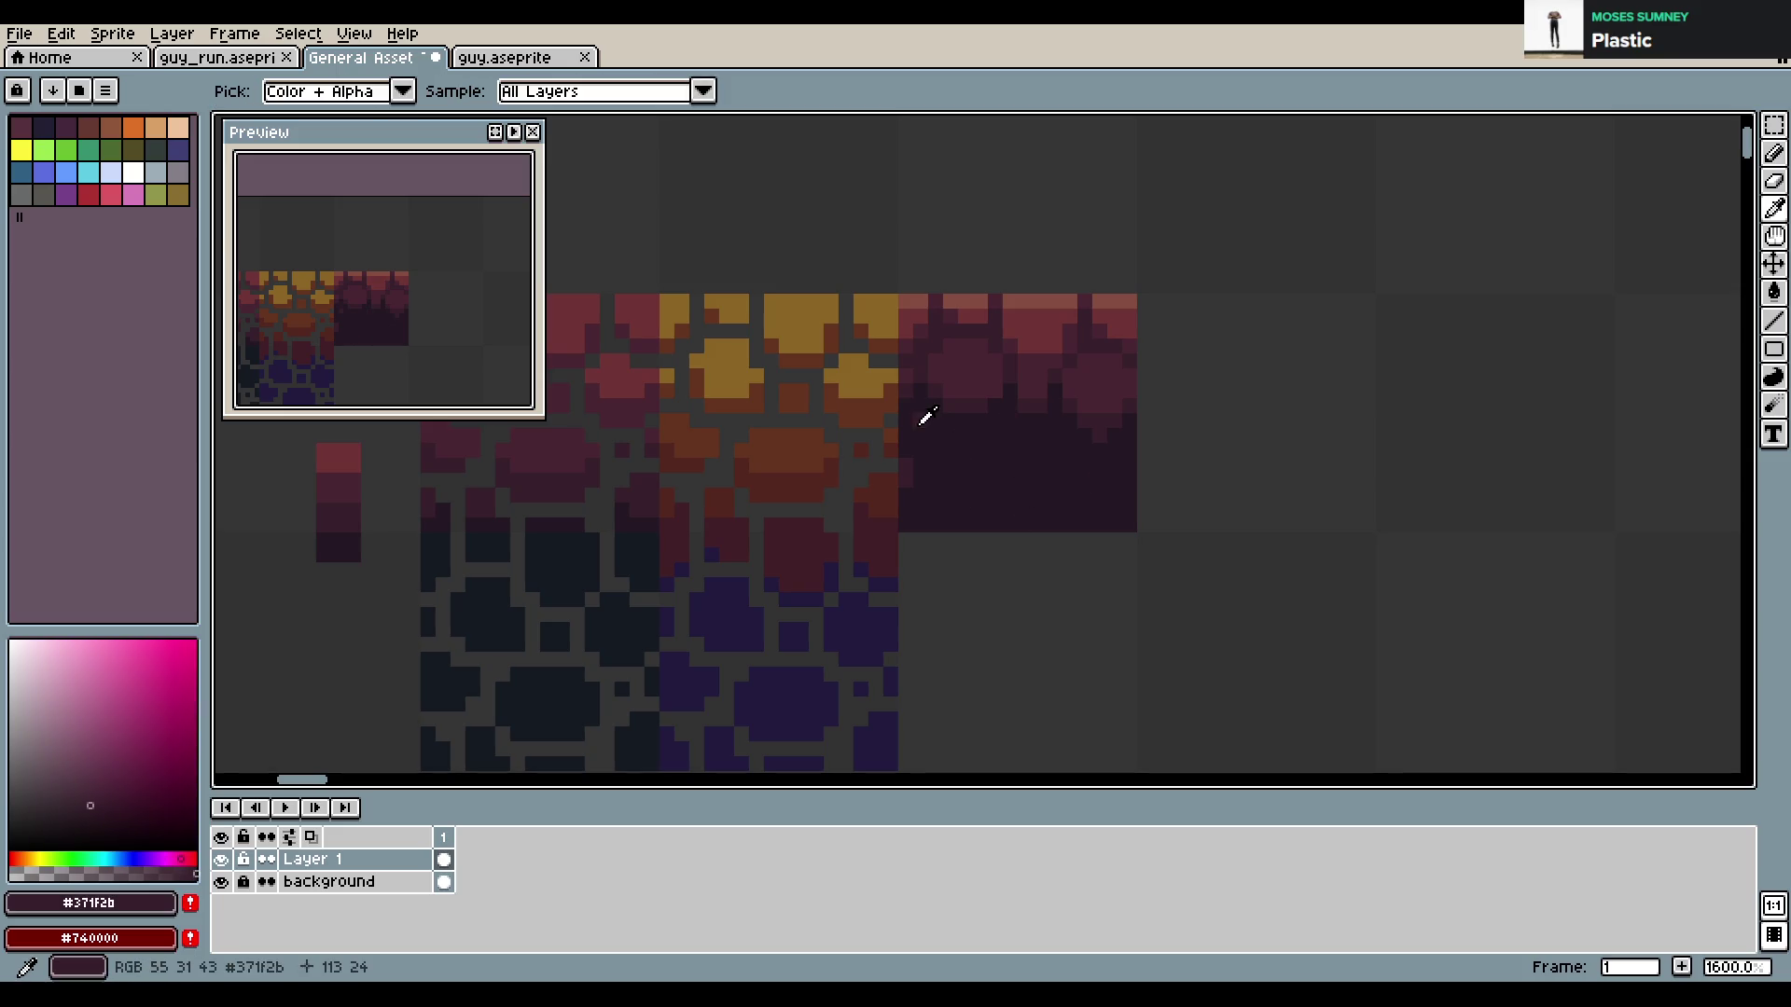
left_click(922, 420, "alt")
left_click(965, 415, "alt")
Add lighter #371f2b pixels into the dark block and save the asset sheet
left_click(997, 438)
left_click(980, 468)
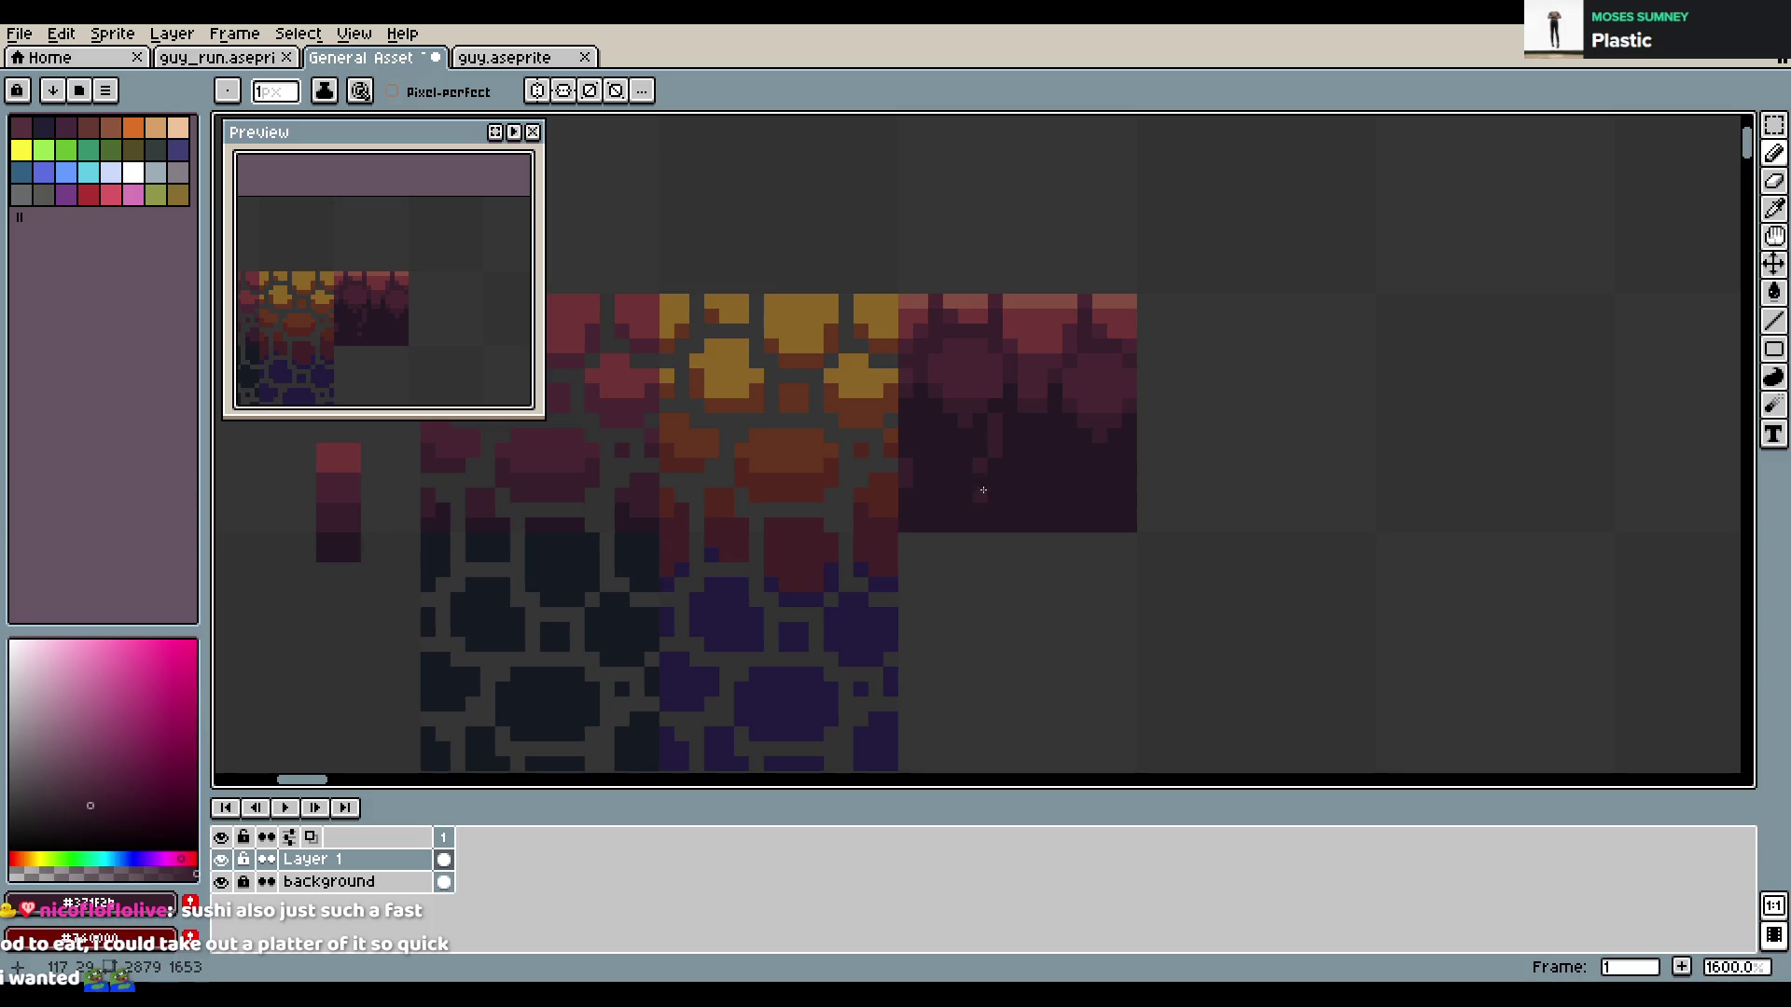
left_click(995, 510)
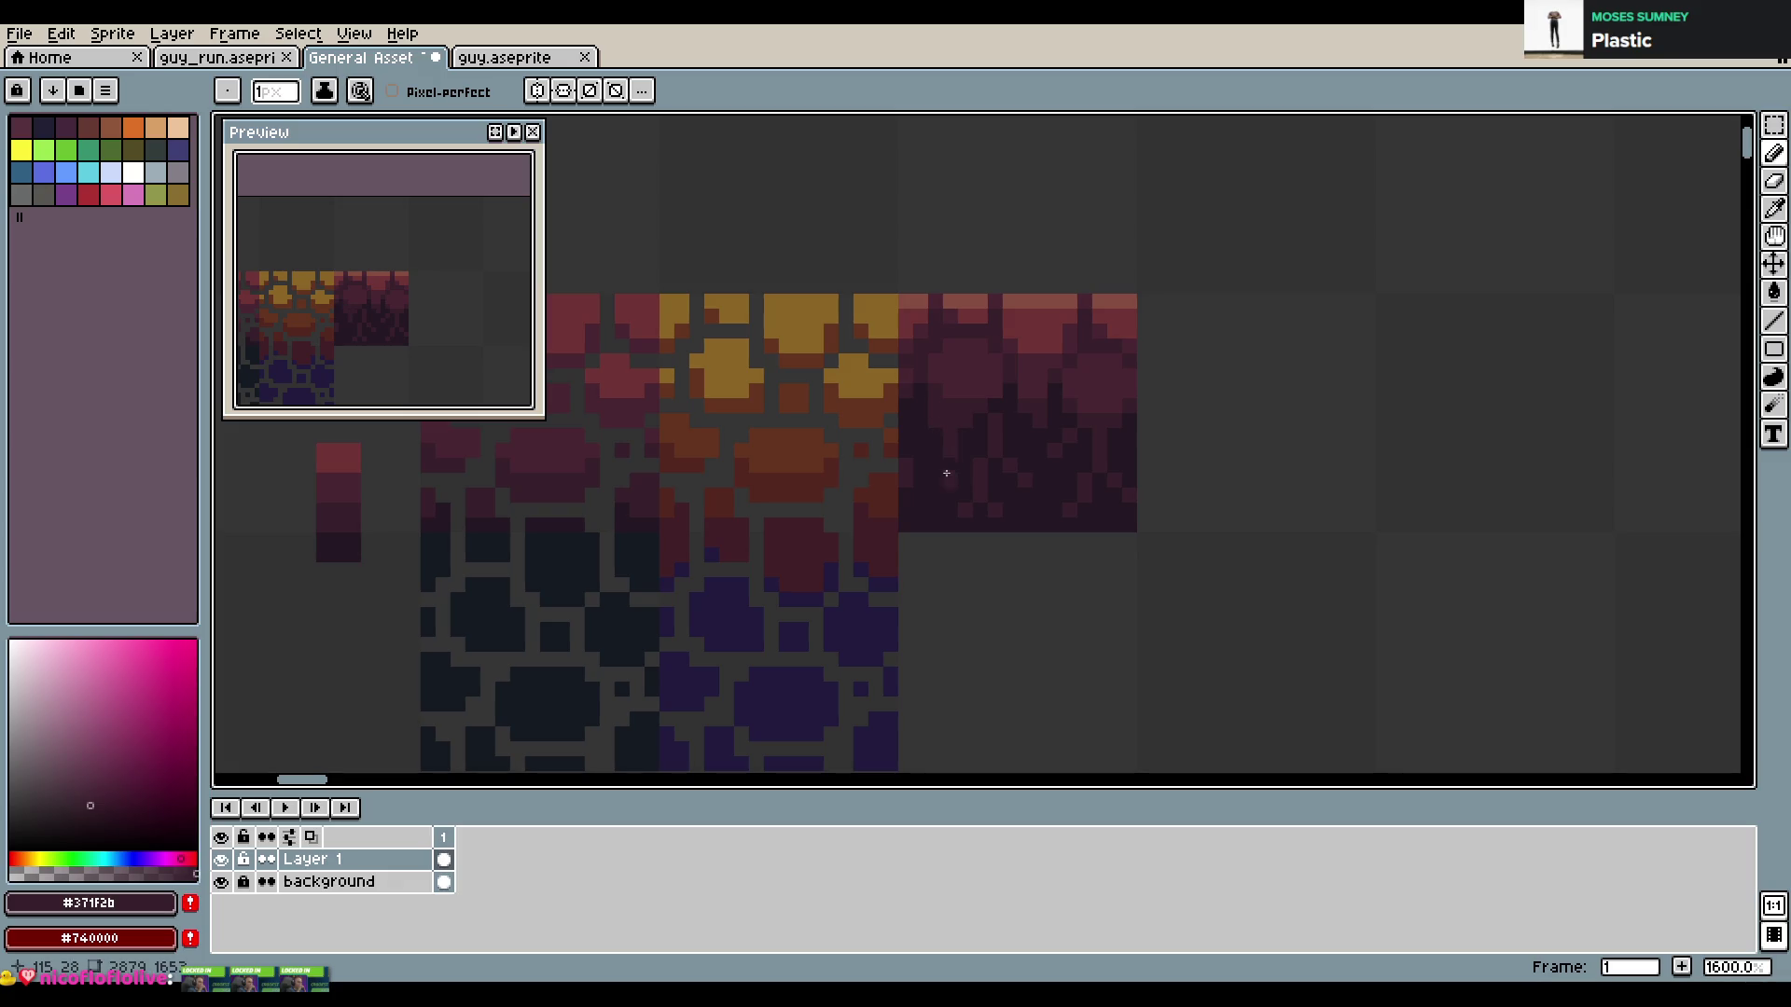
left_click(936, 465, "alt")
left_click(935, 466, "alt")
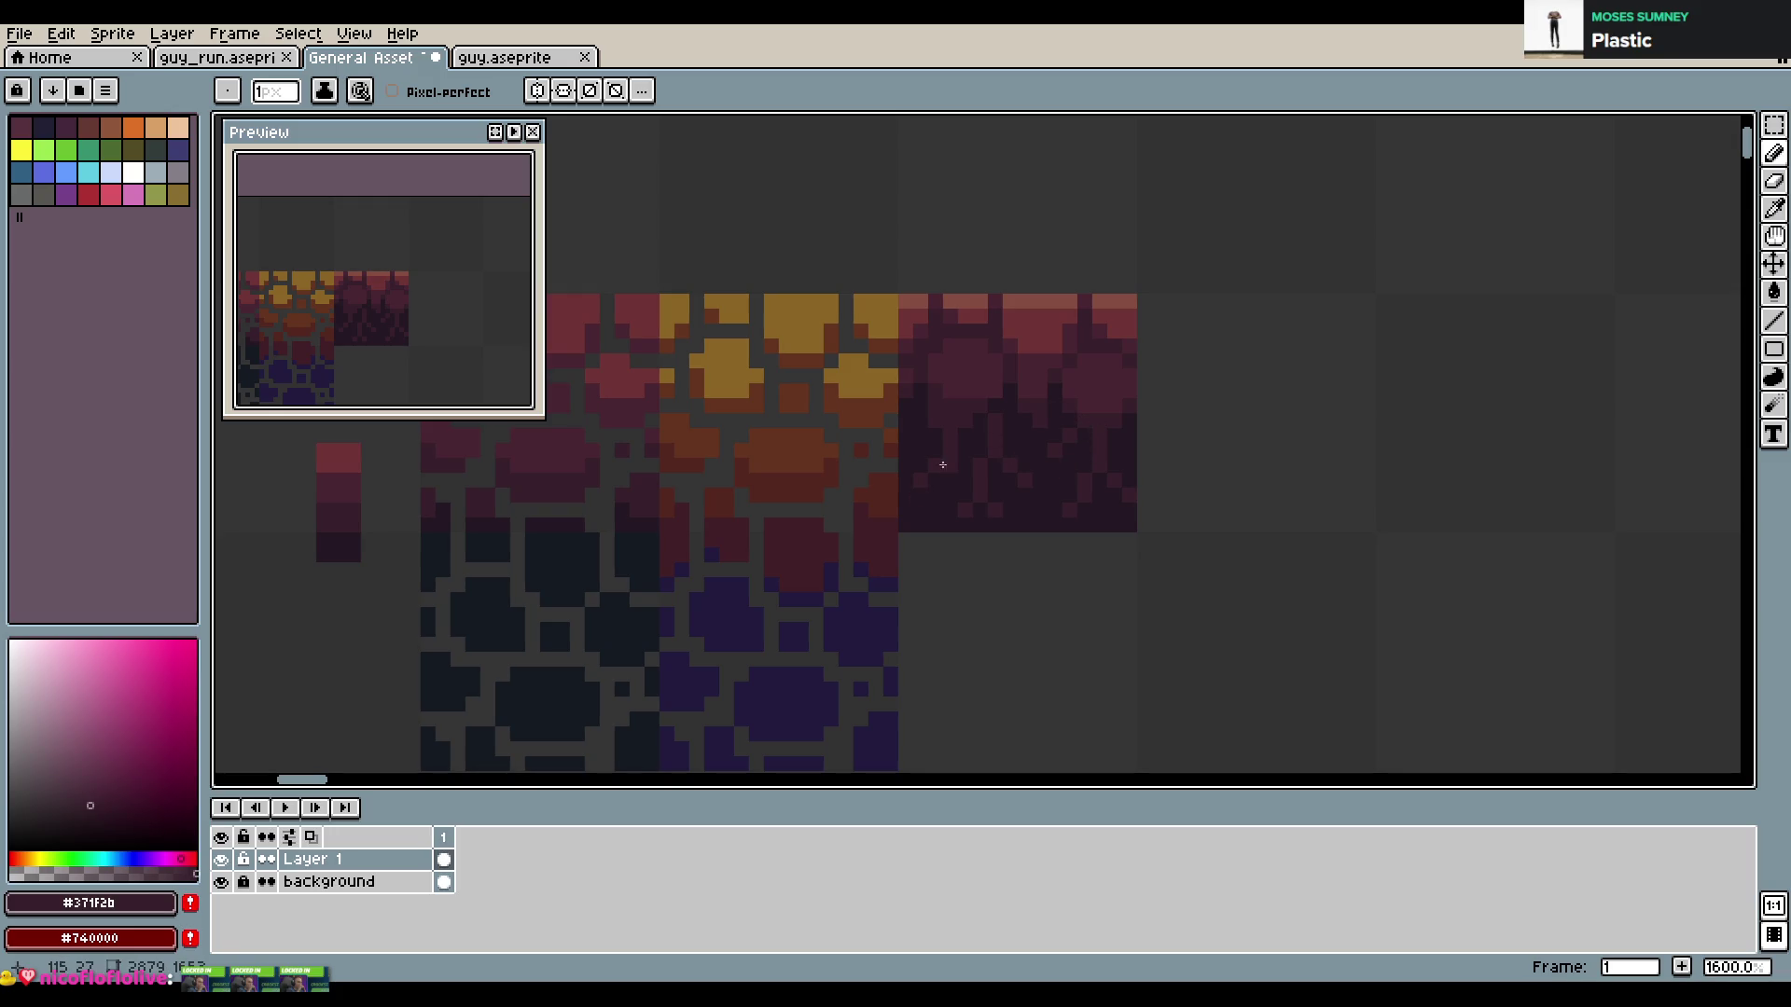
key("ctrl+s")
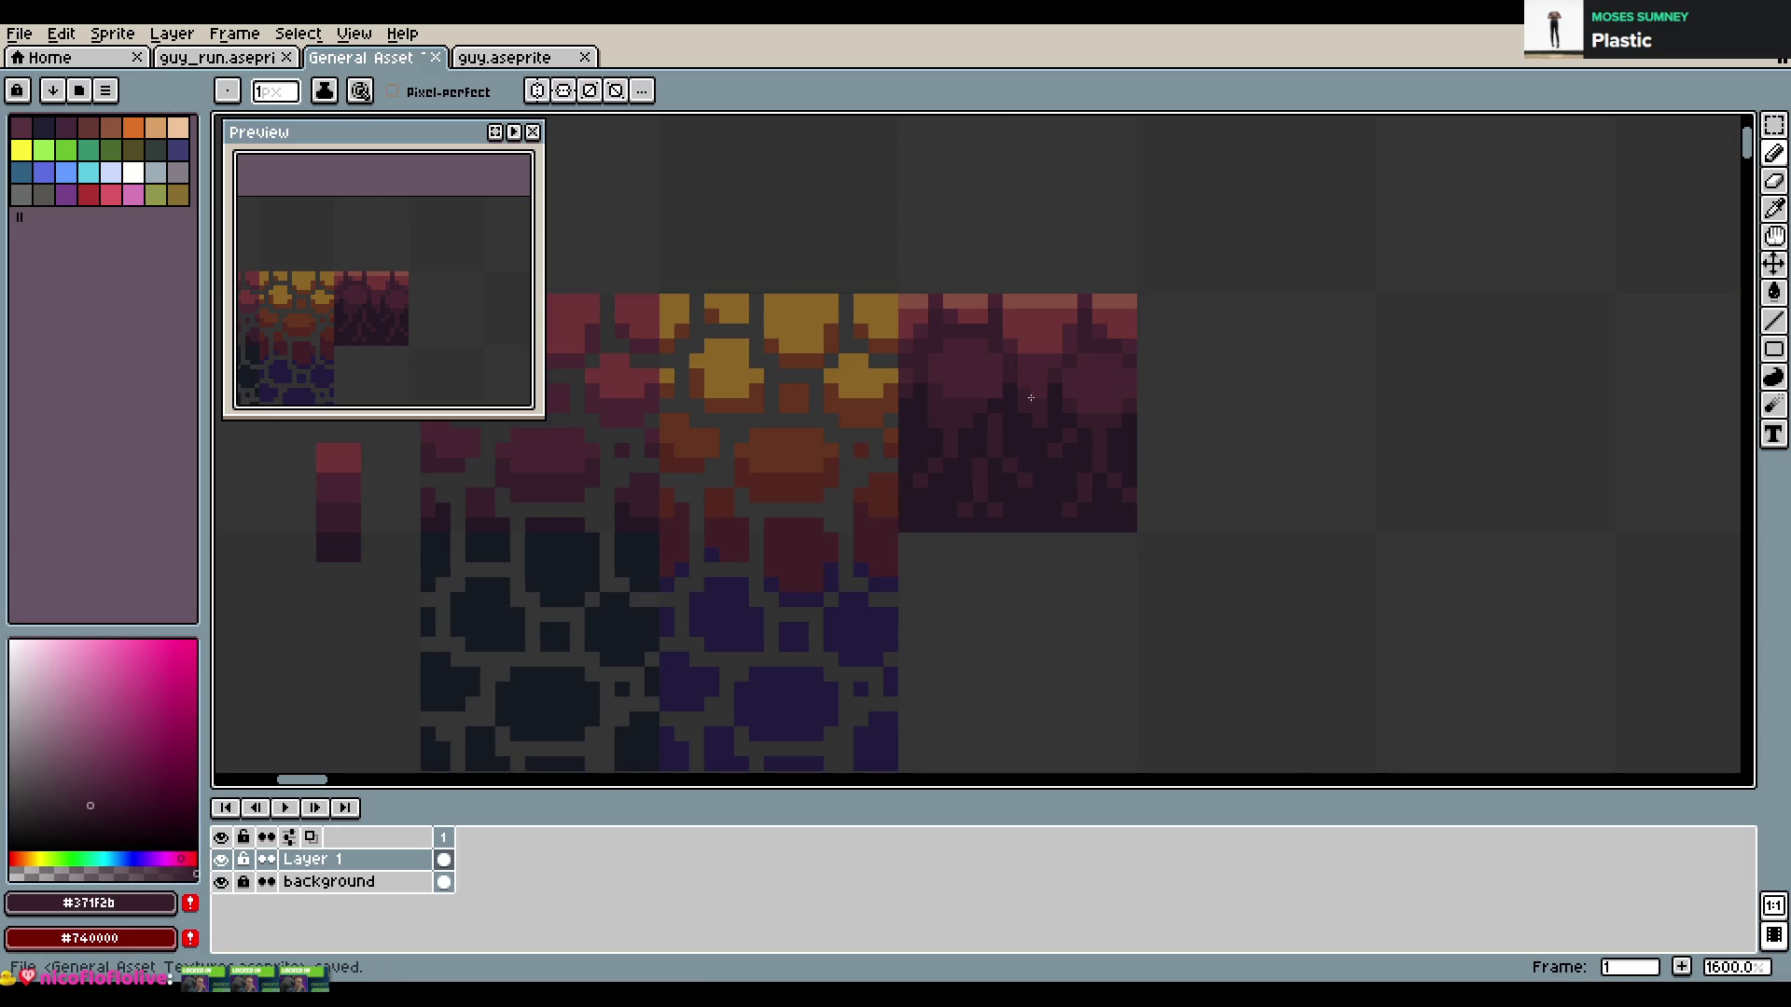
Dot darker red shading pixels into the dark red tile's lower half, saving along the way
key("v")
key("b")
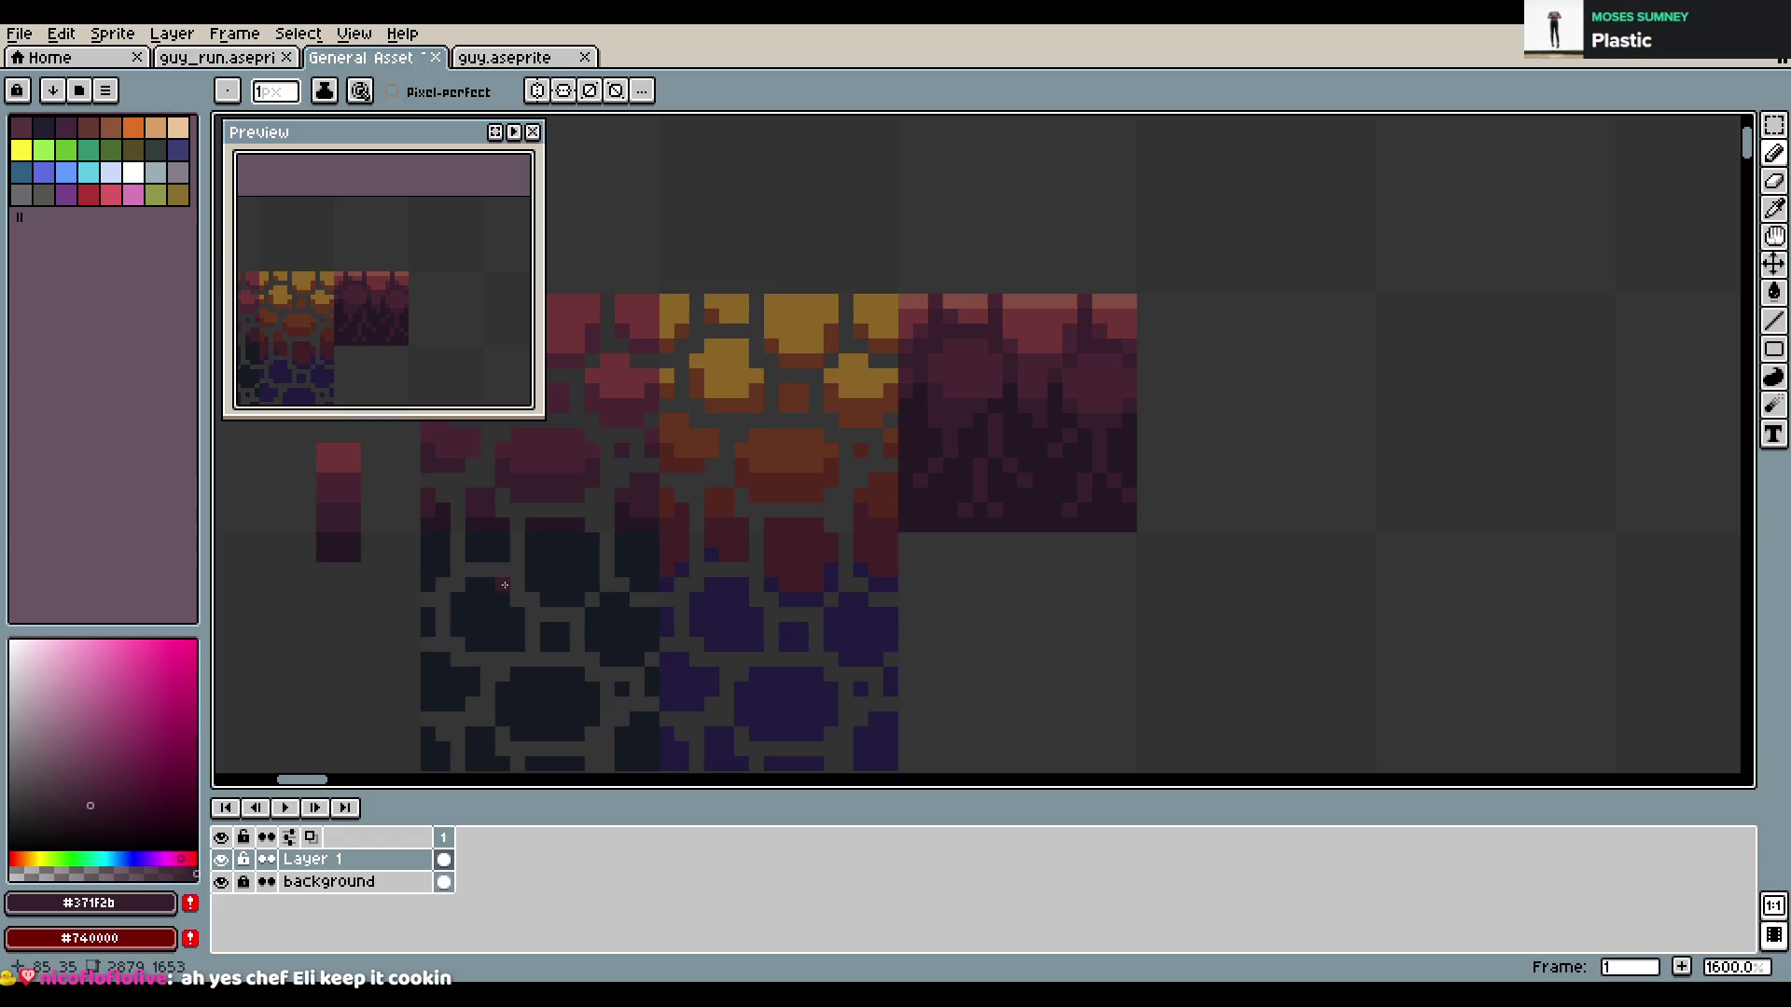
key("ctrl+s")
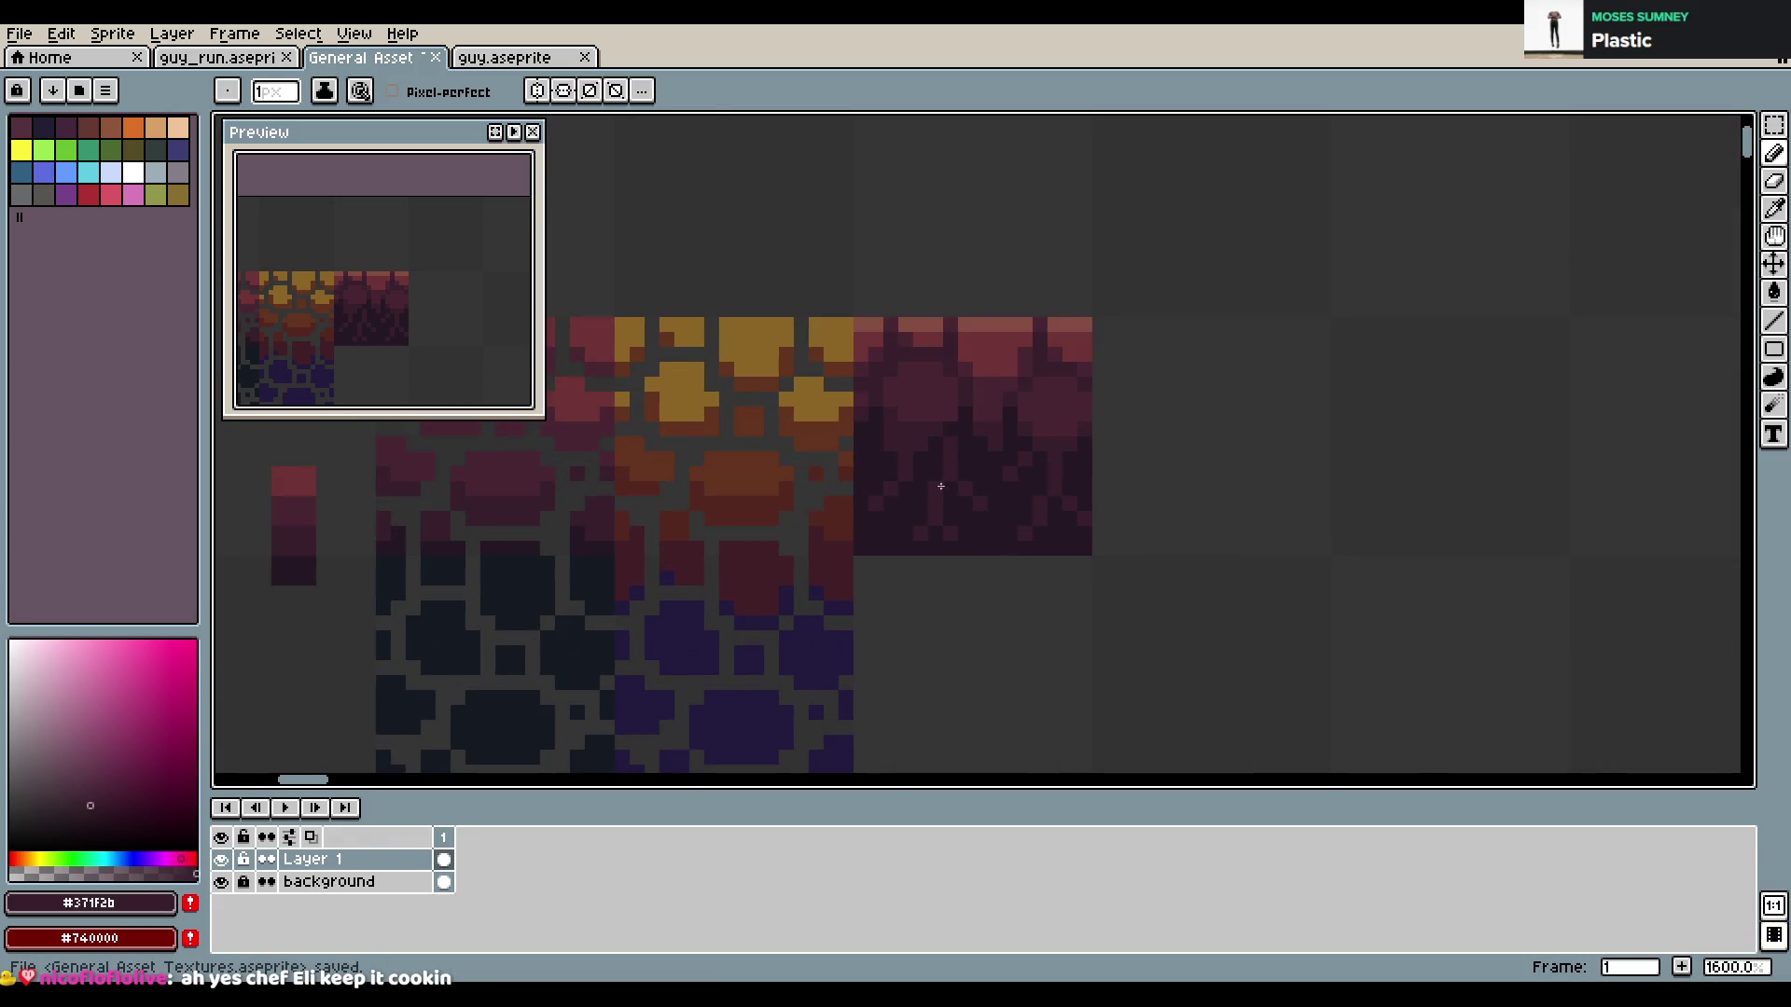
left_click(867, 457)
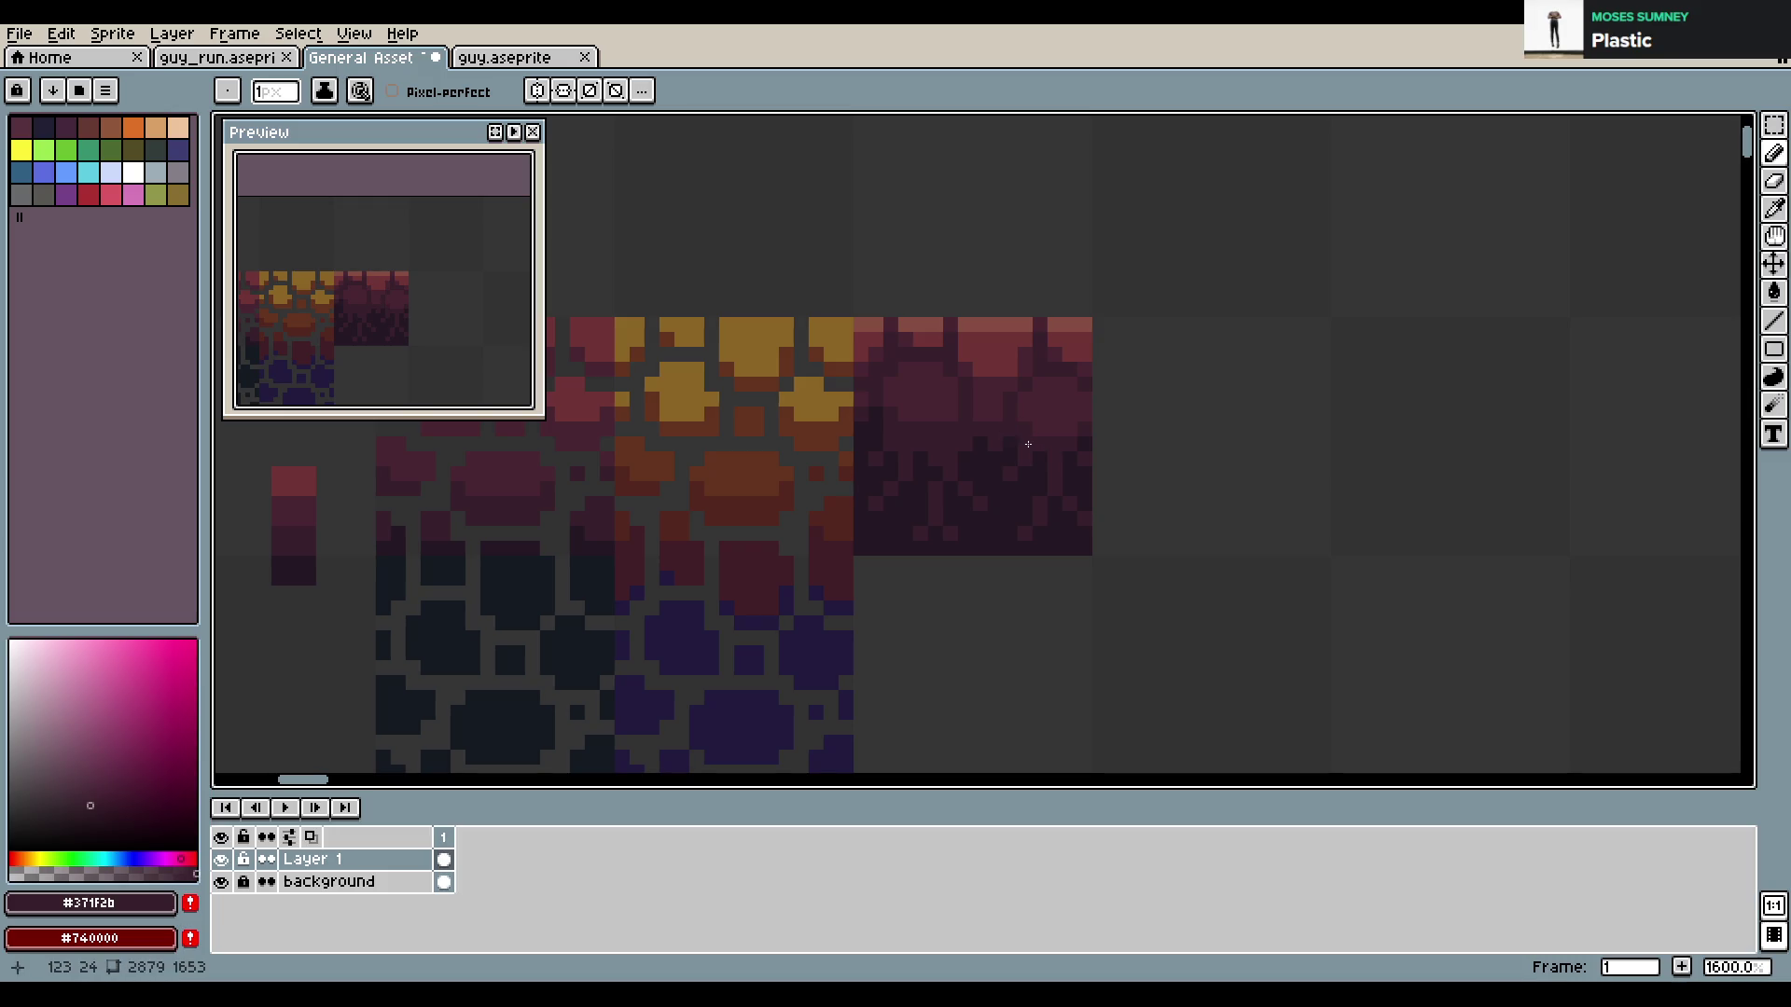
left_click(939, 427, "alt")
key("ctrl+s")
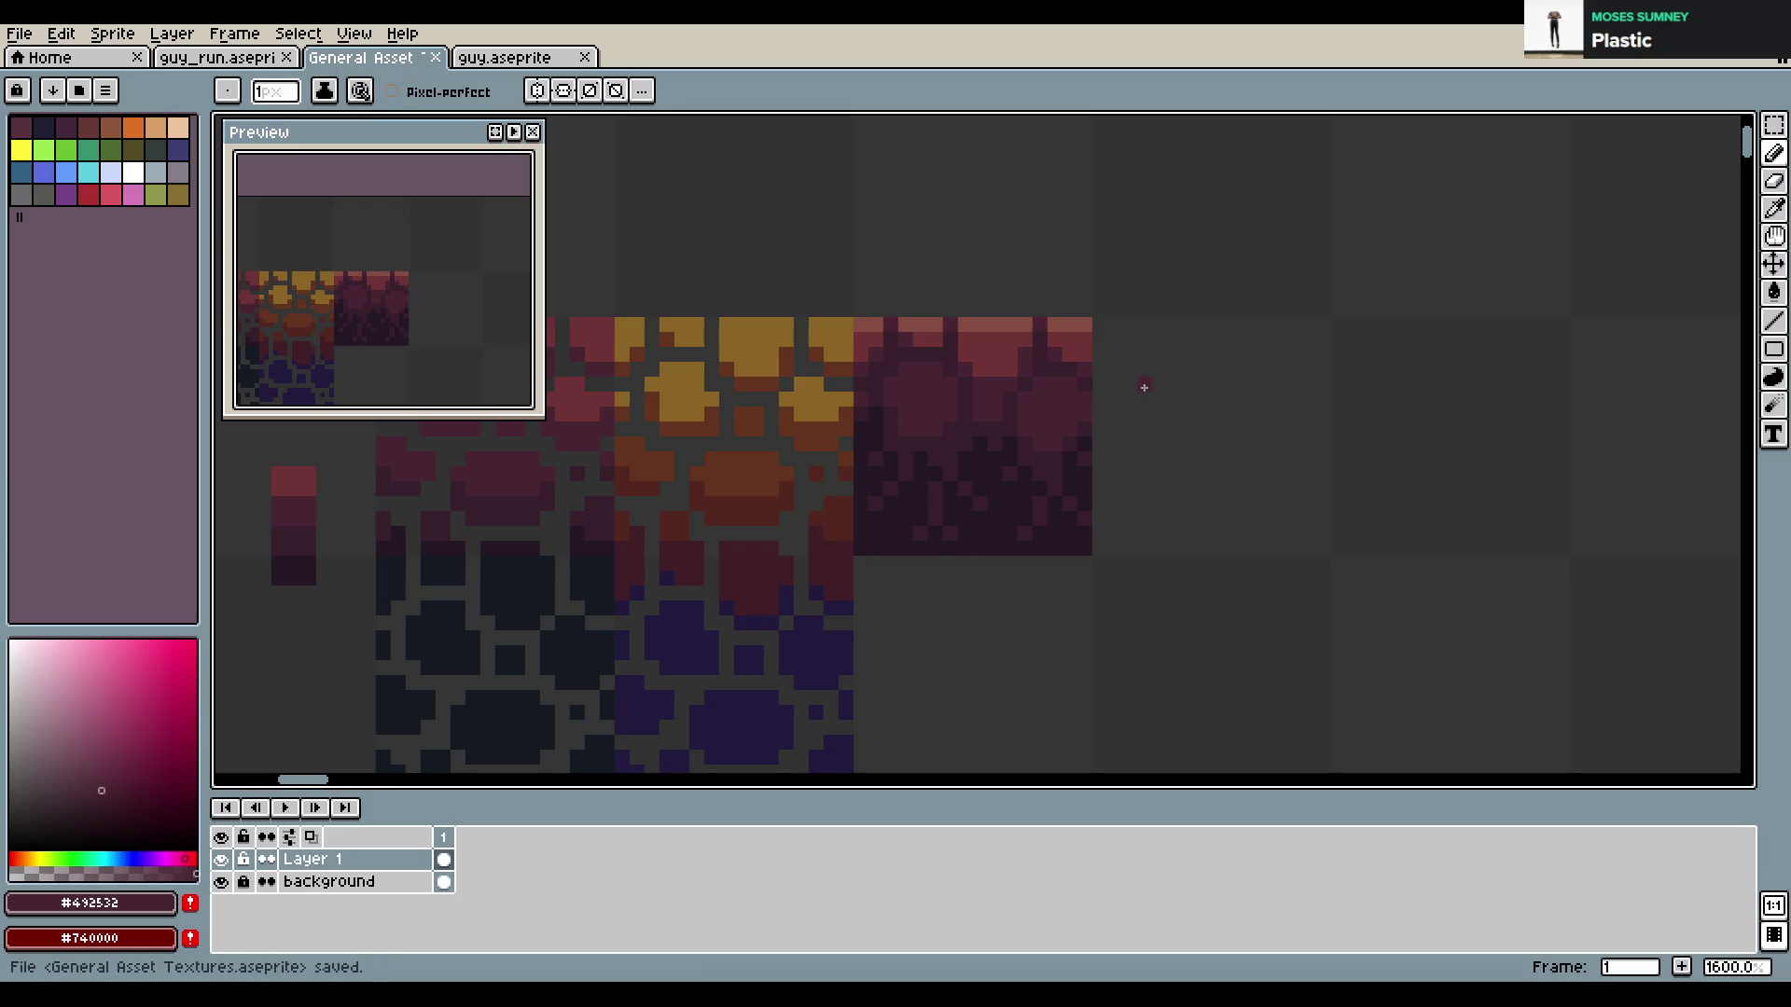
left_click(878, 461, "alt")
left_click(1147, 423)
scroll(1146, 423, "down", 4)
Sample the mid dark red and undo the stray pencil stroke
scroll(1024, 449, "up", 4)
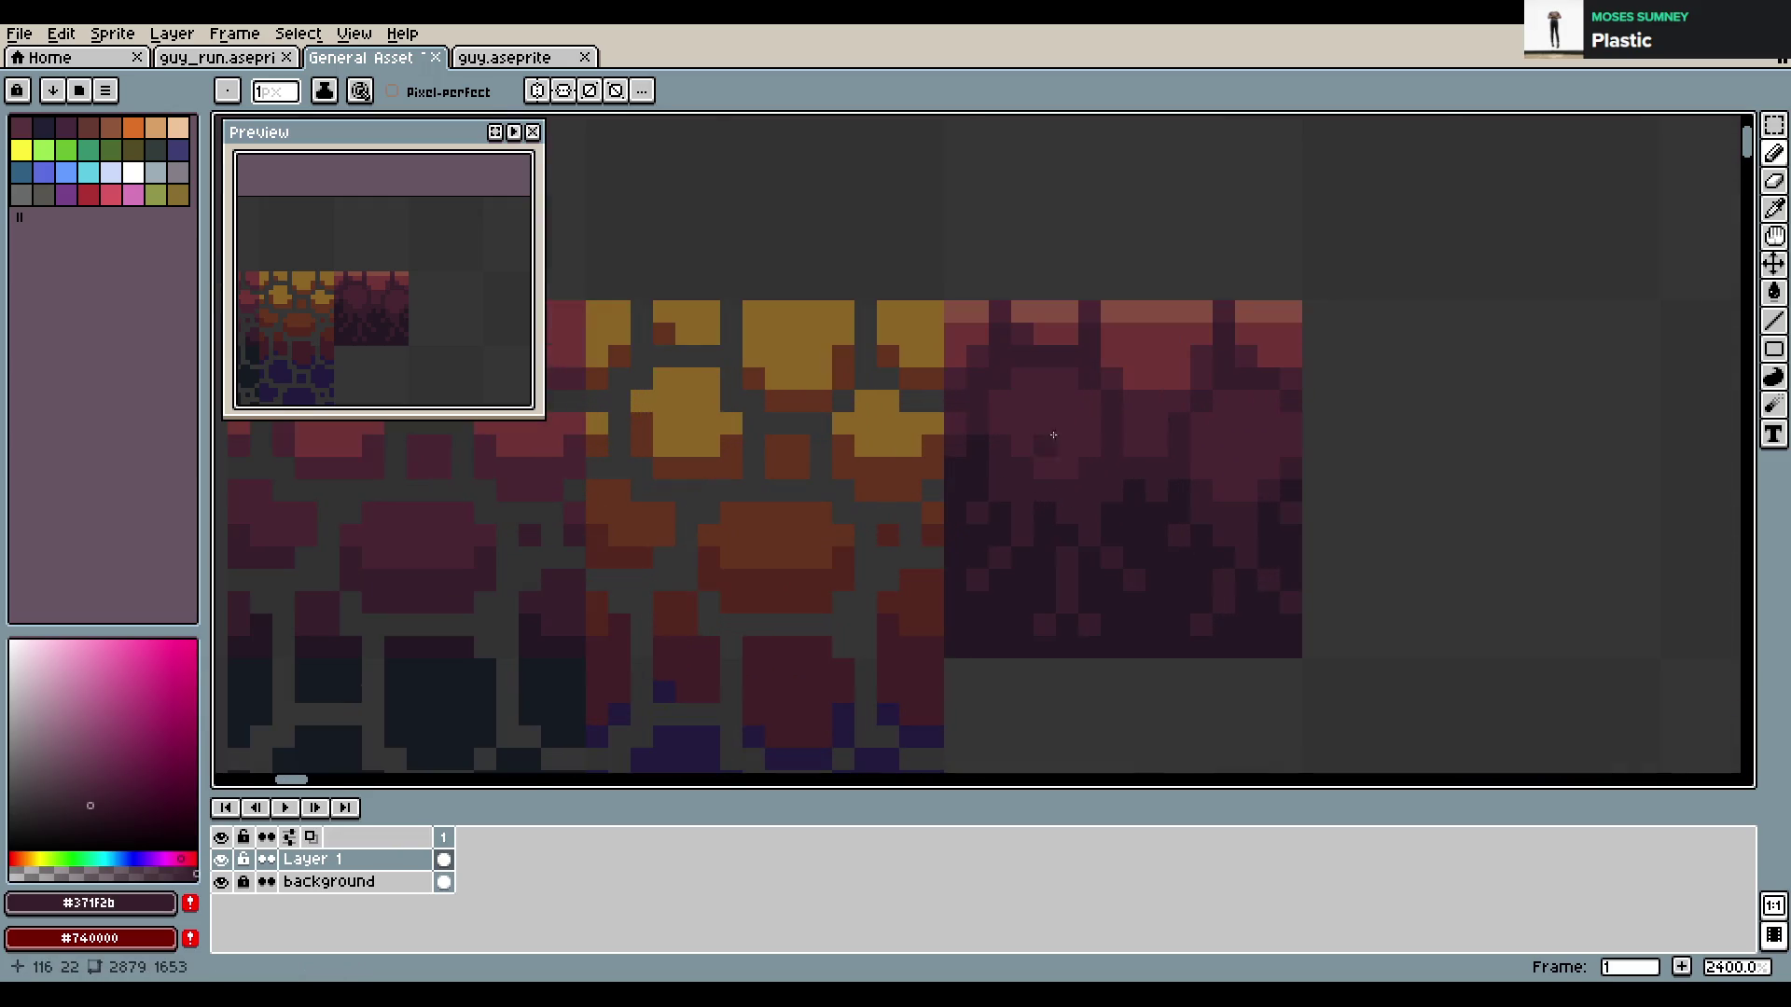
left_click(1123, 450, "ctrl")
scroll(1219, 454, "down", 3)
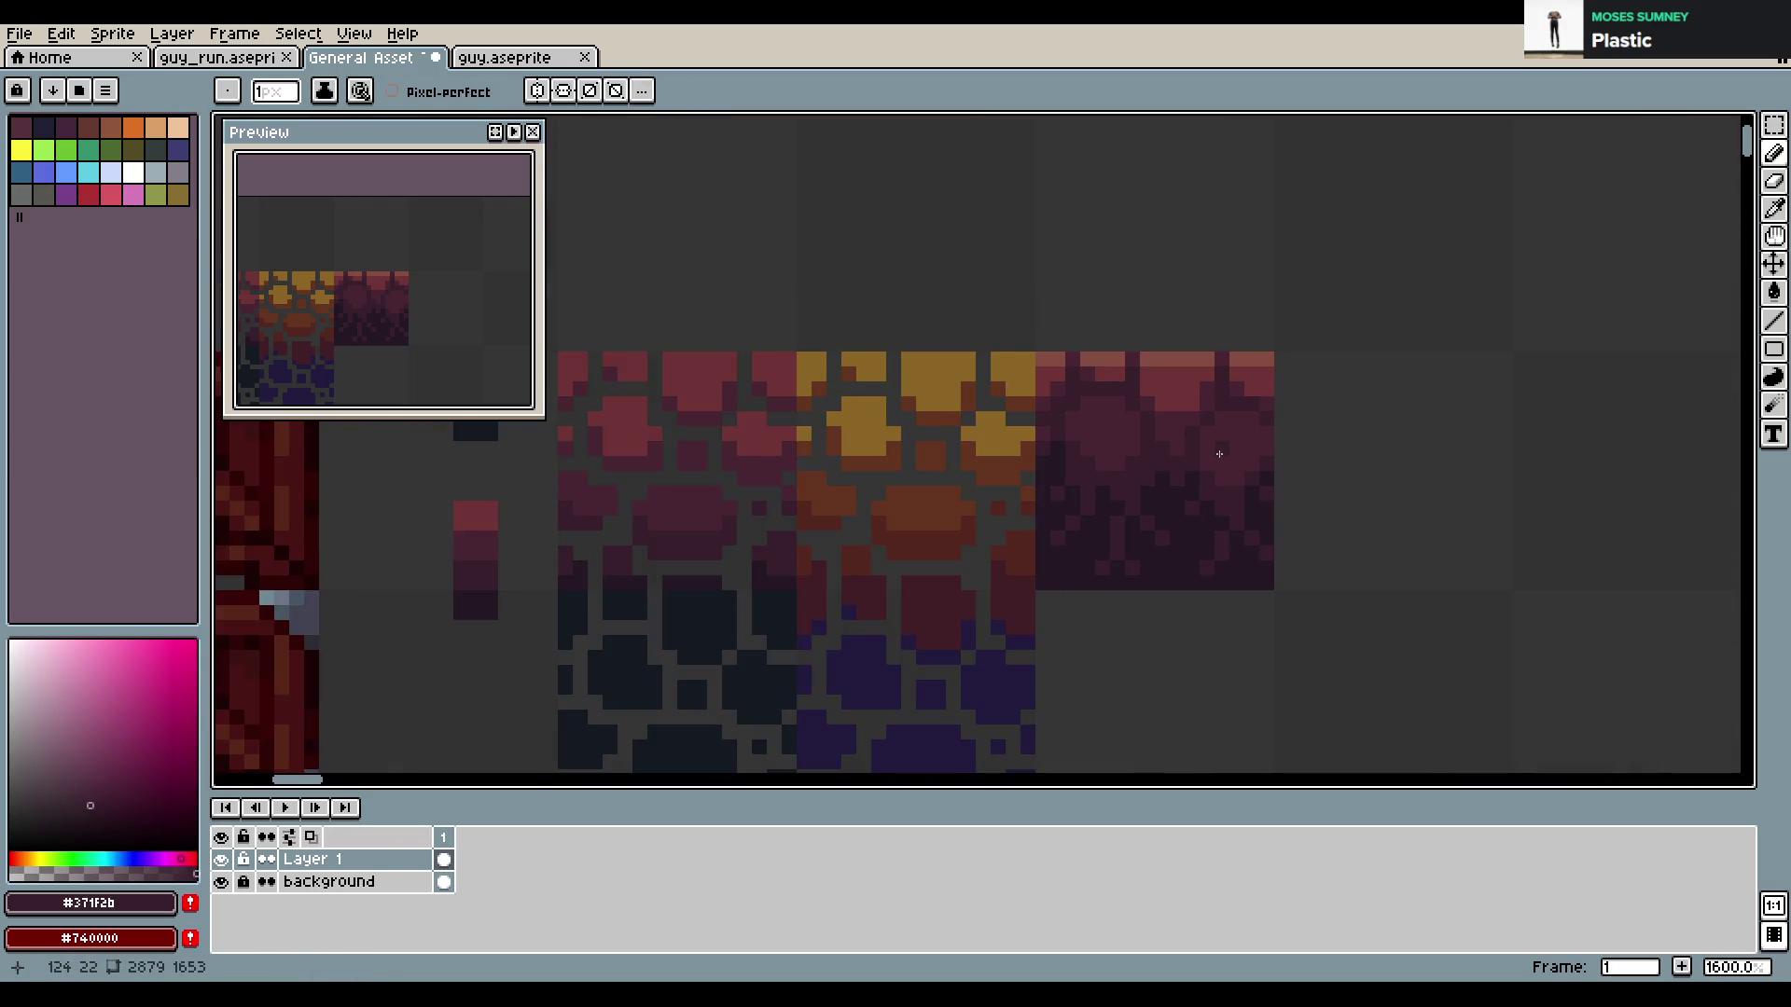
left_click(1168, 416, "alt")
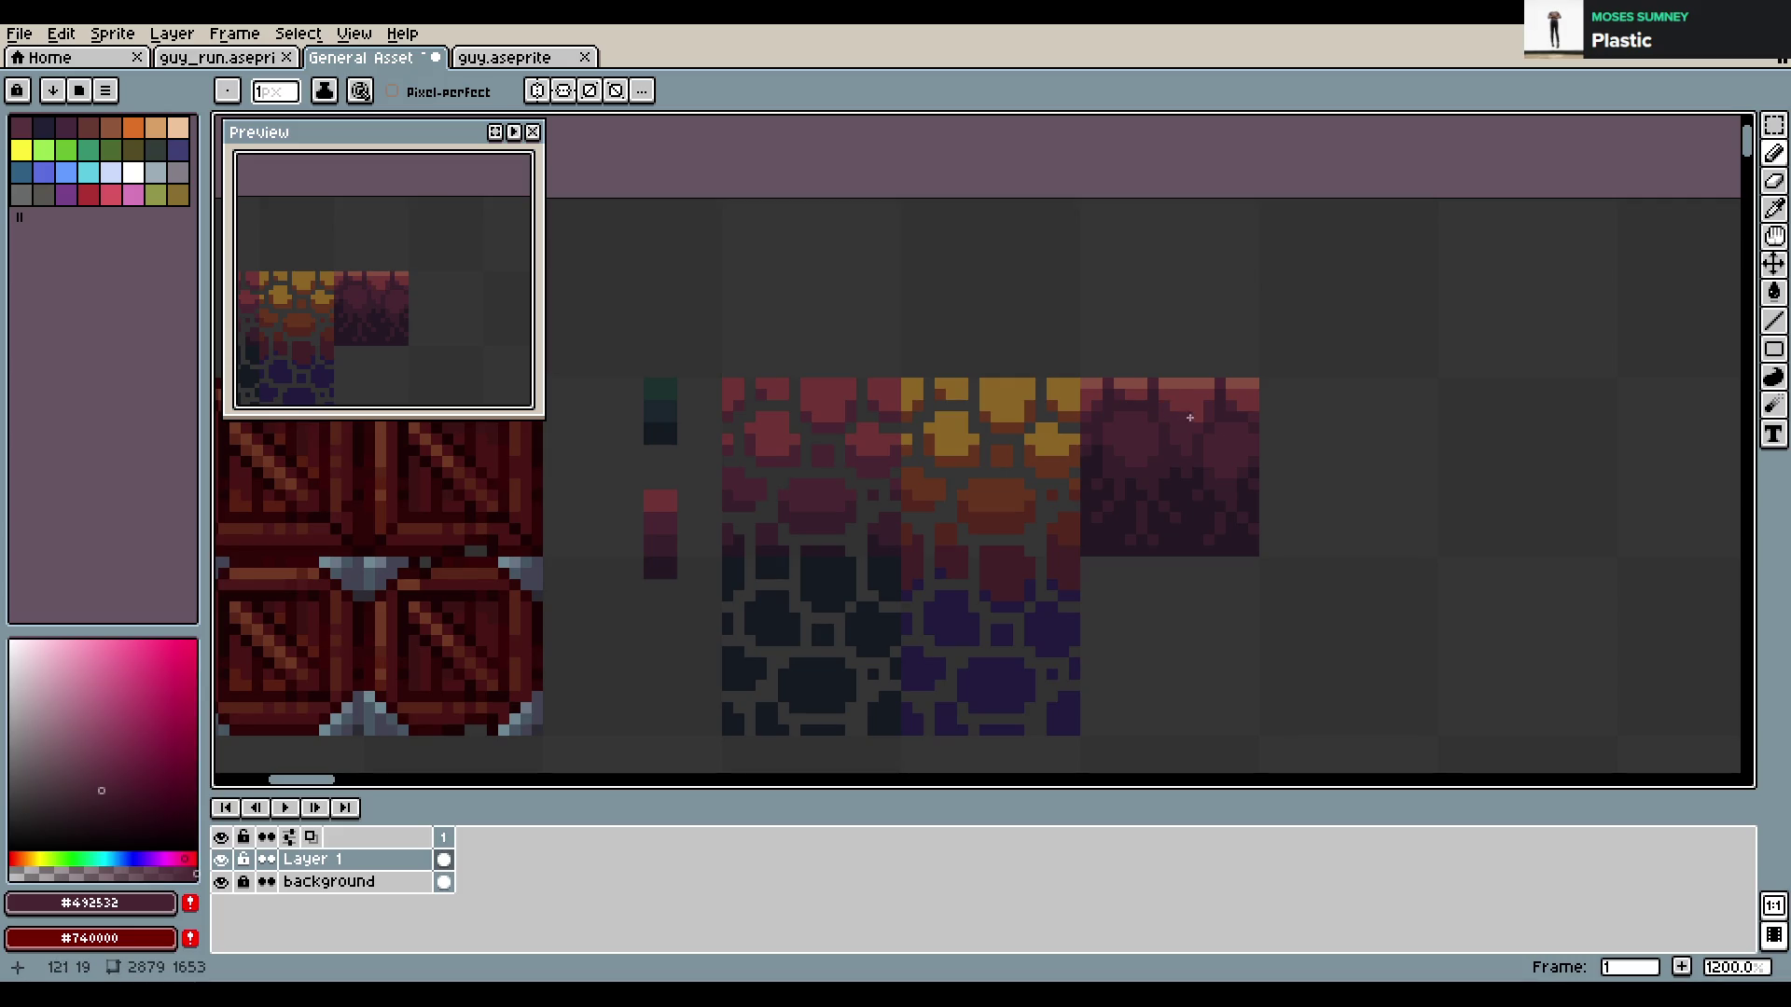
key("ctrl+z")
scroll(1334, 490, "up", 3)
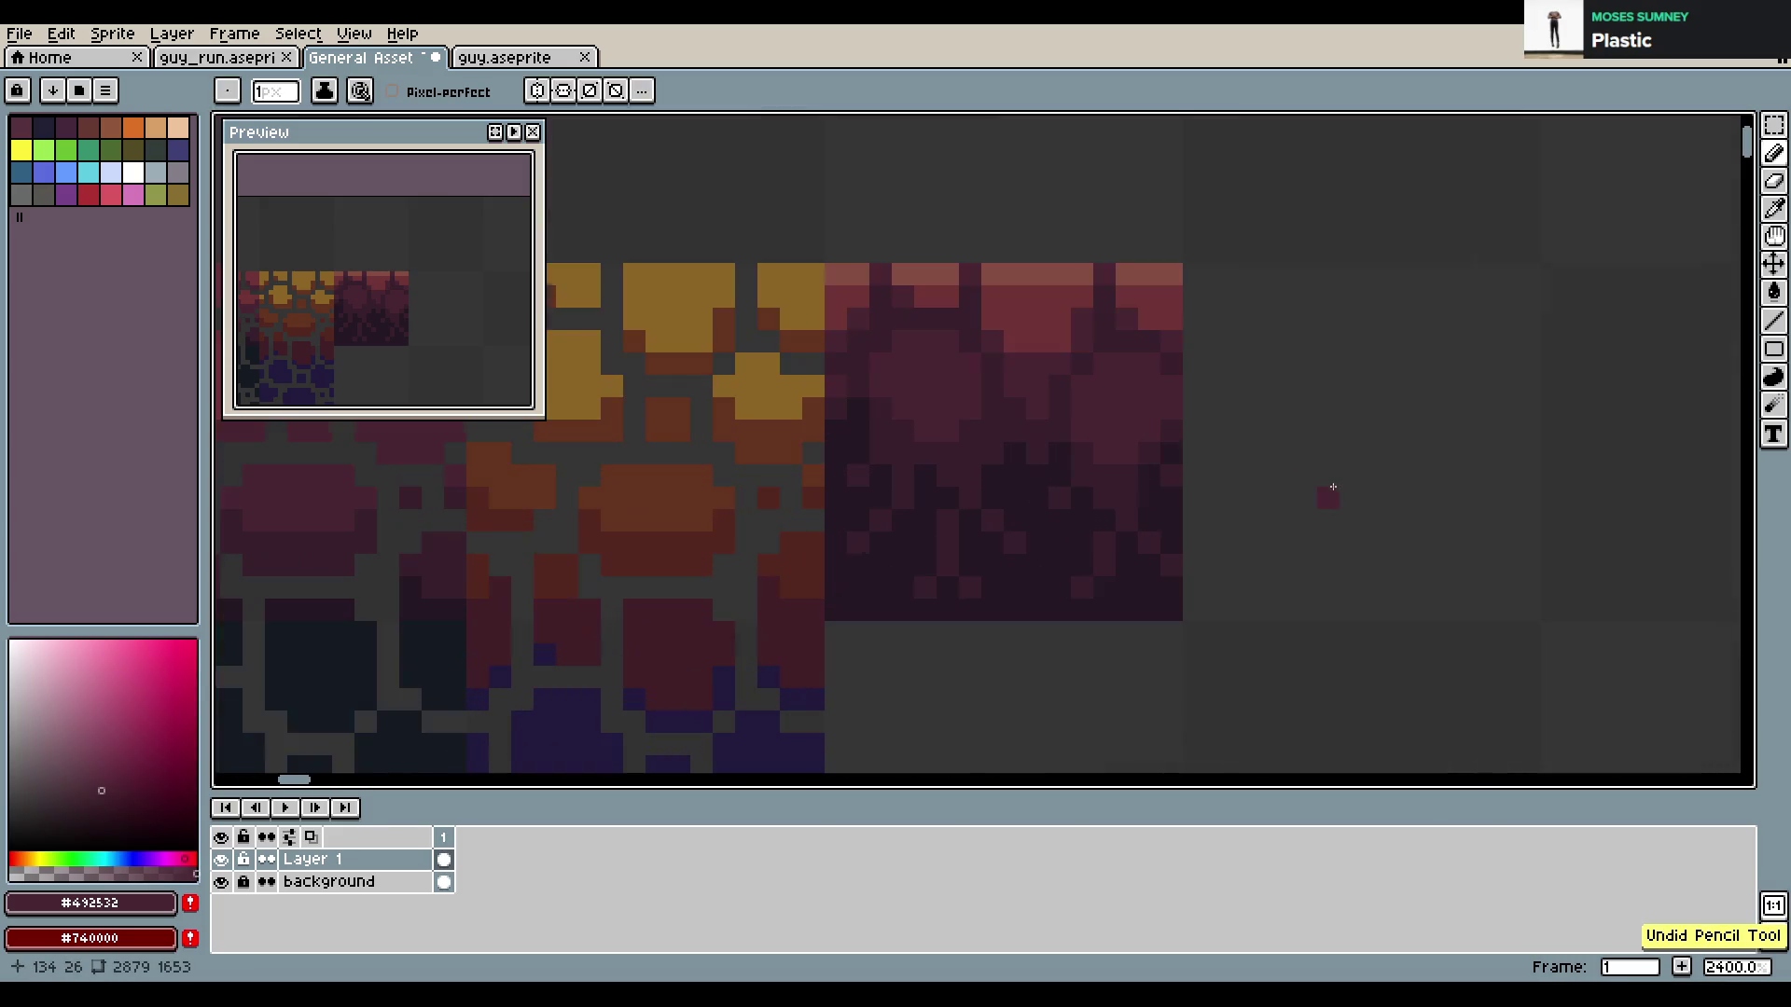
Paint light red highlights along the dark red tile's top row
left_click_drag(1201, 399, 1241, 510)
left_click(1100, 428, "alt")
left_click_drag(1026, 387, 1115, 389)
left_click(1188, 386)
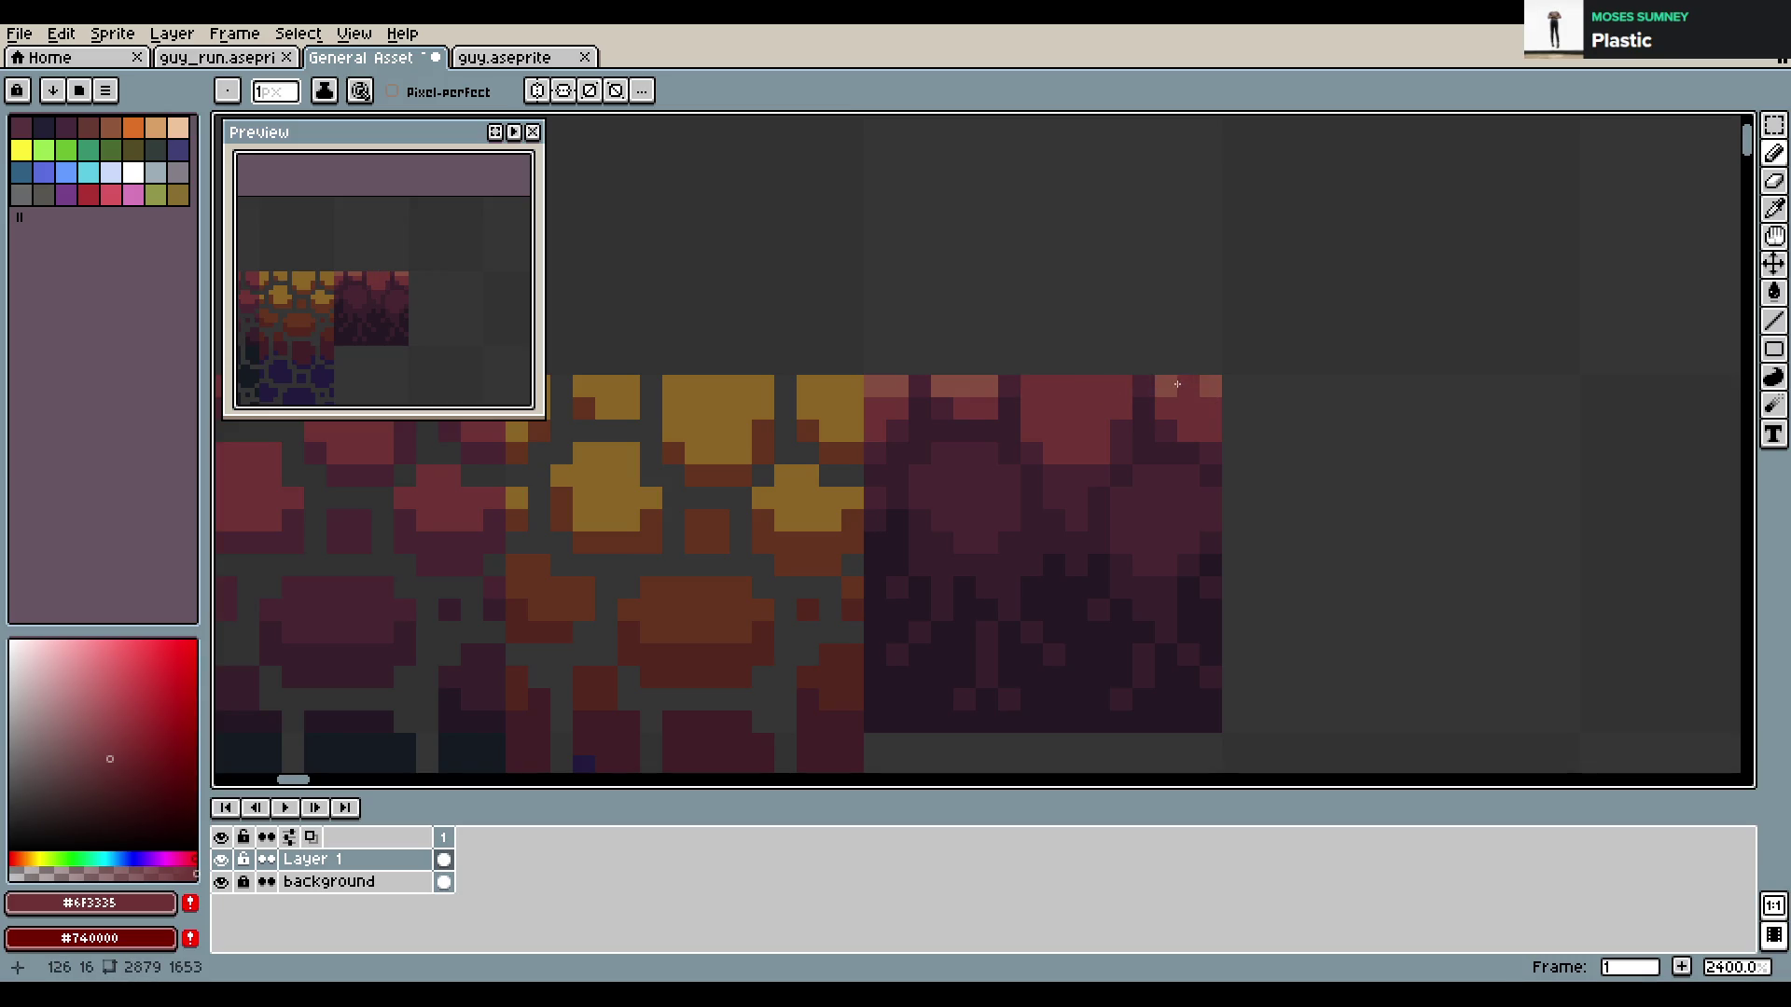
left_click(1211, 387)
left_click(1166, 386)
left_click(1009, 386)
left_click_drag(999, 386, 873, 387)
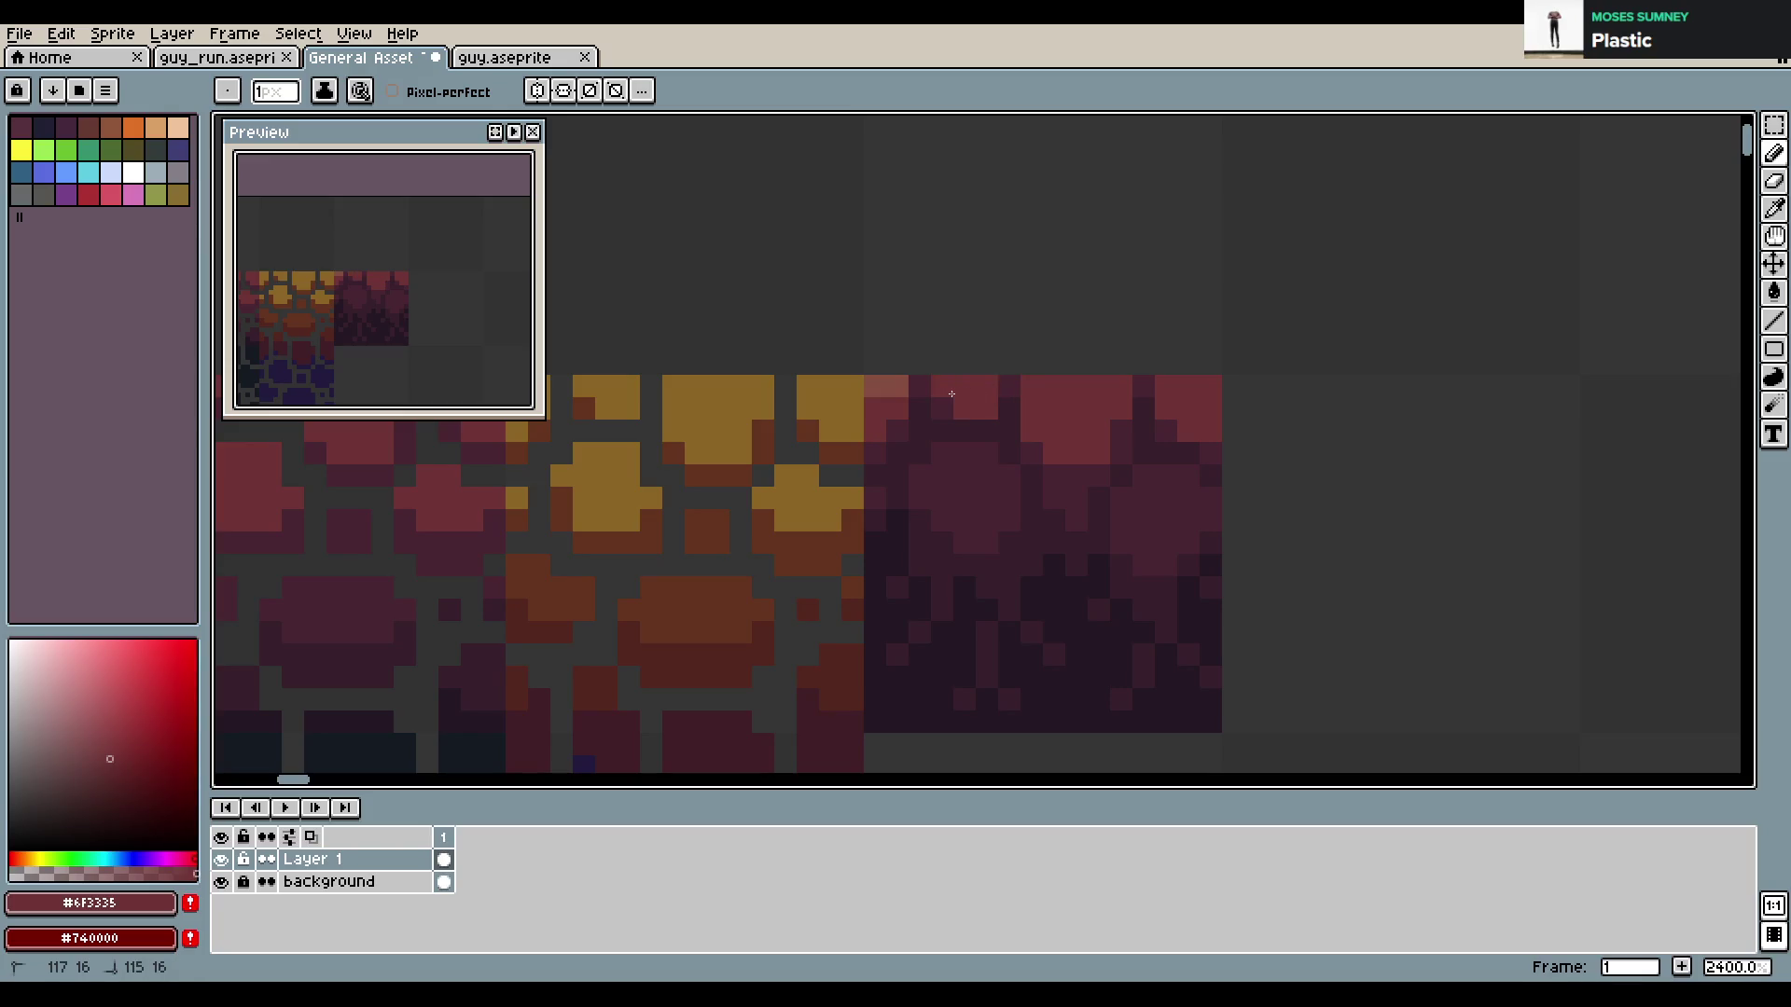
Add more lighter red highlights on the tile's upper rows and save
scroll(1026, 456, "down", 6)
scroll(1026, 456, "down", 2)
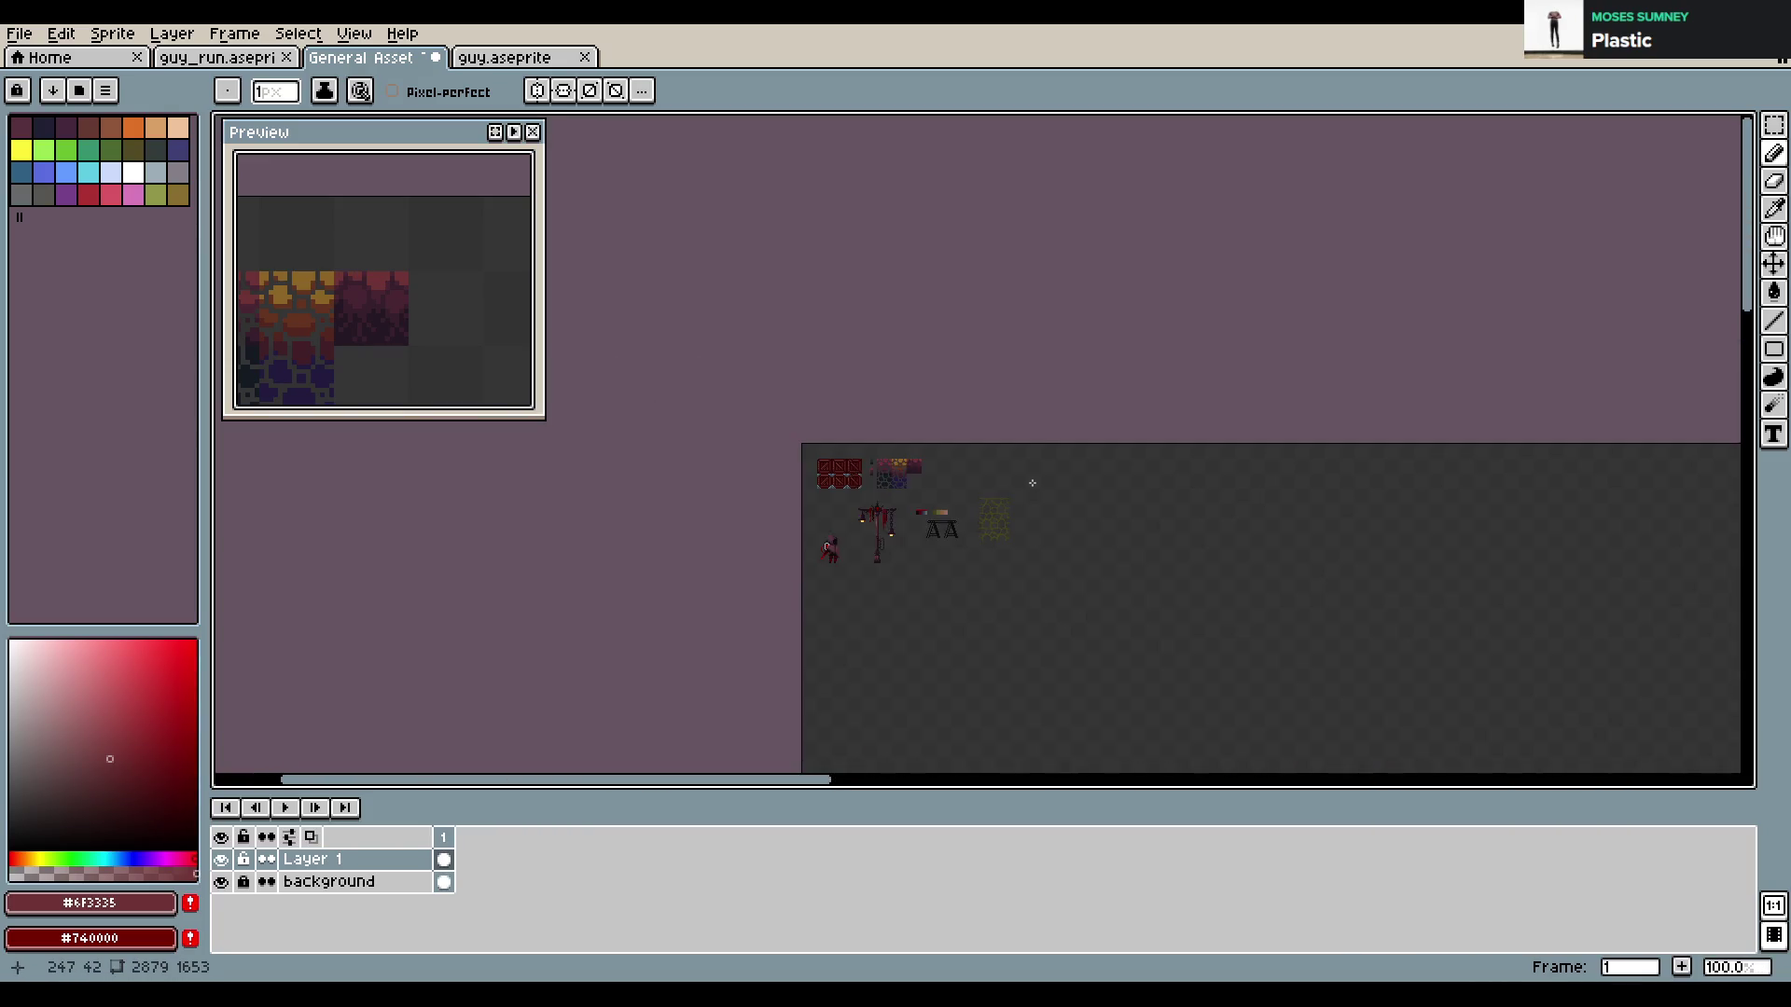
scroll(983, 594, "up", 6)
scroll(983, 594, "up", 4)
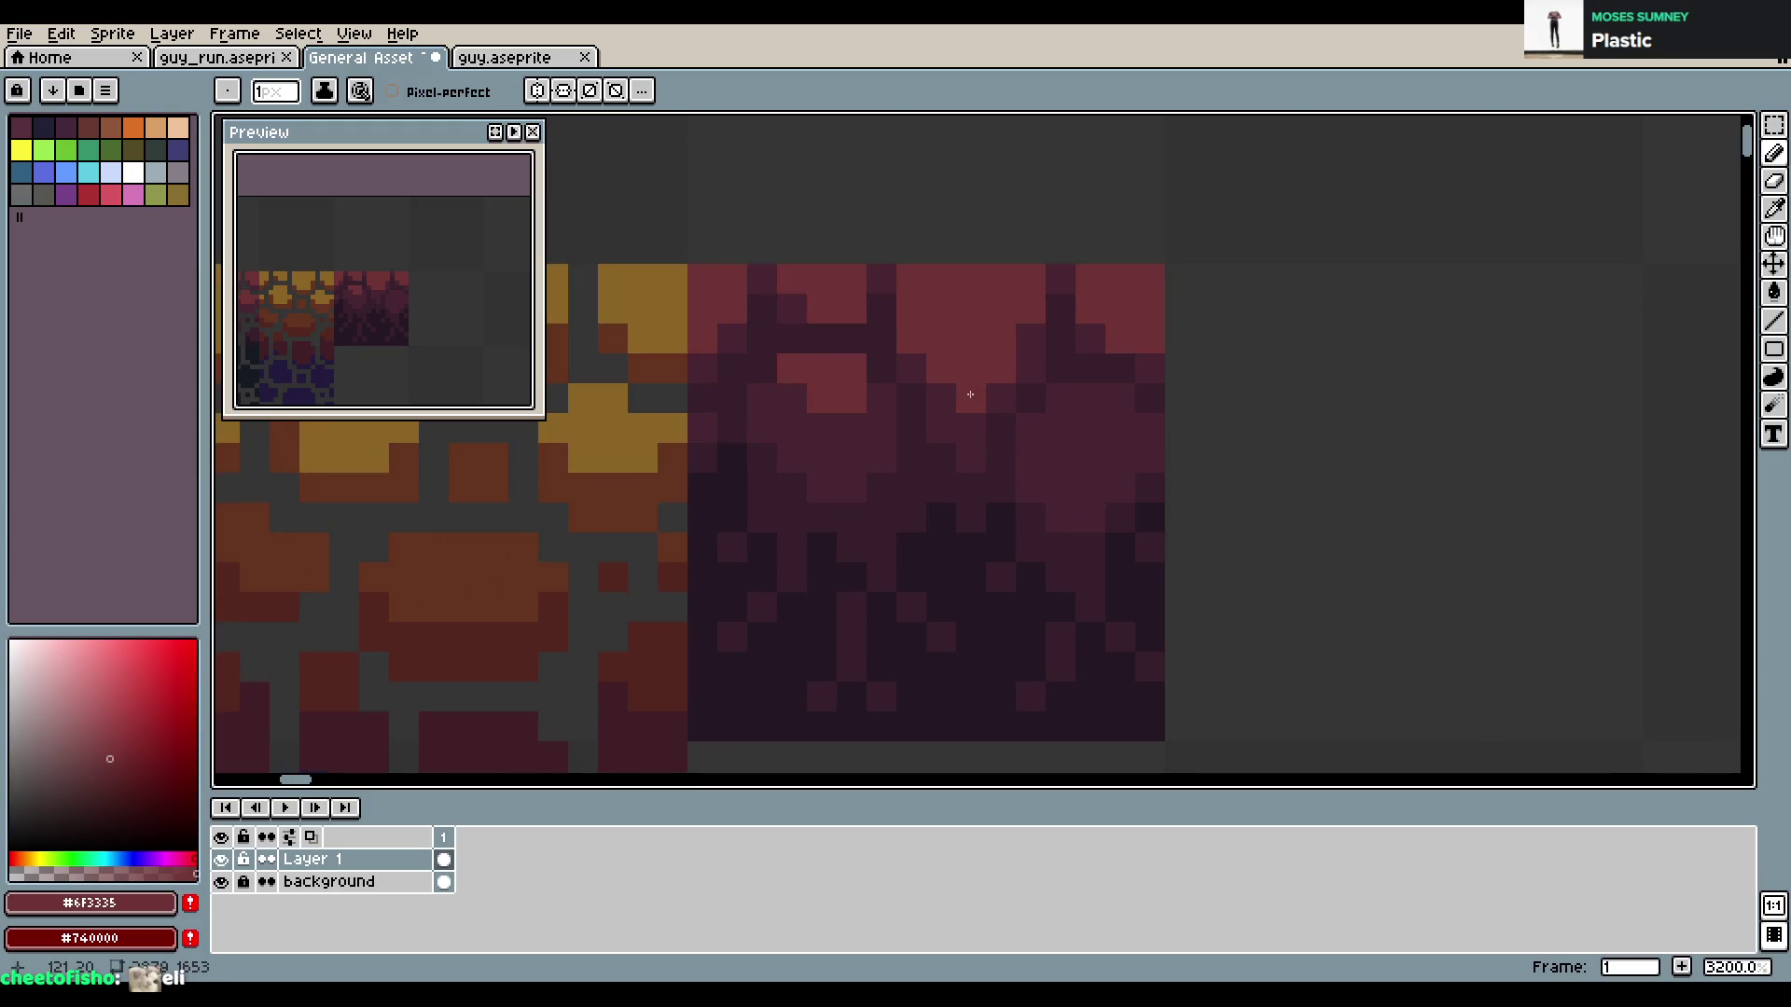
mouse_move(1073, 398)
left_mouse_down()
mouse_move(1107, 392)
mouse_move(1038, 420)
left_mouse_up()
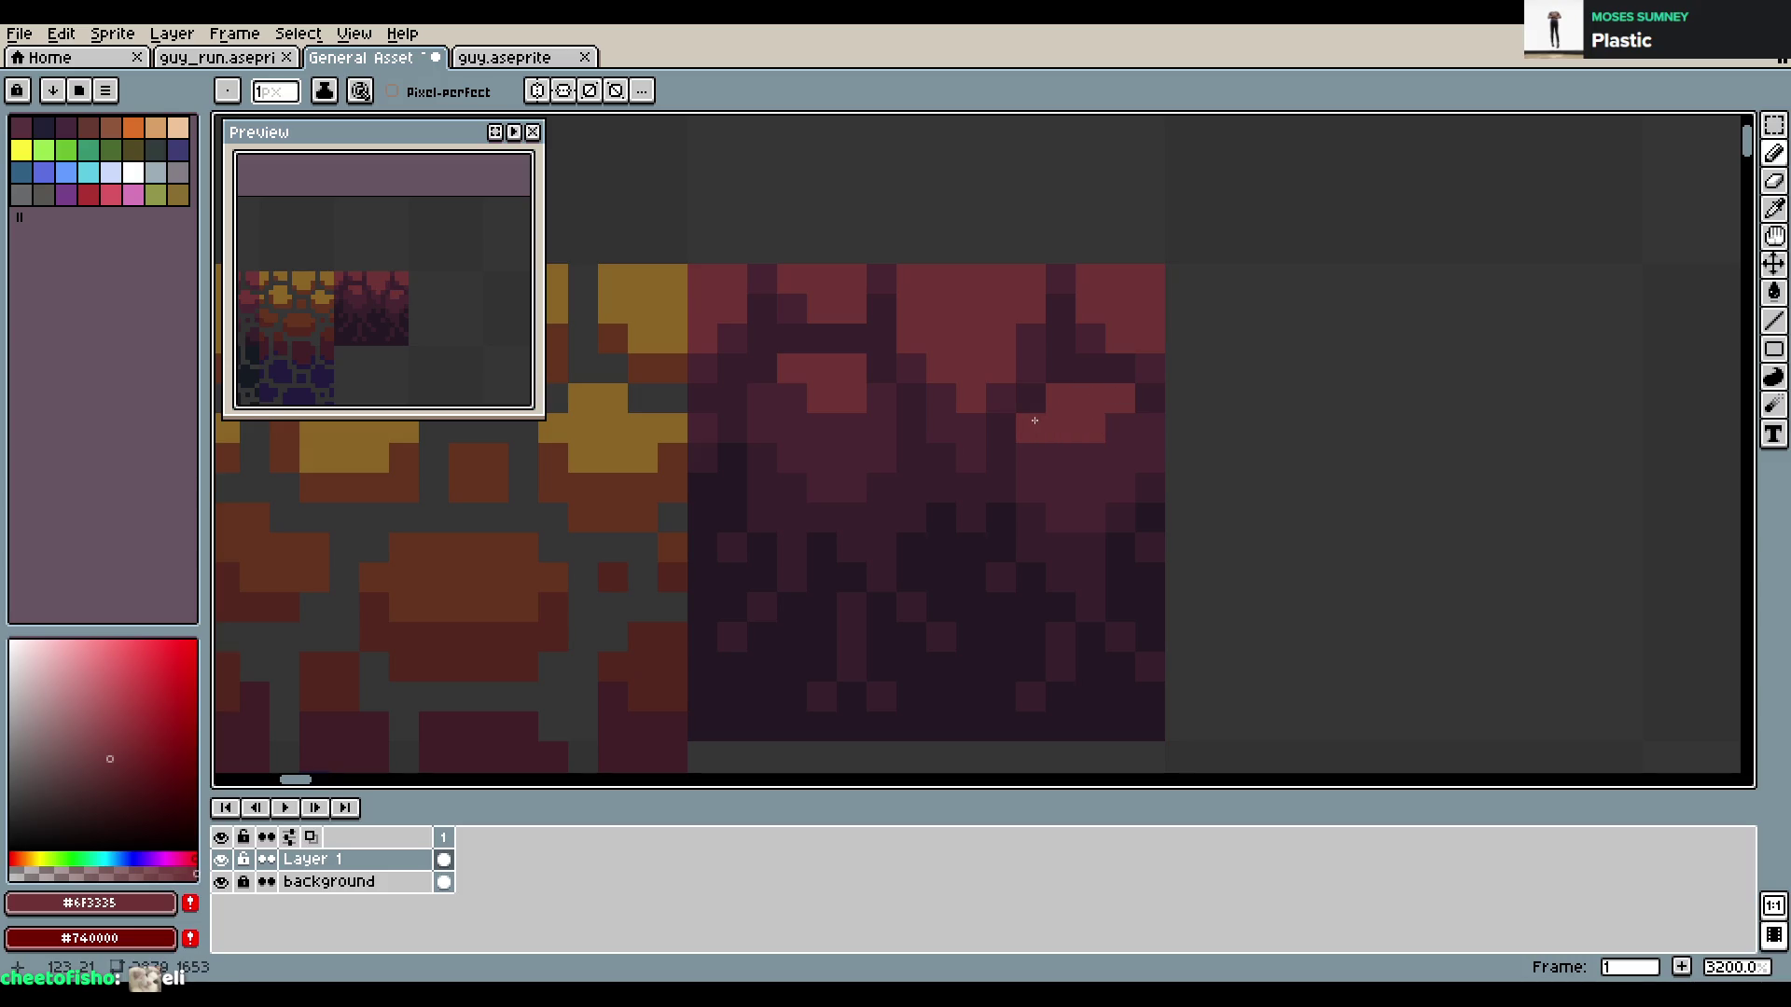
scroll(1204, 514, "down", 6)
scroll(970, 429, "down", 2)
scroll(963, 428, "up", 7)
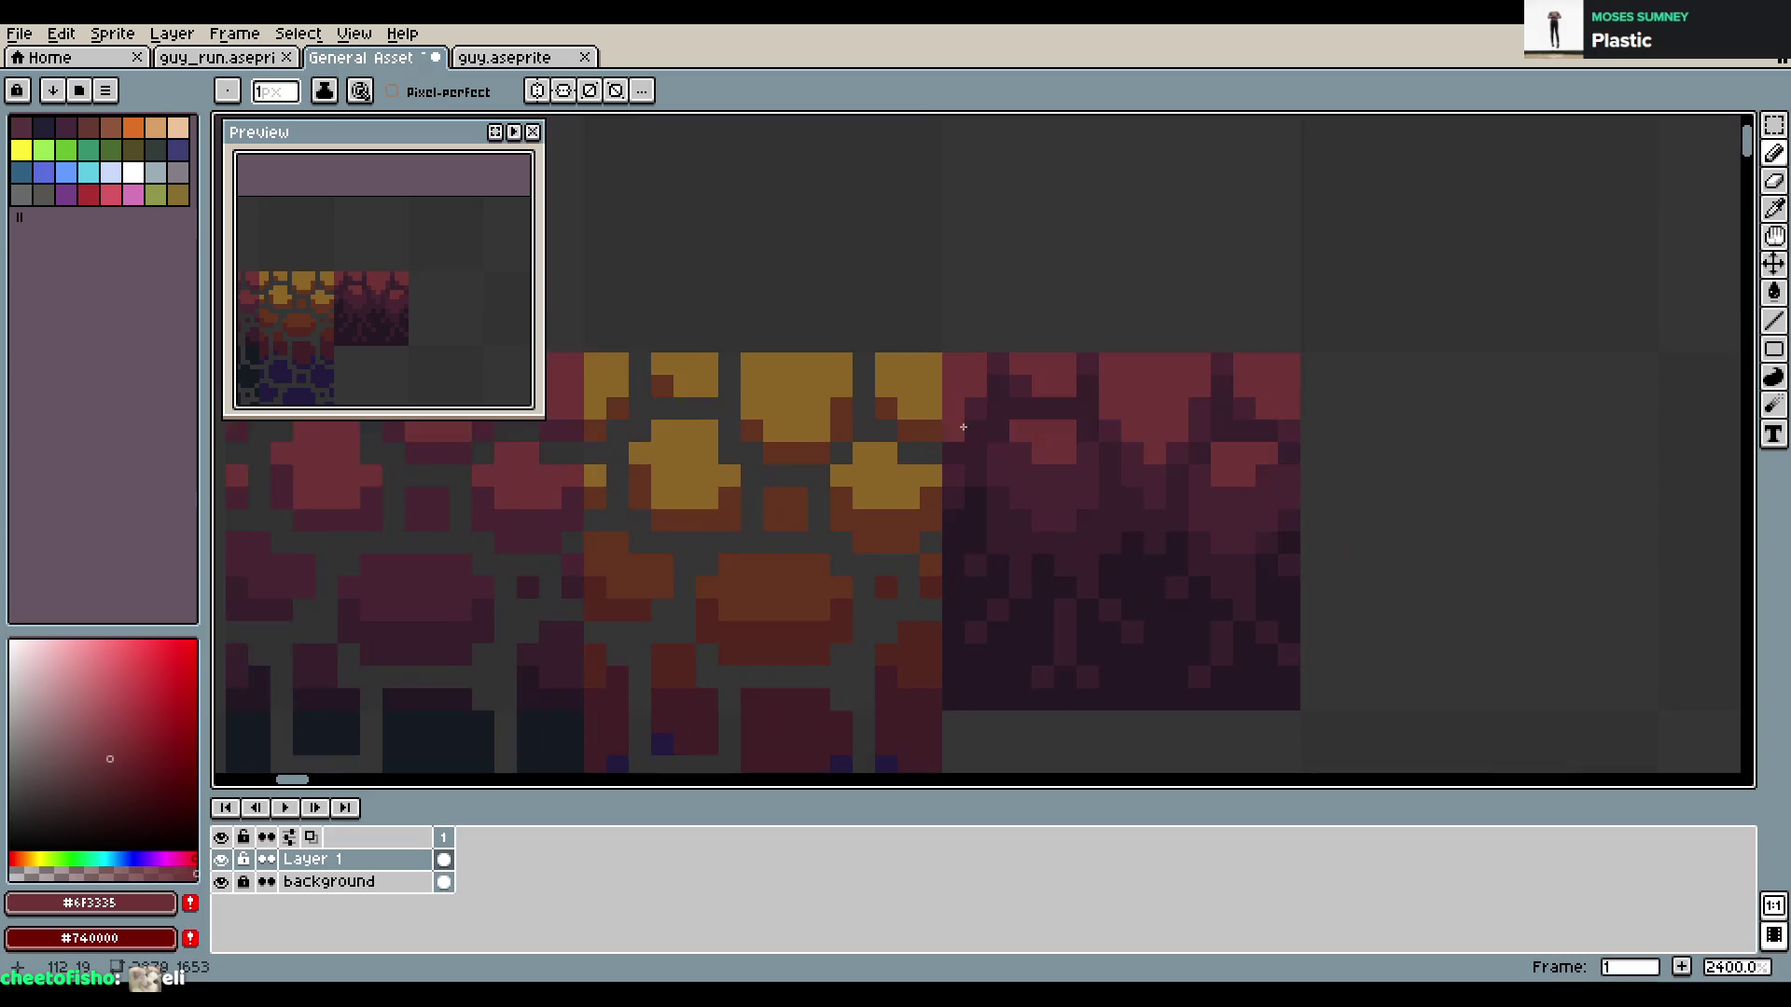
scroll(964, 427, "up", 1)
key("ctrl+s")
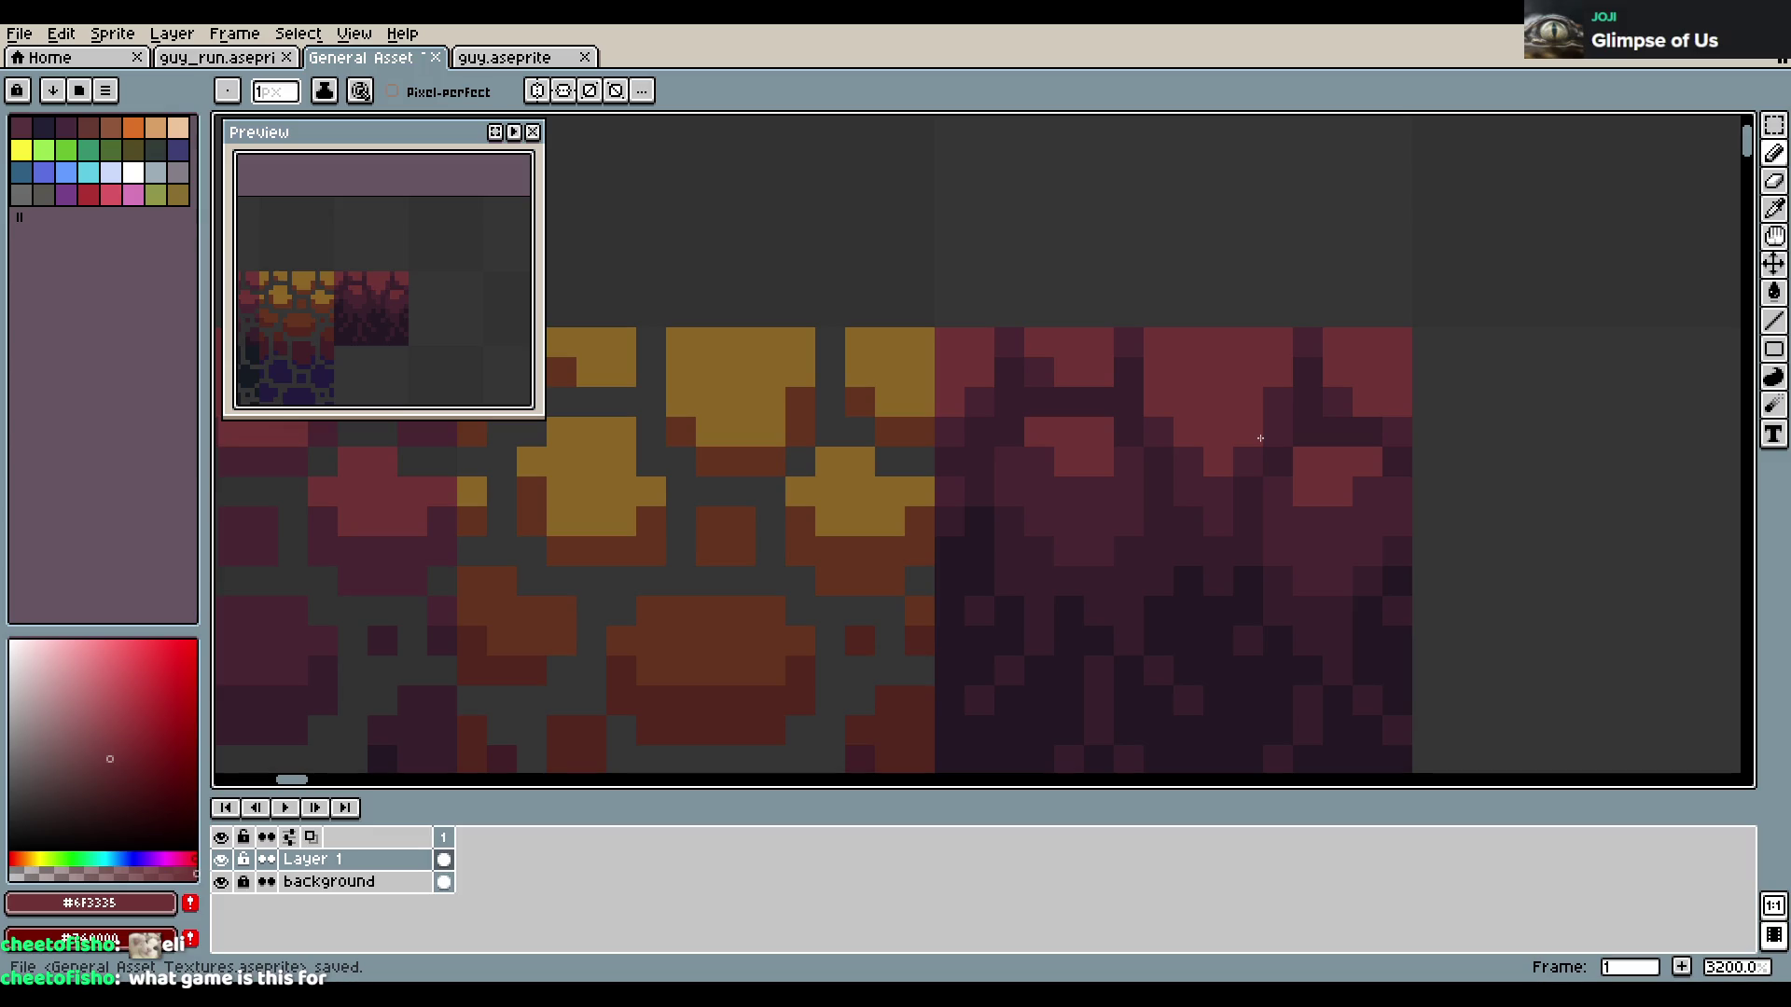
scroll(1260, 439, "down", 3)
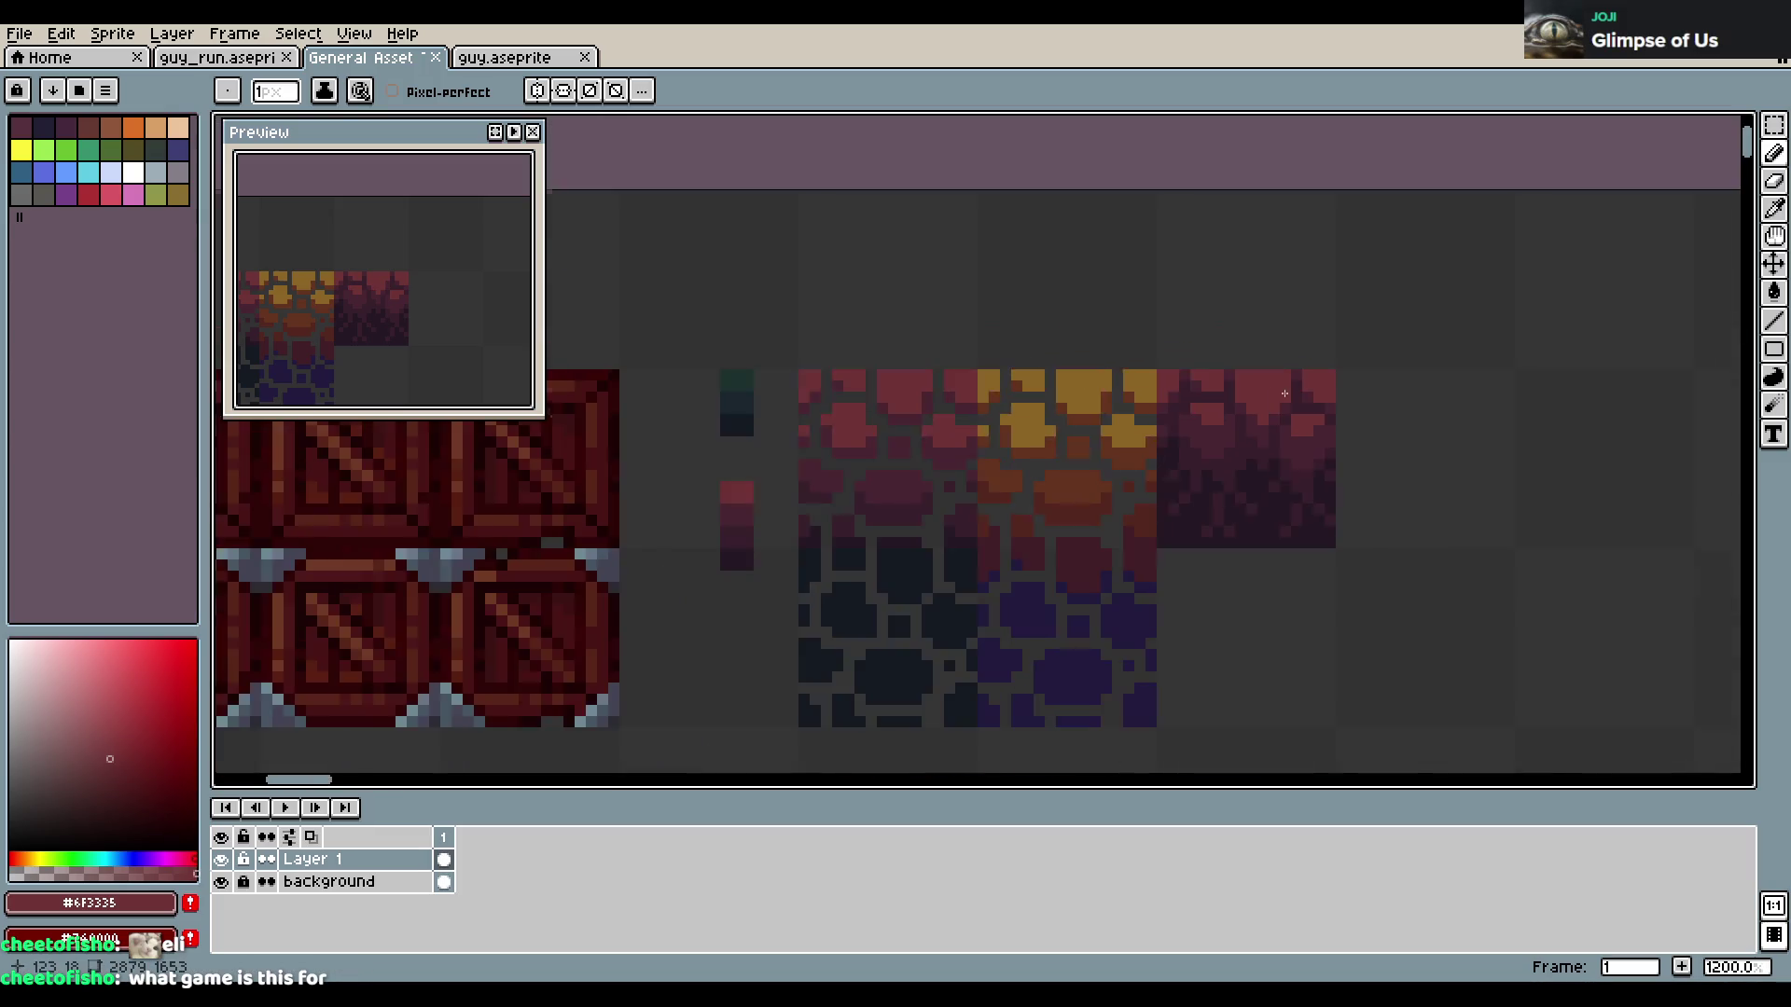
Bring the crates back into view beside the tiles and save the sheet
scroll(1260, 439, "down", 1)
left_click_drag(1400, 420, 1257, 404)
scroll(1249, 416, "up", 1)
key("ctrl+s")
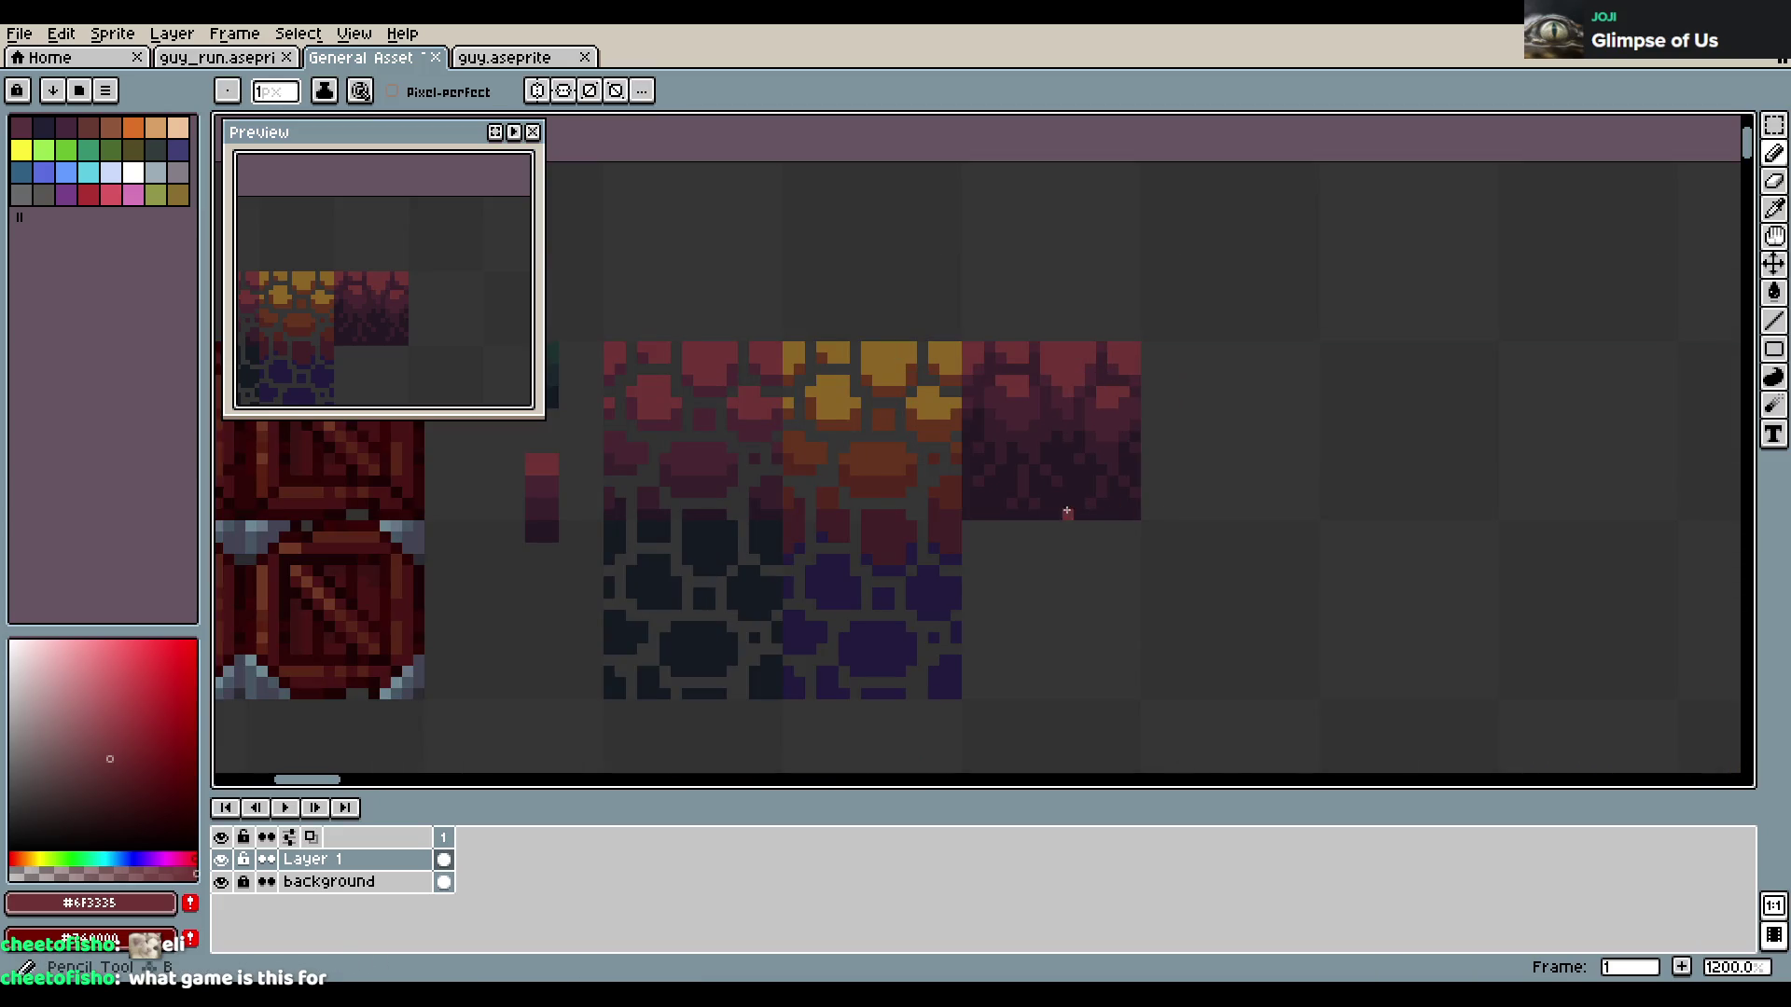
Fill the empty 16×16 tile below with #151b22, save, and pick #251924 for the pencil
key("i")
left_click(767, 582)
key("m")
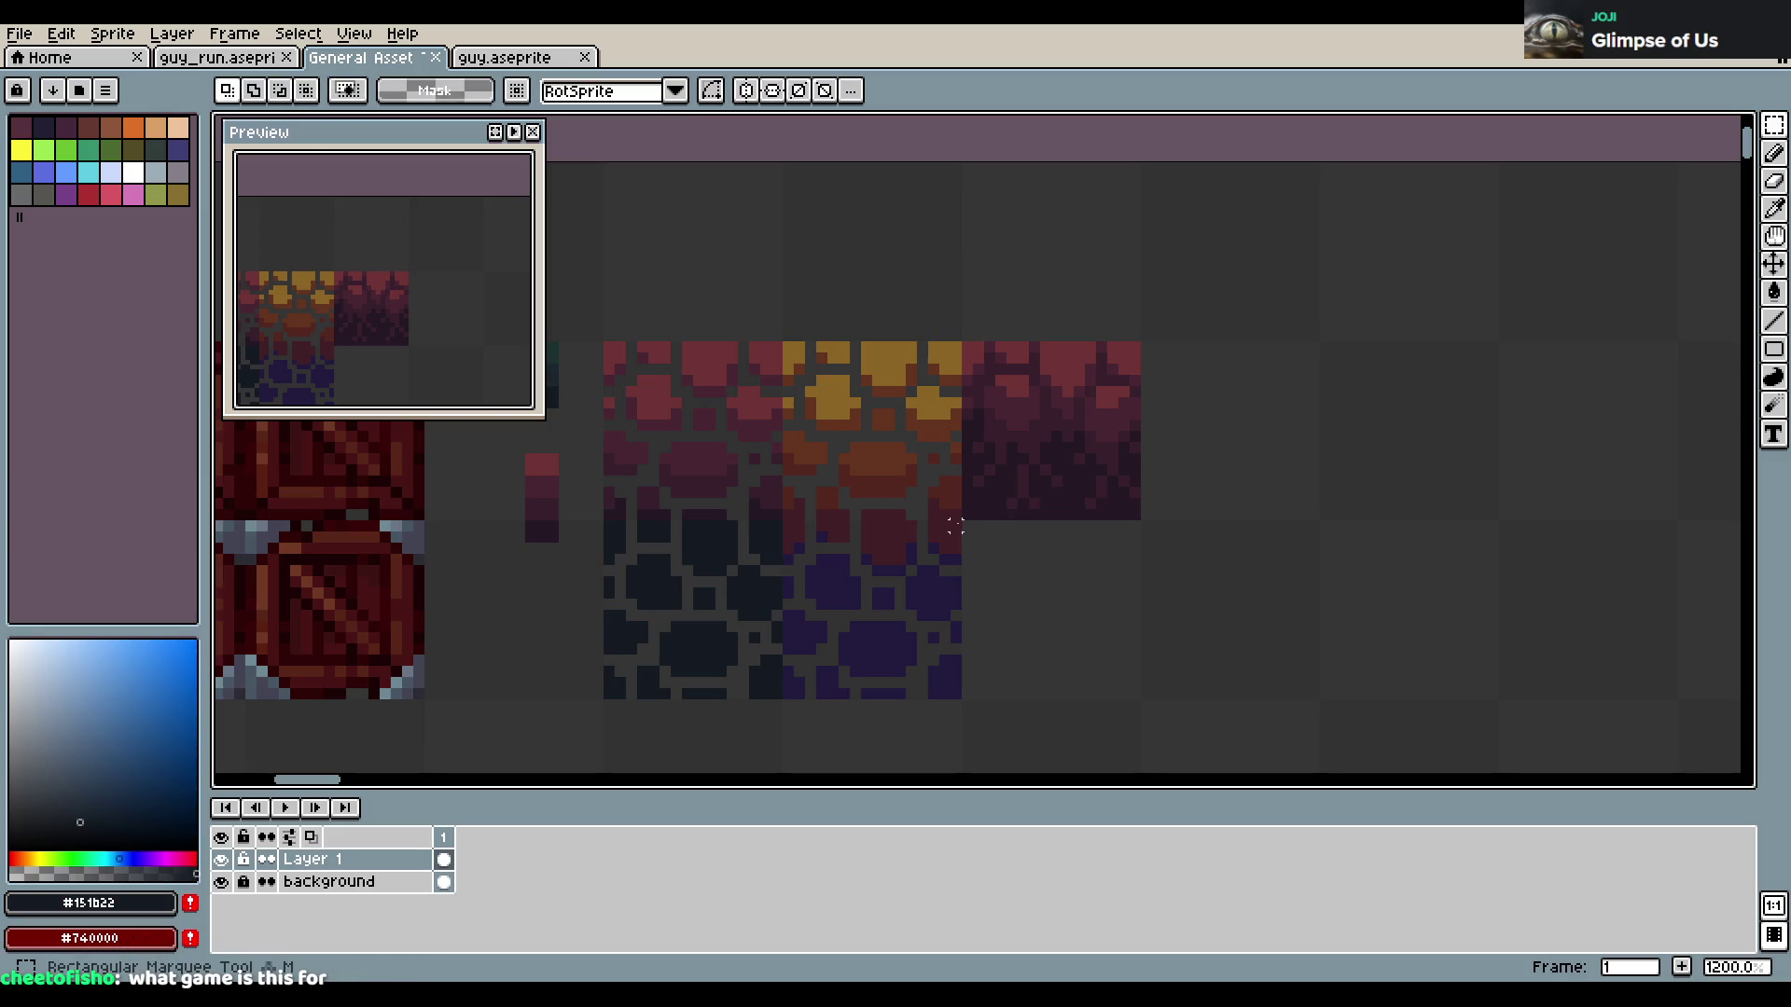
left_click_drag(962, 522, 1134, 694)
key("g")
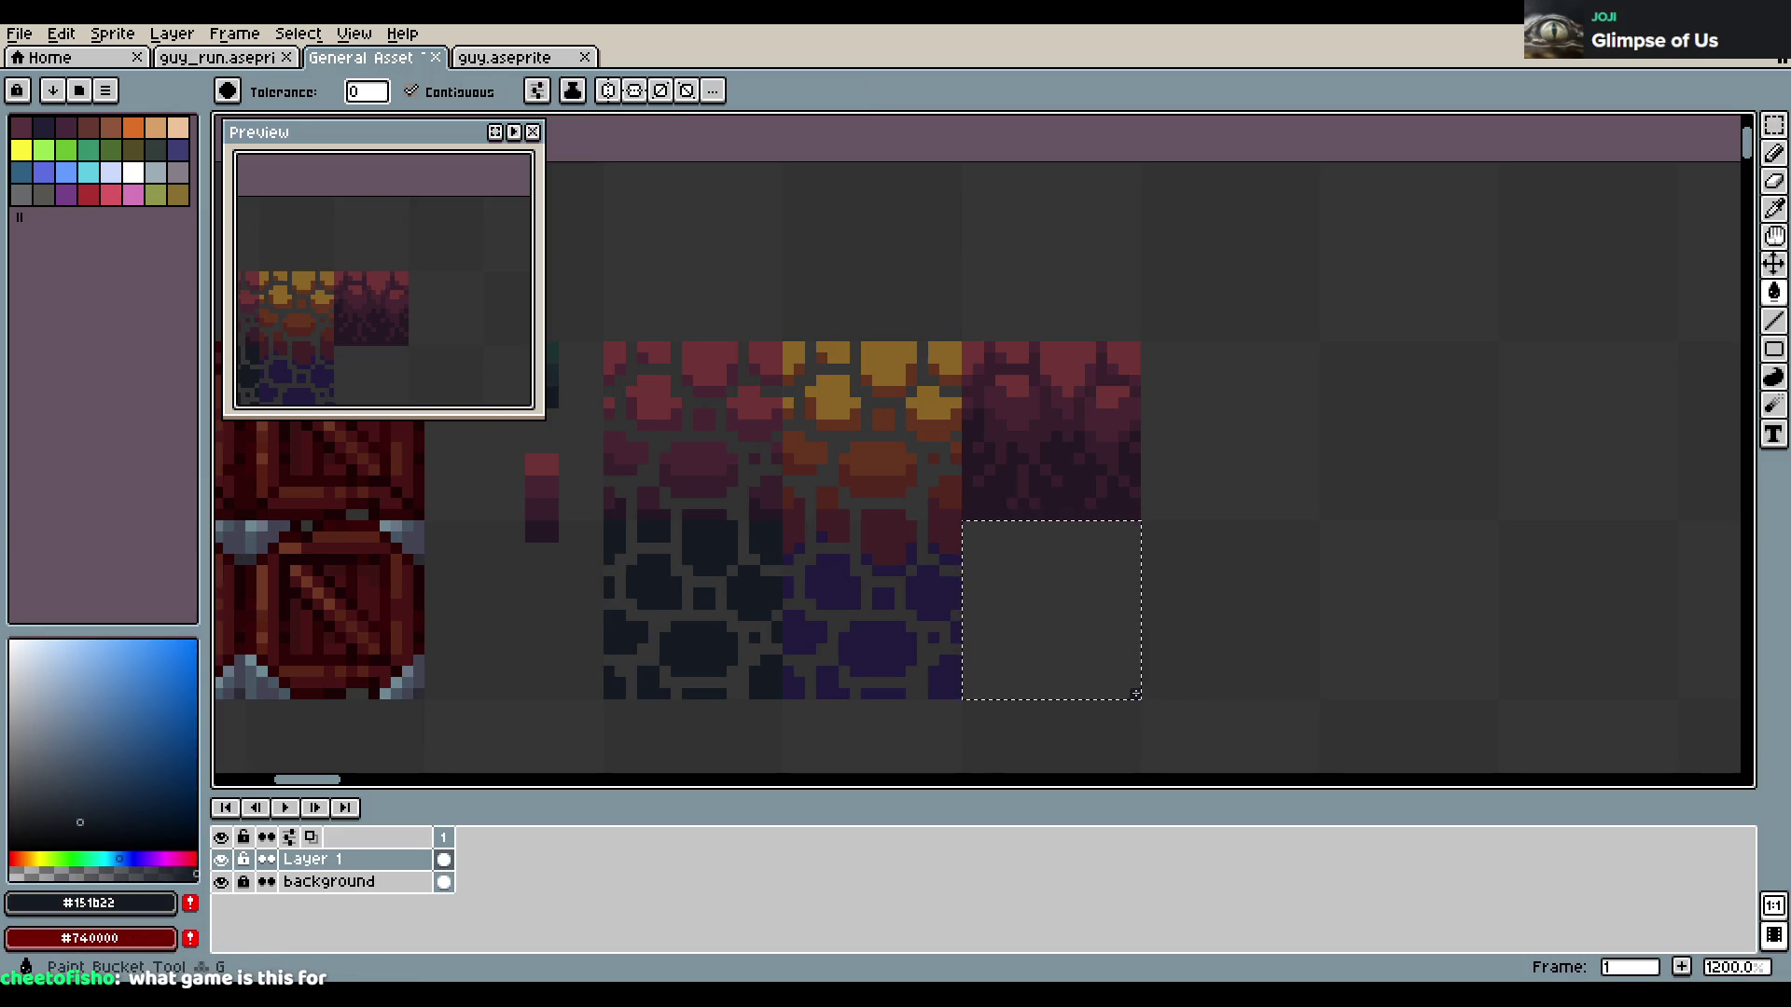
left_click(1089, 649)
key("ctrl+d")
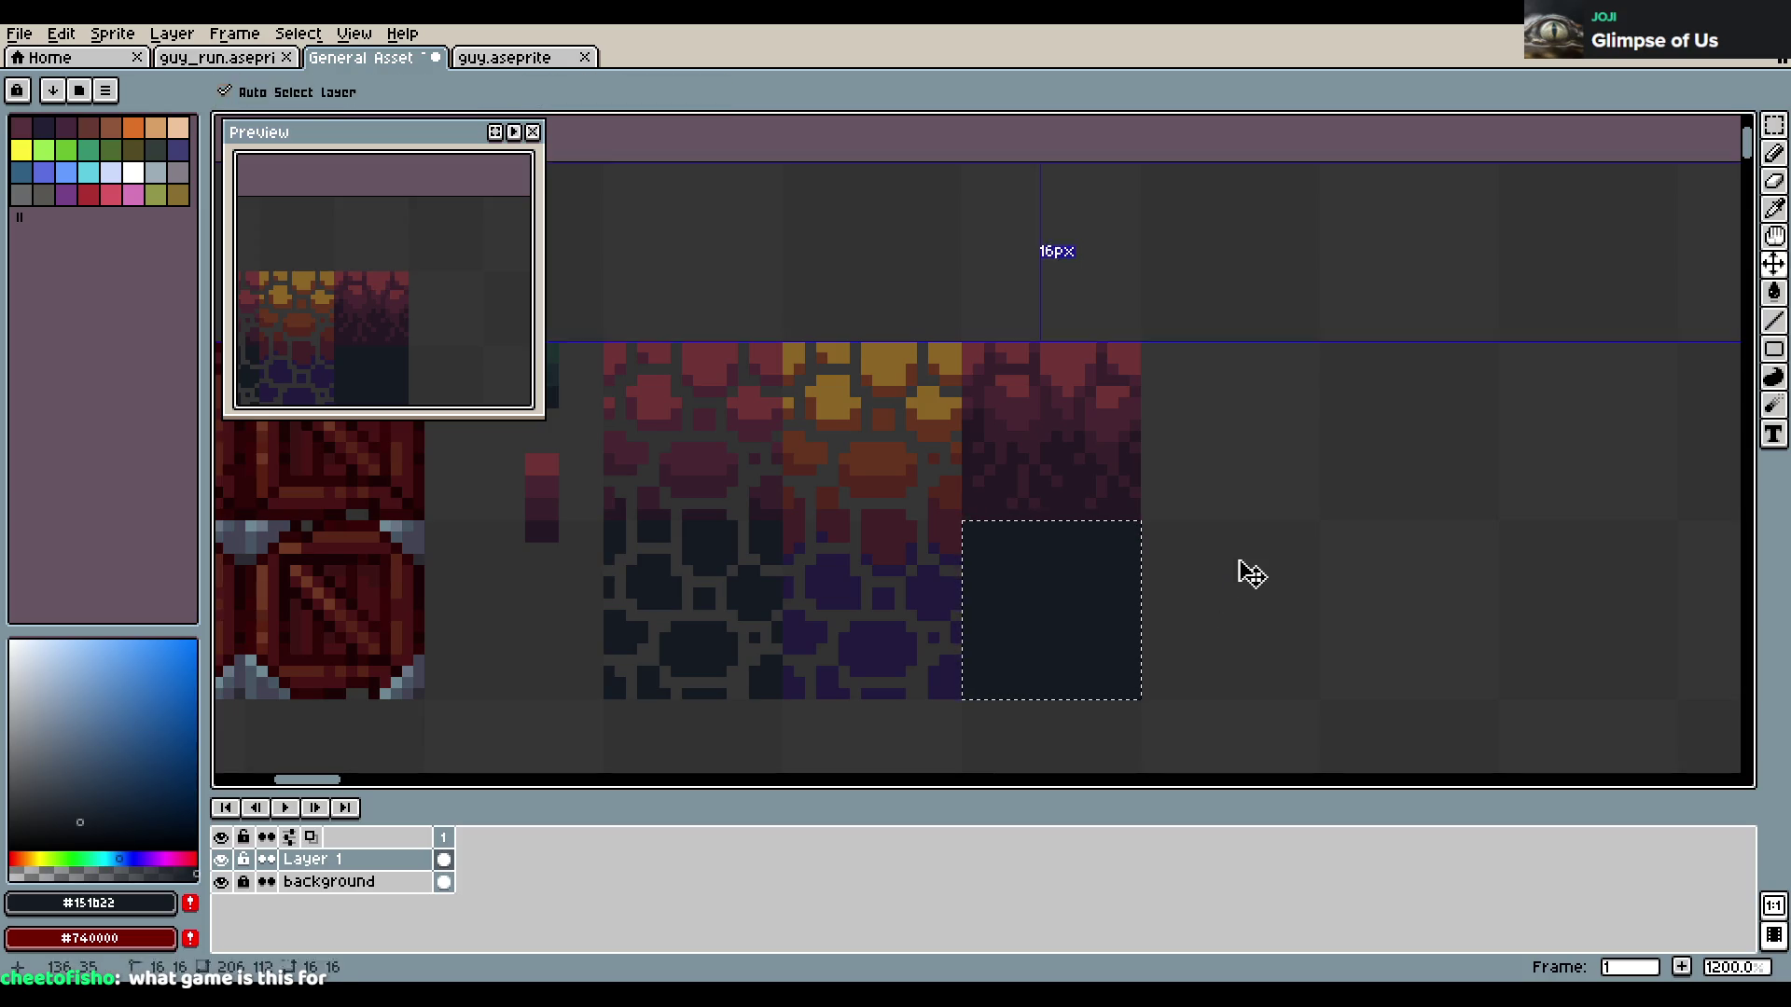
key("m")
key("ctrl+s")
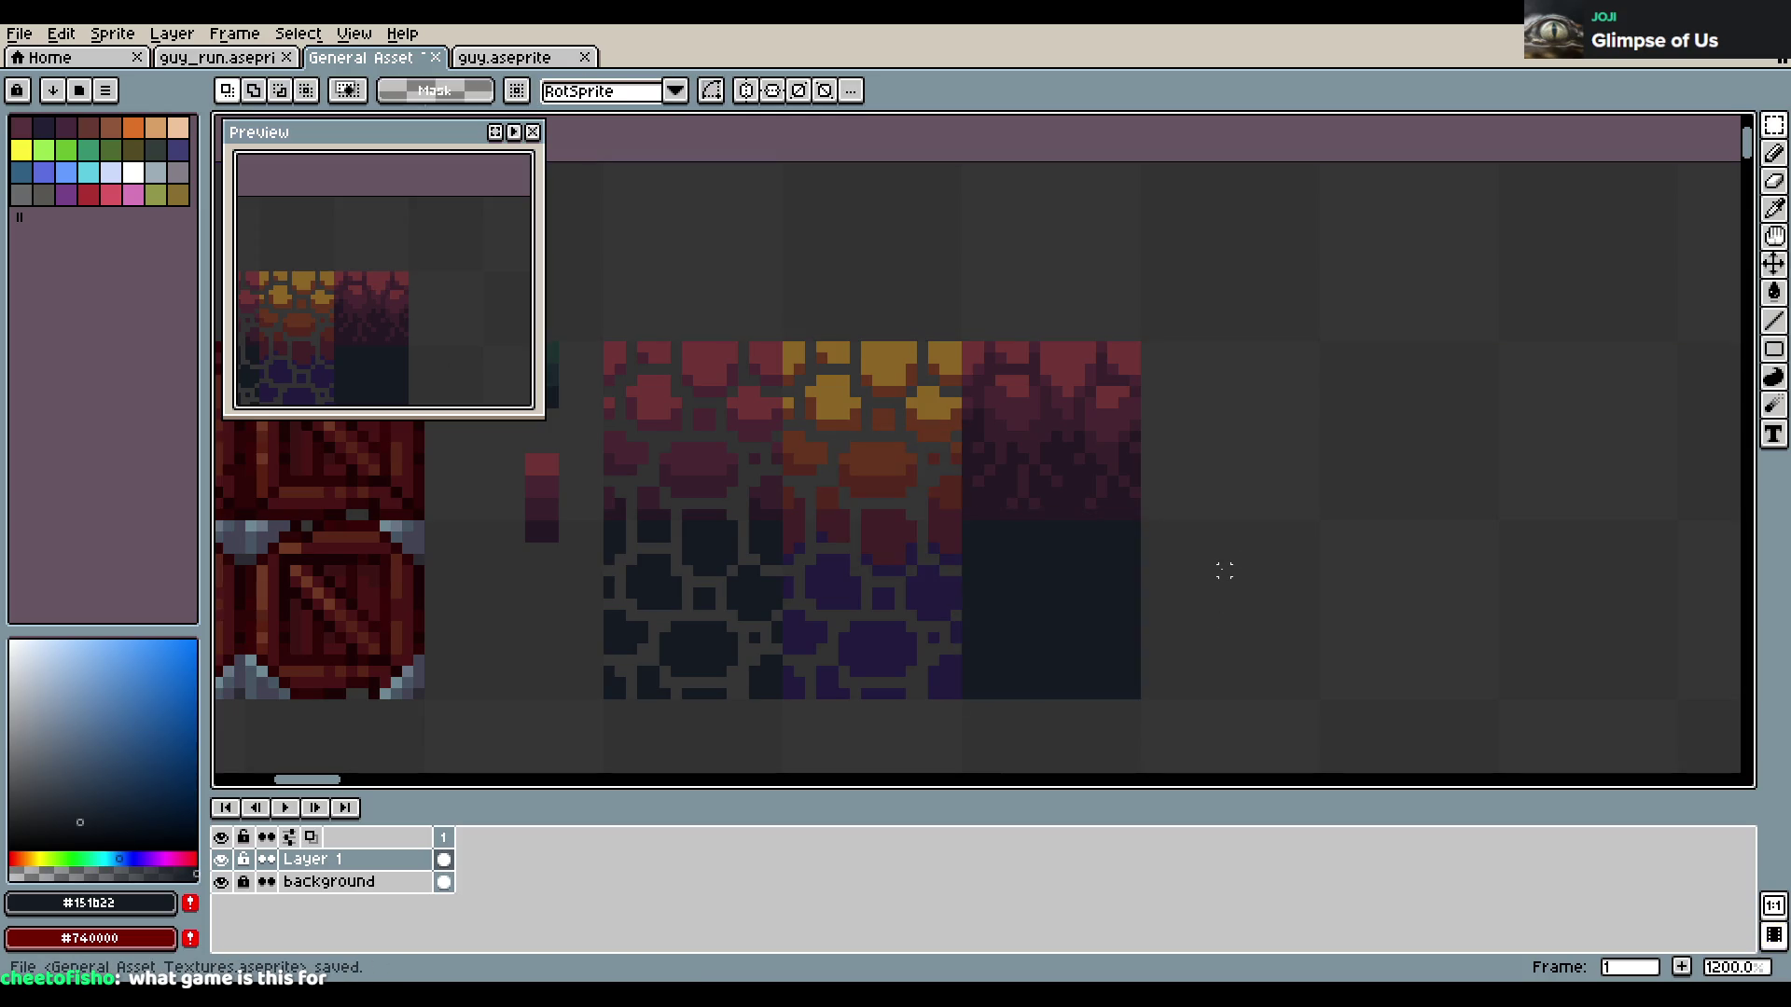
left_click(988, 511, "alt")
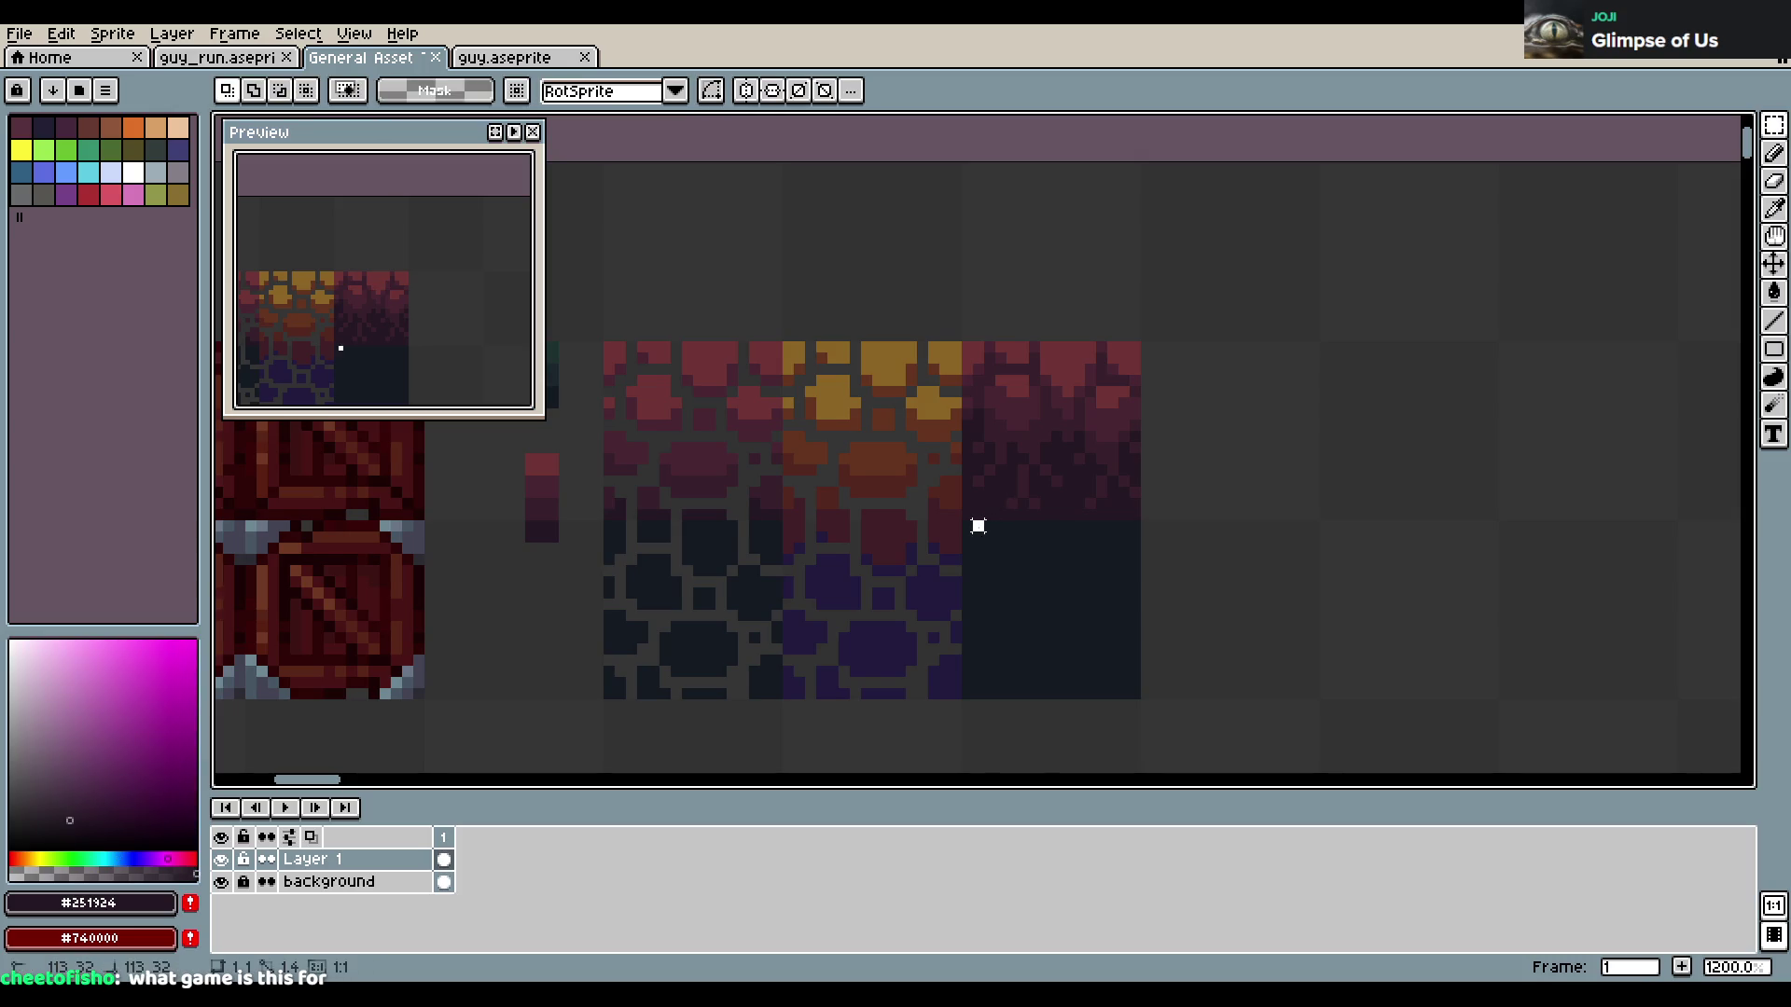
key("b")
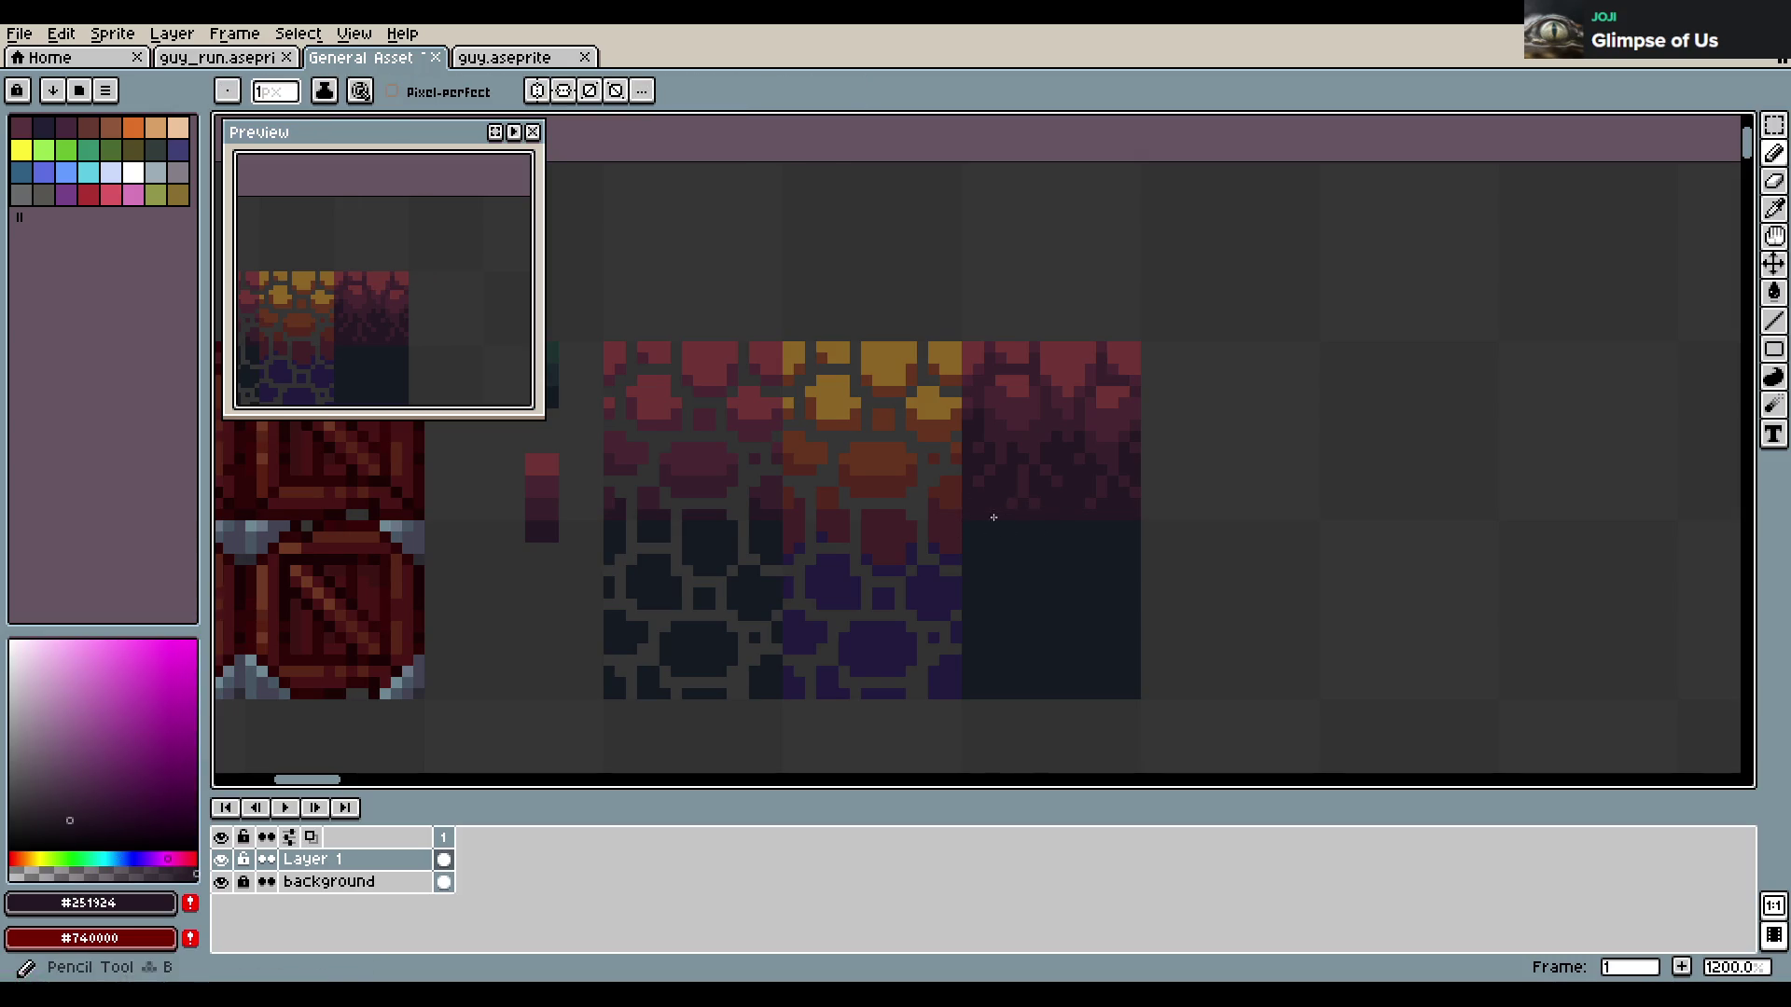
Draw a dark curved stroke on the new #151b22 tile, then undo the changes
left_click_drag(996, 583, 991, 667)
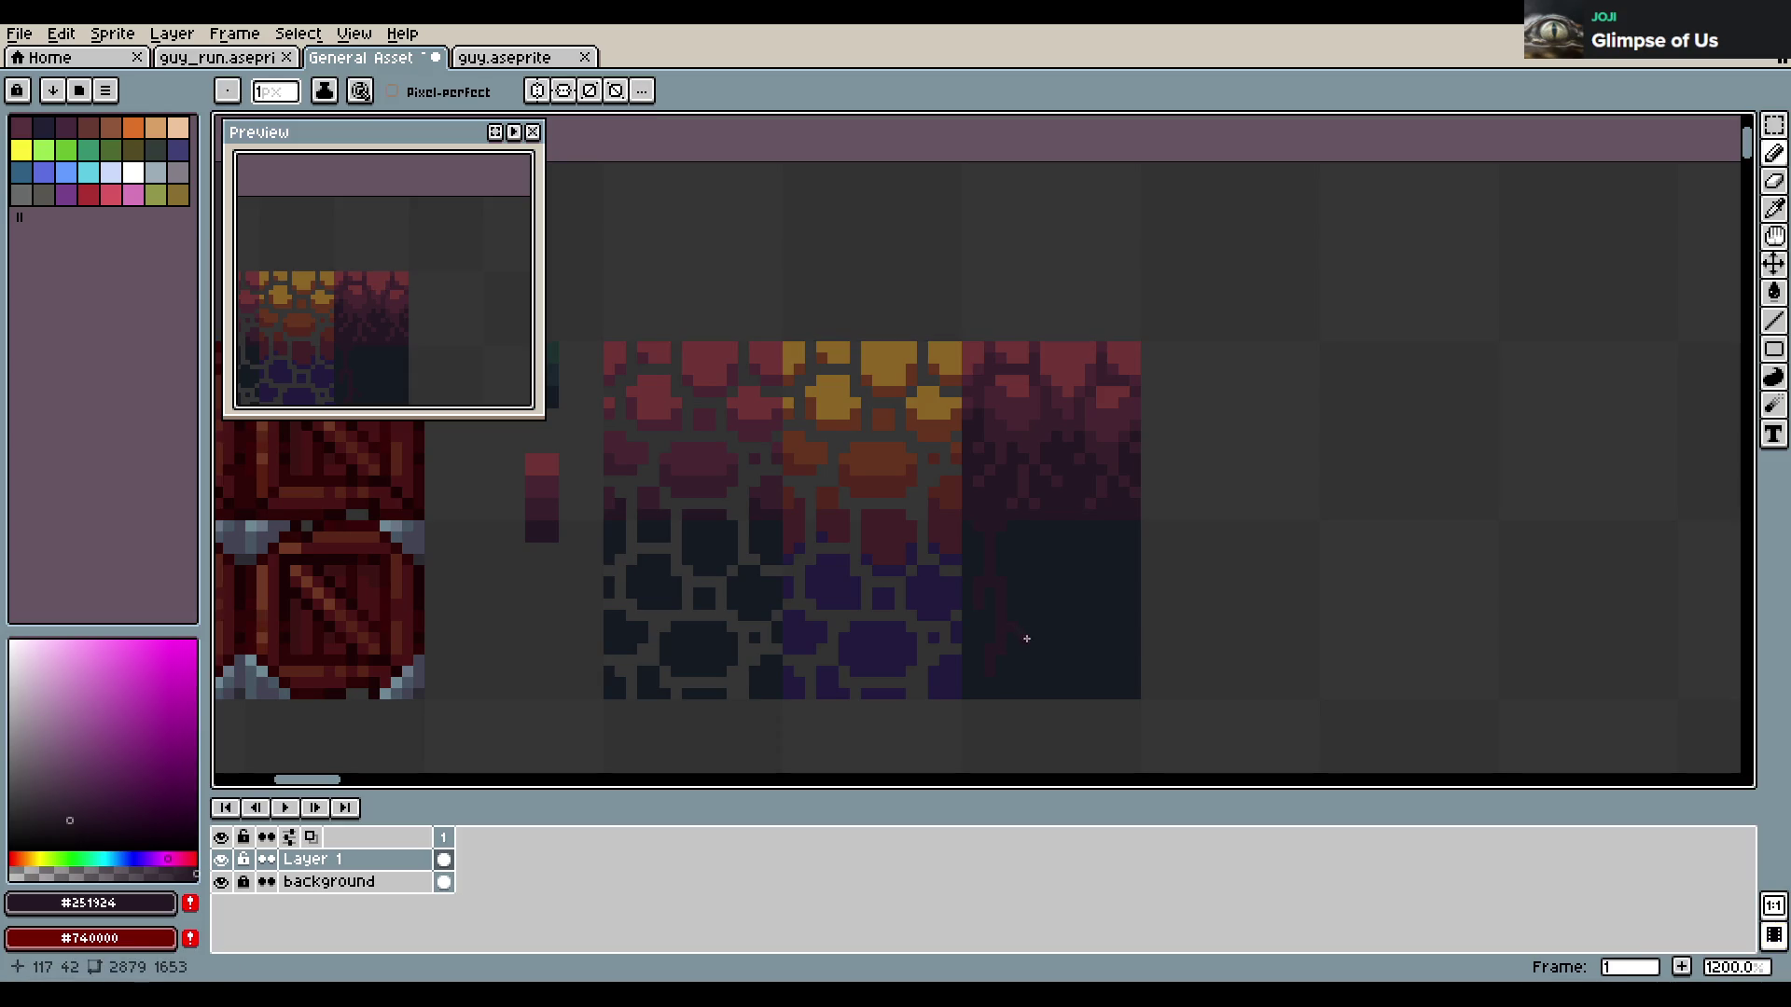
key("ctrl")
key("ctrl+z")
left_click(1100, 533, "alt")
key("ctrl+z")
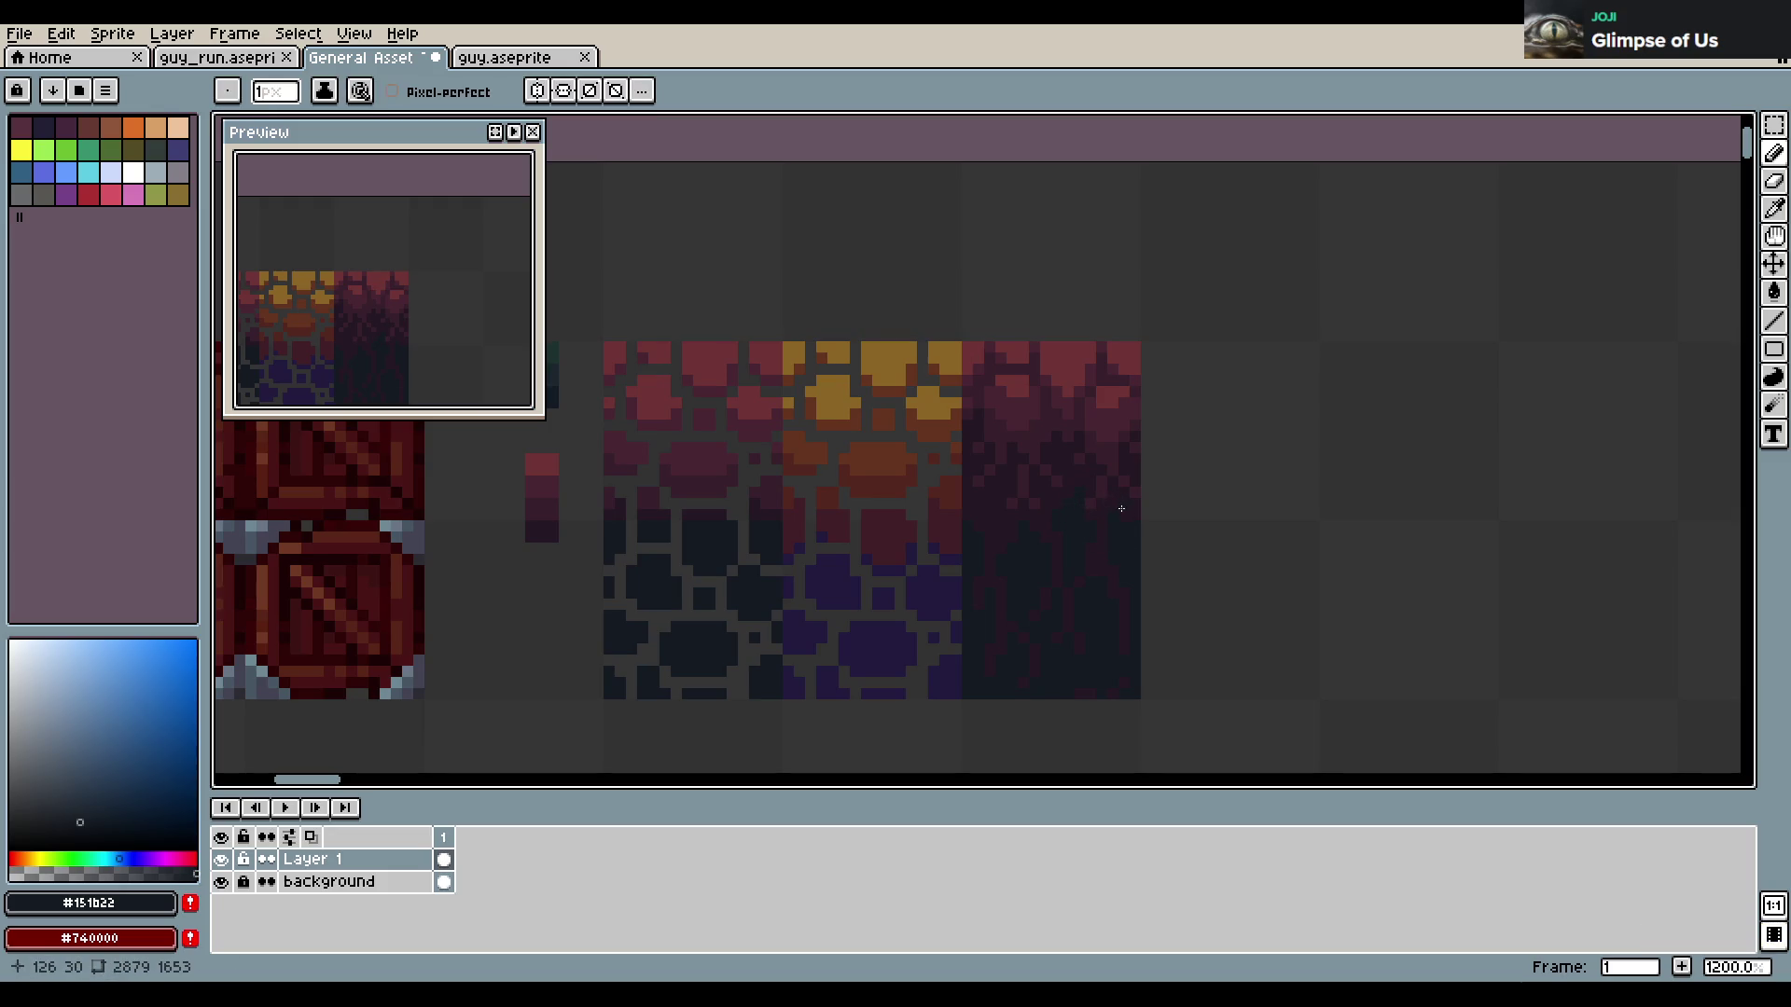
Sample dark purple-red and blue-grey shades from the texture and save
left_click(996, 532)
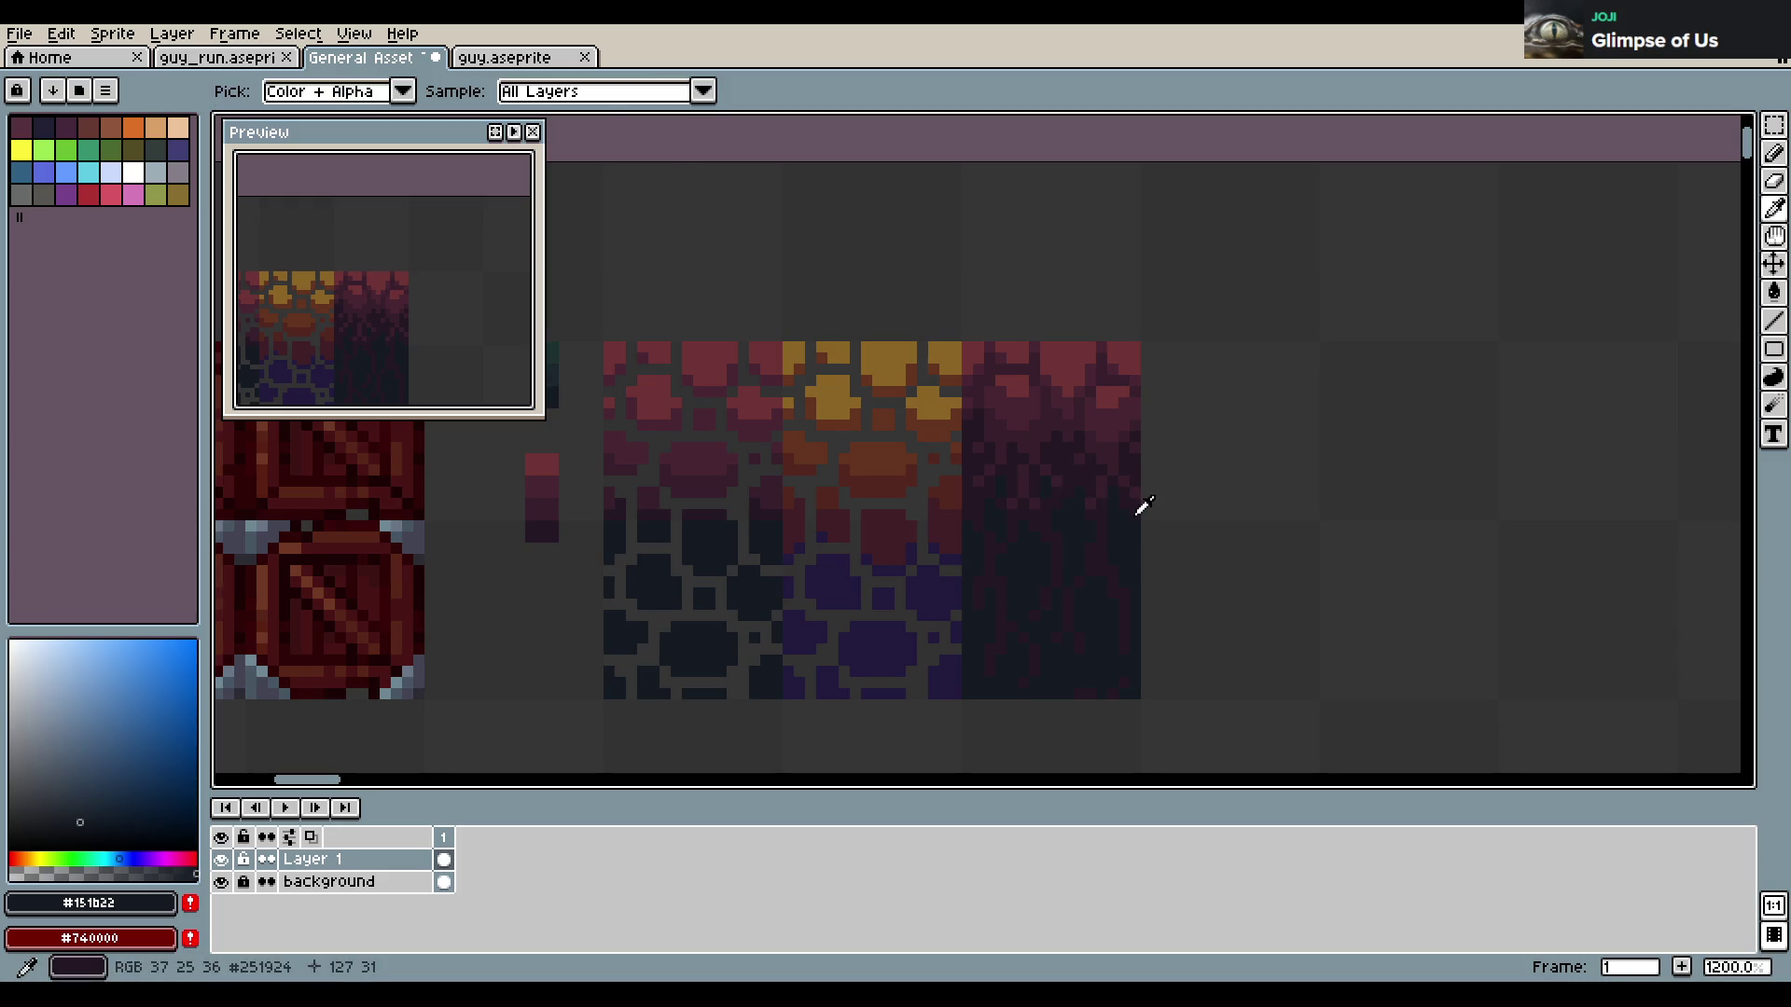
left_click(1132, 513, "alt")
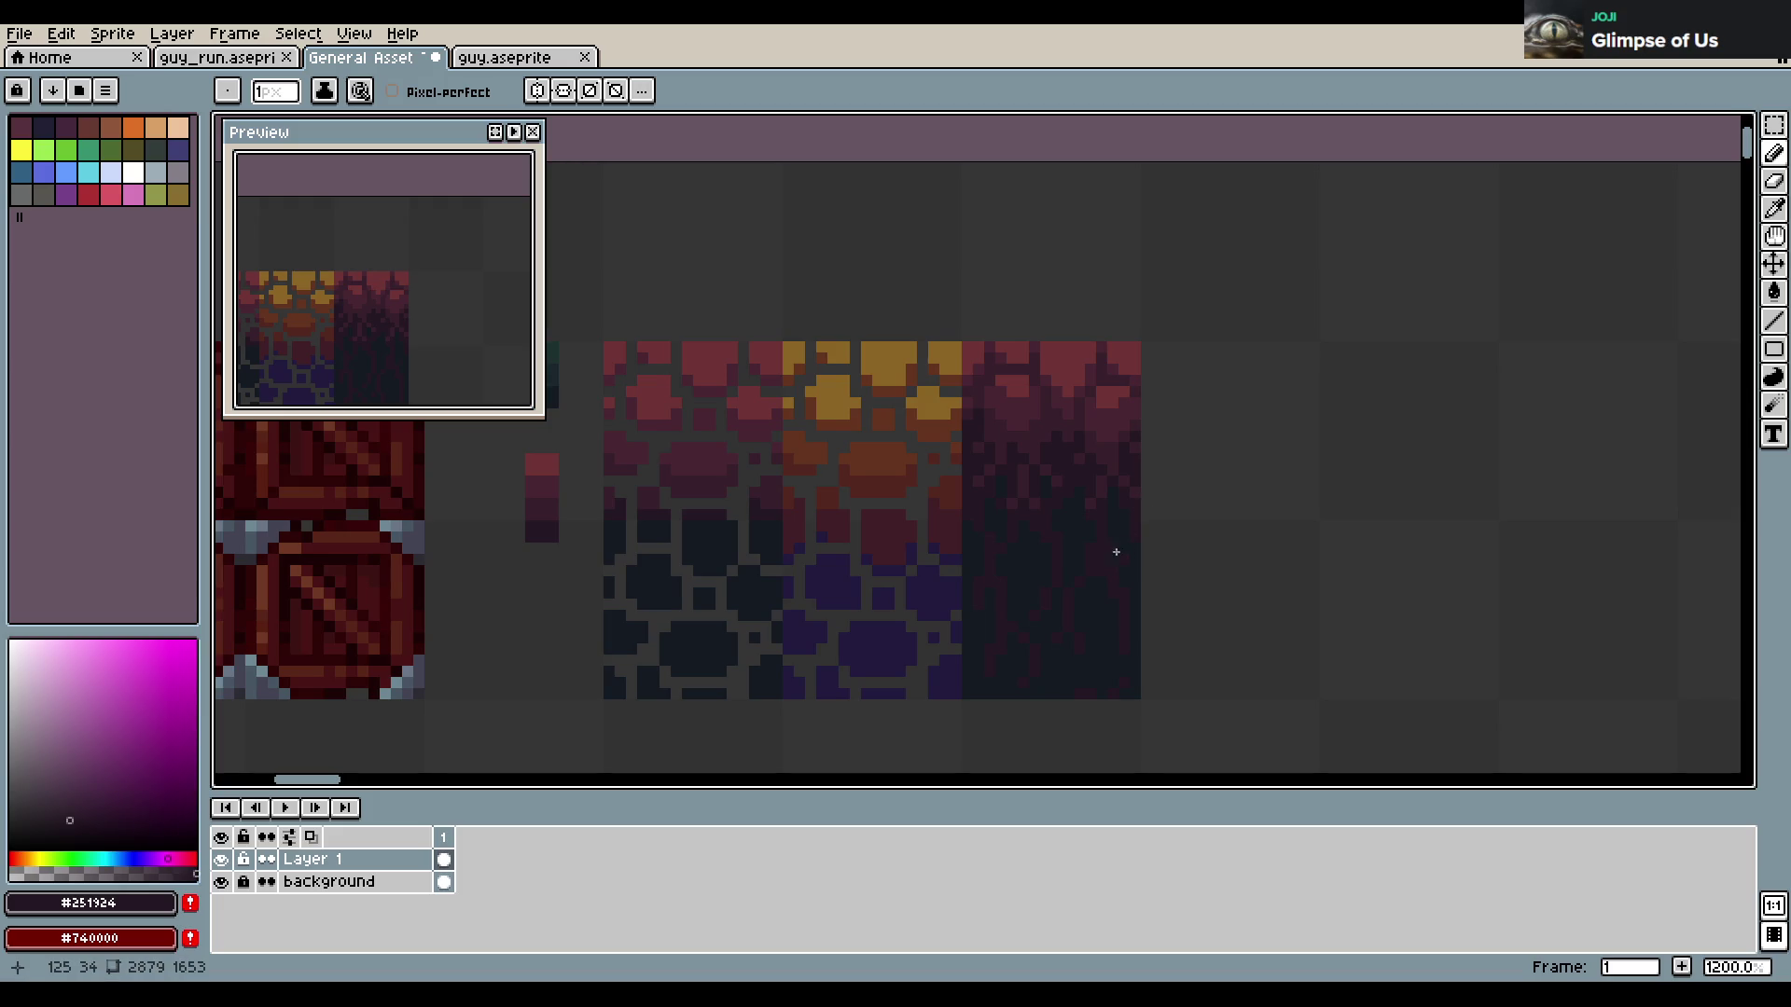
left_click(1109, 558, "alt")
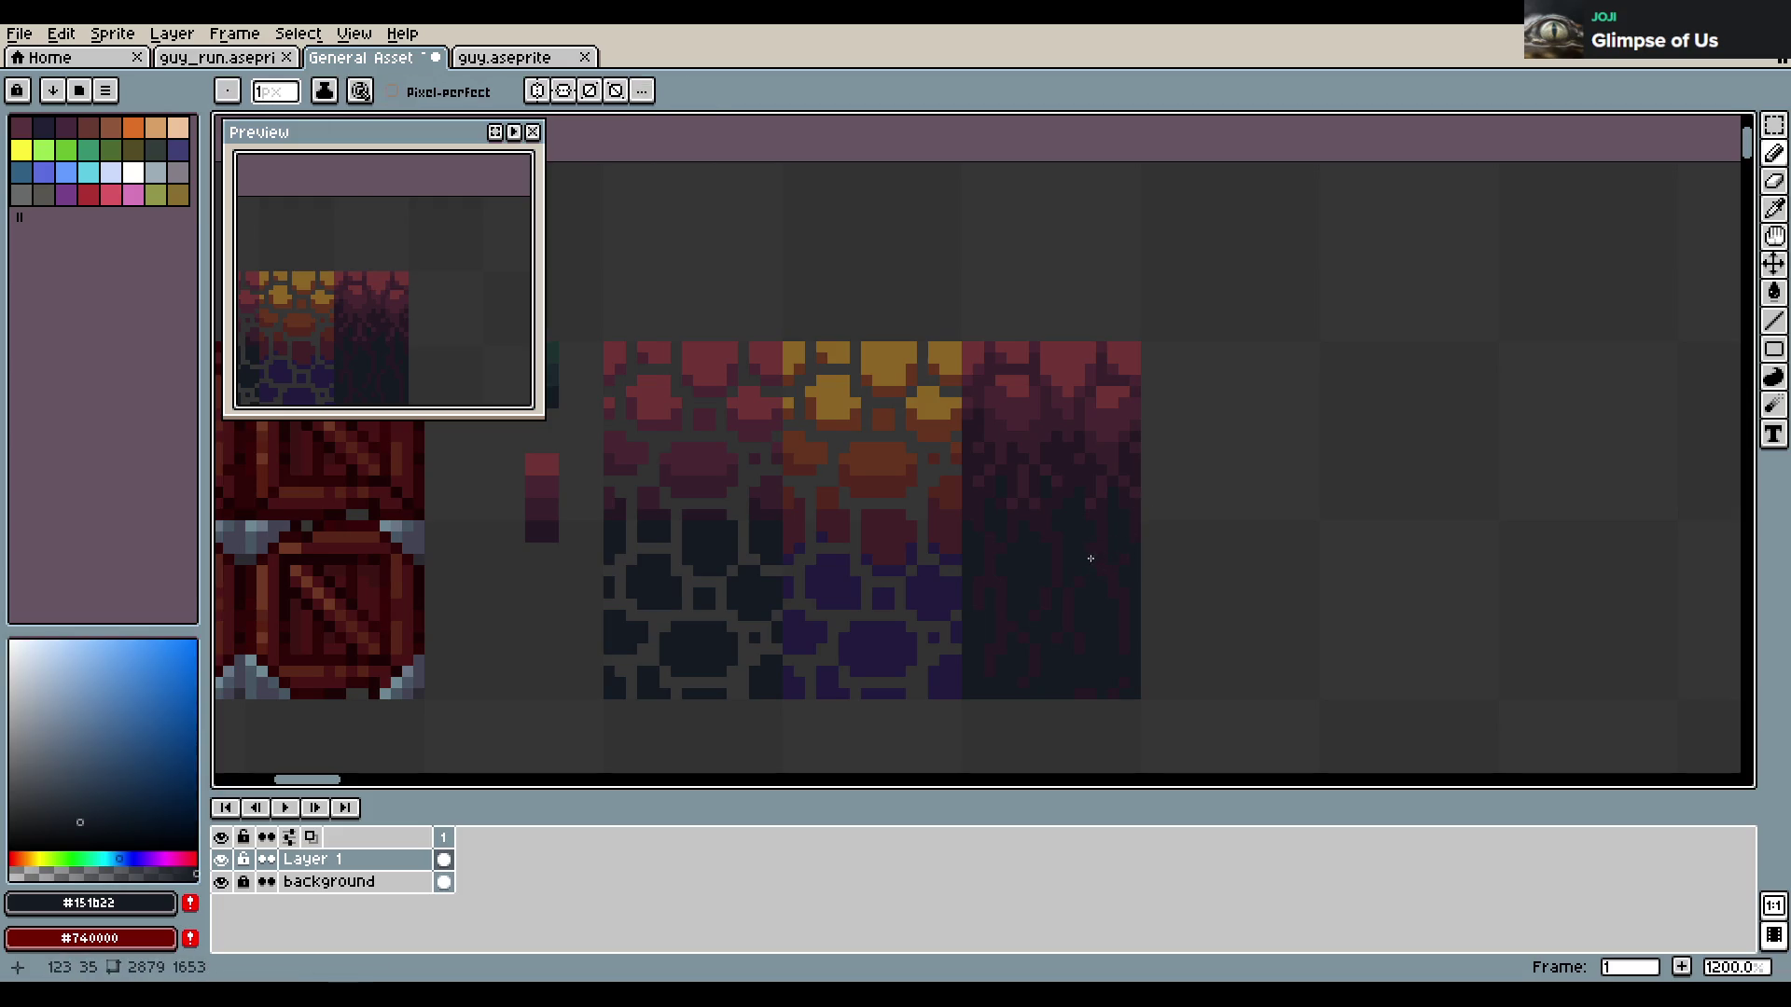
left_click(1089, 552, "alt")
key("ctrl+s")
Paint a few dark plum pixels dripping into the dark tile and save again
scroll(1157, 416, "down", 4)
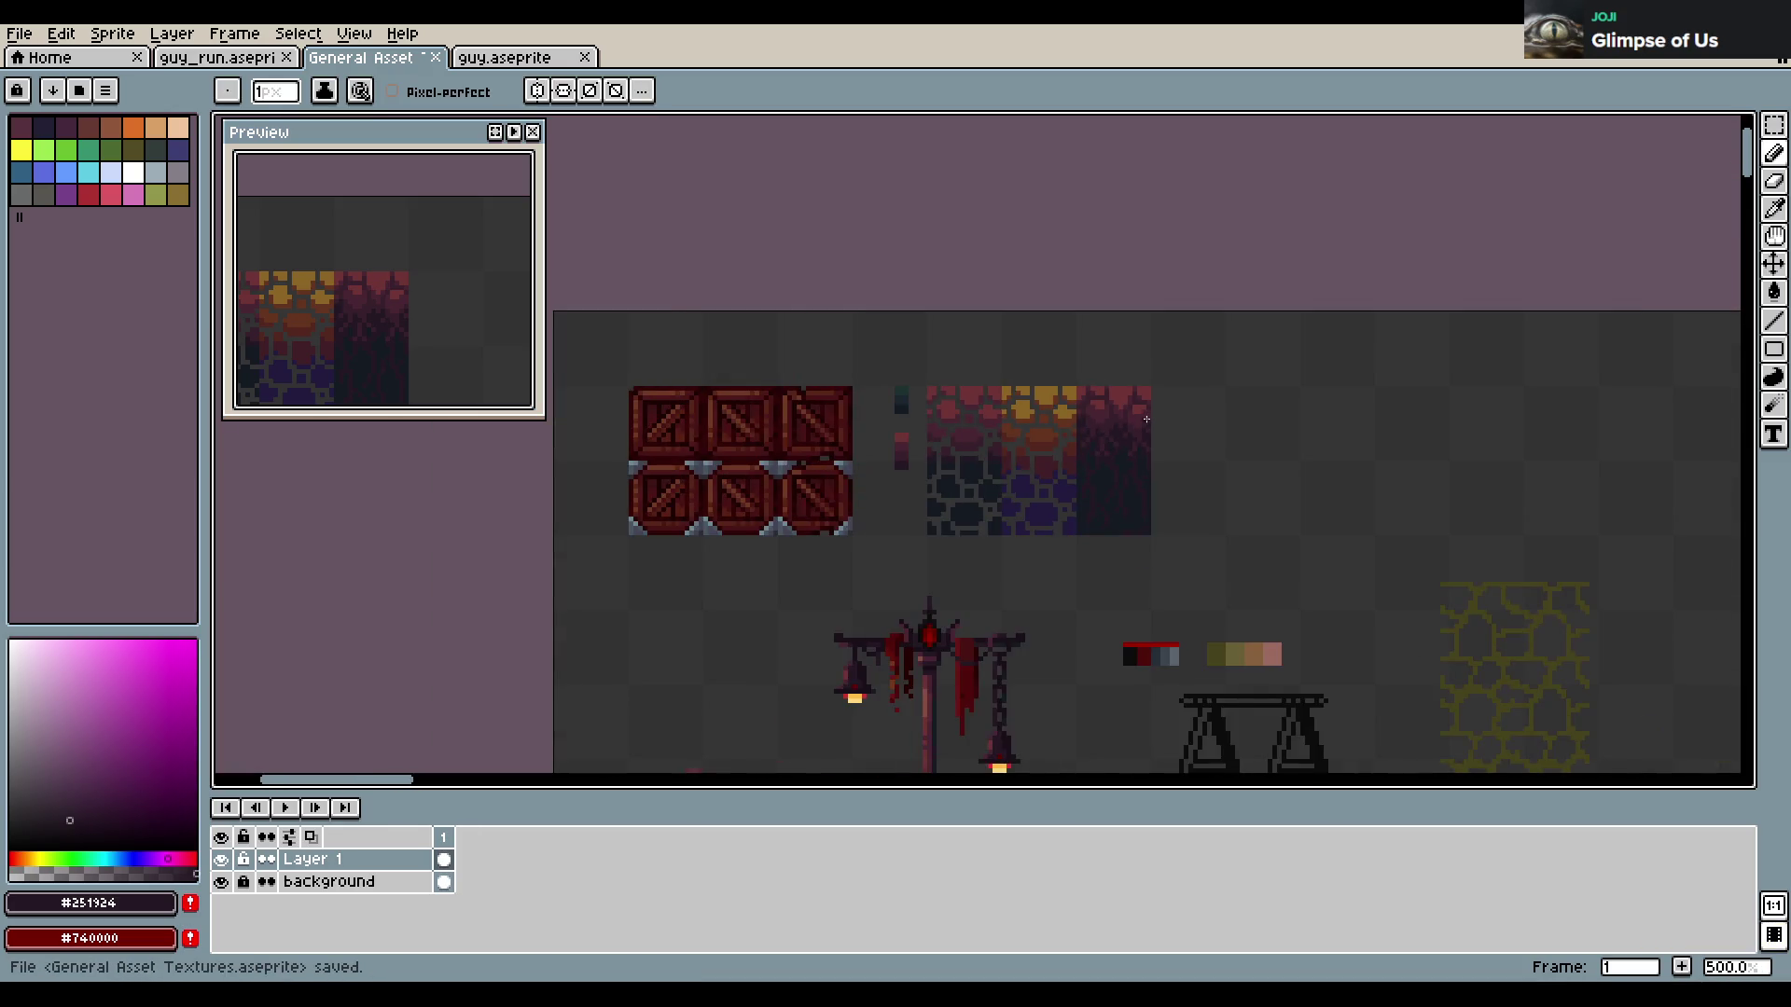
scroll(1152, 448, "up", 5)
left_click(1017, 504, "alt")
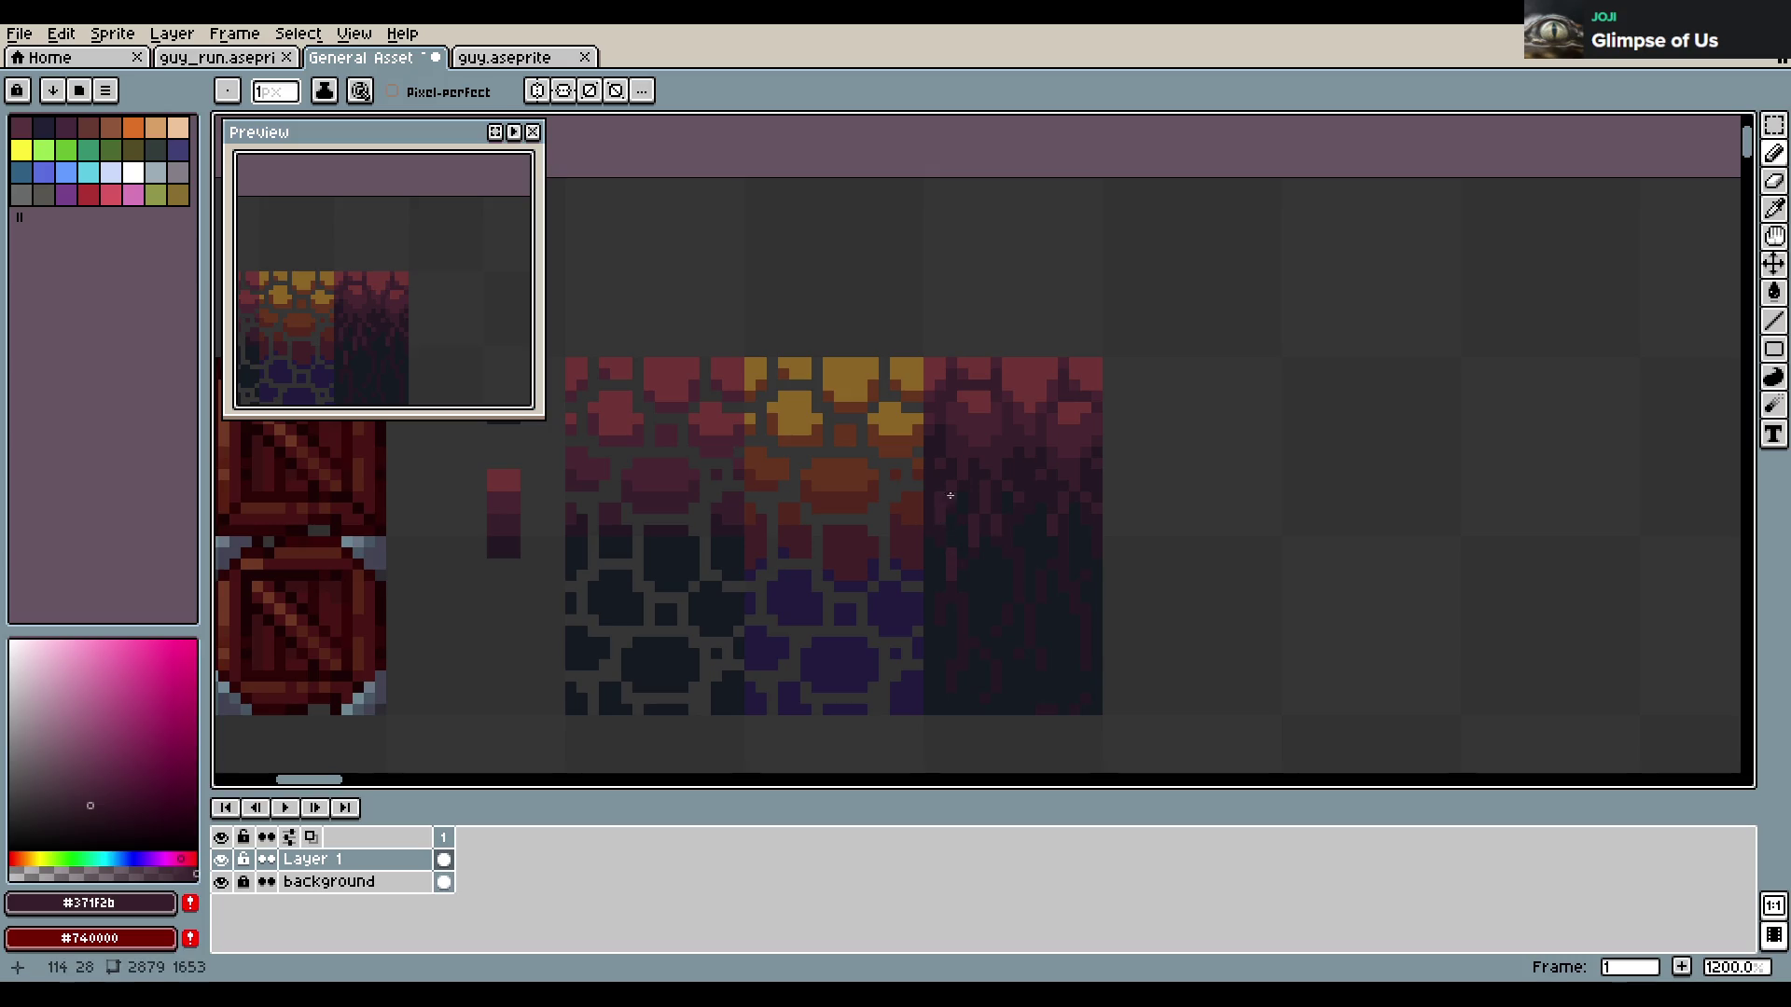
key("ctrl+s")
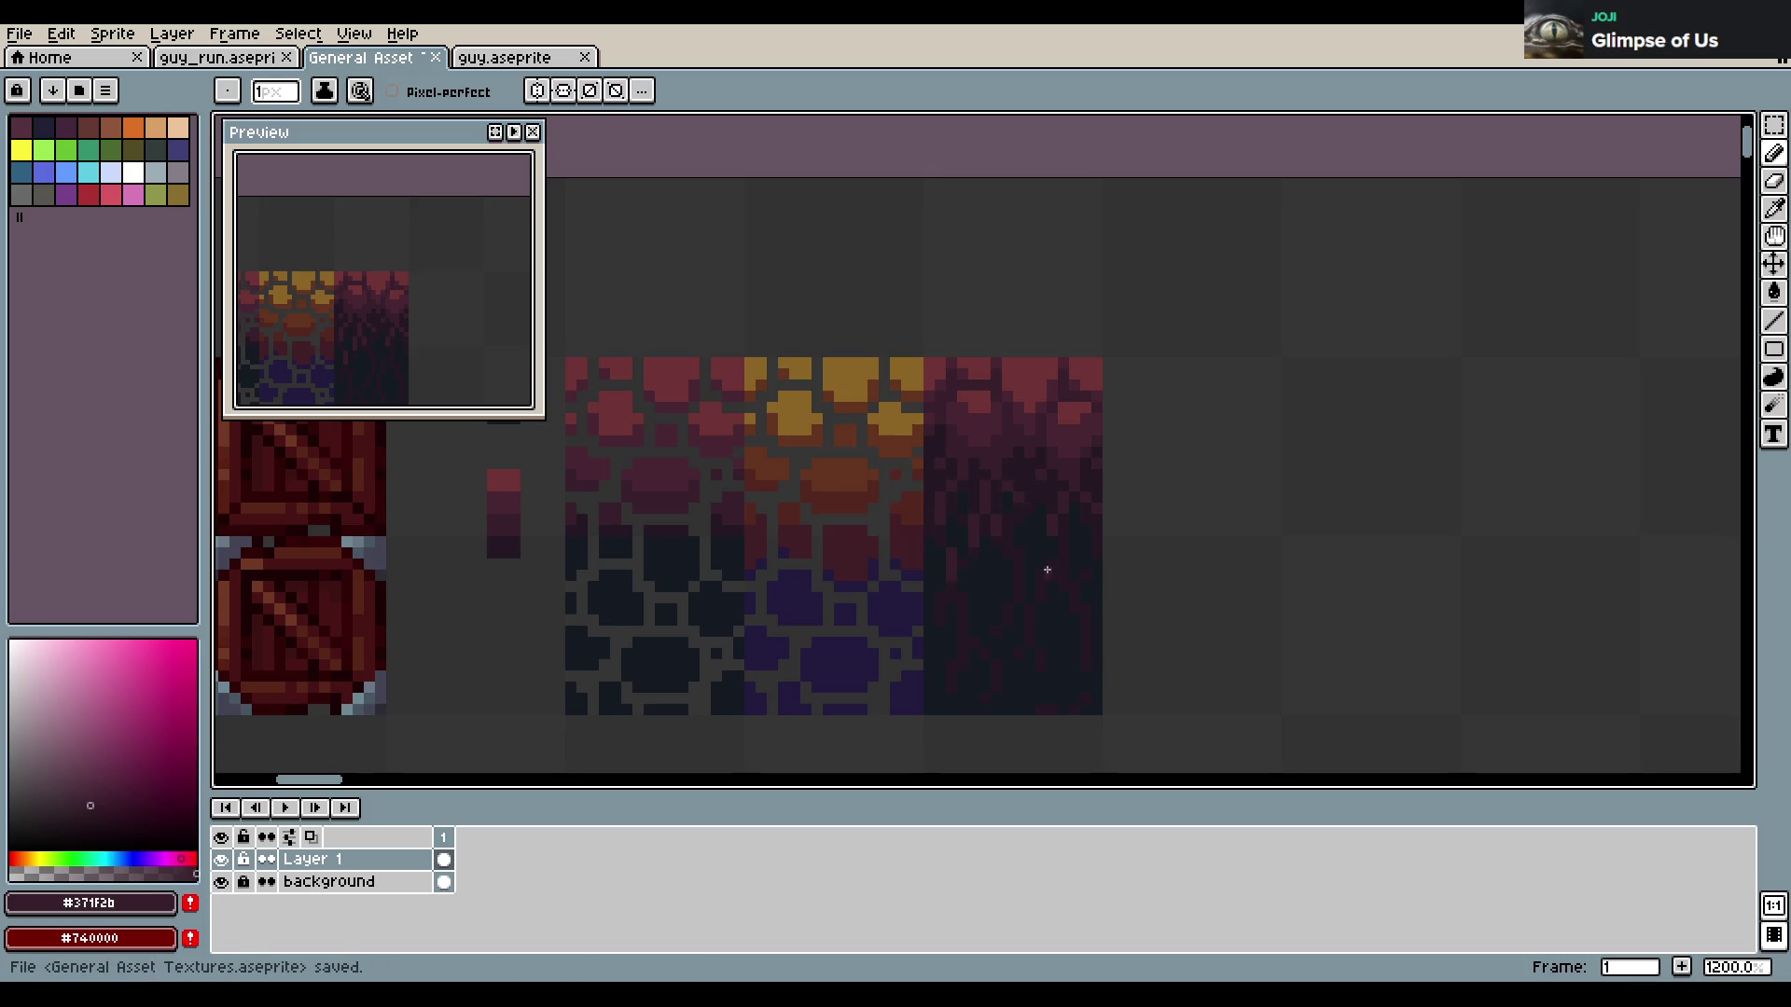
left_click_drag(1017, 555, 1019, 576)
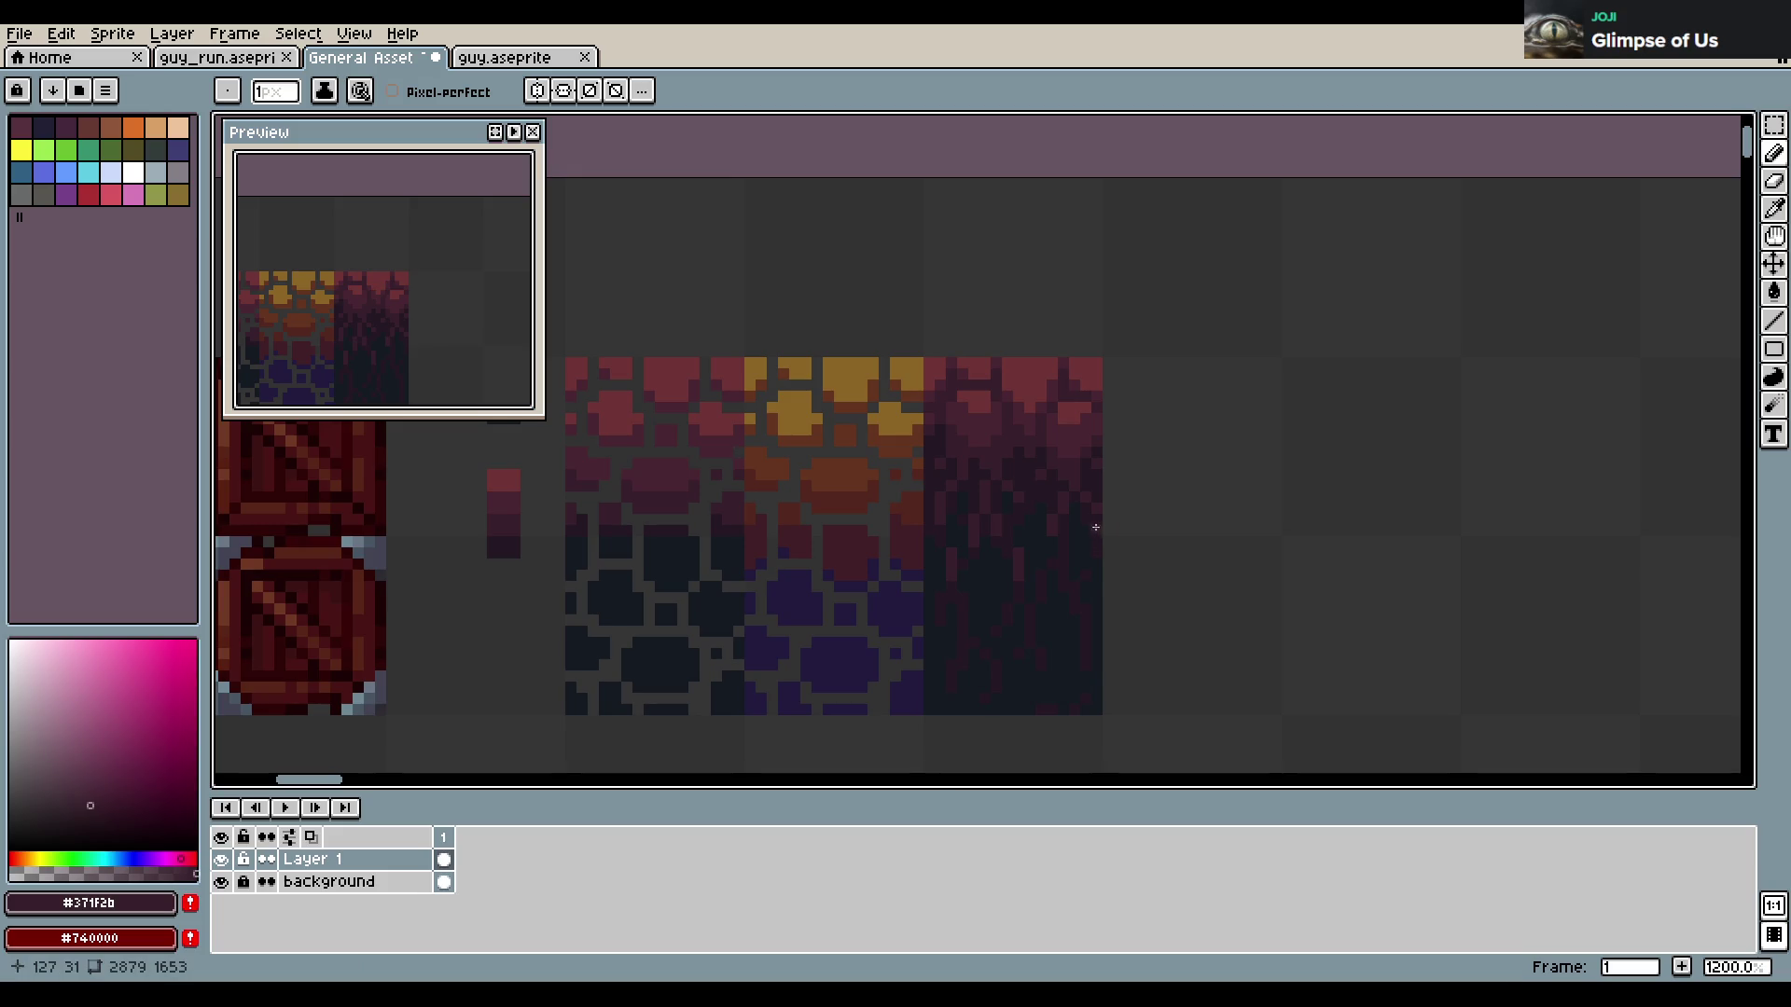
left_click(937, 532, "alt")
key("ctrl+s")
Select the whole 16×32 dripping tile, place a copy directly to its right, and save
key("v")
key("m")
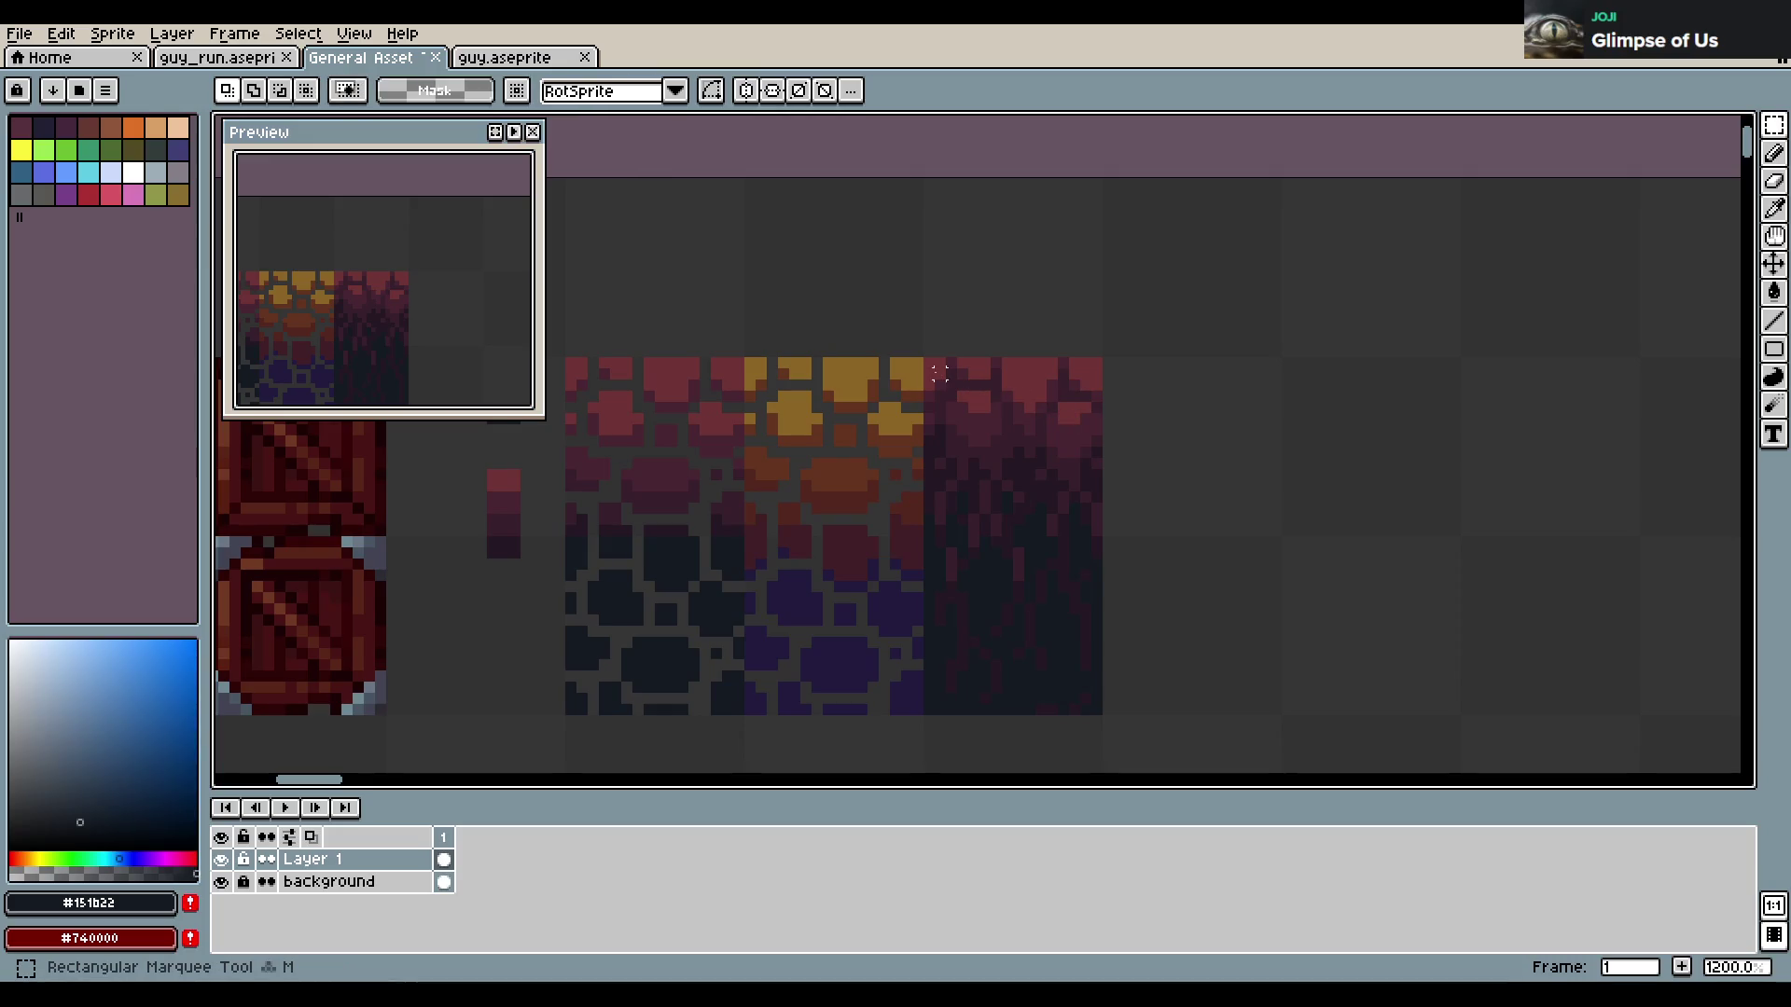
mouse_move(924, 358)
left_mouse_down()
mouse_move(1093, 721)
mouse_move(1227, 678)
left_mouse_up()
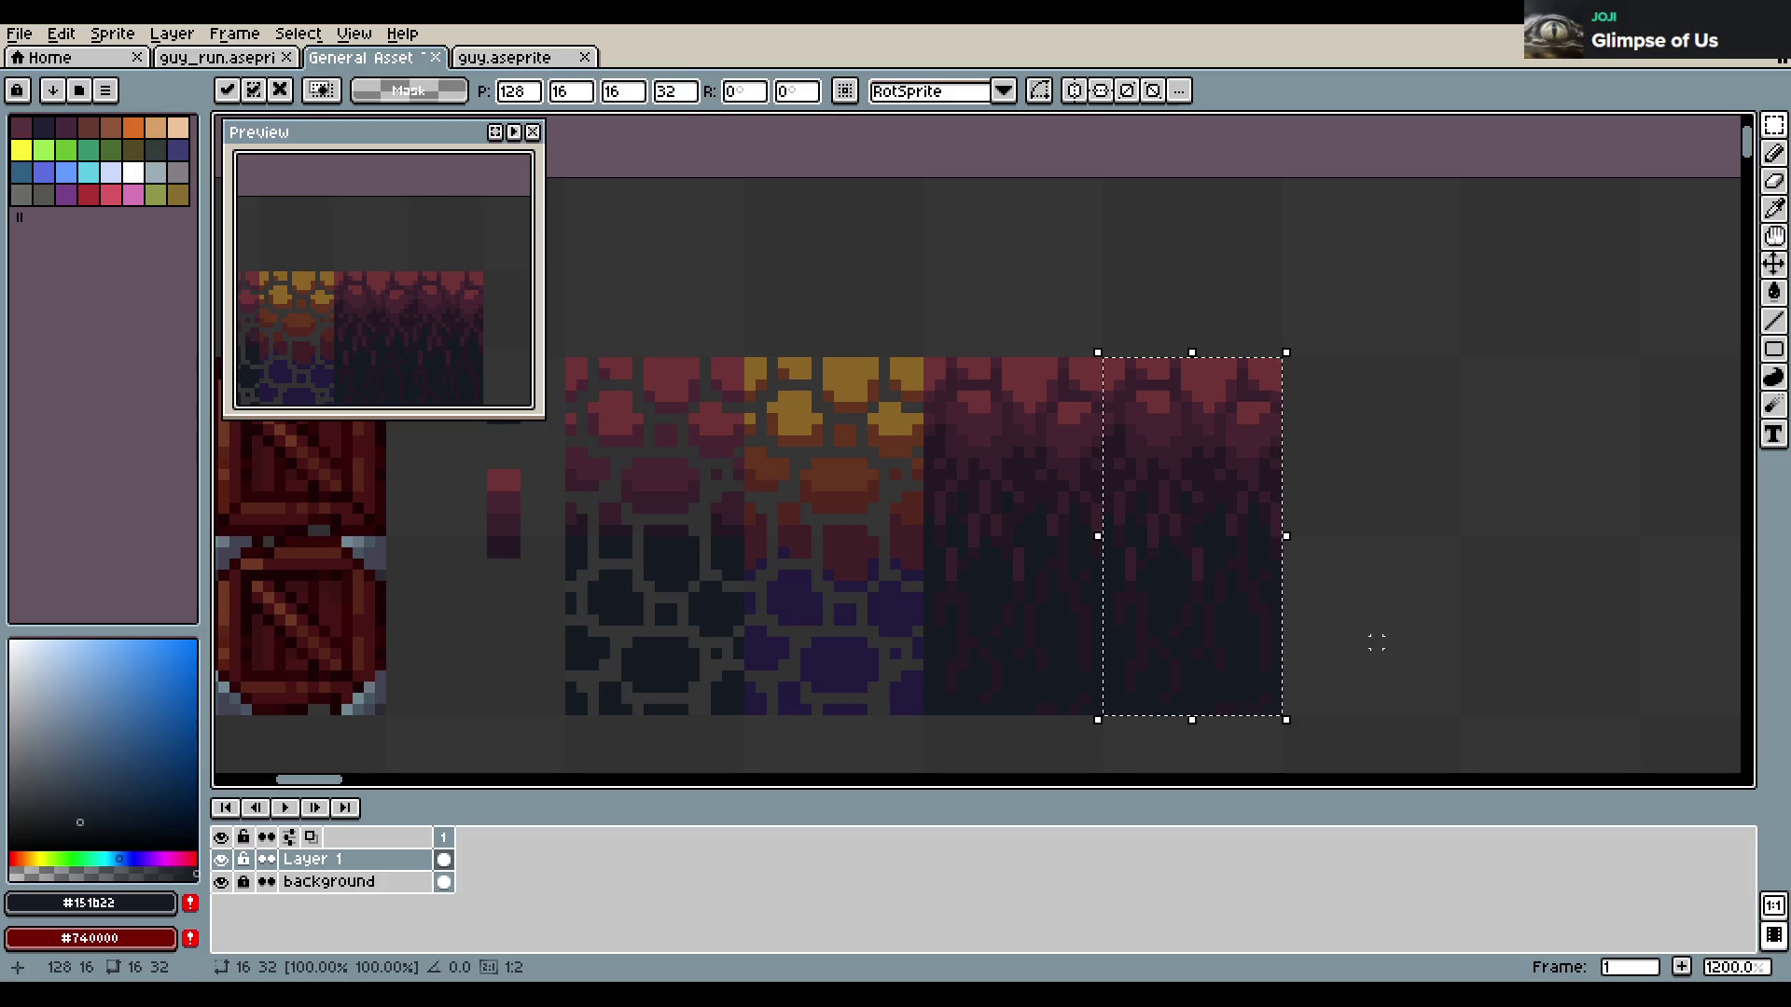
left_click(1533, 576)
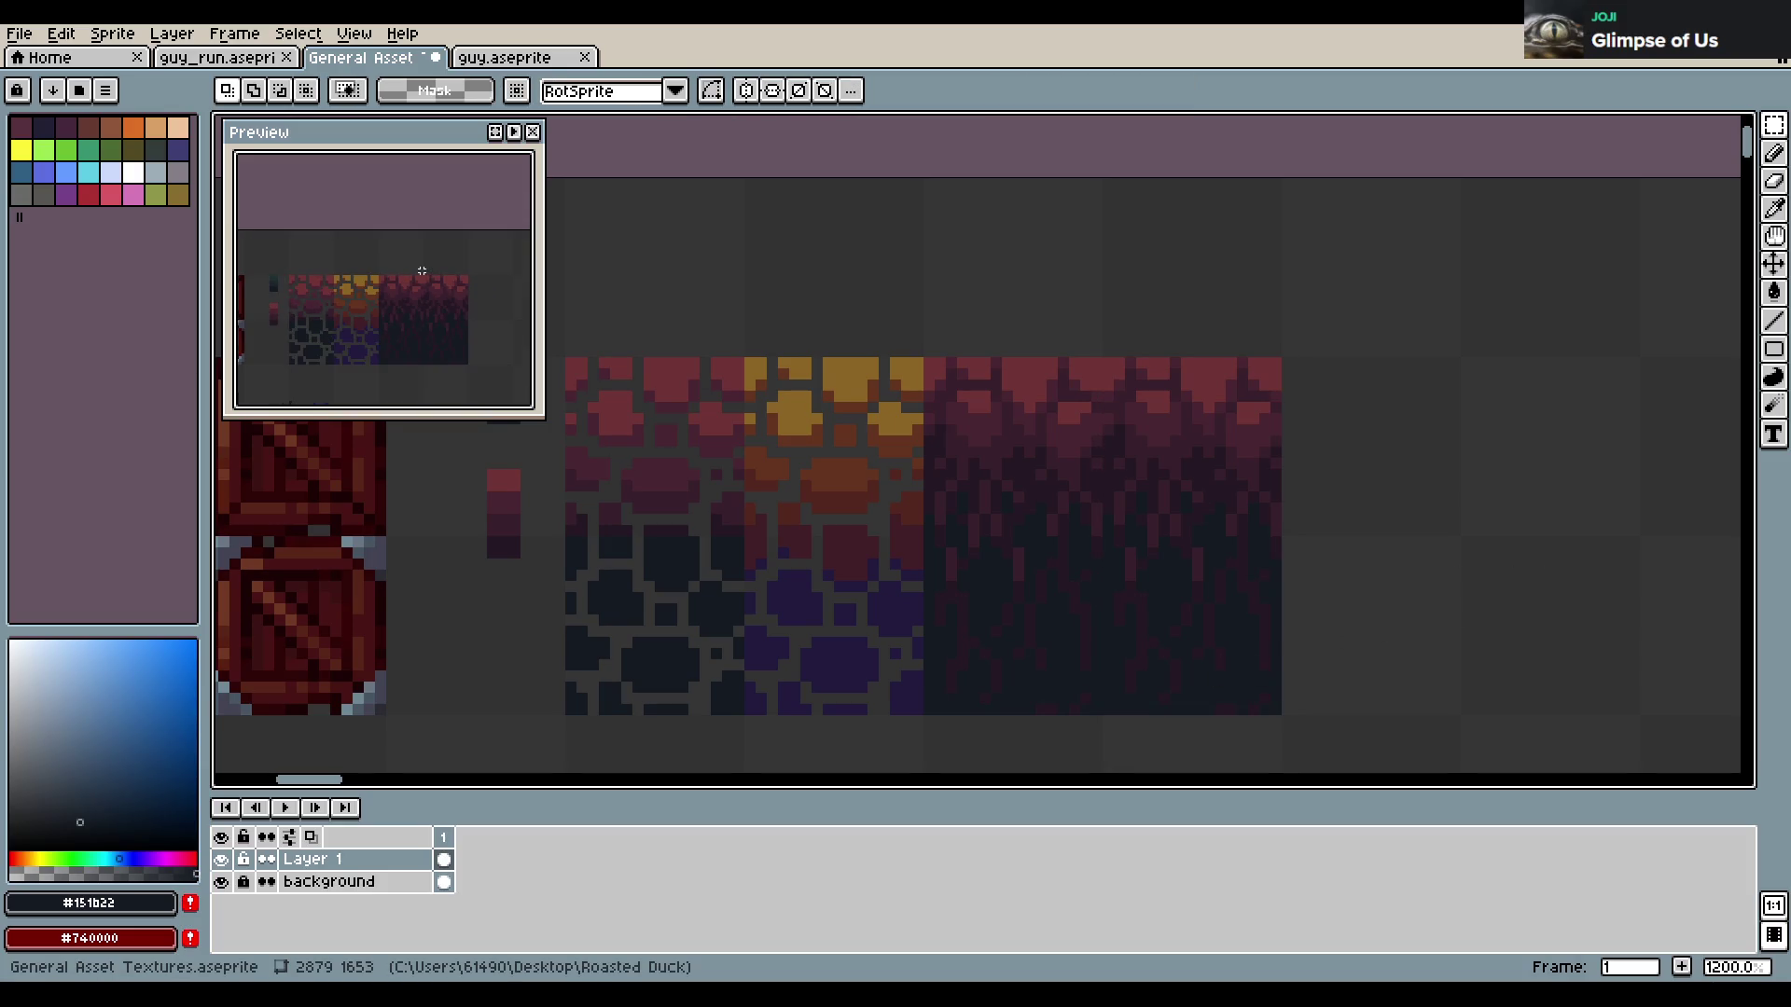
key("ctrl+s")
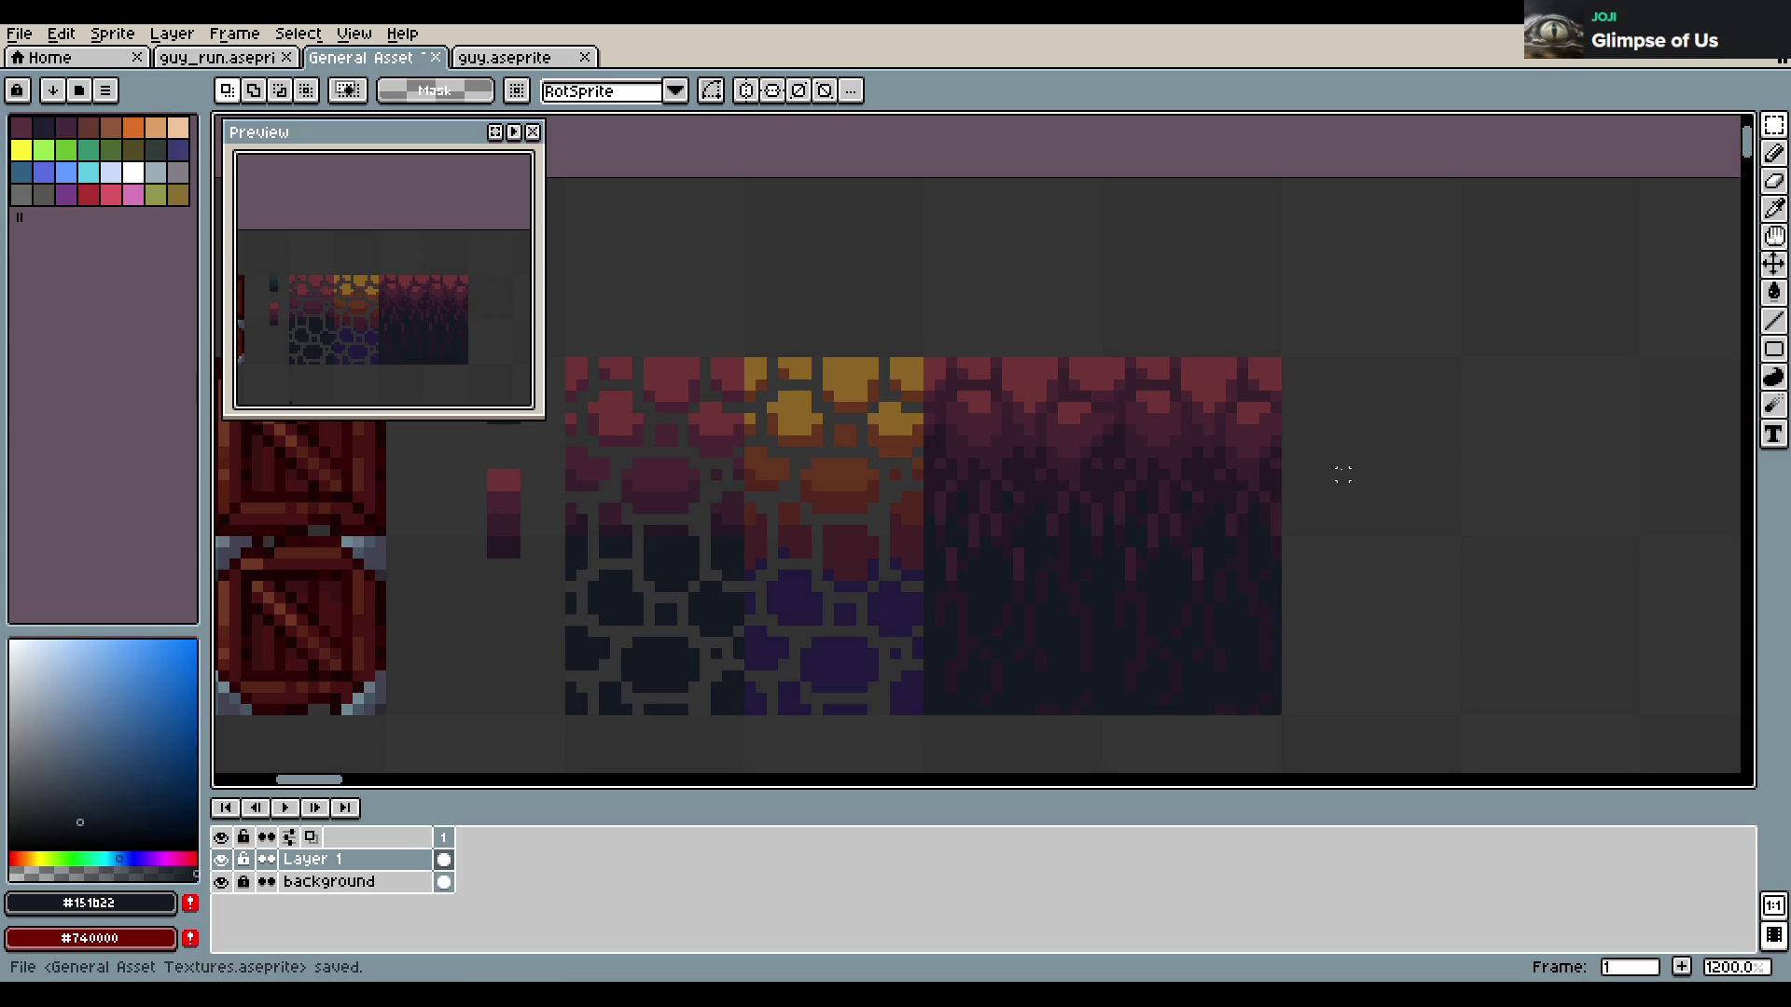
scroll(1343, 472, "down", 3)
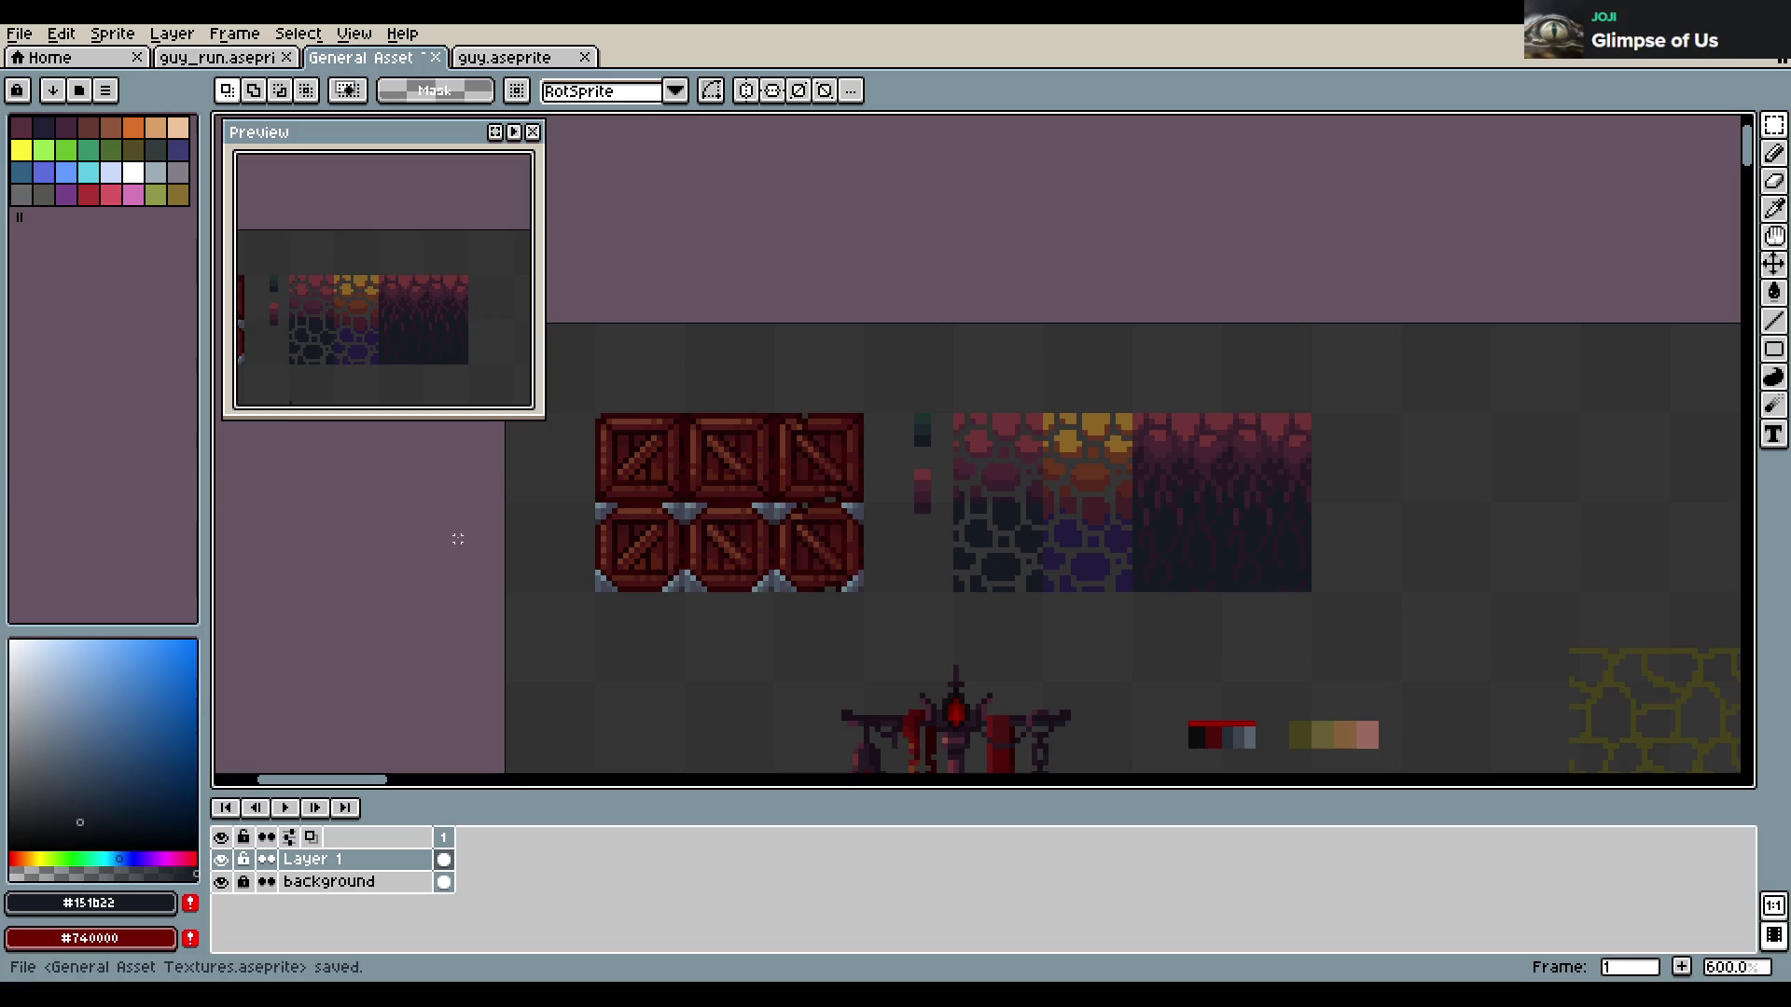
scroll(1077, 375, "down", 2)
scroll(1120, 373, "down", 1)
scroll(1175, 373, "up", 3)
scroll(1139, 368, "up", 1)
key("ctrl+s")
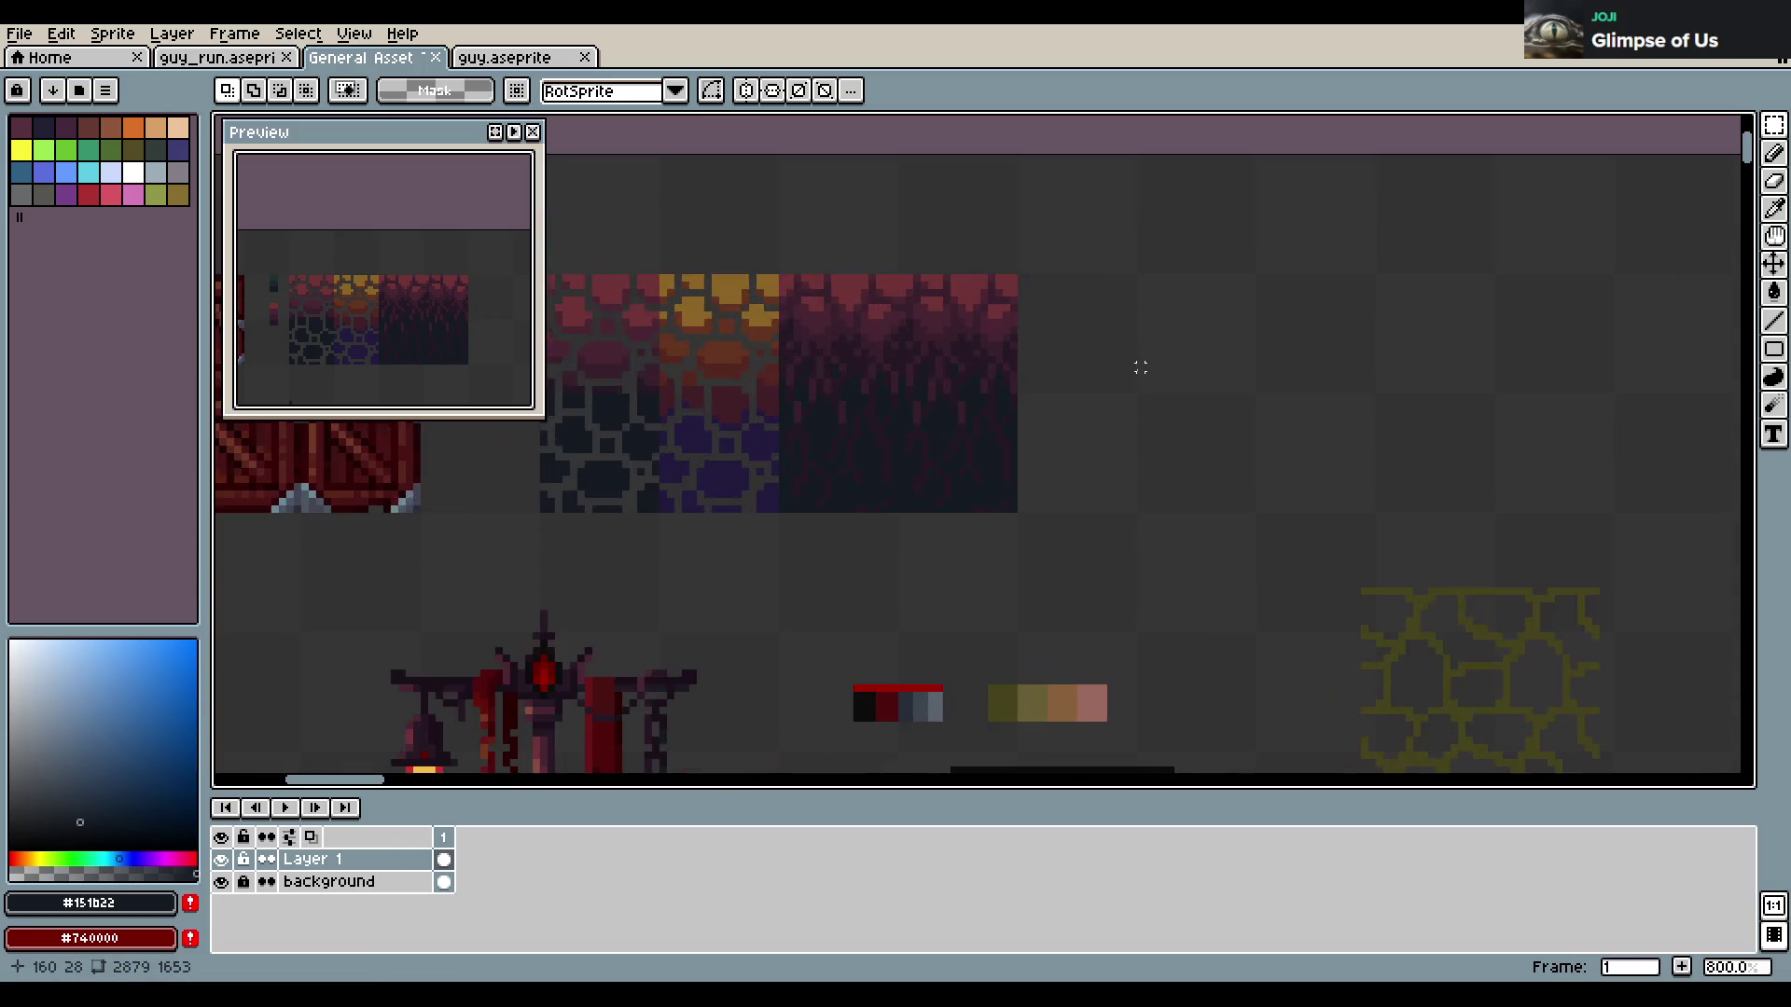
scroll(1128, 429, "up", 3)
key("b")
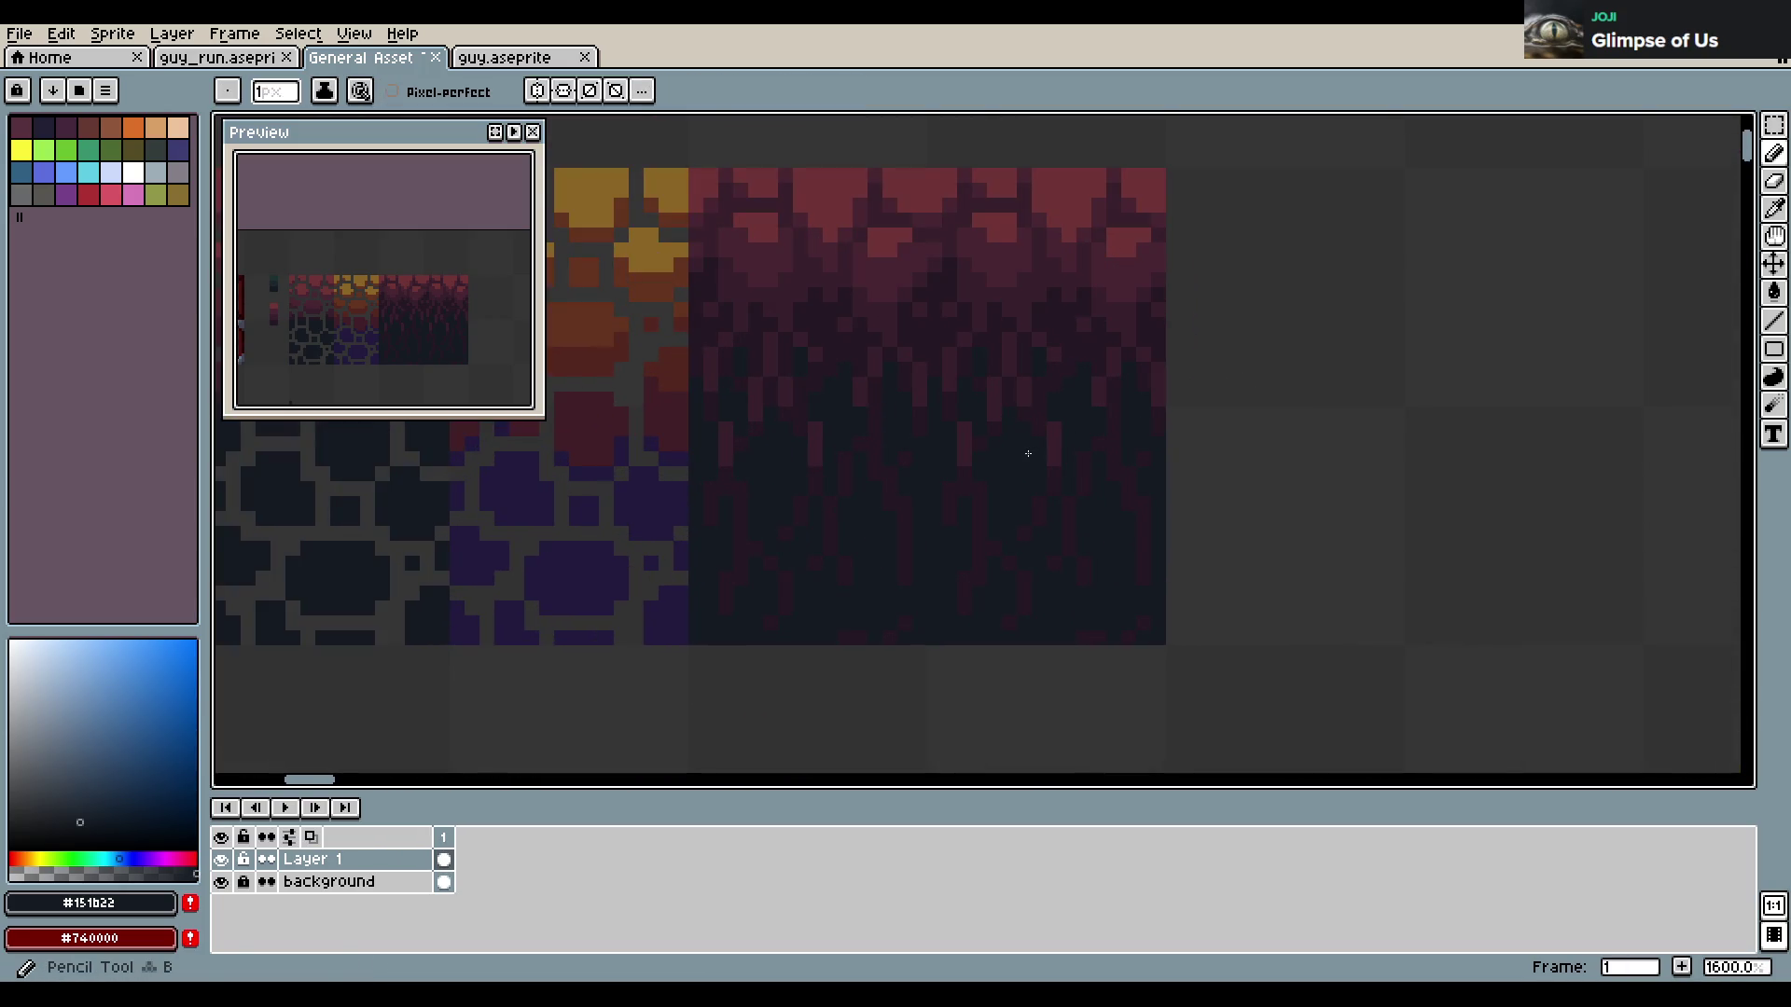
Paint dark pixels and short streaks over the seam between the two texture copies, then save
left_click(85, 830)
left_click(695, 405)
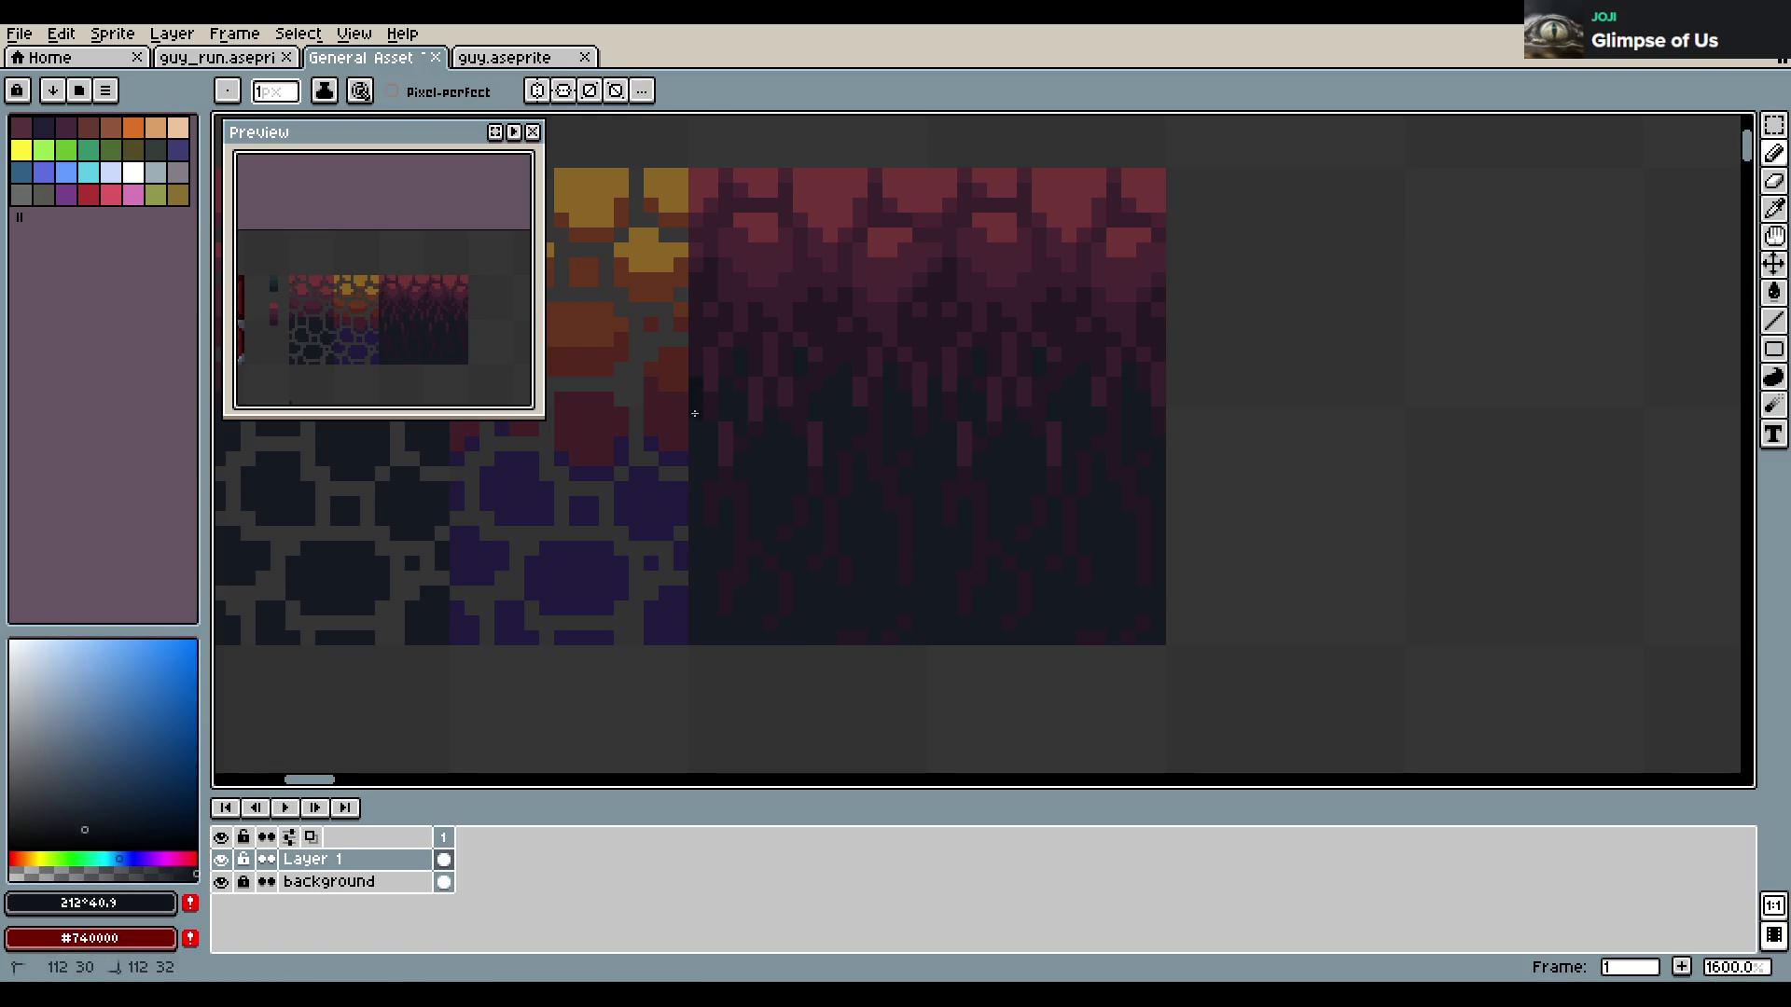
left_click_drag(706, 461, 725, 386)
mouse_move(758, 447)
left_mouse_down()
mouse_move(773, 432)
mouse_move(743, 472)
mouse_move(767, 489)
left_mouse_up()
left_click_drag(820, 405, 831, 400)
key("b")
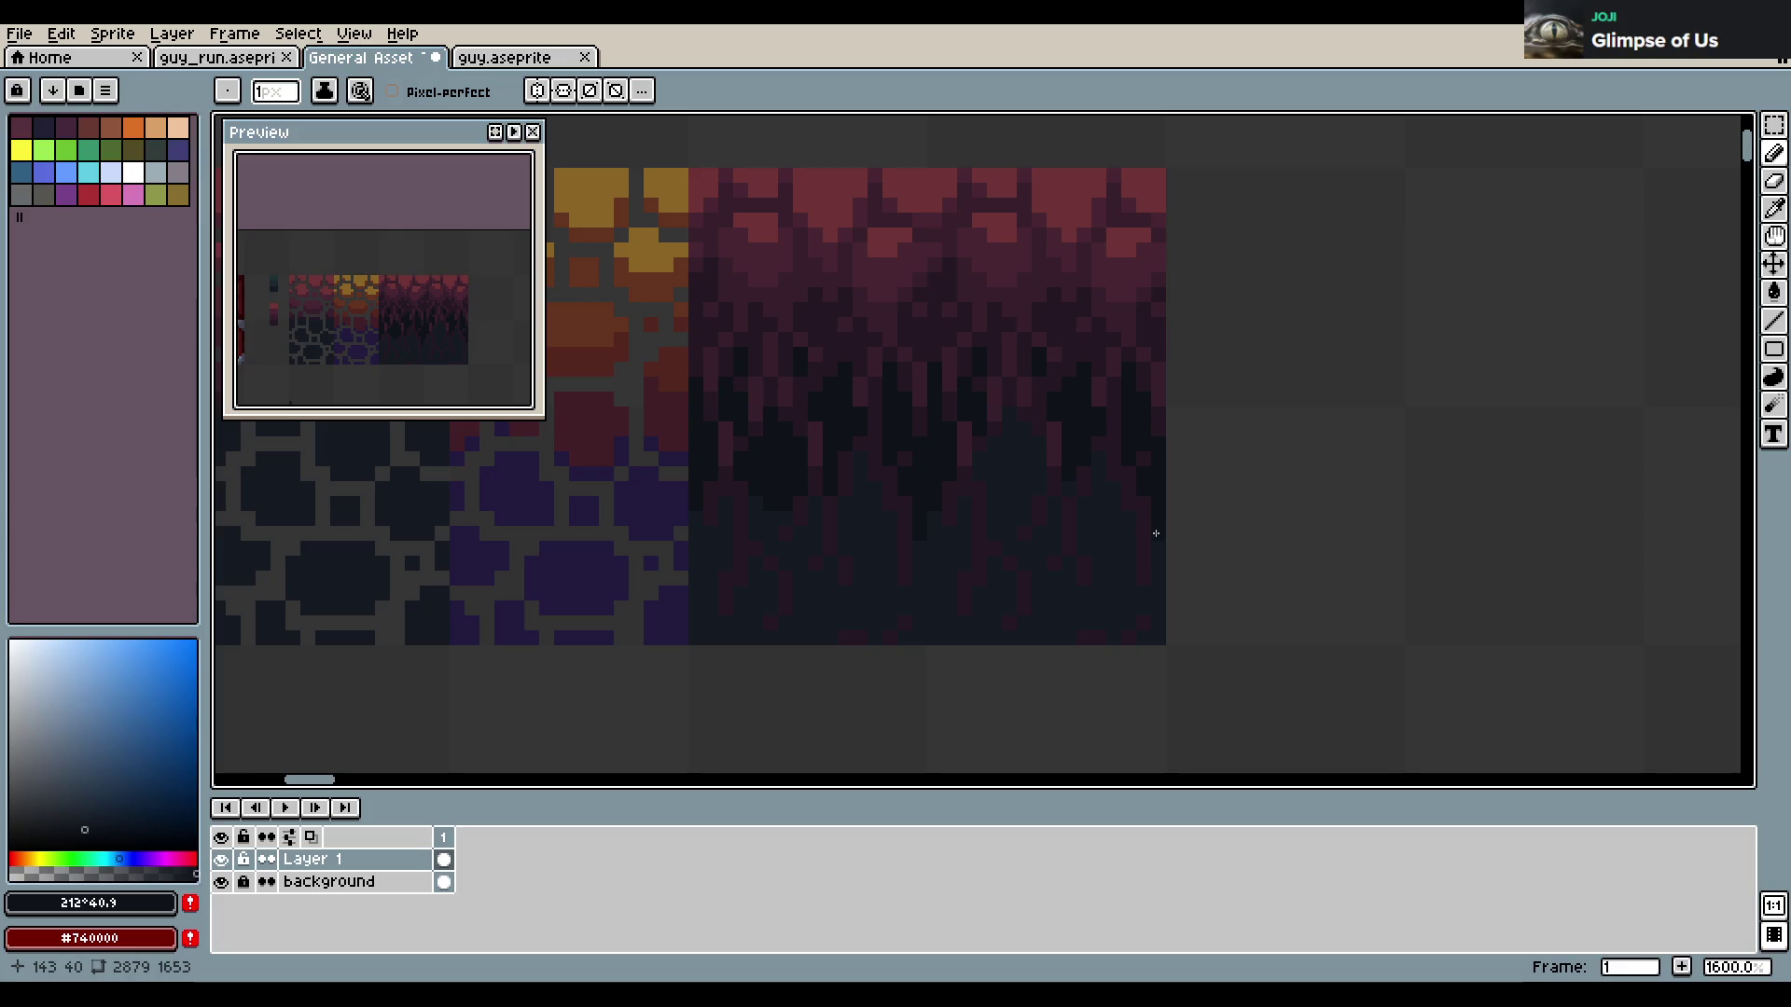
left_click_drag(989, 478, 1030, 485)
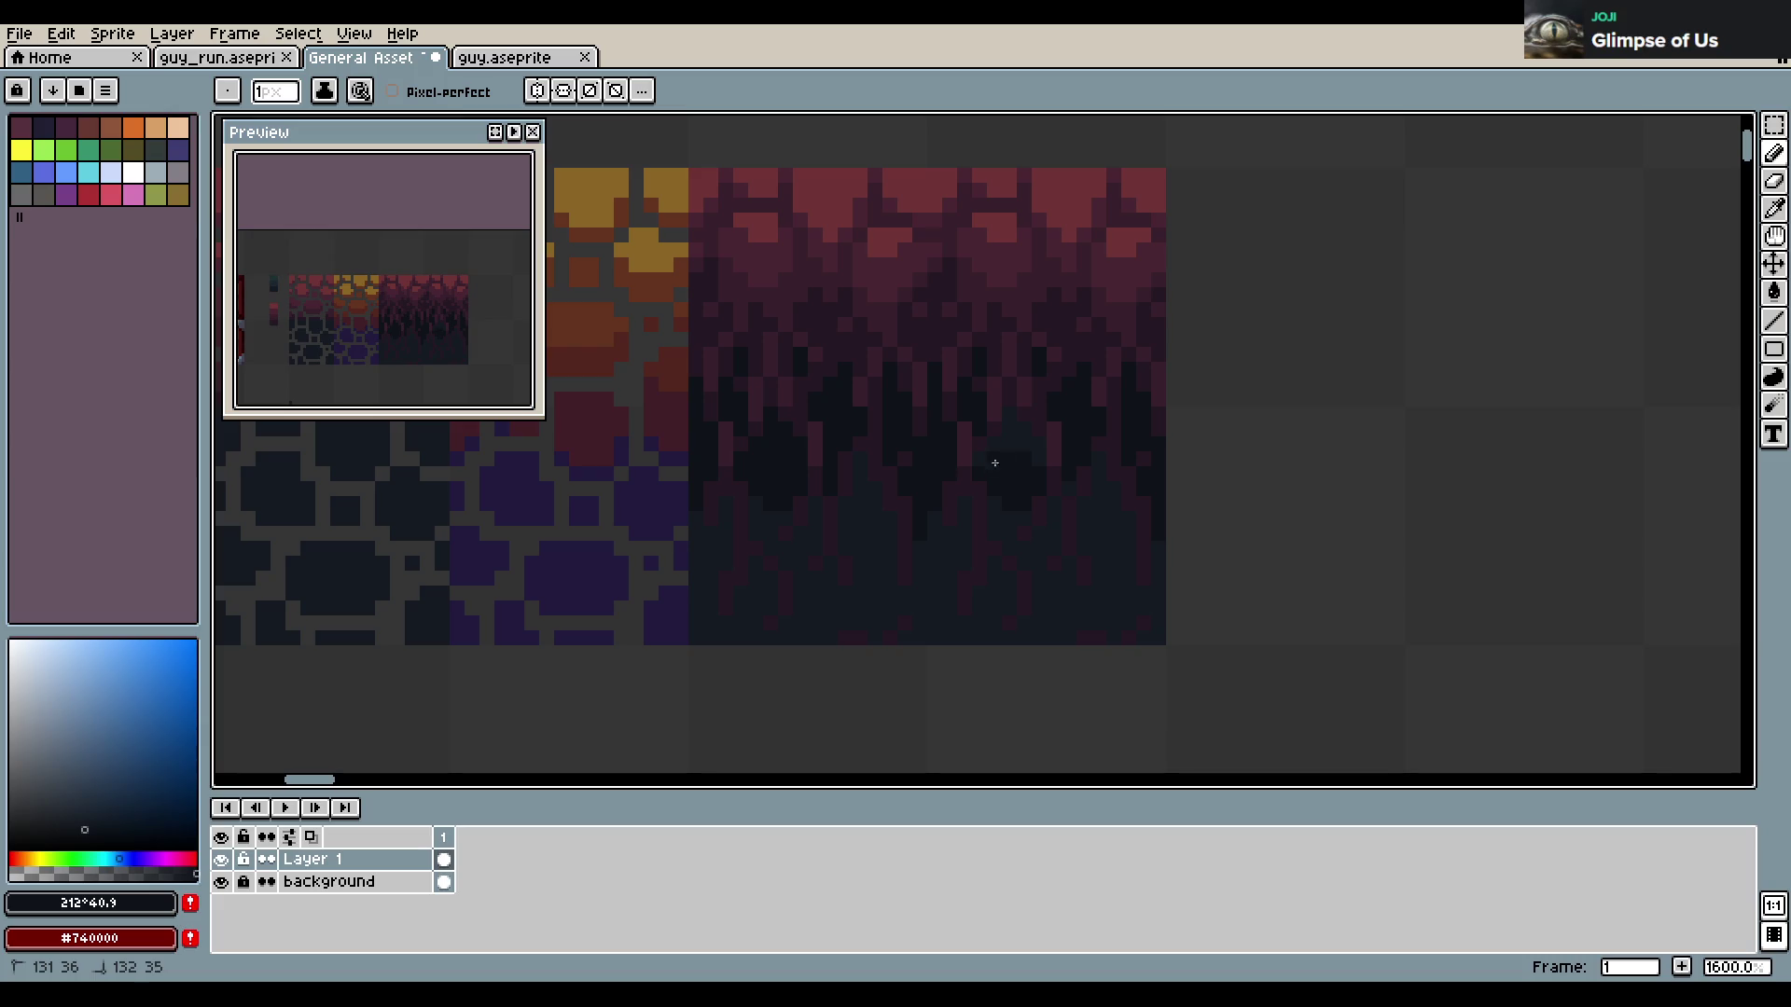
left_click_drag(1037, 444, 1100, 473)
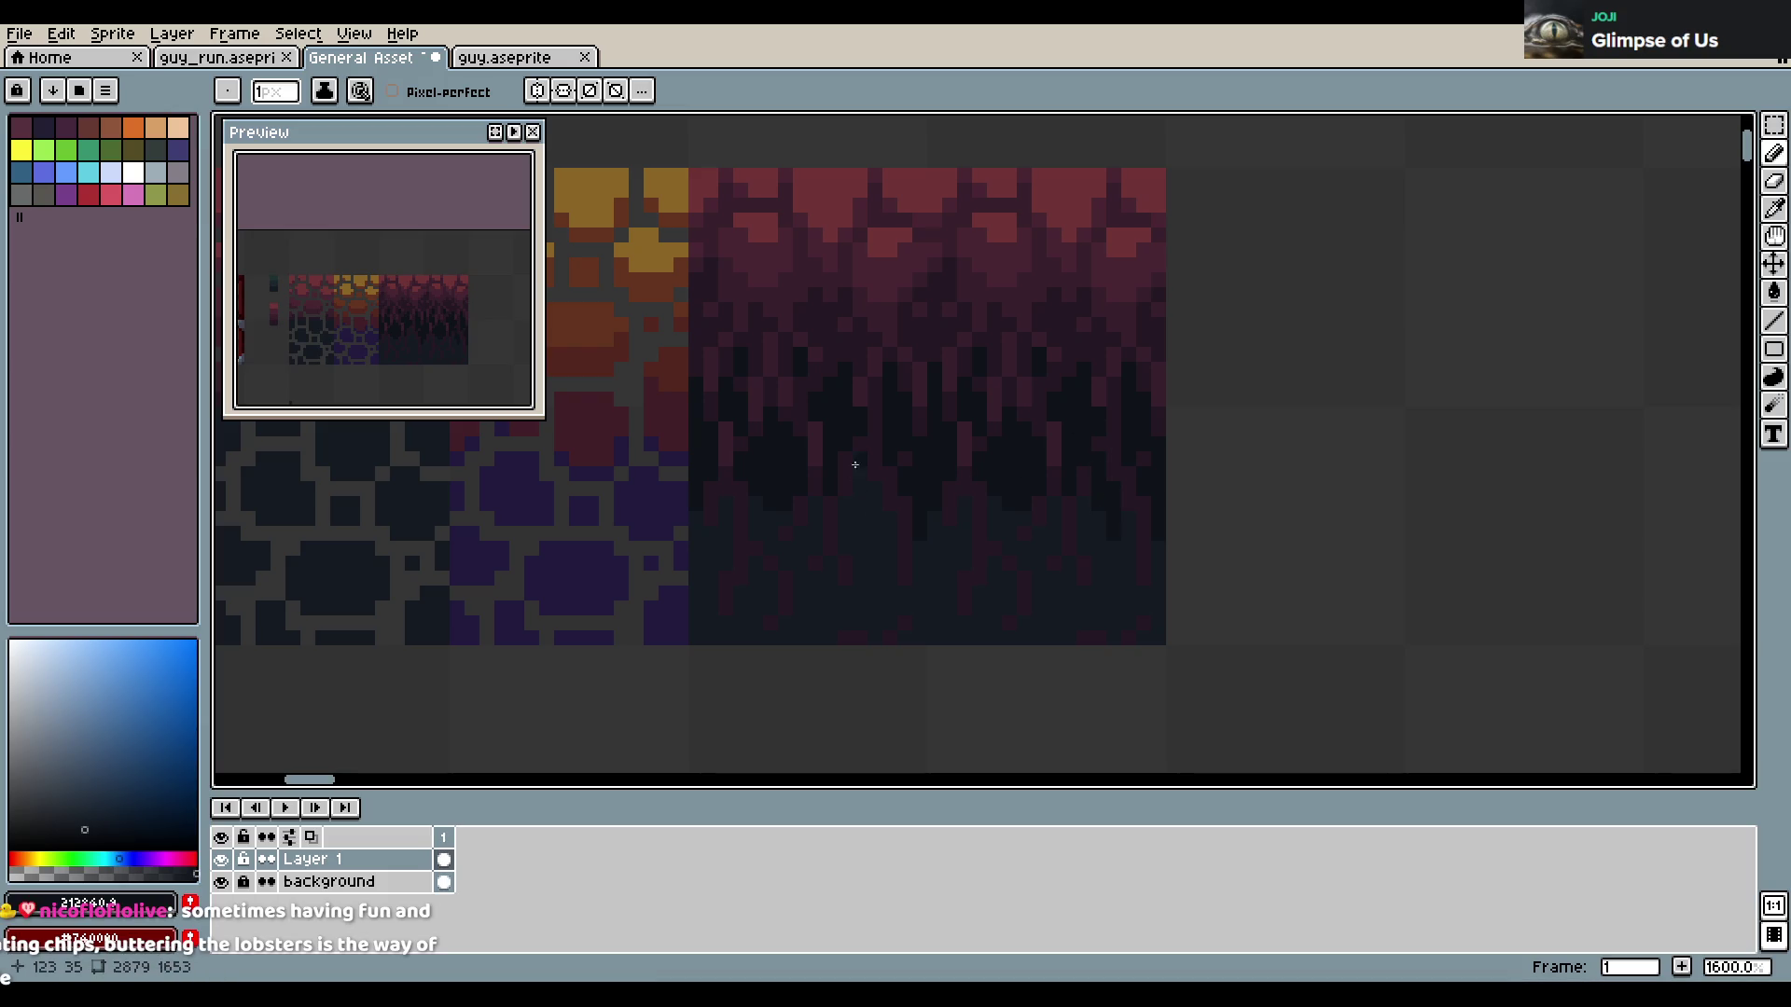
key("ctrl+s")
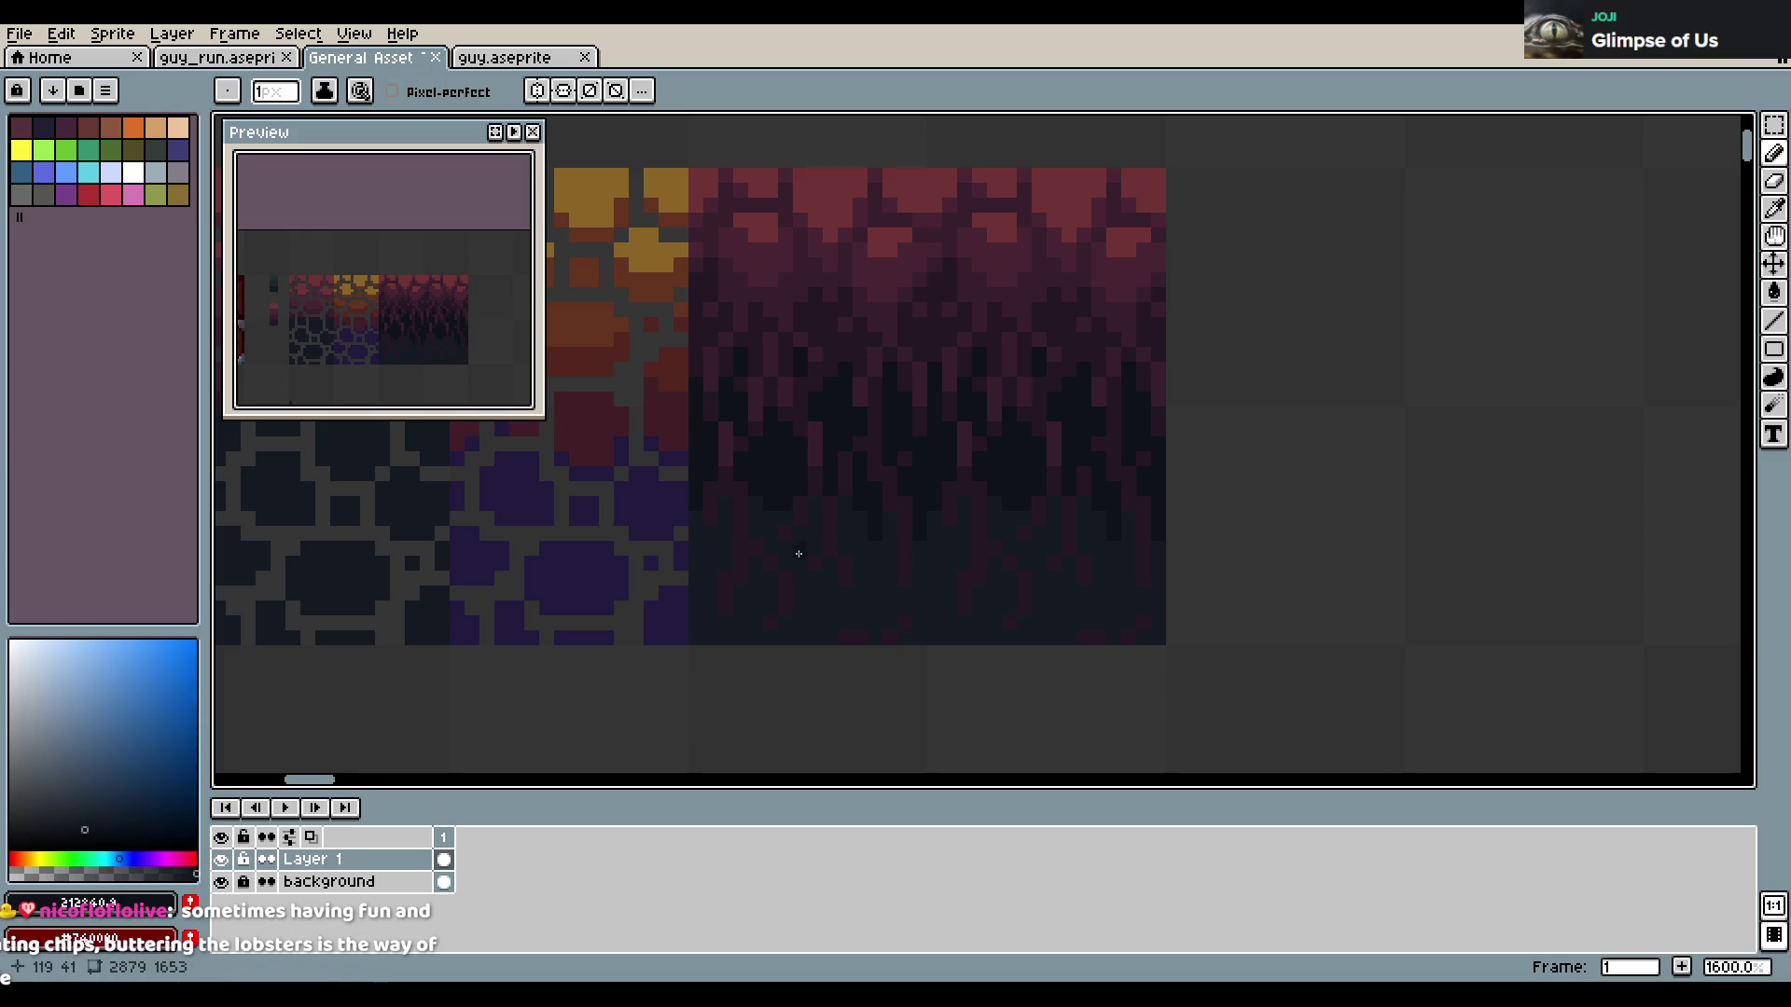
Flood-fill the lighter lower area dark, undoing stray pencil marks, and save again
left_click_drag(808, 543, 808, 614)
key("ctrl+z")
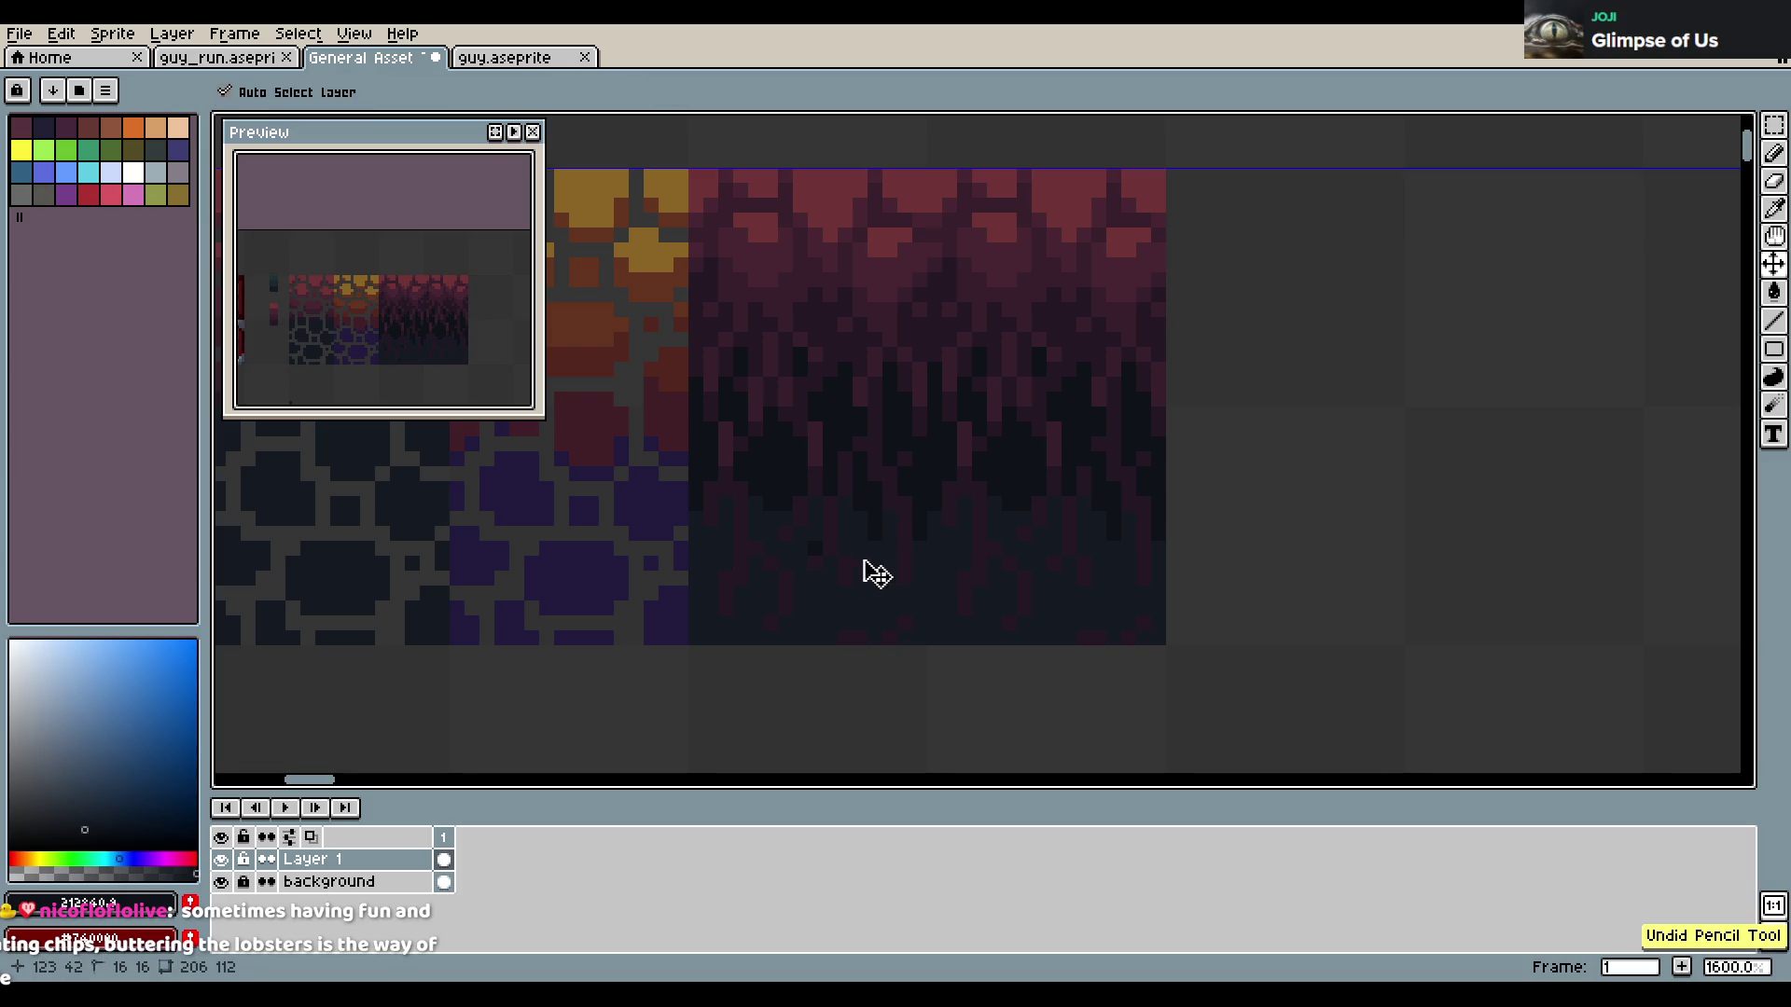
key("g")
left_click(920, 535)
key("ctrl+s")
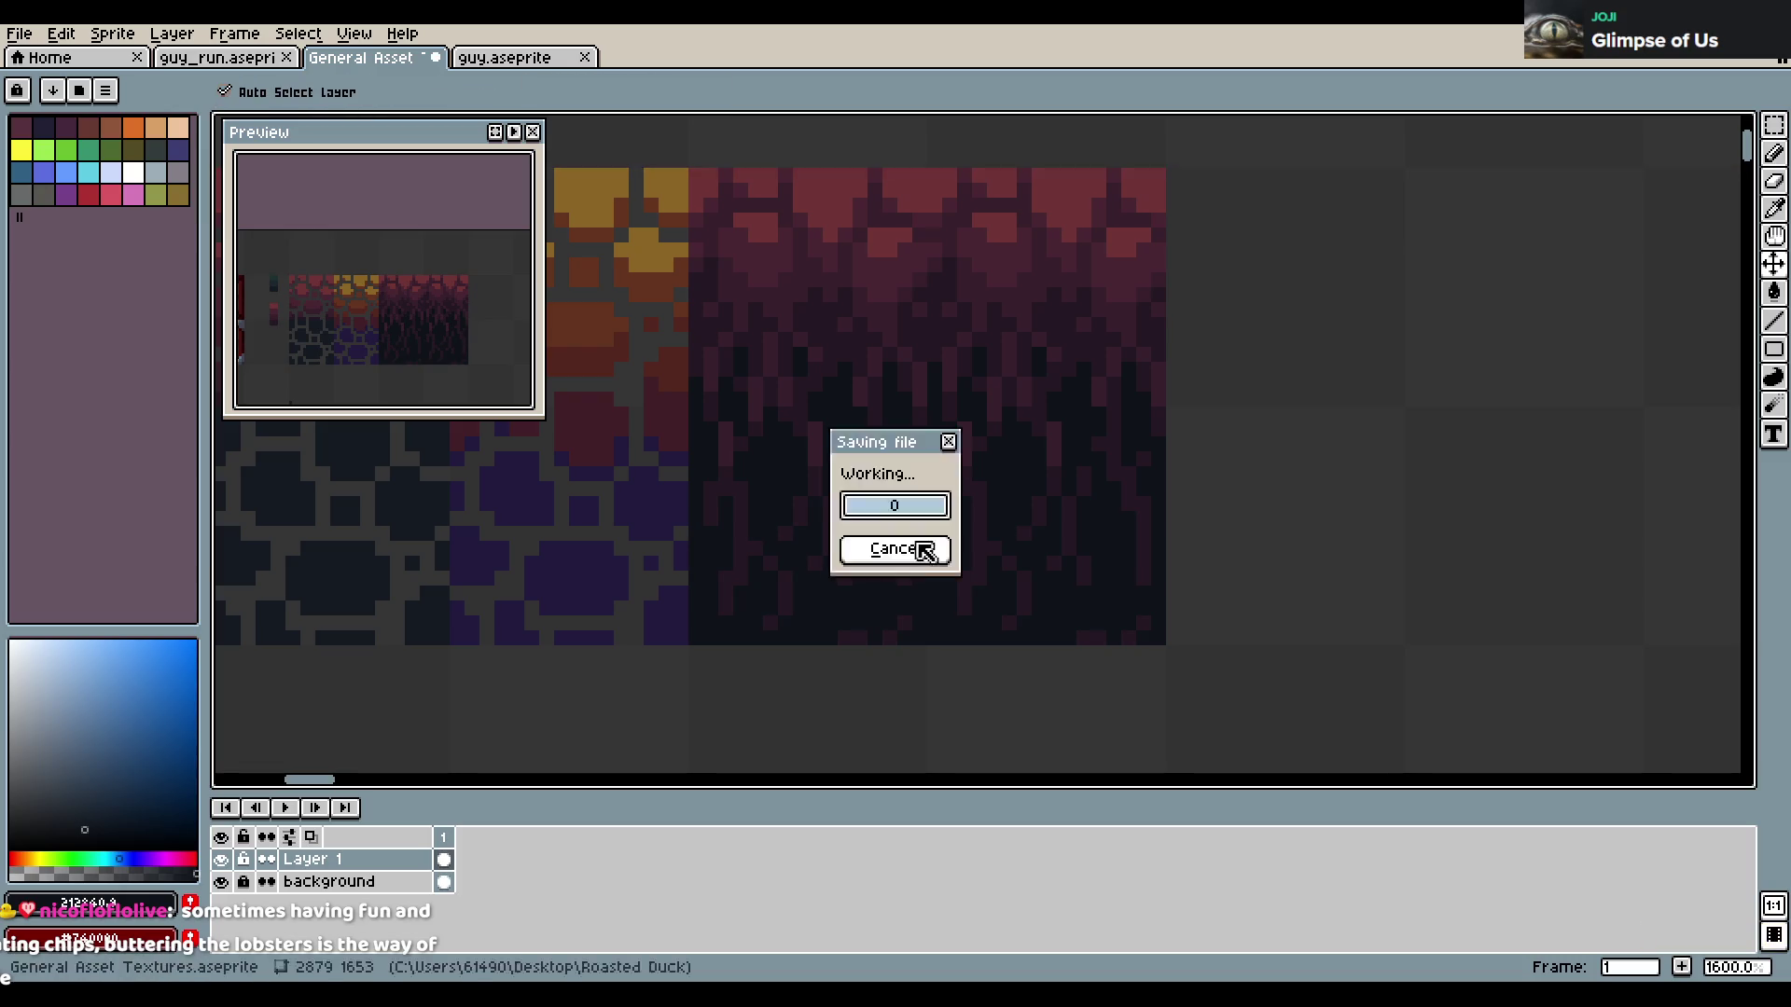
key("ctrl+z")
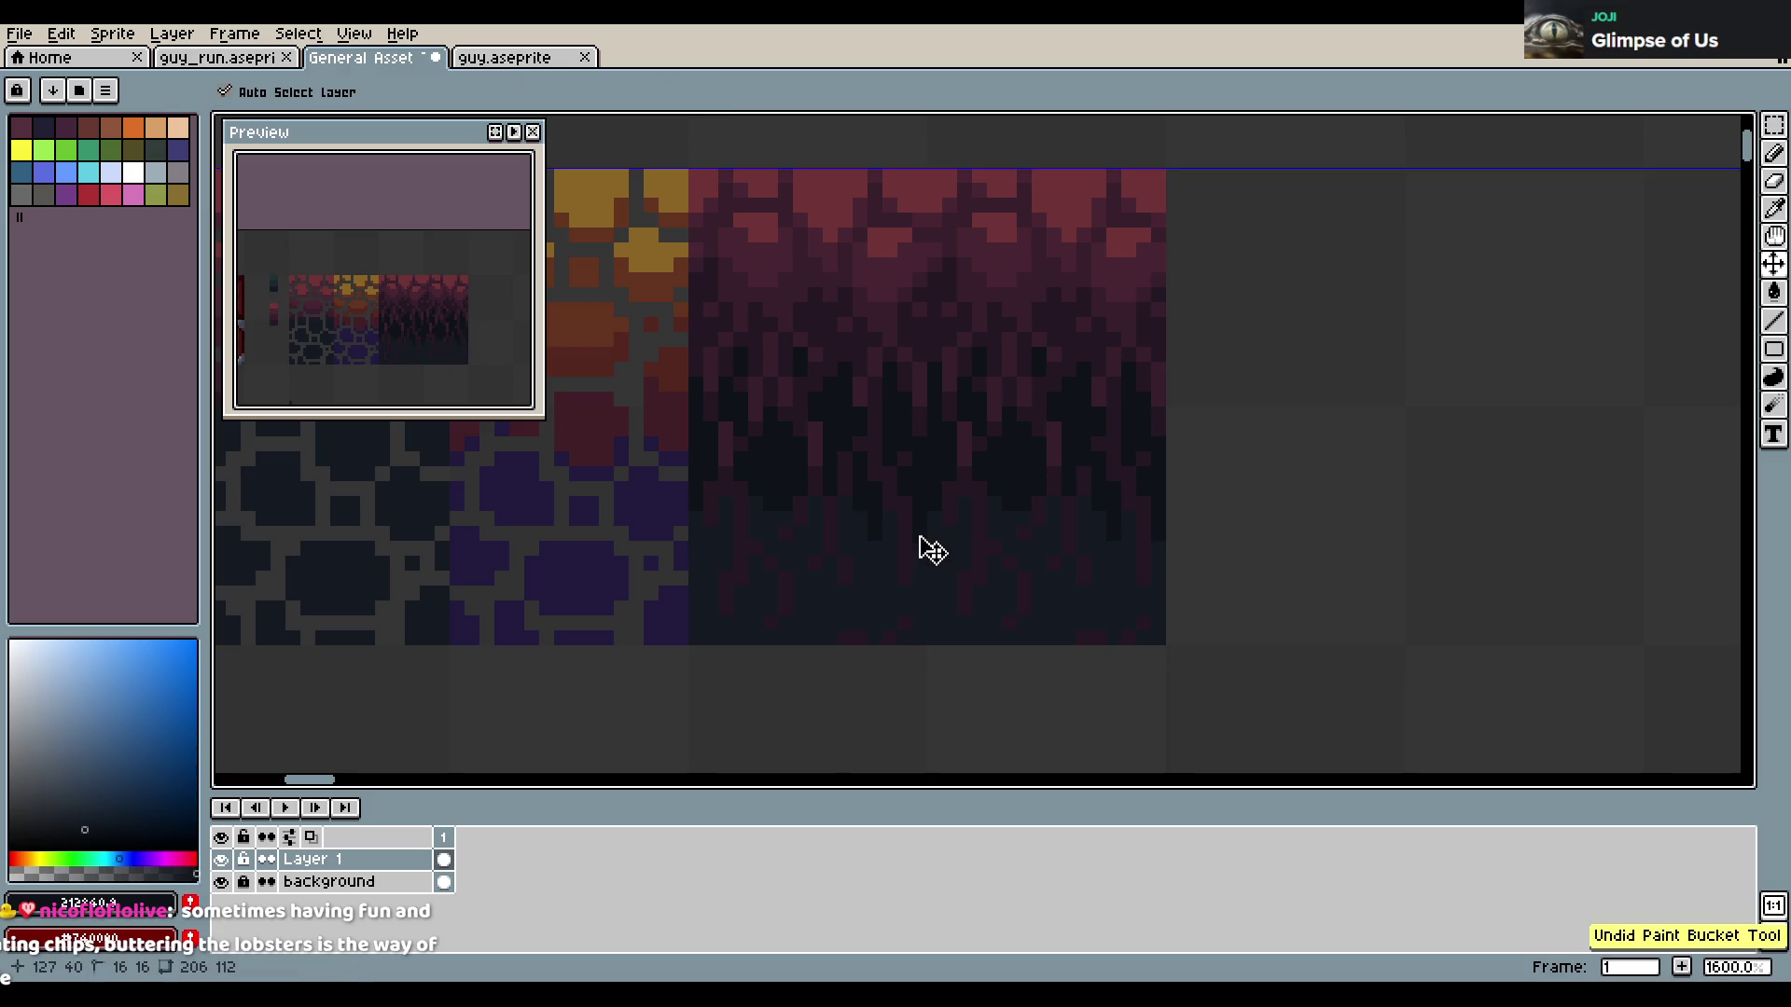
key("b")
key("ctrl+y")
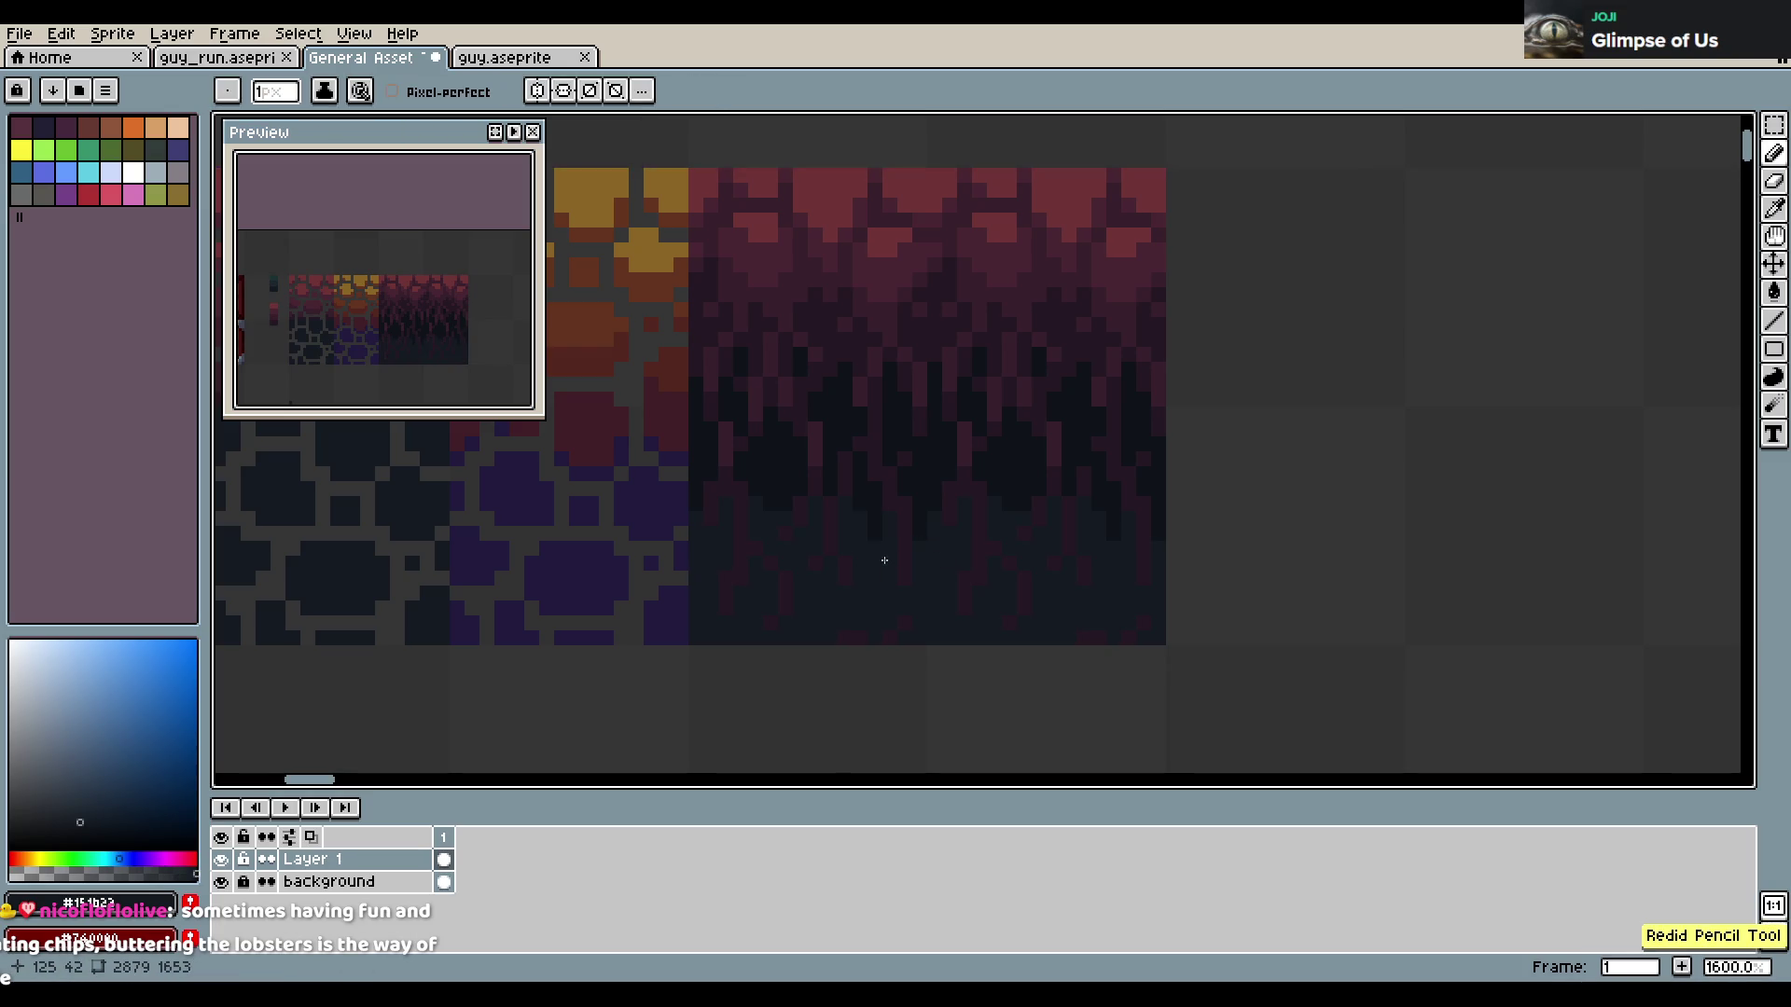
key("ctrl+y")
left_click(828, 388)
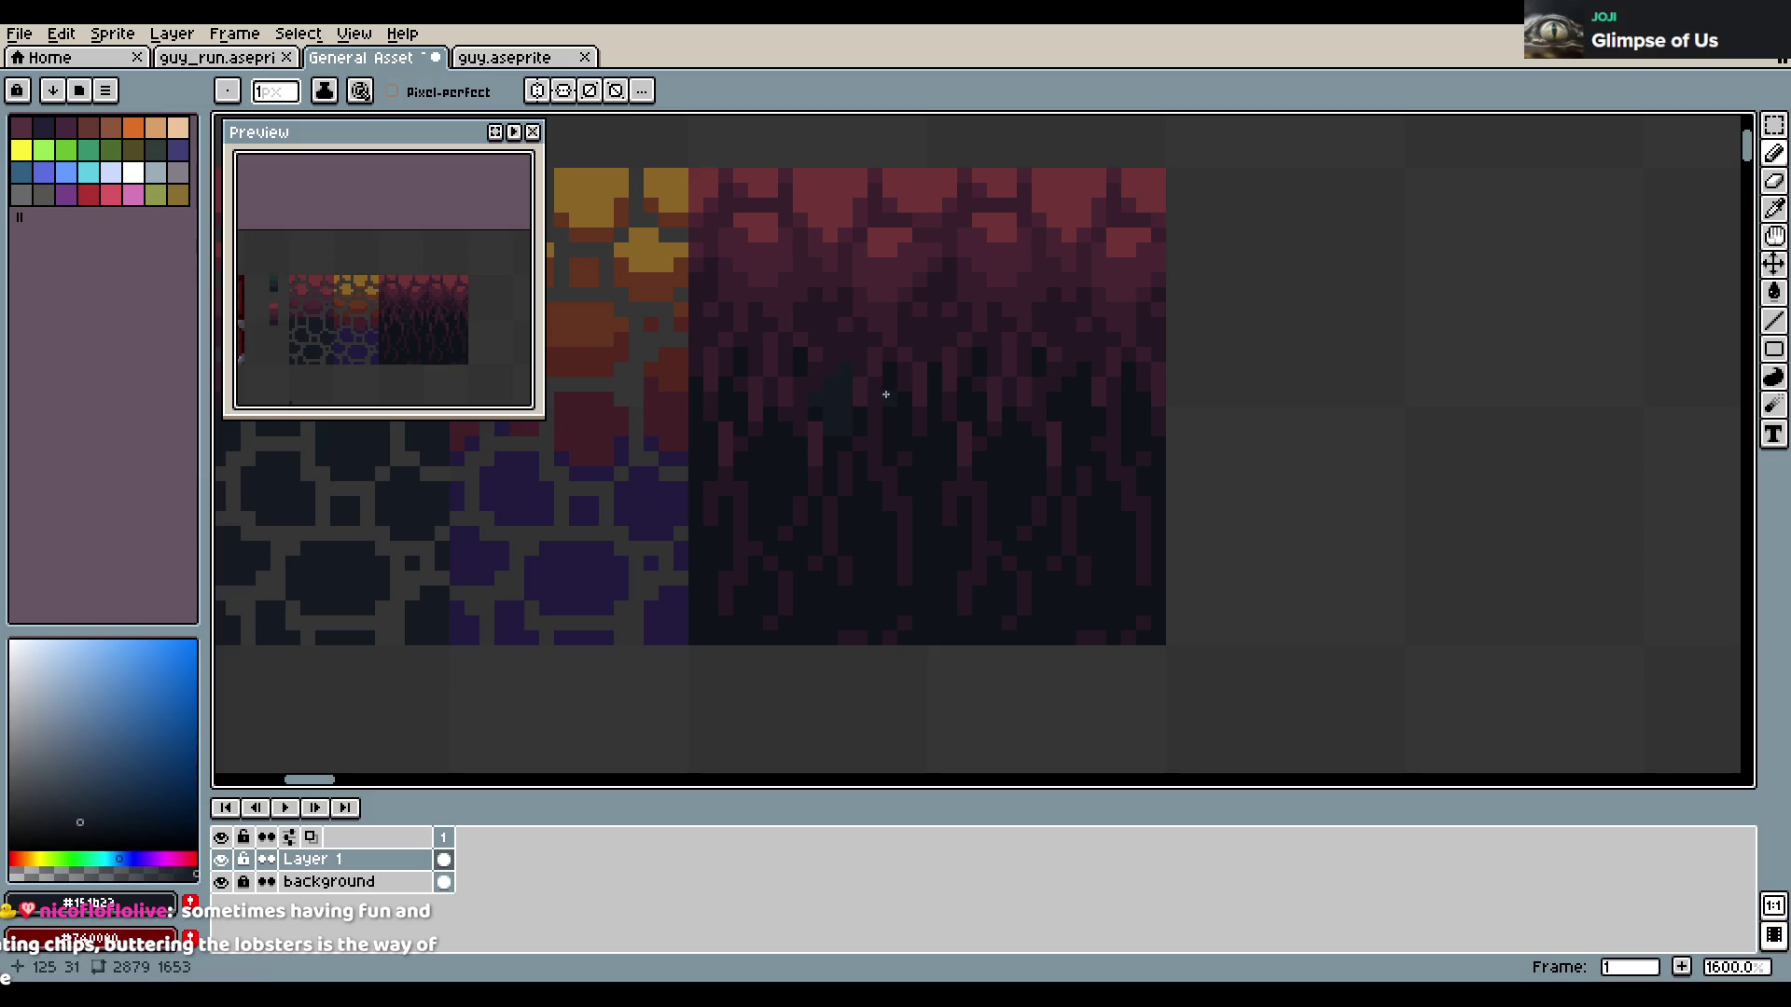
key("ctrl+z")
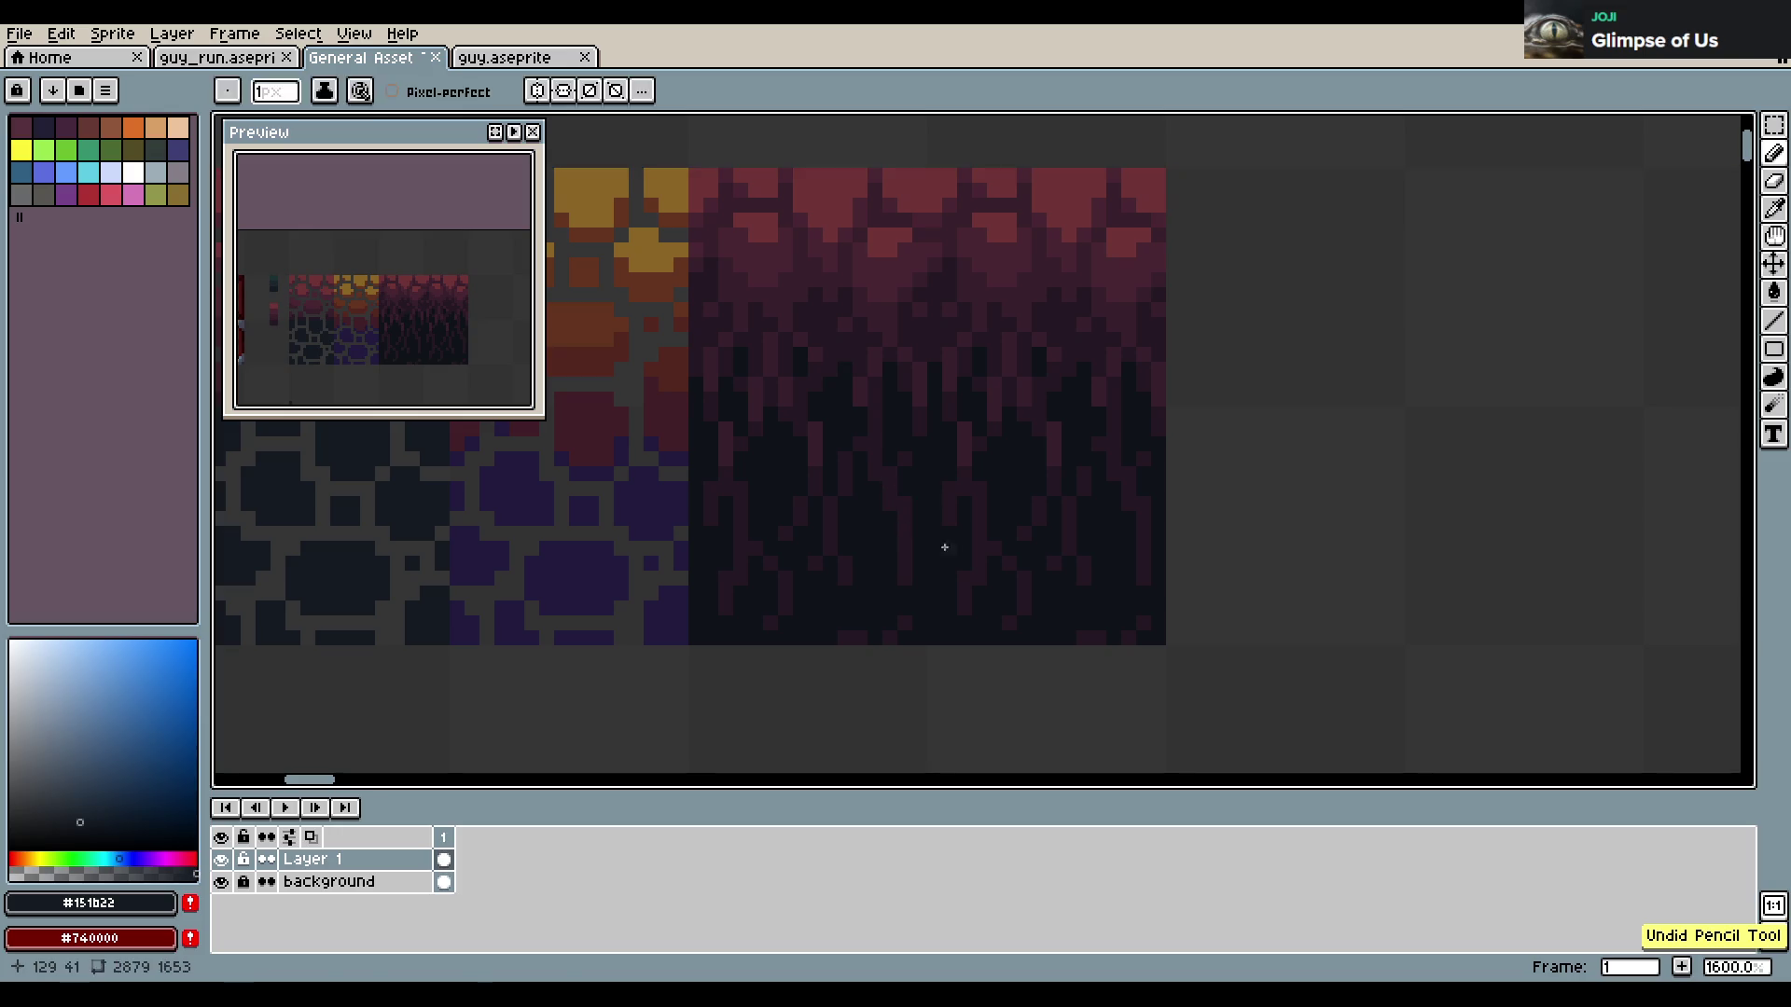
key("ctrl+s")
scroll(923, 411, "down", 2)
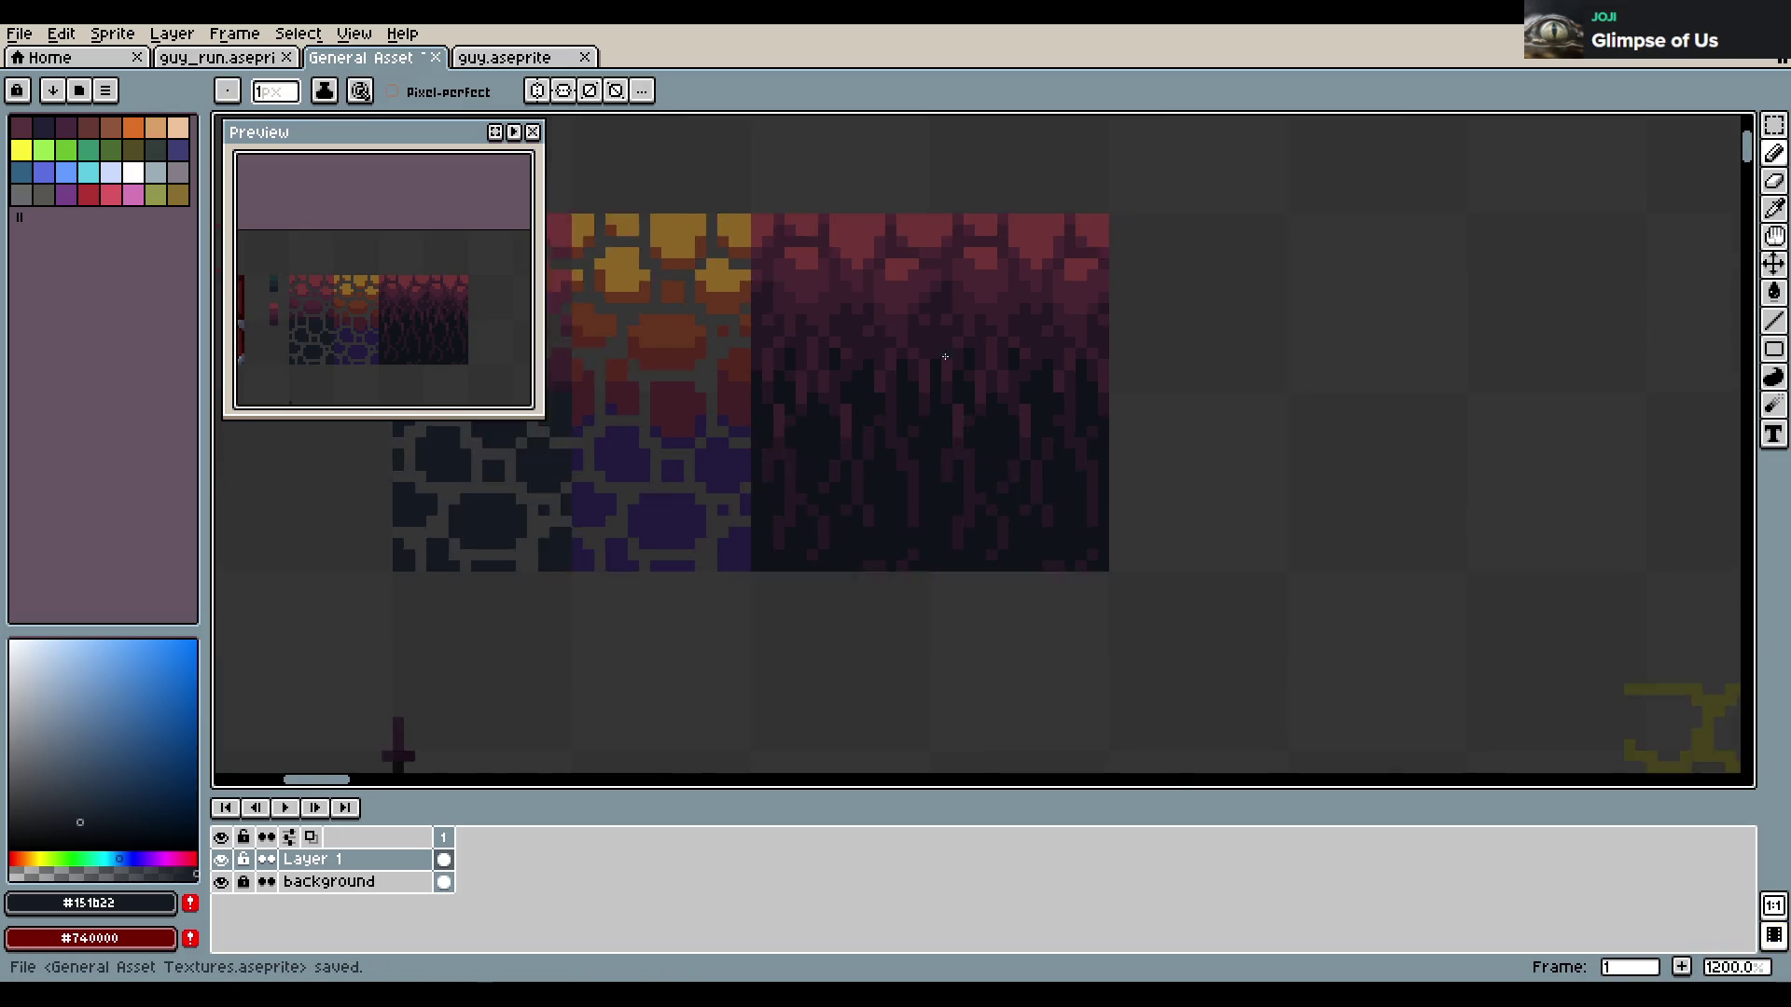
scroll(933, 392, "down", 2)
scroll(936, 383, "down", 1)
left_click(936, 383)
key("Escape")
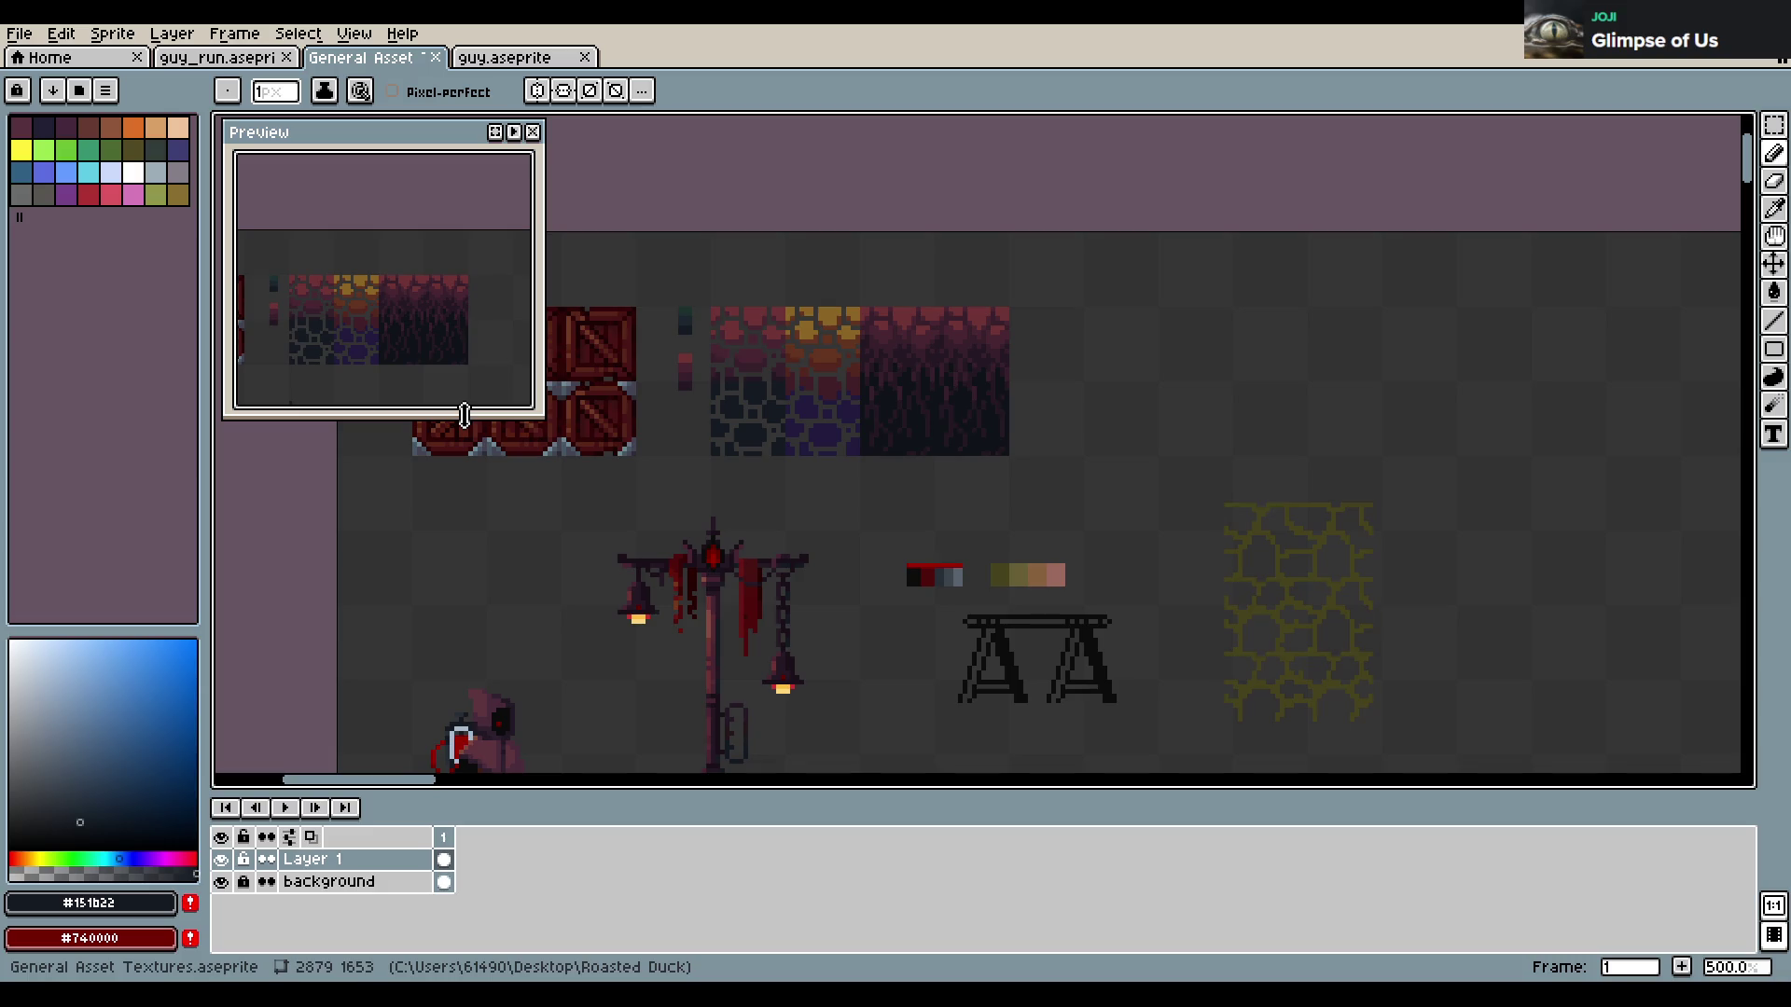
scroll(933, 392, "up", 2)
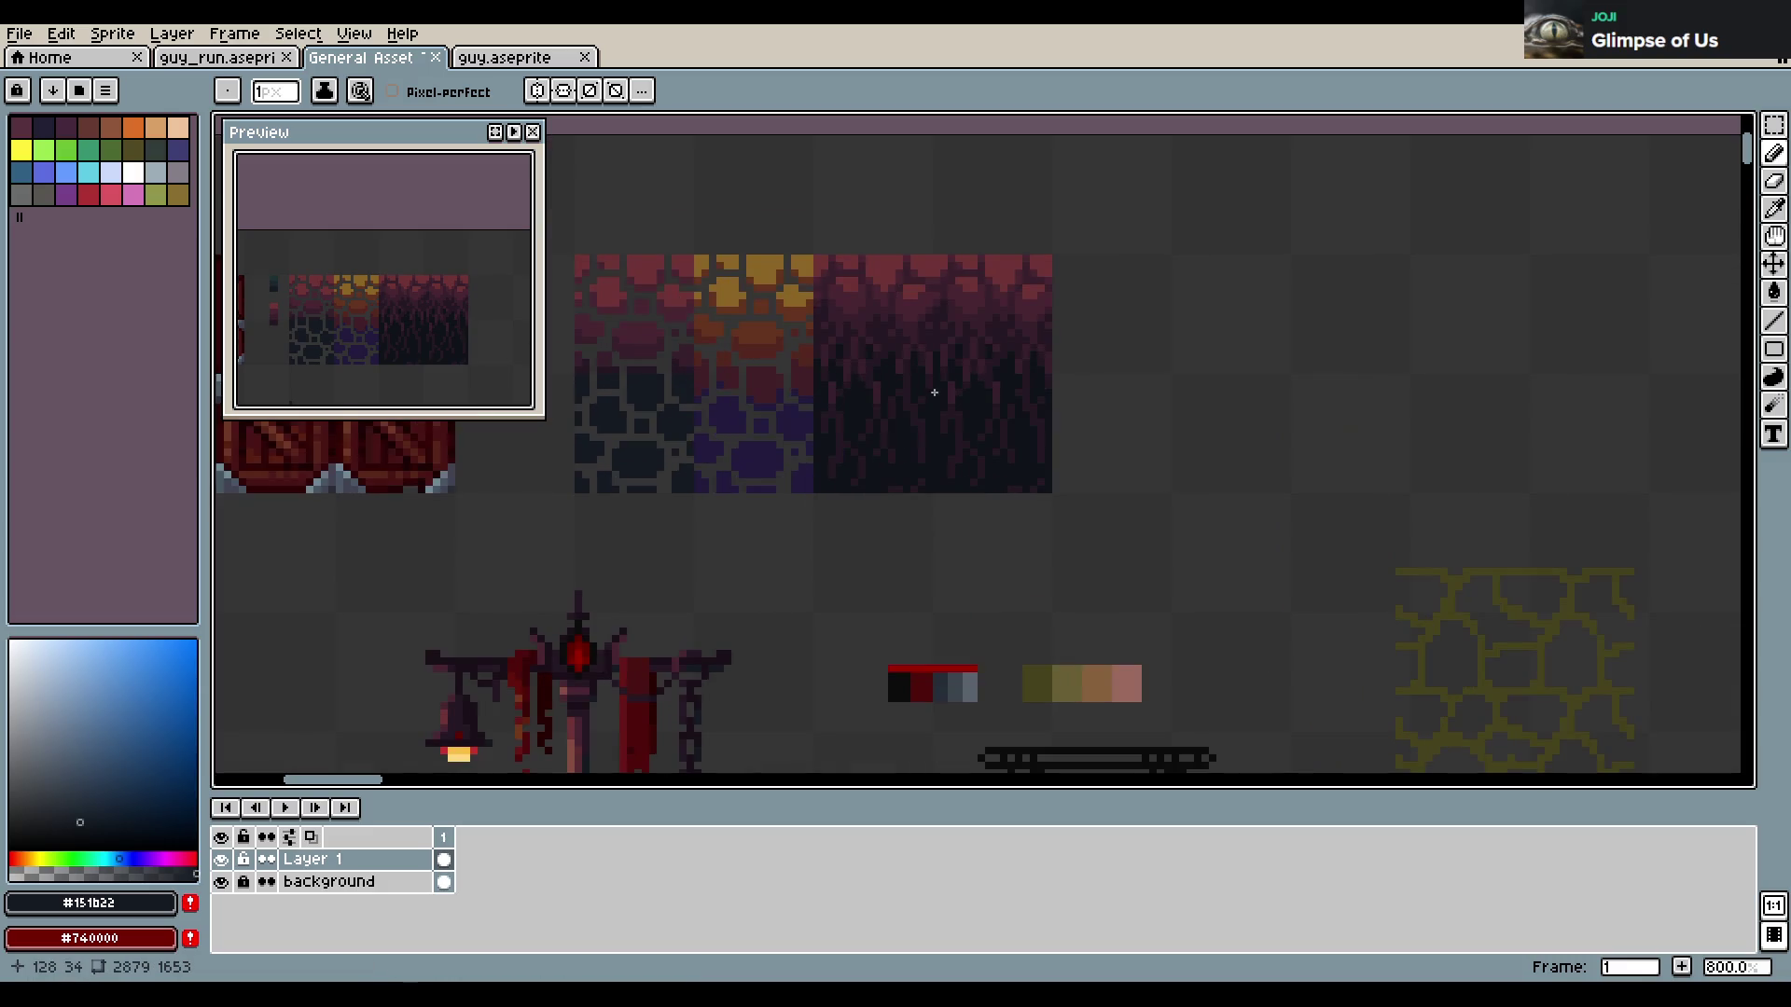
Eyedrop the dark purple #251924 from the tile artwork and save the sheet
scroll(933, 393, "down", 1)
scroll(933, 393, "up", 3)
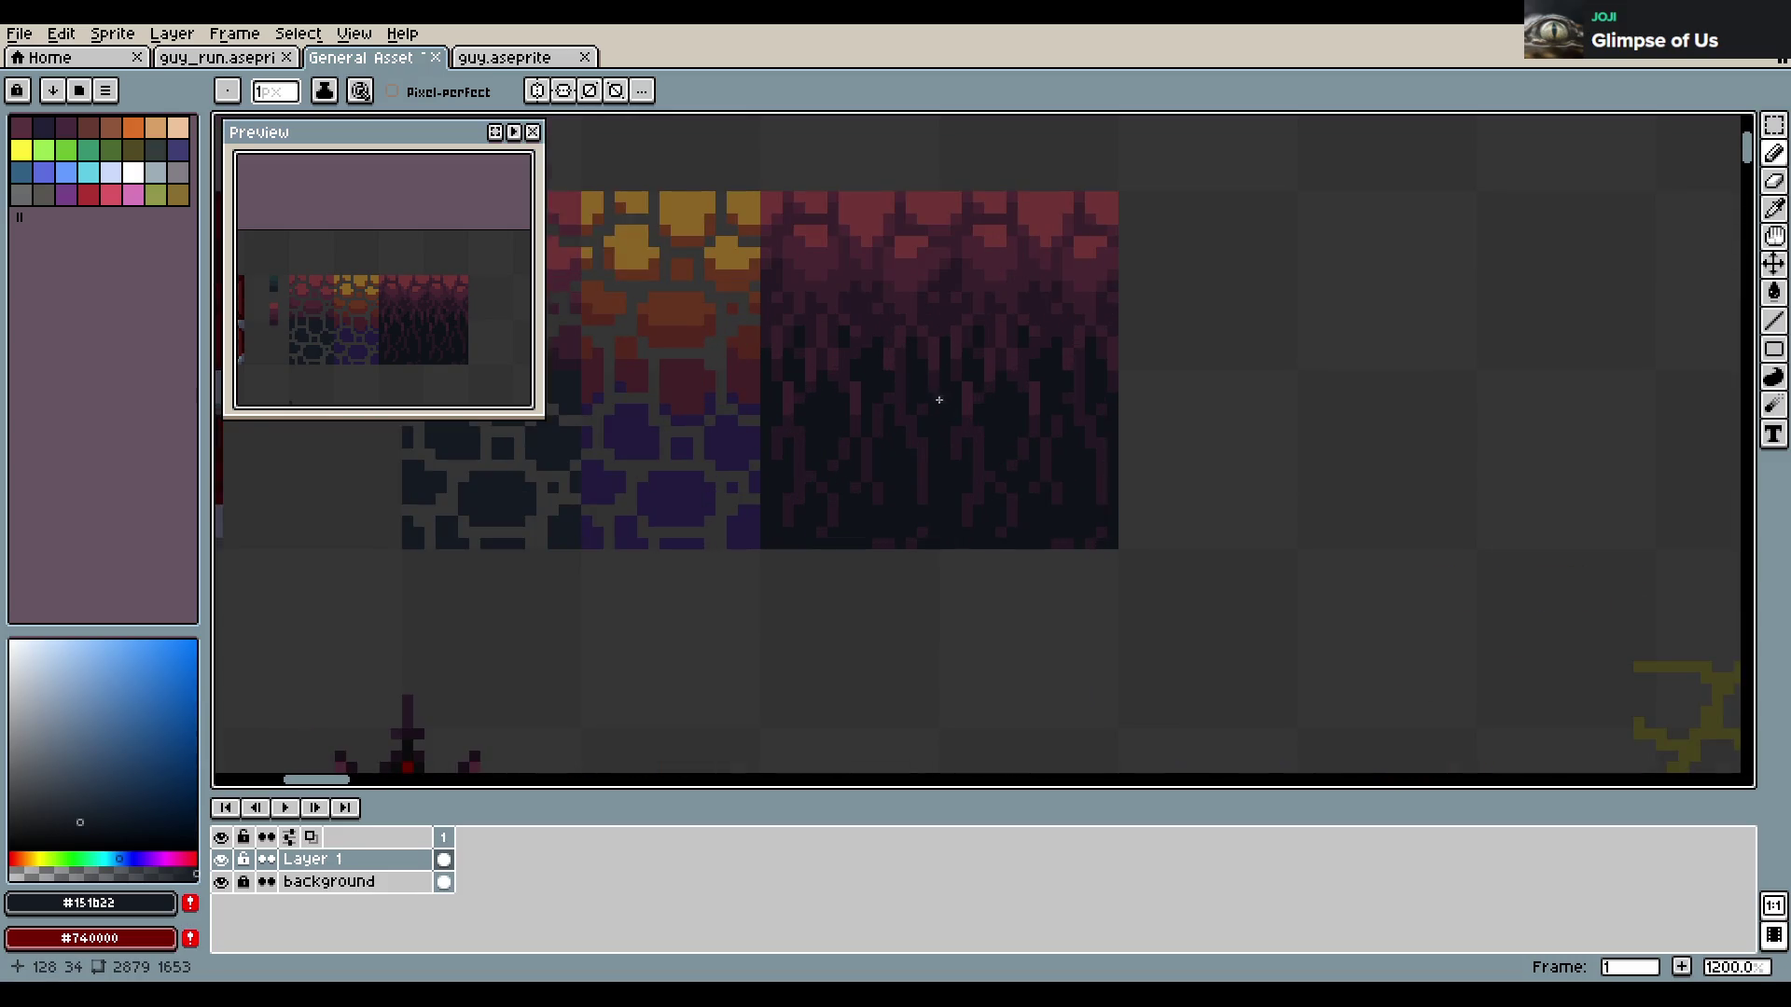
left_click(936, 386, "alt")
left_click(931, 391)
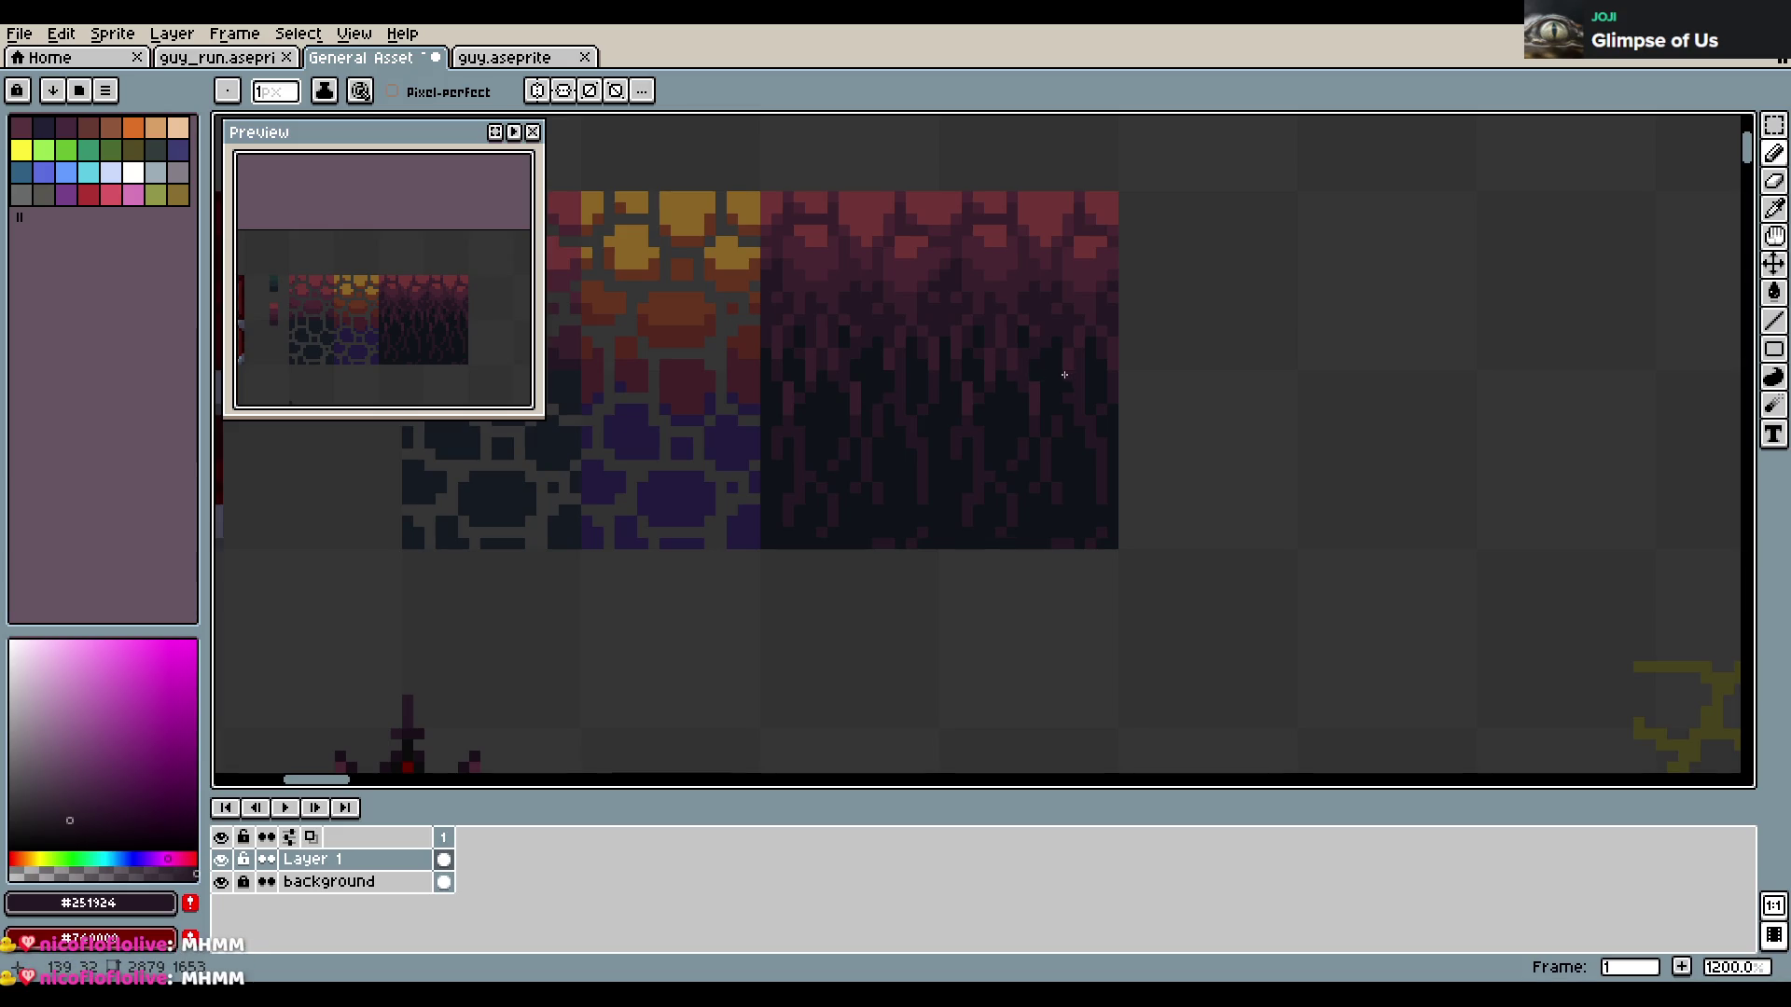
key("ctrl+s")
scroll(1132, 377, "down", 2)
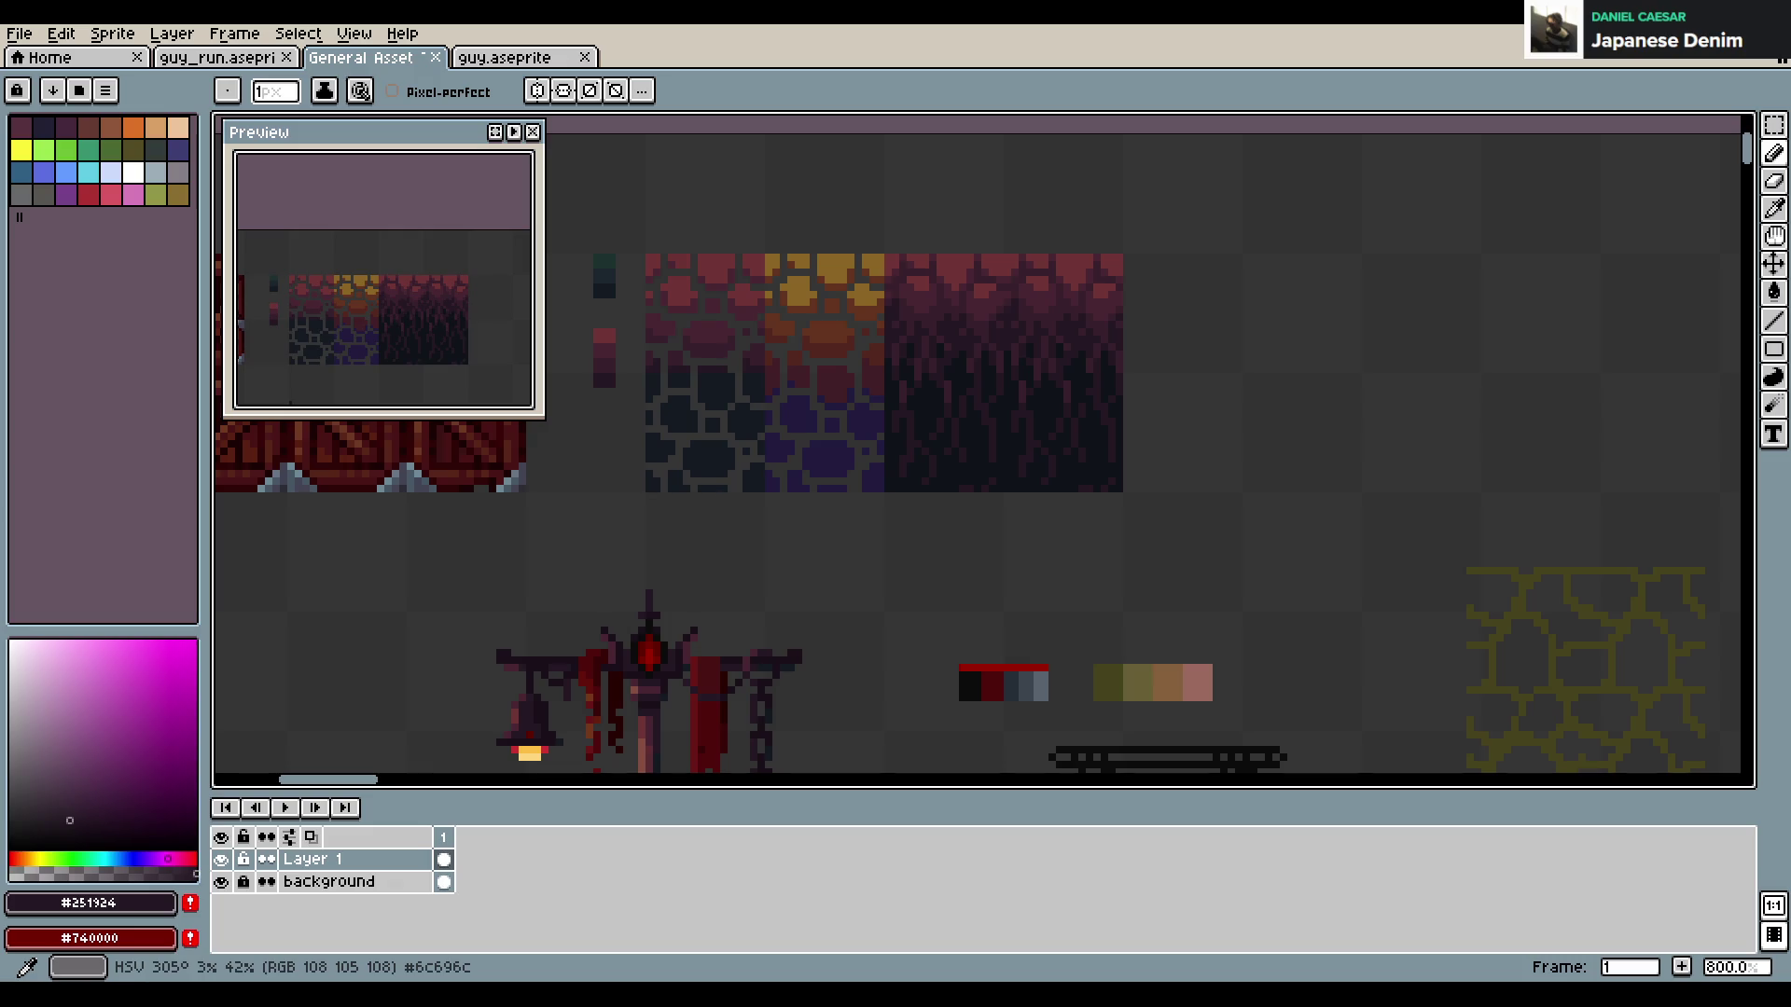
Pick the near-black #0F1319 from the dark tile as the drawing colour and save
left_click(1007, 556)
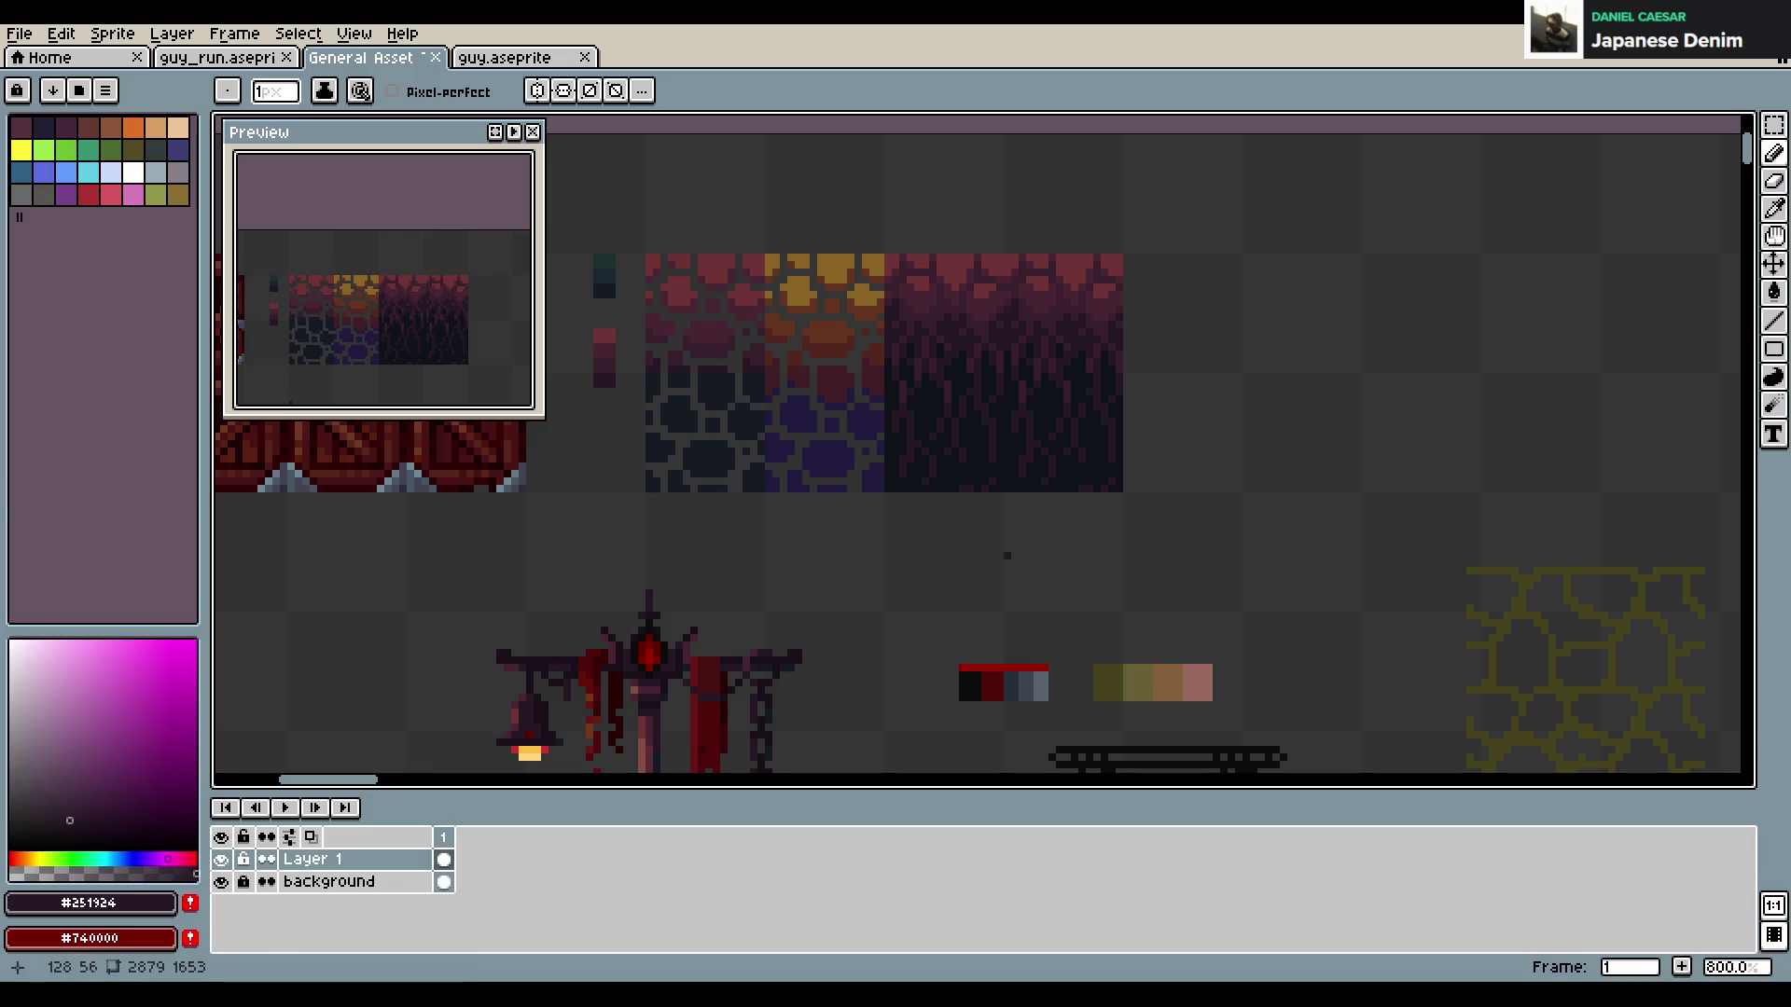
left_click(1032, 472, "alt")
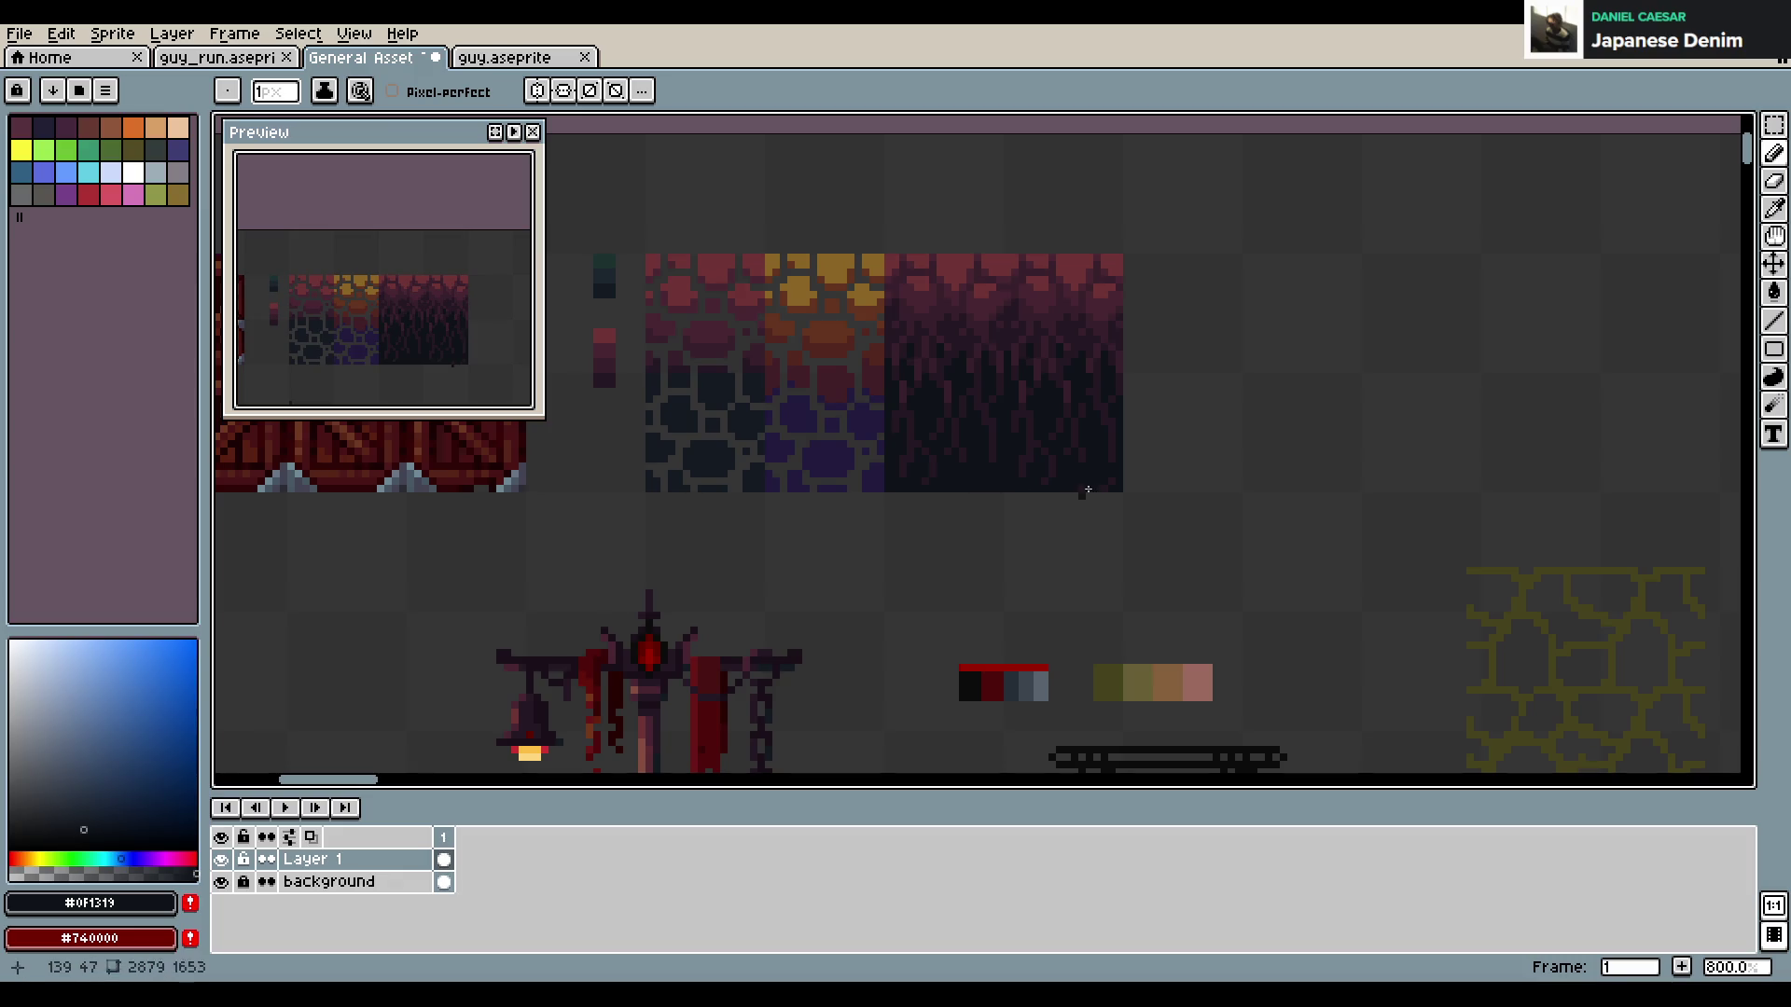
key("ctrl+s")
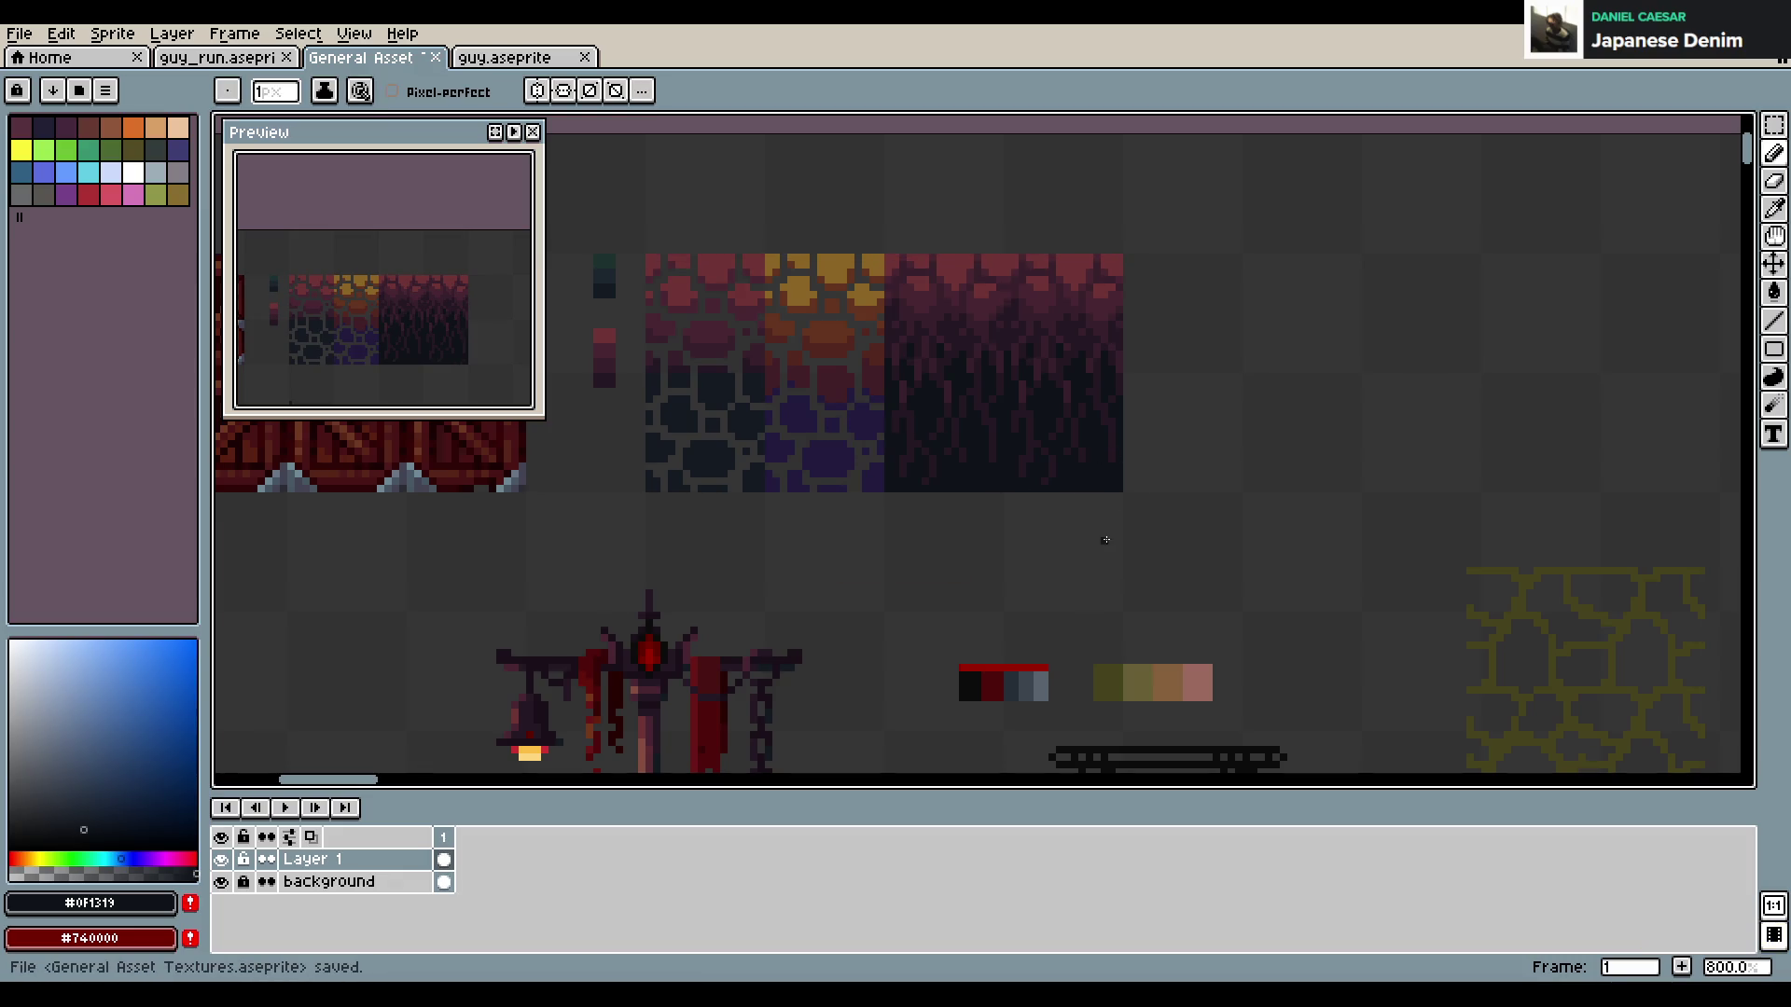
scroll(896, 504, "down", 5)
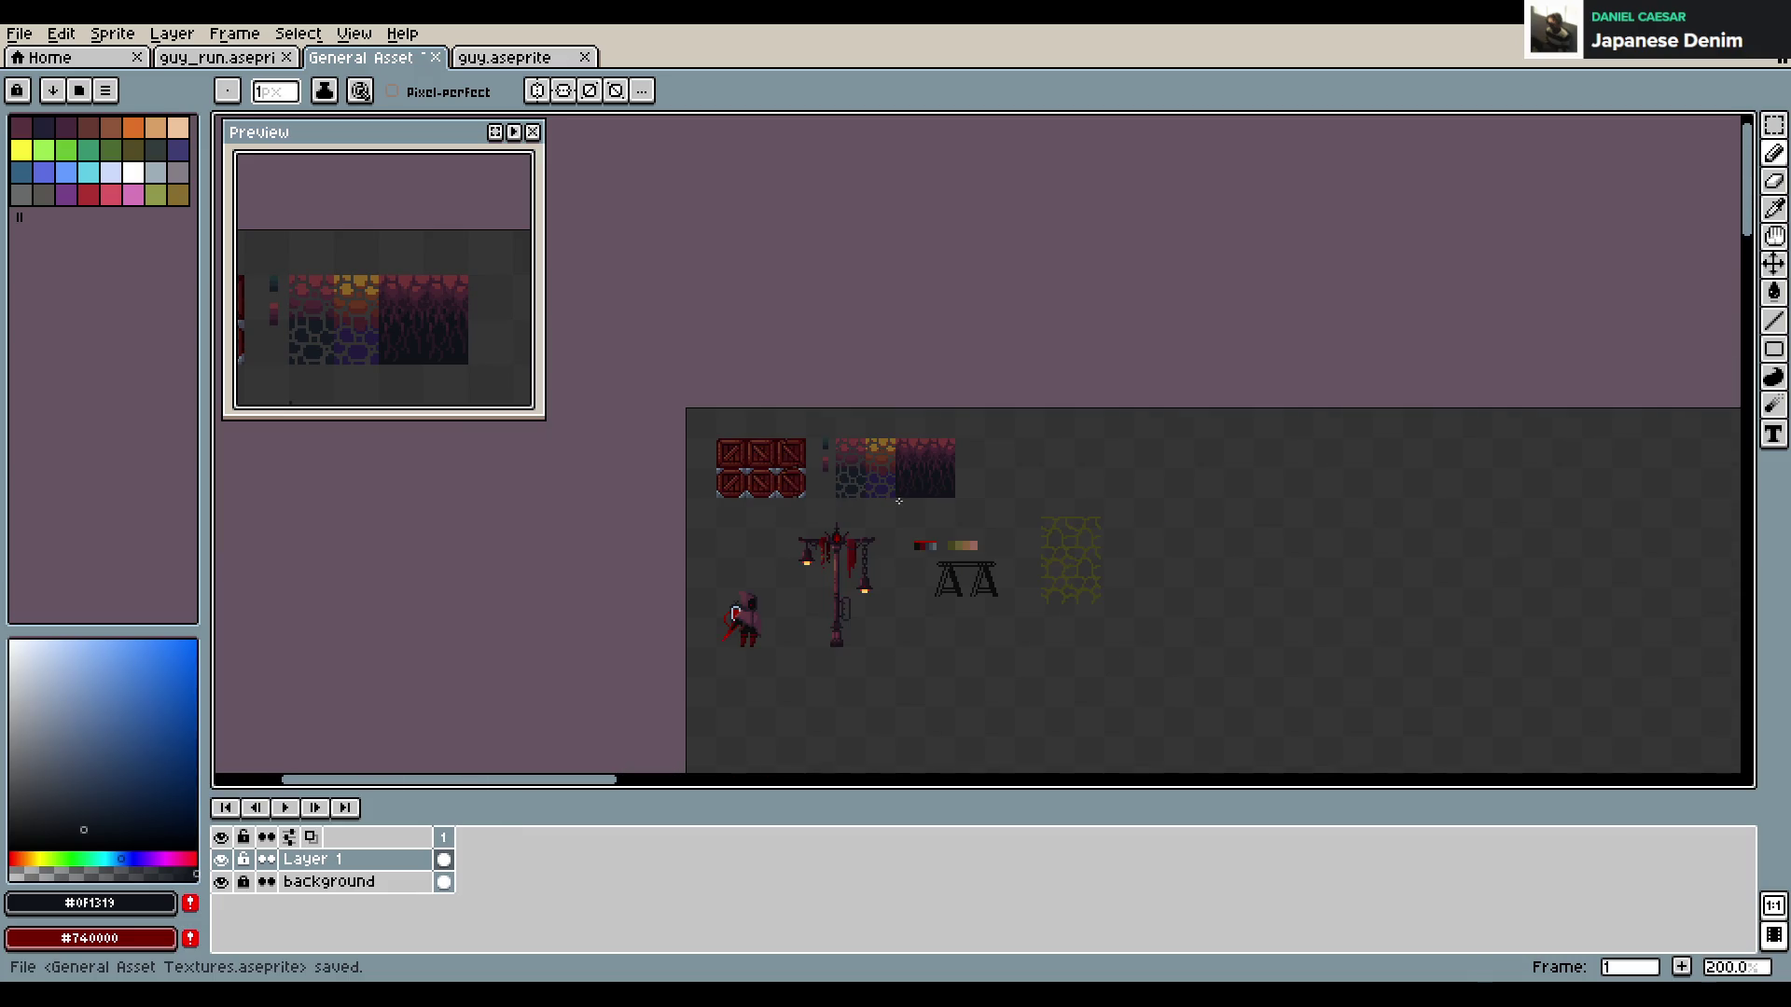
scroll(990, 466, "up", 2)
scroll(989, 467, "up", 1)
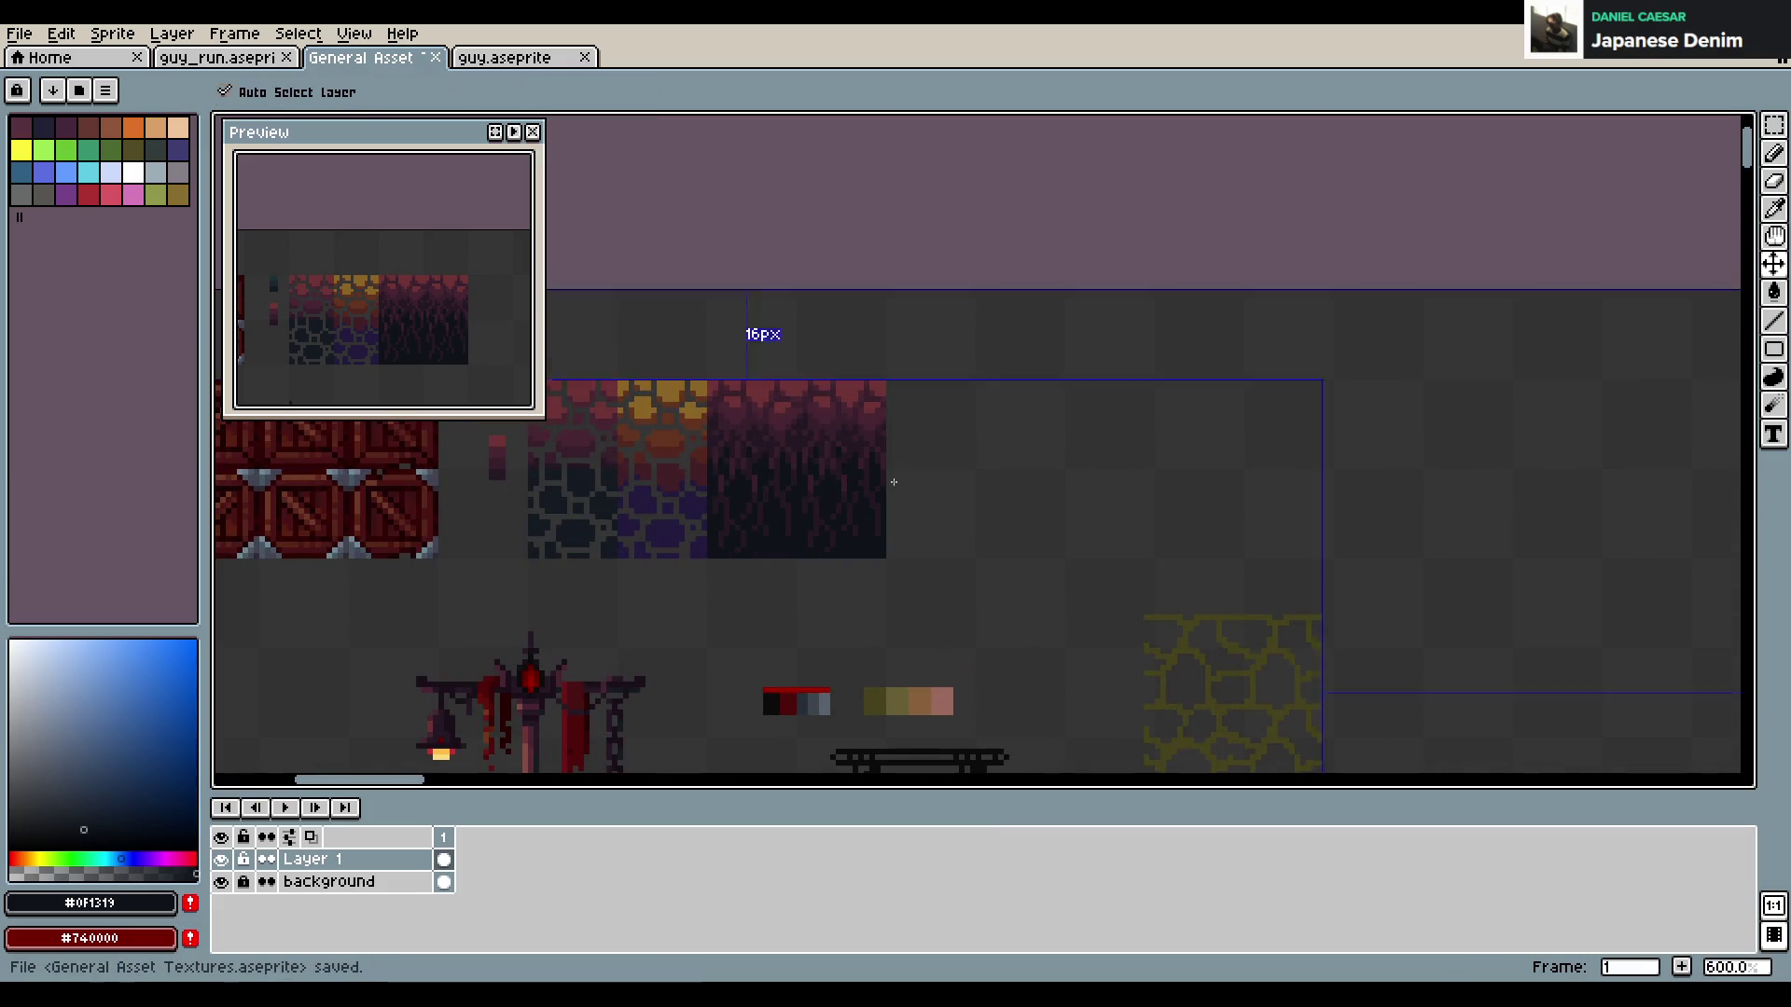
key("ctrl+s")
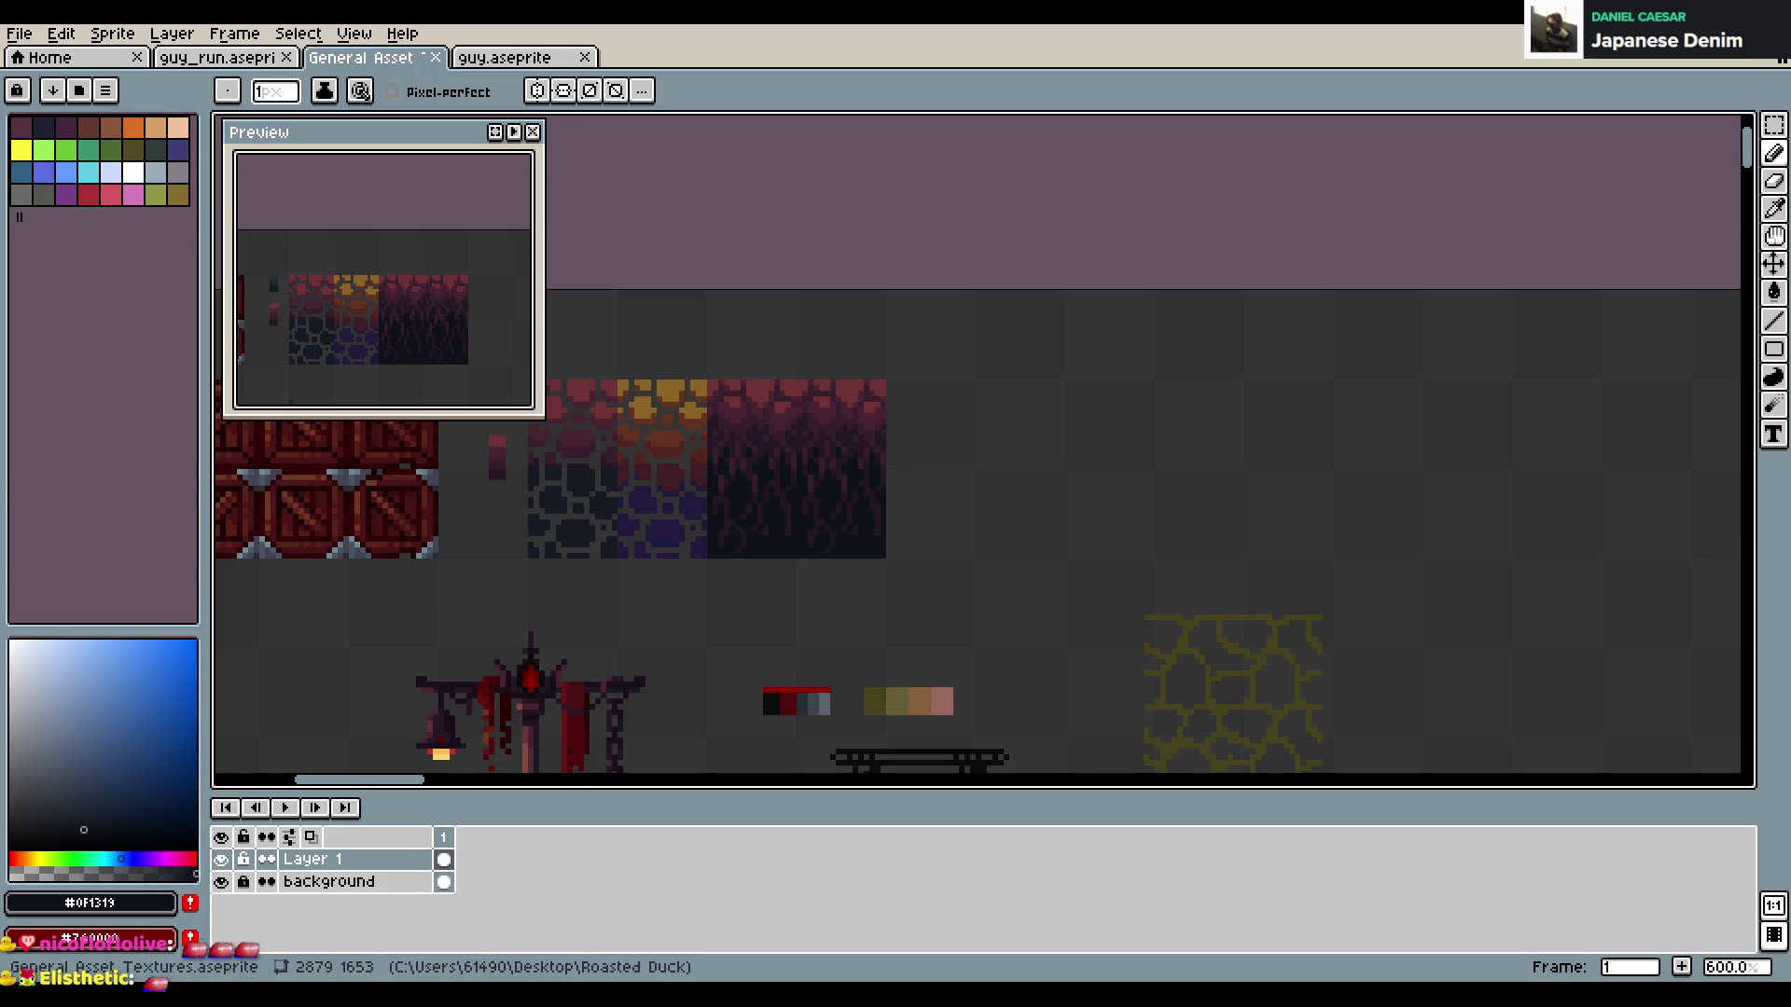
Scroll through the asset sheet to review it, saving it twice more
scroll(1240, 392, "down", 1)
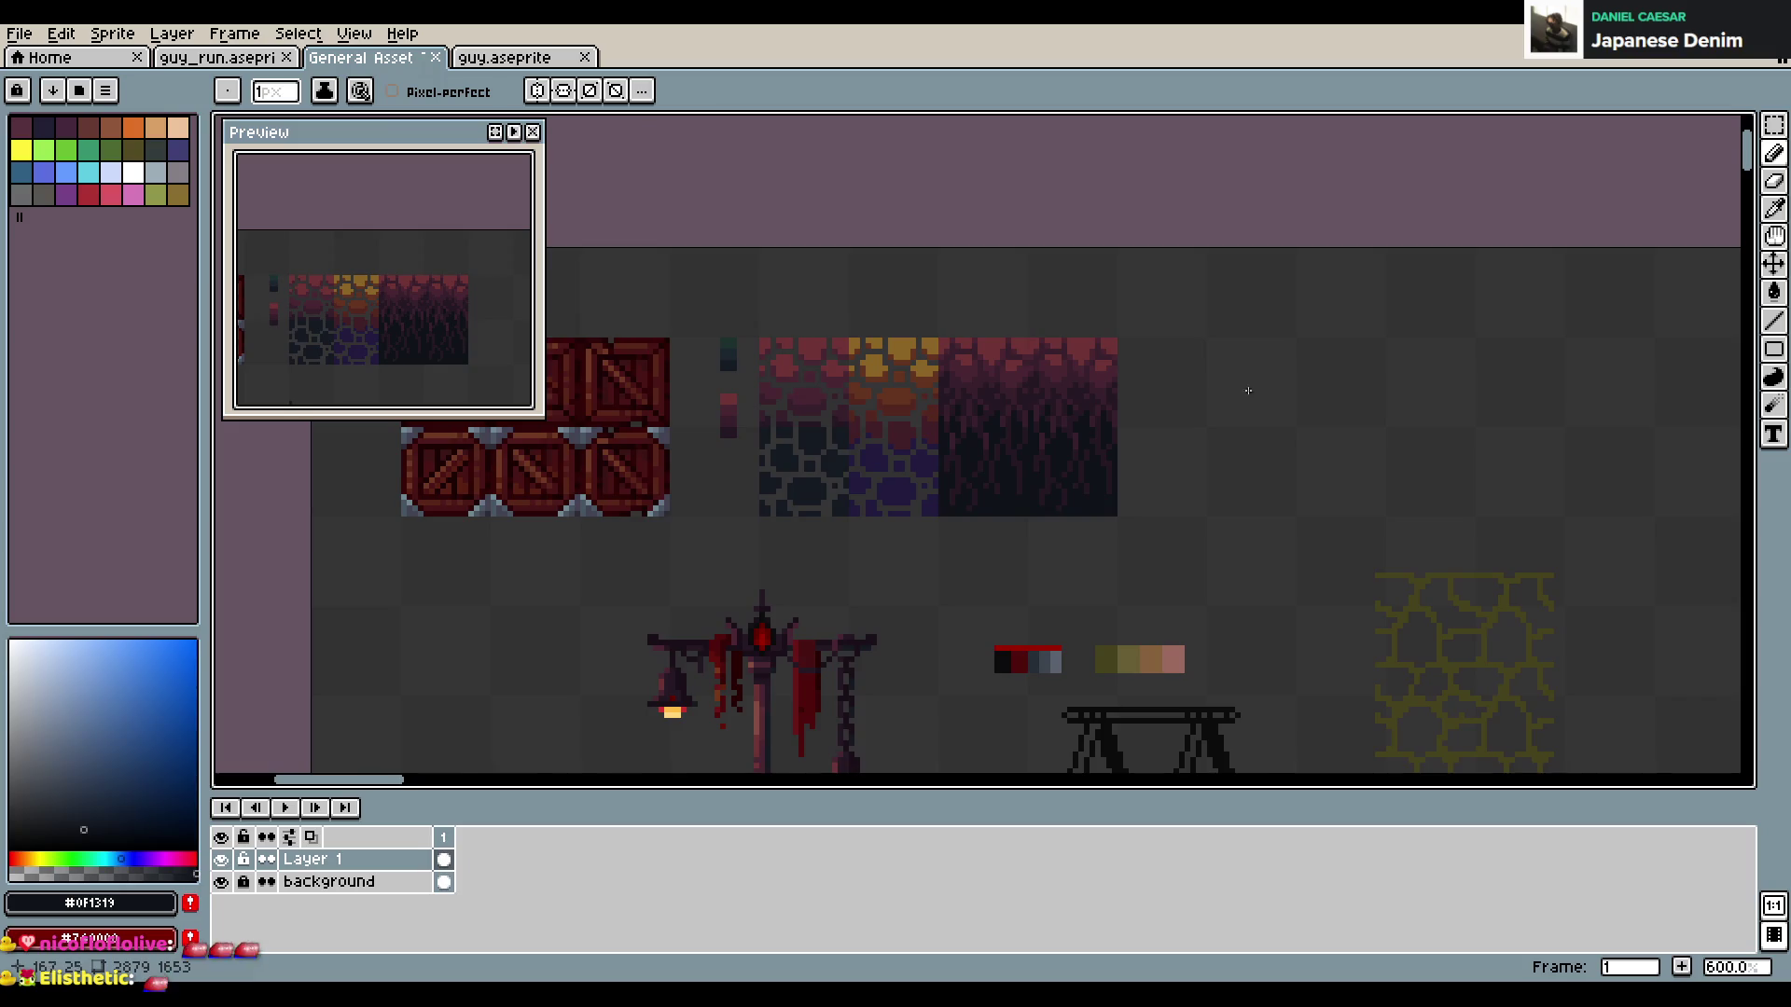
scroll(1241, 411, "down", 1)
scroll(1236, 421, "down", 1)
key("ctrl+s")
scroll(1225, 425, "up", 2)
scroll(1213, 429, "down", 2)
scroll(1080, 464, "up", 3)
scroll(1080, 464, "down", 2)
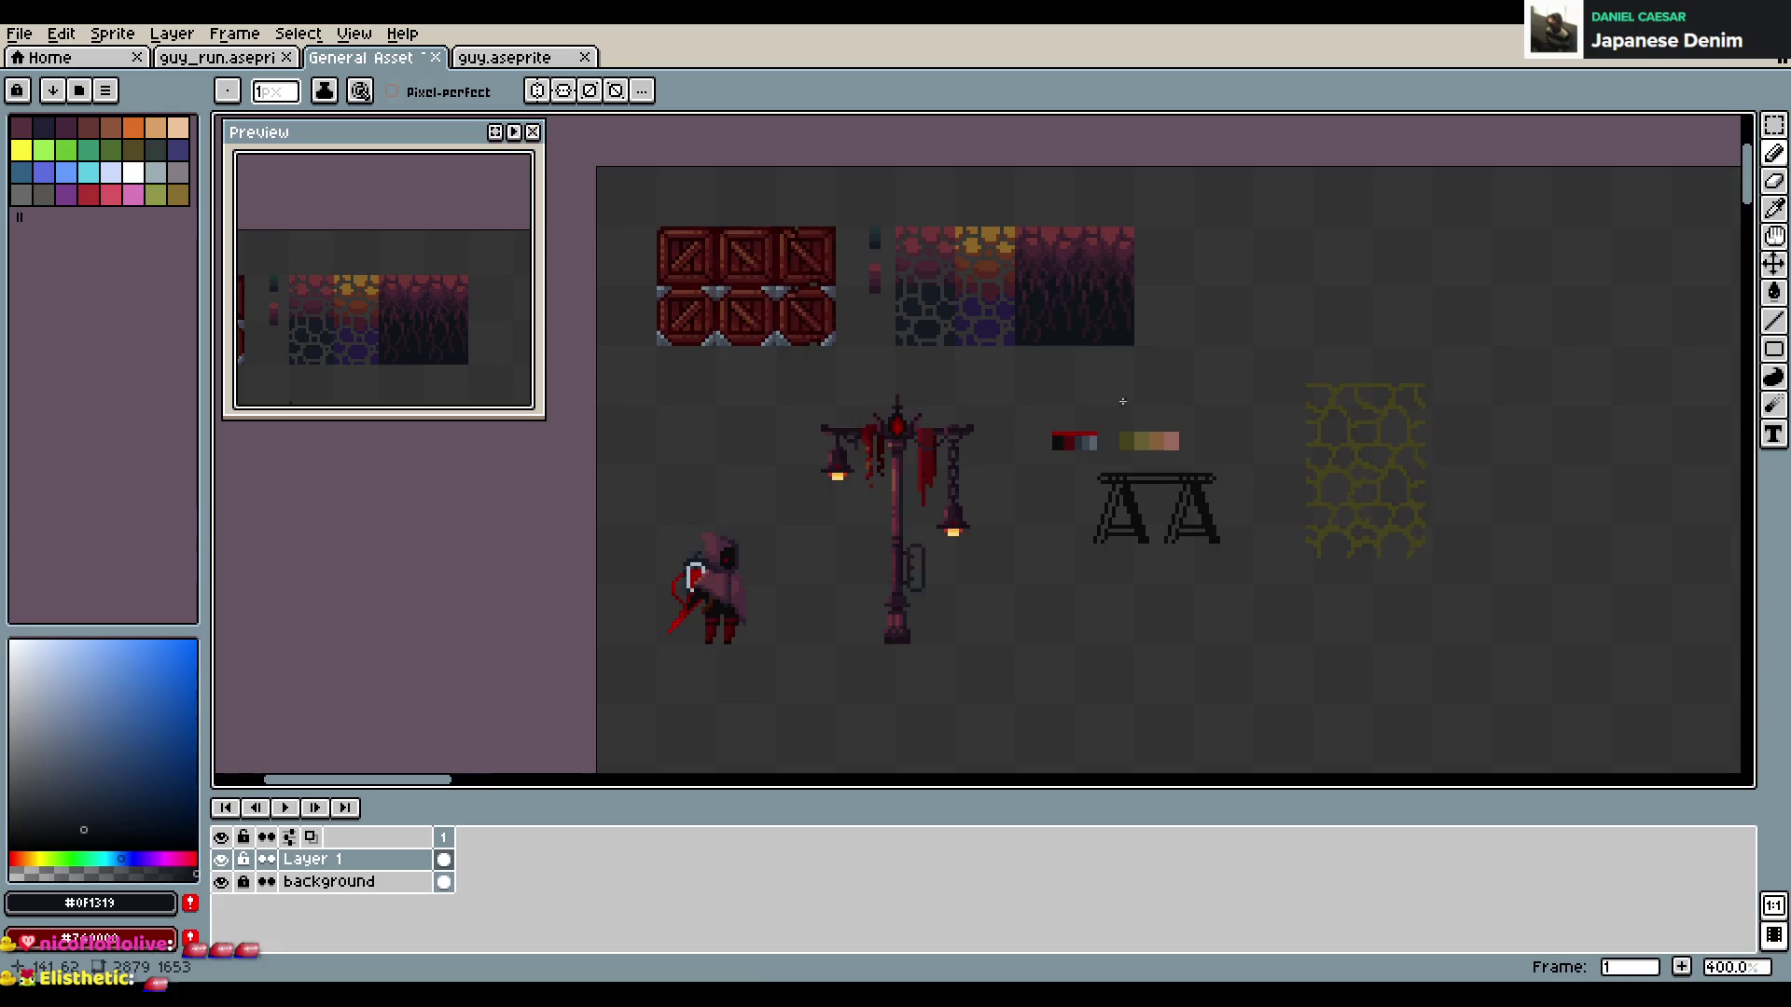
scroll(1120, 429, "down", 1)
key("ctrl+s")
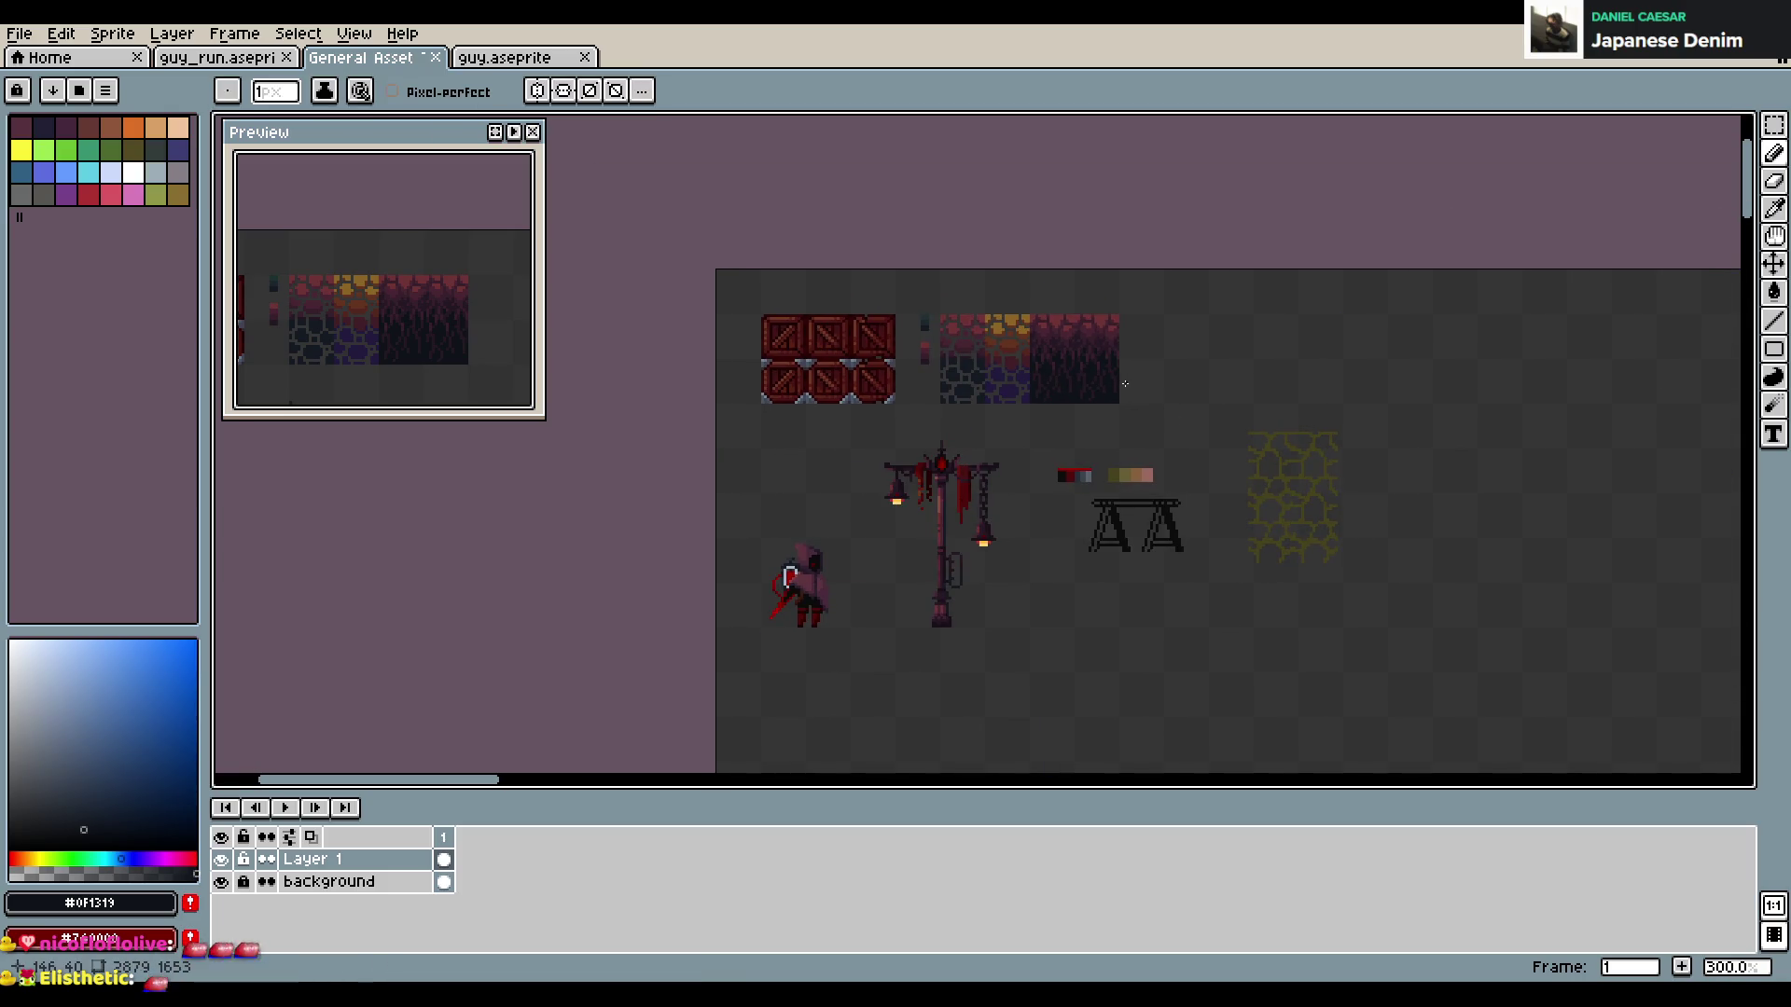
scroll(1183, 411, "up", 1)
scroll(1174, 439, "down", 1)
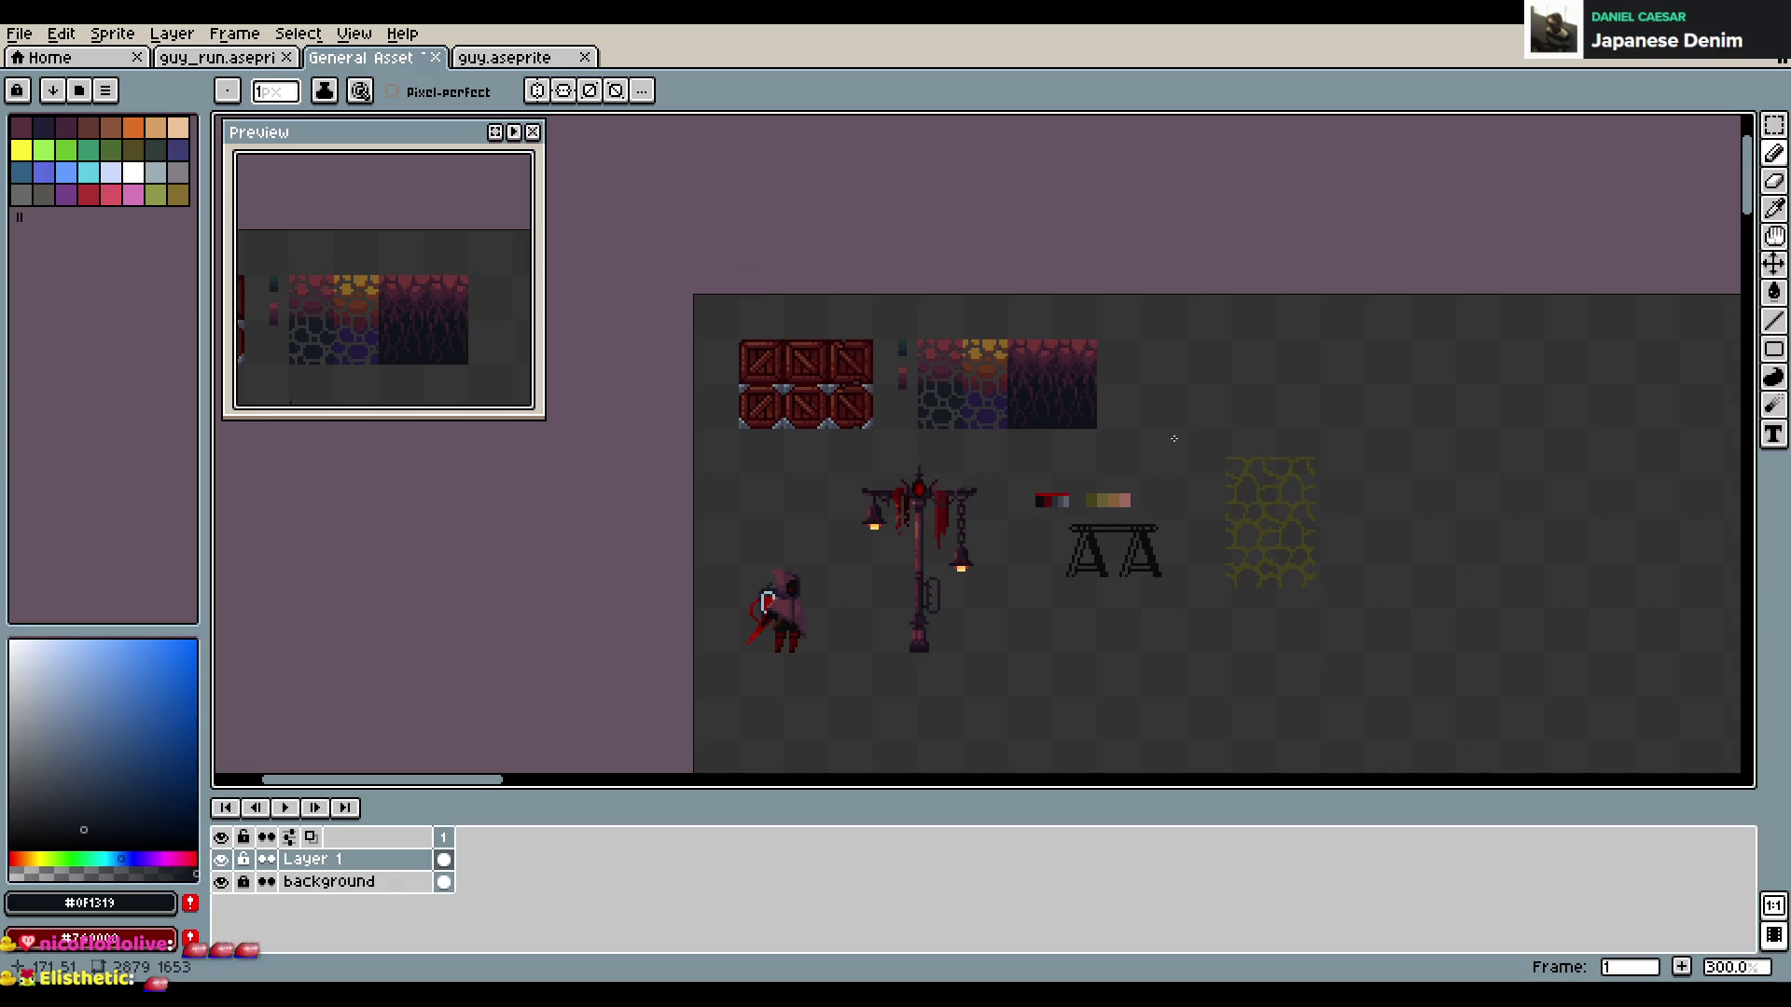
scroll(1114, 468, "up", 1)
scroll(1082, 490, "down", 1)
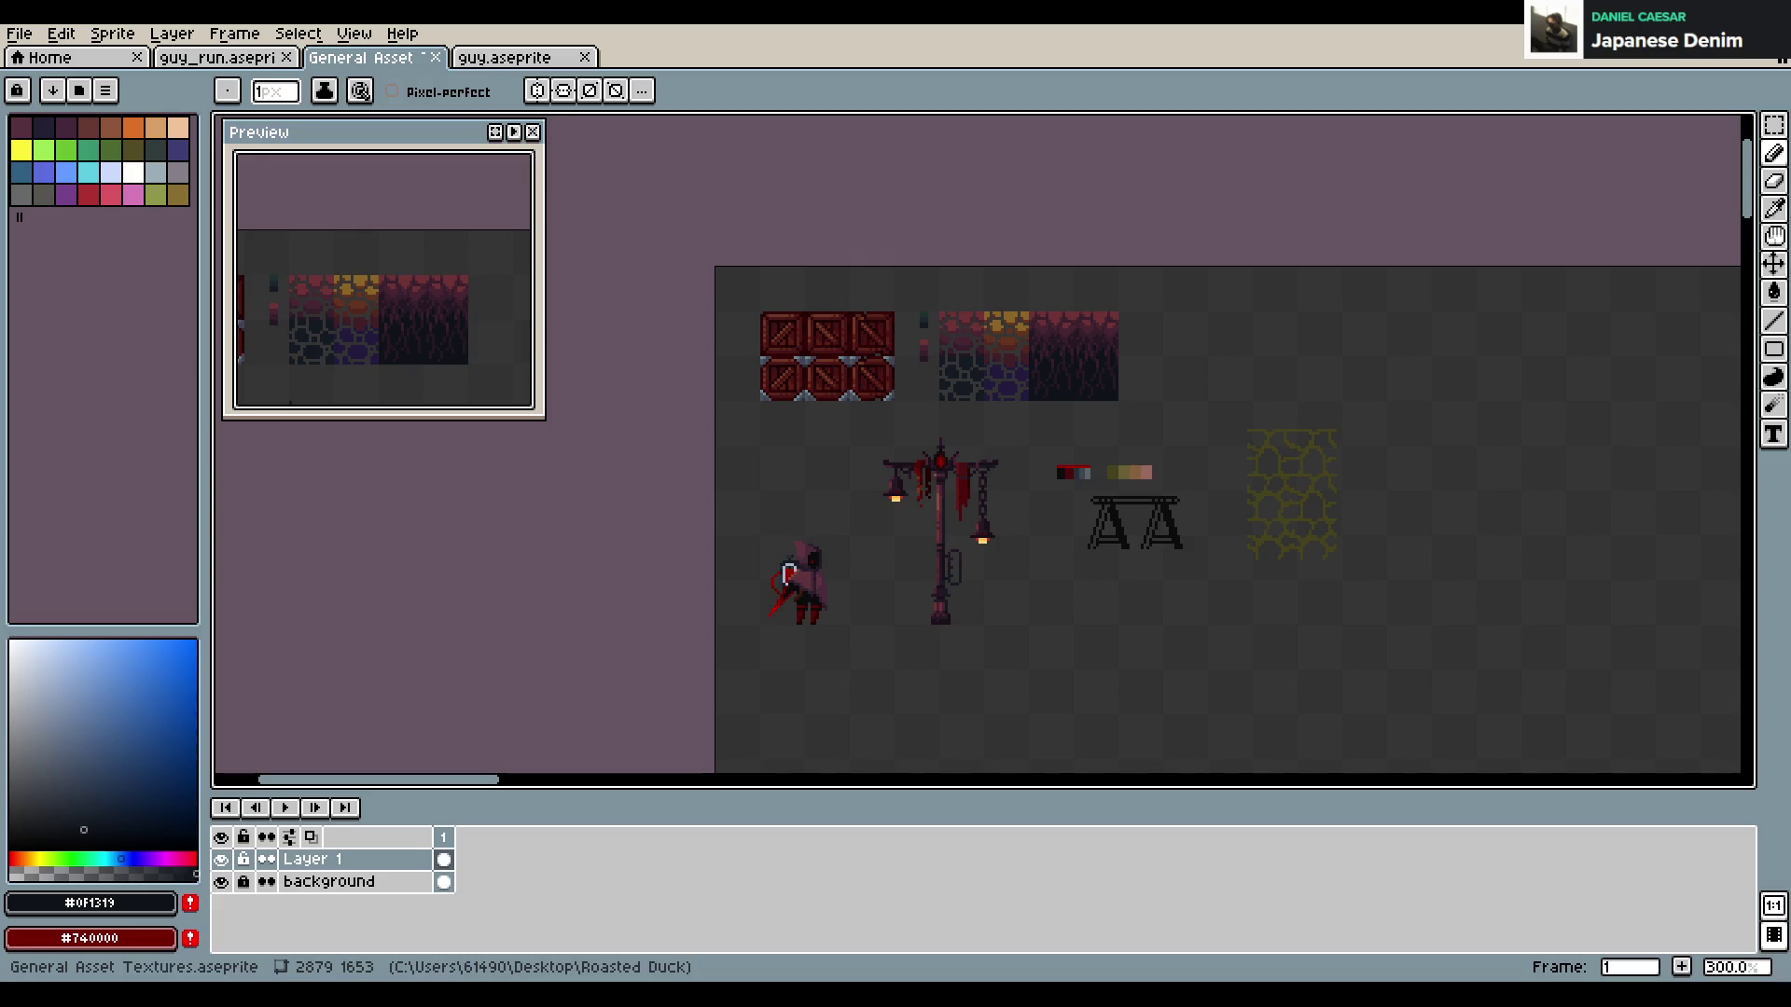
scroll(1142, 424, "up", 2)
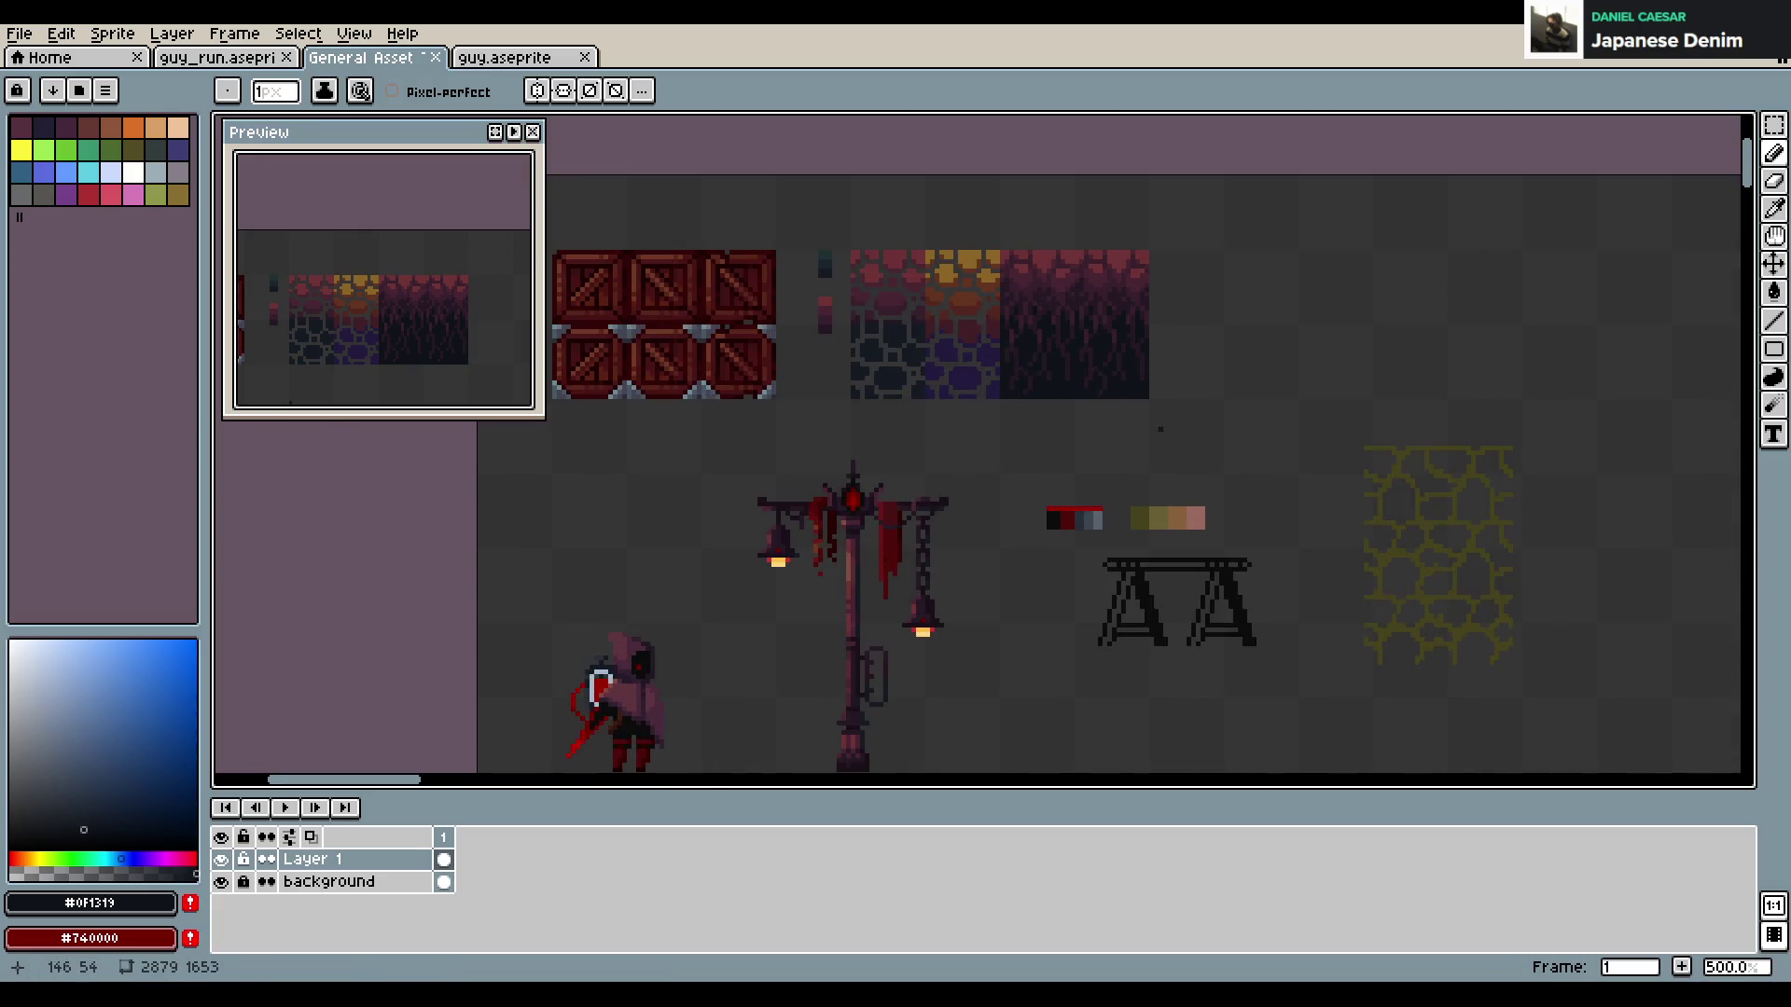
Marquee the yellow cracked-stone tile, shift it a few pixels right and down, and save
scroll(1147, 424, "down", 1)
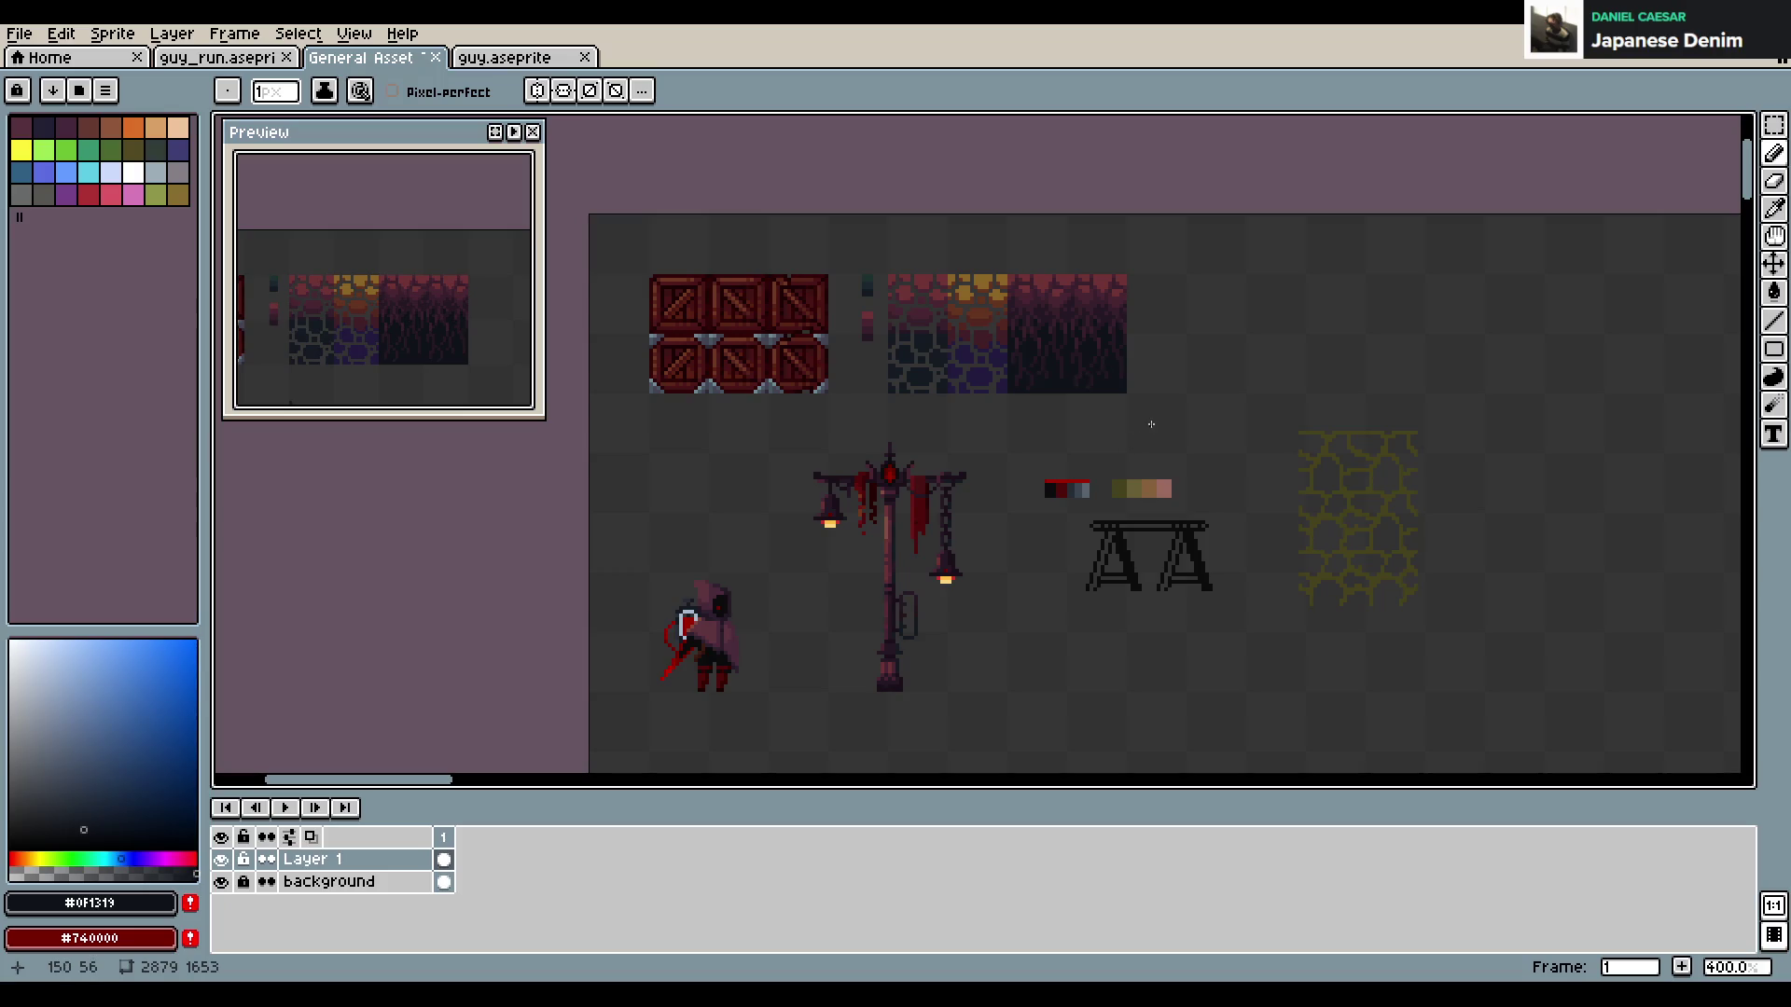
left_click_drag(1097, 429, 1013, 442)
scroll(1139, 452, "up", 1)
scroll(1142, 457, "down", 1)
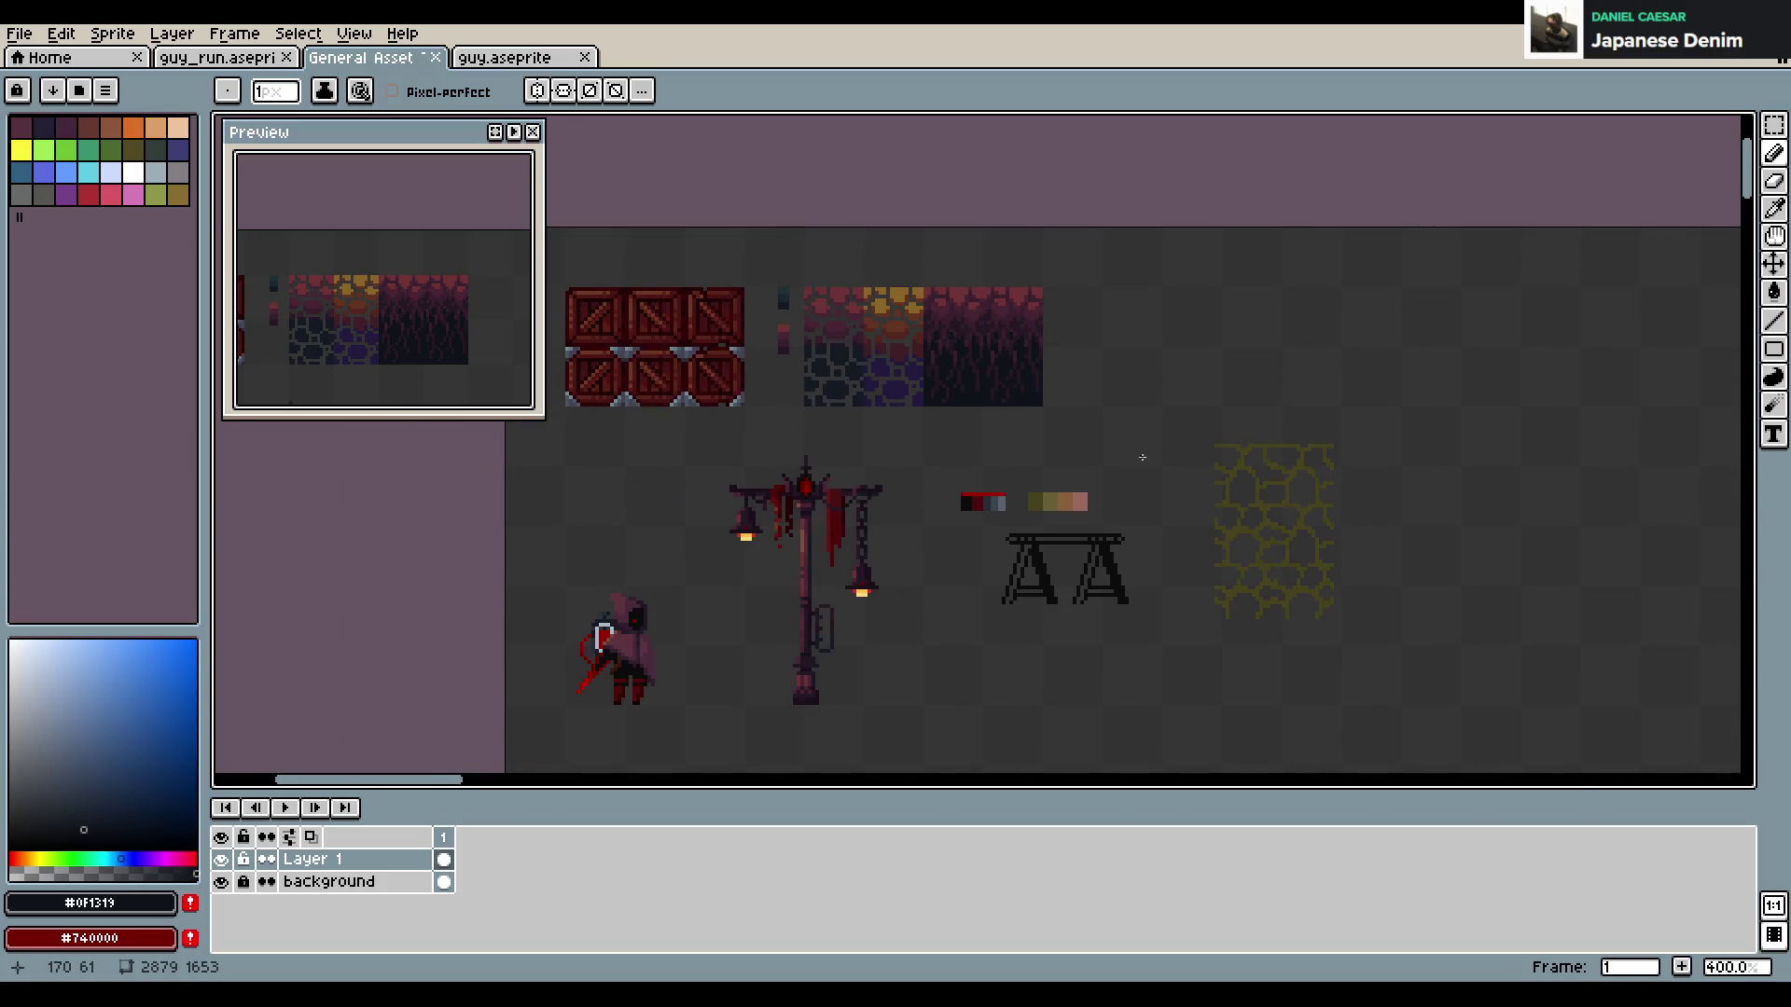
key("m")
left_click_drag(1194, 407, 1340, 631)
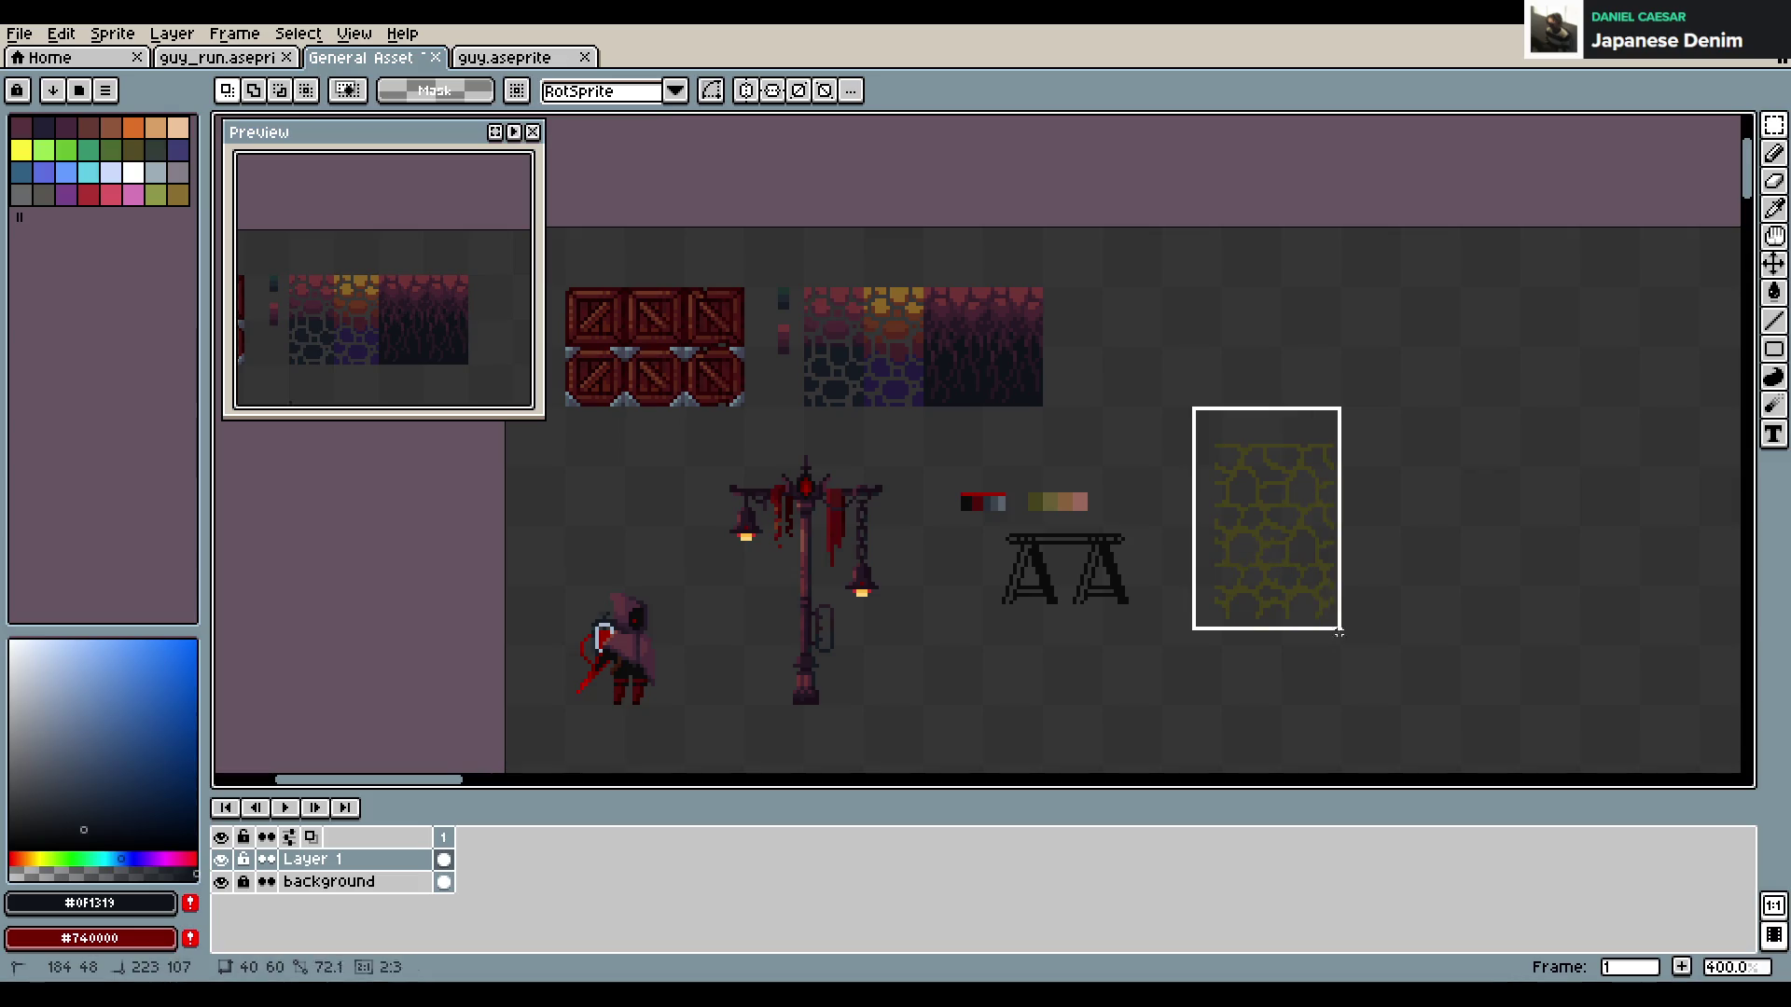
left_click_drag(1300, 561, 1307, 585)
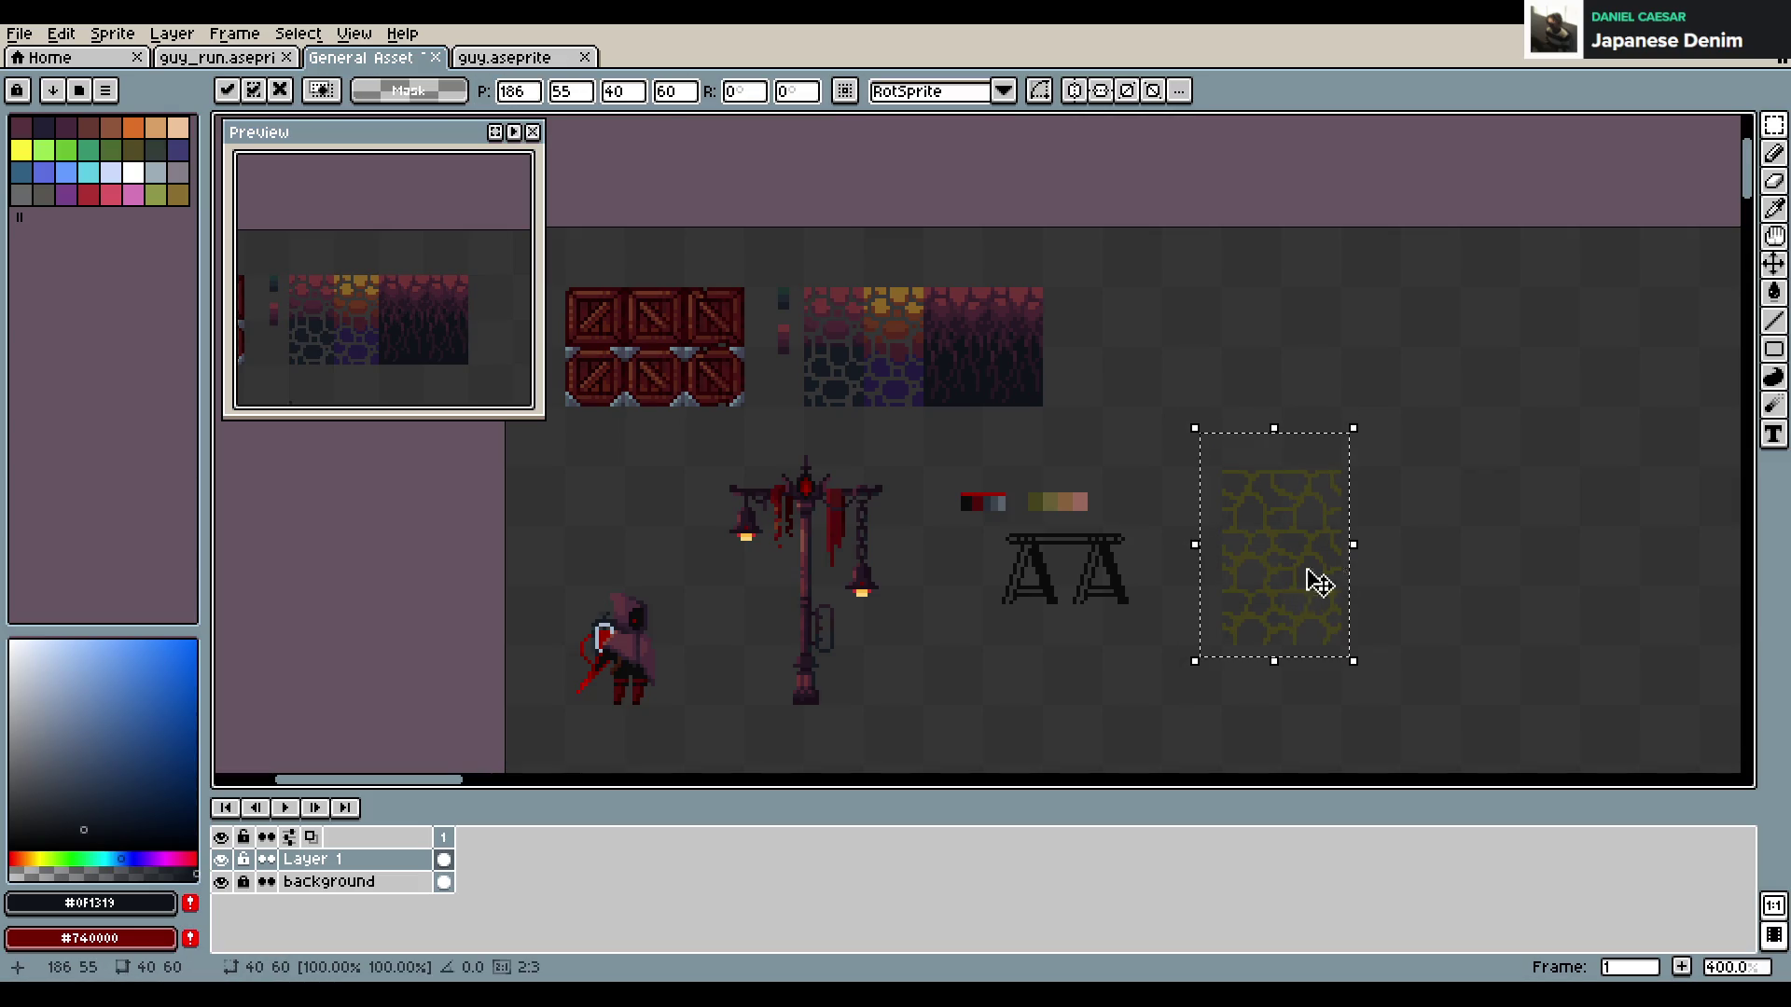
left_click(1402, 542)
key("ctrl+s")
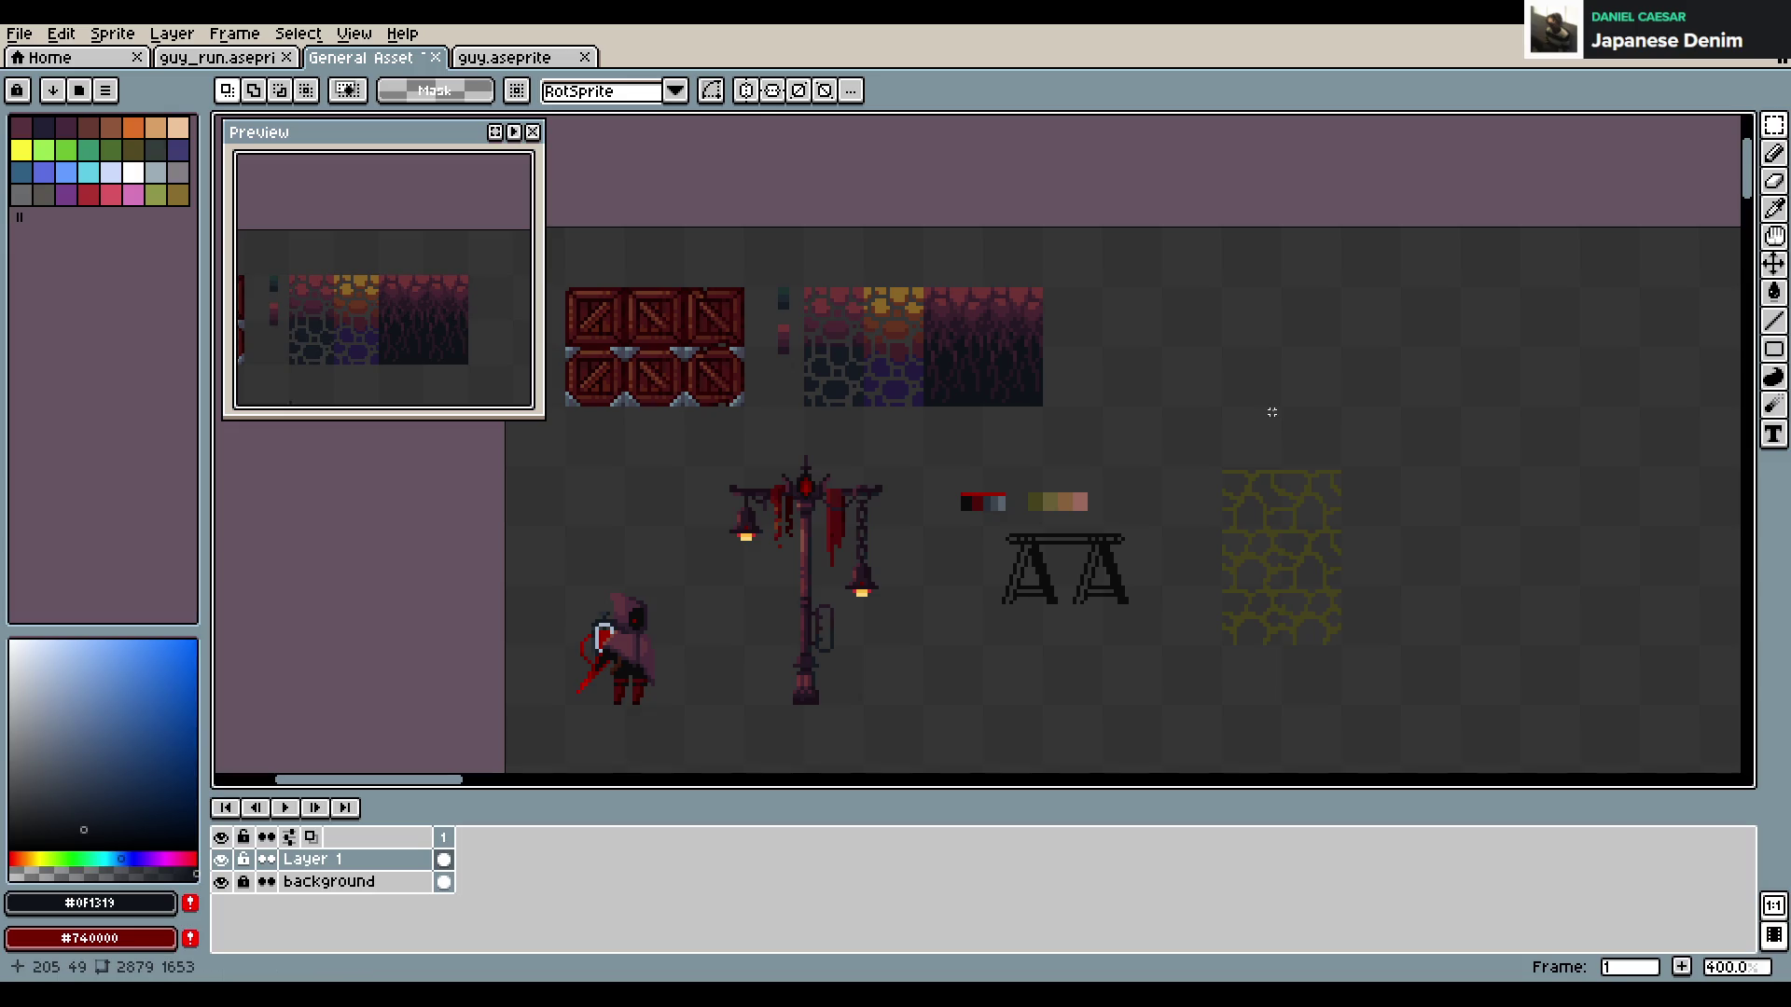
left_click_drag(1039, 453, 1131, 397)
scroll(1131, 397, "down", 1)
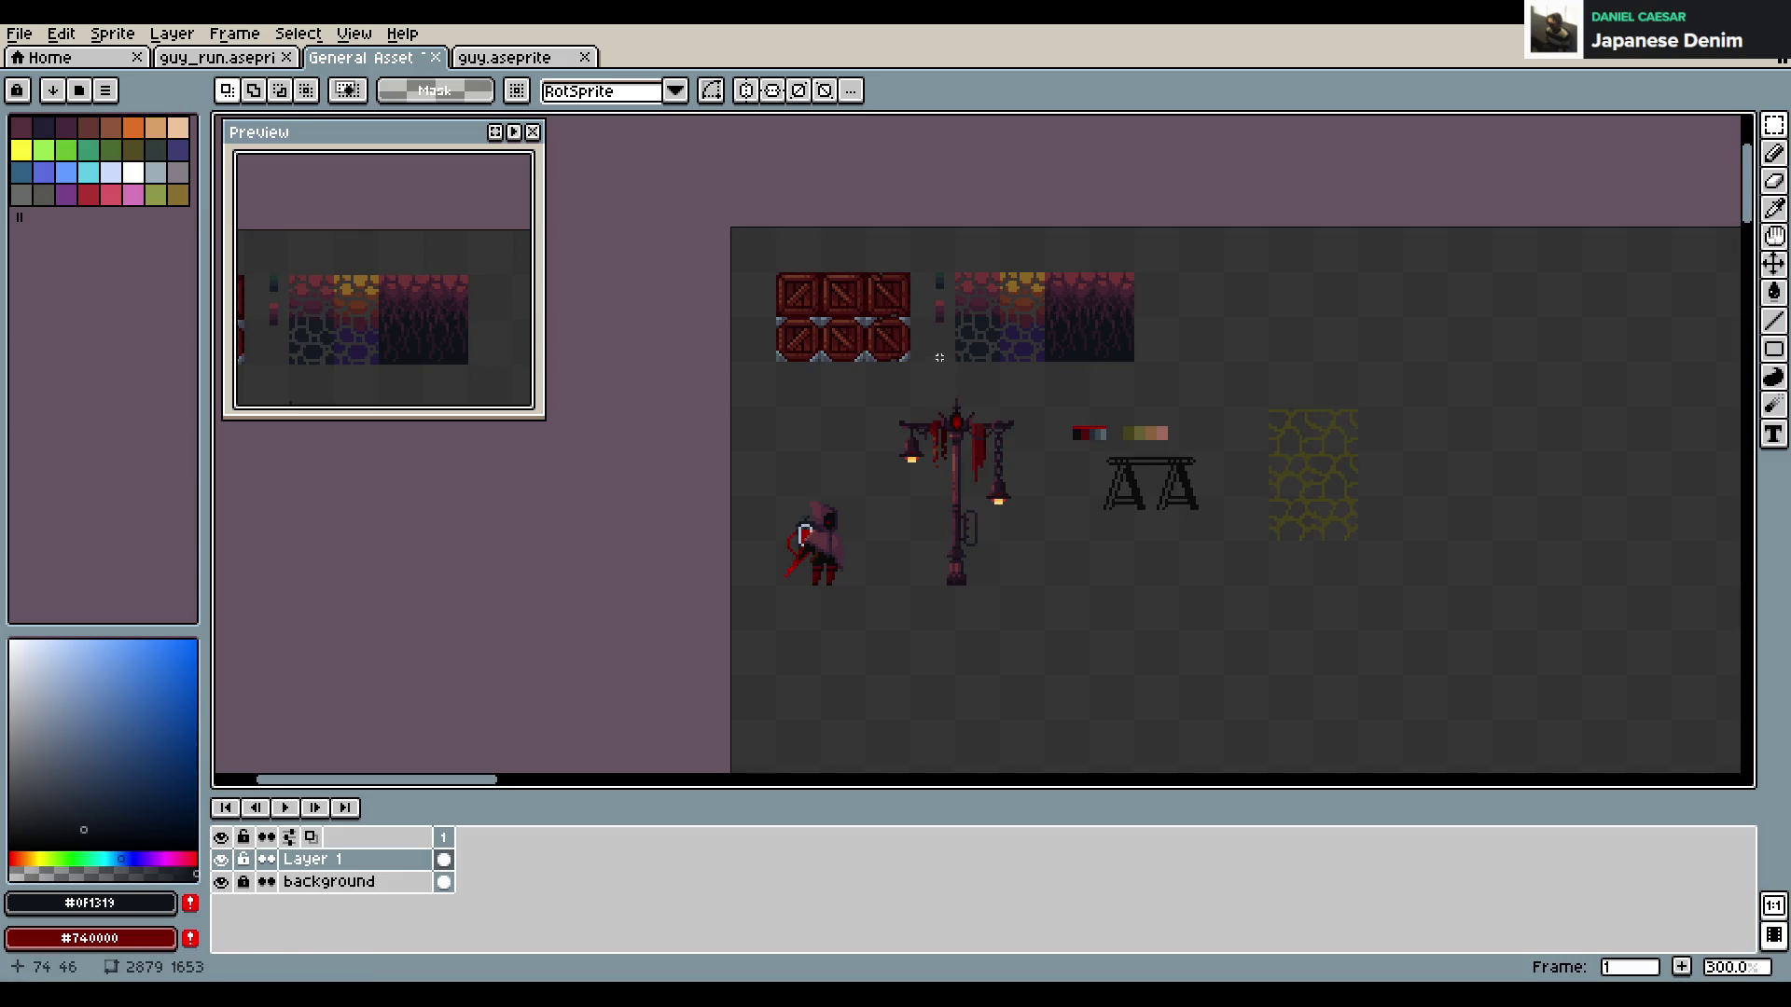
scroll(946, 367, "up", 2)
scroll(946, 366, "up", 1)
scroll(946, 367, "down", 1)
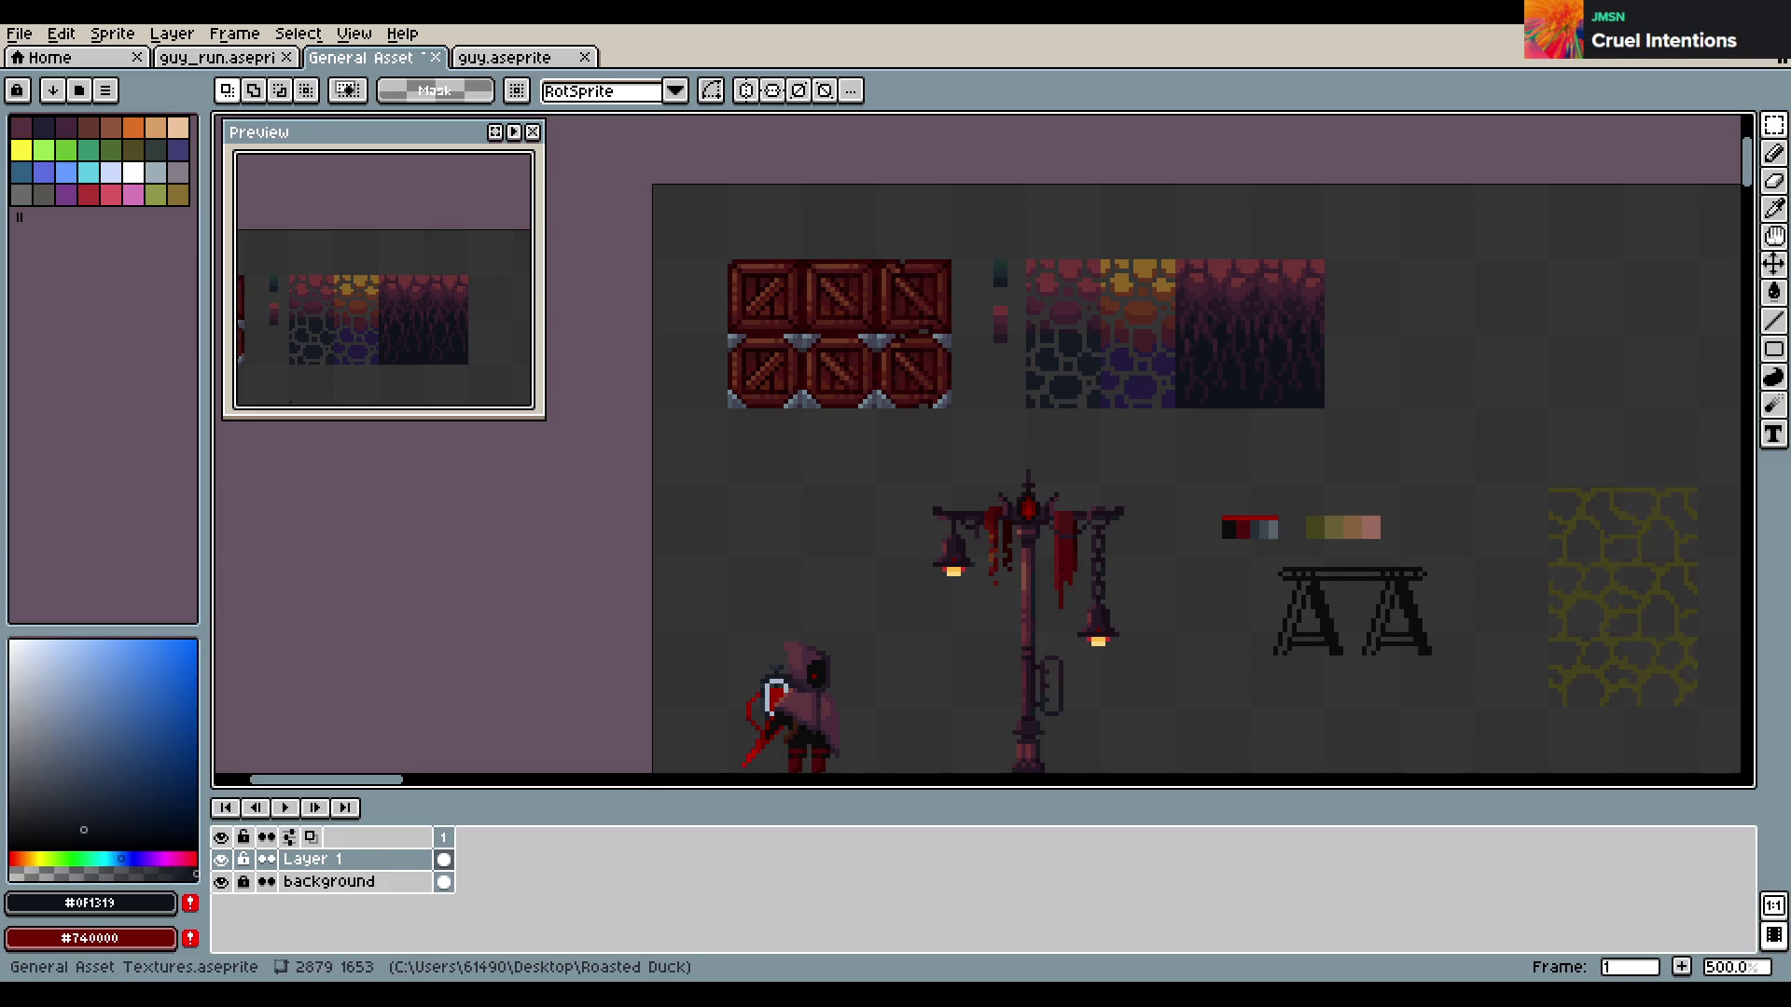
scroll(928, 481, "down", 2)
scroll(928, 481, "down", 2)
scroll(928, 480, "down", 1)
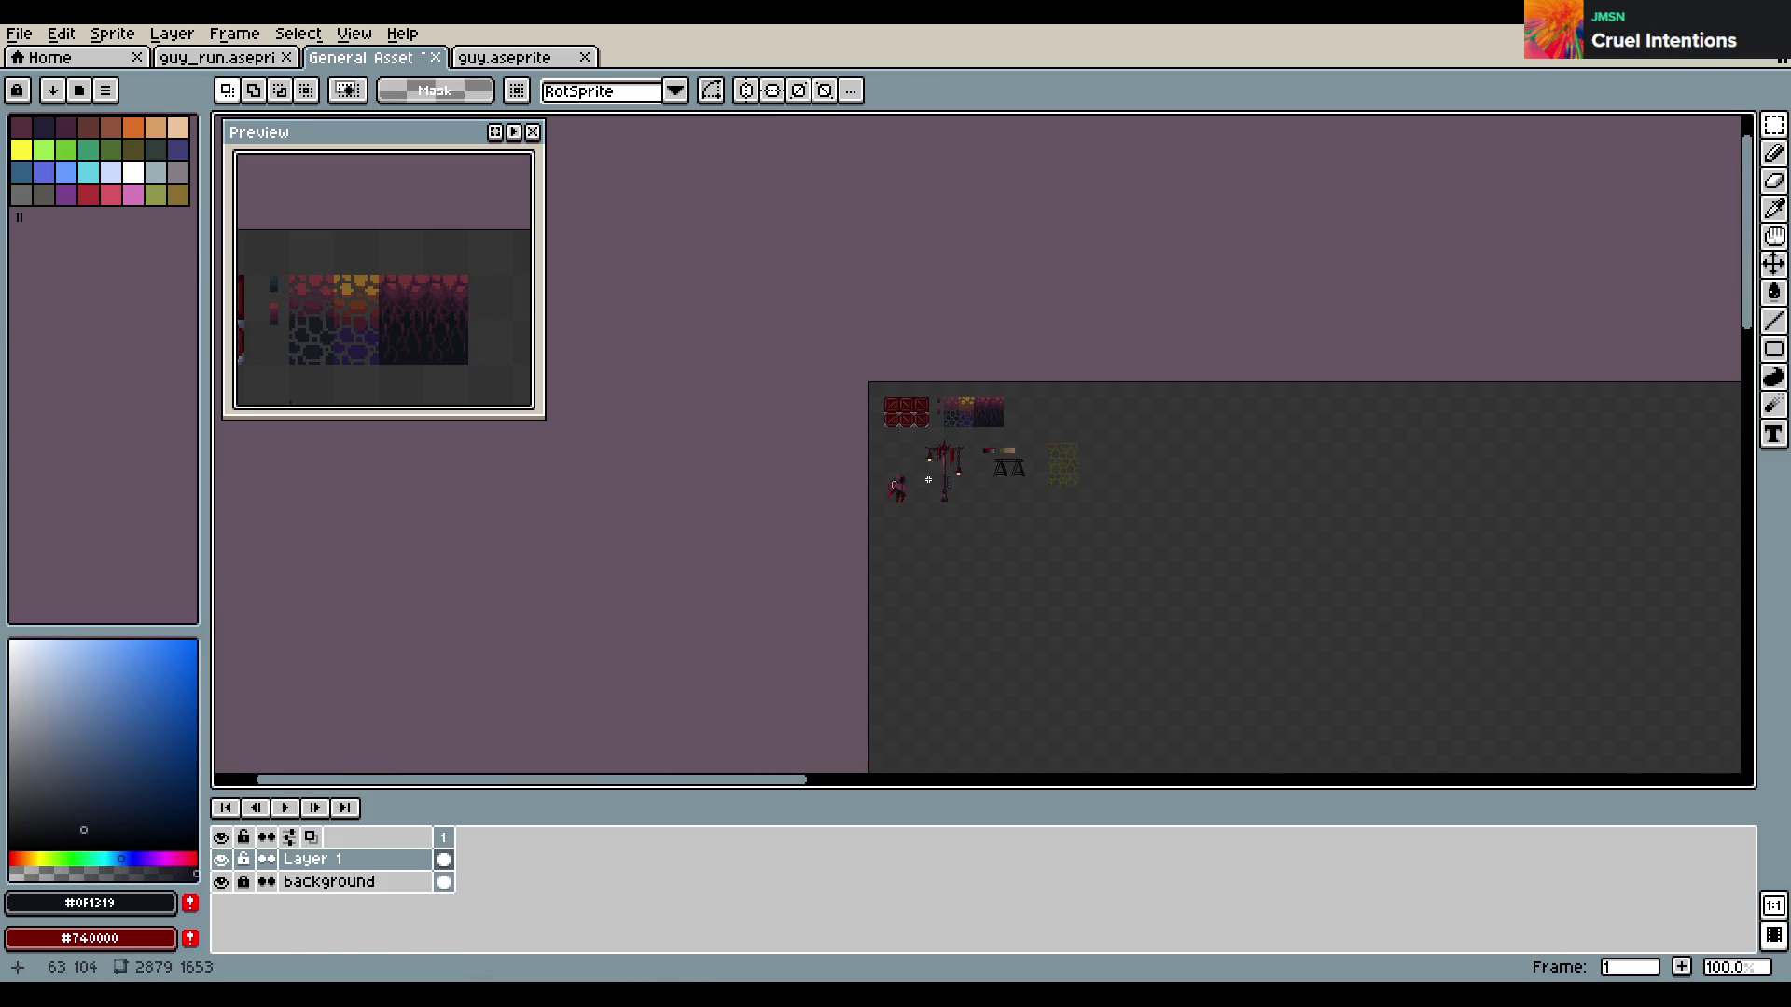
scroll(928, 480, "up", 3)
scroll(928, 481, "up", 1)
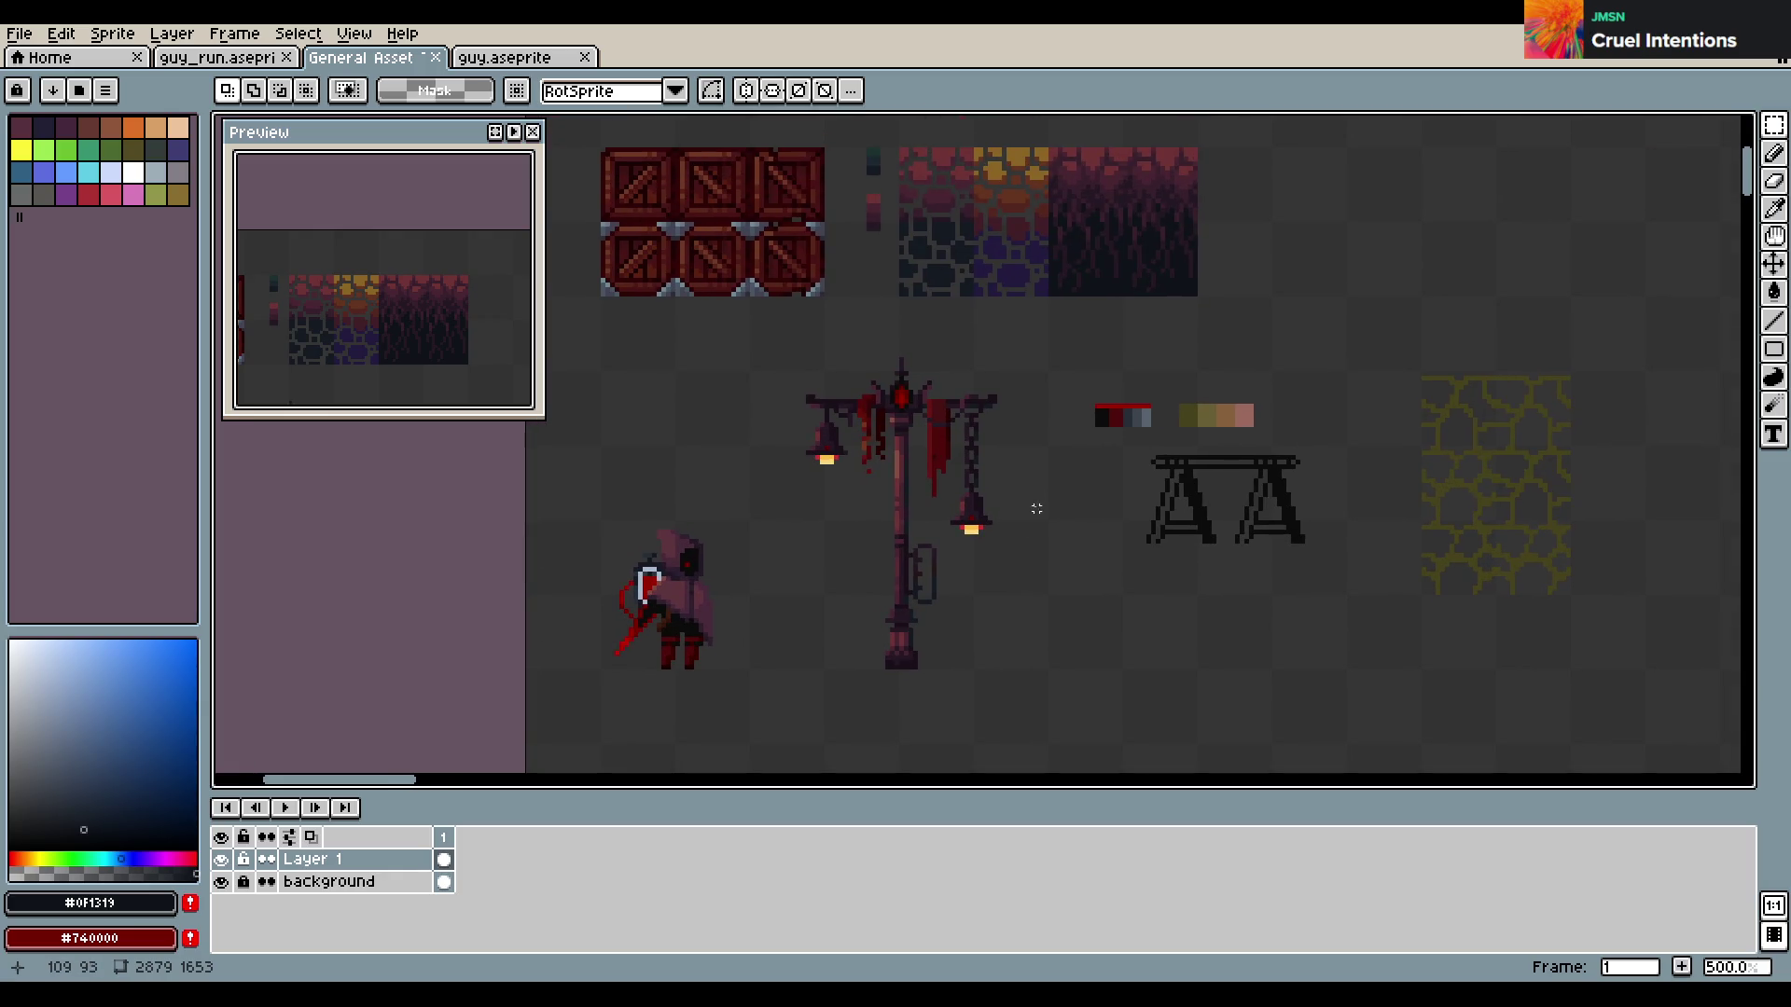
scroll(1027, 513, "down", 2)
scroll(1061, 376, "down", 1)
scroll(1060, 376, "up", 2)
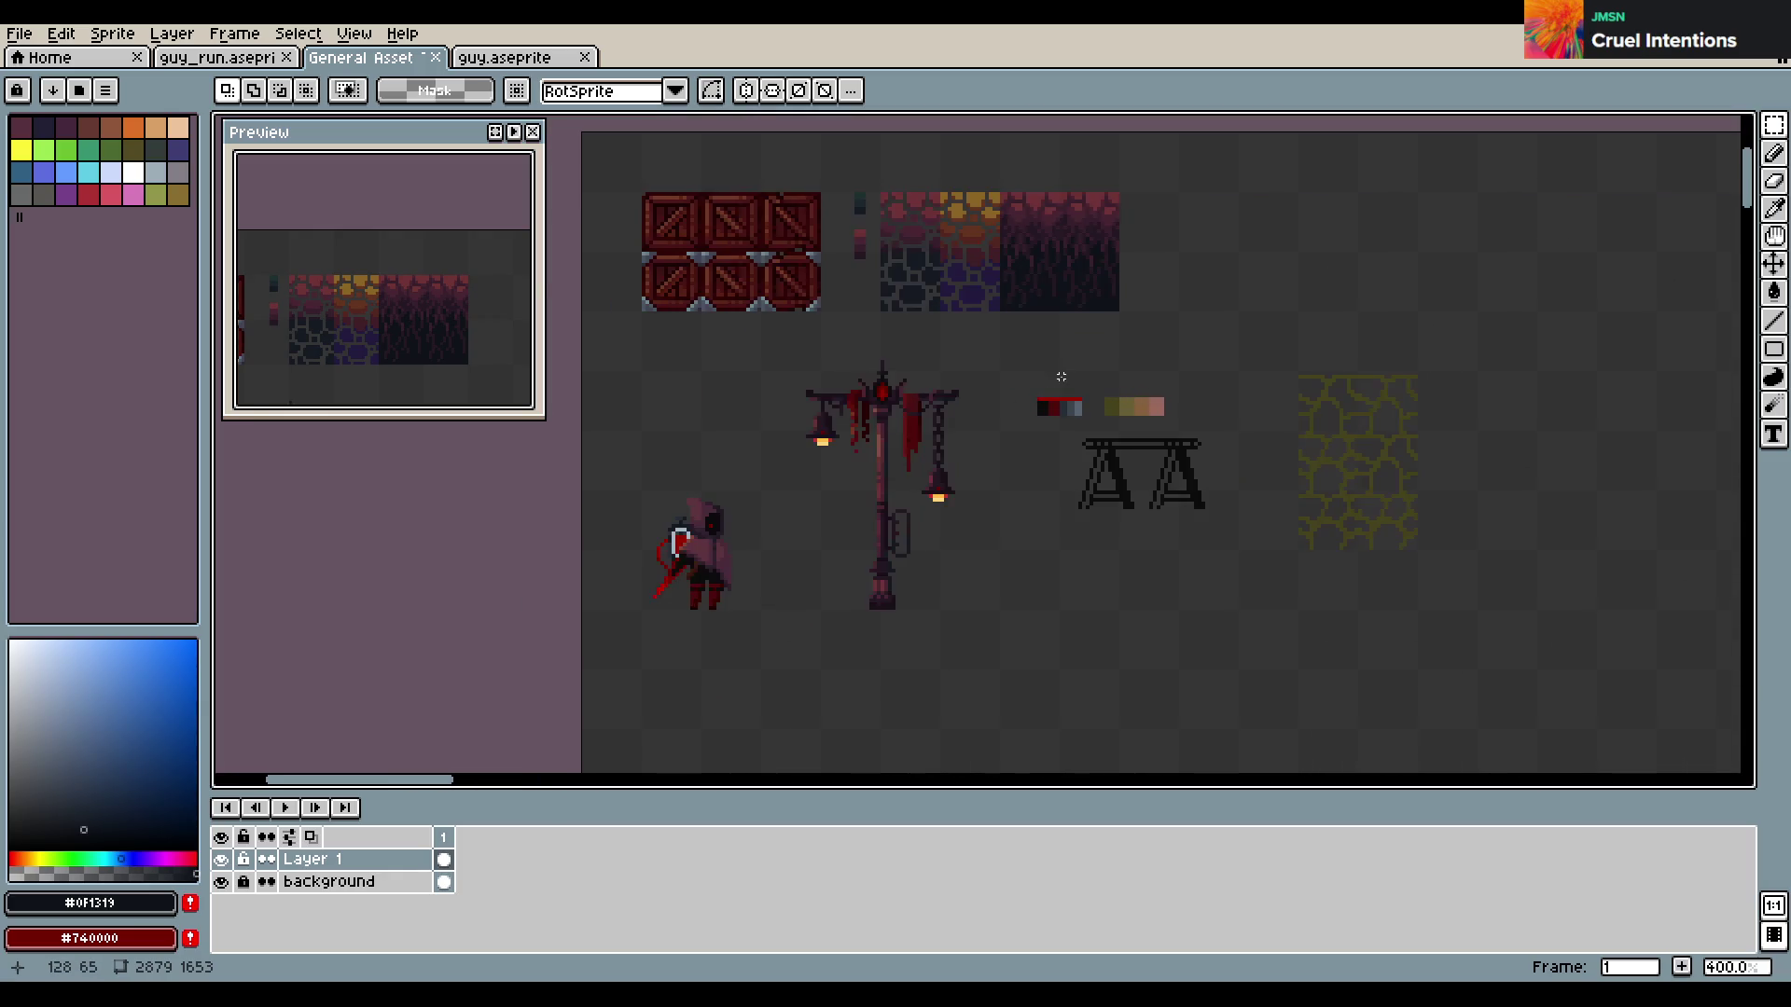
scroll(1060, 376, "up", 1)
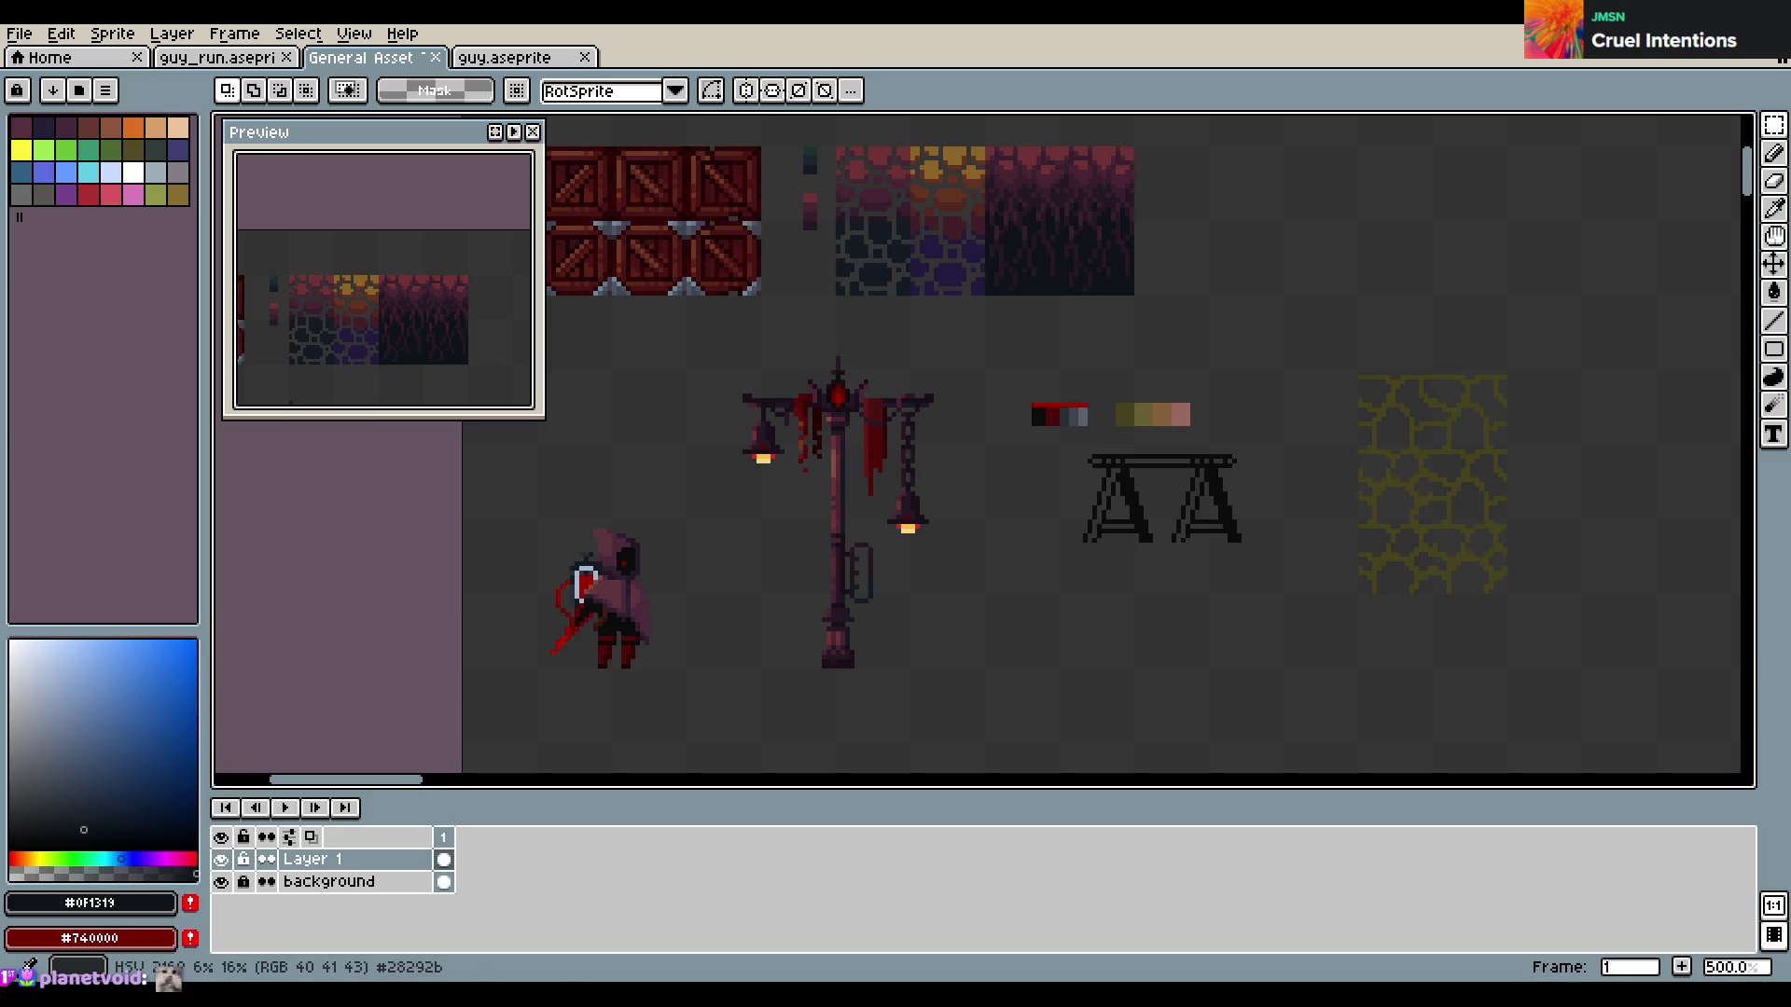
left_click_drag(1081, 408, 1179, 452)
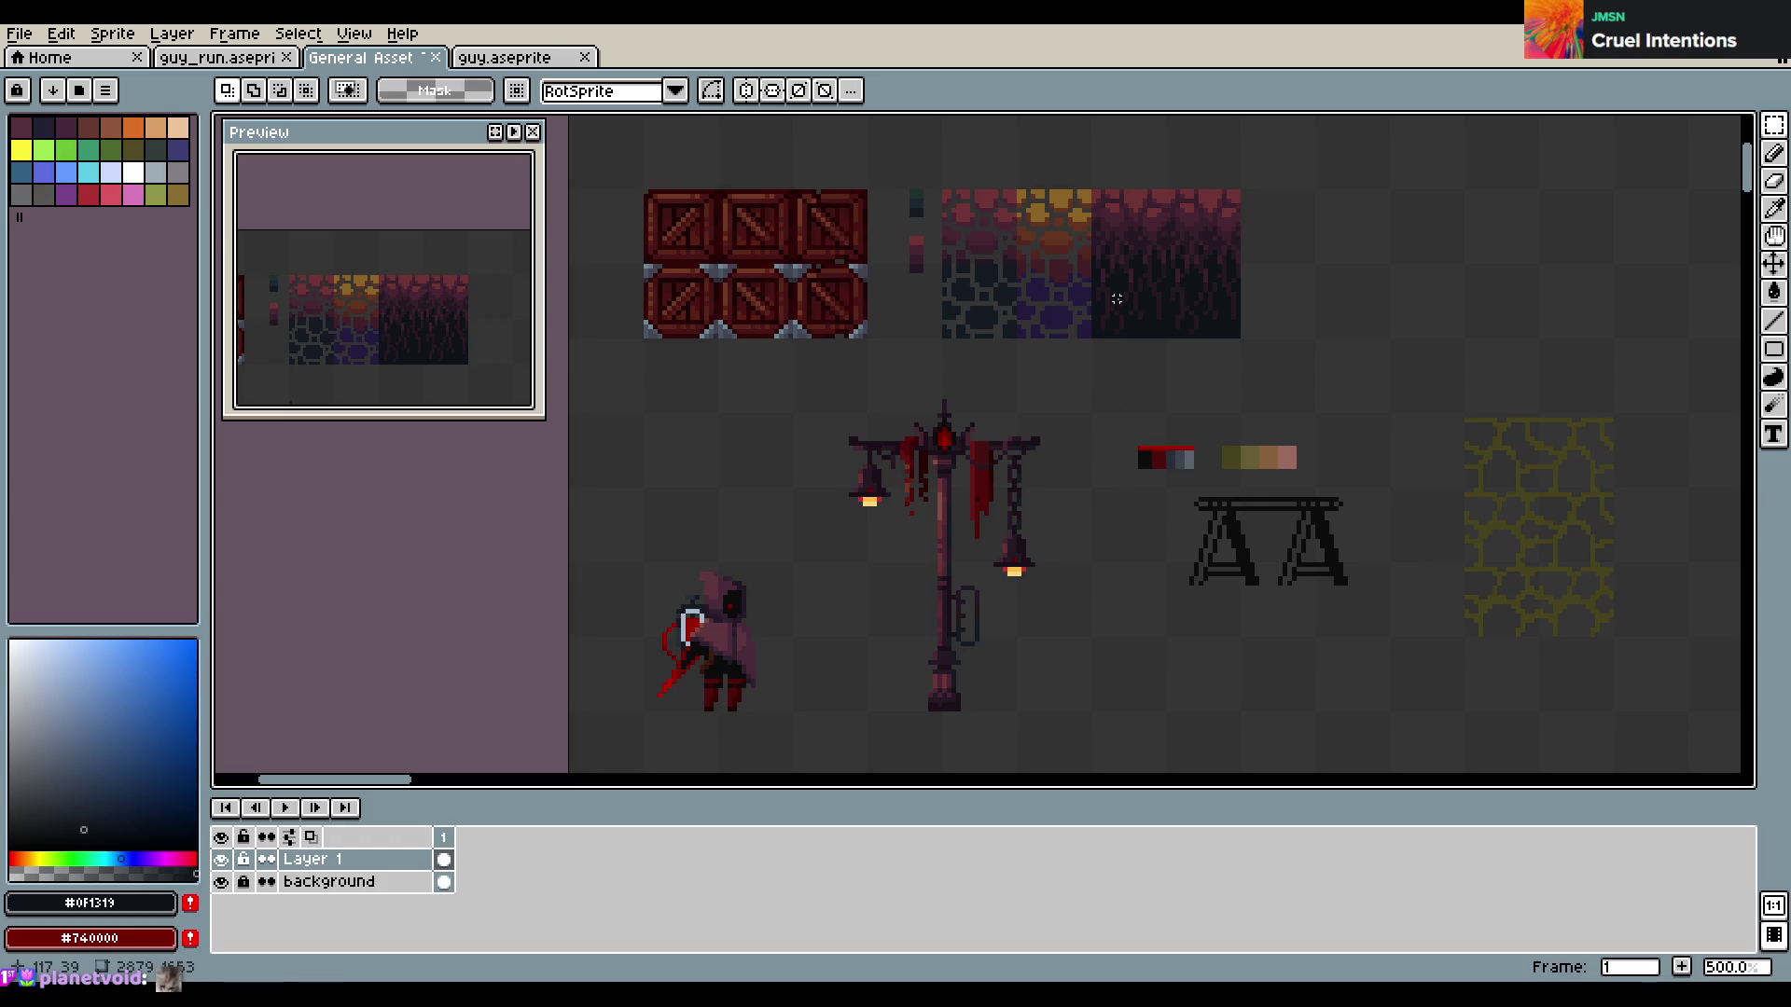
Delete the yellow stone tile from the sheet with a rectangular selection
key("b")
scroll(1270, 451, "down", 1)
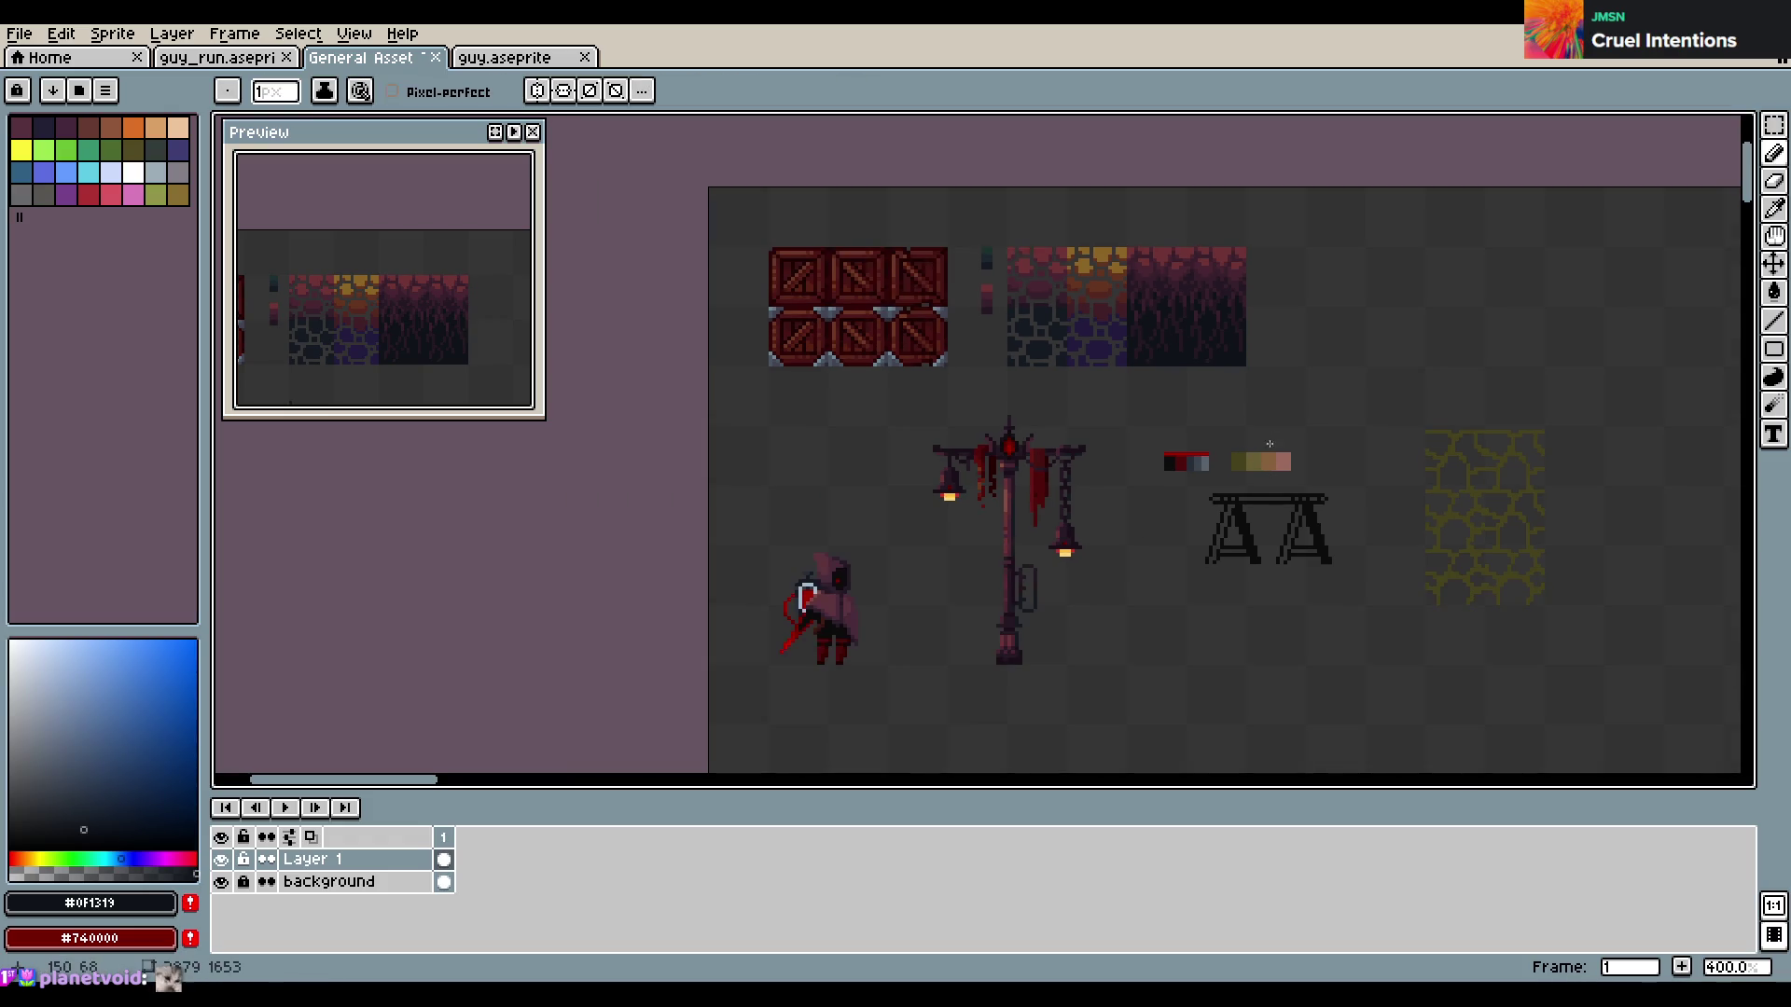
left_click_drag(1269, 451, 1138, 431)
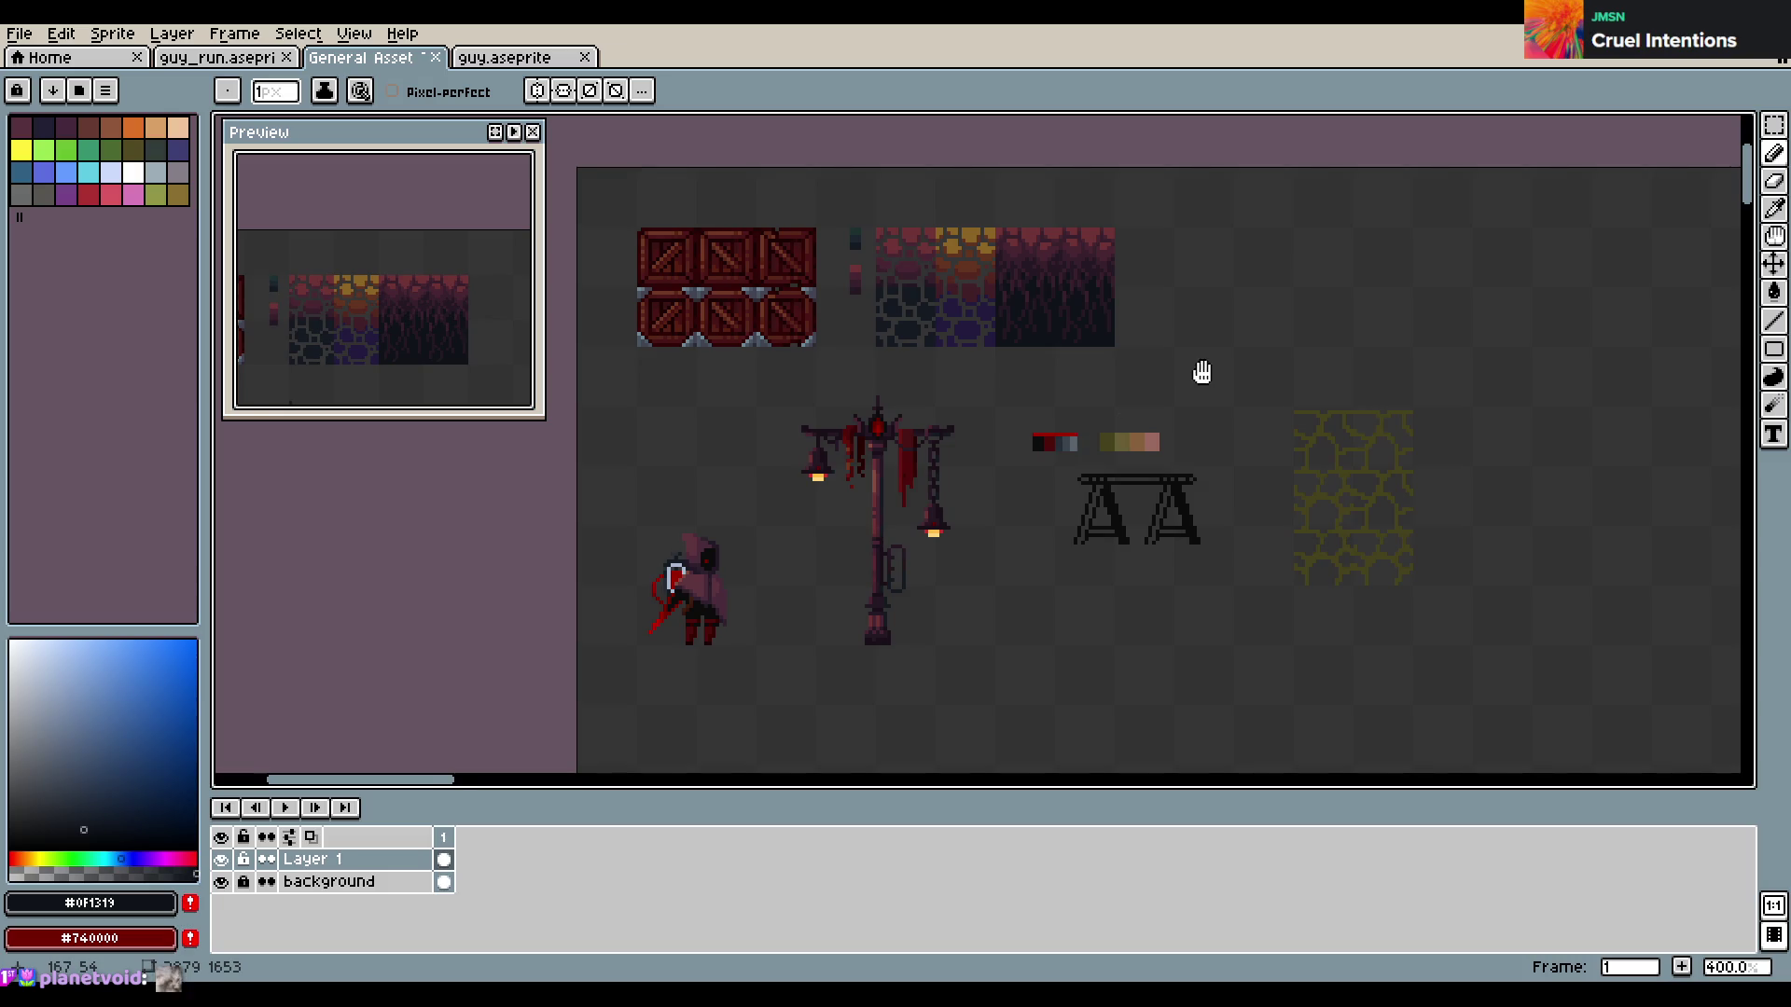
left_click_drag(1201, 372, 1139, 411)
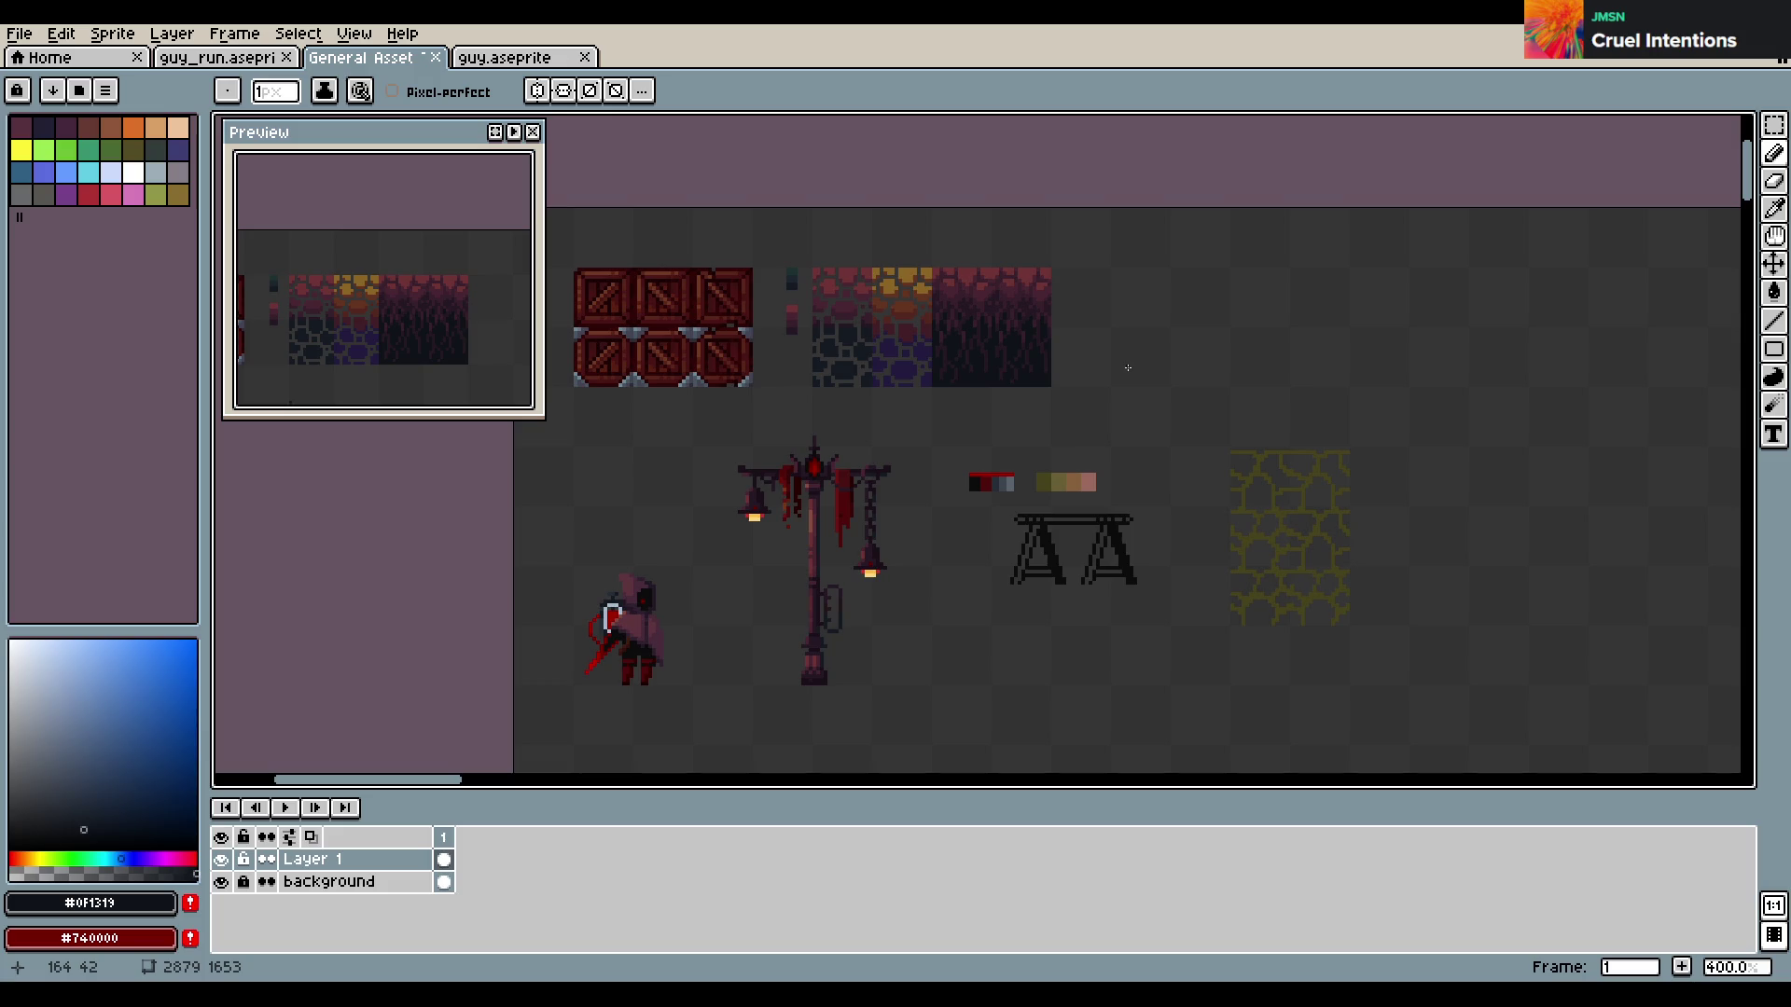
left_click(1251, 399)
key("ctrl+z")
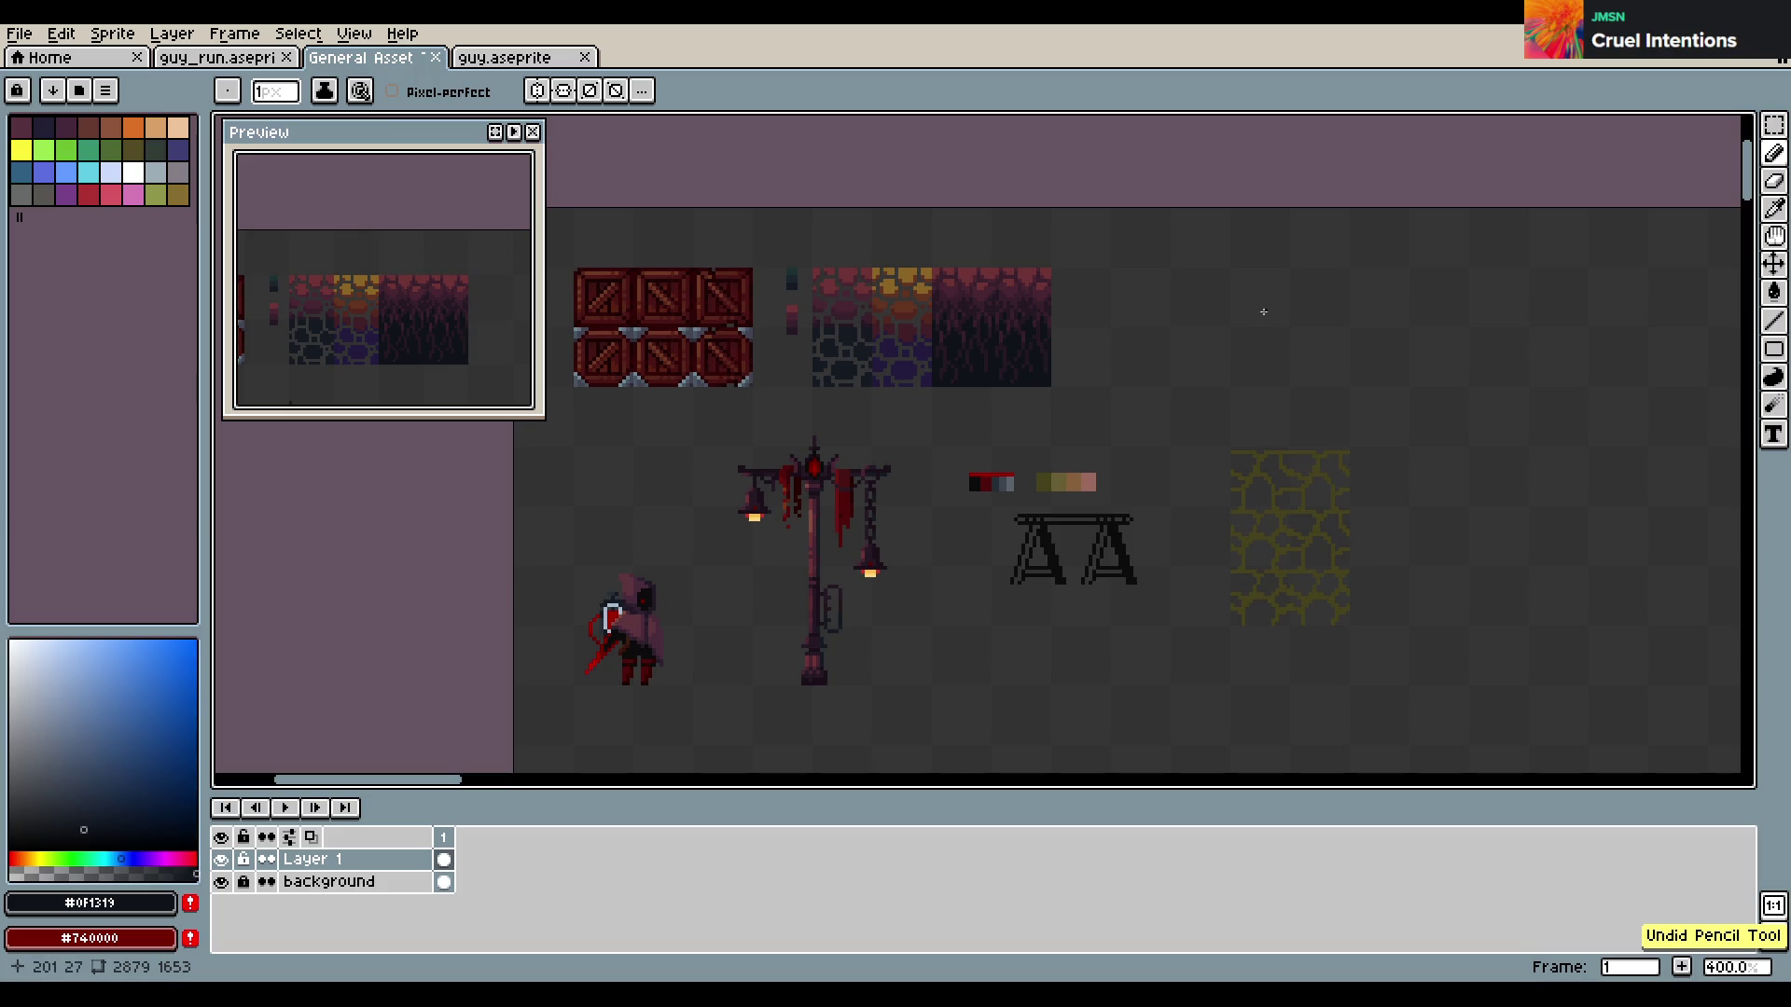
scroll(1256, 316, "up", 1)
mouse_move(1214, 283)
left_mouse_down()
mouse_move(923, 254)
mouse_move(1192, 241)
left_mouse_up()
scroll(1142, 429, "down", 2)
key("m")
left_click_drag(1125, 361, 1301, 604)
key("Delete")
Move the colour swatch strip up above the crates, then select the sawhorse table
mouse_move(936, 406)
left_mouse_down()
mouse_move(1087, 450)
mouse_move(718, 256)
left_mouse_up()
left_click(1002, 438)
left_click(1120, 355)
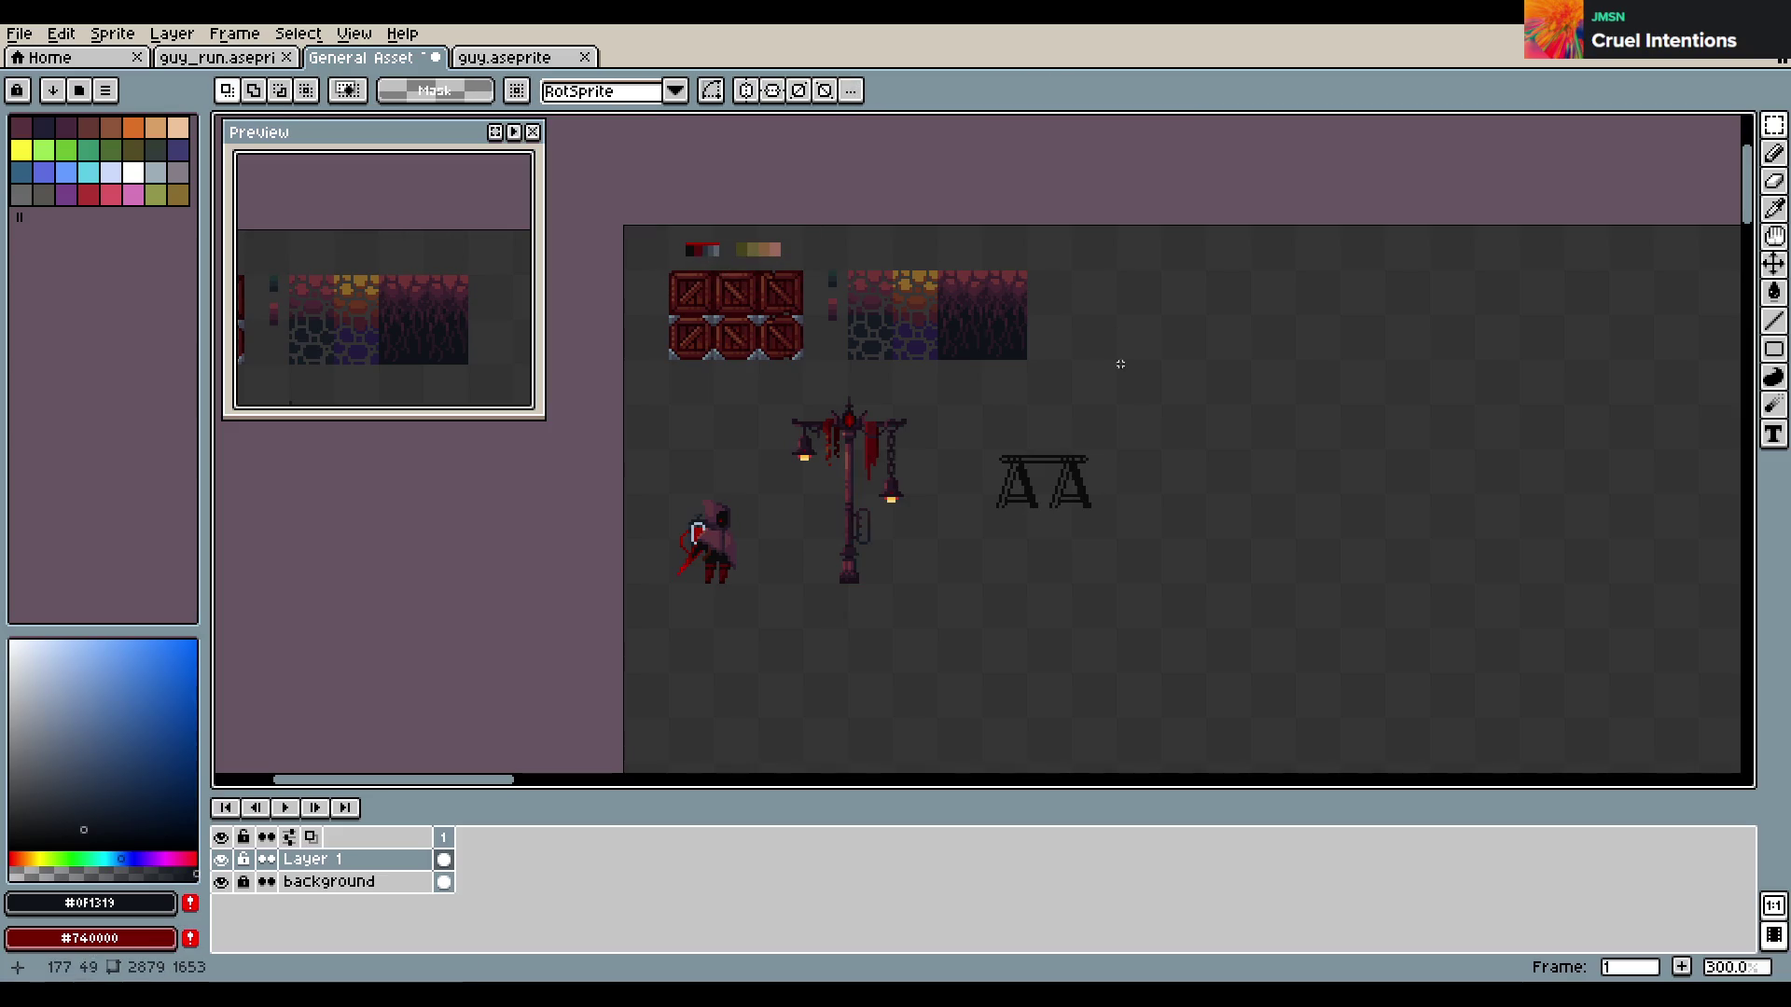
mouse_move(970, 422)
left_mouse_down()
mouse_move(1150, 522)
mouse_move(1011, 567)
left_mouse_up()
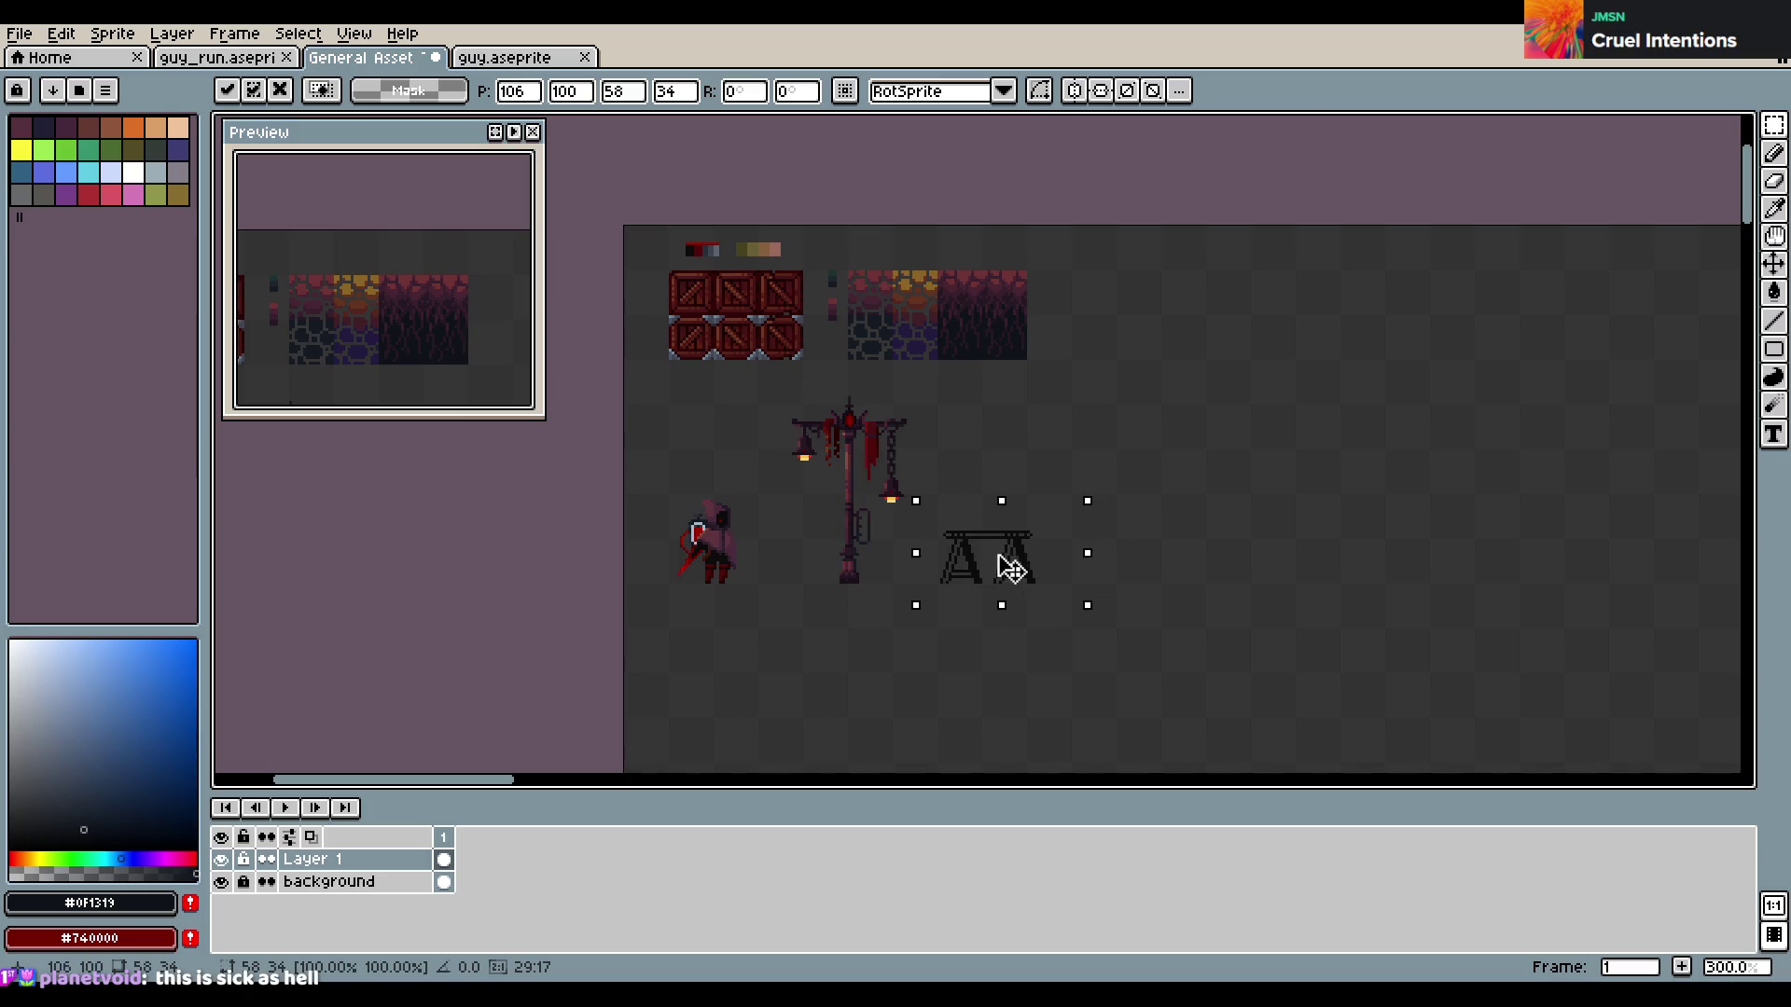
Place the sawhorse table nearer the lamp post, nudging it down two pixels and left
left_click(1167, 556)
scroll(1093, 559, "up", 3)
scroll(1062, 567, "up", 1)
scroll(999, 559, "up", 1)
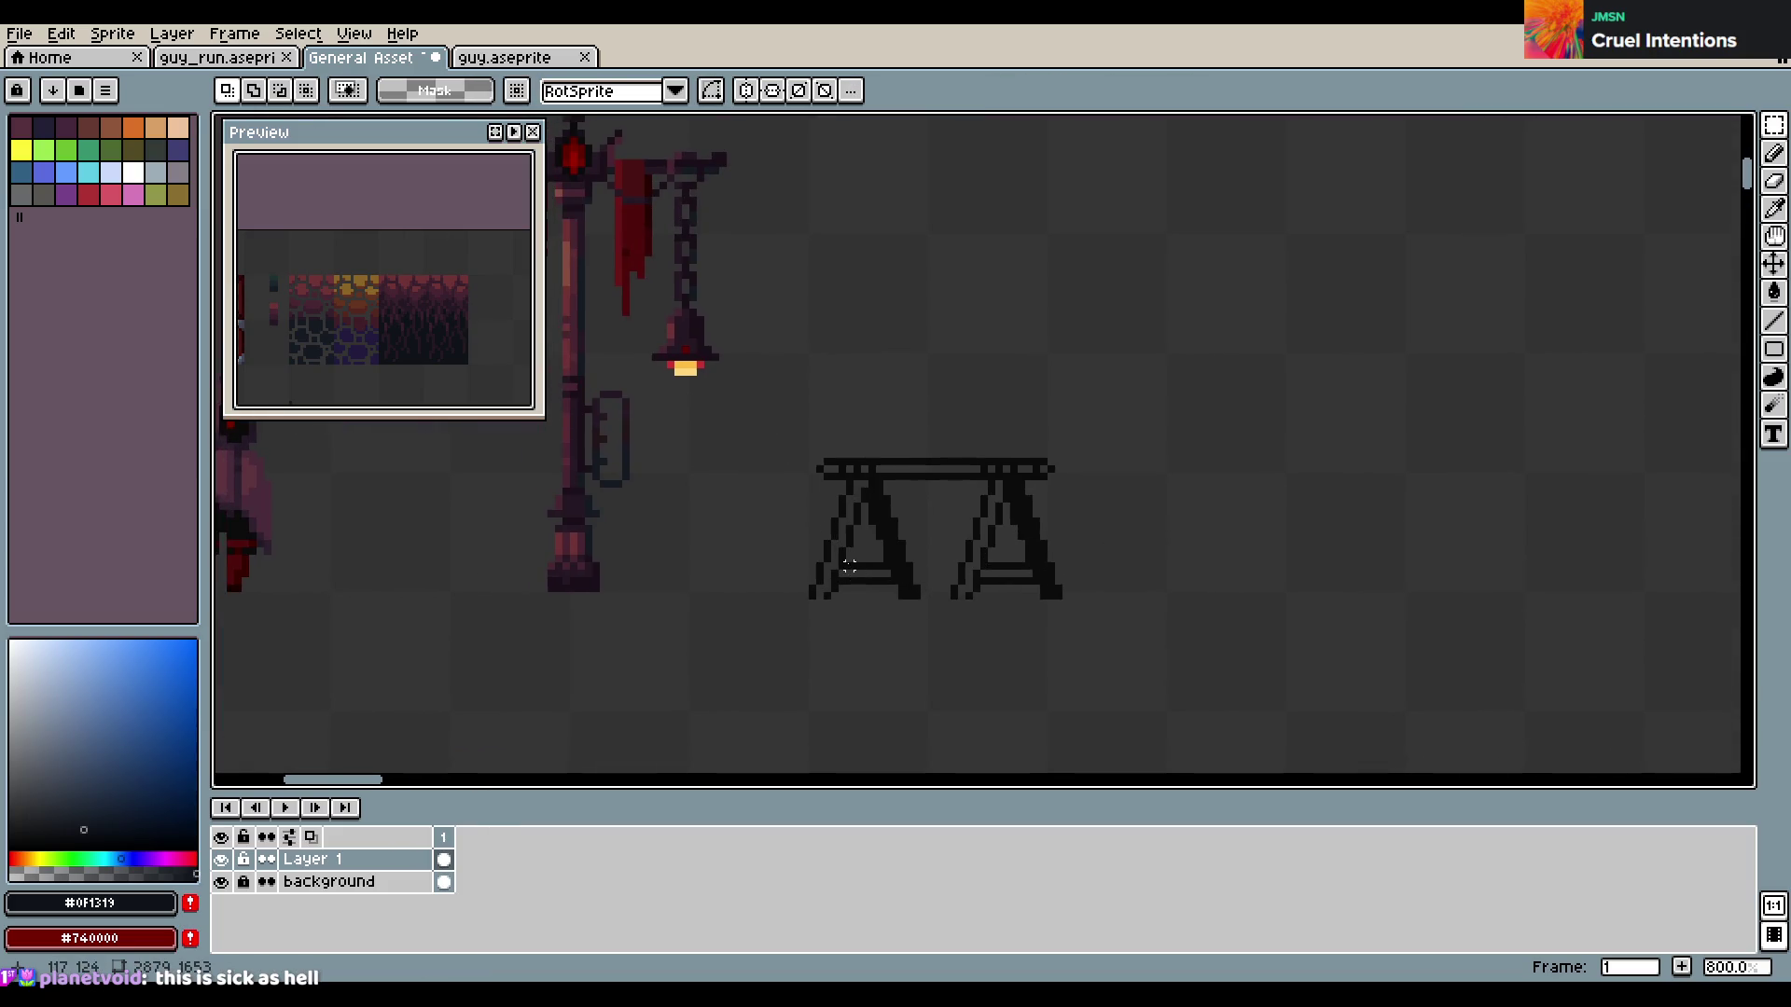
left_click_drag(759, 427, 1142, 614)
left_click_drag(999, 543, 998, 565)
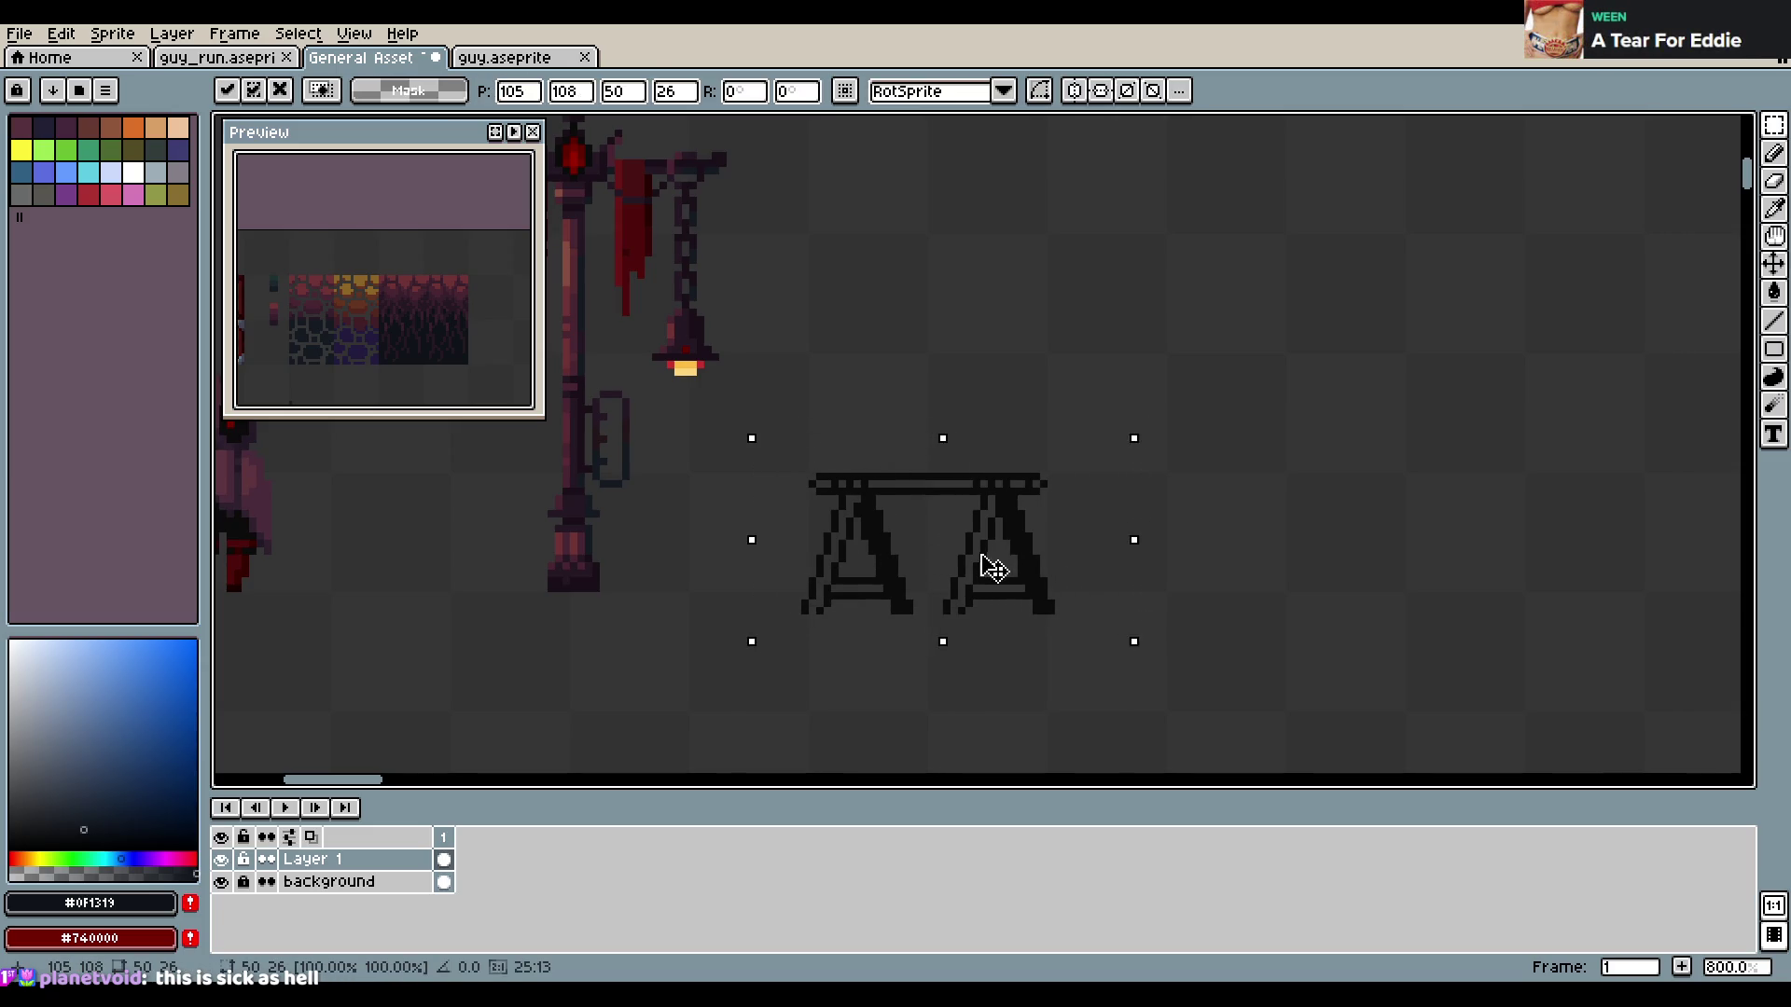
left_click(1252, 484)
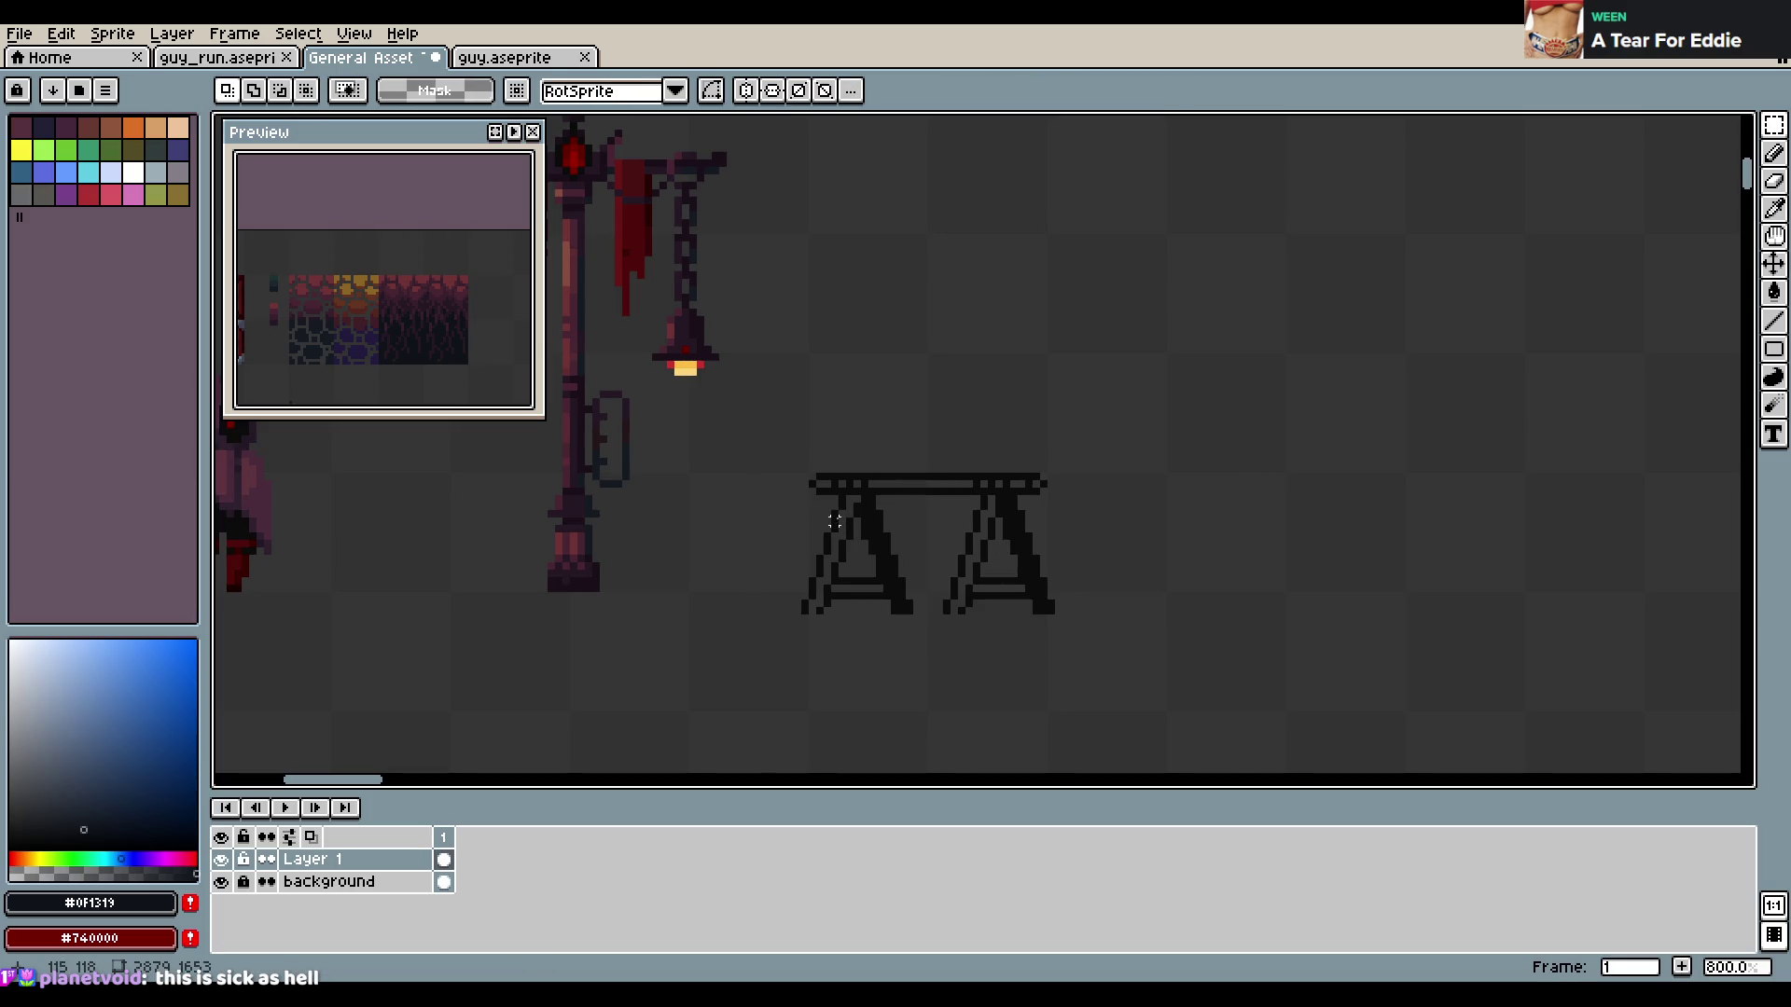
Erase the bottom row of pixels from the sawhorse legs and save the sheet
left_click_drag(794, 496, 904, 615)
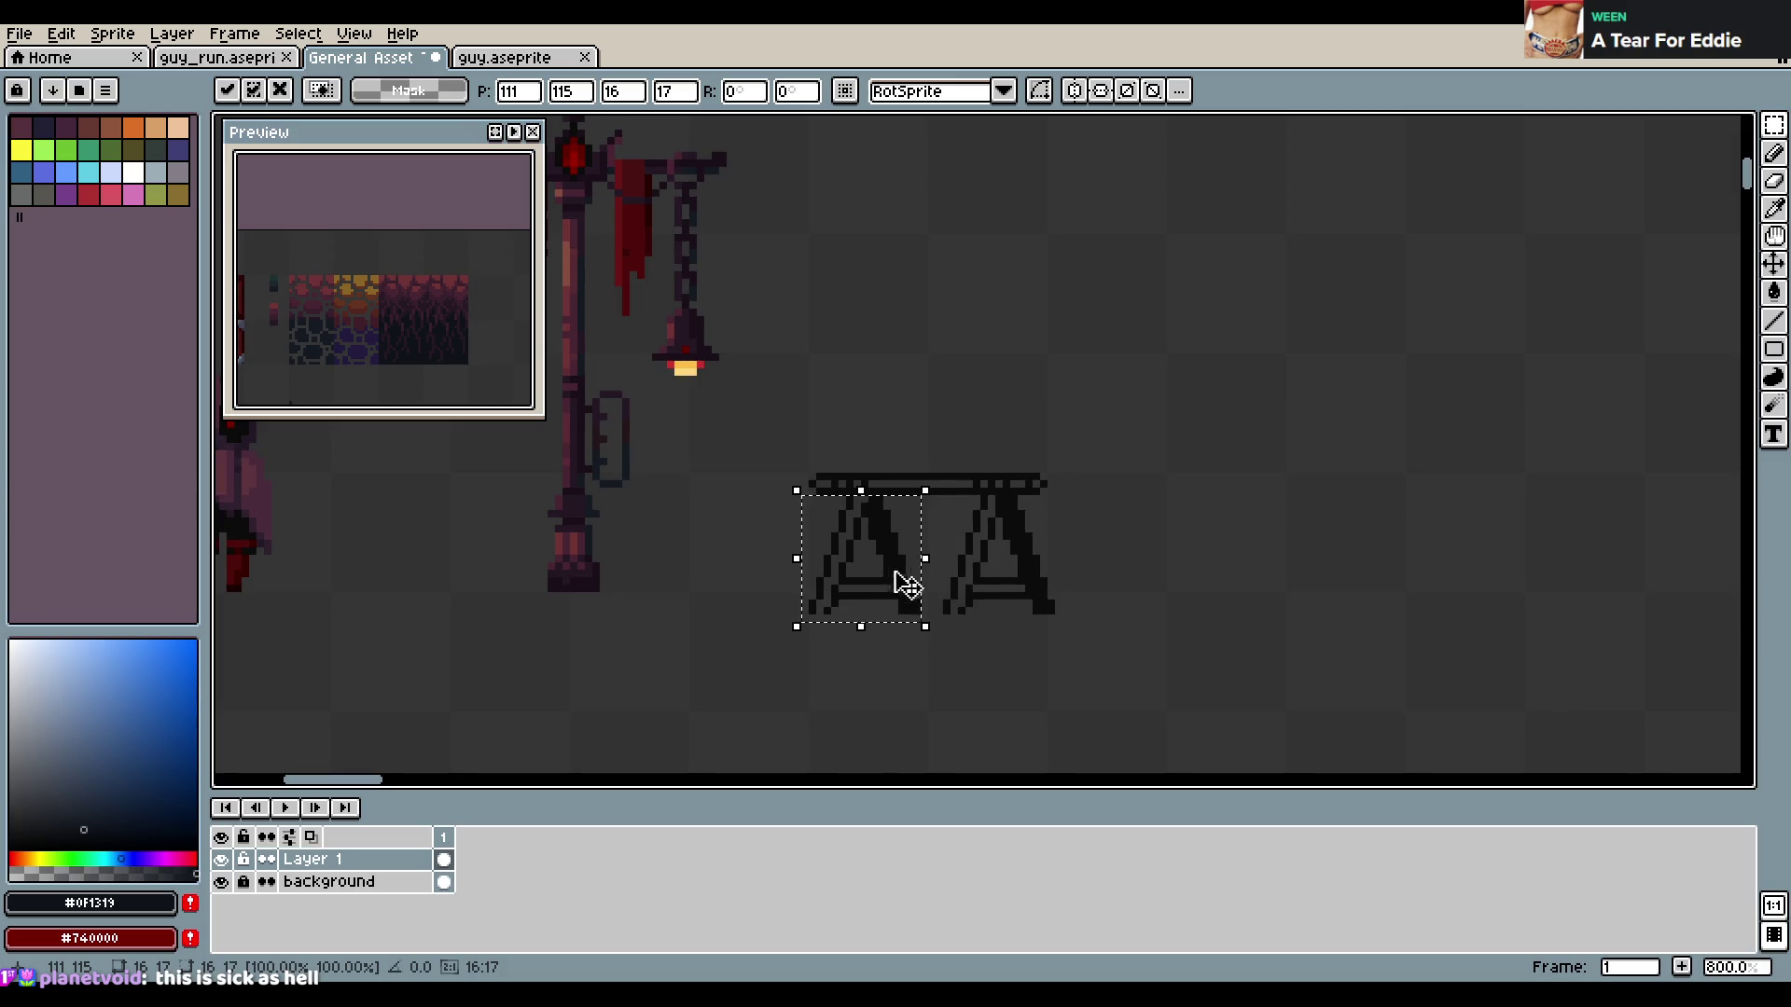
left_click_drag(933, 492, 1064, 621)
key("ctrl+d")
key("e")
left_click_drag(819, 597, 1035, 597)
key("ctrl+z")
left_click_drag(810, 598, 1045, 597)
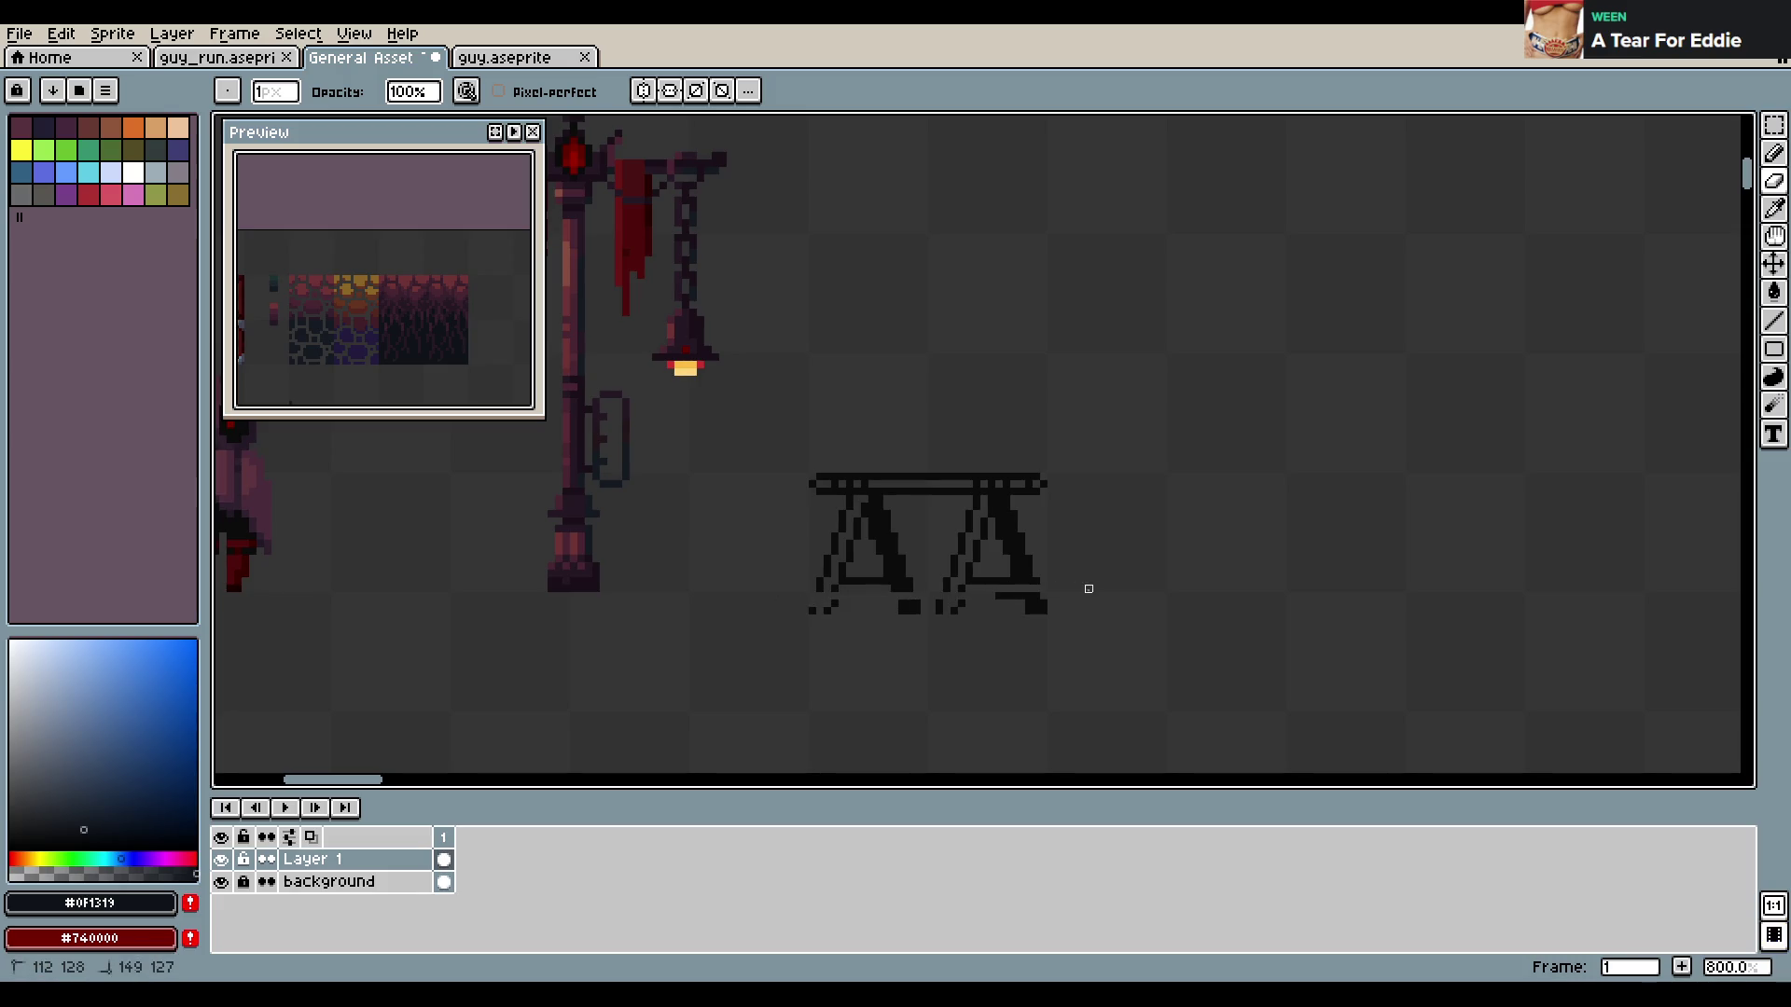
key("ctrl+z")
mouse_move(814, 598)
left_mouse_down()
mouse_move(1042, 598)
mouse_move(879, 600)
left_mouse_up()
left_click(1040, 611)
key("ctrl+s")
Take the sawhorse's near-black as the drawing colour and save again
key("b")
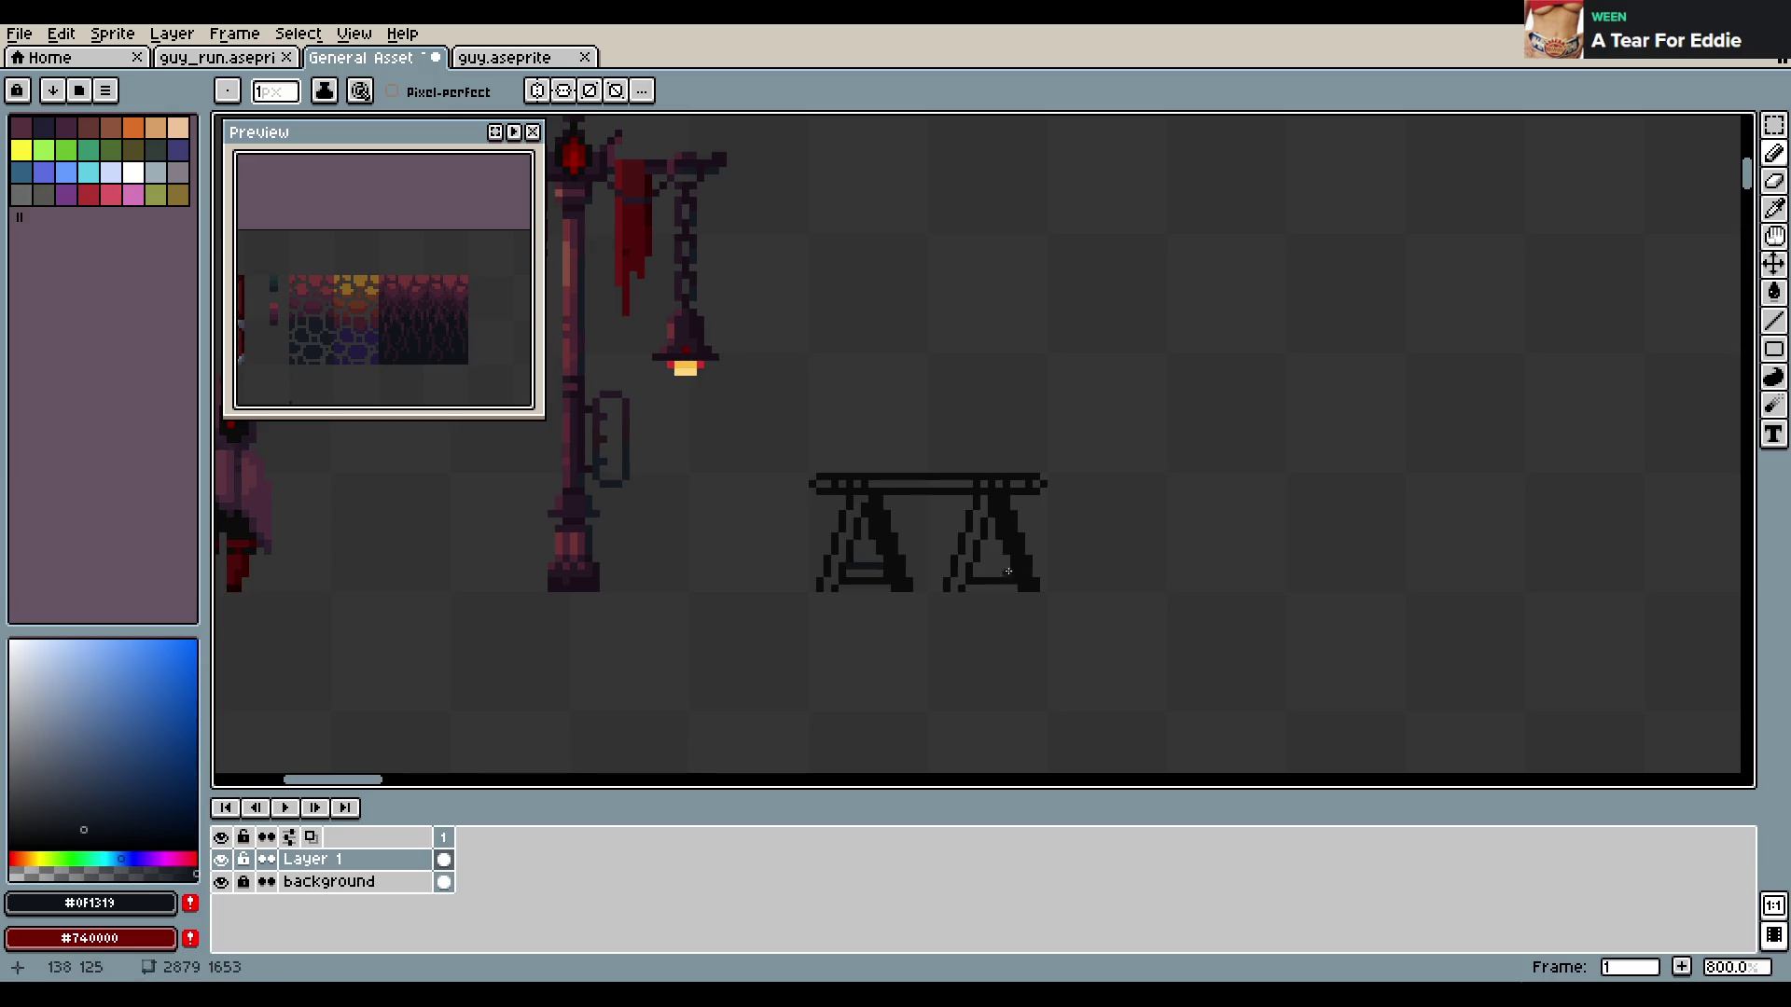
left_click(846, 567, "alt")
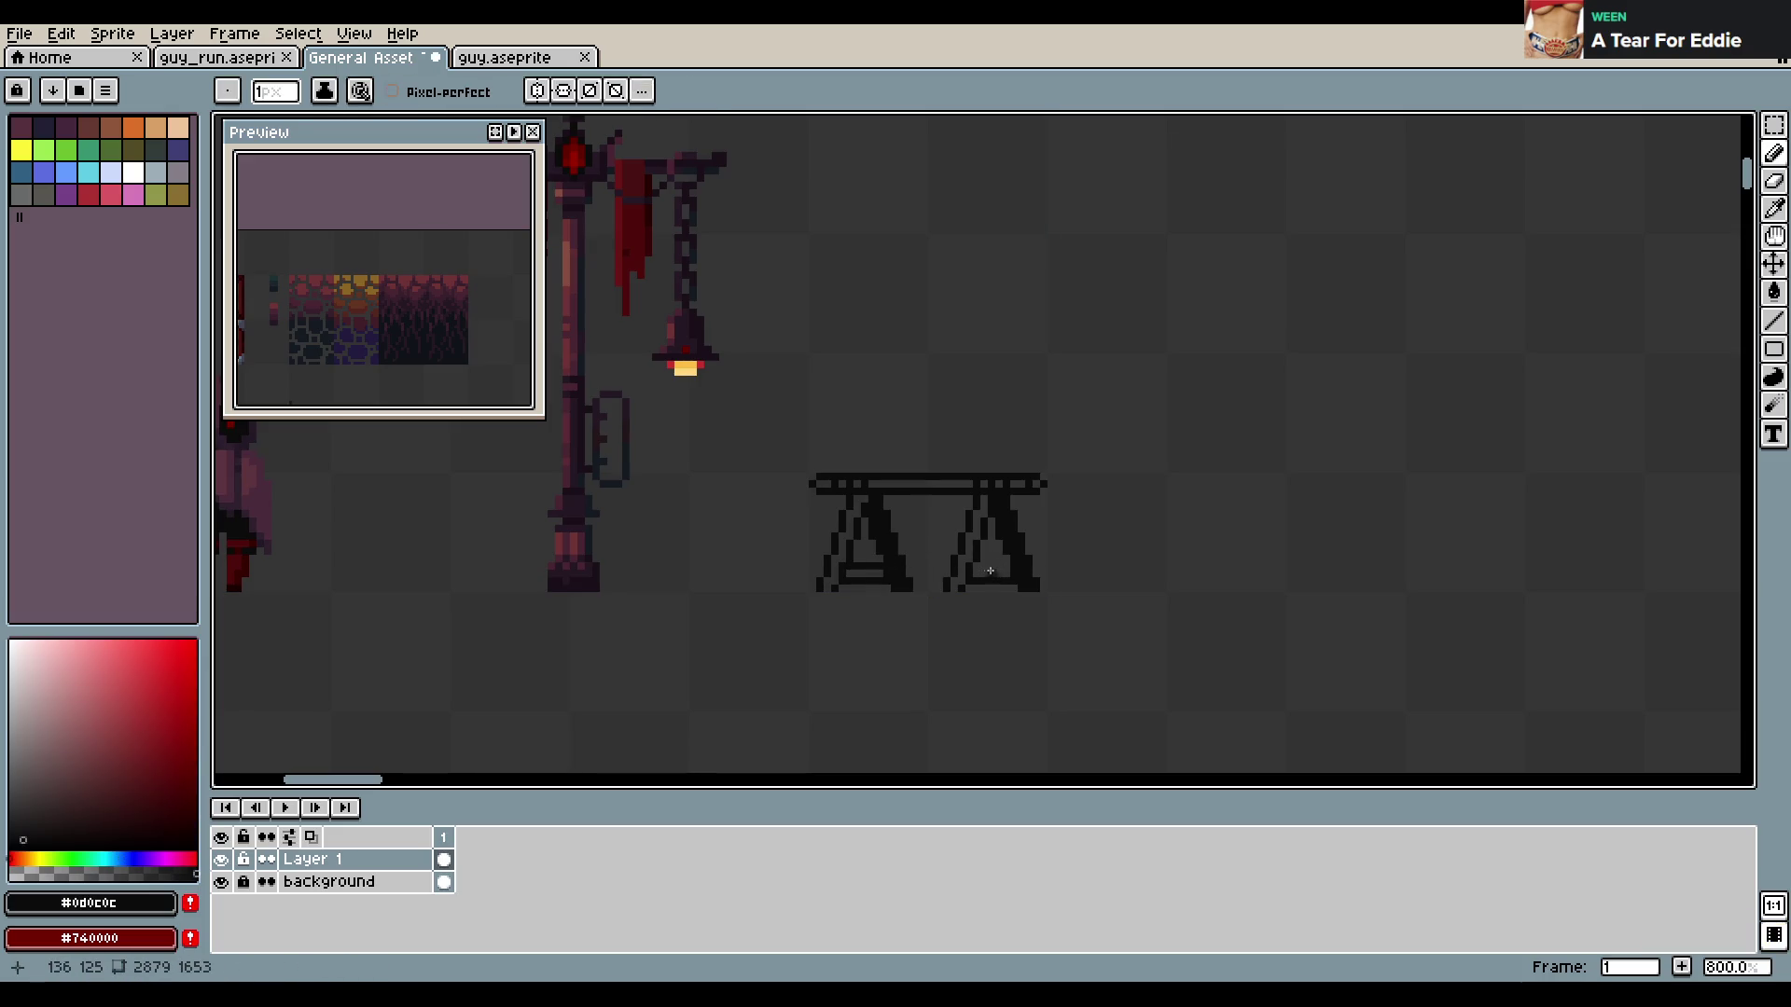
key("v")
key("ctrl+s")
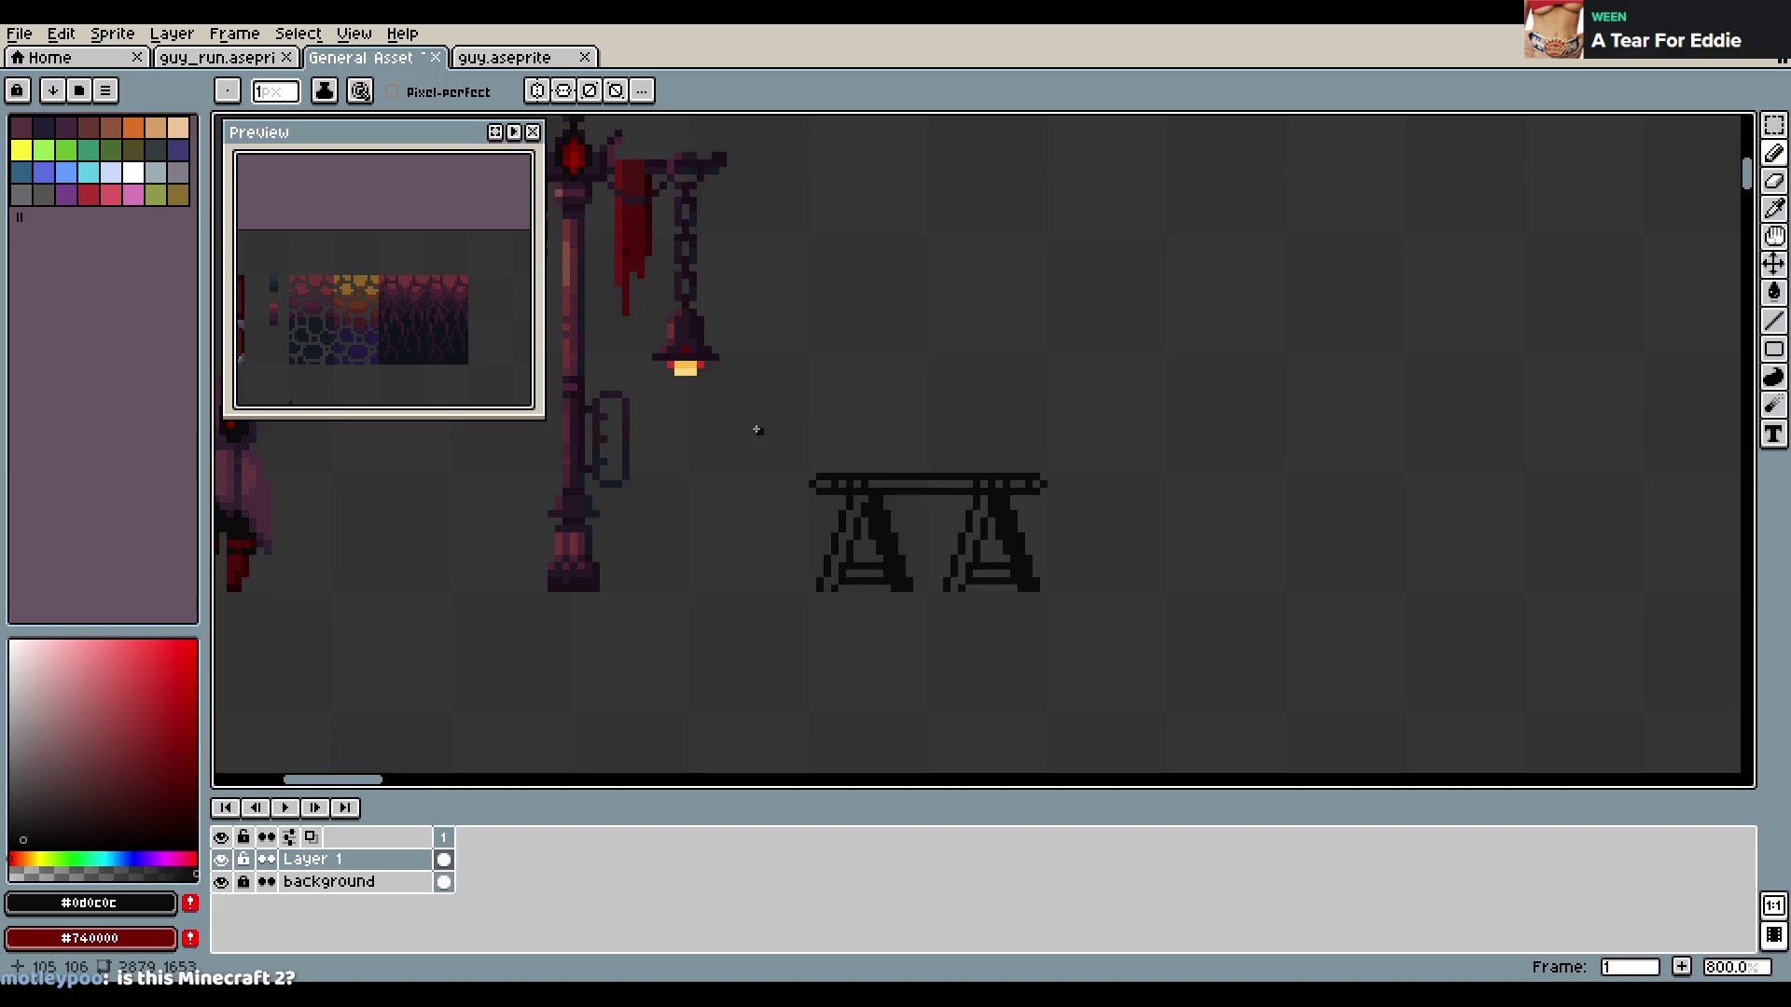
Eyedrop the crates' brown #713924 and draw it along the sawhorse's top plank
left_click_drag(776, 410, 925, 529)
scroll(925, 529, "down", 2)
scroll(841, 212, "up", 1)
key("i")
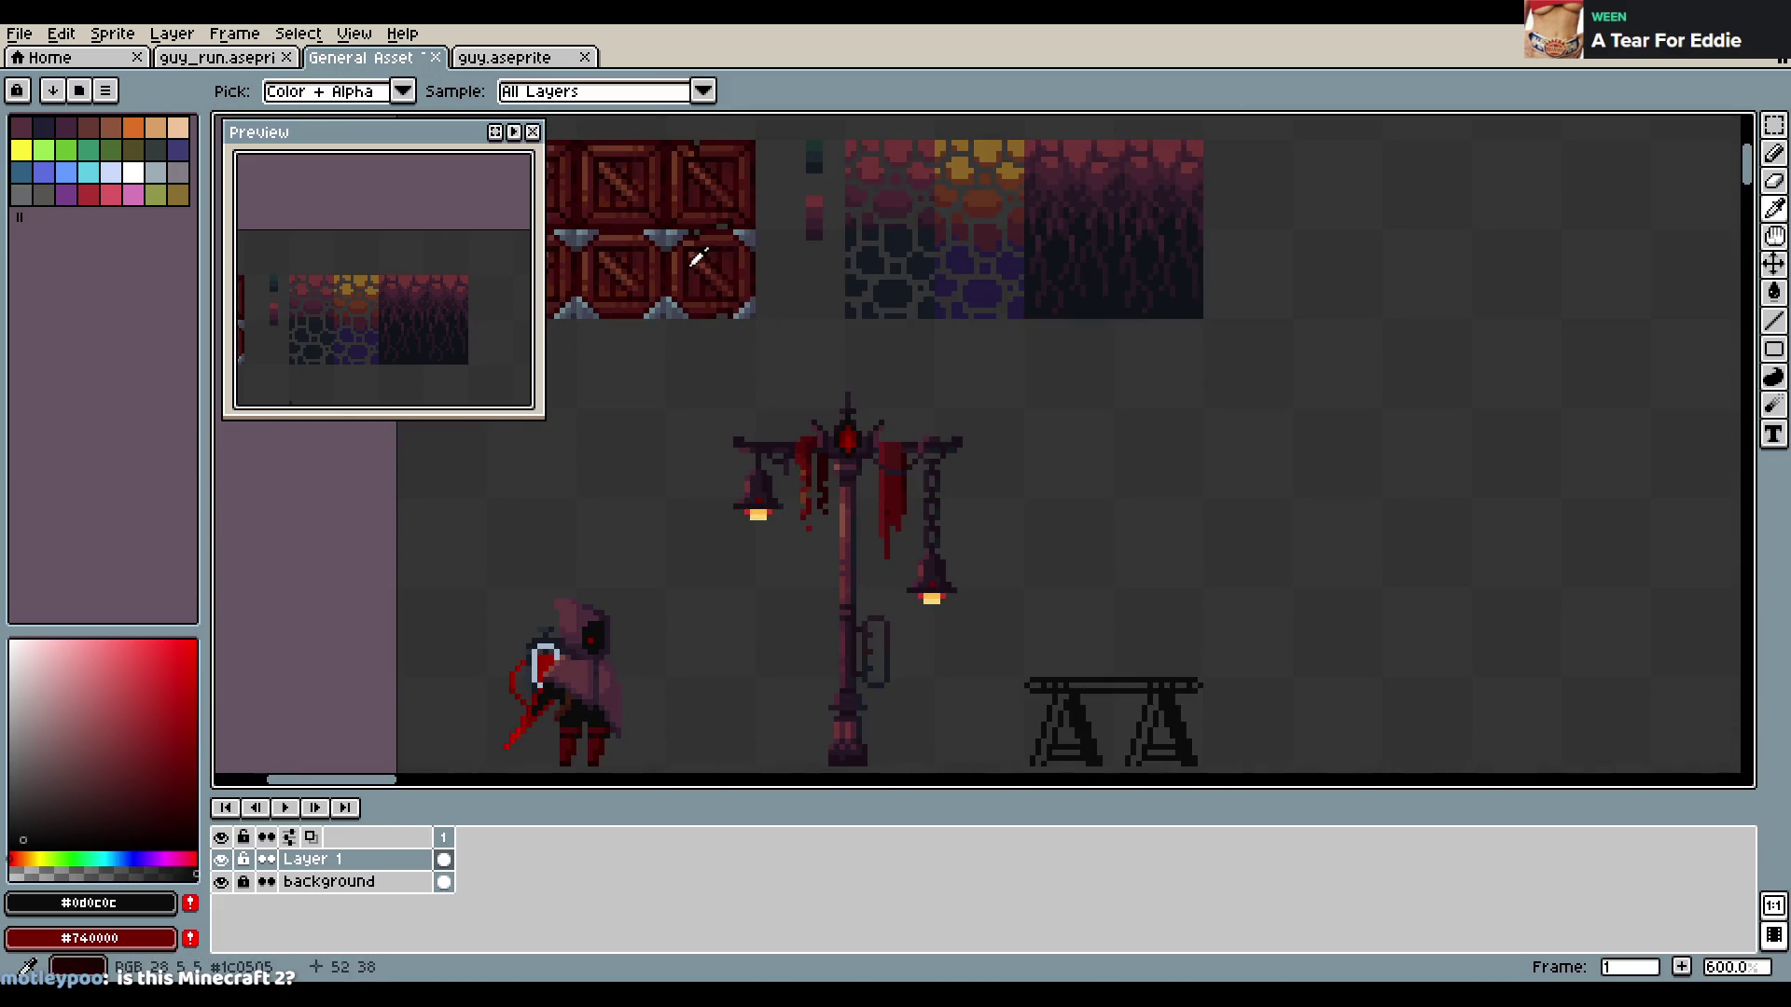
left_click(685, 263)
key("b")
scroll(1083, 500, "up", 1)
scroll(955, 427, "up", 2)
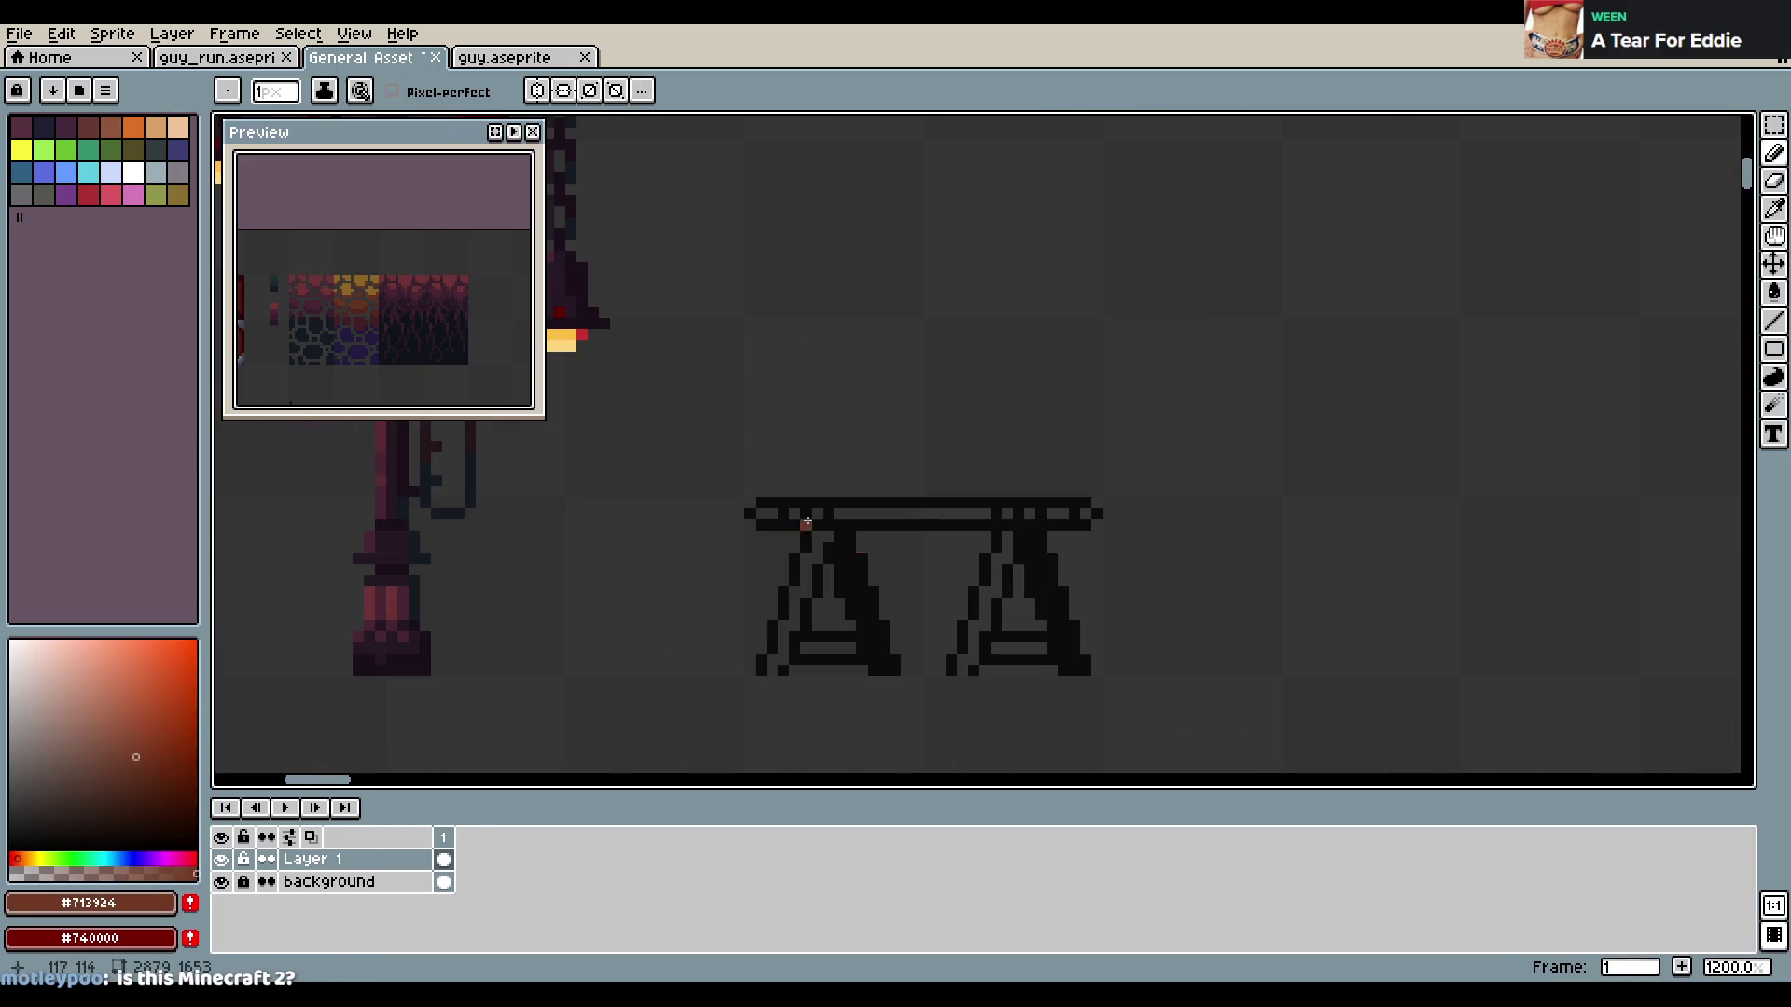
left_click_drag(769, 512, 1058, 514)
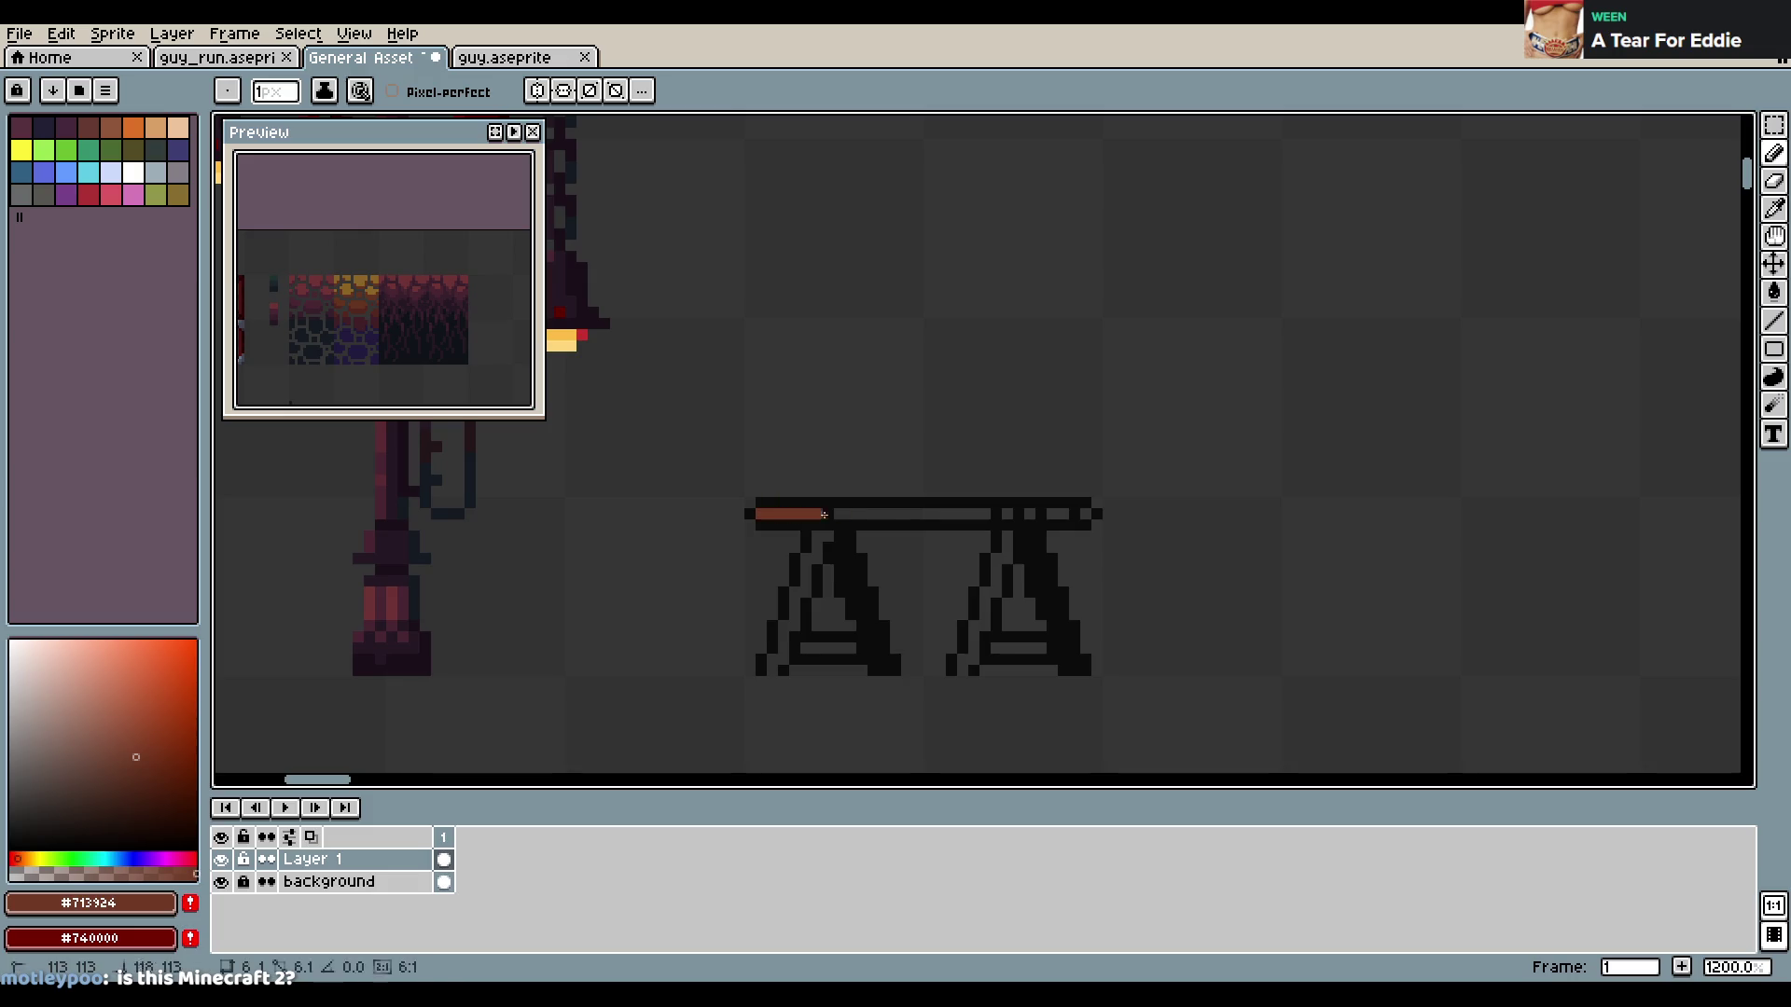
Shade the tabletop's right end dark red, then try and undo a red stripe down the right leg
scroll(793, 431, "down", 4)
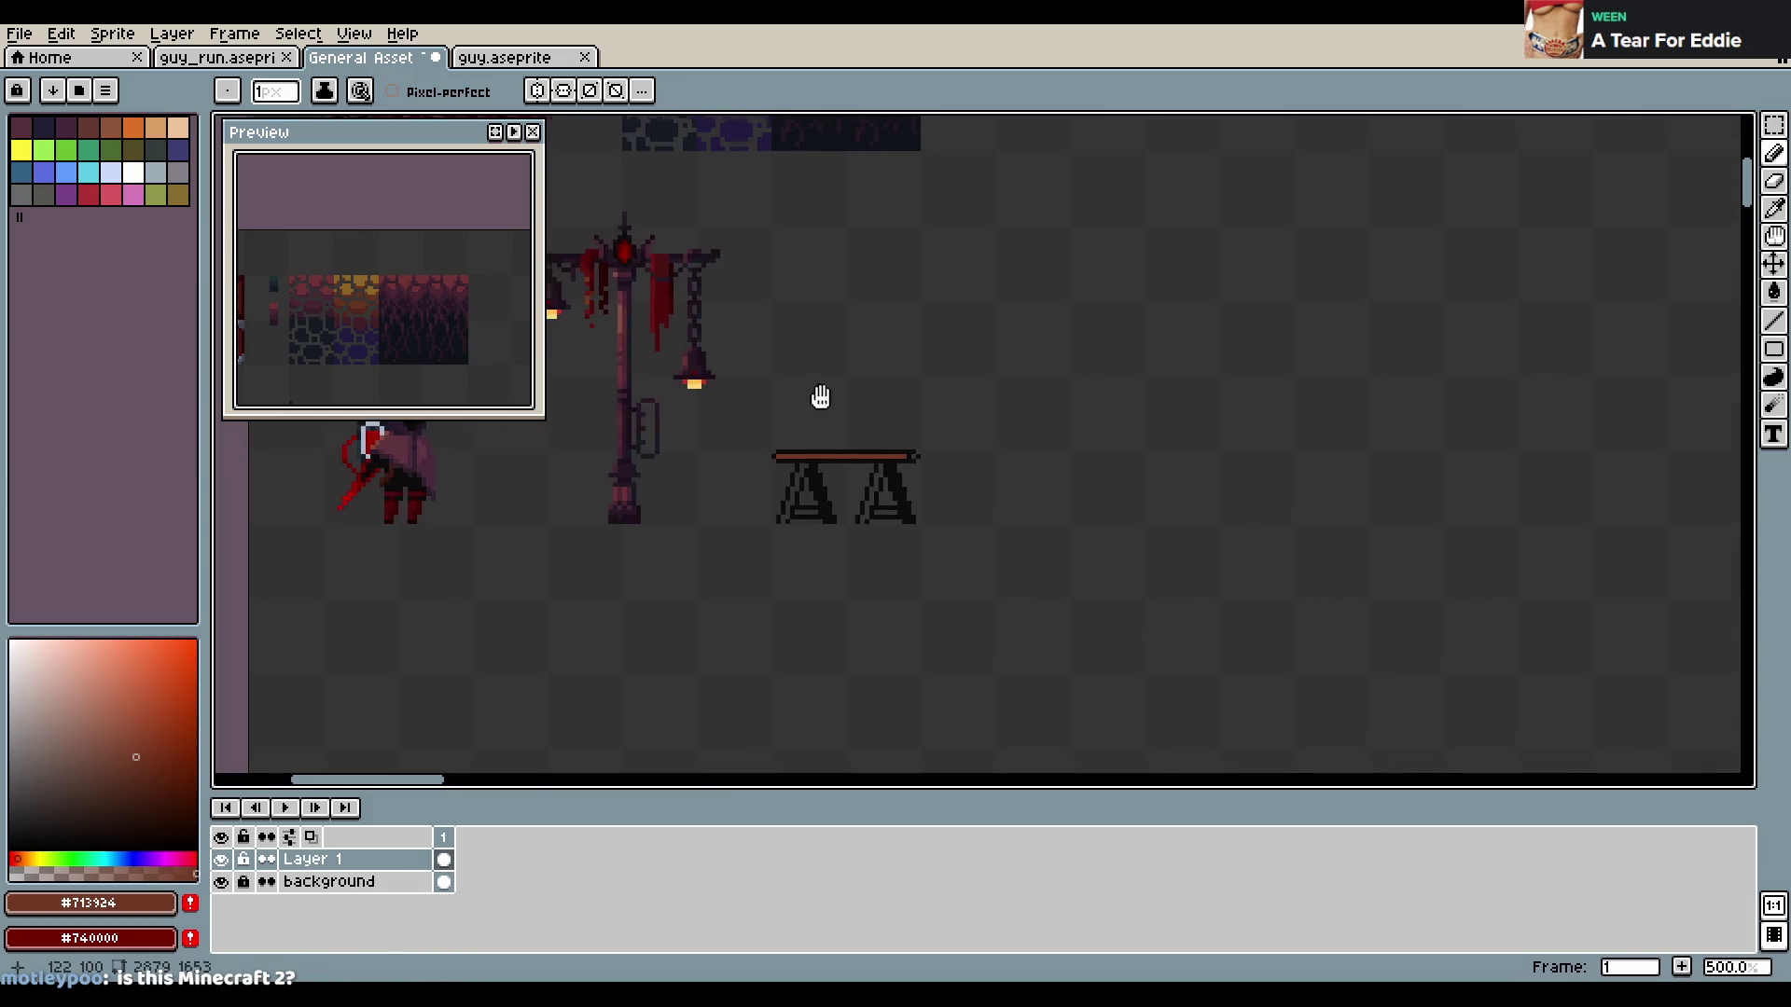
left_click(783, 322, "alt")
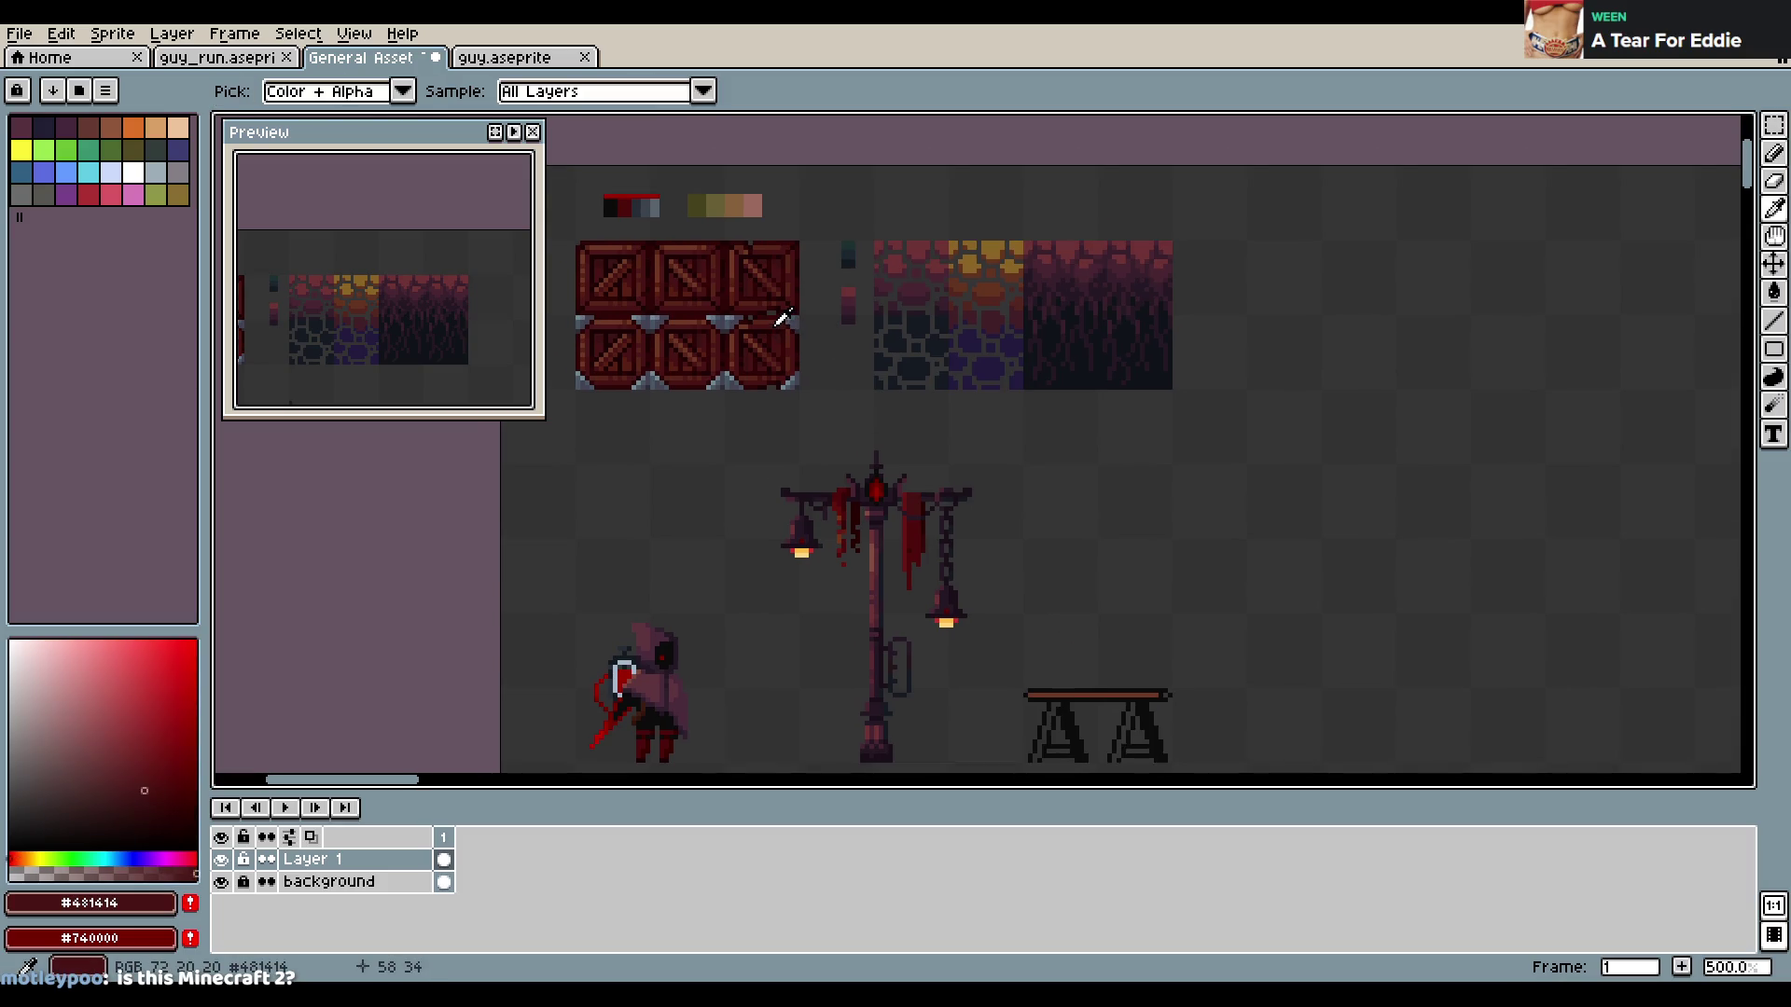
scroll(1074, 404, "down", 2)
scroll(1074, 404, "up", 4)
left_click(887, 575)
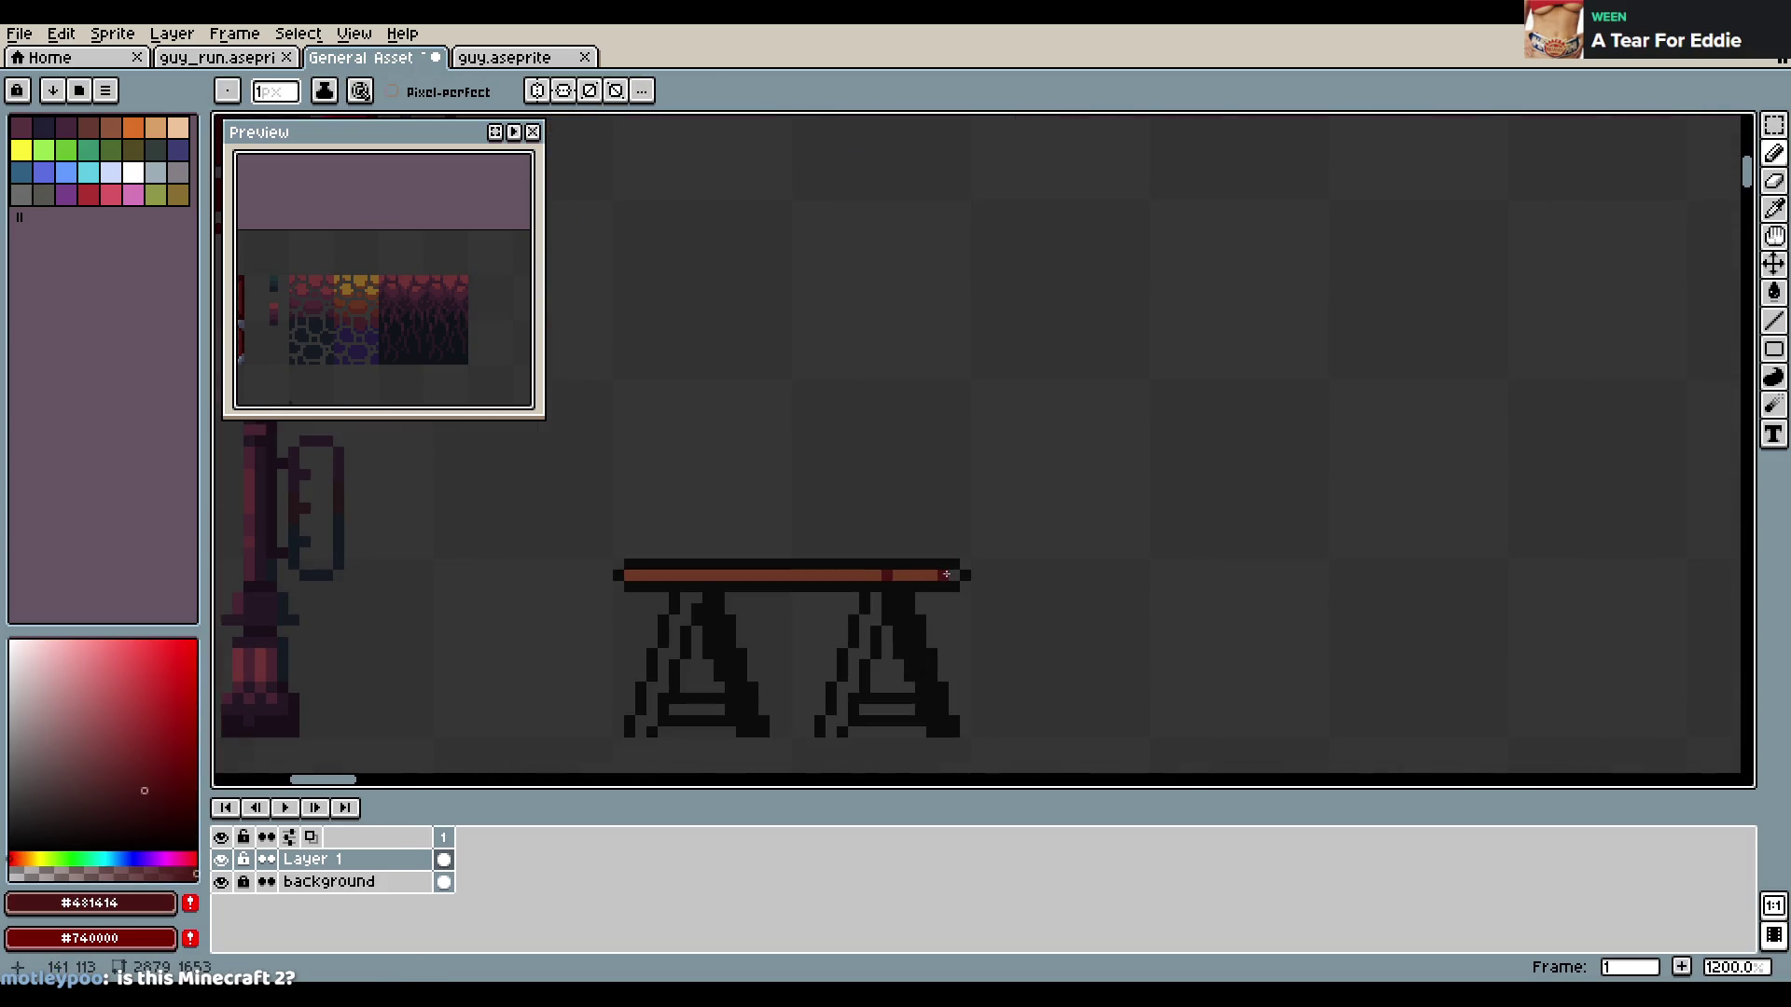
left_click(953, 574, "shift")
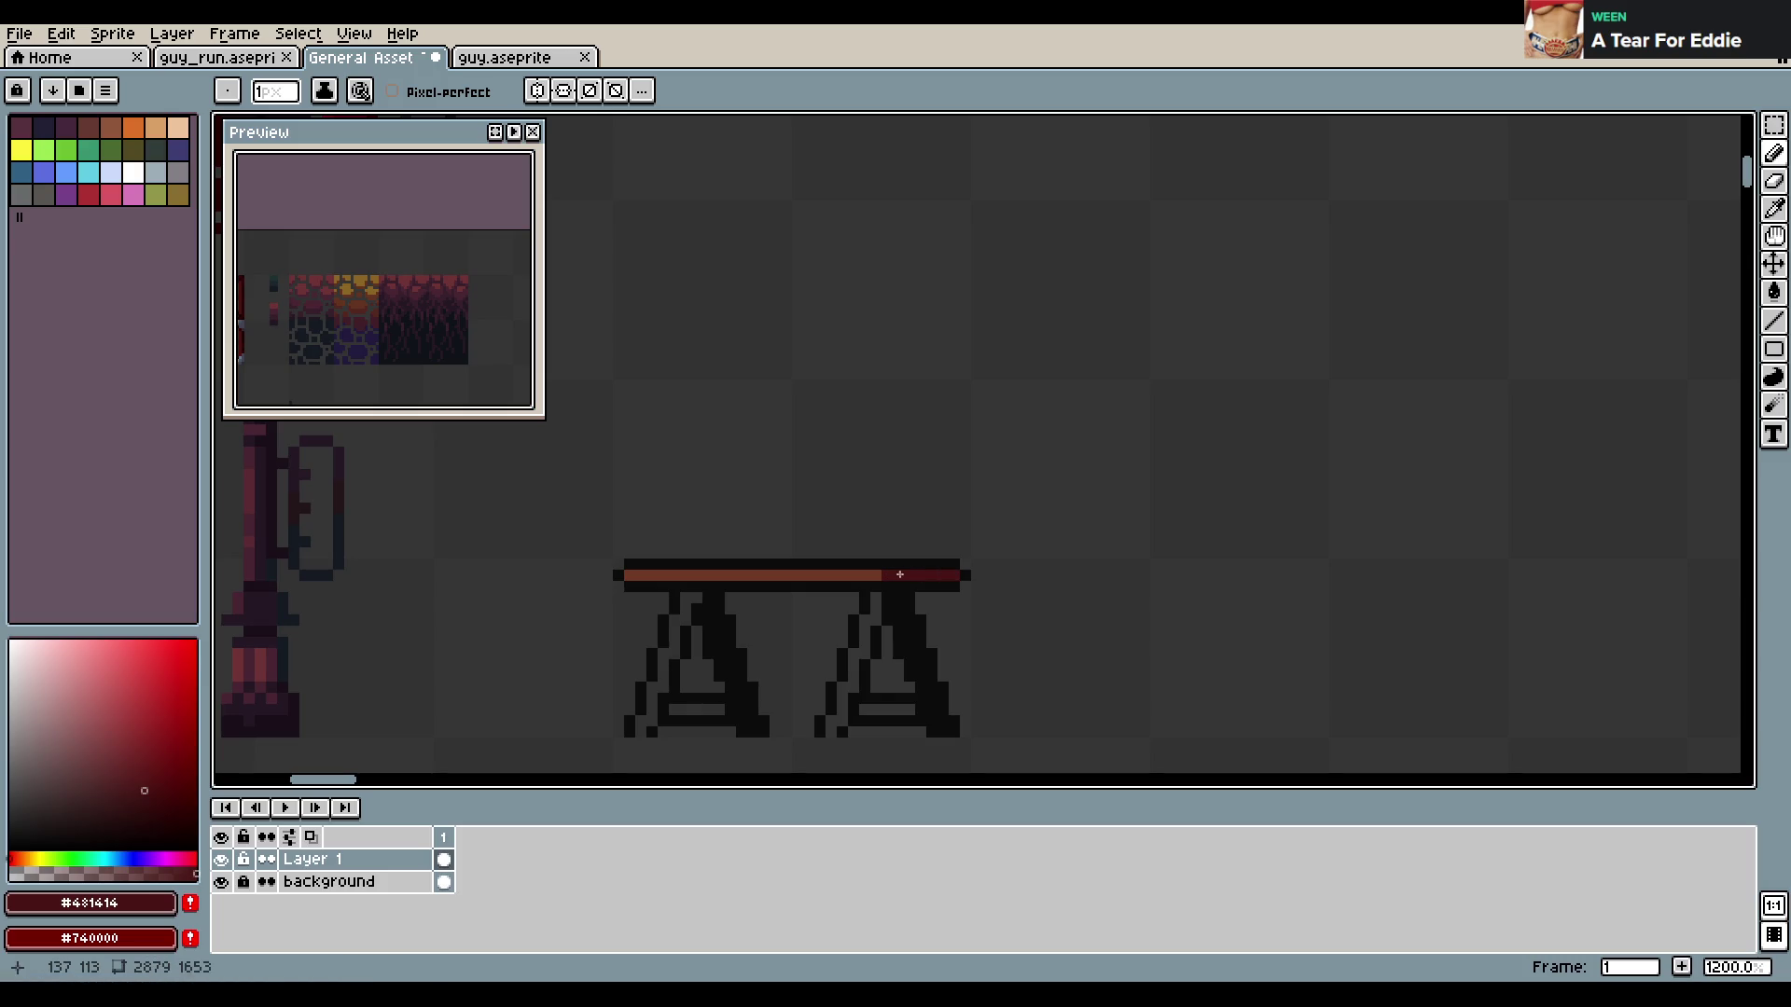
scroll(970, 597, "down", 2)
left_click(953, 519)
left_click(989, 607, "shift")
left_click_drag(1001, 641, 1001, 641)
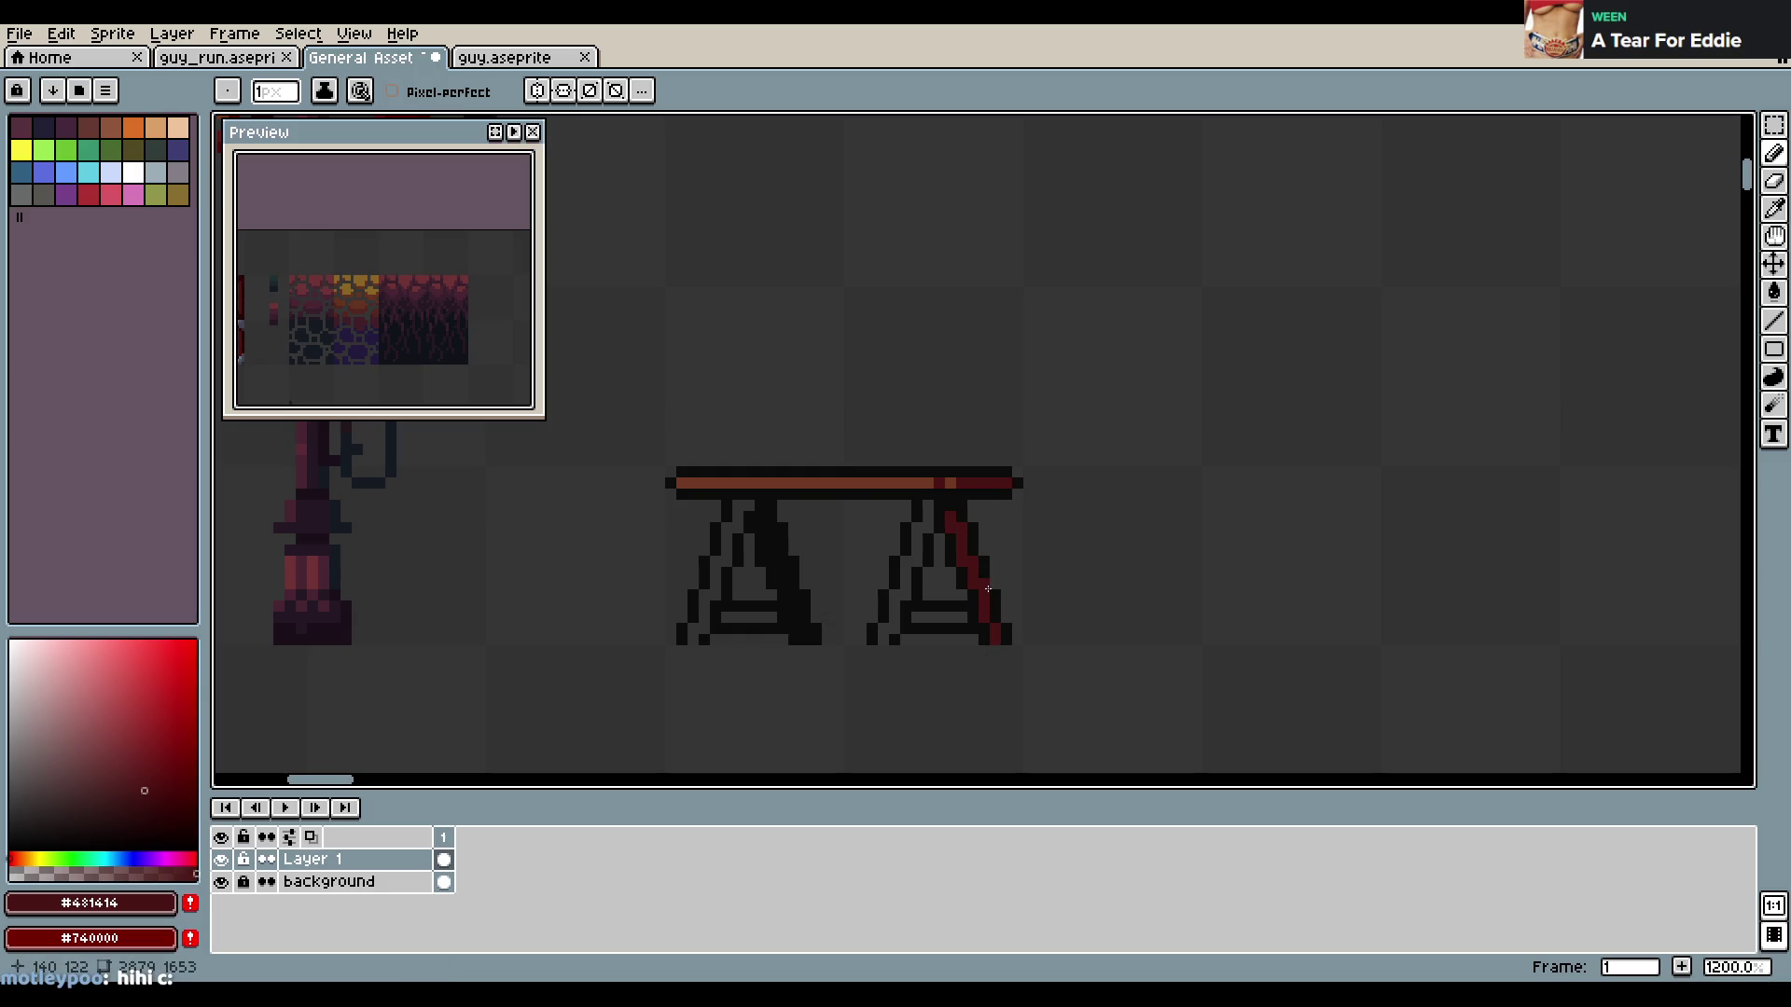
key("ctrl+z")
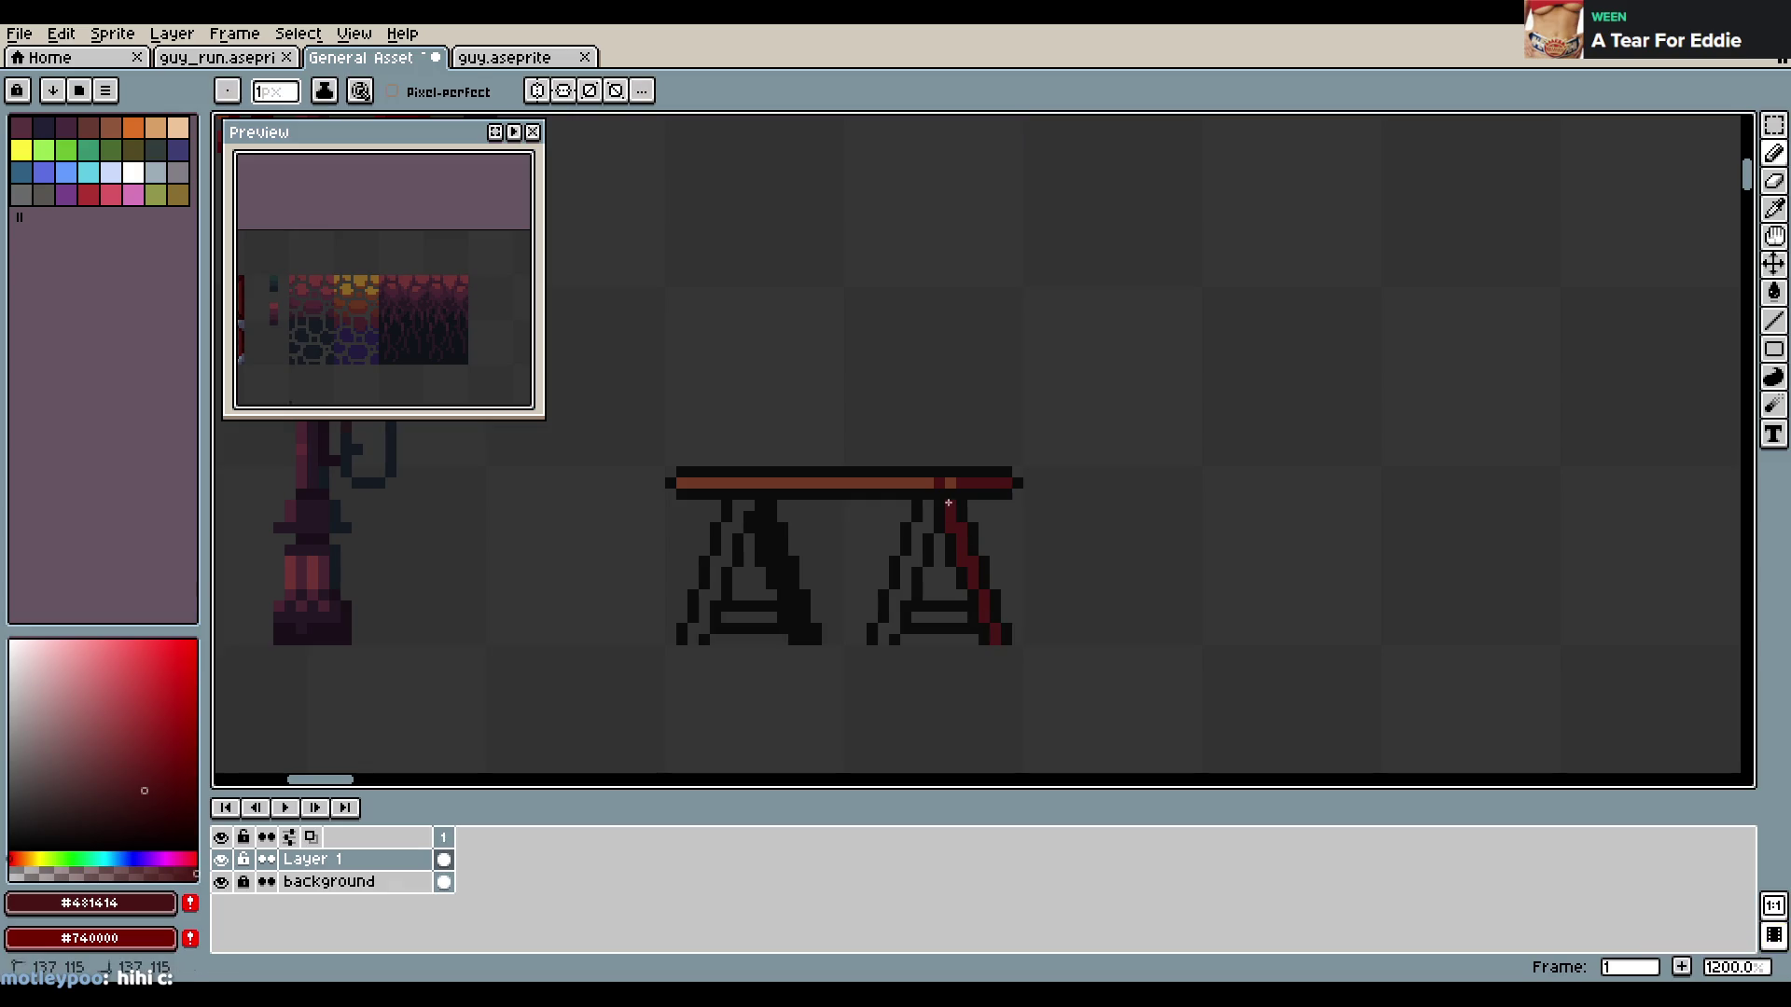
Draw a red stripe down the left leg and save the sheet
left_click_drag(411, 279, 407, 157)
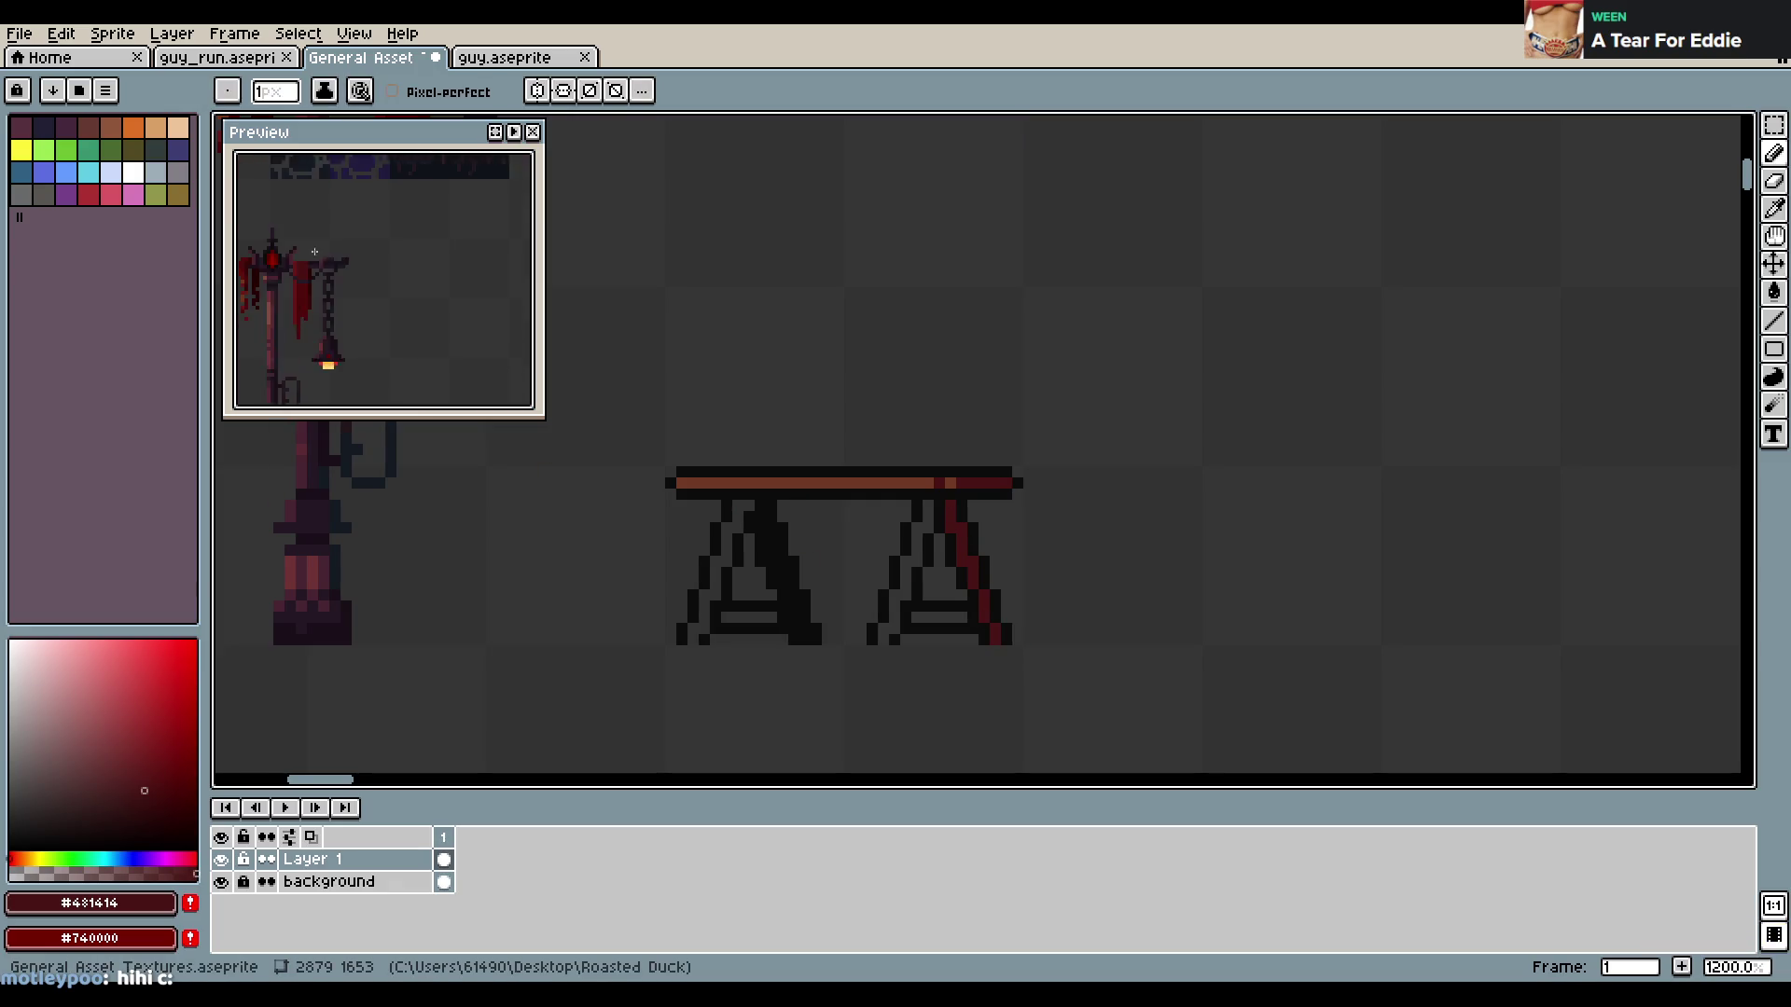
left_click(758, 518)
left_click(807, 625, "shift")
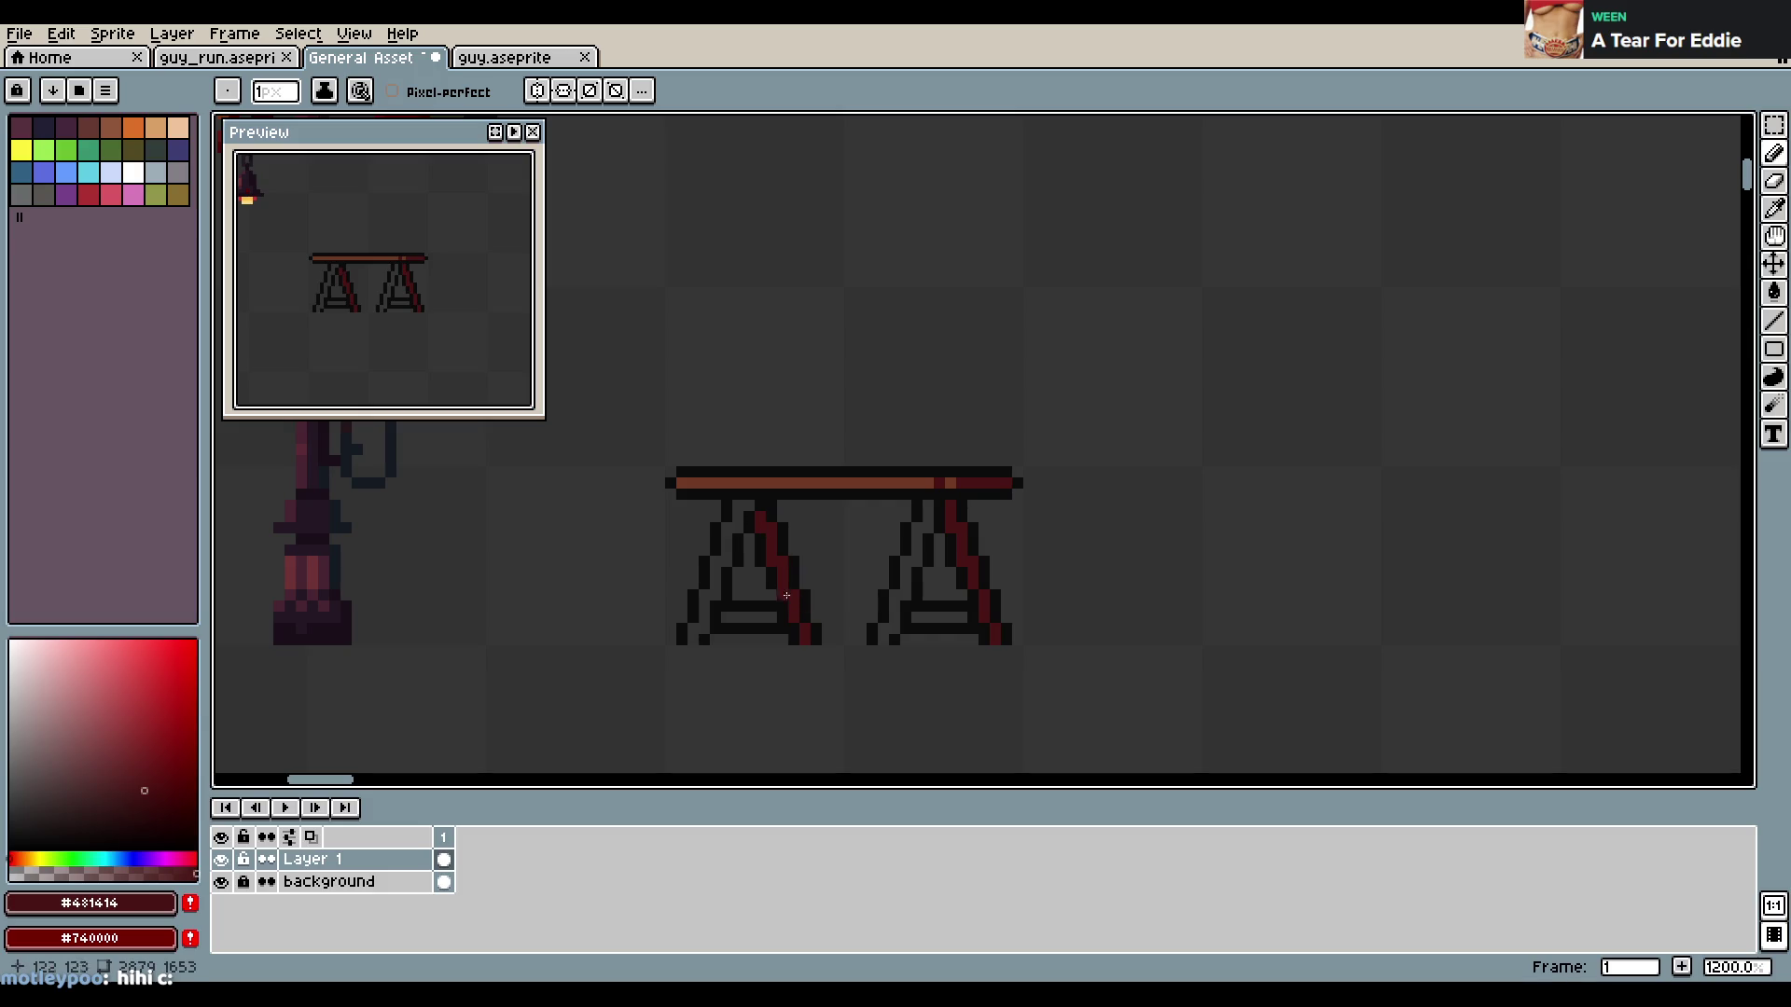
left_click(744, 508, "alt")
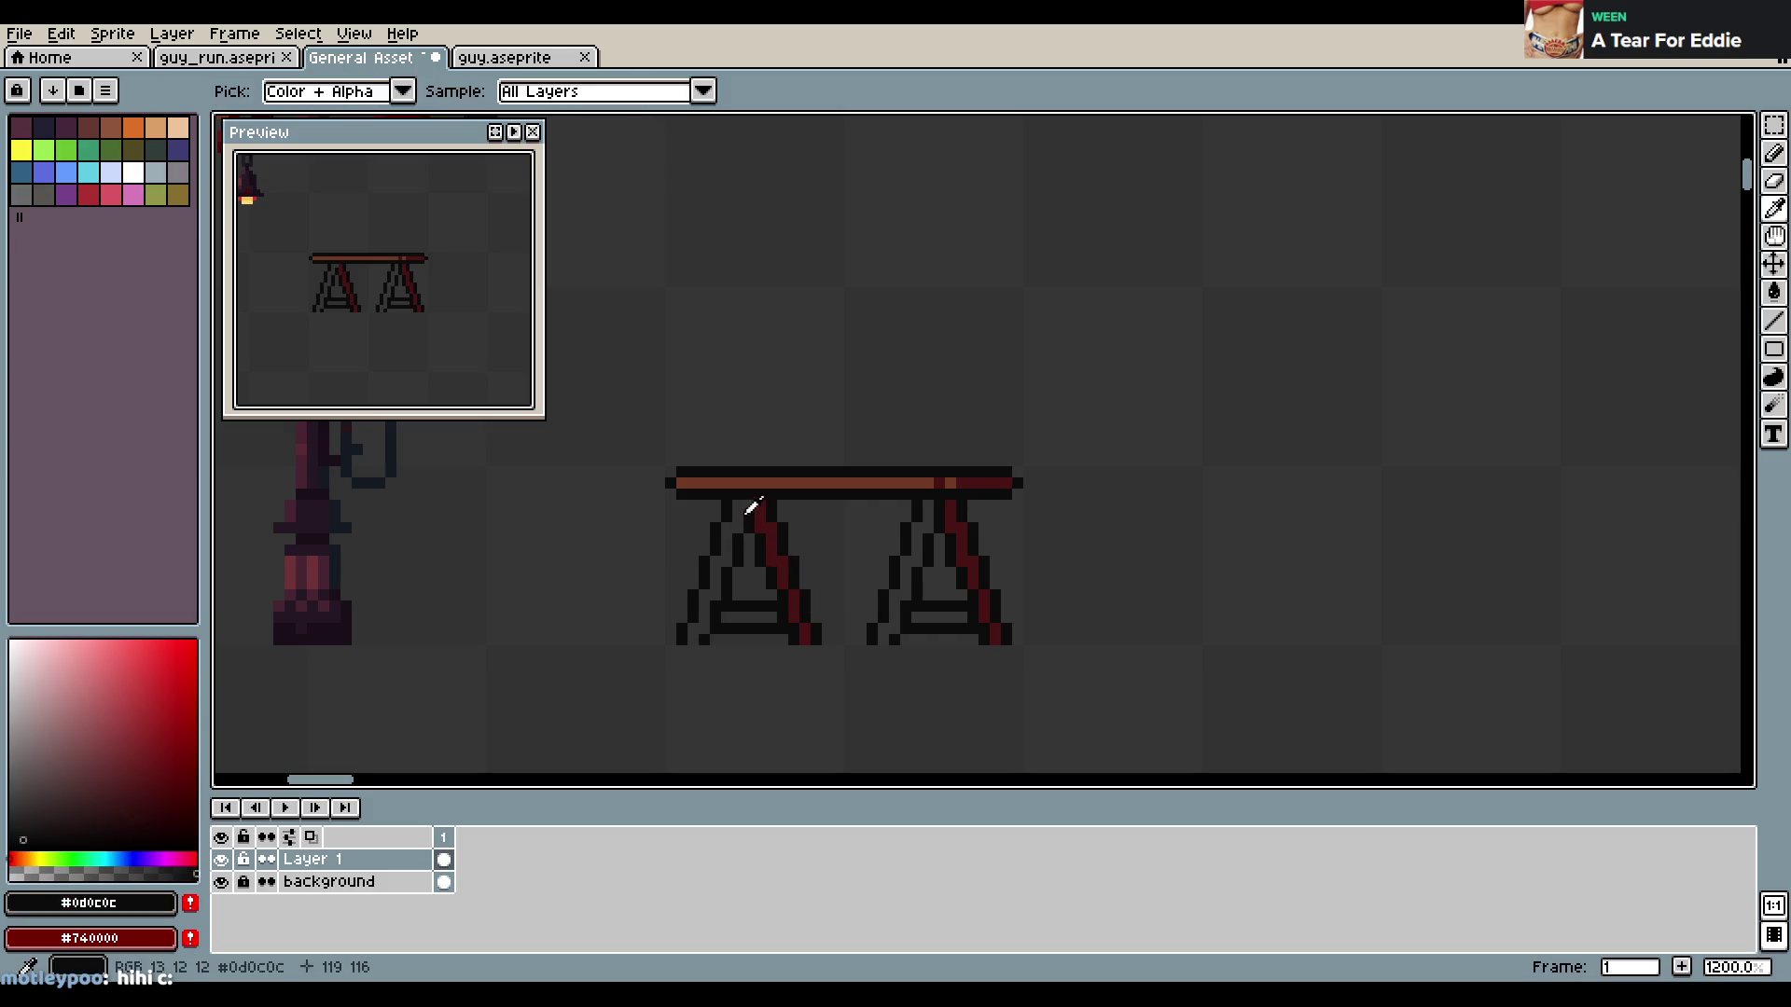
key("ctrl+s")
Paint both leg feet and bucket-fill both outer leg diagonals in tabletop brown, then save
scroll(959, 498, "down", 5)
scroll(959, 497, "up", 2)
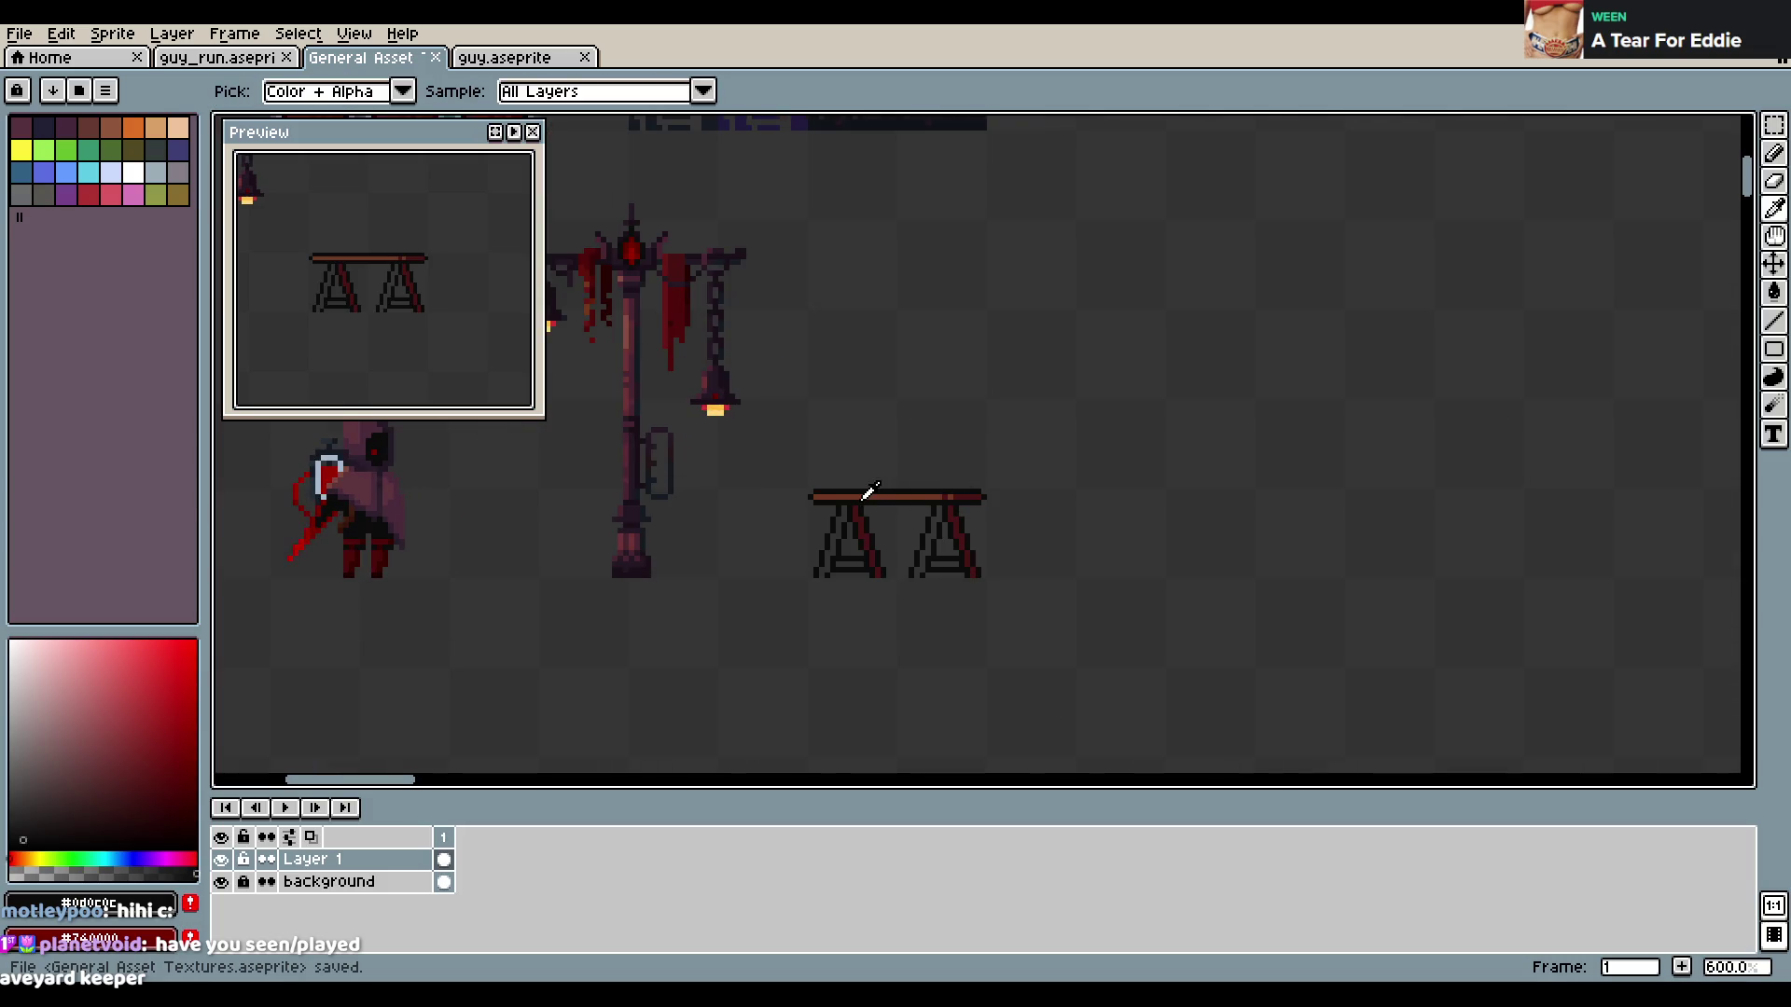
scroll(844, 551, "up", 3)
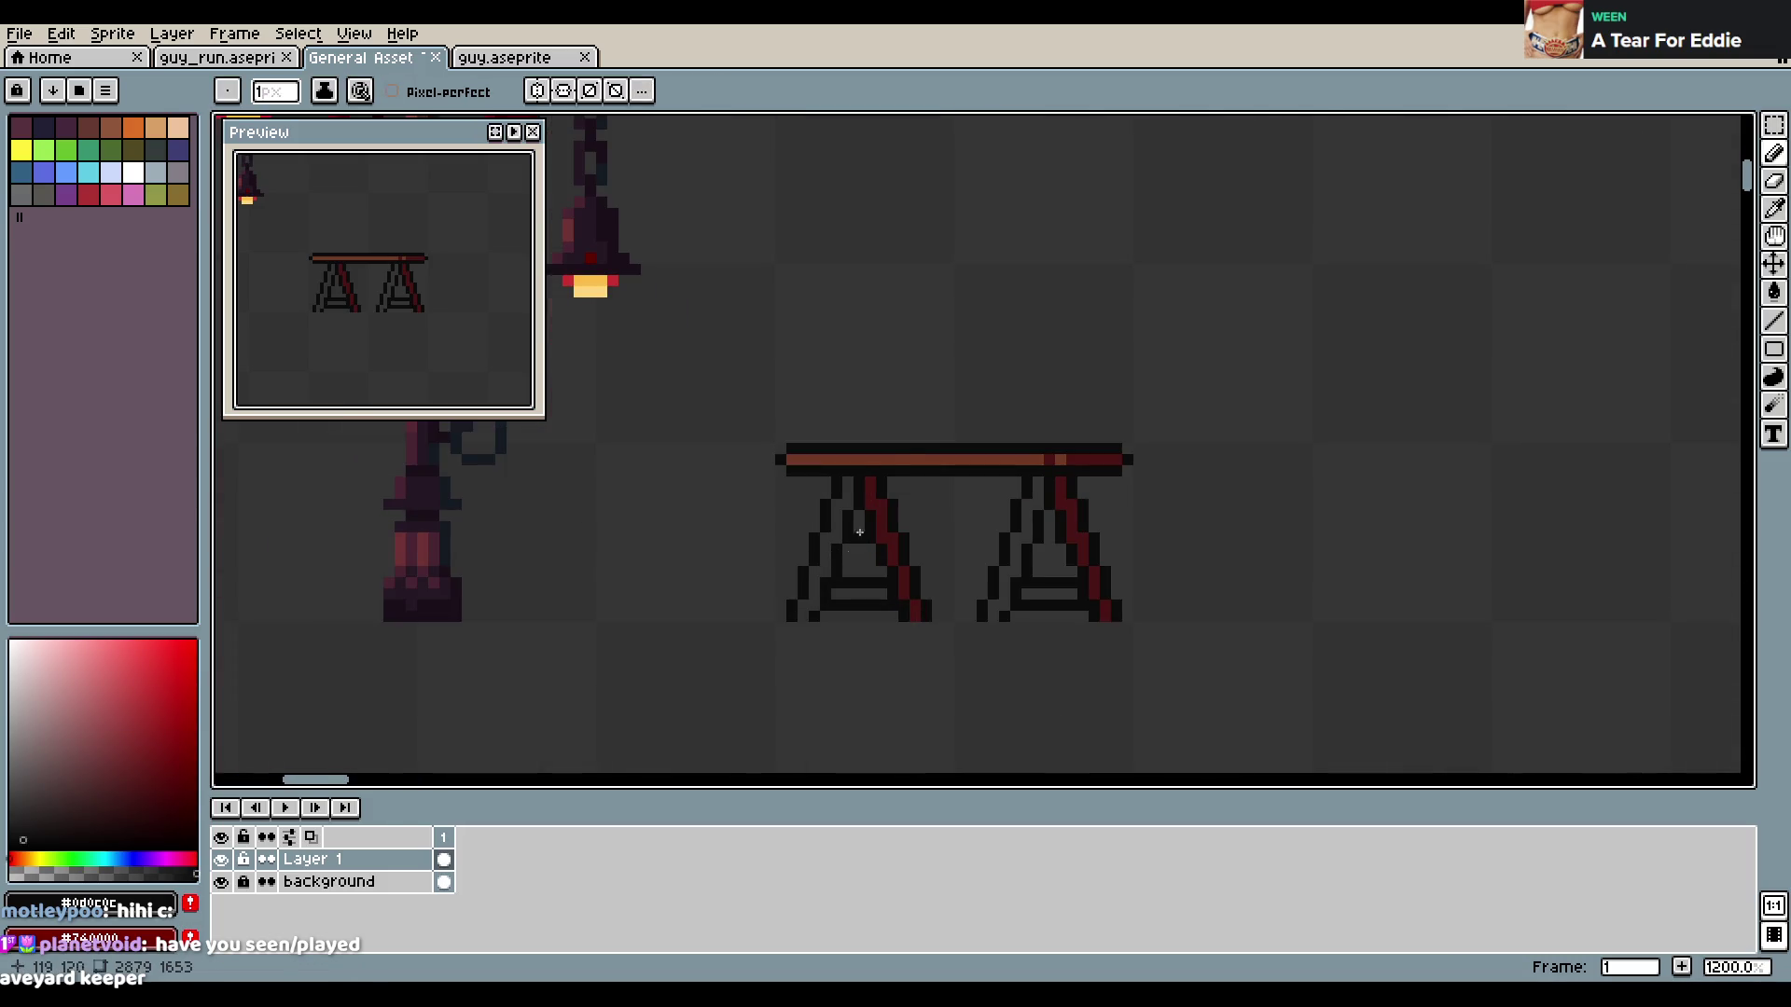
left_click(874, 458, "alt")
left_click(803, 616)
left_click(993, 616)
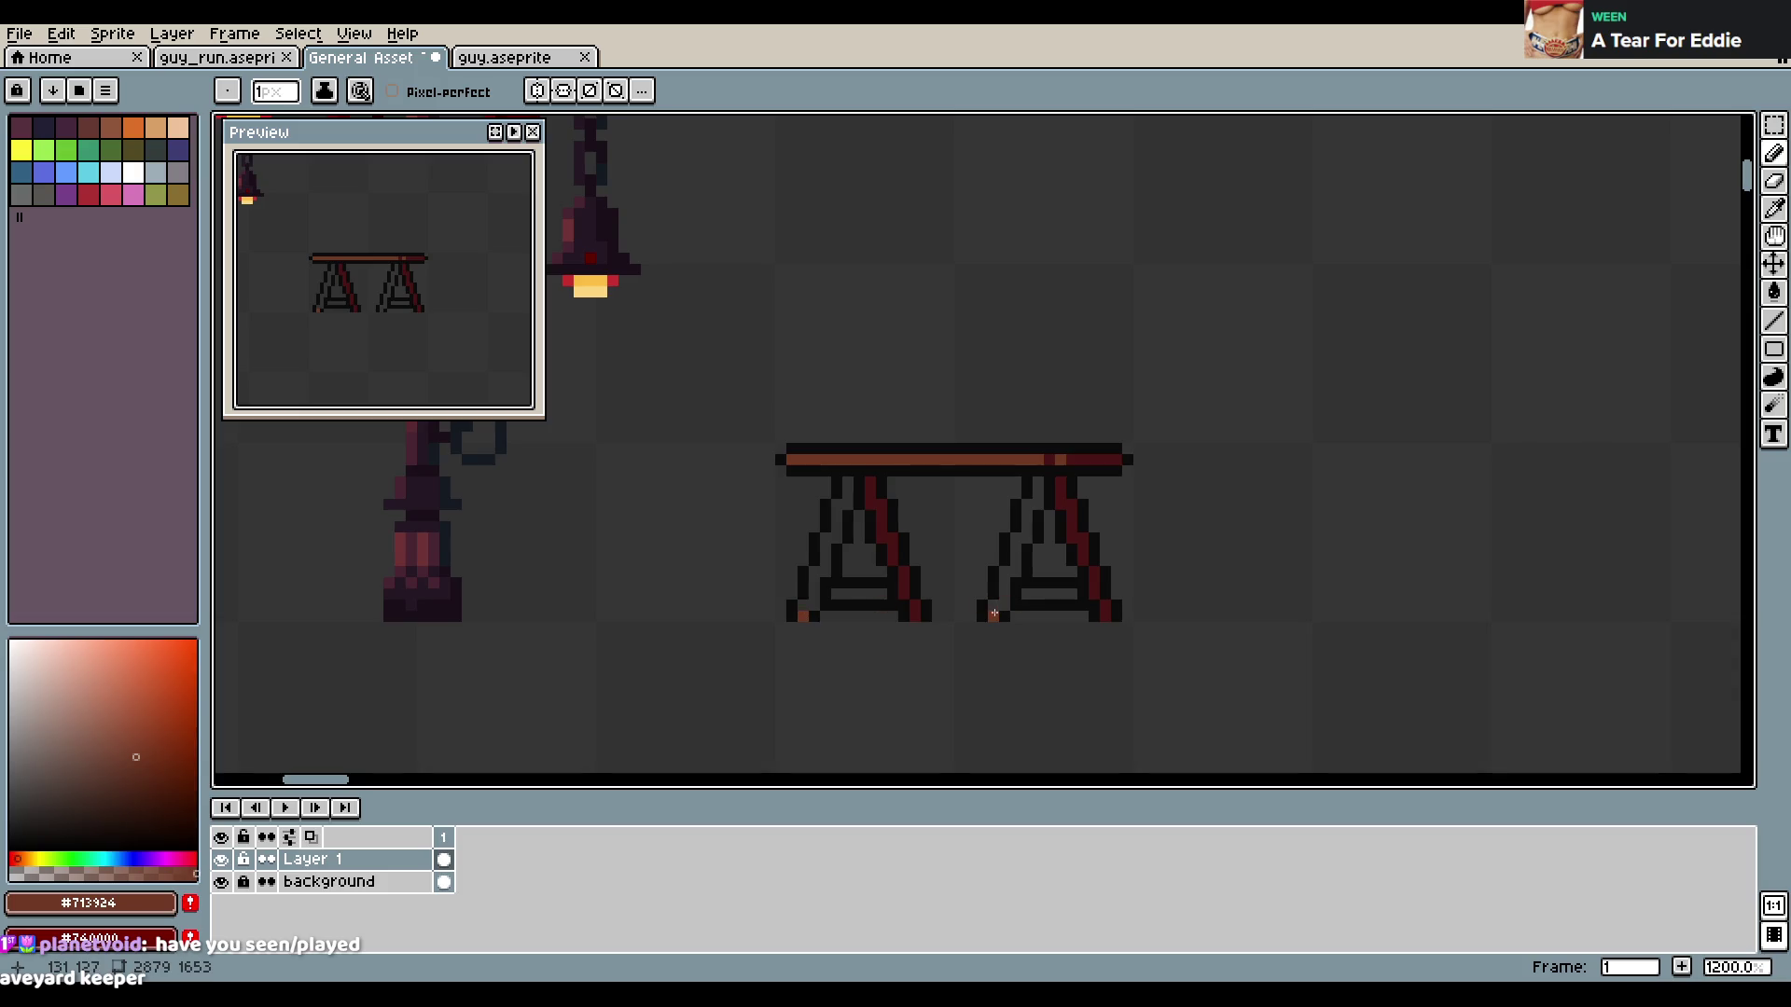
key("g")
left_click(1005, 560)
left_click(818, 560)
key("ctrl+s")
Draw dark red lines across the left and right crossbars and save the sprite sheet
key("b")
left_click(884, 509, "alt")
left_click_drag(825, 592, 887, 591)
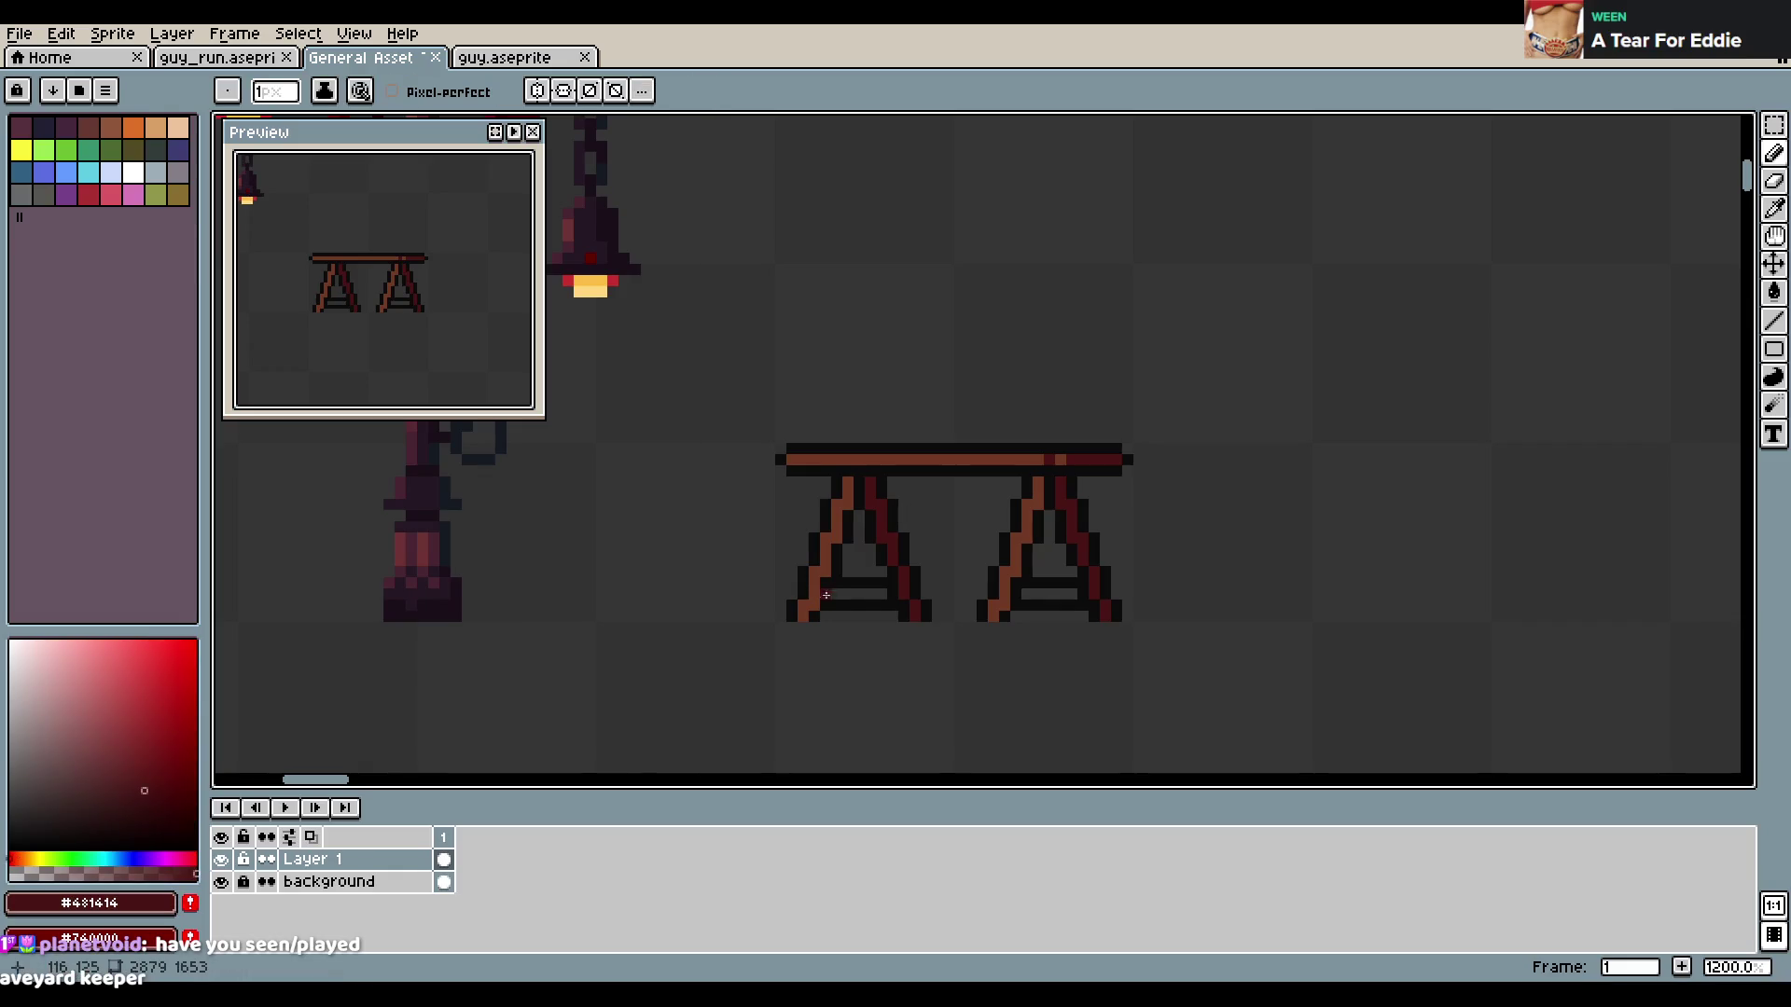
left_click_drag(1024, 592, 1075, 592)
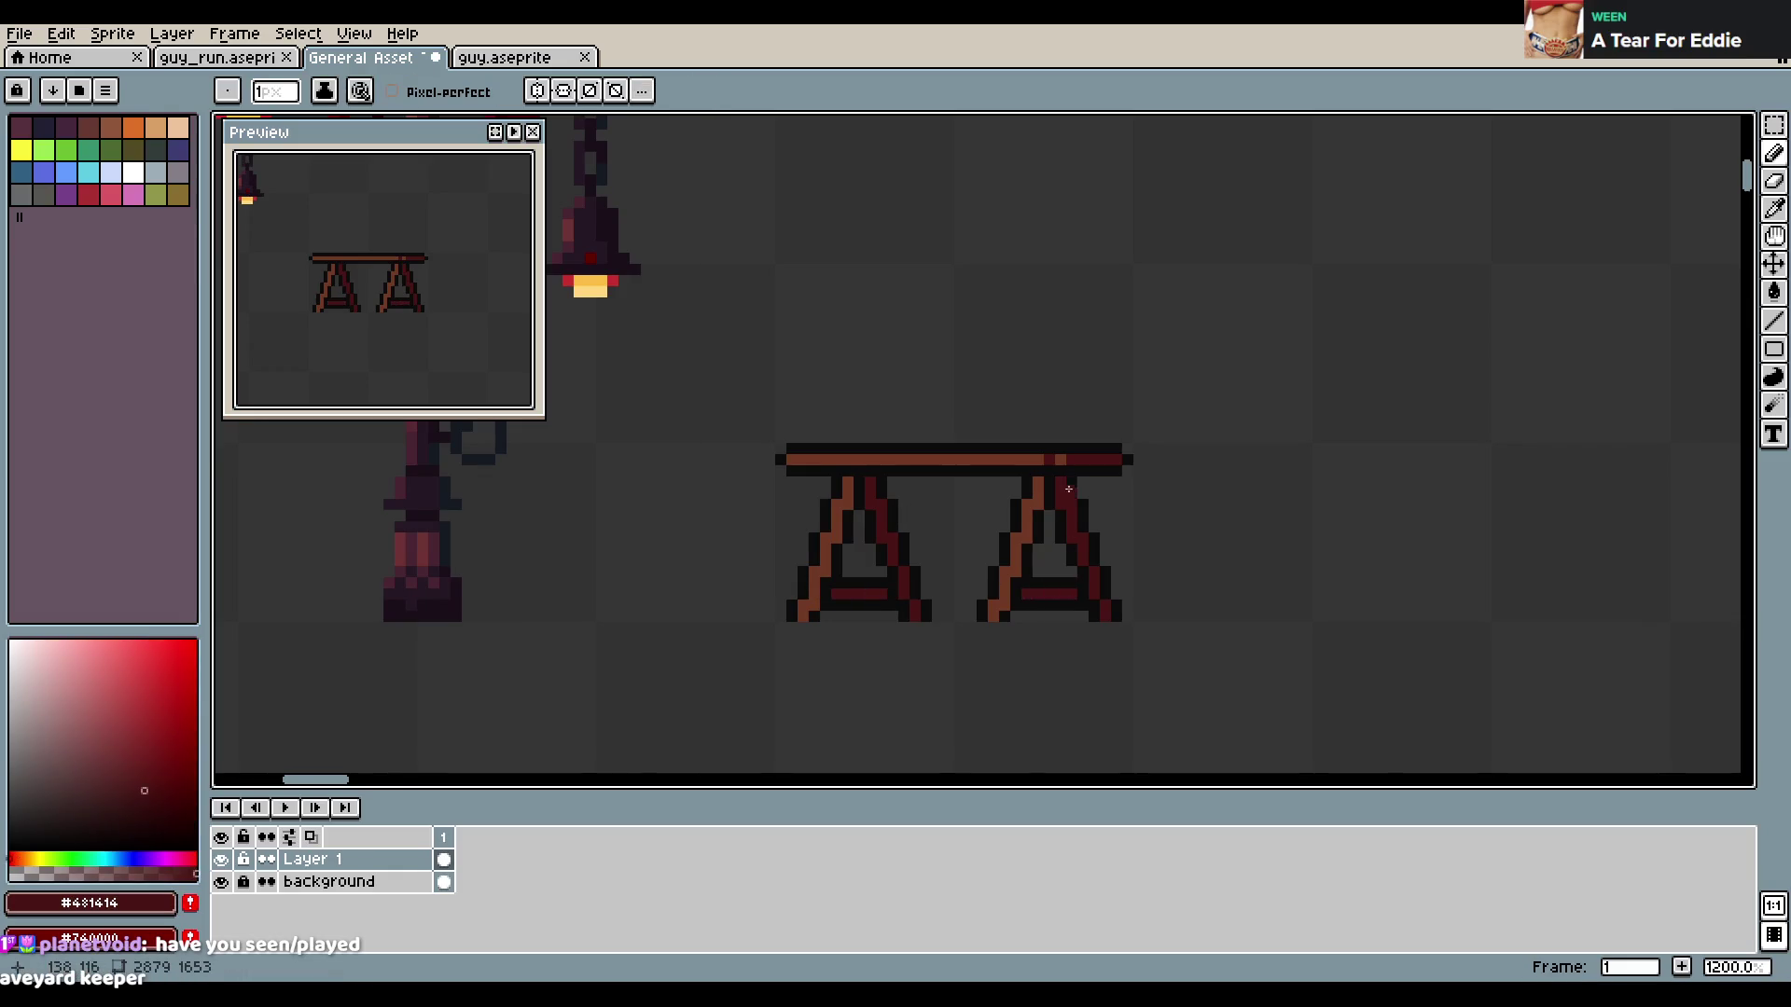
scroll(1084, 458, "down", 7)
scroll(1084, 458, "up", 3)
key("ctrl+s")
scroll(1054, 509, "down", 4)
scroll(1054, 509, "down", 1)
scroll(1050, 494, "up", 3)
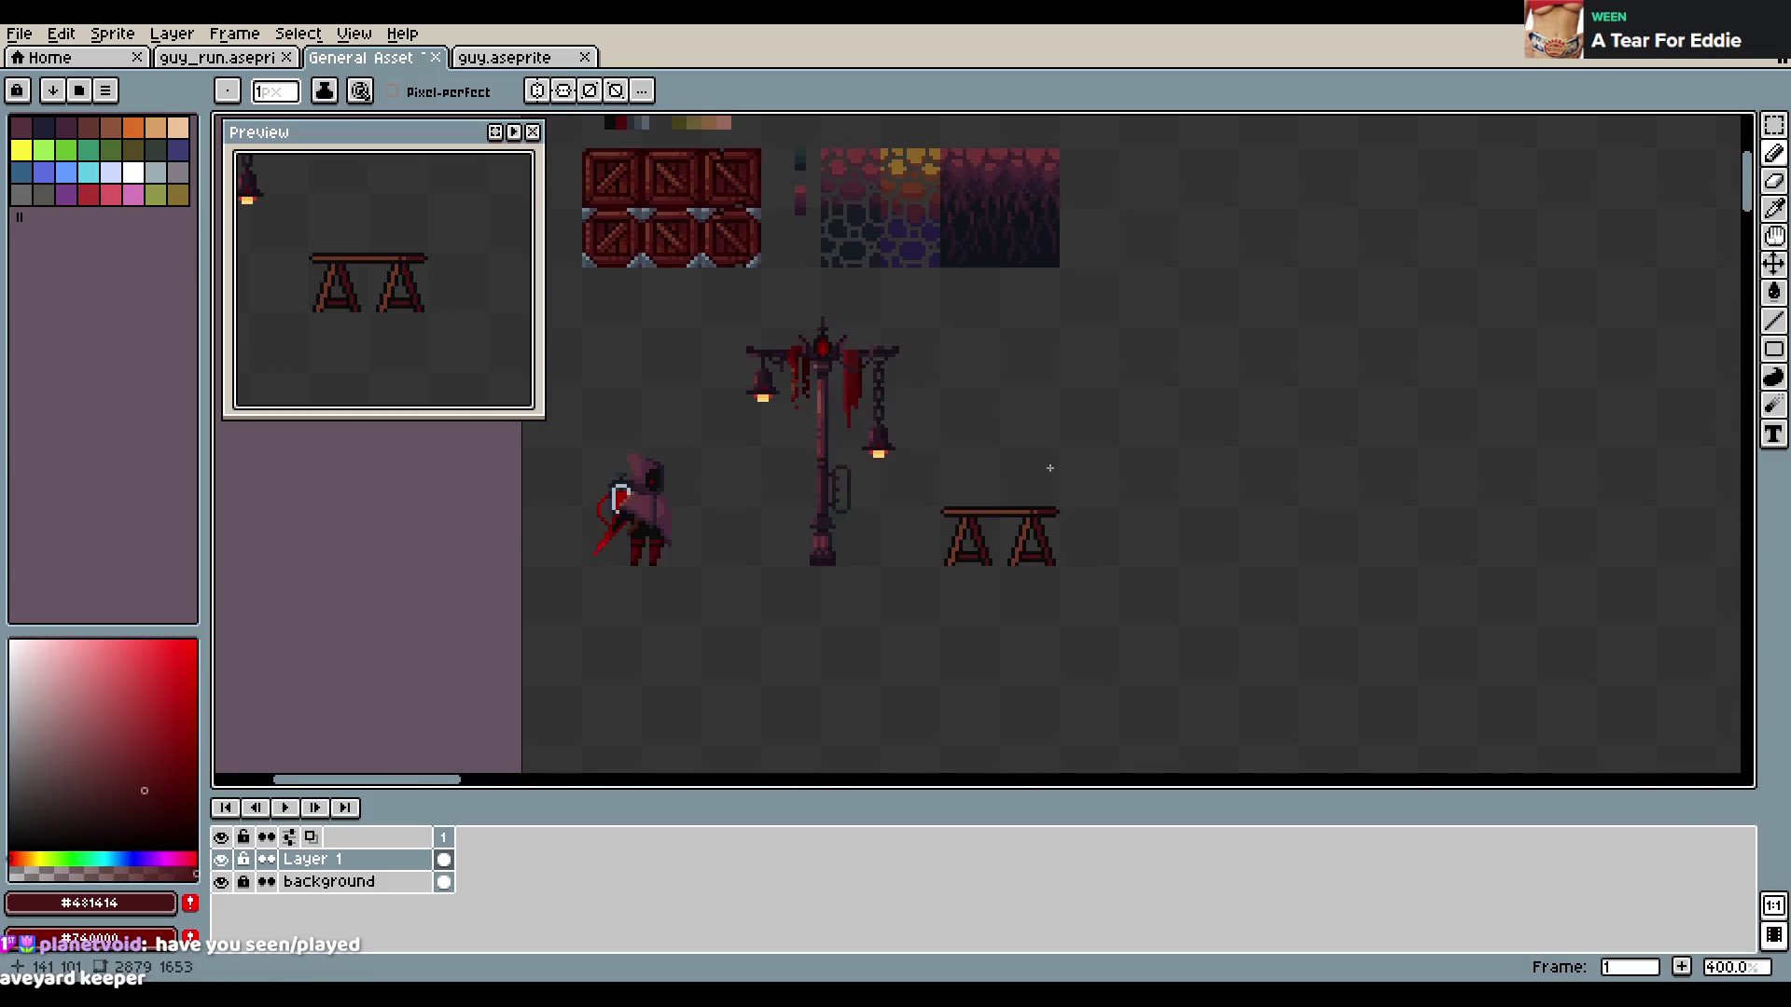
scroll(1044, 485, "up", 1)
key("ctrl+s")
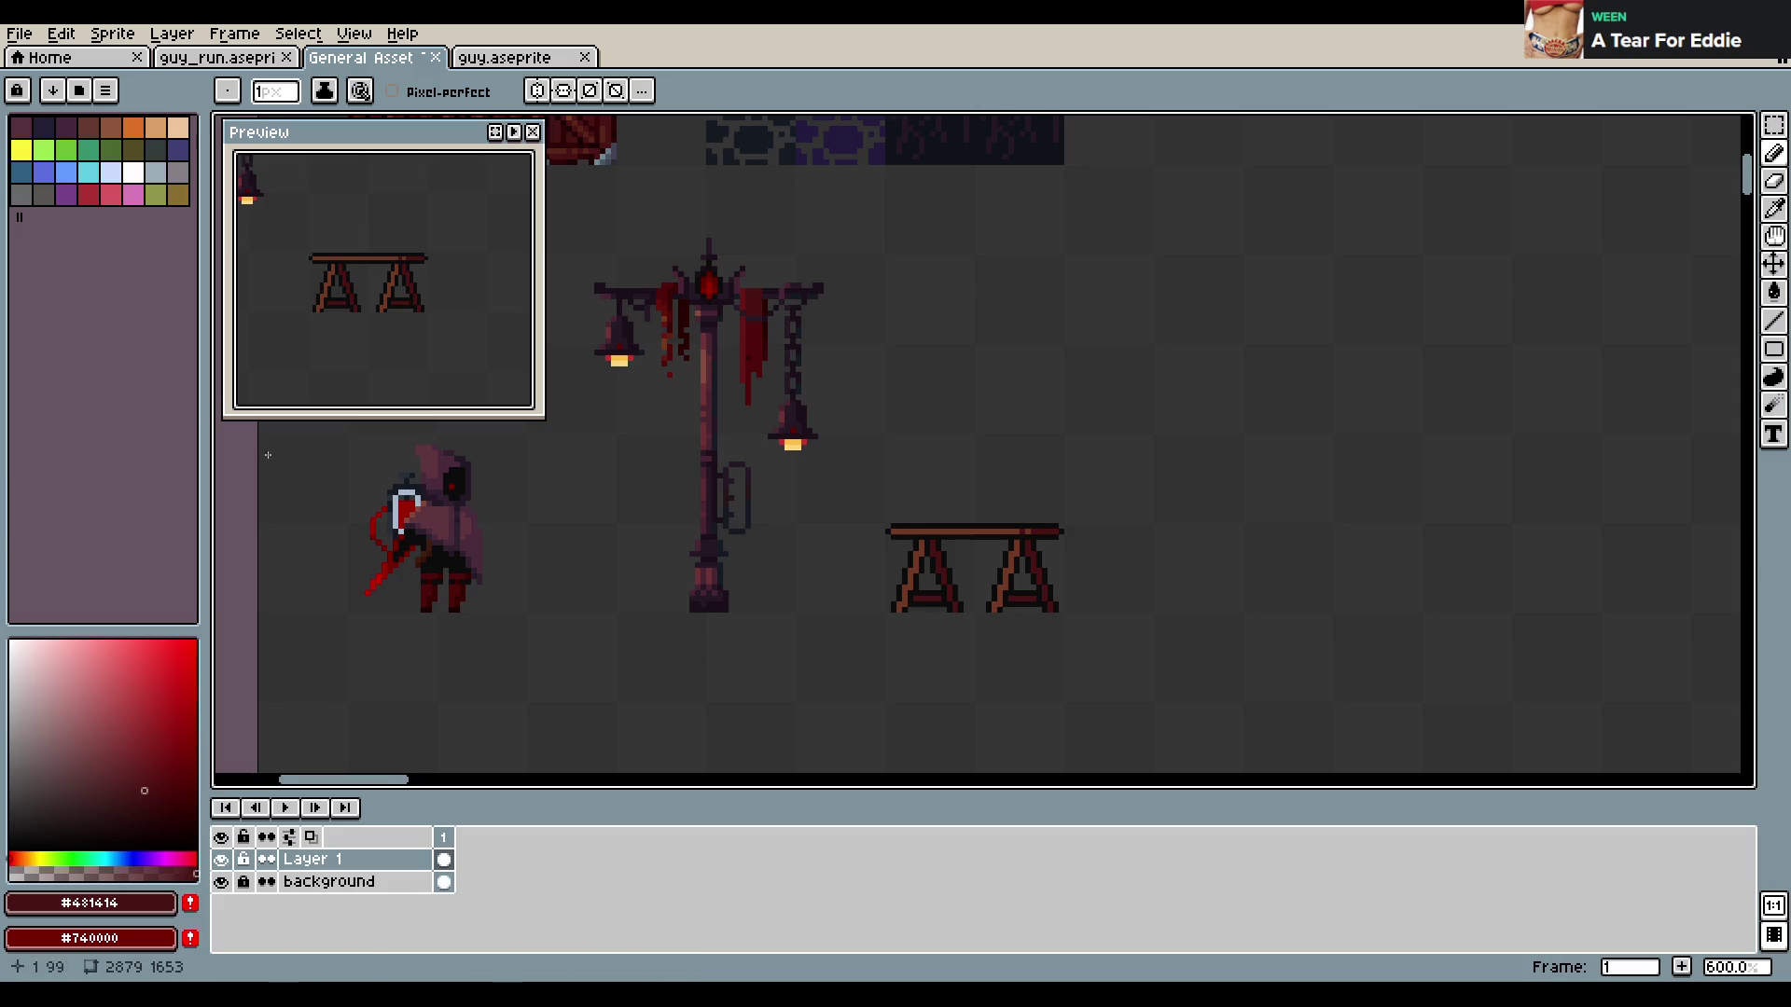
Sample the tabletop brown, paint over the dark red tabletop pixels, and save
scroll(672, 698, "up", 3)
left_click(918, 429, "alt")
left_click_drag(991, 442, 1026, 442)
key("ctrl+s")
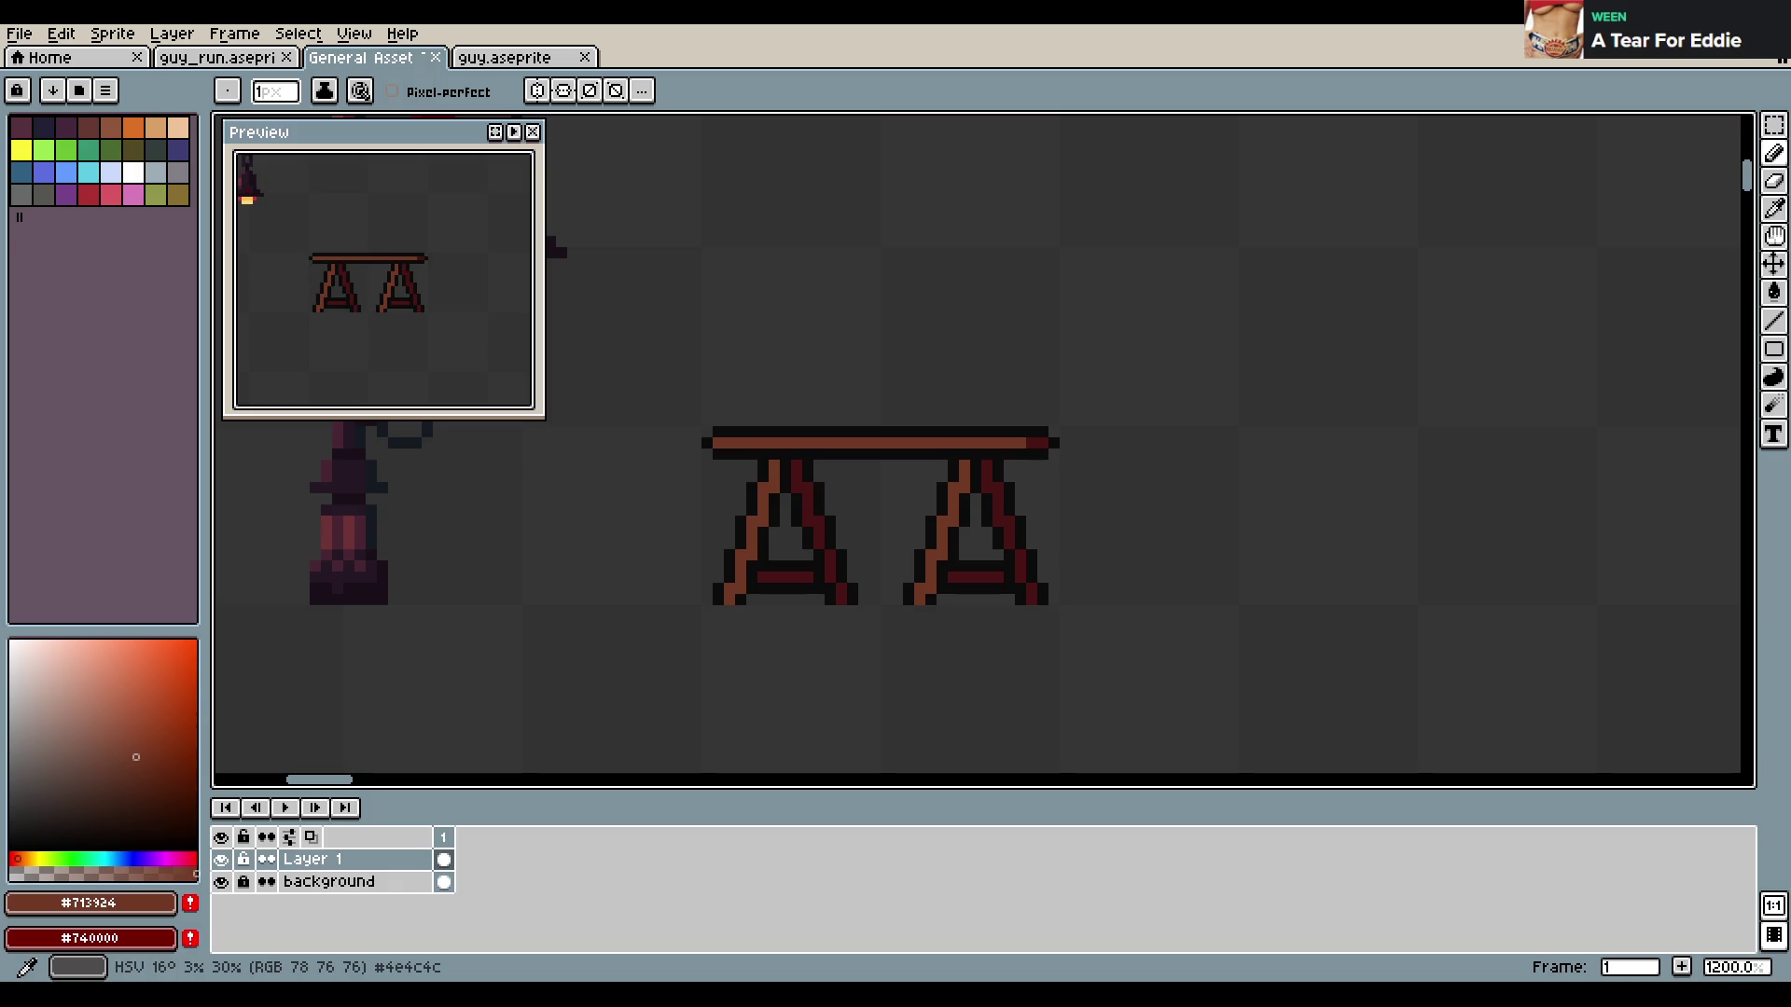
Choose a lighter brown and paint a highlight line up the left leg's outer edge
scroll(936, 427, "down", 1)
scroll(936, 428, "down", 1)
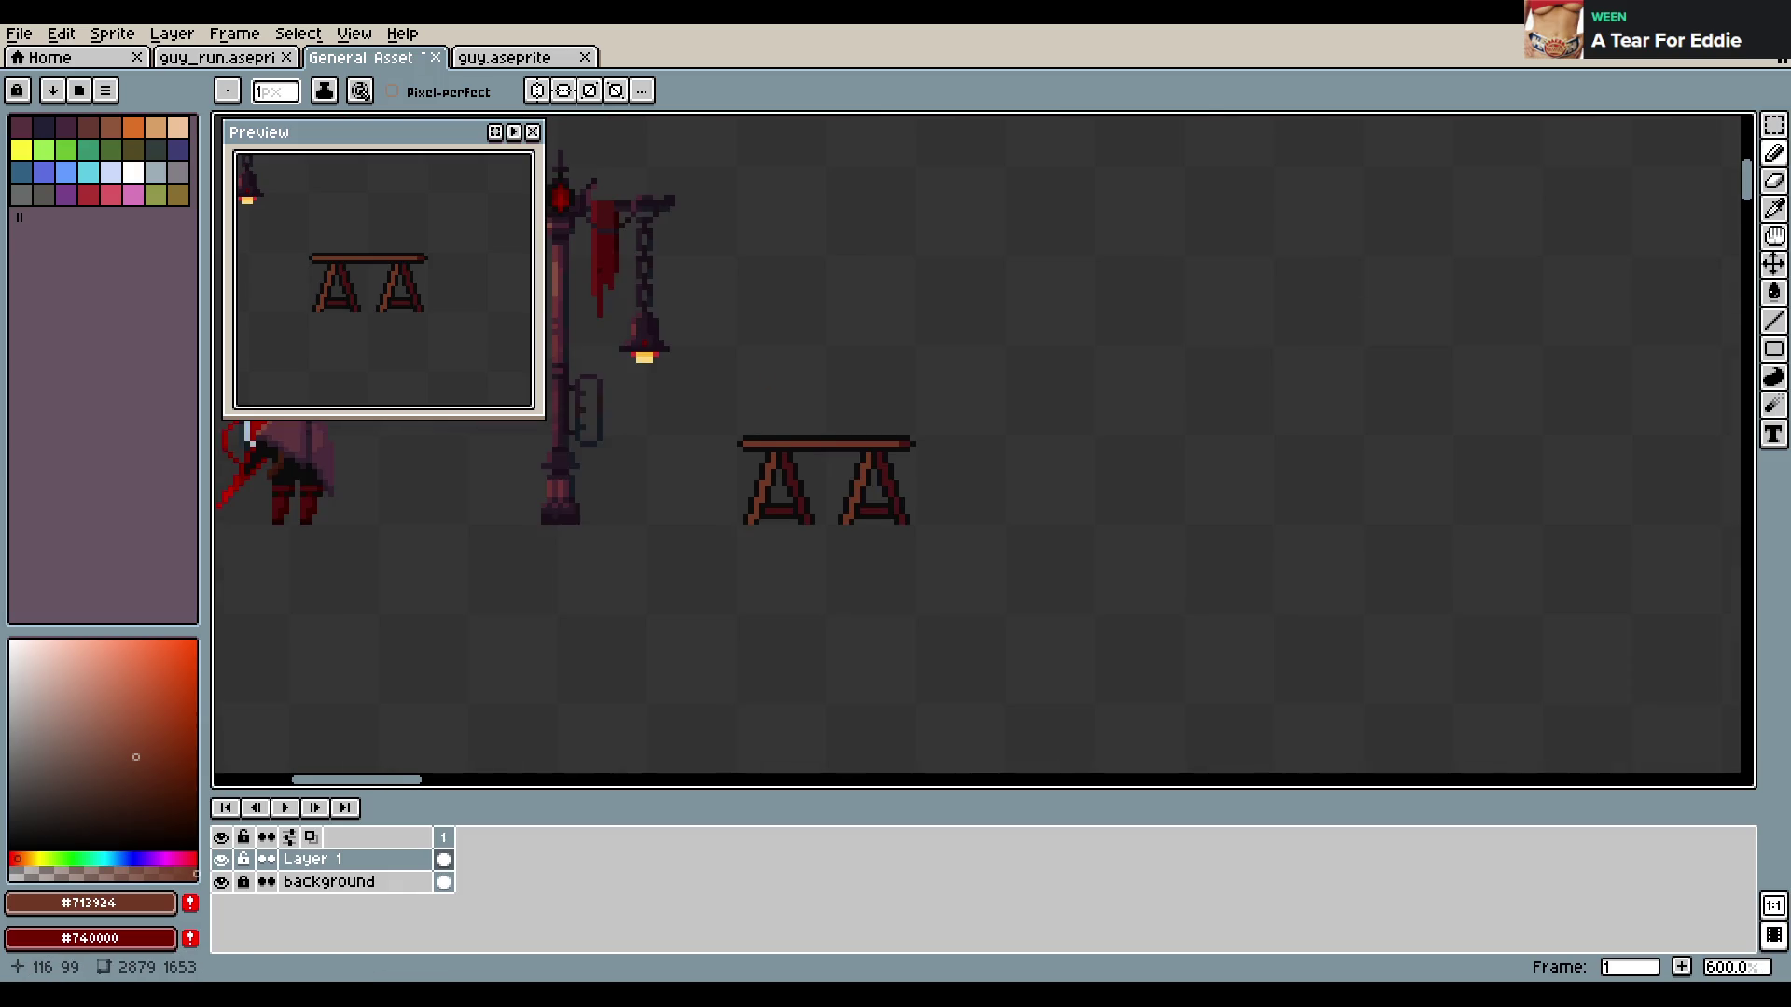
scroll(936, 427, "down", 1)
left_click_drag(935, 427, 889, 390)
scroll(947, 402, "up", 3)
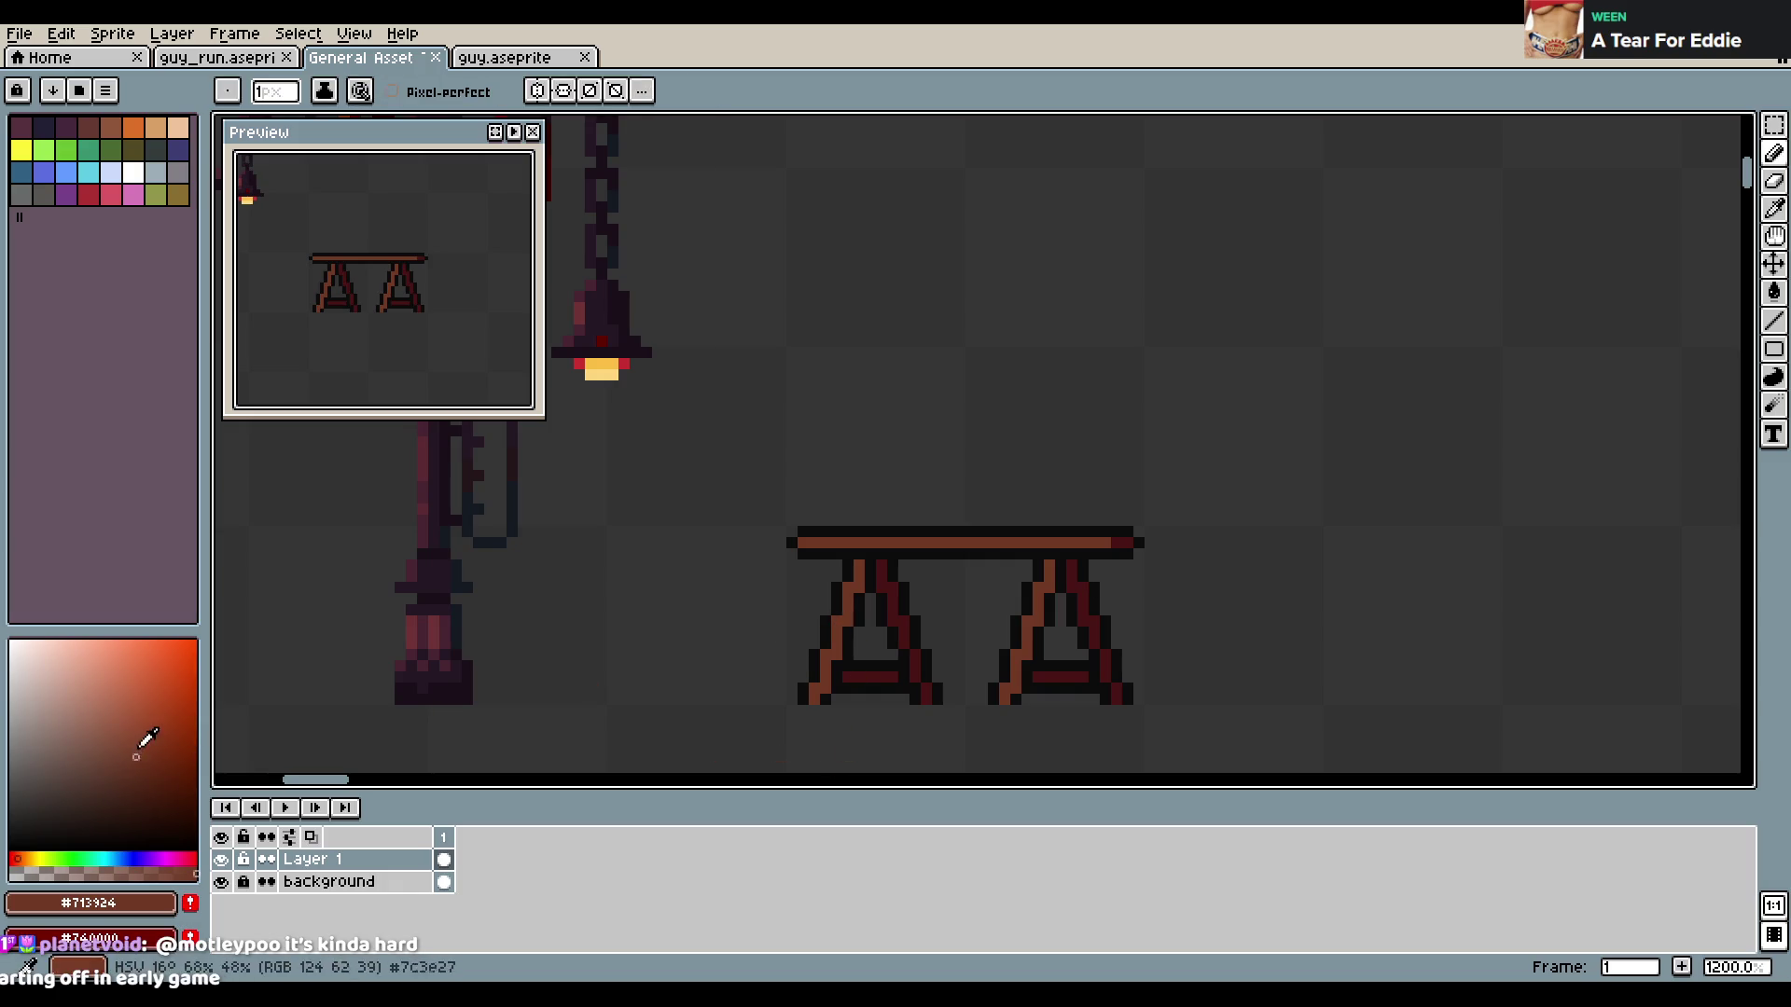
left_click(141, 714)
left_click_drag(802, 692, 853, 564)
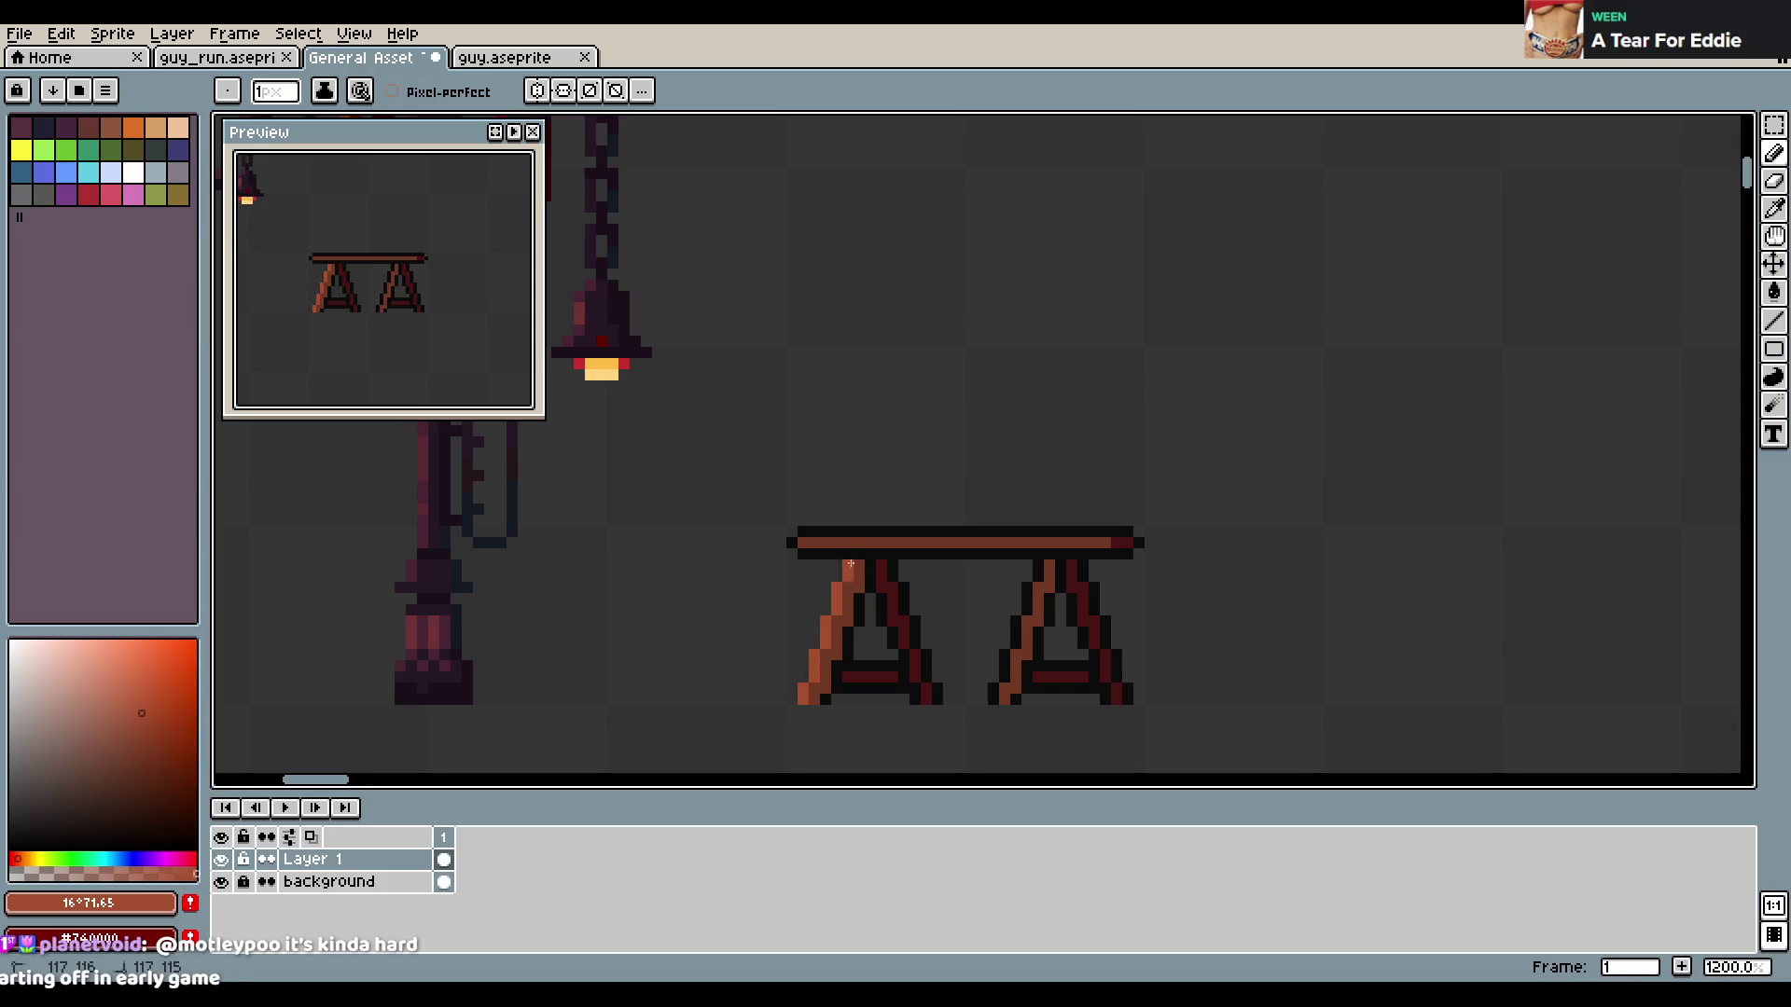
scroll(488, 339, "down", 2)
scroll(438, 317, "down", 1)
scroll(384, 287, "down", 1)
scroll(372, 283, "up", 1)
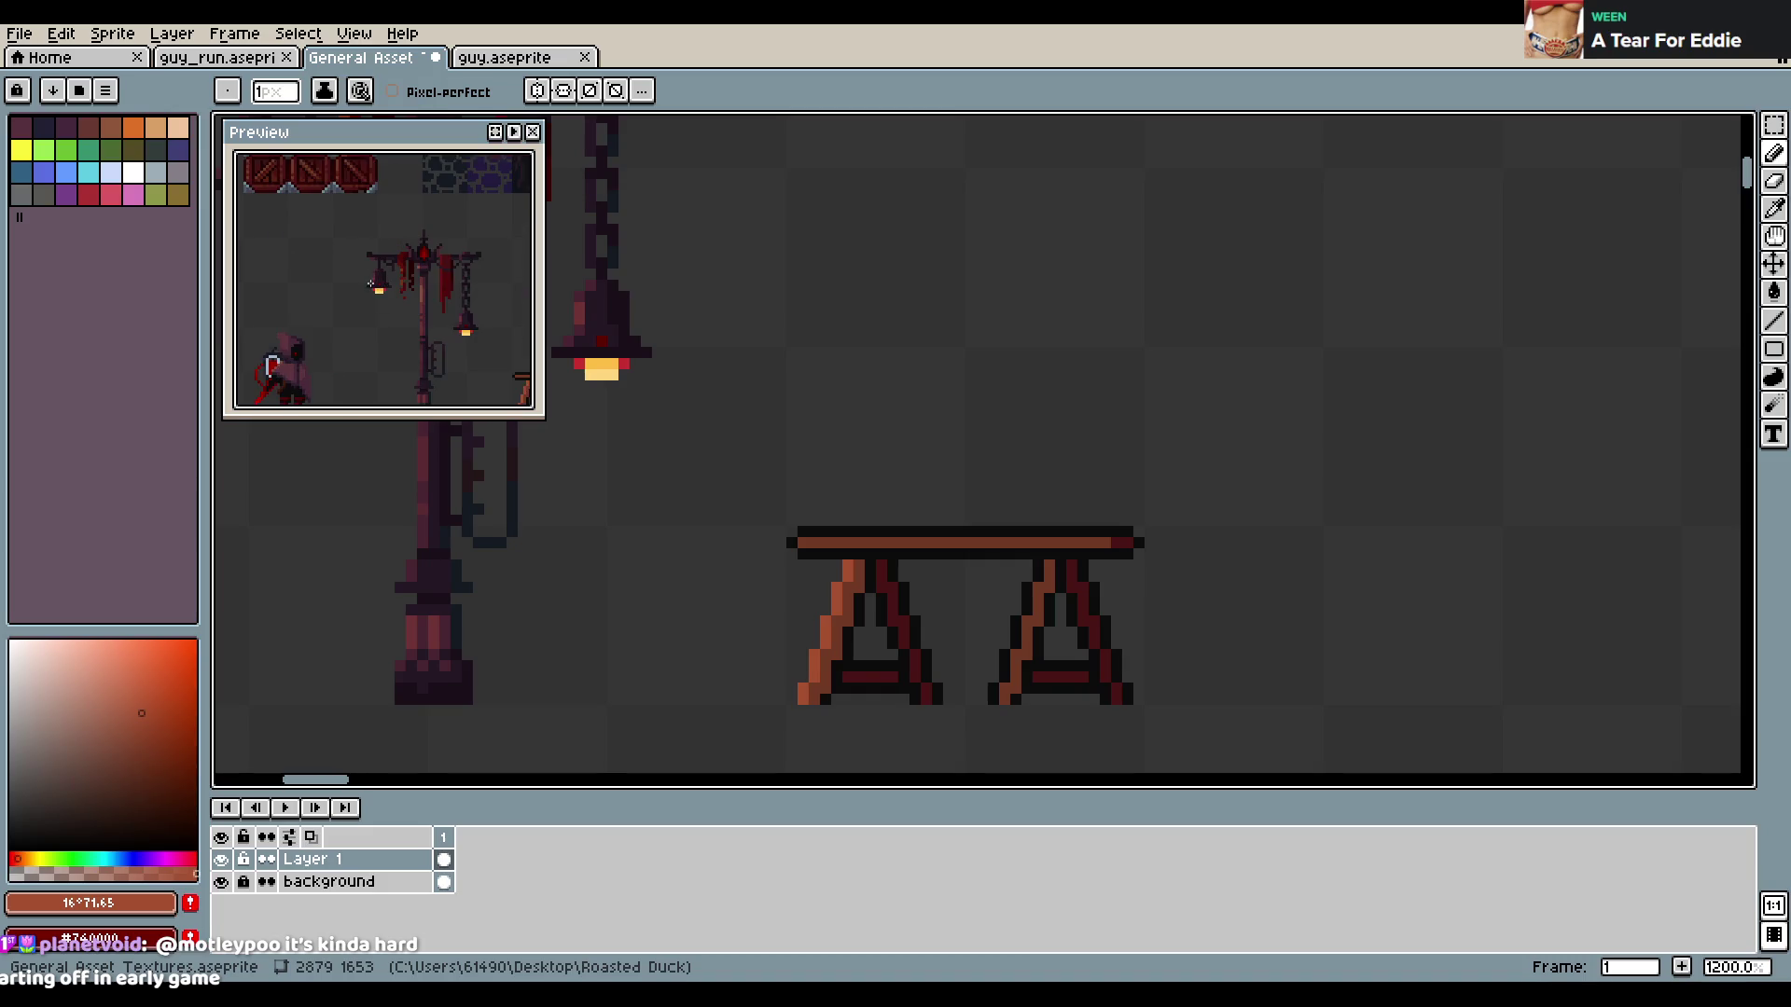
scroll(373, 283, "down", 1)
left_click_drag(739, 222, 786, 245)
scroll(785, 244, "down", 2)
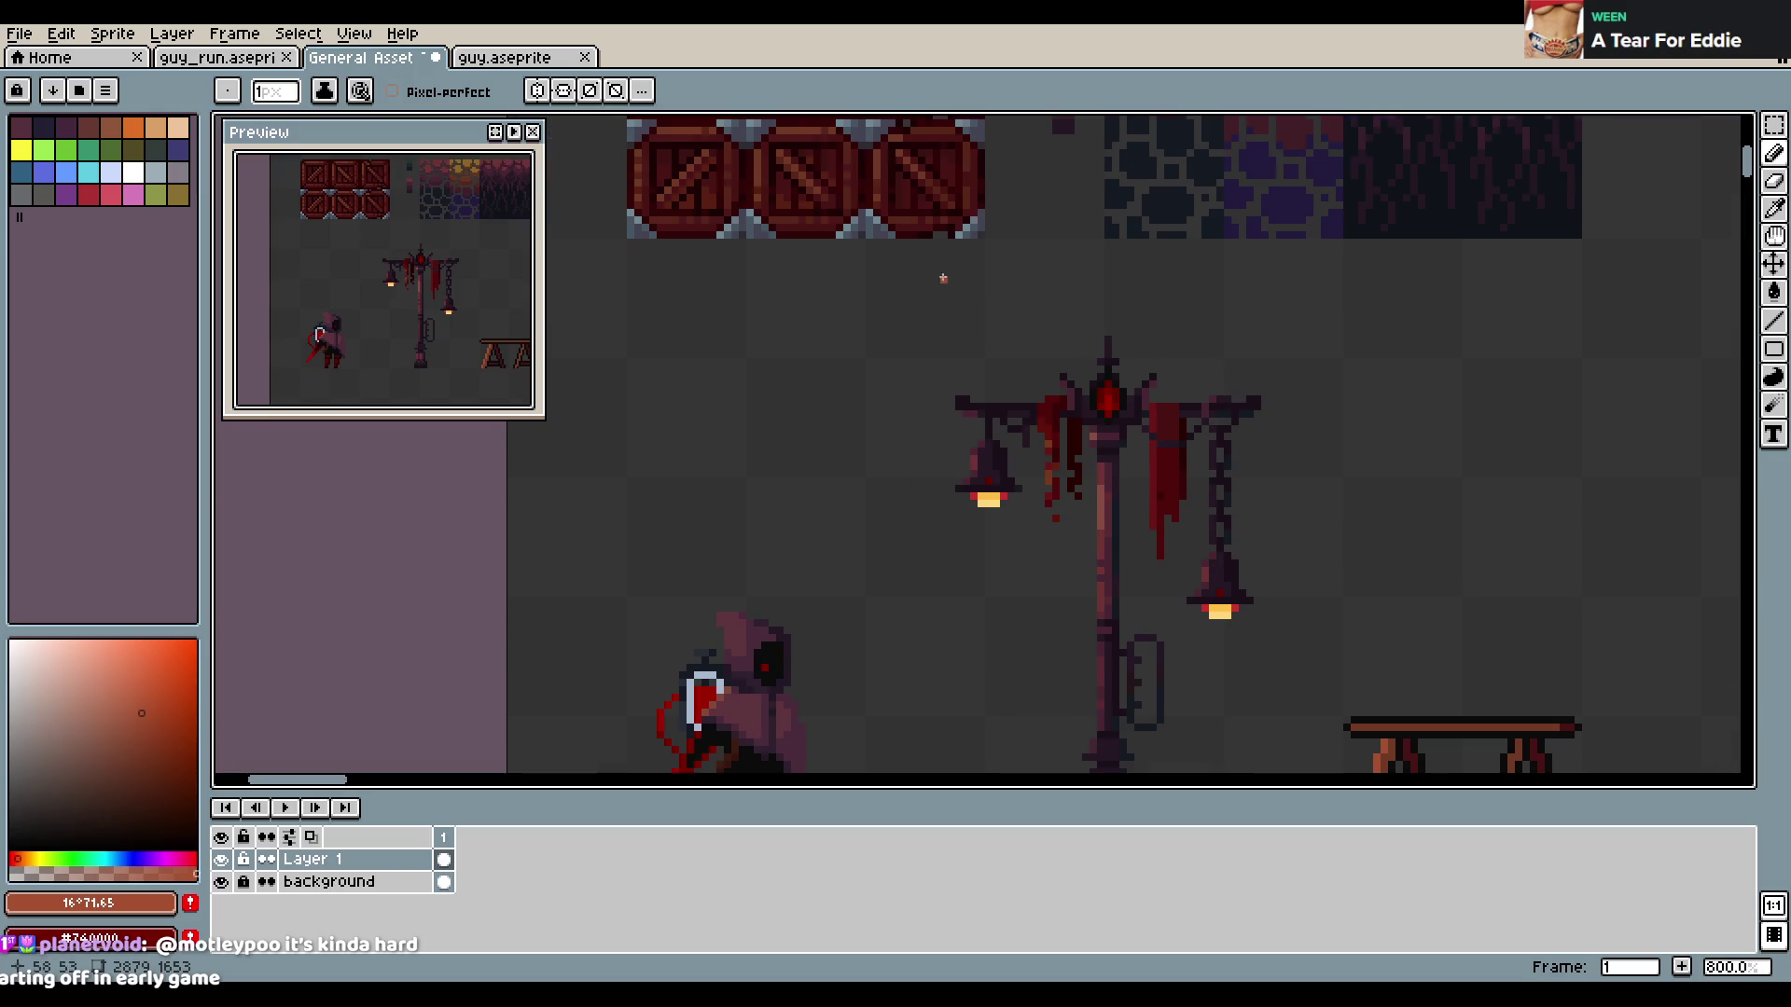
Select the top row of crates with a rectangular marquee
left_click_drag(960, 279, 1014, 494)
scroll(1004, 451, "down", 2)
scroll(1004, 451, "down", 2)
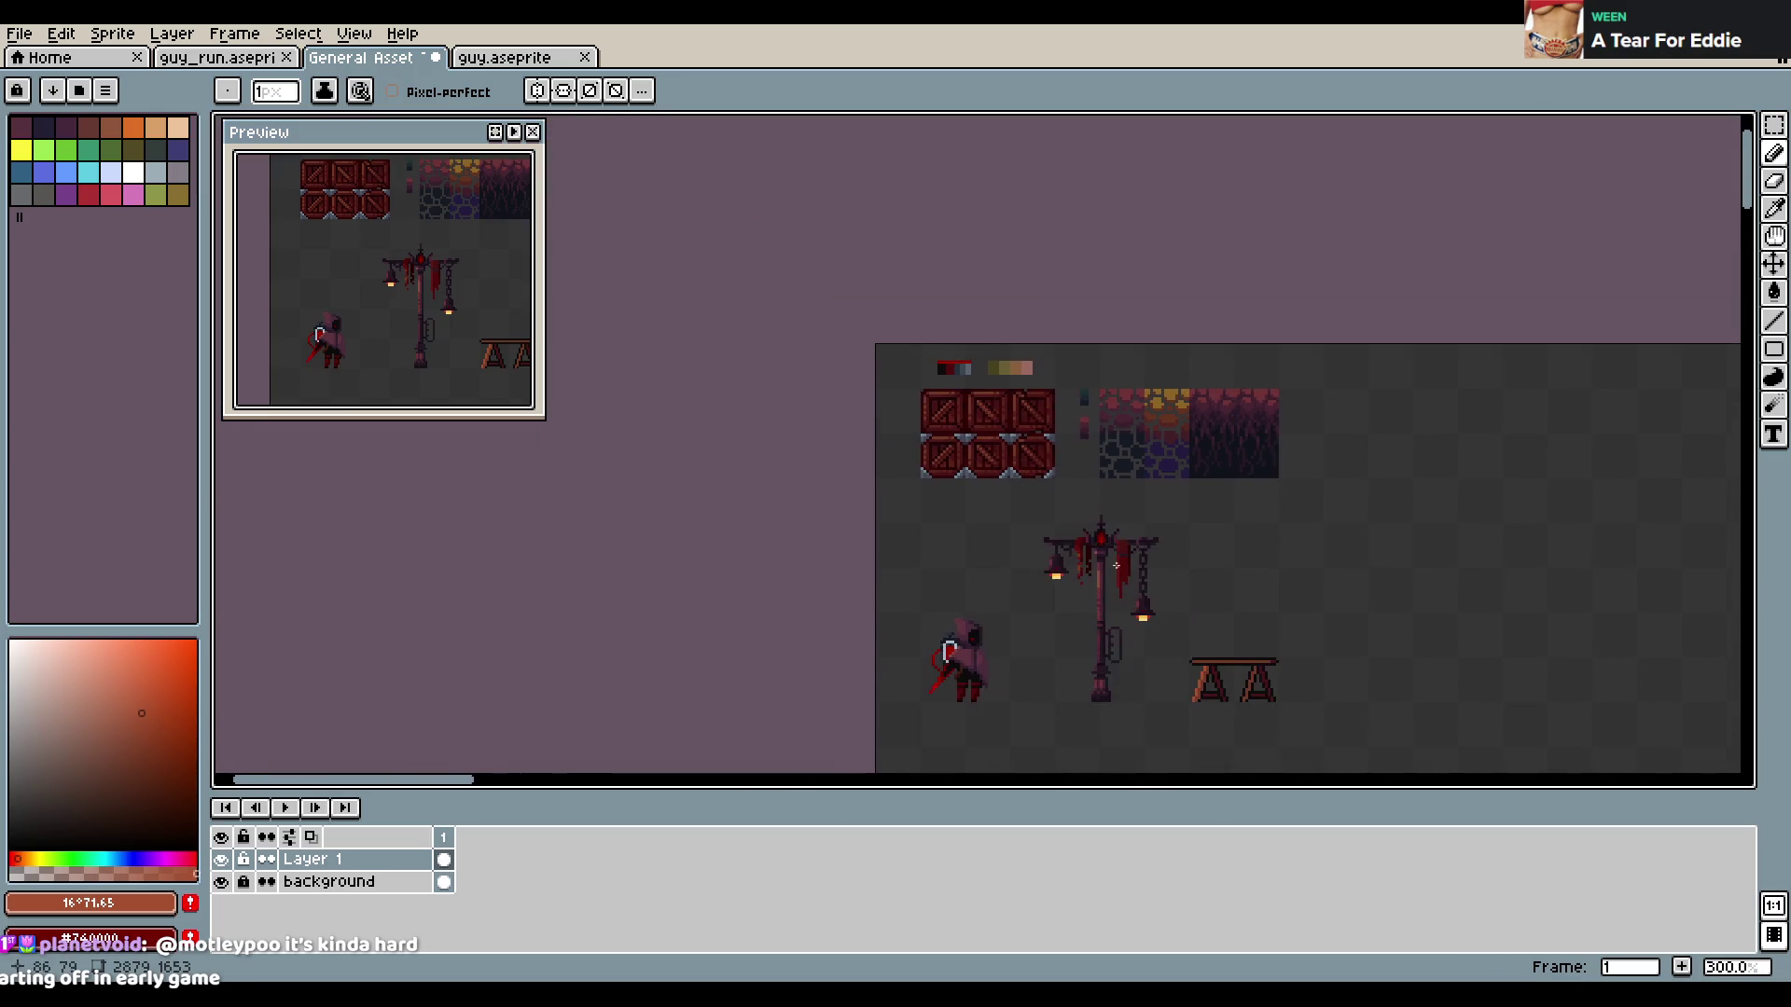
scroll(980, 504, "up", 1)
scroll(963, 541, "up", 2)
scroll(962, 541, "up", 2)
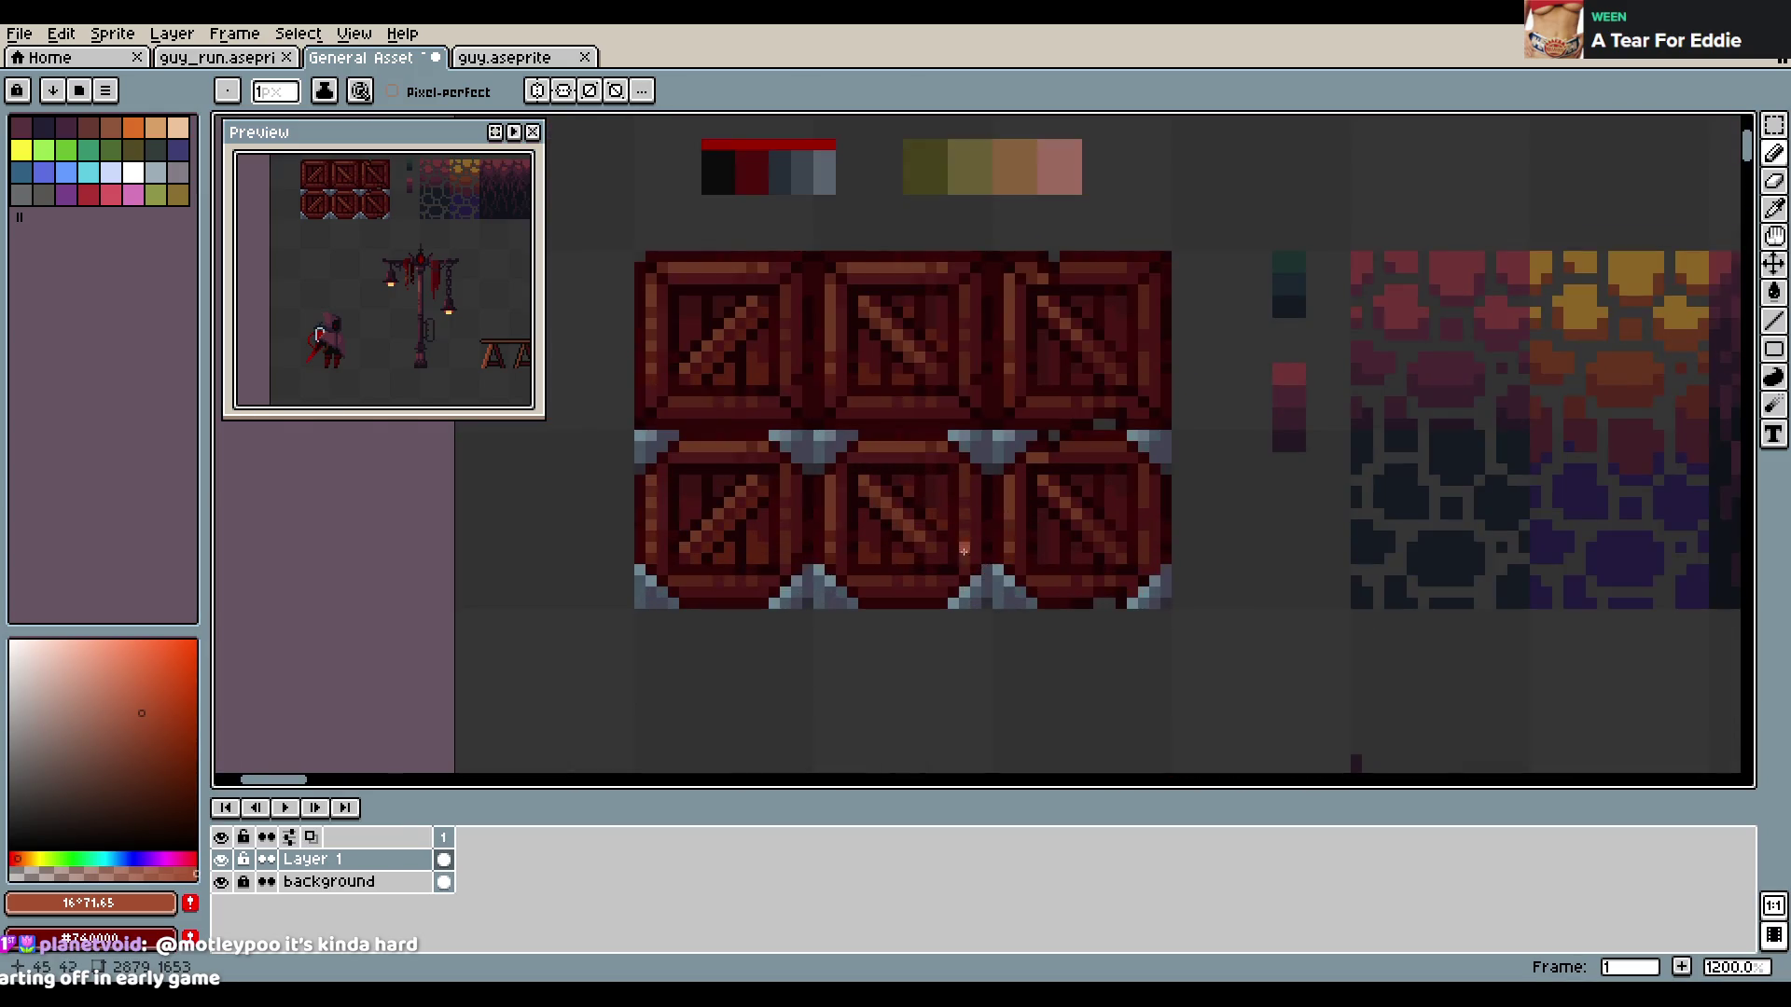
scroll(894, 429, "down", 4)
scroll(893, 429, "up", 2)
scroll(910, 464, "up", 1)
key("m")
left_click_drag(708, 353, 1103, 484)
Lower the crates' saturation in Hue/Saturation, apply it, and save the sheet
key("ctrl+u")
left_click_drag(1064, 299, 1061, 306)
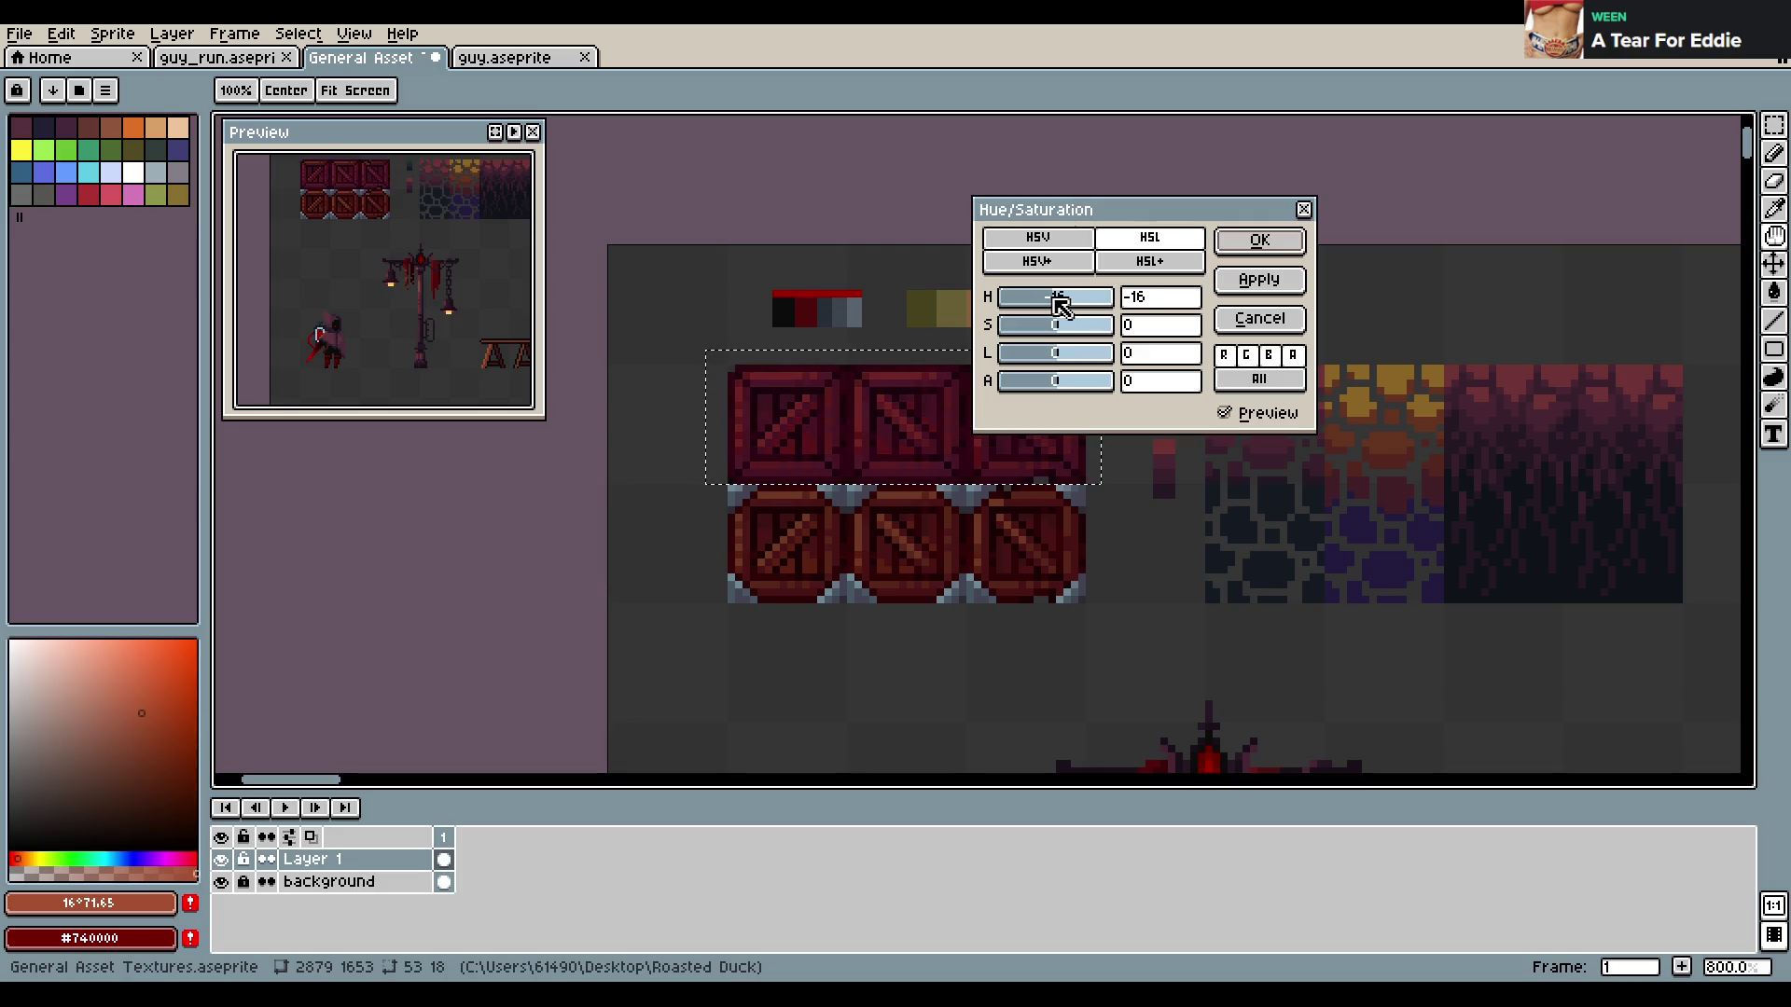
left_click_drag(1061, 327, 1055, 330)
left_click_drag(1055, 331, 1063, 312)
left_click(1244, 250)
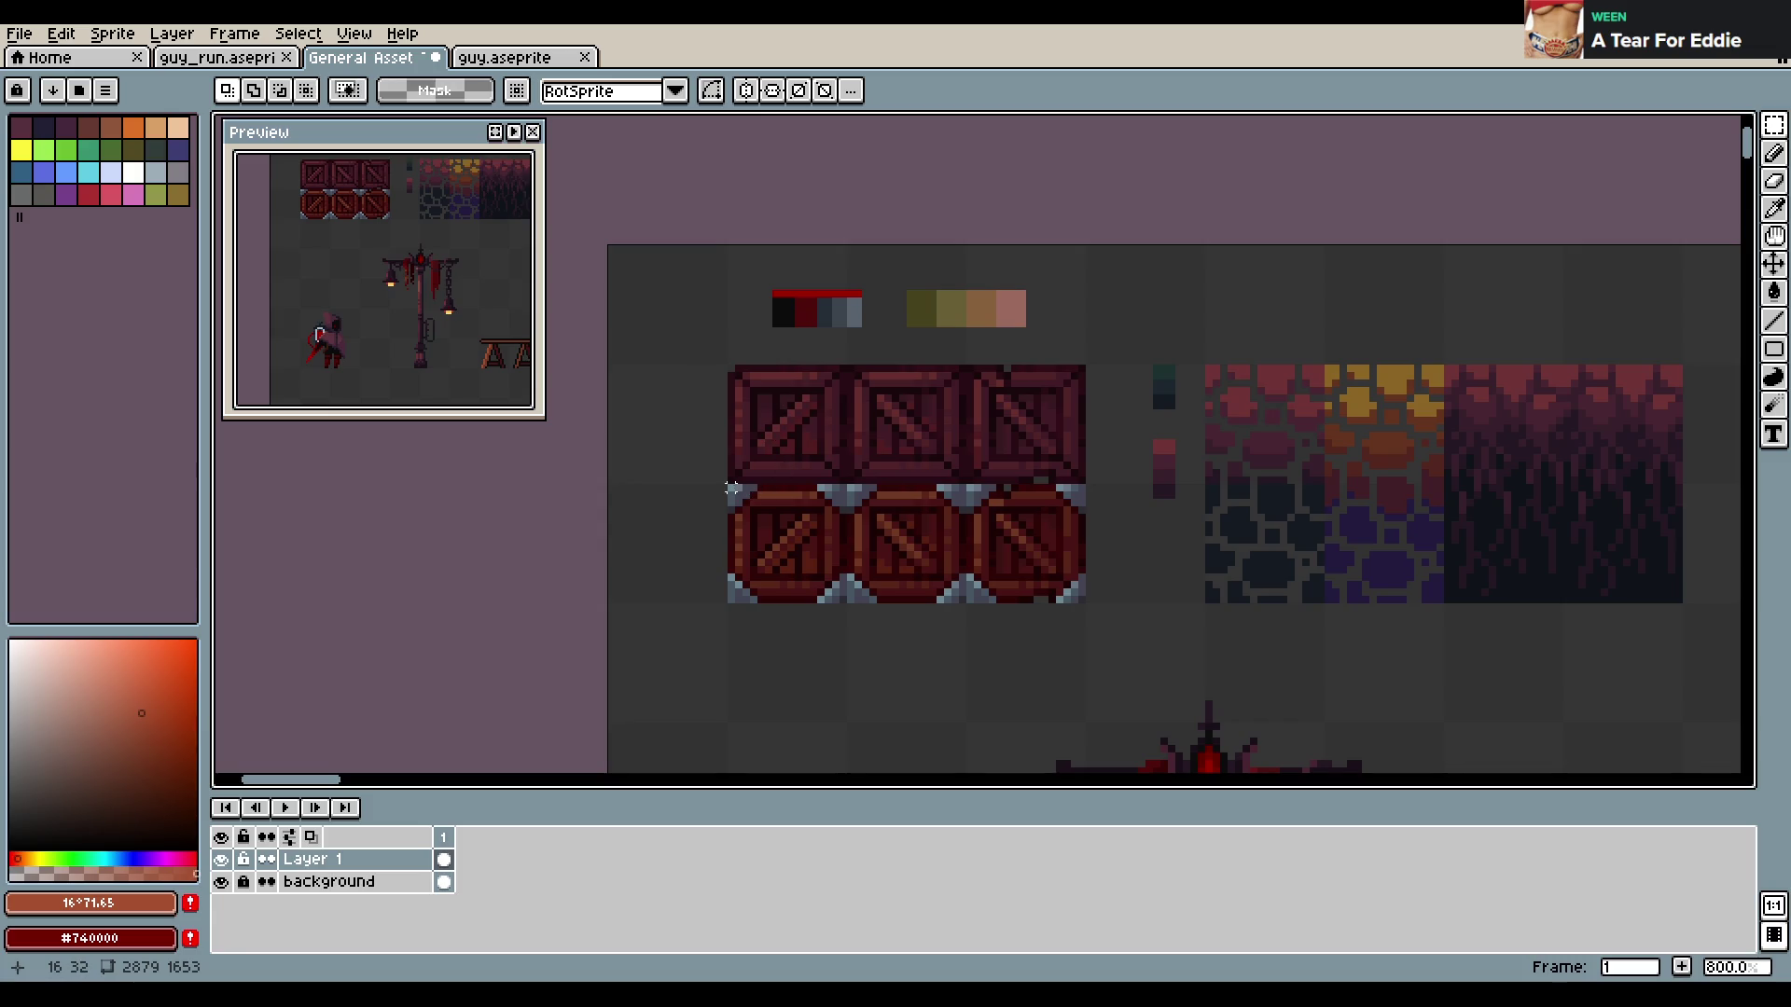
key("ctrl+s")
Try moving the hooded figure onto the crates, cancel it, deselect, and save
scroll(1087, 457, "down", 4)
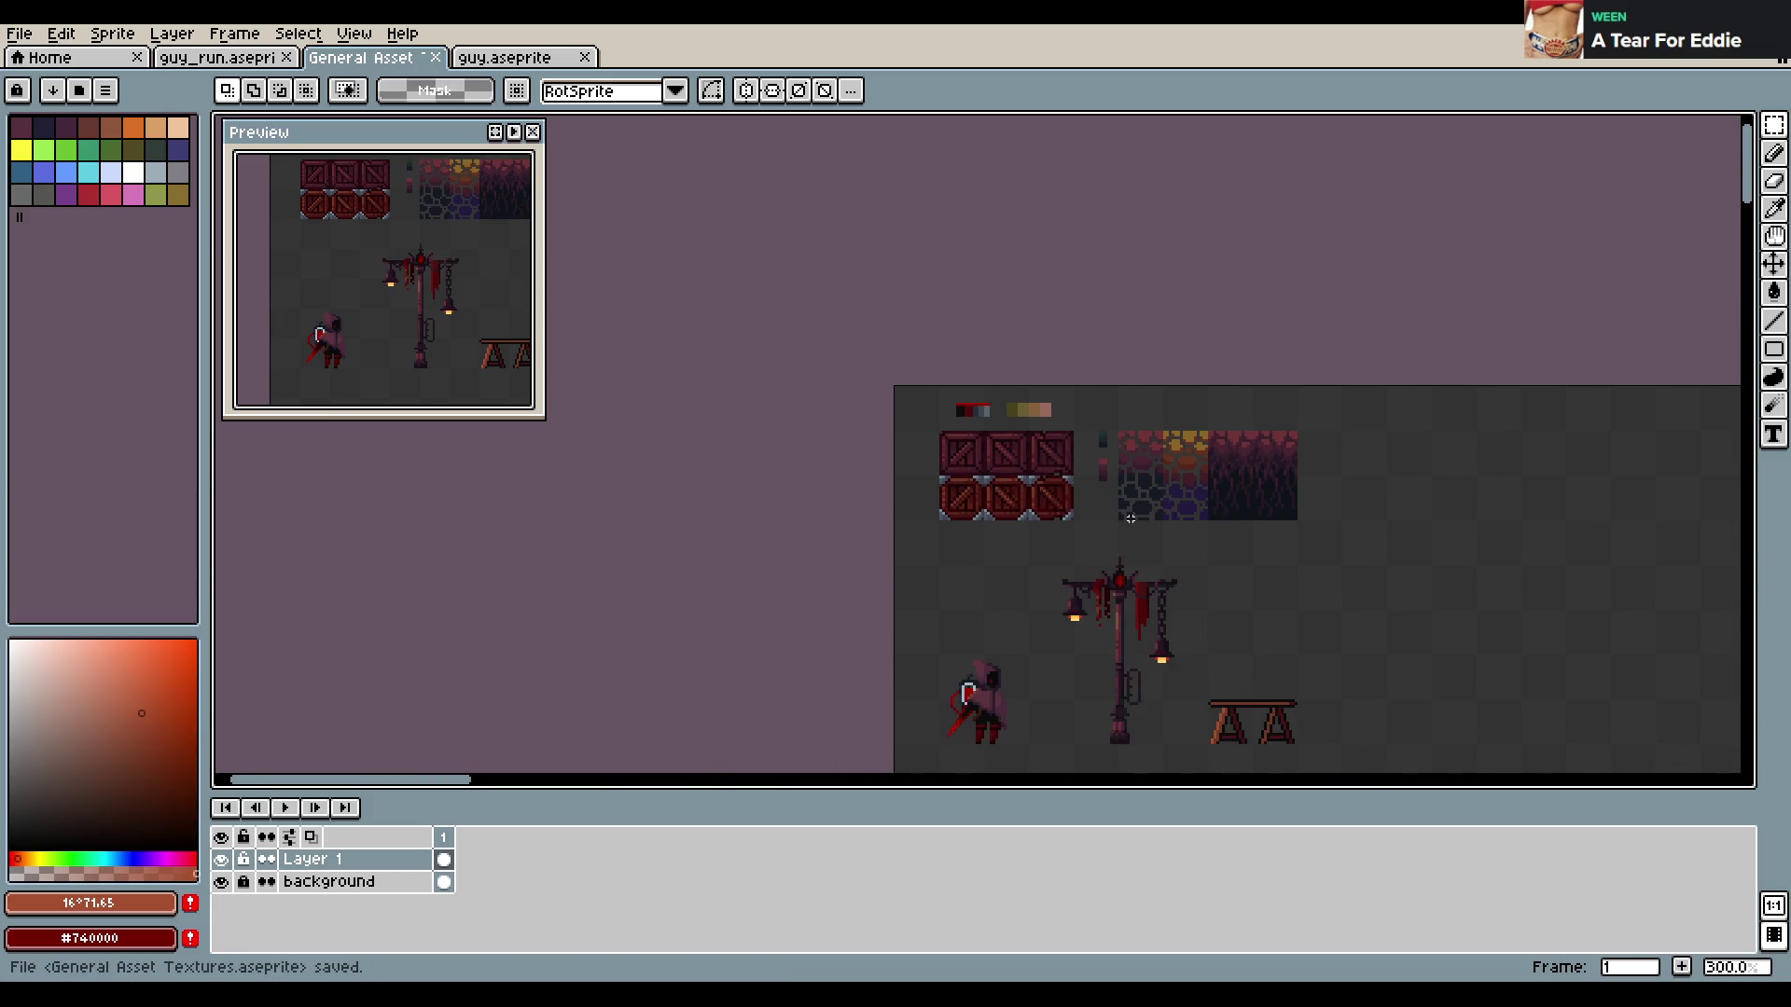
scroll(1087, 457, "down", 1)
mouse_move(943, 541)
left_mouse_down()
mouse_move(1027, 627)
mouse_move(990, 448)
left_mouse_up()
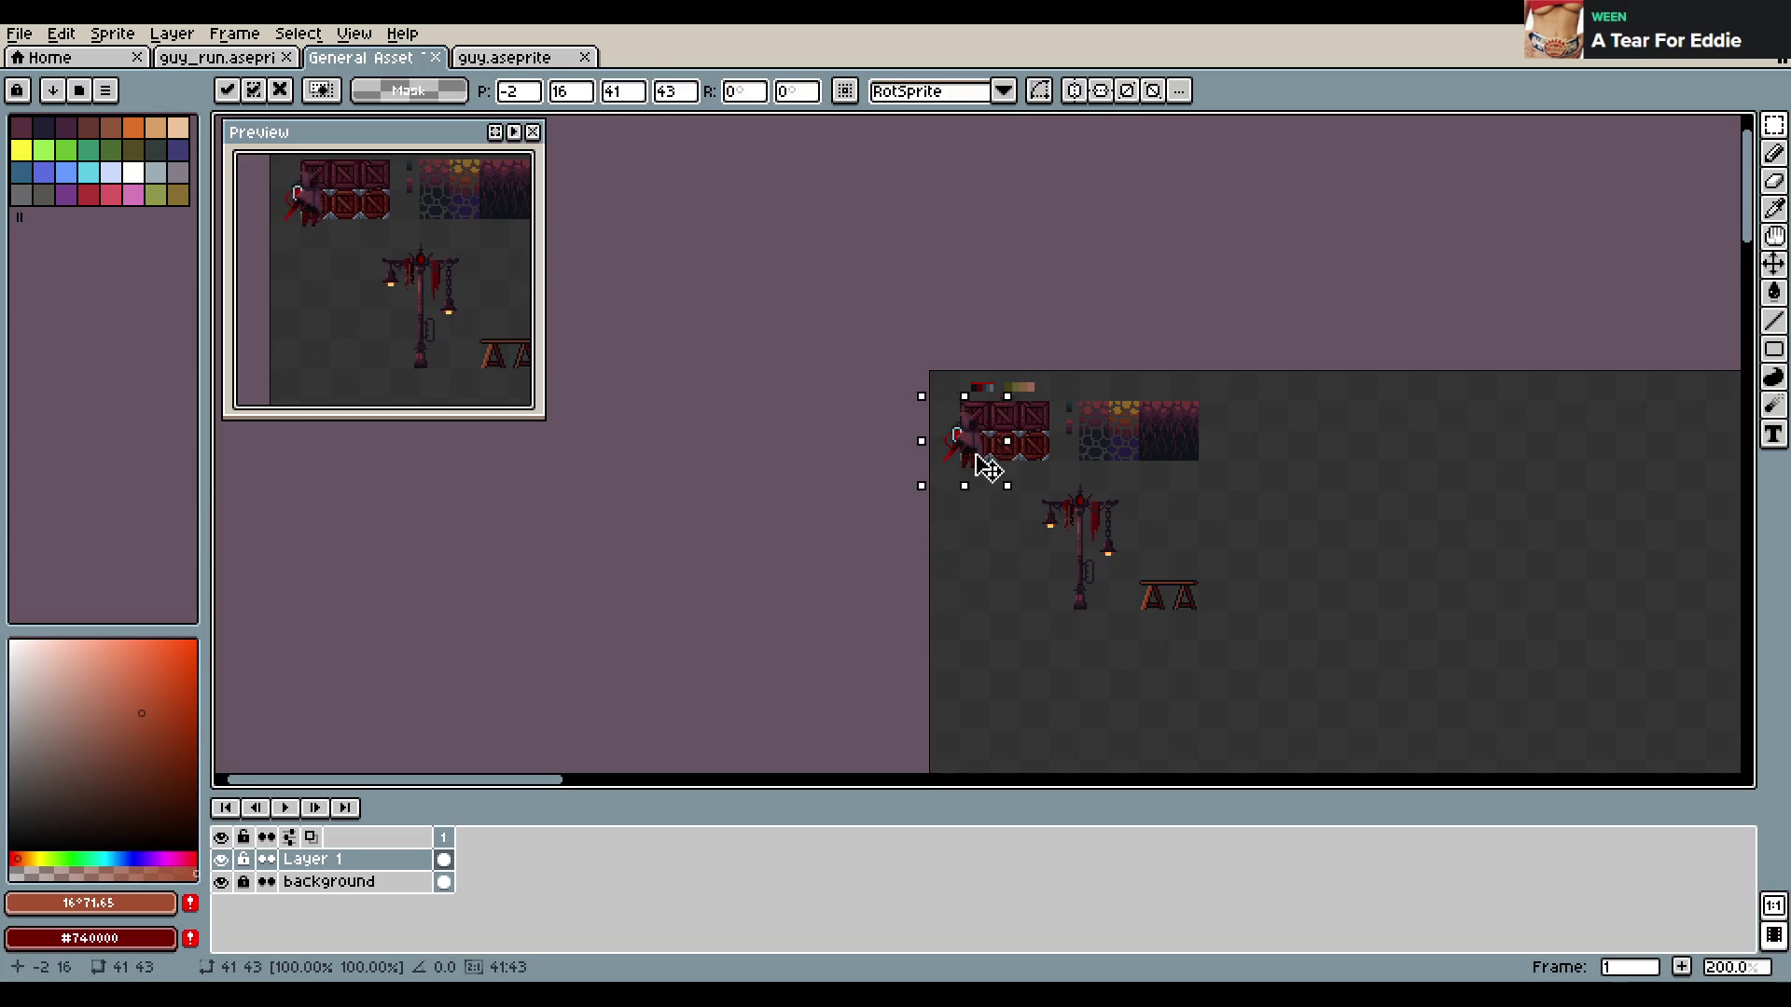
scroll(991, 448, "up", 3)
scroll(990, 448, "up", 1)
key("Escape")
scroll(1157, 494, "down", 6)
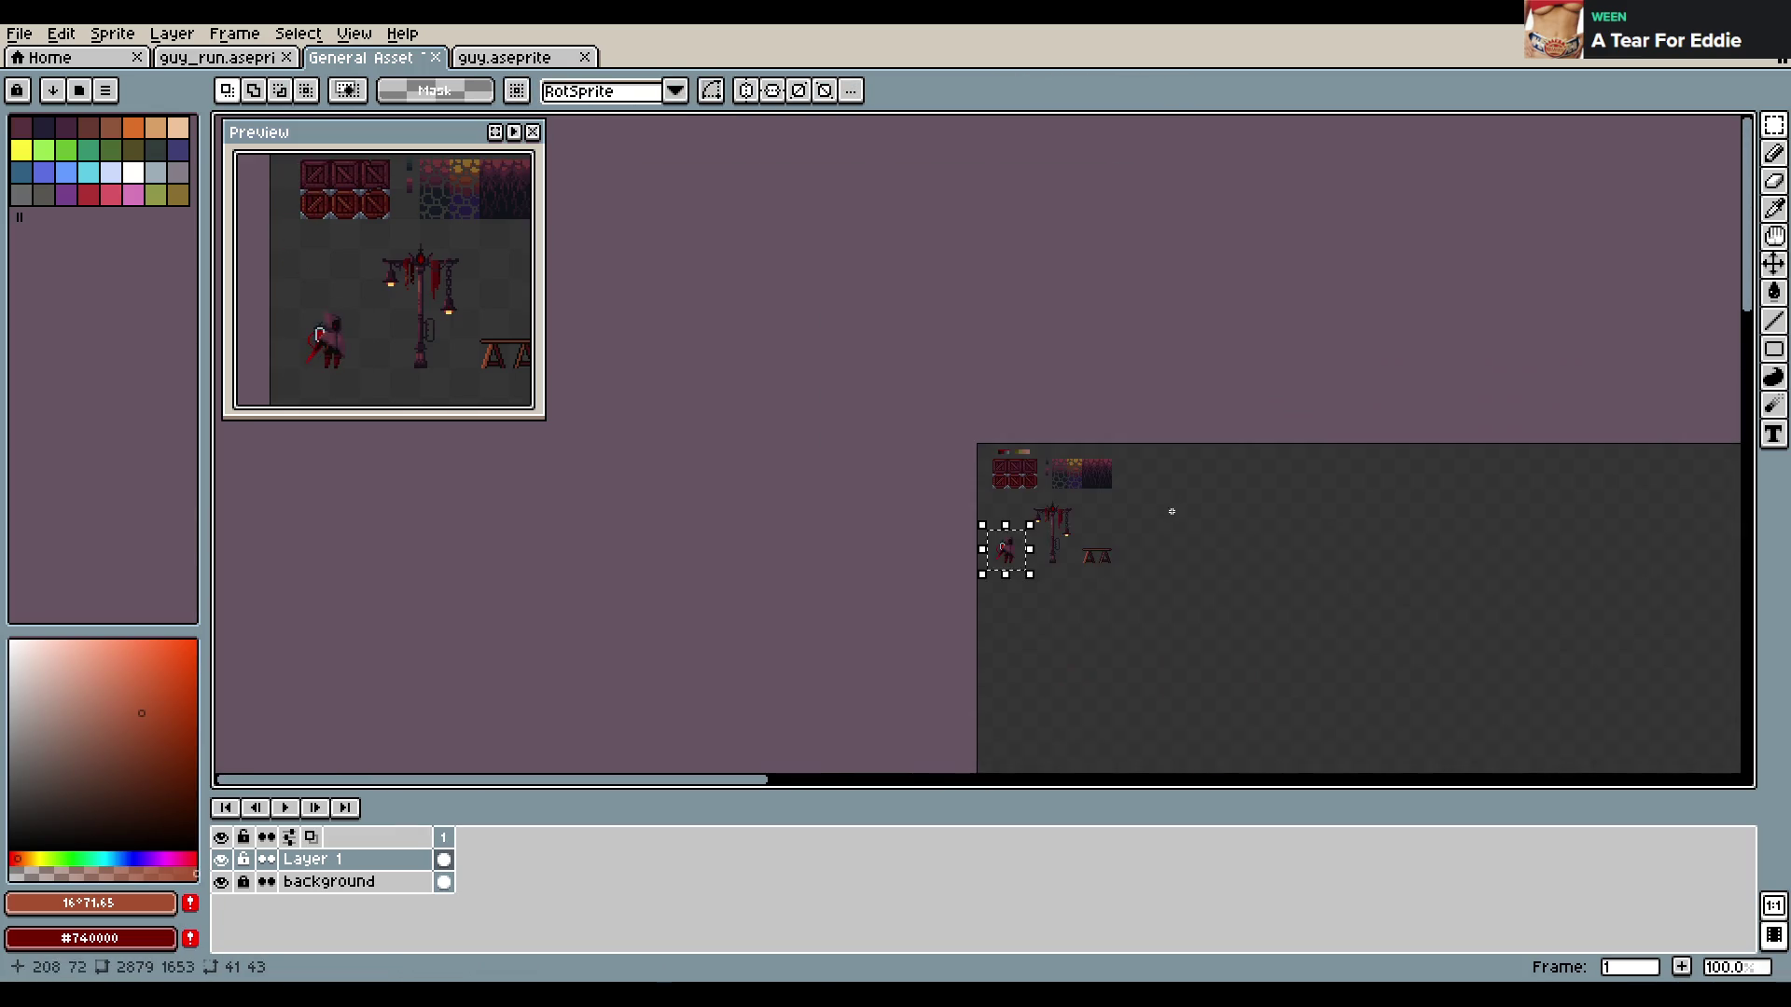
key("ctrl+d")
scroll(1136, 459, "up", 3)
scroll(1072, 429, "up", 1)
key("ctrl+s")
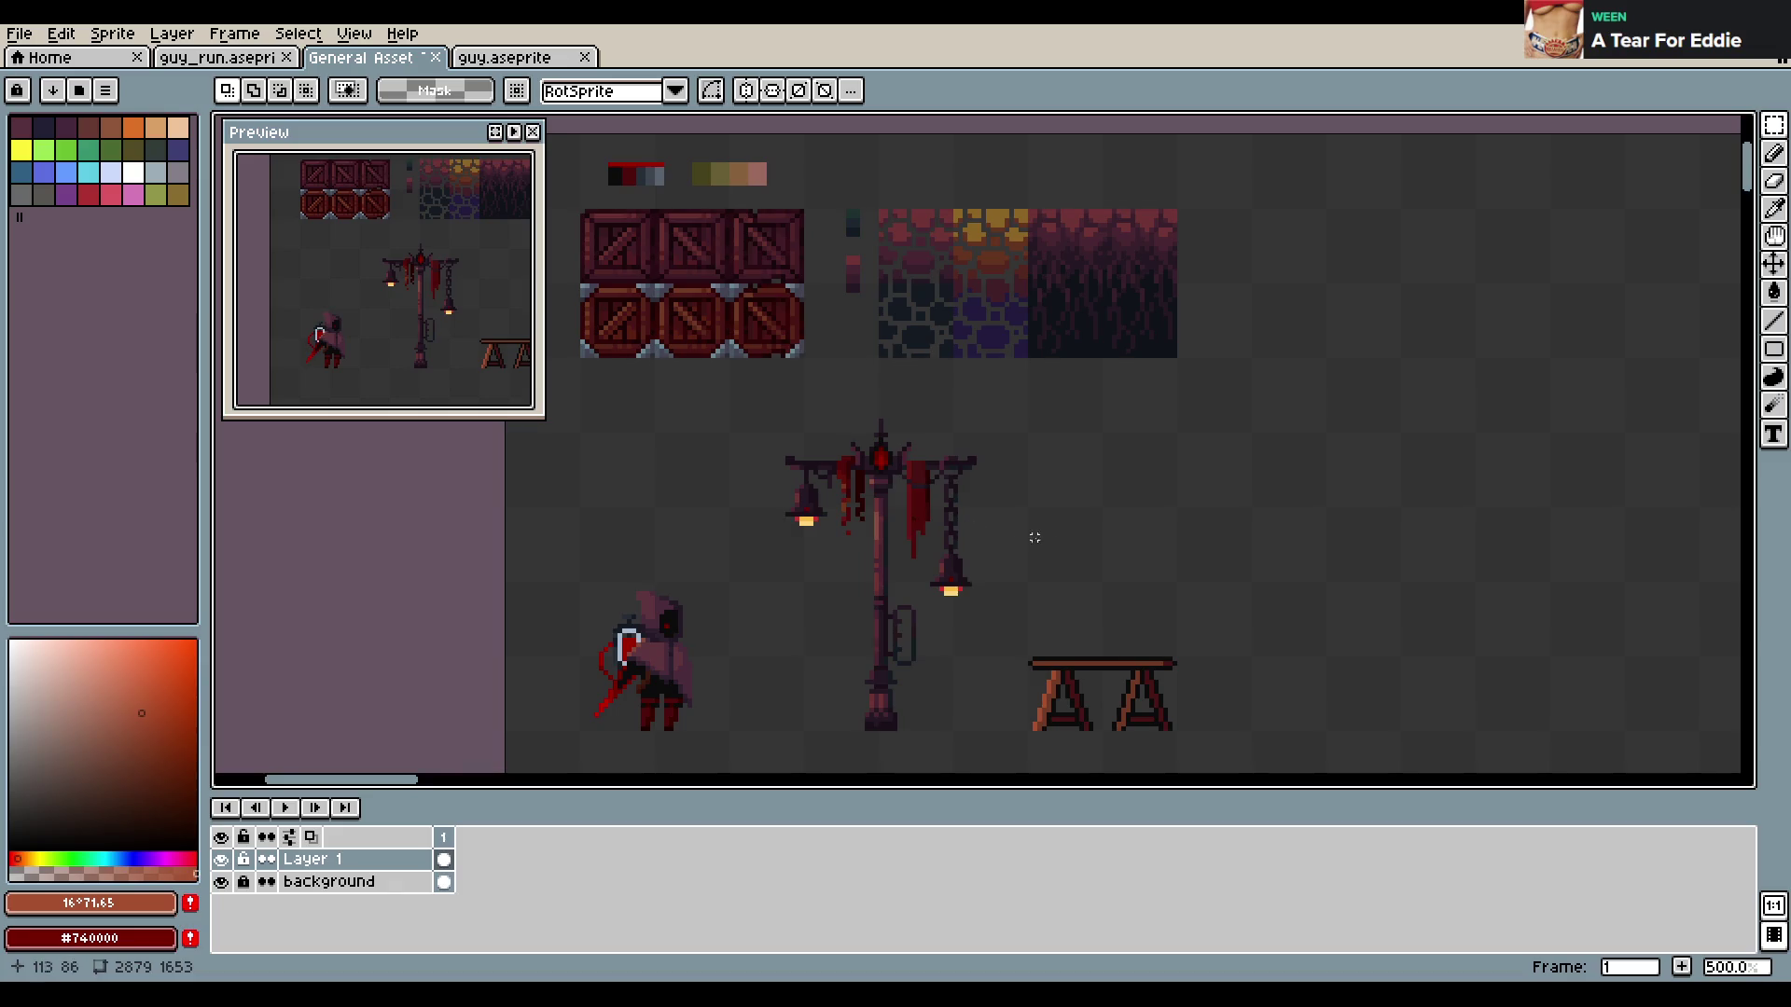
scroll(1096, 575, "down", 2)
scroll(1100, 551, "left", 1)
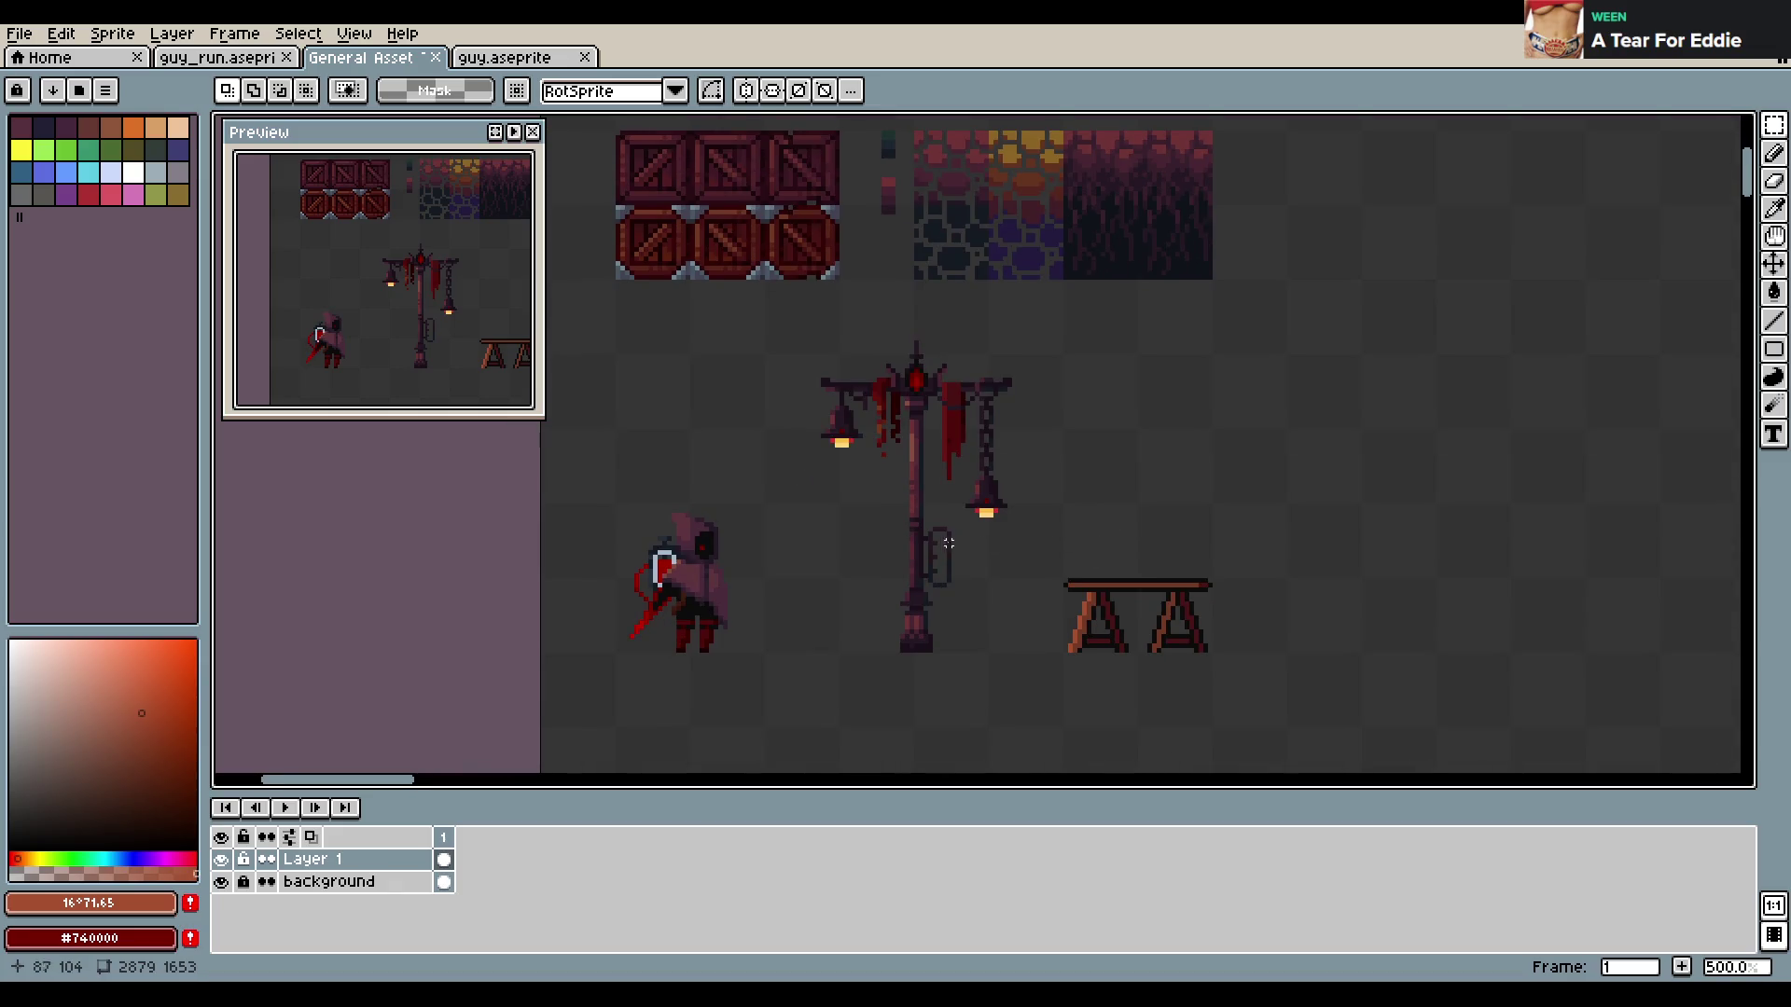
scroll(956, 550, "up", 5)
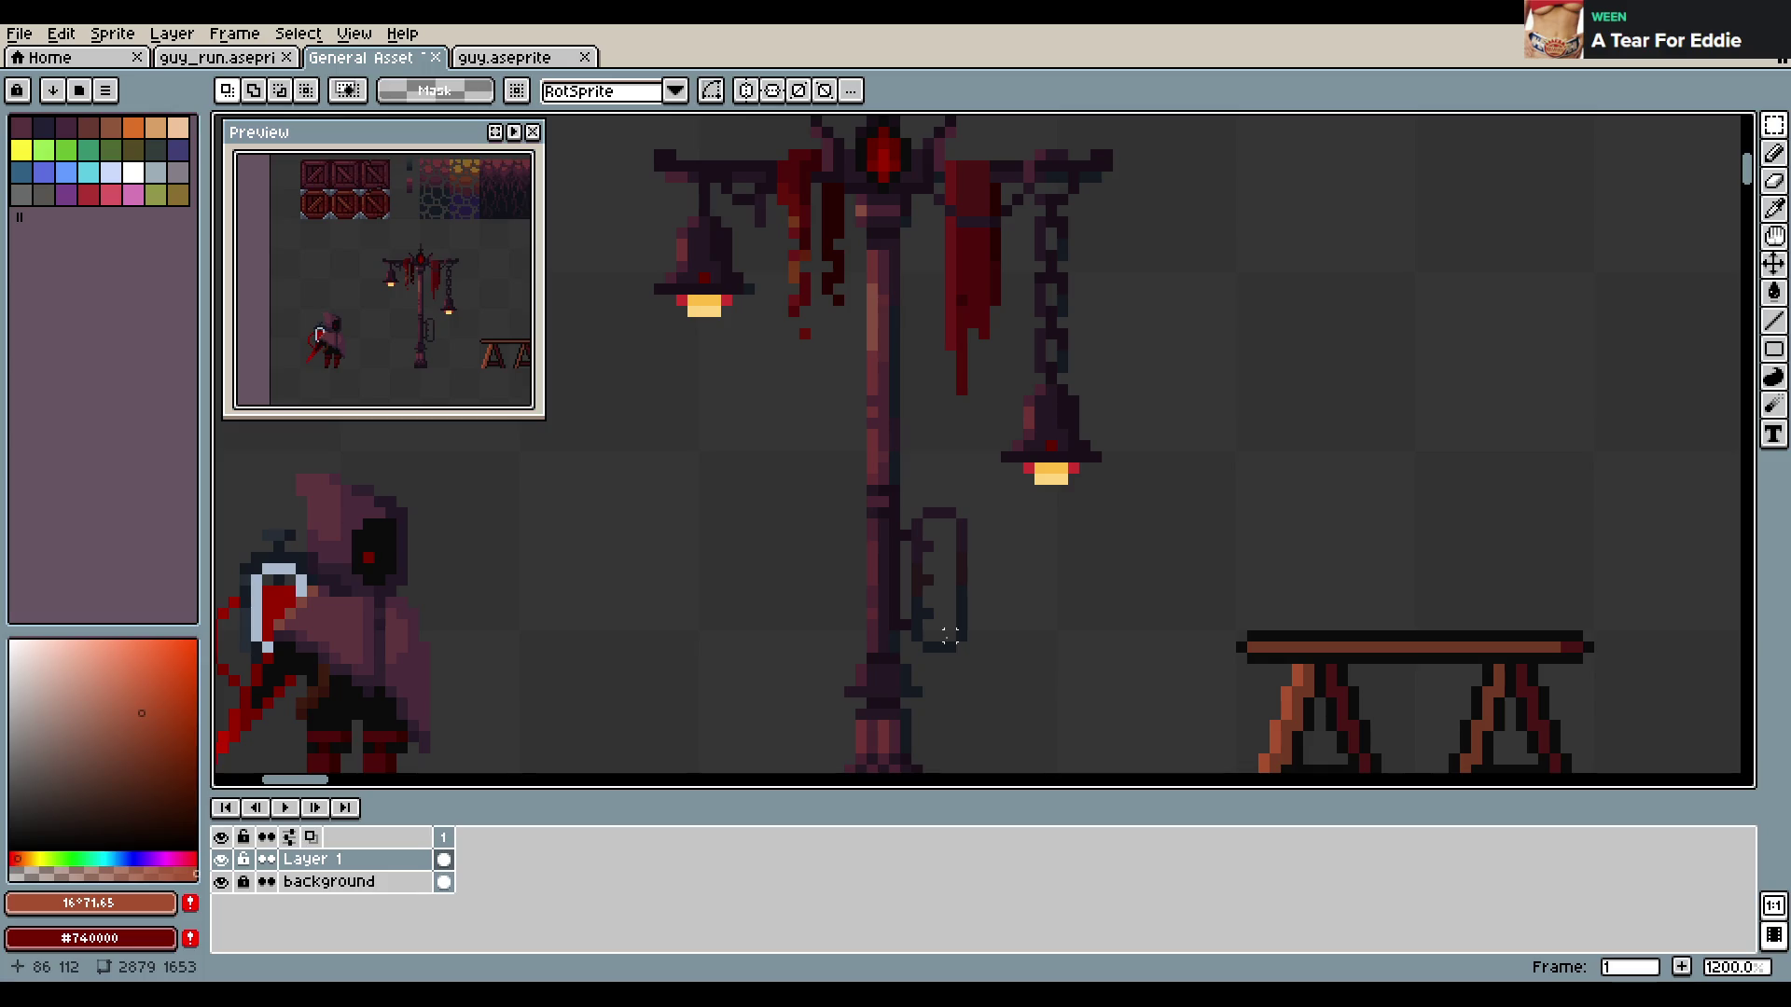
Add dark pixels and a dark tip along the bottom of the sign bracket
key("b")
left_click(932, 631, "alt")
left_click(918, 649)
left_click(963, 647, "shift")
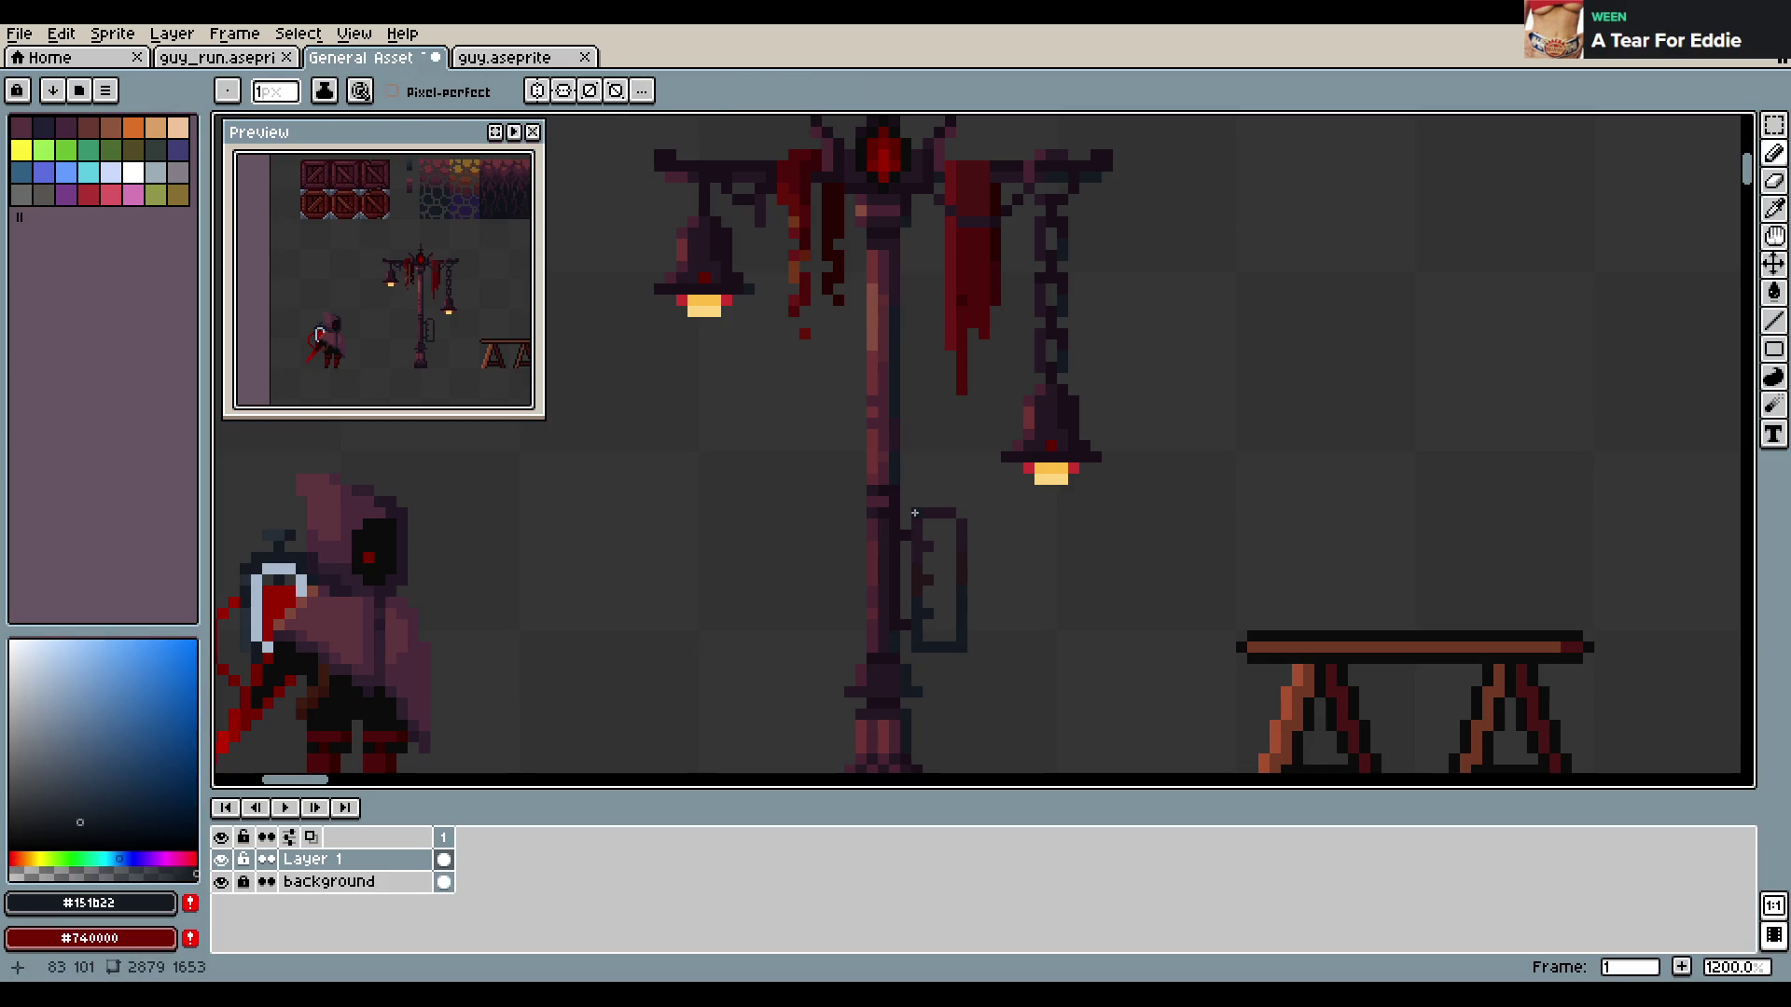
left_click(946, 511, "alt")
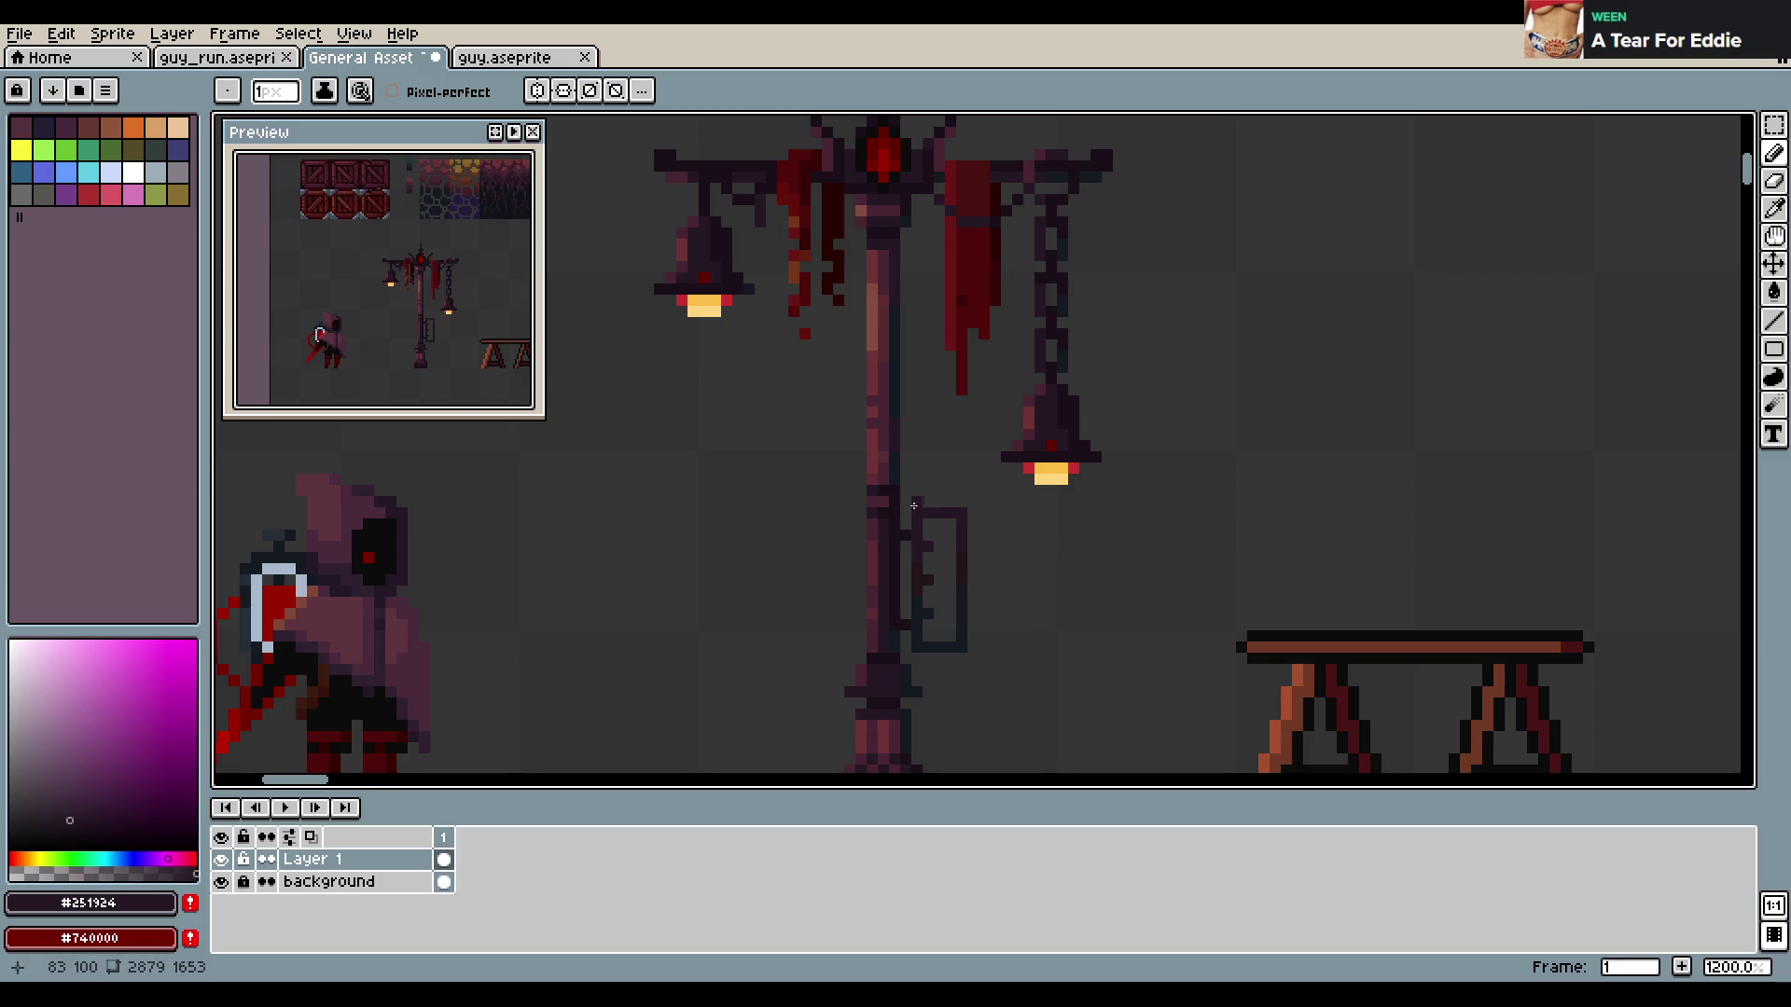
left_click_drag(916, 491, 966, 491)
left_click(904, 490)
key("ctrl+z")
key("ctrl+z")
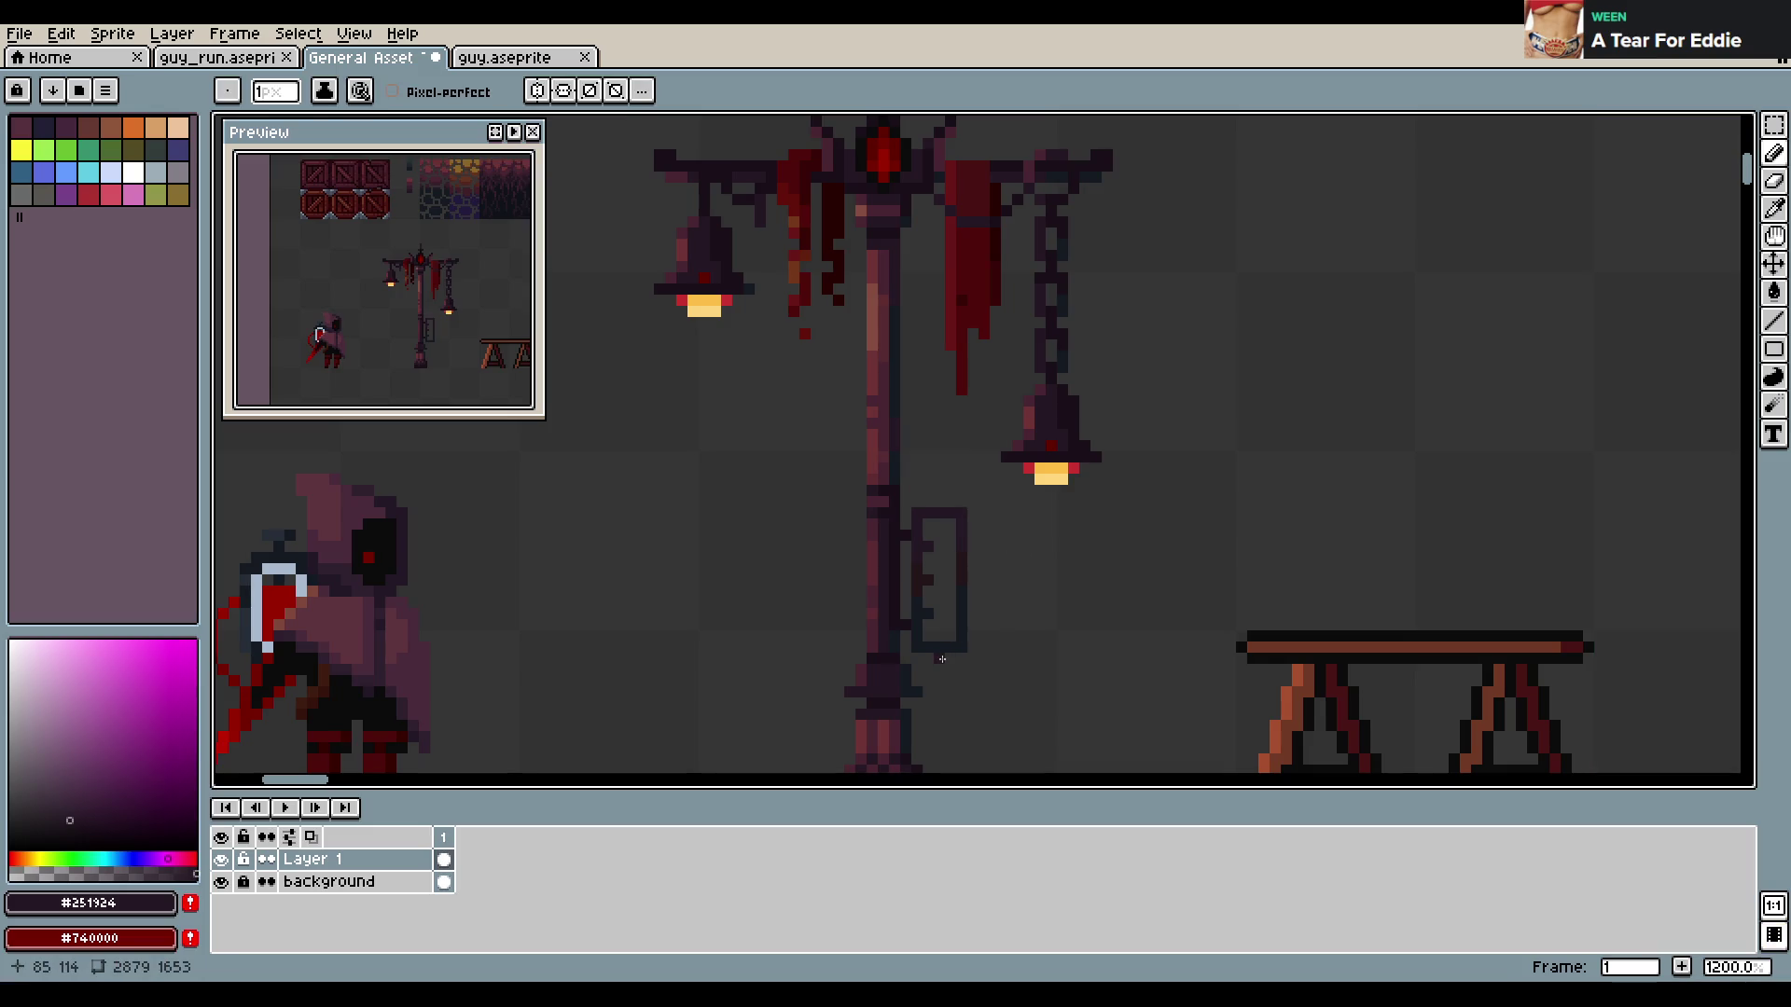
left_click(936, 661)
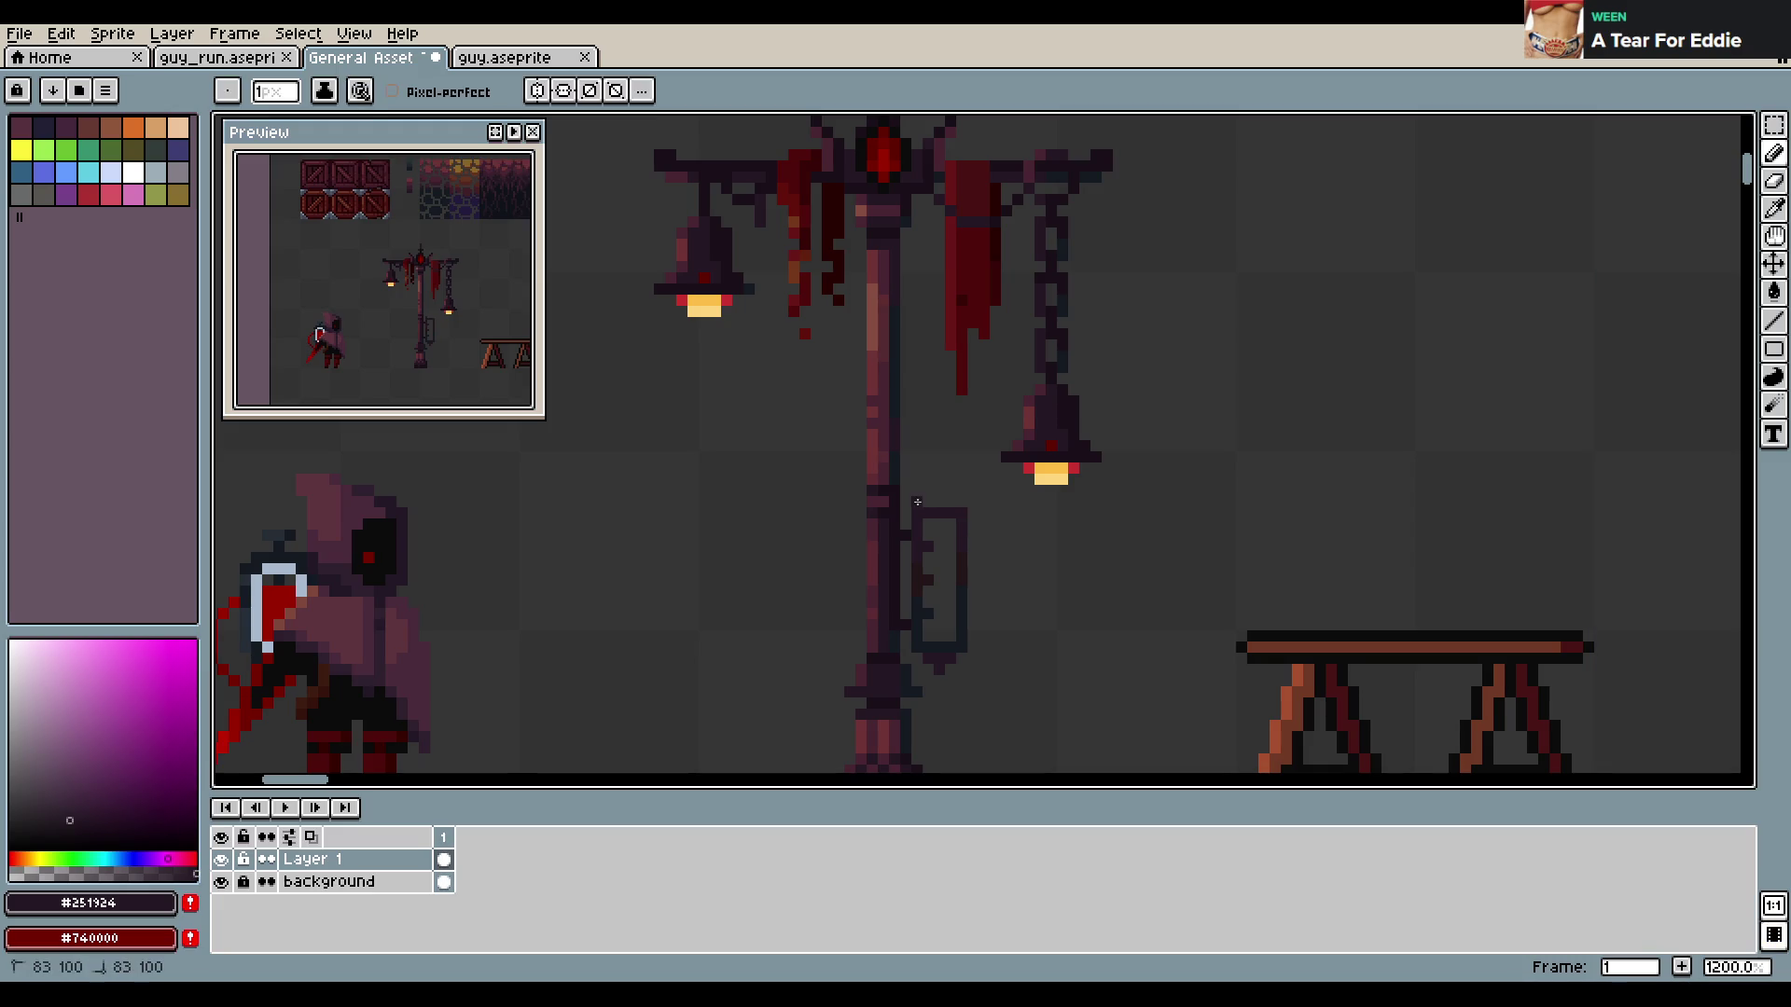
Select the hanging sign, clear the selection, and save the sheet
key("m")
mouse_move(907, 493)
left_mouse_down()
mouse_move(1005, 658)
mouse_move(968, 615)
left_mouse_up()
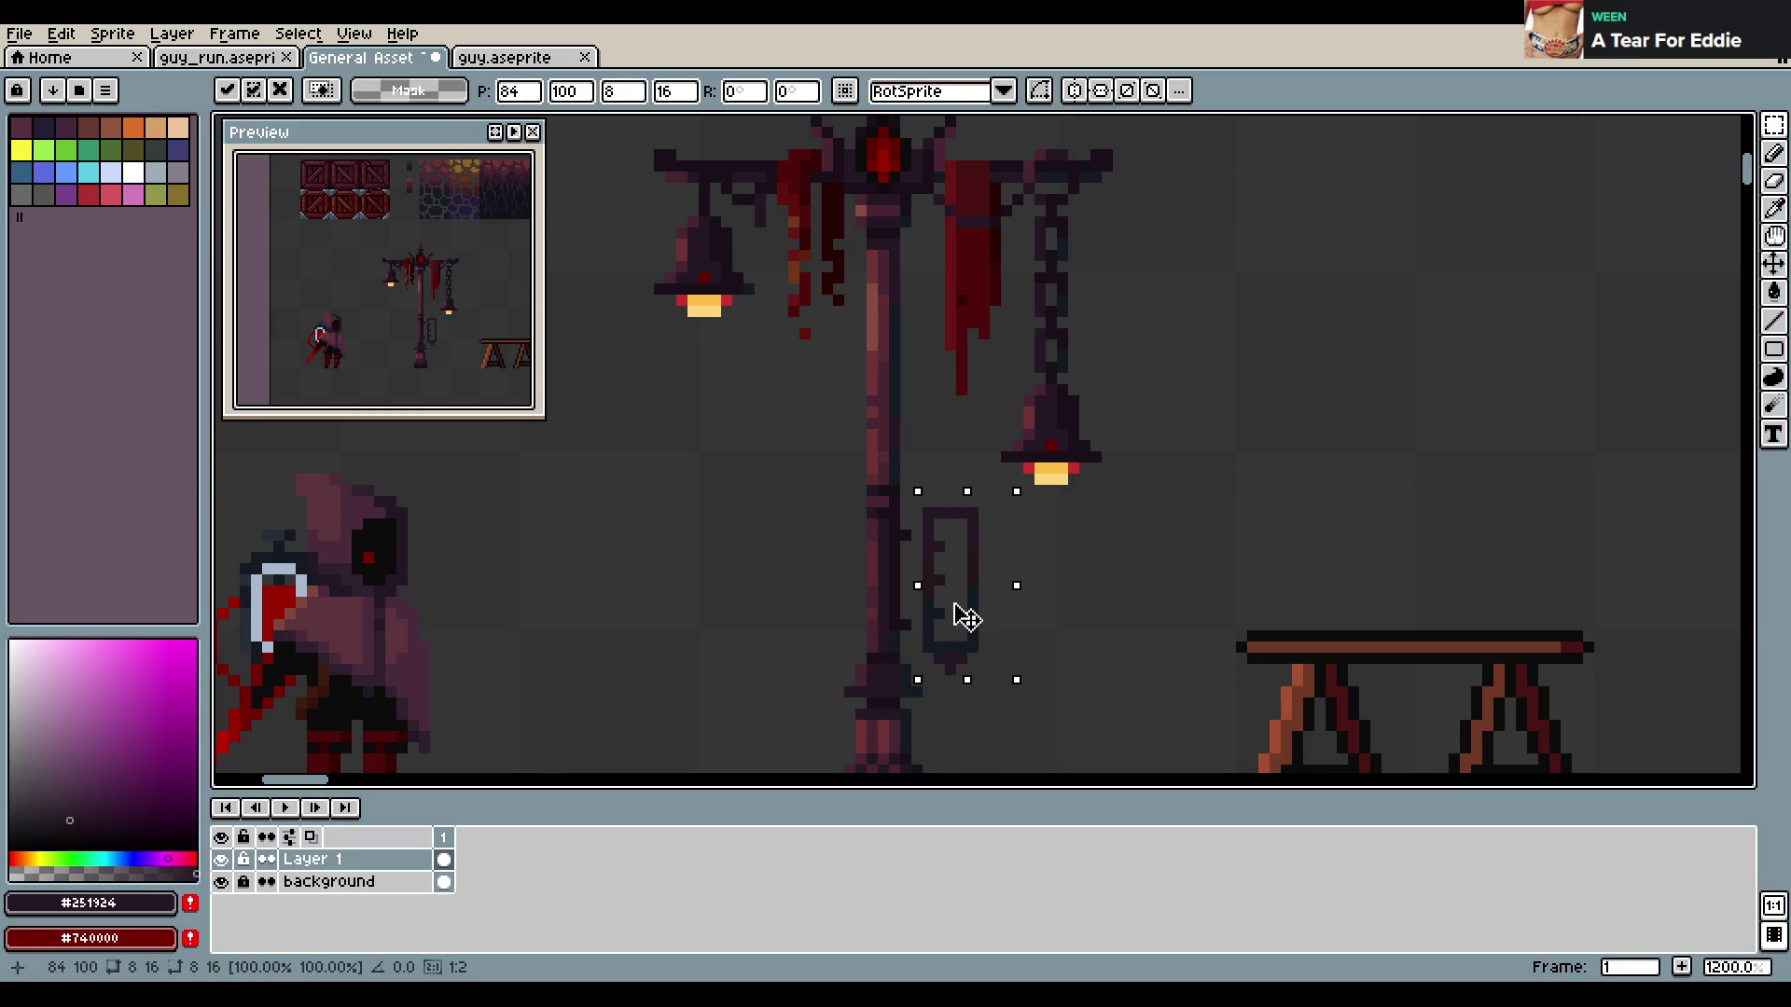
key("ctrl+d")
key("ctrl+s")
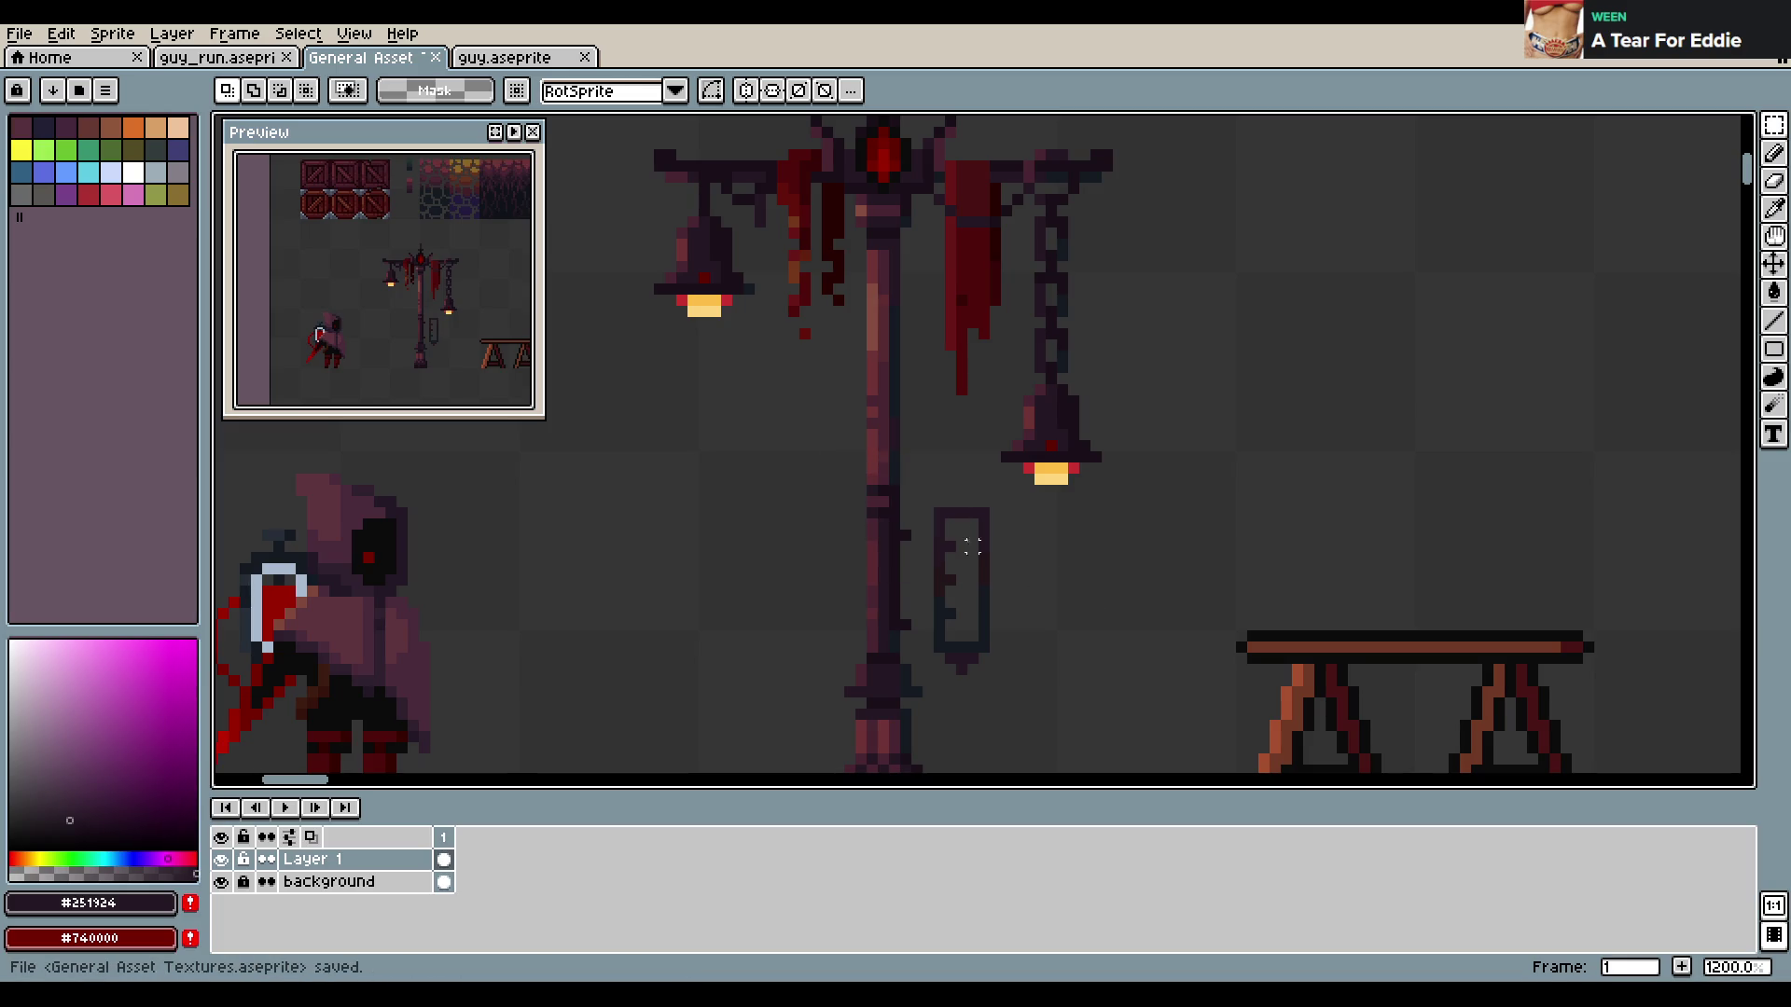
Draw short dark outline lines joining the lamp post to the sign's left edge
key("b")
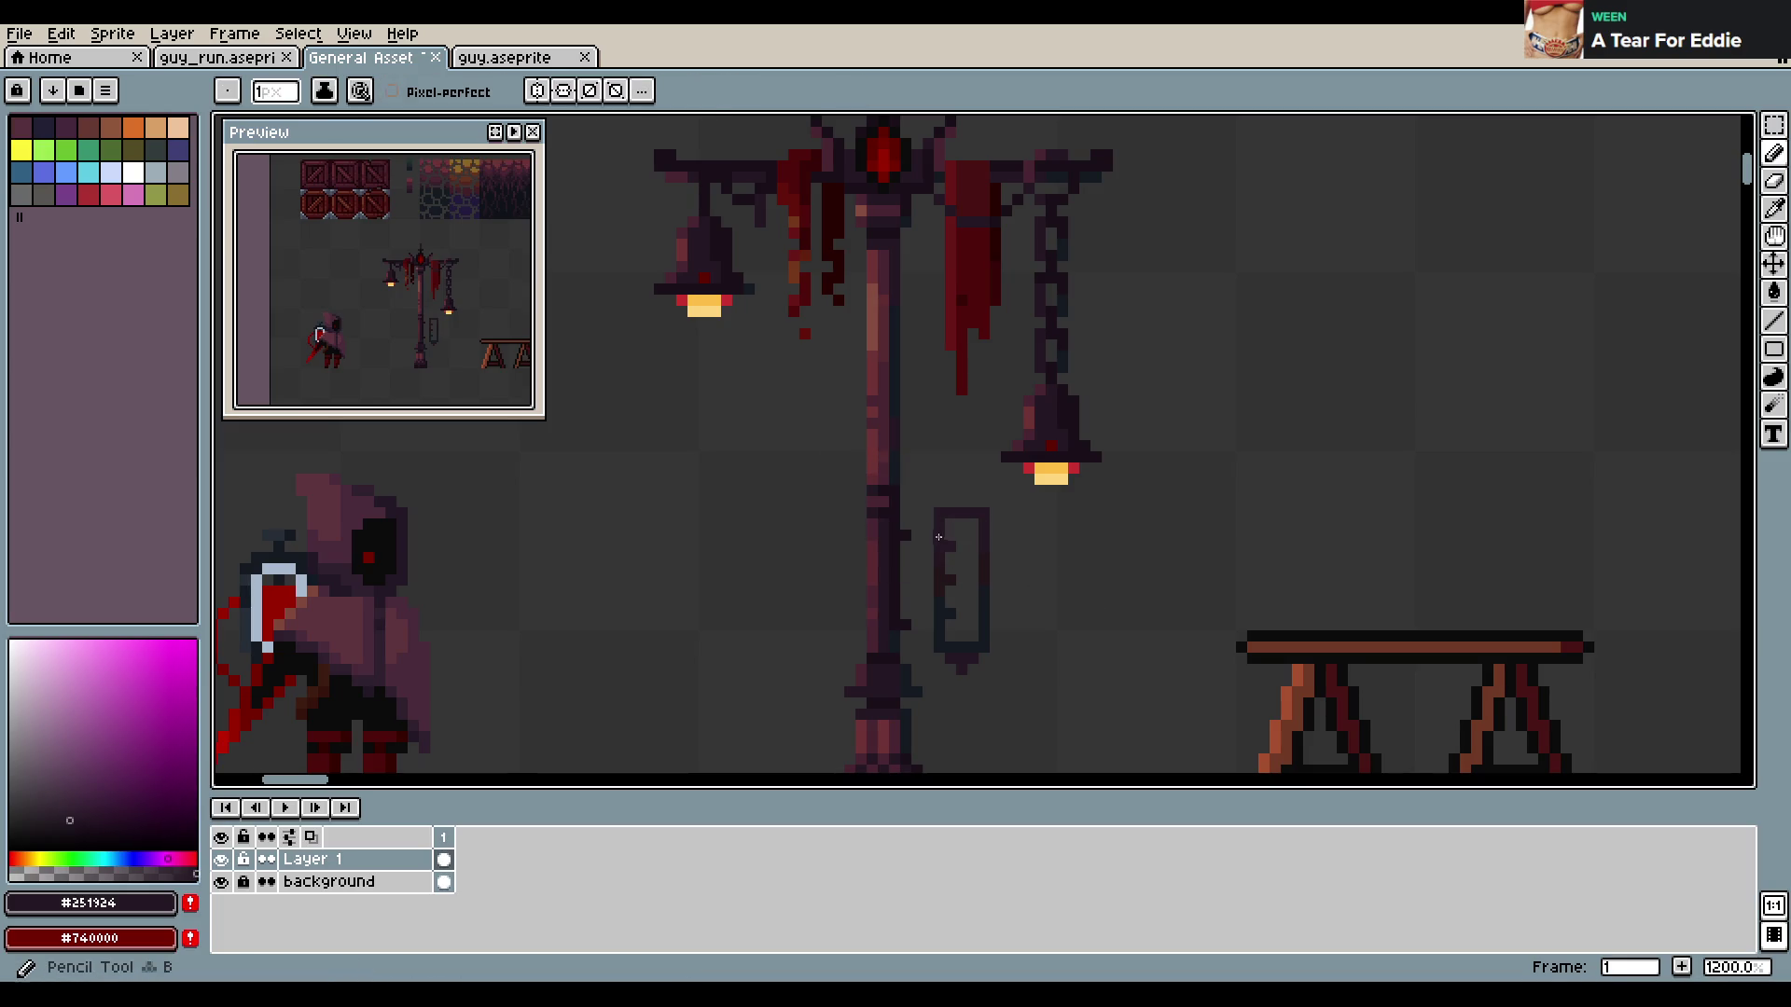
left_click(908, 528, "alt")
left_click_drag(902, 532, 926, 530)
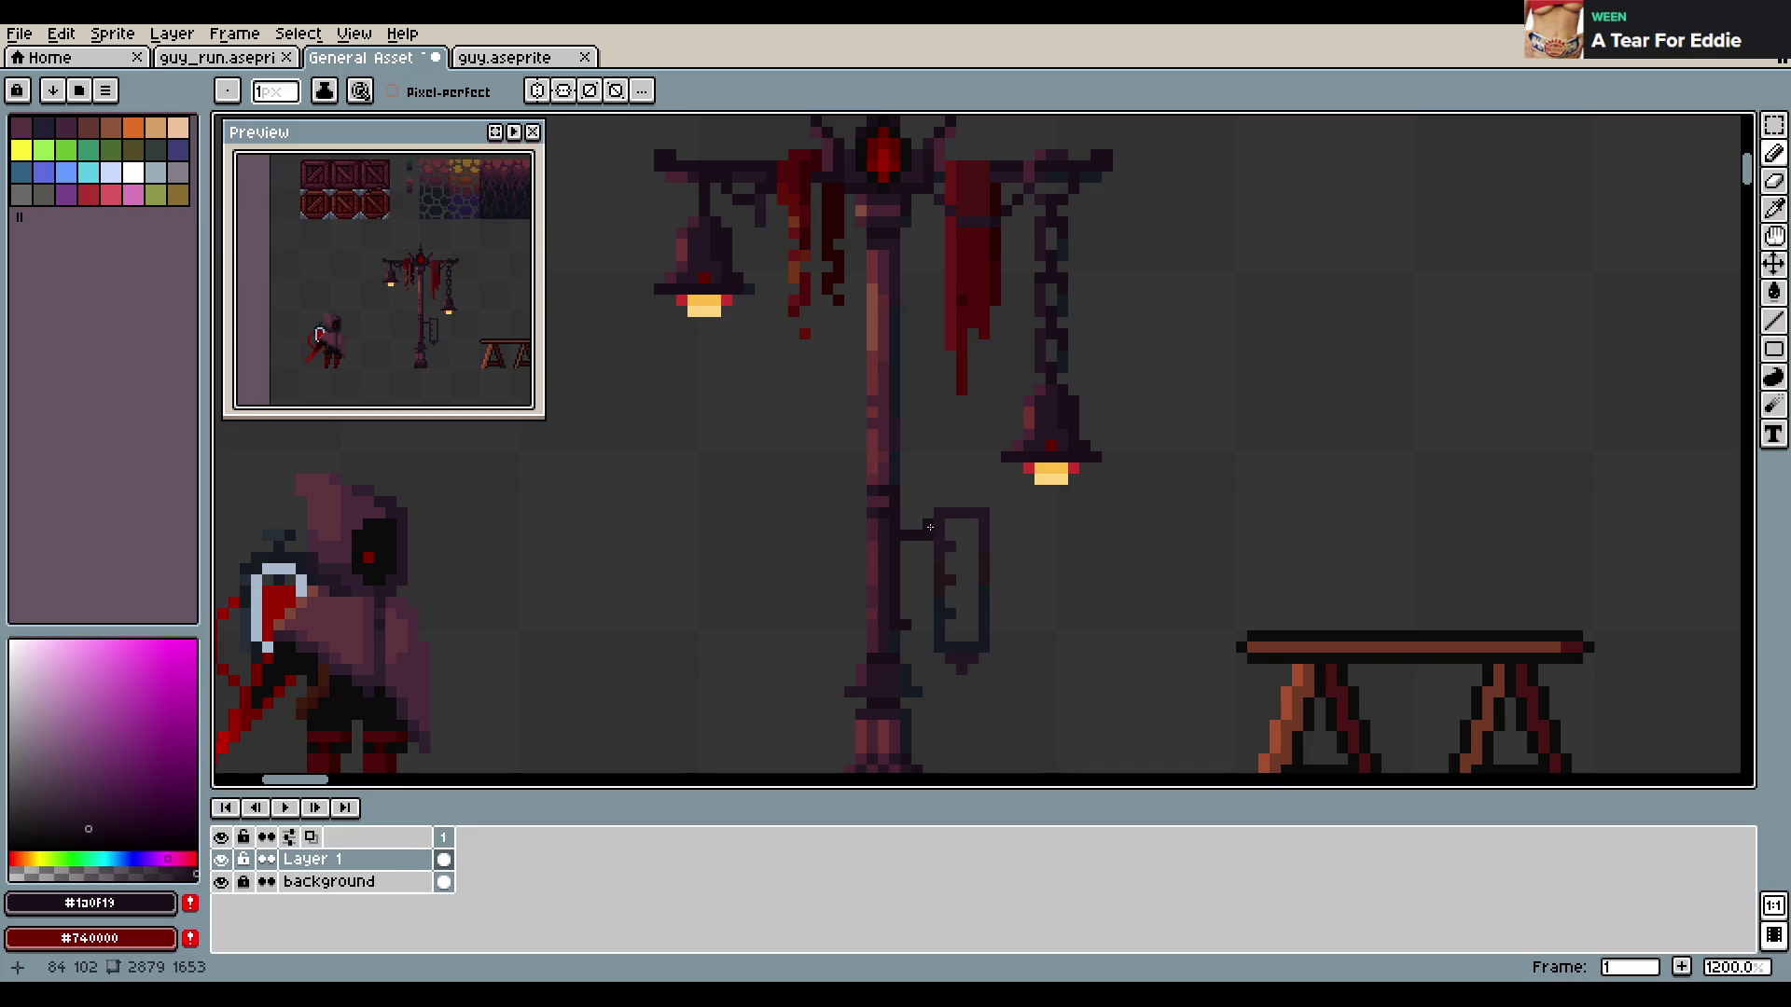
left_click_drag(910, 623, 931, 623)
key("e")
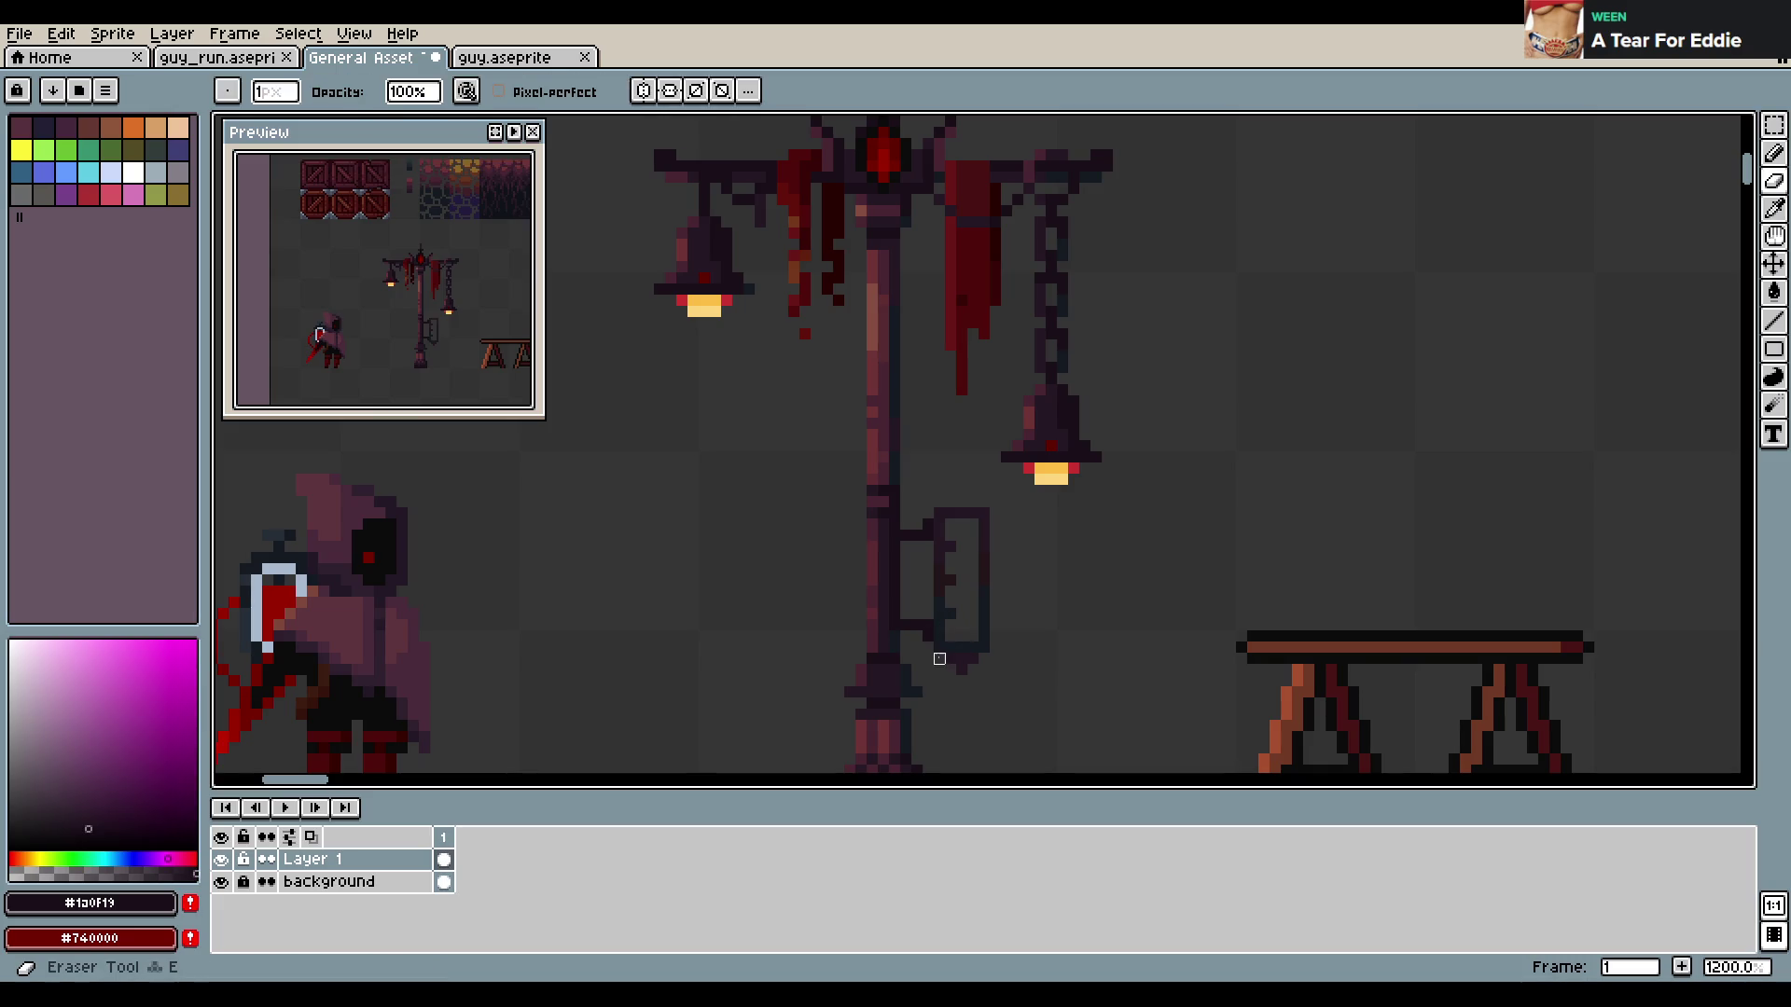
key("b")
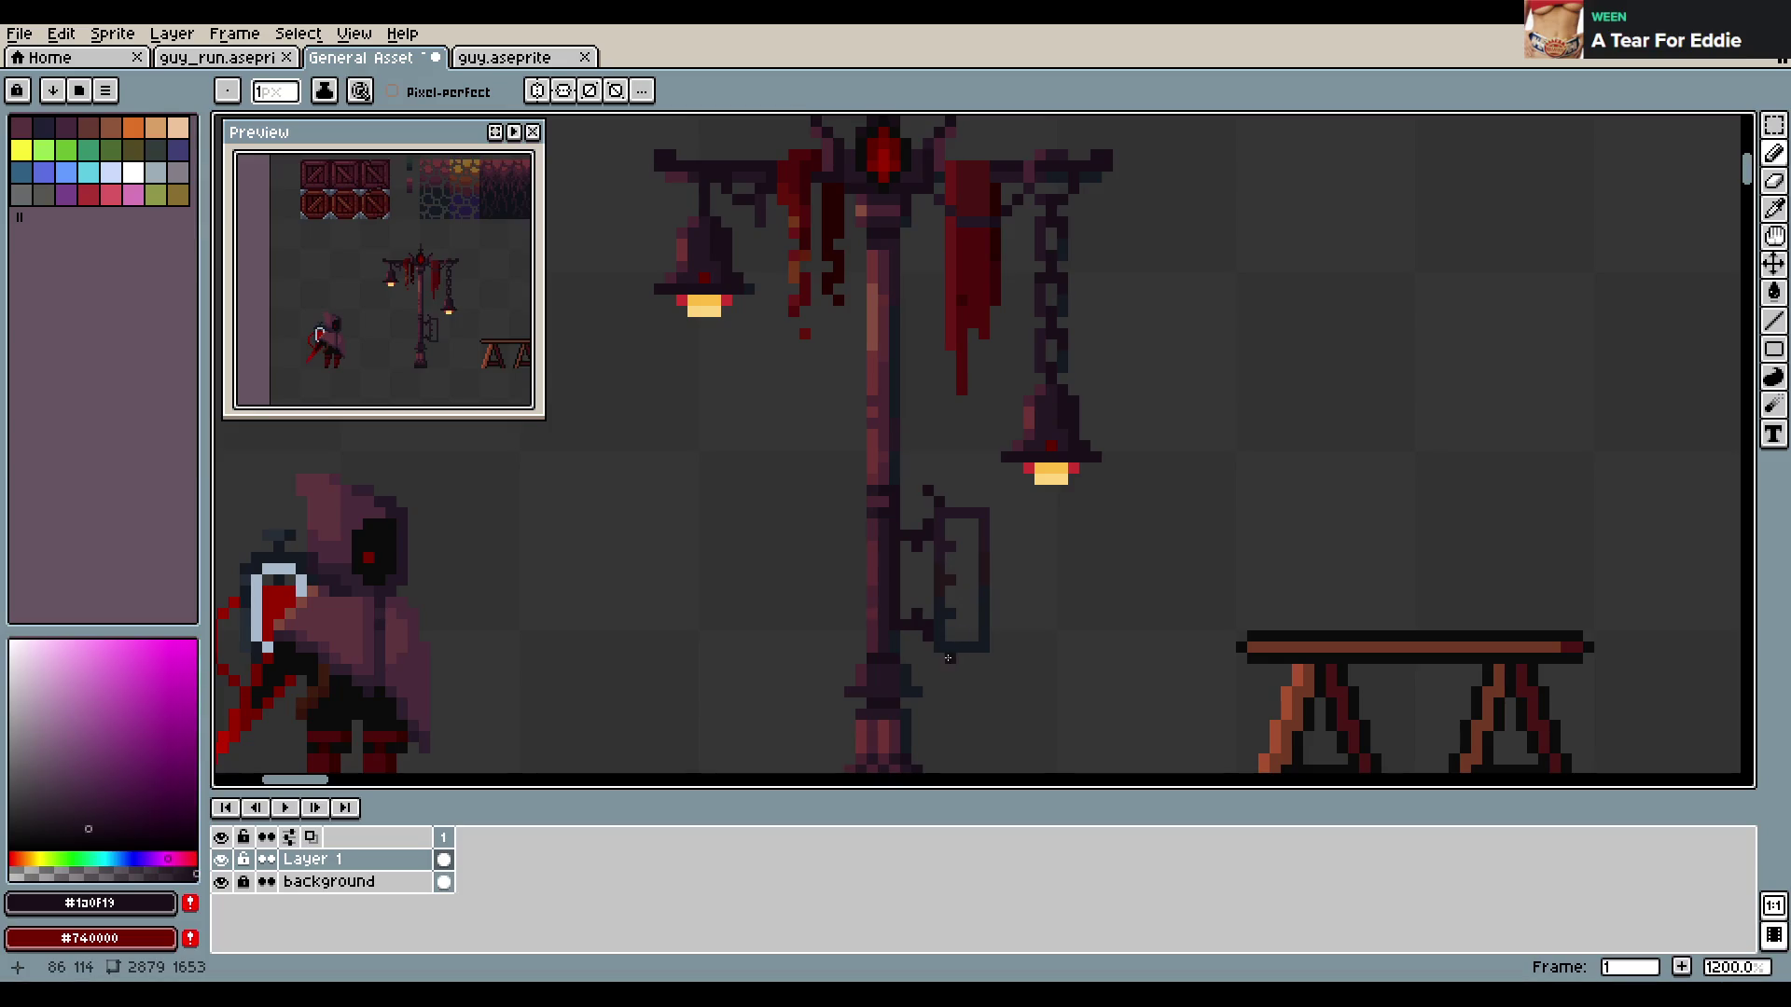
left_click(933, 627, "alt")
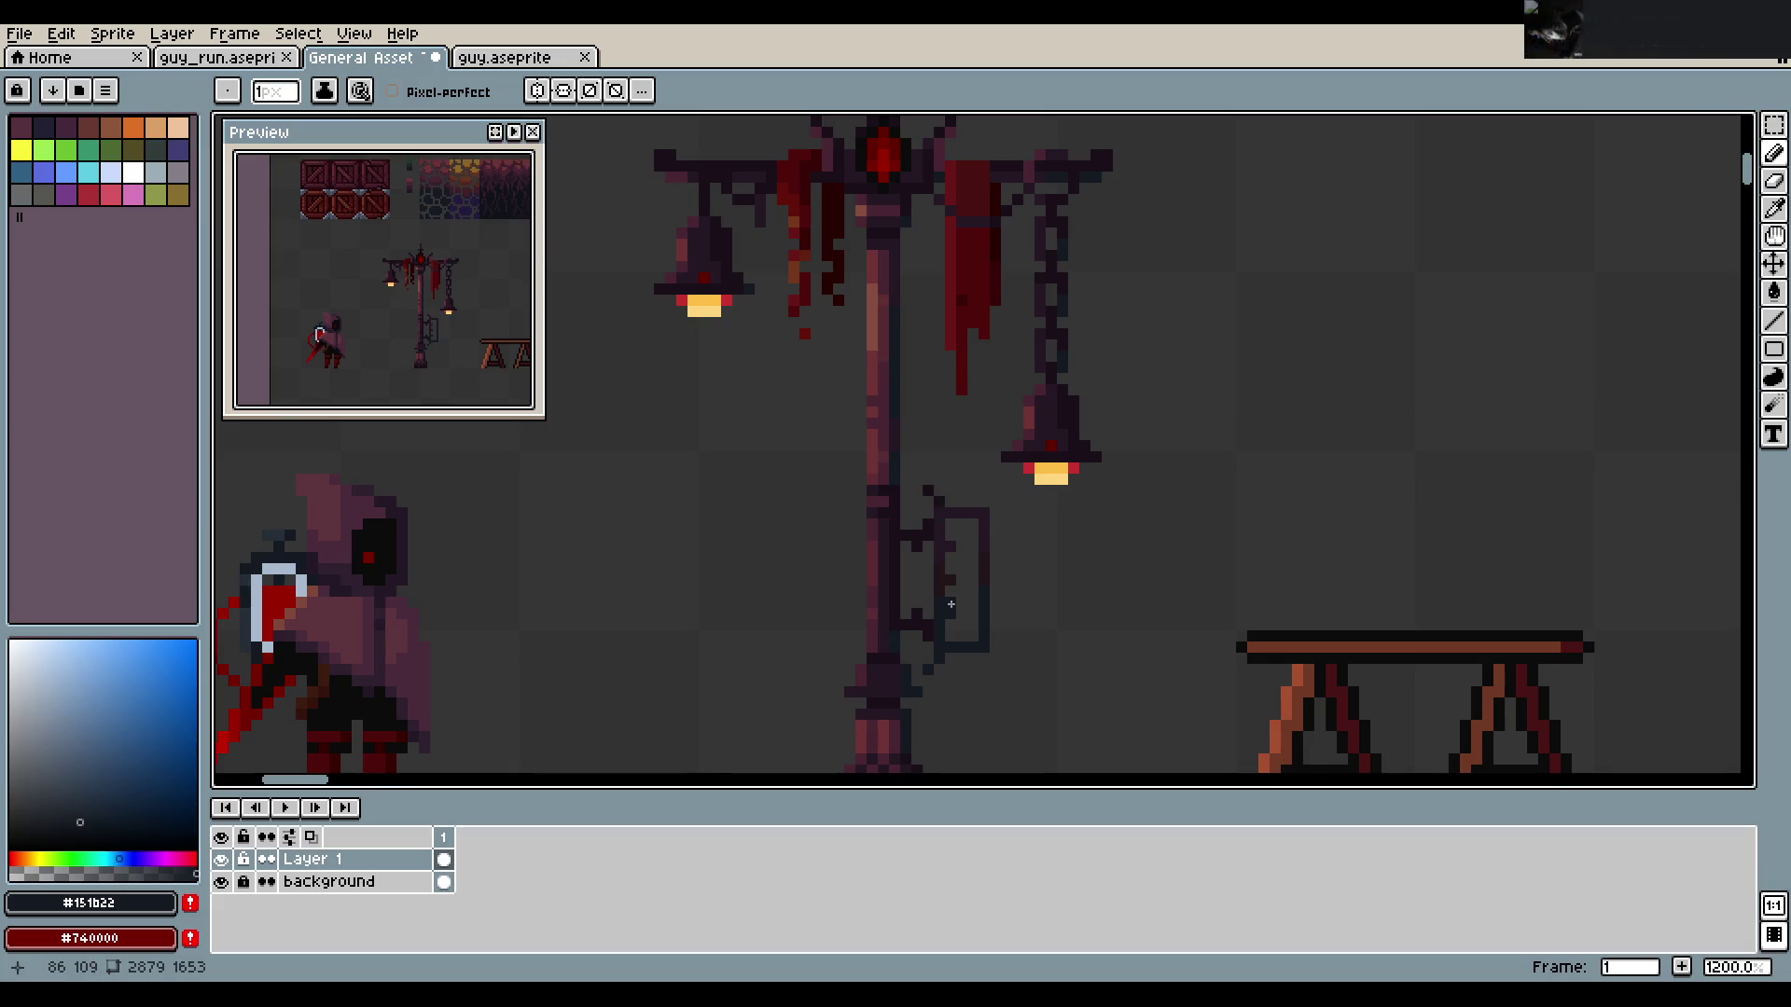
Marquee-select the sign's bracket and move it up two pixels
key("m")
left_click_drag(901, 476, 1000, 681)
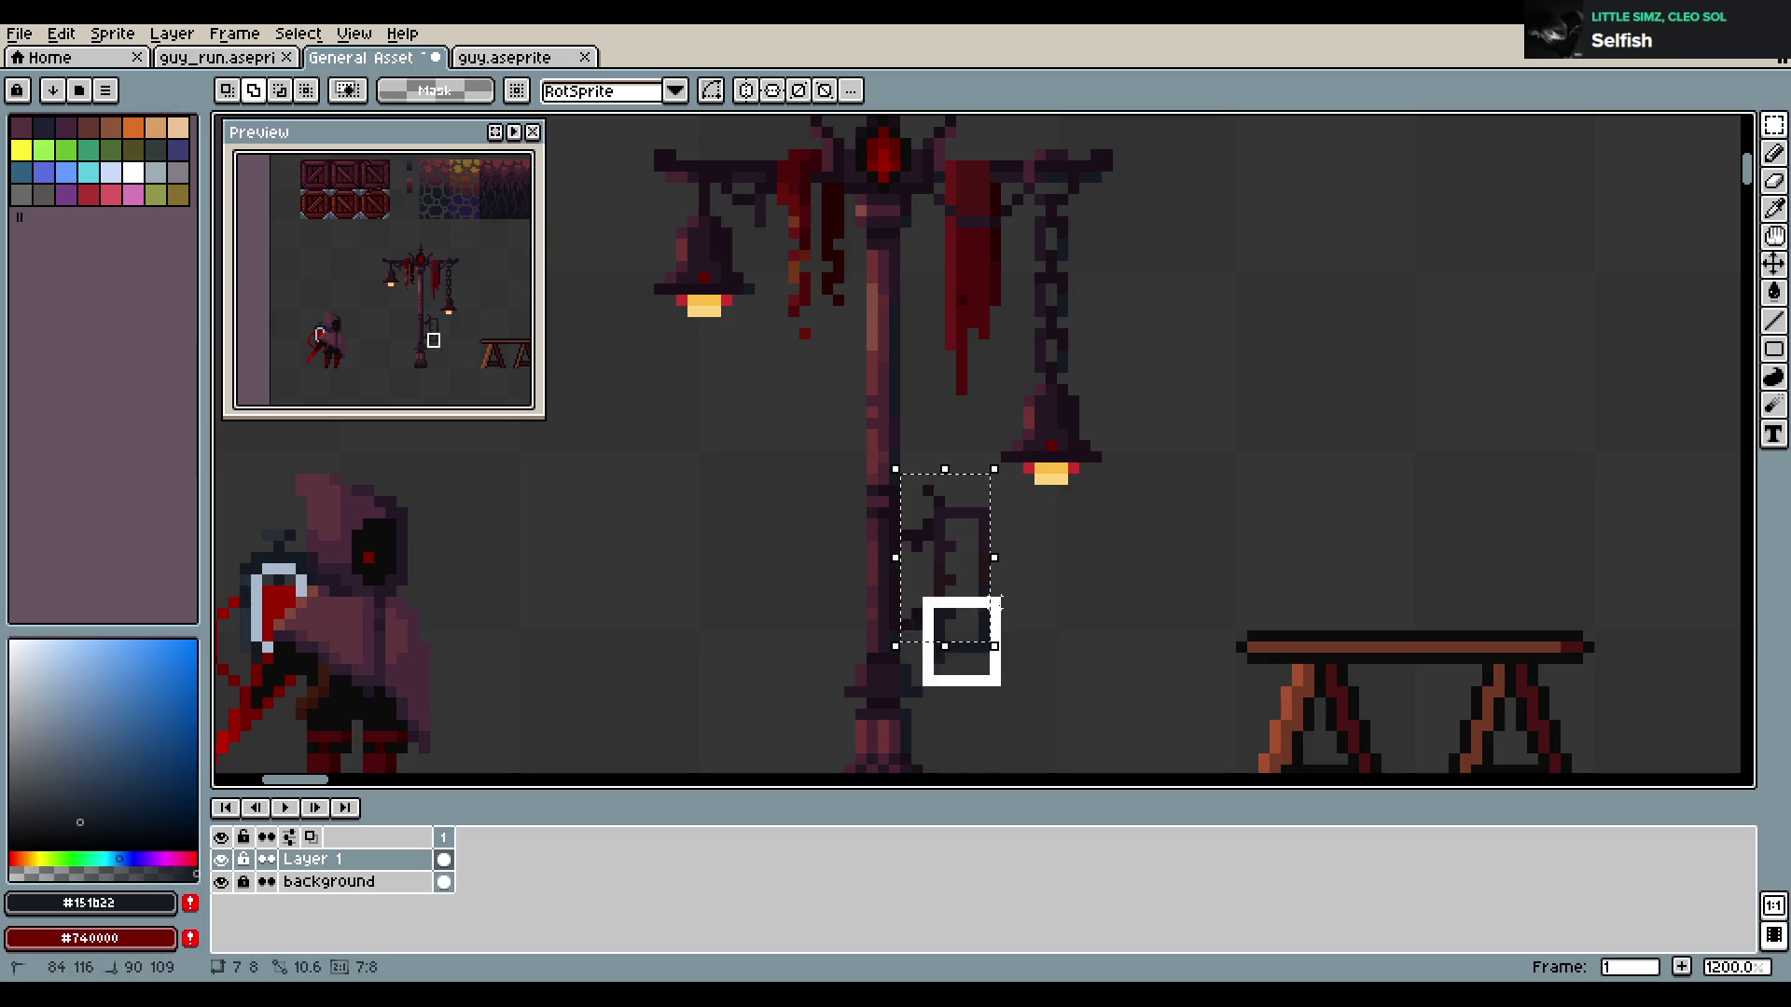
left_click_drag(979, 584, 984, 561)
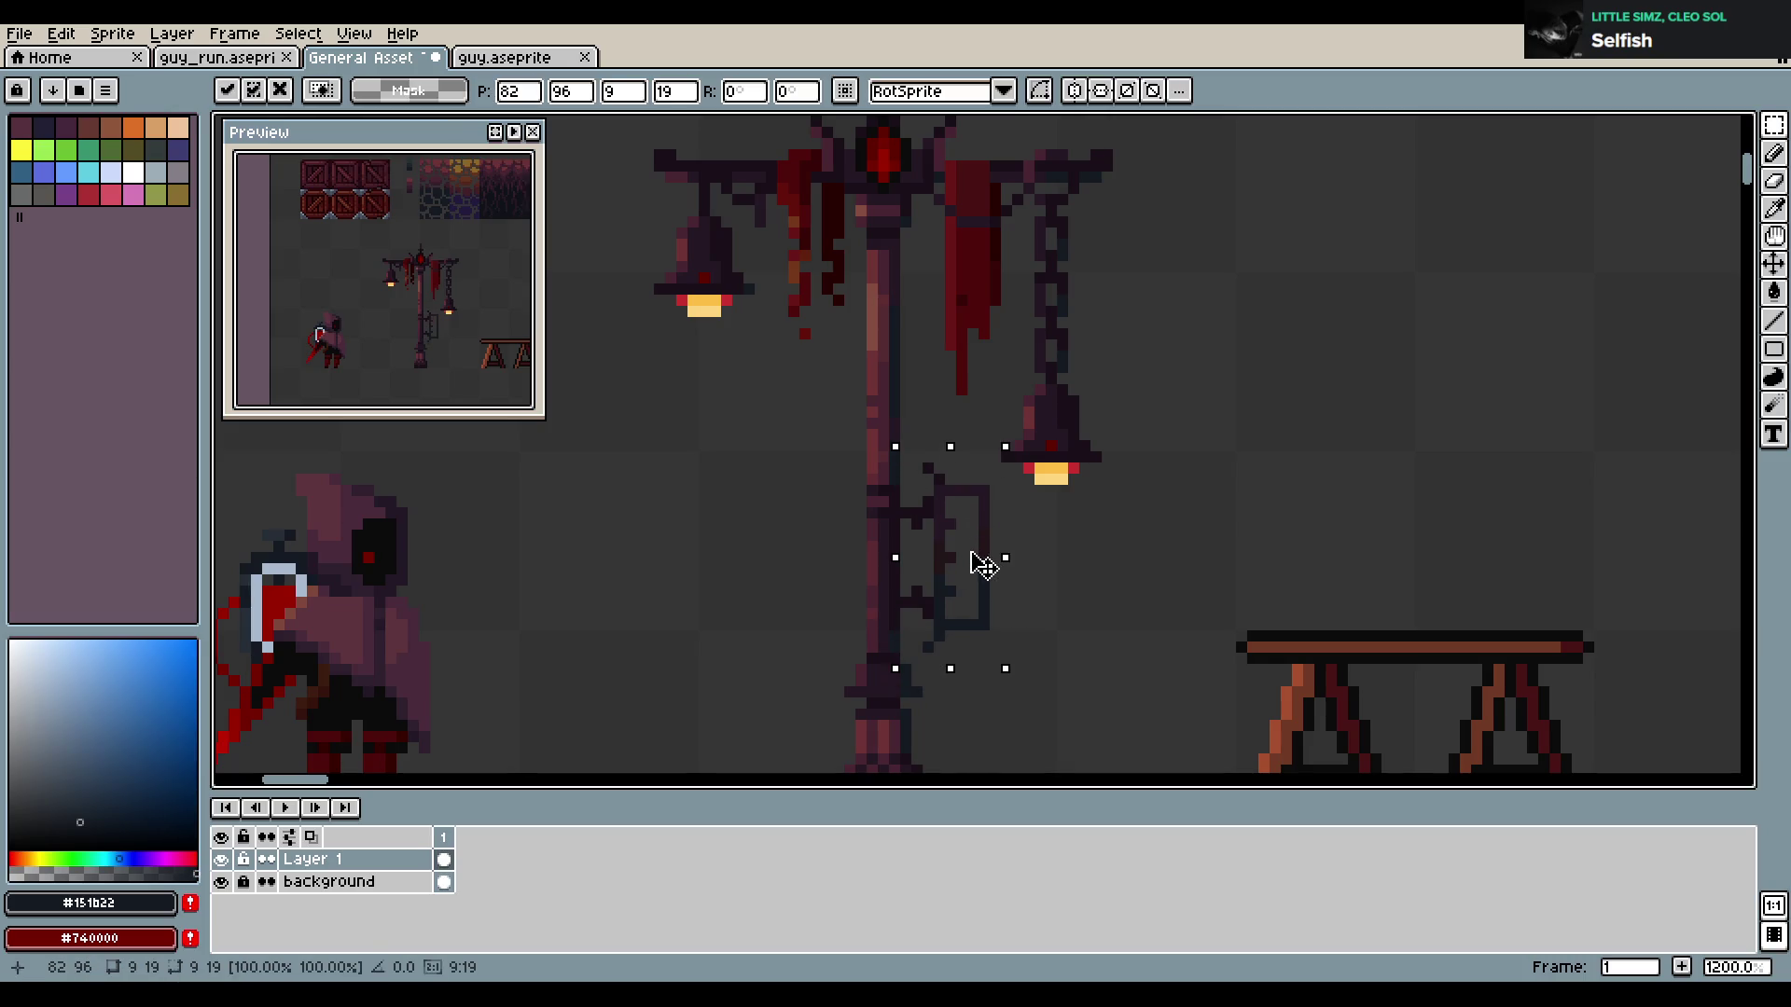
left_click(1051, 547)
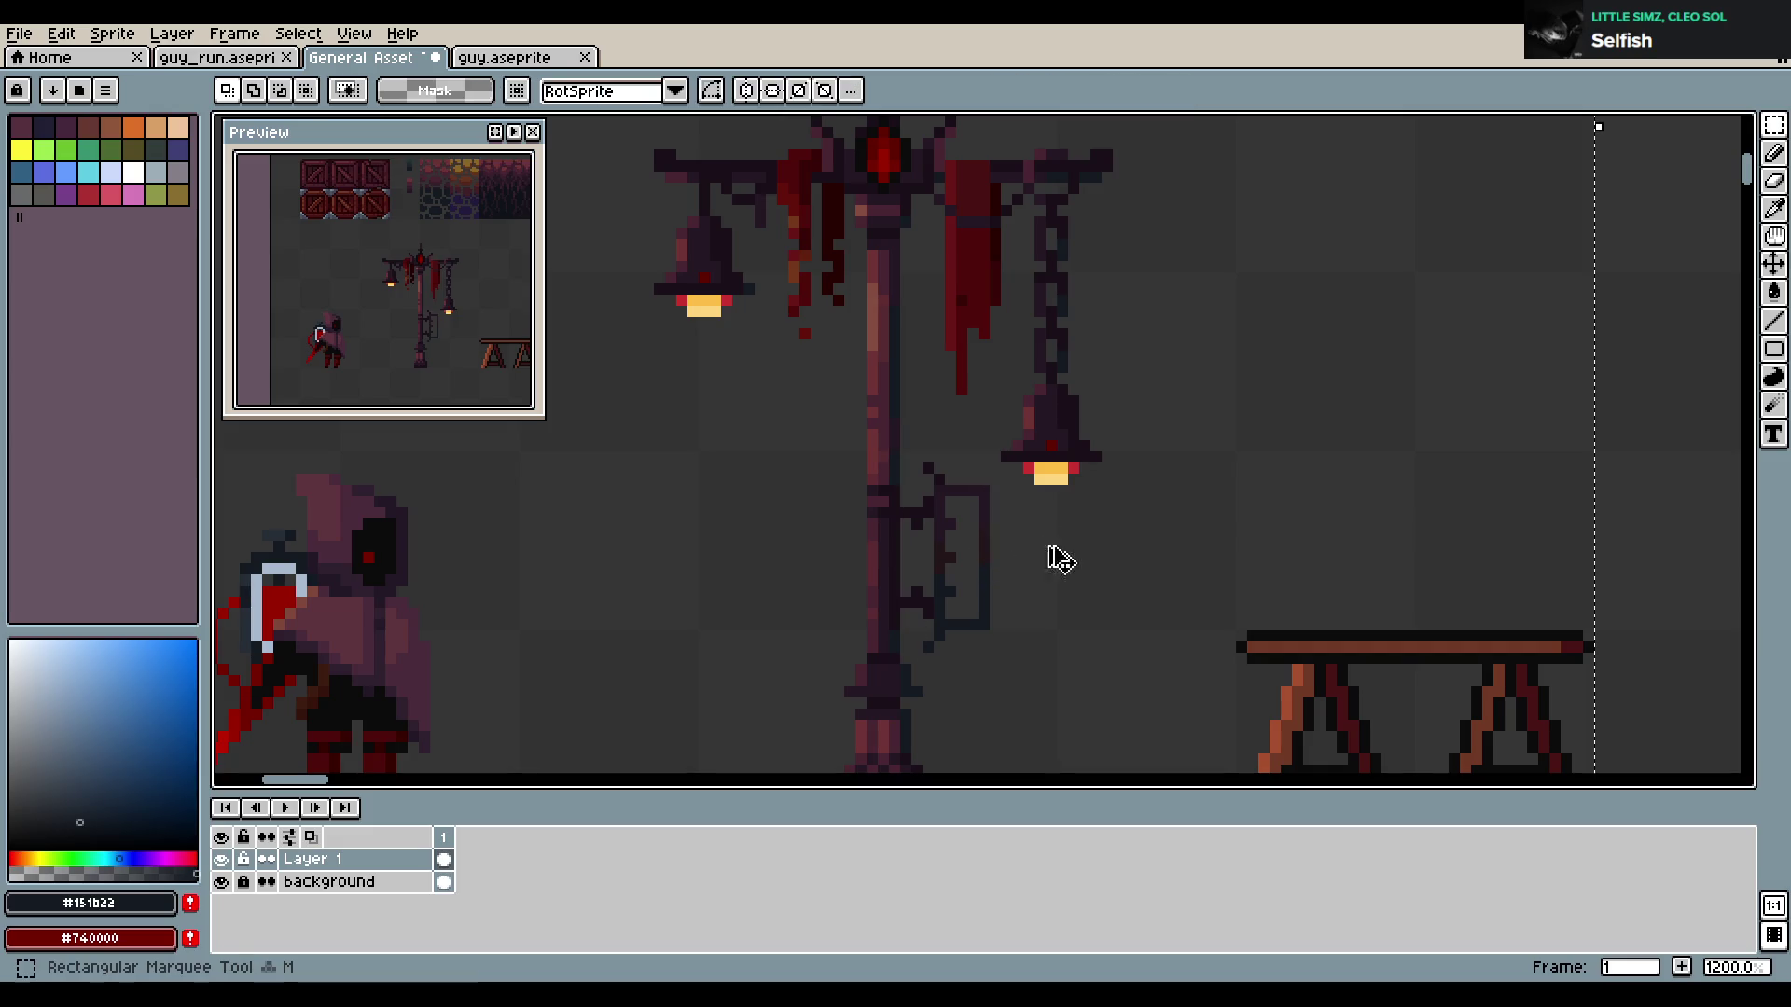
left_click(1092, 536)
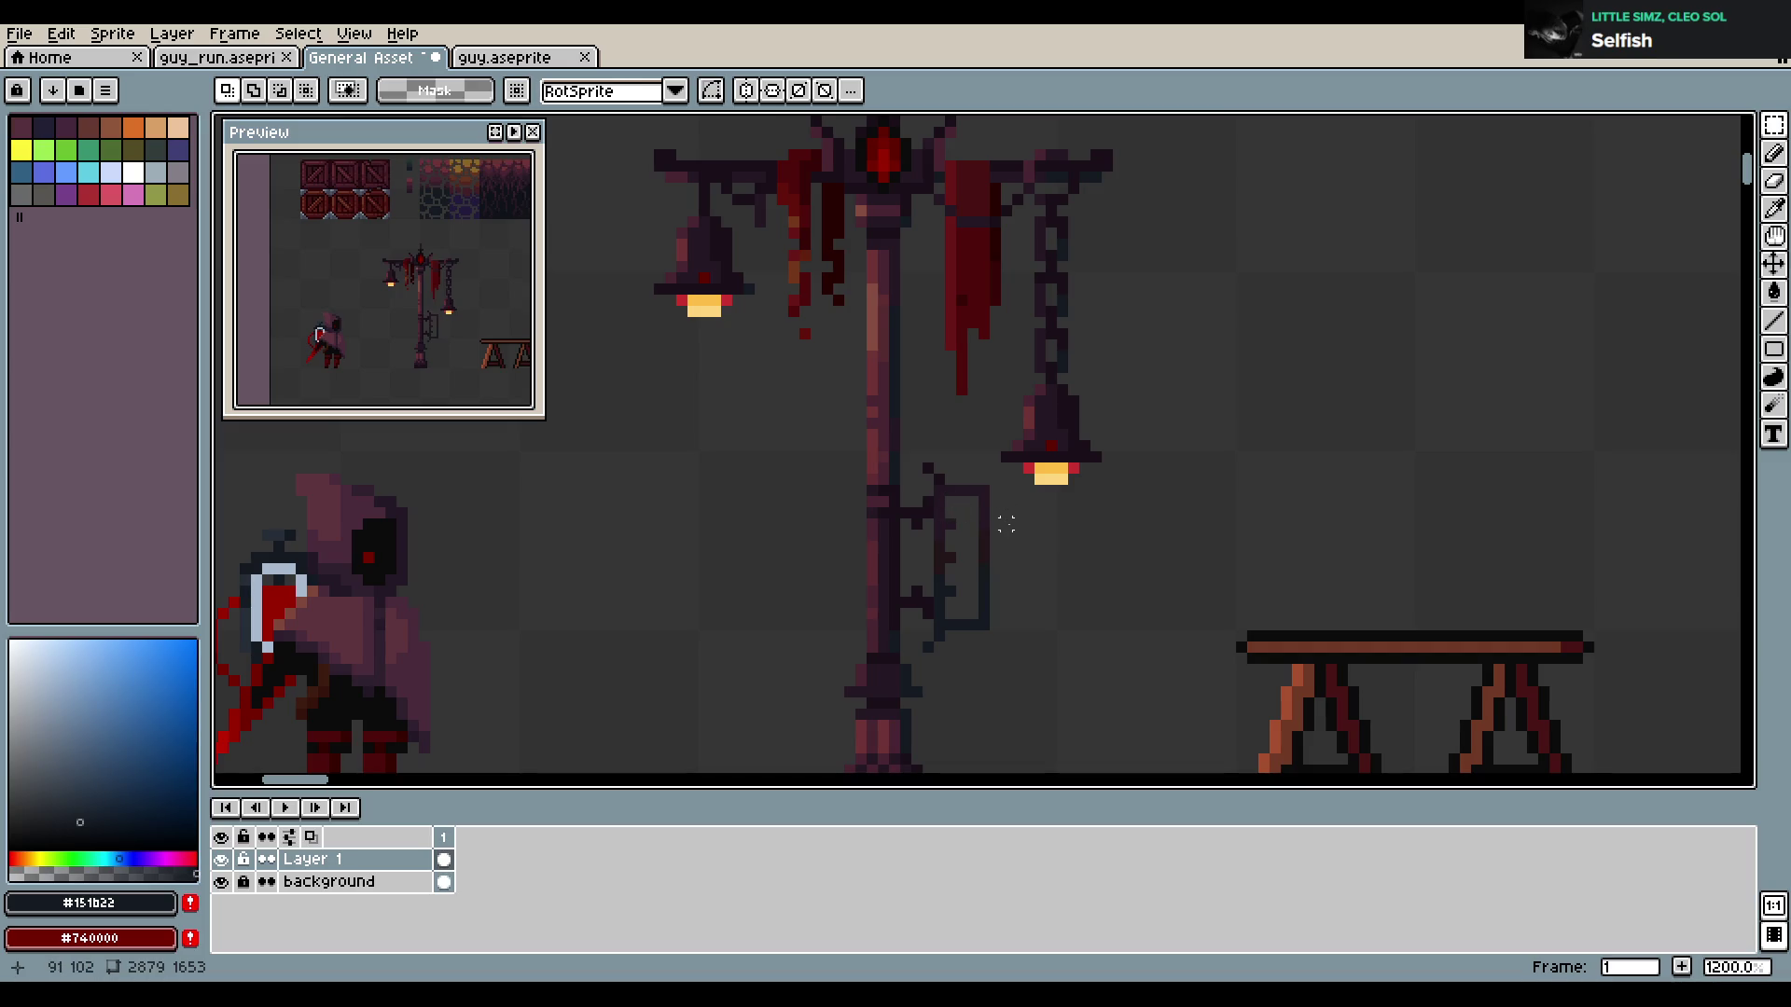
Add a dark outline pixel at the bracket's lower-right corner and save the sheet
key("b")
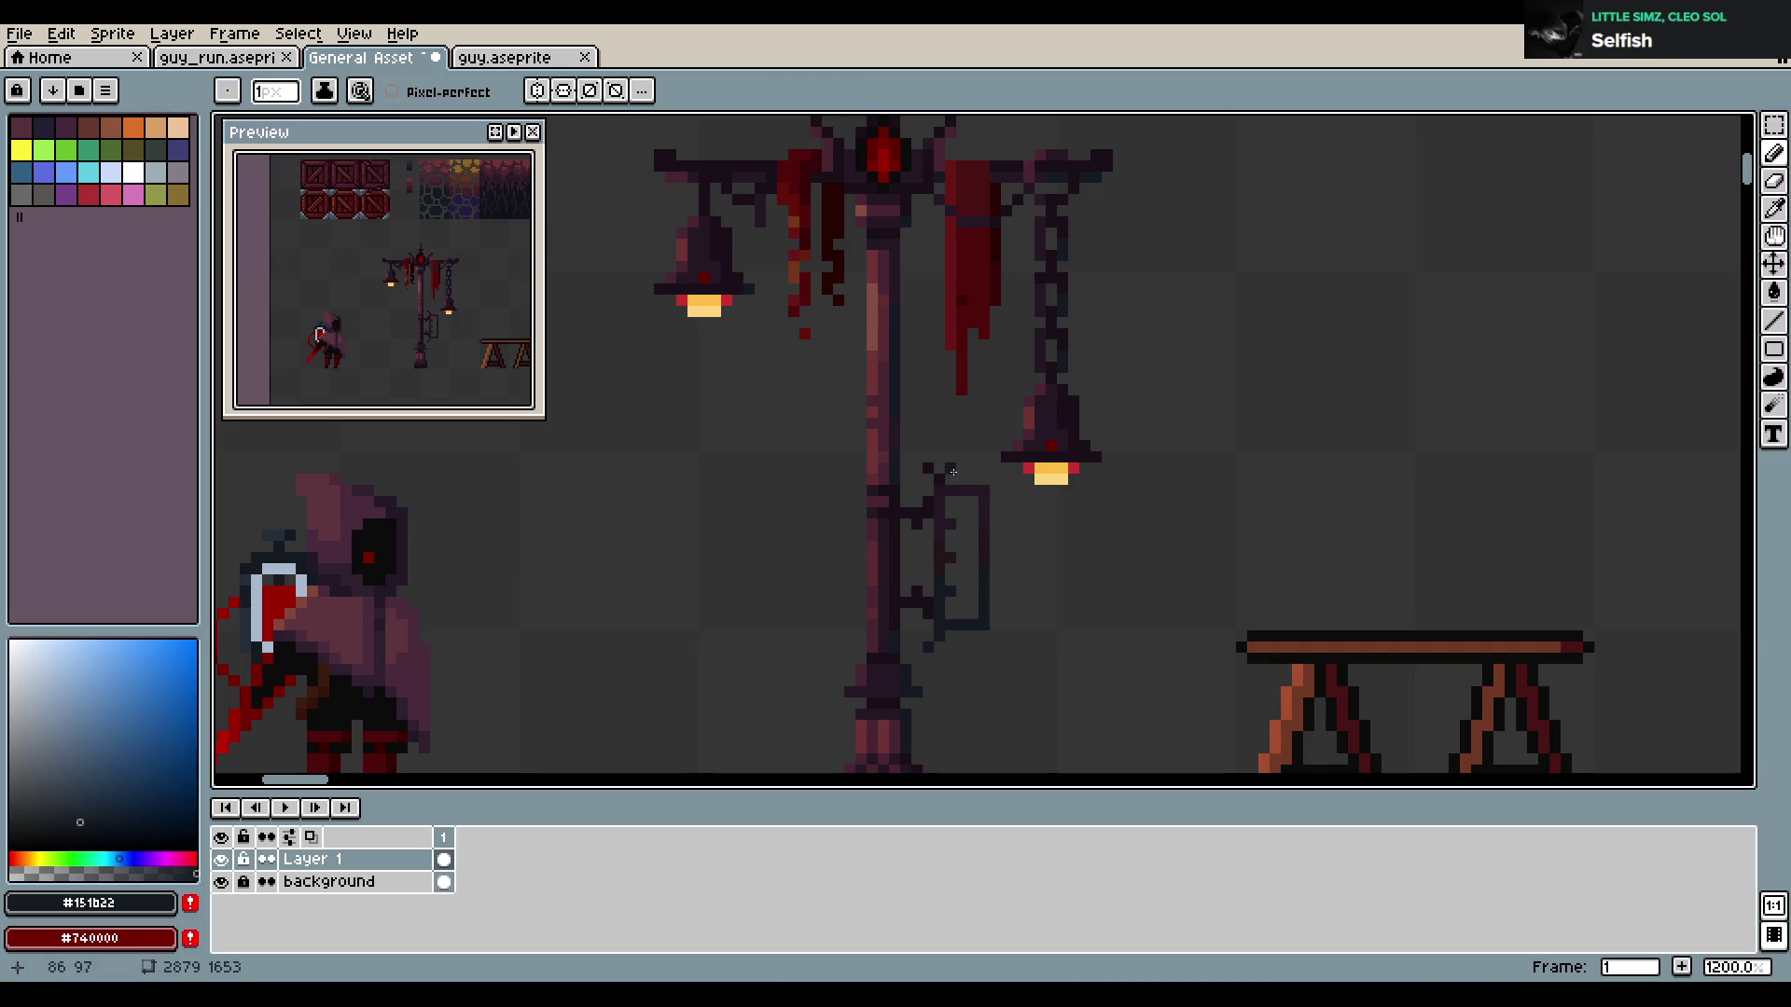
key("ctrl+s")
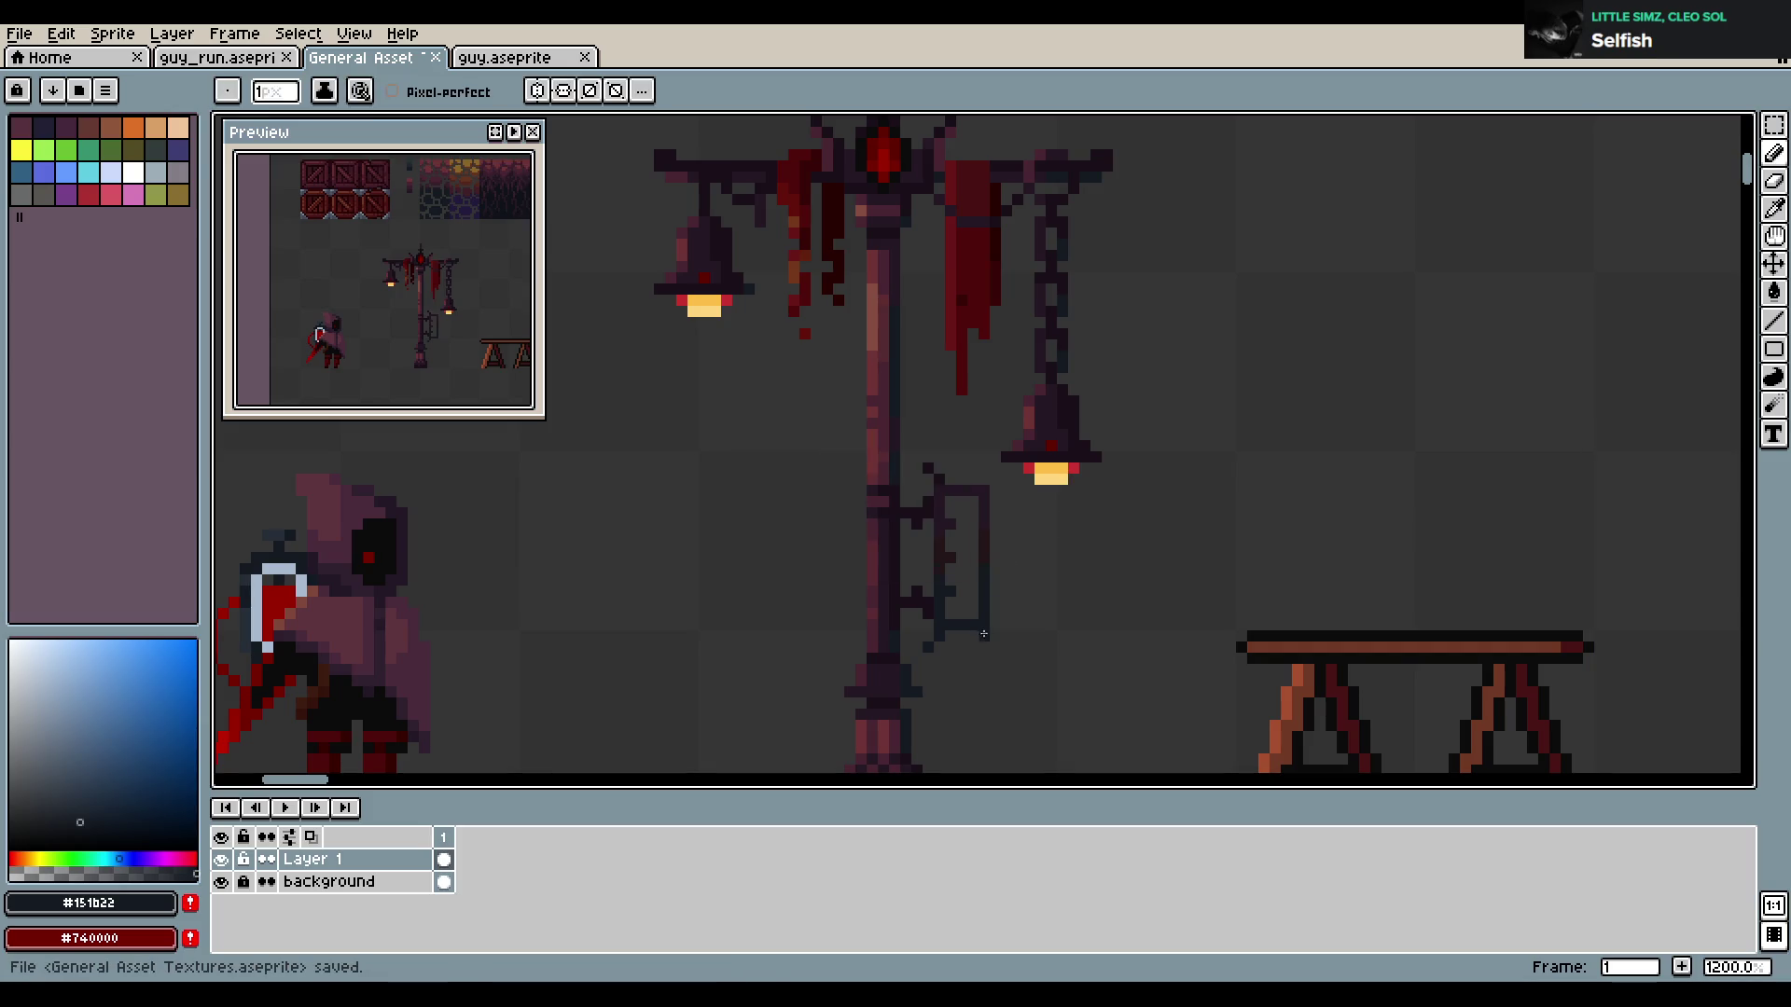
left_click(994, 644)
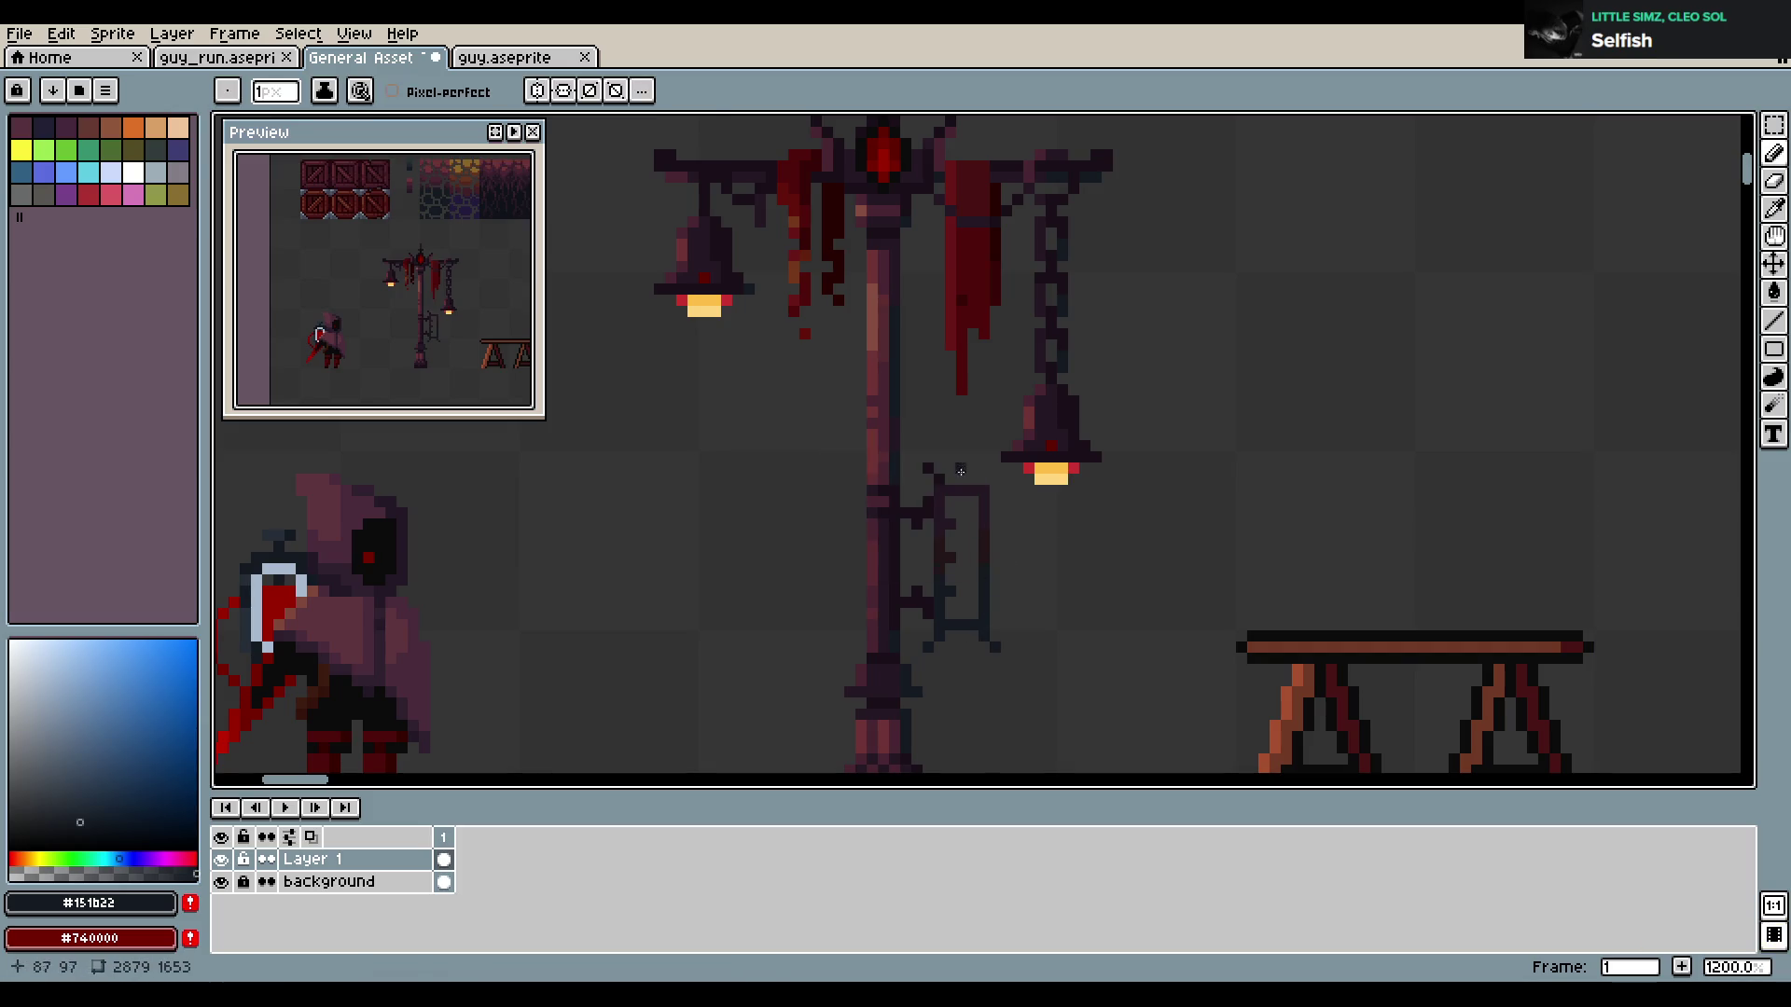
left_click(974, 523, "alt")
key("b")
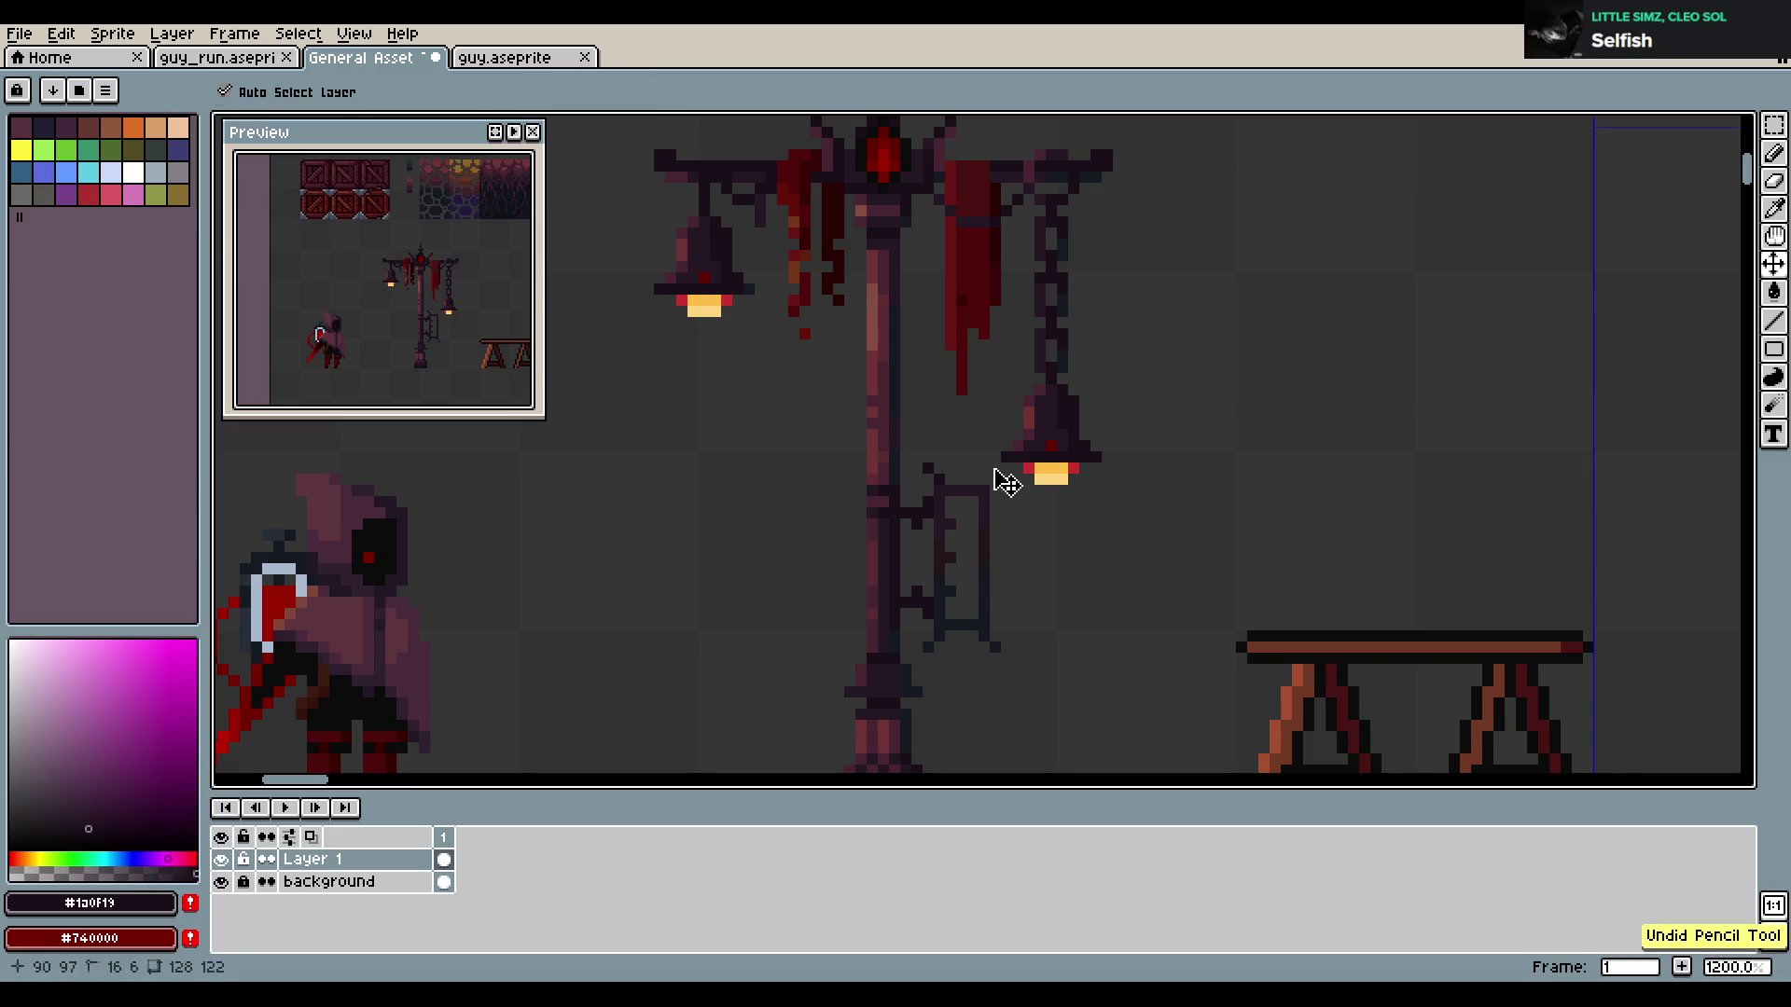
key("ctrl+s")
Select the lamp top and lower lantern and nudge them by a pixel
key("m")
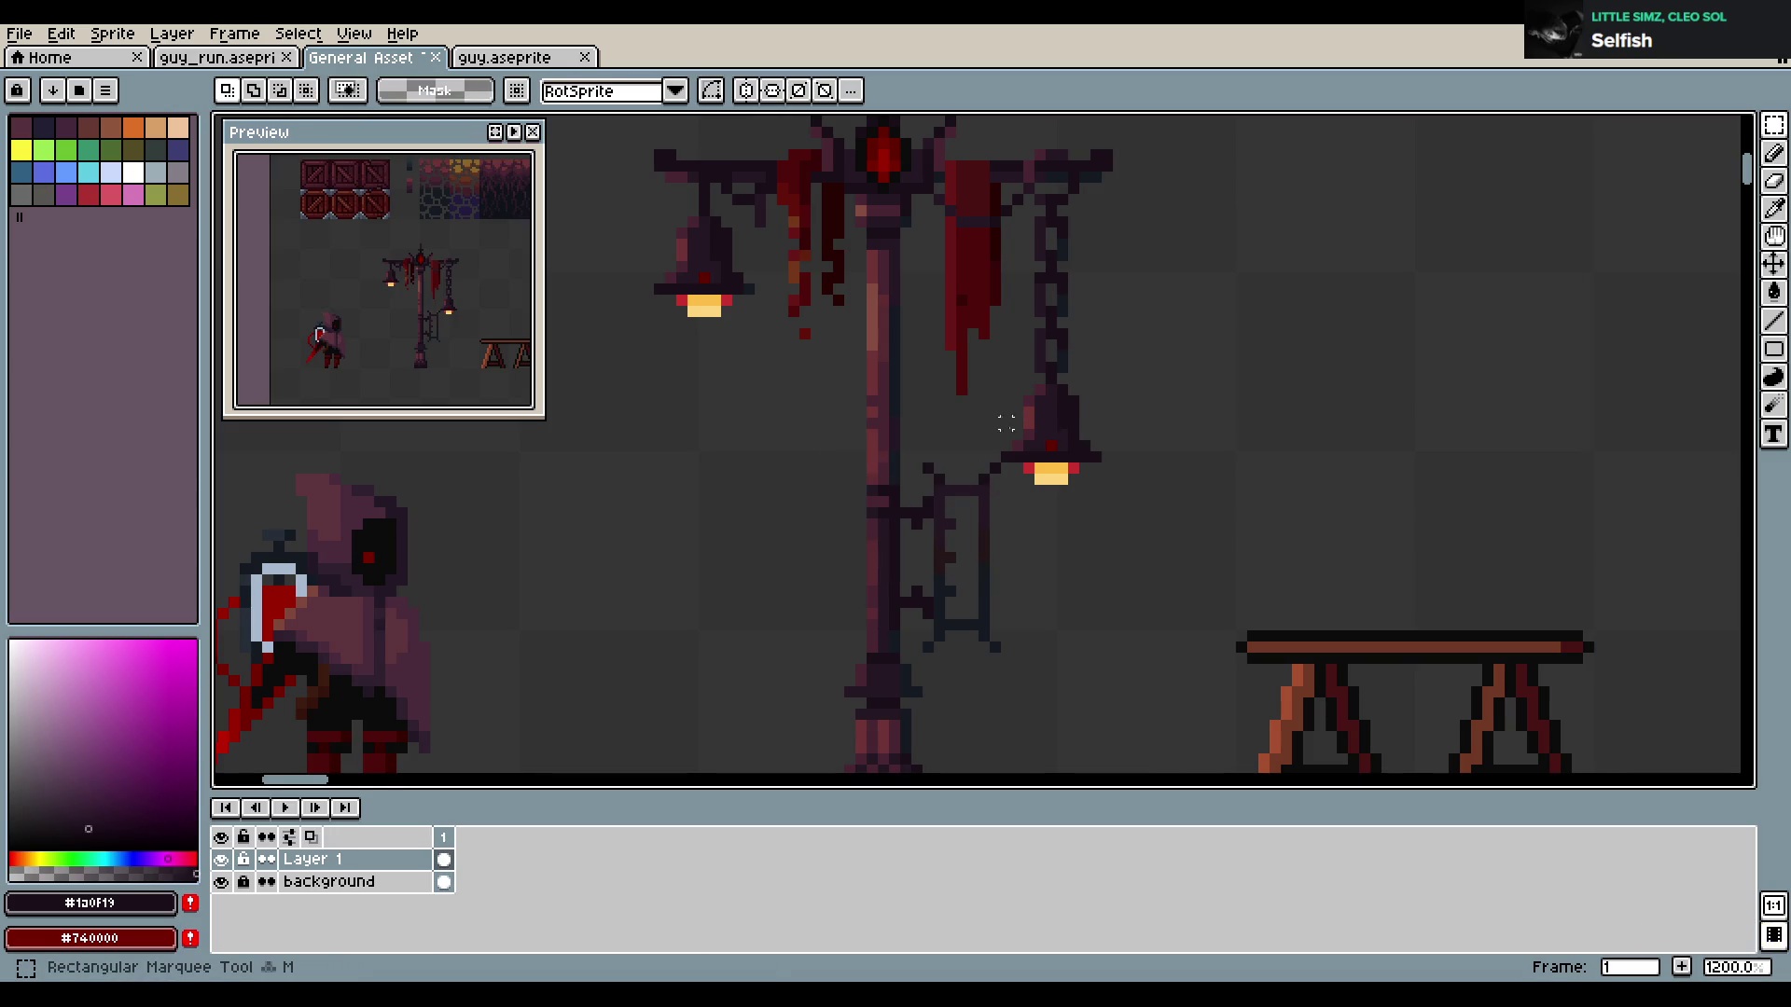
scroll(960, 400, "down", 3)
left_click_drag(772, 228, 1077, 401)
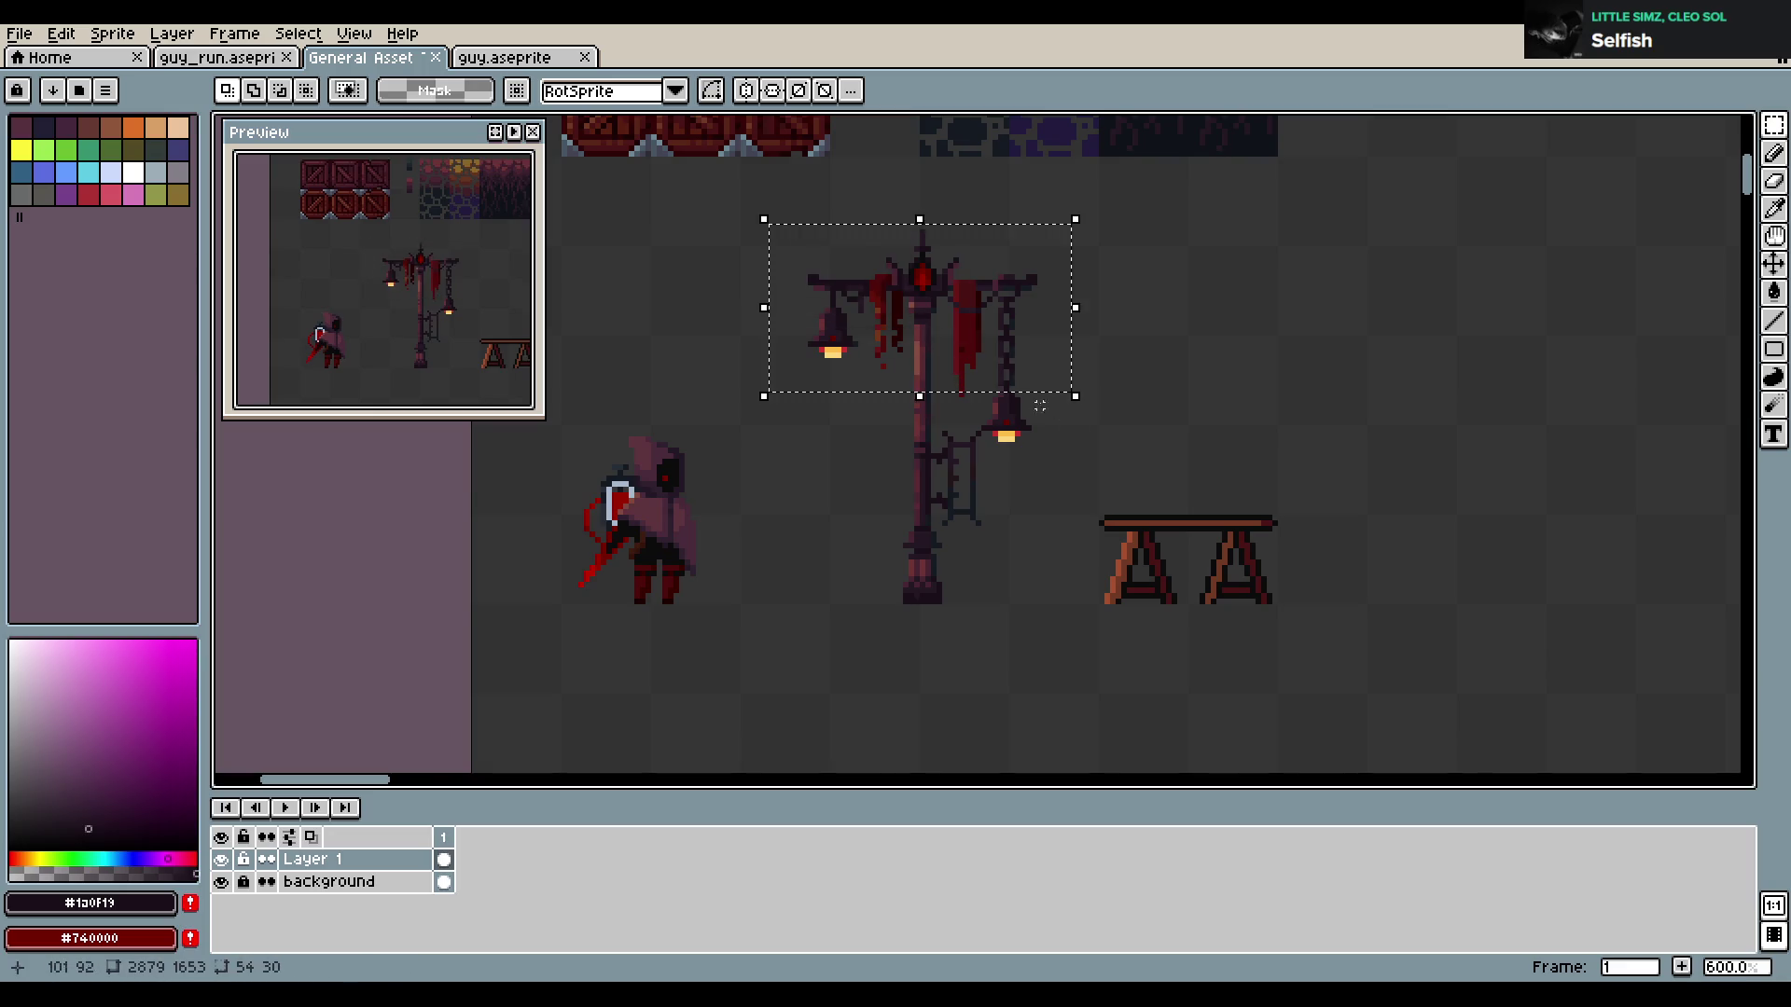
scroll(994, 446, "up", 4)
left_click_drag(933, 381, 1086, 485)
scroll(1079, 359, "down", 3)
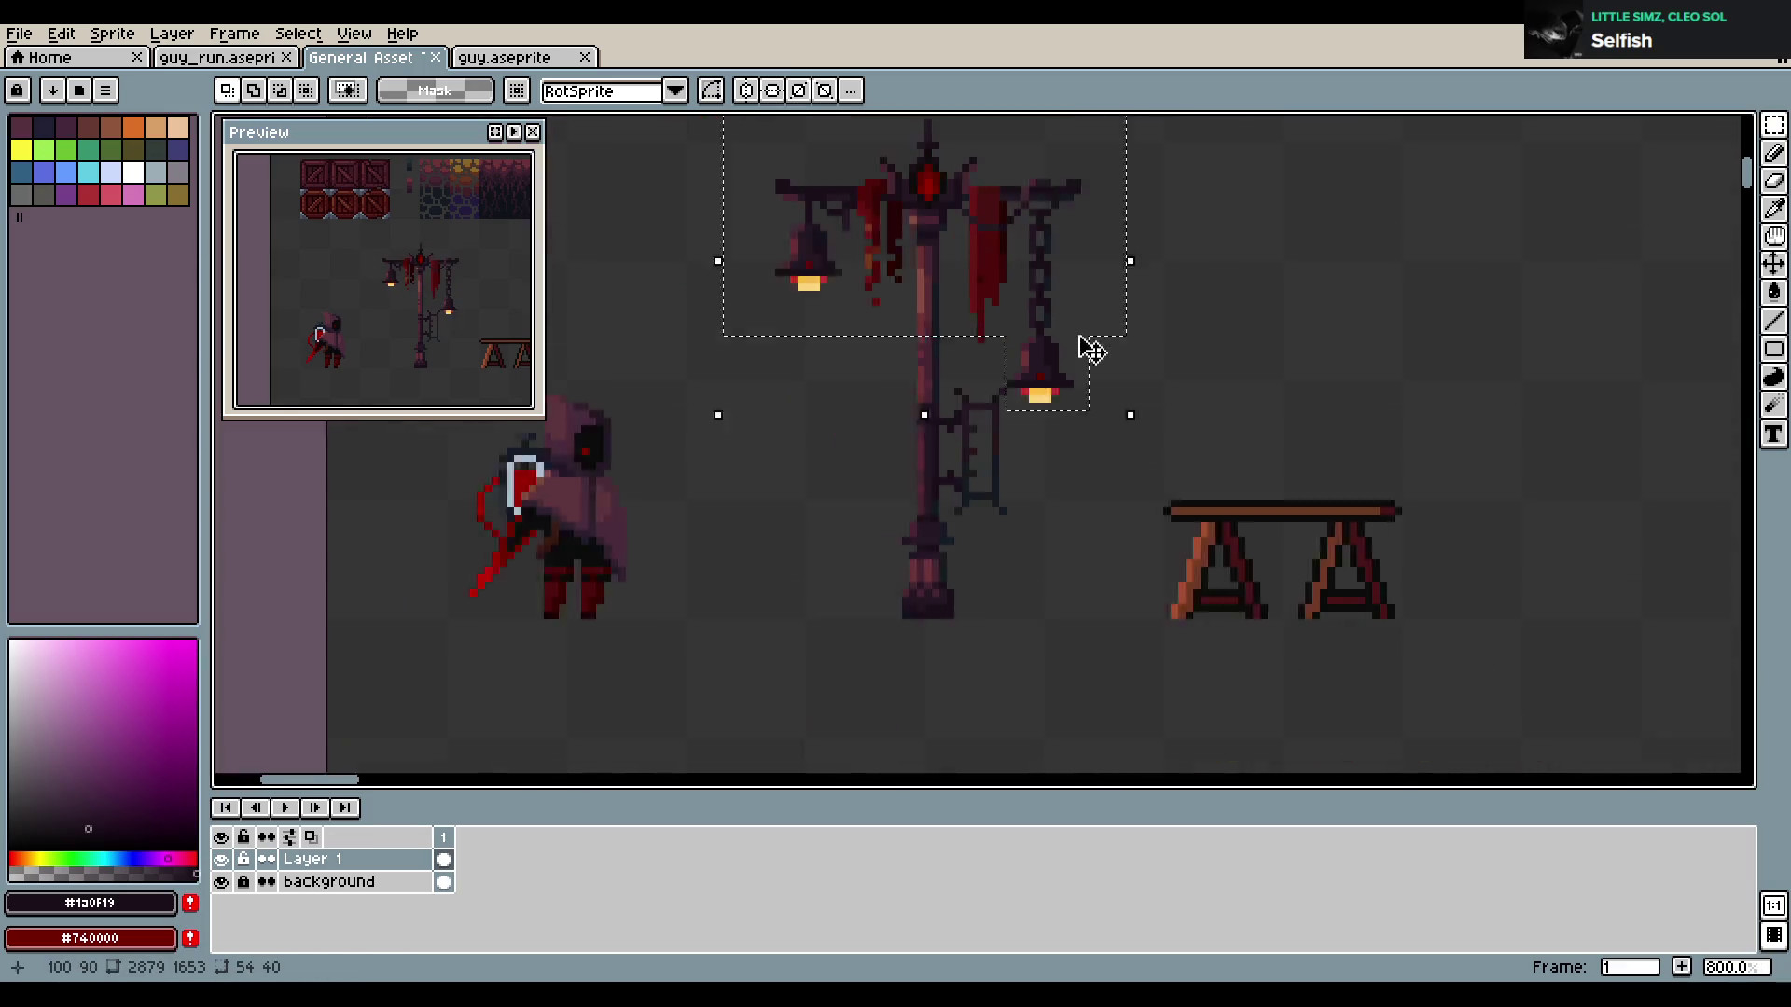
key("Up")
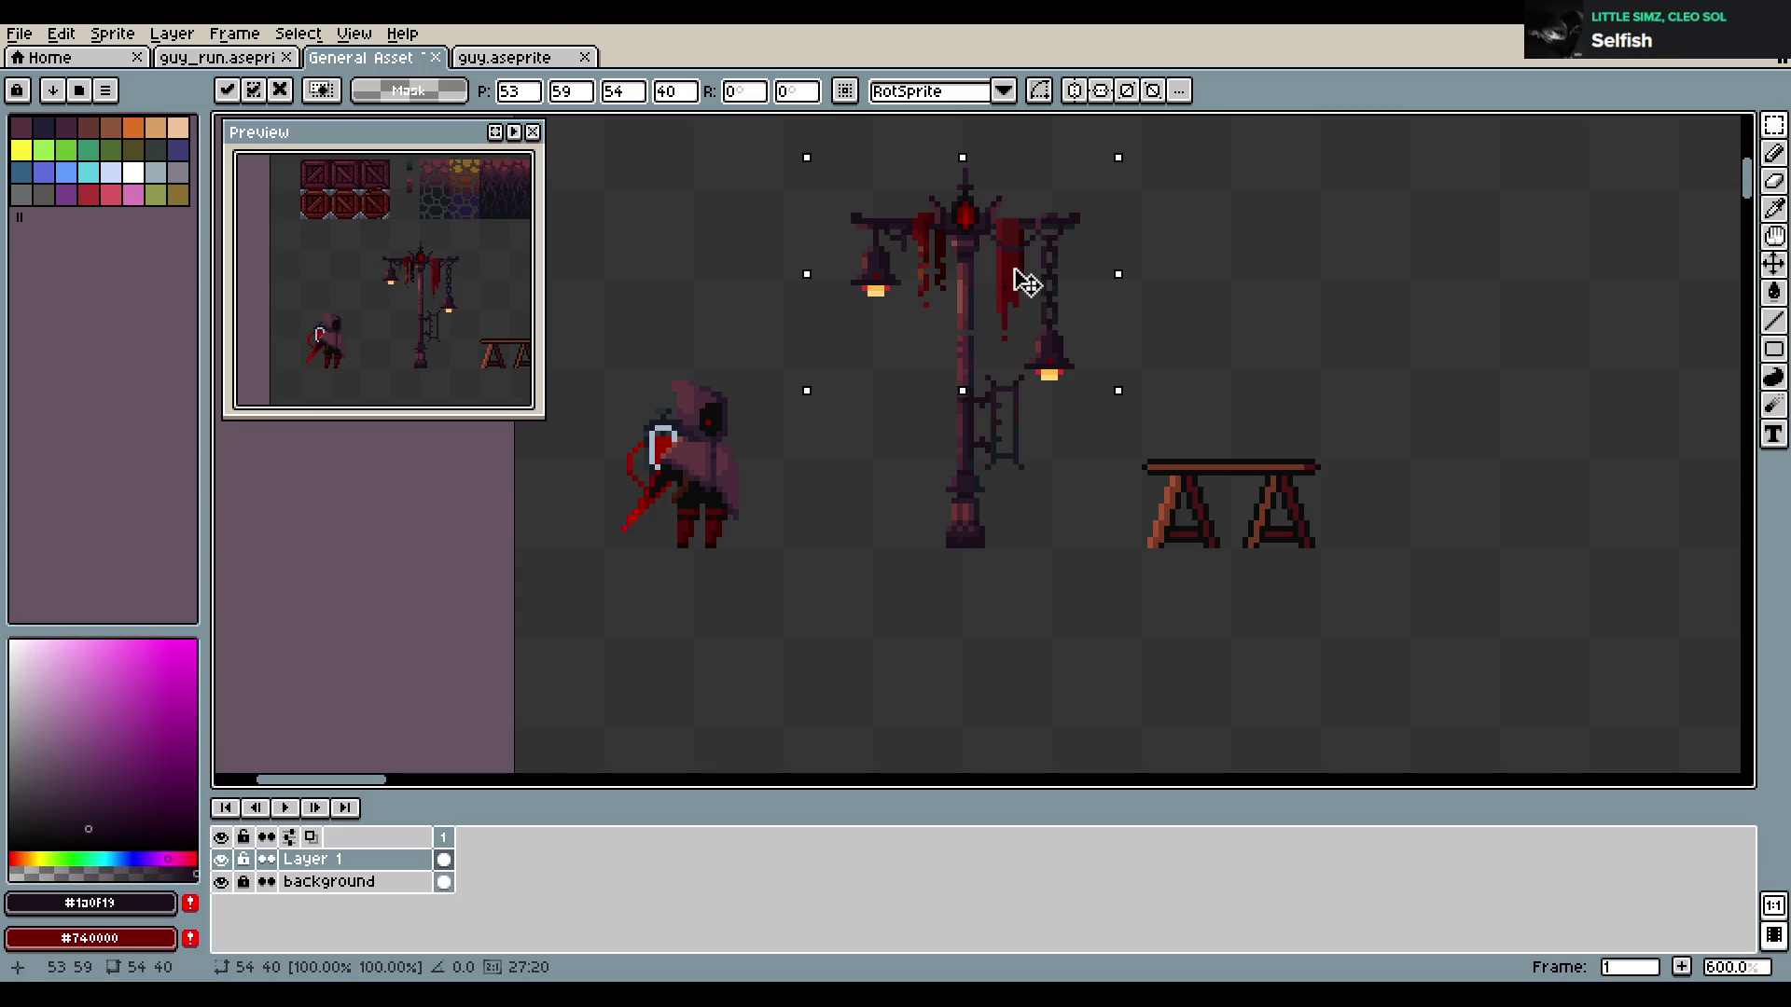
left_click_drag(1017, 270, 1017, 264)
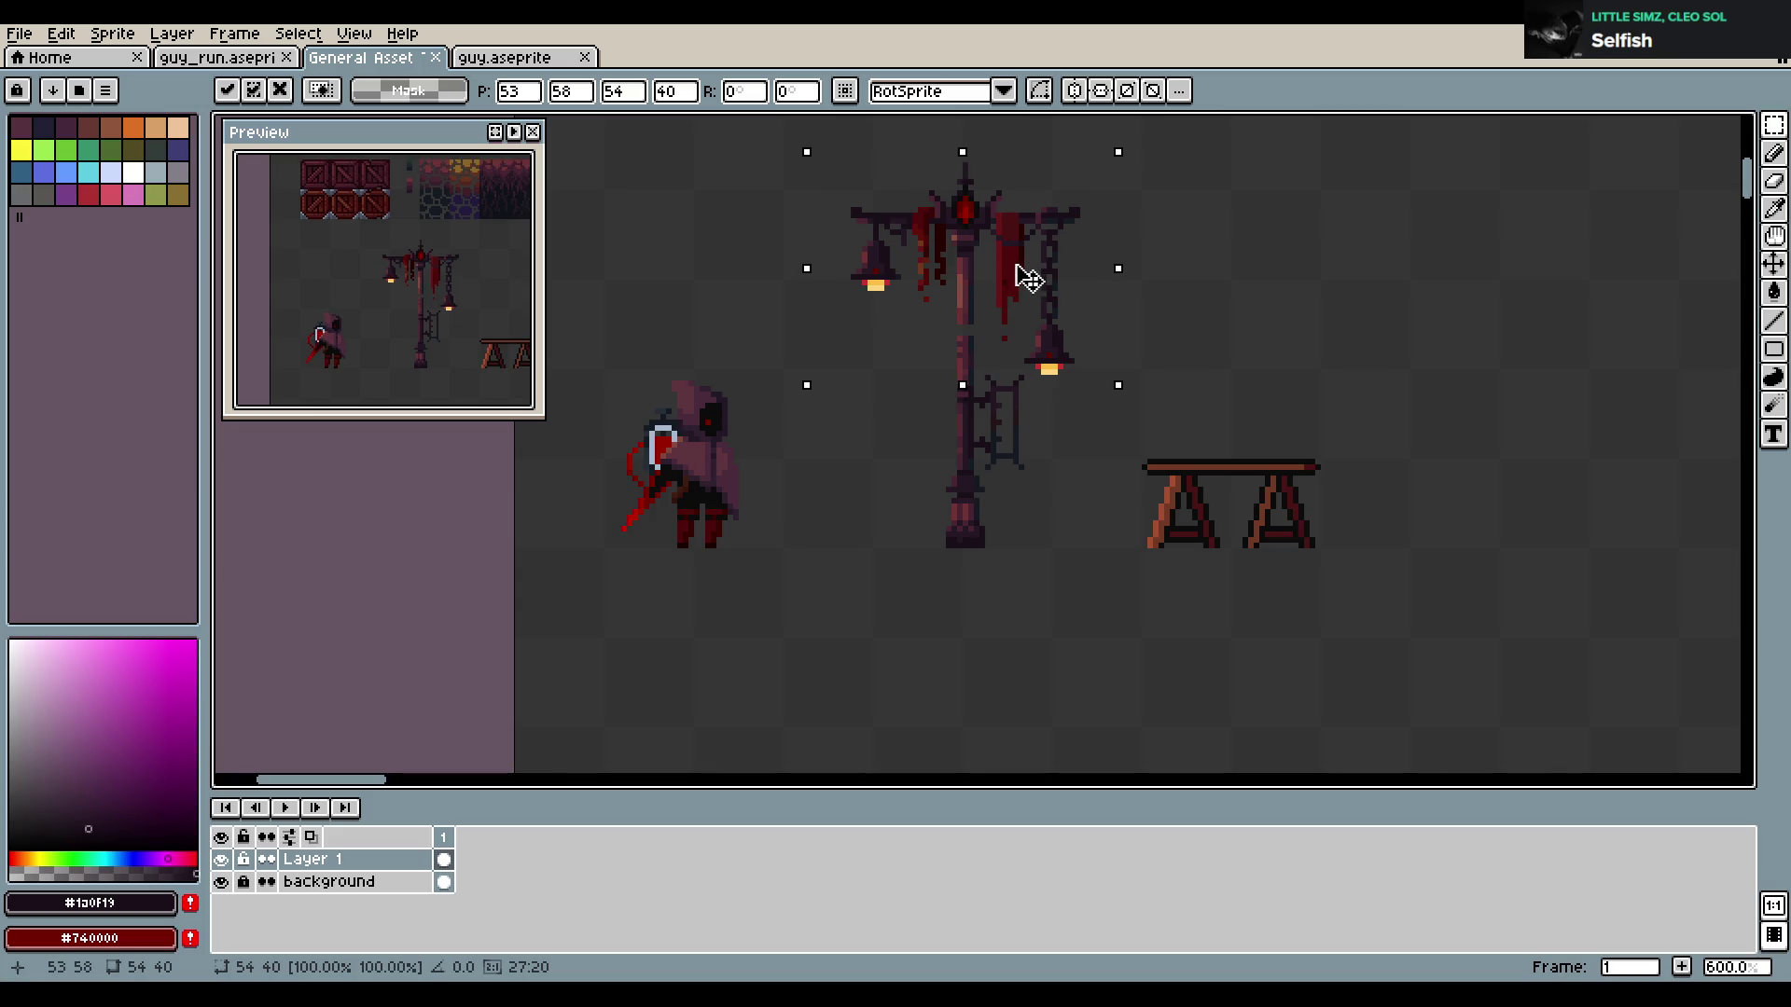
left_click_drag(1179, 252, 1200, 368)
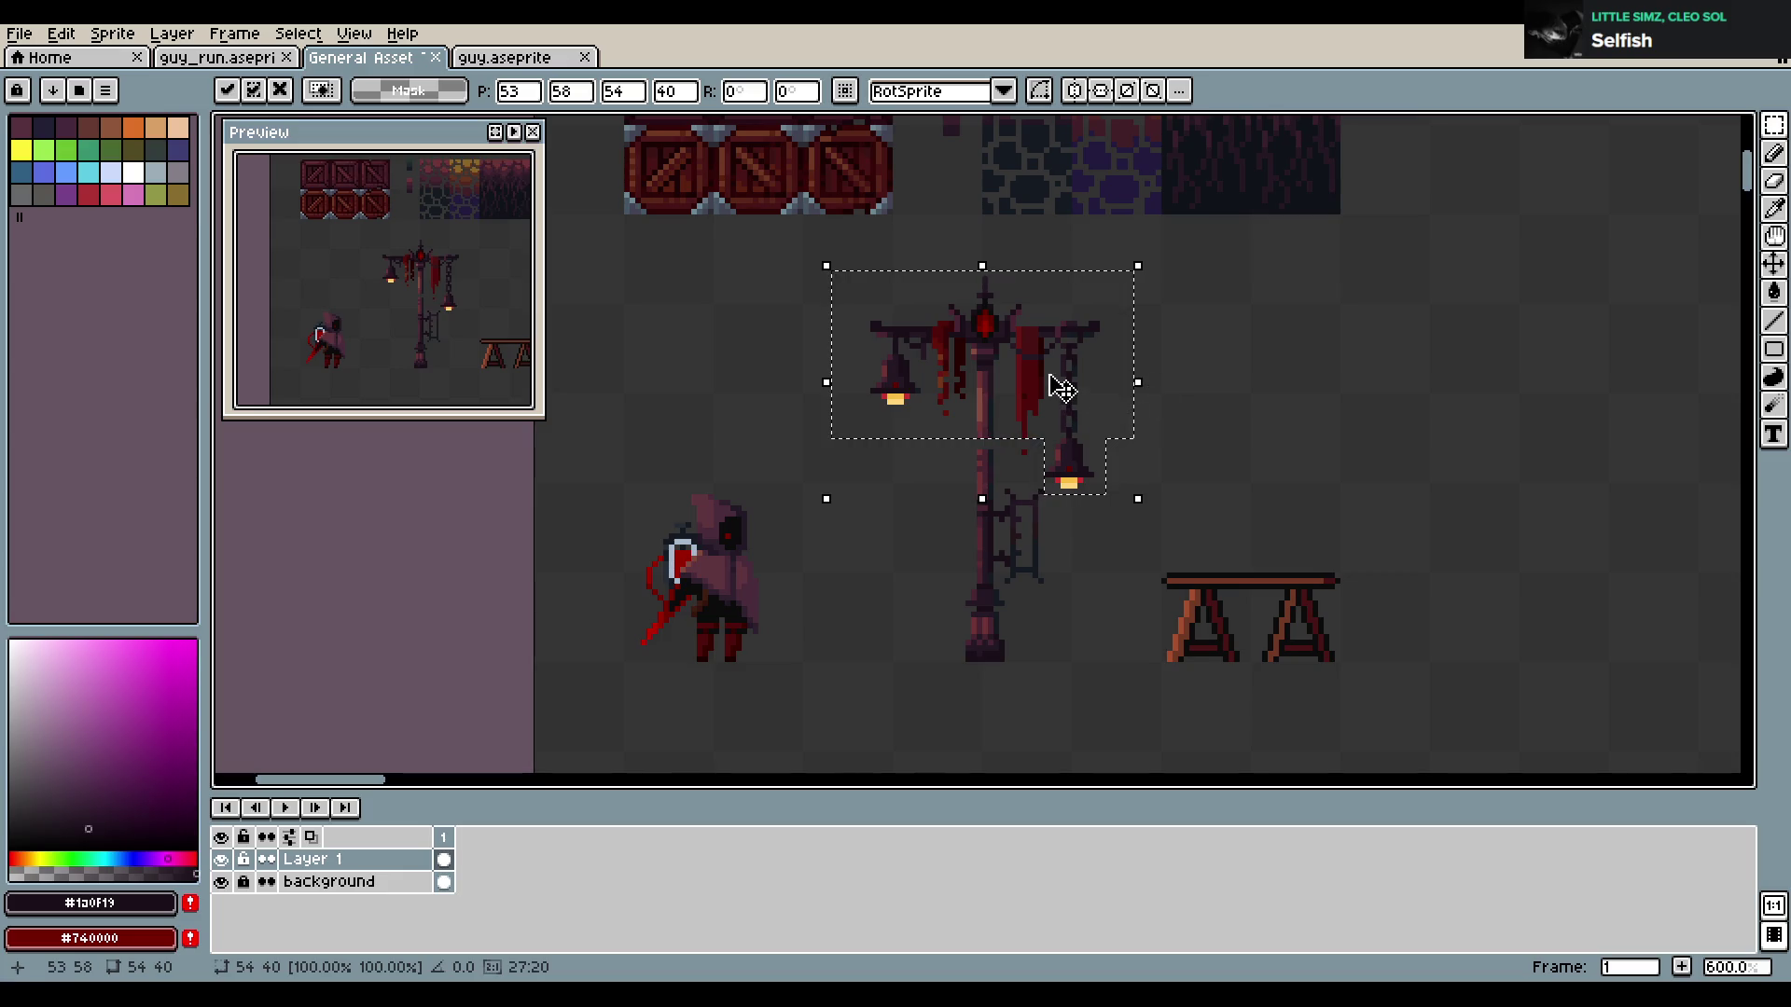
left_click_drag(1061, 388, 1060, 392)
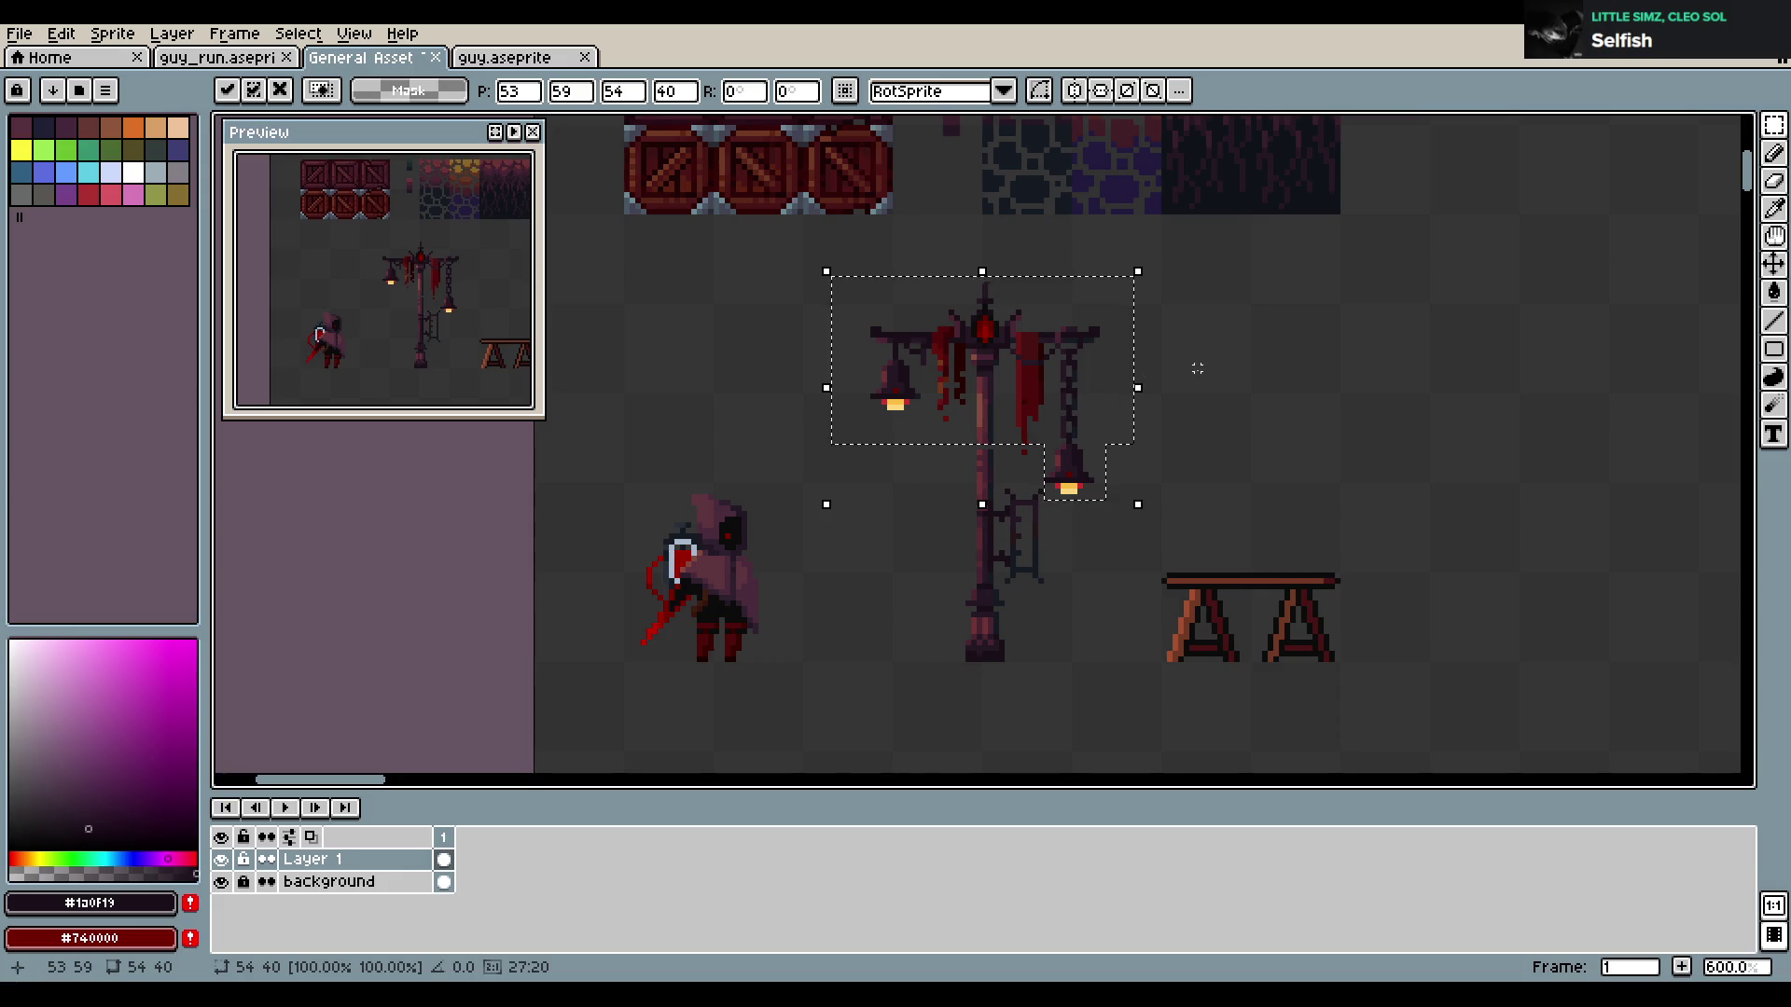
Erase the spike on top of the lamp post and save the sheet
key("e")
scroll(1035, 303, "up", 4)
left_click_drag(881, 302, 926, 287)
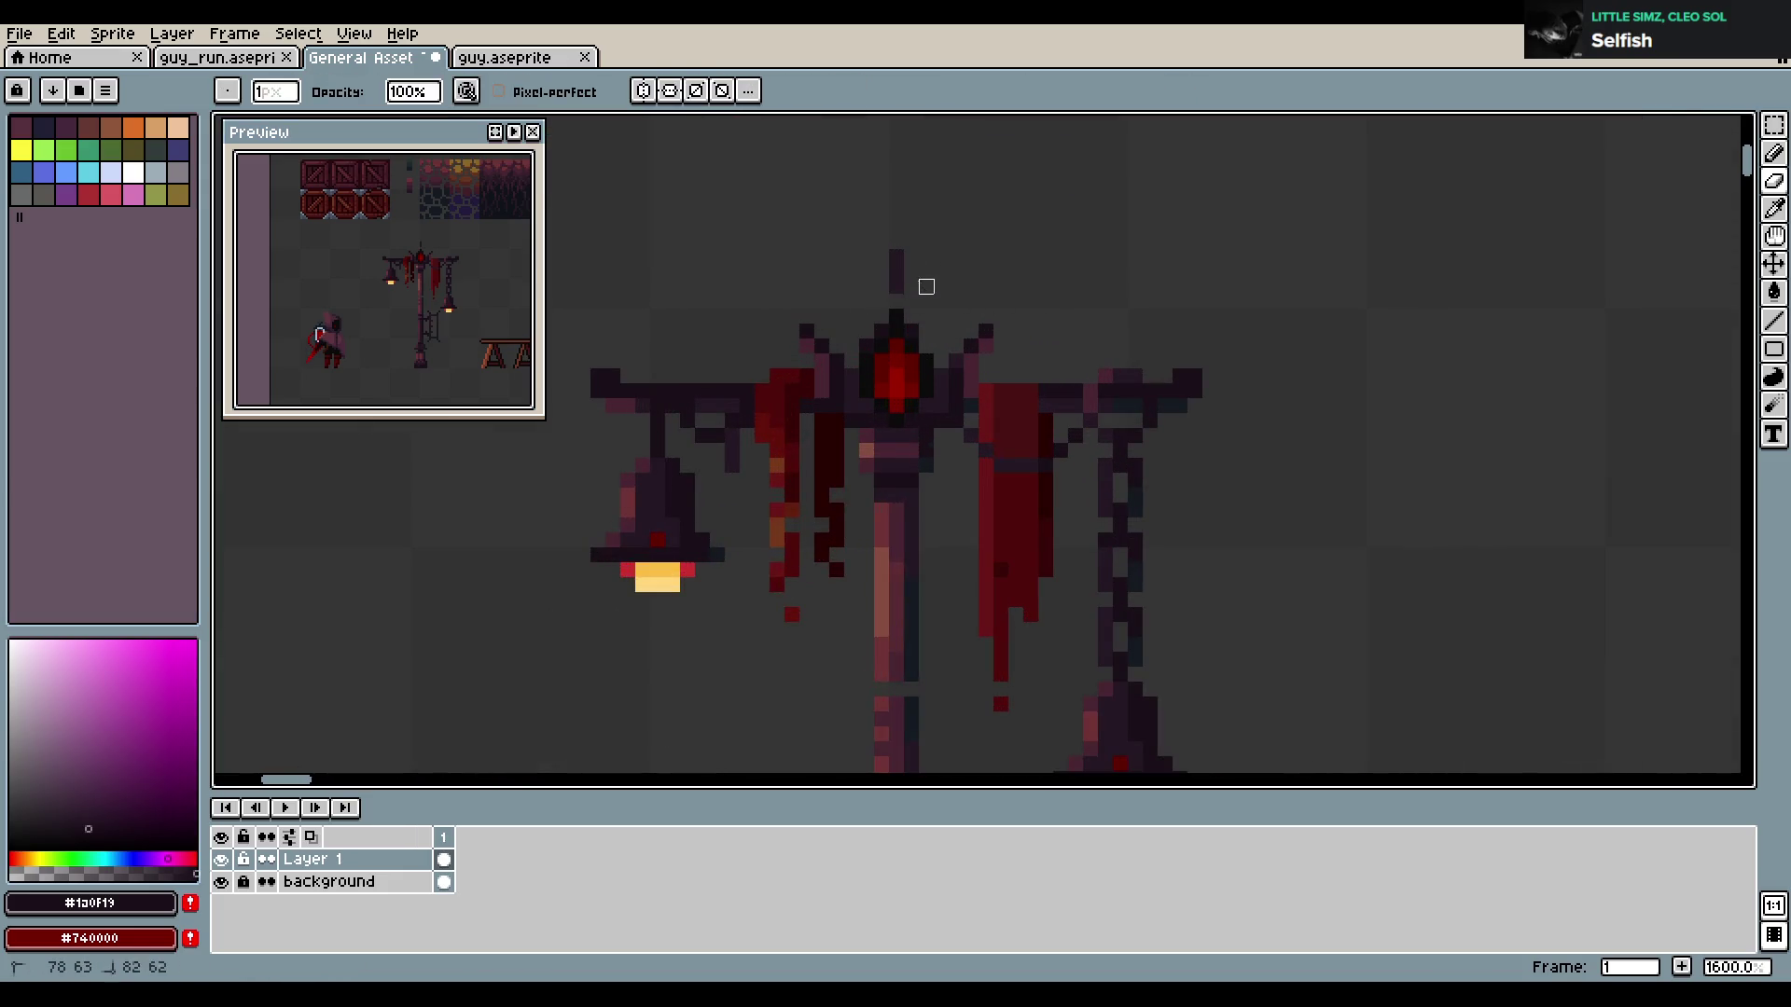
key("b")
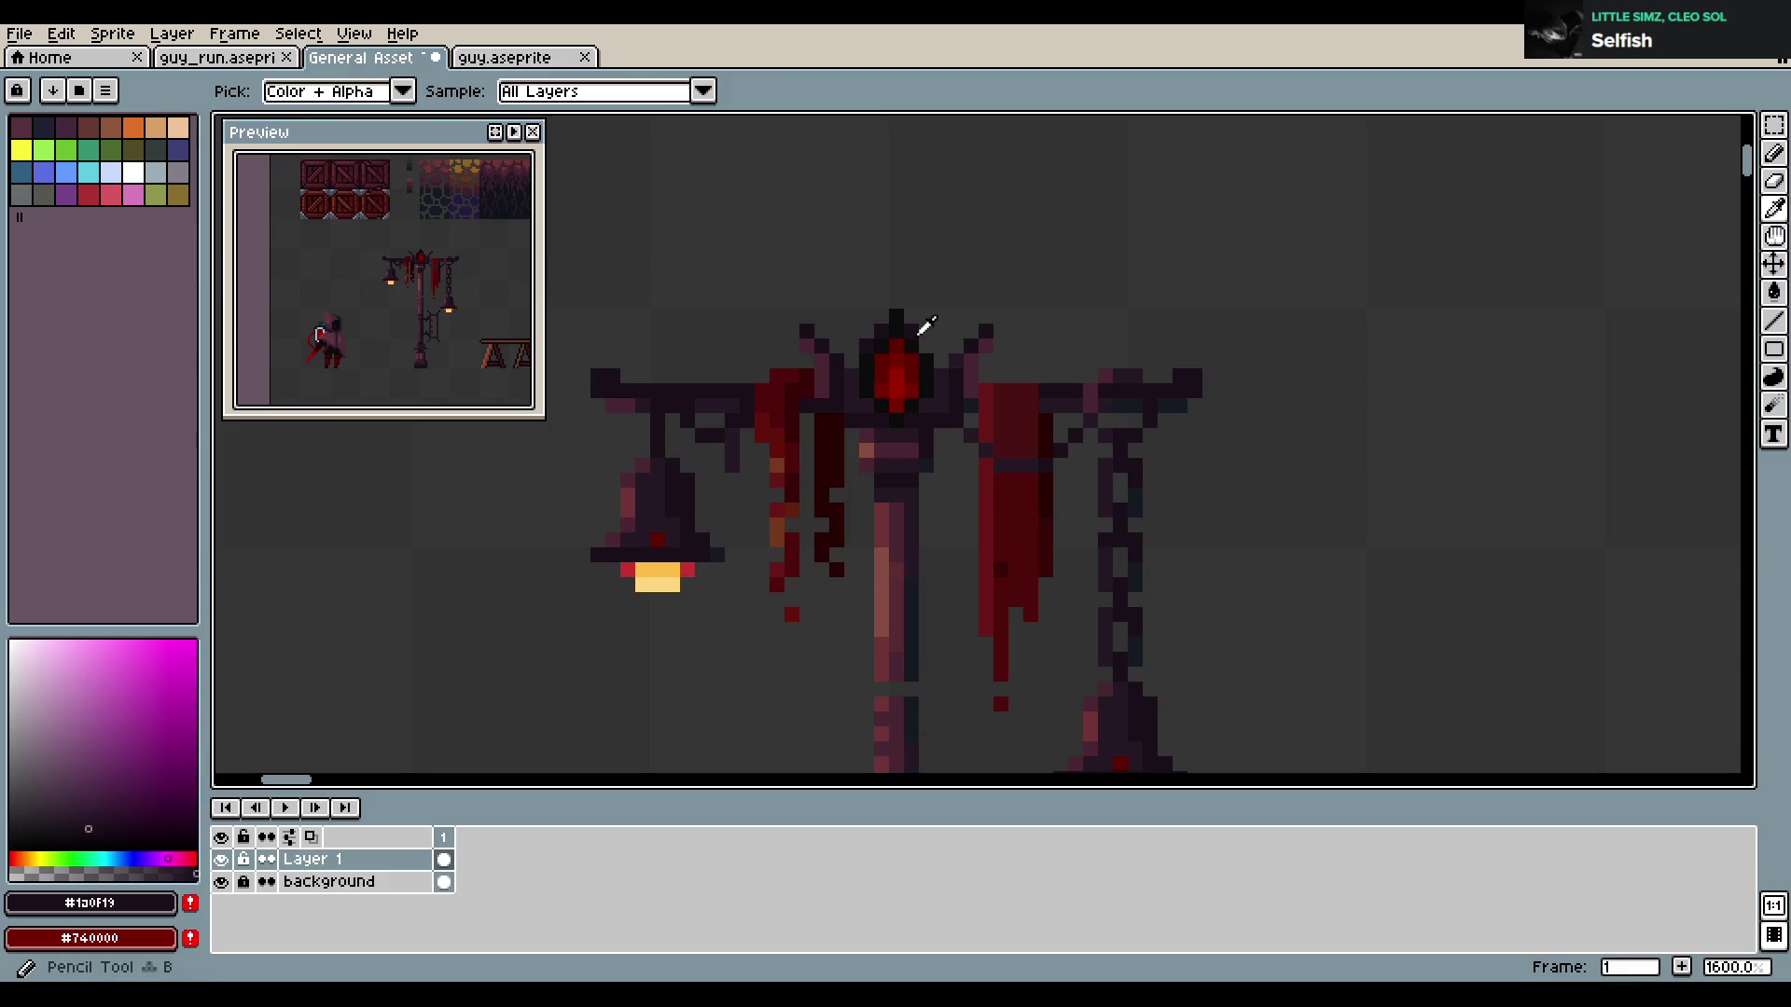
scroll(1127, 322, "down", 4)
key("ctrl+s")
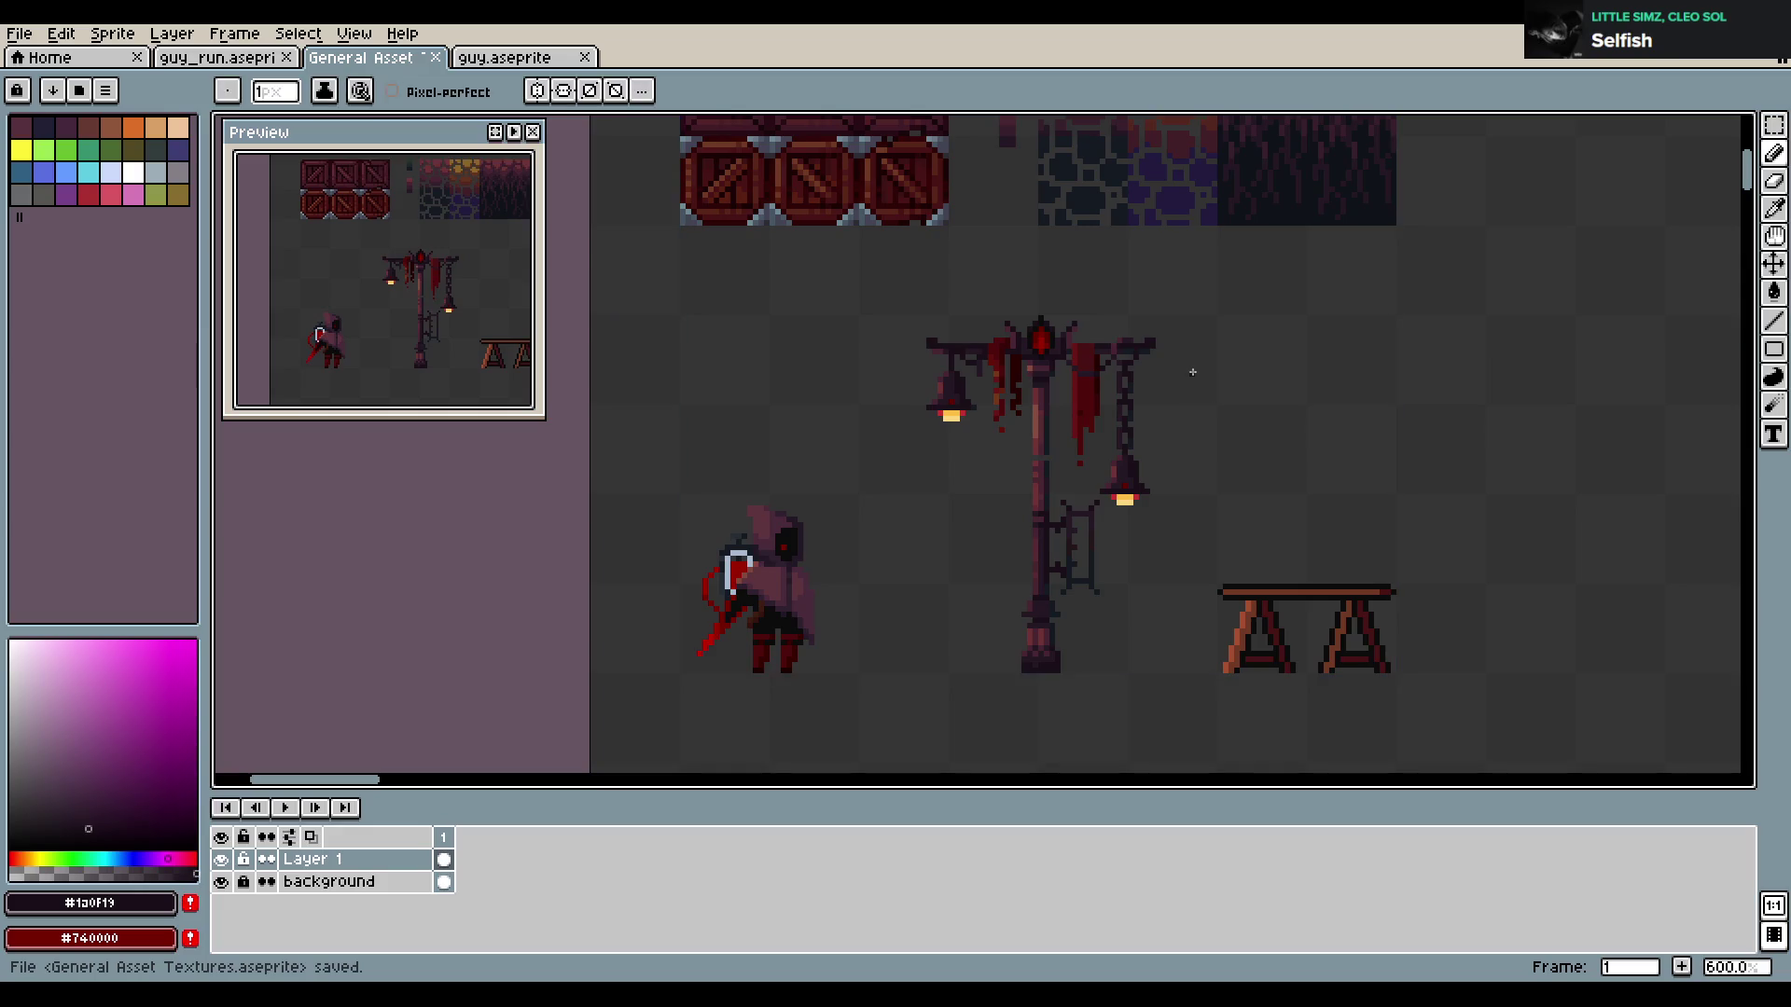
Restore the lamp post's top spike with undo and redo, then save again
key("m")
left_click_drag(884, 290, 1159, 687)
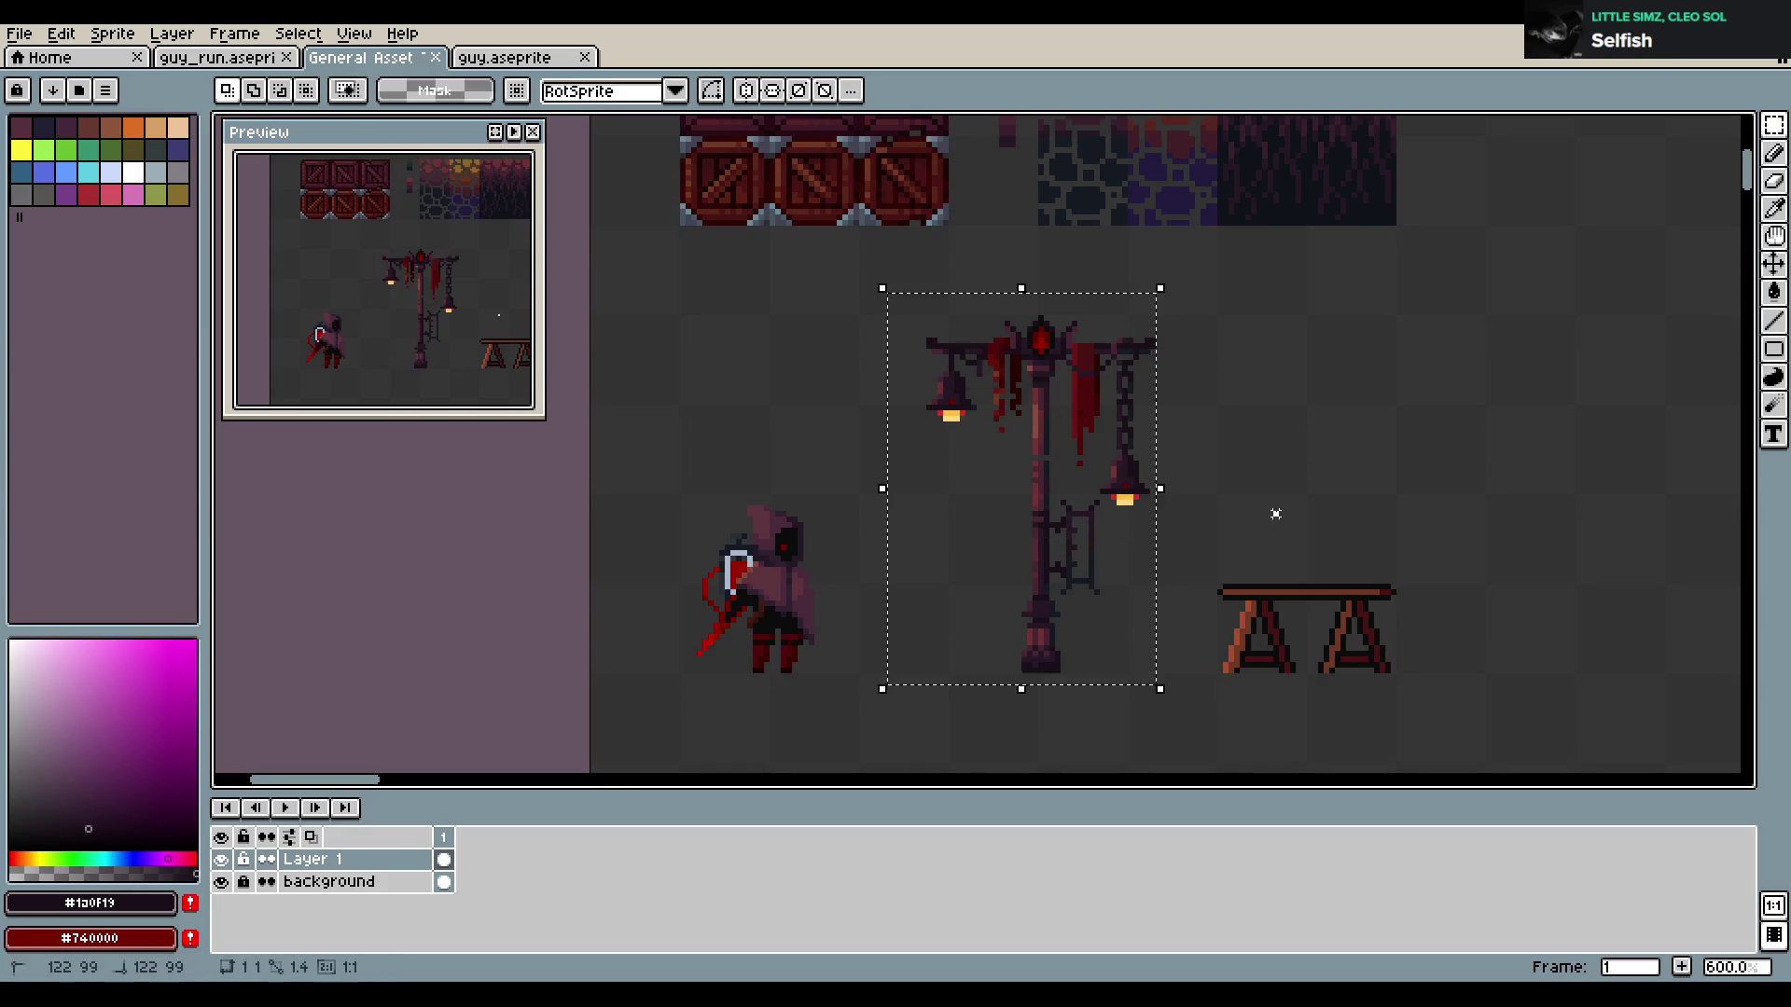
key("ctrl+z")
key("ctrl+z")
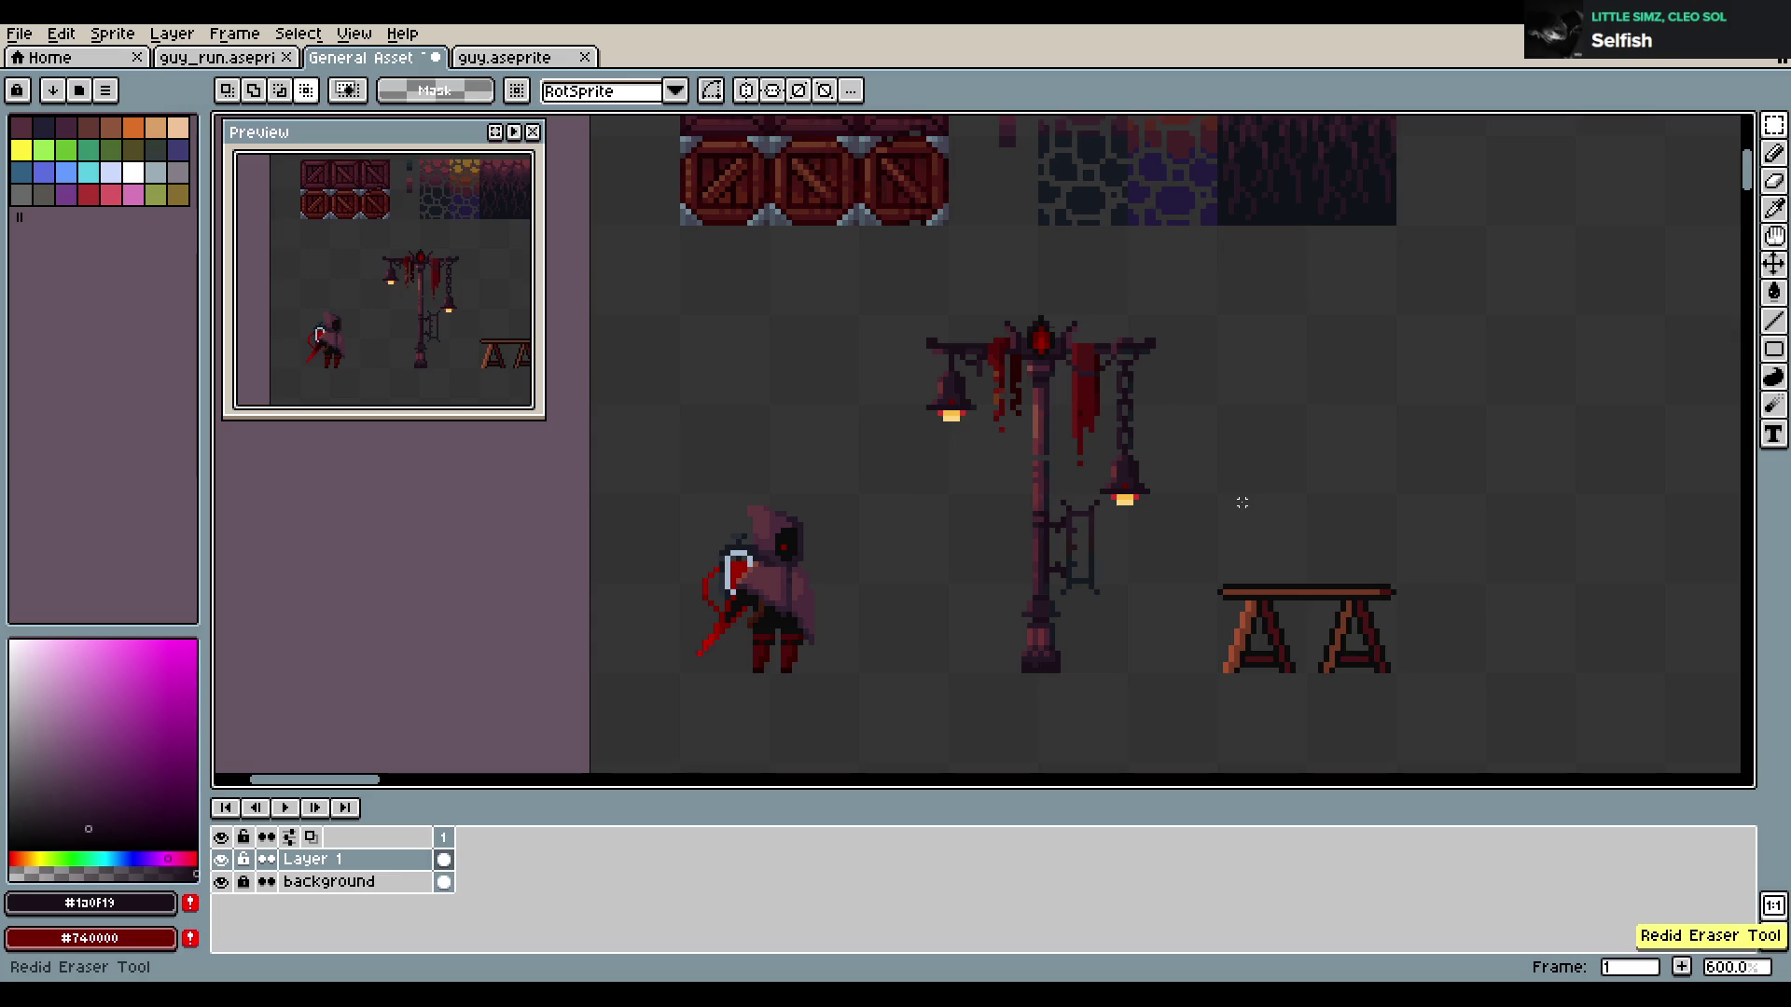
key("ctrl+y")
key("ctrl+z")
key("ctrl+z")
scroll(1072, 355, "up", 2)
key("i")
key("b")
scroll(1087, 461, "down", 1)
key("ctrl+s")
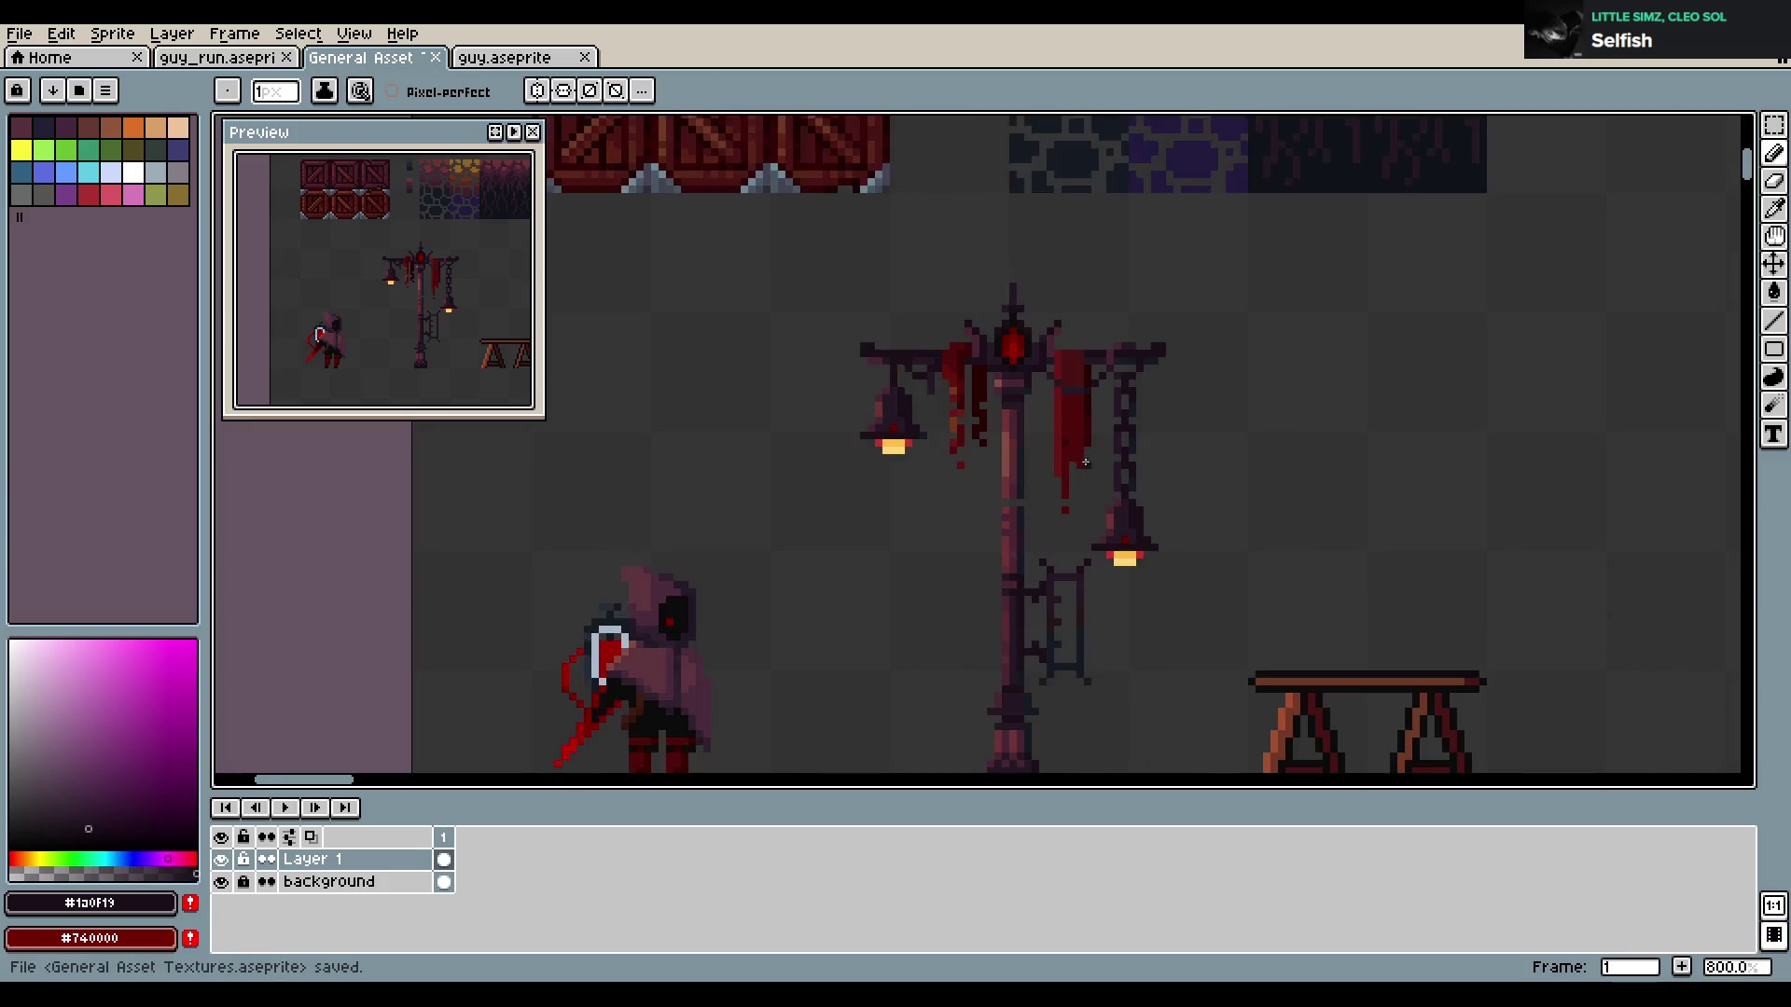
Sample the lamp's blue-grey and a muted red, then save the asset sheet
scroll(1086, 461, "up", 3)
left_click(985, 509, "alt")
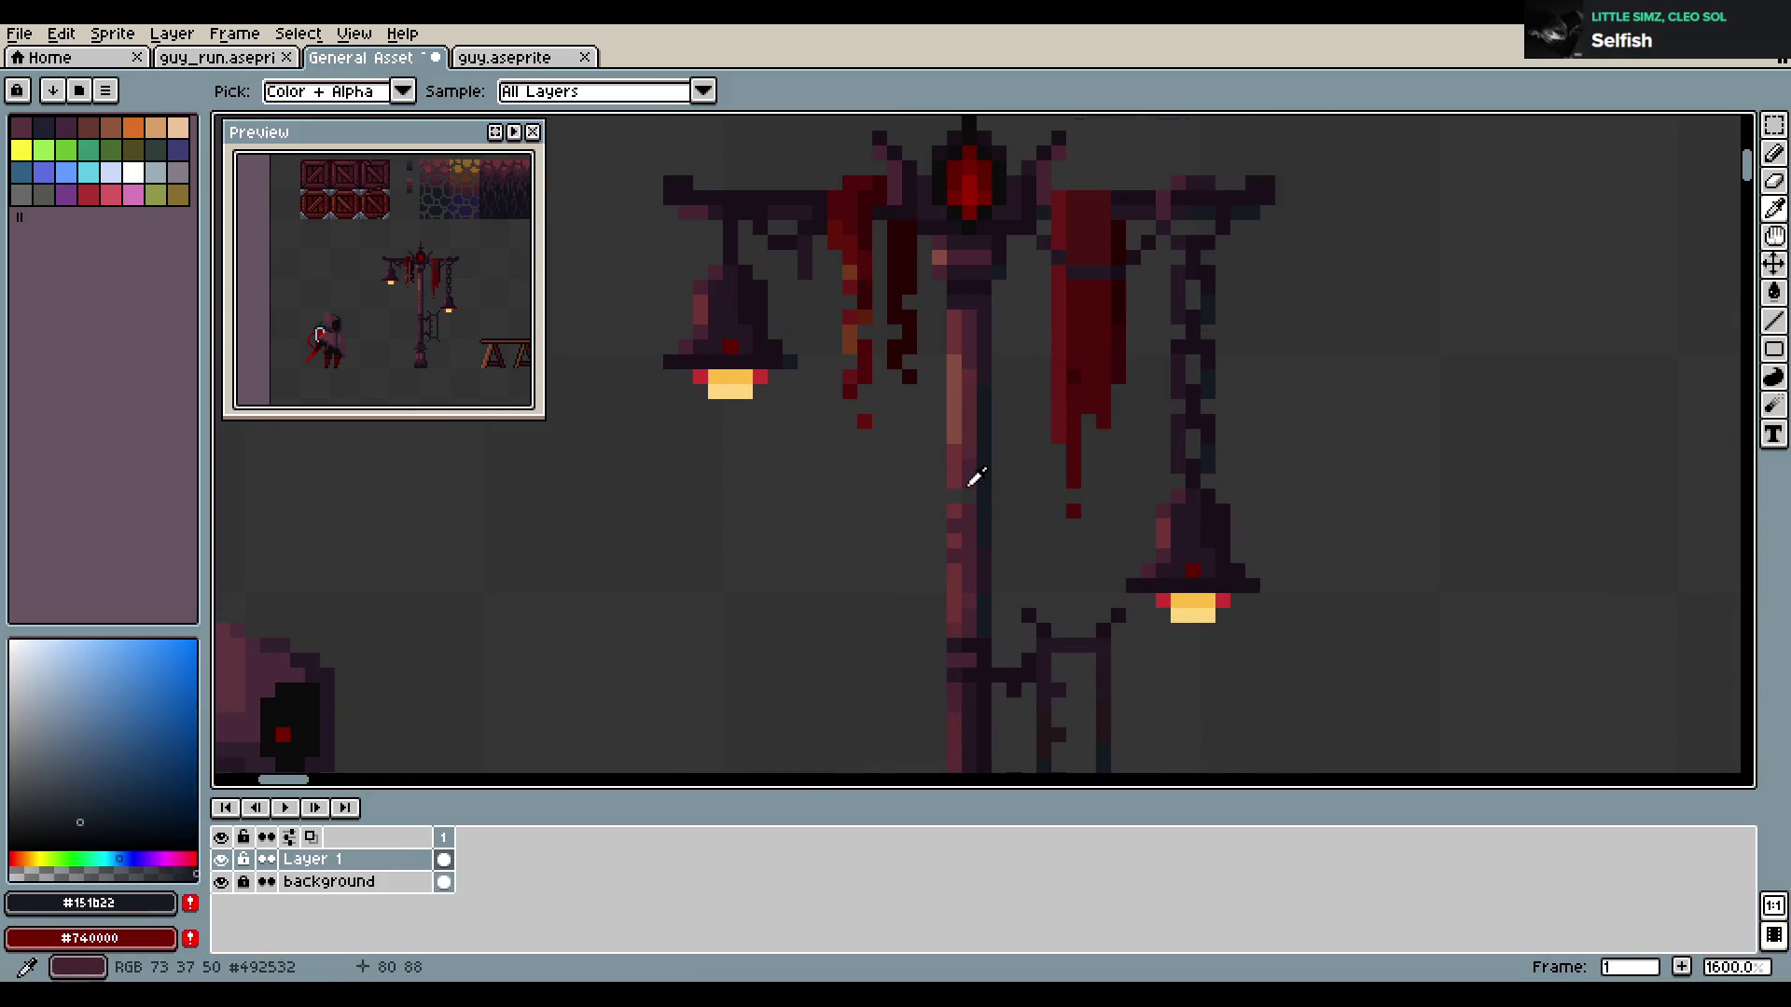
left_click(961, 471, "alt")
key("ctrl+s")
scroll(1271, 504, "down", 5)
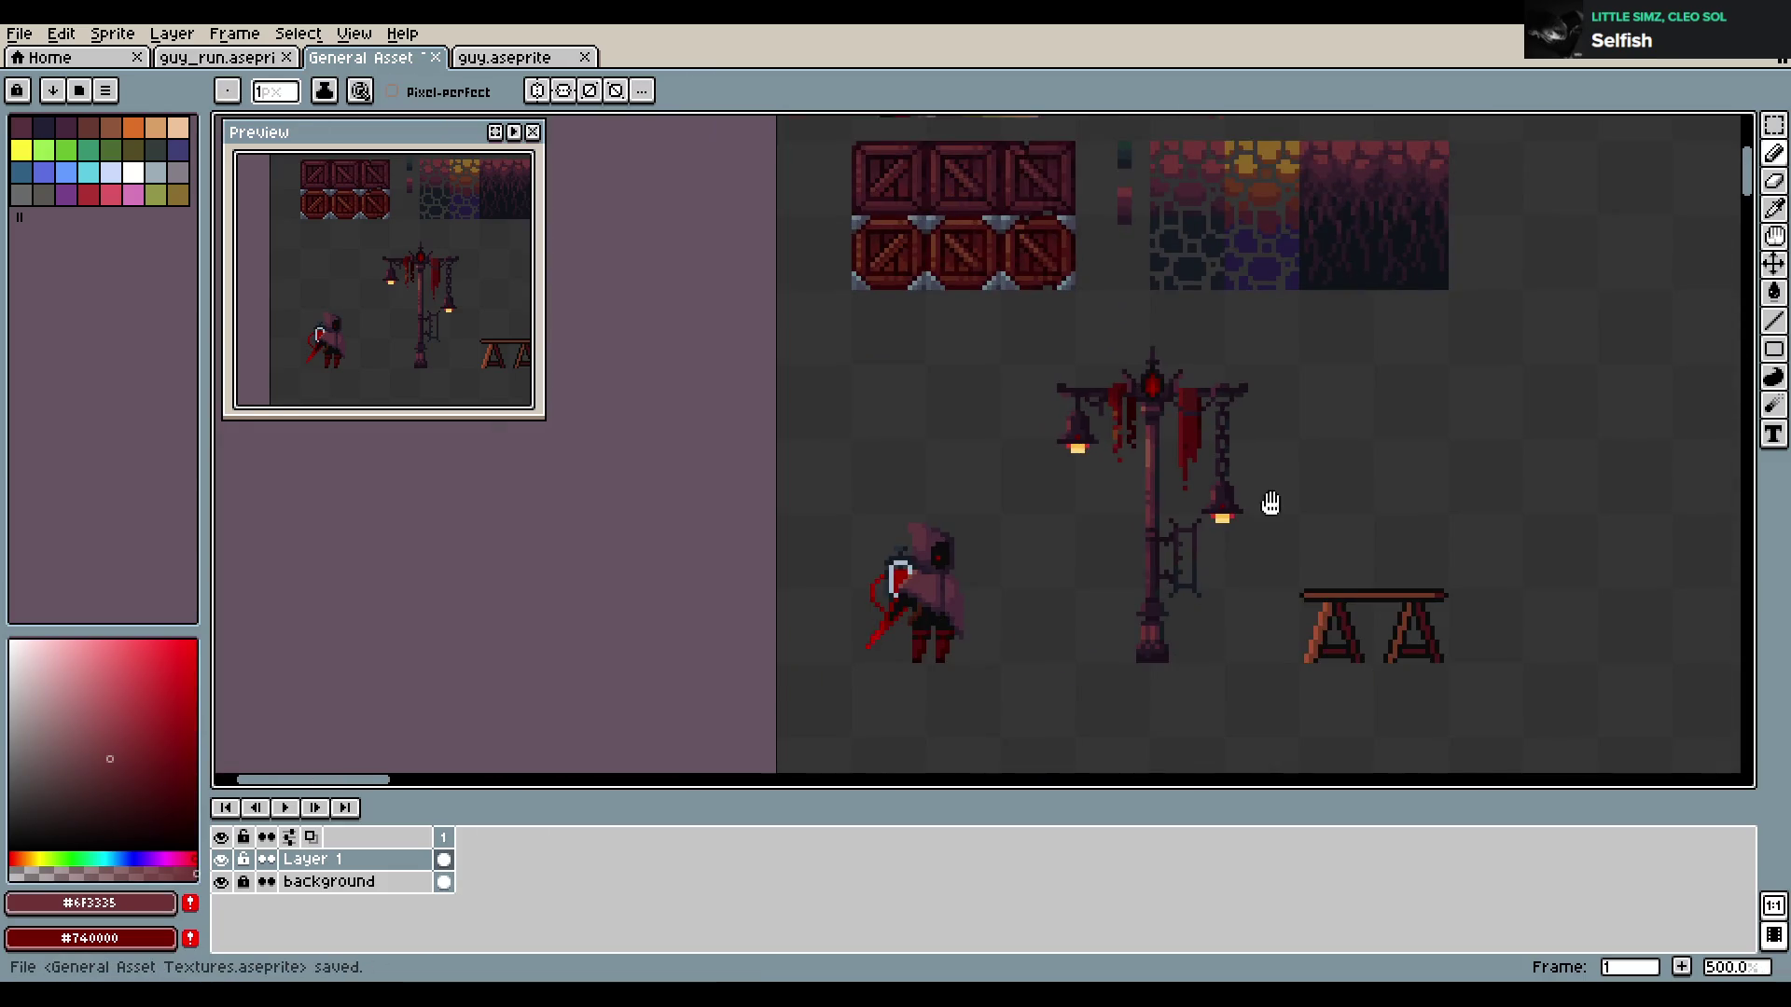
scroll(1148, 476, "up", 1)
scroll(1149, 477, "up", 3)
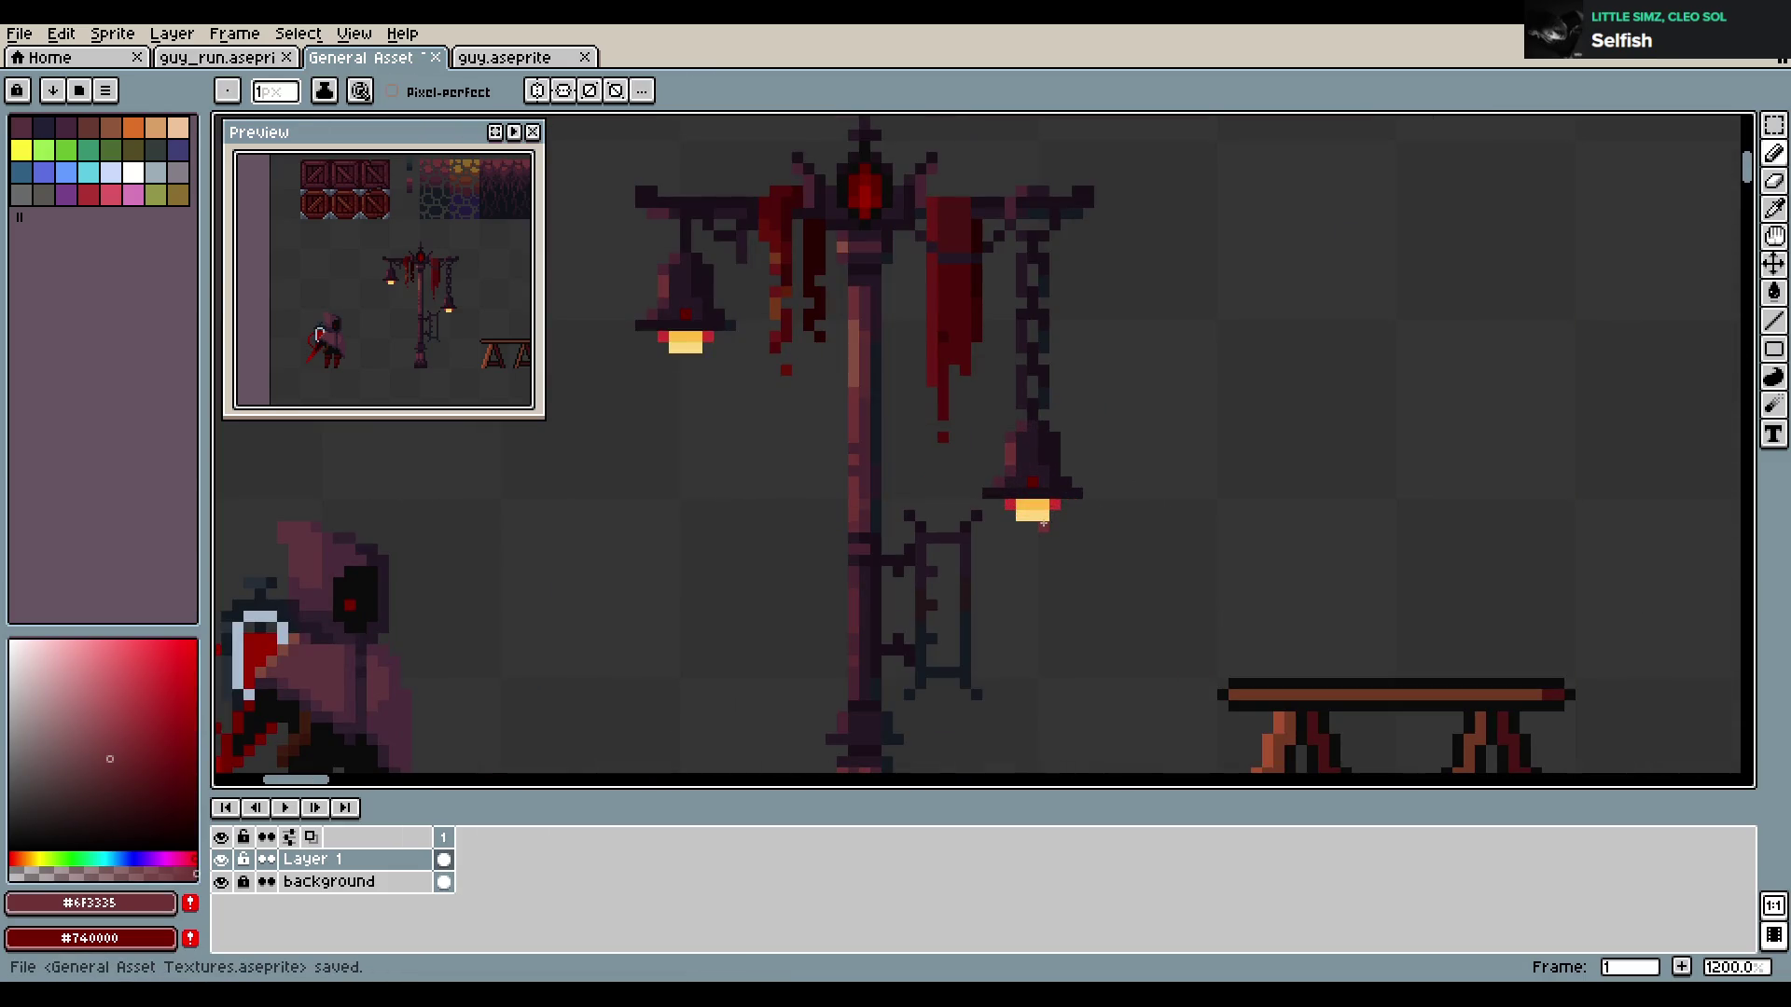
scroll(1011, 539, "up", 1)
scroll(943, 583, "down", 1)
scroll(950, 581, "up", 1)
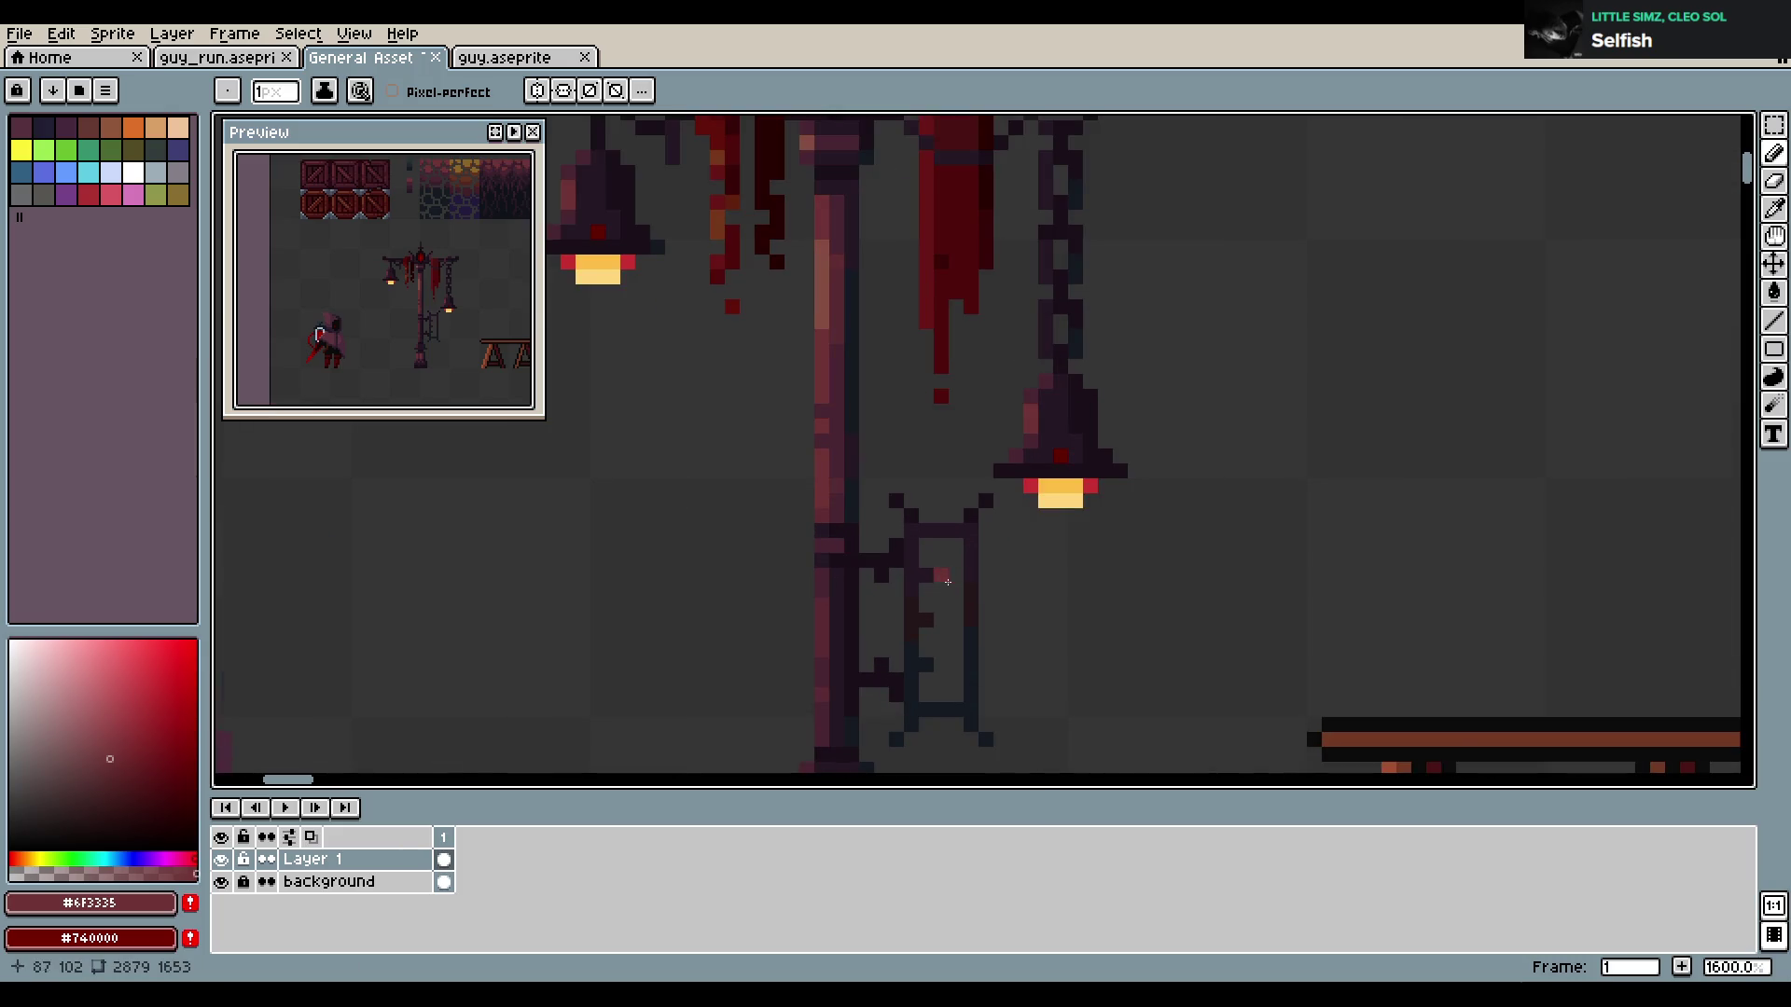
scroll(928, 361, "down", 2)
Fill the sign frame interior with the banner's dark red, then undo it
left_click(926, 363, "alt")
scroll(949, 583, "up", 2)
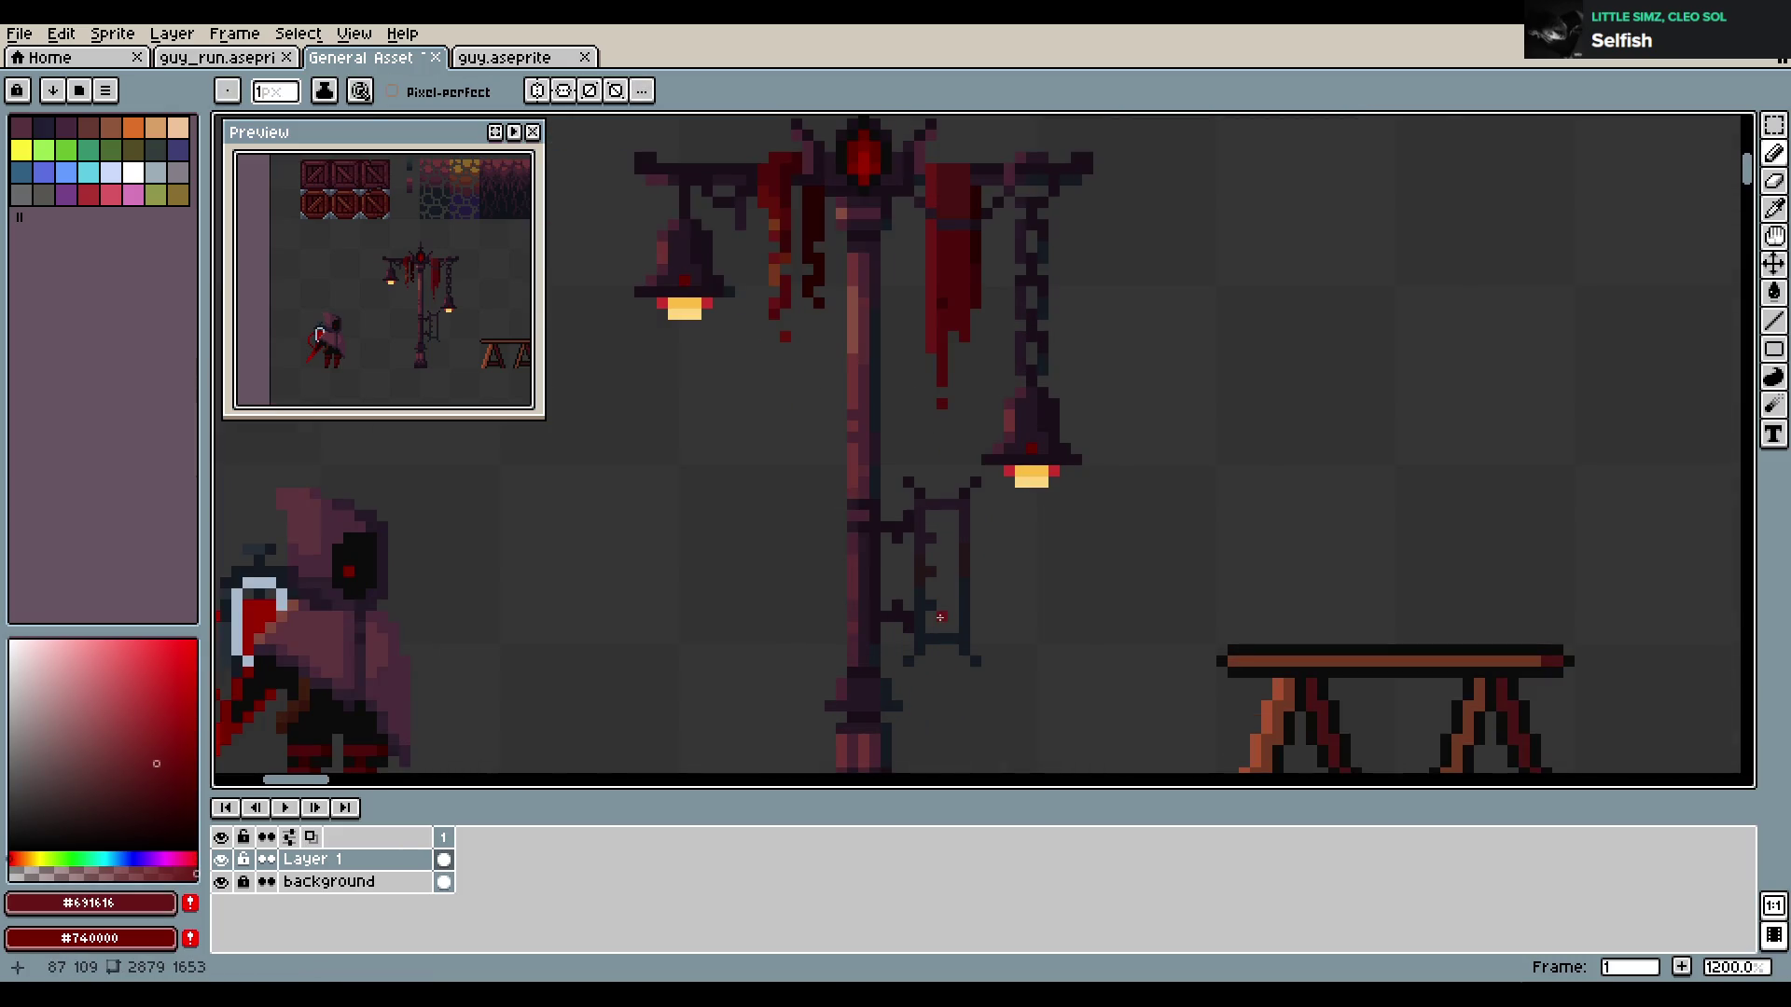
key("g")
left_click(960, 583)
scroll(969, 576, "down", 1)
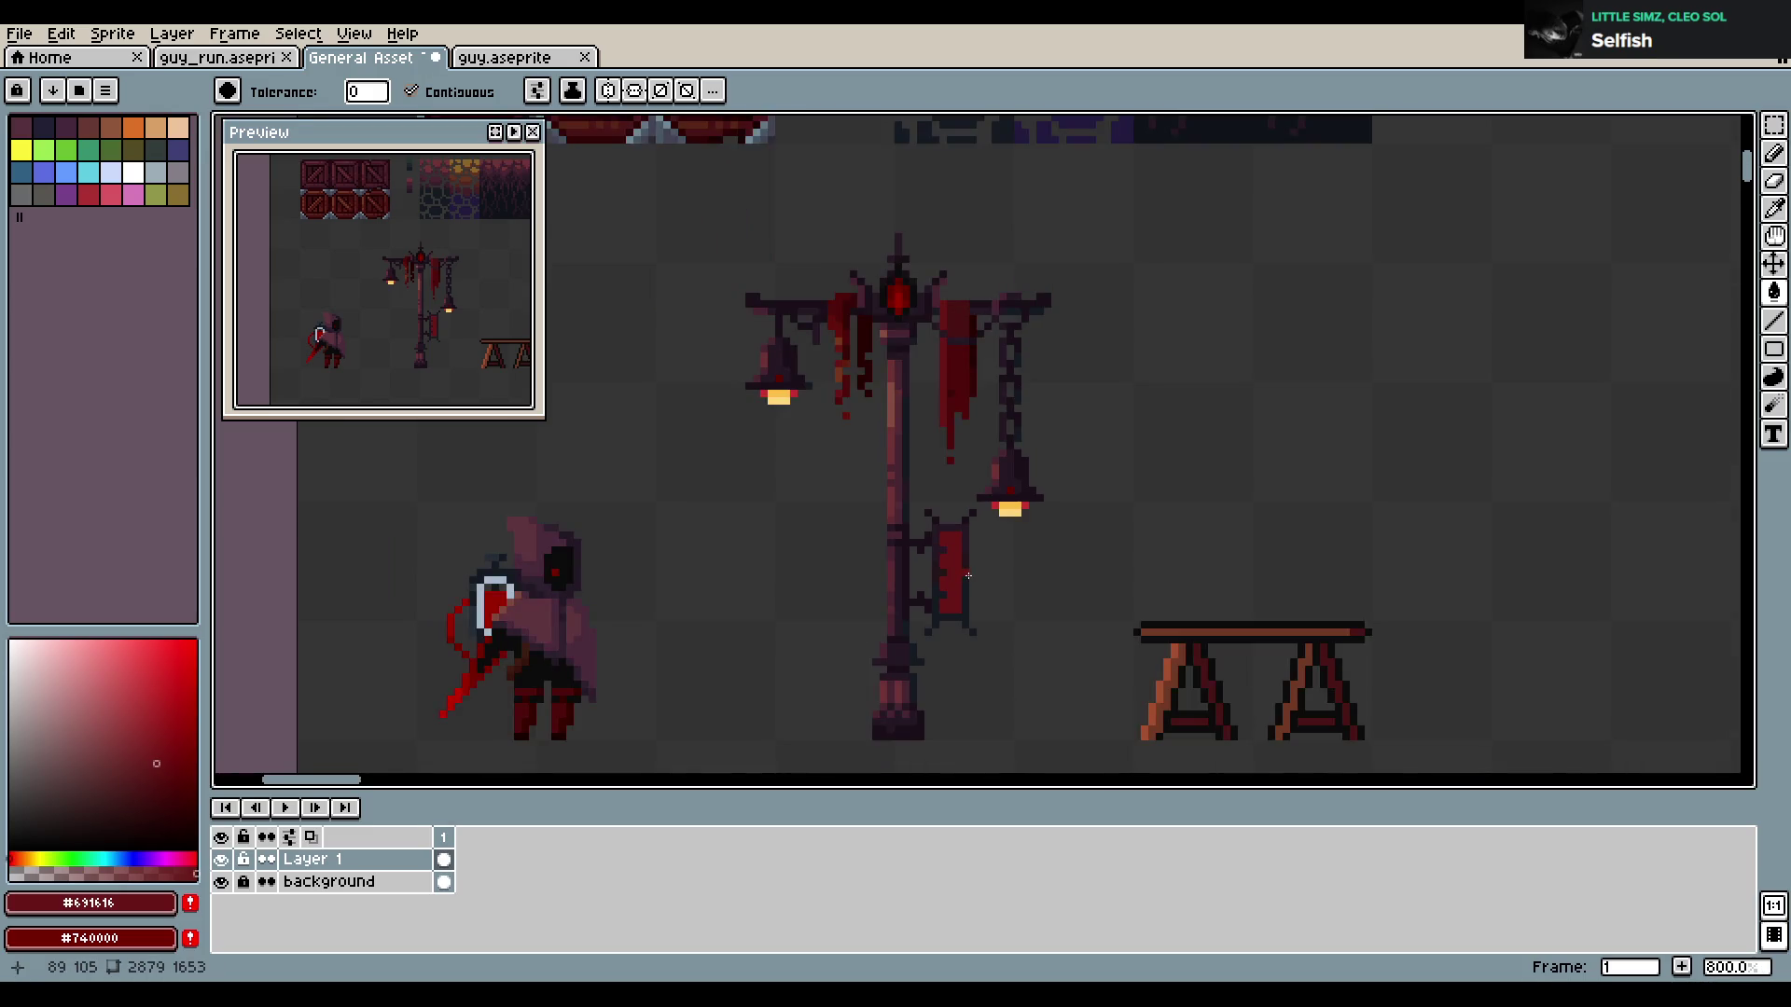
scroll(971, 591, "up", 2)
key("ctrl+z")
Try darker, darkest and brighter banner reds in the frame, undoing each fill
key("alt")
left_click(977, 191, "alt")
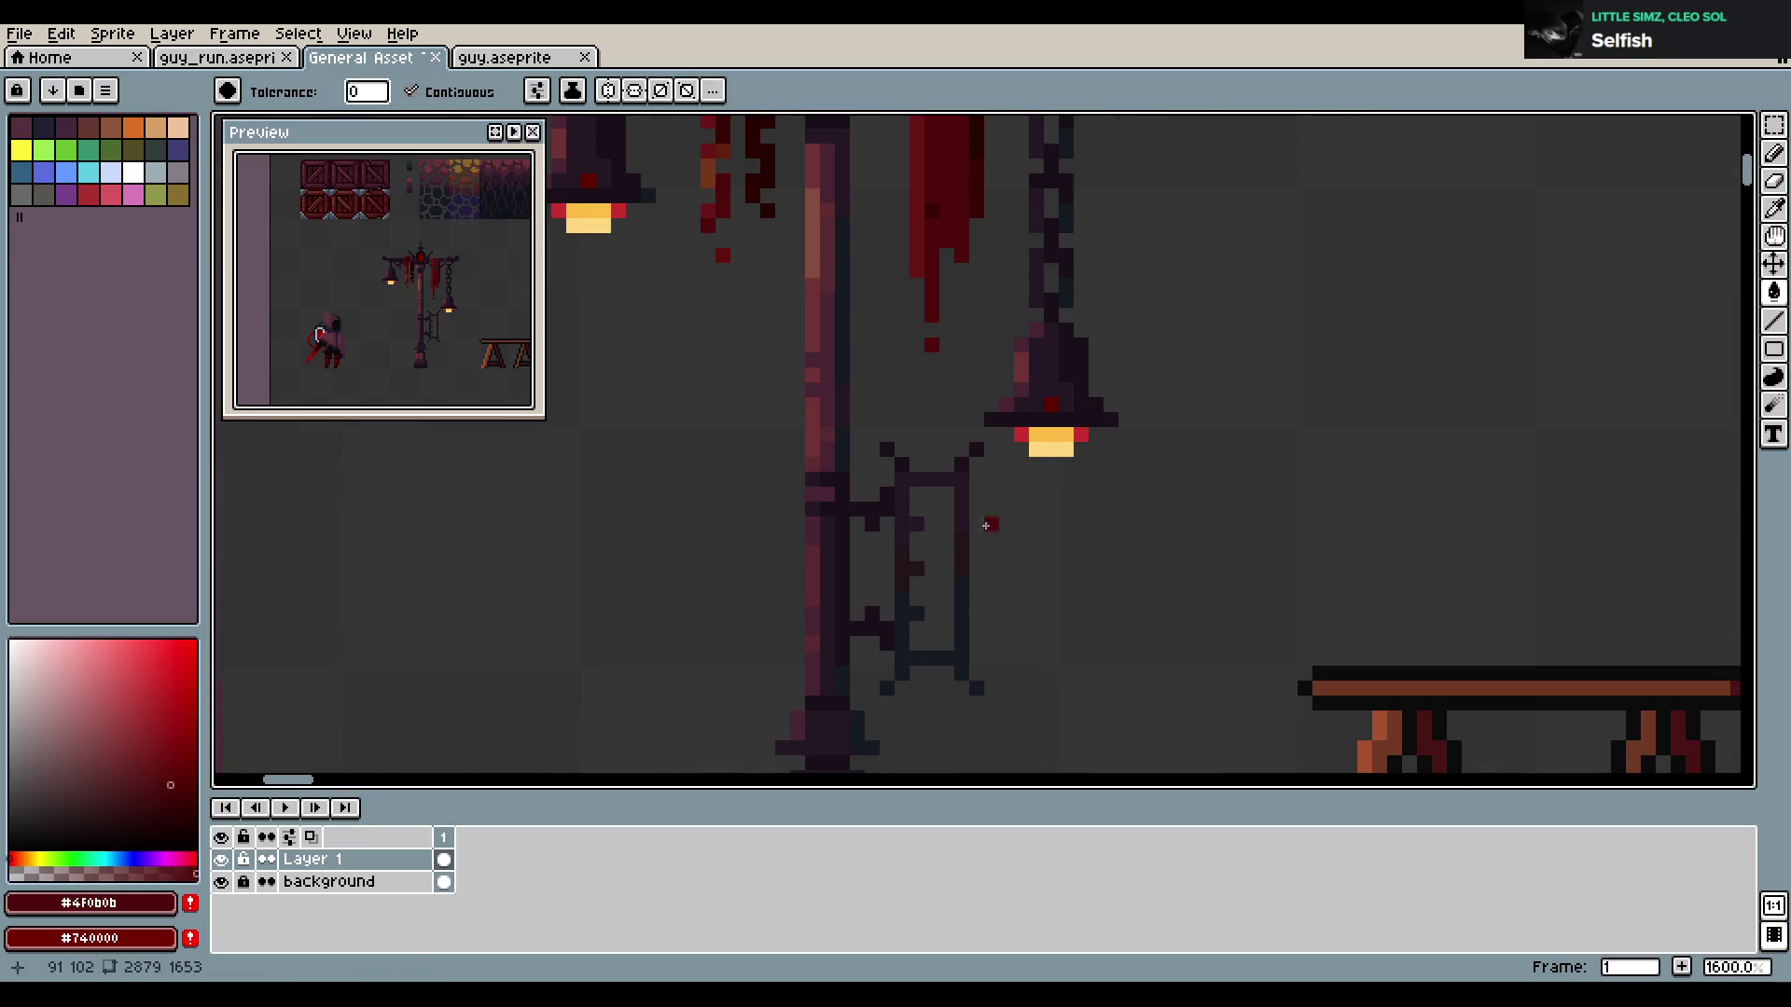
left_click(945, 580)
key("ctrl+z")
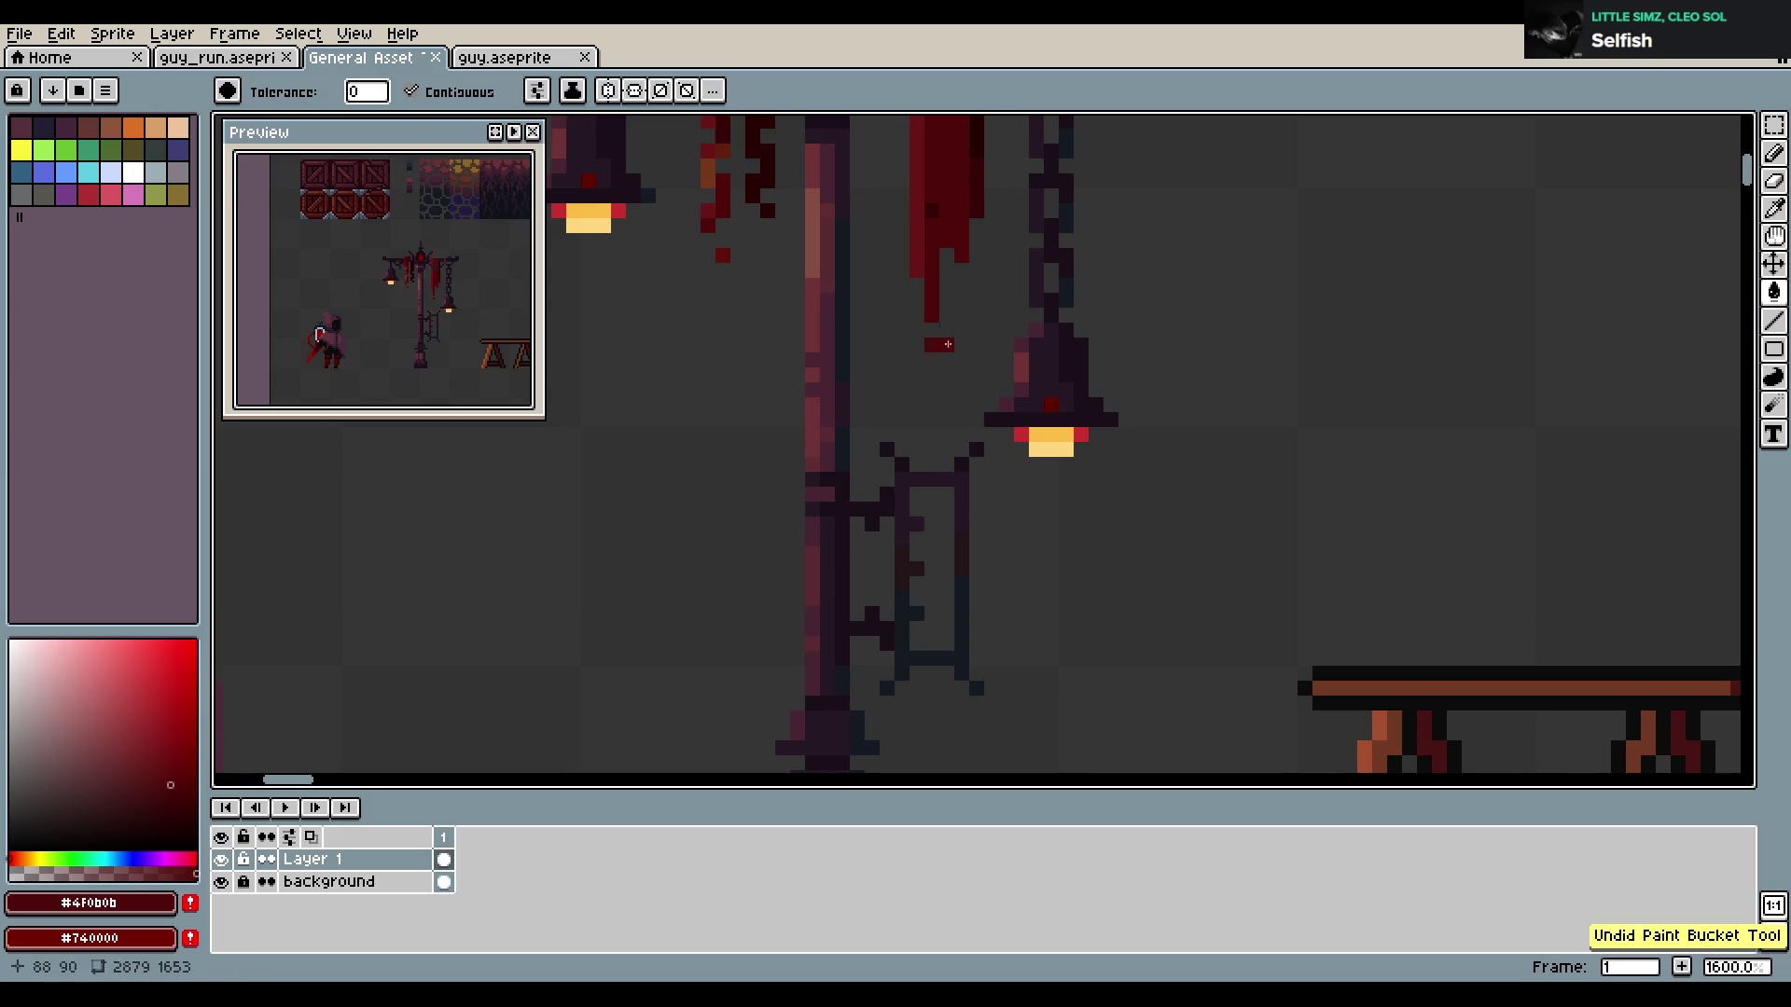
left_click(977, 190, "alt")
left_click(932, 584)
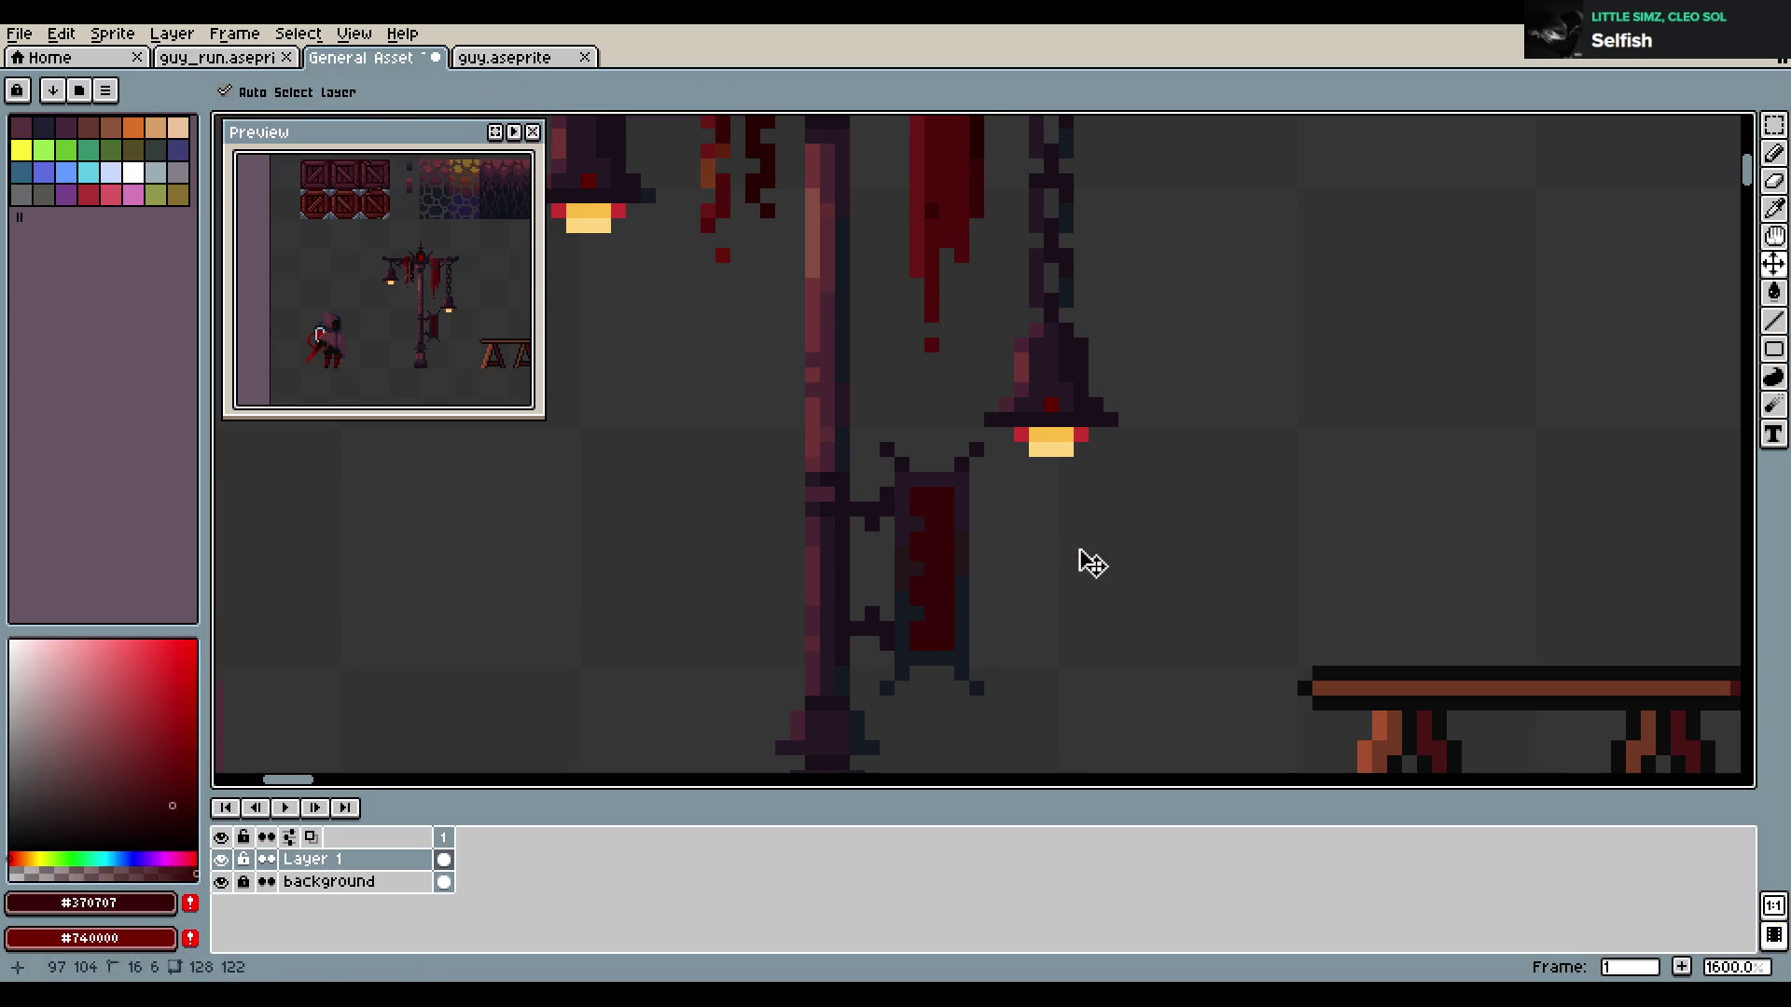
key("ctrl+z")
left_click(931, 233, "alt")
left_click(939, 585)
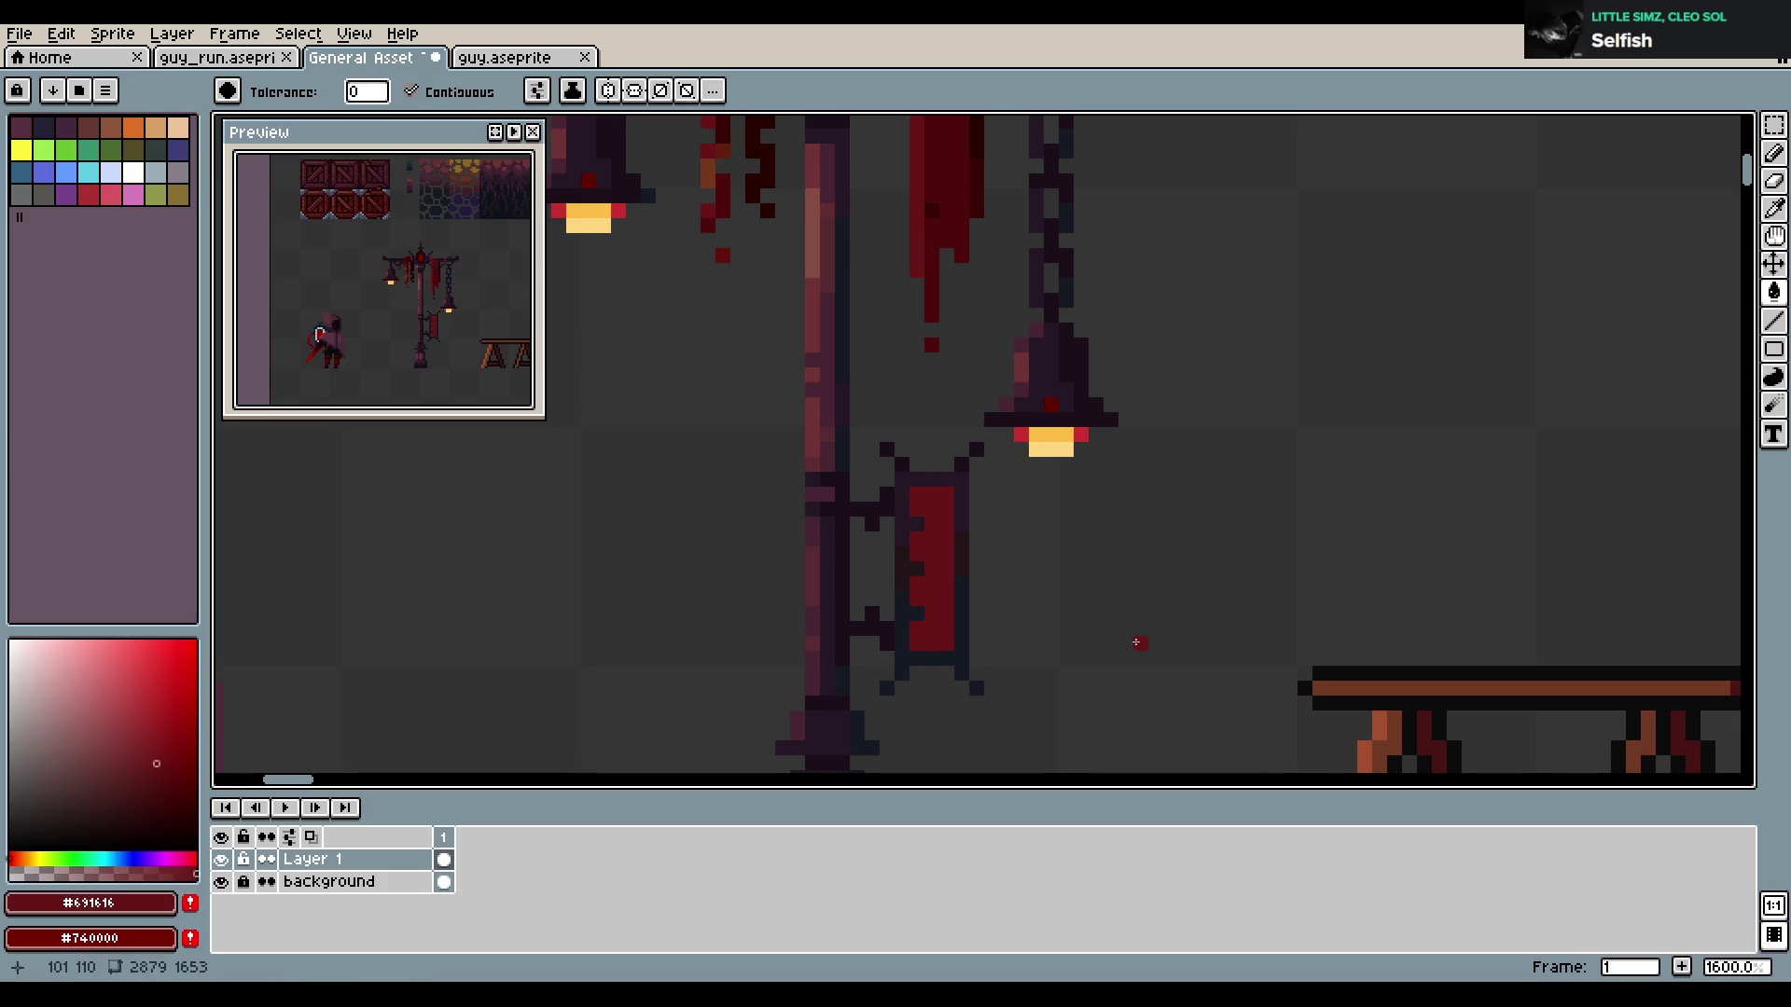
key("ctrl+z")
Try the hooded figure's bright red in the frame, undo it, and recentre on the sign
scroll(752, 552, "down", 4)
left_click(875, 461, "alt")
scroll(1191, 489, "up", 3)
left_click(1245, 439)
key("ctrl+z")
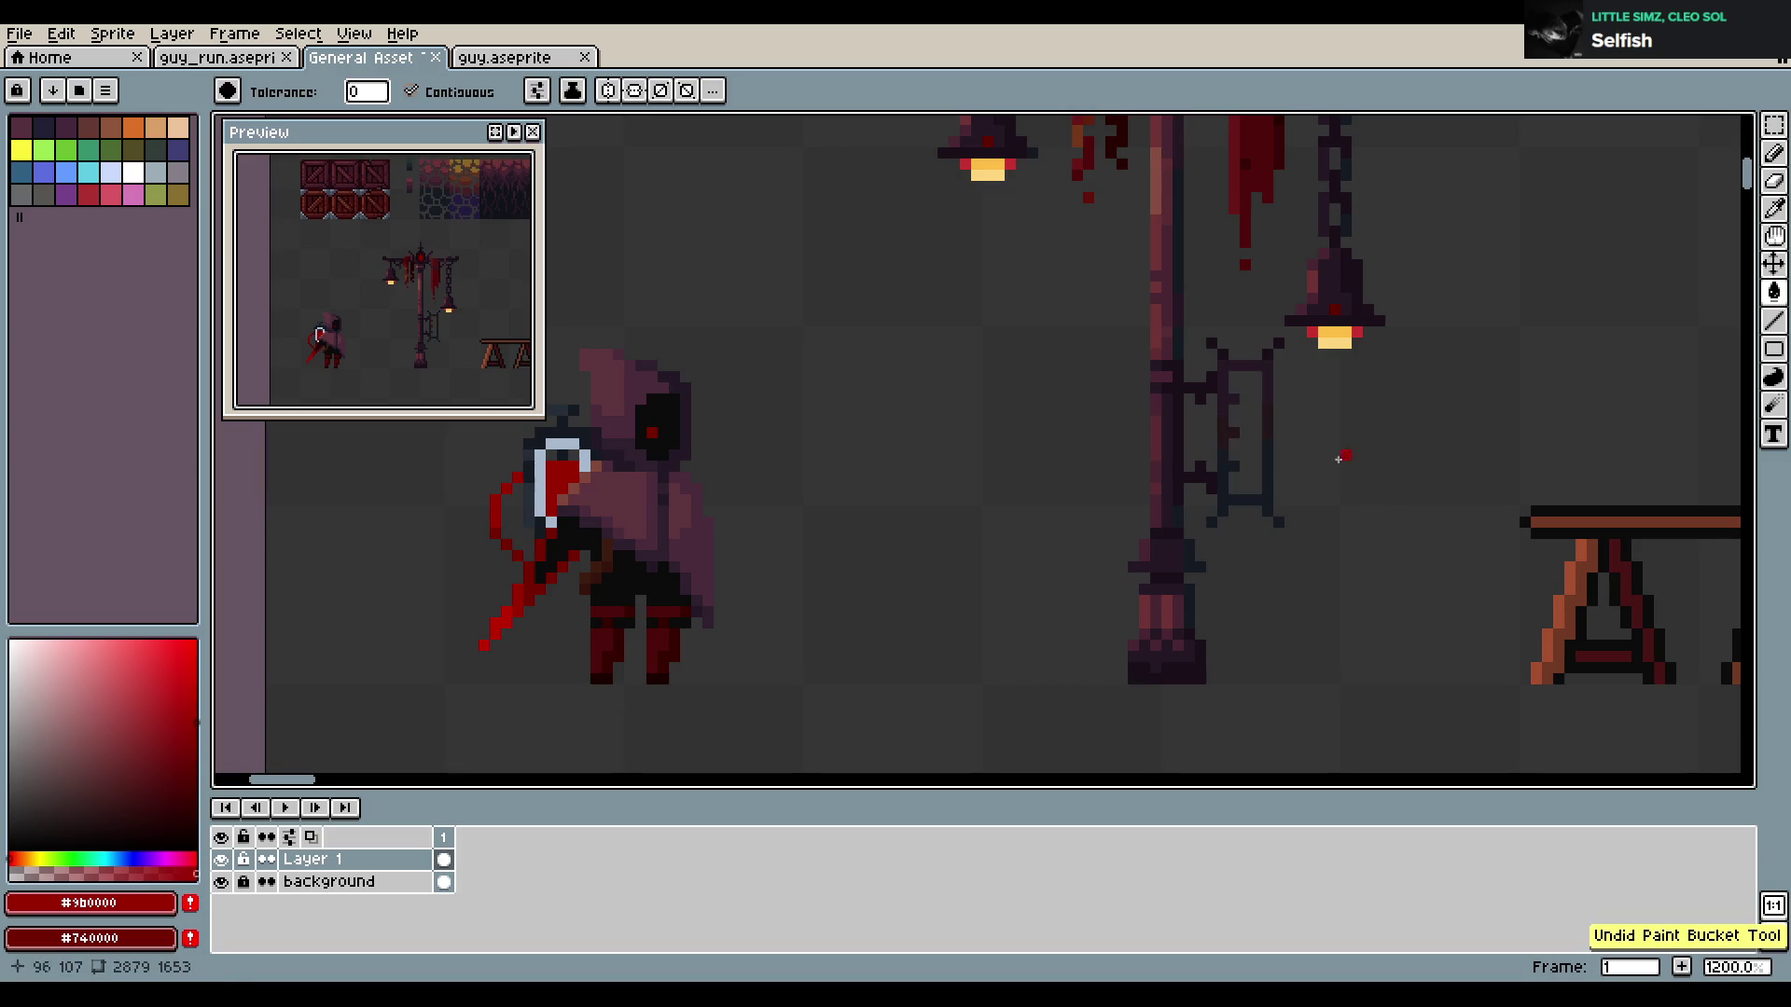
left_click_drag(1174, 463, 976, 522)
scroll(1087, 508, "up", 1)
key("b")
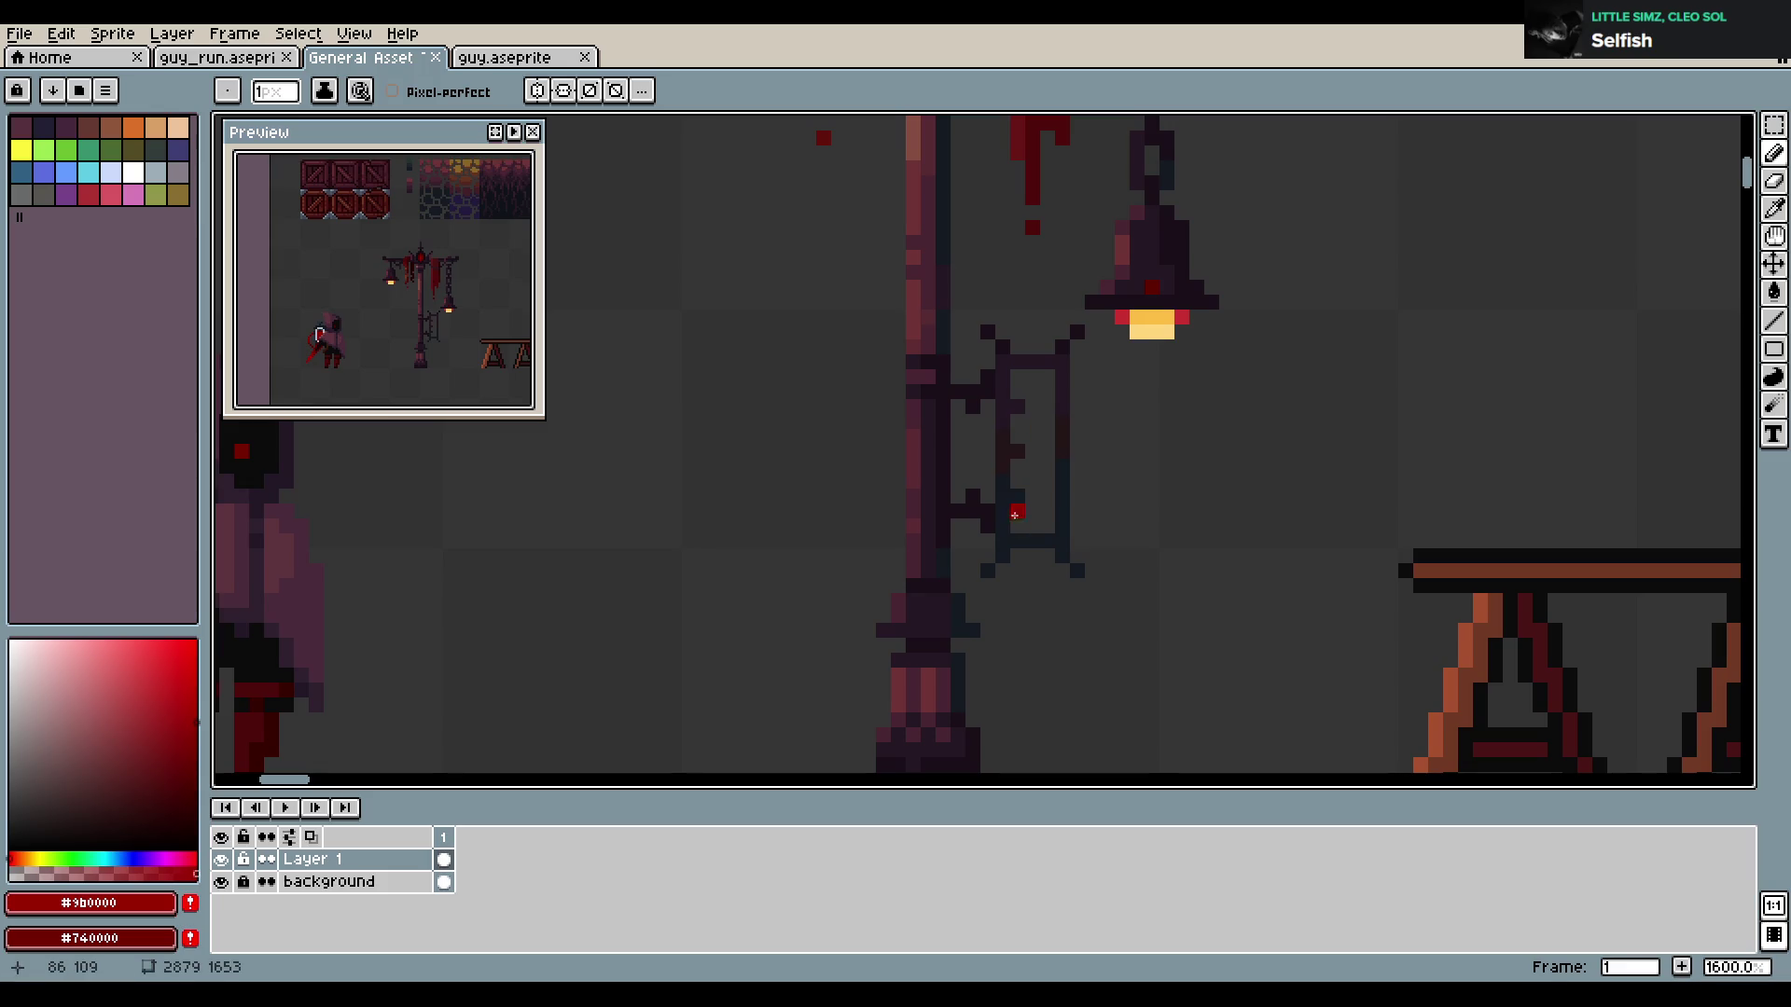
Select and adjust the sign frame, then try a thicker top rung and undo it
key("m")
mouse_move(1012, 324)
left_mouse_down()
mouse_move(1116, 578)
mouse_move(1102, 557)
left_mouse_up()
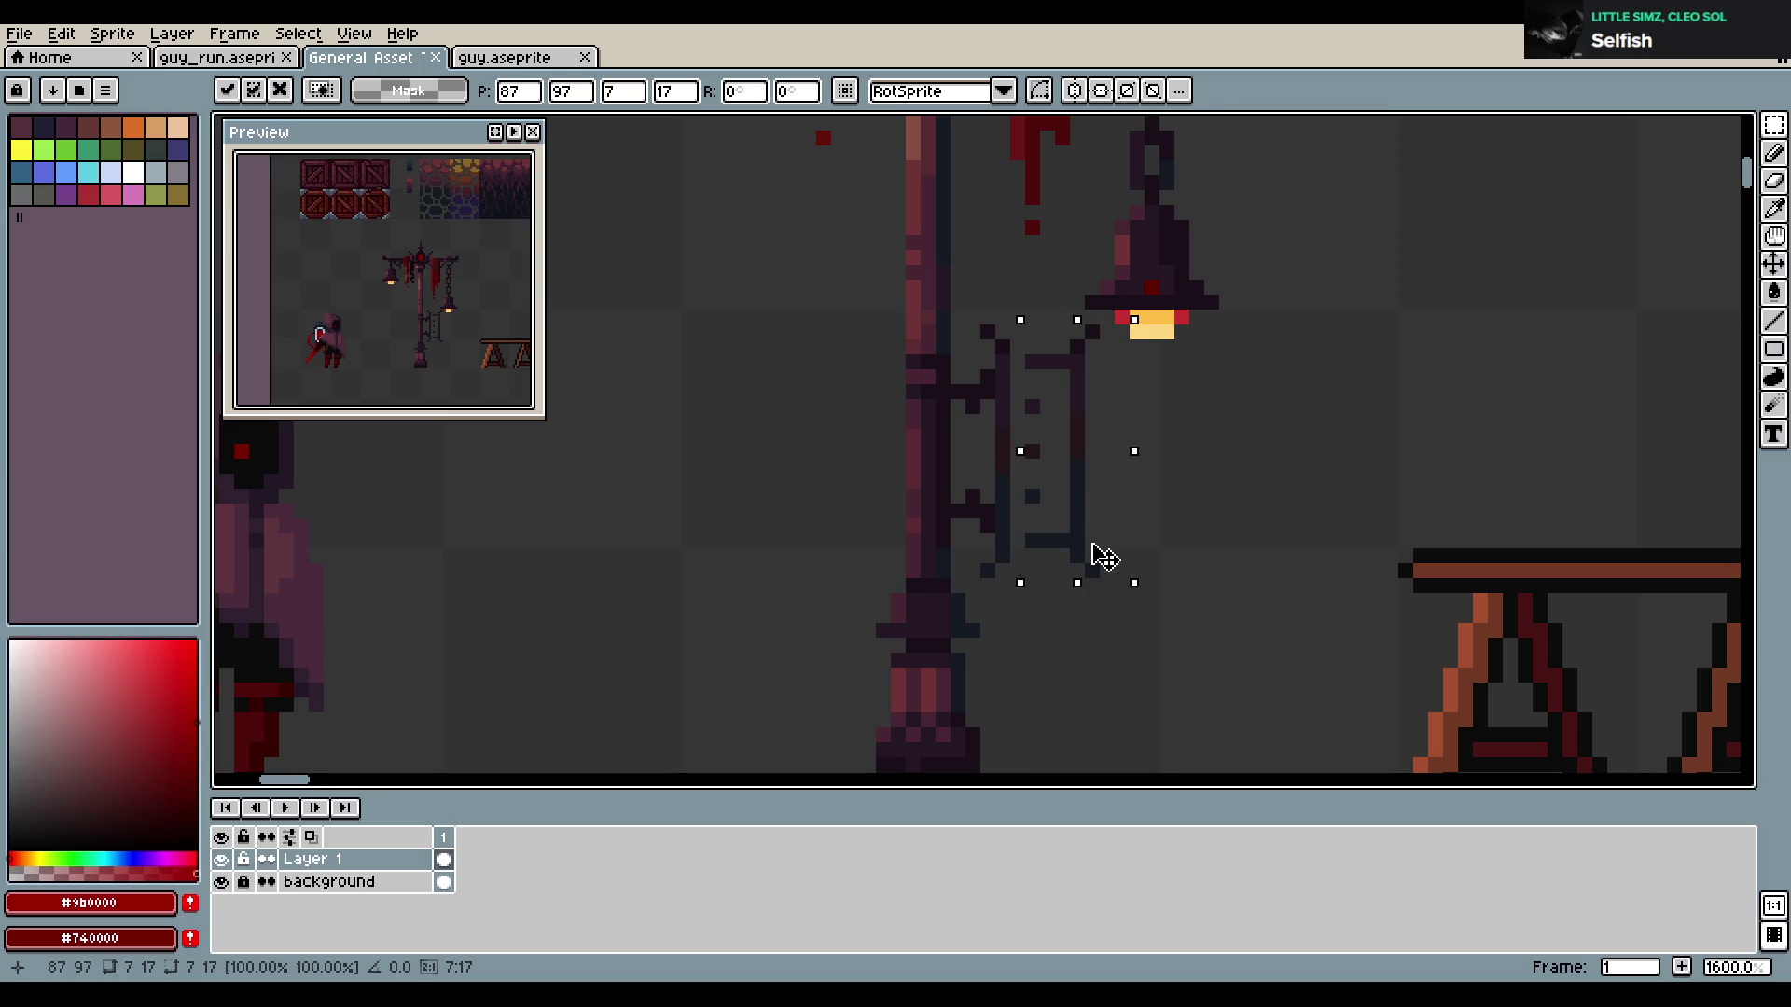
key("ctrl+d")
key("b")
left_click(1032, 367, "alt")
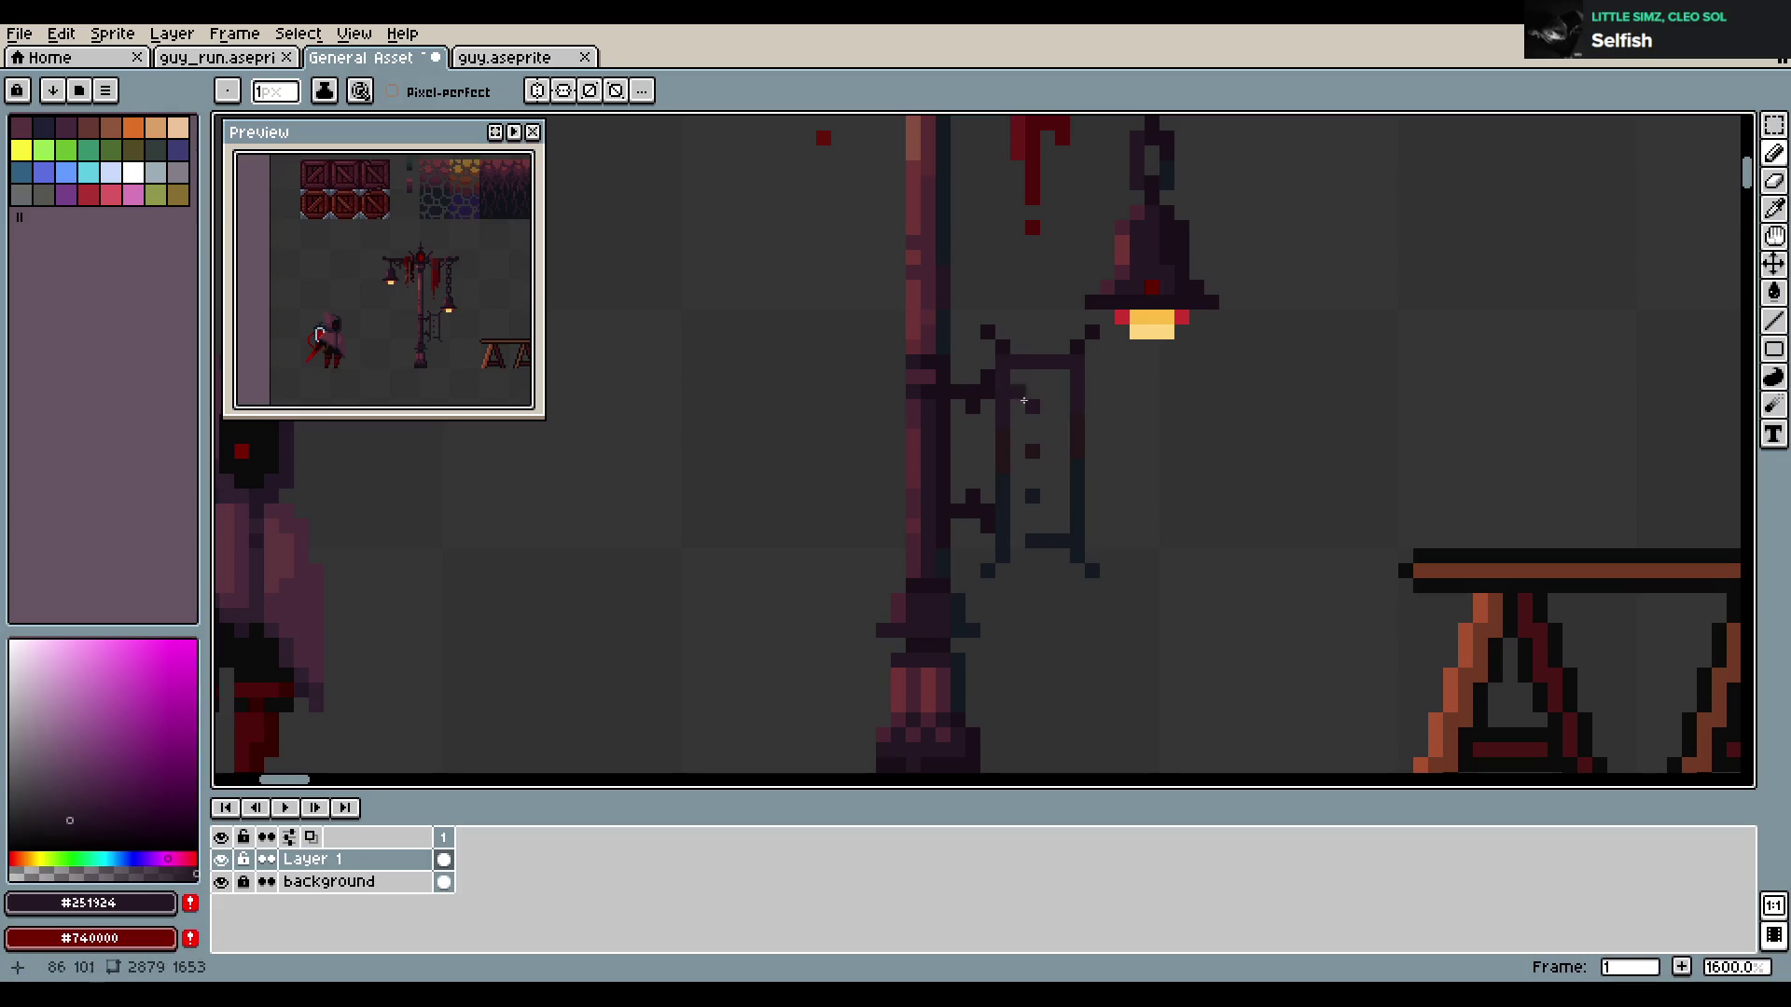
left_click_drag(1029, 347, 1066, 347)
key("ctrl+z")
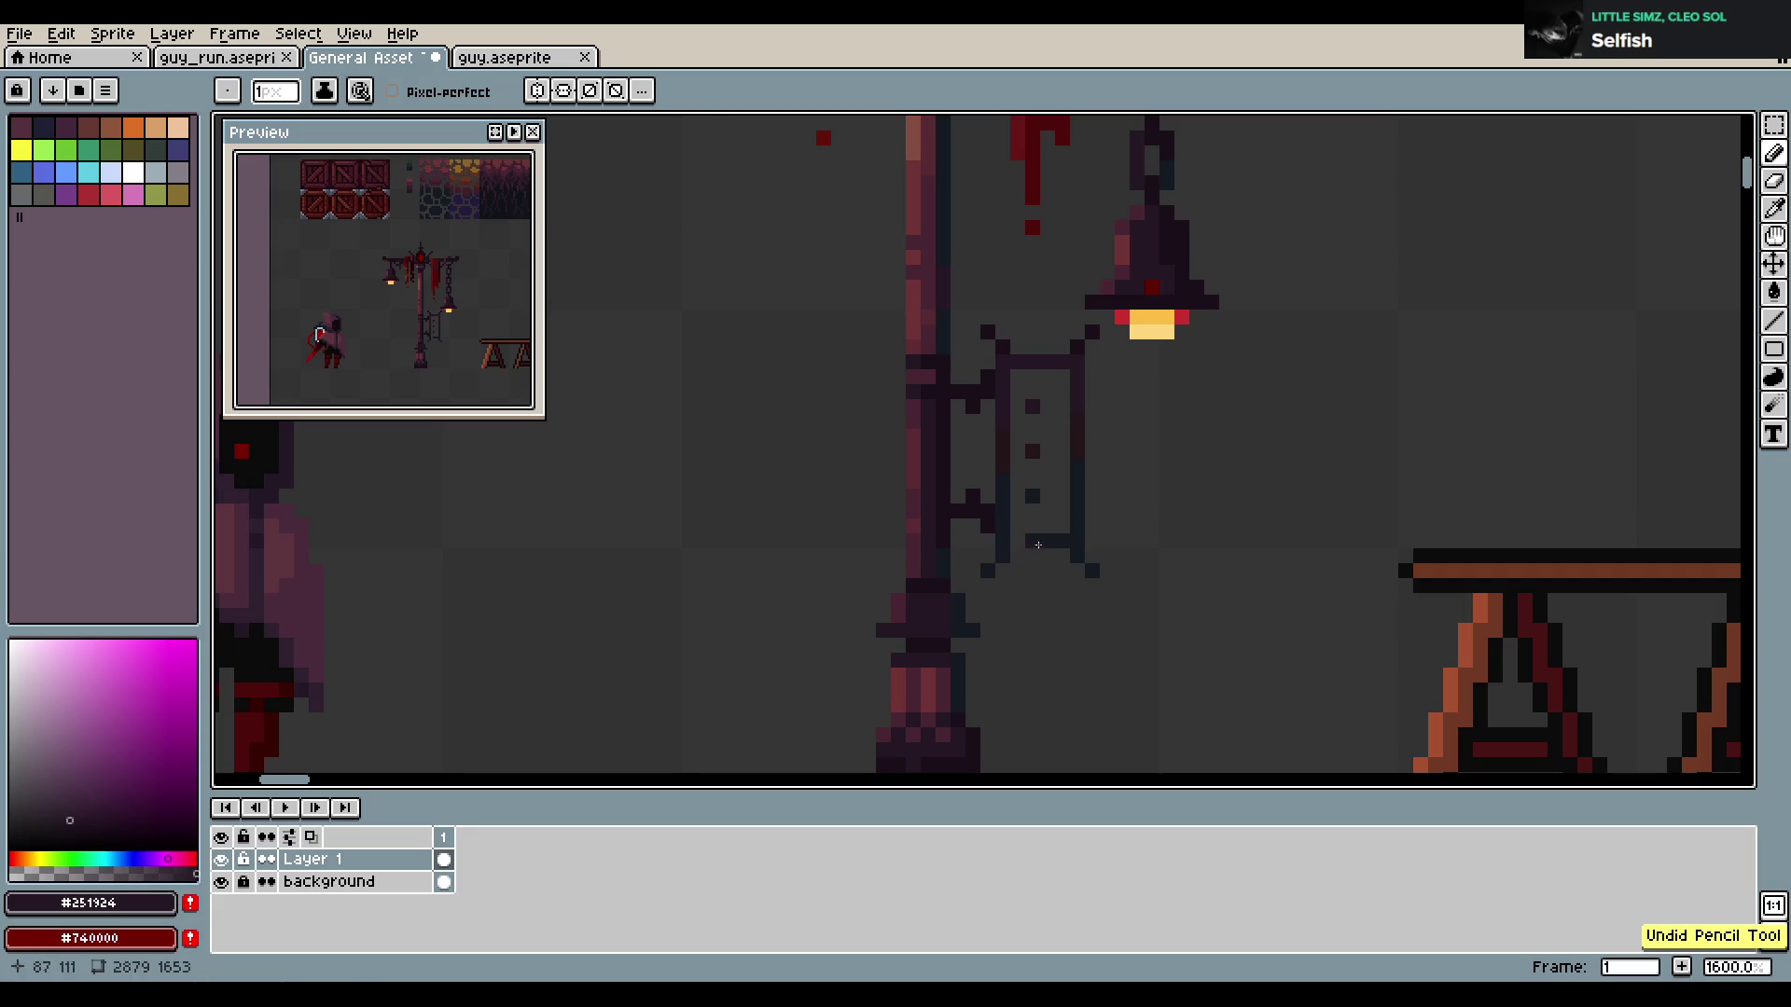
Pick the blade's light blue-grey and place a pixel inside the sign frame
left_click(1045, 539, "alt")
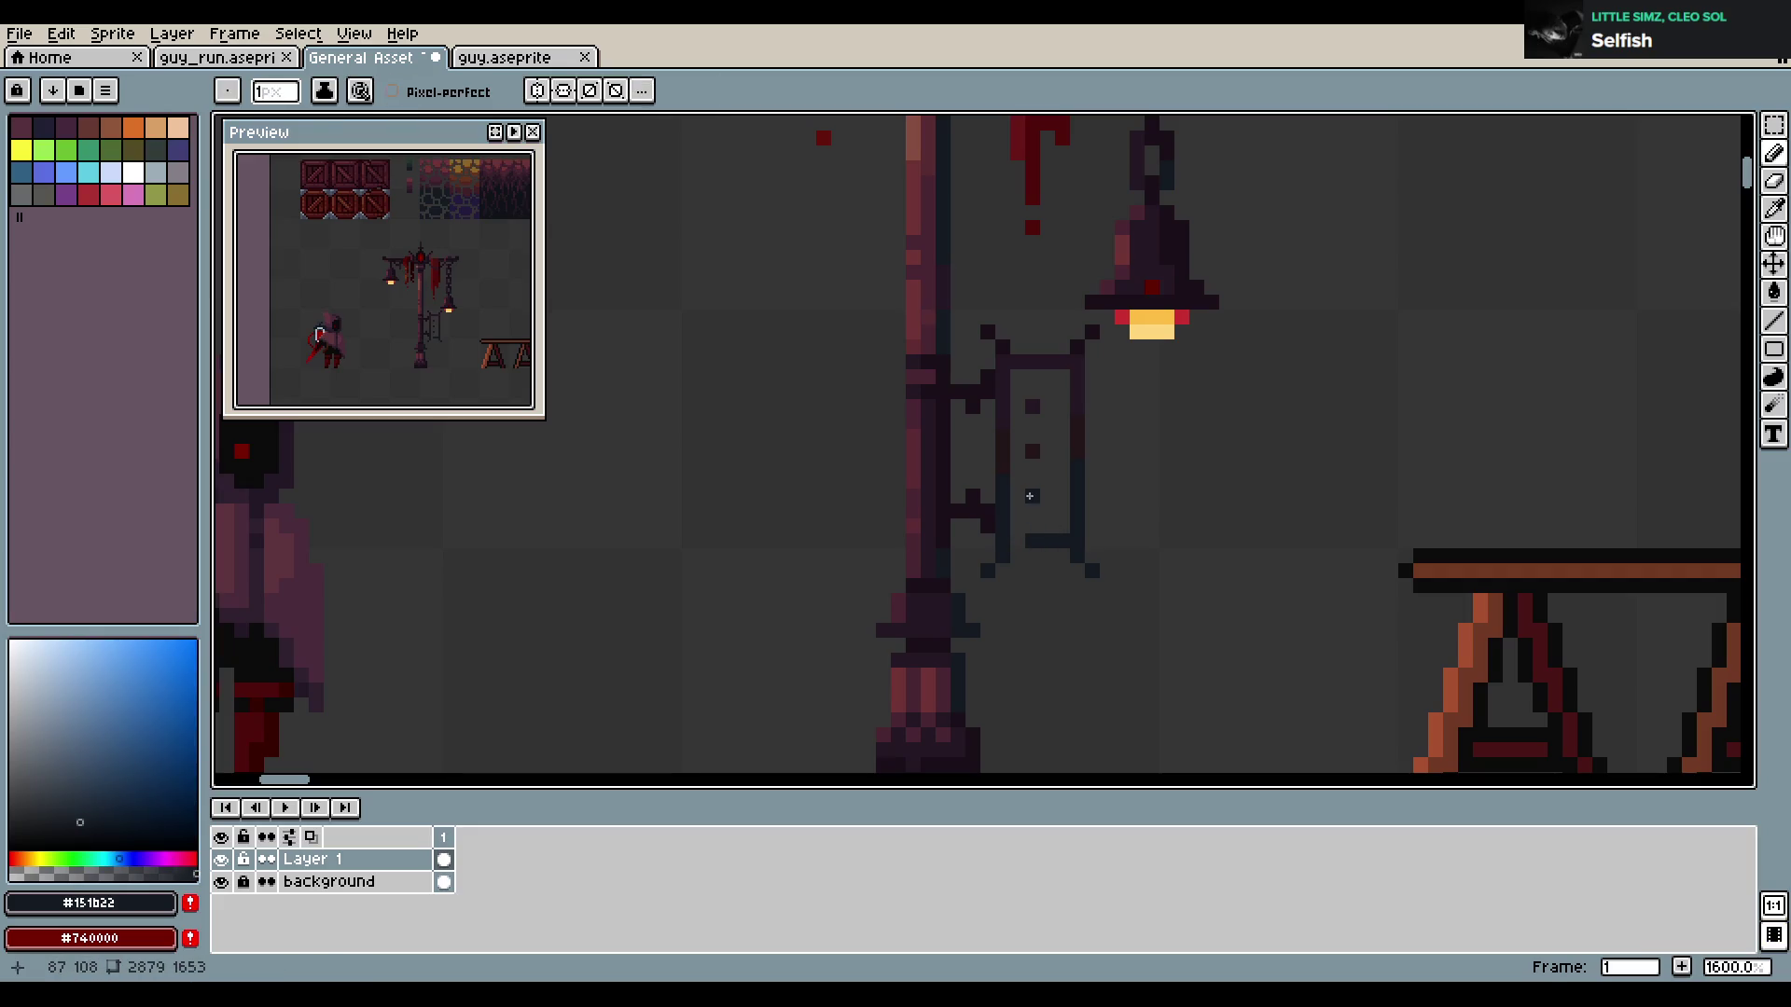
key("w")
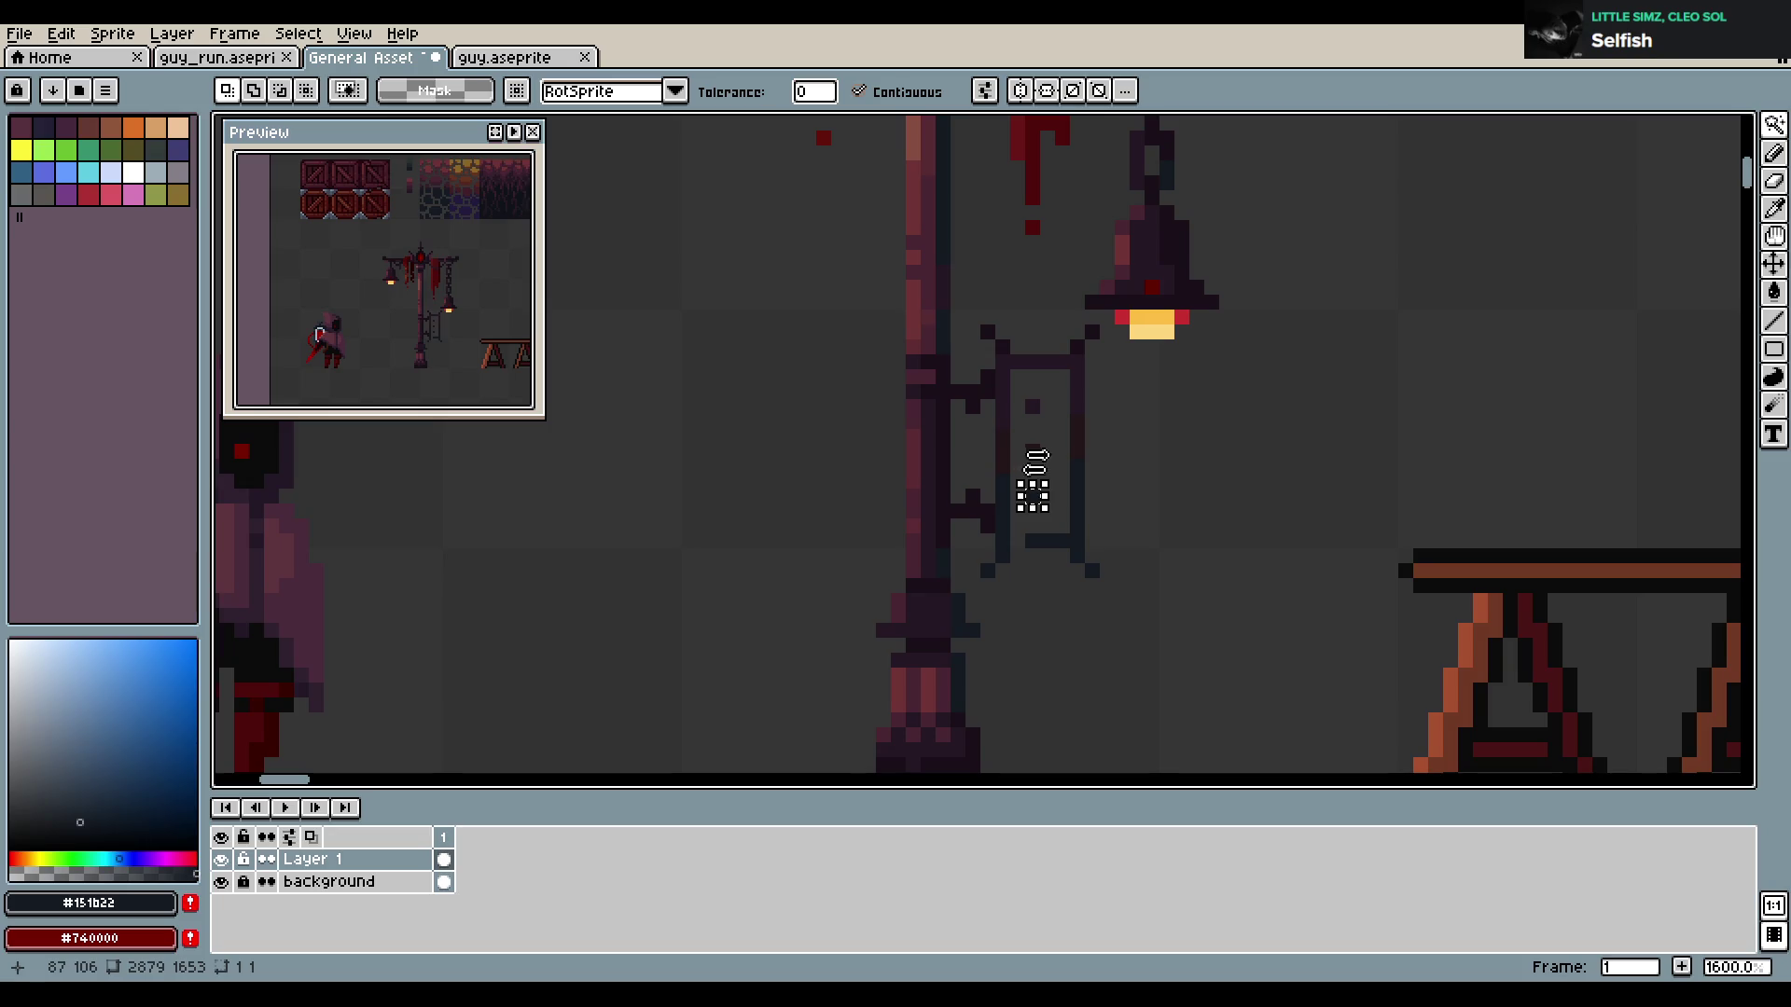
key("m")
key("e")
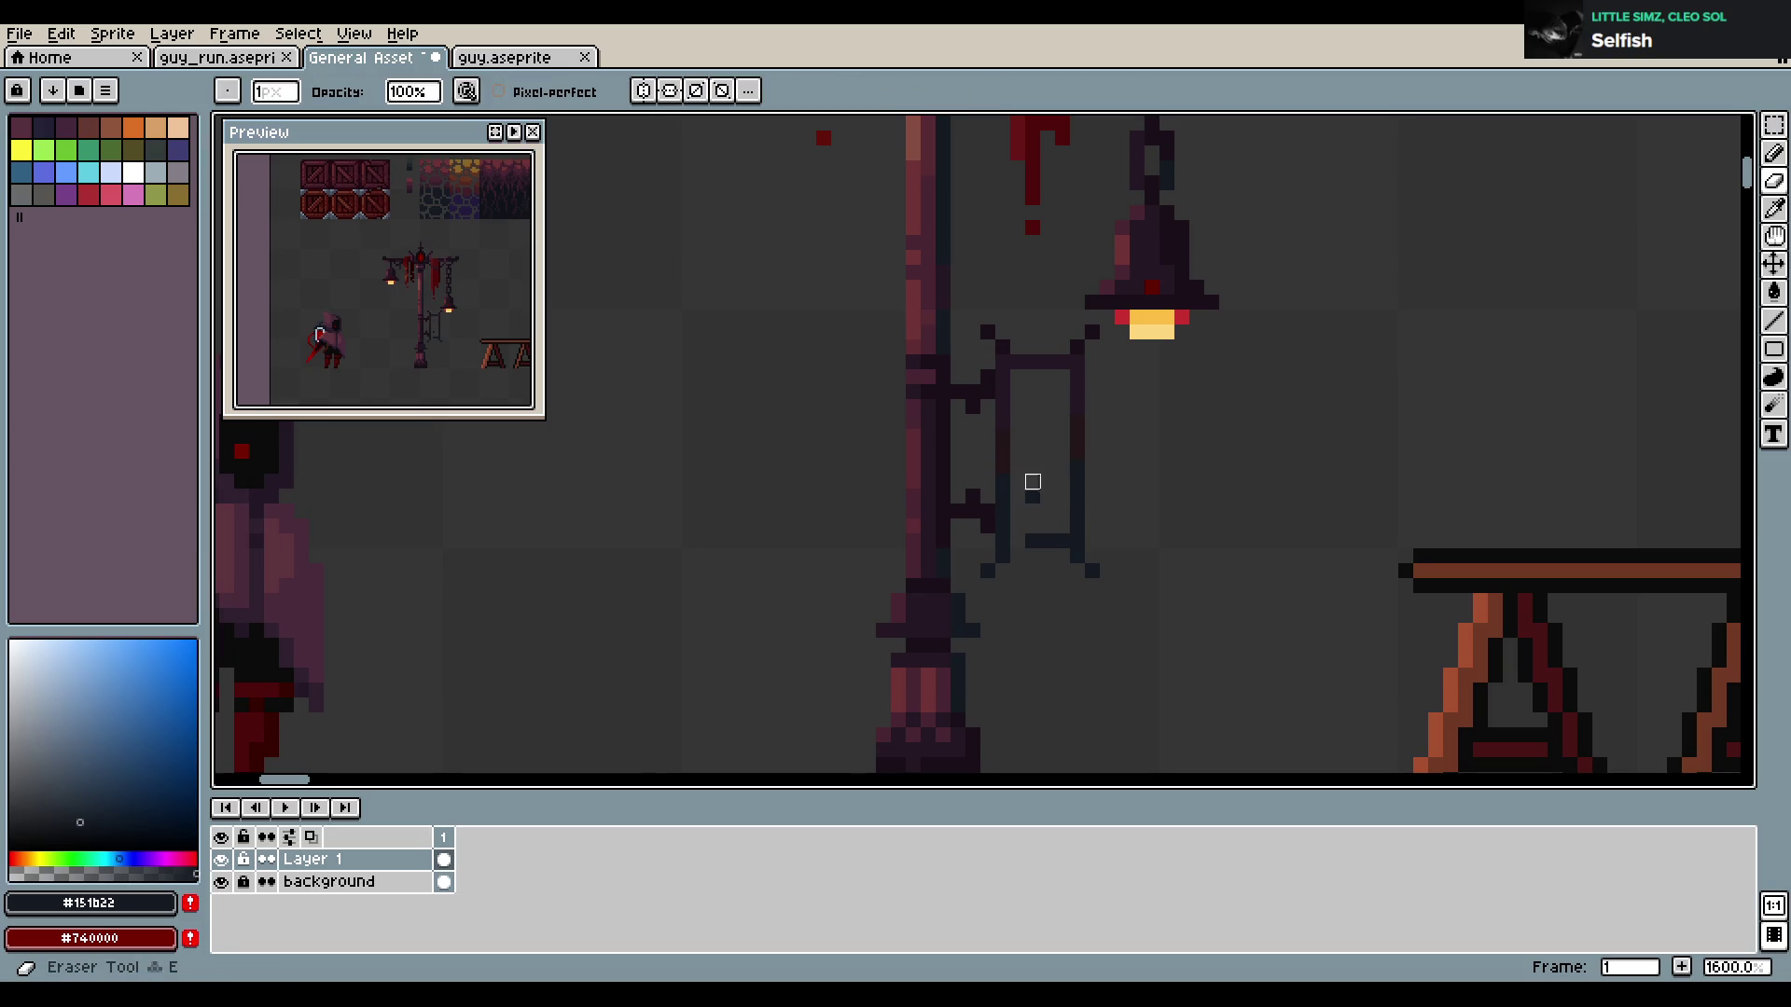
key("b")
scroll(961, 508, "down", 1)
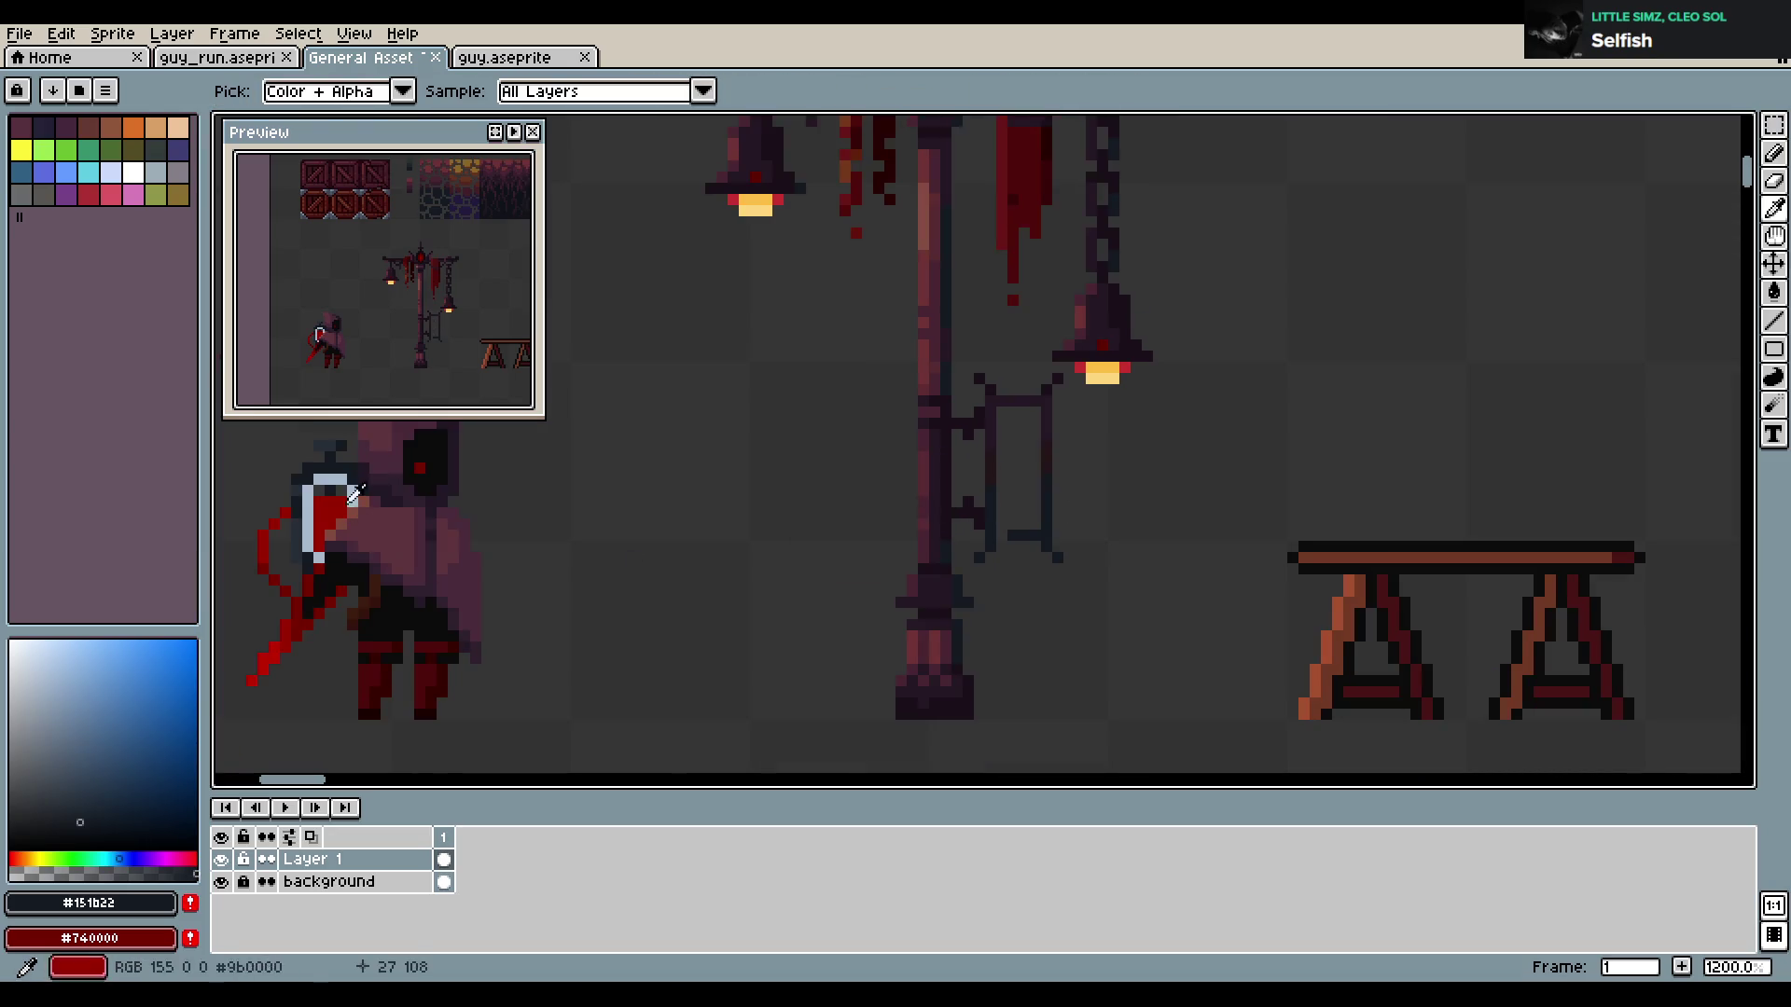
left_click(353, 501, "alt")
scroll(893, 424, "up", 1)
left_click(1038, 557)
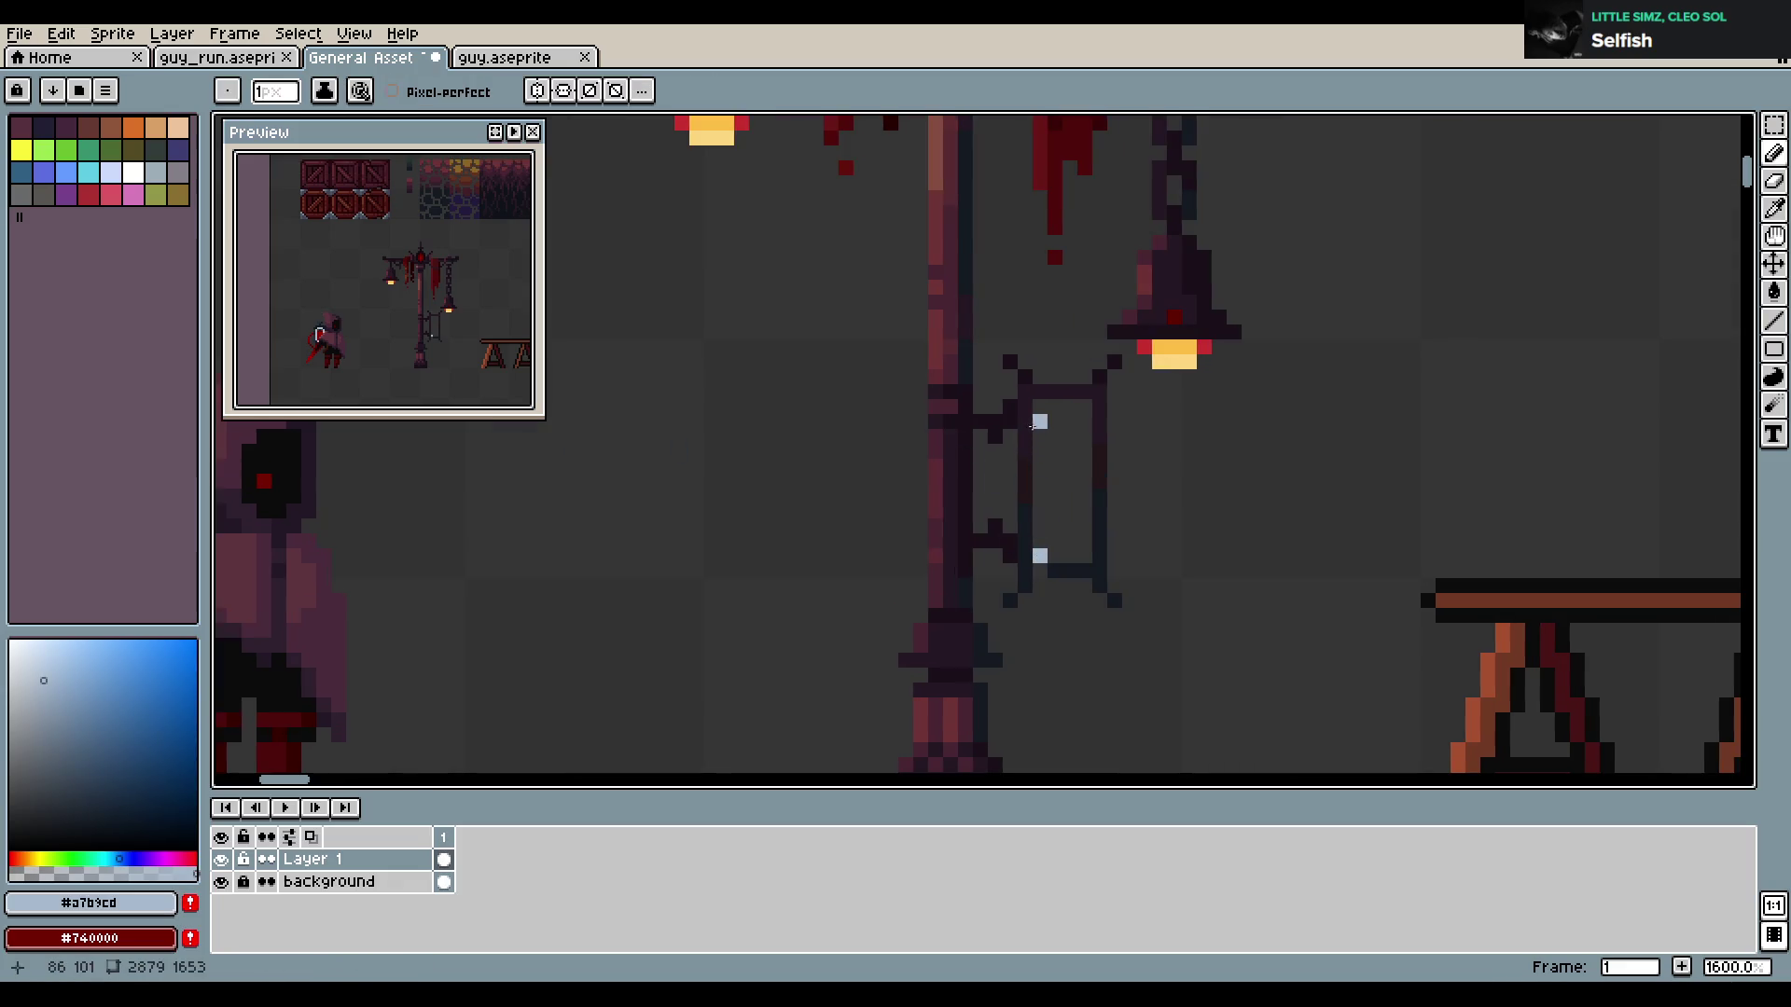
Draw a light blue-grey U outline inside the sign frame and save
mouse_move(1038, 421)
left_mouse_down()
mouse_move(1080, 473)
mouse_move(1082, 411)
mouse_move(1101, 541)
mouse_move(1085, 408)
left_mouse_up()
key("ctrl+z")
key("ctrl+z")
key("b")
left_click(1054, 407)
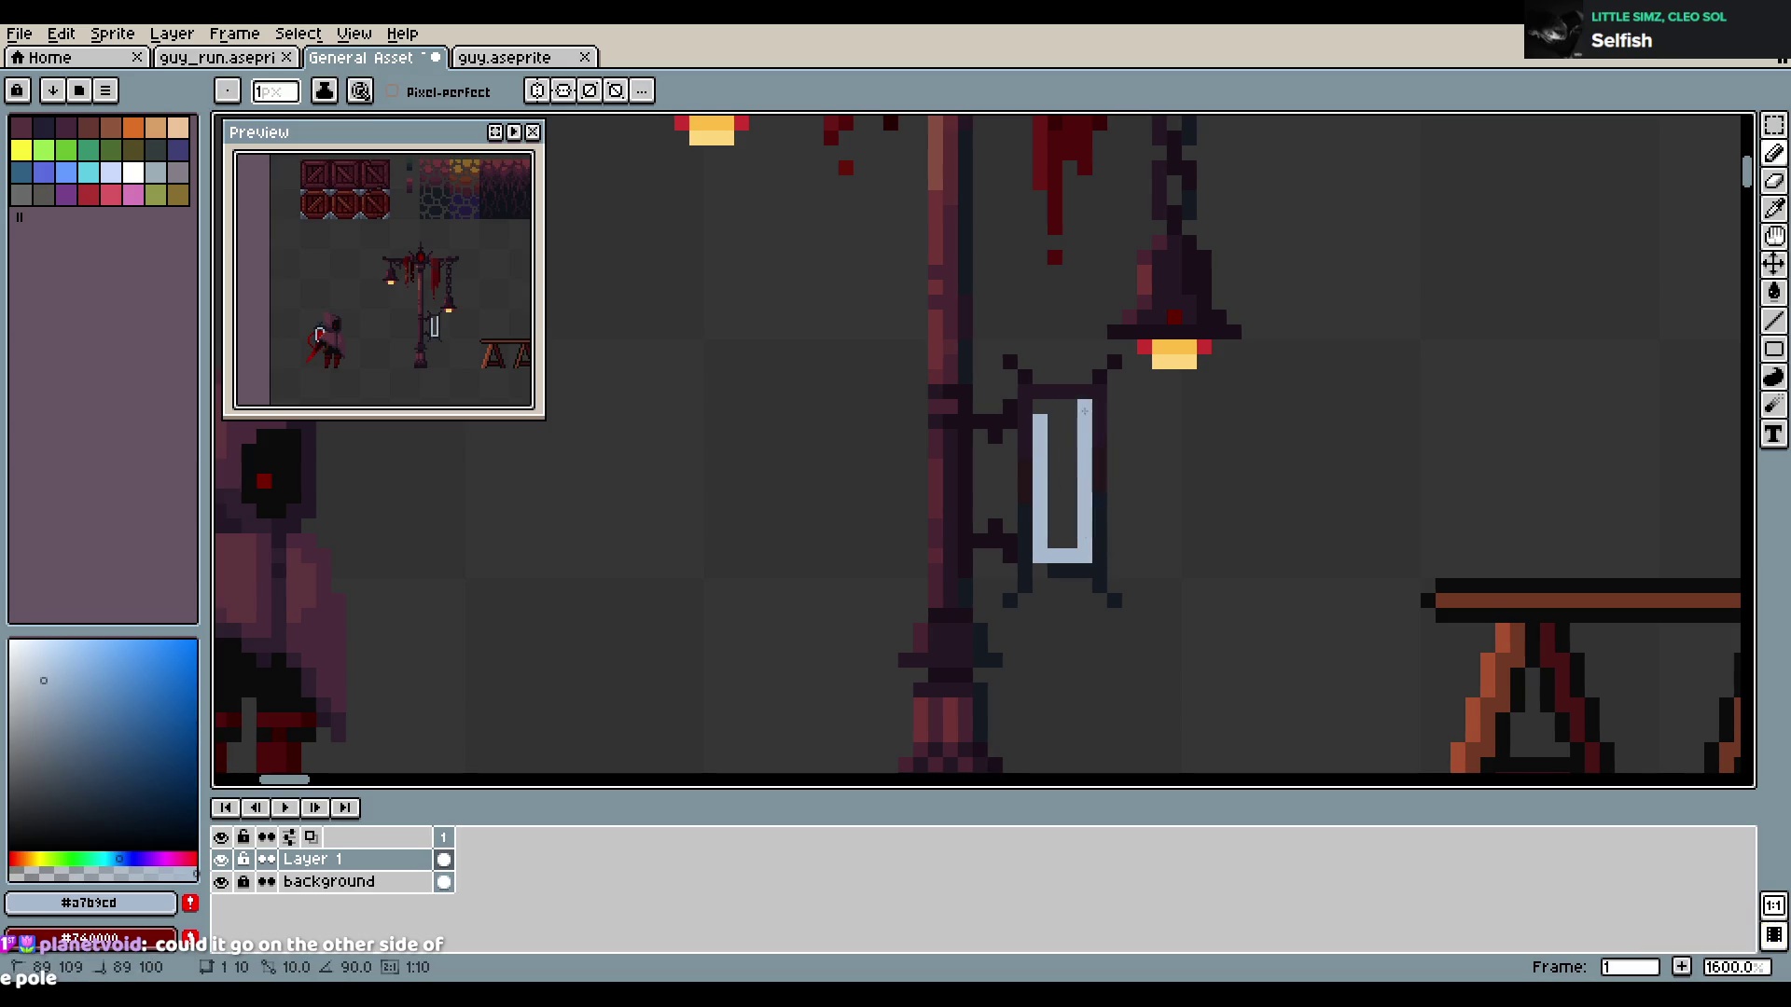
key("ctrl+s")
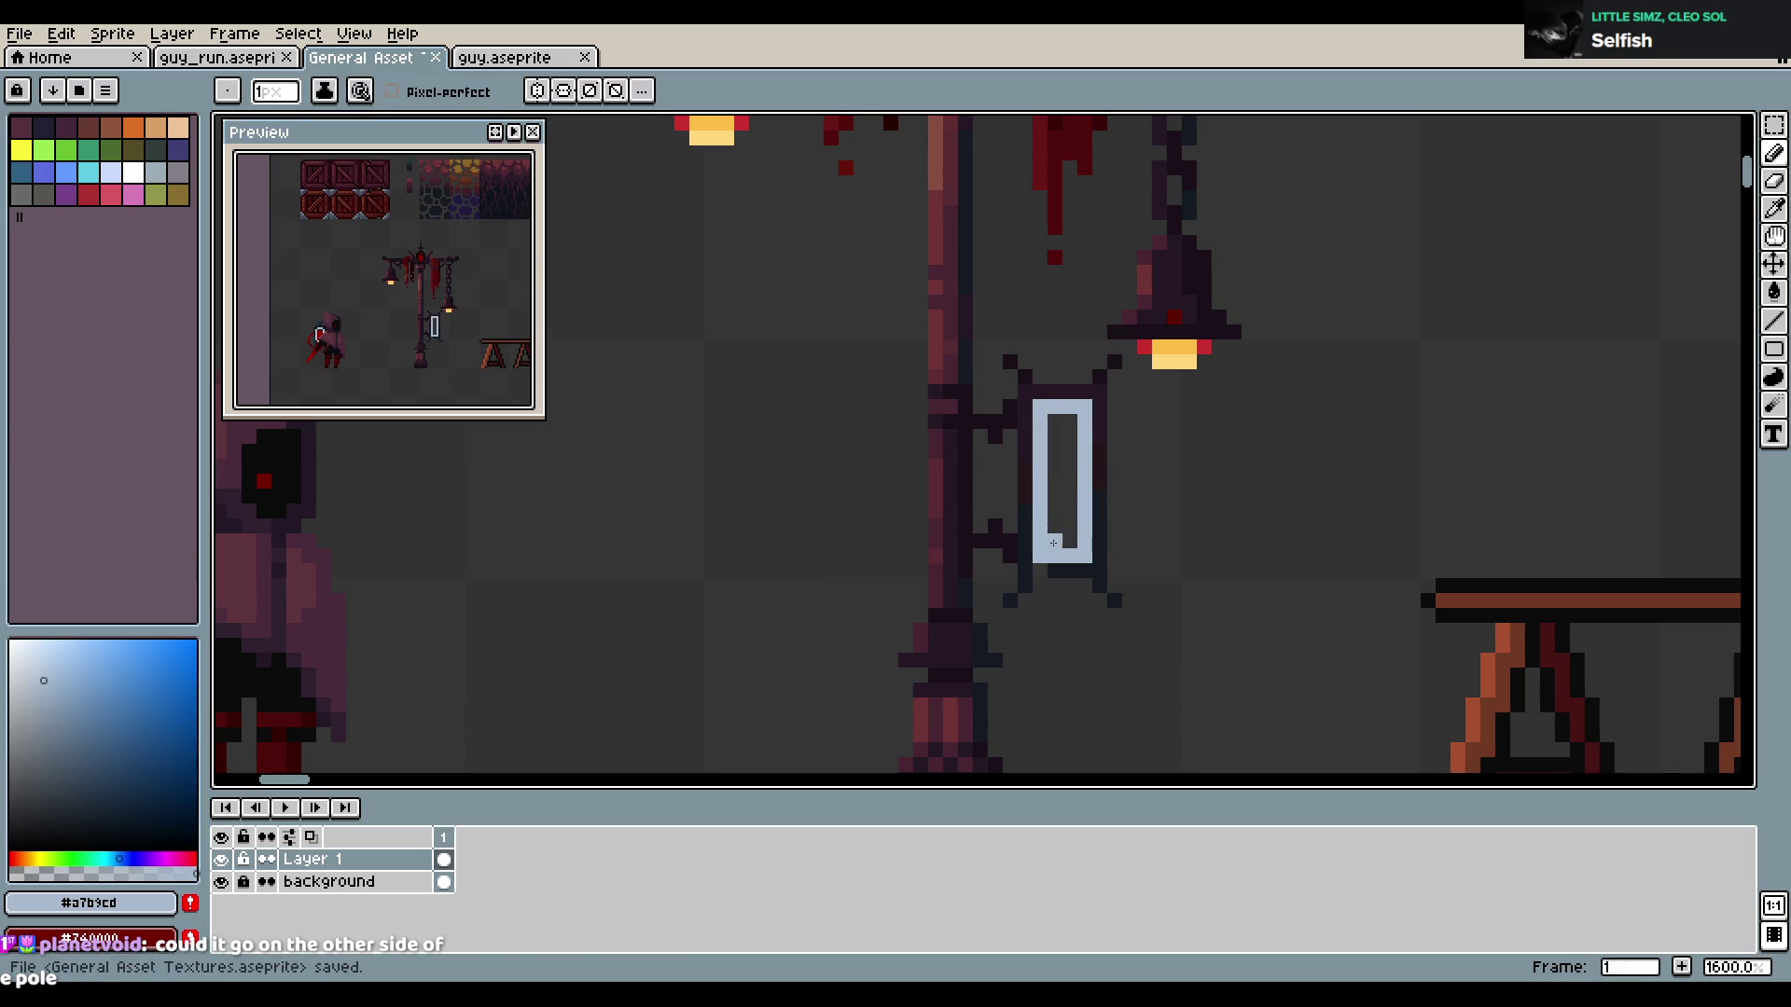
Try dark bars across the light sign panel, then undo them
left_click(1072, 571, "alt")
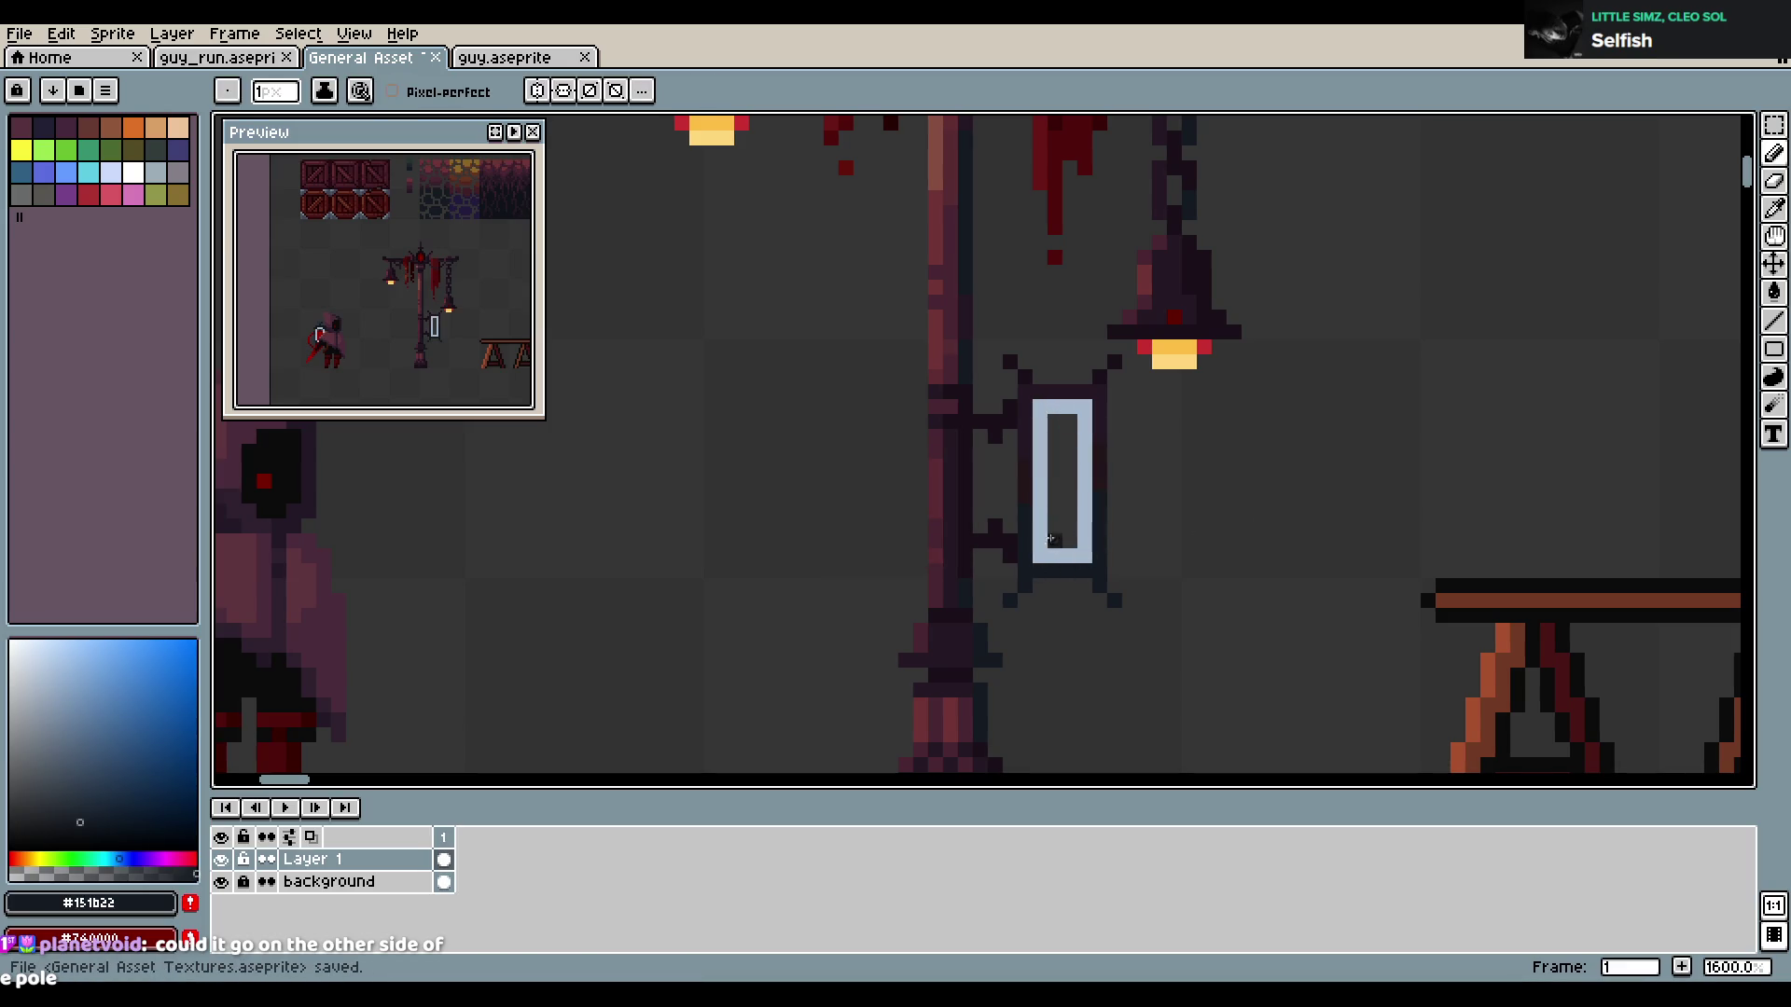
left_click_drag(1054, 451, 1069, 454)
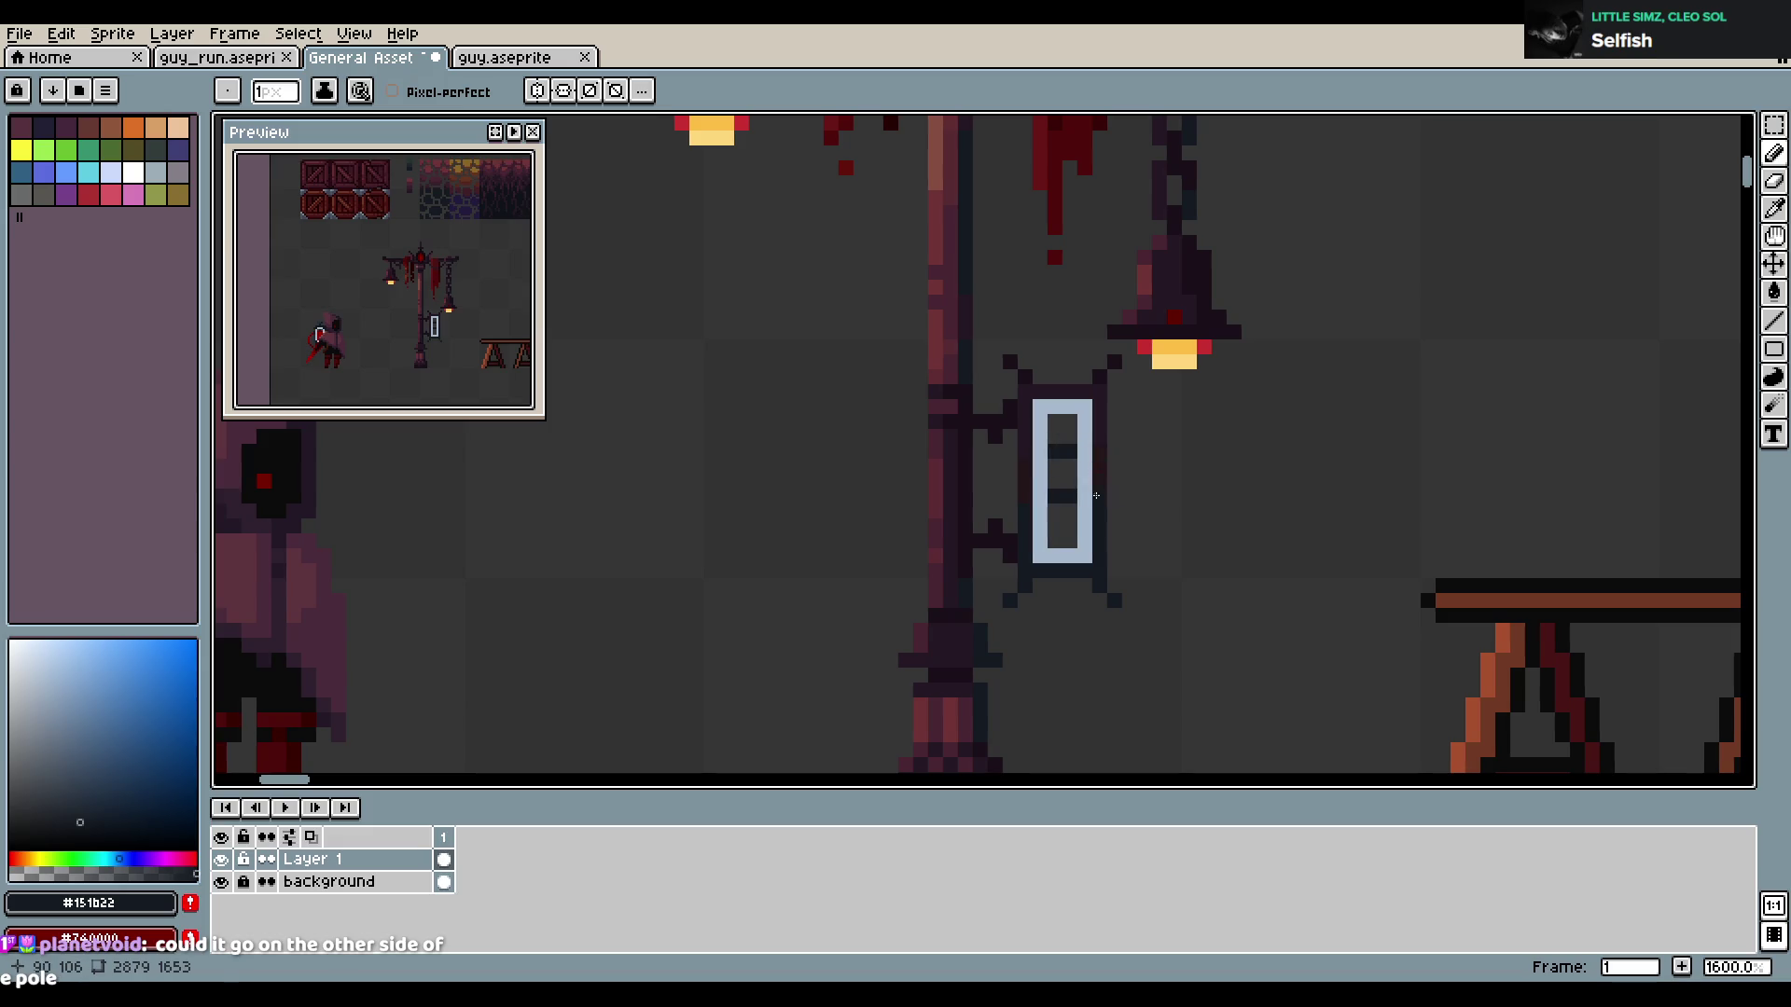
left_click(1056, 511)
left_click(1069, 511)
key("b")
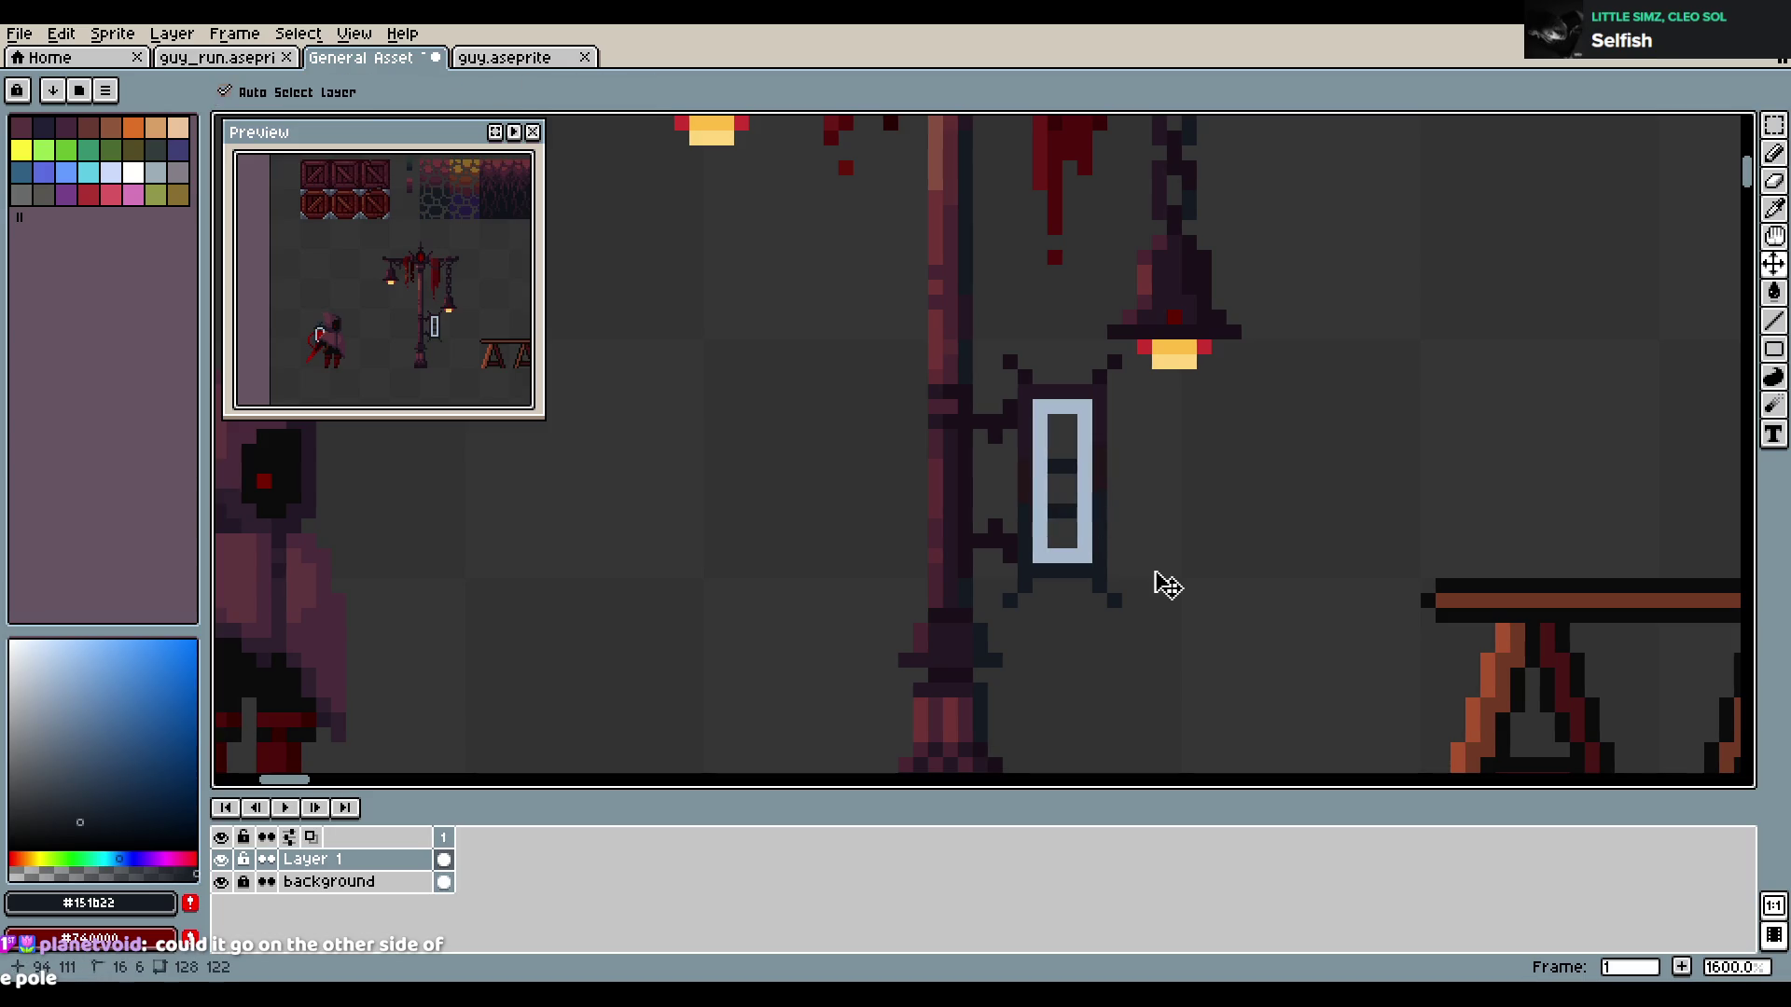
key("ctrl+z")
key("ctrl+z")
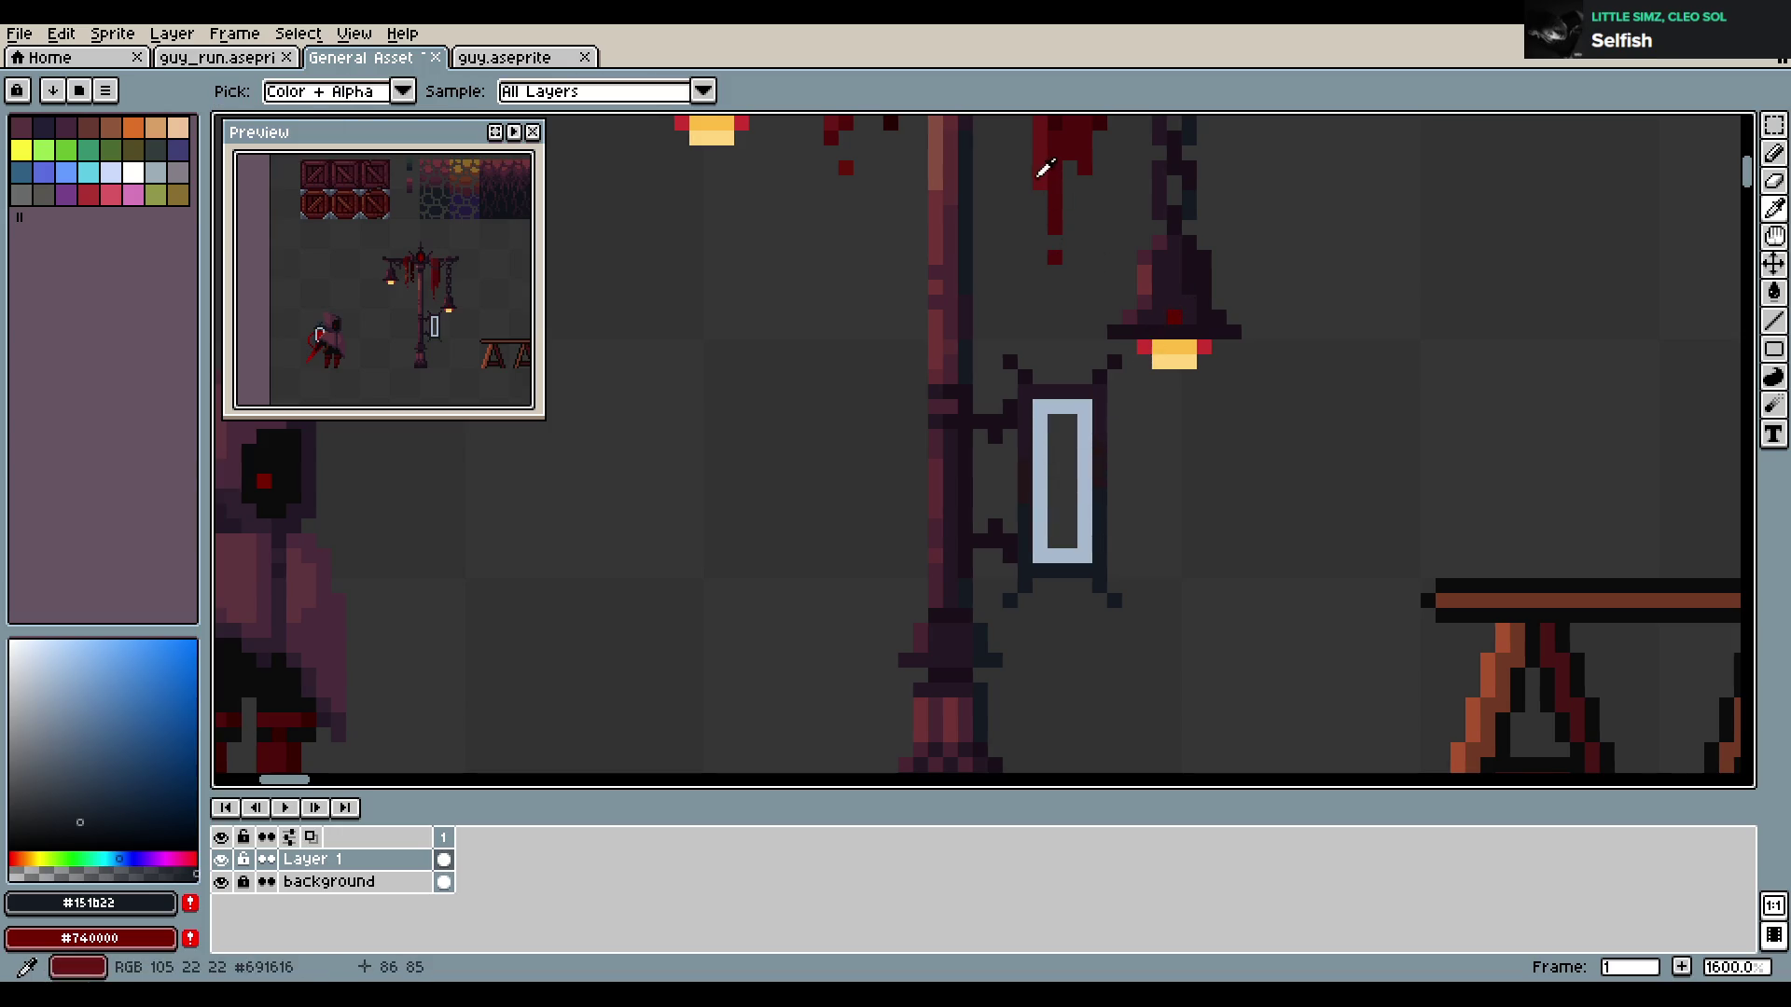
Try dark-red paint in the panel and beside the post, undo it, and select the sign
left_click(1050, 170, "alt")
left_click_drag(1071, 509, 1040, 532)
key("ctrl+z")
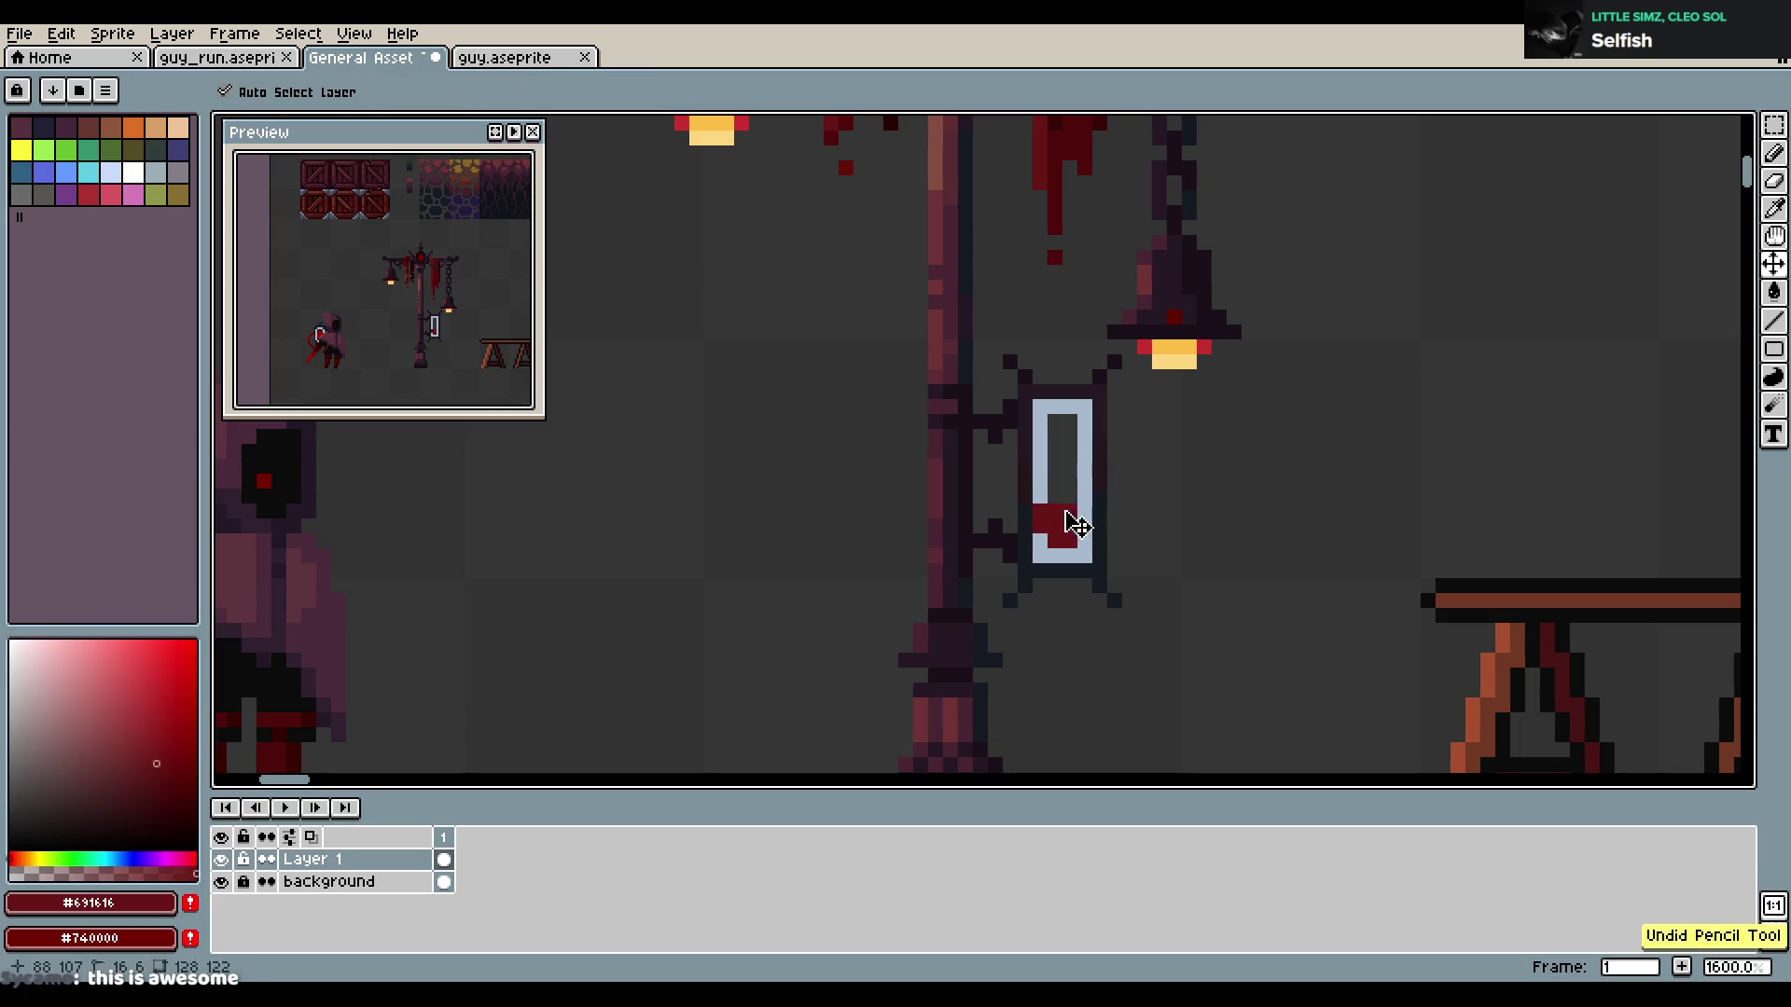
key("ctrl+z")
scroll(986, 462, "down", 2)
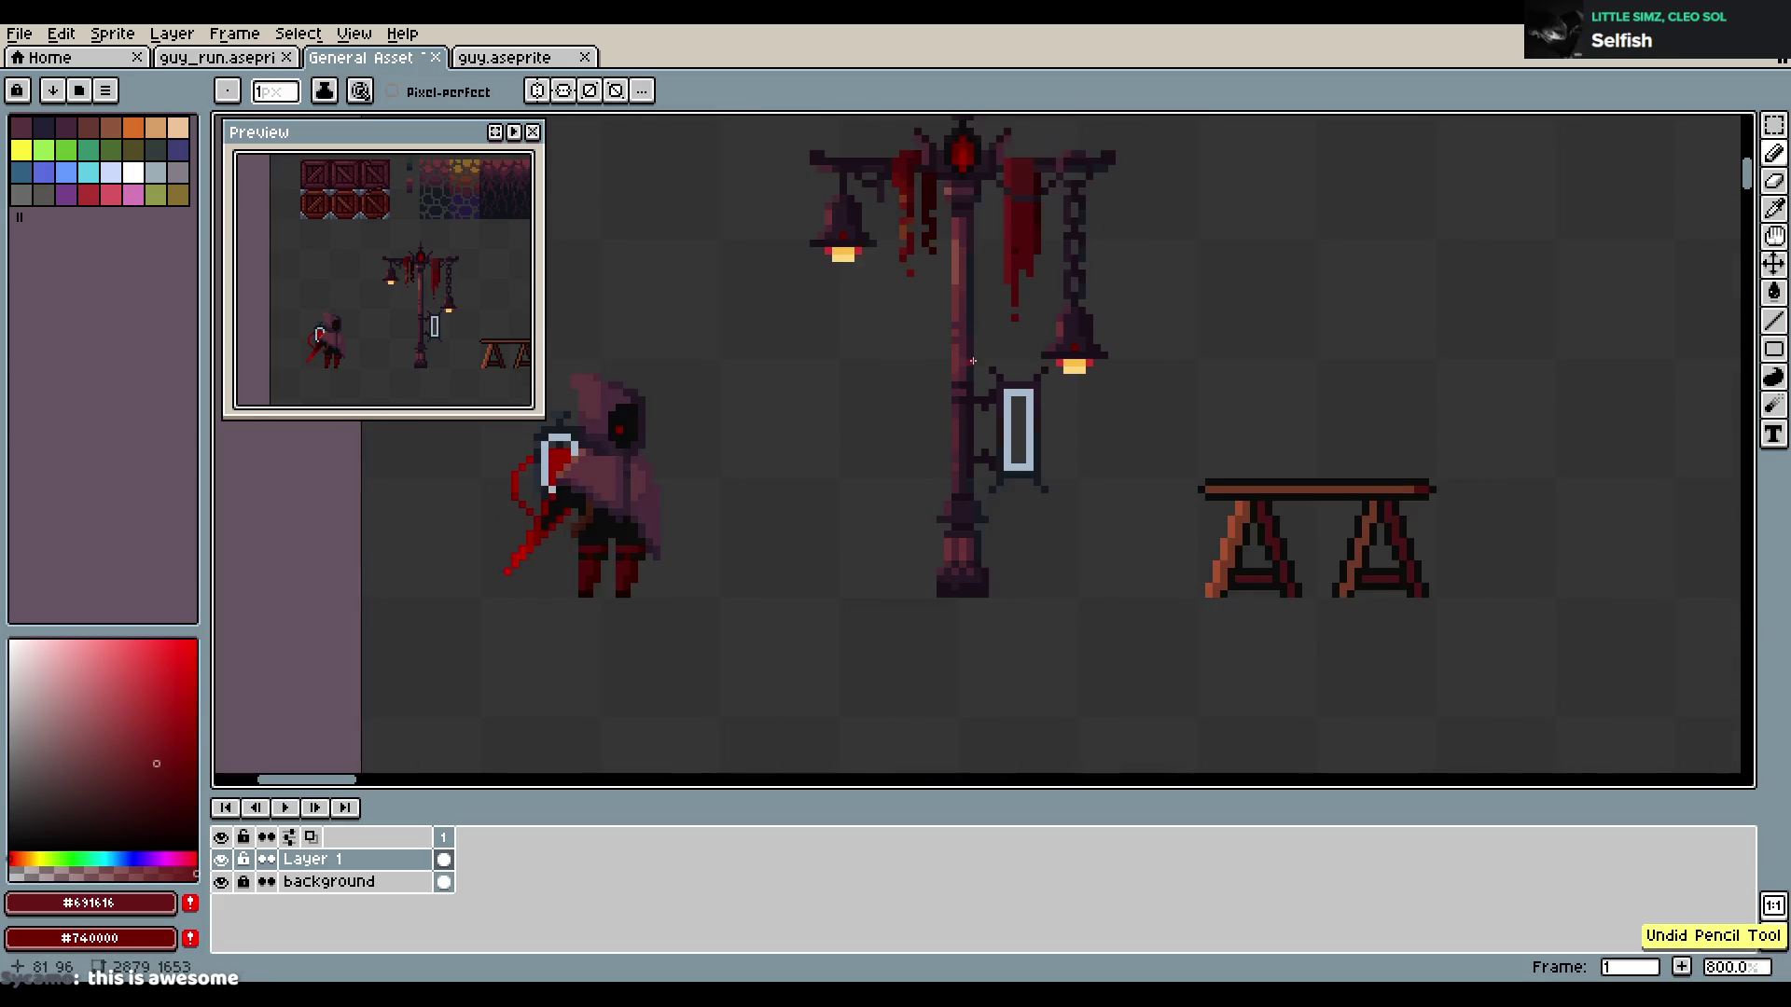
scroll(986, 463, "up", 2)
left_click(910, 392)
key("ctrl+z")
left_click(910, 396)
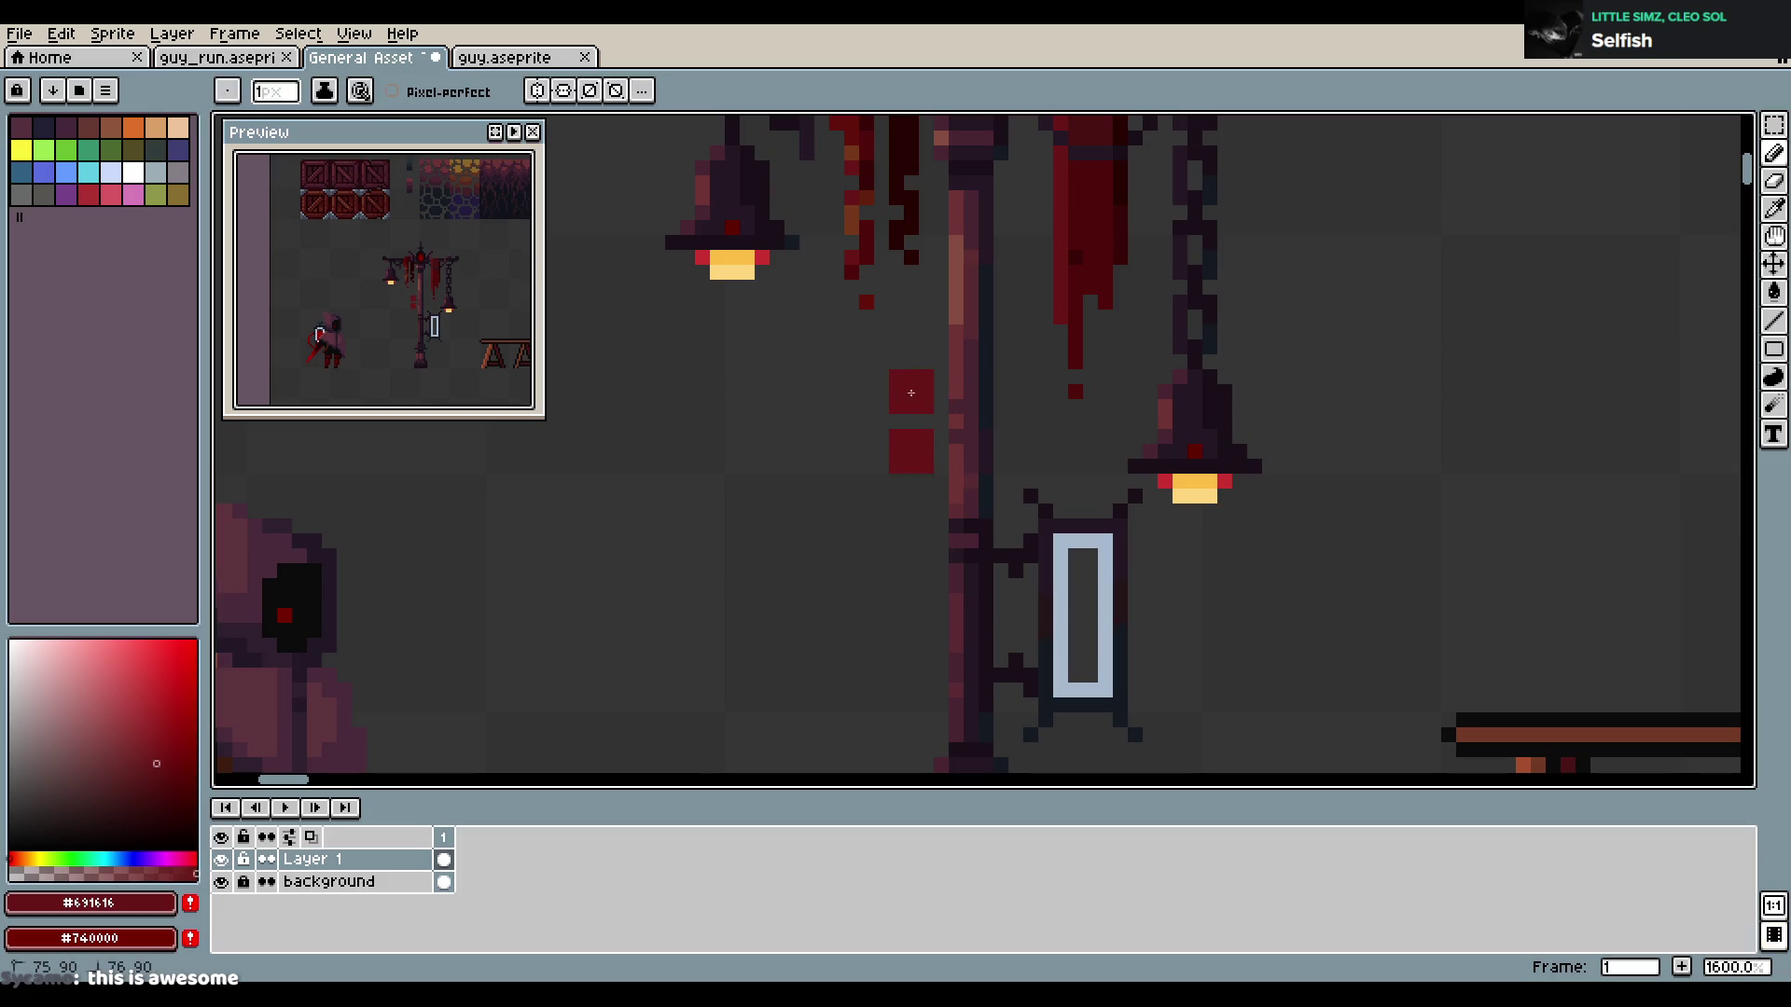
key("ctrl+z")
key("ctrl+z")
scroll(1218, 554, "down", 1)
scroll(1218, 553, "down", 1)
scroll(1104, 551, "up", 1)
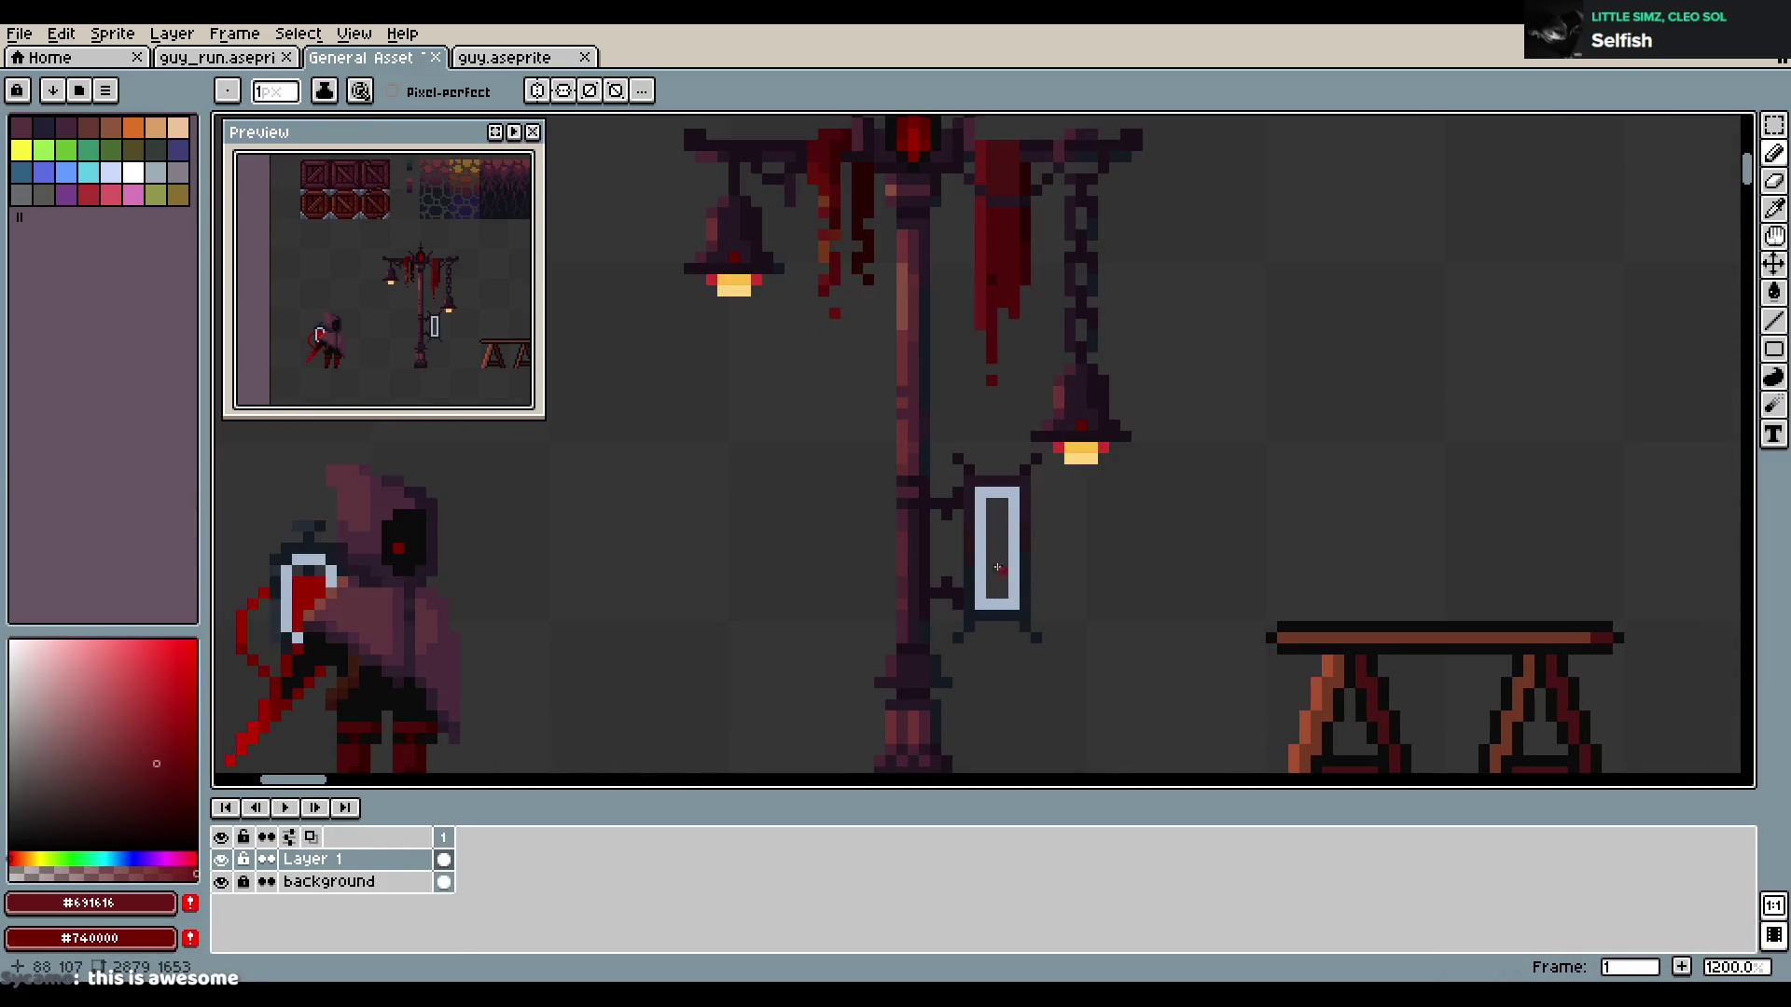
key("m")
mouse_move(931, 444)
left_mouse_down()
mouse_move(1058, 639)
mouse_move(826, 521)
mouse_move(819, 431)
left_mouse_up()
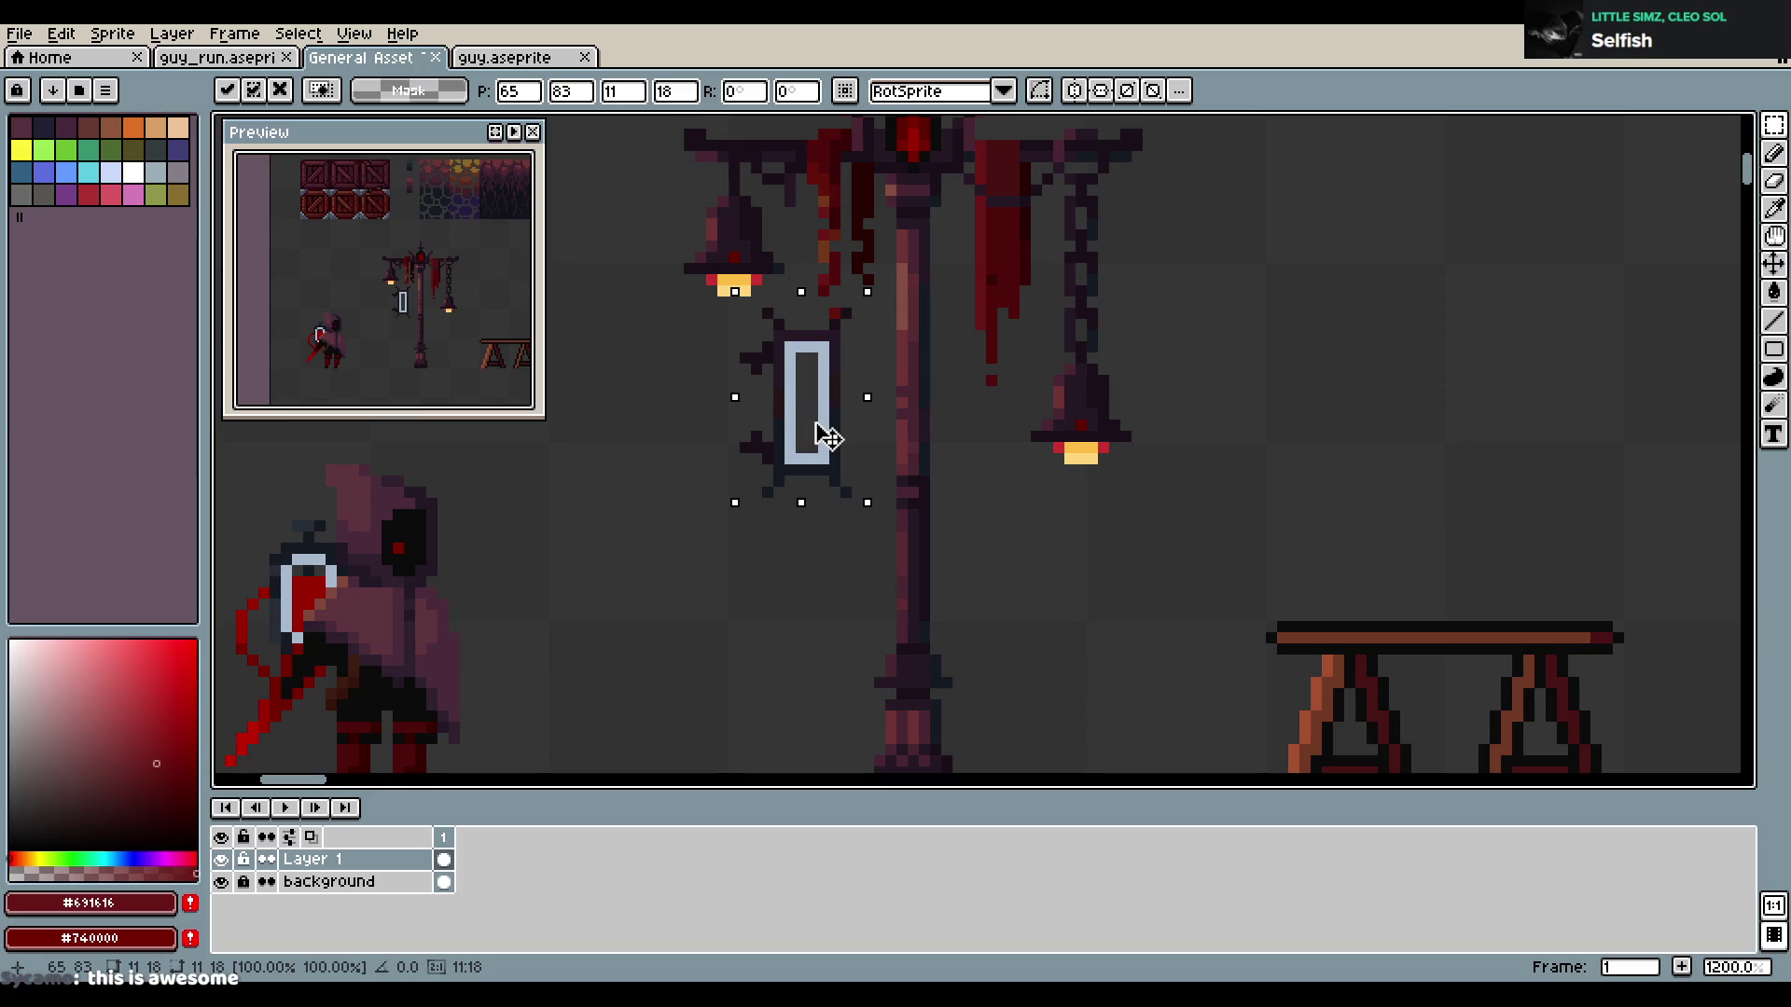
Drop the sign in its new place left of the lamp post
left_click(987, 422)
left_click_drag(984, 427, 1058, 474)
scroll(1058, 474, "up", 1)
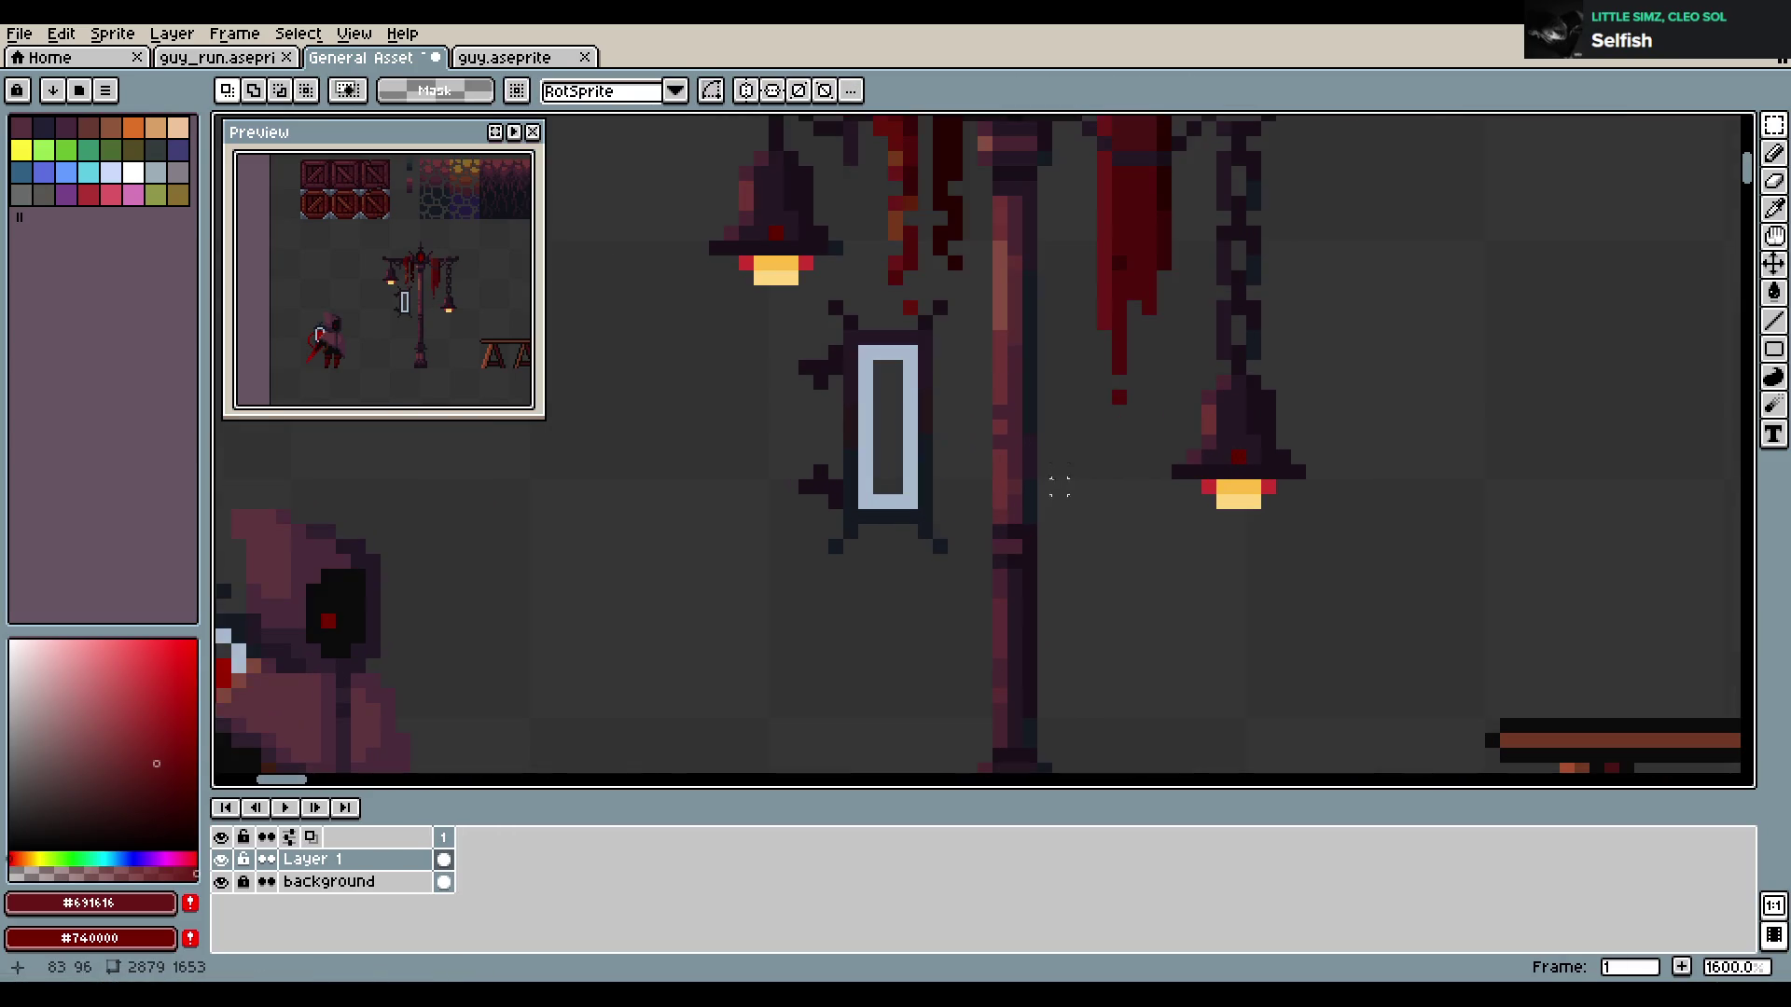
scroll(849, 457, "down", 4)
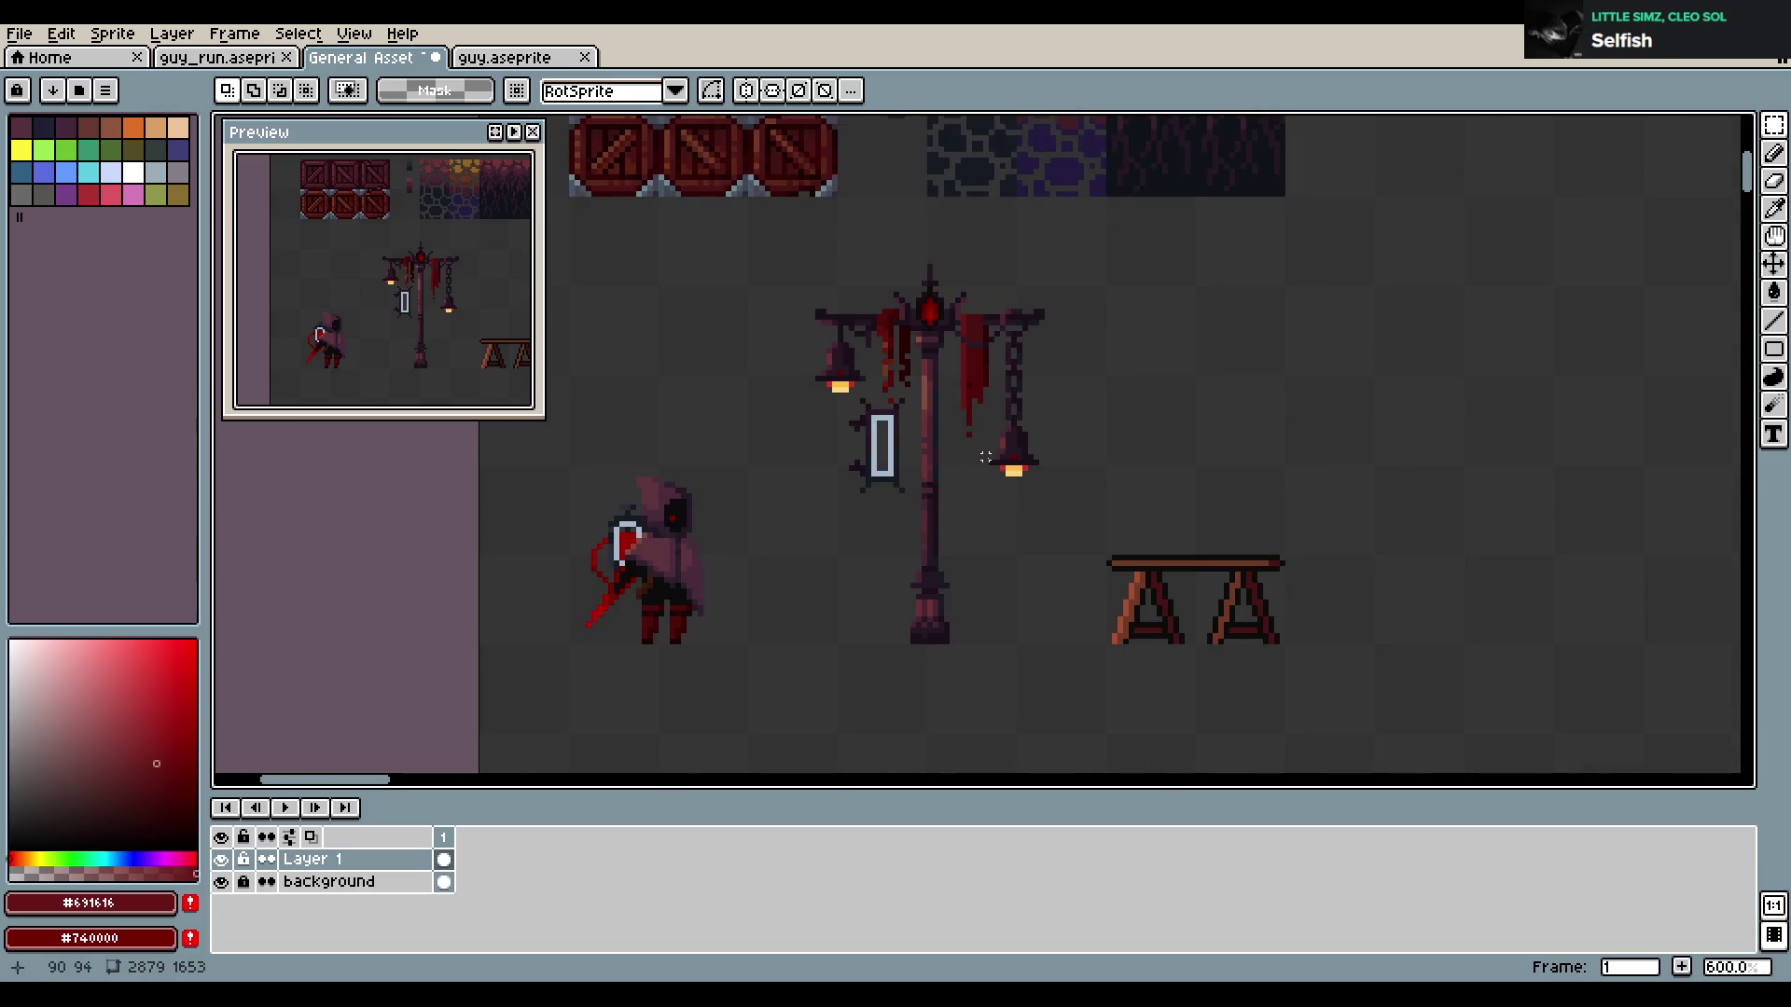
scroll(985, 457, "up", 1)
scroll(982, 455, "up", 2)
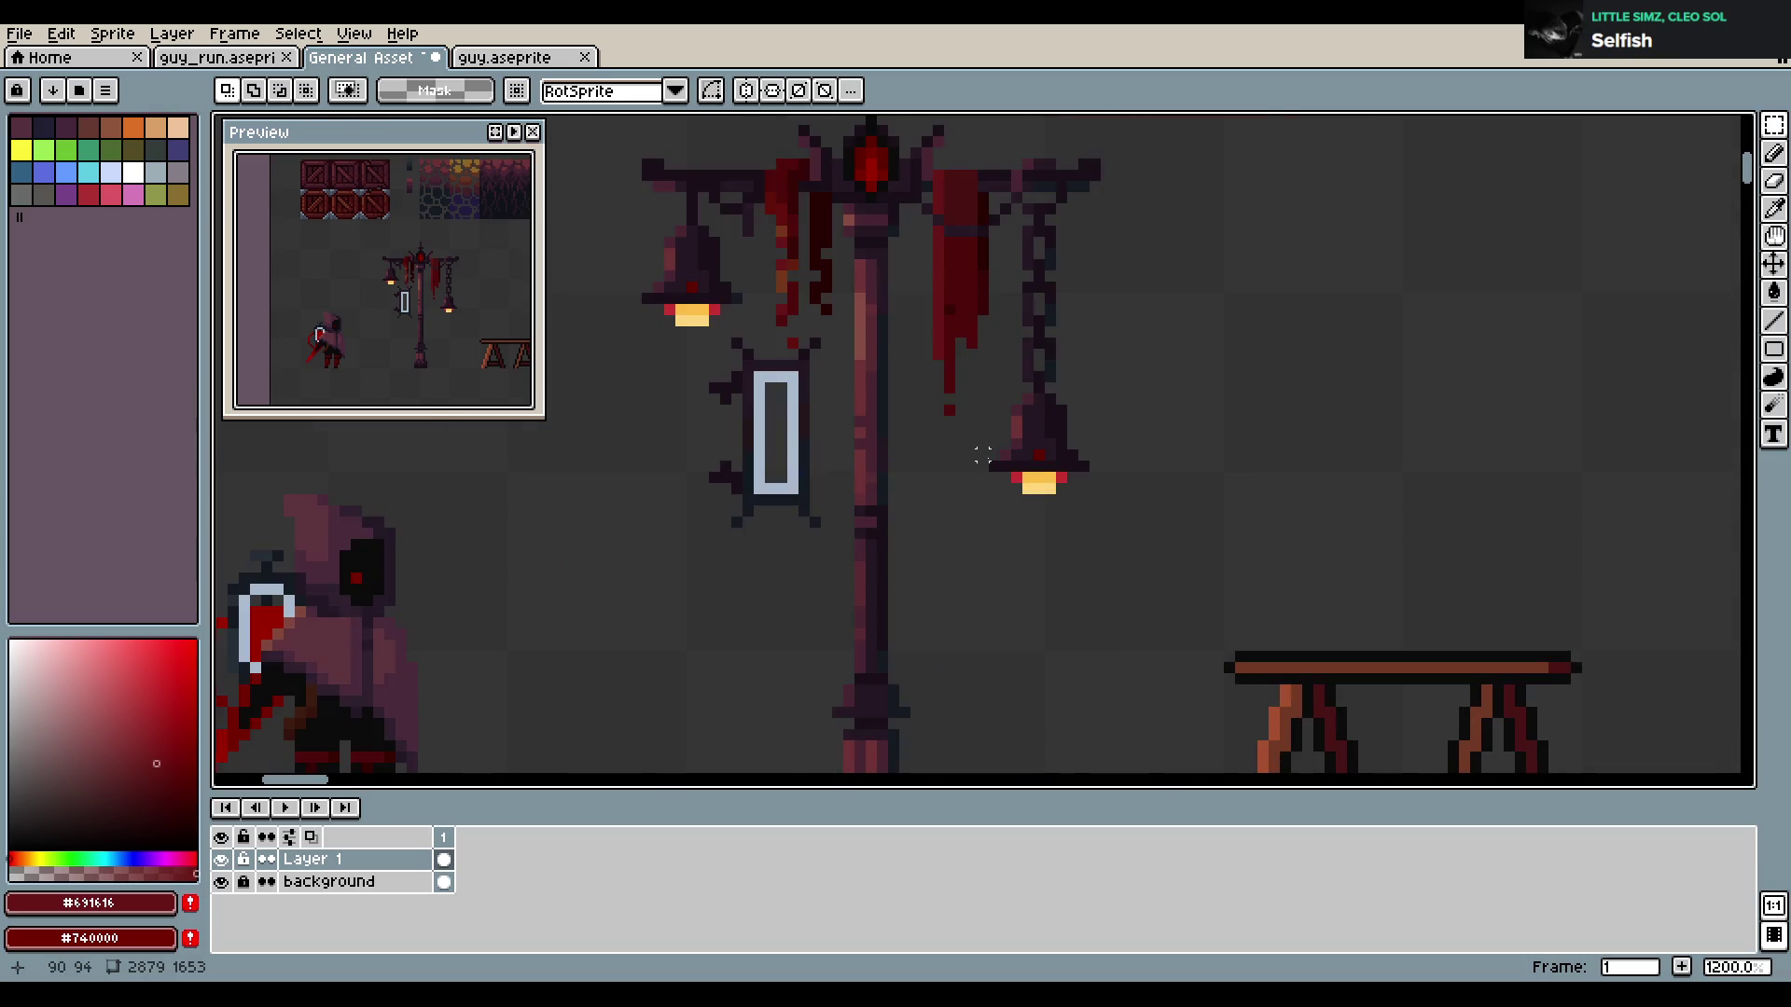
scroll(659, 522, "down", 2)
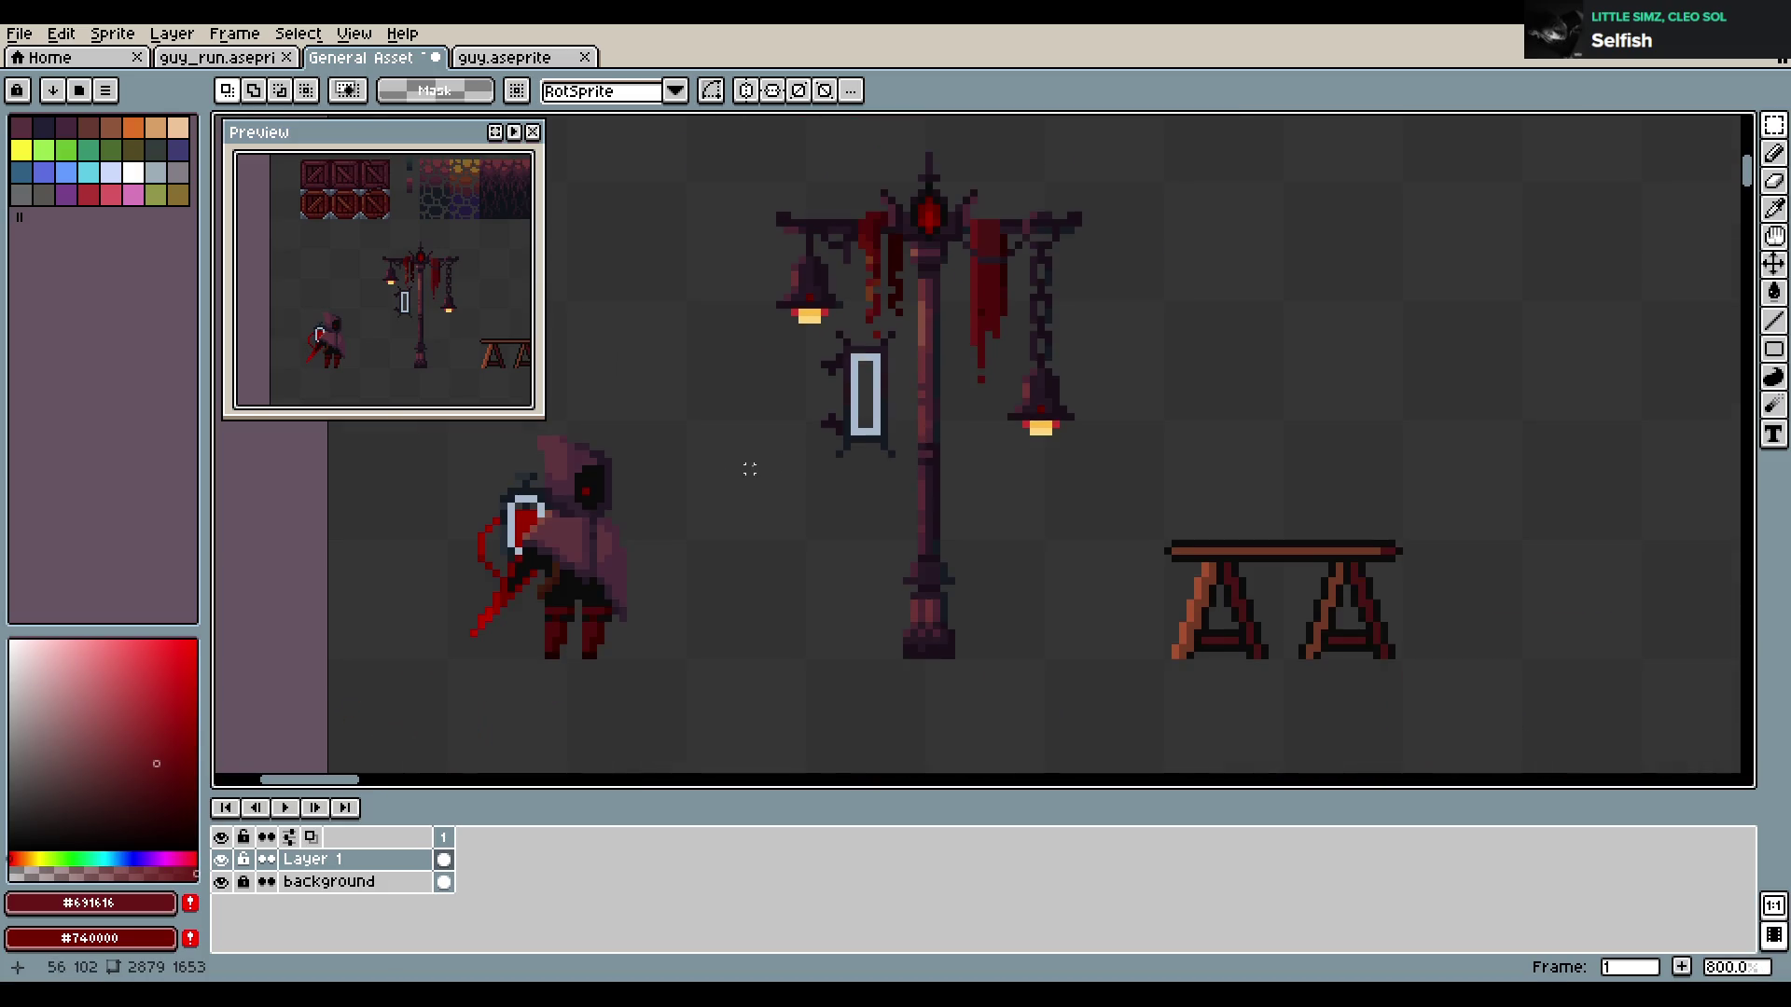
Try moving the hooded figure left, then undo it back to its original spot
mouse_move(576, 412)
left_mouse_down()
mouse_move(801, 672)
mouse_move(946, 595)
mouse_move(789, 595)
left_mouse_up()
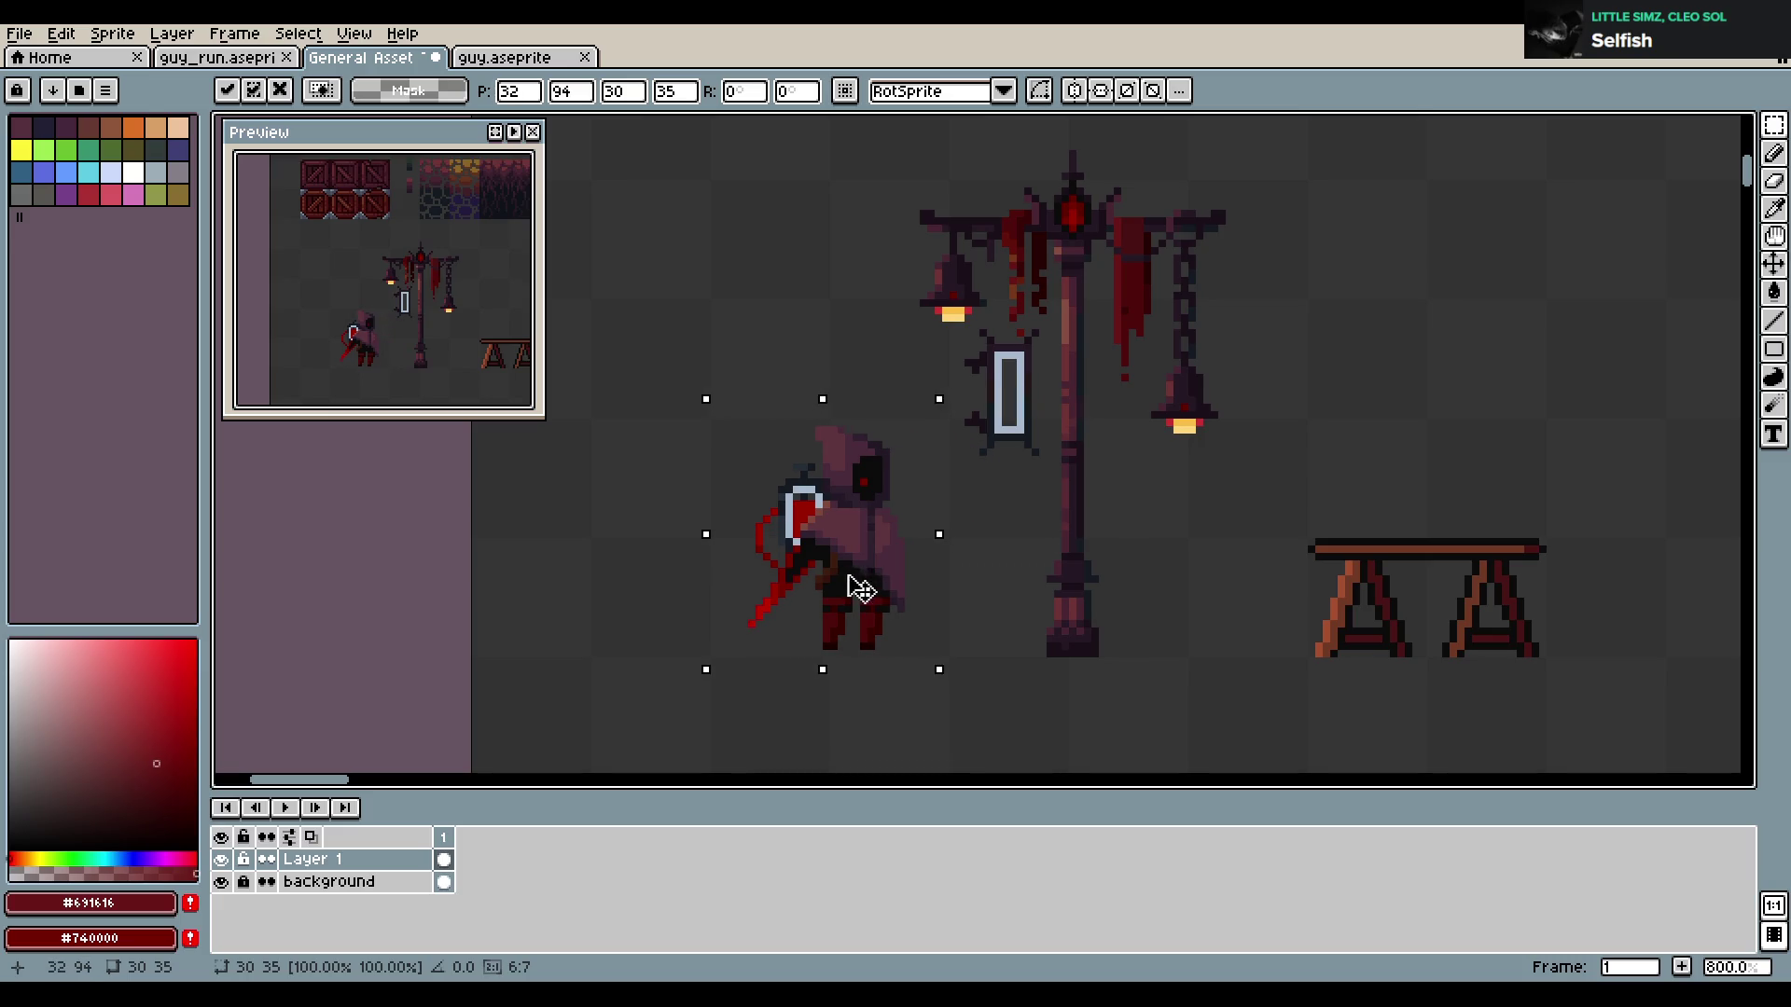
left_click(1020, 519)
key("ctrl+z")
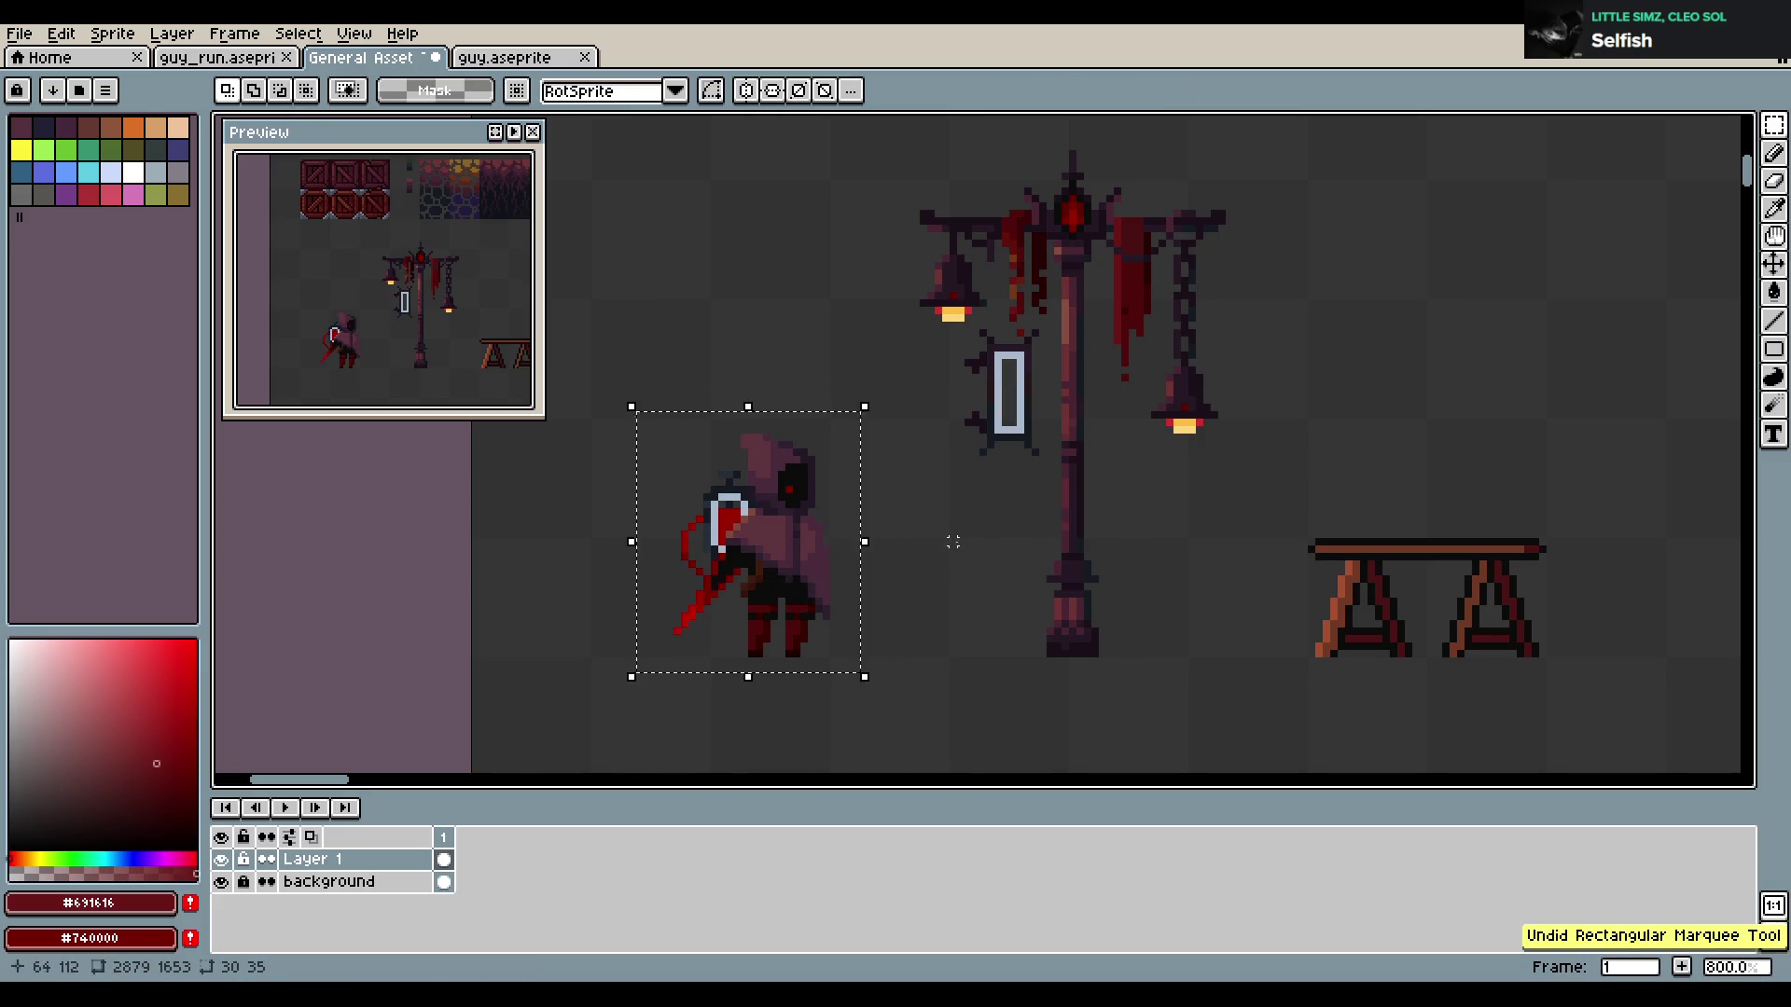
key("ctrl+z")
scroll(1077, 457, "up", 2)
left_click_drag(1076, 547, 1079, 554)
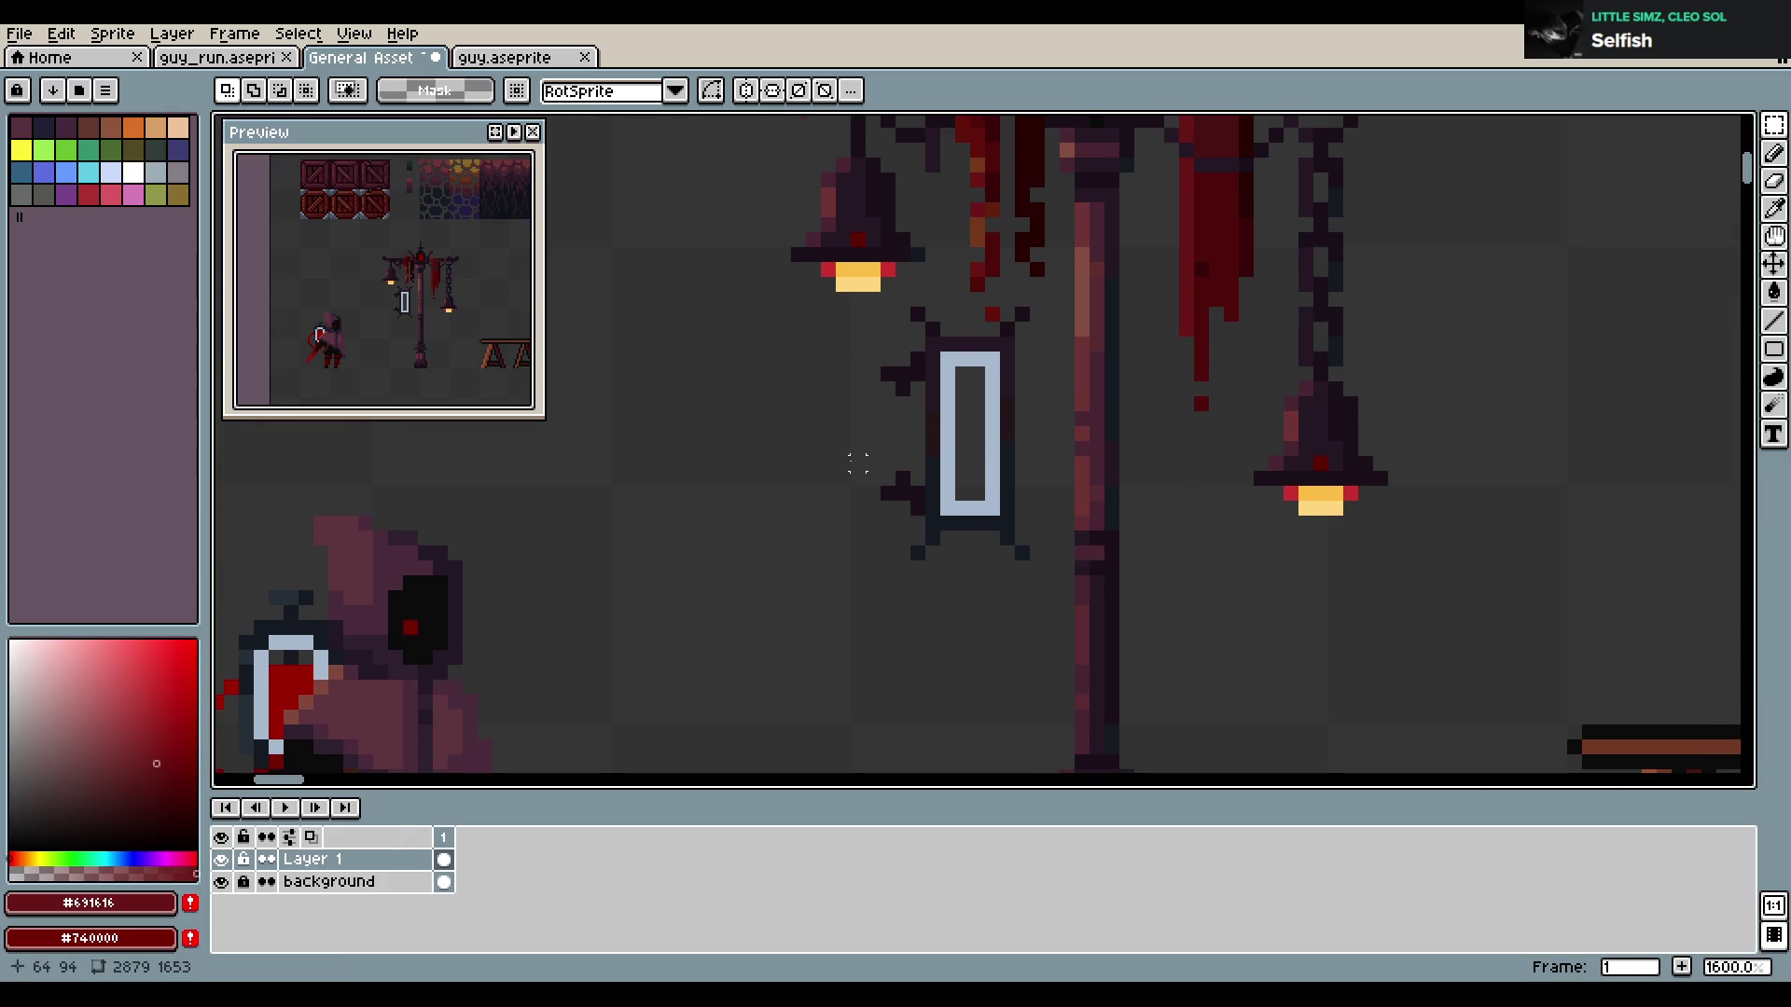
Make trial selections around the sign's spiked left edge, then deselect
left_click_drag(850, 338, 931, 528)
left_click(947, 464)
left_click_drag(853, 342, 916, 508)
left_click(919, 464)
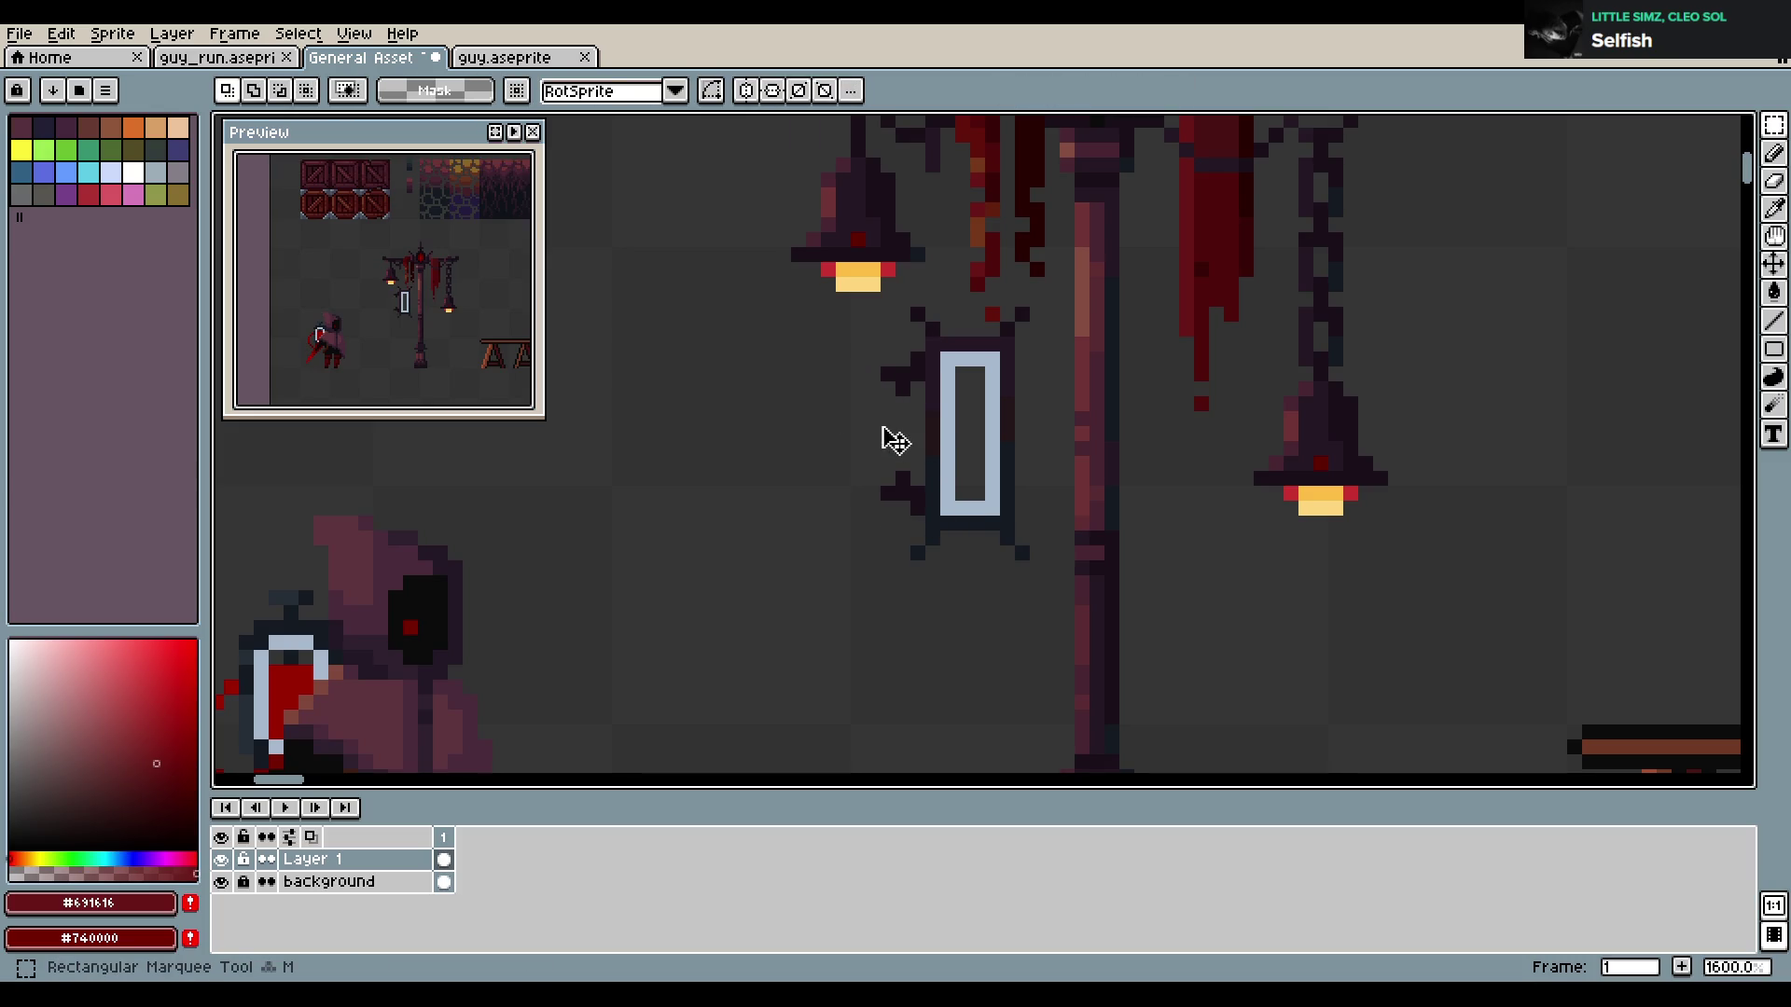
scroll(950, 442, "down", 4)
key("ctrl+a")
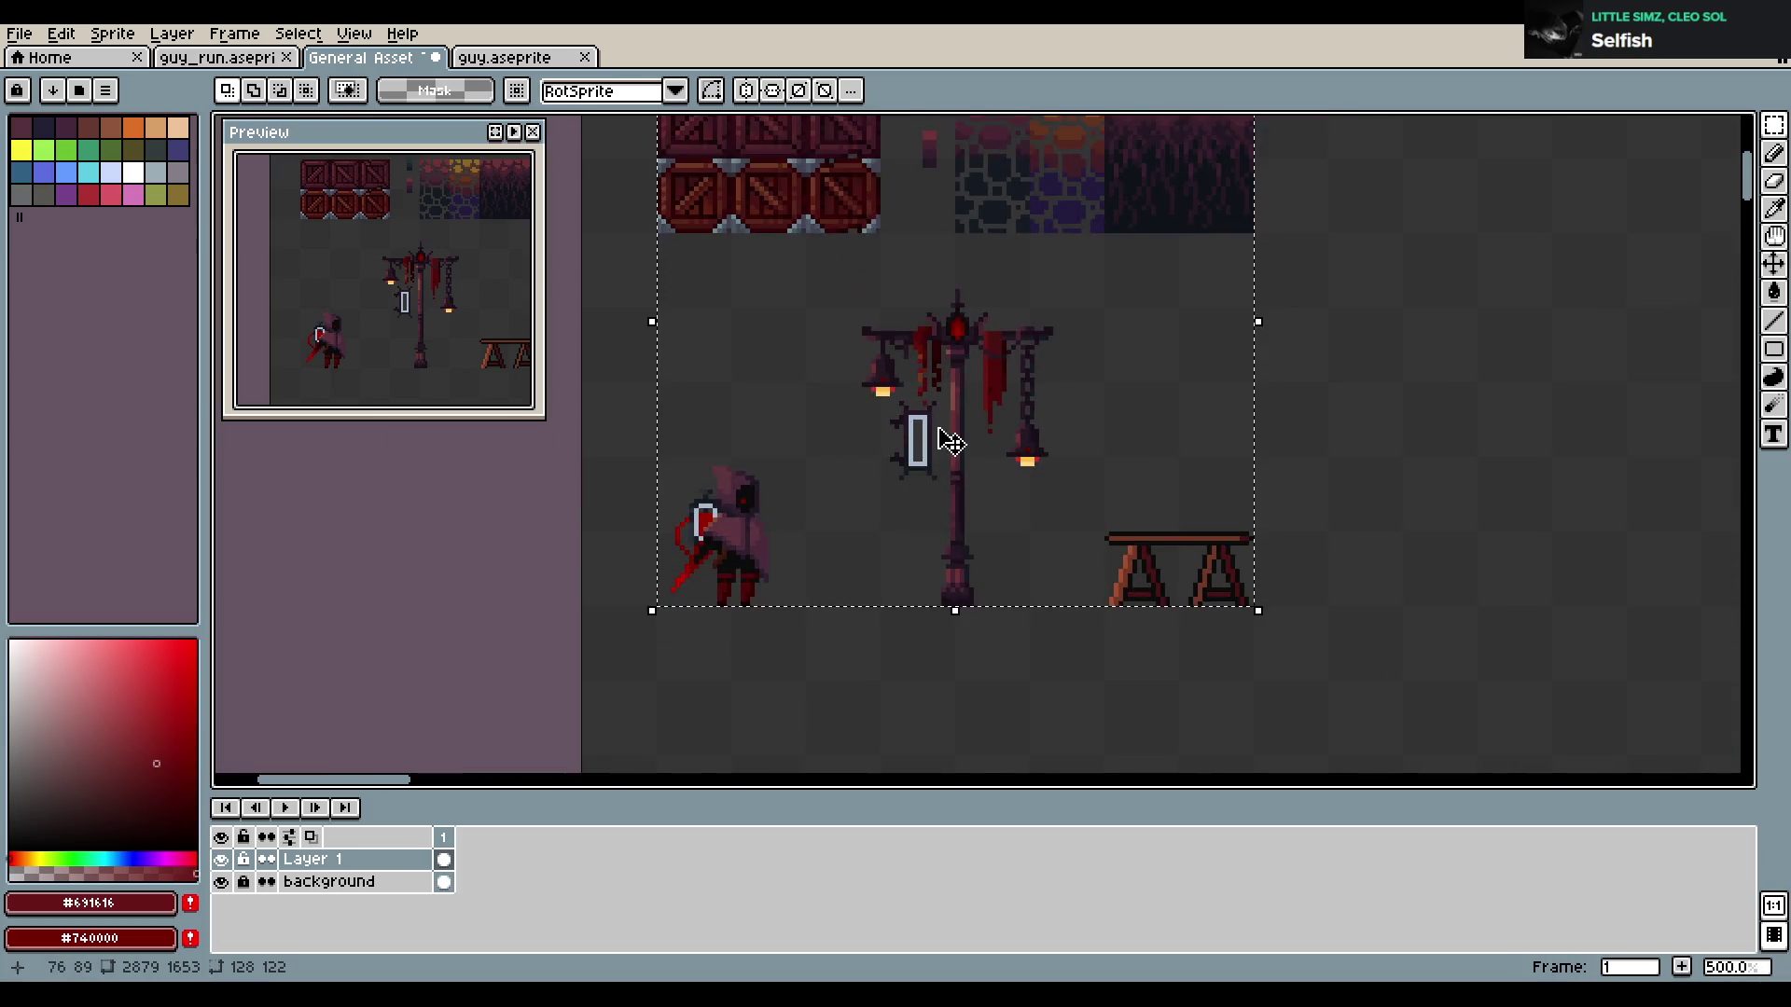
scroll(950, 442, "up", 2)
scroll(950, 442, "up", 2)
left_click_drag(867, 393, 909, 537)
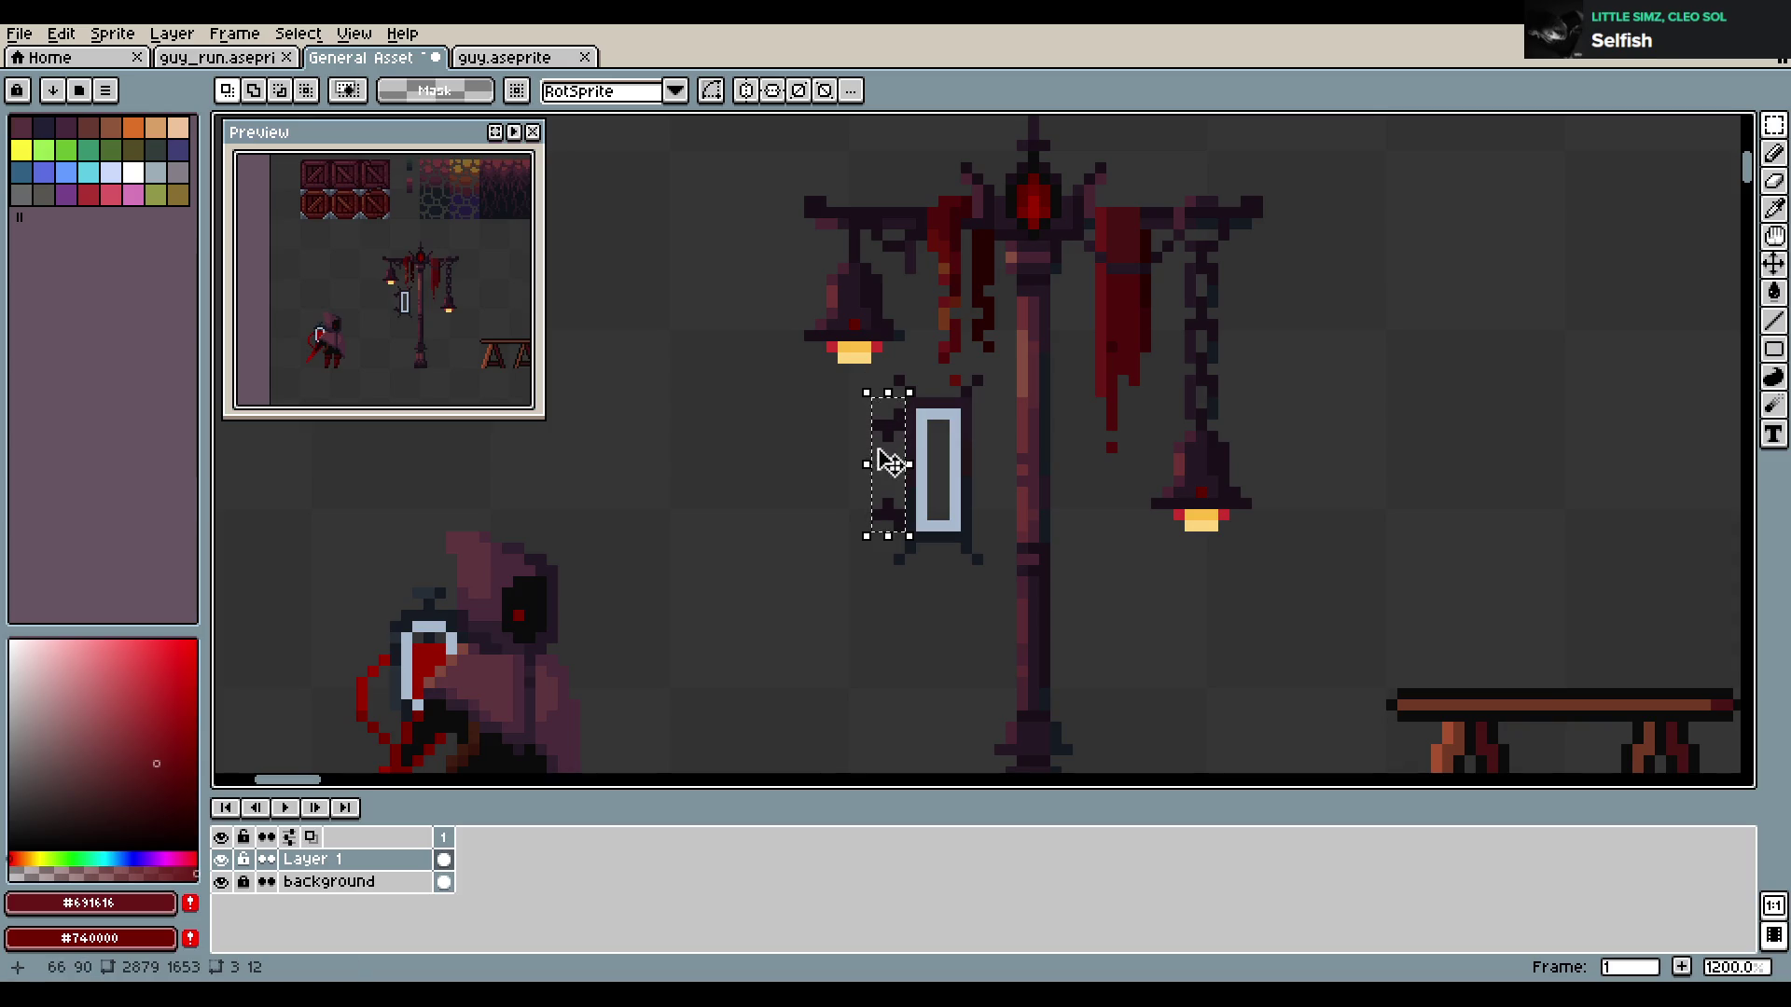
key("m")
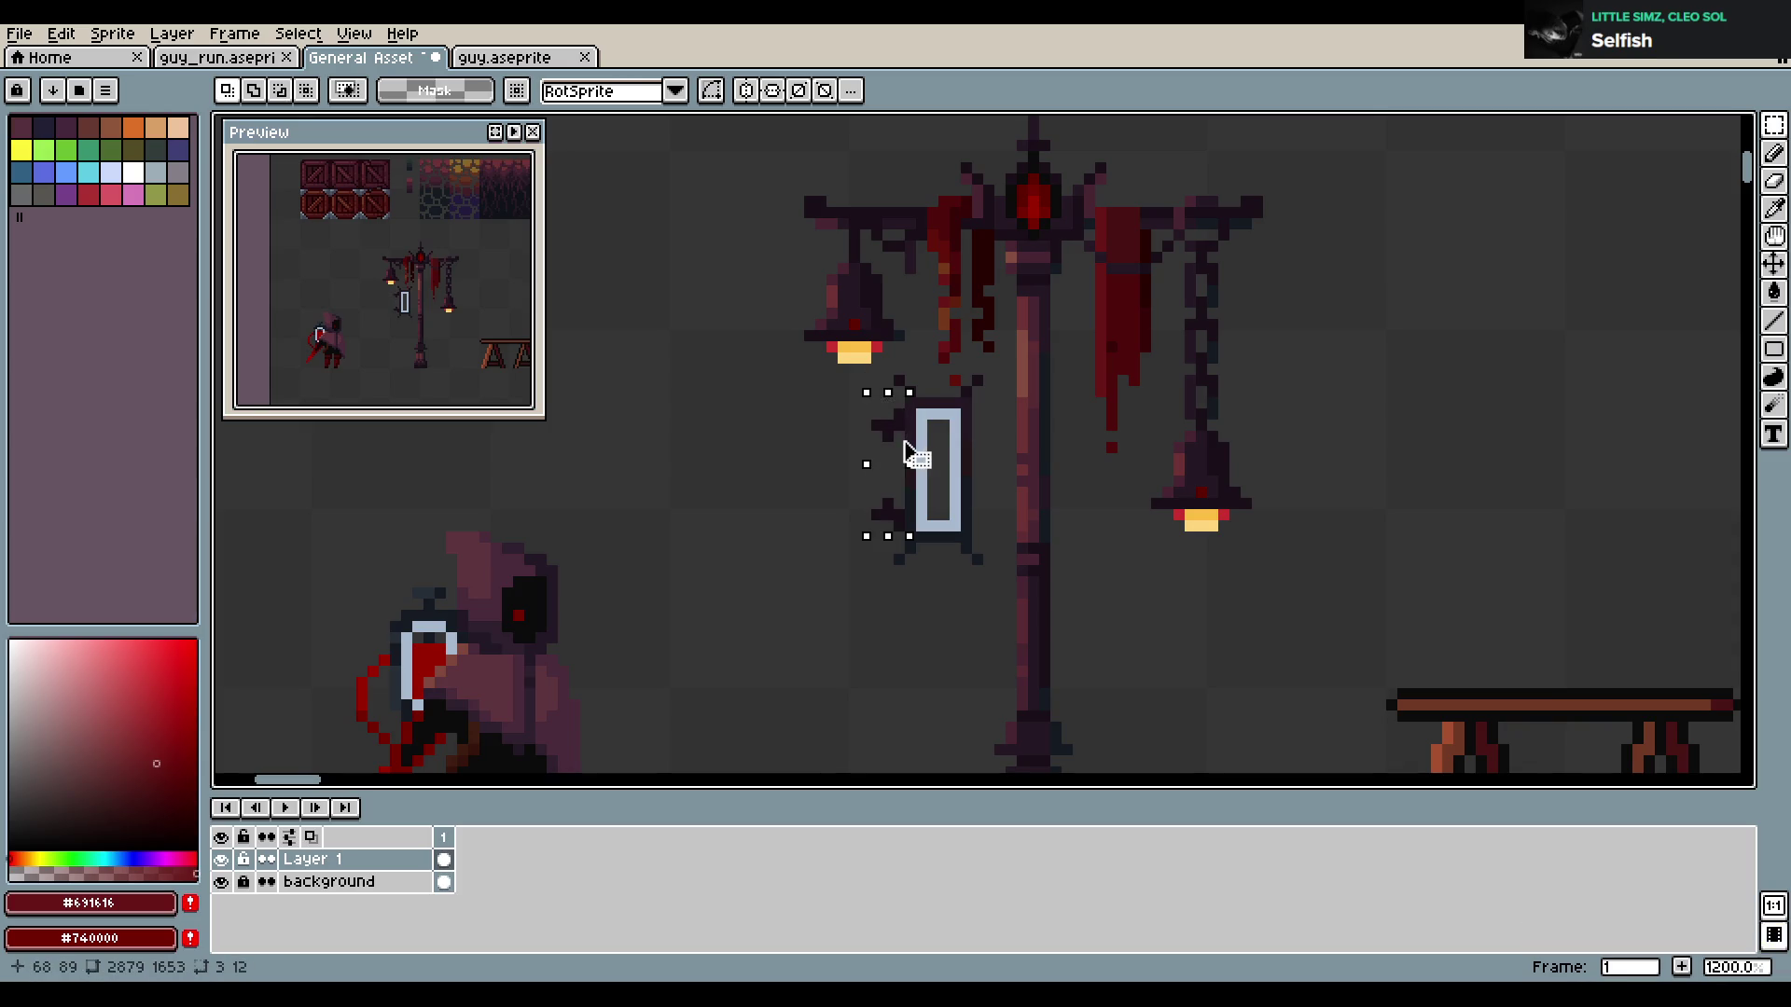
key("ctrl+d")
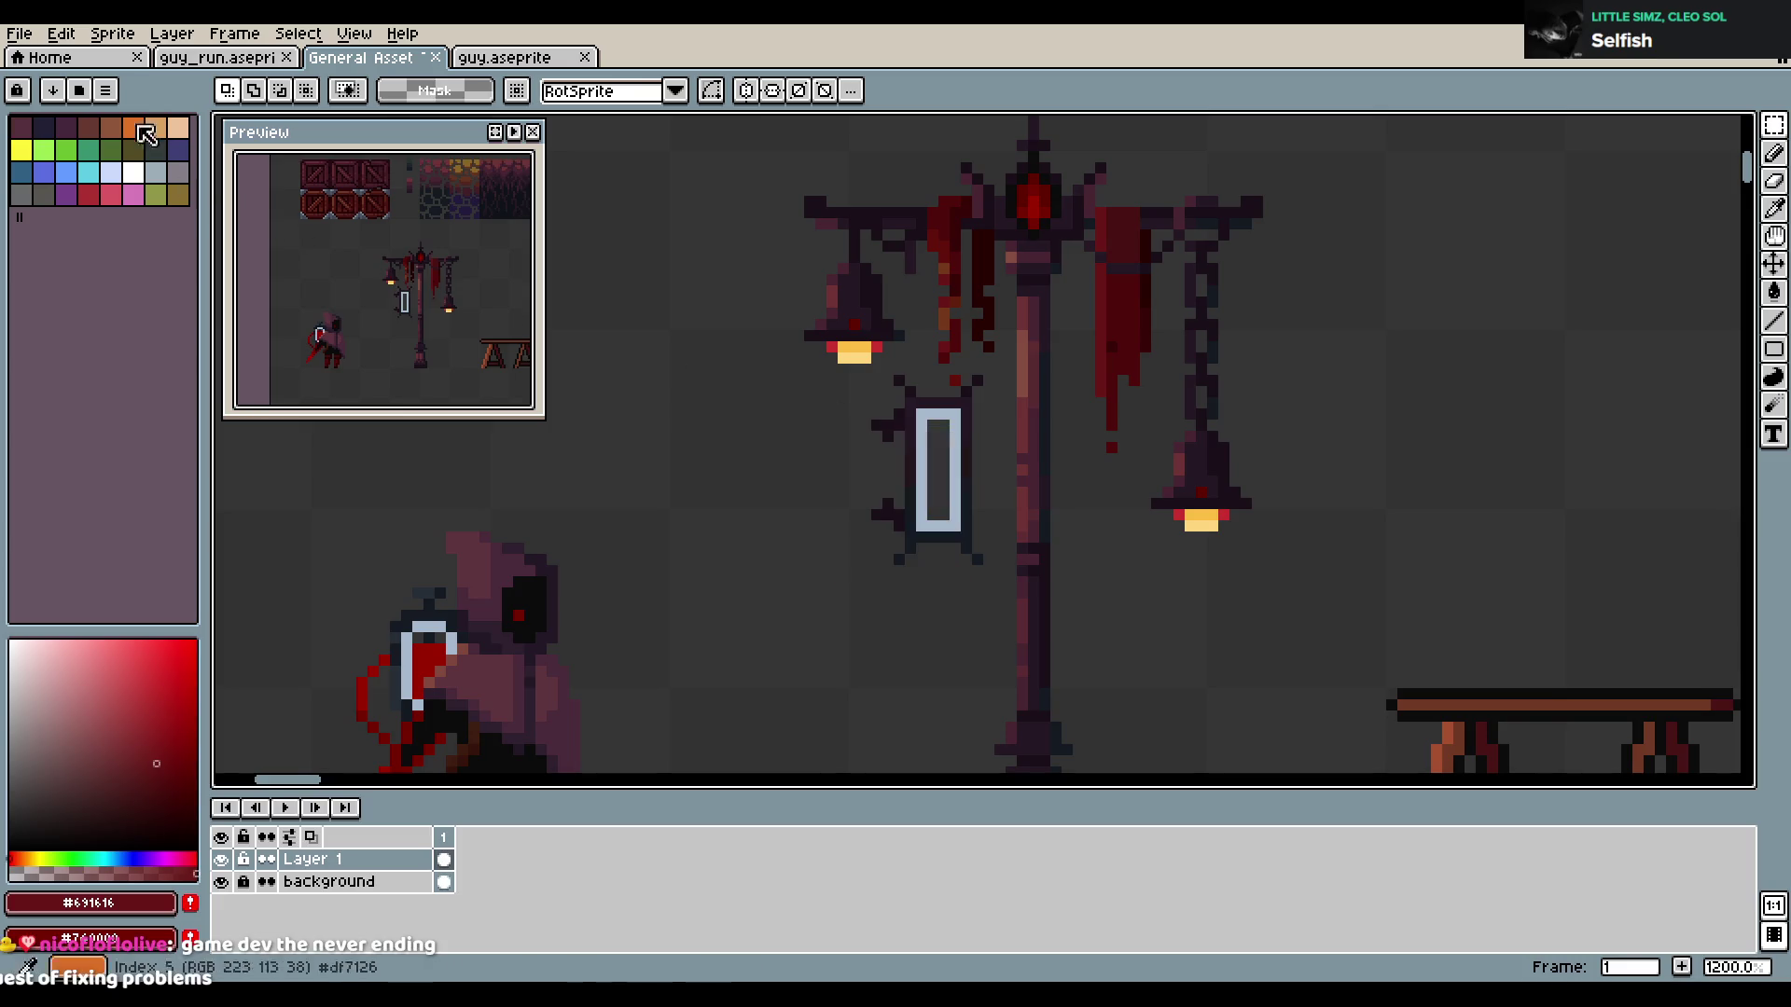
left_click(19, 34)
Look up the 'flip' shortcuts in Keyboard Shortcuts, then undo the last change
mouse_move(70, 37)
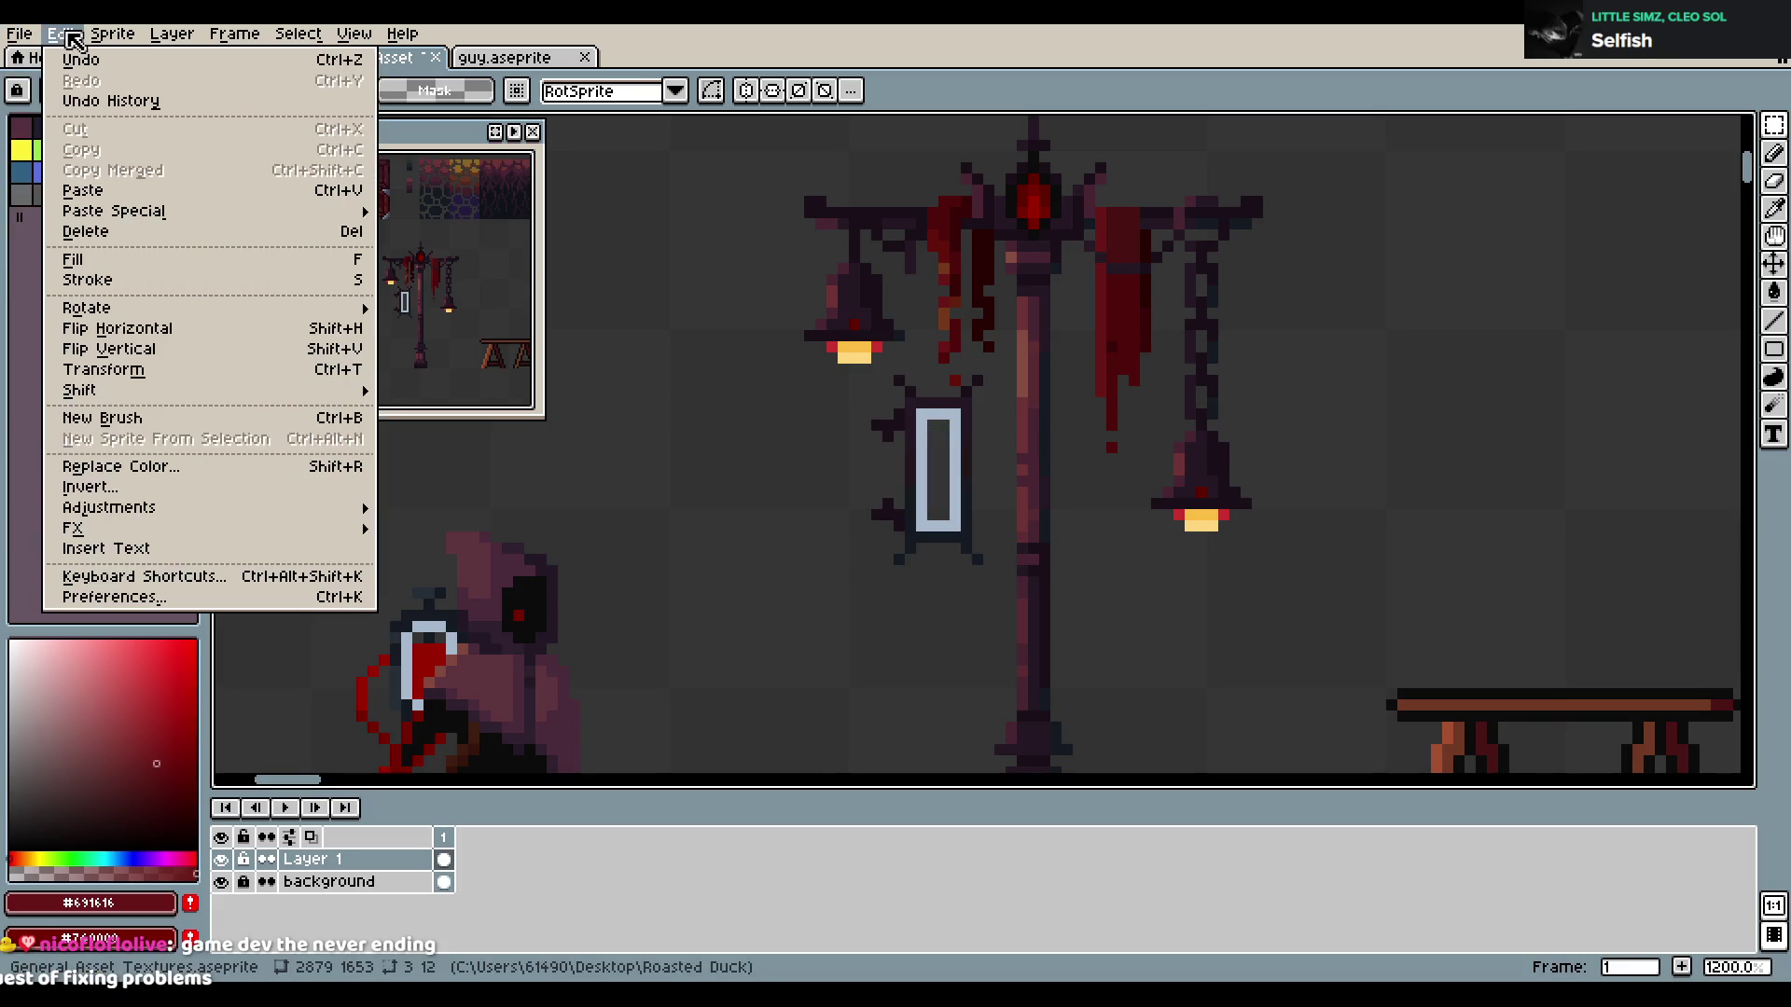
left_click(135, 576)
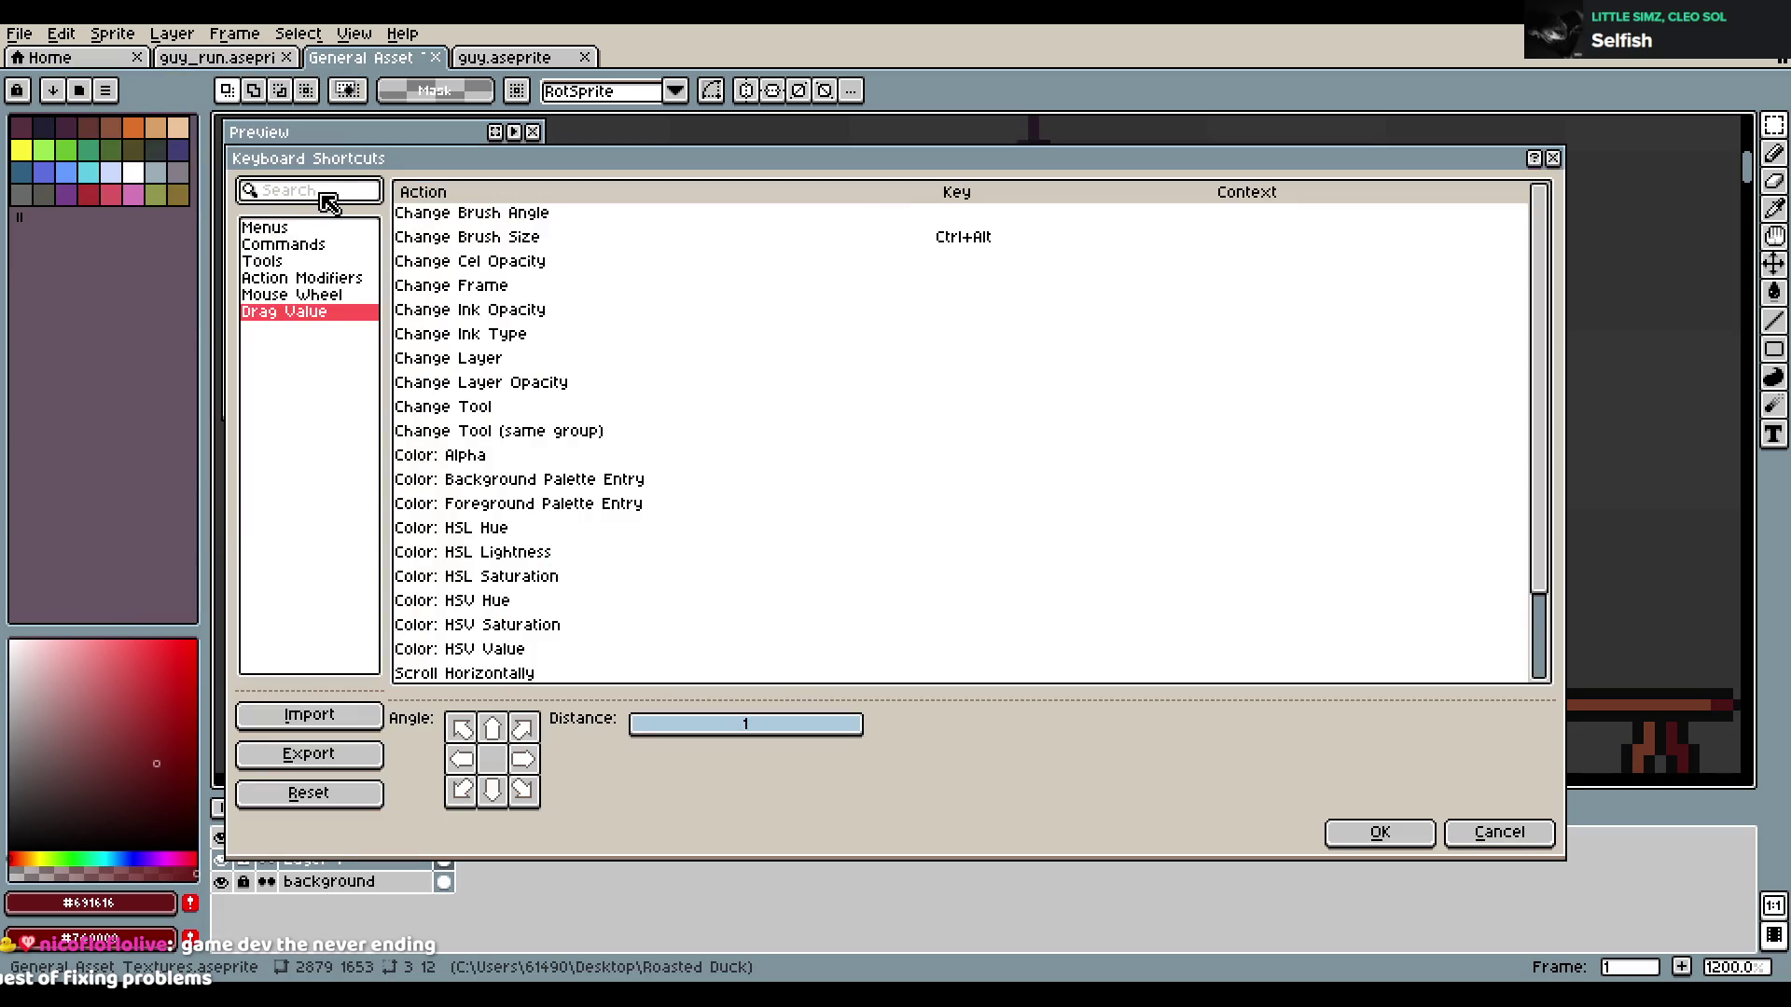
type("flip")
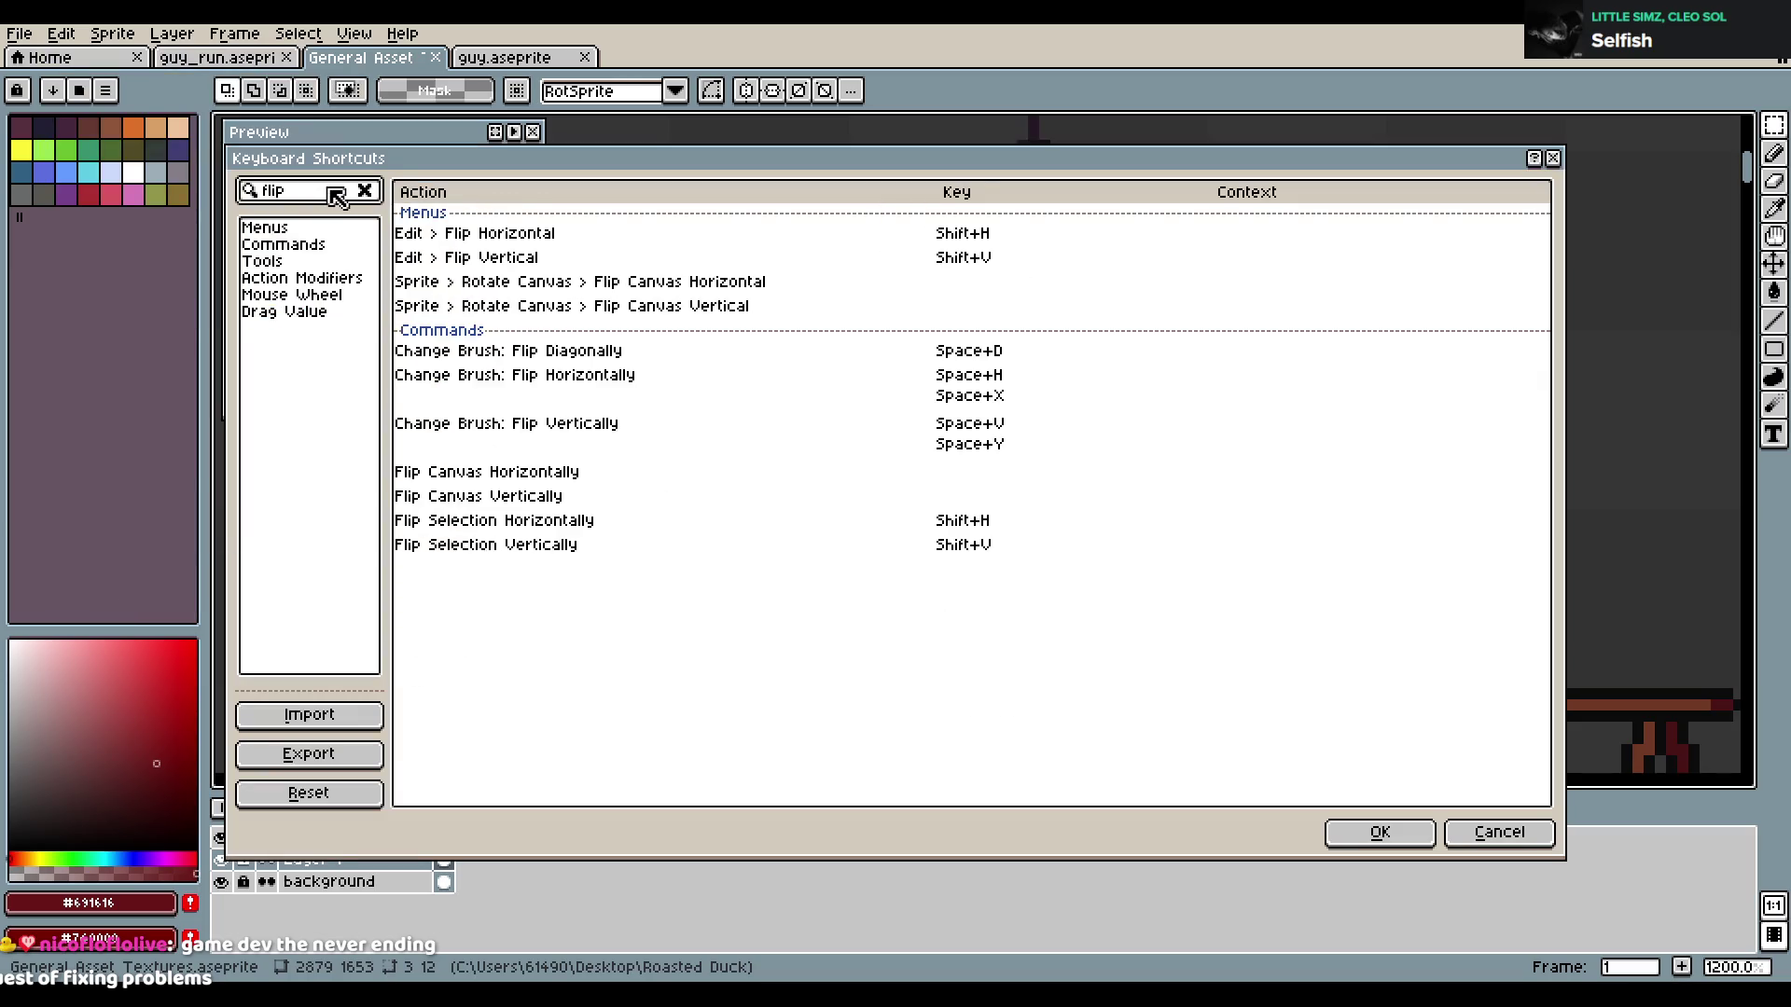
key("Escape")
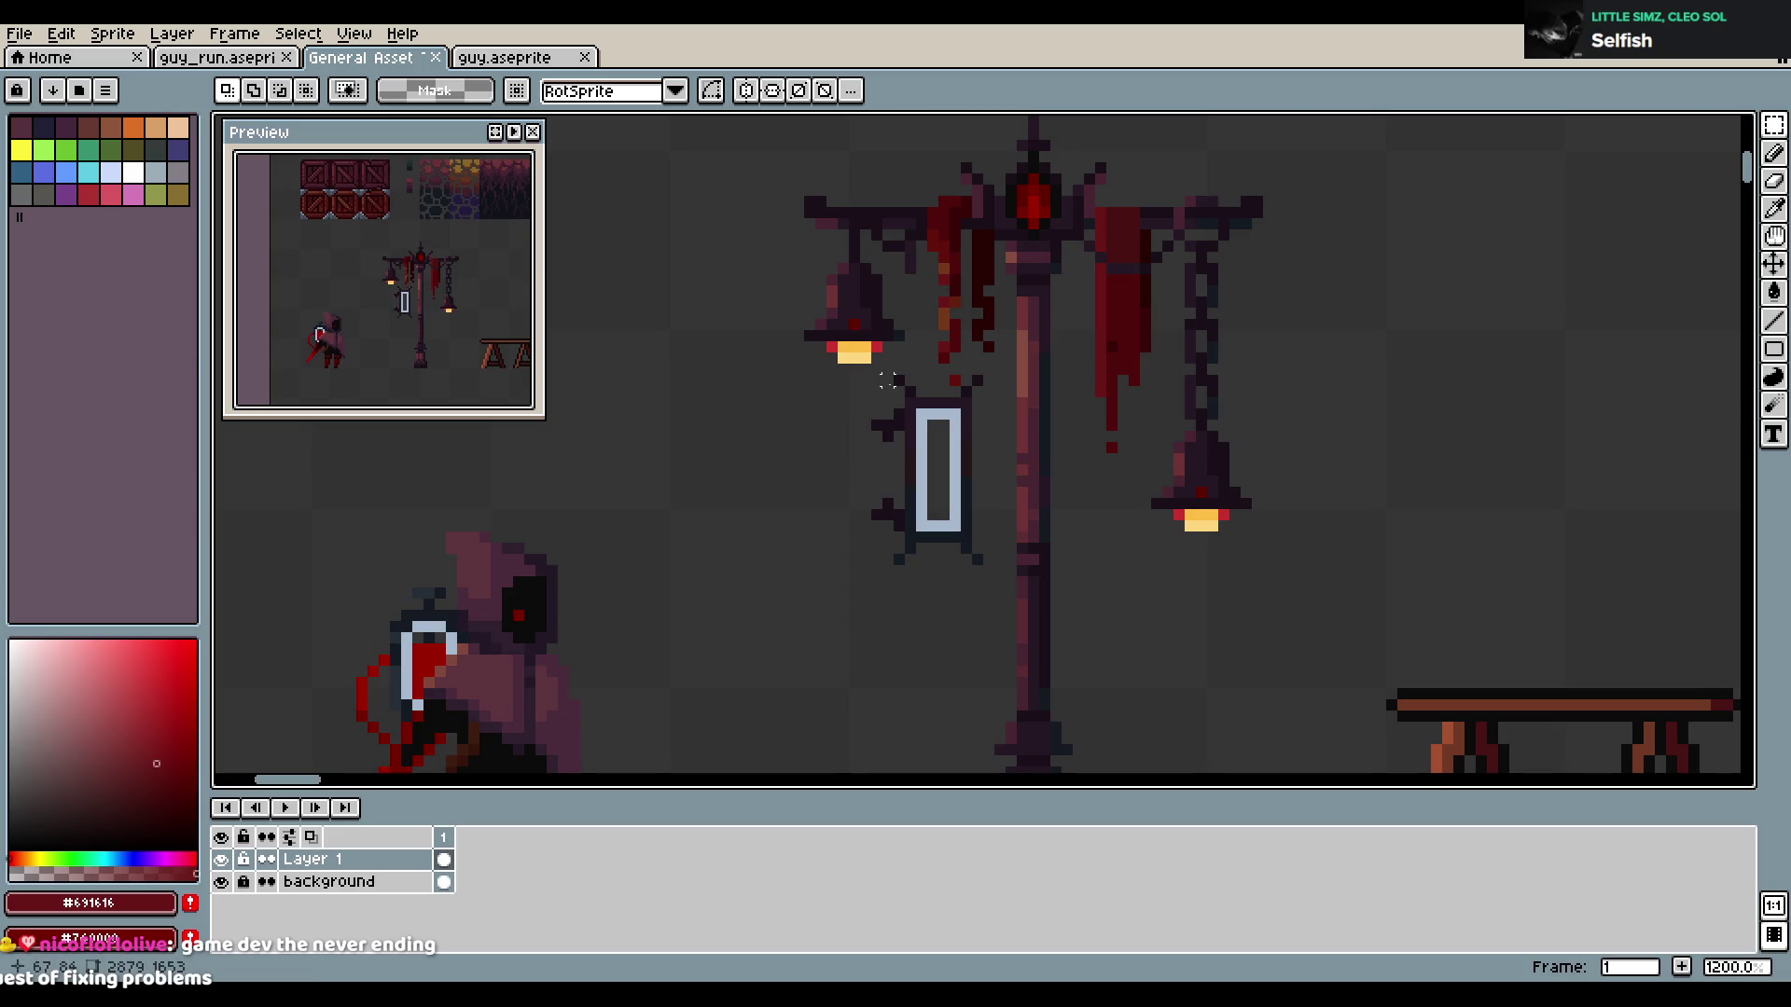
key("ctrl+z")
Flip the sign's left-edge spikes horizontally and move them to its right edge
key("b")
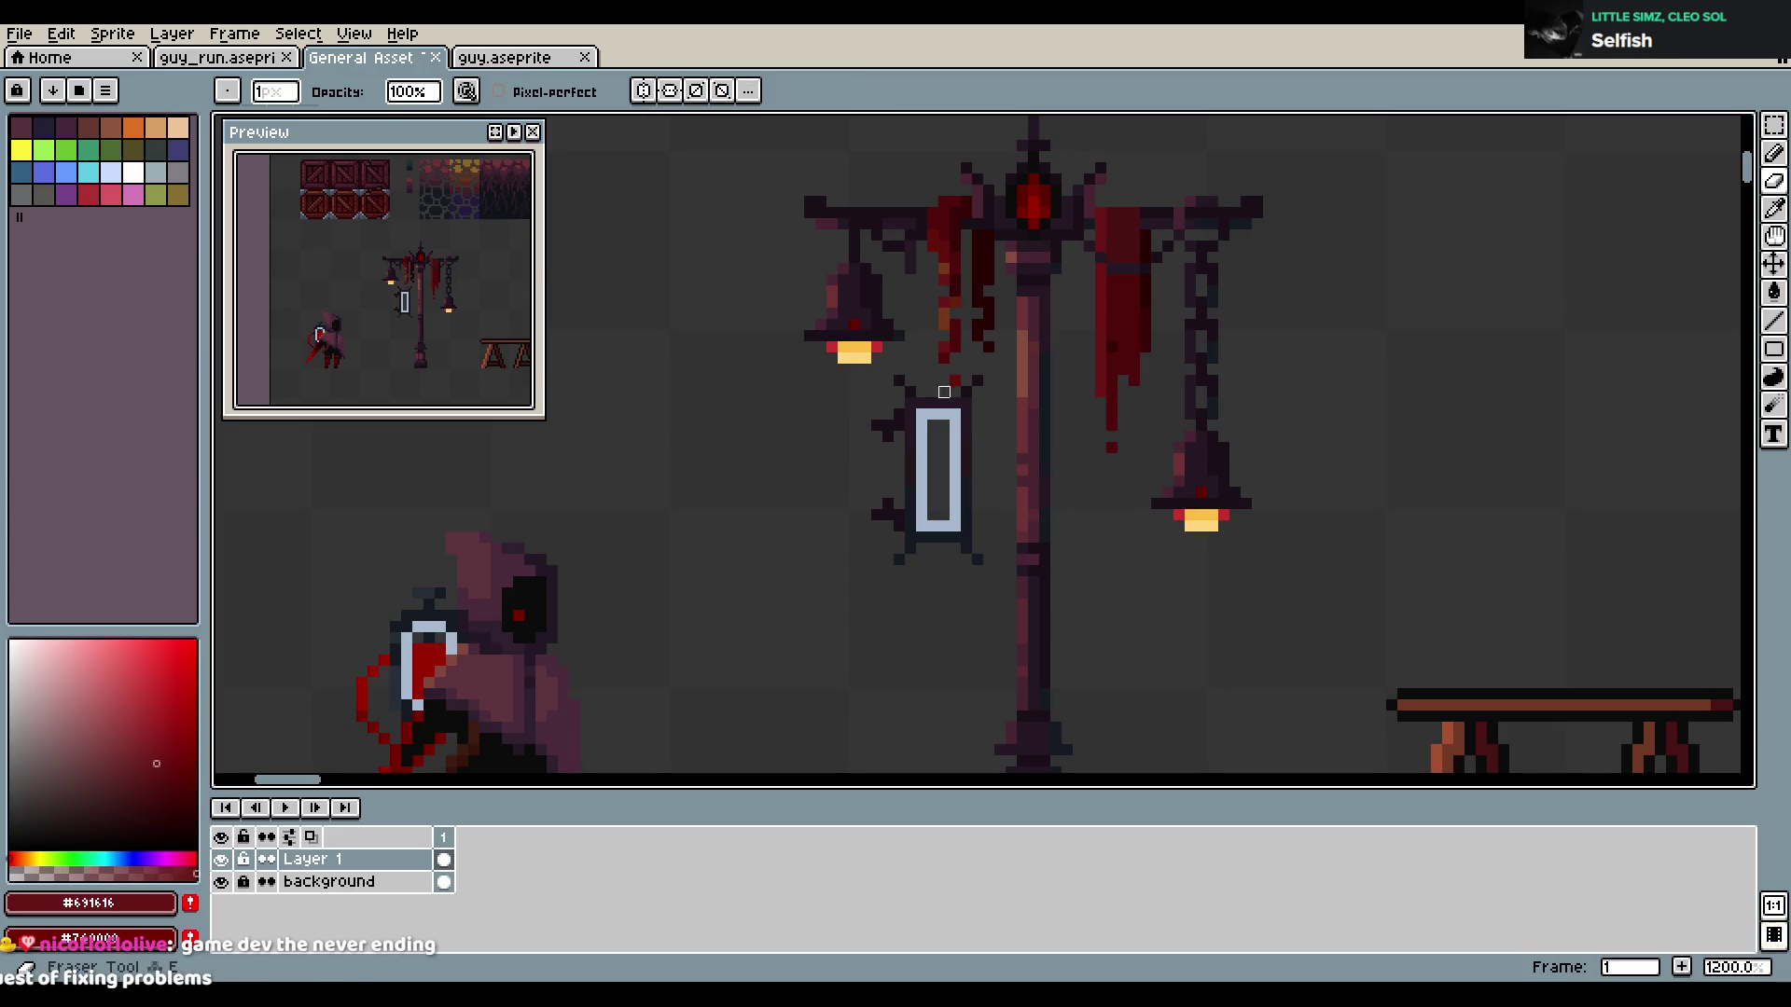
key("m")
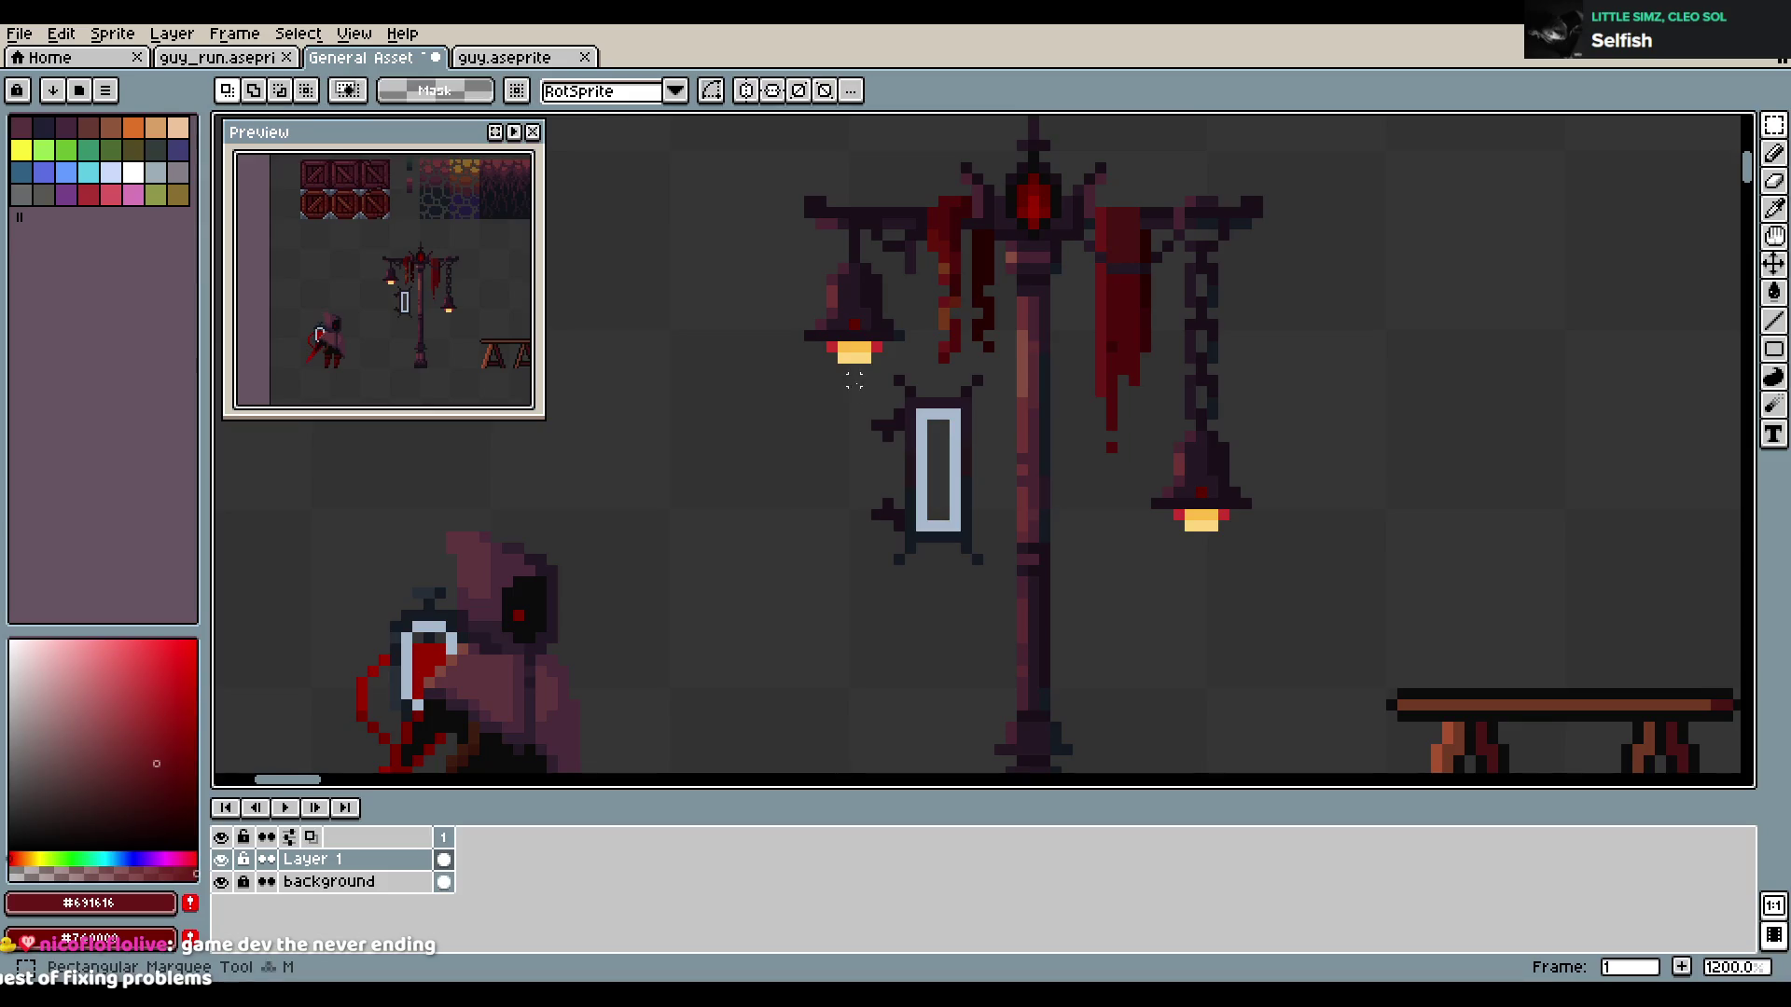
left_click_drag(852, 395, 912, 546)
key("Left")
key("Left")
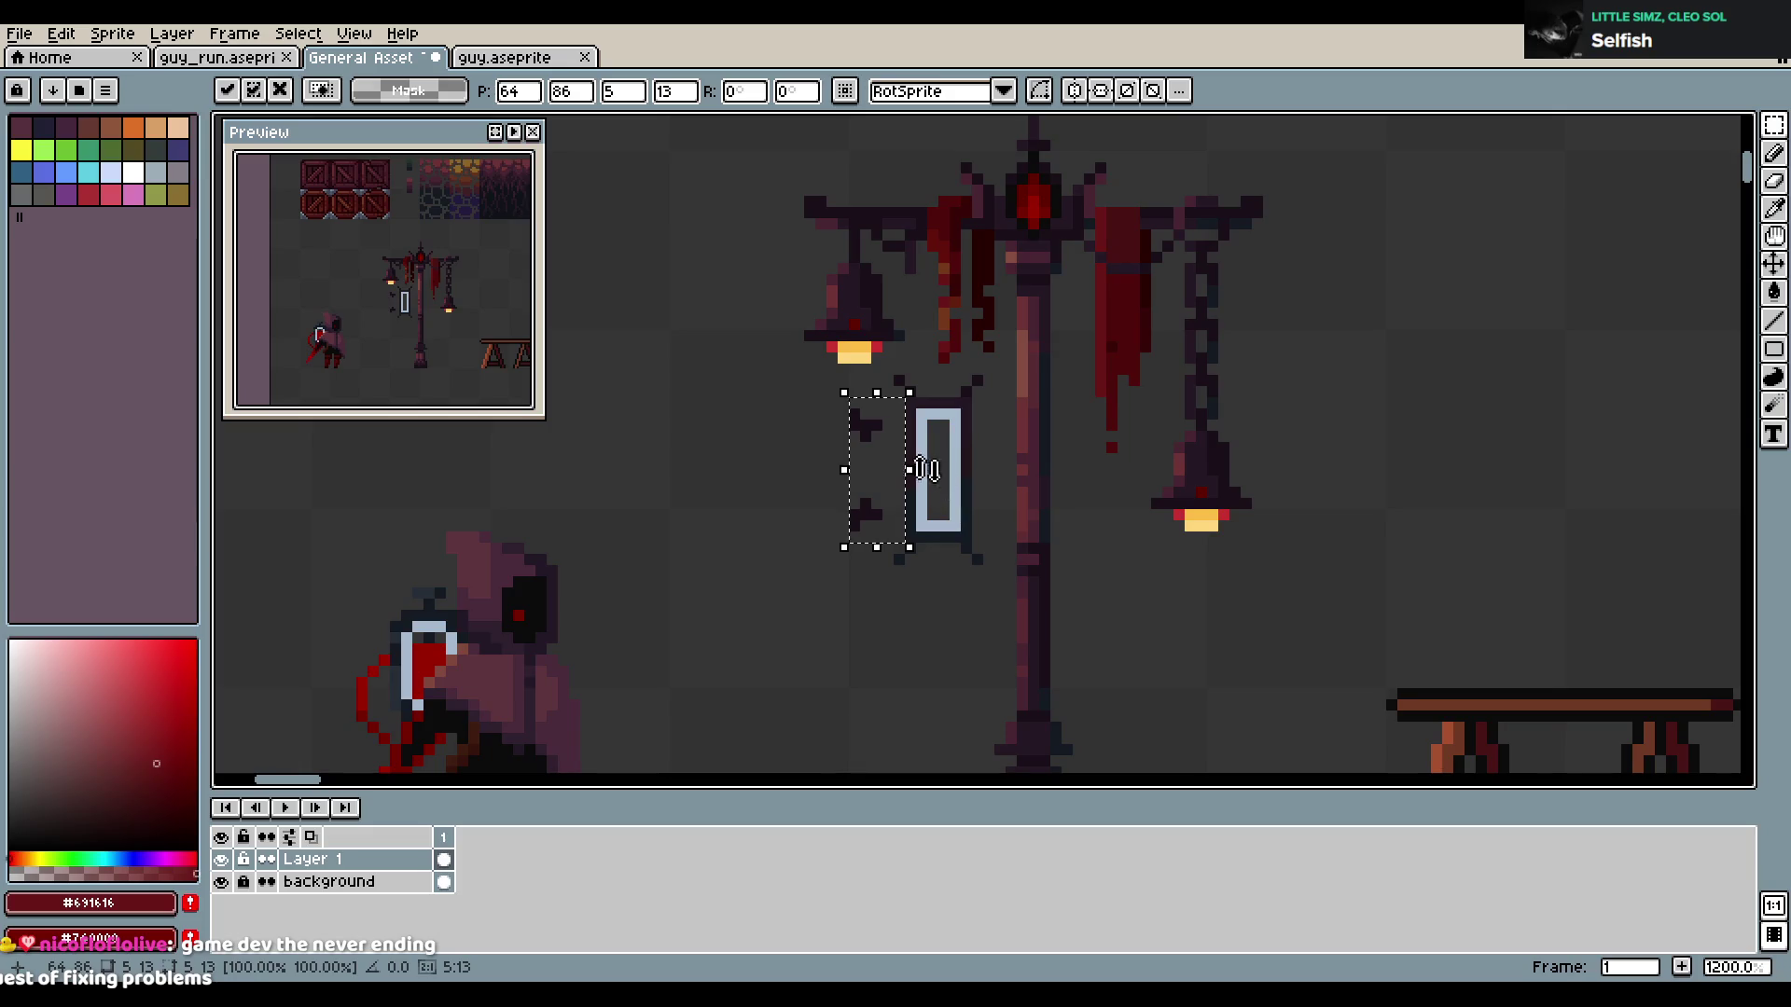
left_click_drag(907, 472, 1030, 477)
left_click(941, 434)
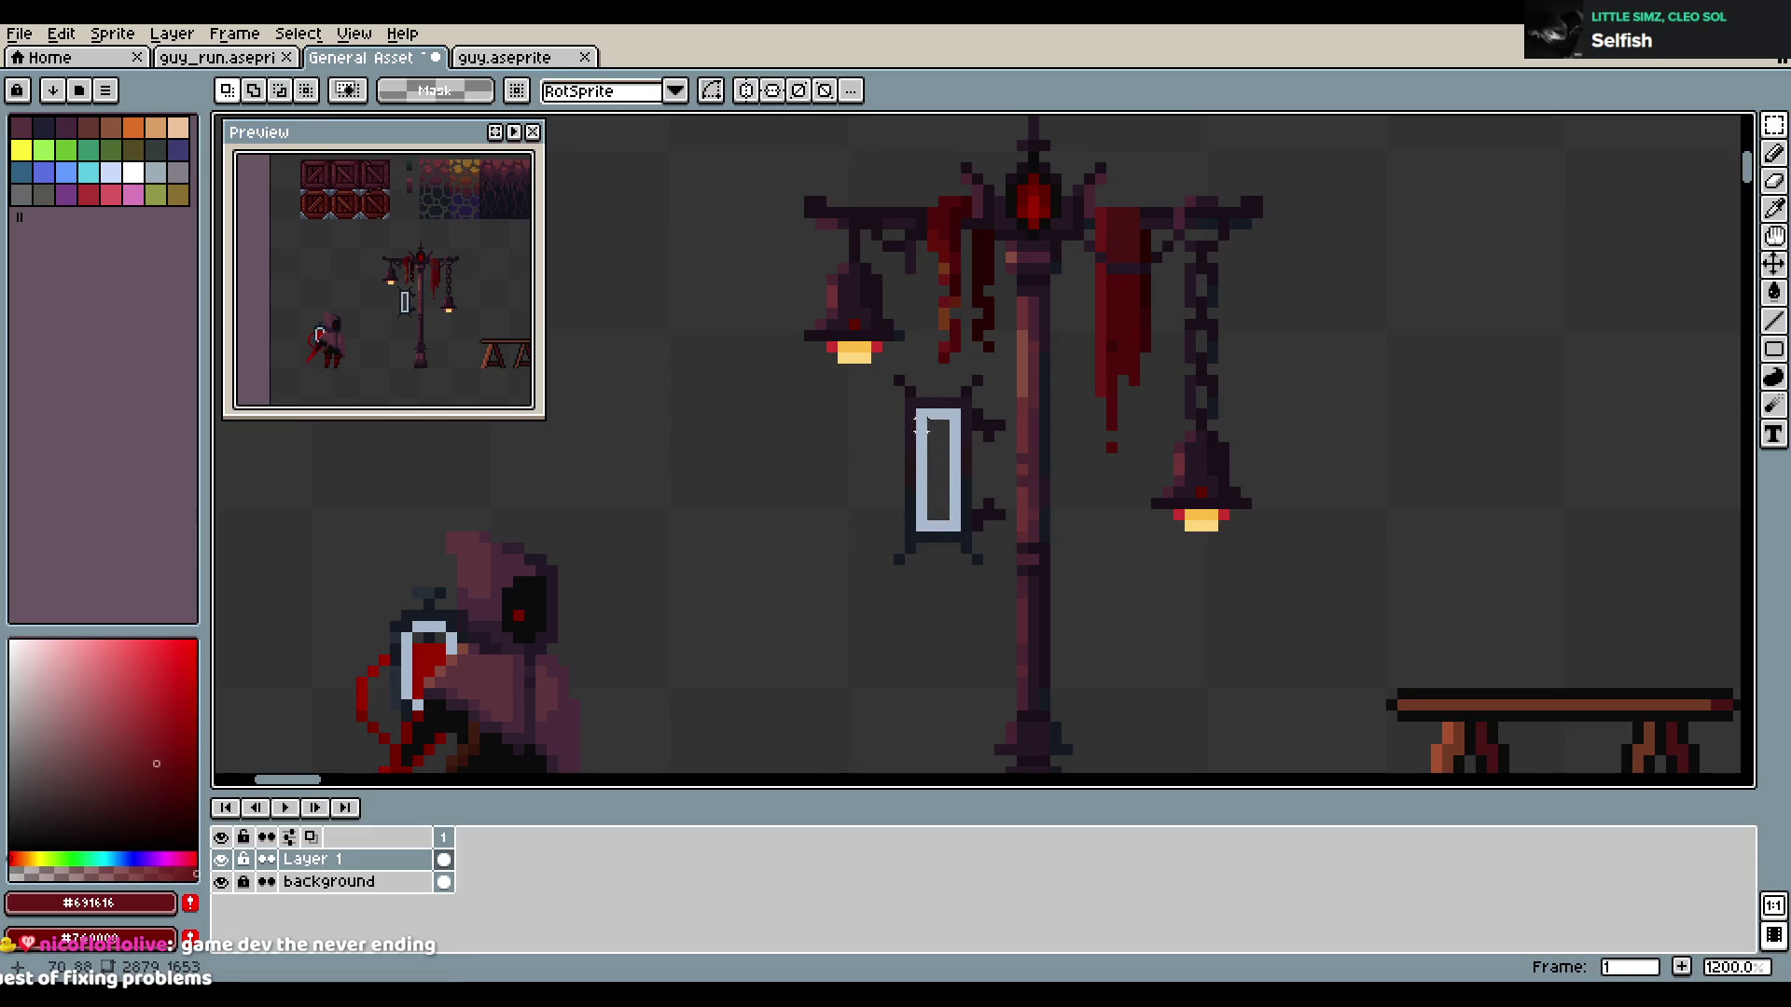
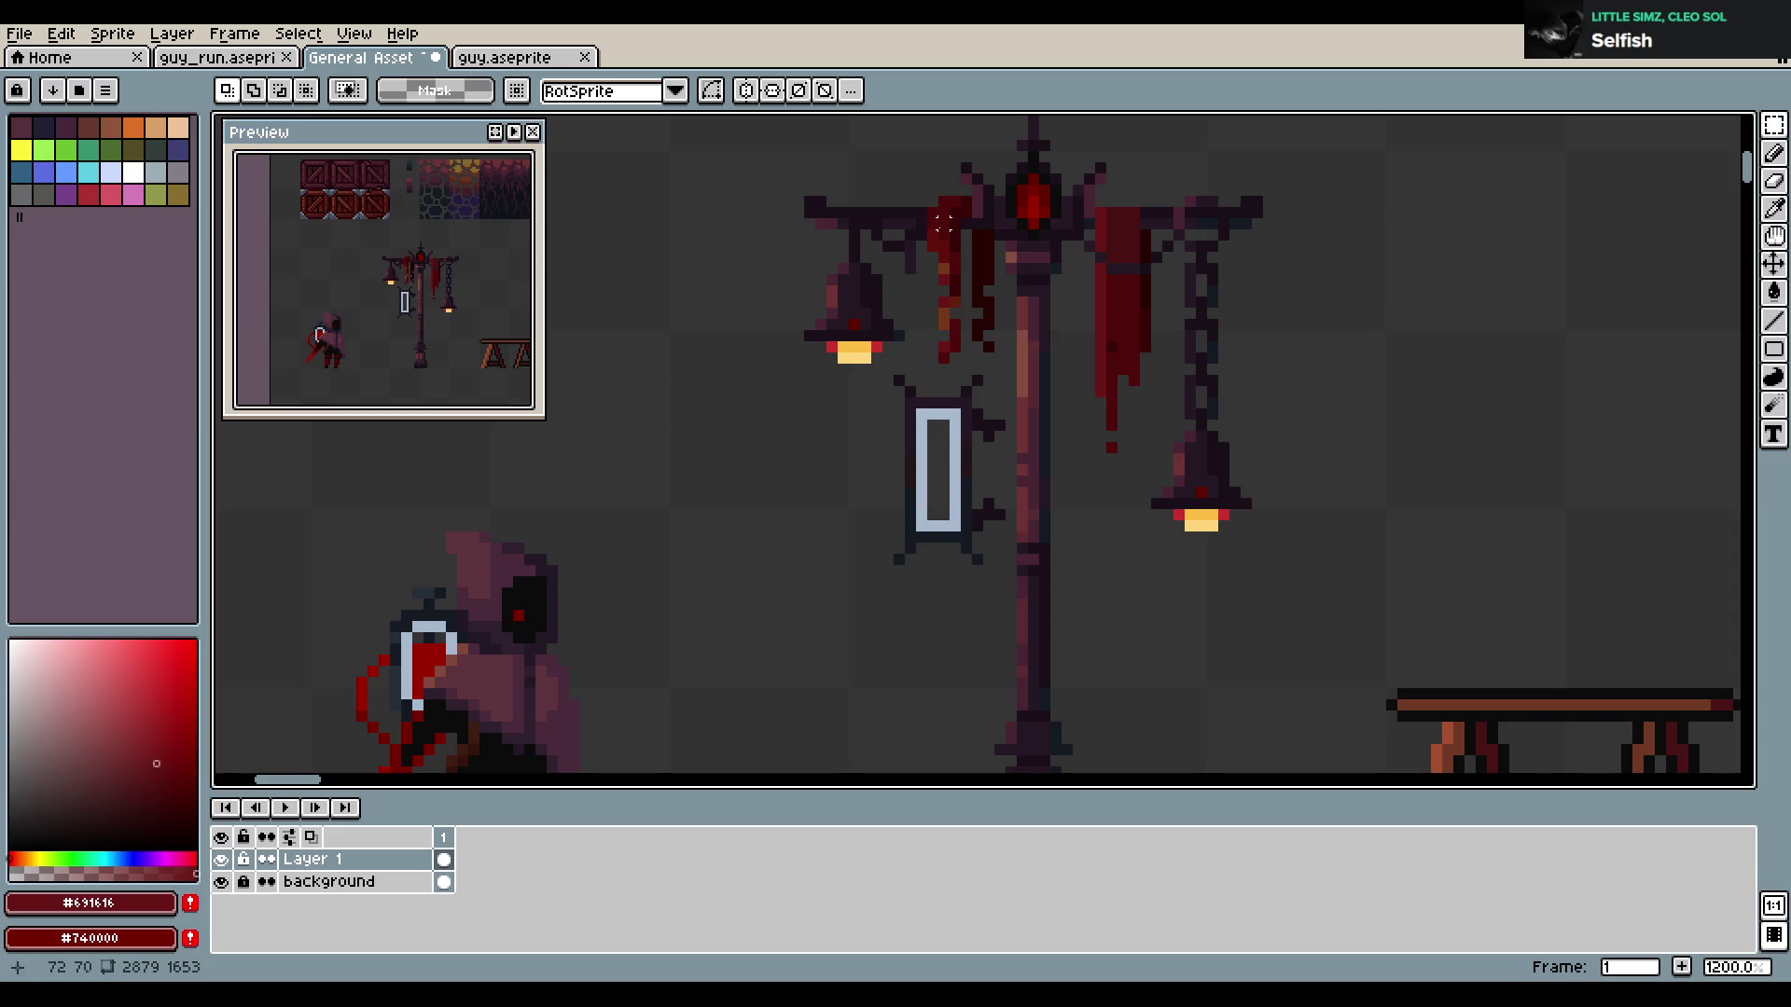
Undo the sign edits so it hangs right of the post, below the right lantern
scroll(966, 245, "down", 3)
scroll(1055, 298, "up", 1)
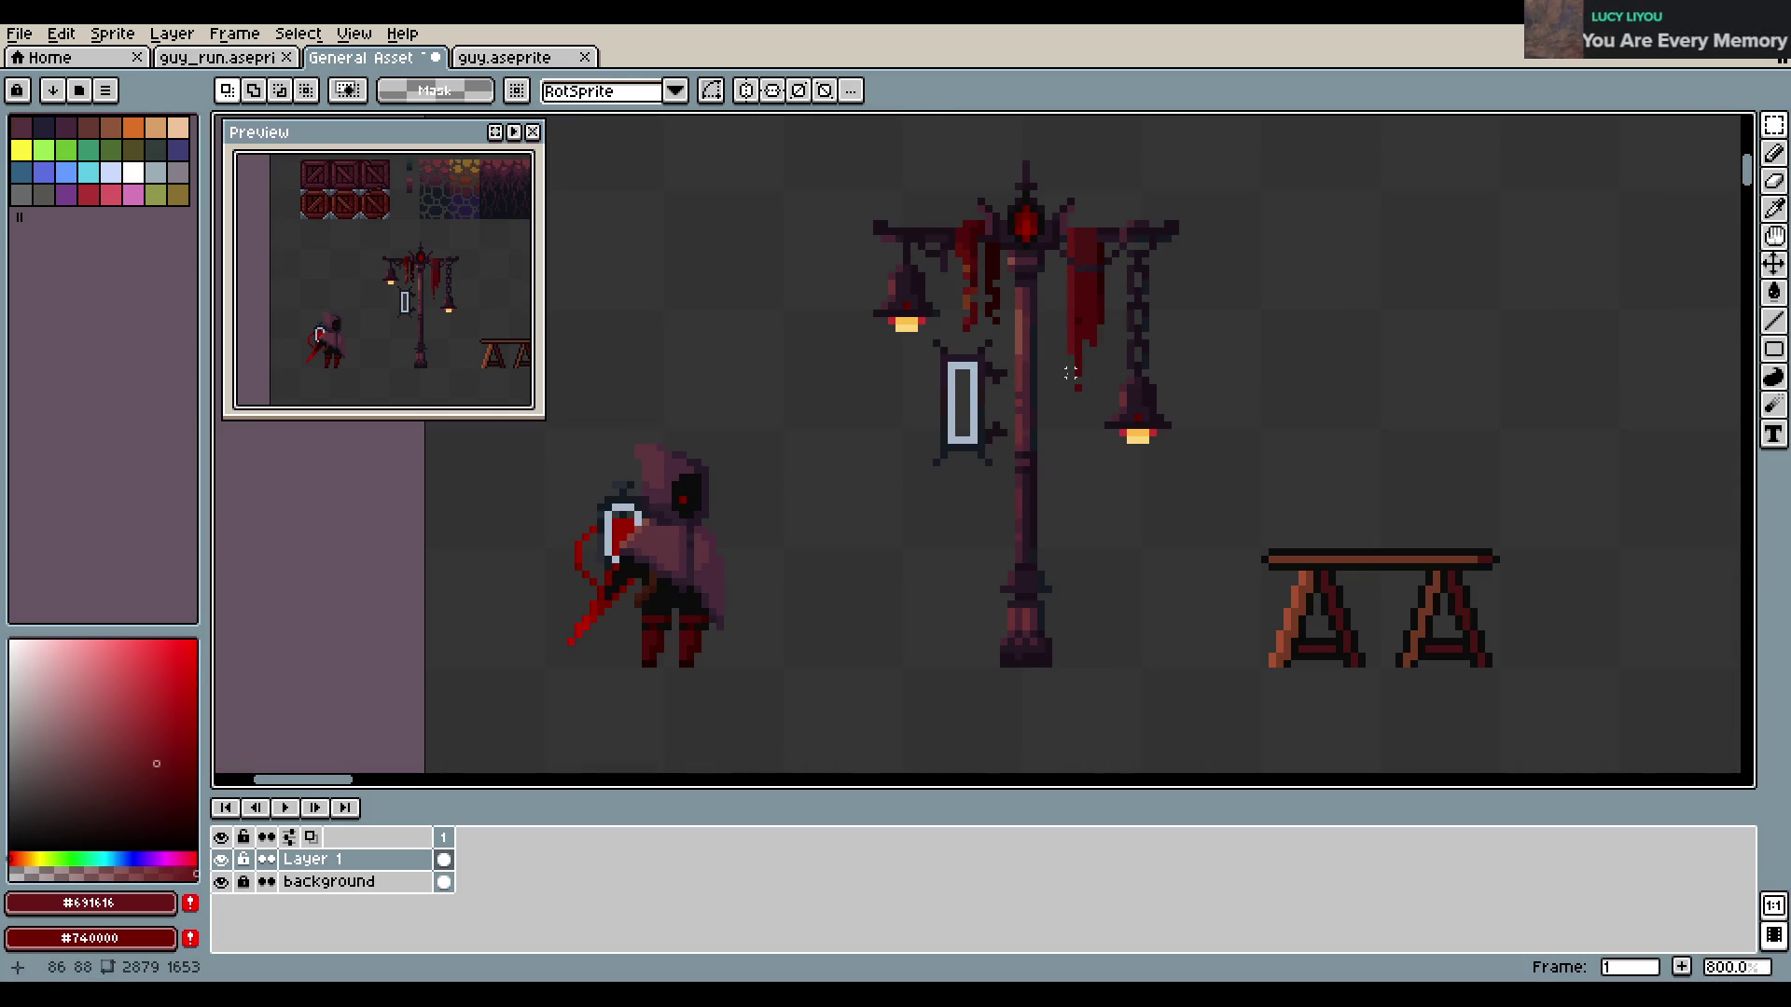
key("ctrl+z")
key("ctrl+z")
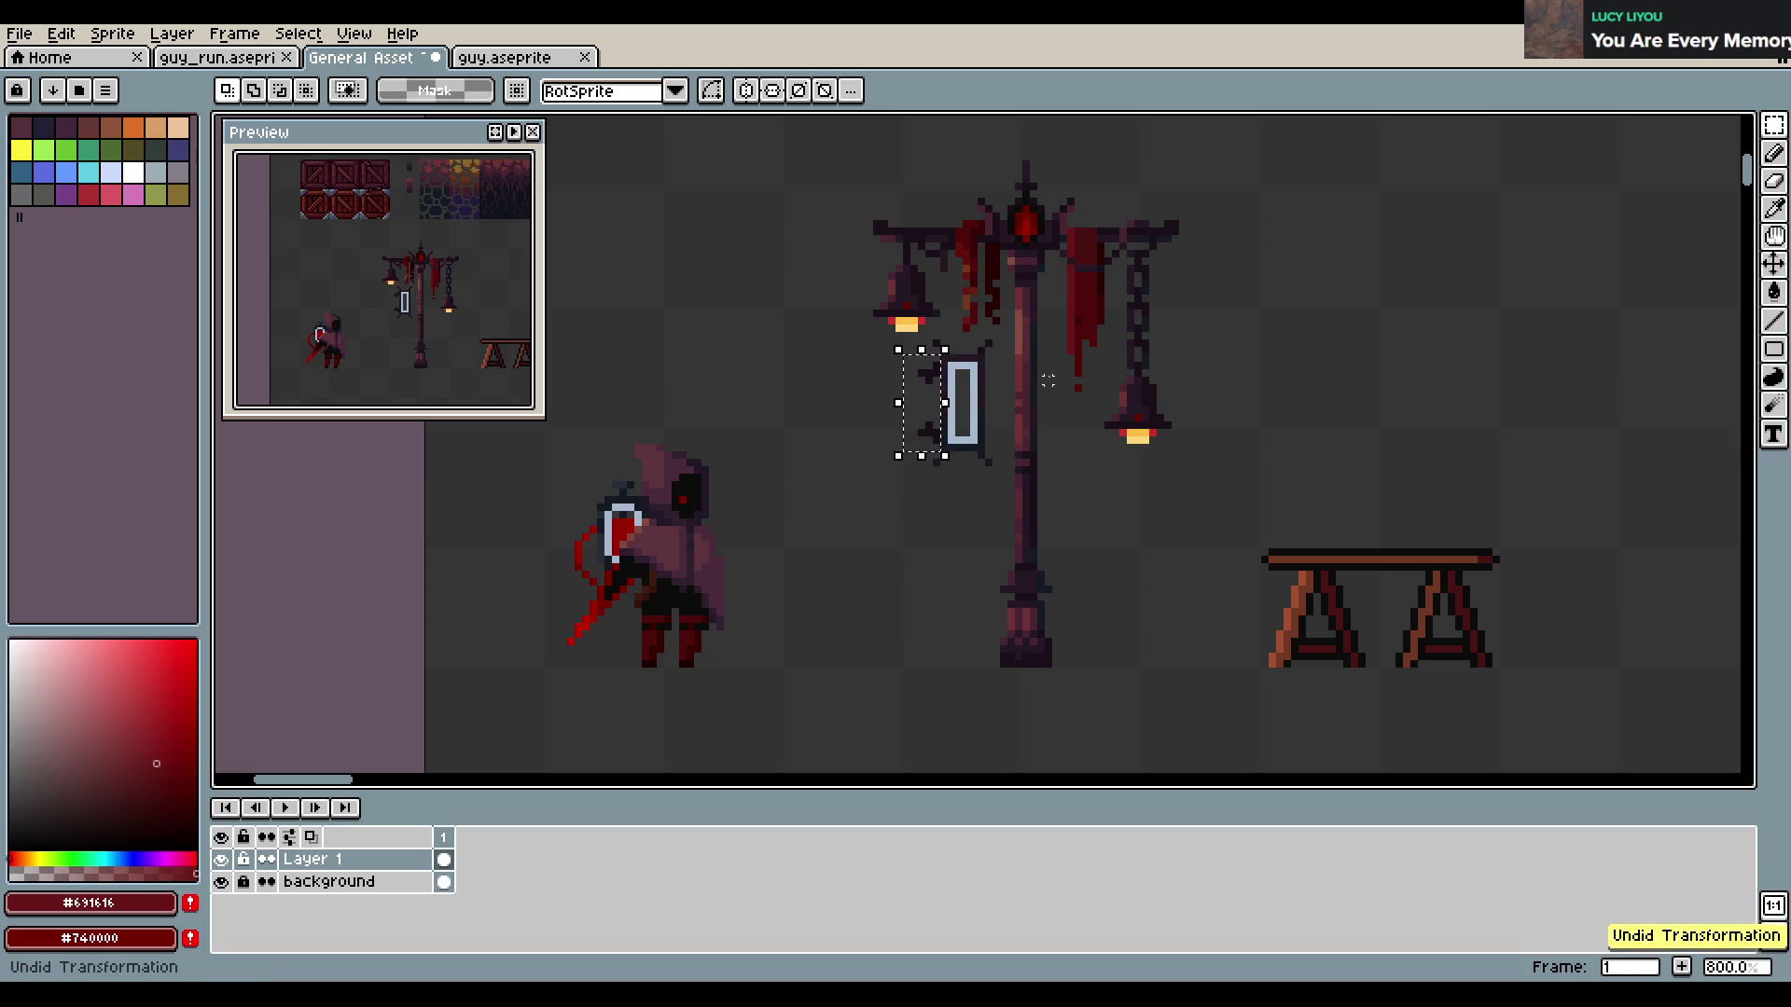
key("ctrl+z")
key("ctrl+z")
key("ctrl+z")
key("ctrl+z")
key("ctrl+z")
key("ctrl+z")
key("ctrl+z")
key("ctrl+z")
key("ctrl+z")
key("ctrl+z")
key("ctrl+z")
key("ctrl+z")
key("ctrl+z")
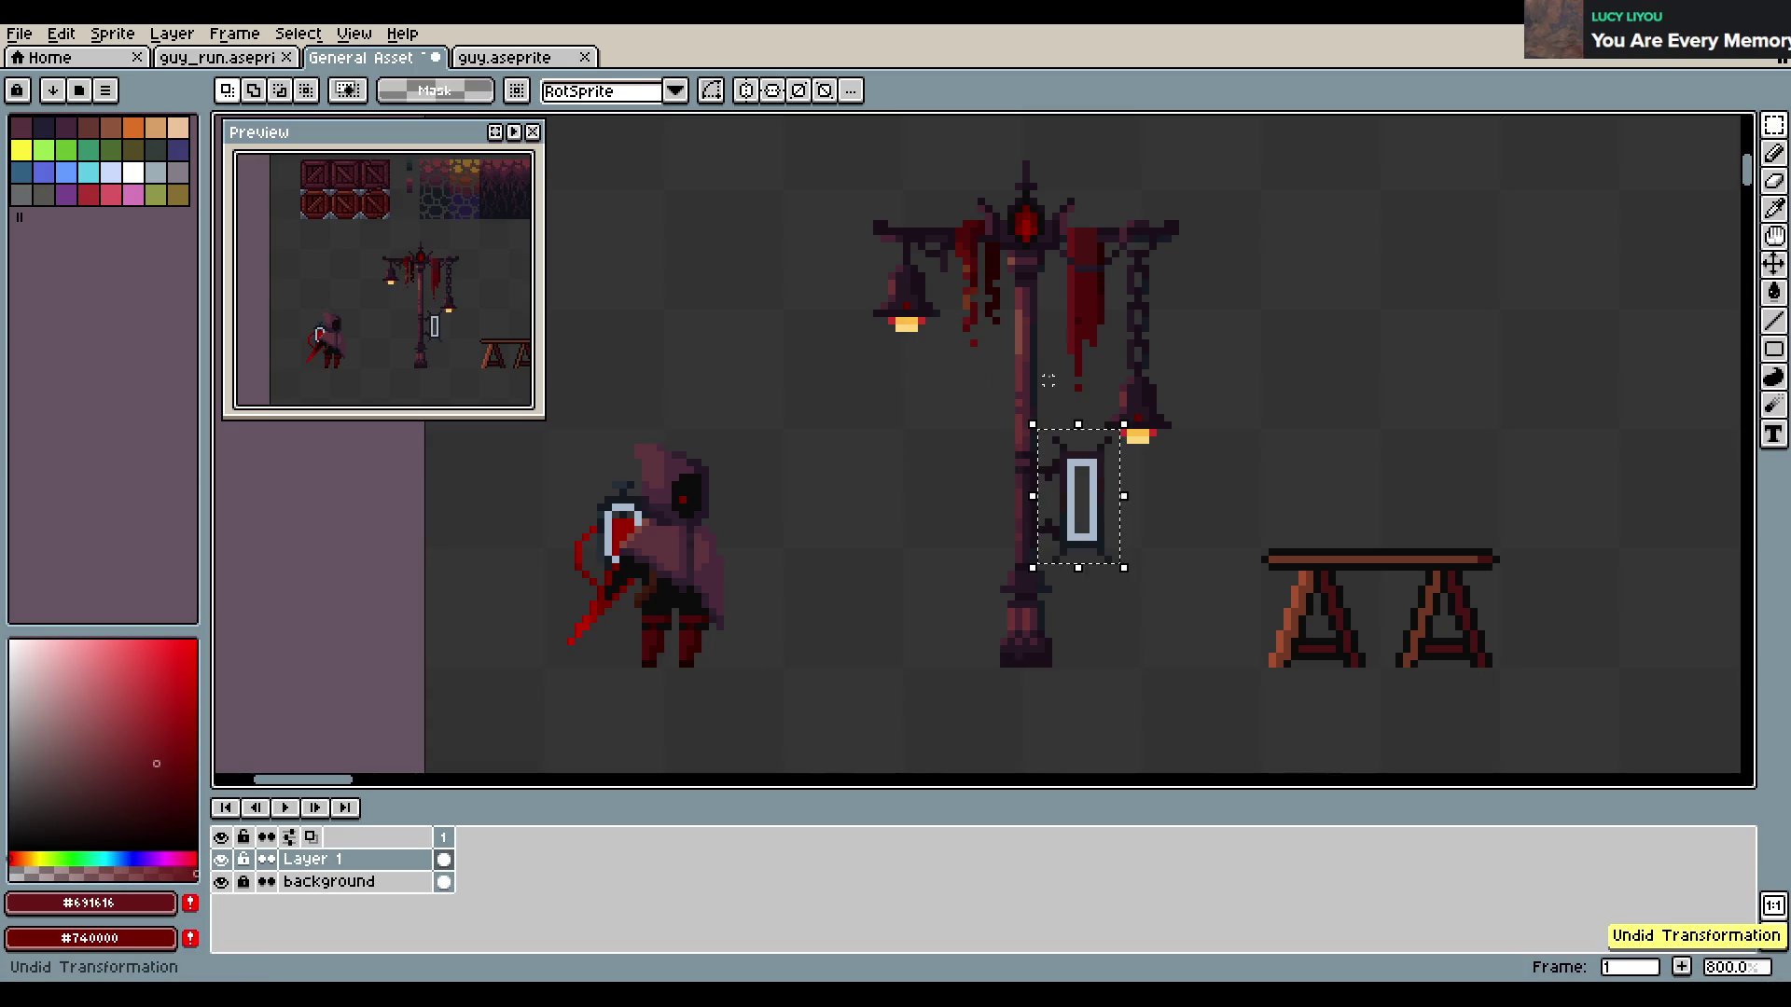
left_click(1279, 366)
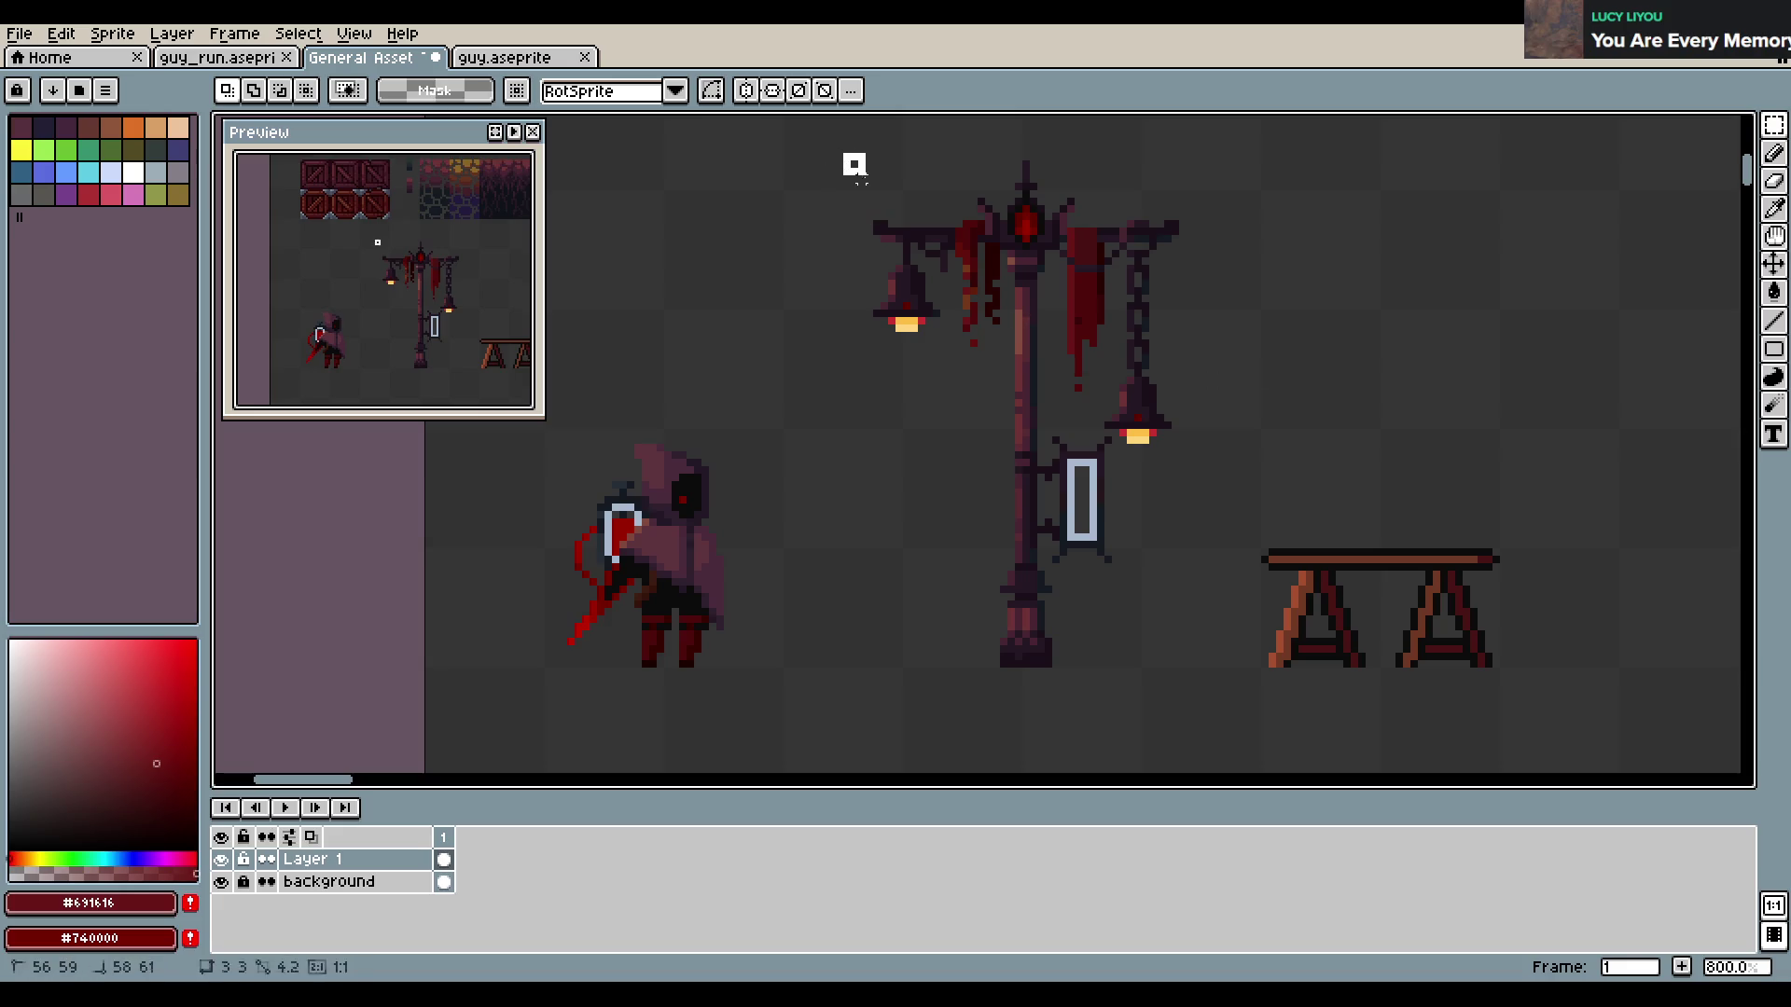
Marquee-select the whole lamp post, then clear the selection to check it
left_click_drag(842, 151, 1198, 671)
left_click(1302, 530)
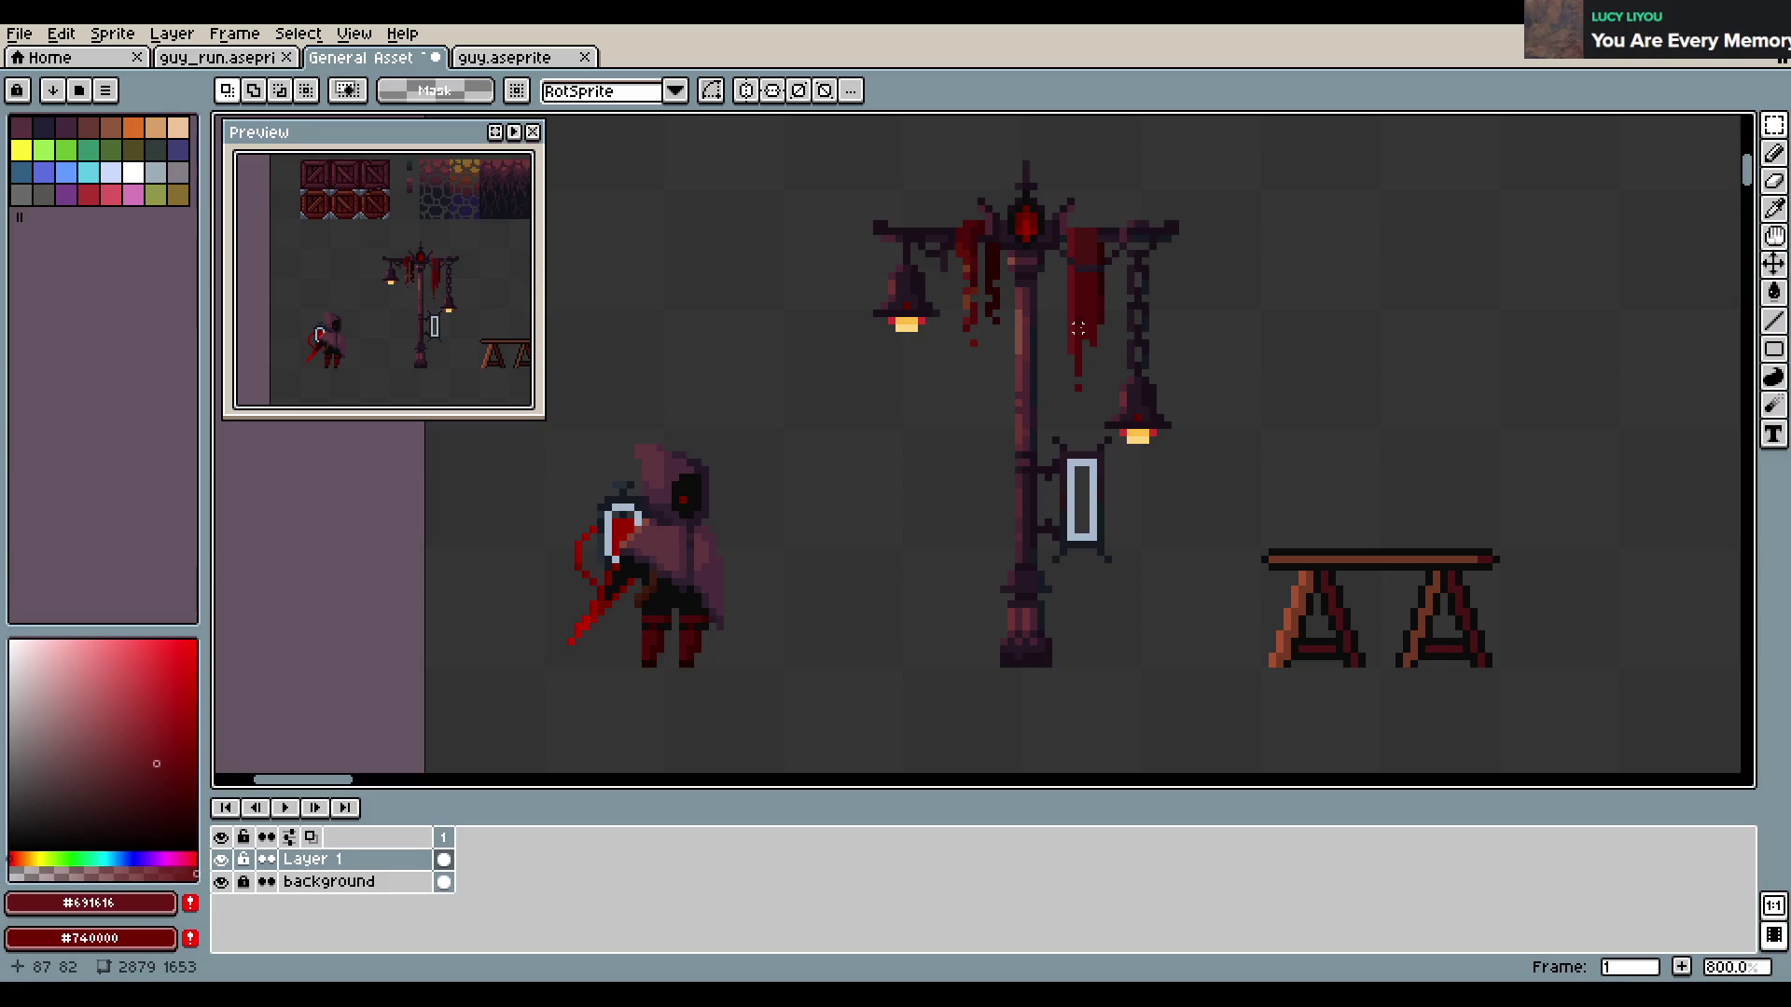
scroll(1055, 246, "up", 2)
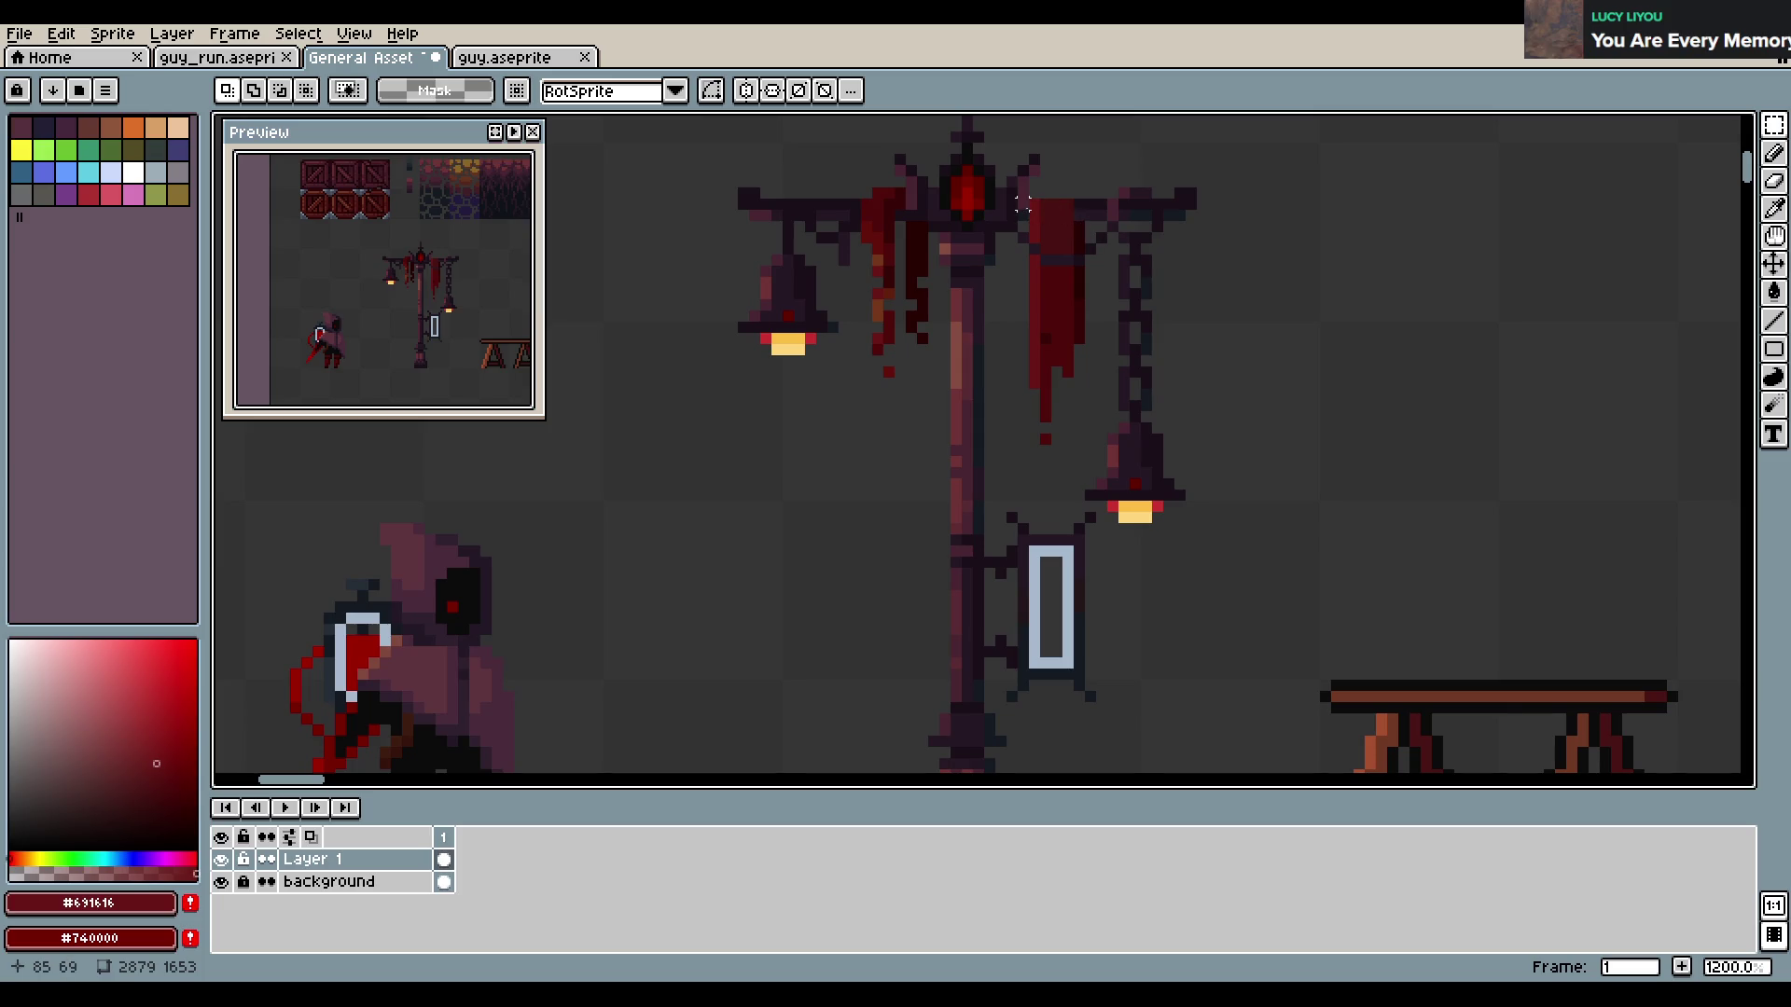
left_click_drag(1035, 191, 1234, 514)
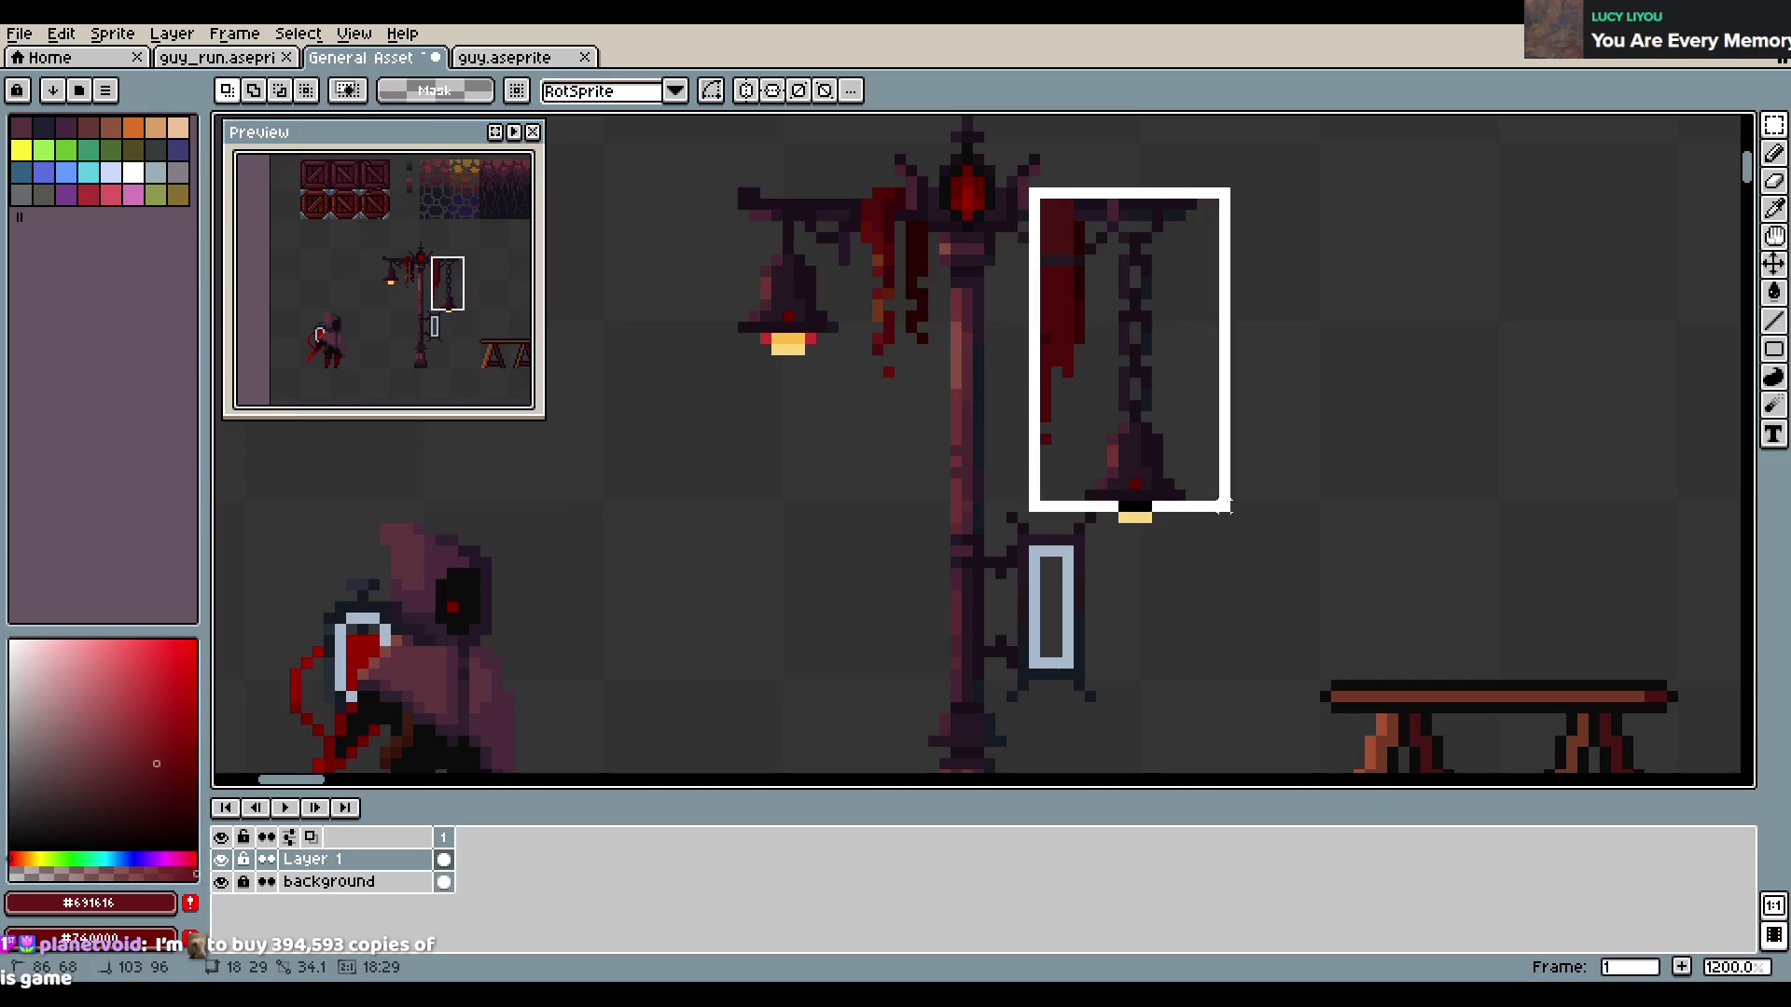
left_click_drag(1187, 227, 1548, 295)
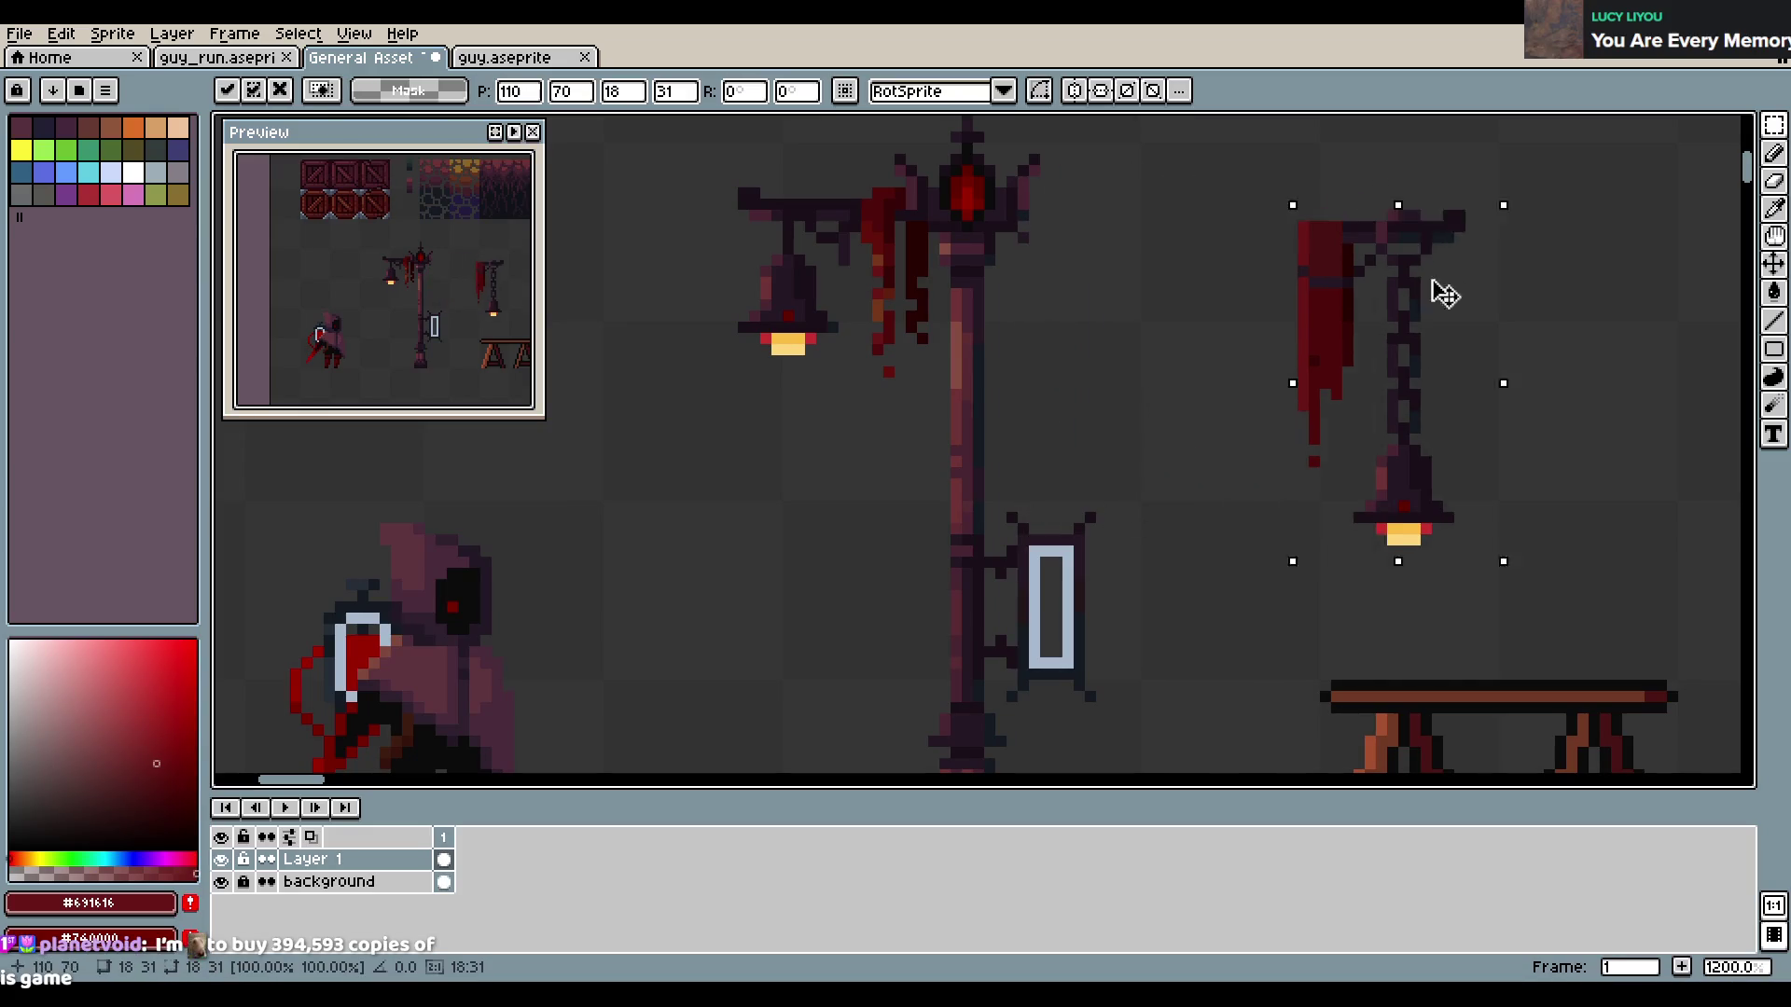
left_click(765, 193)
left_click_drag(676, 148, 849, 382)
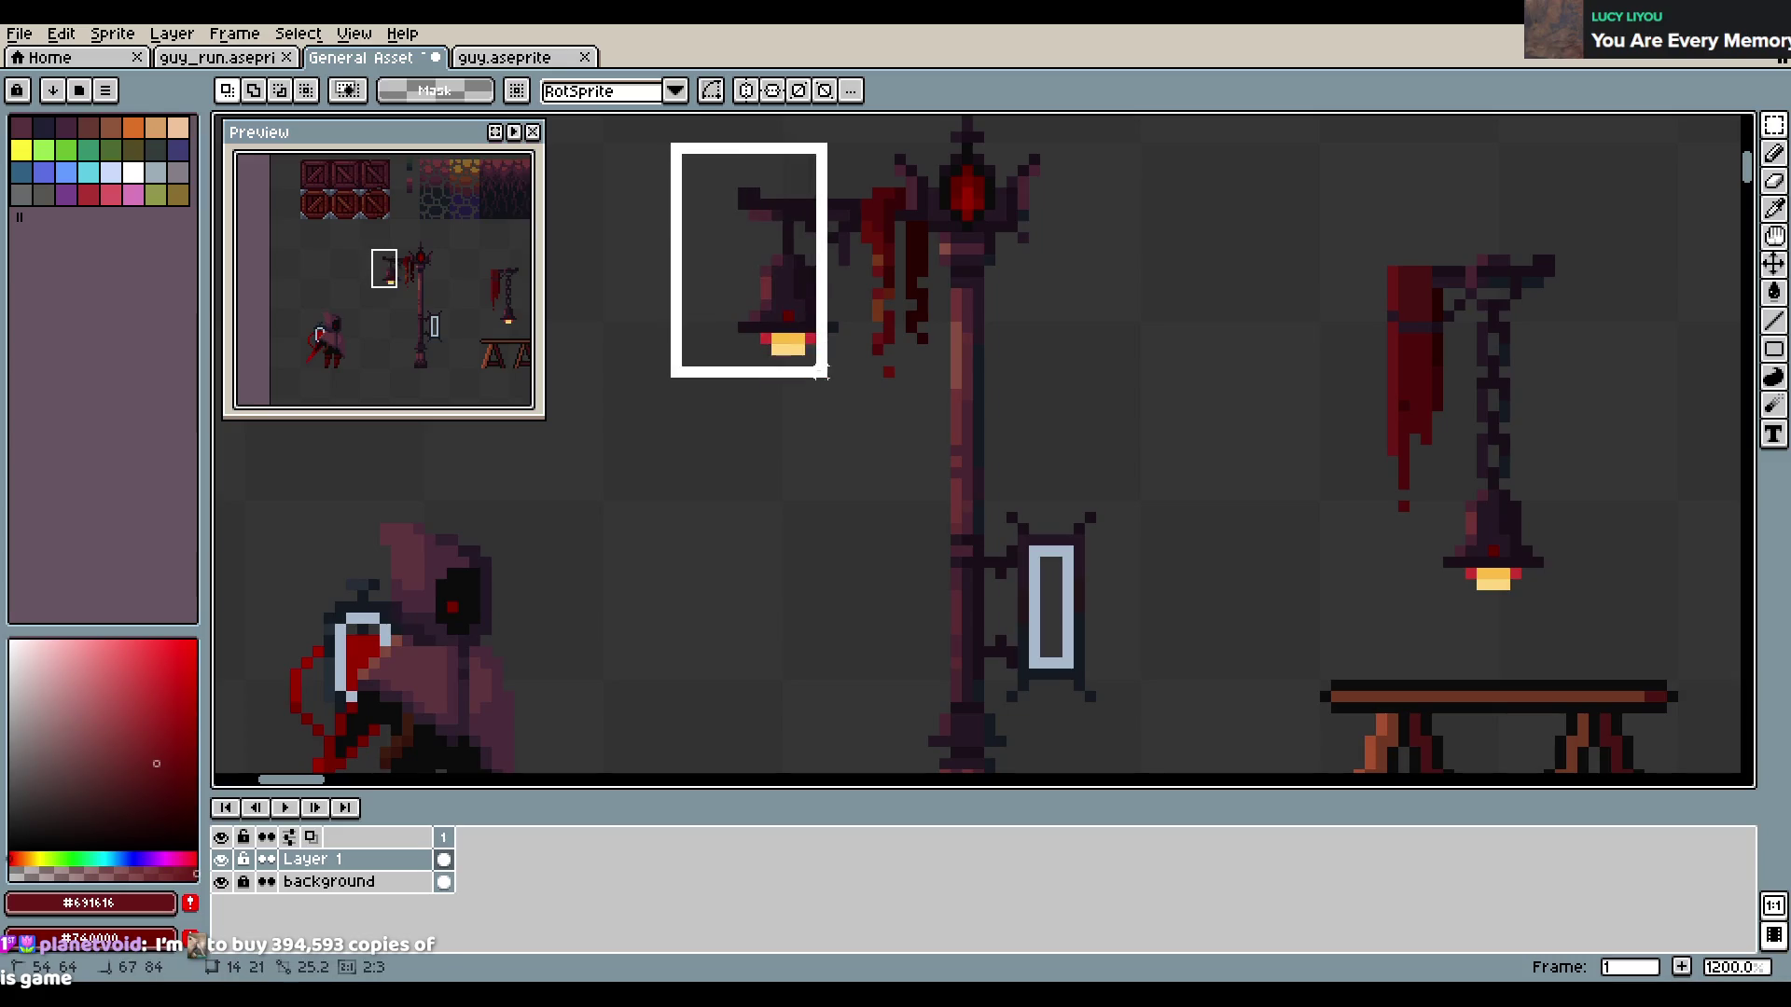
left_click_drag(691, 298, 800, 294)
key("Return")
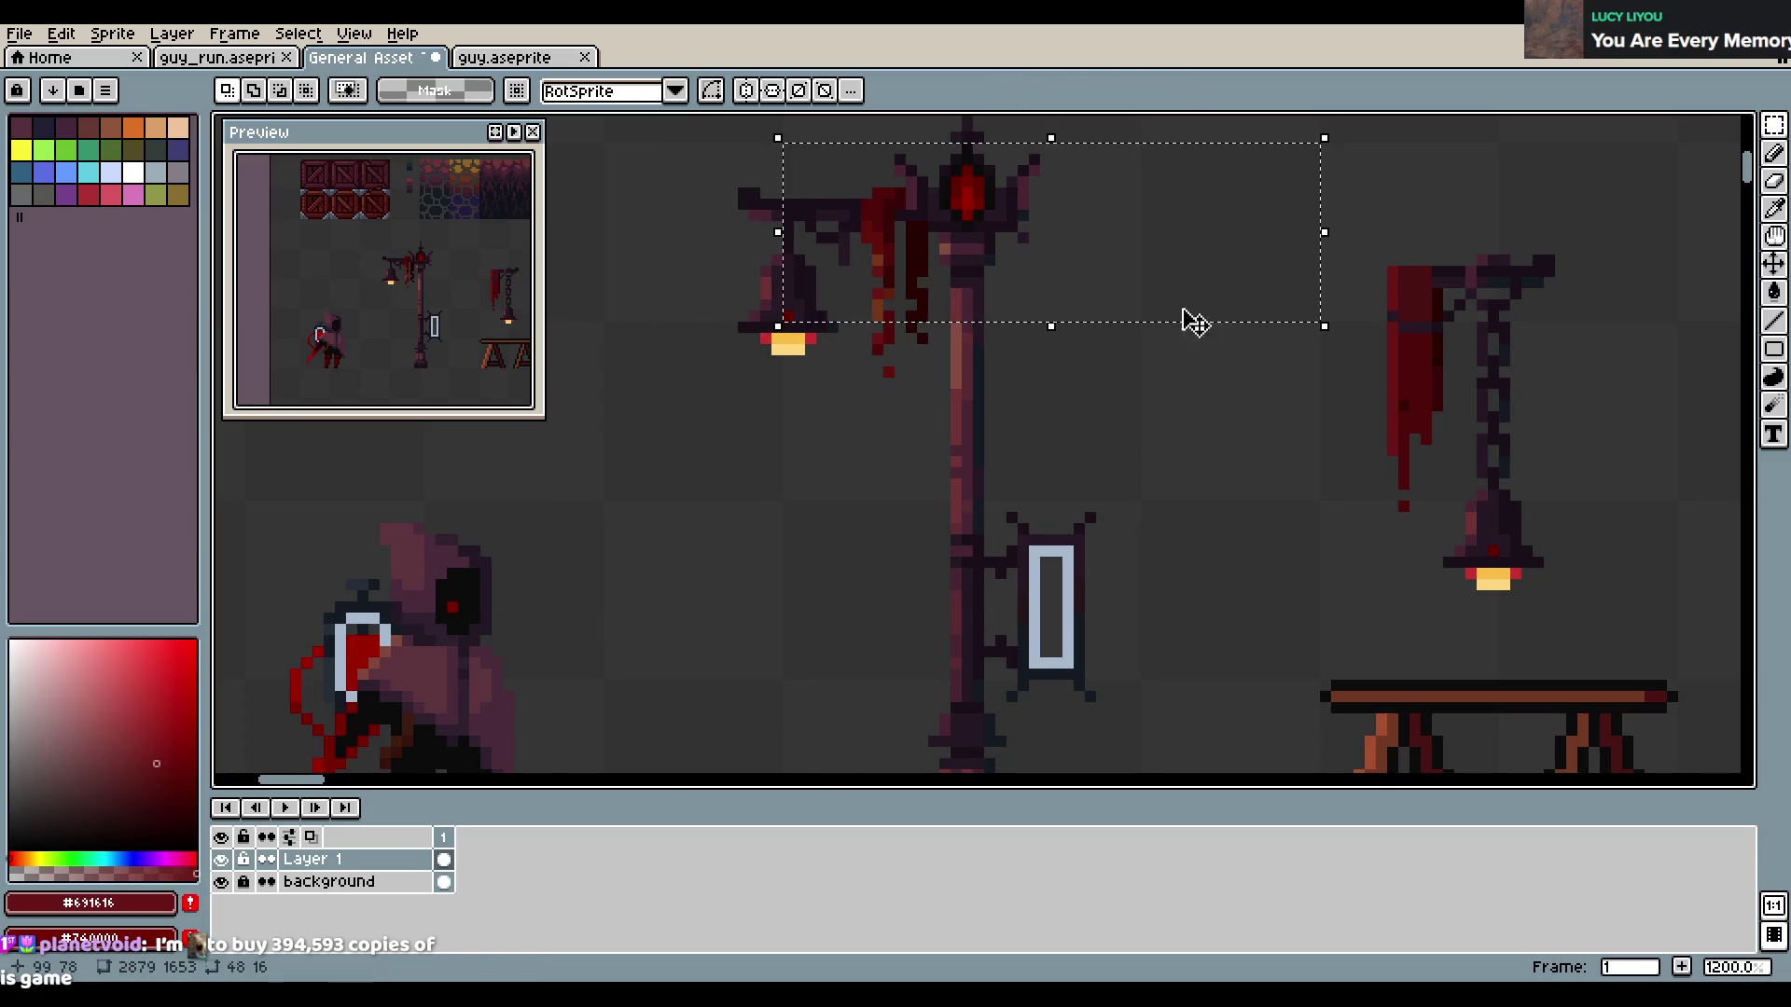
scroll(1066, 336, "down", 2)
left_click_drag(1035, 301, 1040, 356)
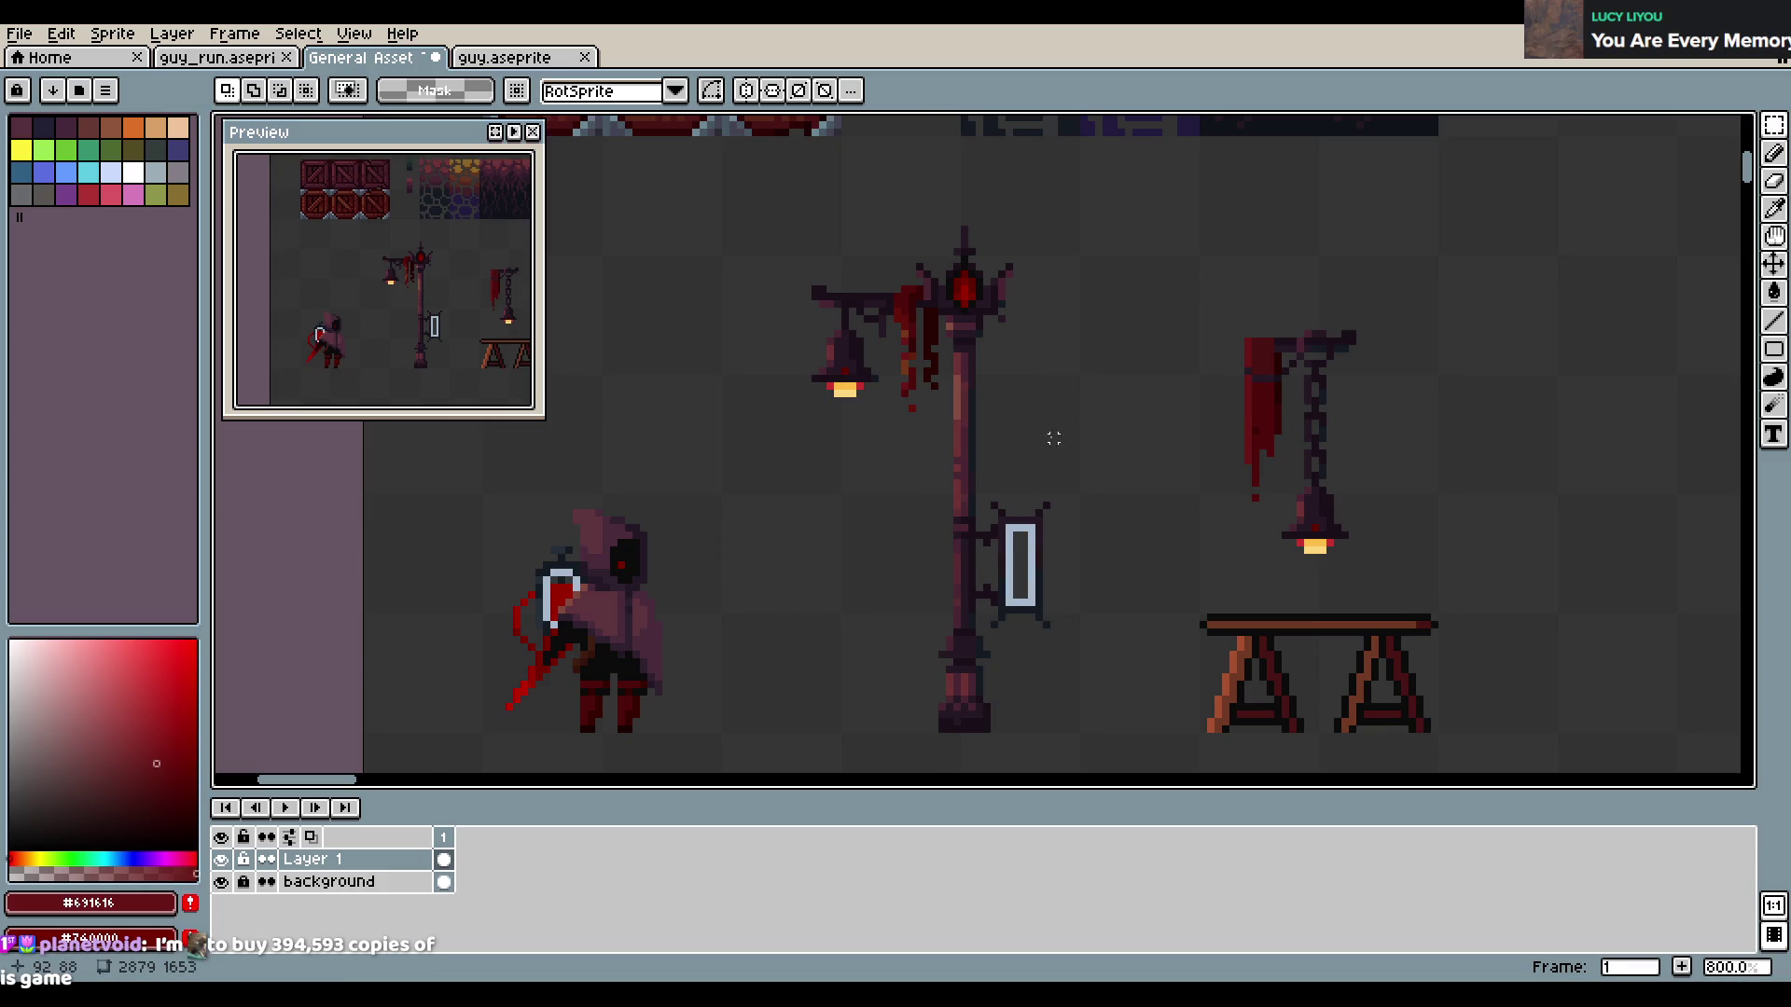
scroll(1035, 401, "up", 1)
scroll(1024, 401, "up", 1)
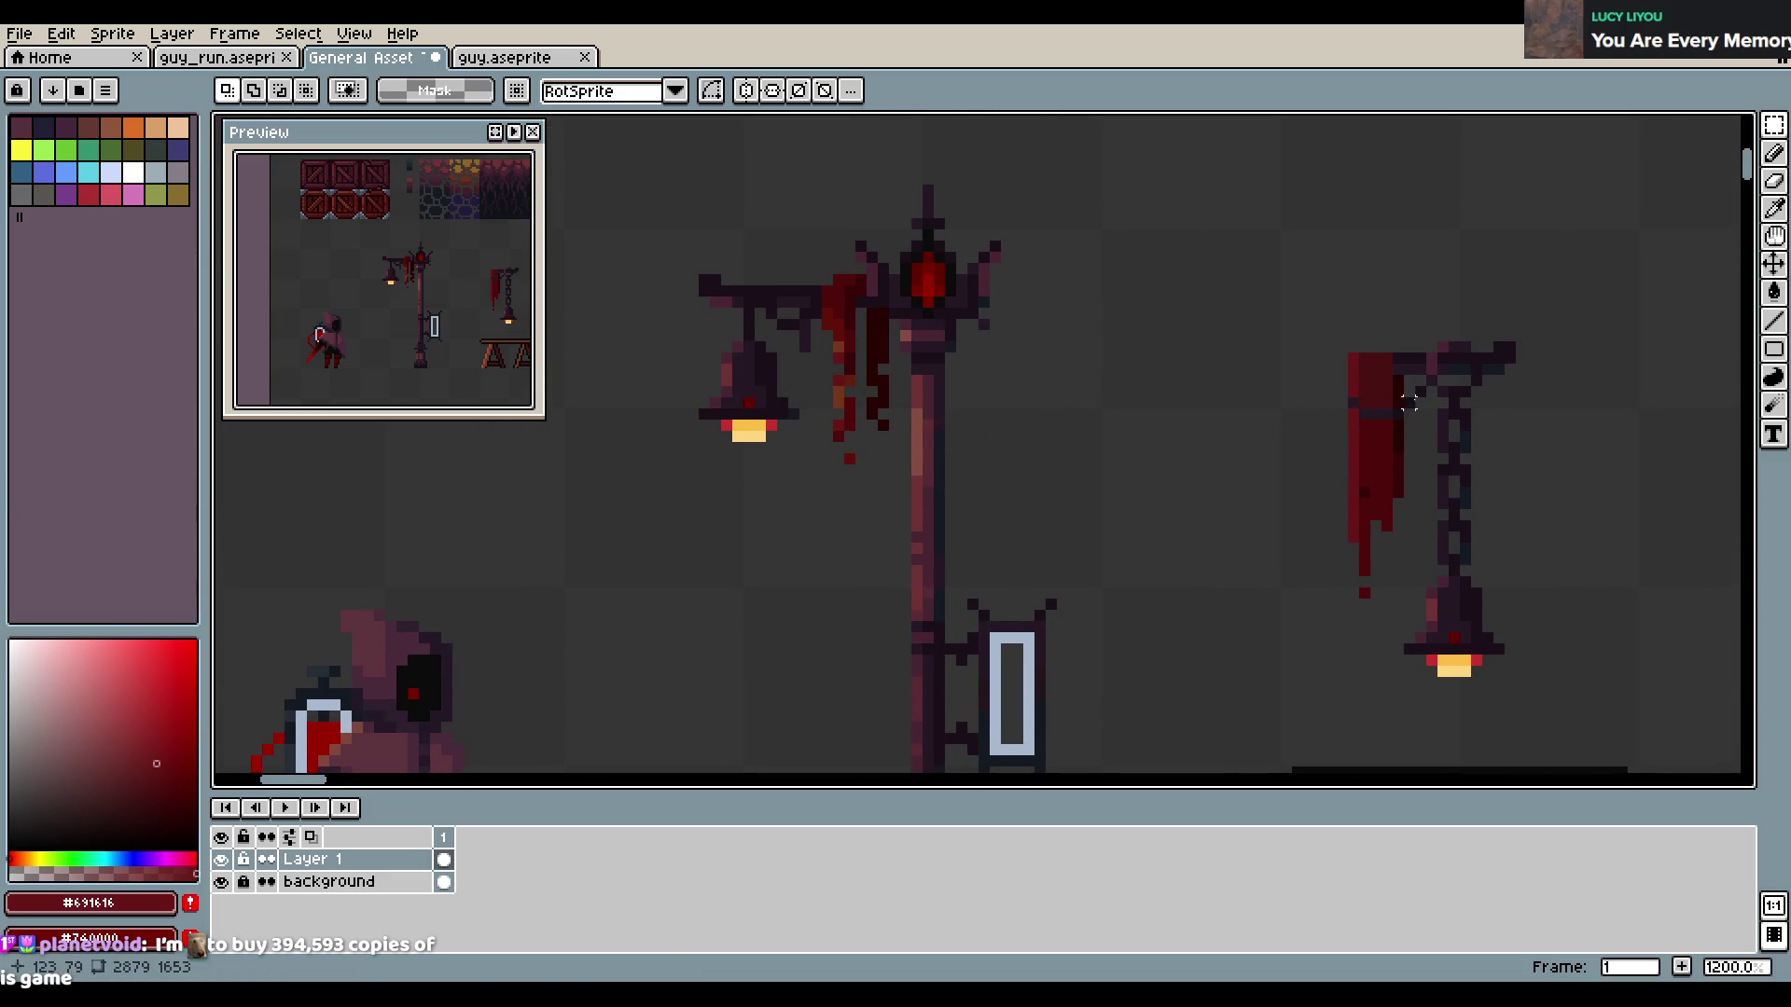
scroll(1165, 353, "right", 5)
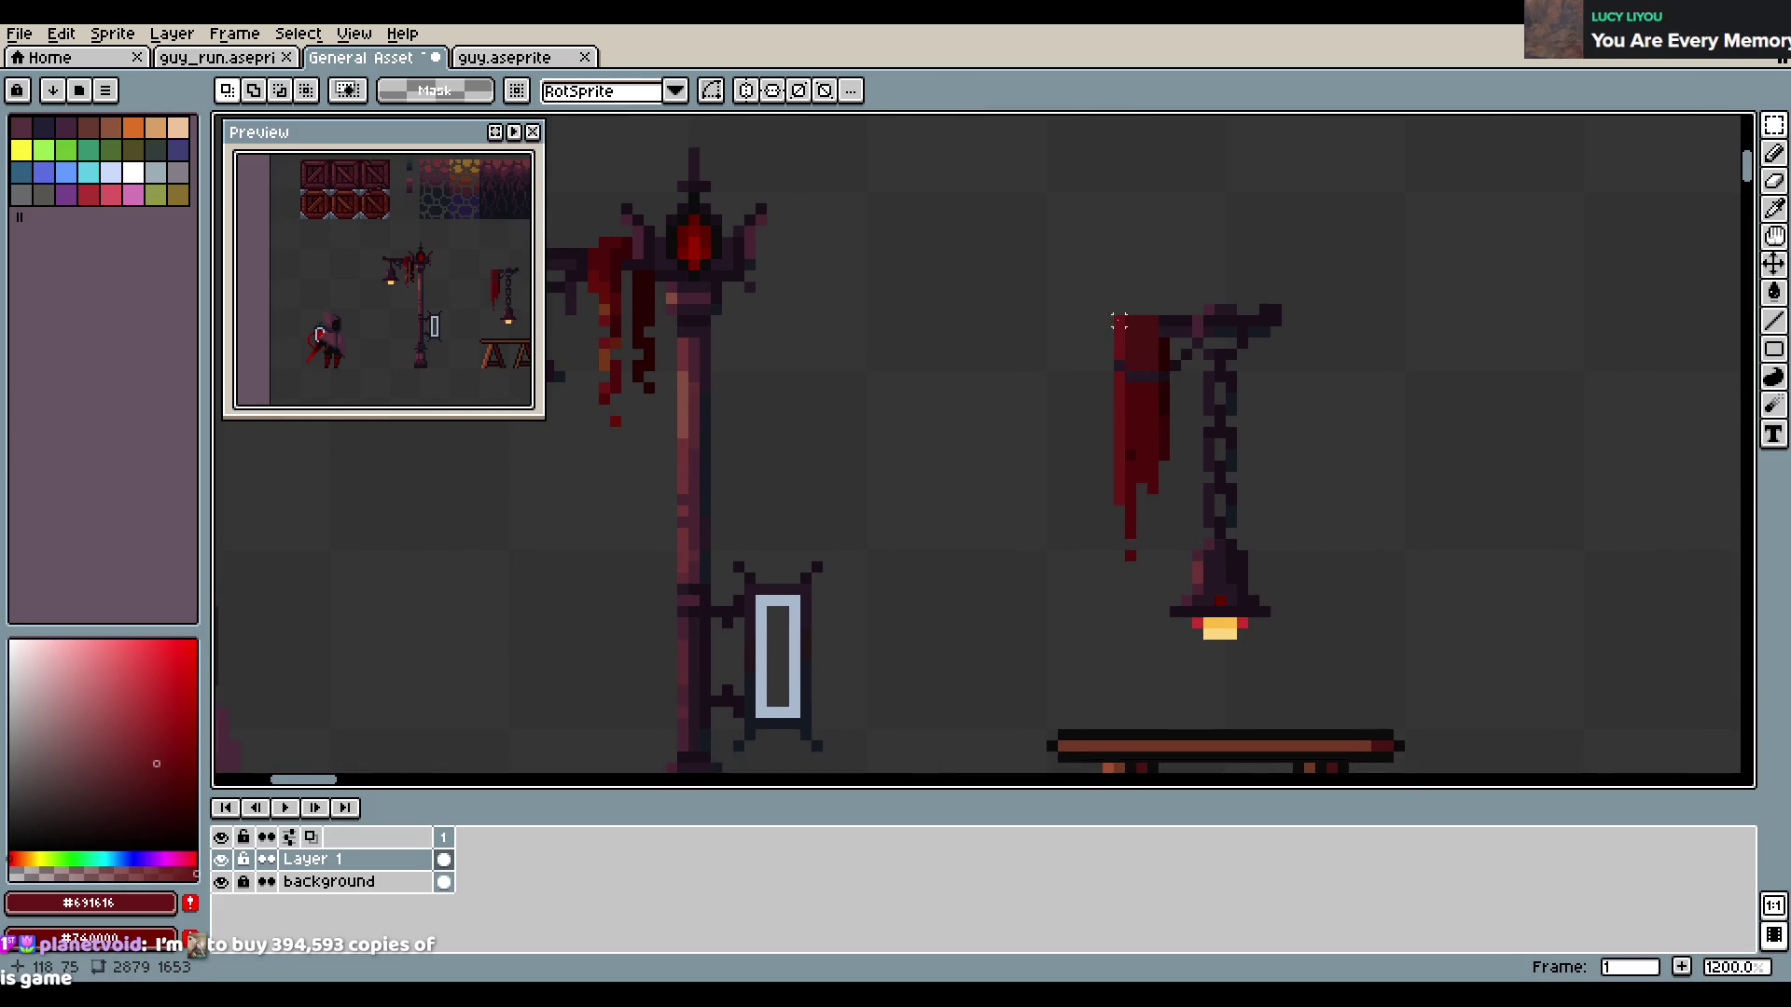
key("ctrl+s")
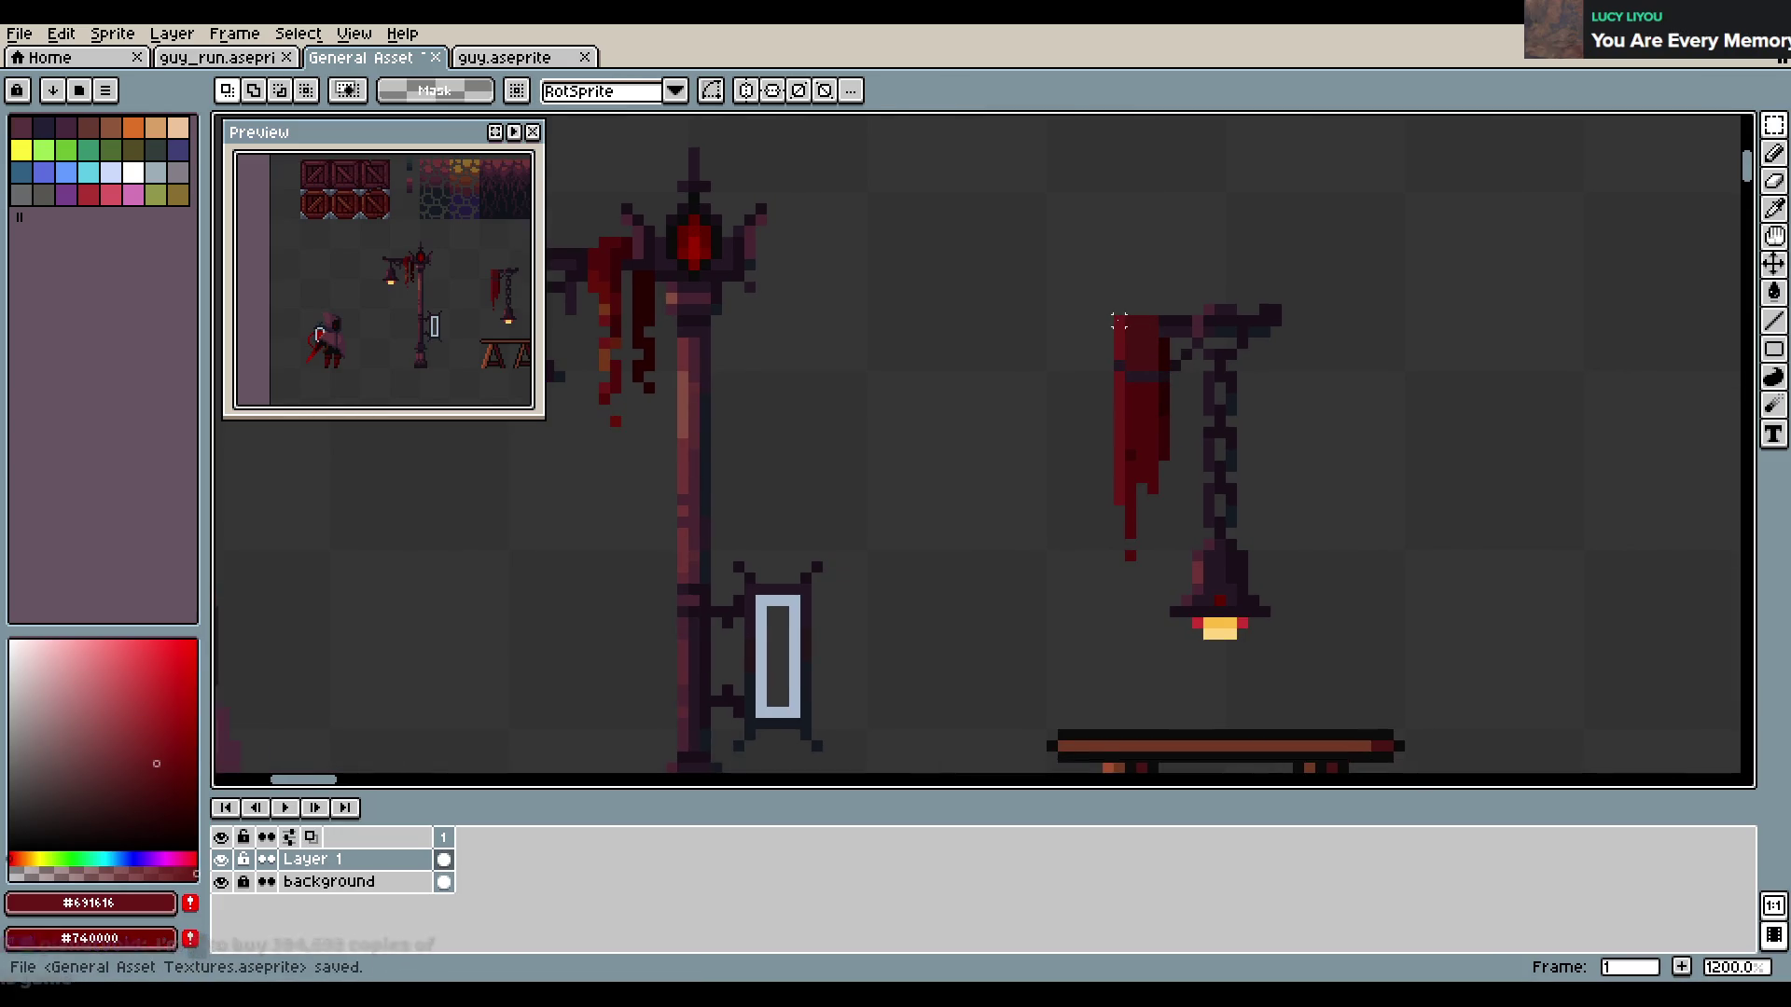
key("ctrl+z")
key("ctrl+z")
key("ctrl+z")
key("ctrl+z")
key("ctrl+z")
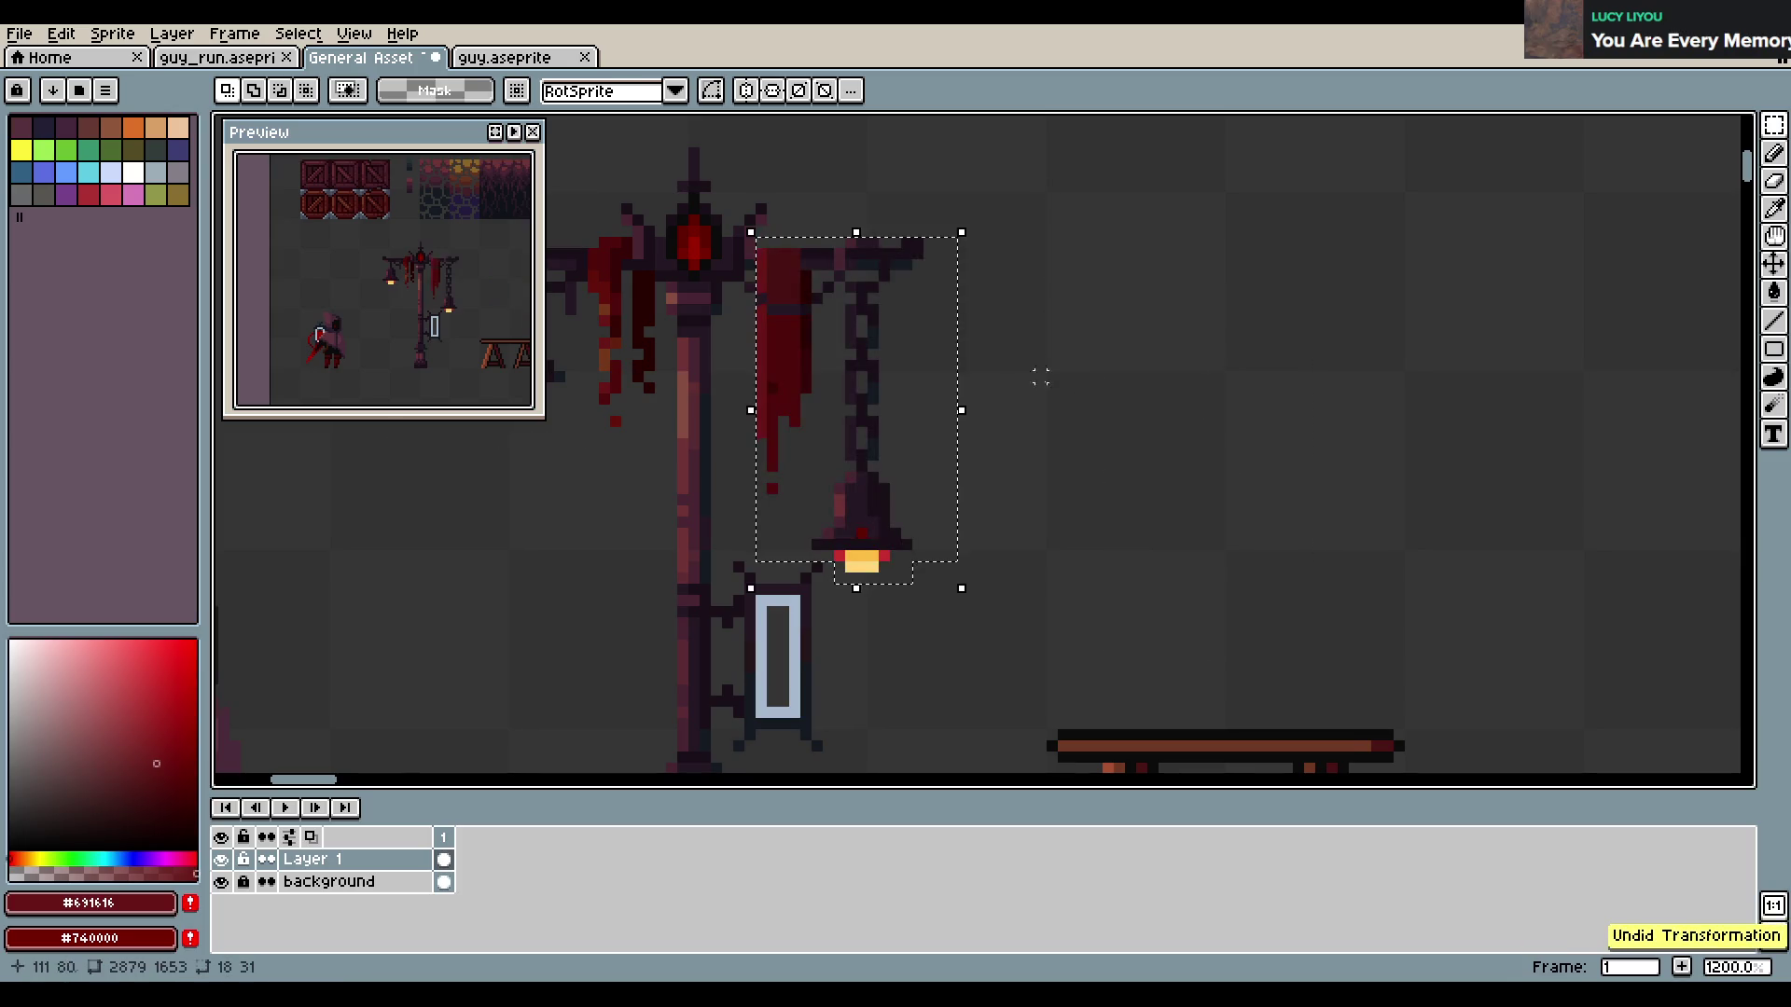
key("ctrl+z")
left_click_drag(1073, 400, 1284, 408)
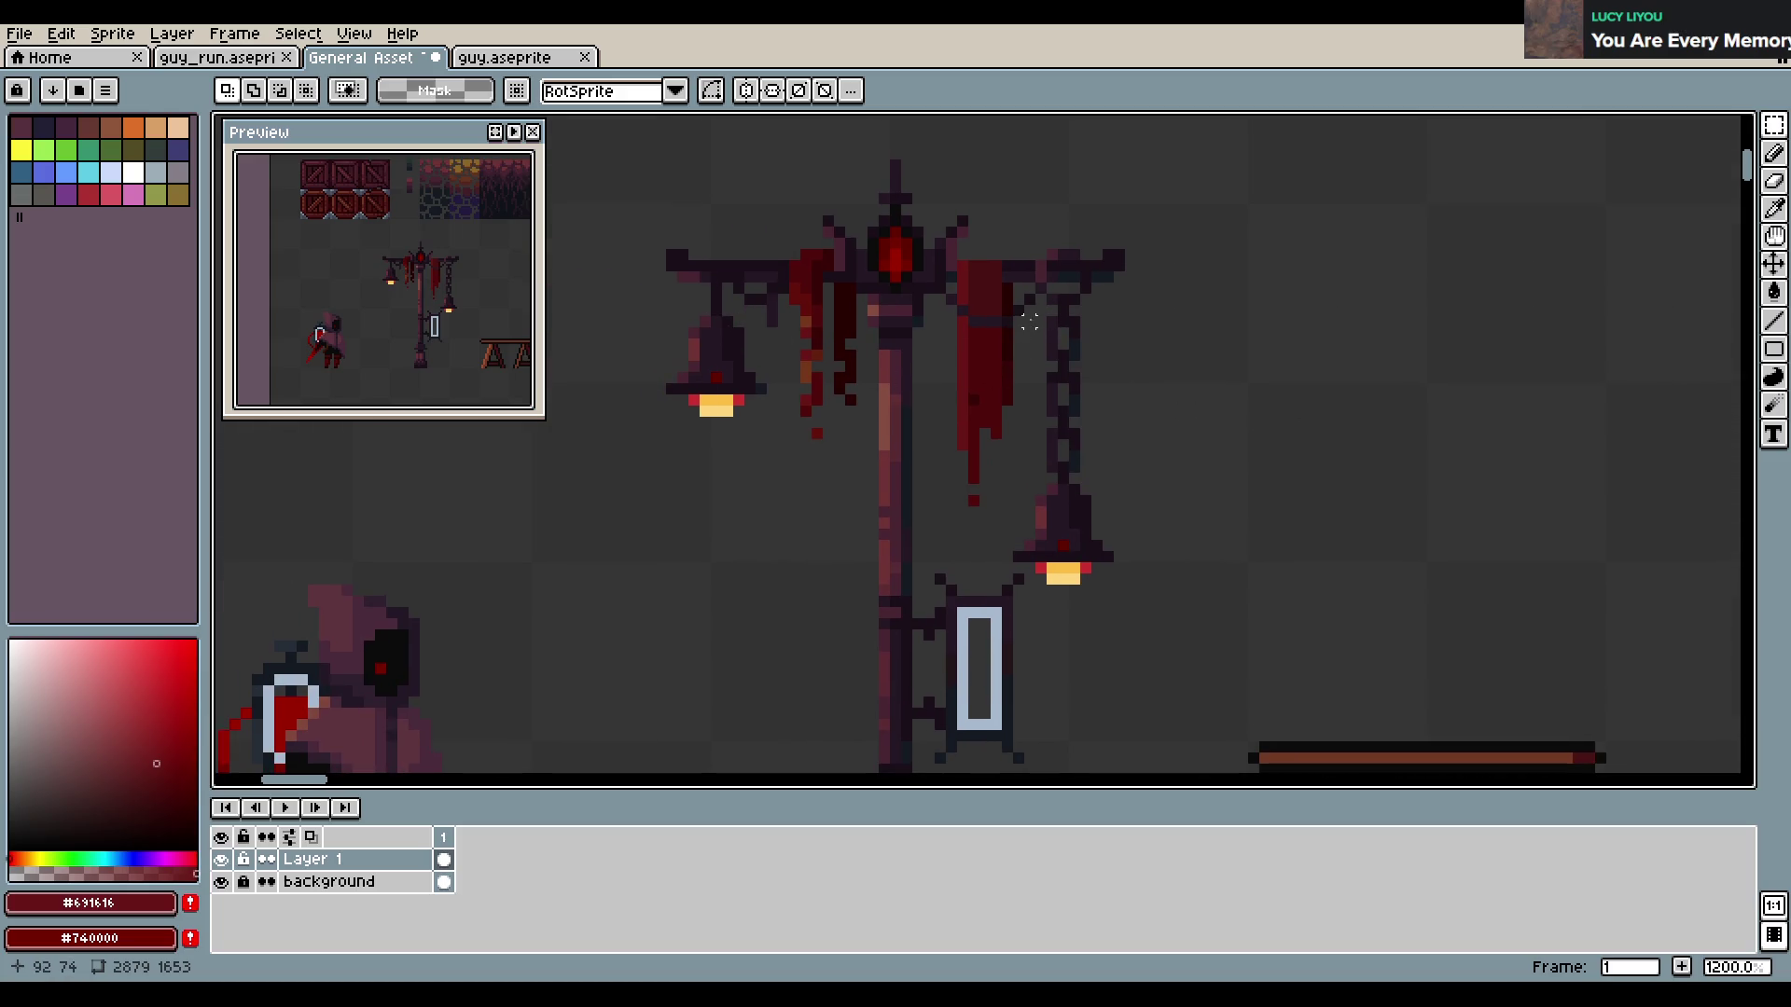
Move the chain lantern aside and place the short lantern under the right arm
left_click_drag(1016, 319, 1149, 564)
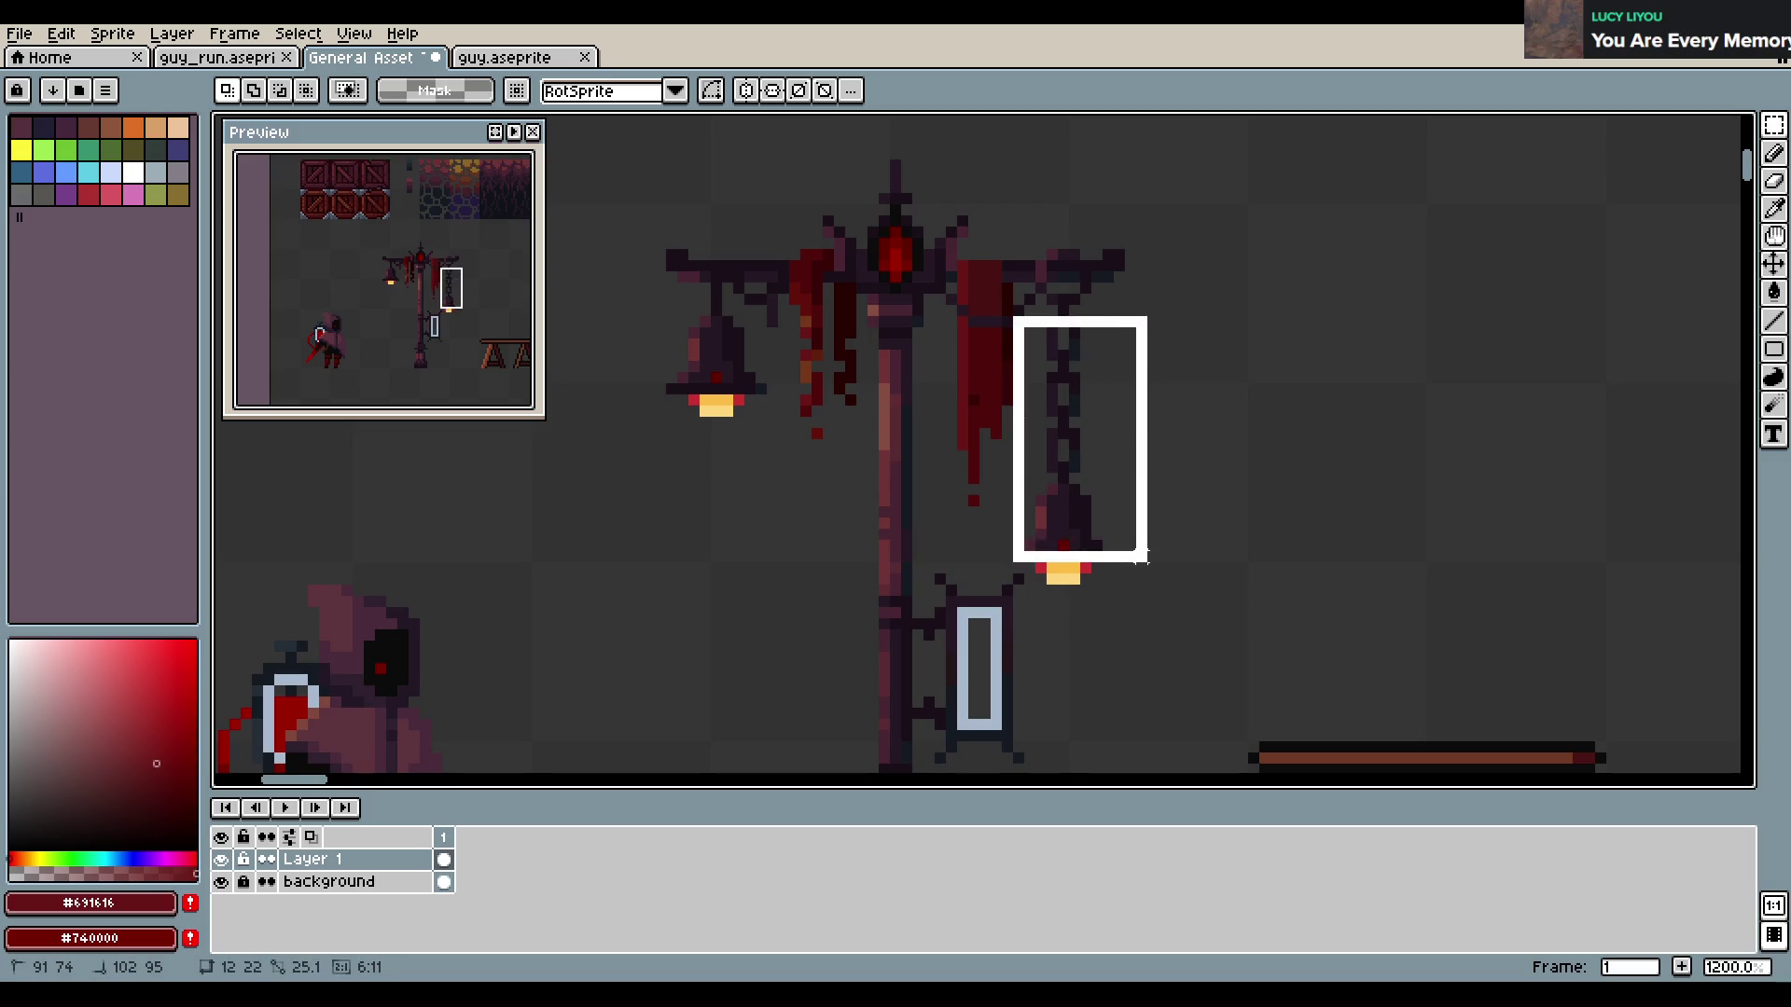
left_click_drag(1040, 592, 1101, 568, "shift")
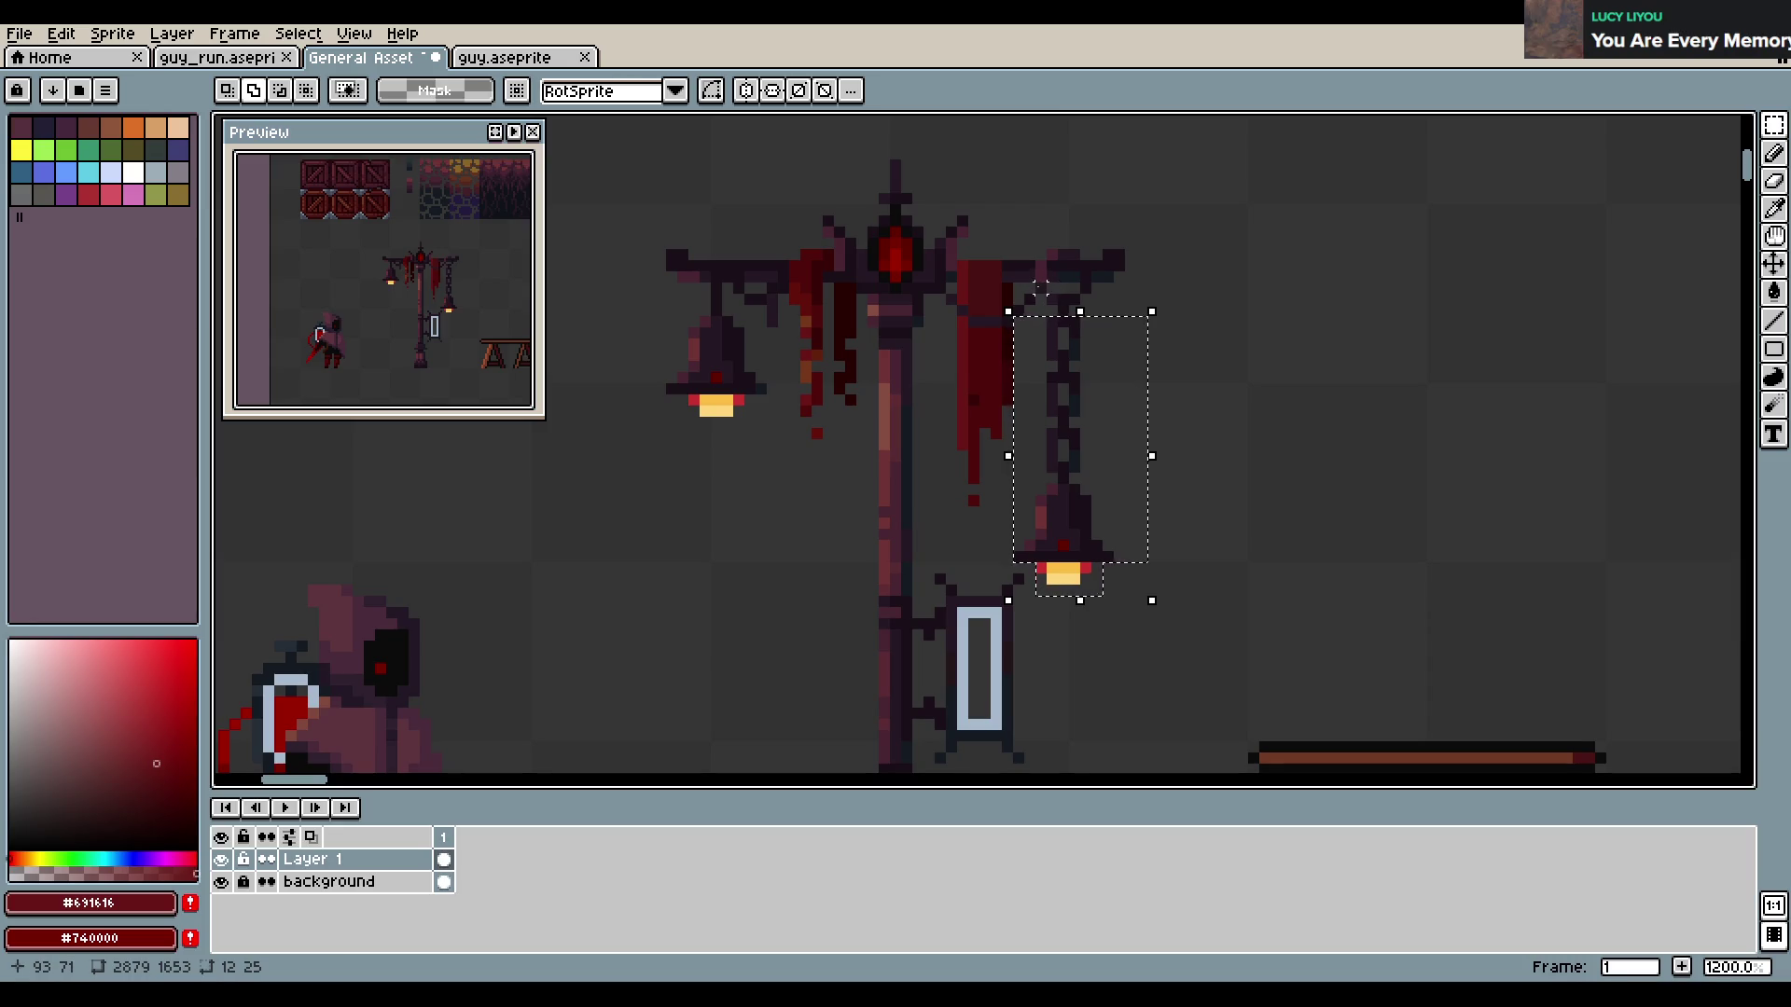
mouse_move(1106, 411)
left_mouse_down()
mouse_move(1194, 378)
mouse_move(1430, 400)
left_mouse_up()
left_click(1288, 264)
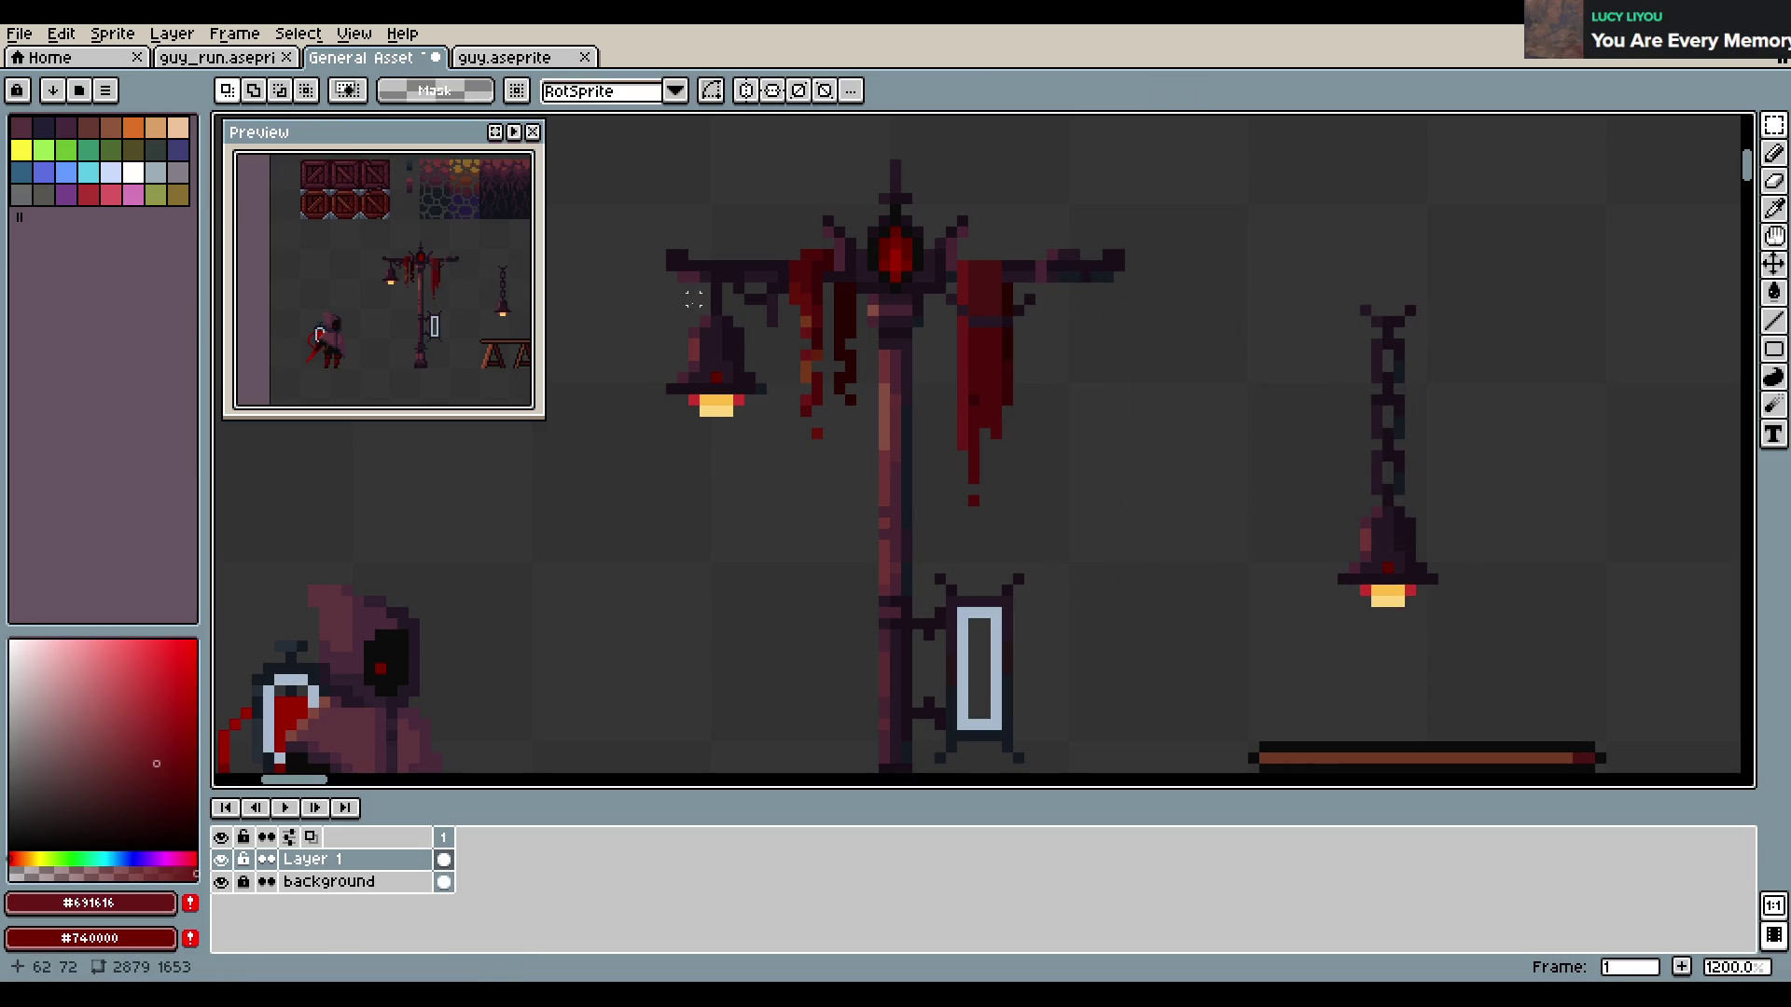
left_click_drag(678, 285, 728, 414)
left_click_drag(723, 327, 766, 429, "shift")
left_click_drag(690, 378, 1059, 378)
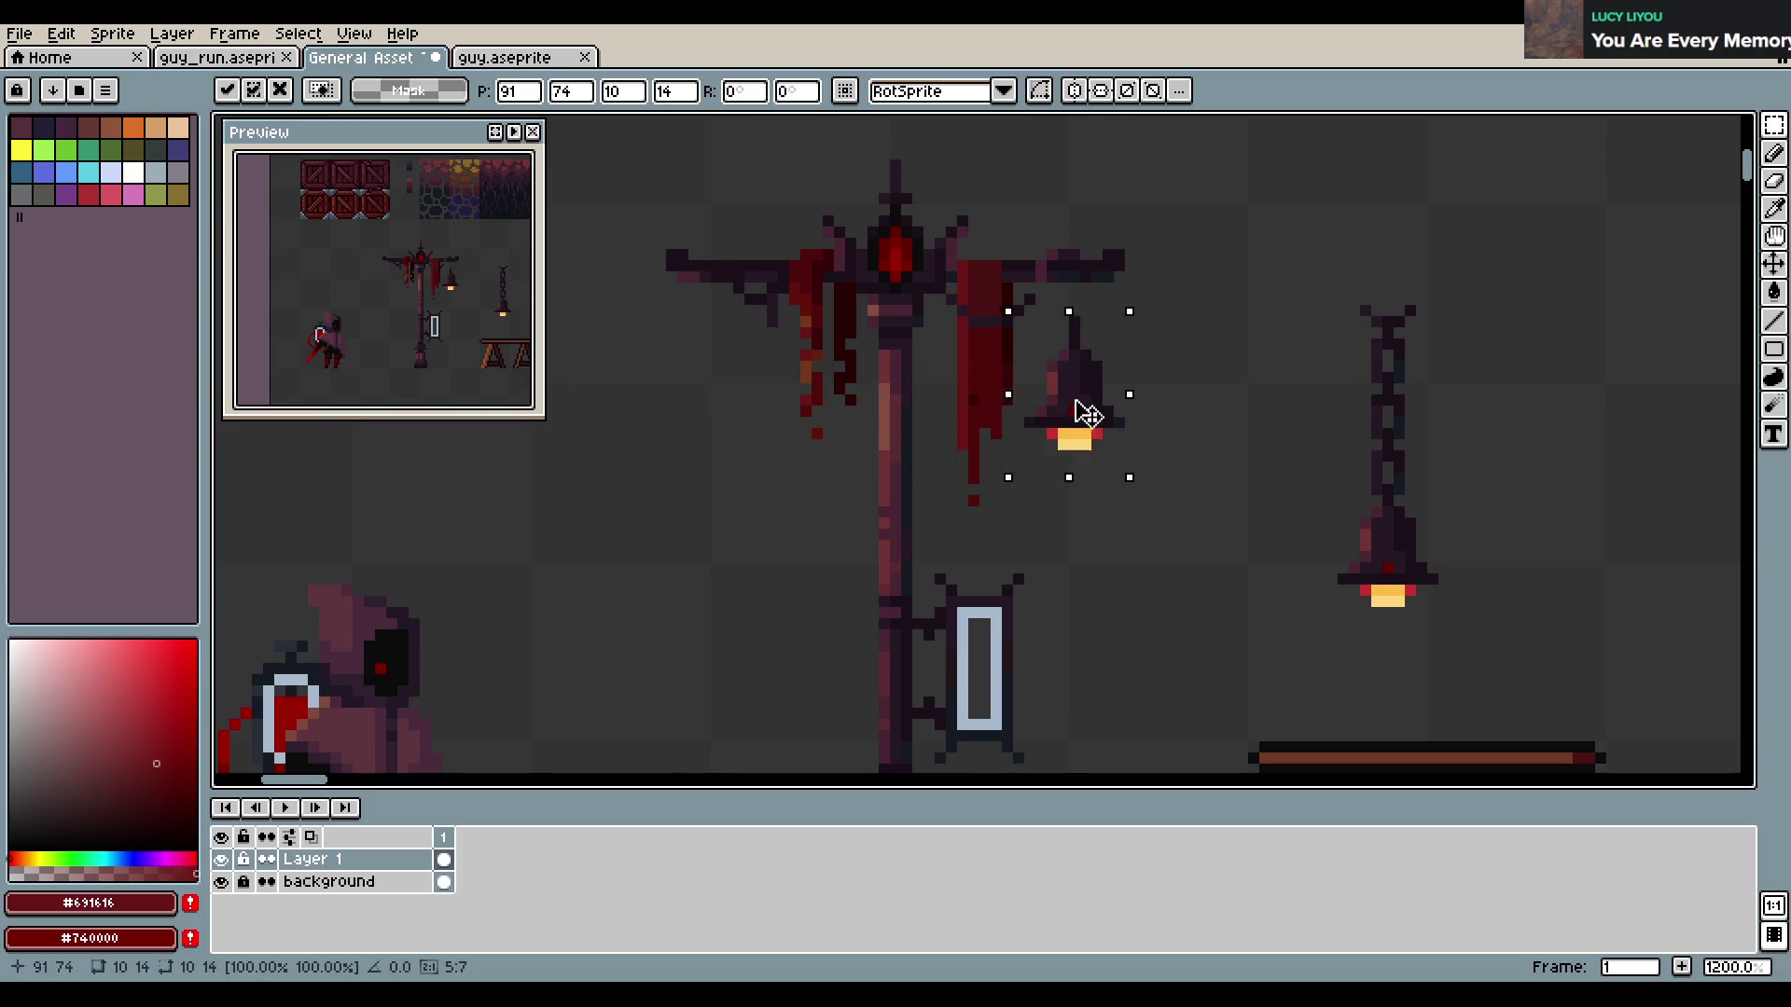
left_click(1242, 399)
Move the long-chained lantern under the left lamp arm
left_click_drag(1339, 262, 1472, 625)
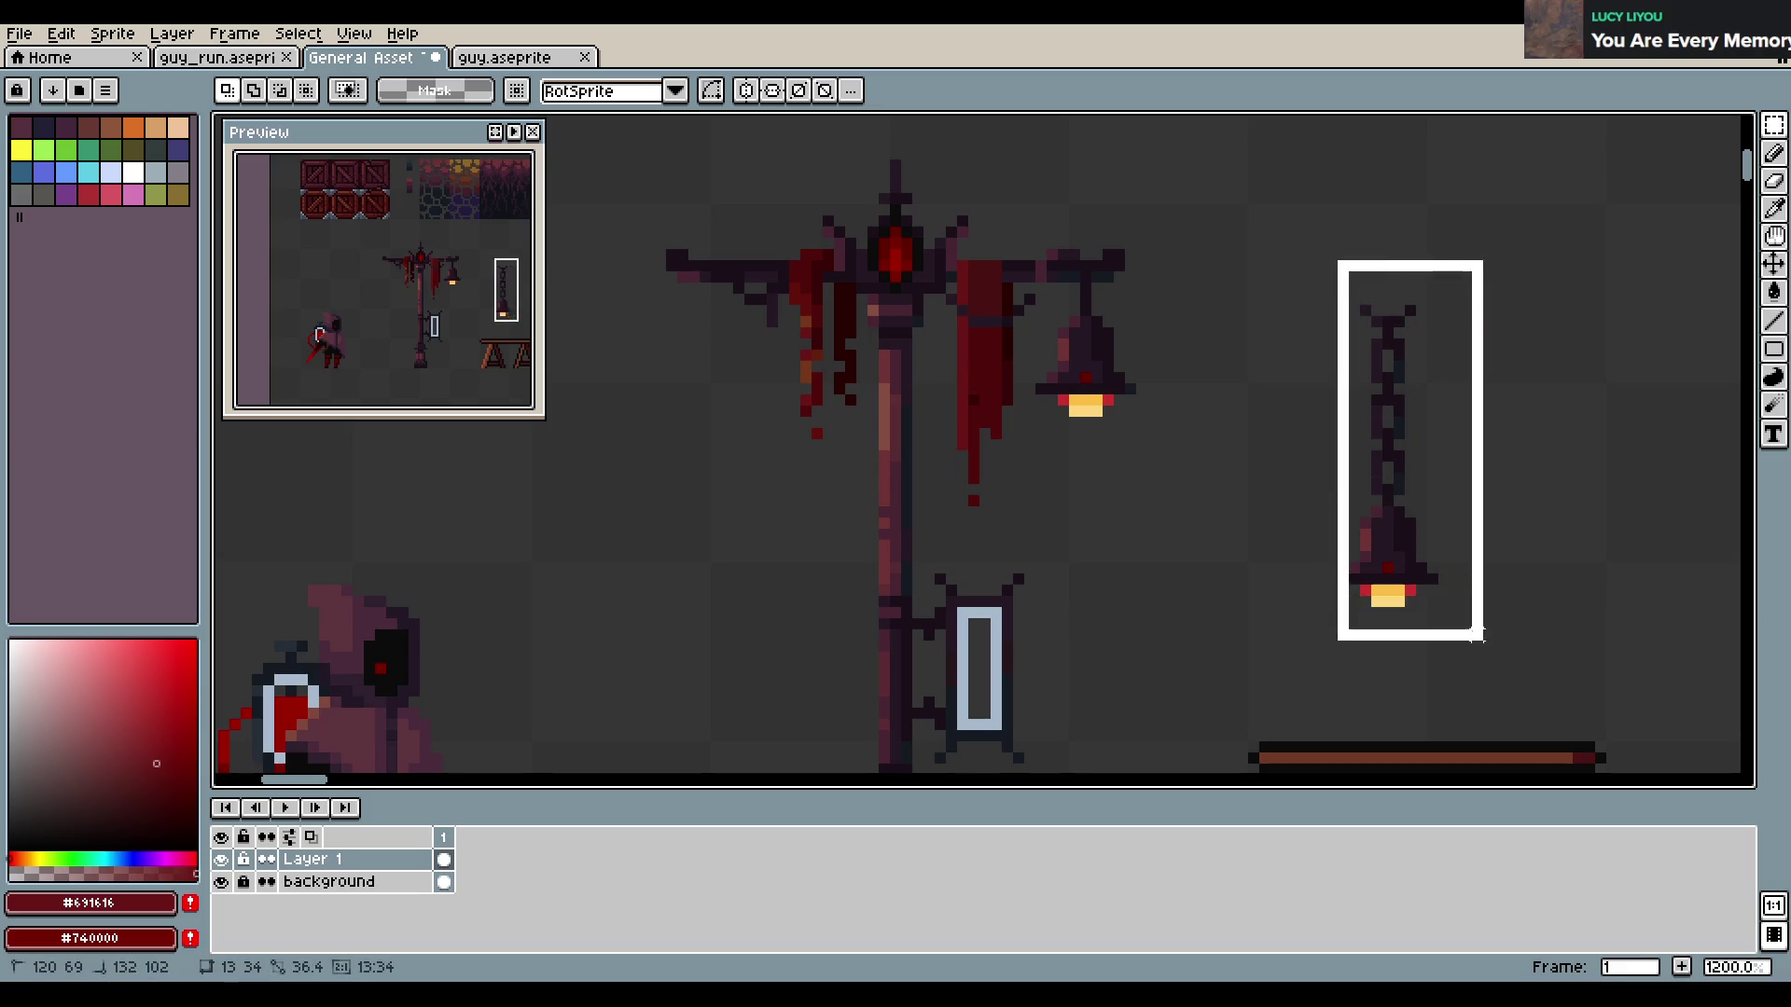
left_click_drag(1416, 546, 756, 524)
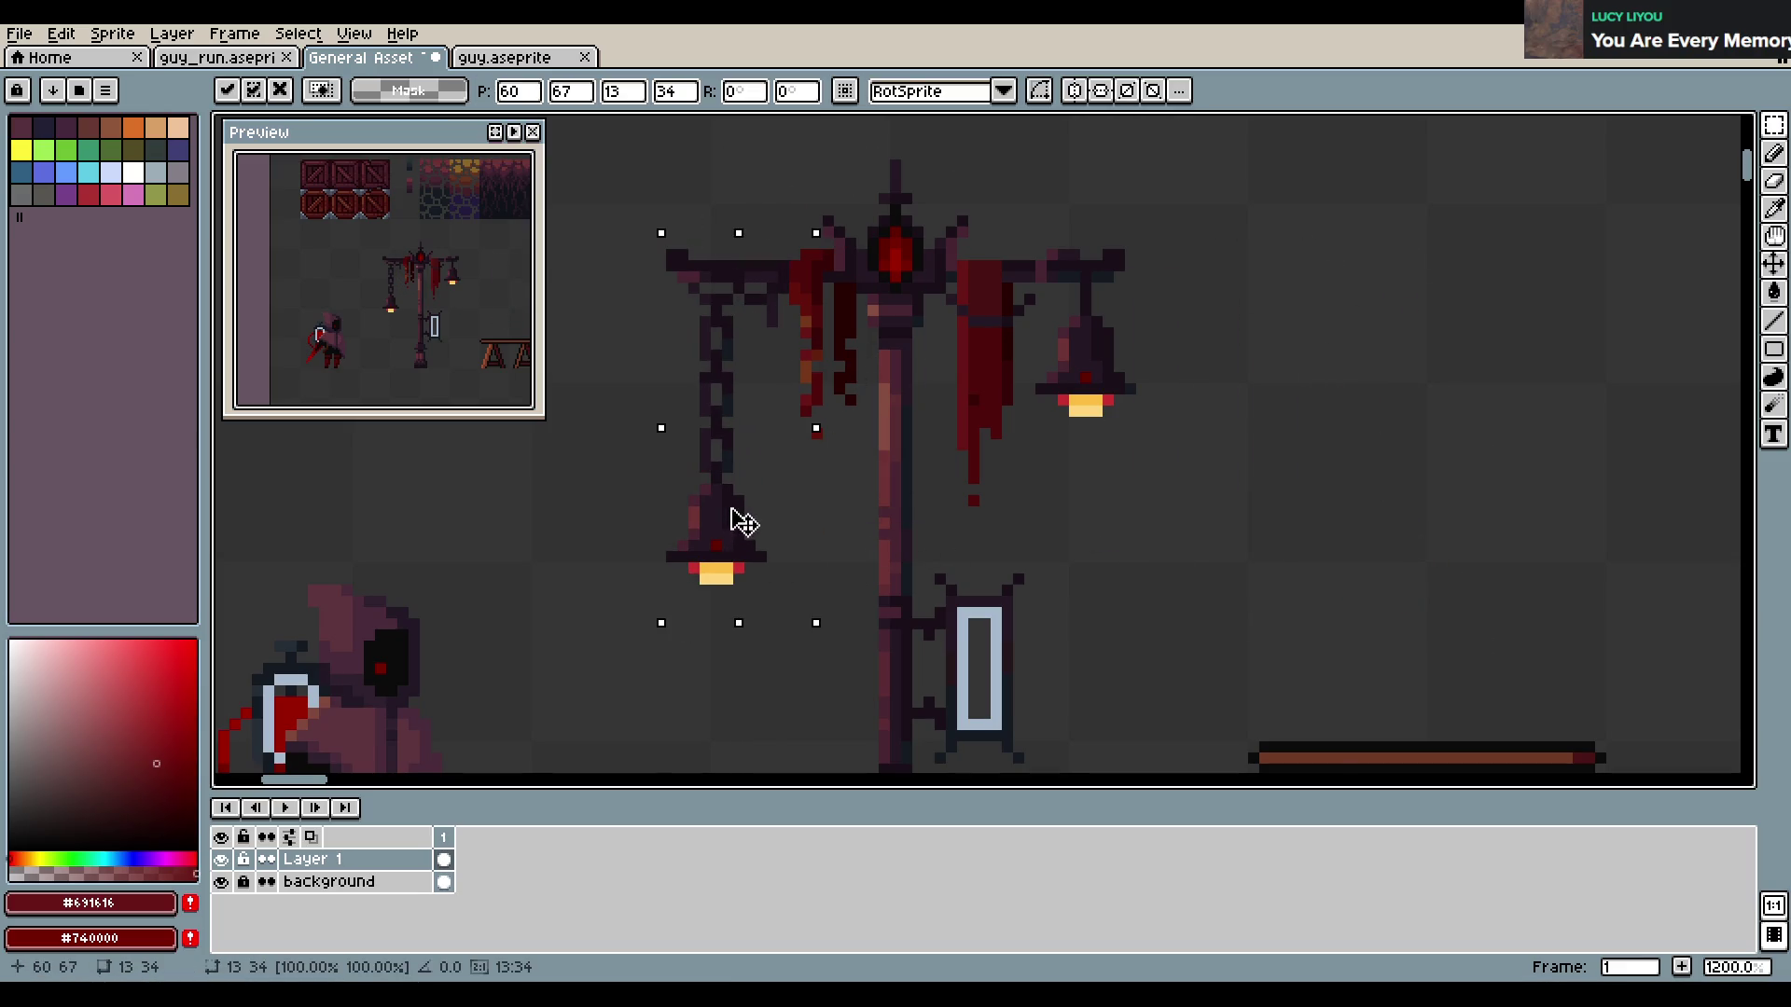
key("ctrl+z")
key("ctrl+z")
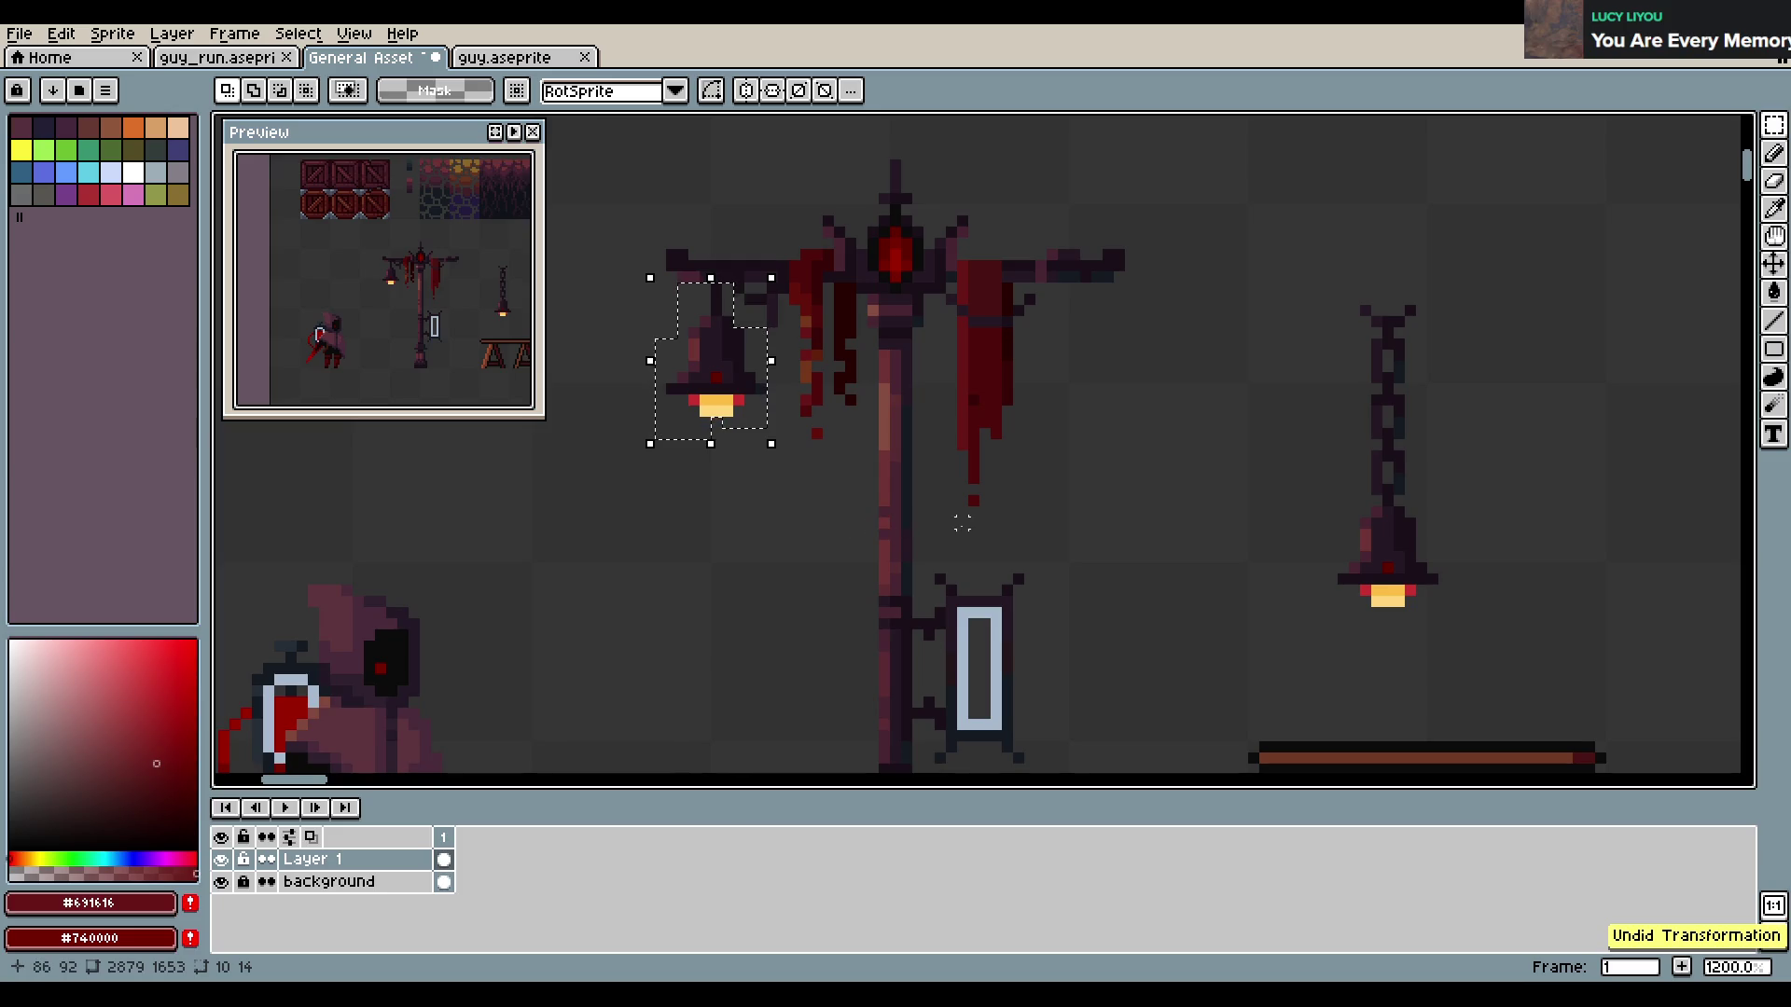
key("ctrl+y")
key("ctrl+y")
key("ctrl+y")
left_click_drag(1409, 485, 740, 462)
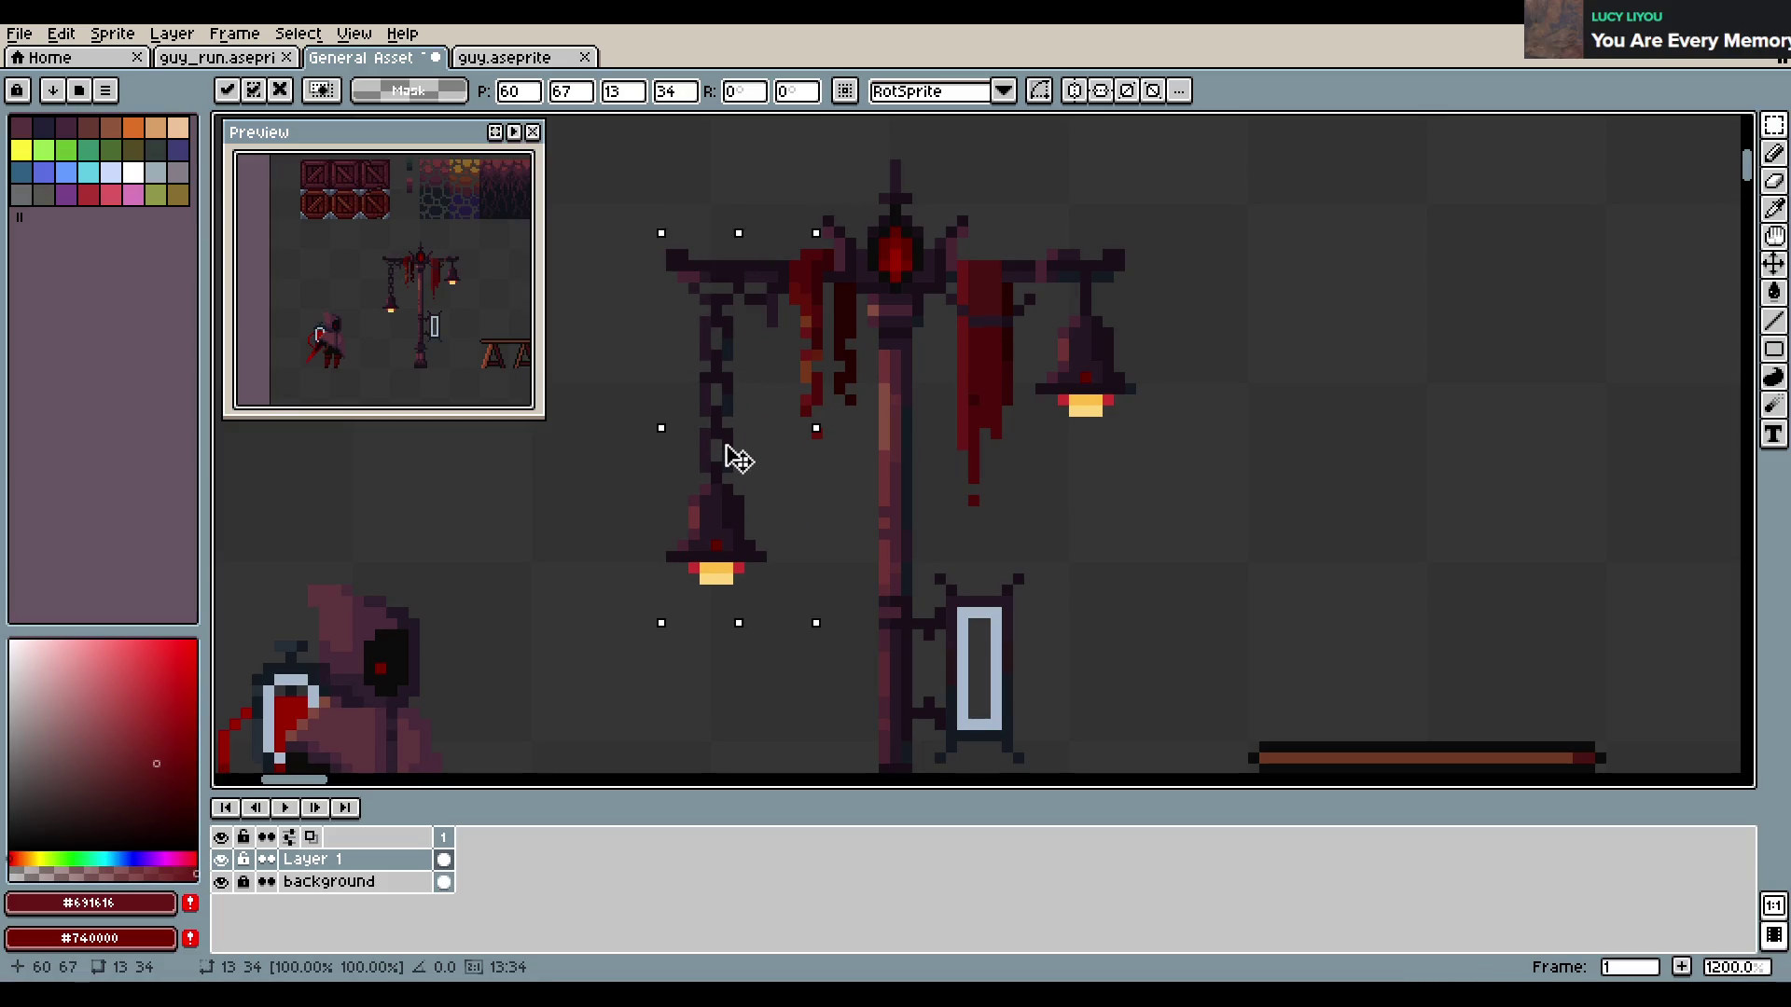
left_click(1084, 445)
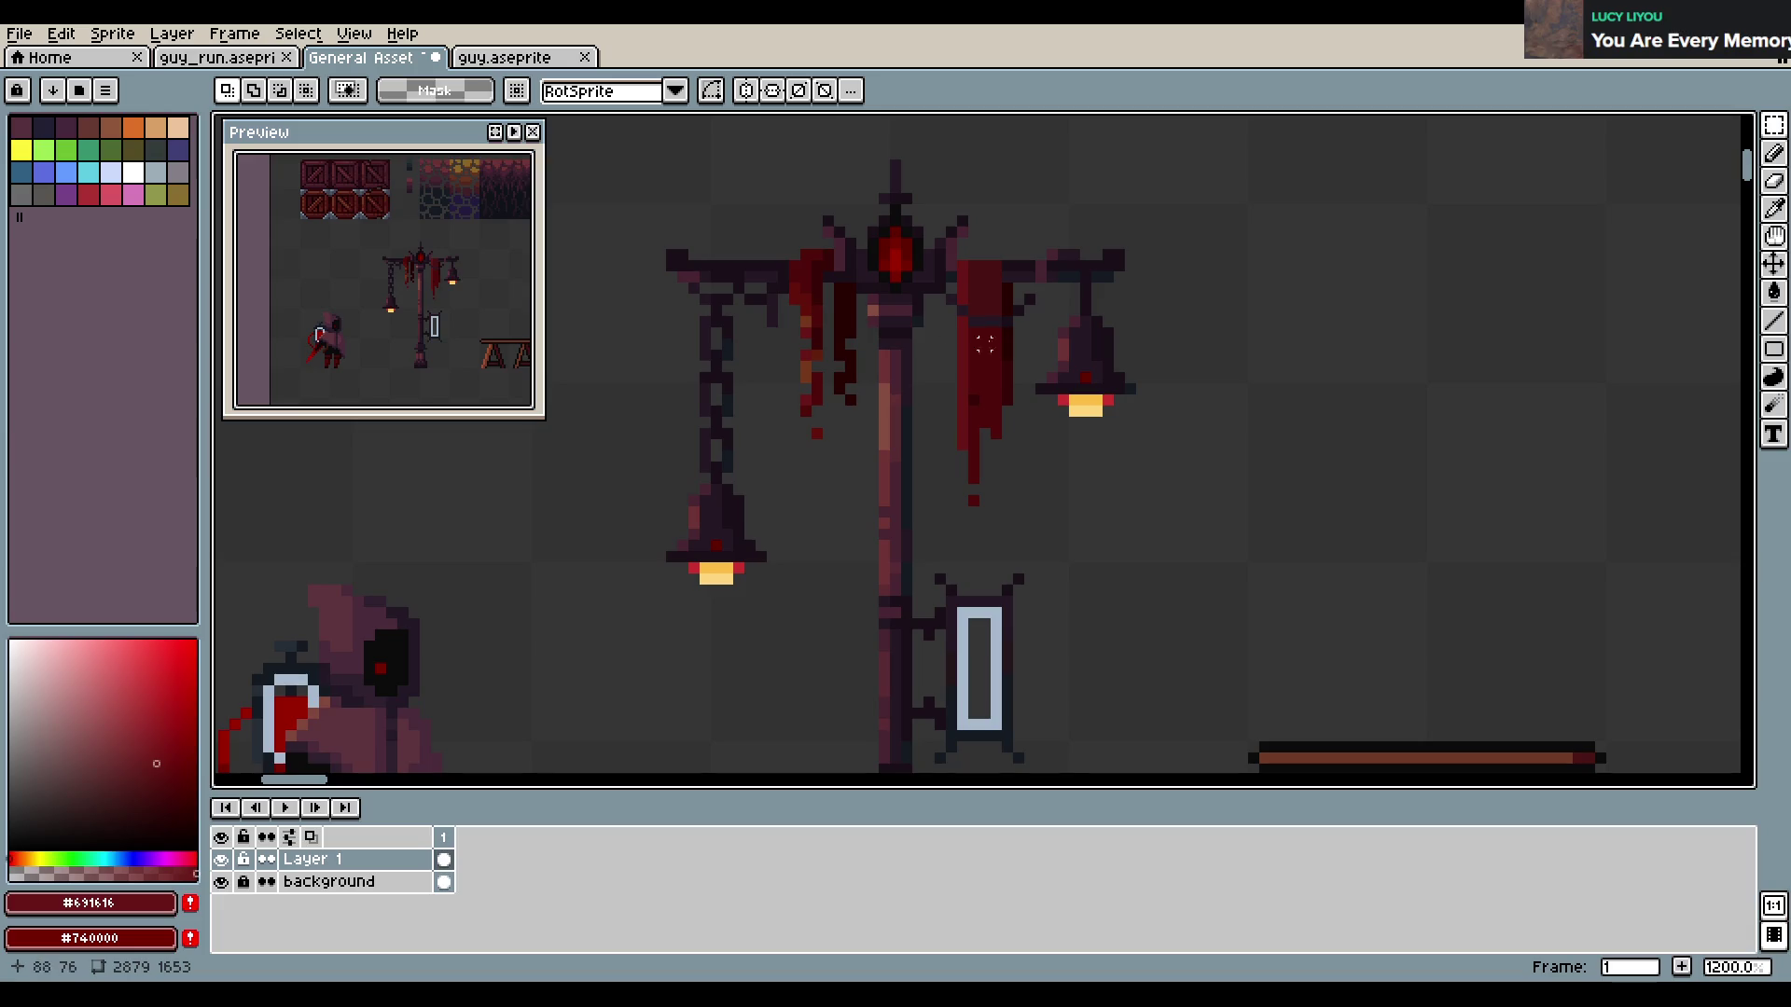
left_click_drag(743, 280, 795, 352)
Pencil dark sampled pixels onto the left lamp arm and save
key("b")
left_click(744, 349, "alt")
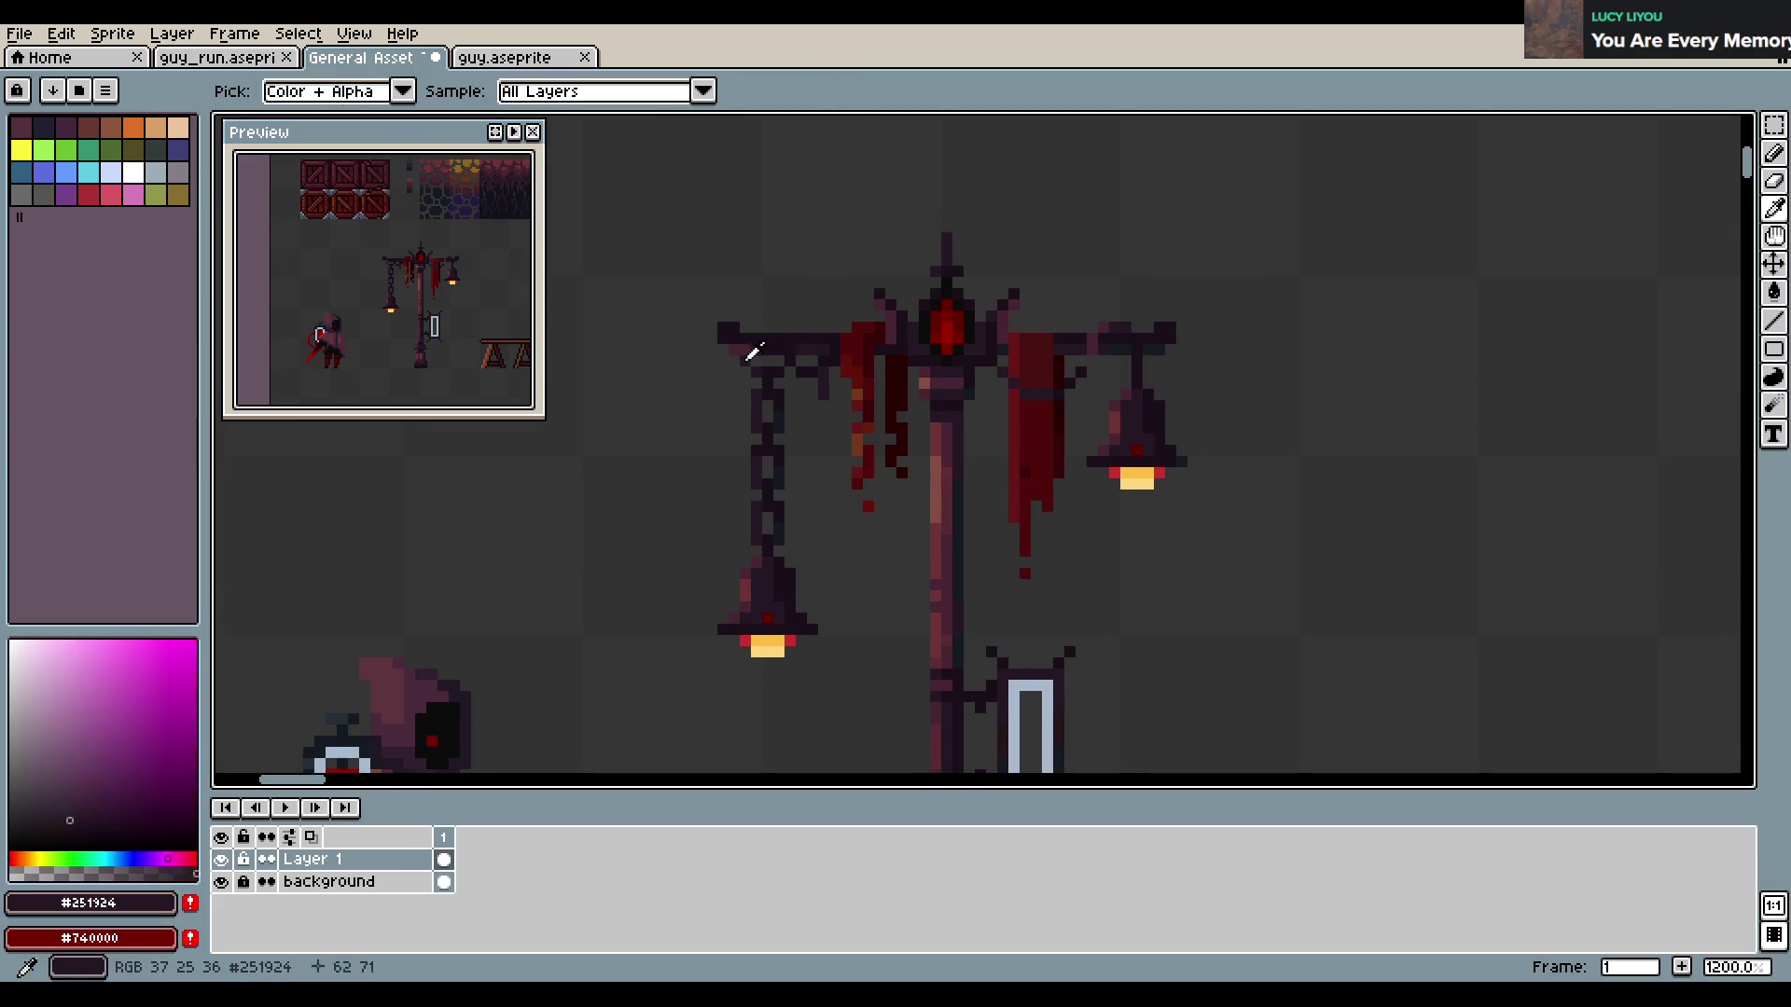
left_click_drag(752, 332, 784, 327)
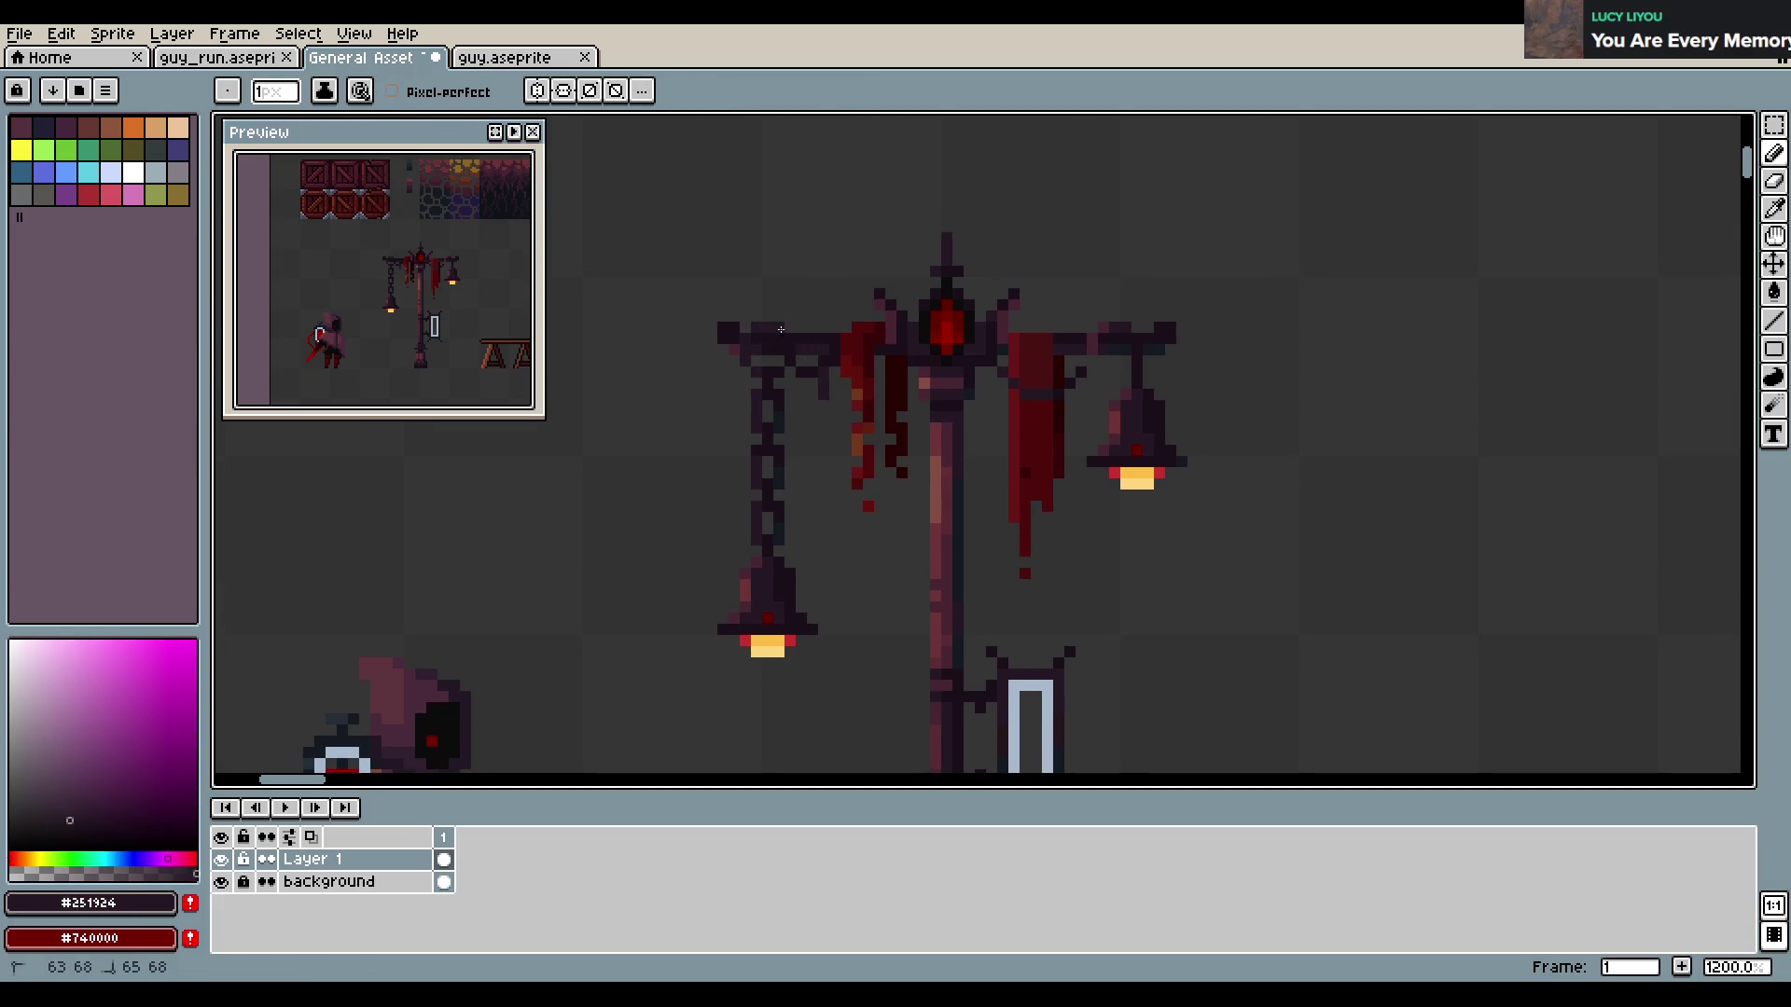
left_click(772, 340, "alt")
left_click(826, 347)
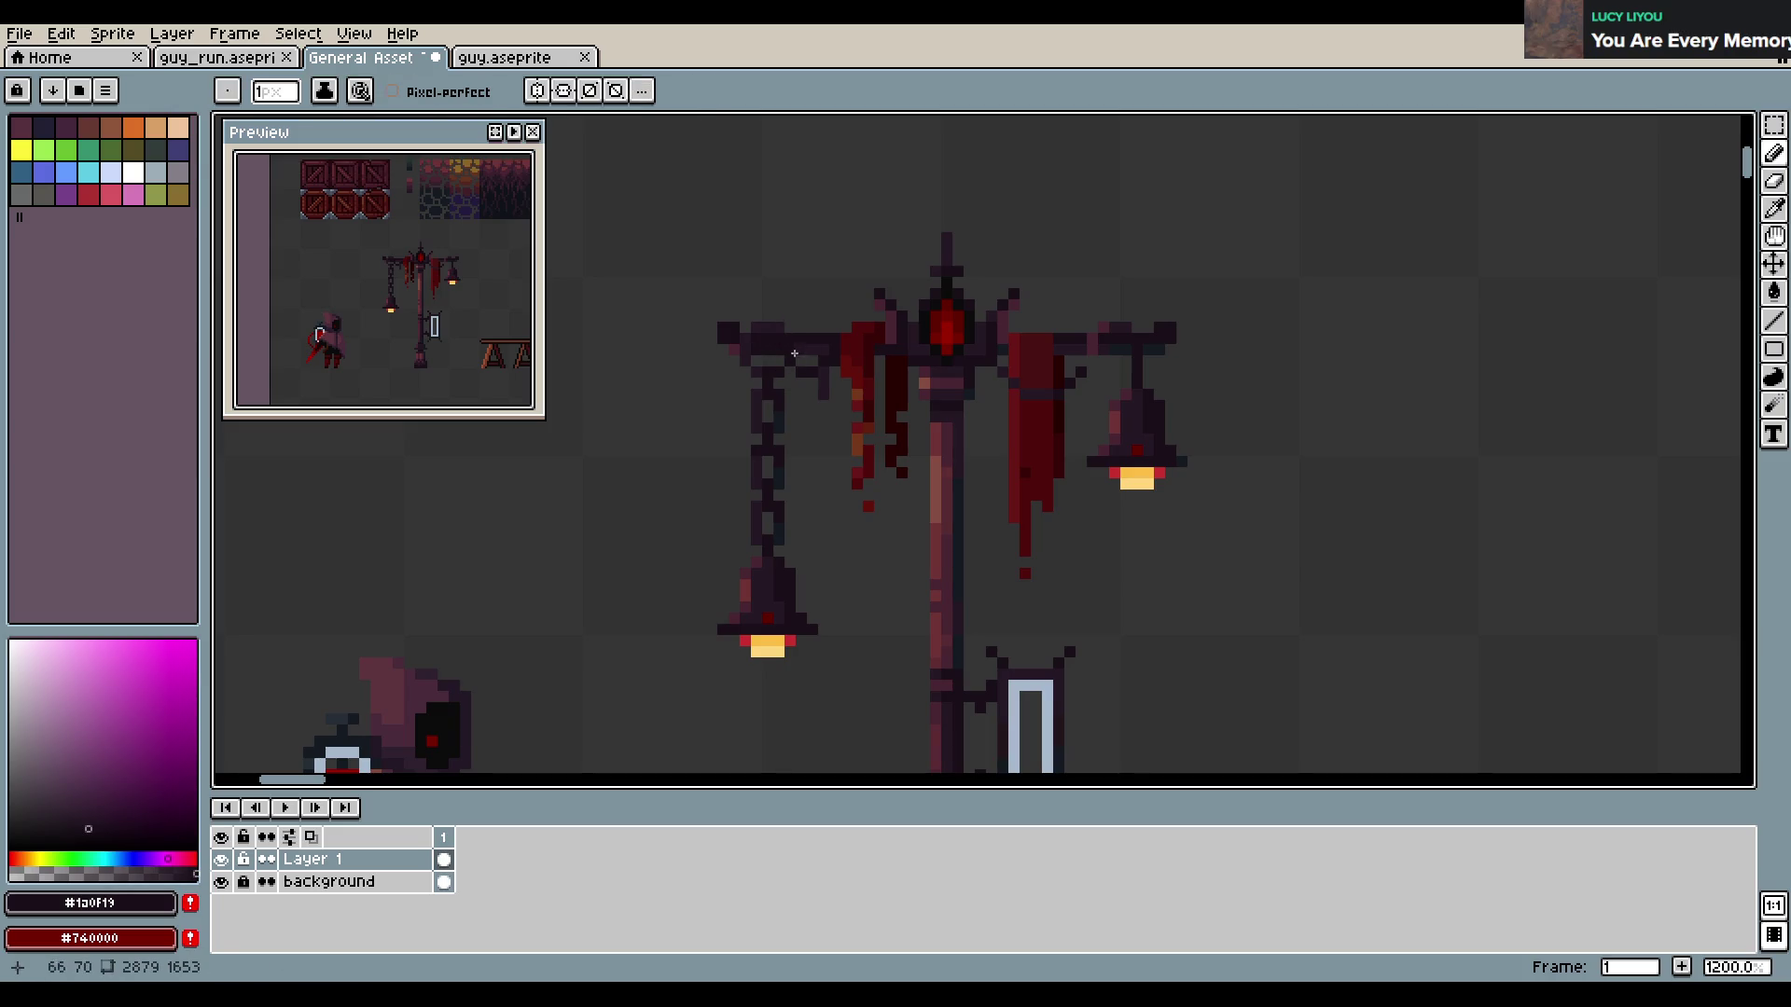
left_click(752, 351, "alt")
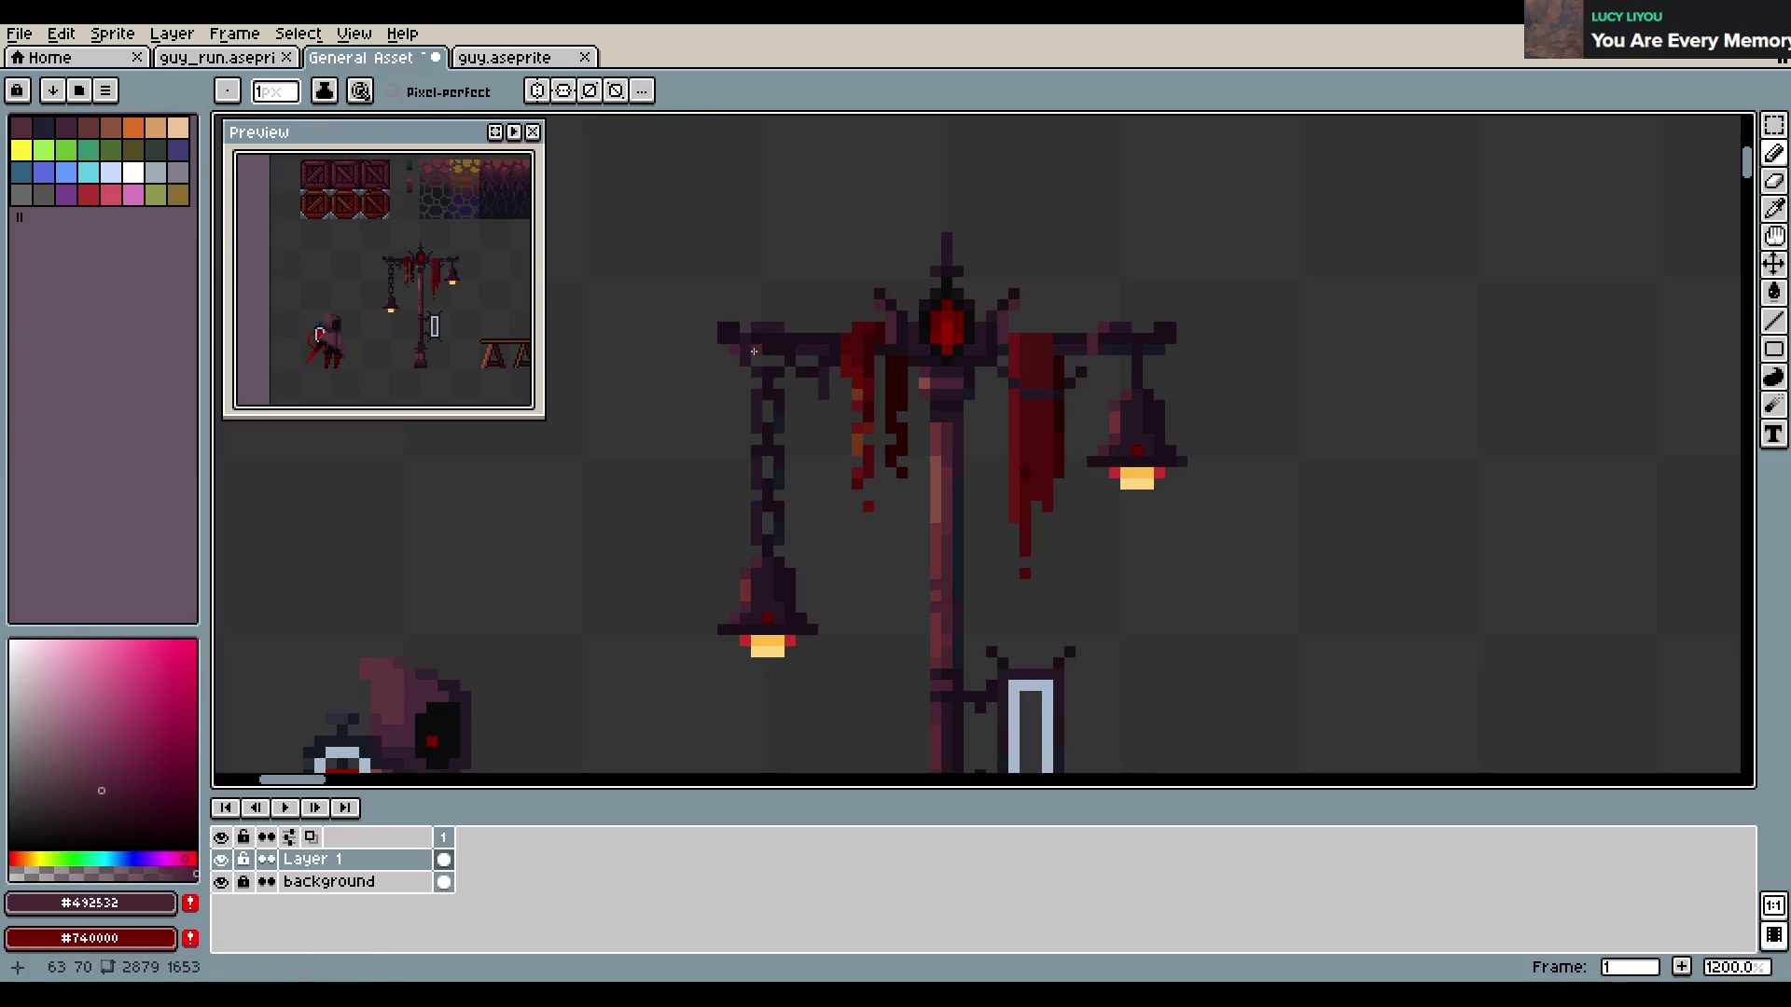
key("ctrl+s")
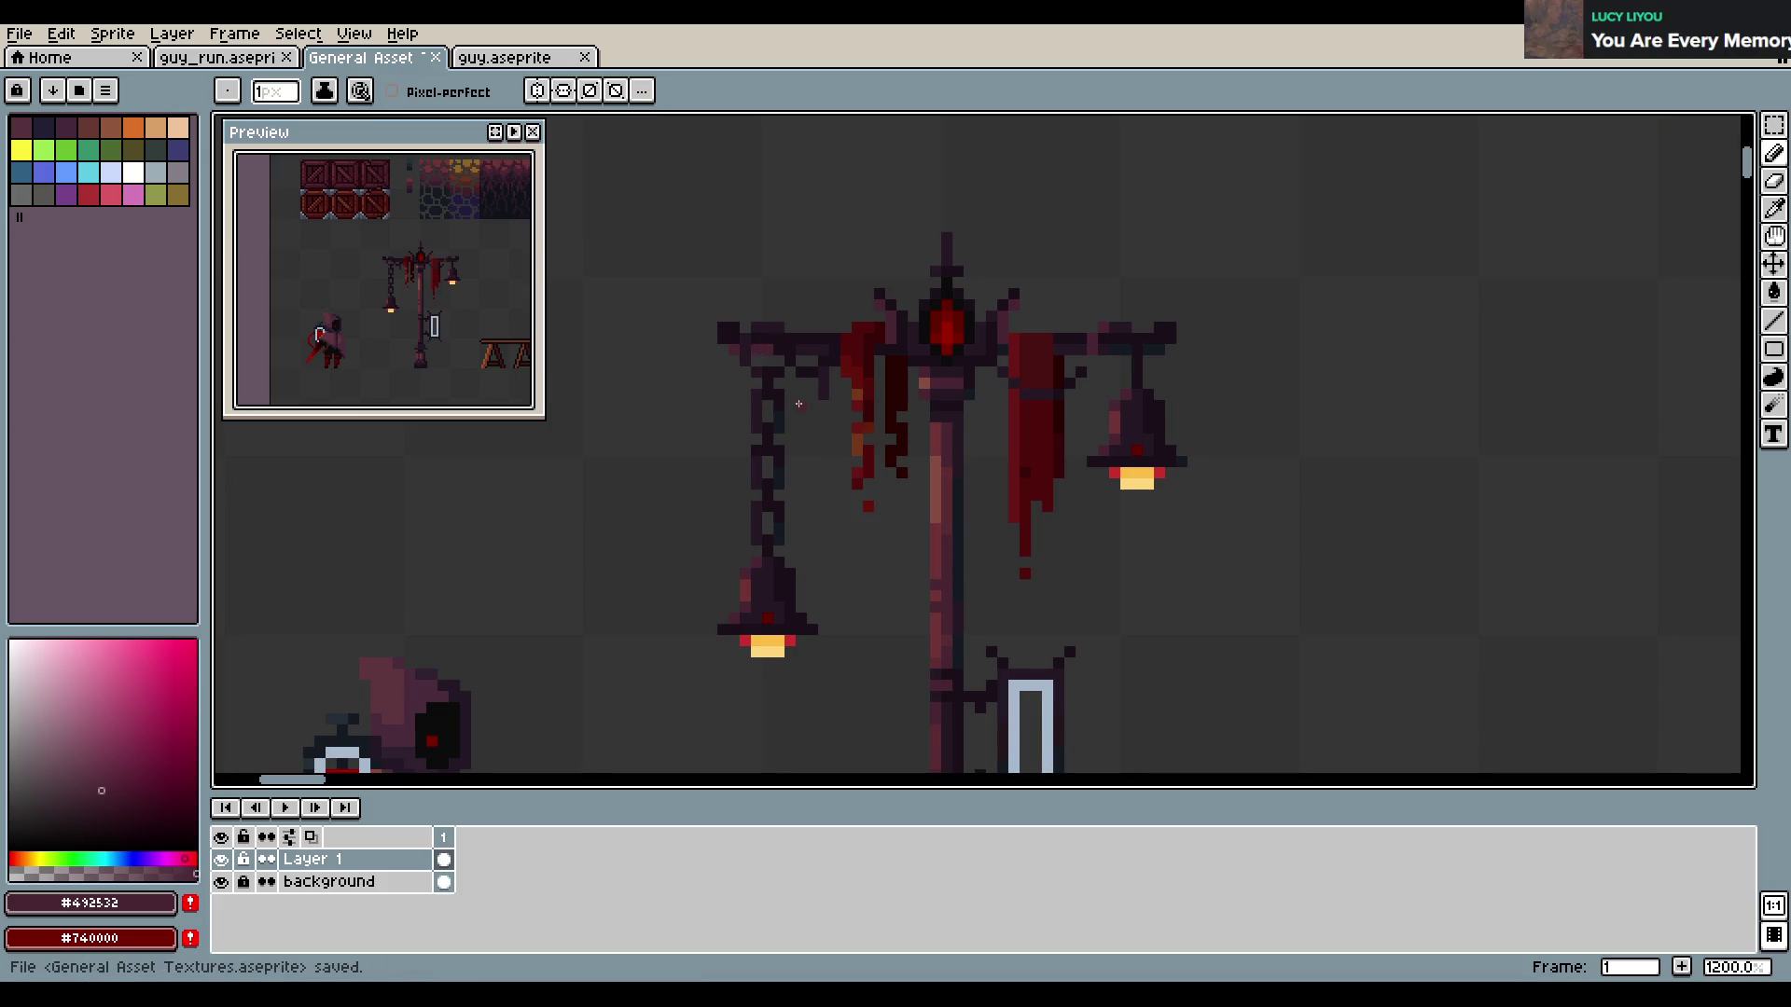
Redraw the dark pixels along the left lamp arm, undoing stray strokes, and save
key("ctrl+z")
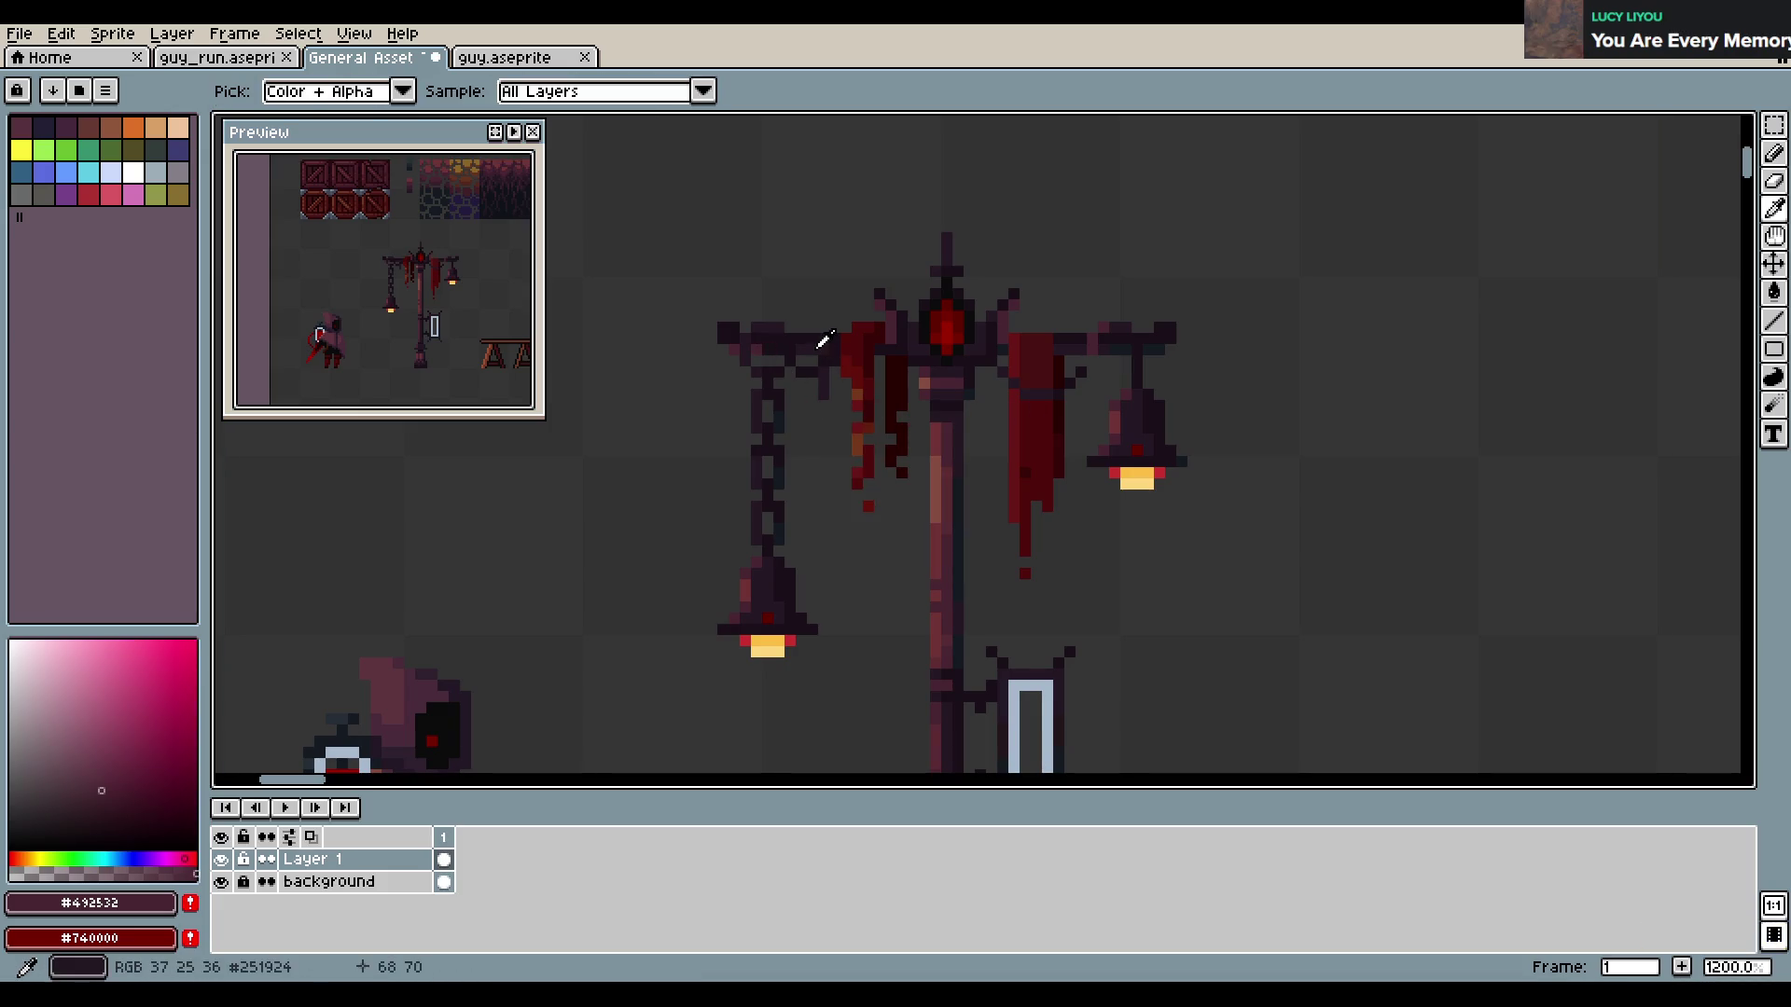
left_click(777, 349, "alt")
scroll(951, 401, "down", 1)
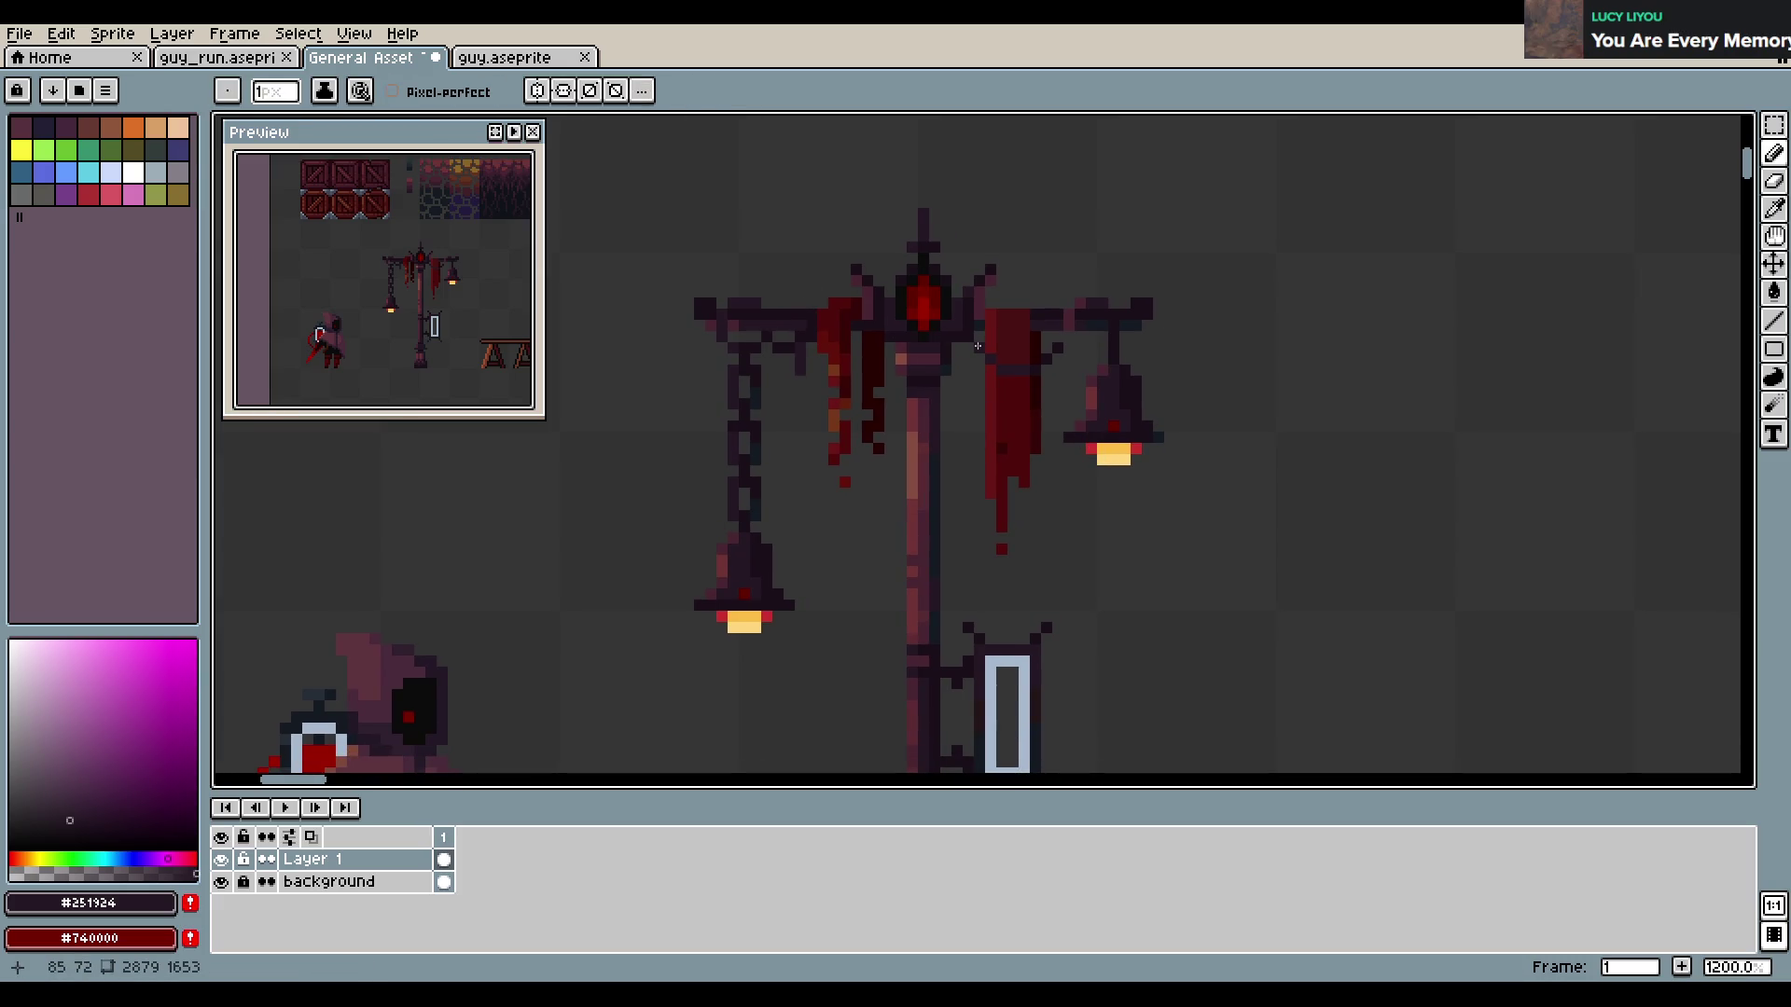
key("e")
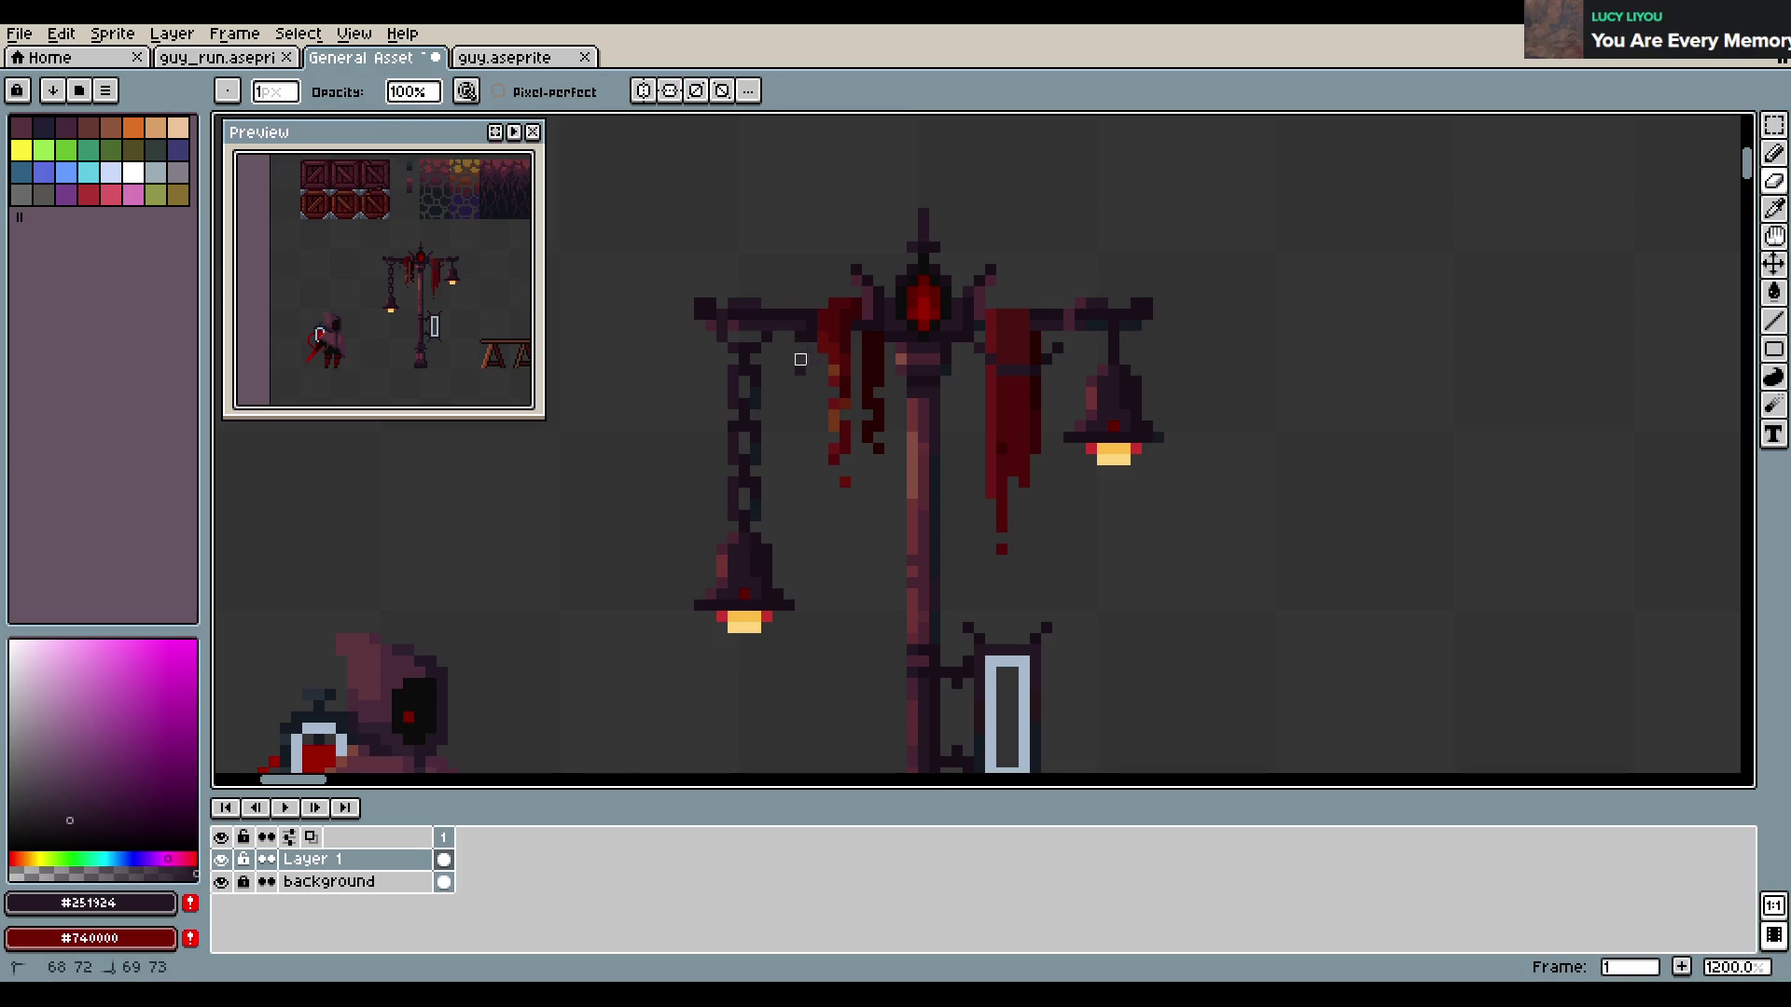
key("b")
left_click(783, 331, "alt")
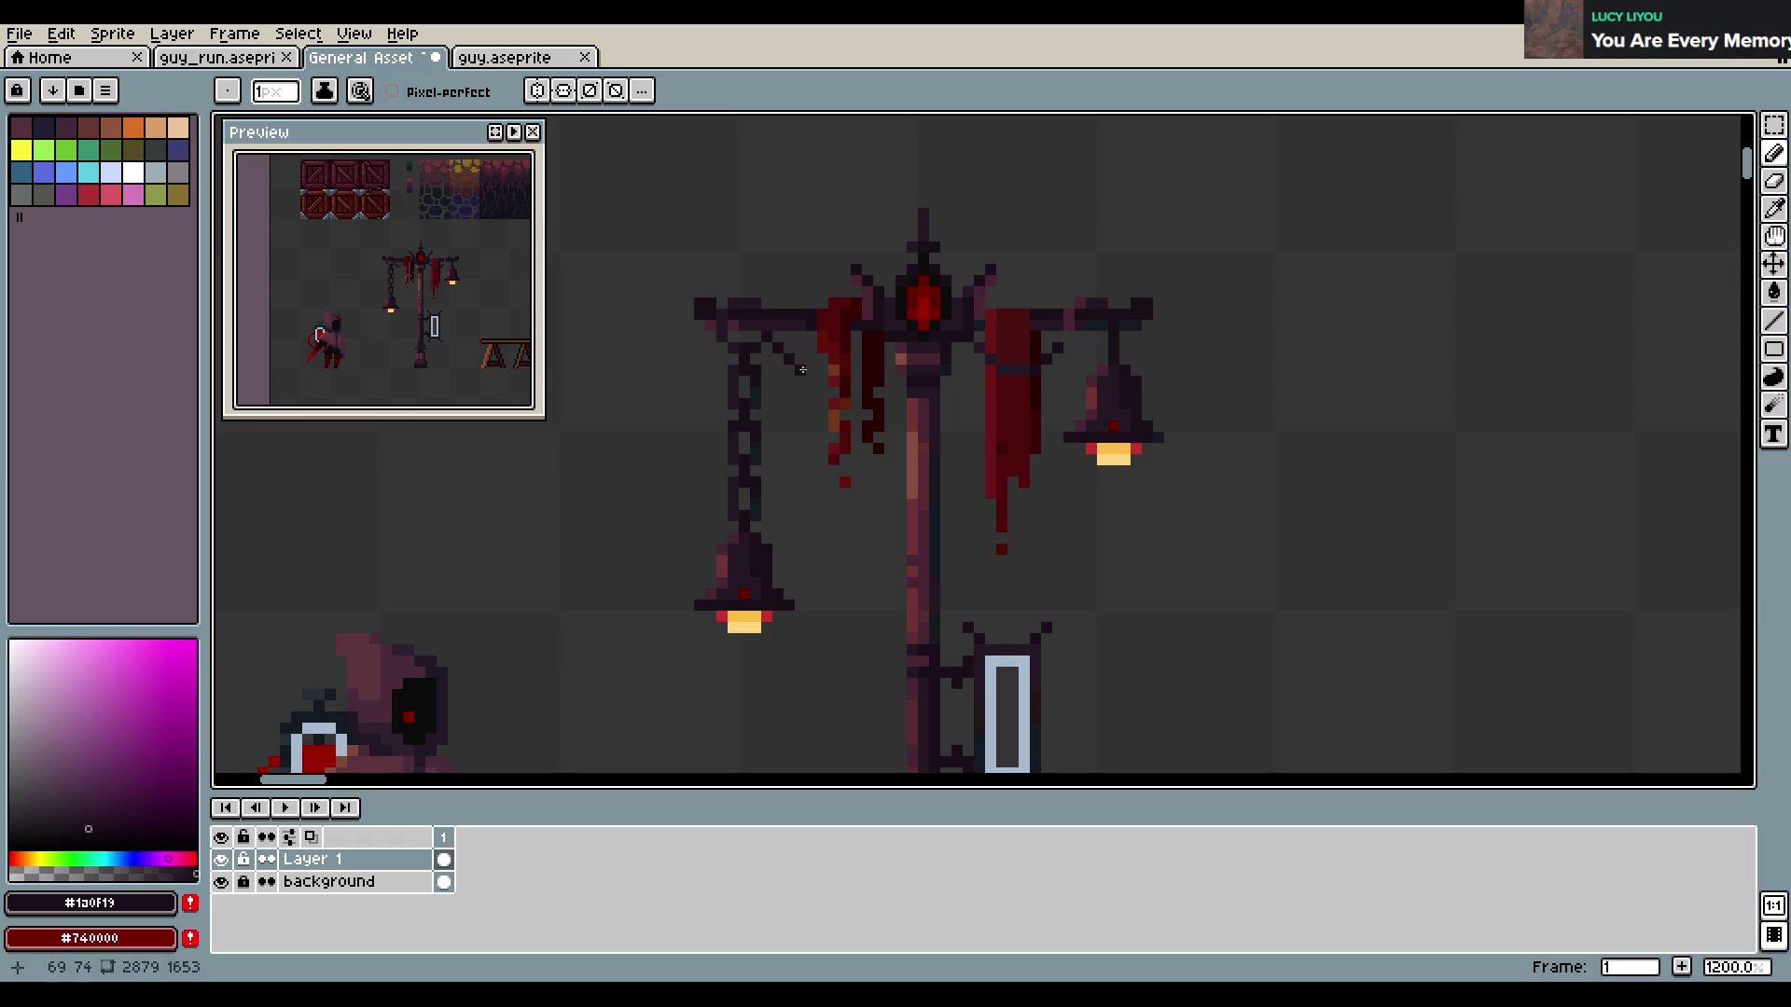
key("ctrl+z")
key("ctrl+z")
key("ctrl+z")
left_click_drag(798, 363, 811, 372)
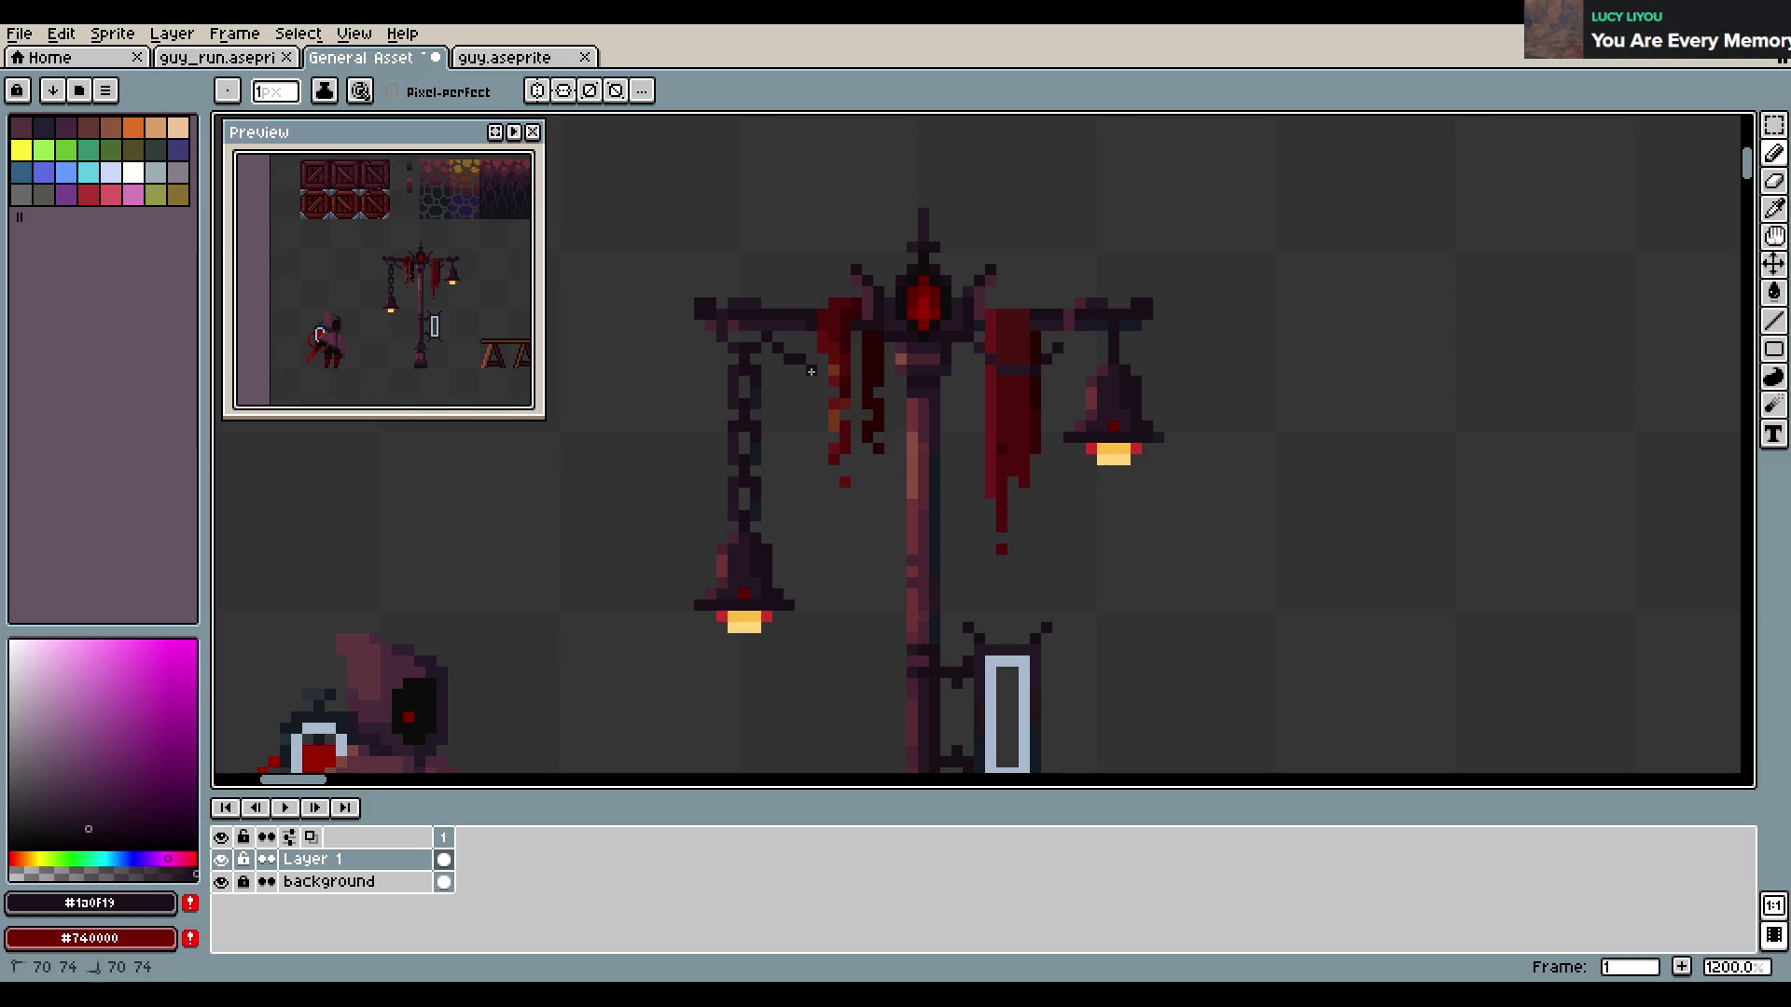
left_click(877, 361, "alt")
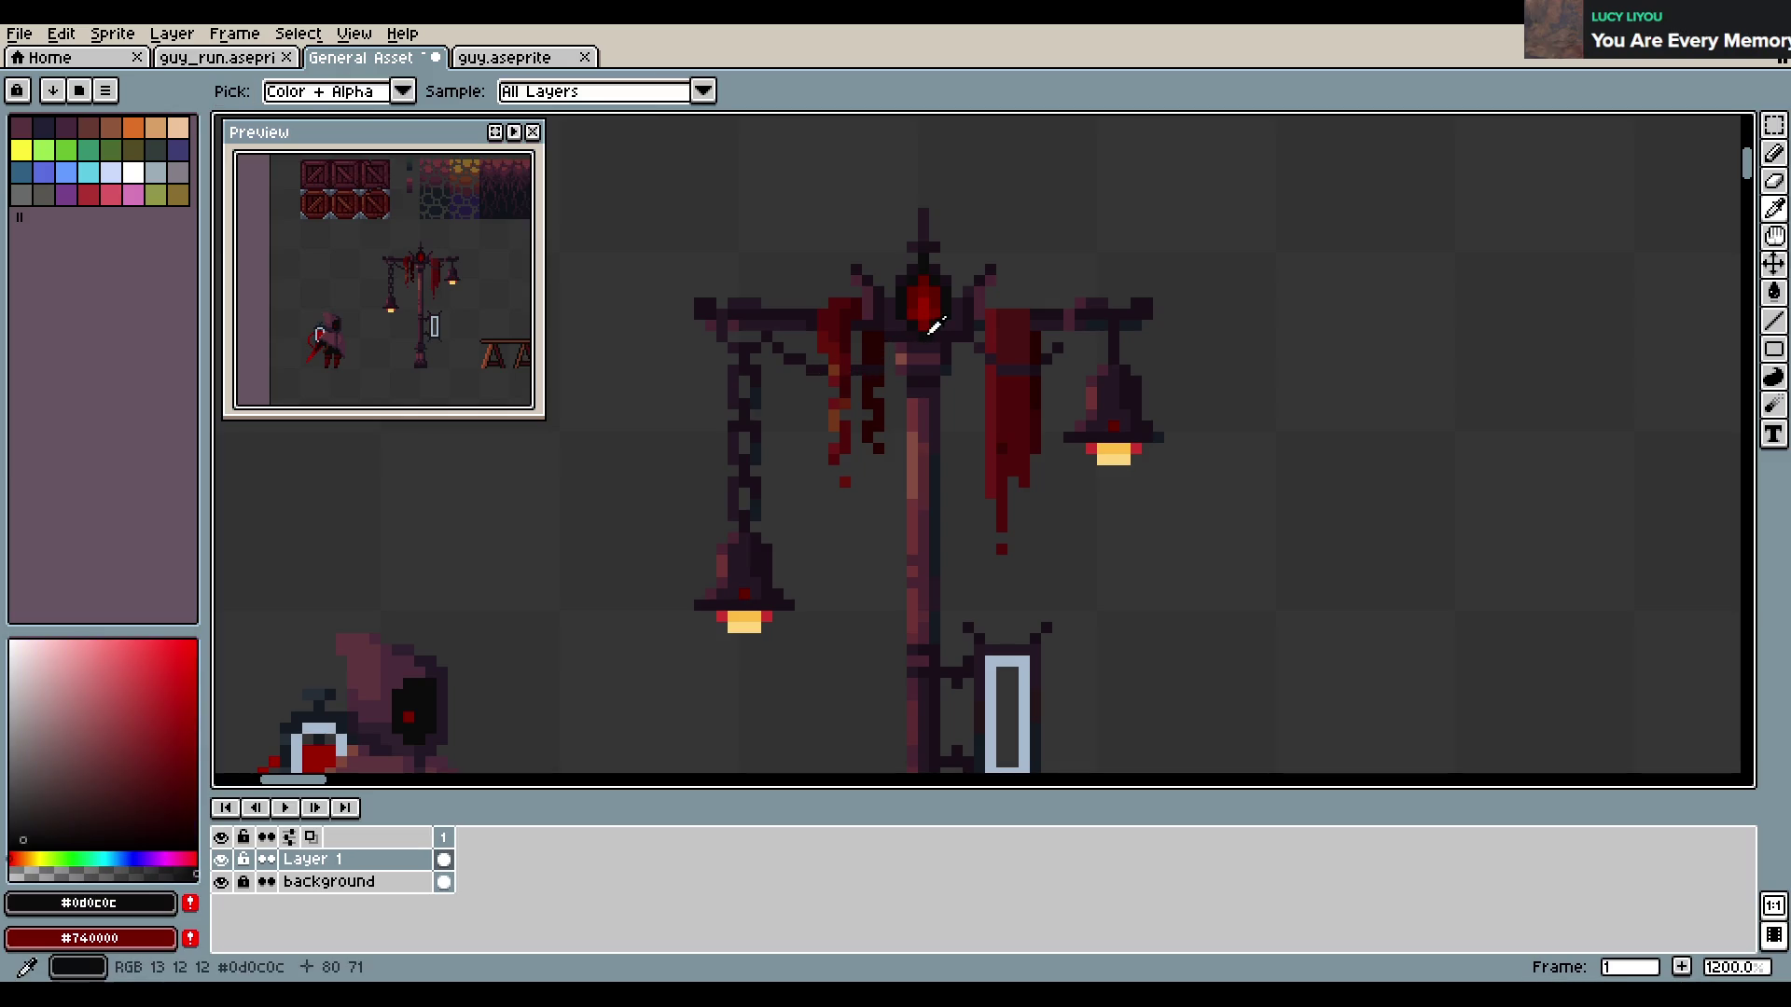
key("ctrl+z")
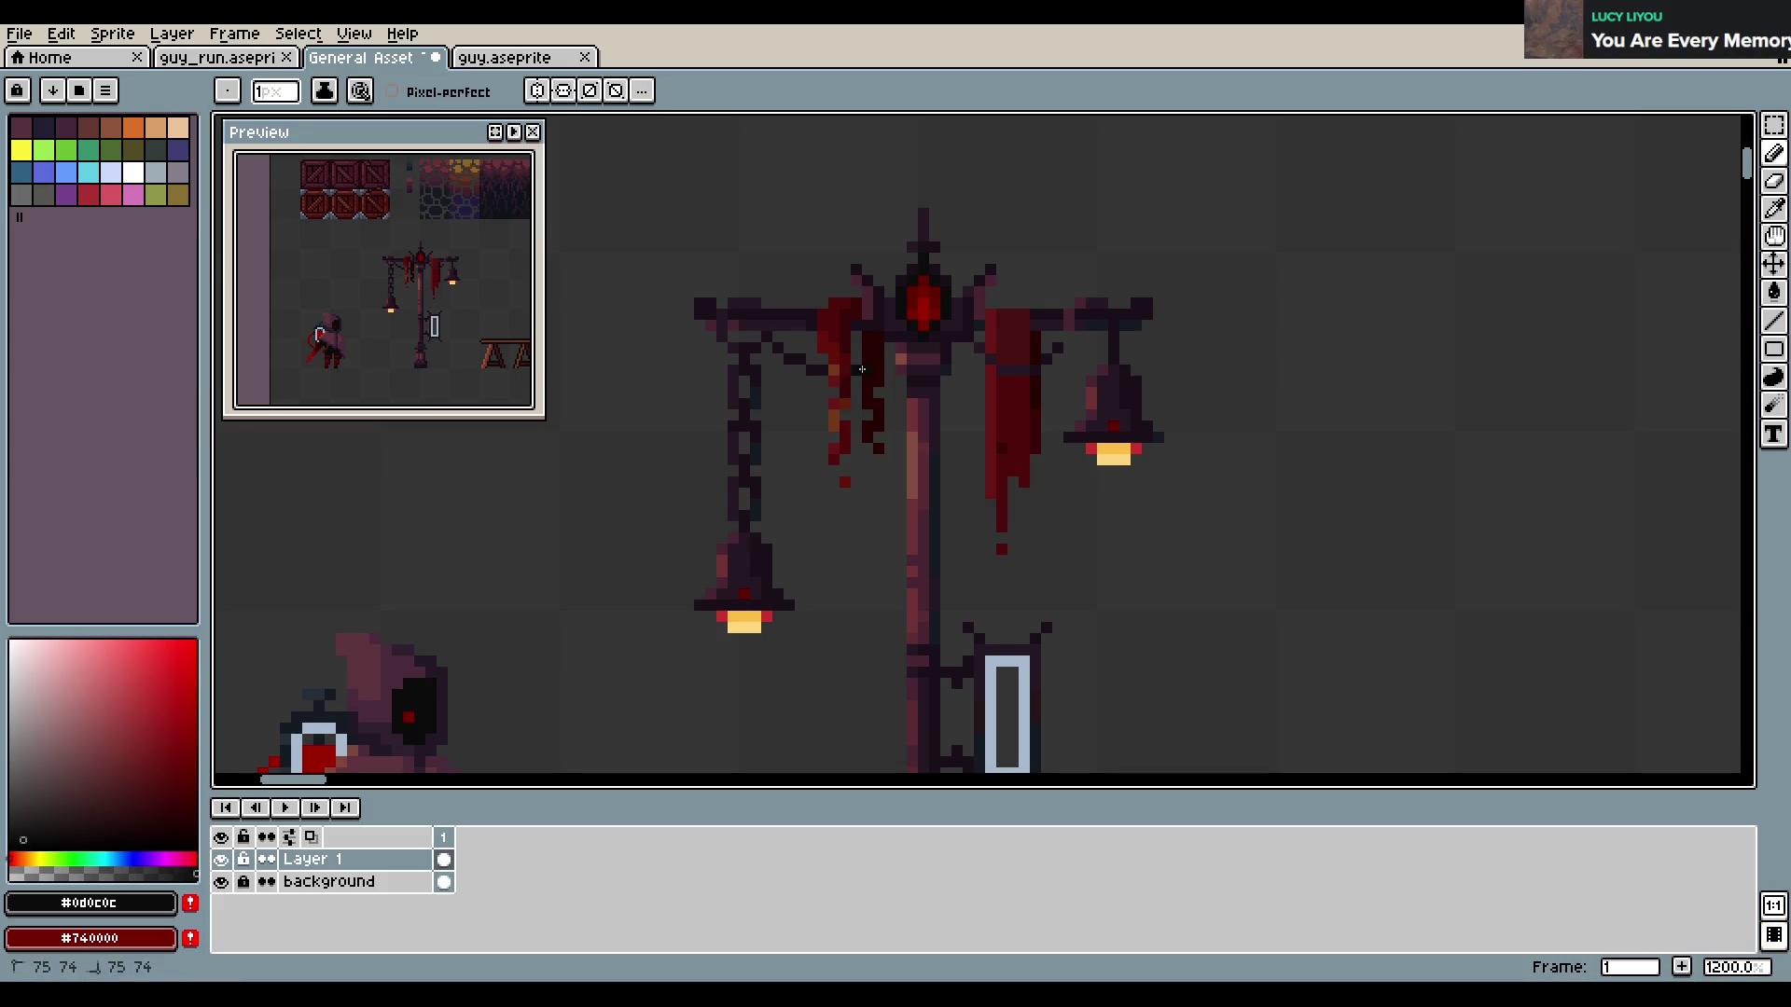
key("ctrl+s")
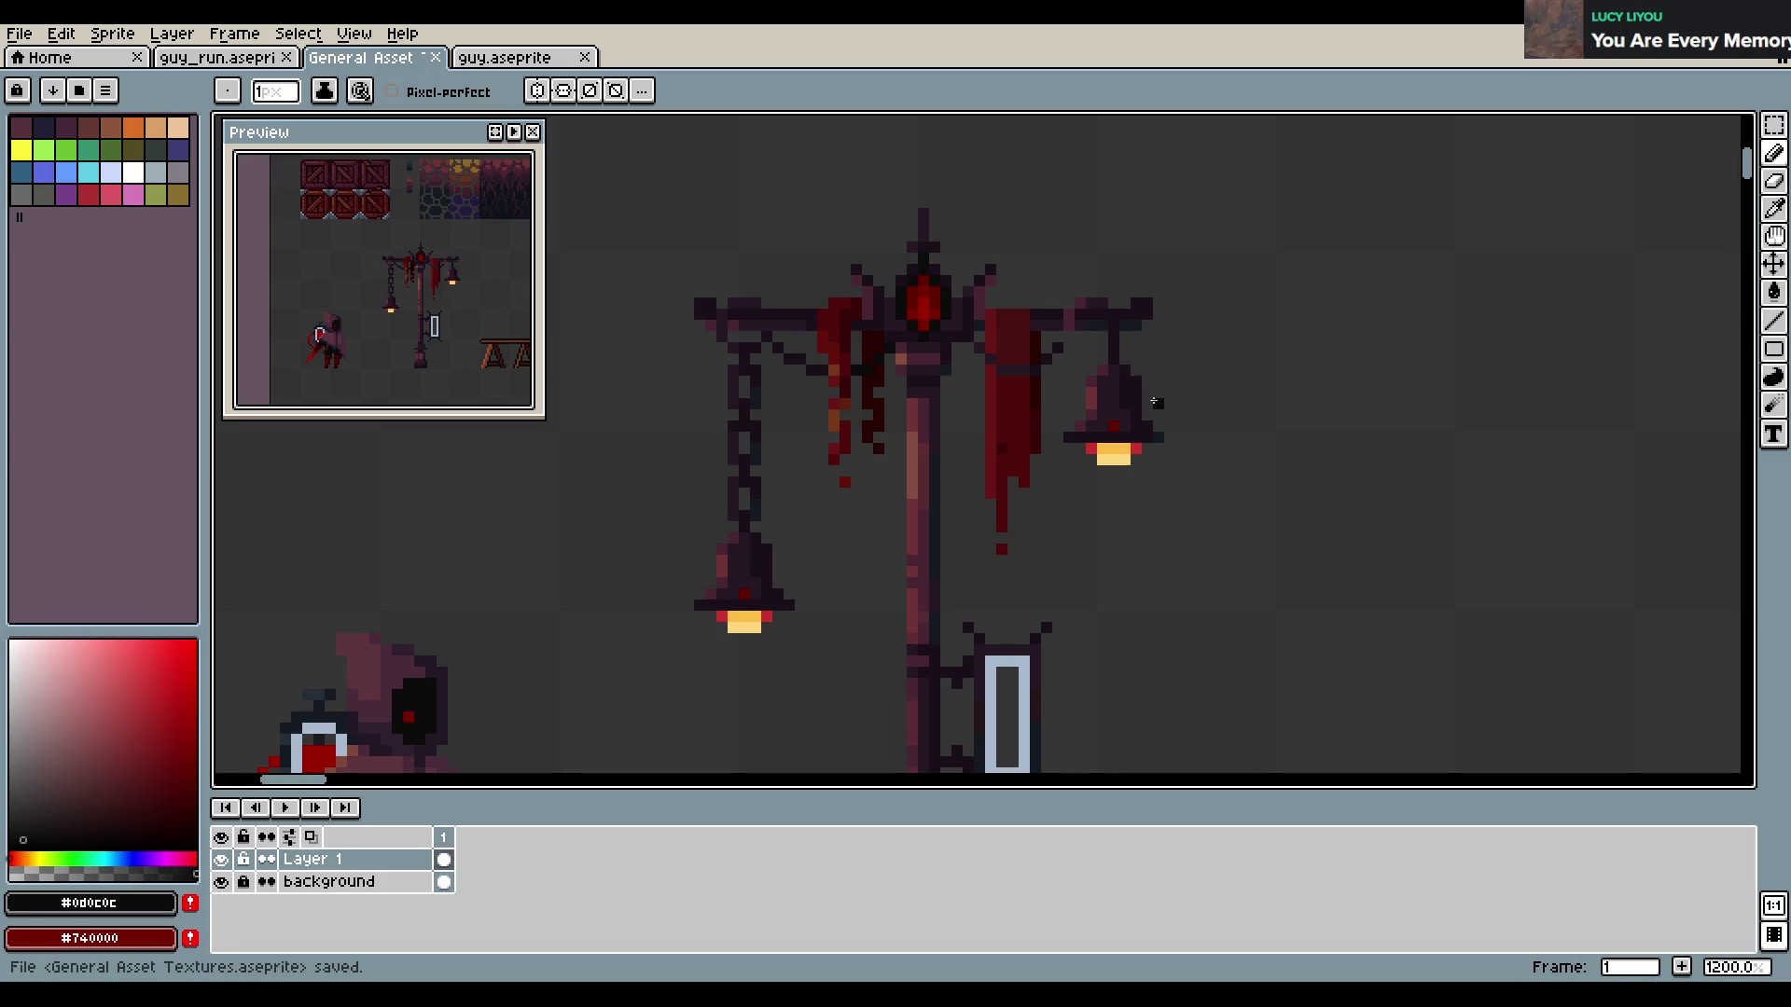
Add a dark pixel near the right lamp arm, undo a stray erase, and save
scroll(1156, 404, "right", 2)
left_click(1004, 344, "alt")
left_click(1070, 341)
key("e")
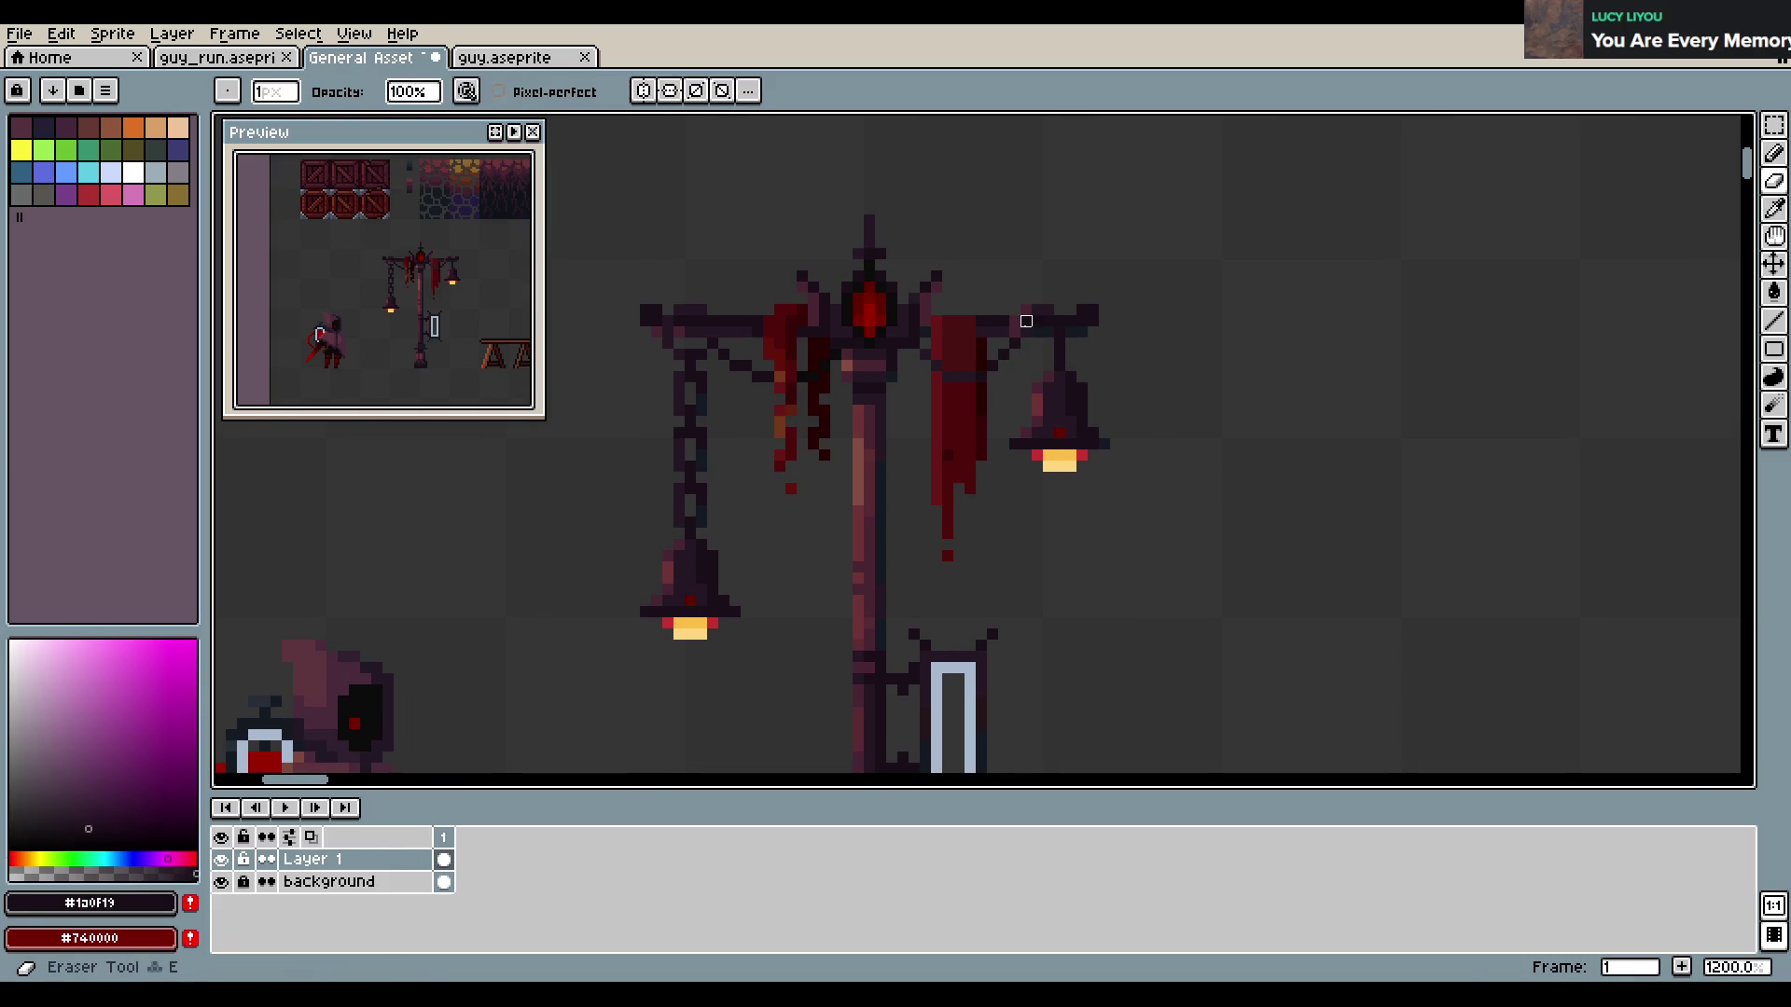
left_click_drag(1041, 321, 1000, 321)
key("ctrl+z")
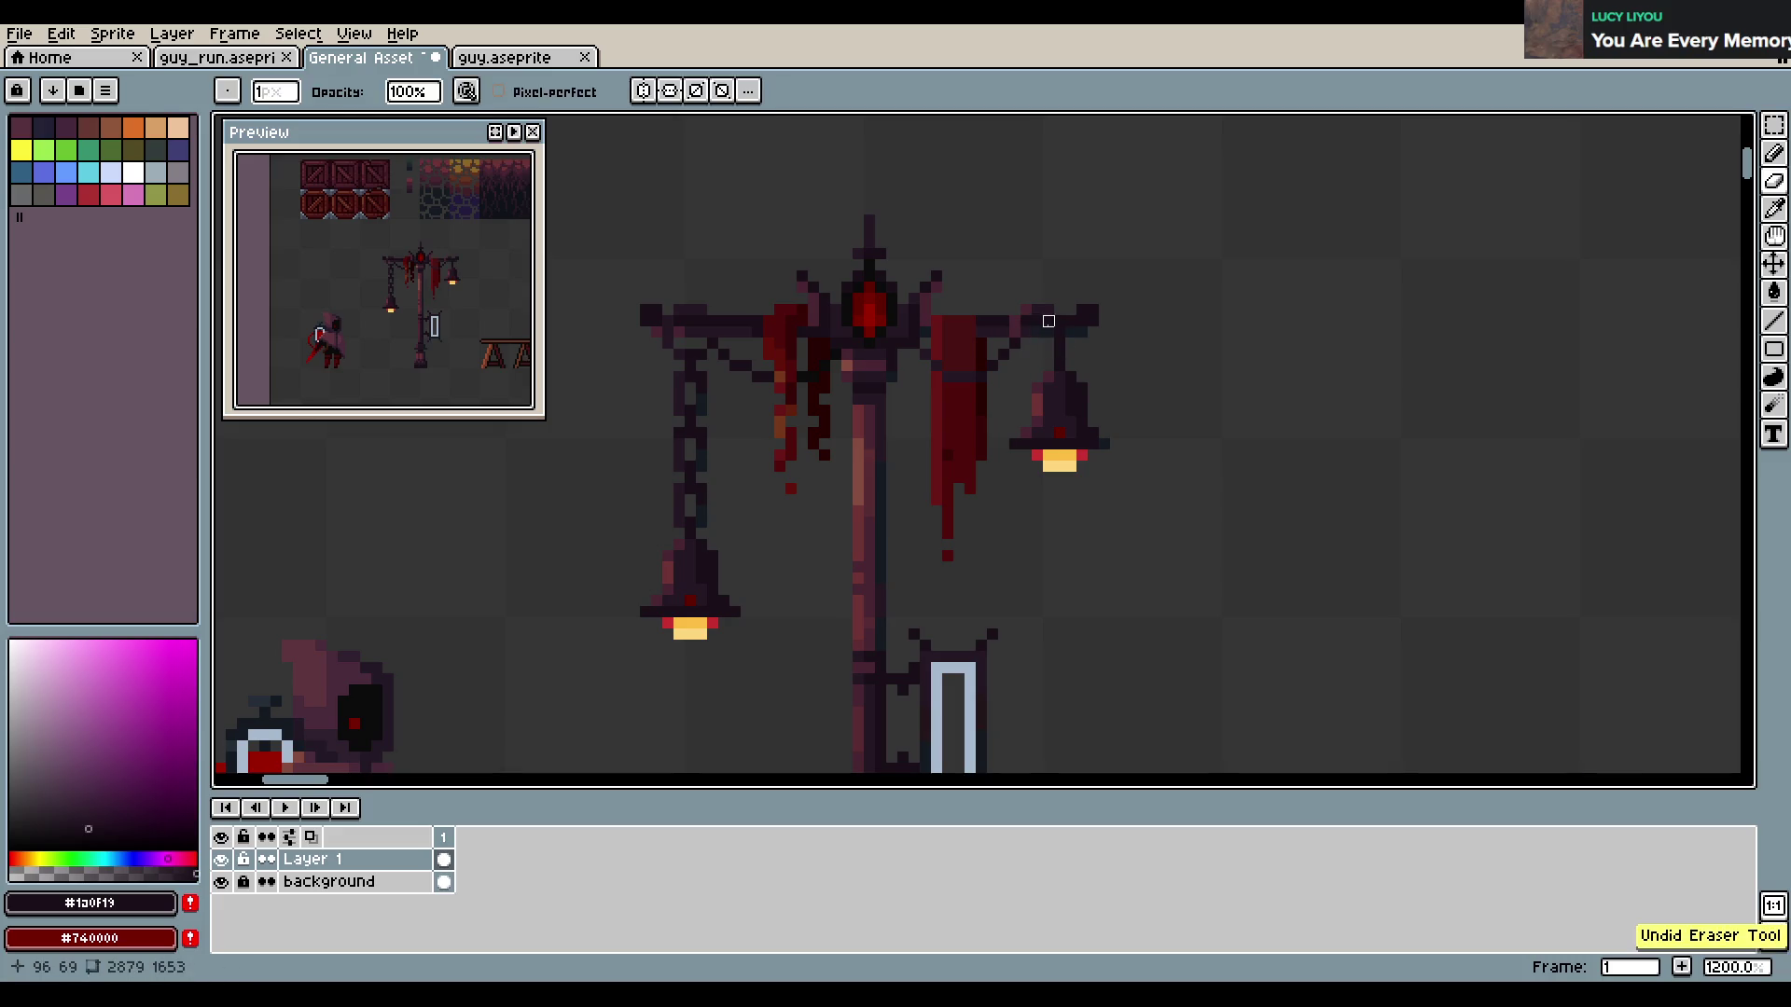
key("e")
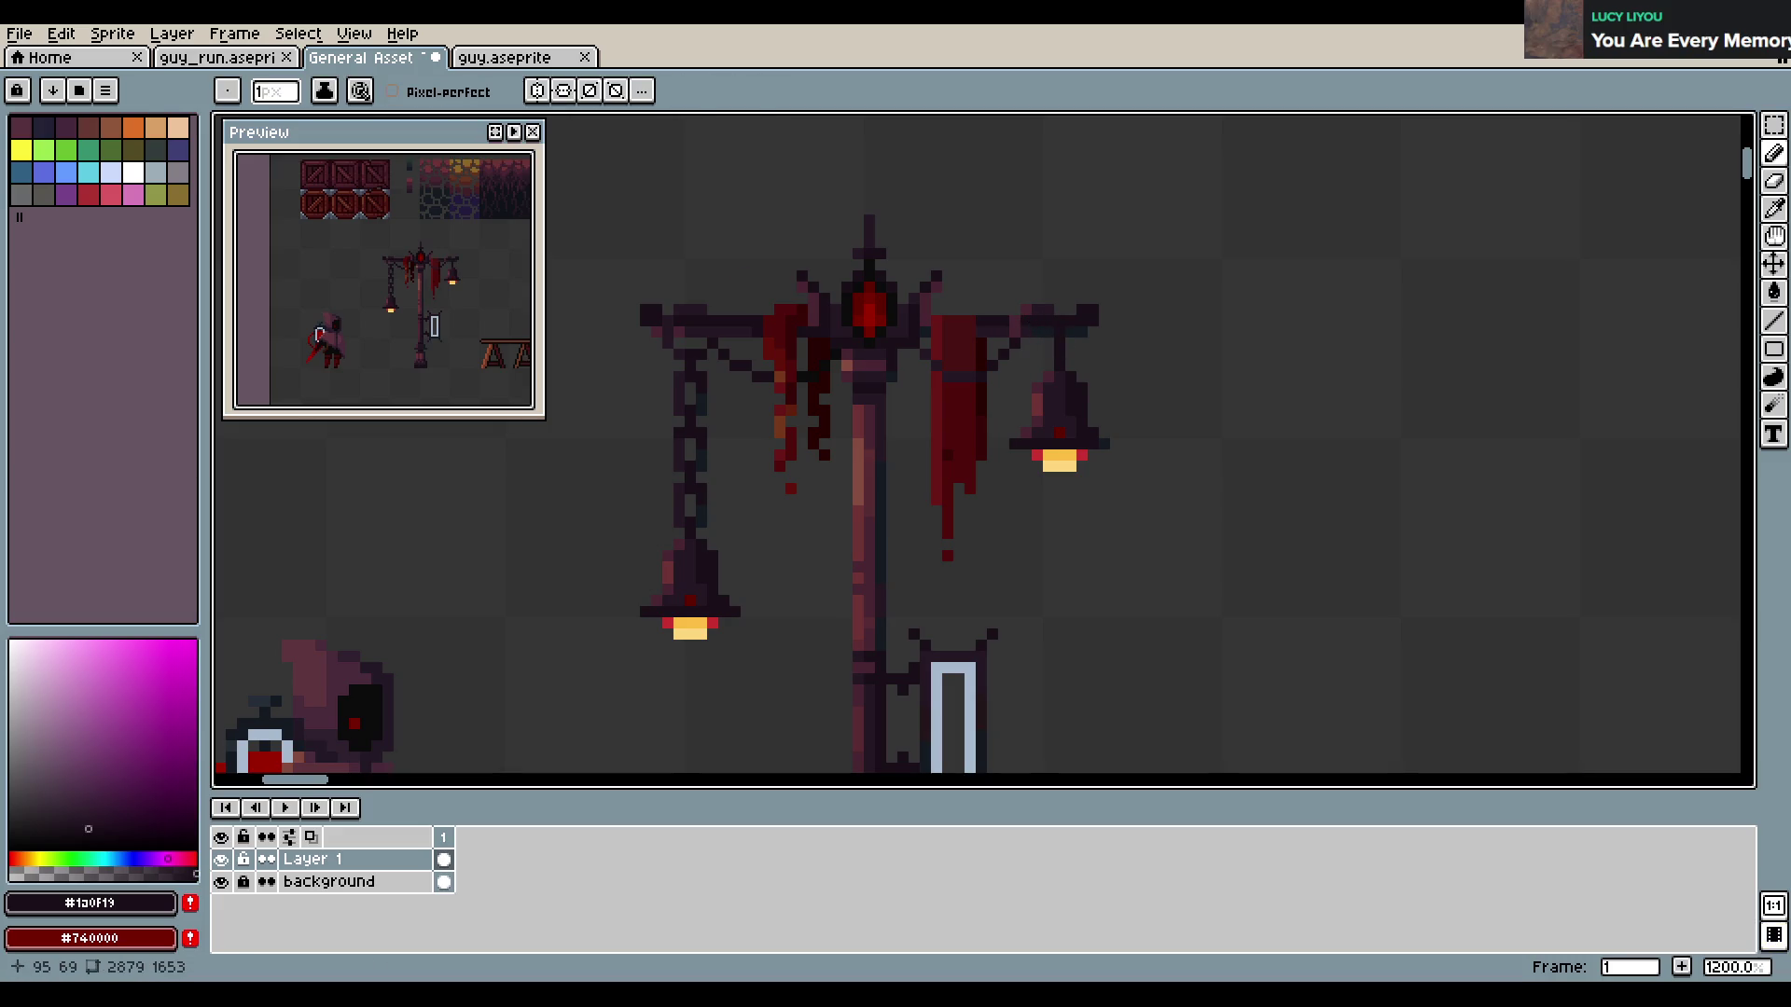
left_click(1024, 331, "alt")
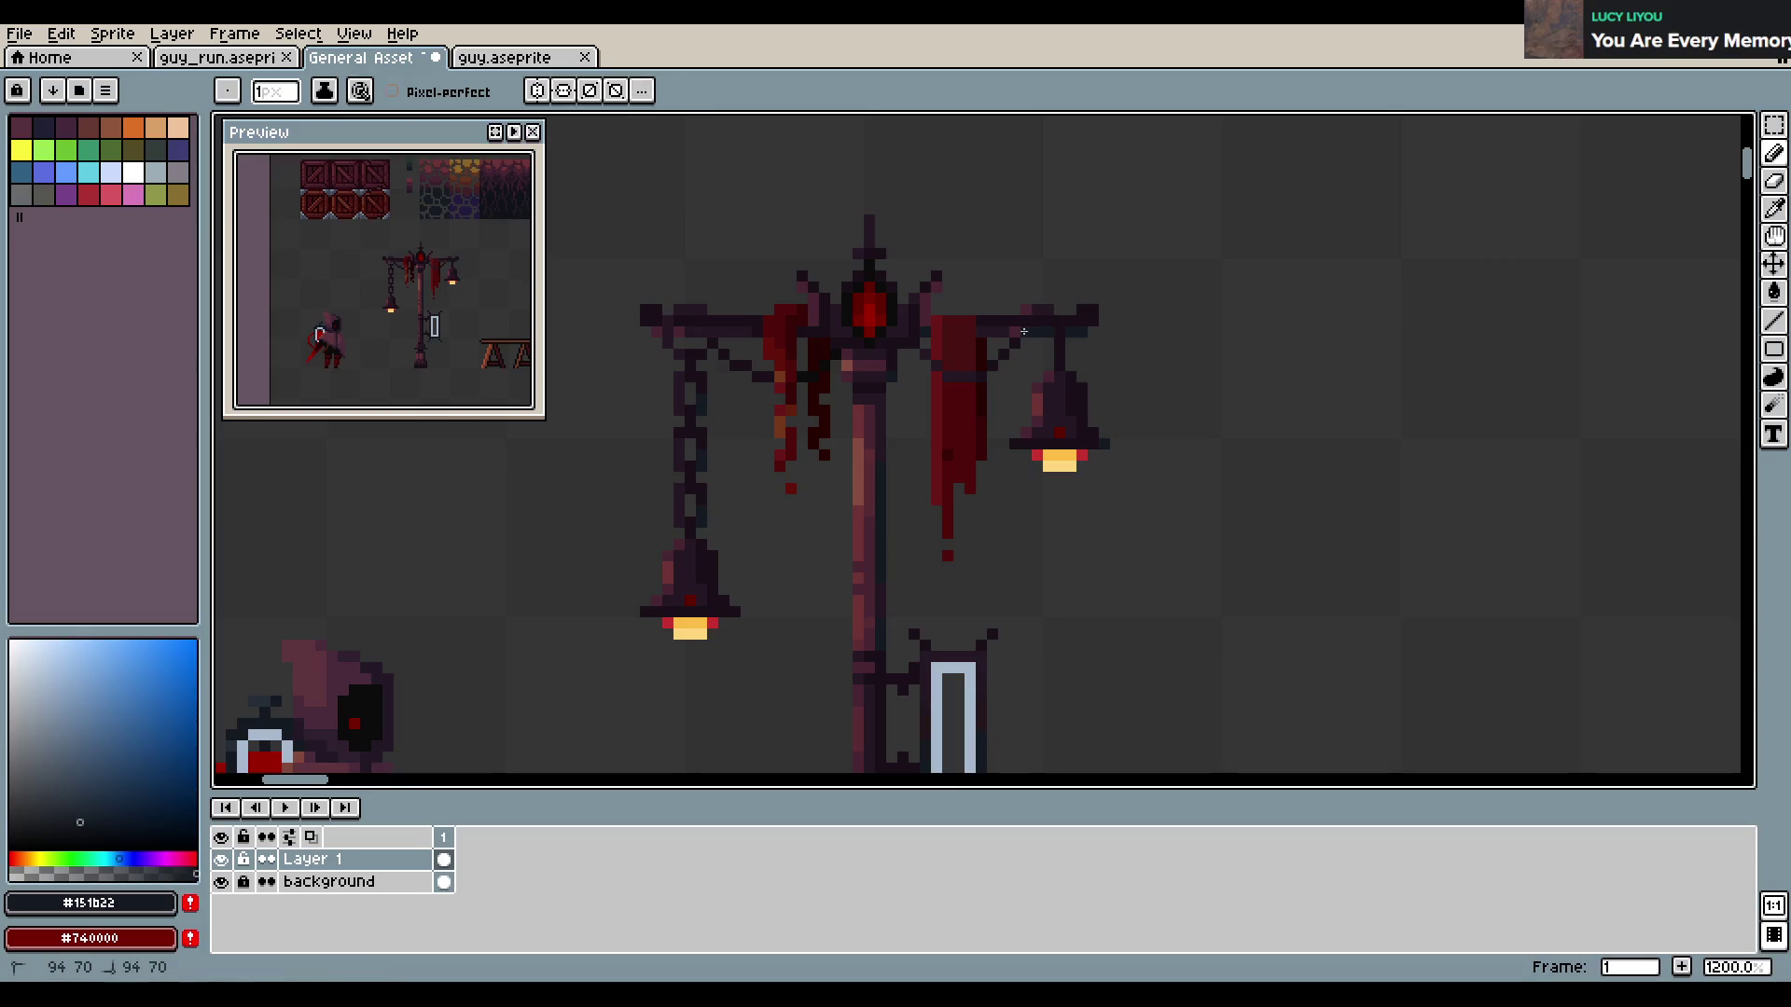
key("e")
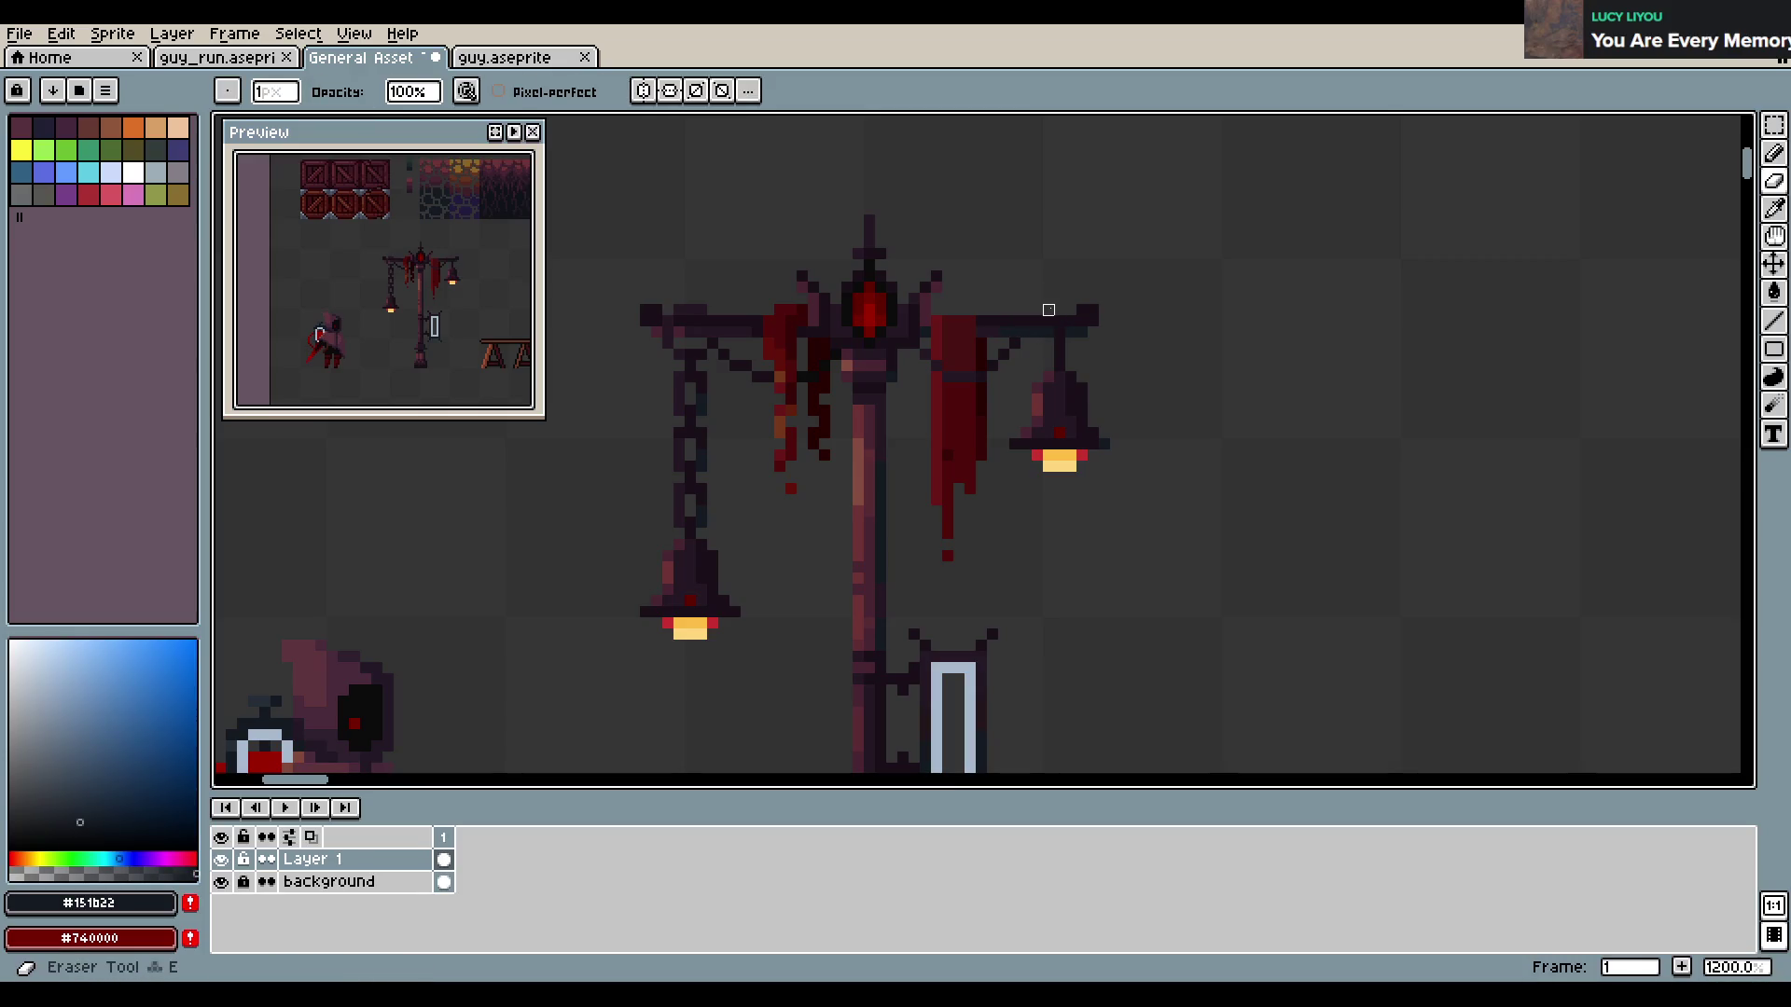
key("ctrl+s")
Switch to the Rectangular Marquee and save the asset sheet again
key("m")
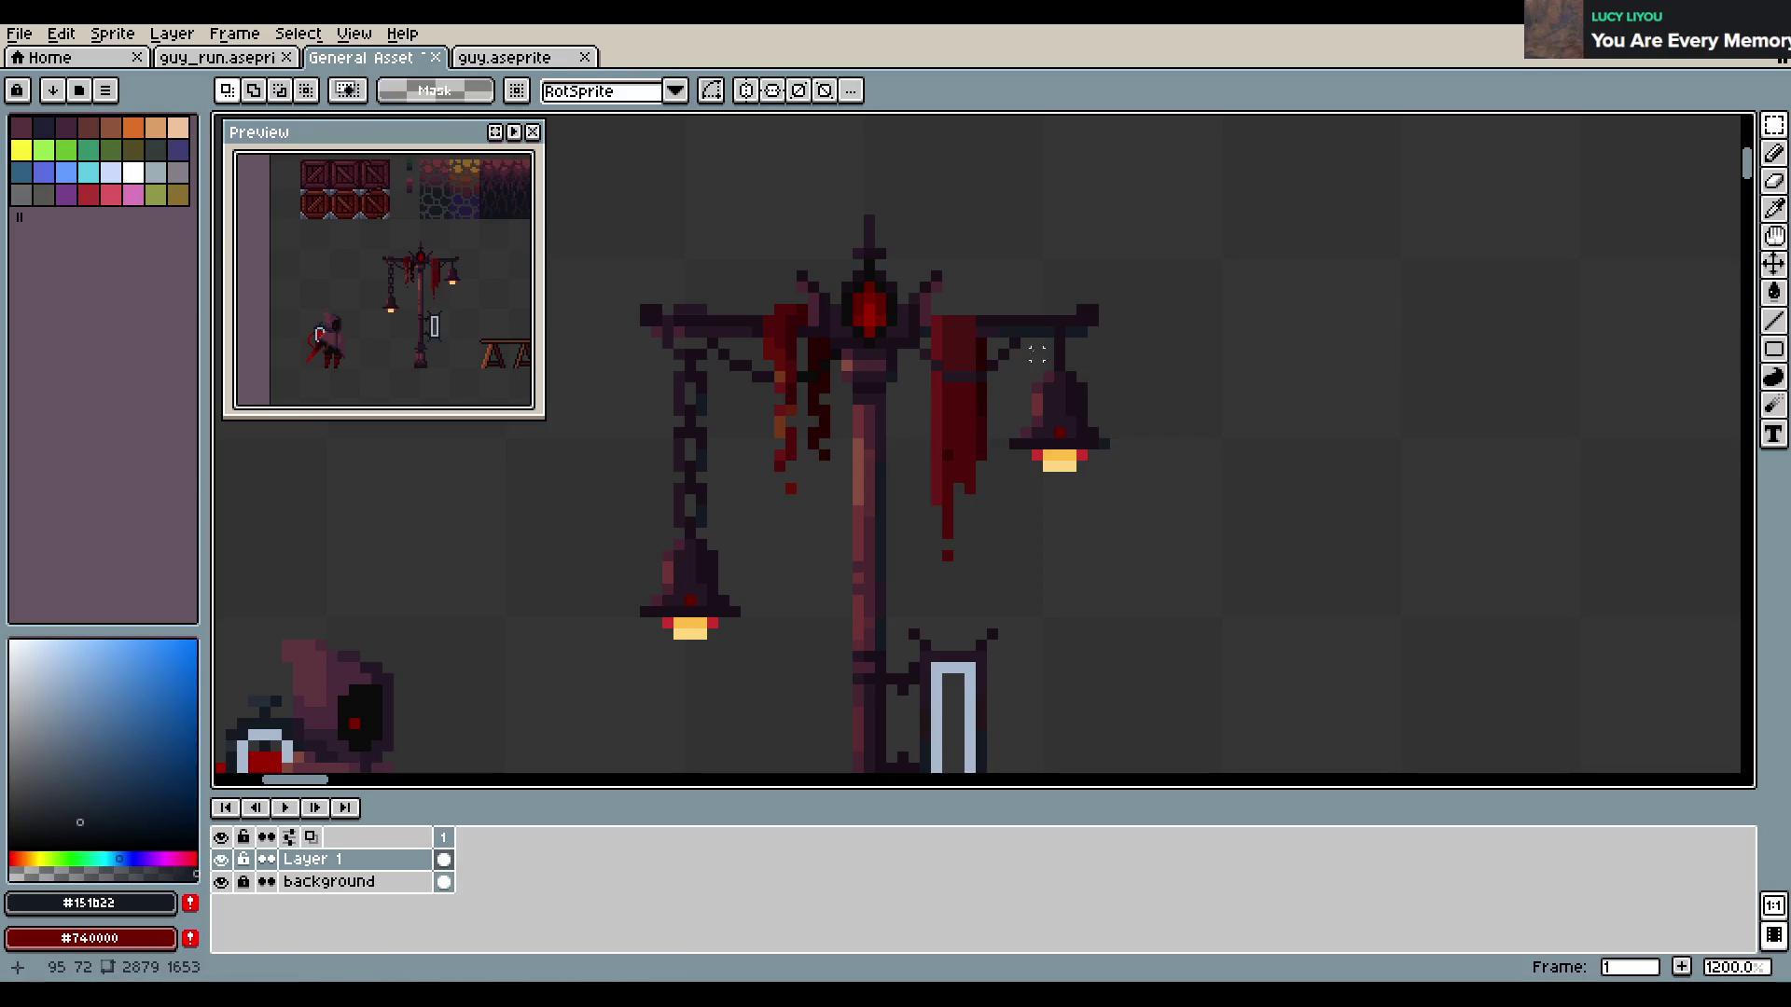
key("ctrl+s")
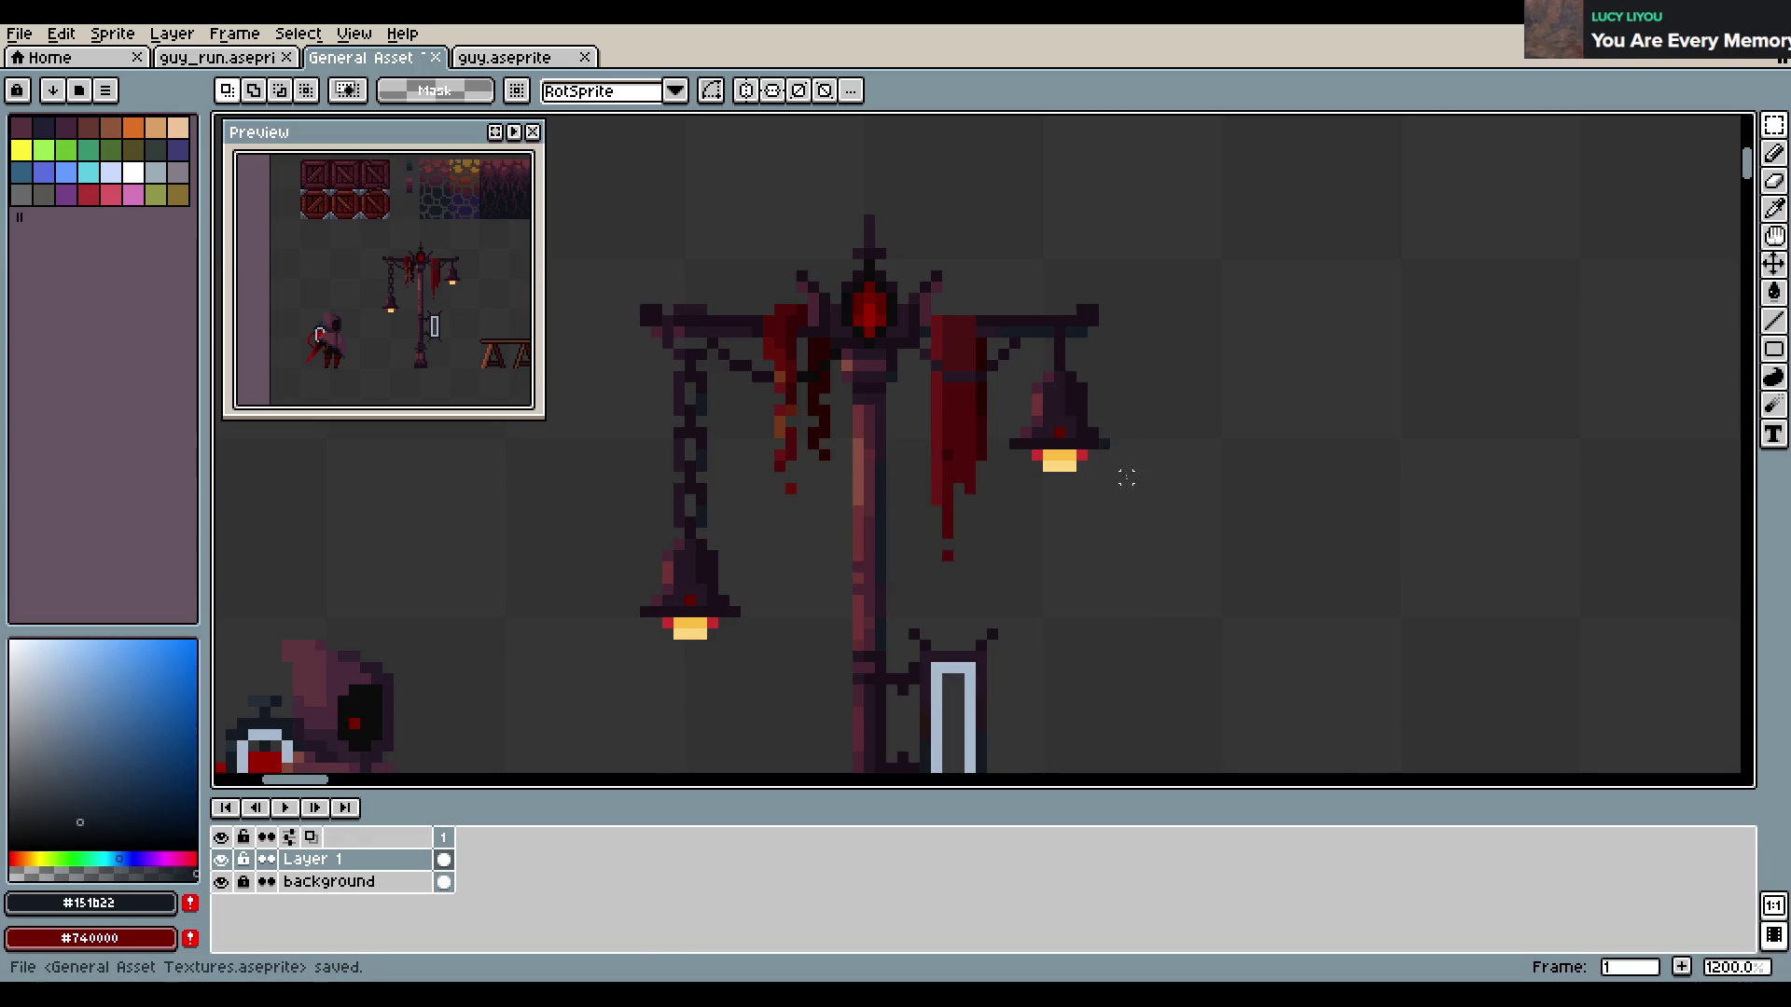
scroll(1131, 466, "down", 4)
scroll(1131, 466, "up", 2)
scroll(1120, 471, "up", 2)
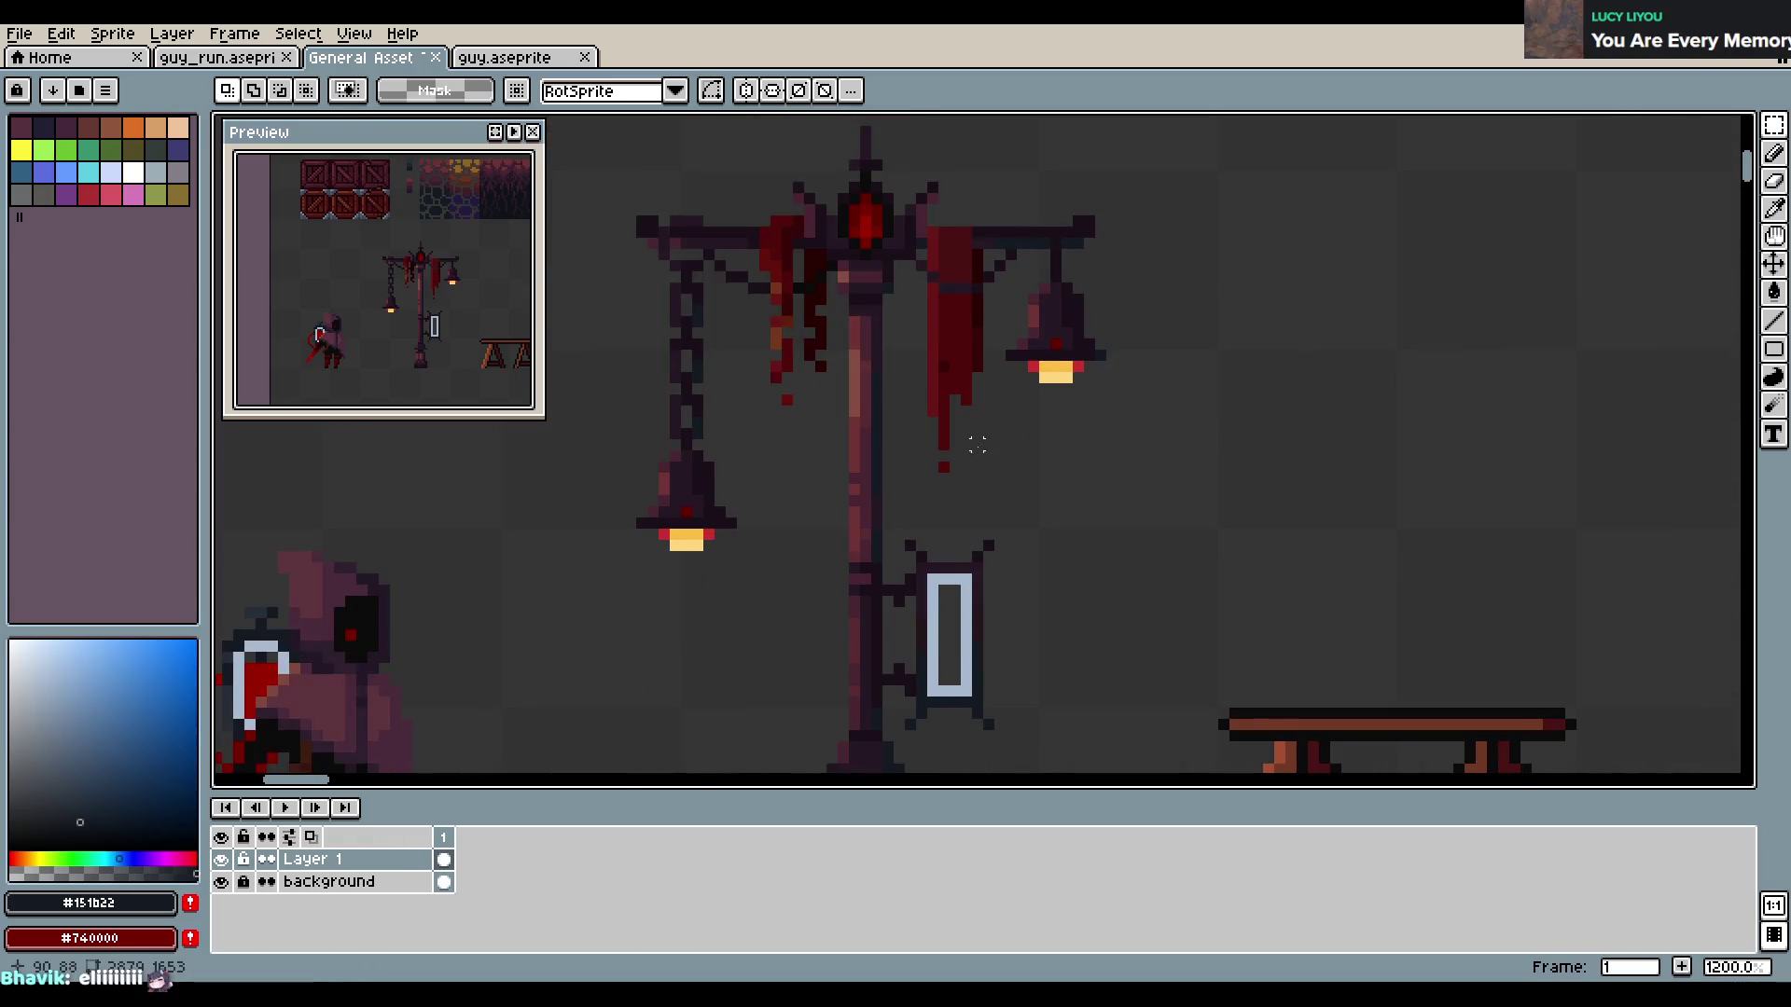
scroll(966, 541, "down", 2)
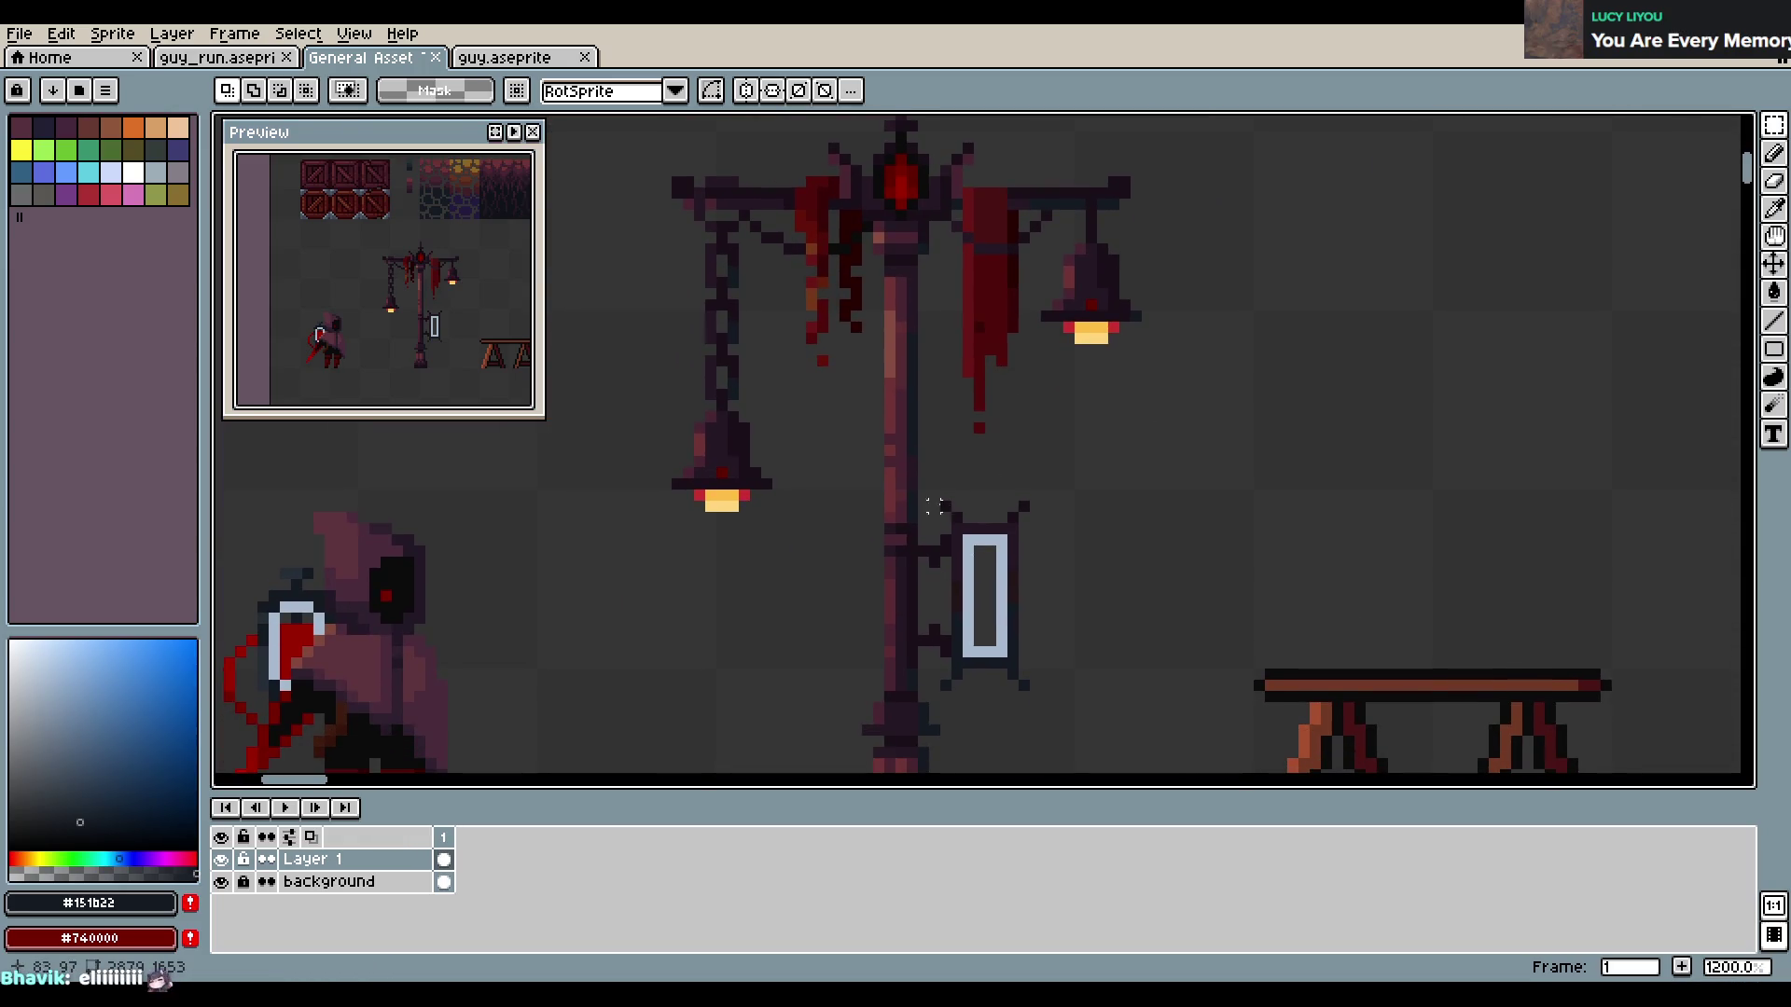
Move the hanging sign up the post and lower its bottom piece to make it taller
left_click_drag(923, 483, 1054, 695)
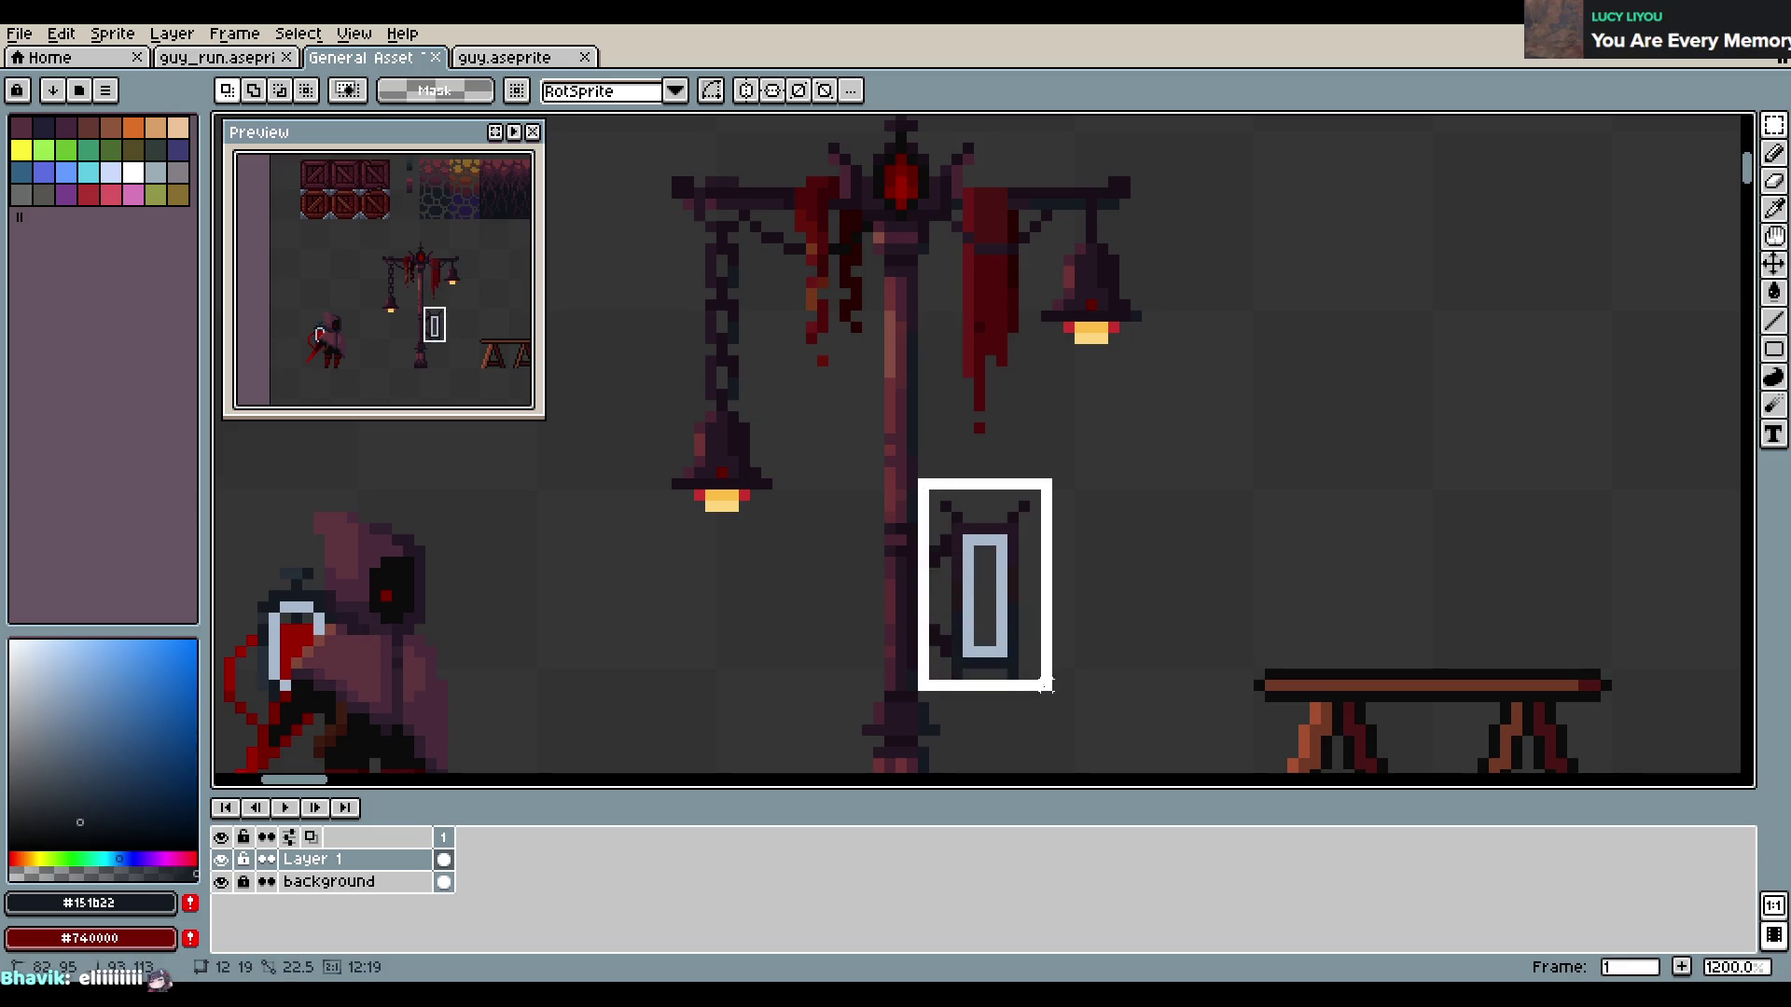
mouse_move(986, 623)
left_mouse_down()
mouse_move(989, 518)
mouse_move(1026, 478)
left_mouse_up()
key("ctrl+d")
scroll(1031, 532, "up", 1)
scroll(1026, 478, "down", 1)
mouse_move(936, 437)
left_mouse_down()
mouse_move(1054, 536)
mouse_move(1008, 531)
left_mouse_up()
left_click_drag(1008, 551, 1009, 562)
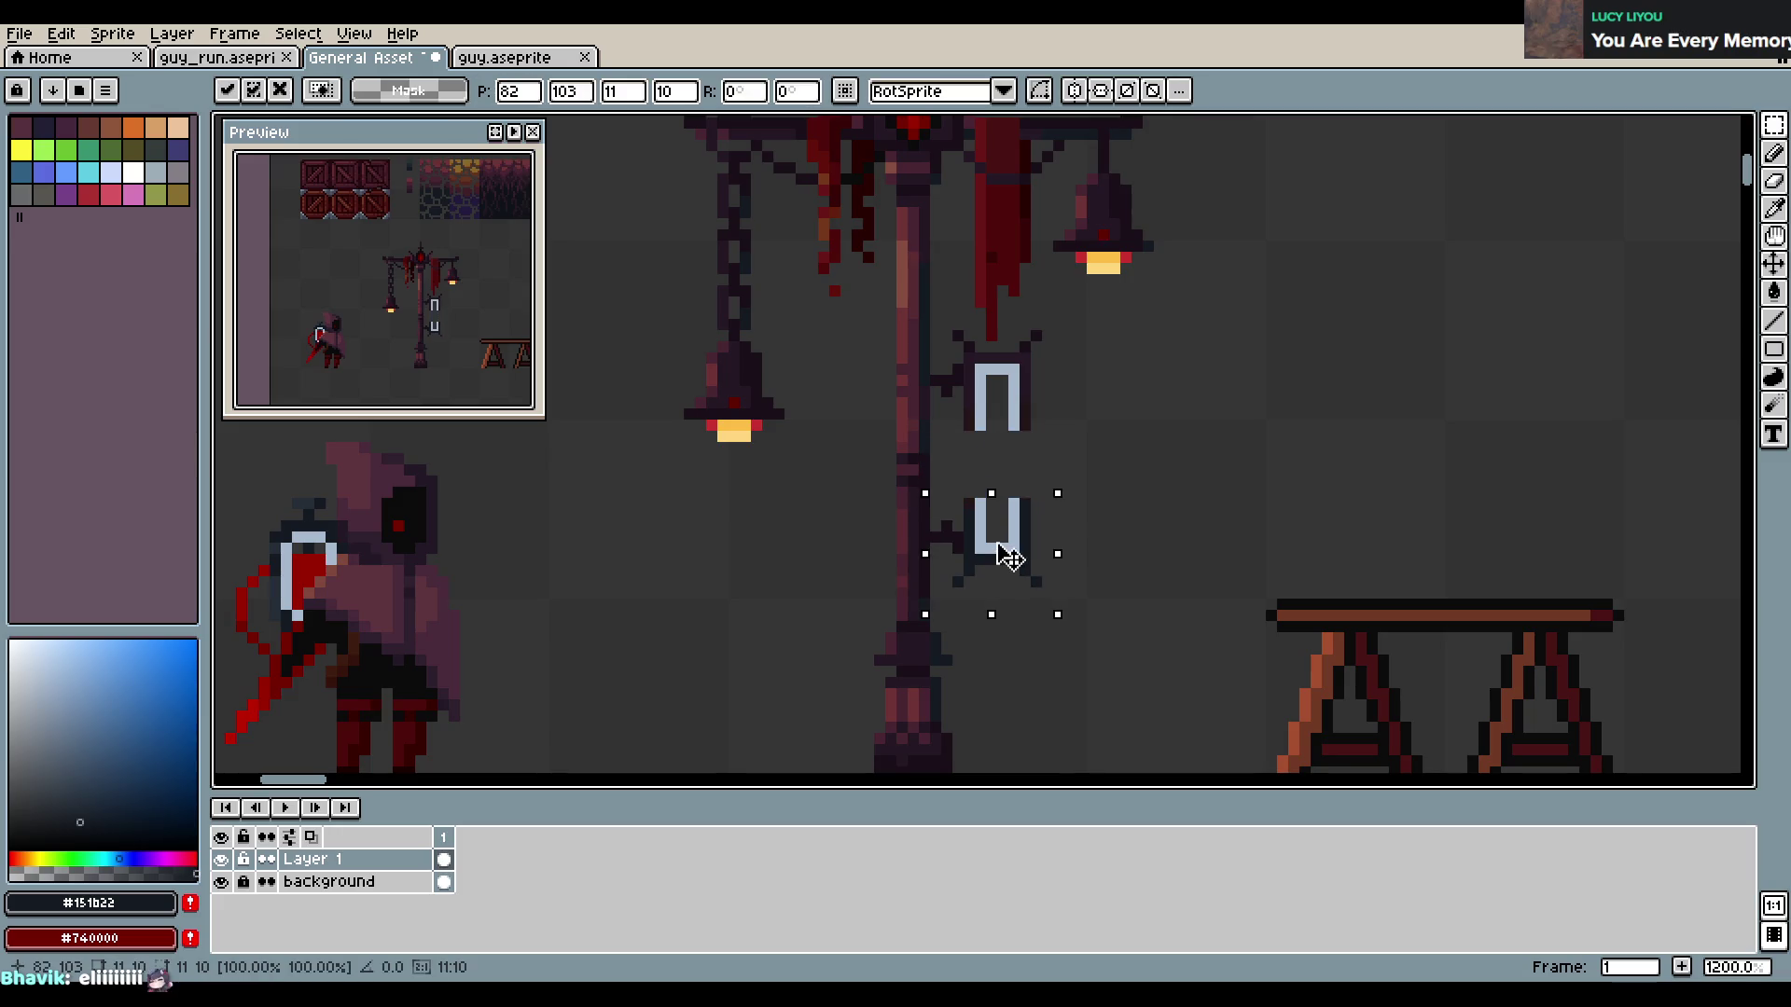
key("Return")
Widen the sign by shifting its right halves, then join the light-blue sides and bottom
left_click_drag(988, 315, 1099, 614)
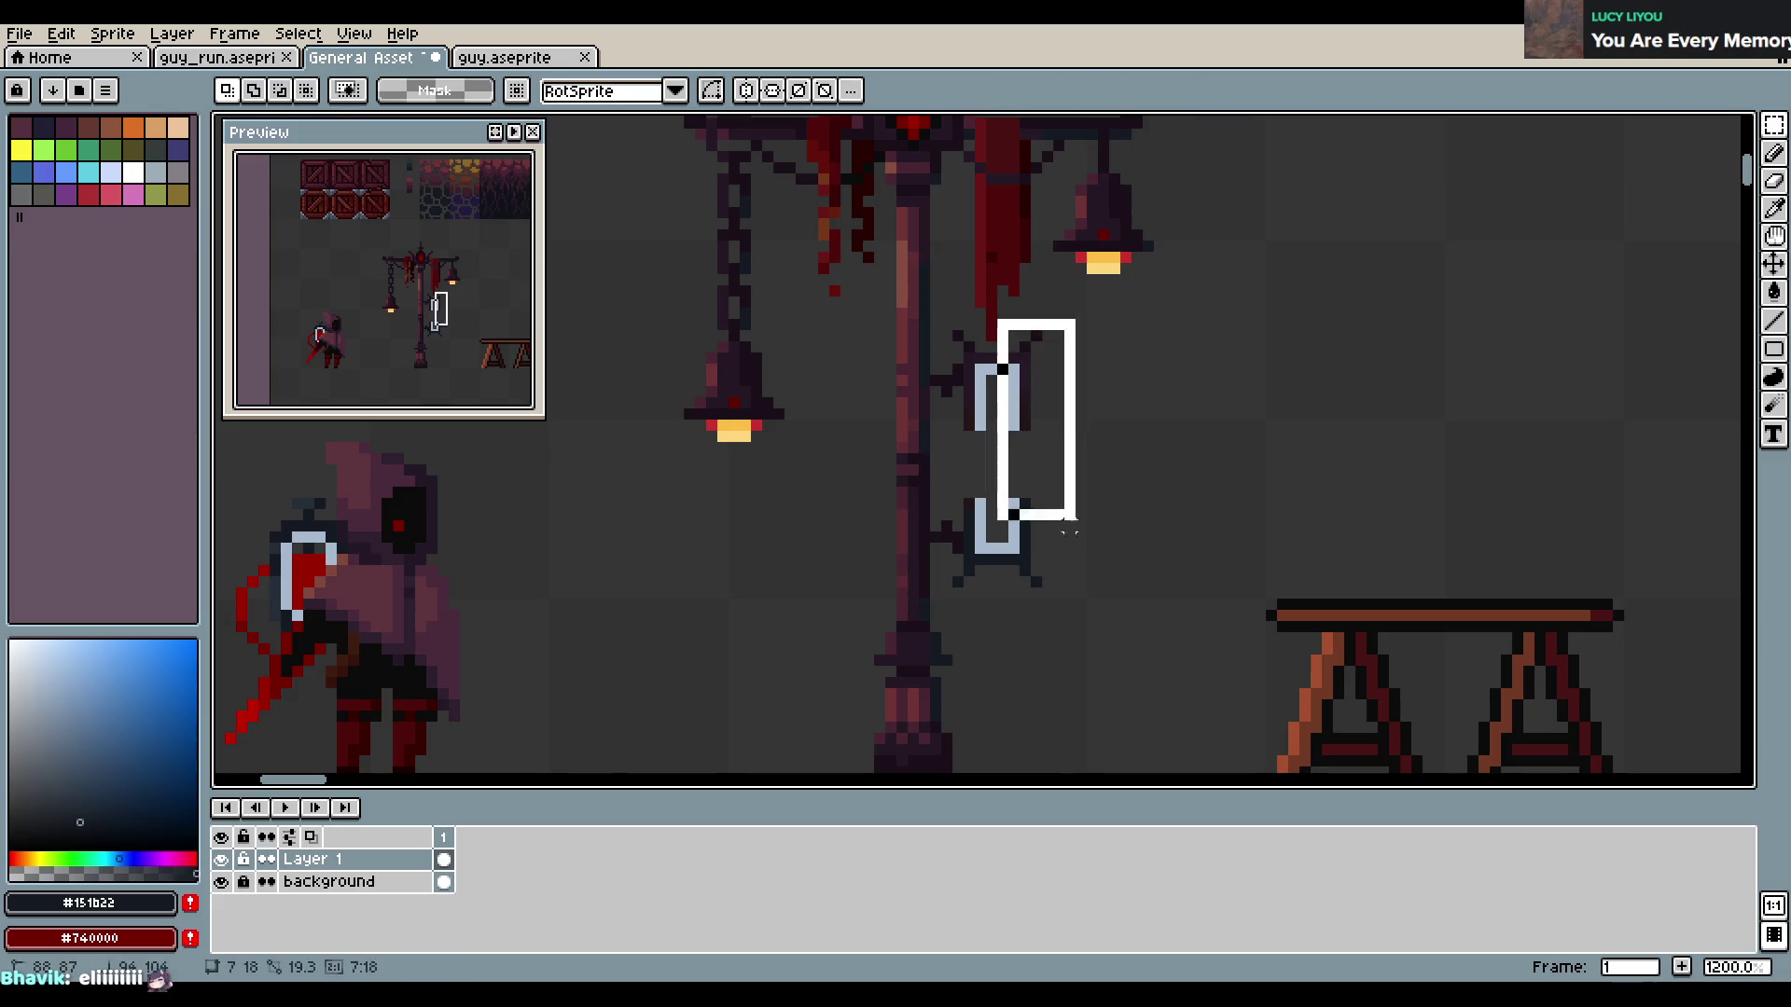
left_click_drag(1061, 533, 1094, 532)
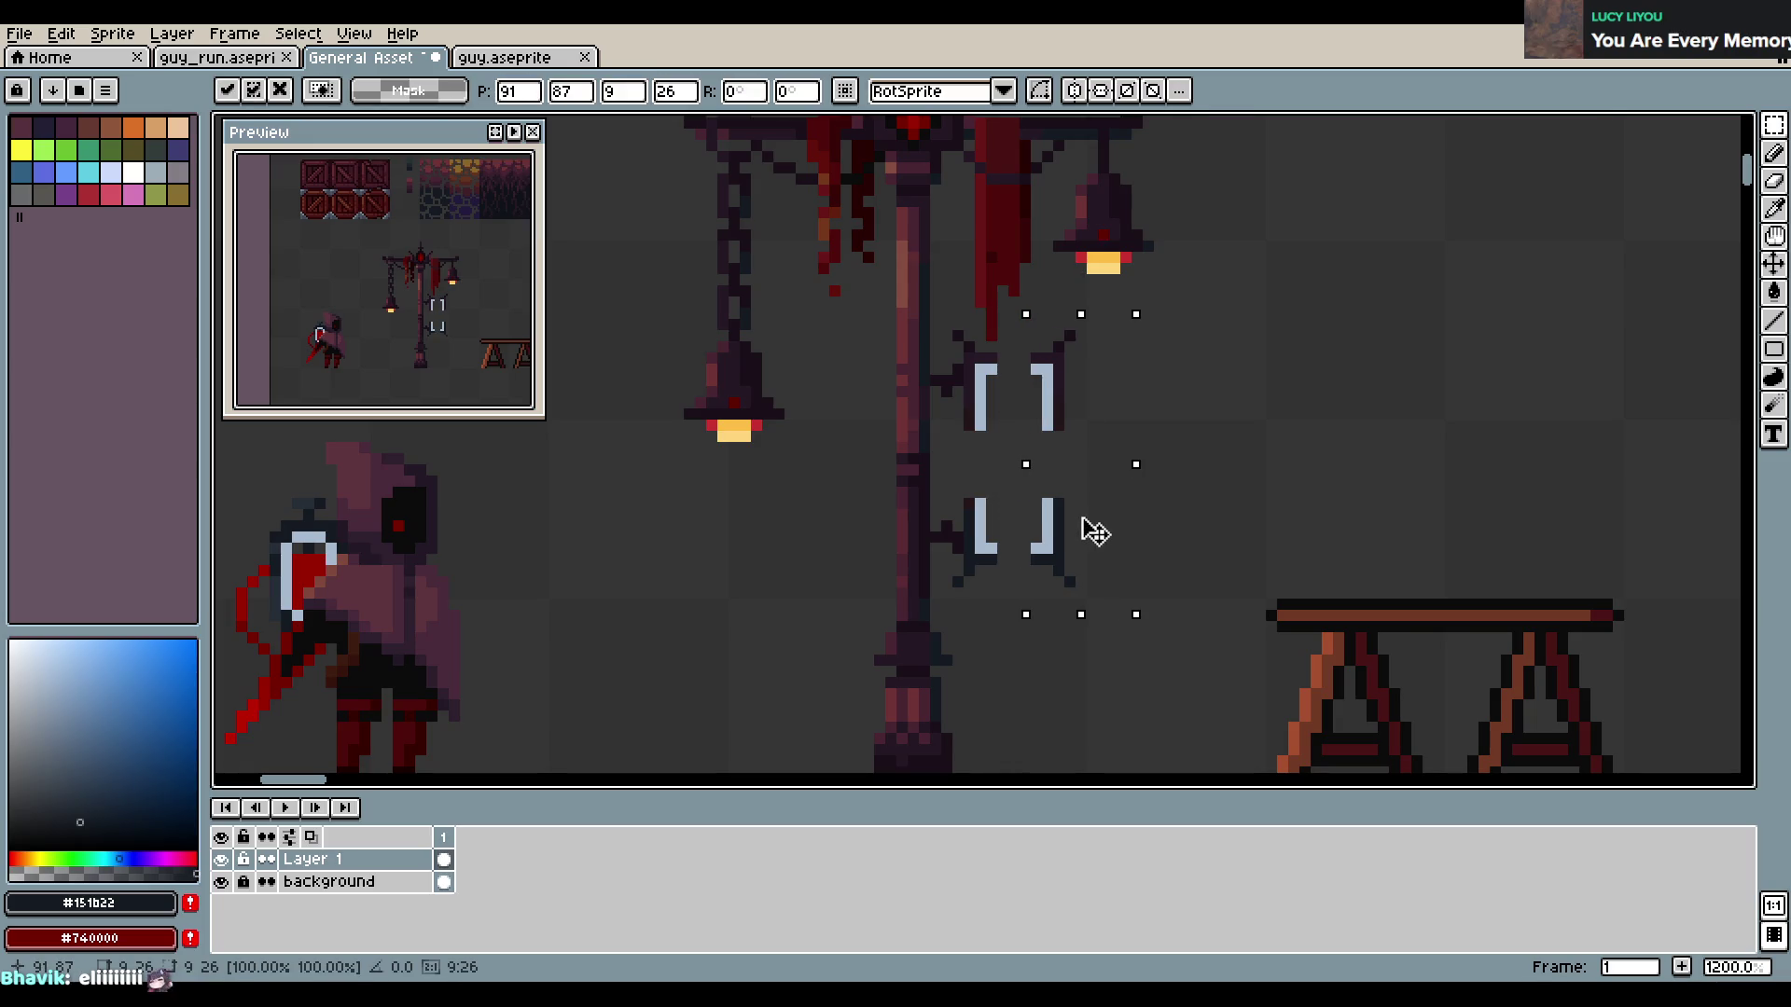
key("Return")
key("b")
left_click(992, 431, "alt")
left_click_drag(980, 437, 981, 496)
left_click_drag(1045, 436, 1044, 496)
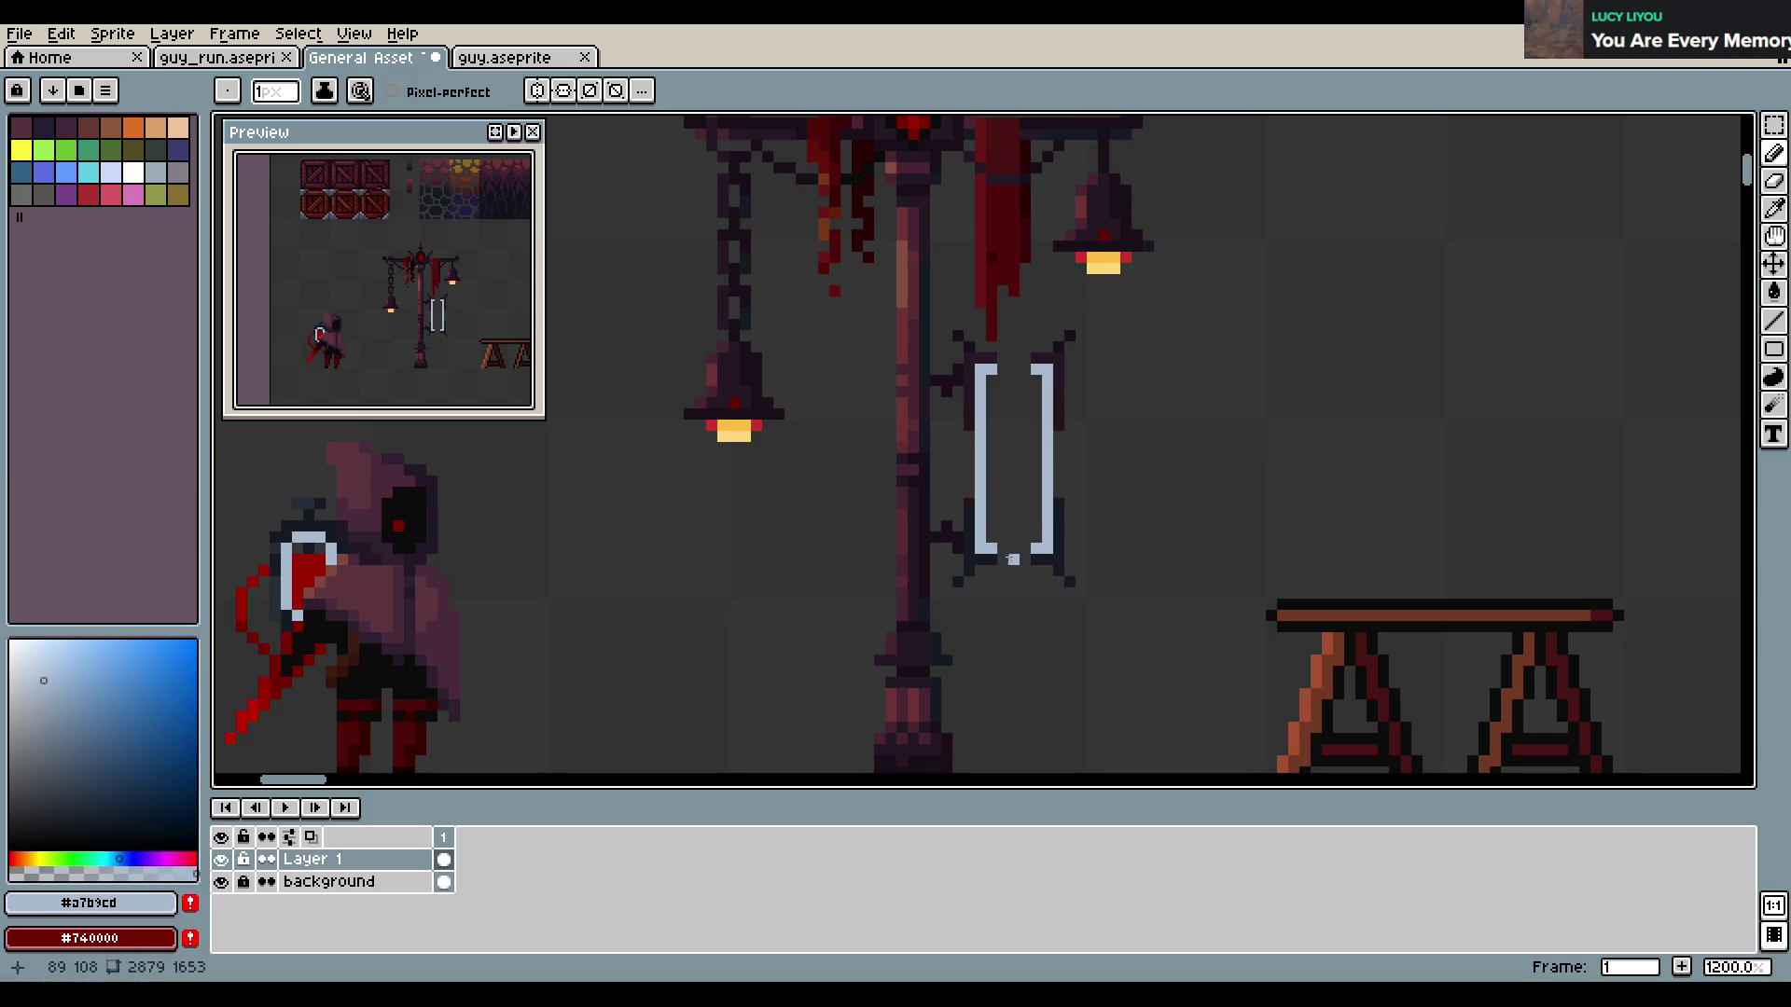
left_click_drag(998, 552, 1030, 553)
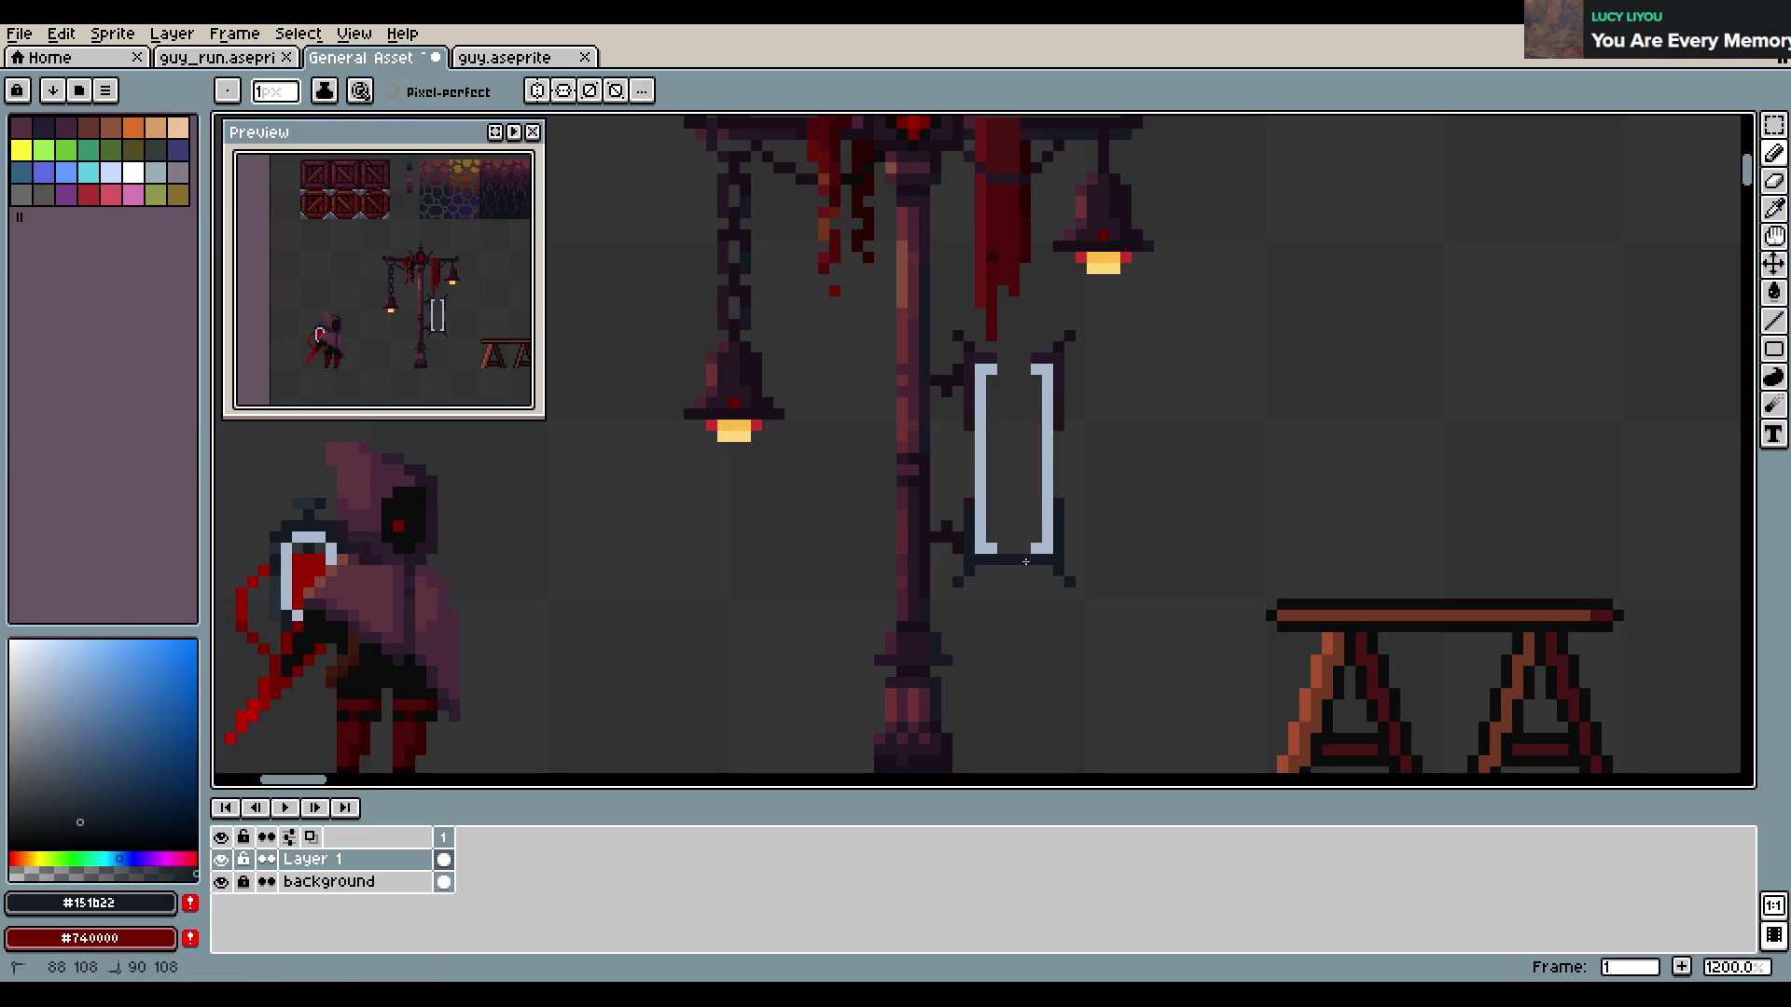
Fill the bracket-top gap and draw a dark outline along the sign's right edge, then save
left_click(1000, 347, "alt")
left_click(1026, 358)
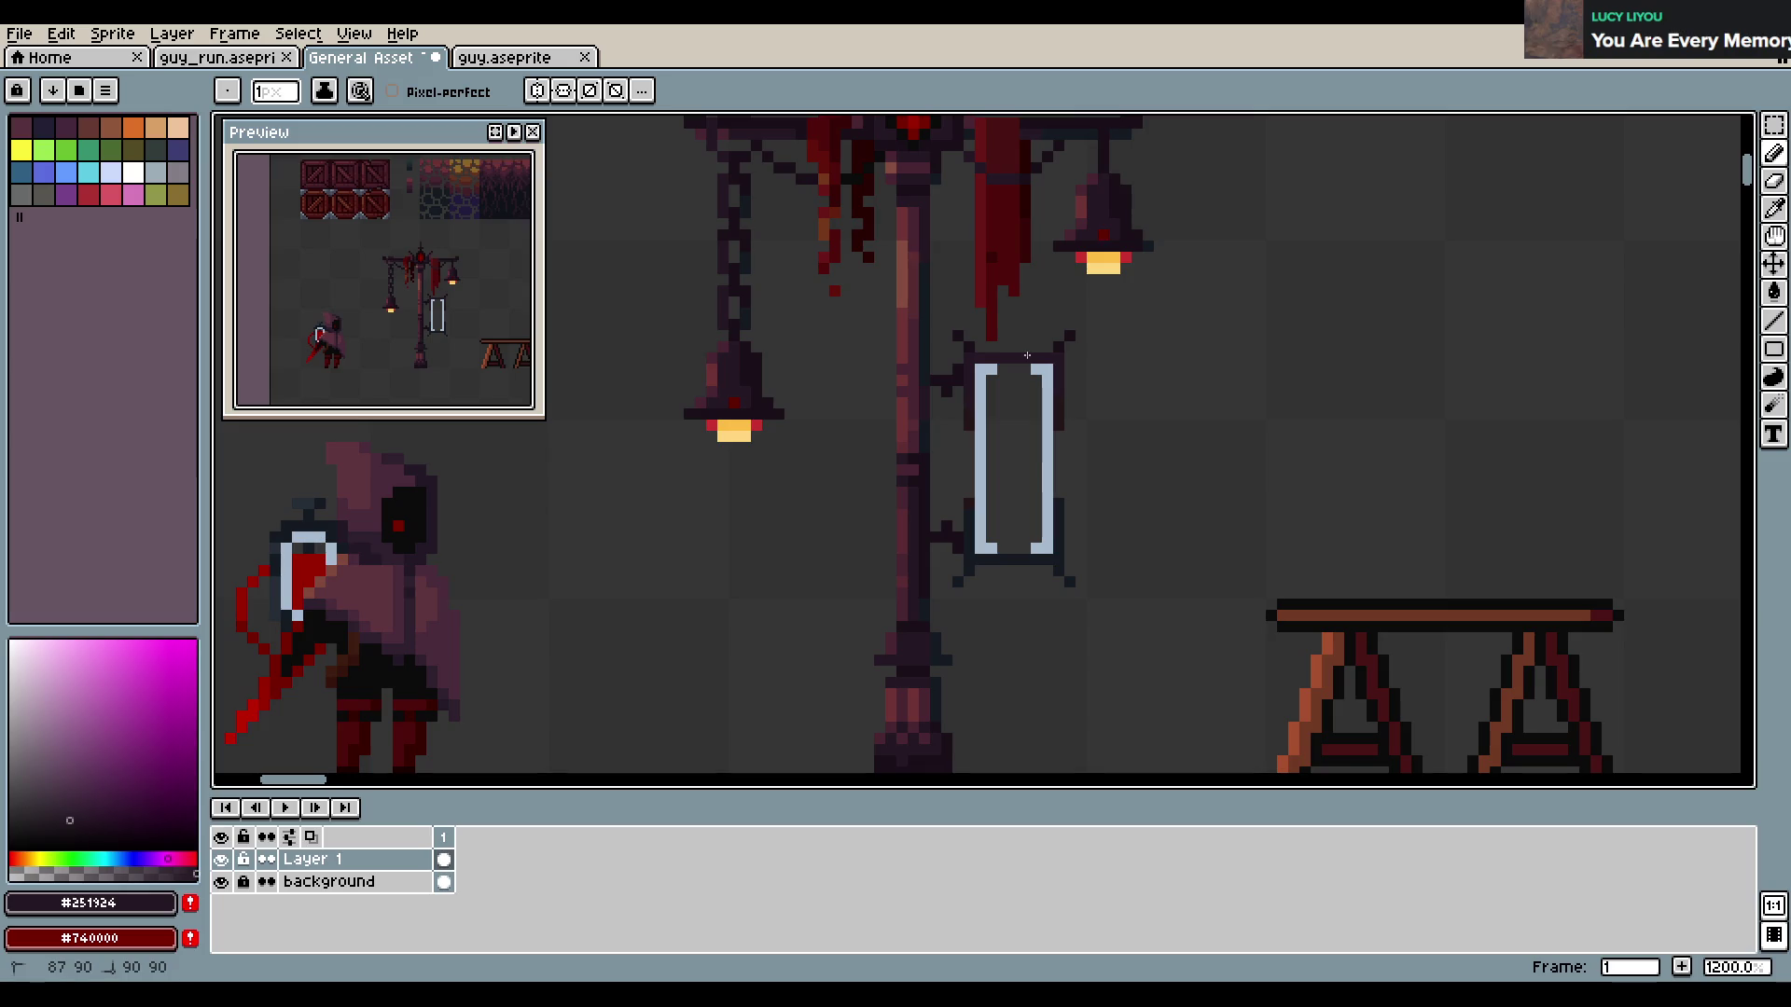
left_click(974, 413, "alt")
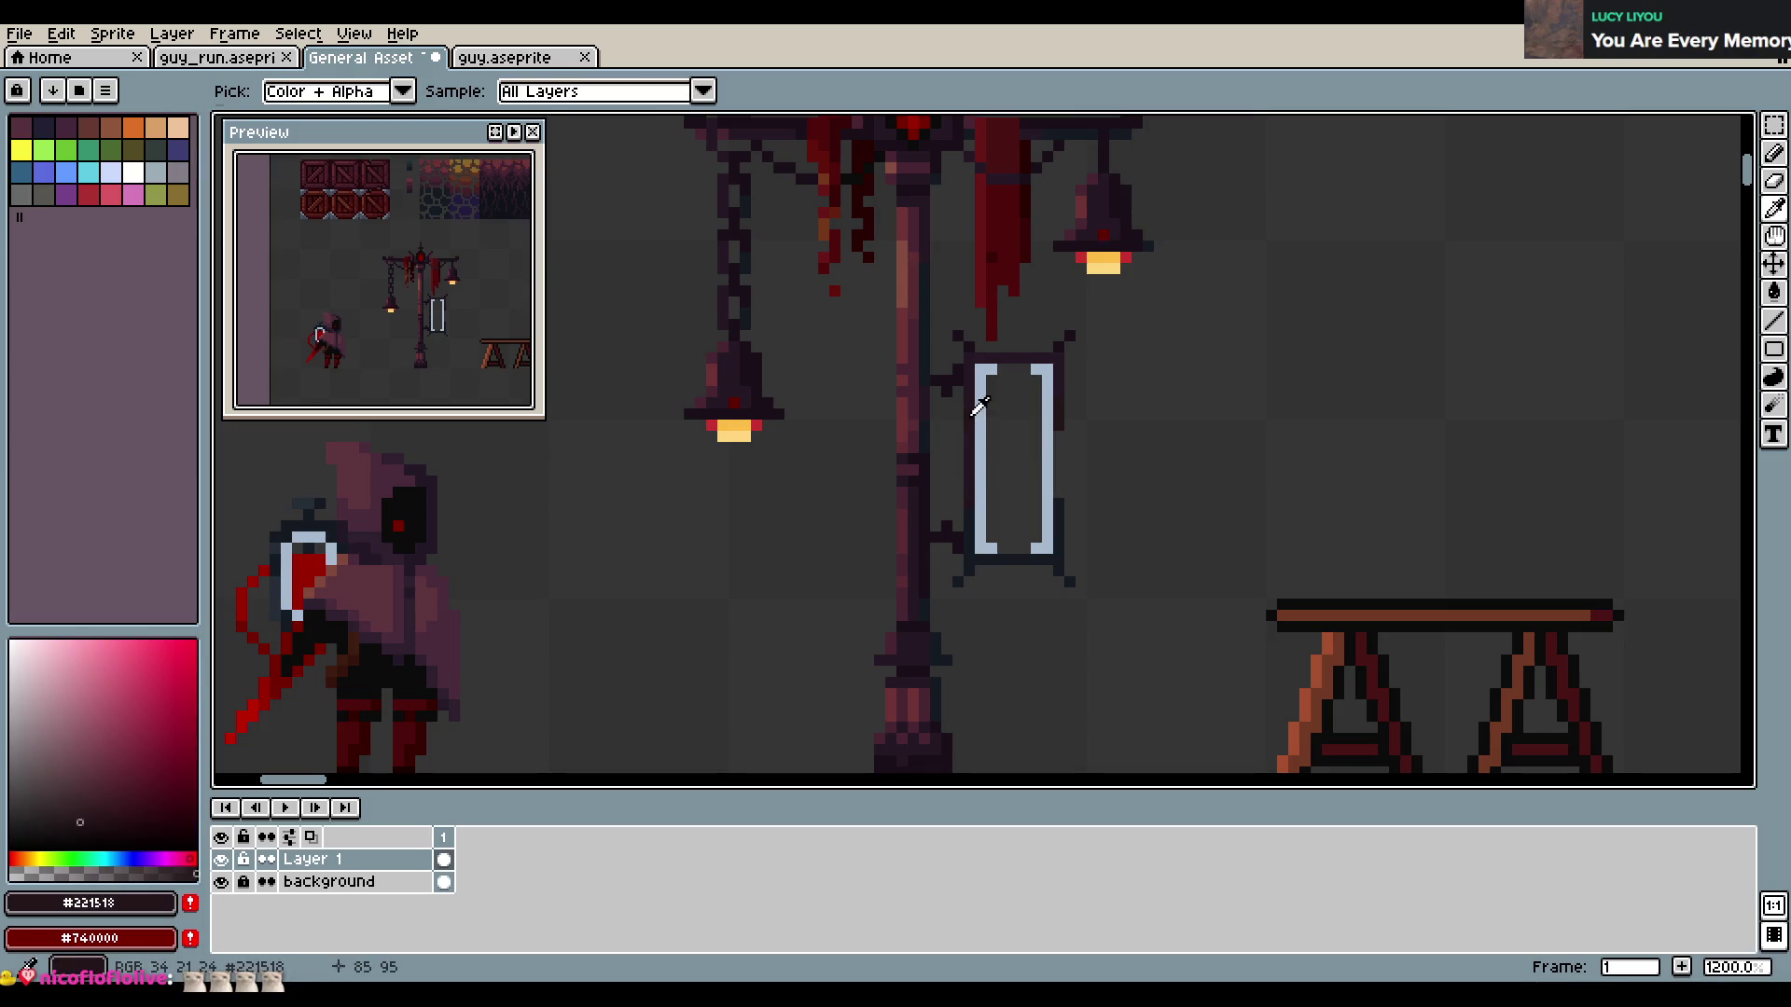
left_click_drag(1058, 435, 1056, 484)
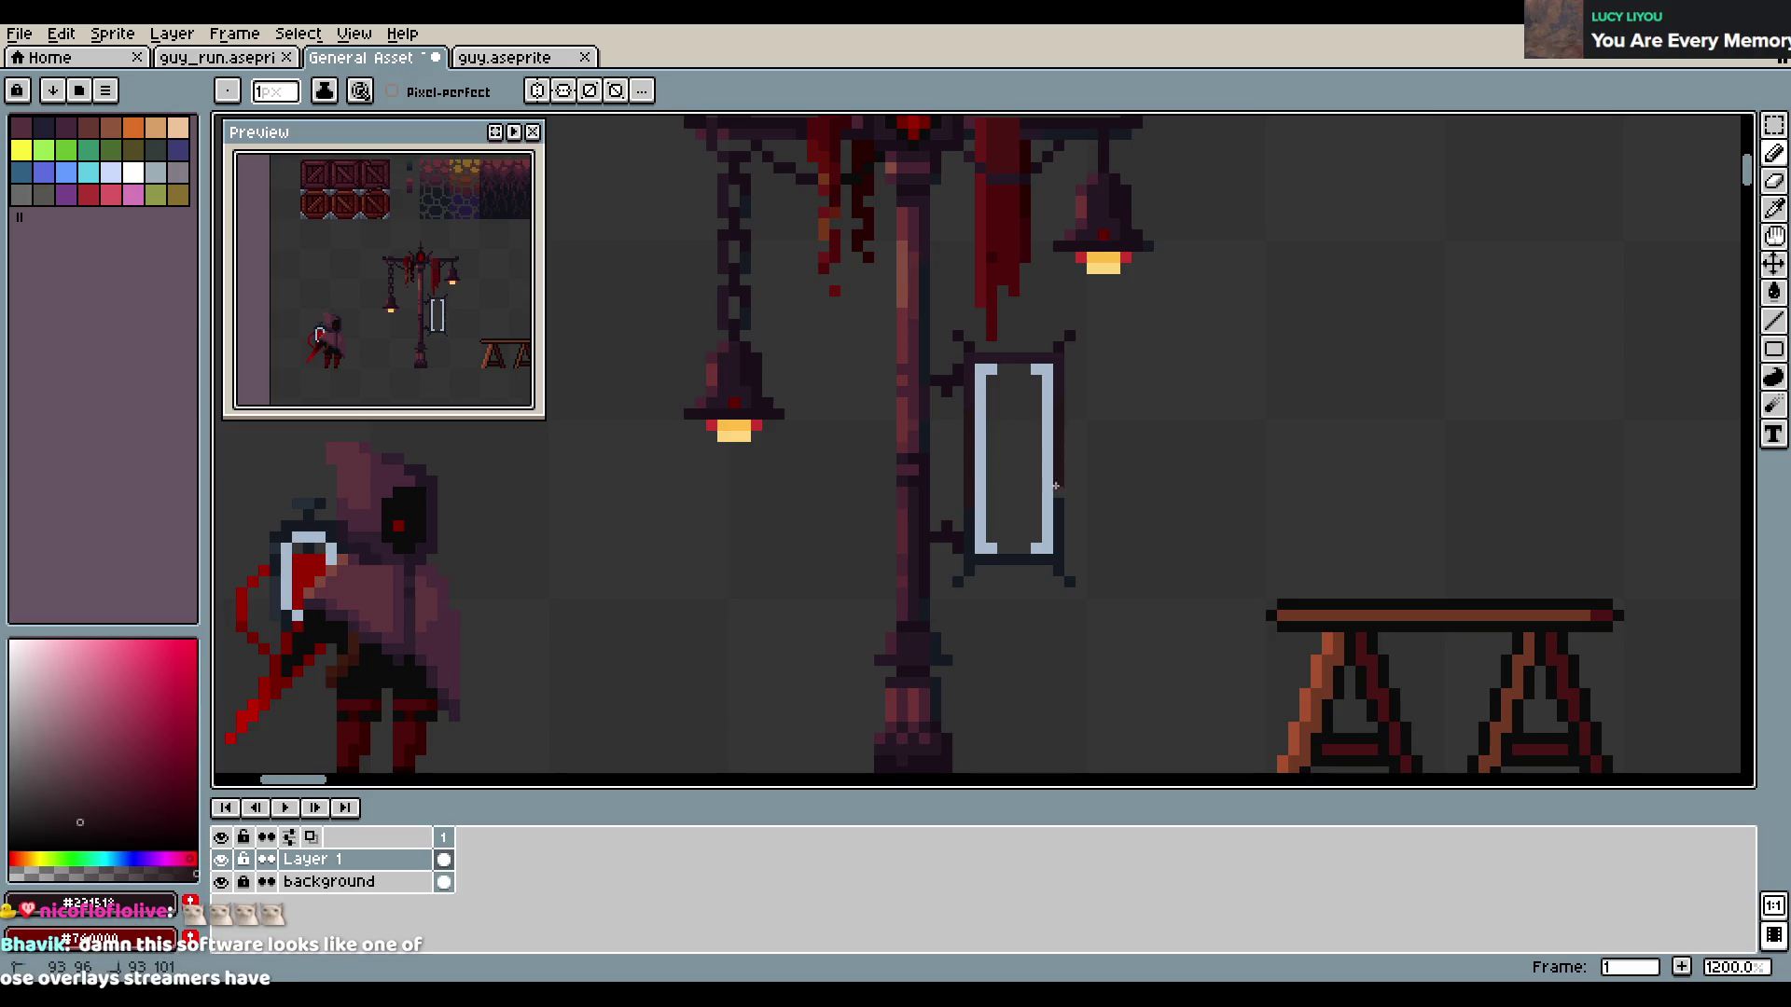
left_click(1058, 503, "alt")
key("ctrl+s")
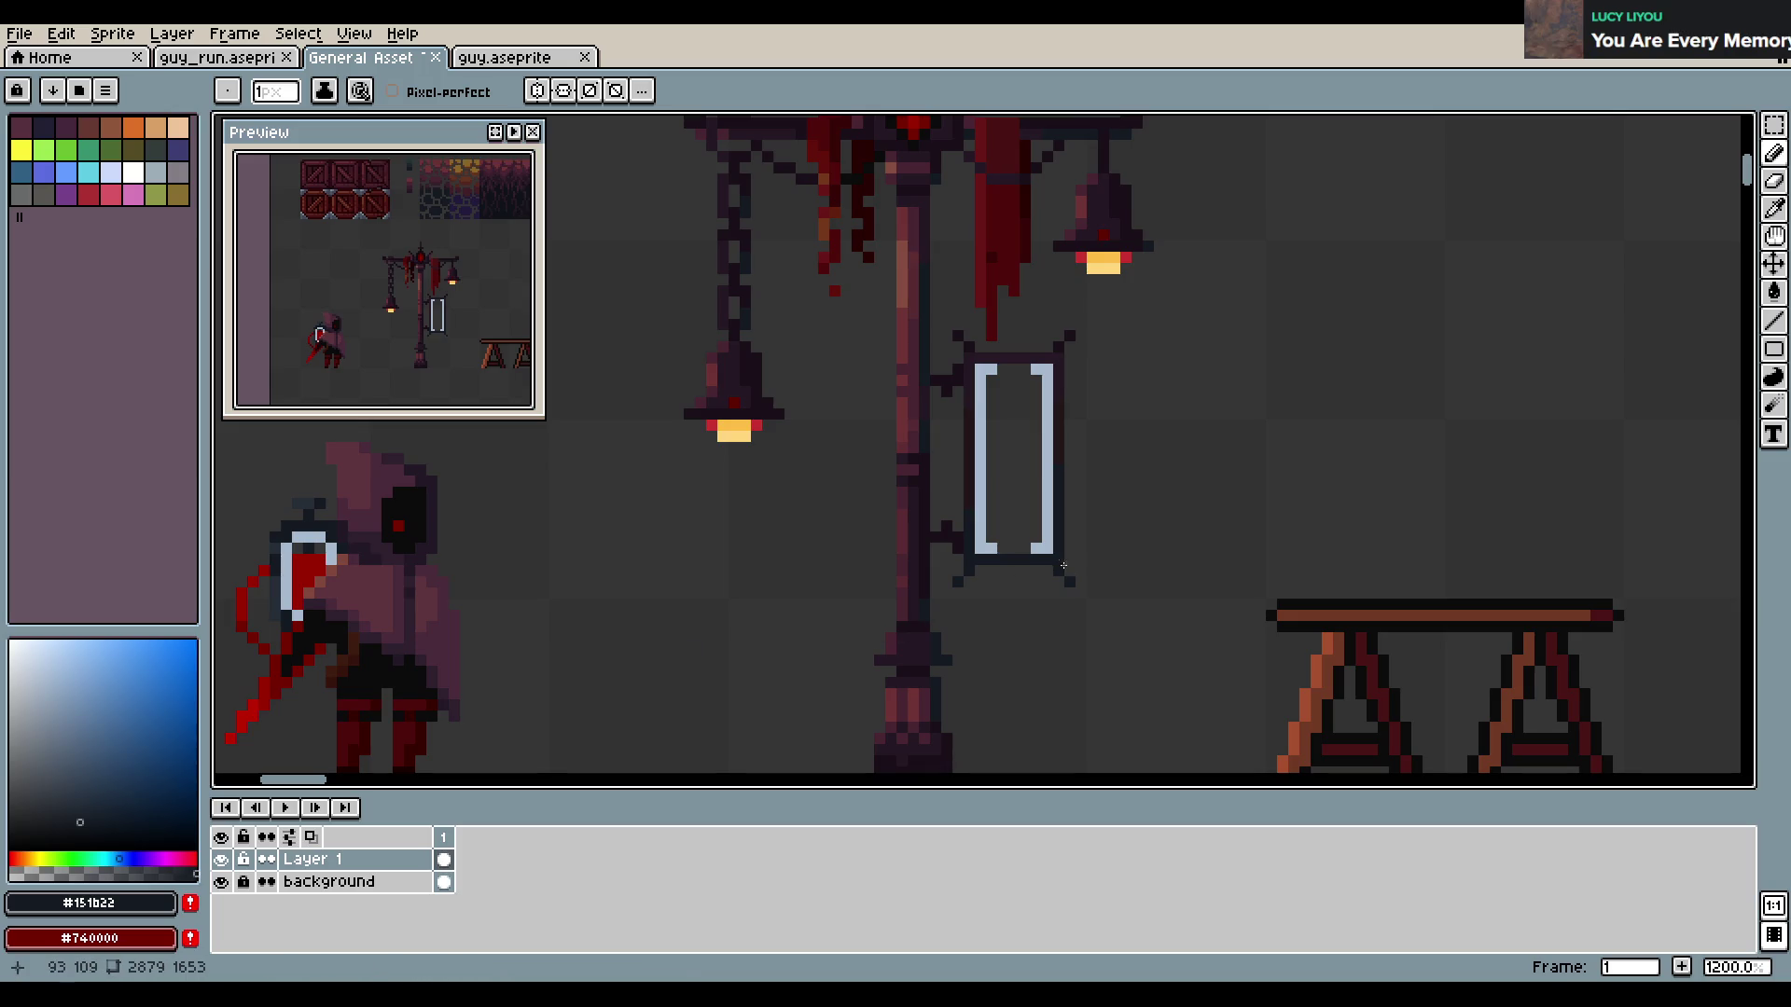
Adjust the dark blue-grey and purple outline shades and save the sheet
left_click(84, 806)
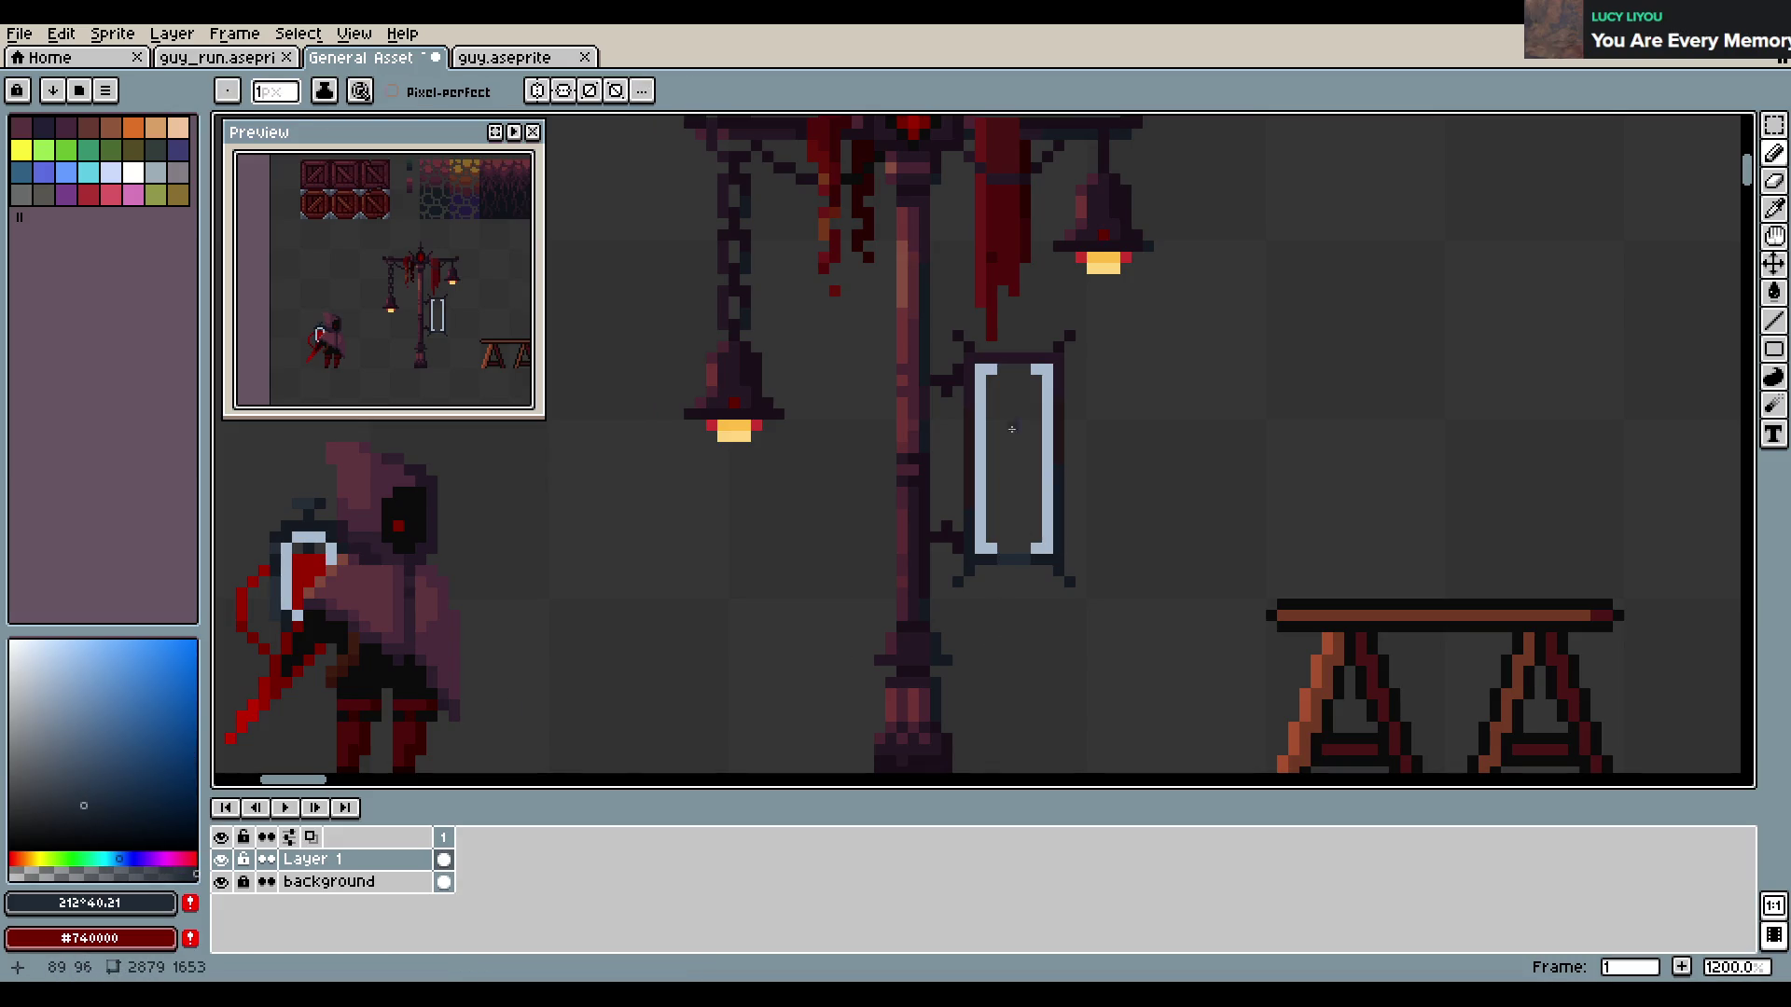
left_click(1007, 359, "alt")
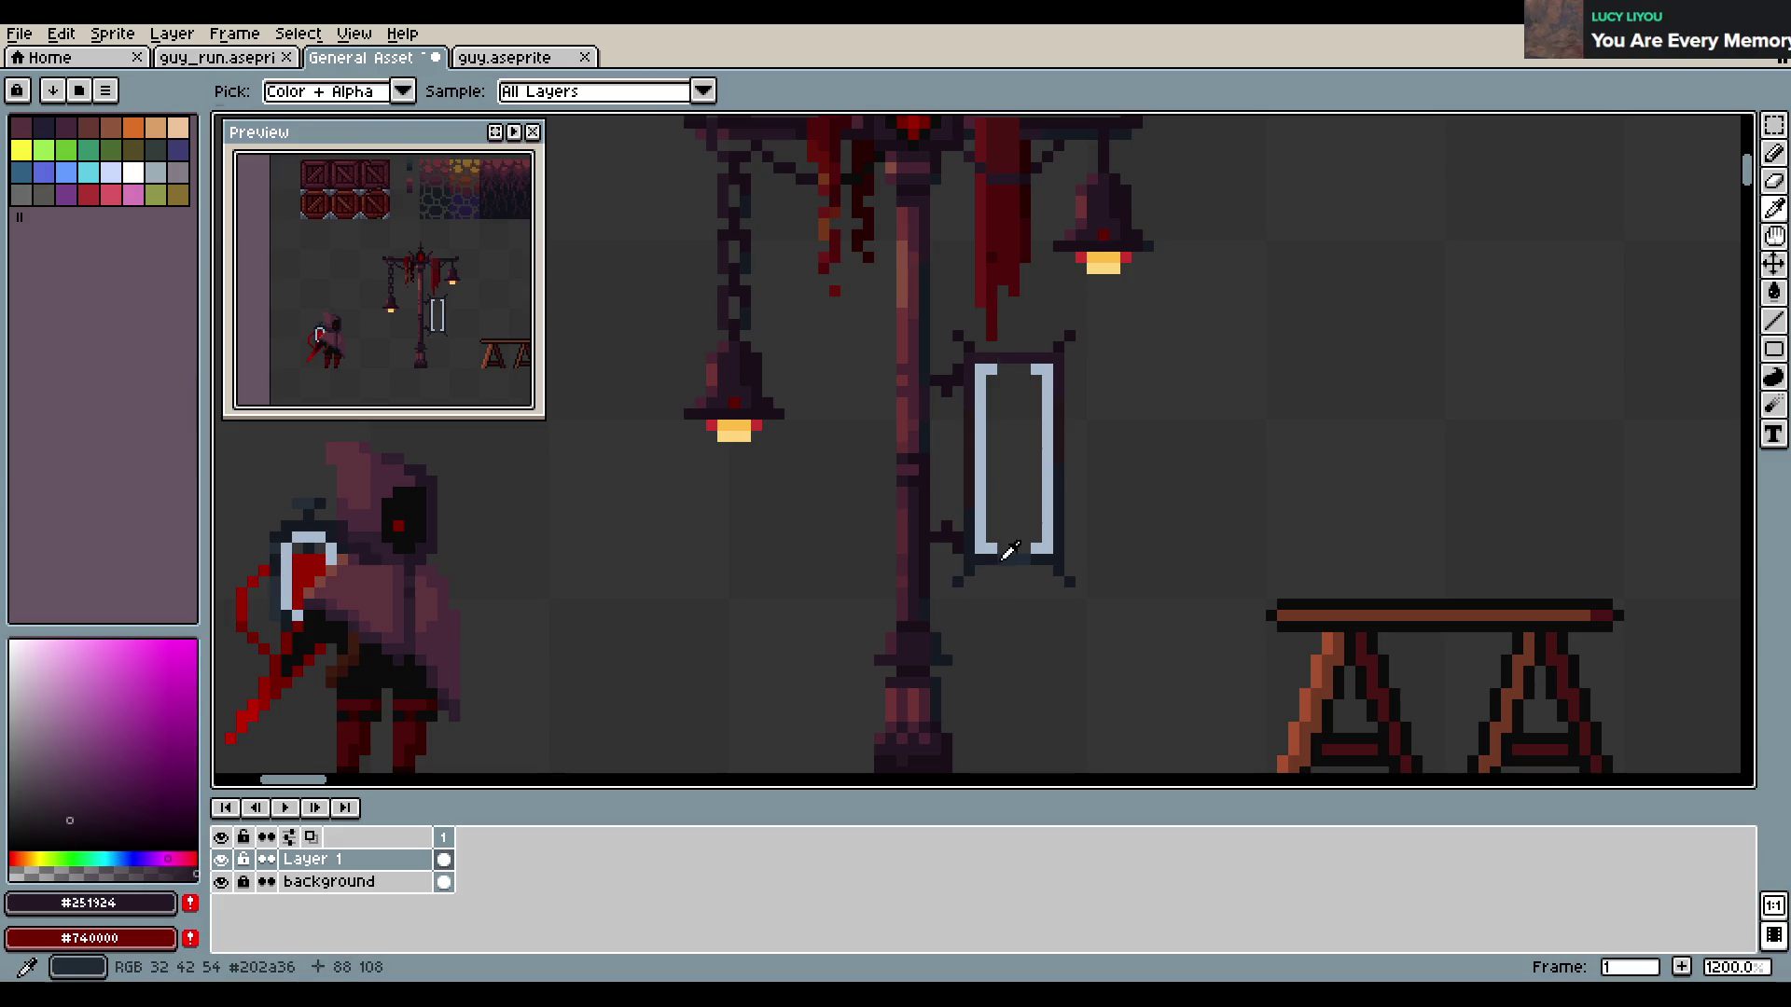
left_click(1032, 347, "alt")
left_click(86, 800)
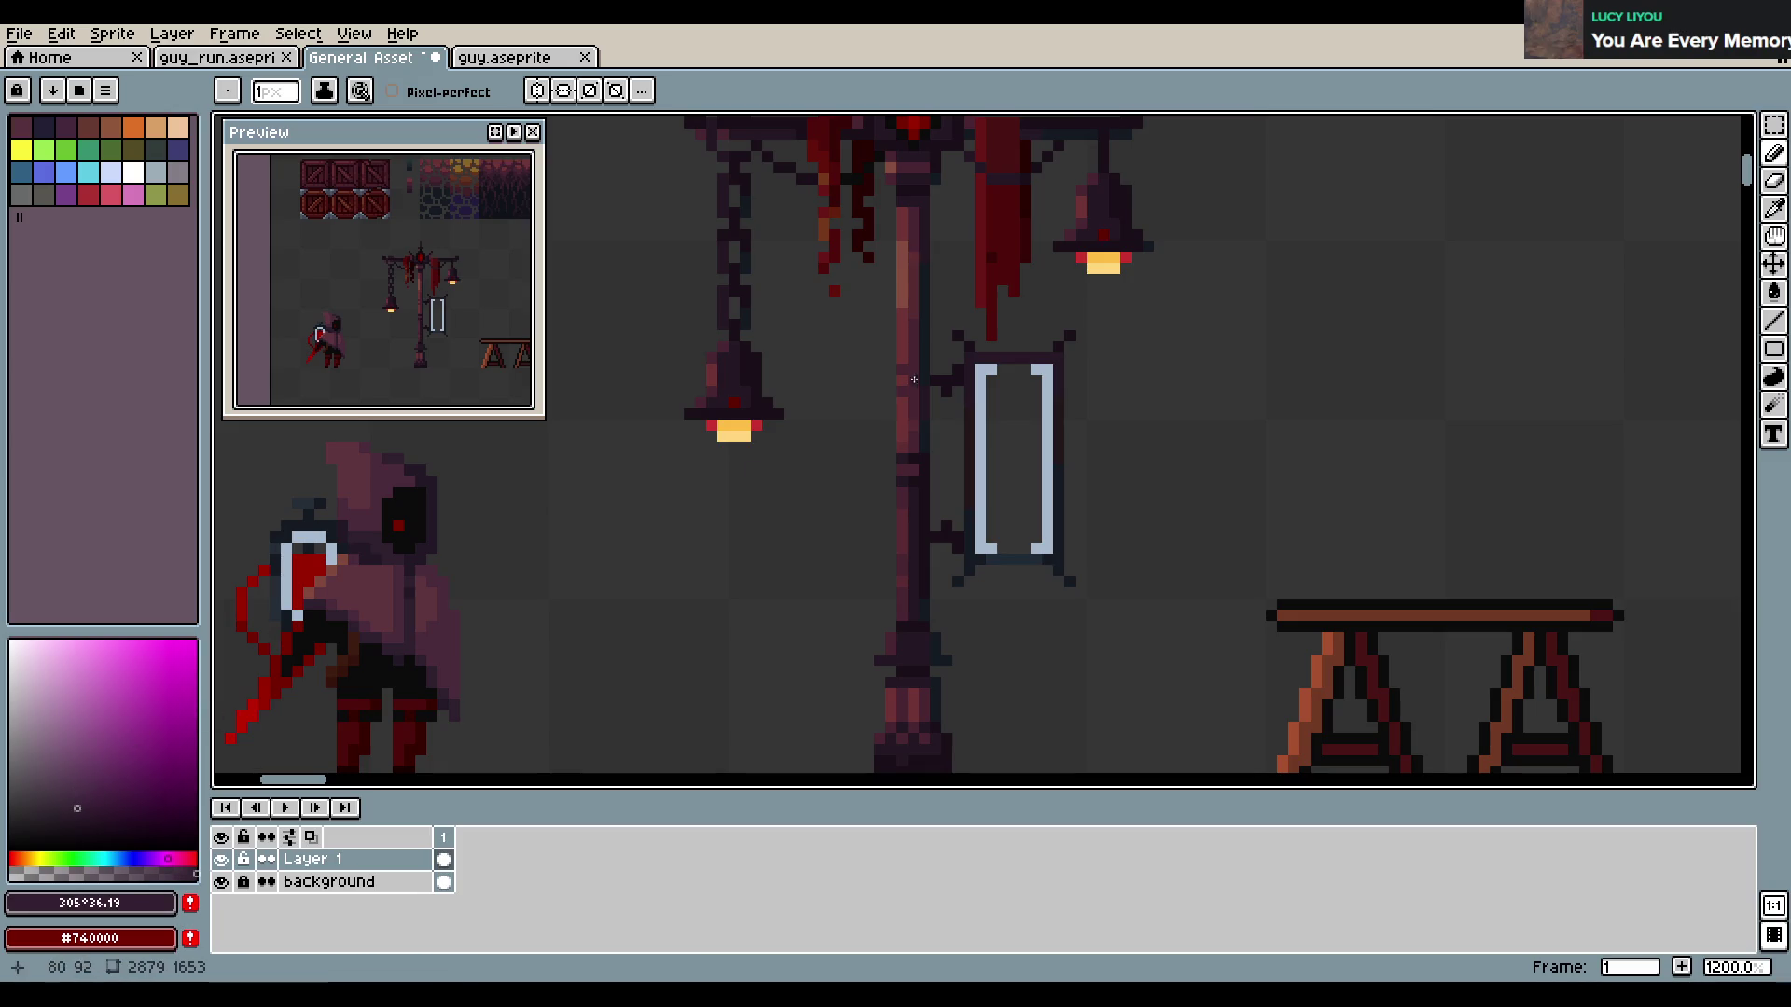
key("ctrl+s")
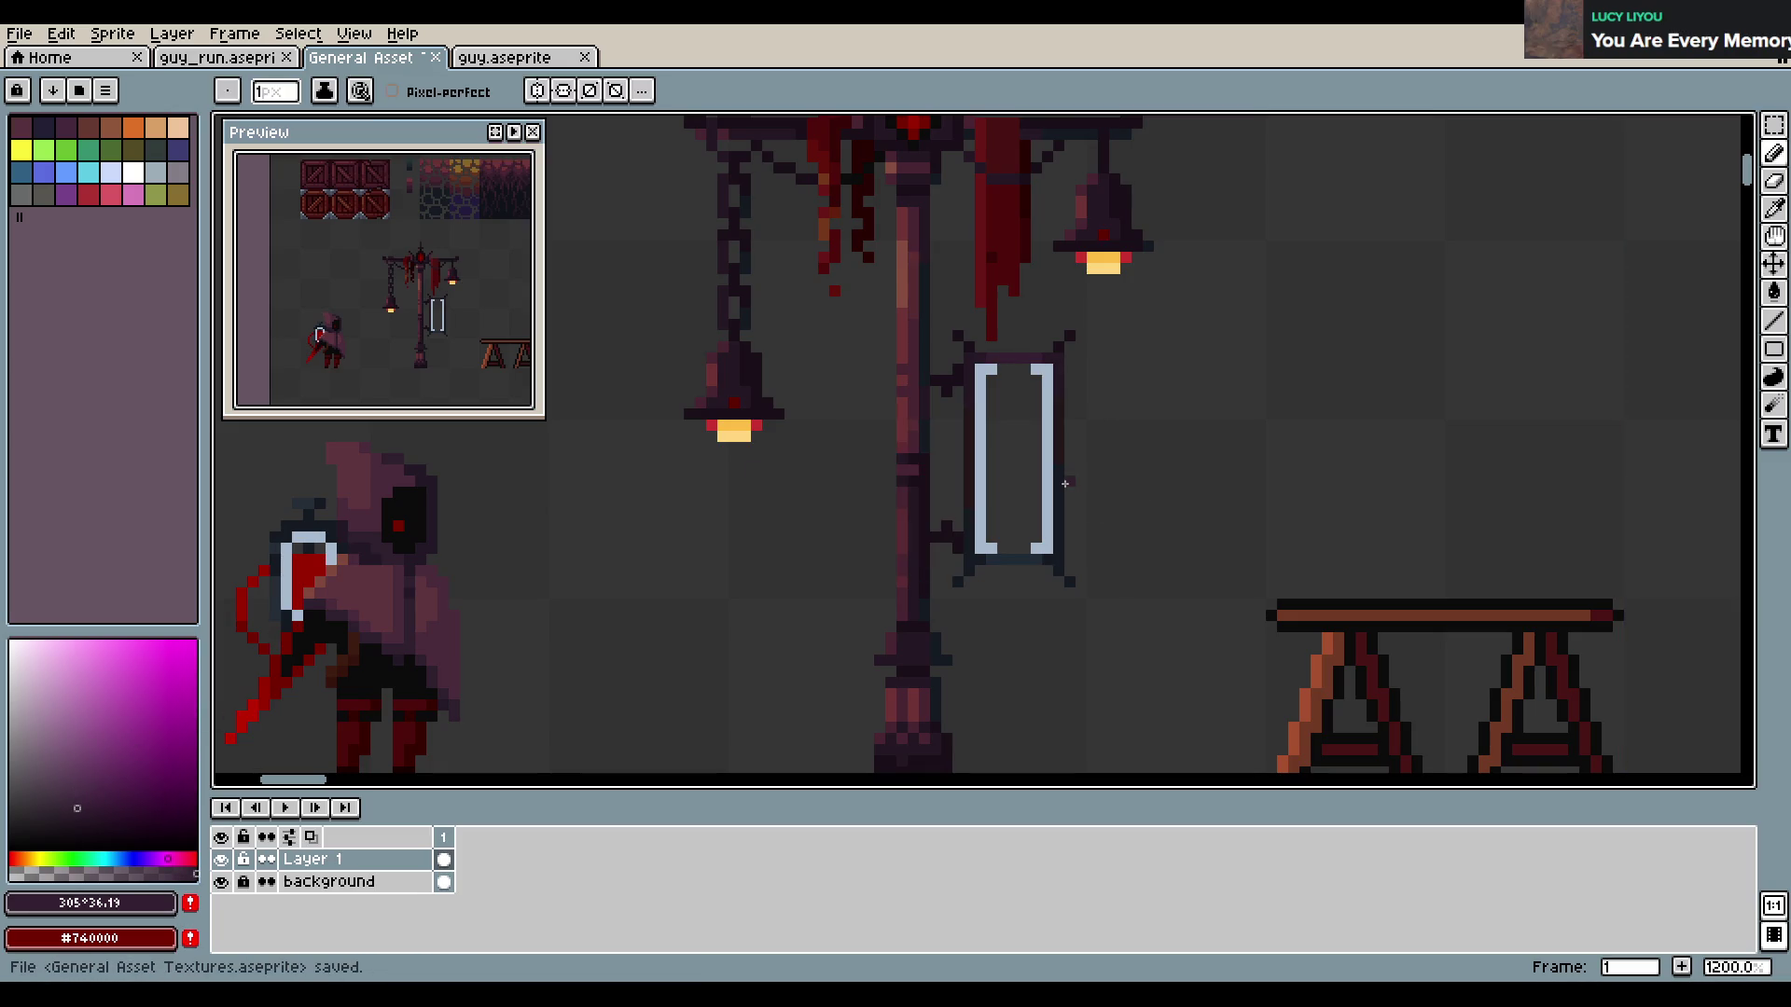
scroll(997, 491, "up", 1)
Darken all four corner pixels of the frame and save
left_click(1058, 555, "alt")
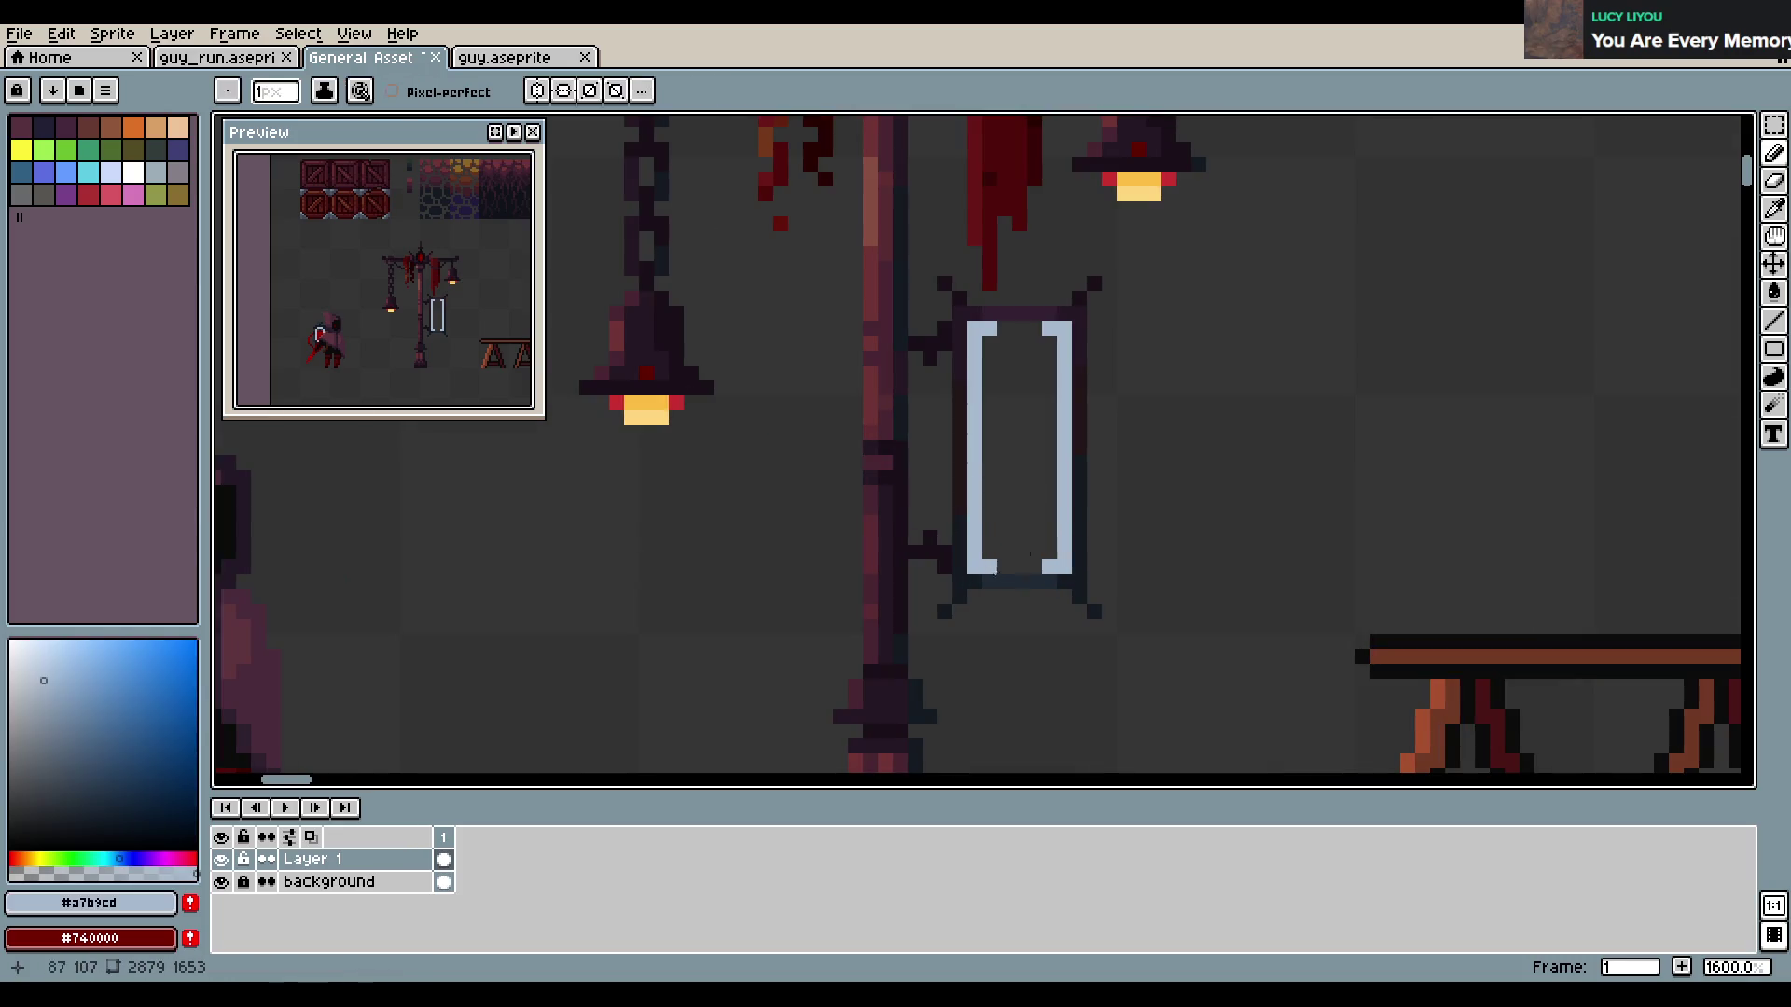
left_click(975, 583, "alt")
left_click(975, 567)
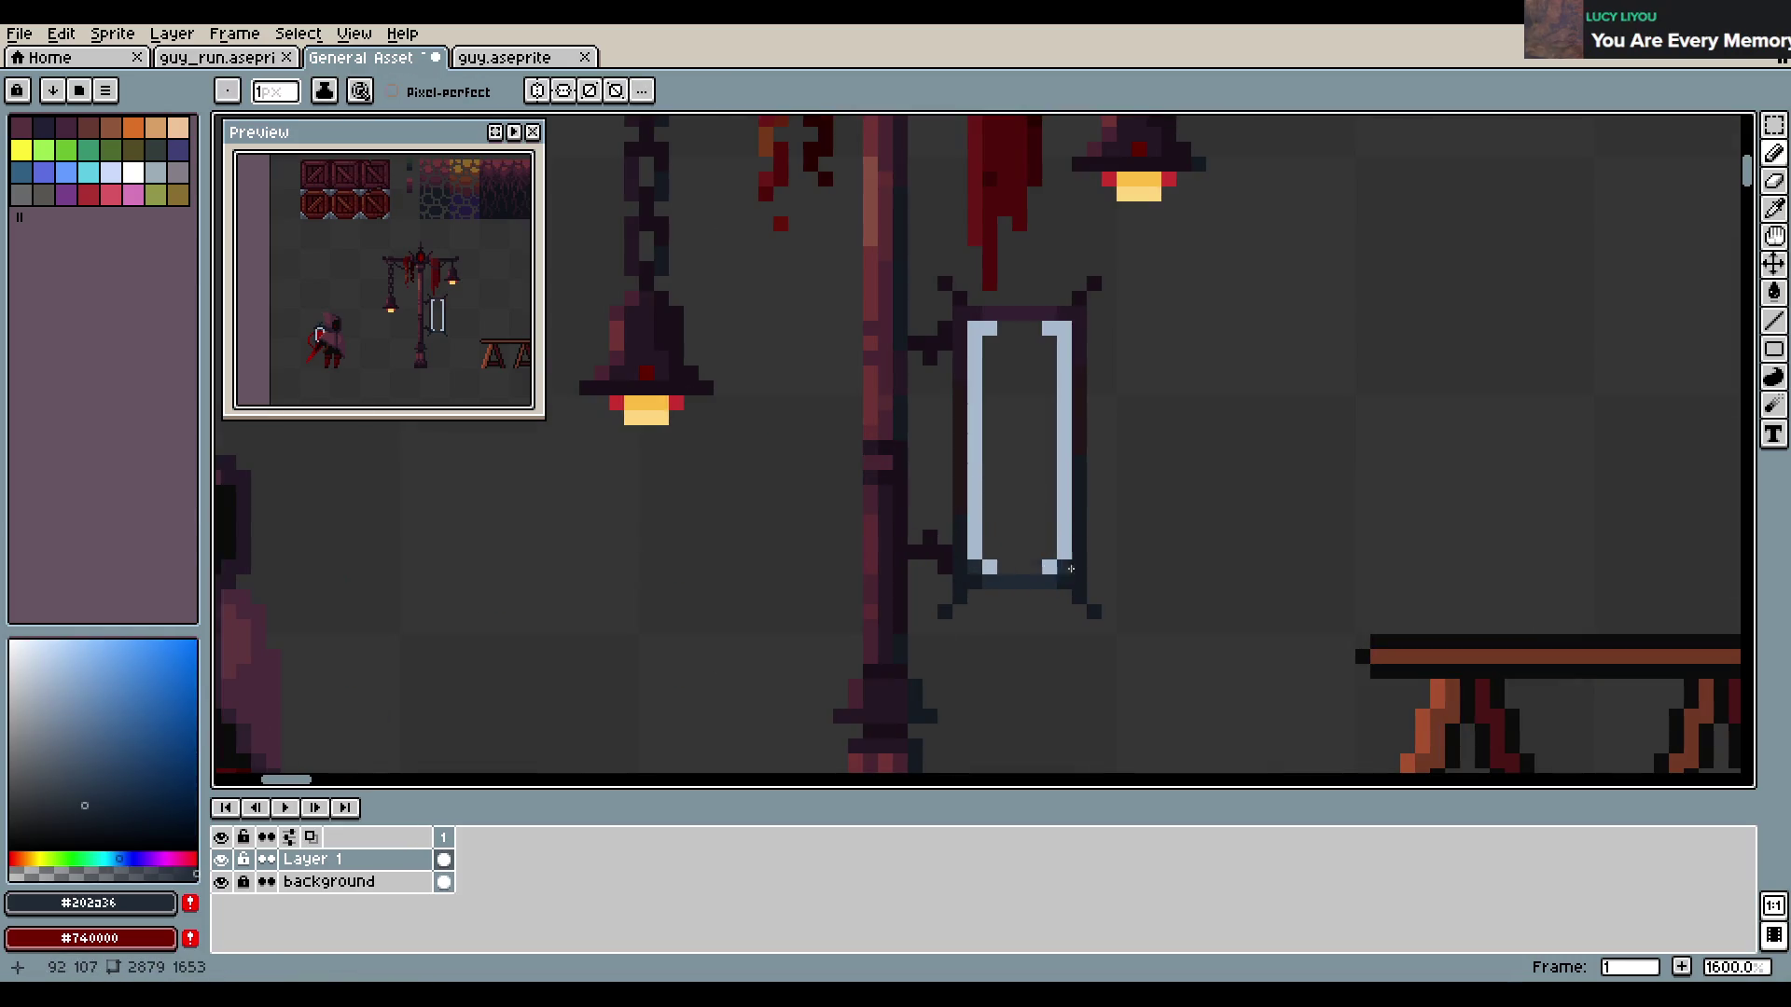
left_click(1065, 567)
left_click(974, 328)
left_click(1065, 328)
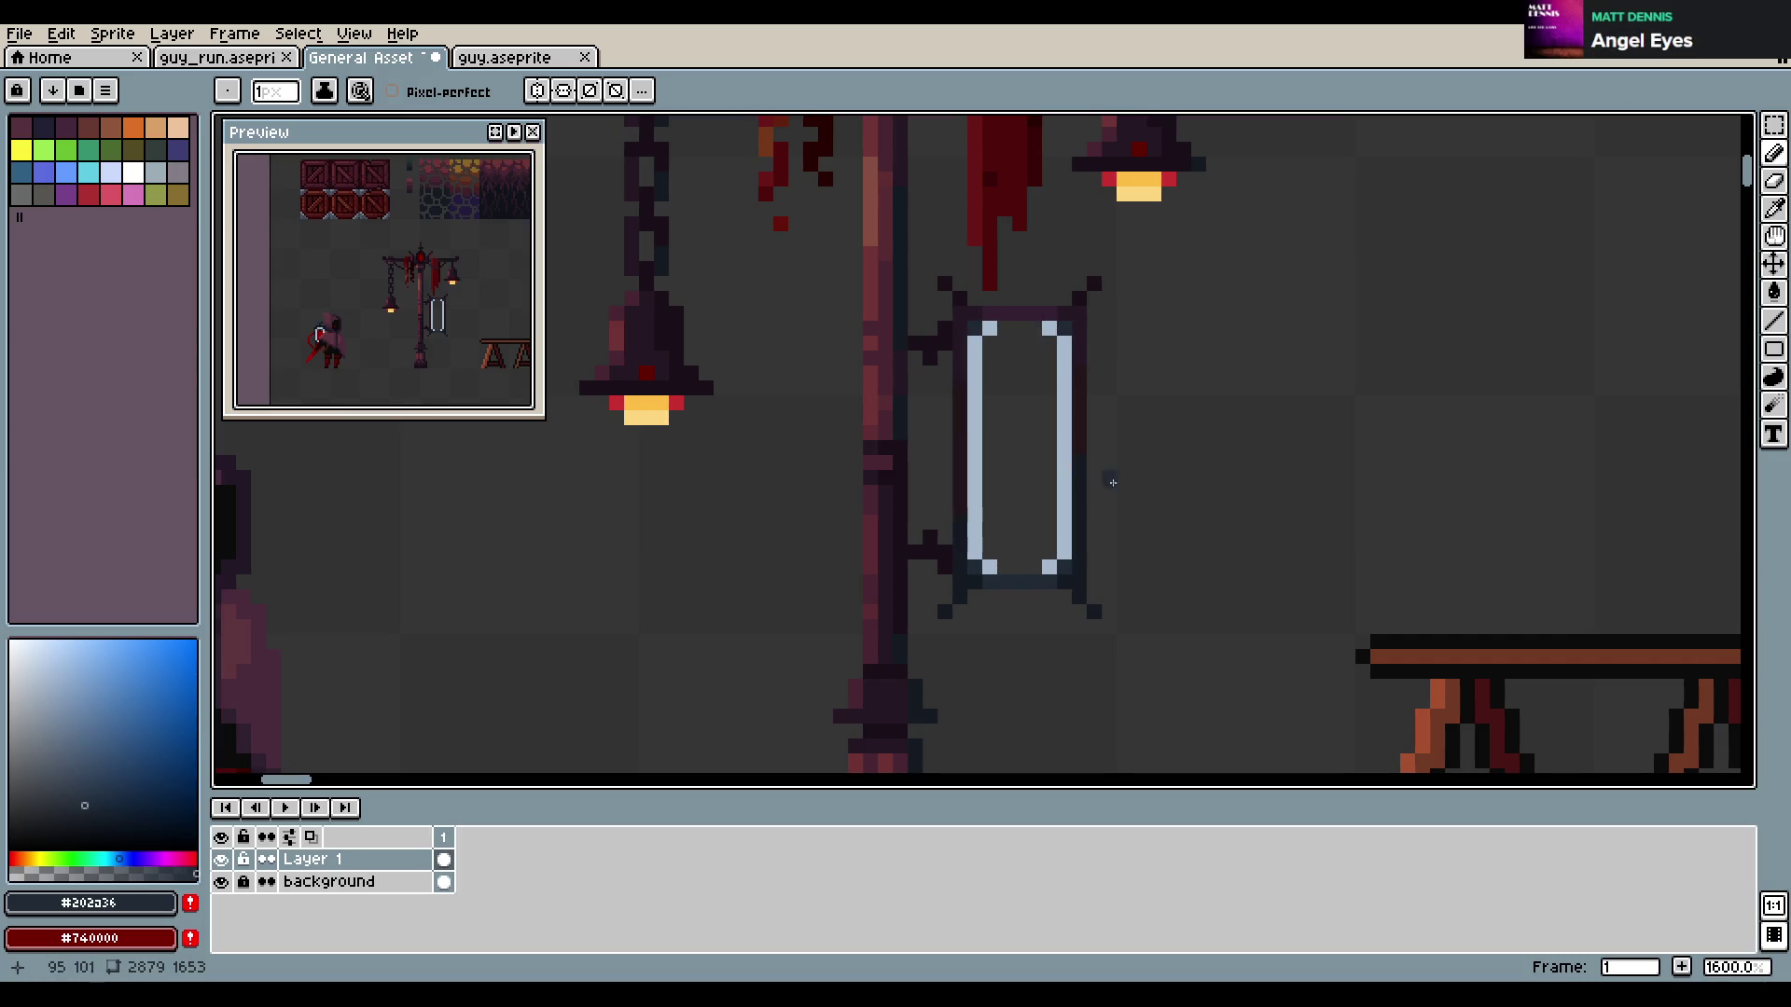
key("ctrl+s")
Paint two near-black notches on the frame's left bar
left_click(998, 233, "alt")
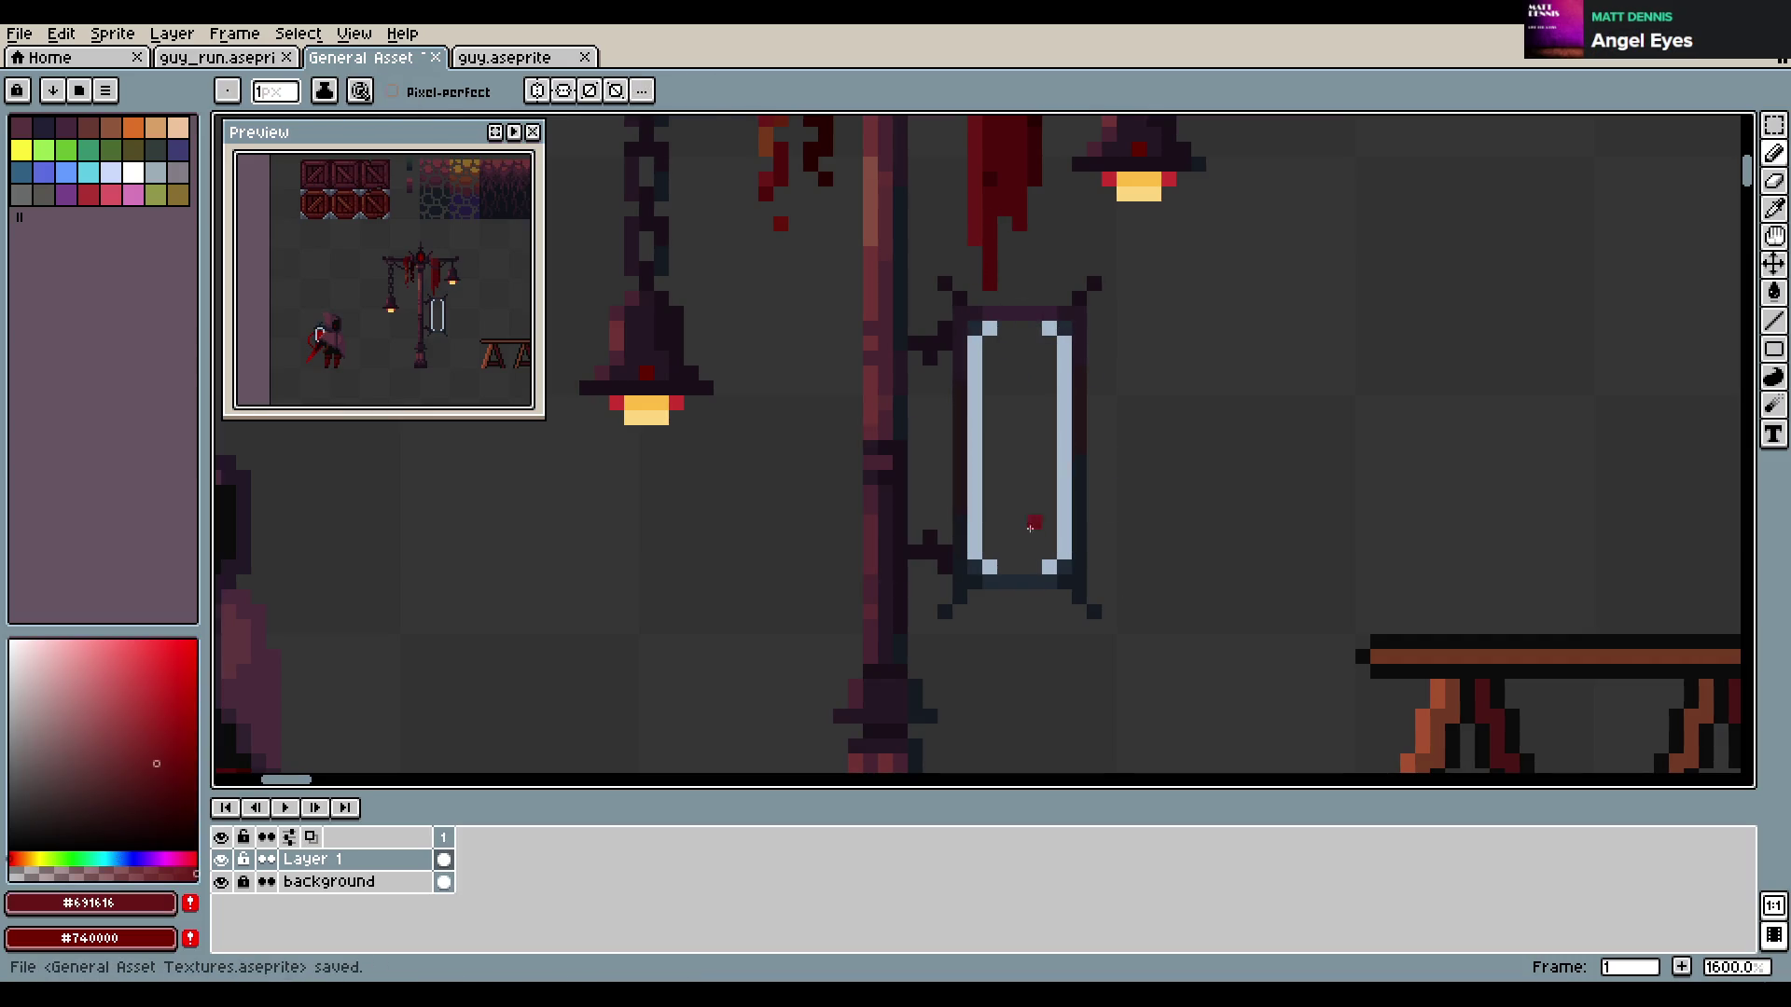
left_click(961, 455, "alt")
left_click(975, 447)
left_click(990, 447)
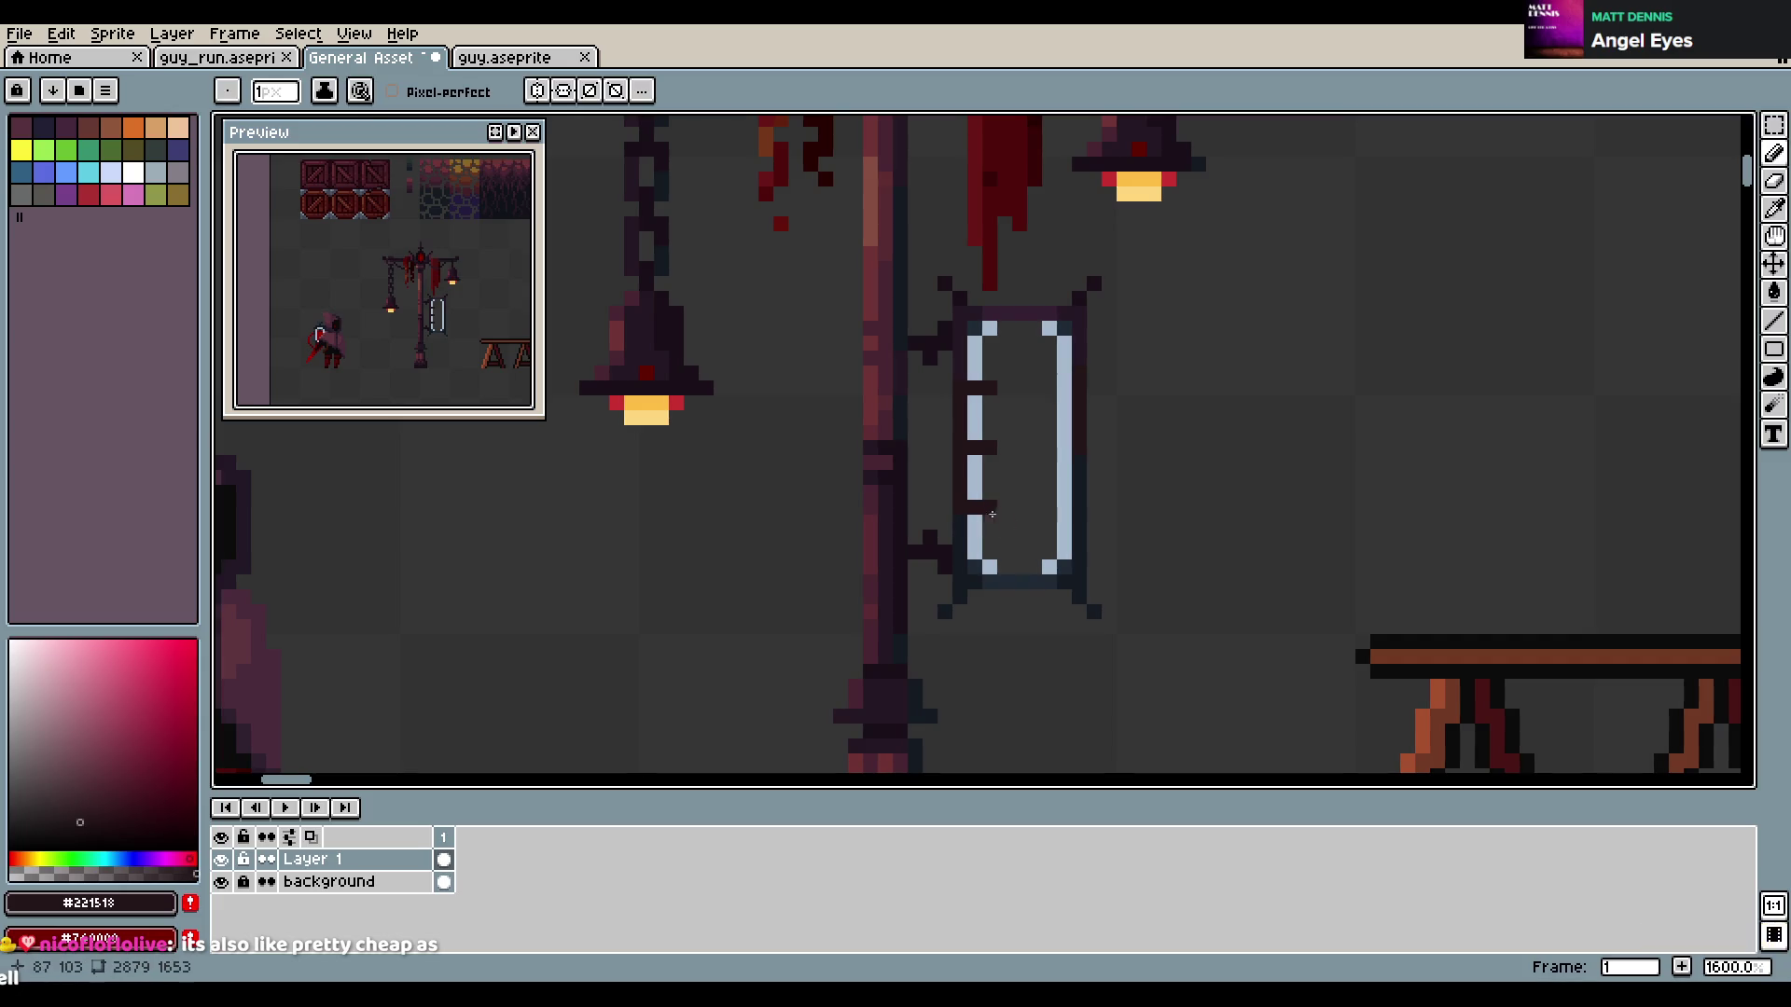
Close the light-blue top and bottom bar gaps, clean up the inner corners, and save
left_click(1002, 329, "alt")
left_click_drag(1002, 329, 1008, 329)
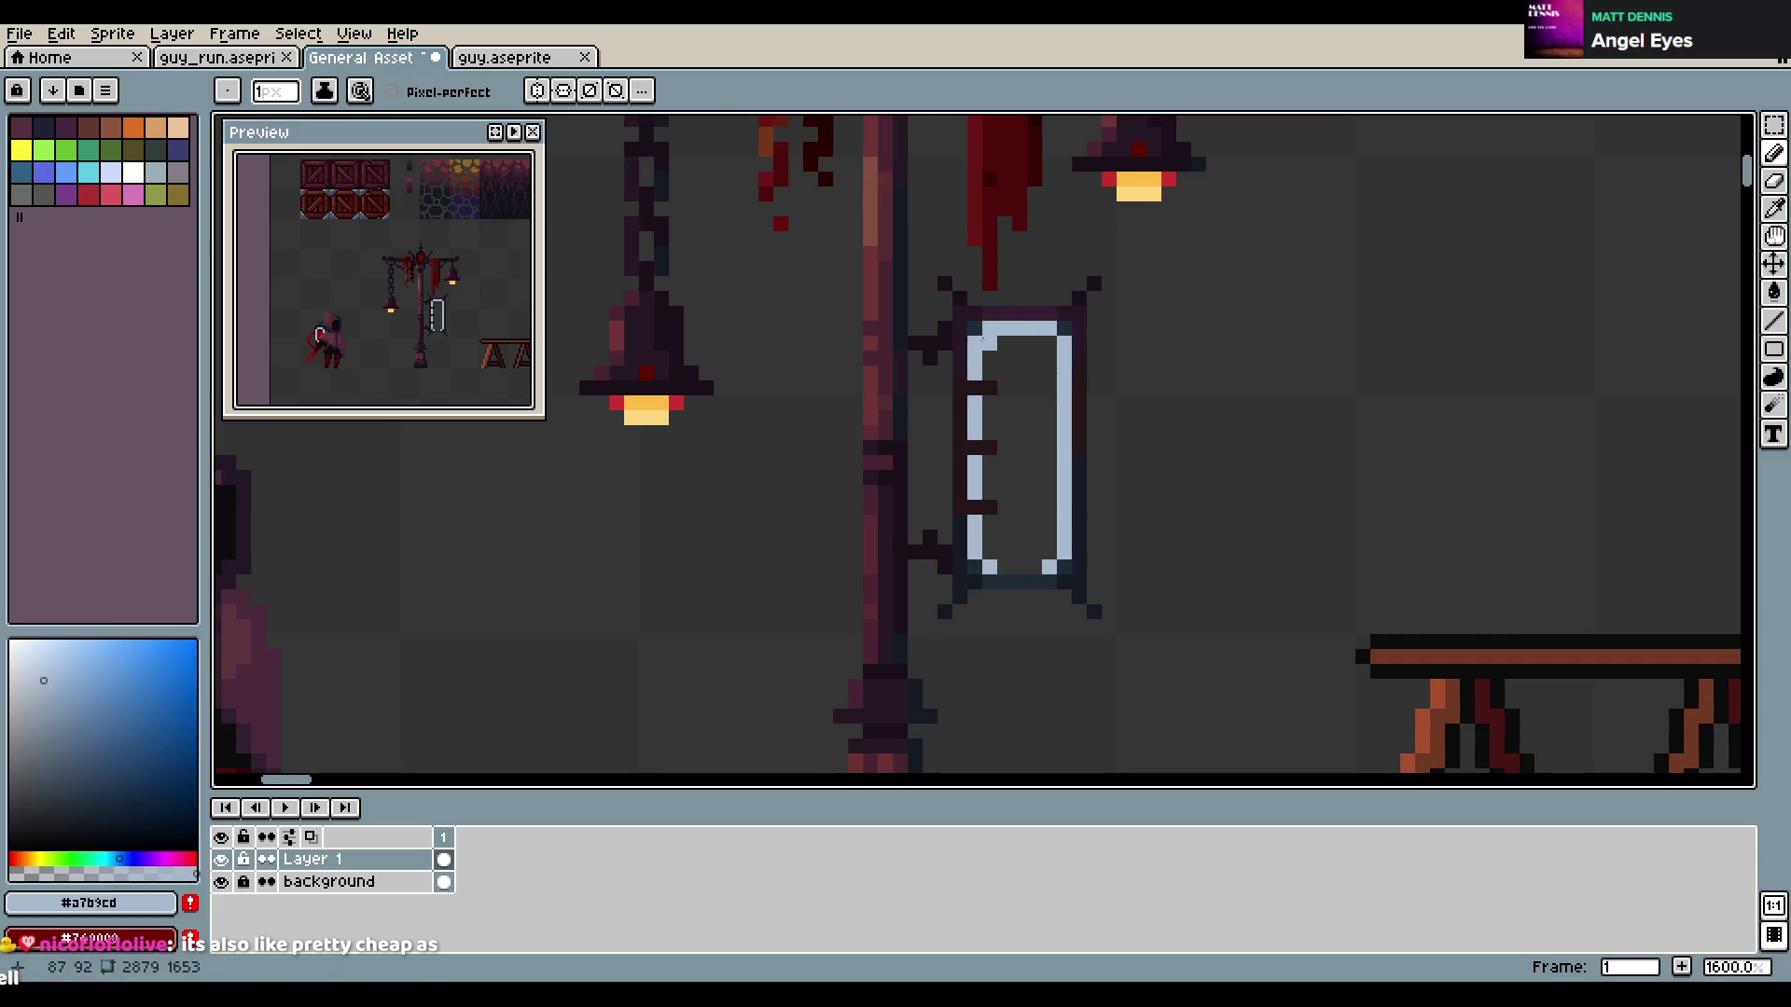
left_click(1049, 343)
left_click(991, 552)
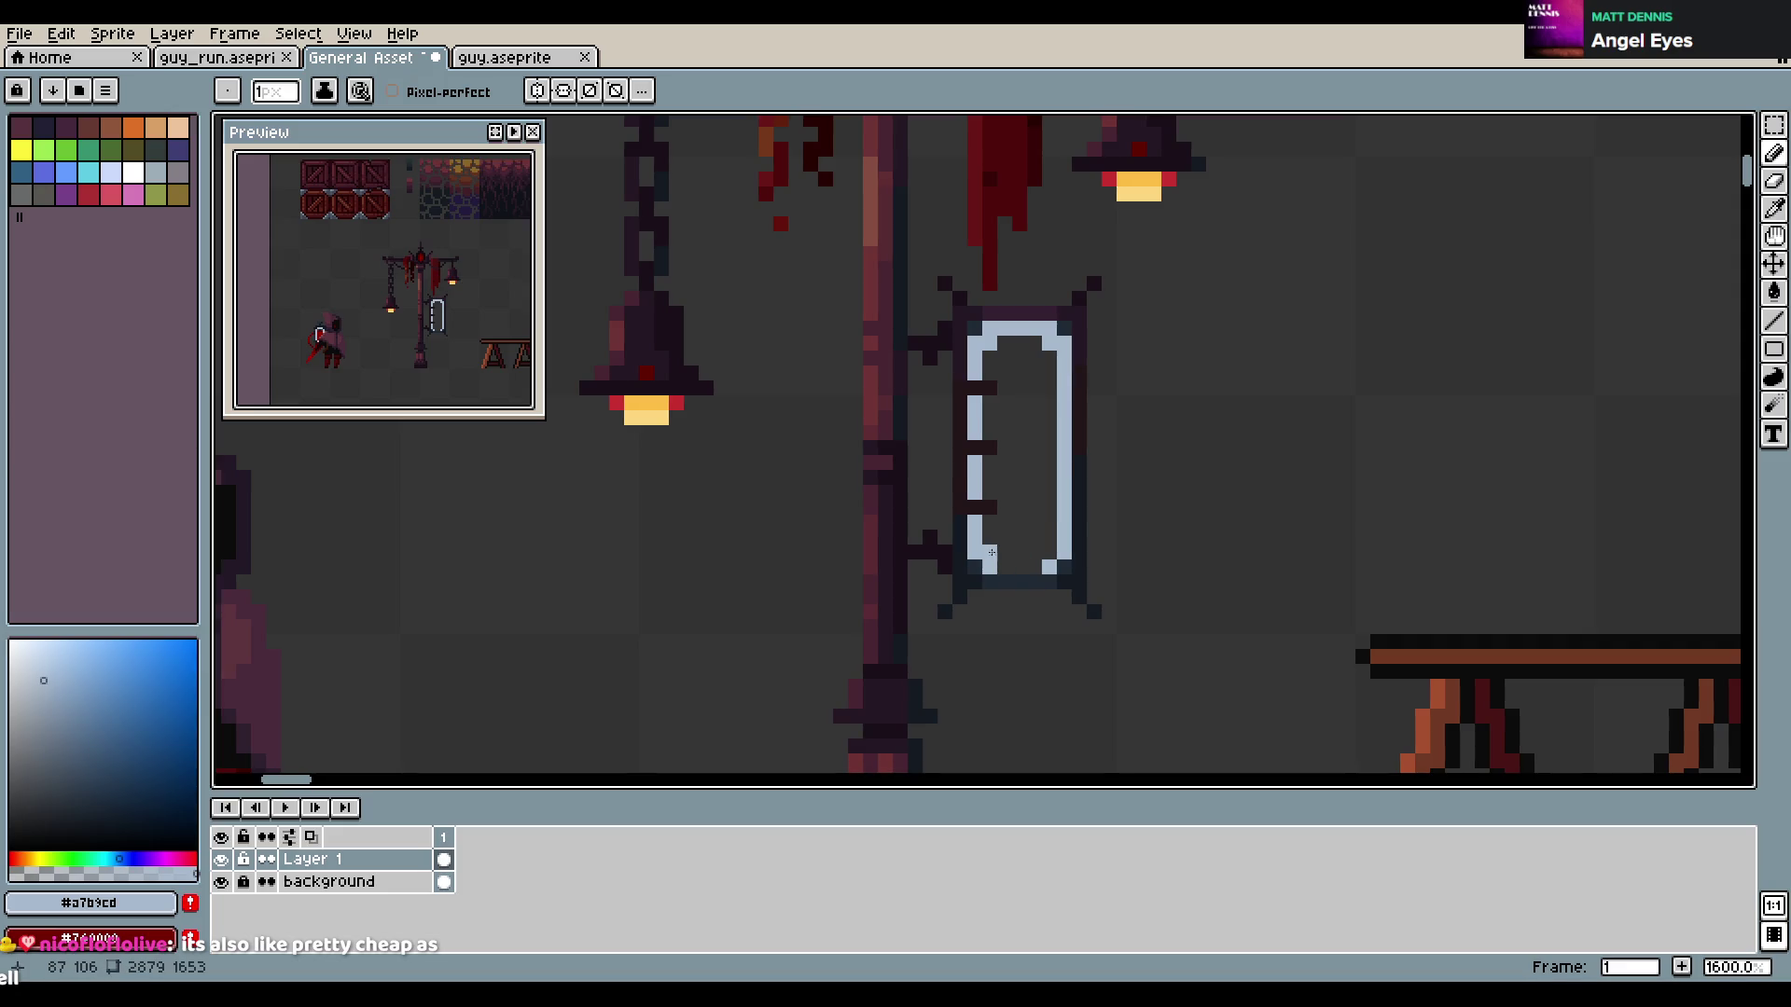
left_click_drag(992, 569, 1043, 569)
left_click(1049, 551)
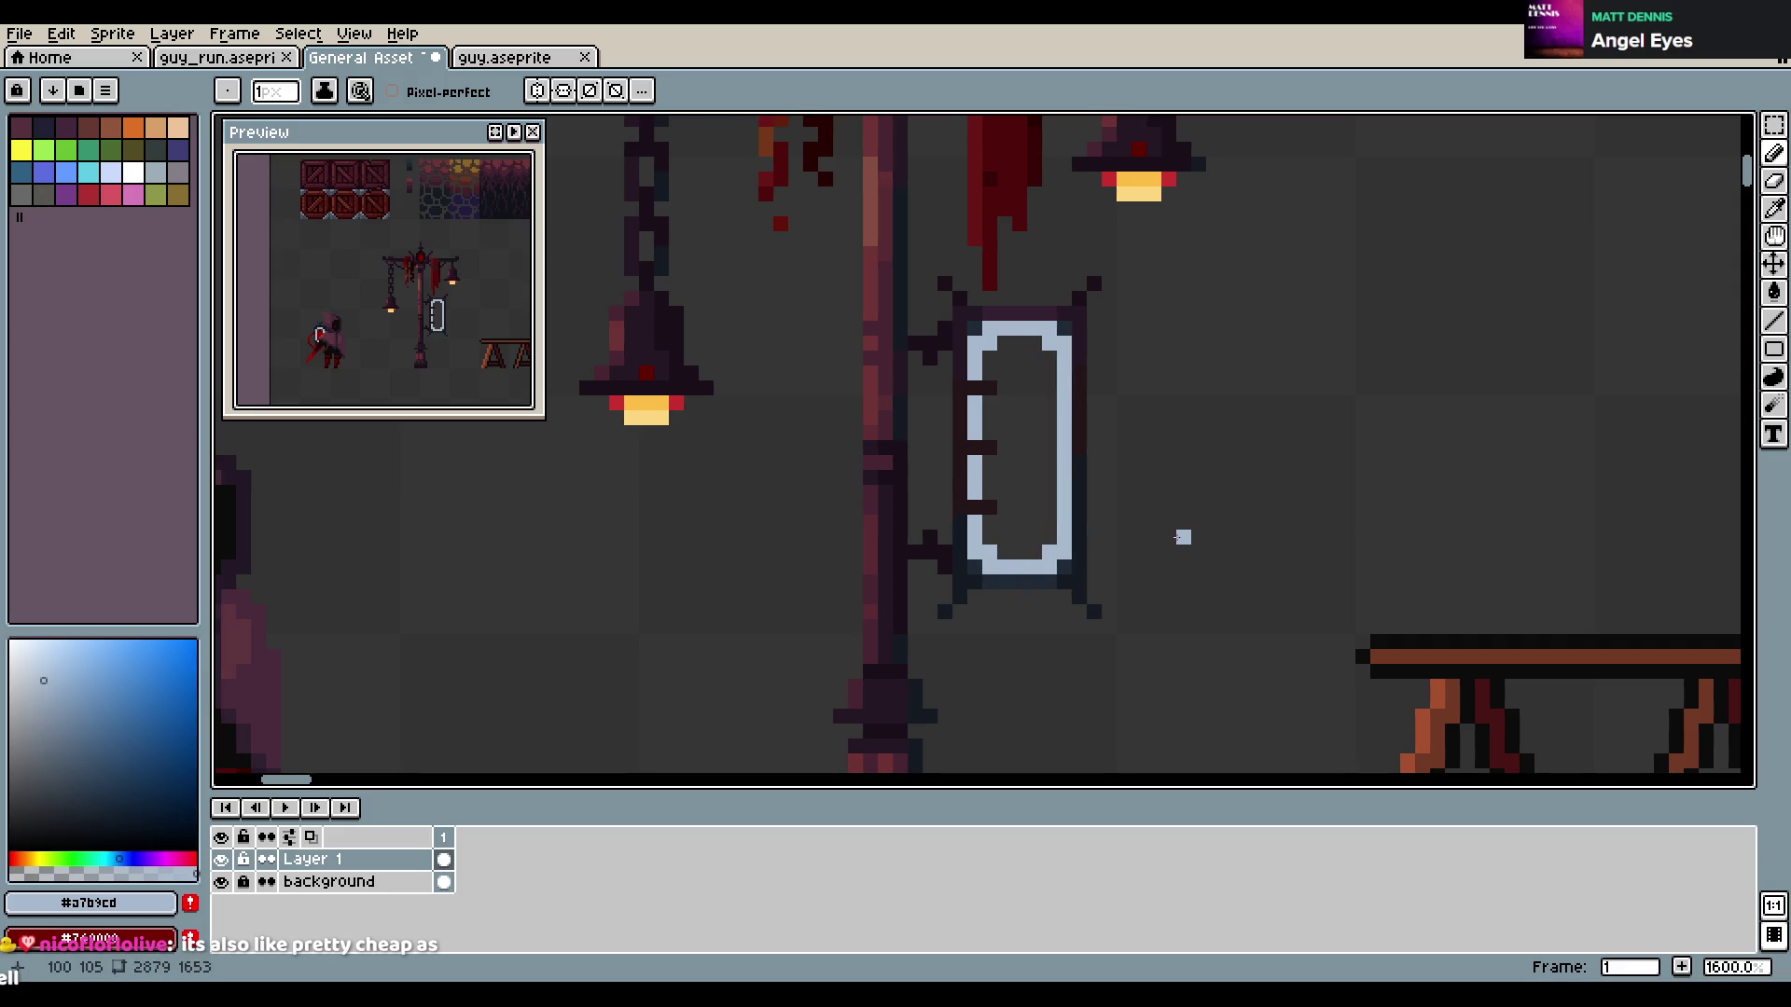
key("e")
left_click(1049, 552)
left_click(991, 344)
left_click(1049, 344)
key("ctrl+s")
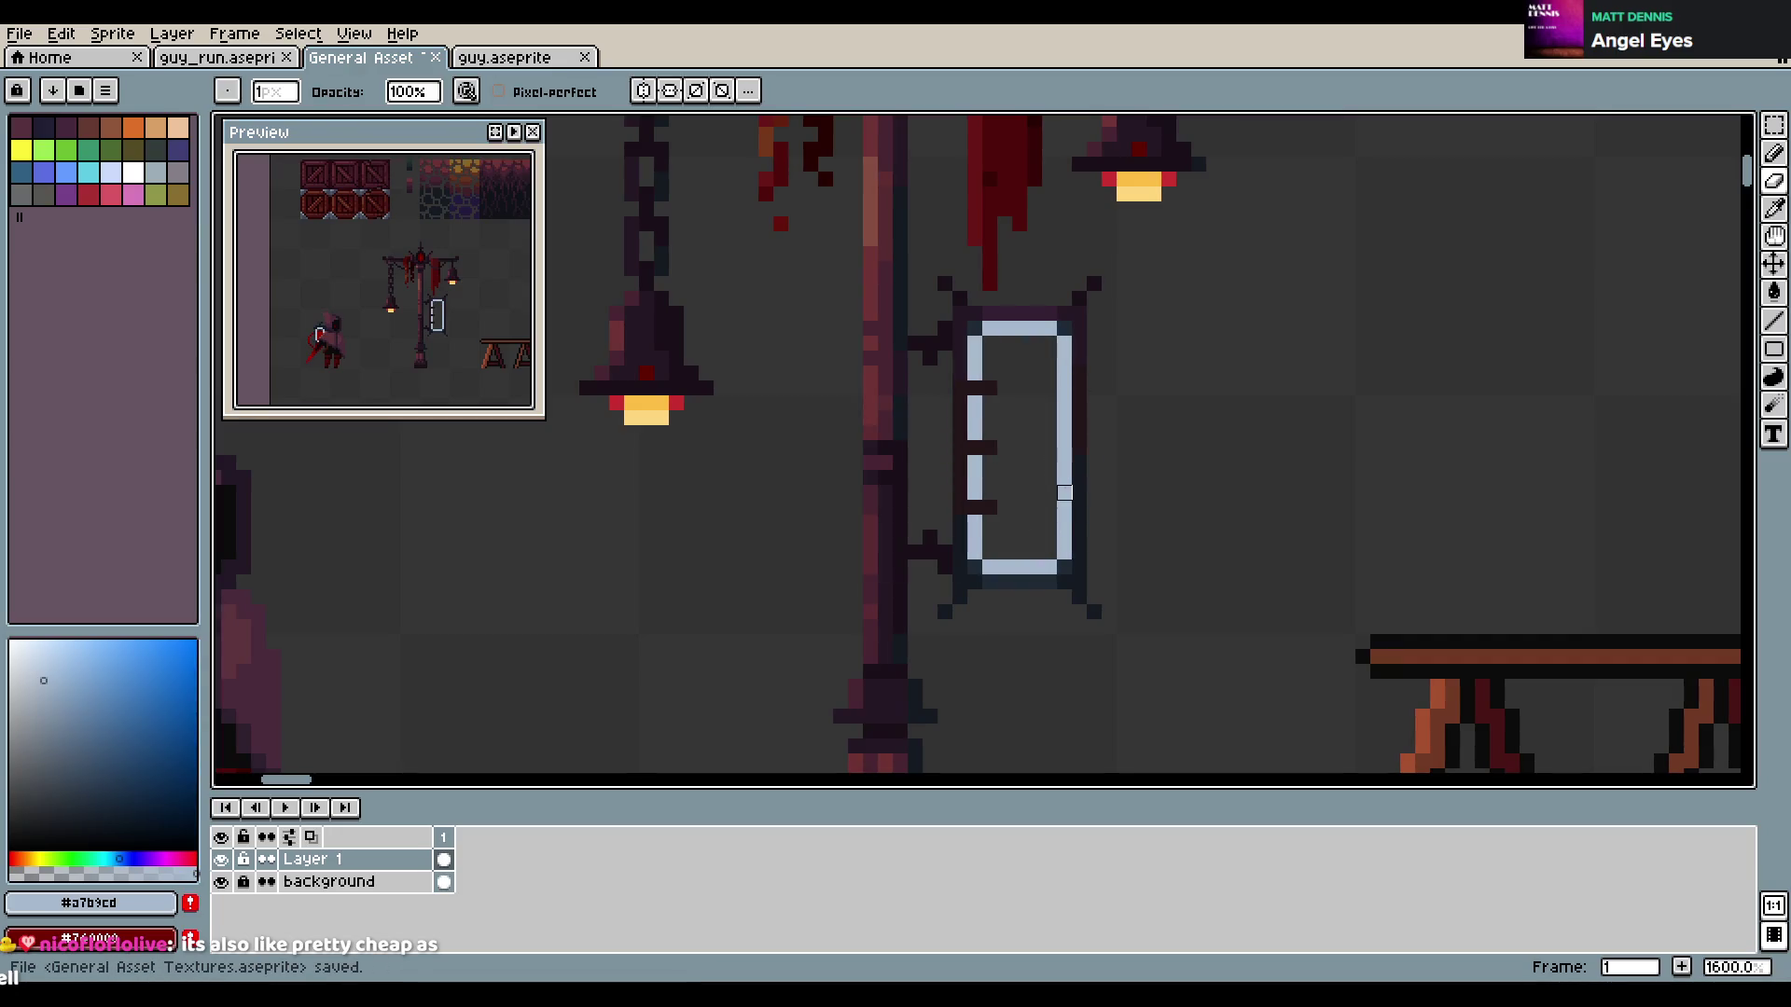
Paint dark red into the frame's lower interior
key("b")
left_click(971, 220, "alt")
mouse_move(1004, 522)
left_mouse_down()
mouse_move(992, 534)
mouse_move(1050, 552)
left_mouse_up()
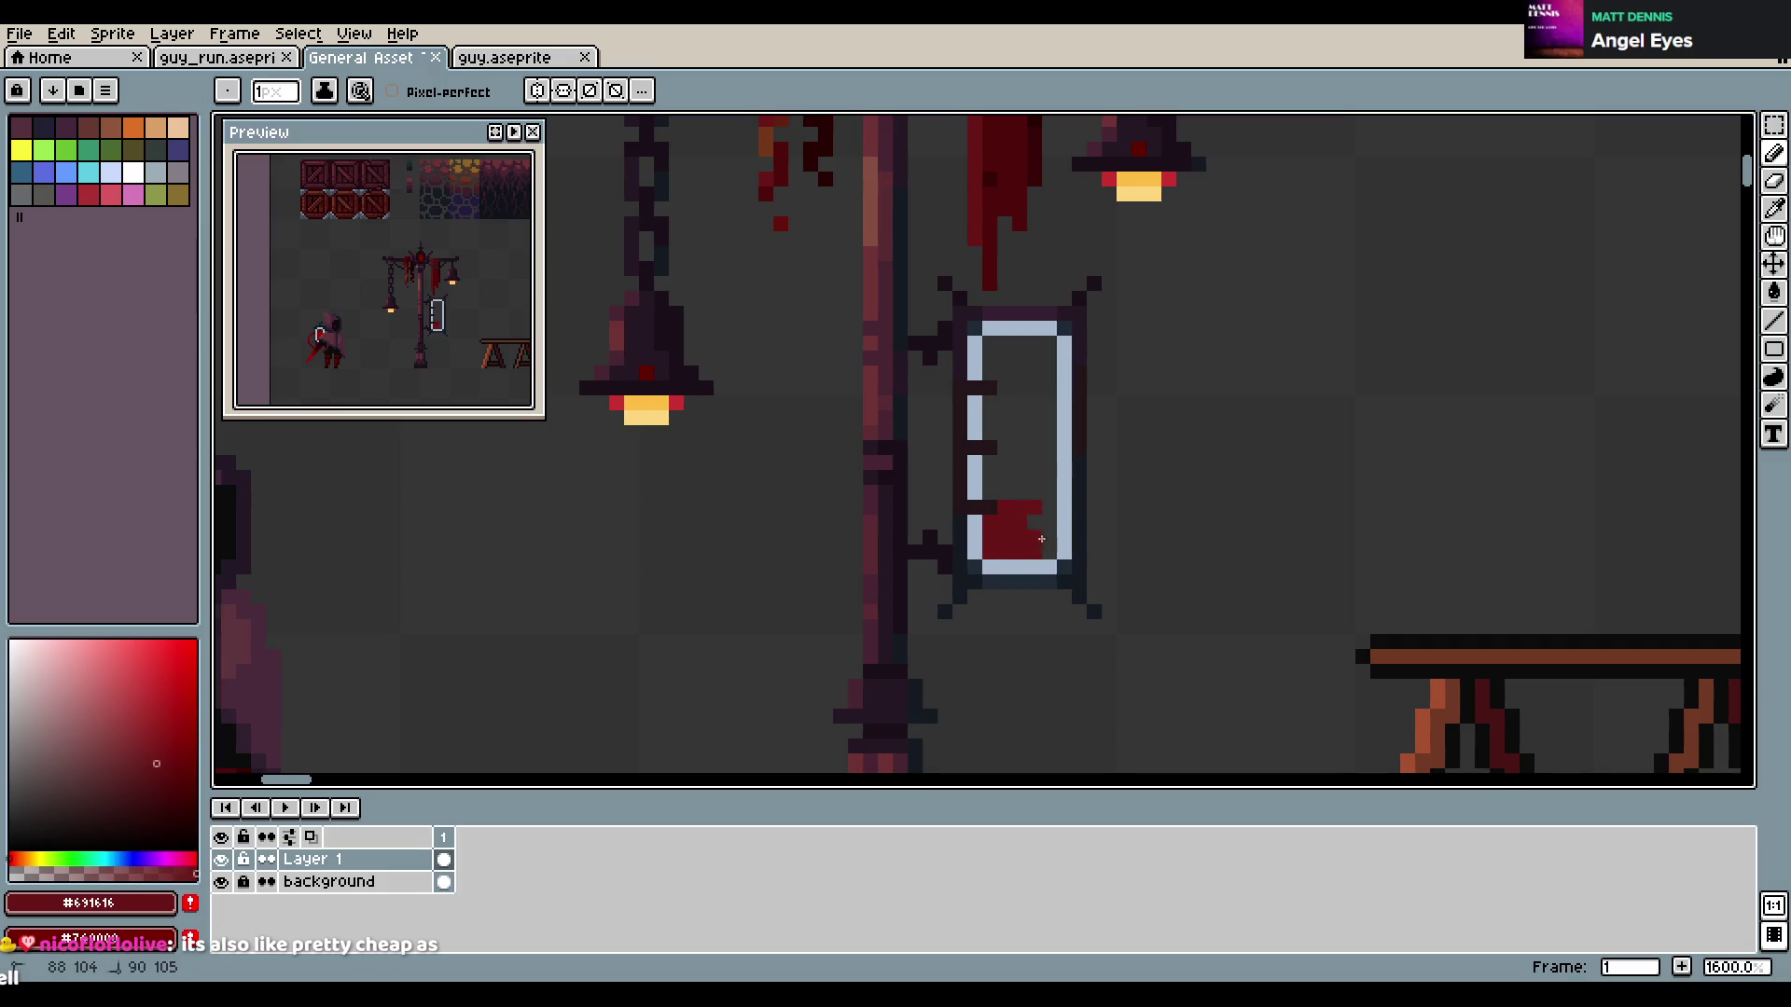
Paint dark red across the frame's interior, save, then undo the fill to leave it empty
key("ctrl+z")
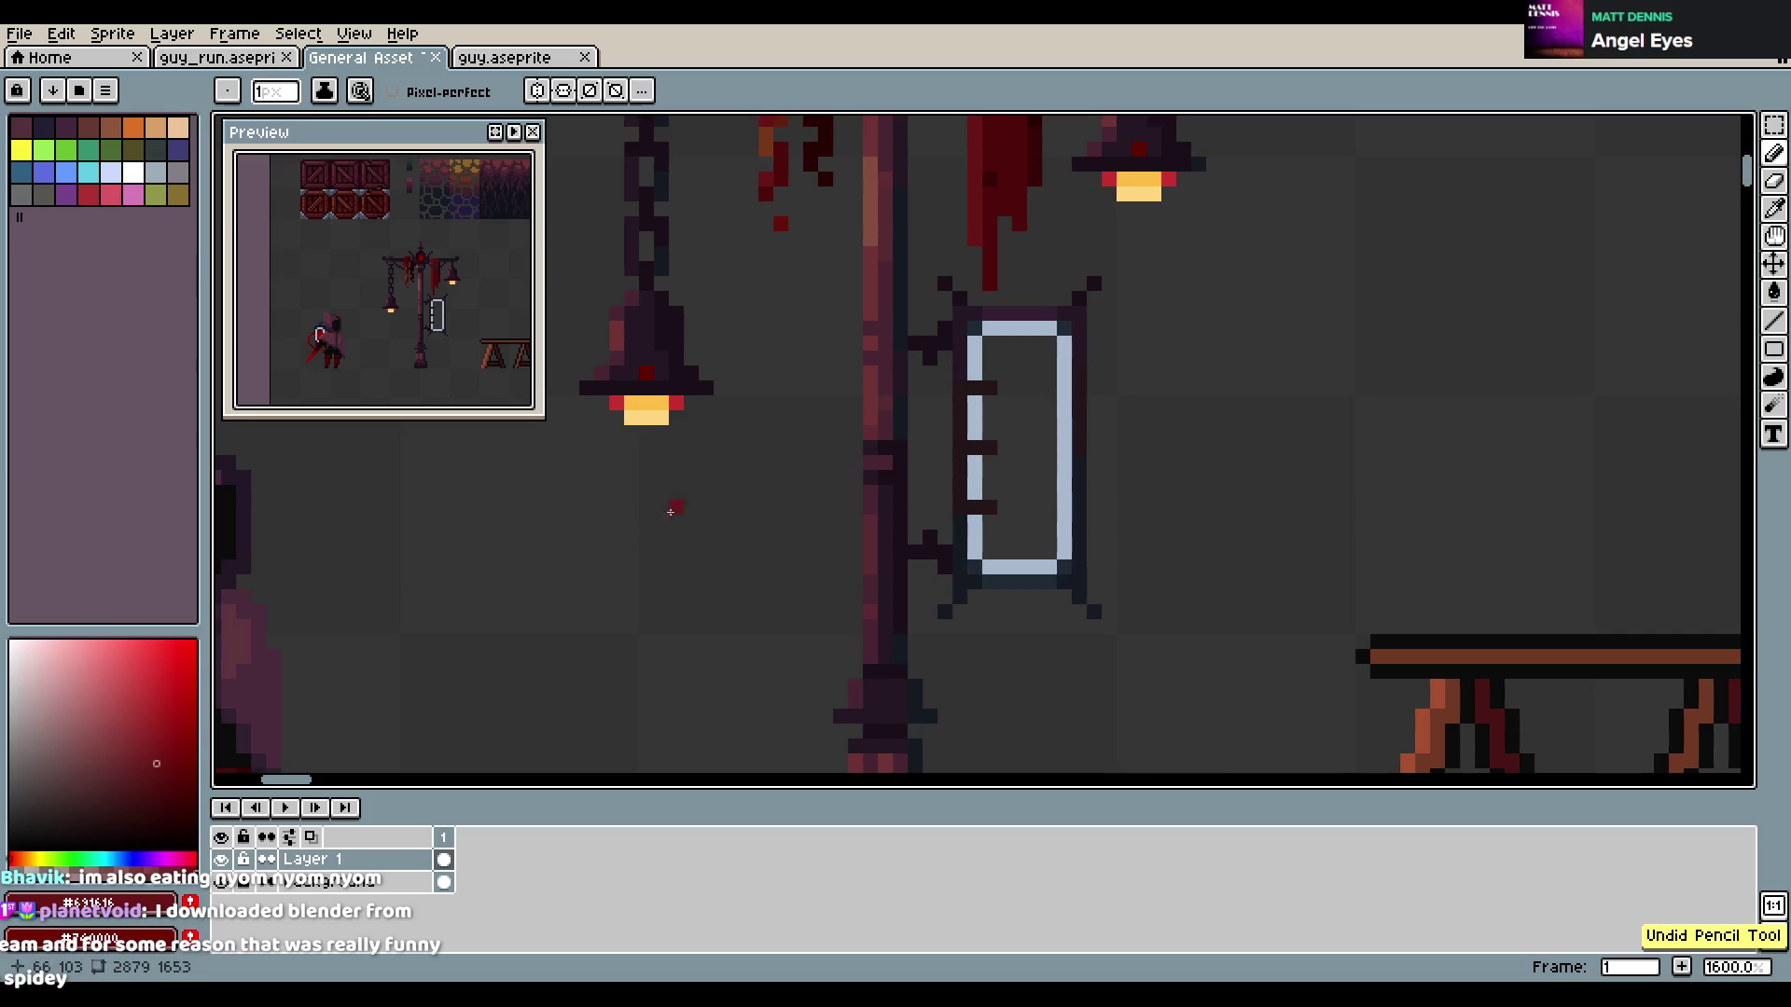
scroll(1046, 679, "down", 1)
scroll(1046, 679, "up", 1)
mouse_move(1150, 583)
left_mouse_down()
mouse_move(1111, 598)
mouse_move(1156, 611)
left_mouse_up()
key("ctrl+s")
left_click_drag(1132, 538, 1111, 546)
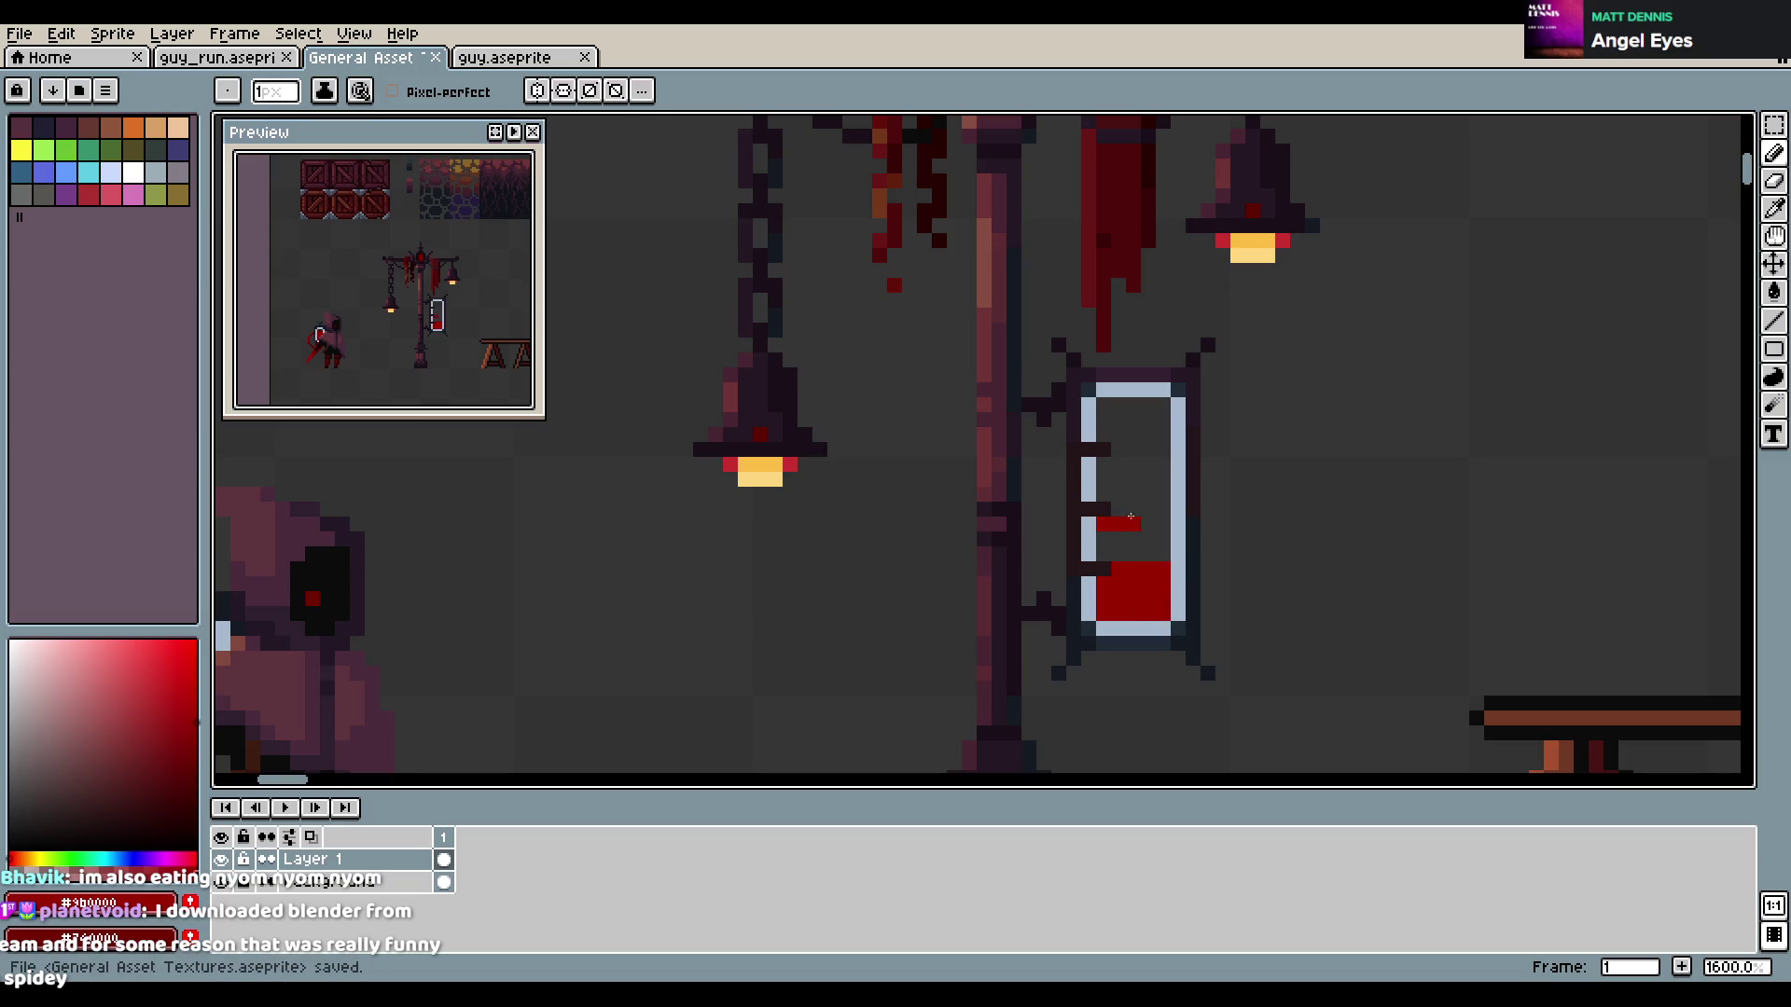
left_click(1161, 554)
mouse_move(1119, 494)
left_mouse_down()
mouse_move(1157, 481)
mouse_move(1113, 472)
left_mouse_up()
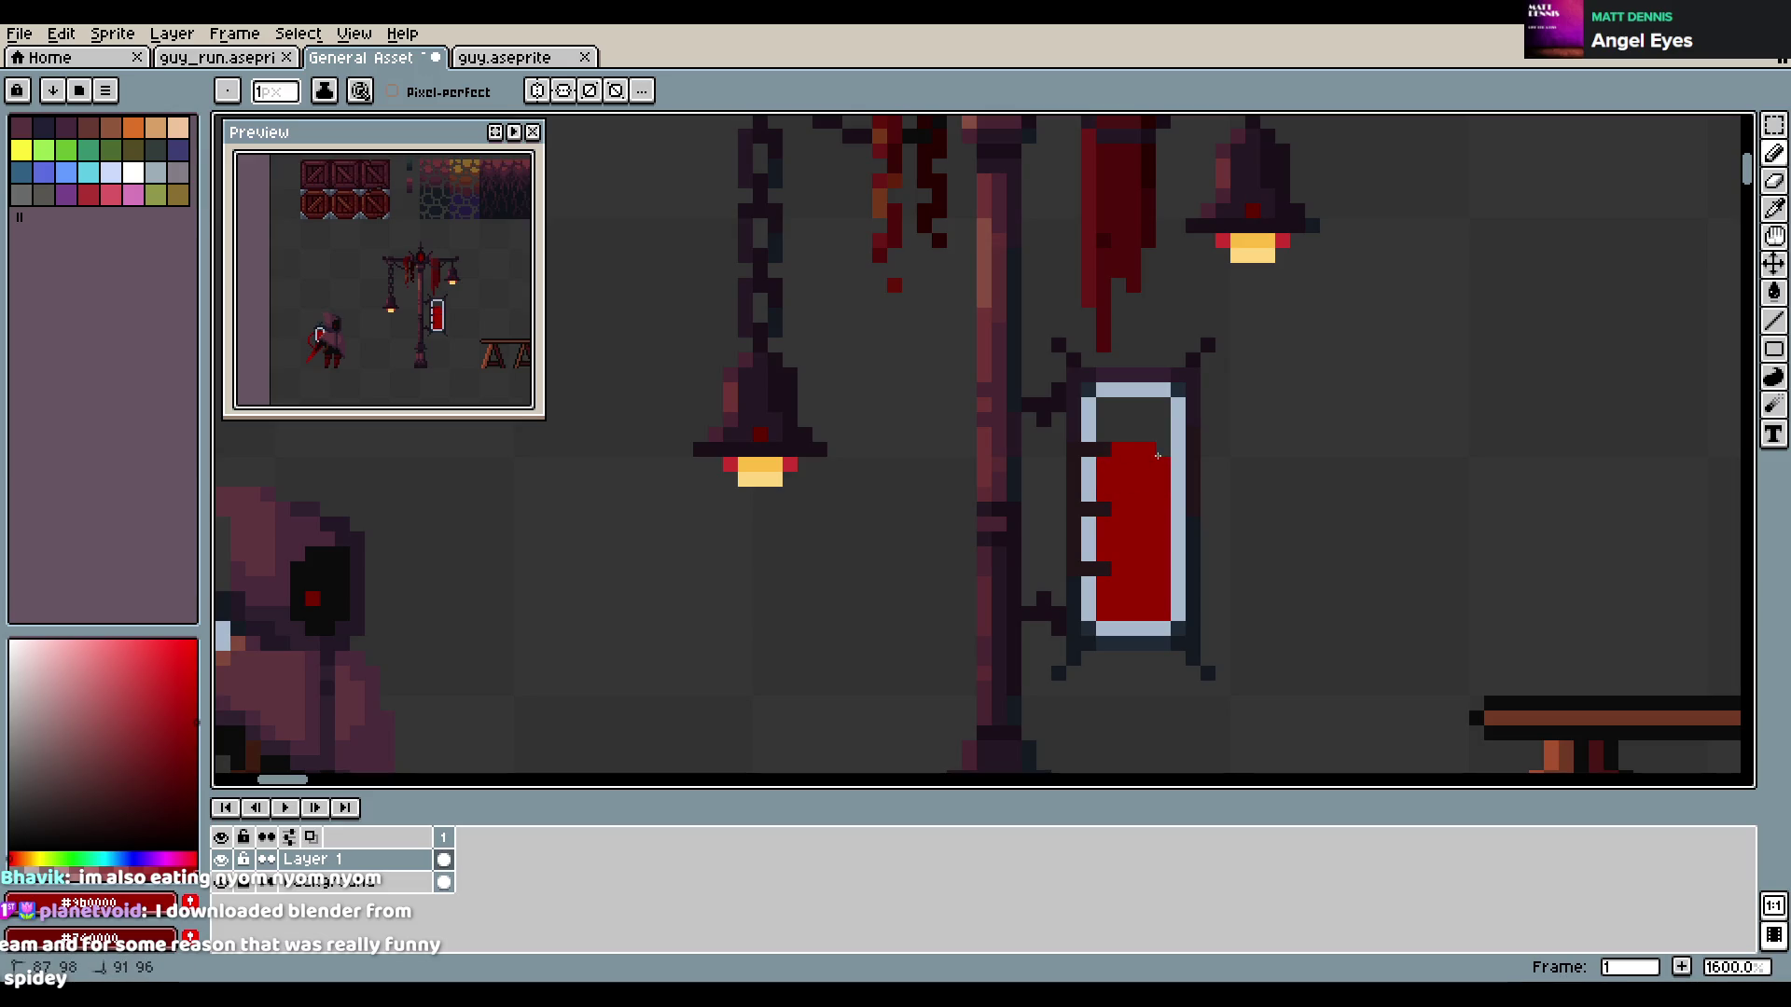
left_click(1103, 449)
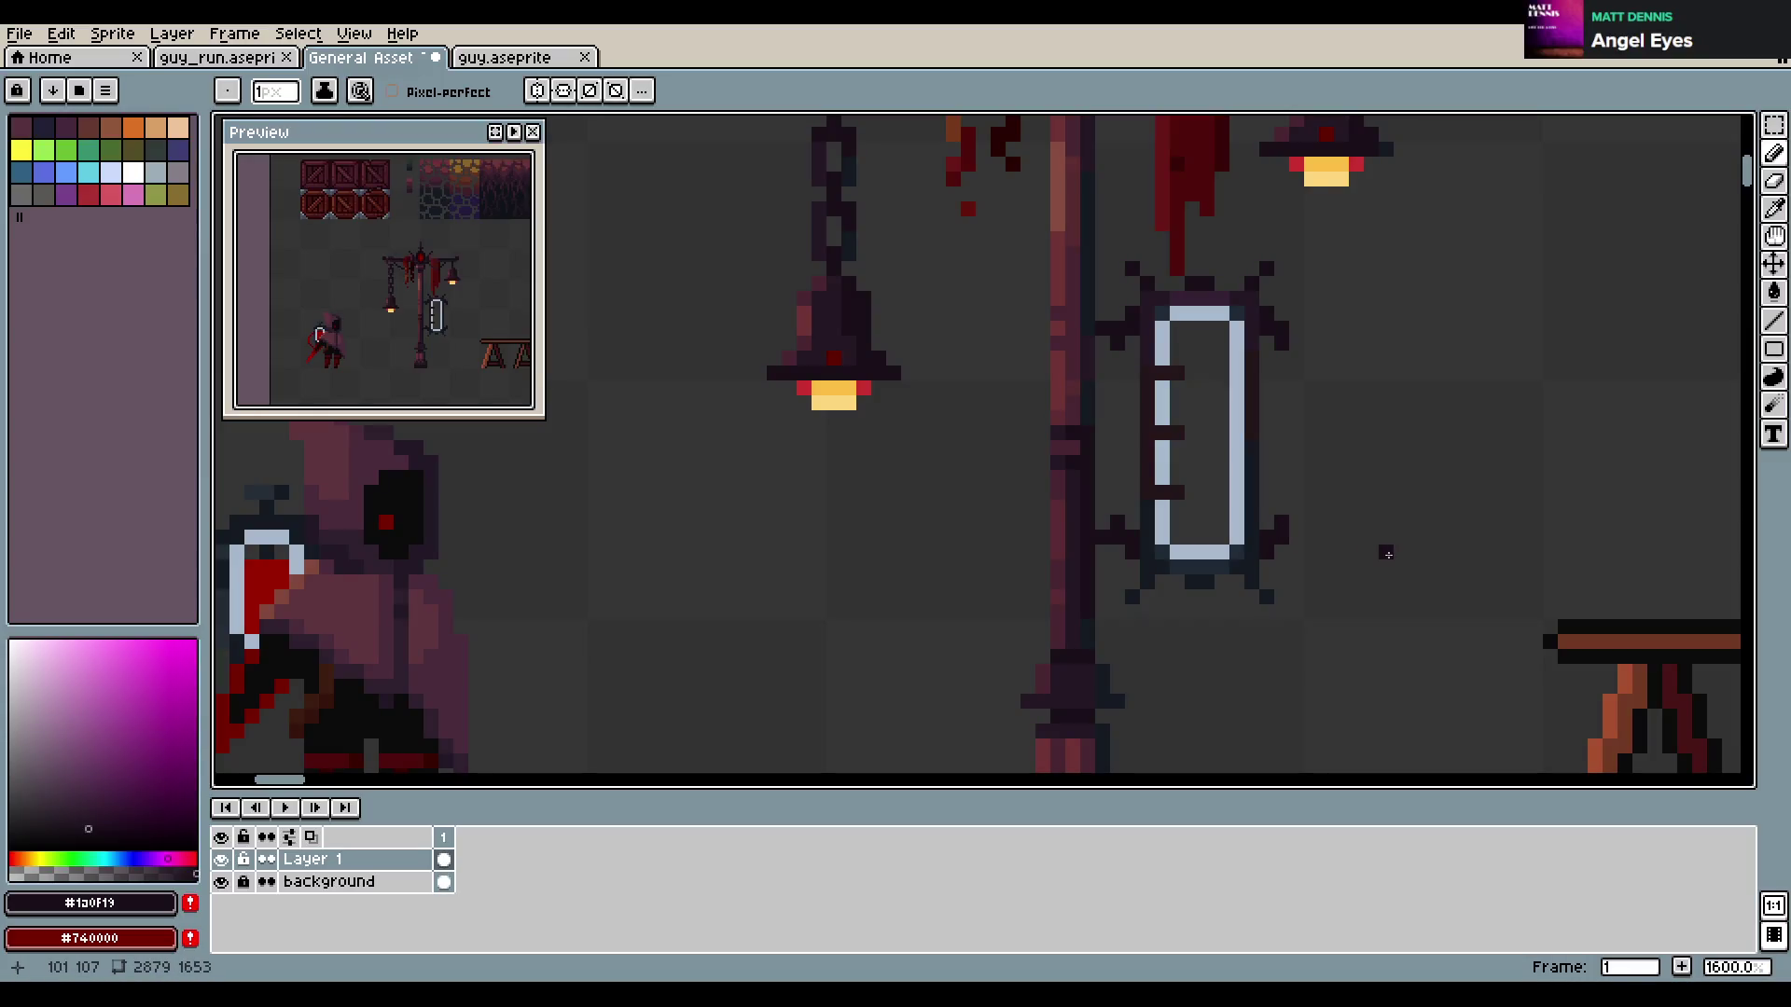
key("ctrl+z")
Add dark pixels joining the frame's left side to the pole, then save the sheet
key("ctrl+y")
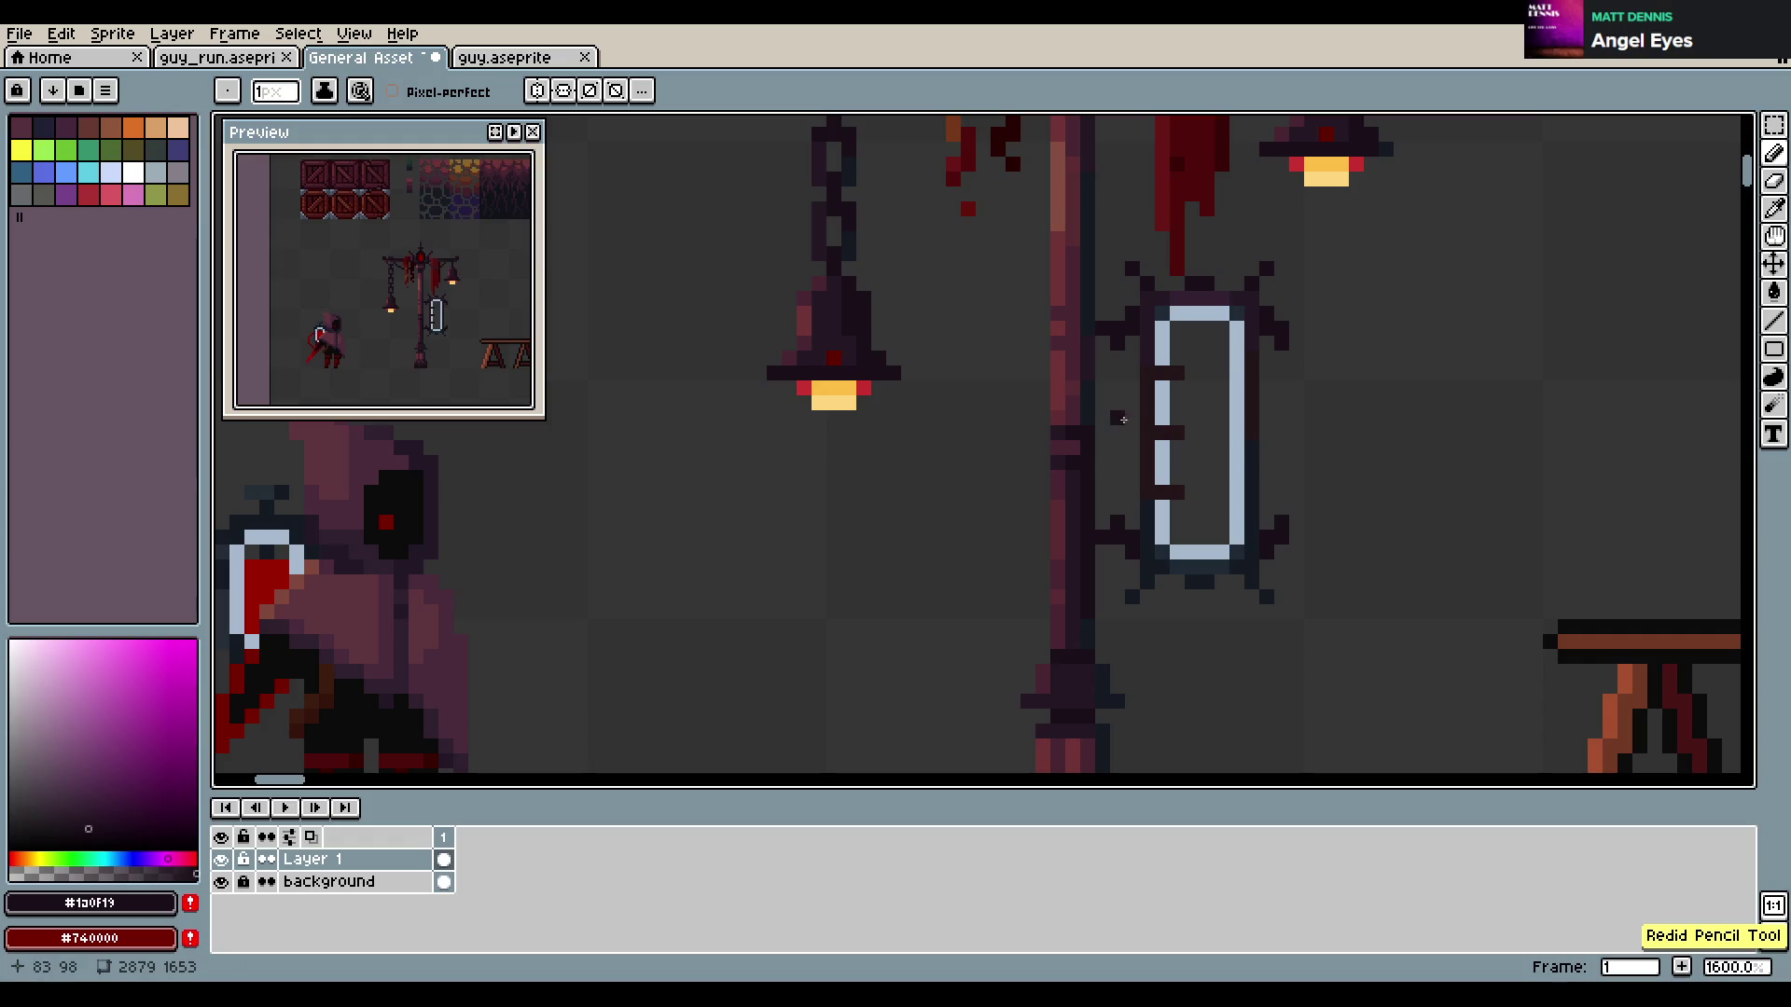
left_click_drag(1105, 427, 1111, 449)
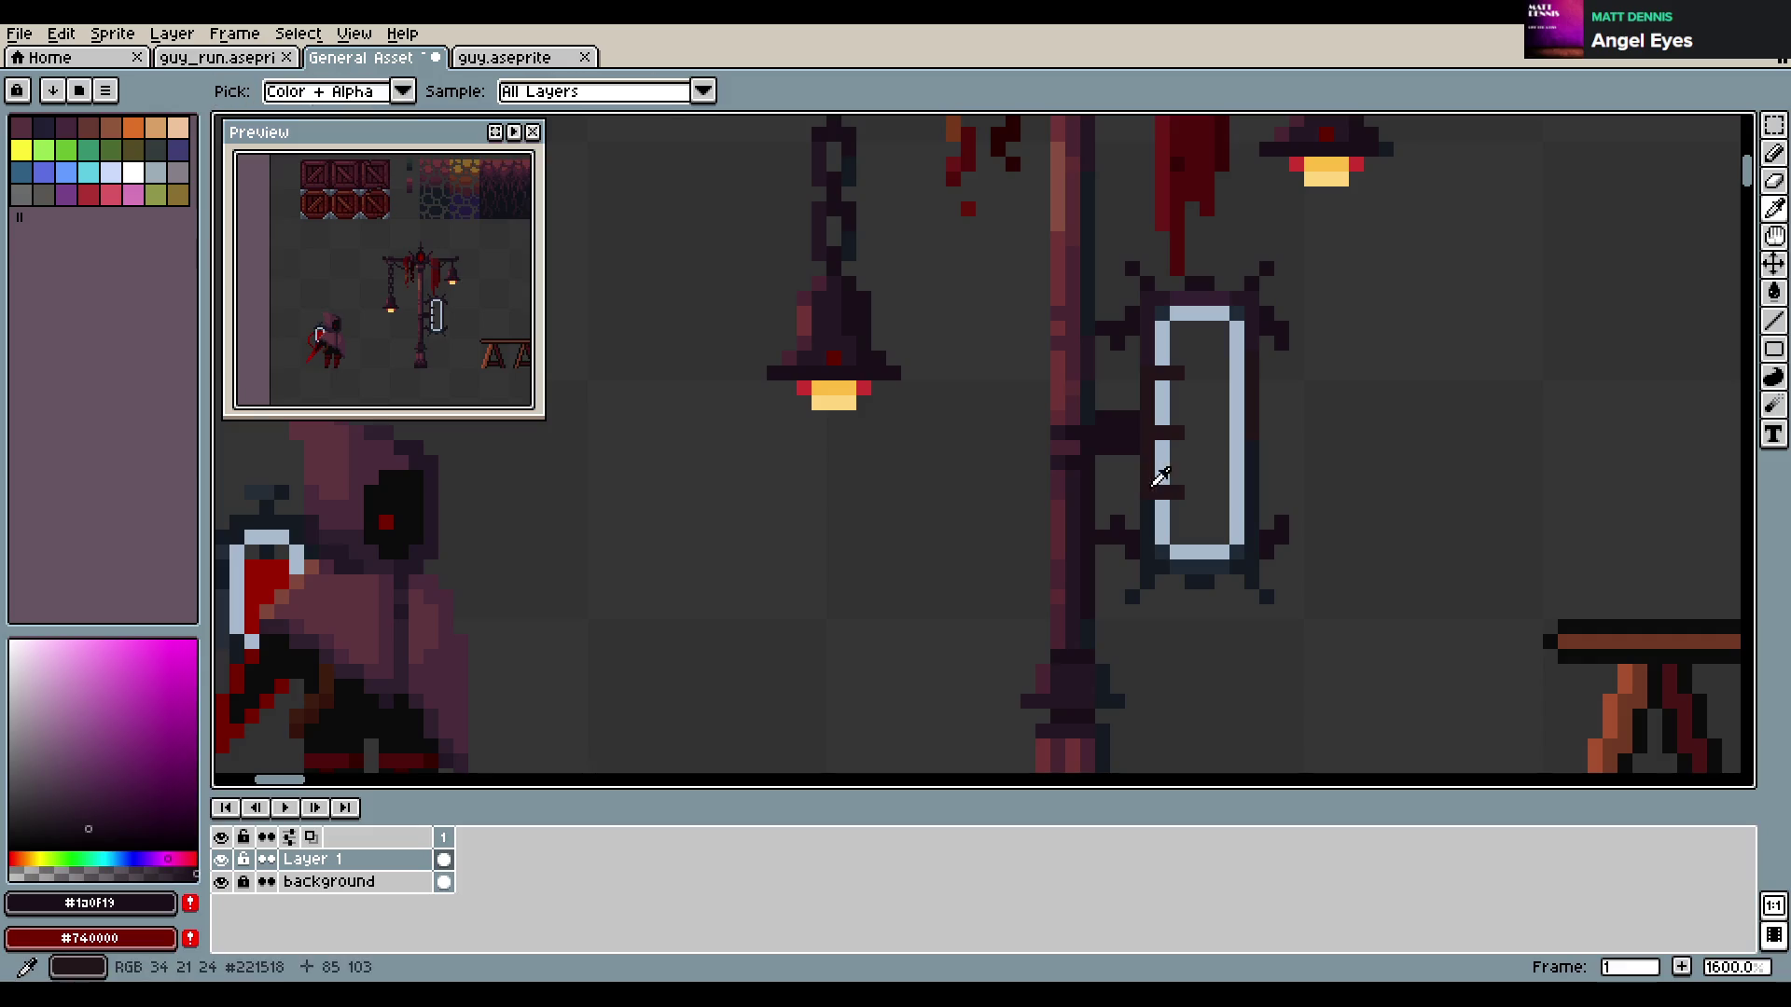
left_click(1092, 424, "alt")
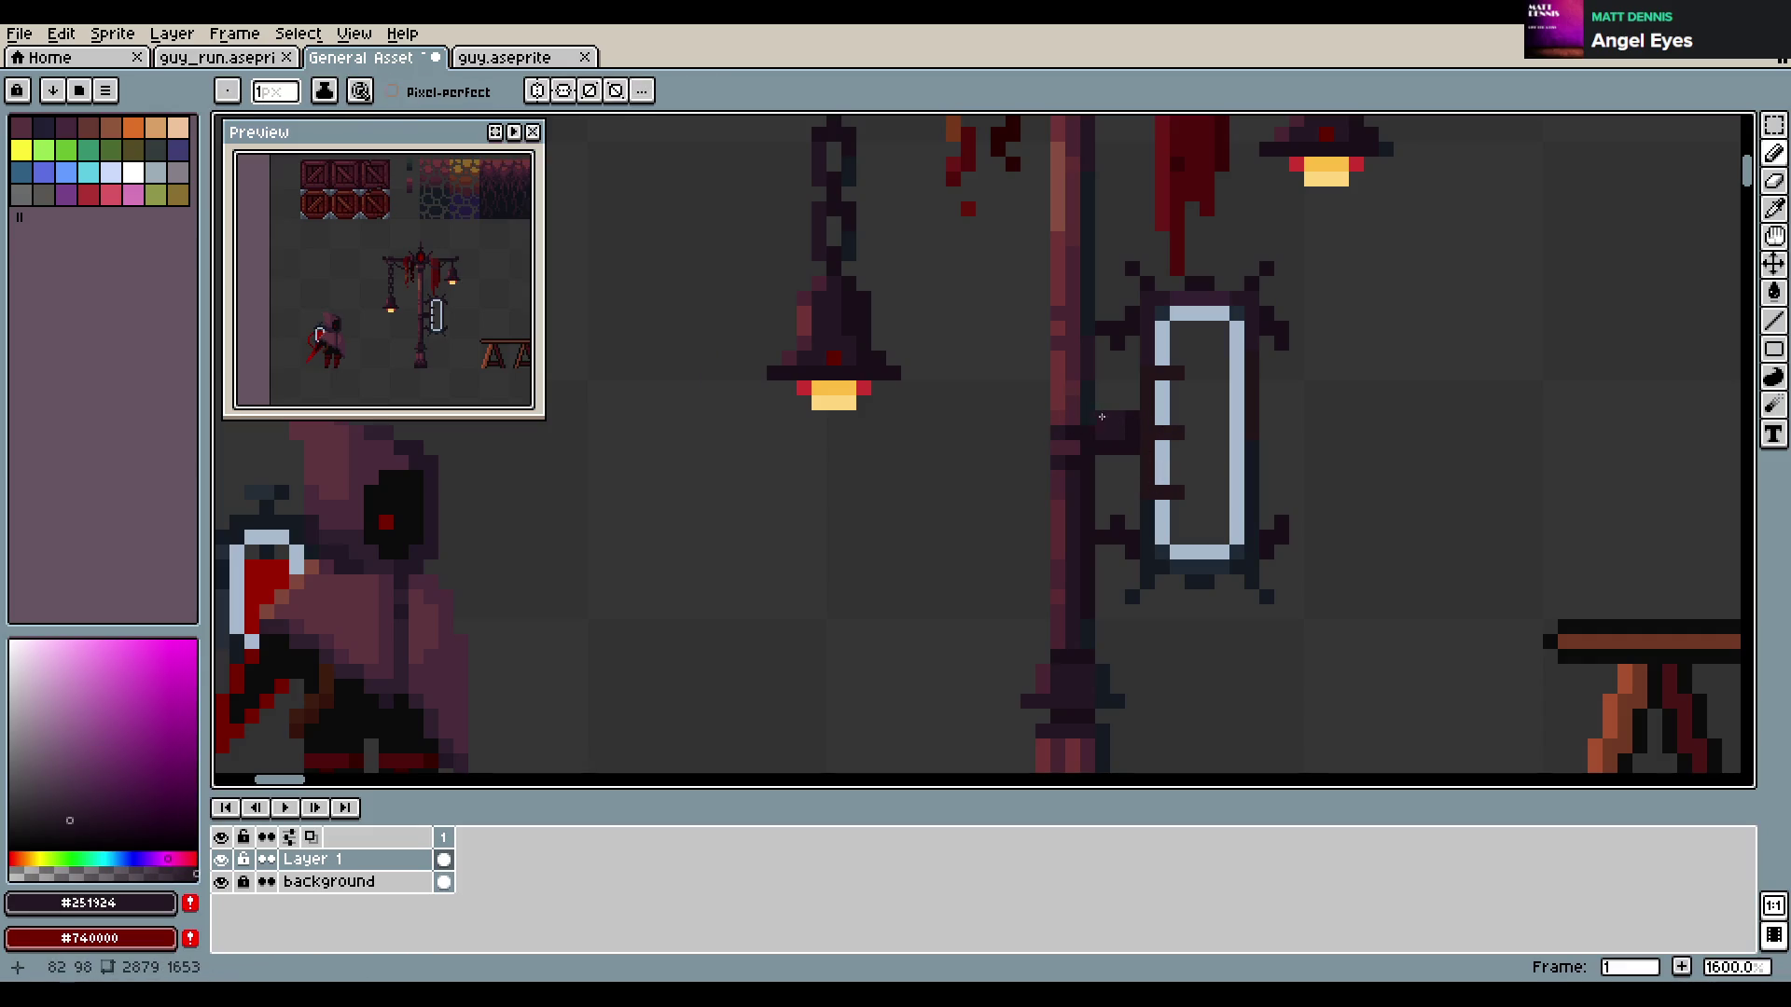
left_click(1132, 455, "alt")
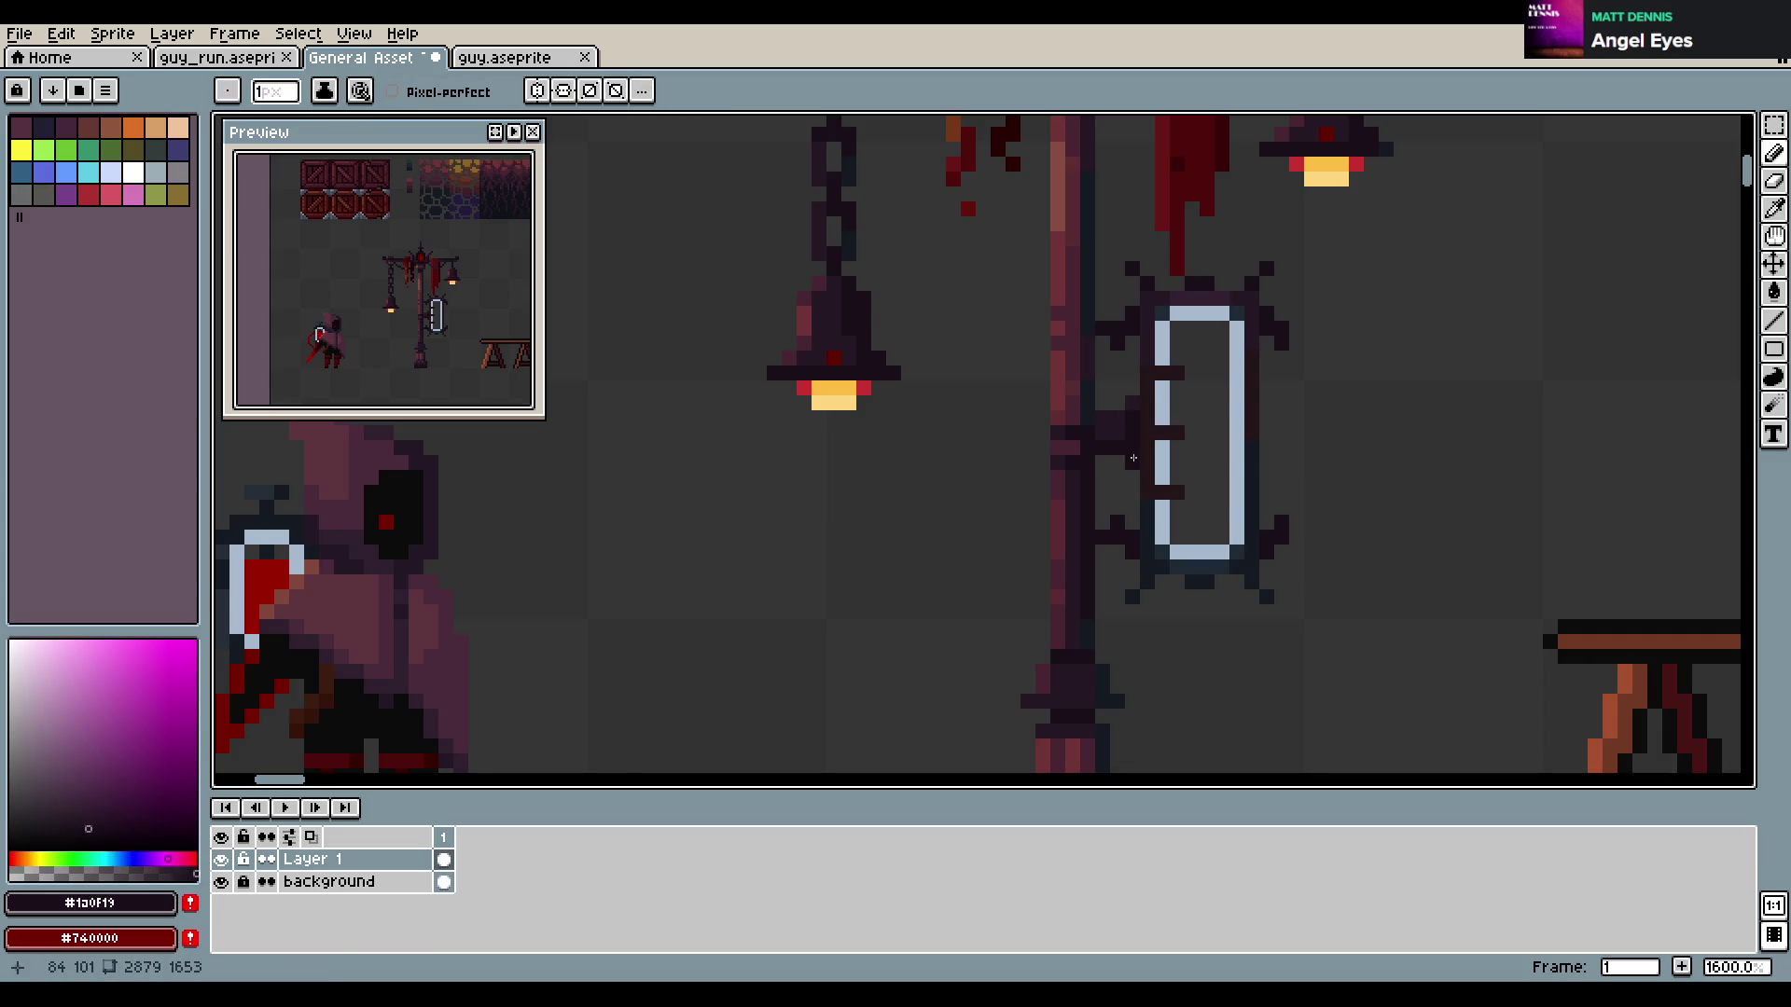
key("ctrl+s")
scroll(1339, 436, "down", 5)
scroll(1231, 444, "up", 1)
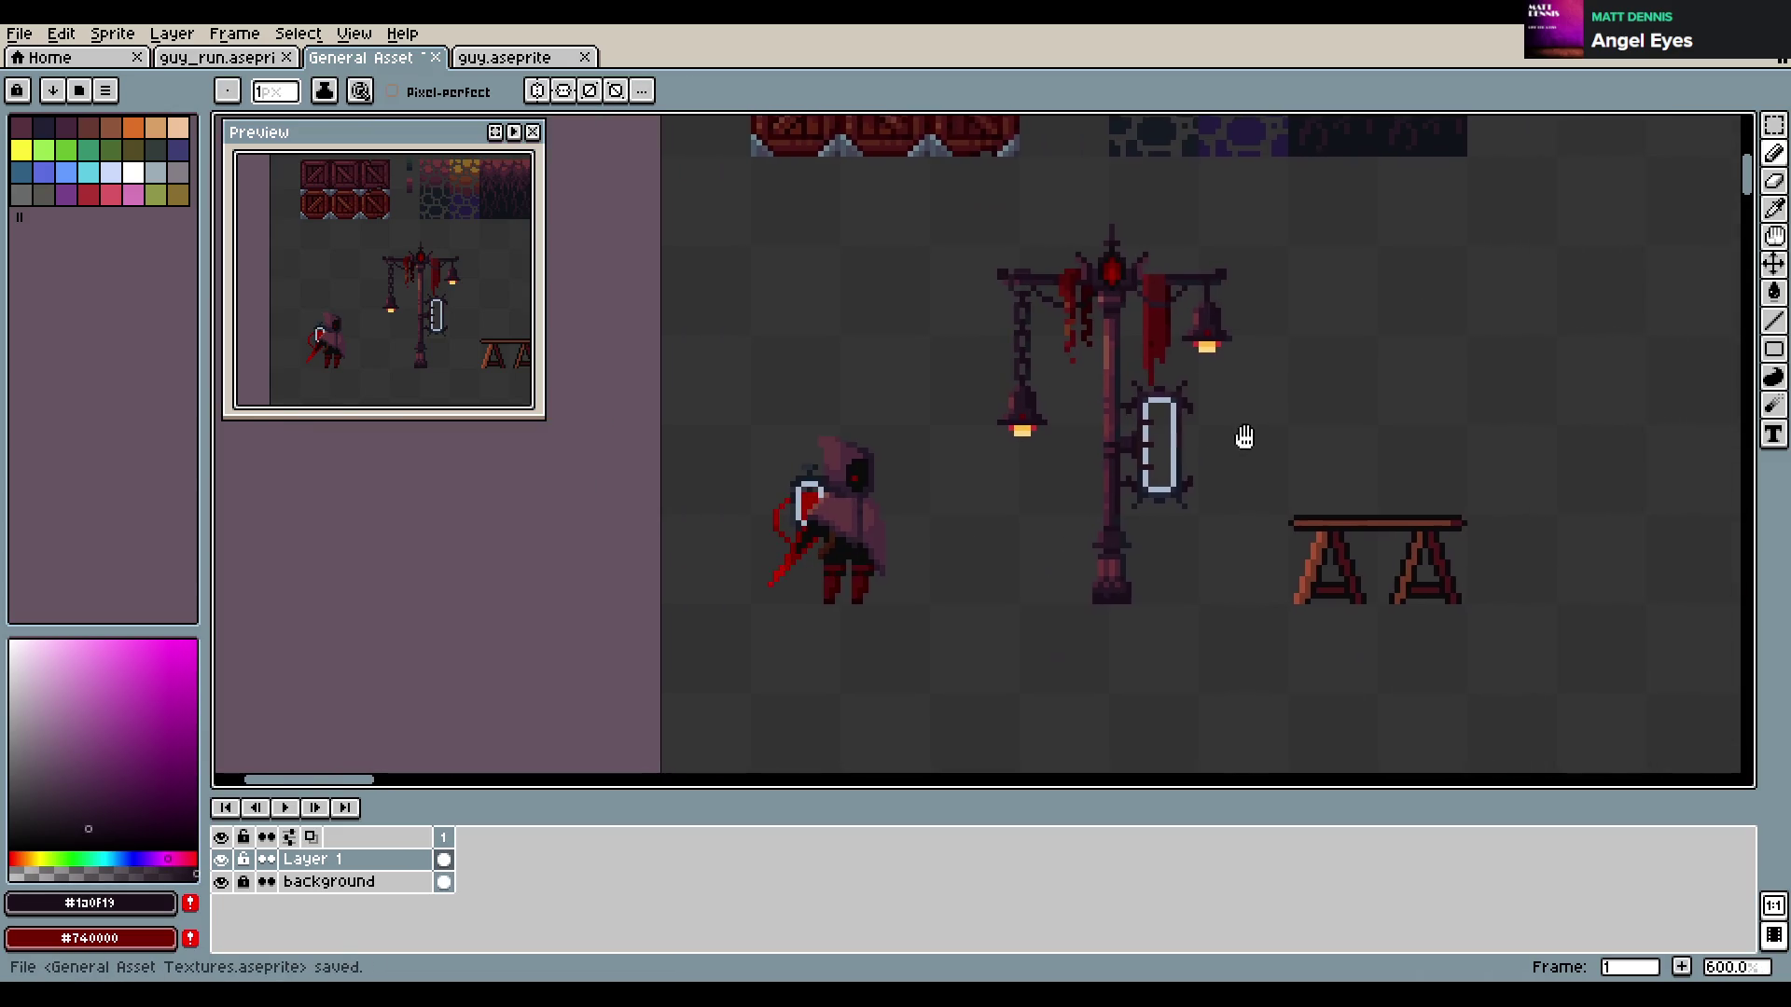
scroll(1238, 438, "up", 3)
scroll(1179, 437, "up", 1)
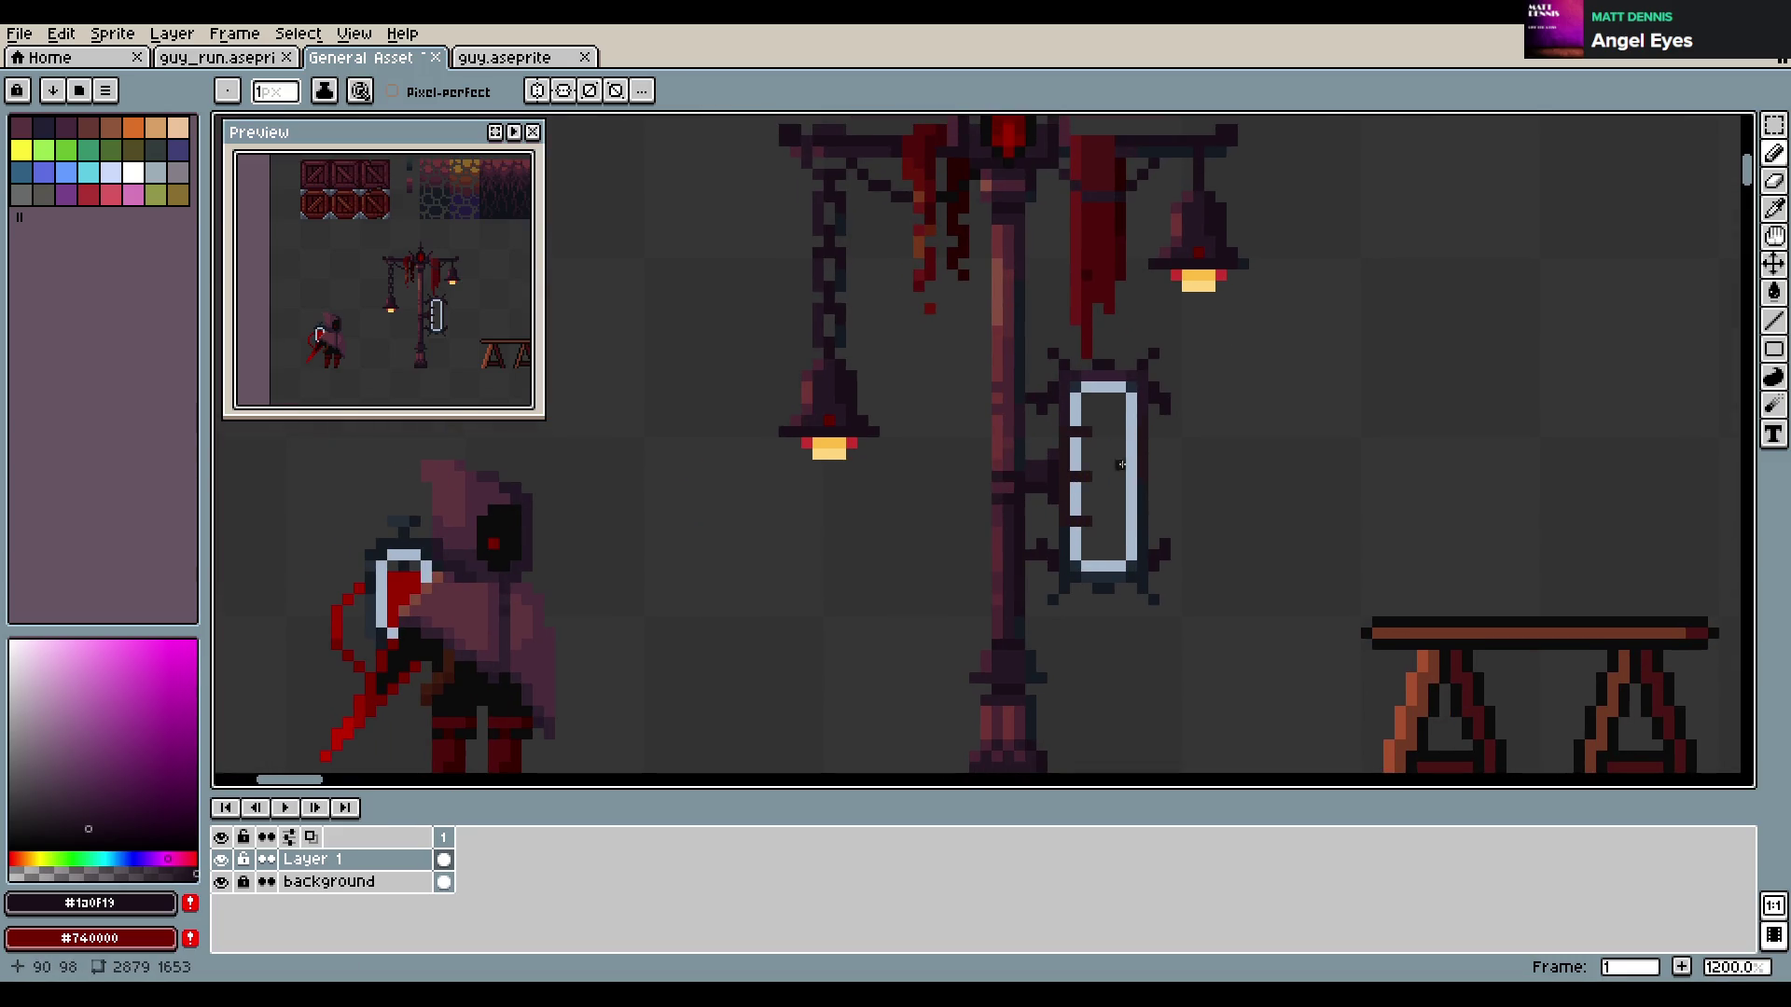
scroll(1110, 457, "up", 1)
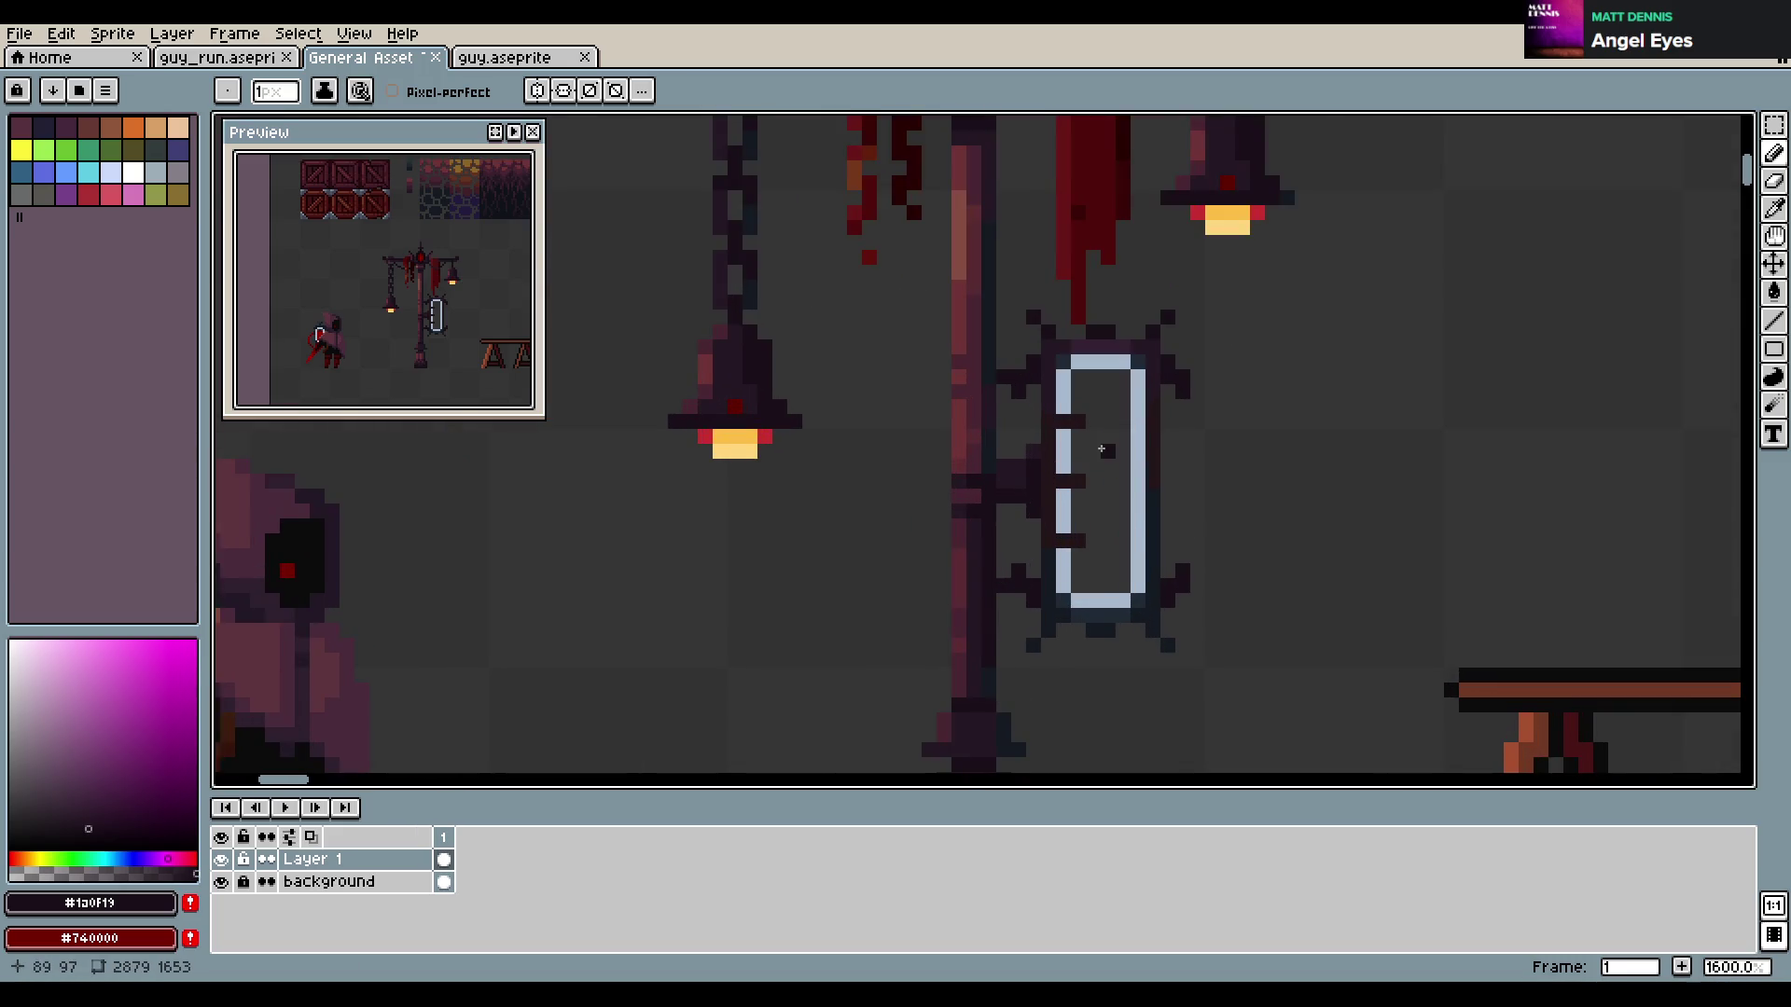
Erase the spikes along the frame's top edge and draw a dark purple hook above it
key("e")
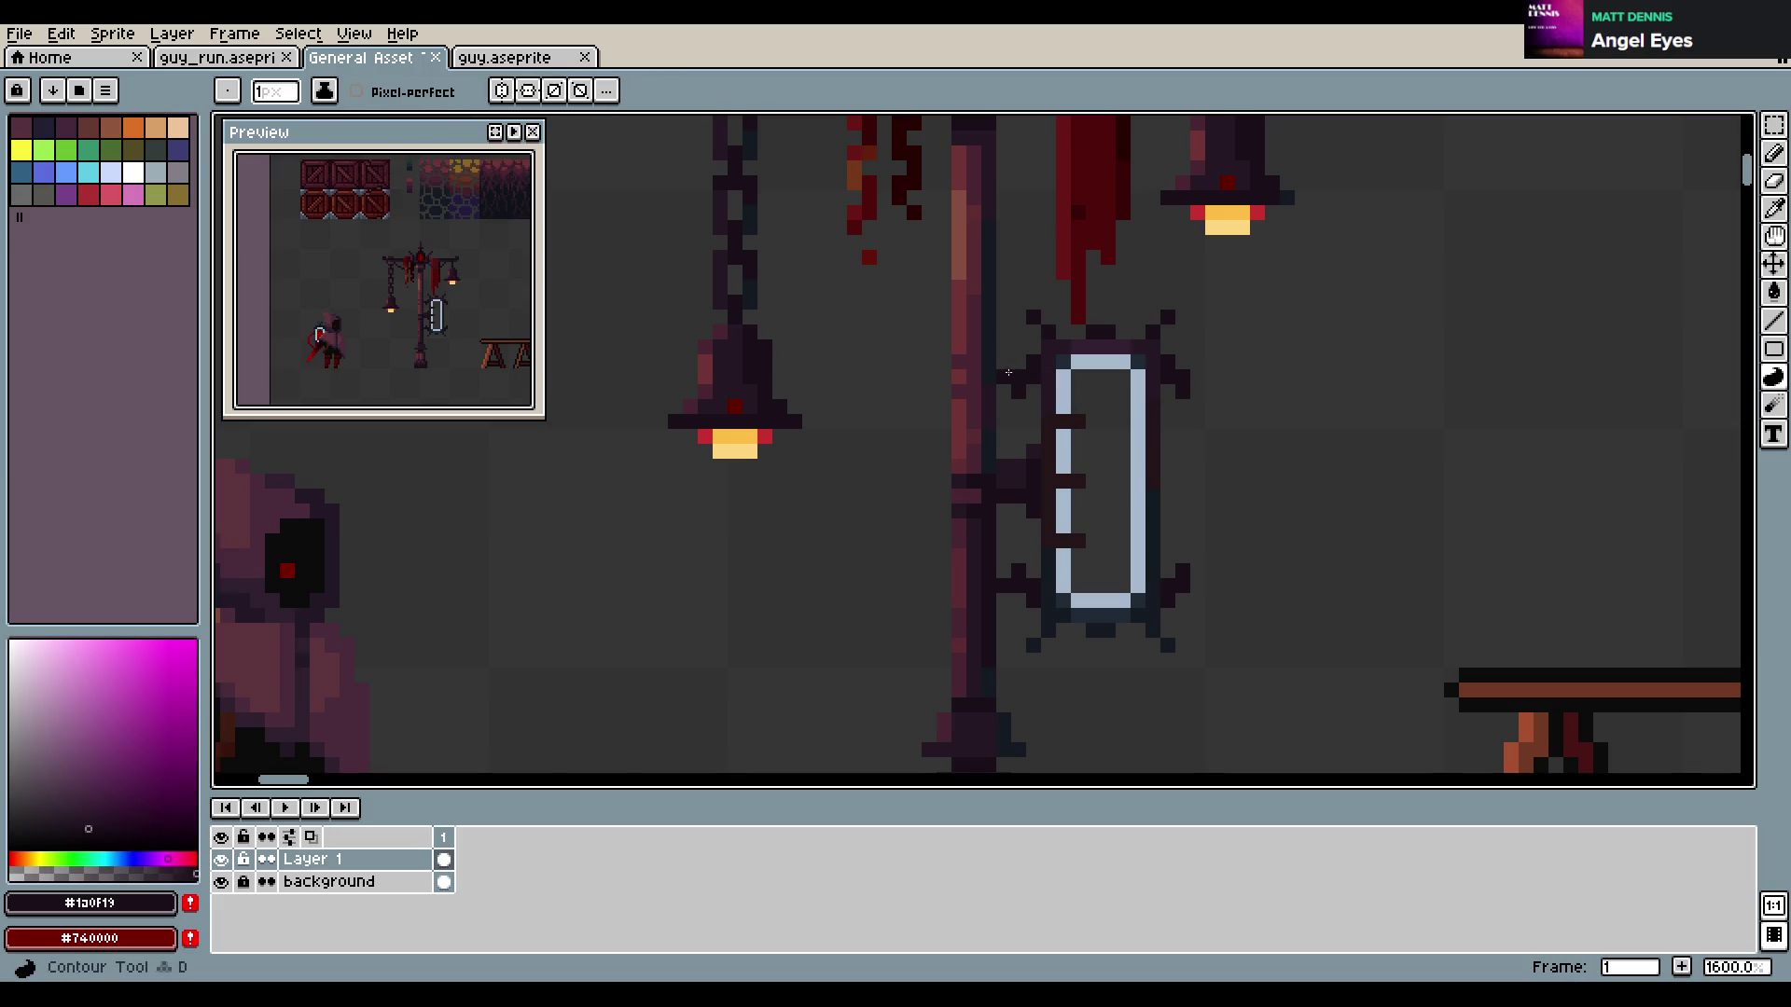
mouse_move(1019, 362)
left_mouse_down()
mouse_move(1168, 318)
mouse_move(1108, 646)
mouse_move(1015, 640)
mouse_move(1125, 631)
left_mouse_up()
key("b")
left_click(1104, 618, "alt")
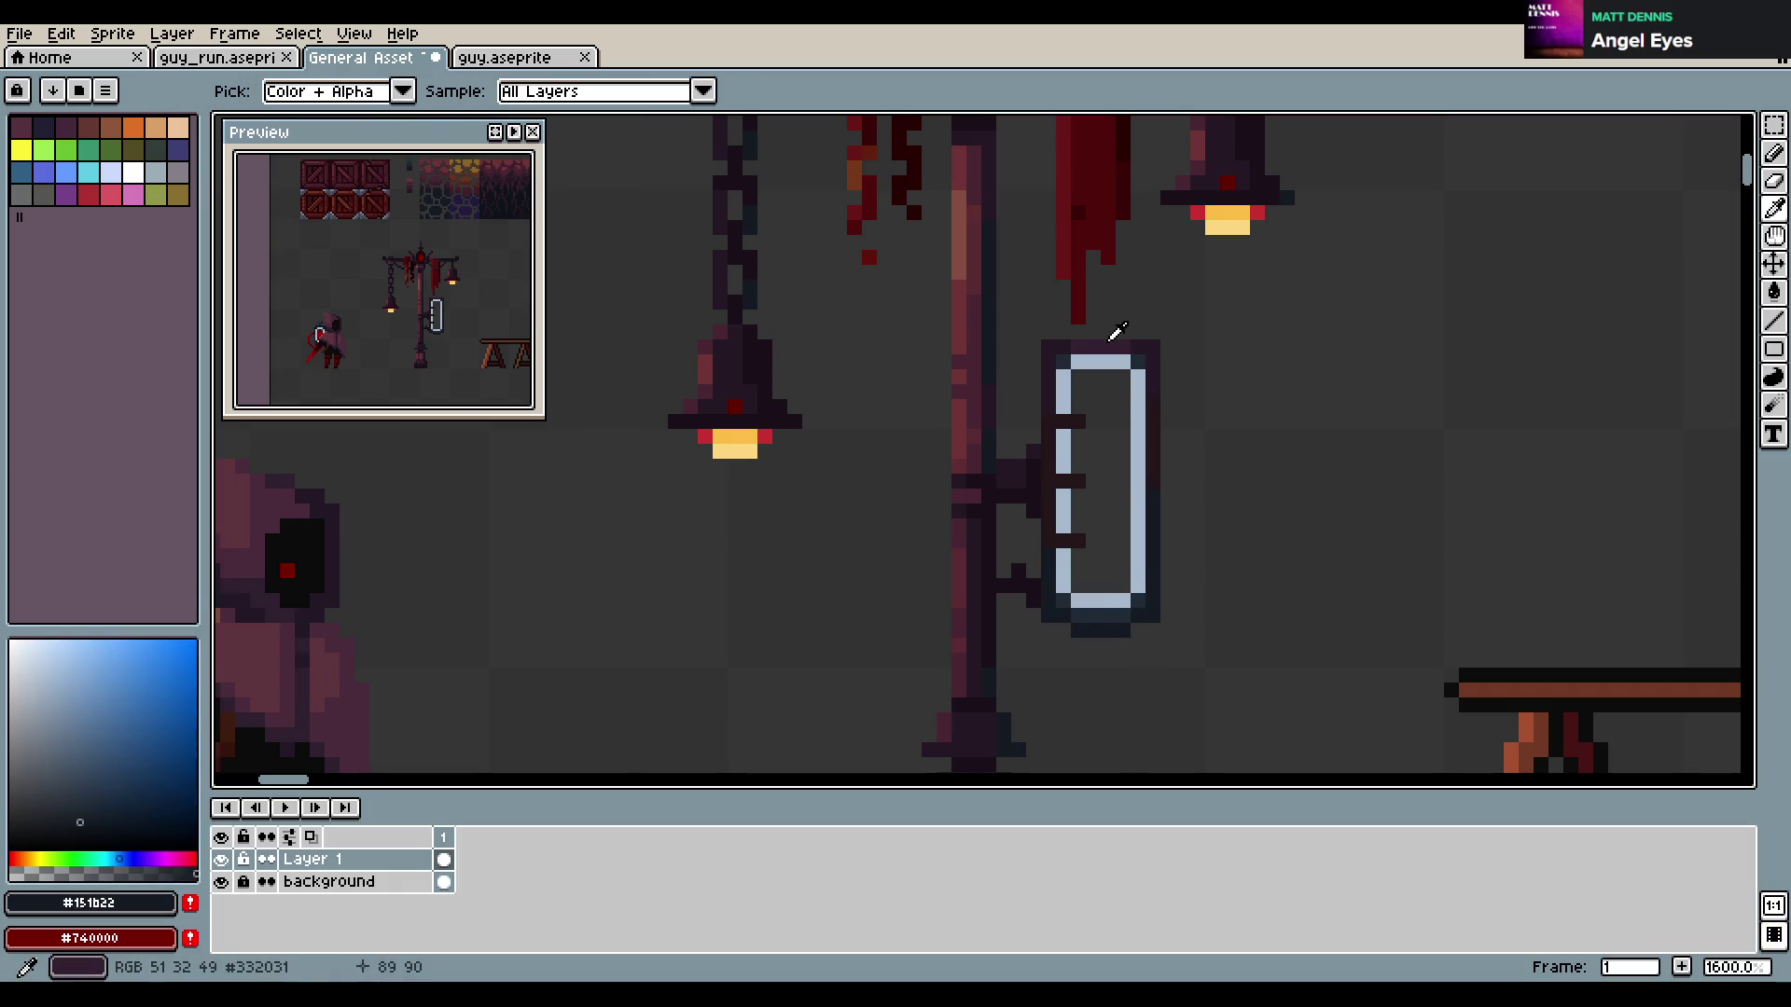
left_click(1064, 328, "alt")
left_click_drag(1078, 333, 1123, 333)
Draw a small dark outline-coloured tab below the frame and save the sheet
key("e")
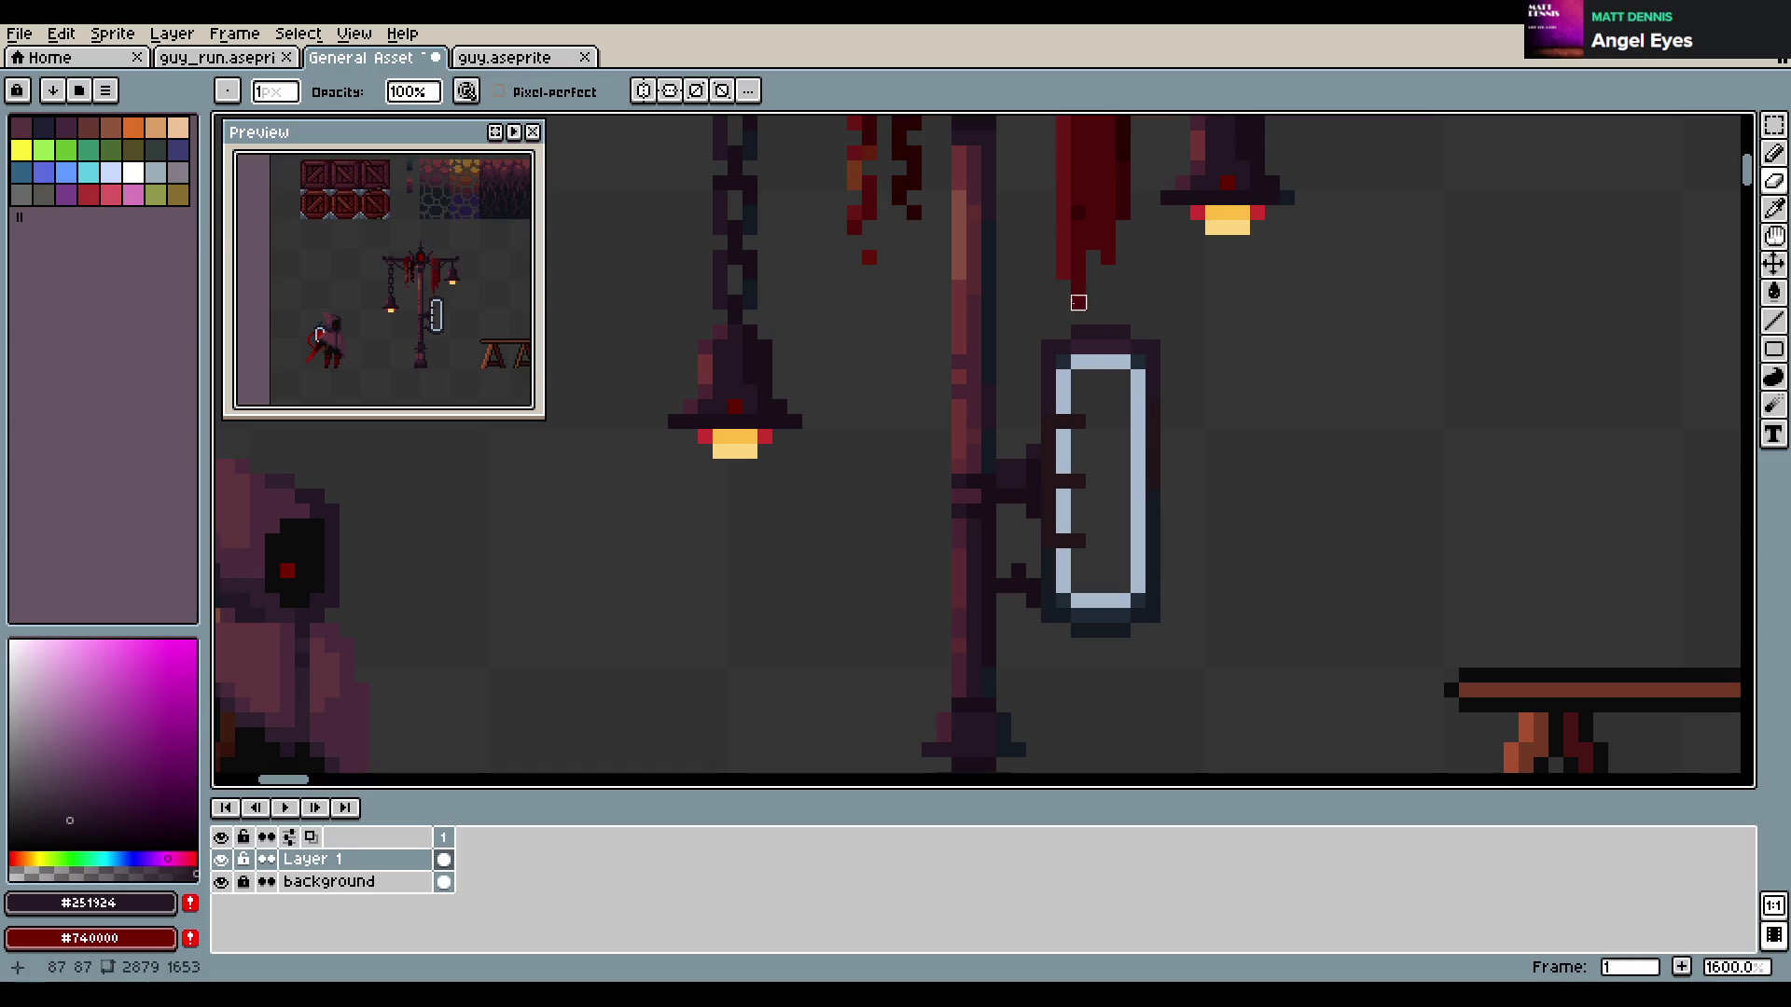
key("b")
key("ctrl+s")
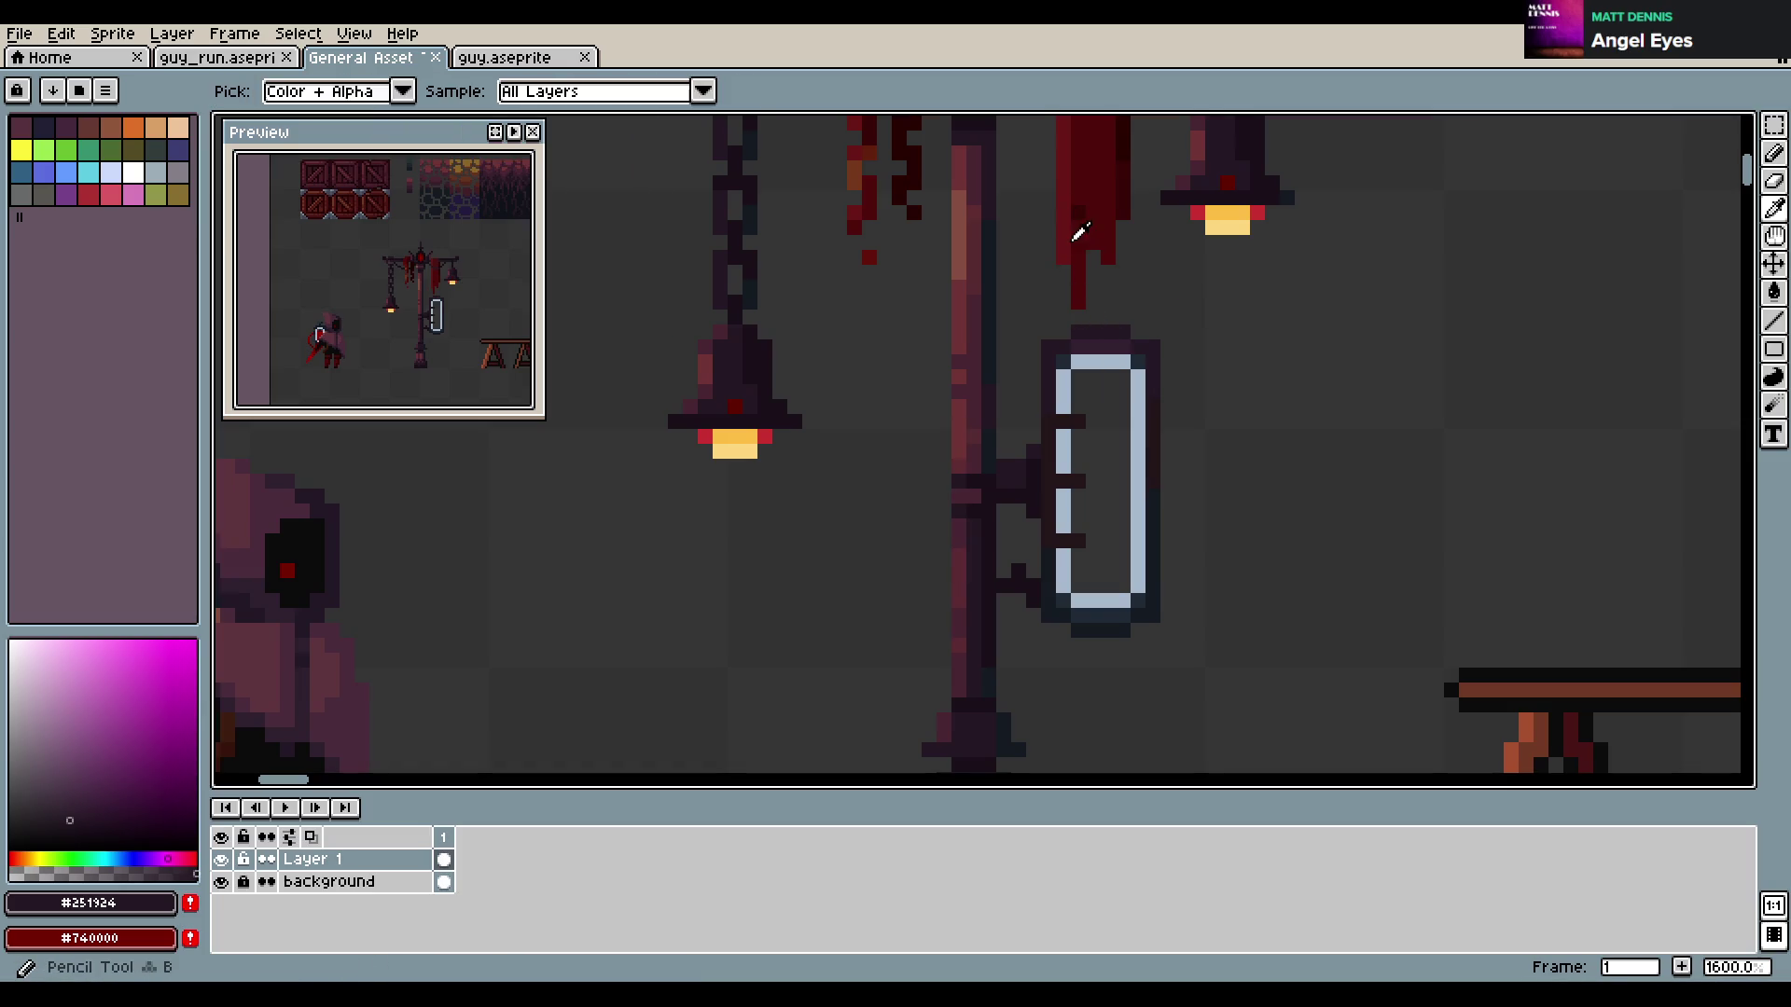
left_click(1073, 230, "alt")
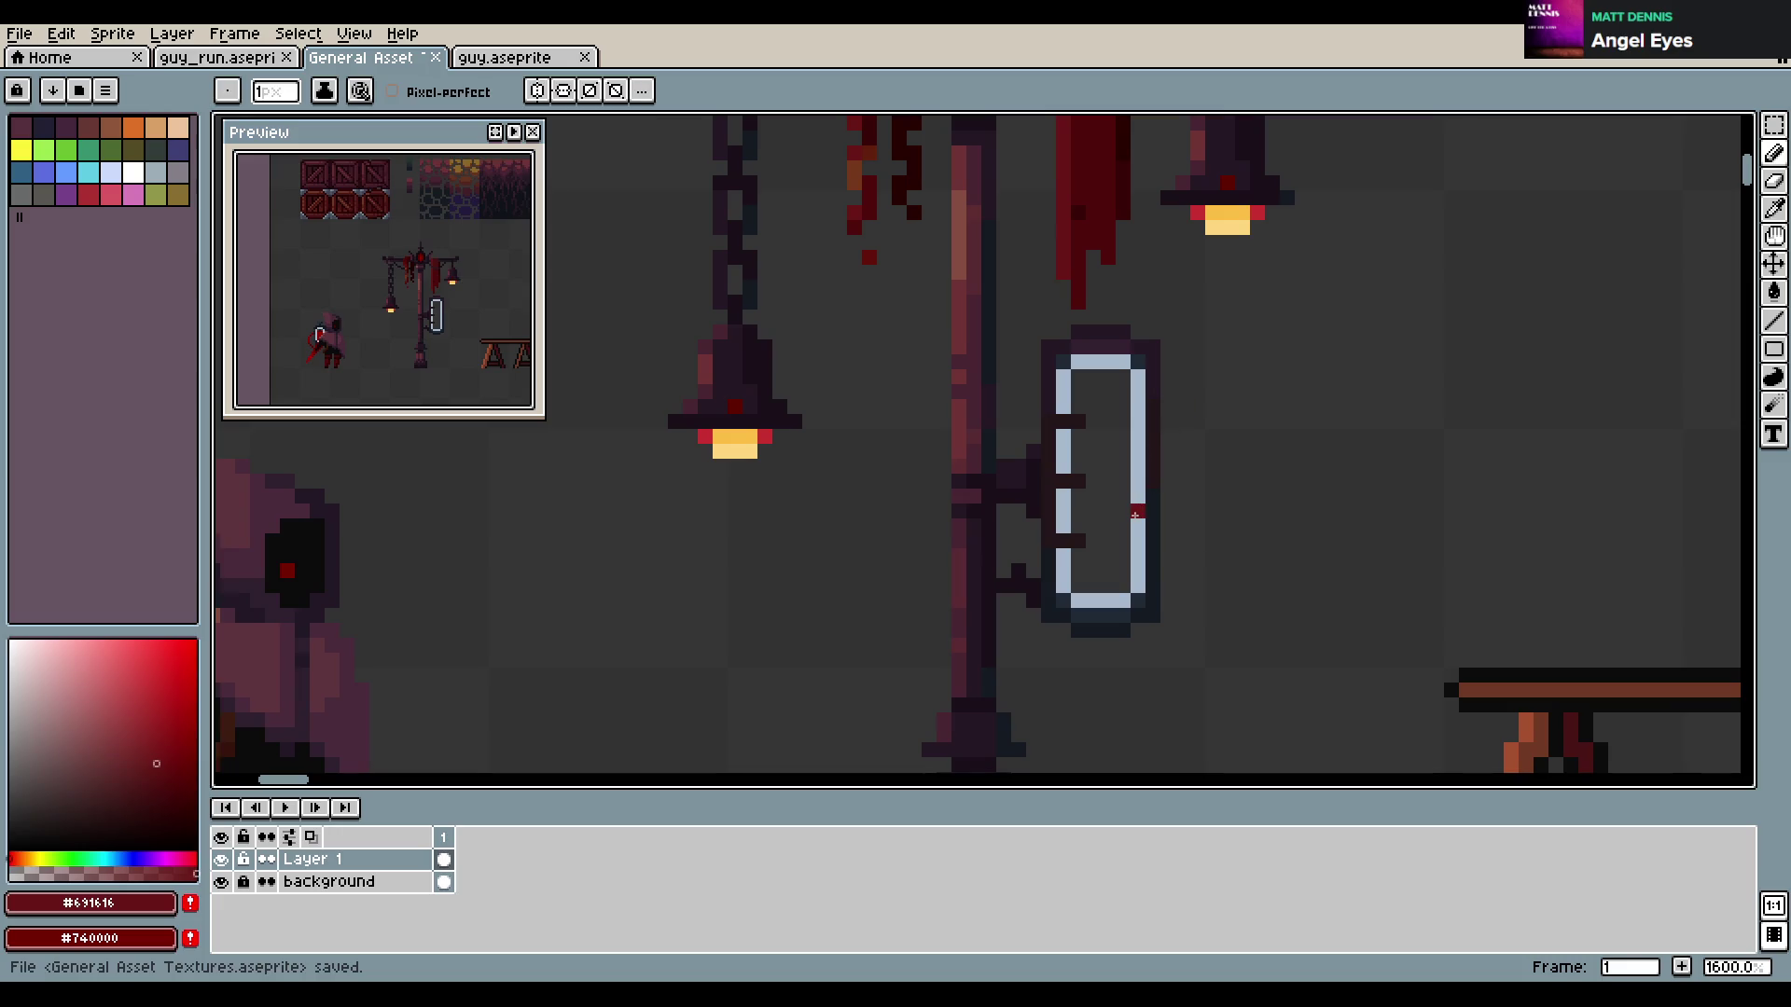
left_click(1052, 612, "alt")
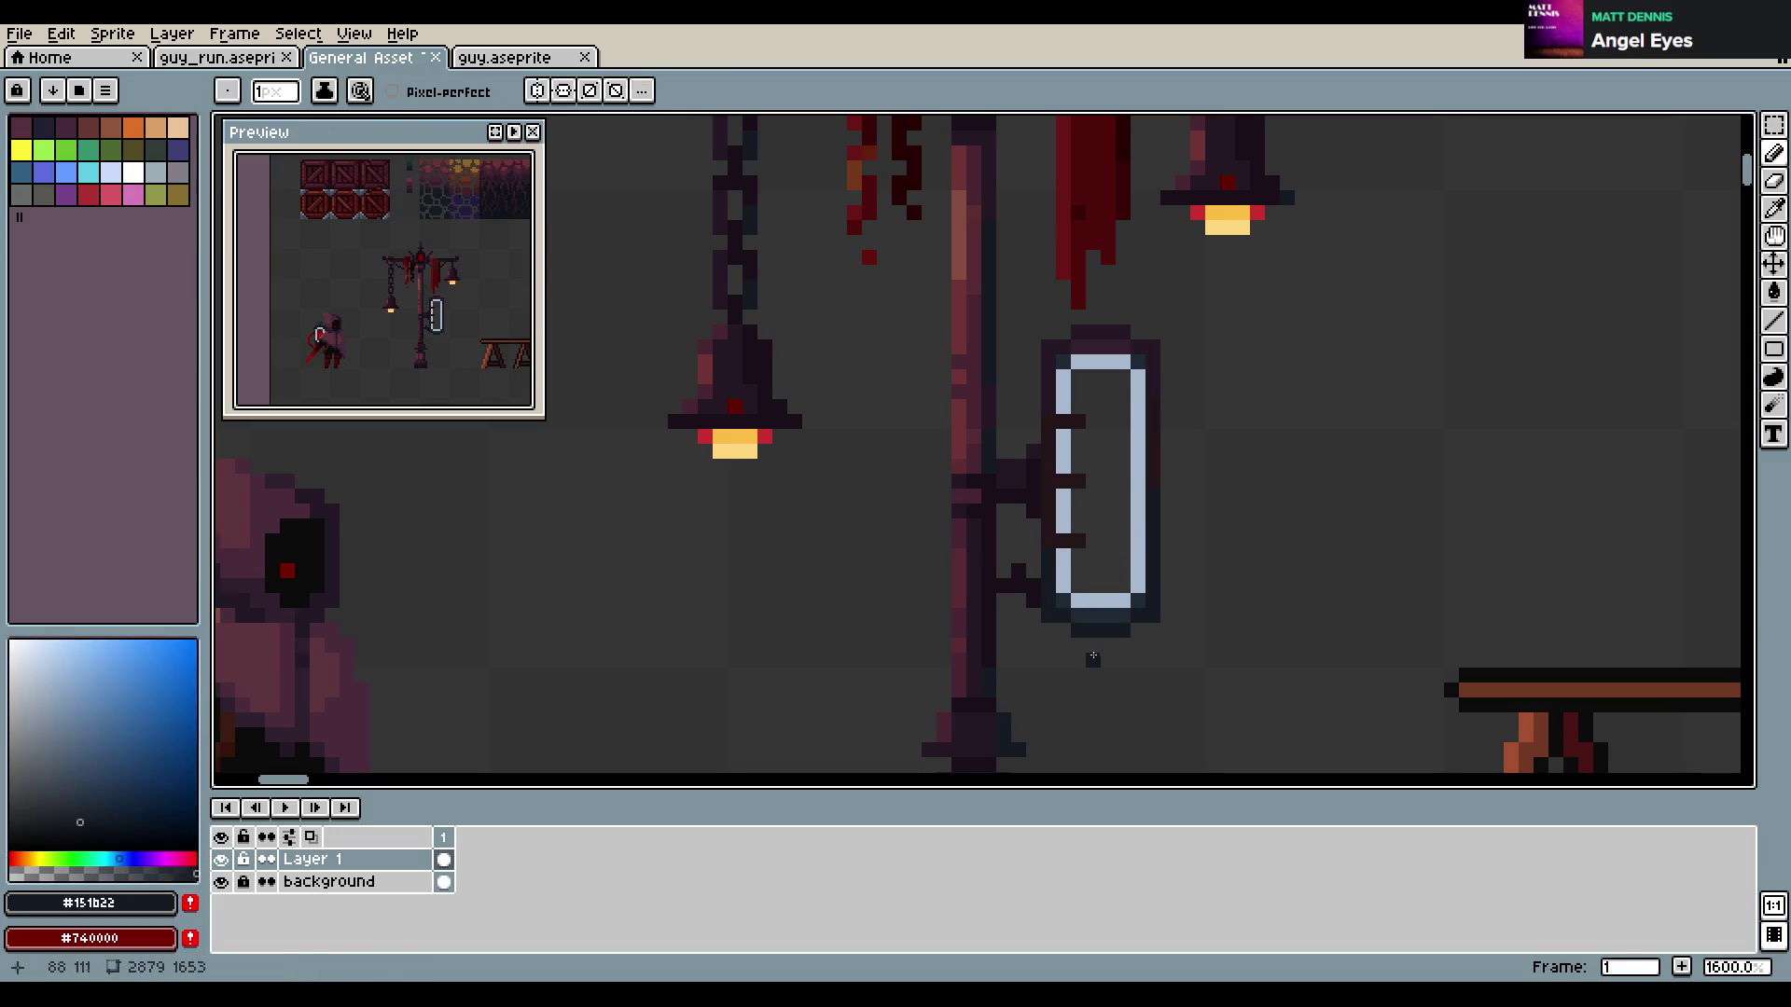
left_click_drag(1096, 658, 1101, 660)
left_click(1108, 612, "alt")
key("ctrl+s")
scroll(1333, 620, "down", 1)
Draw a dark segmented chain from under the frame down toward the ground, then save
scroll(1311, 520, "down", 3)
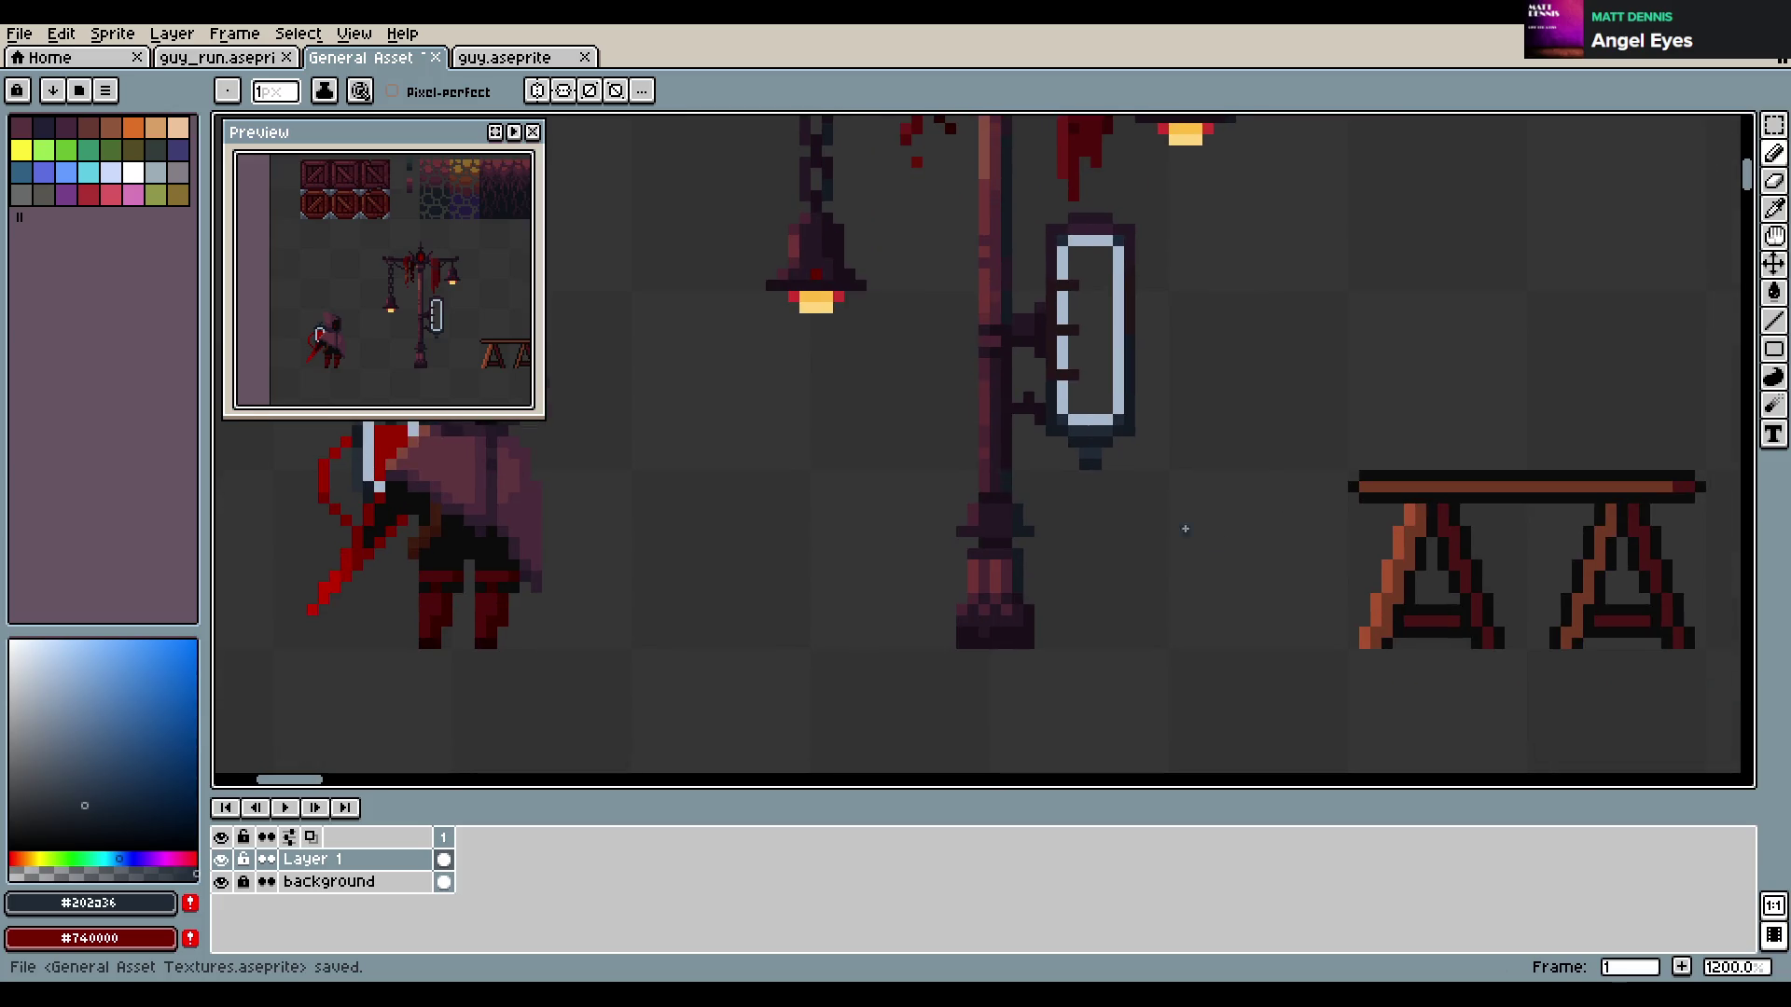
left_click(1092, 475)
left_click(1091, 448, "alt")
left_click_drag(1091, 462, 1091, 489)
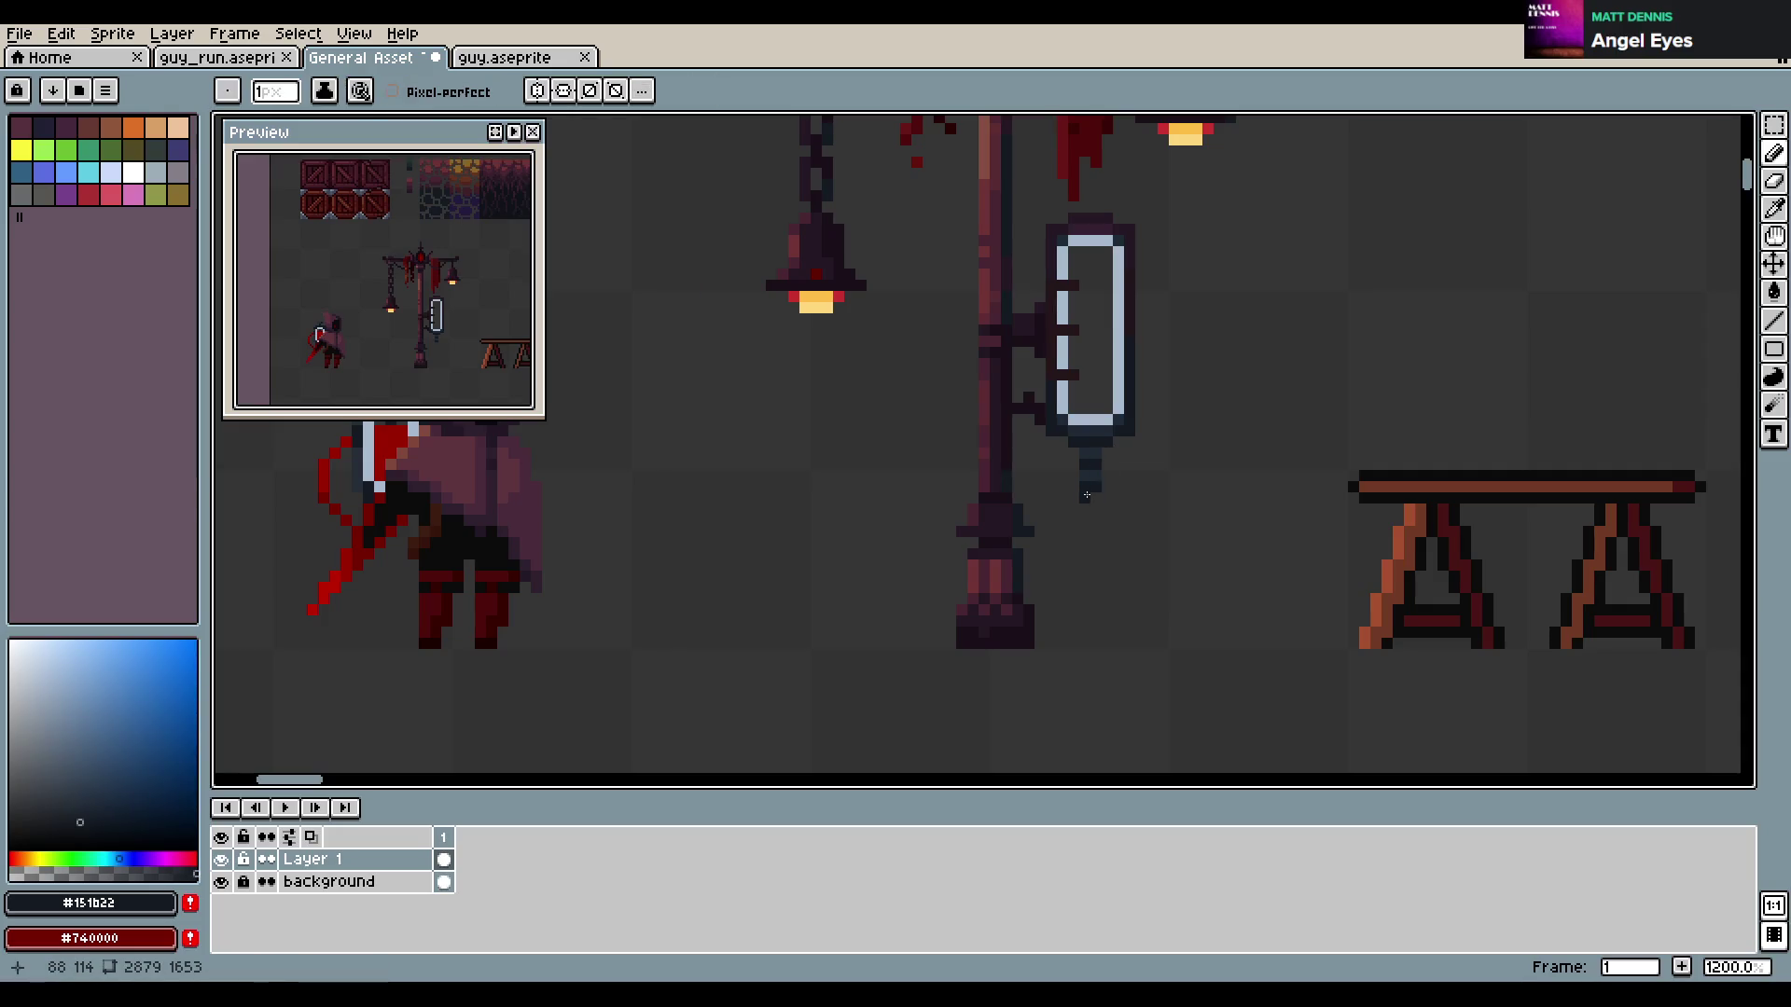
left_click(1087, 533)
left_click(1094, 579)
left_click(1085, 599)
left_click(1085, 621)
key("ctrl+z")
left_click(1081, 637)
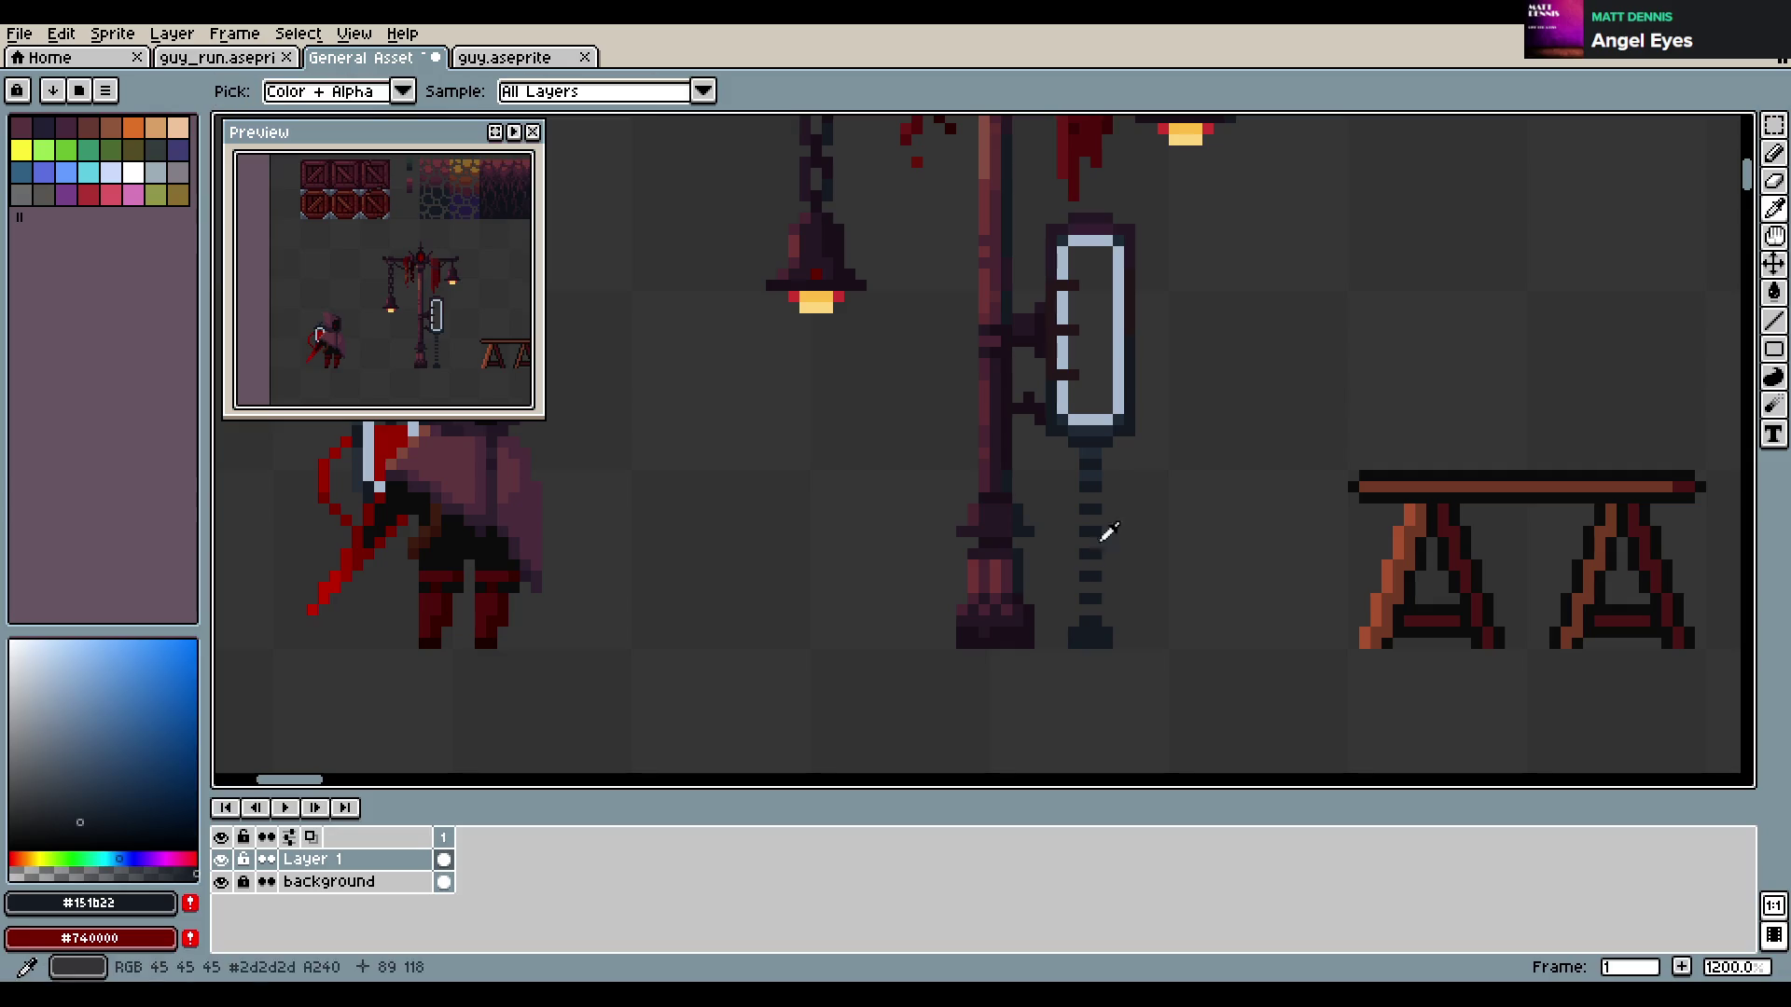
left_click(1084, 496, "alt")
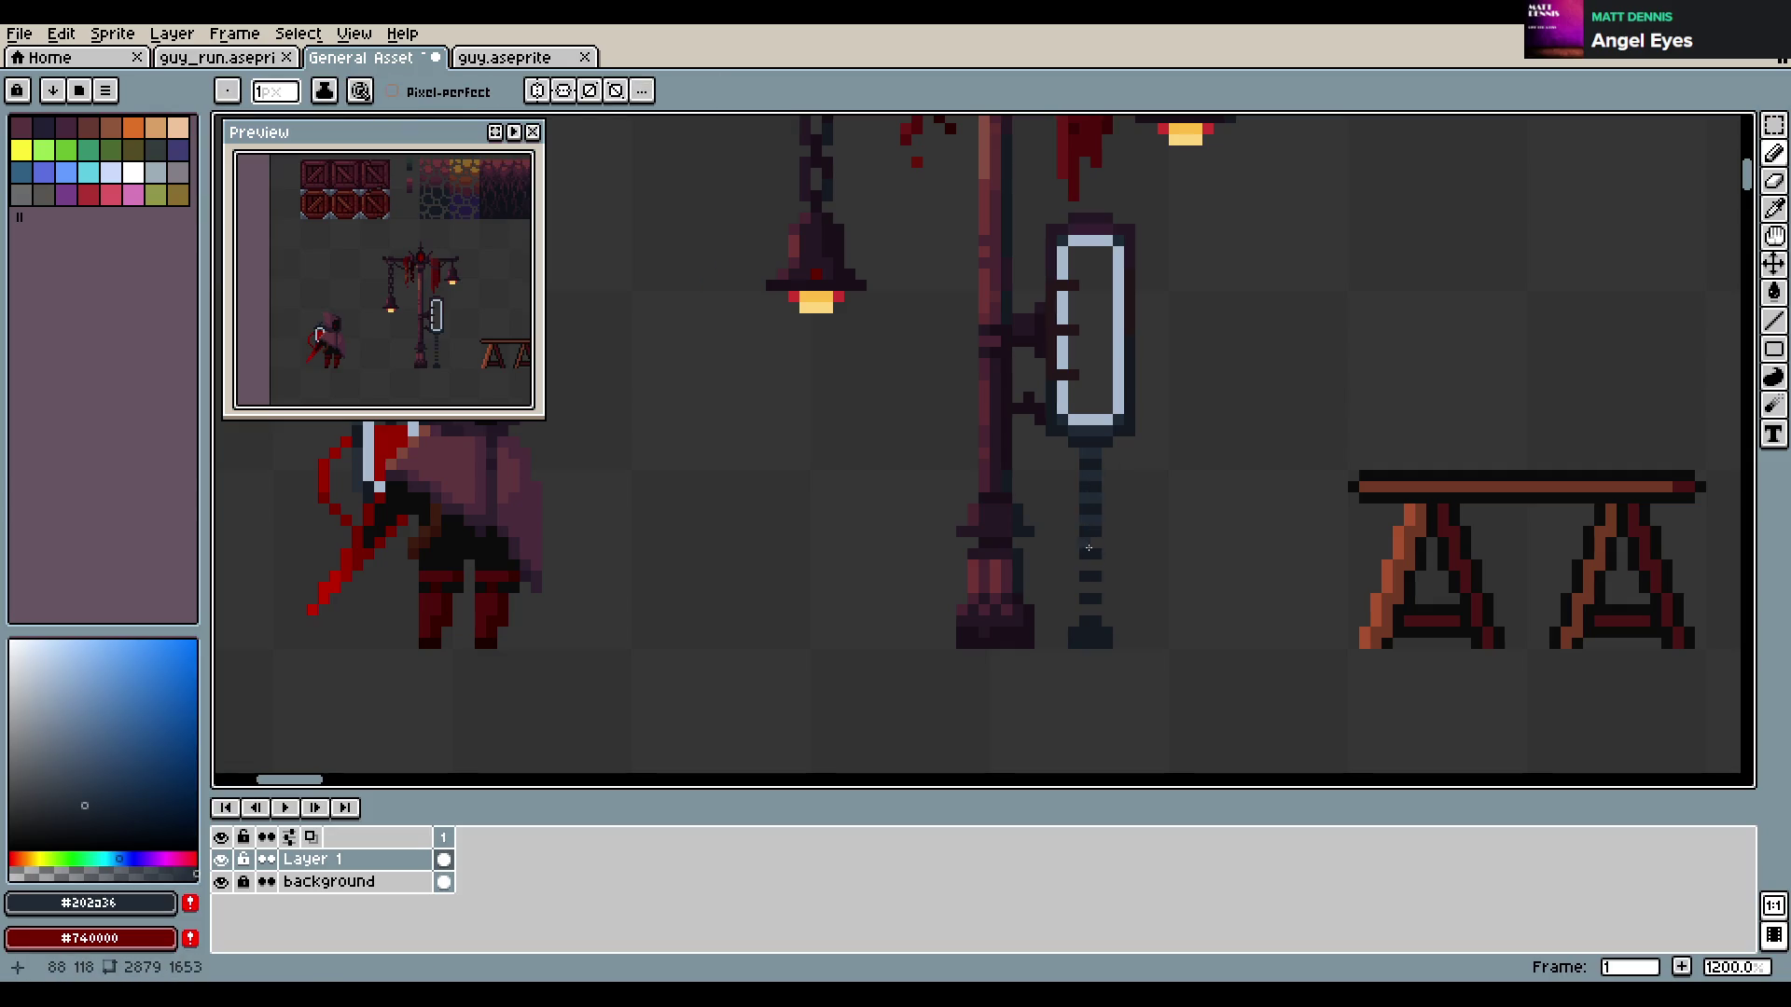
left_click_drag(1091, 562, 1092, 569)
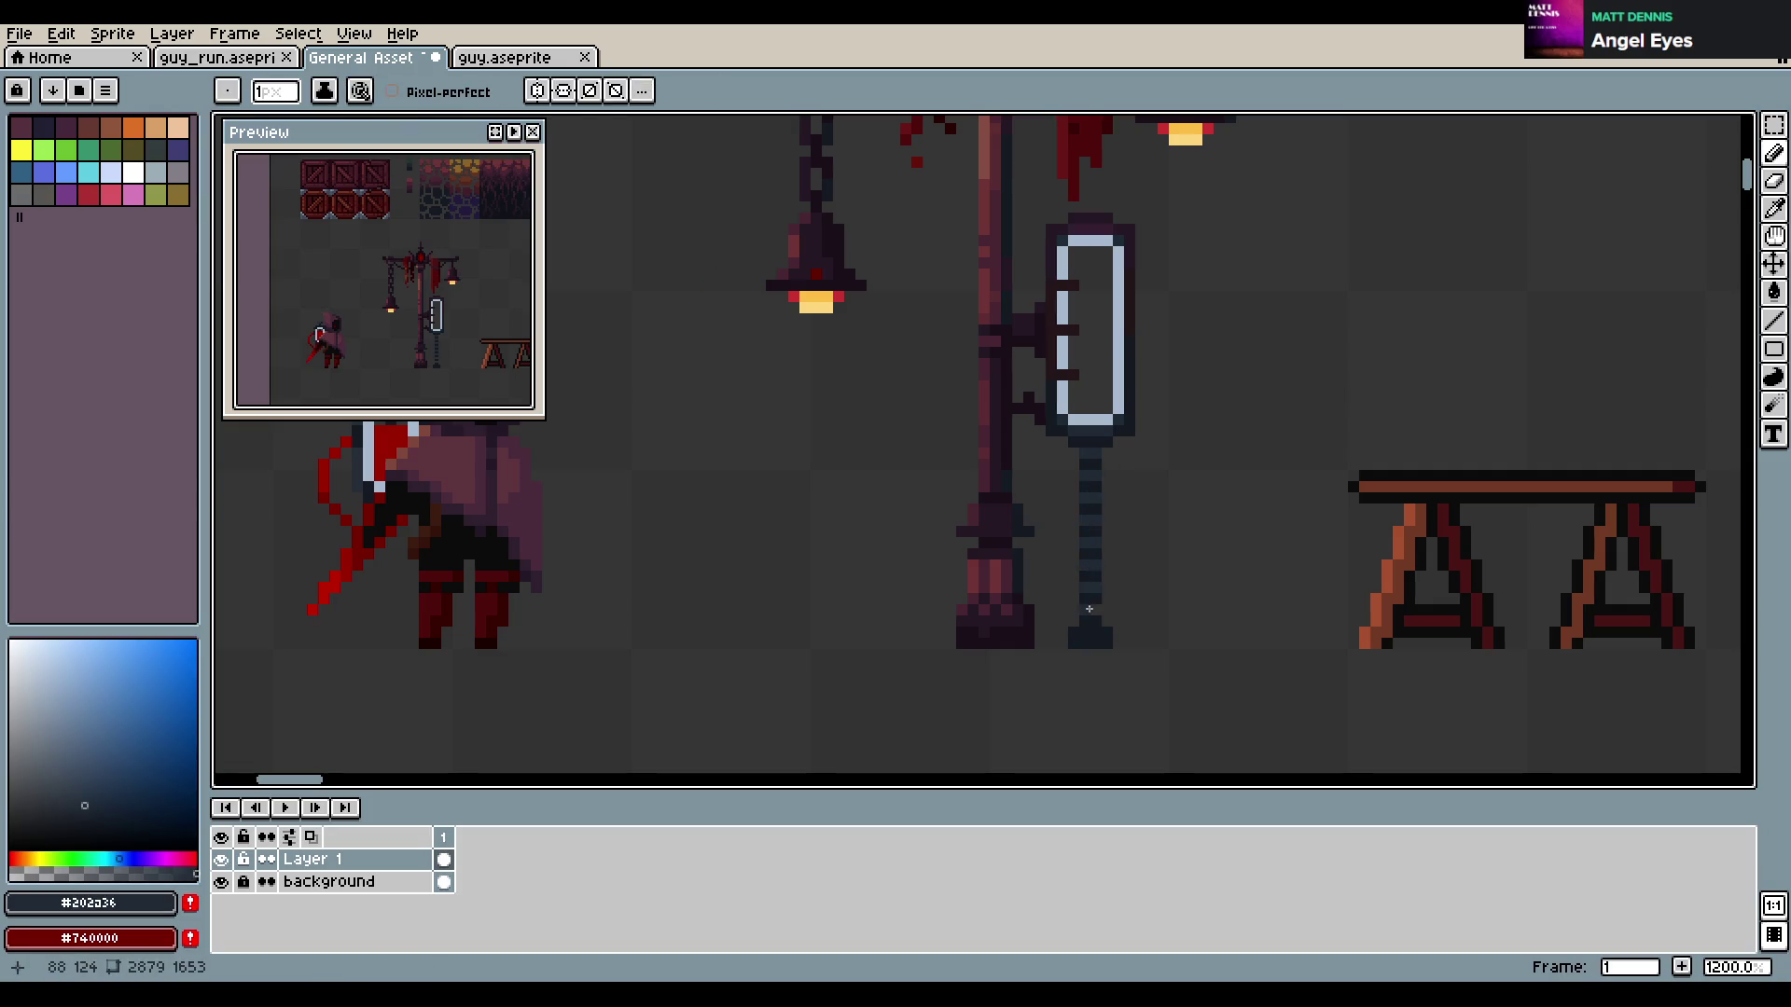
key("ctrl+s")
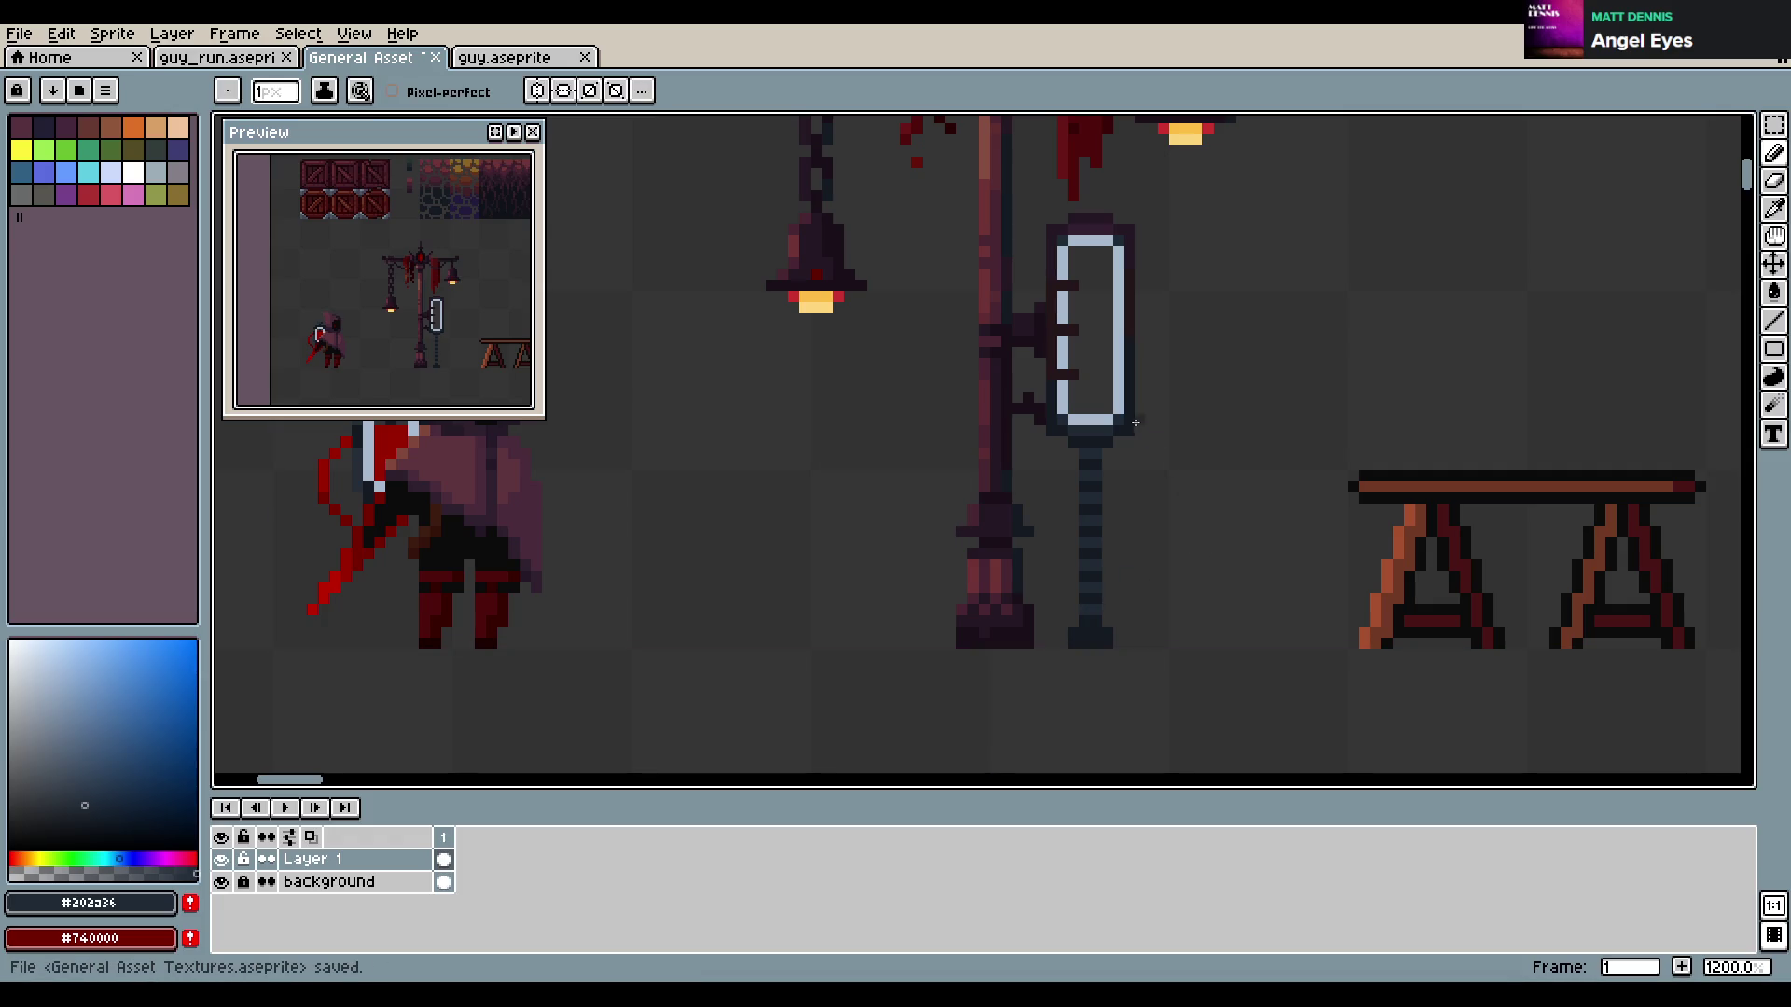
Eyedrop a darker chain shade, darken one pixel at the top of the lamp chain, and save
key("i")
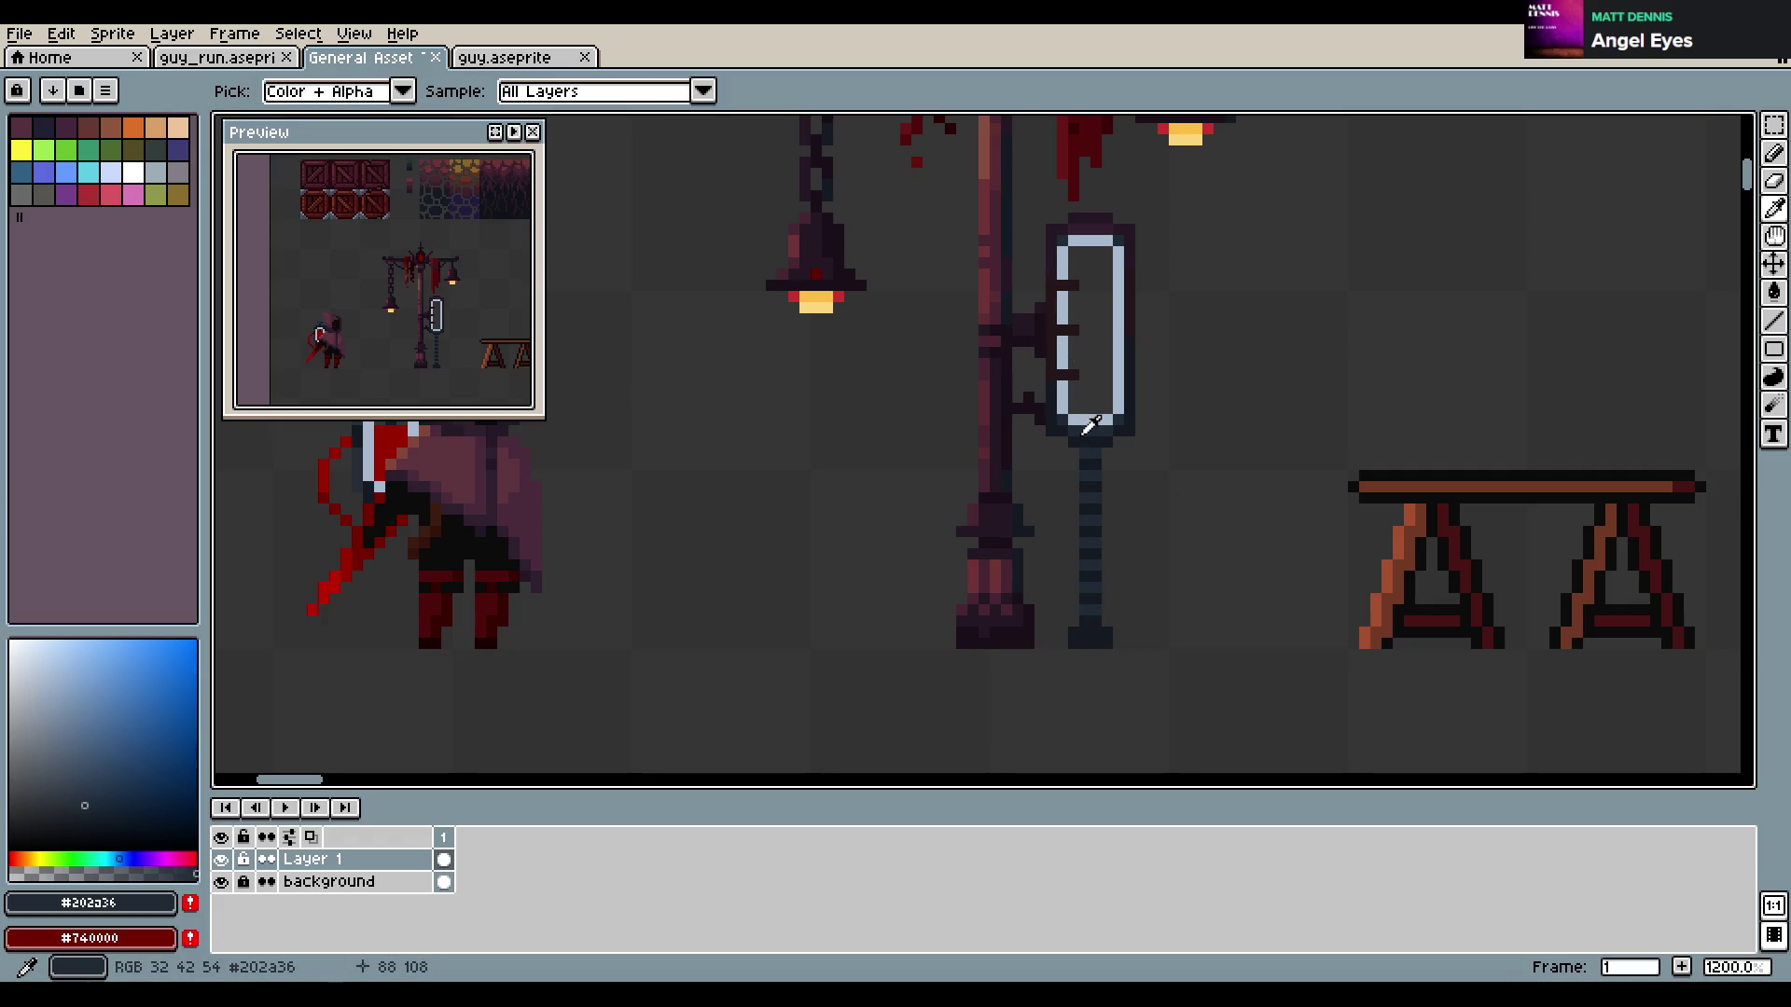
left_click(1091, 592)
key("b")
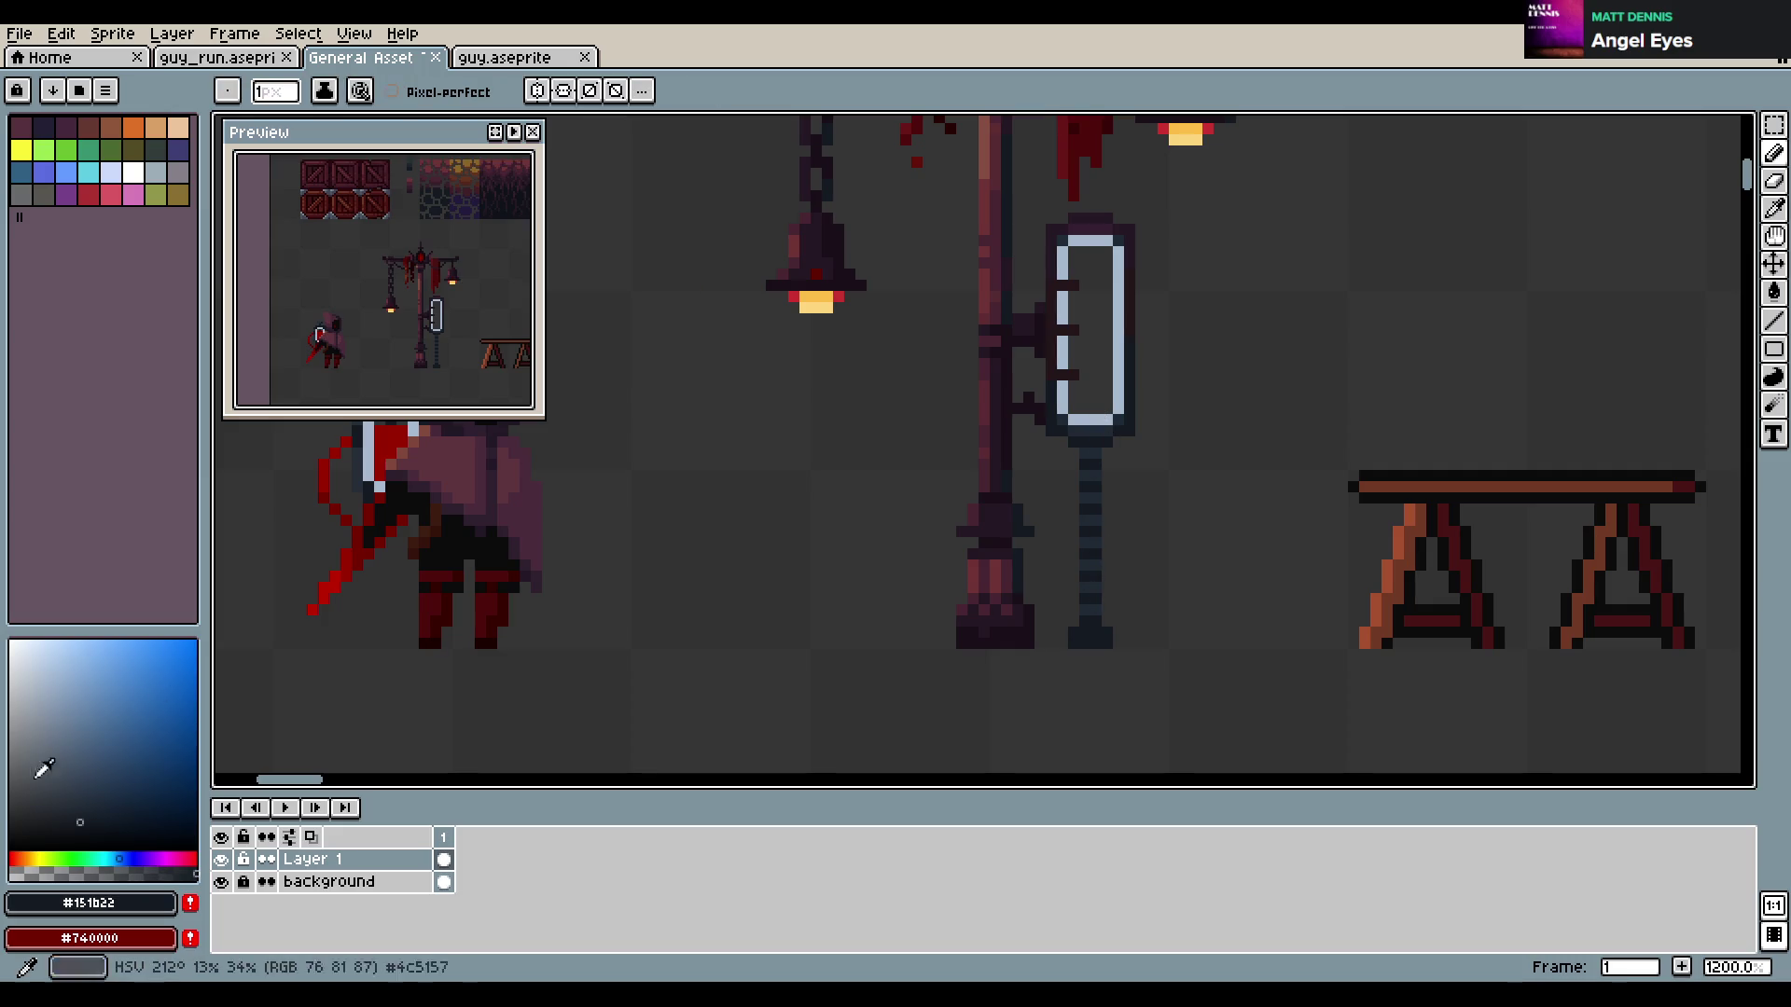
left_click(1088, 450)
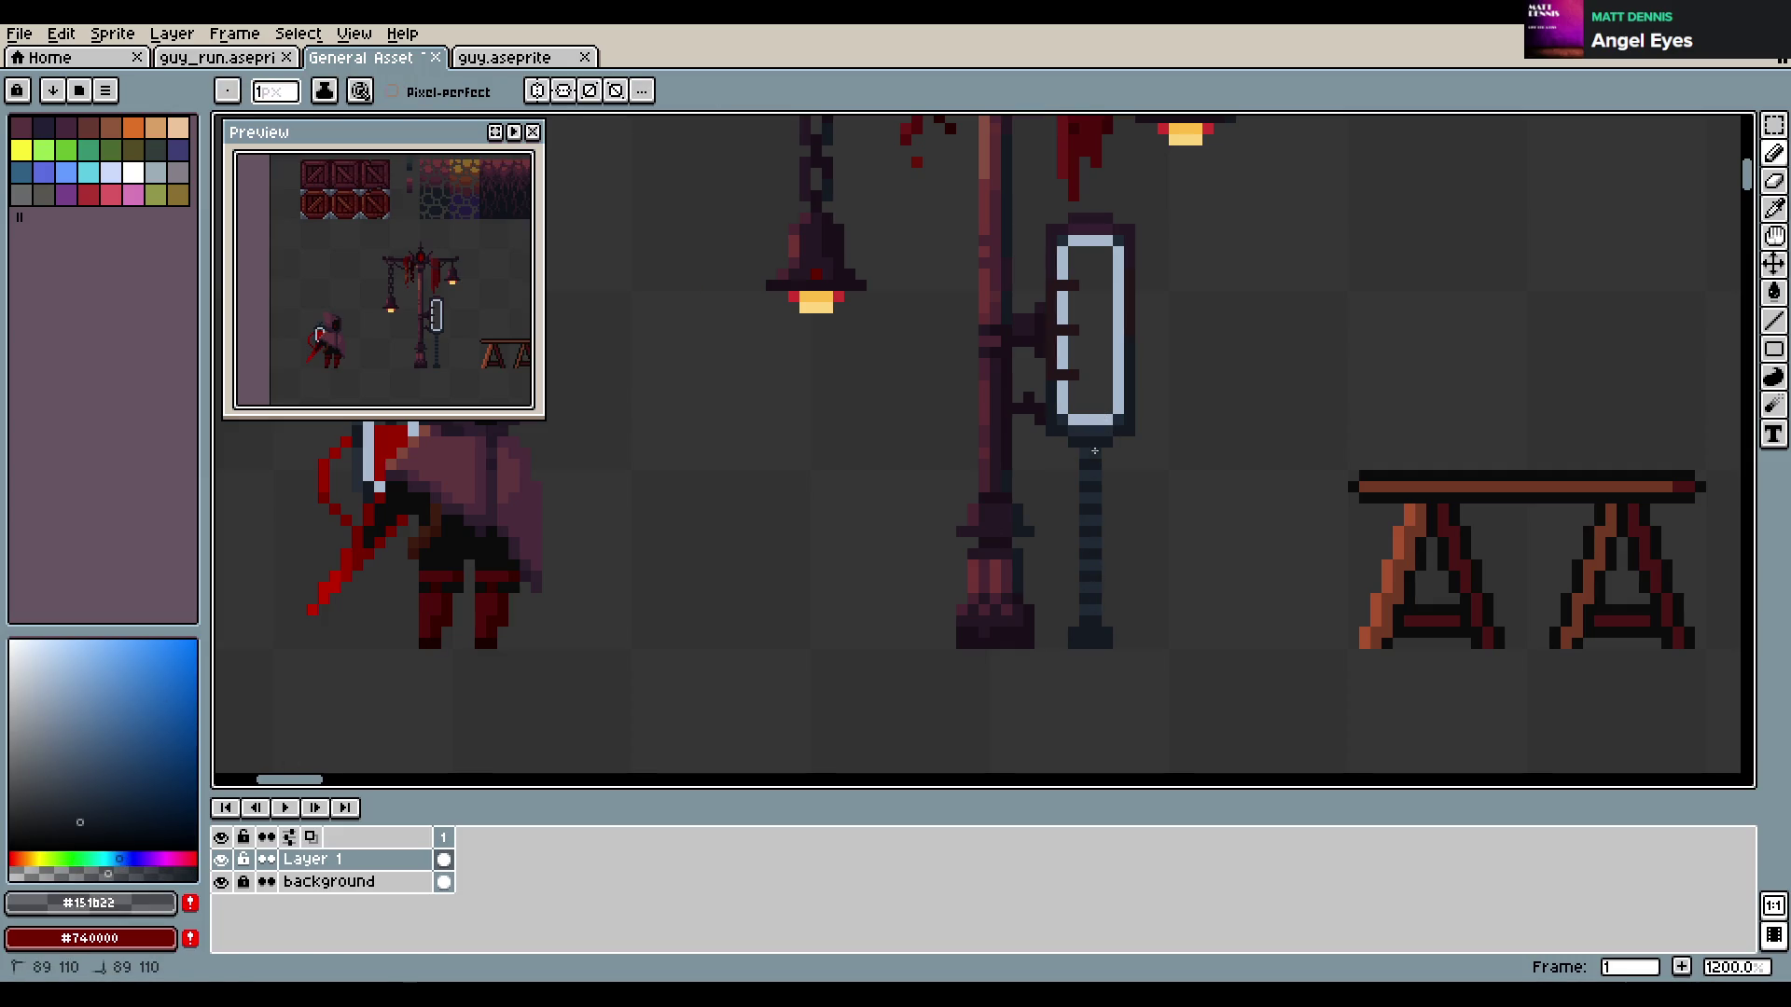
key("ctrl+s")
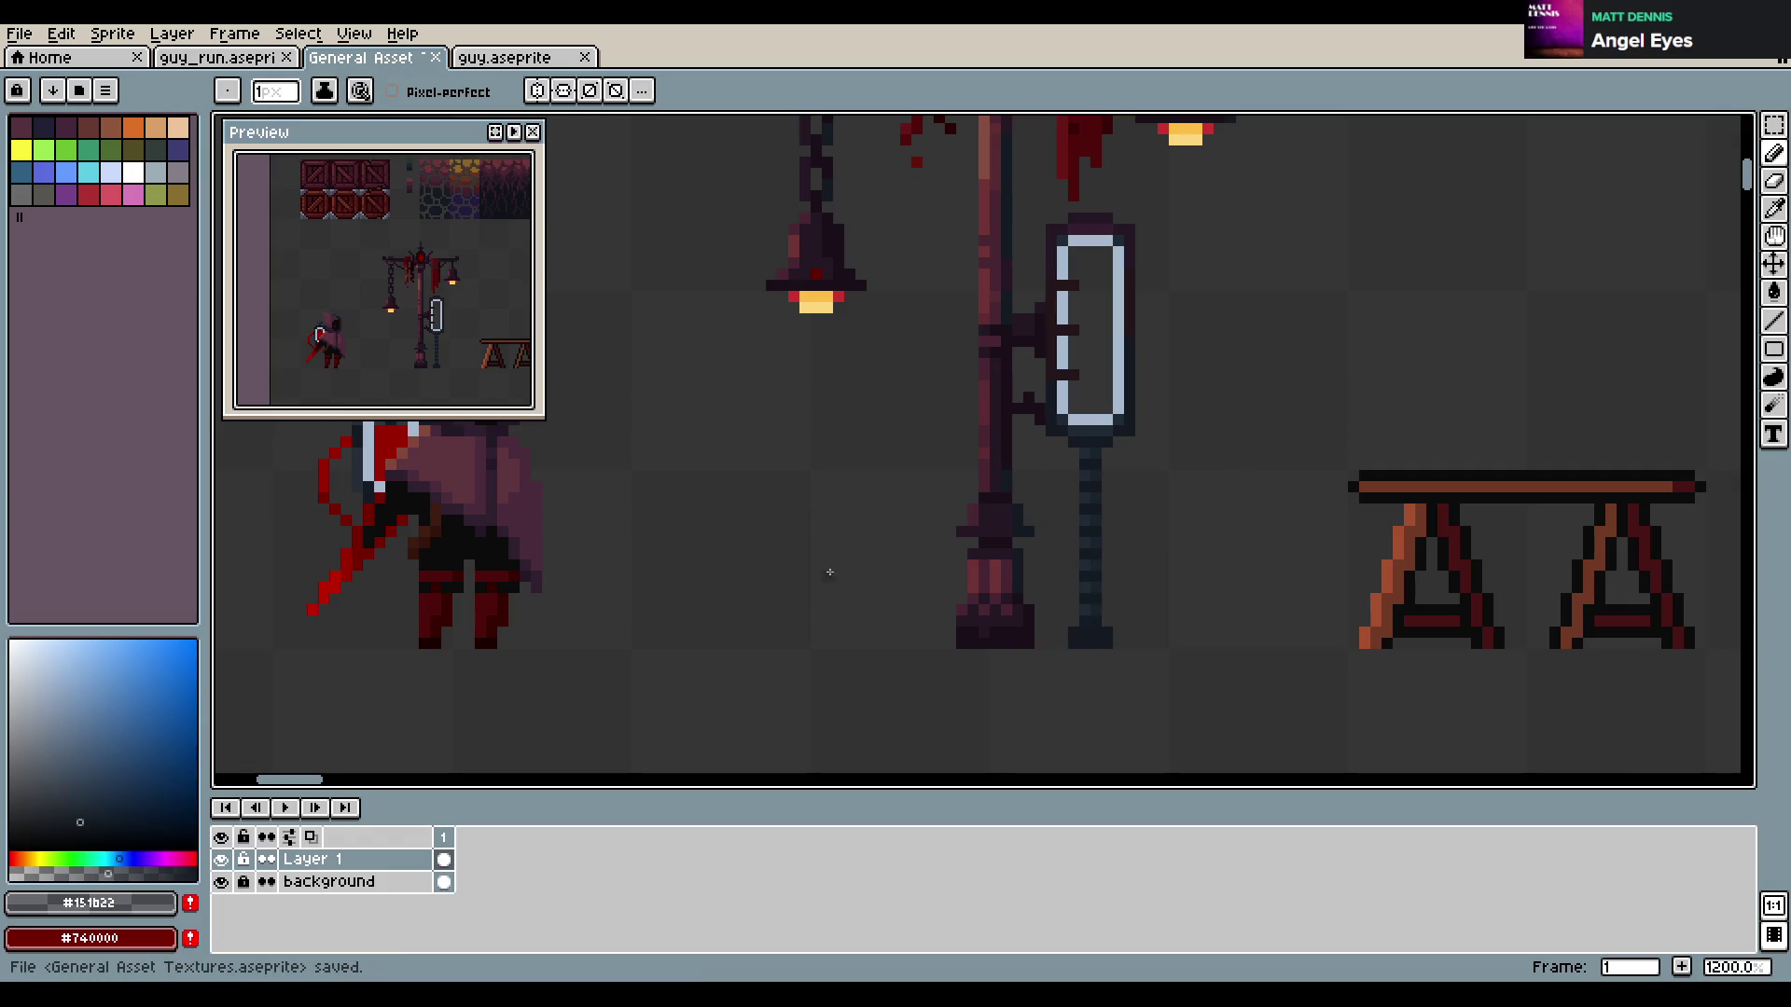
Choose a muted blue-grey paint colour and save again
left_click_drag(164, 836, 94, 769)
key("ctrl+s")
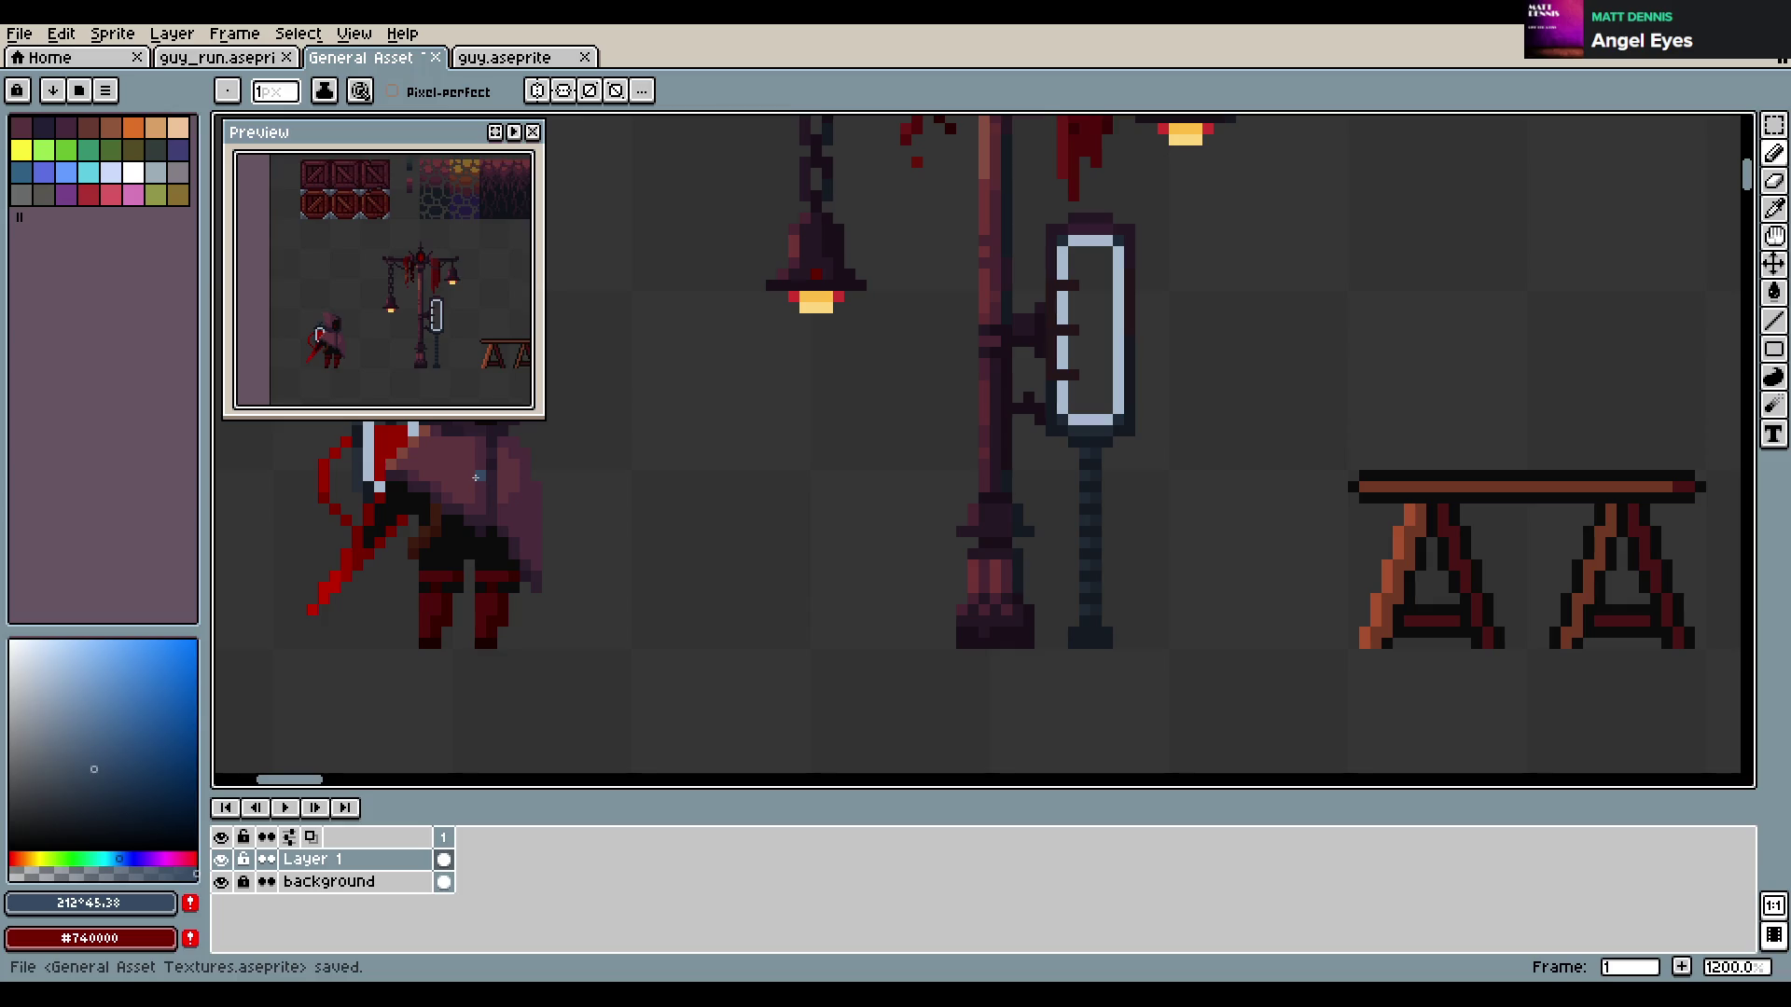
scroll(1199, 427, "up", 2)
Add light-blue pixels at the chain top and try dark pole-coloured links, undoing them
scroll(1079, 452, "down", 1)
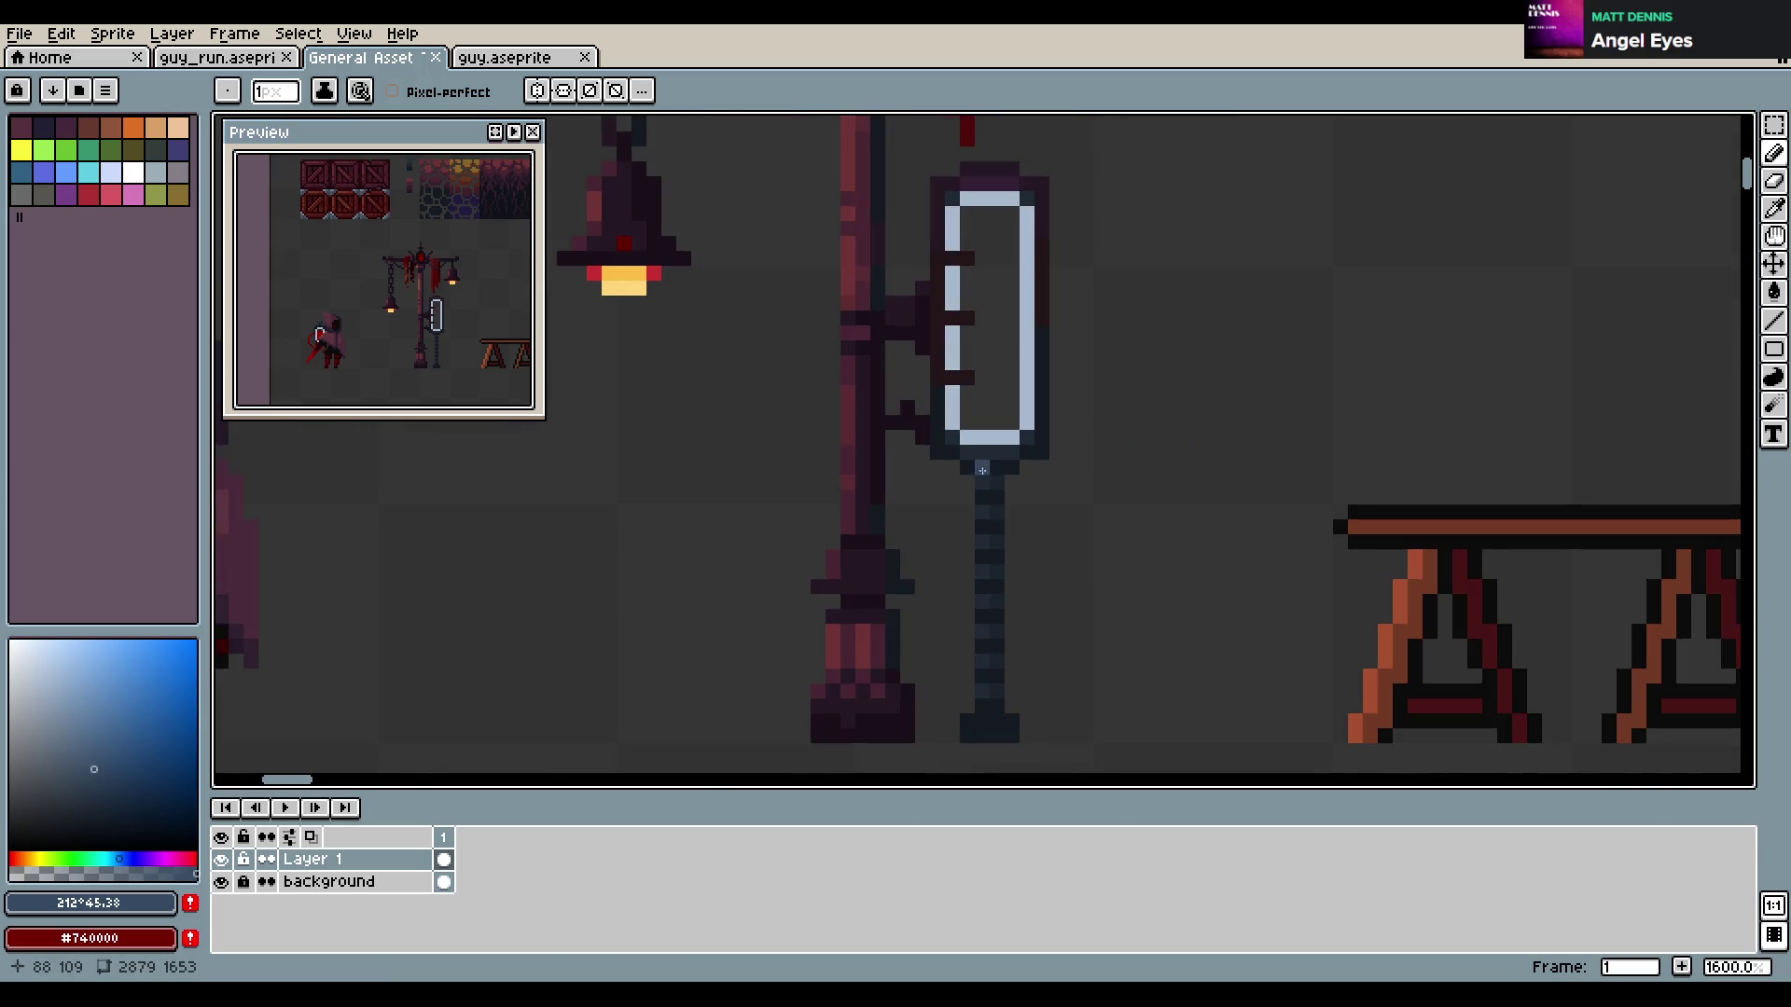
left_click(987, 482)
left_click(987, 510)
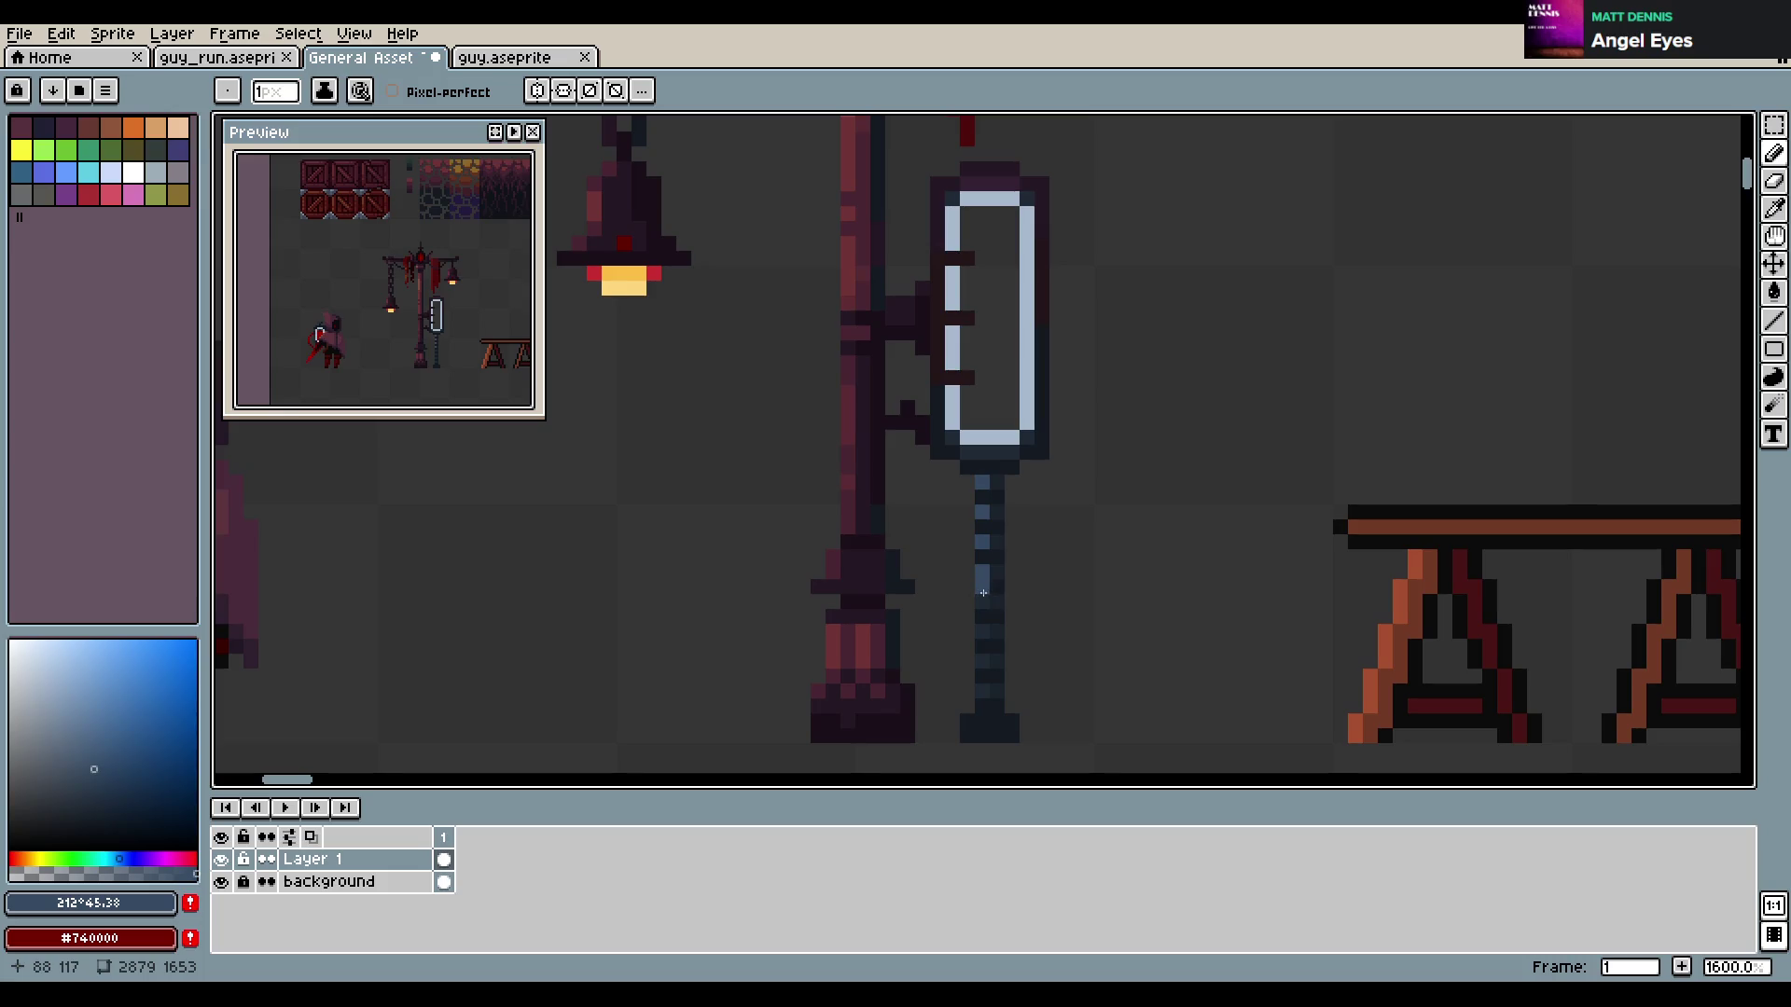
left_click(858, 451, "alt")
left_click(982, 601)
left_click(982, 632)
left_click(982, 661)
left_click(982, 678)
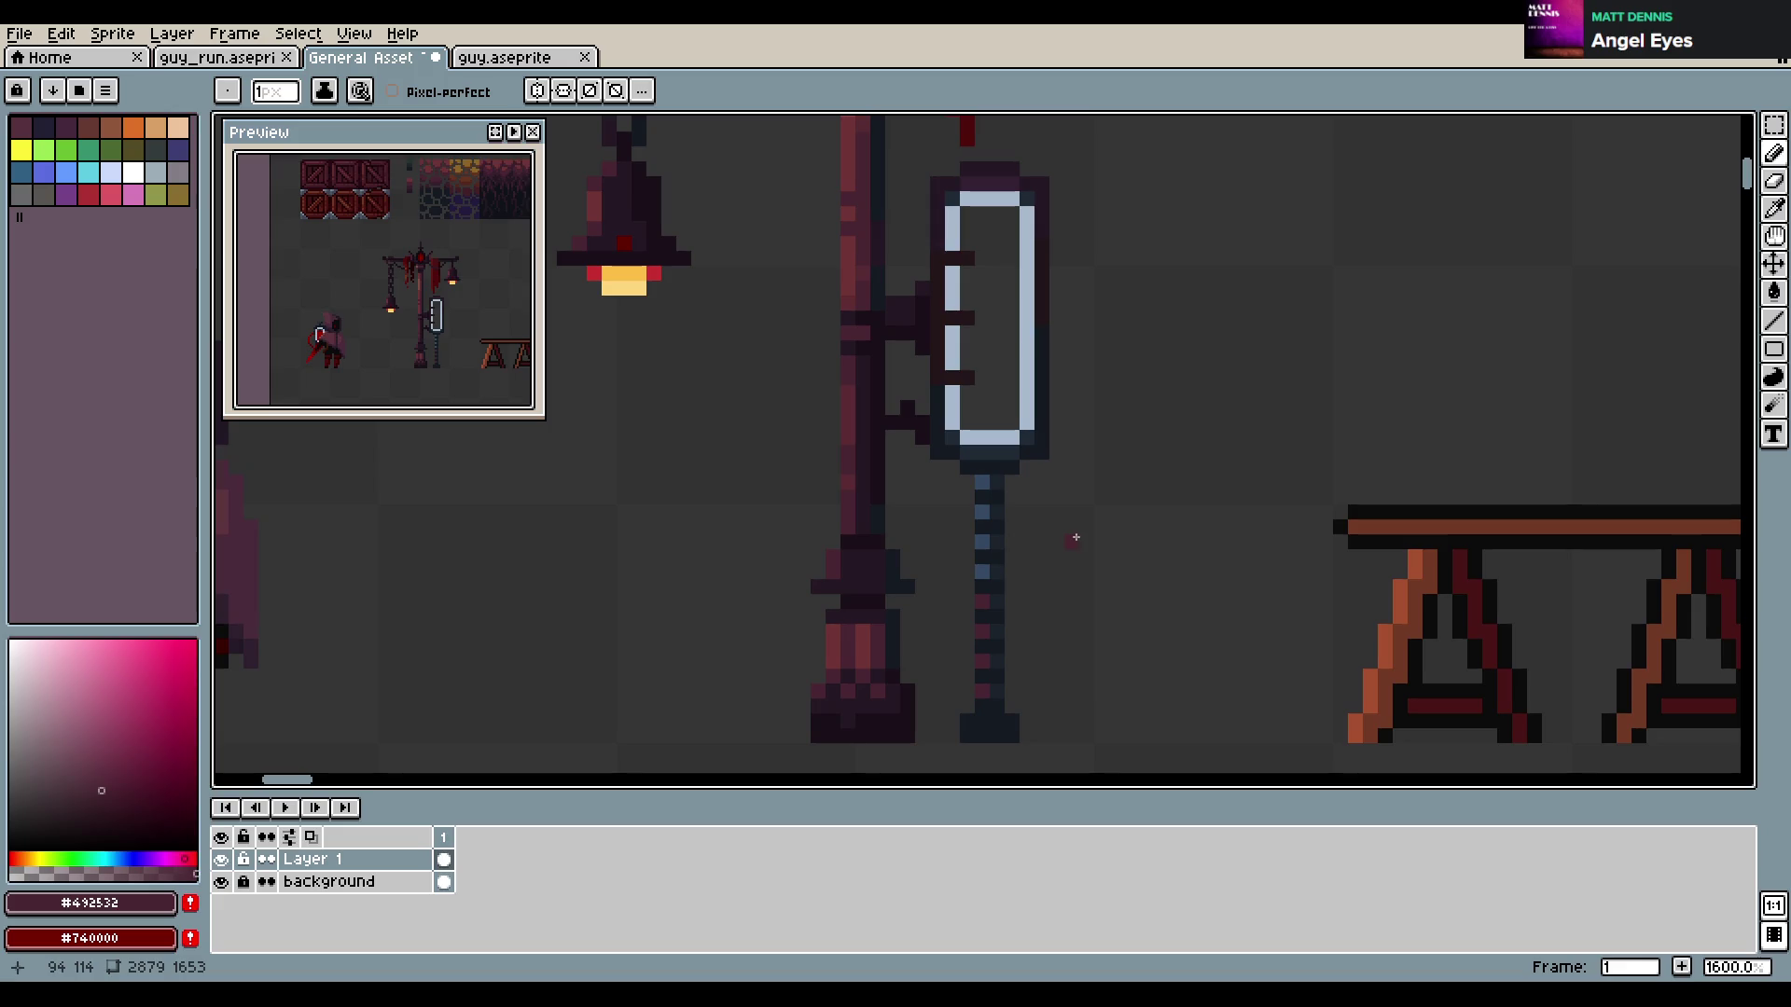
key("ctrl+z")
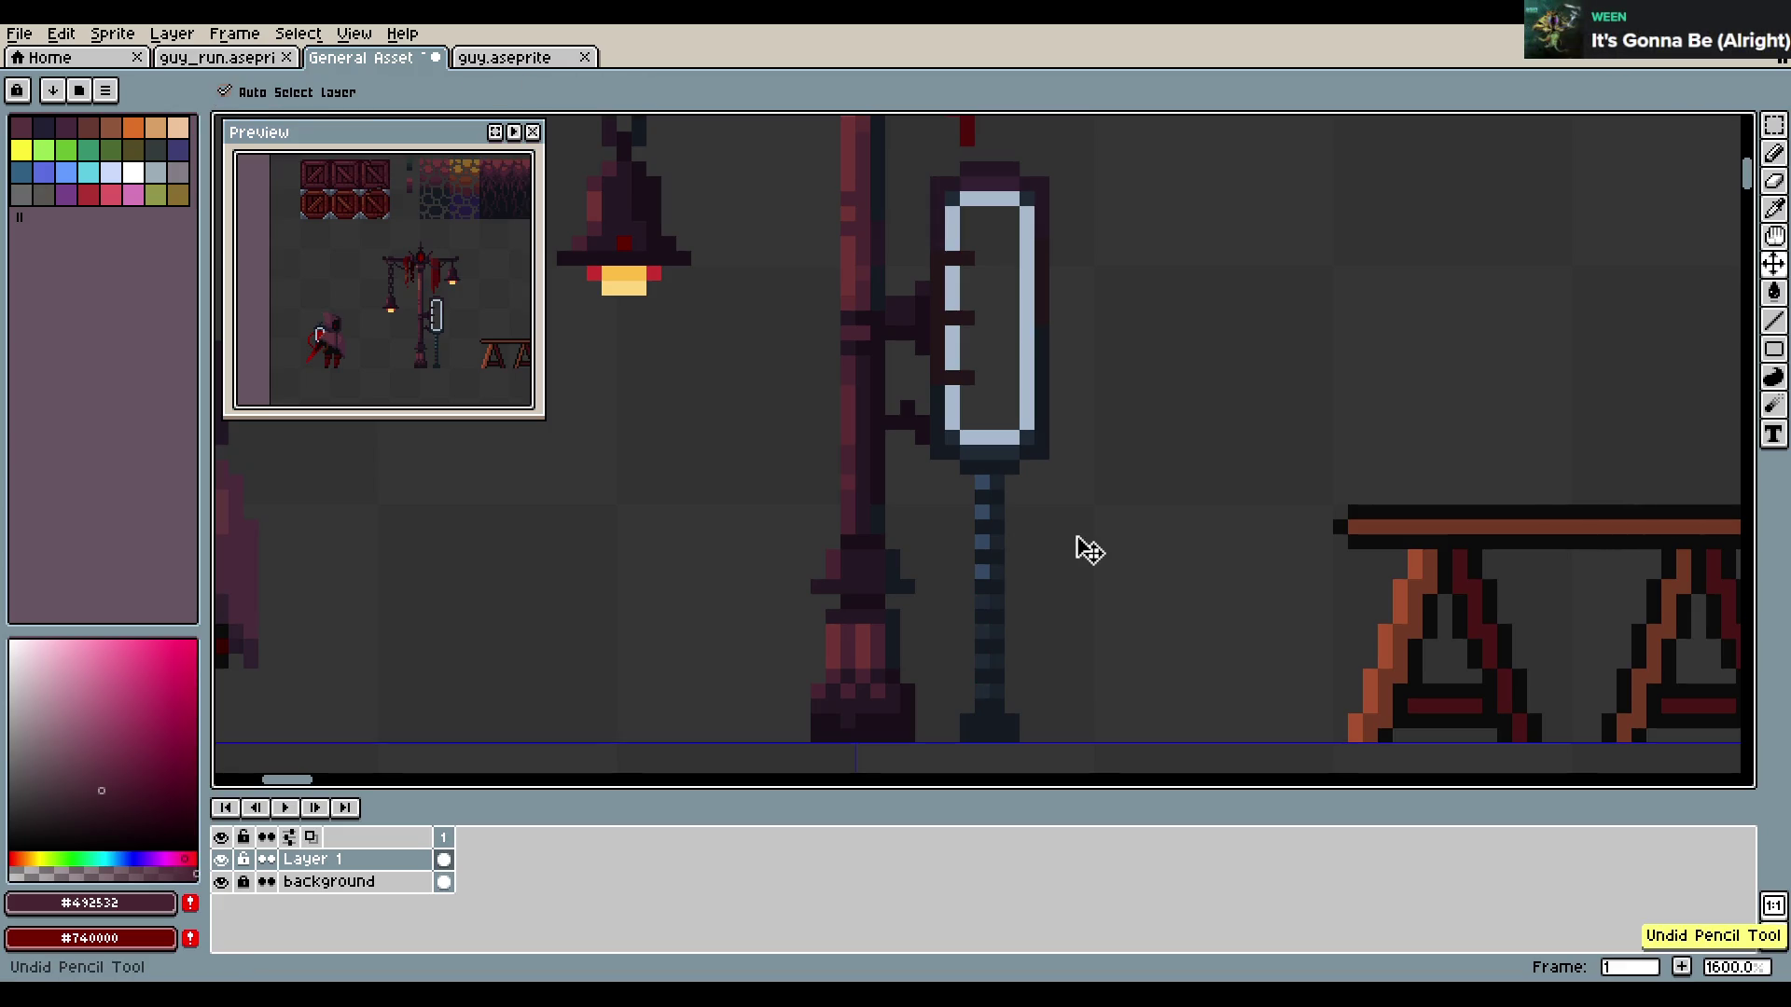
Paint a semi-transparent blue-grey pixel on the chain and save the sheet
left_click(981, 560, "alt")
left_click(89, 872)
left_click(981, 617)
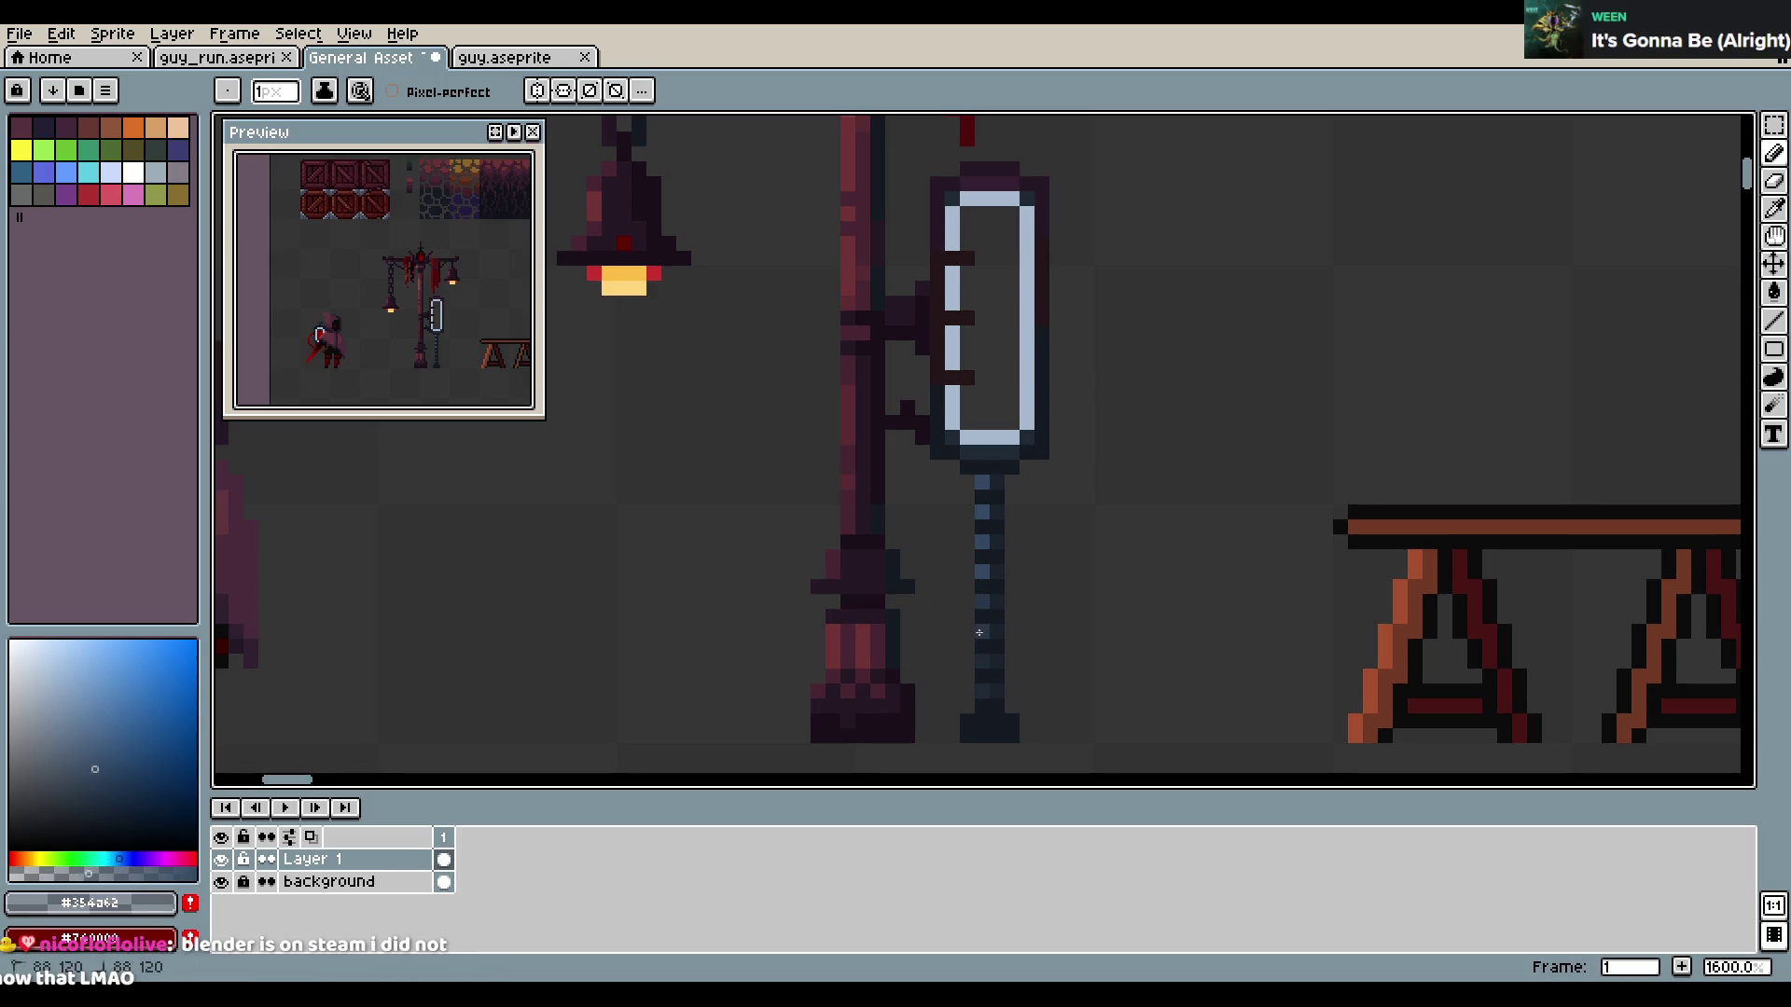
left_click(989, 588, "alt")
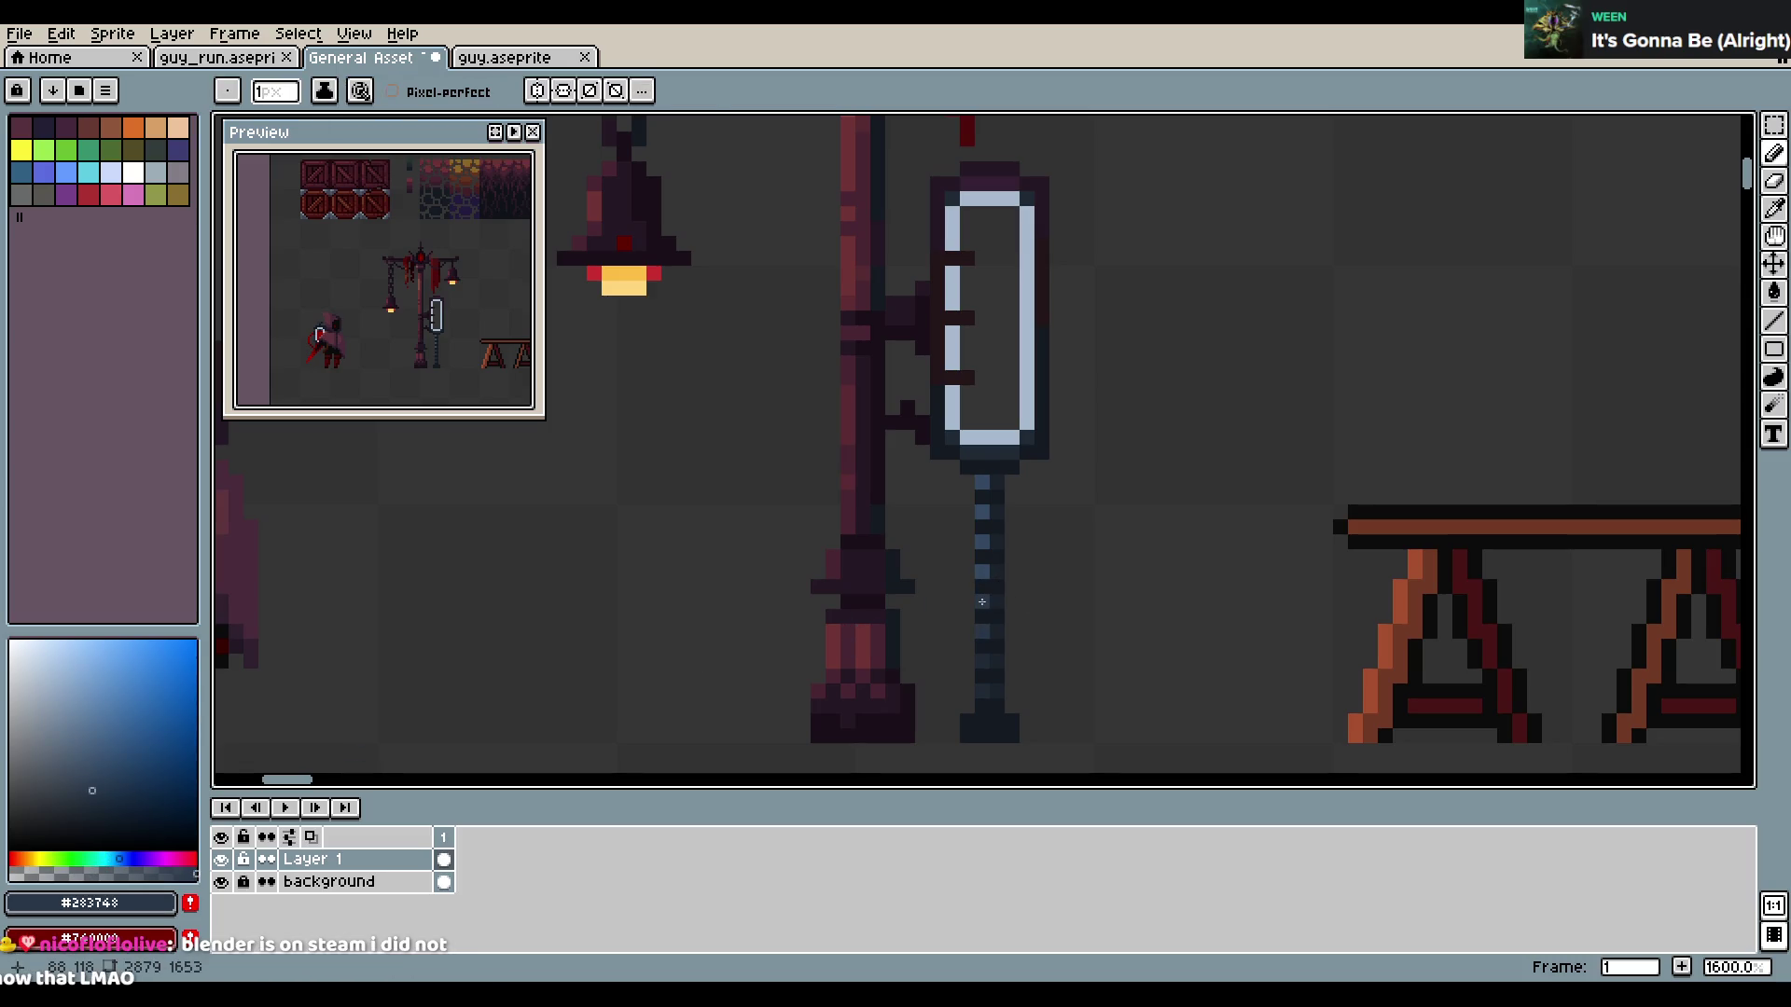
left_click(984, 591, "alt")
key("ctrl+s")
Paint near-black #151b22 pixels just below the glass lamp, undo the stroke, and save
left_click(988, 455, "alt")
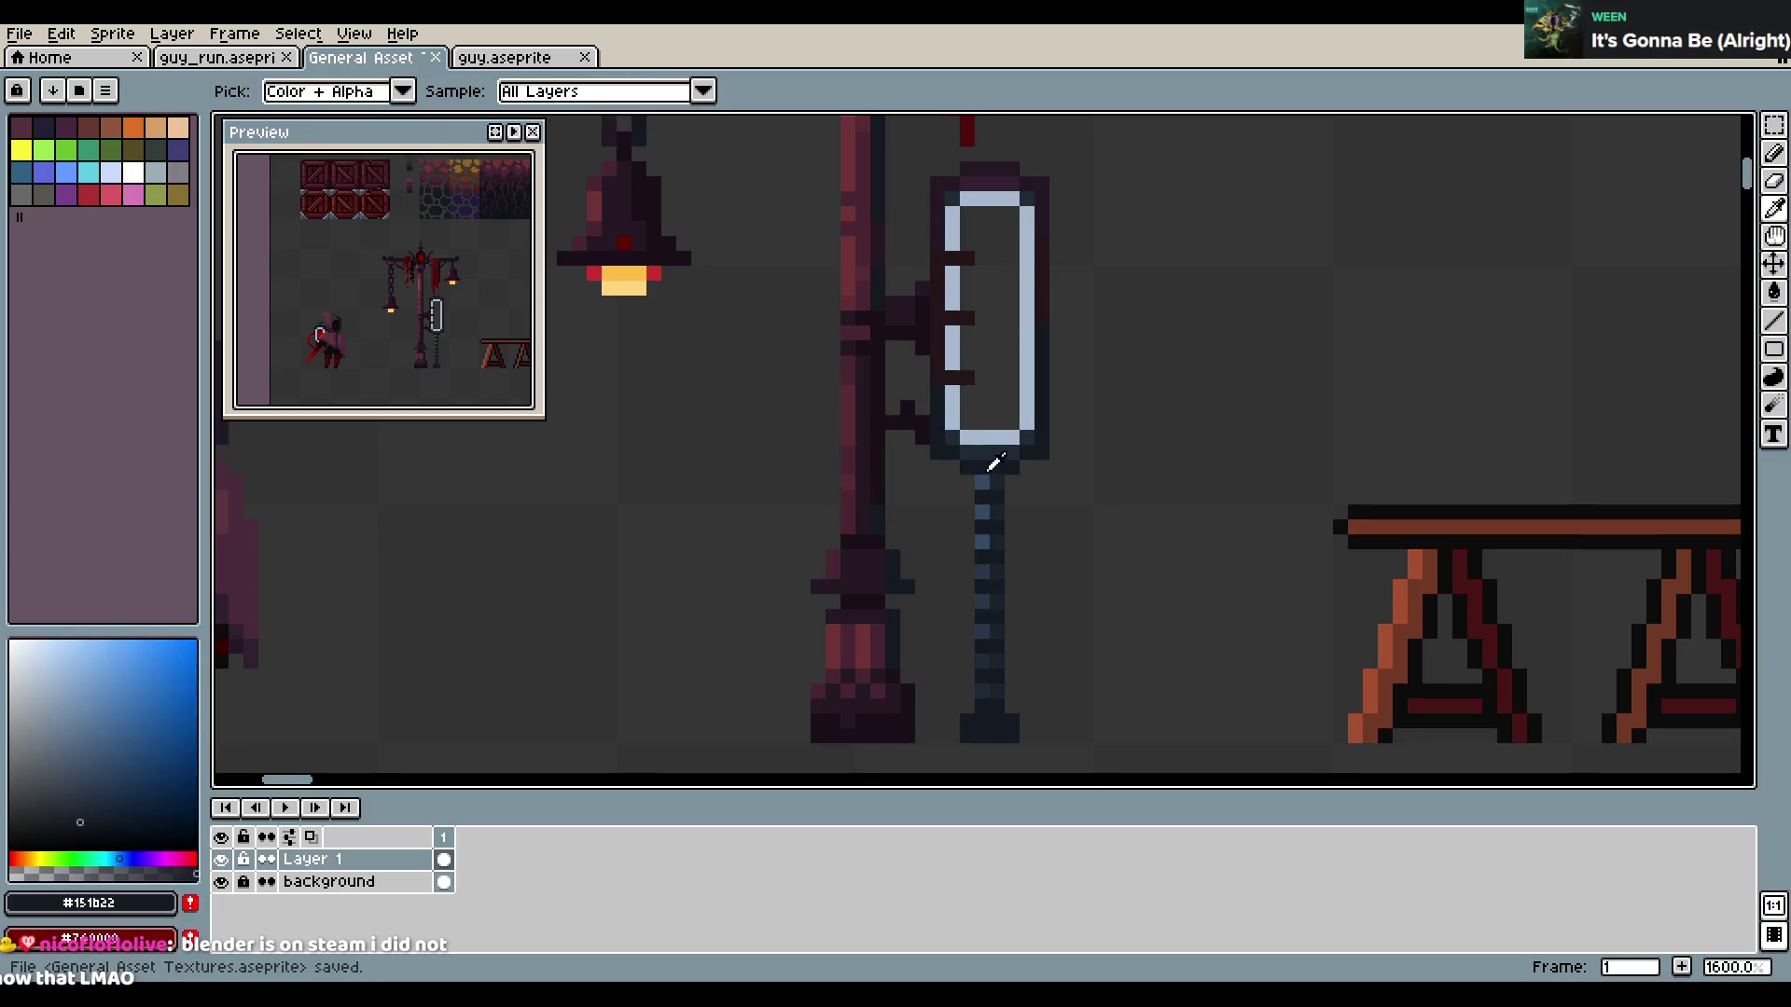
left_click_drag(1013, 481, 983, 481)
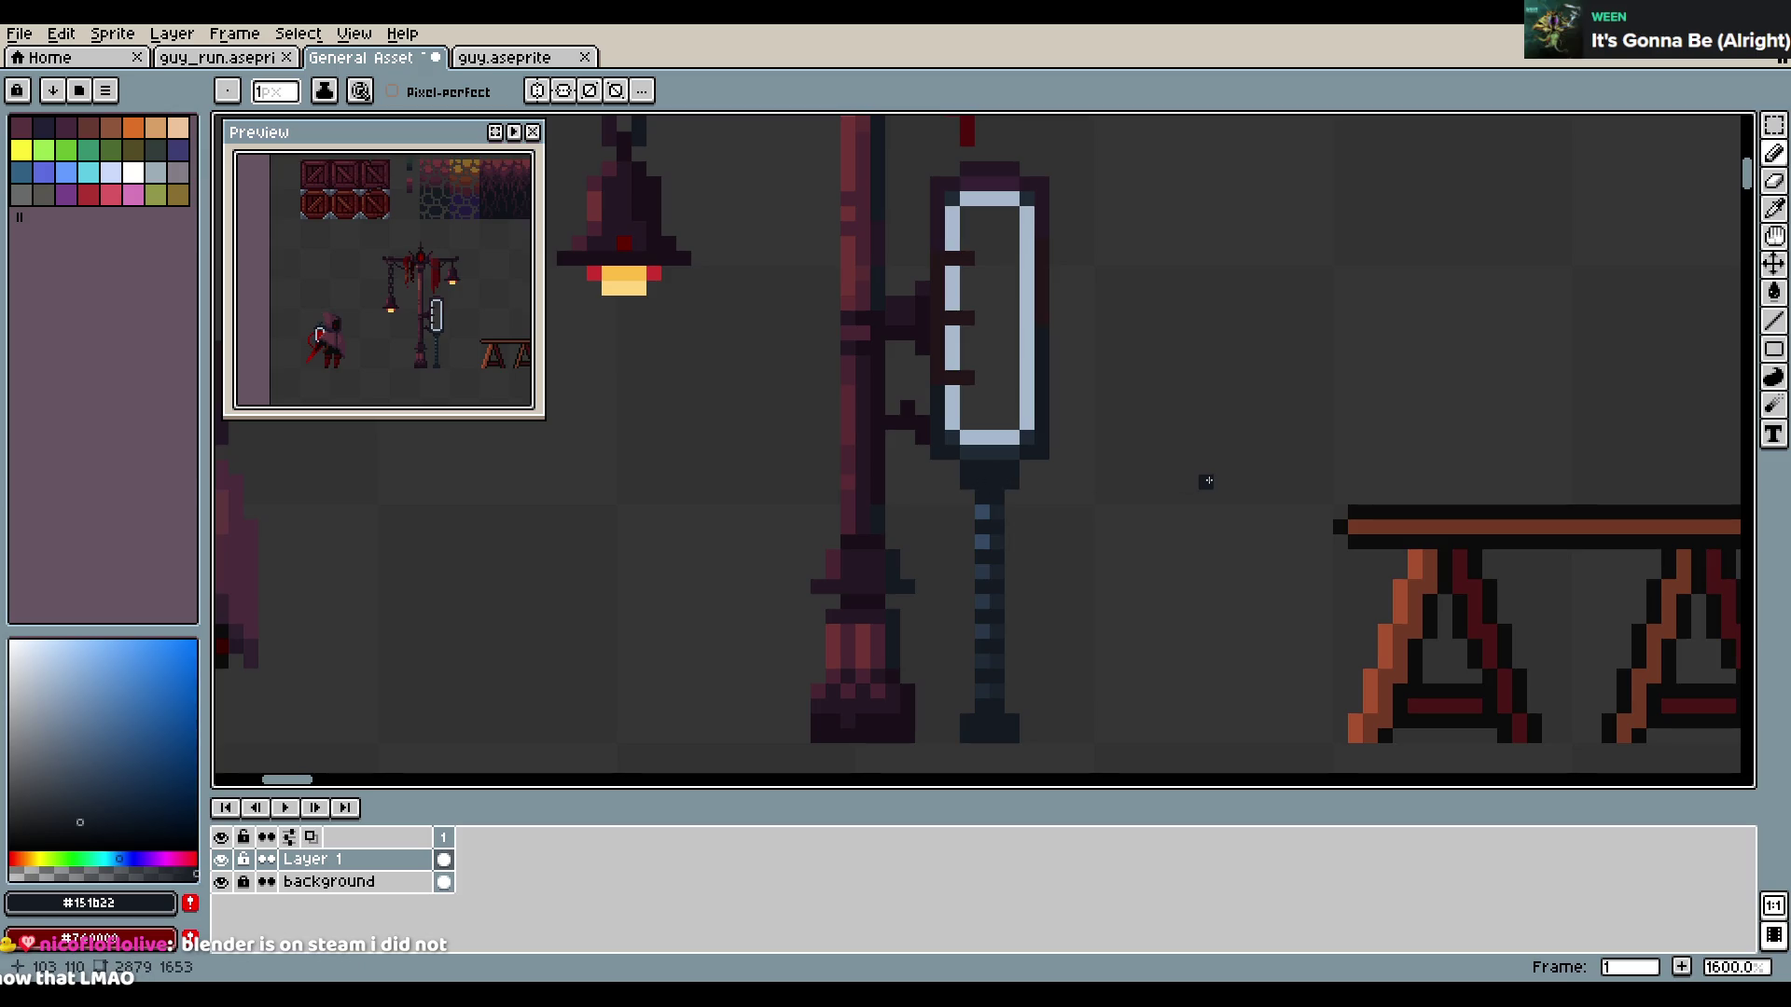
left_click(981, 456, "alt")
key("ctrl+z")
key("ctrl+z")
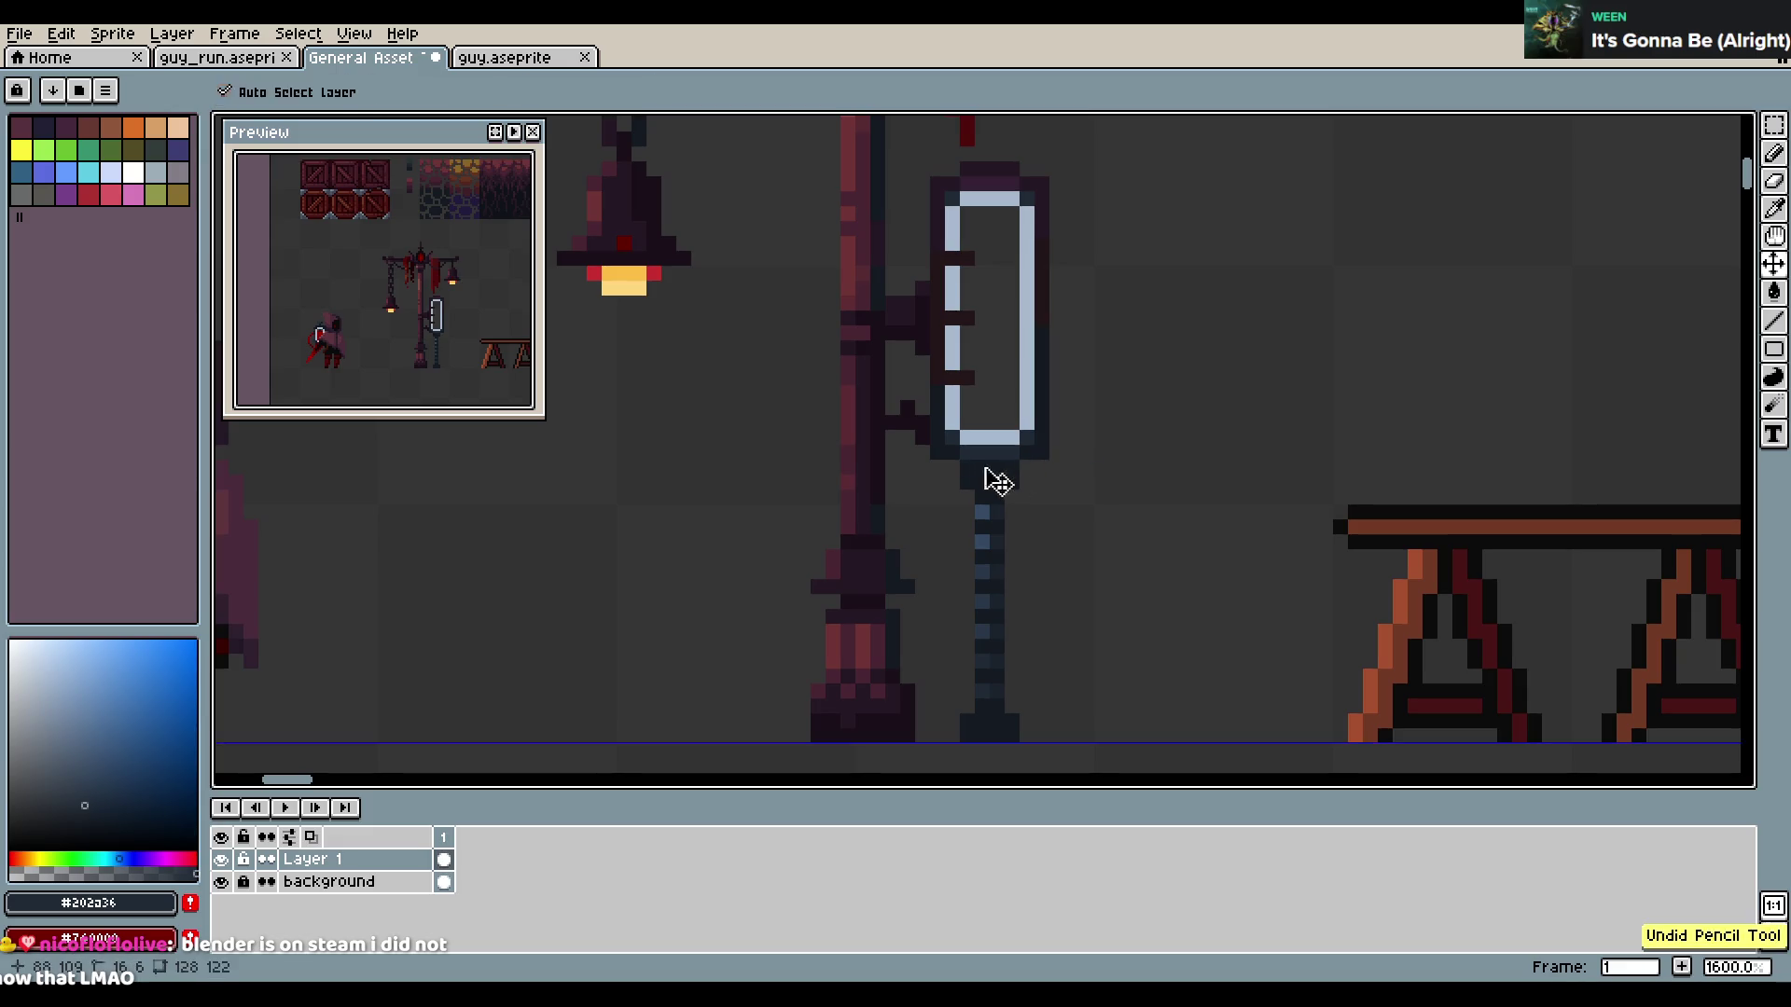
scroll(1263, 460, "down", 4)
key("ctrl+s")
scroll(1162, 386, "up", 2)
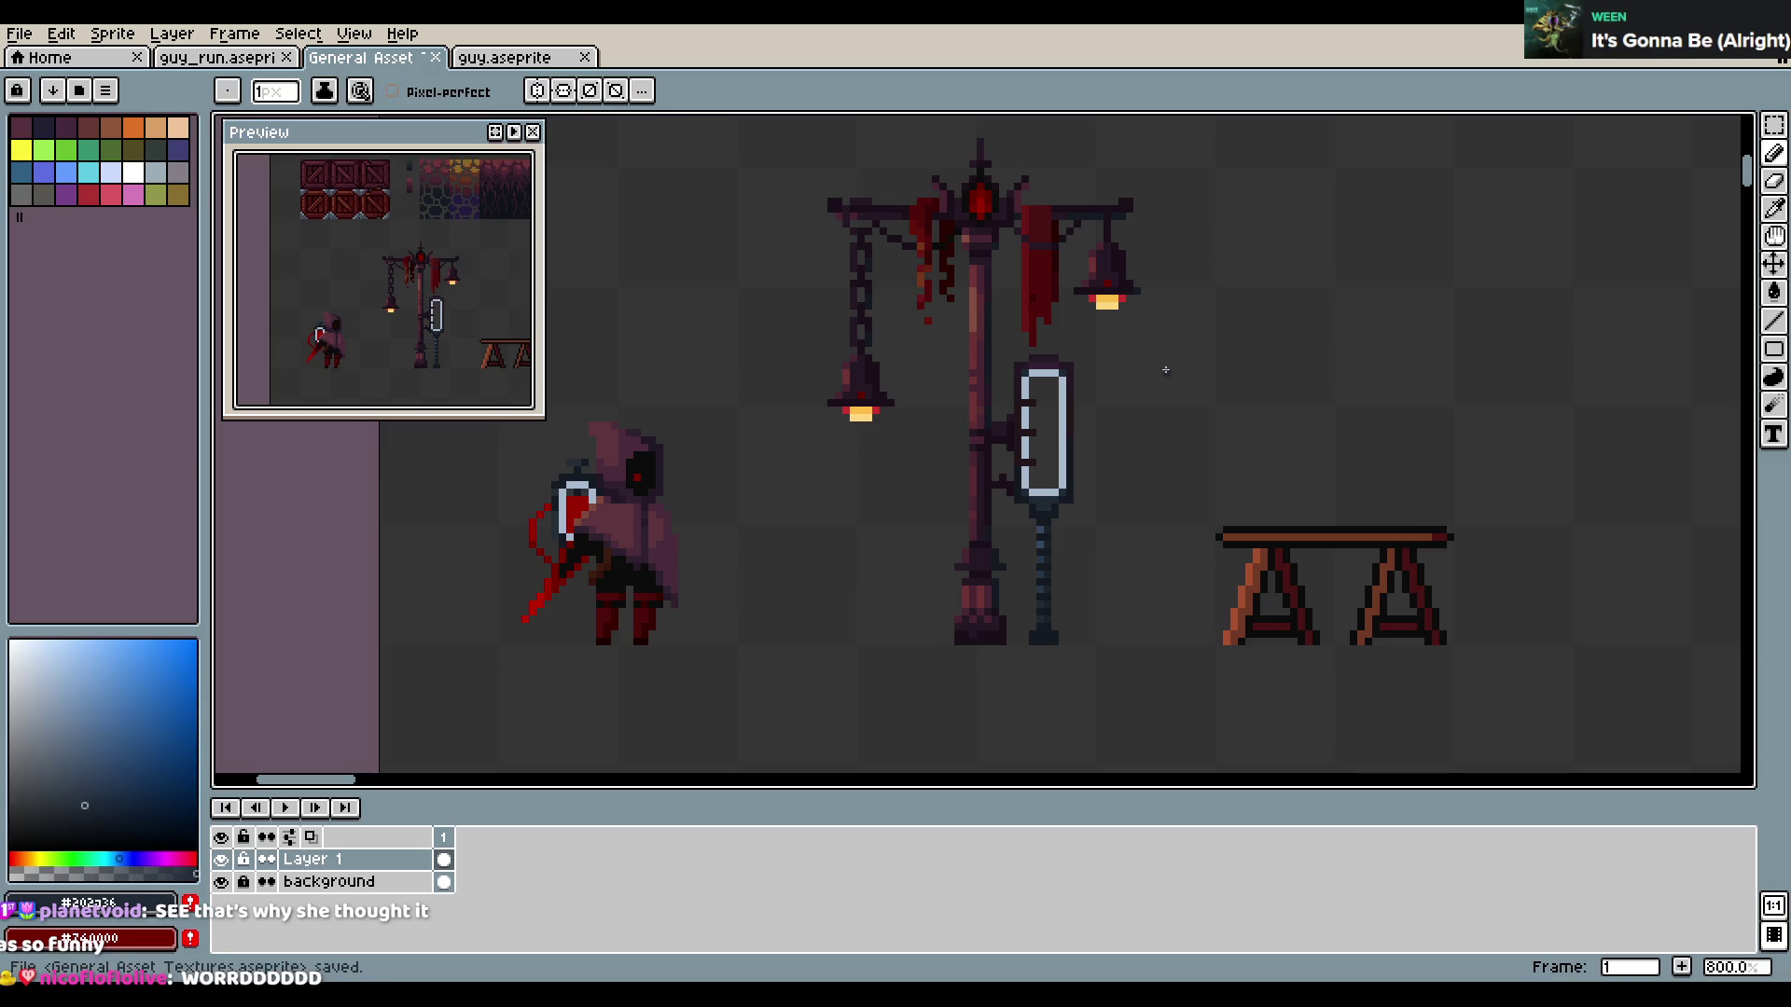
Pick near-black #1a0f19 and add two pixels left of the lamp frame, then undo them
scroll(1165, 371, "up", 4)
scroll(1068, 416, "down", 1)
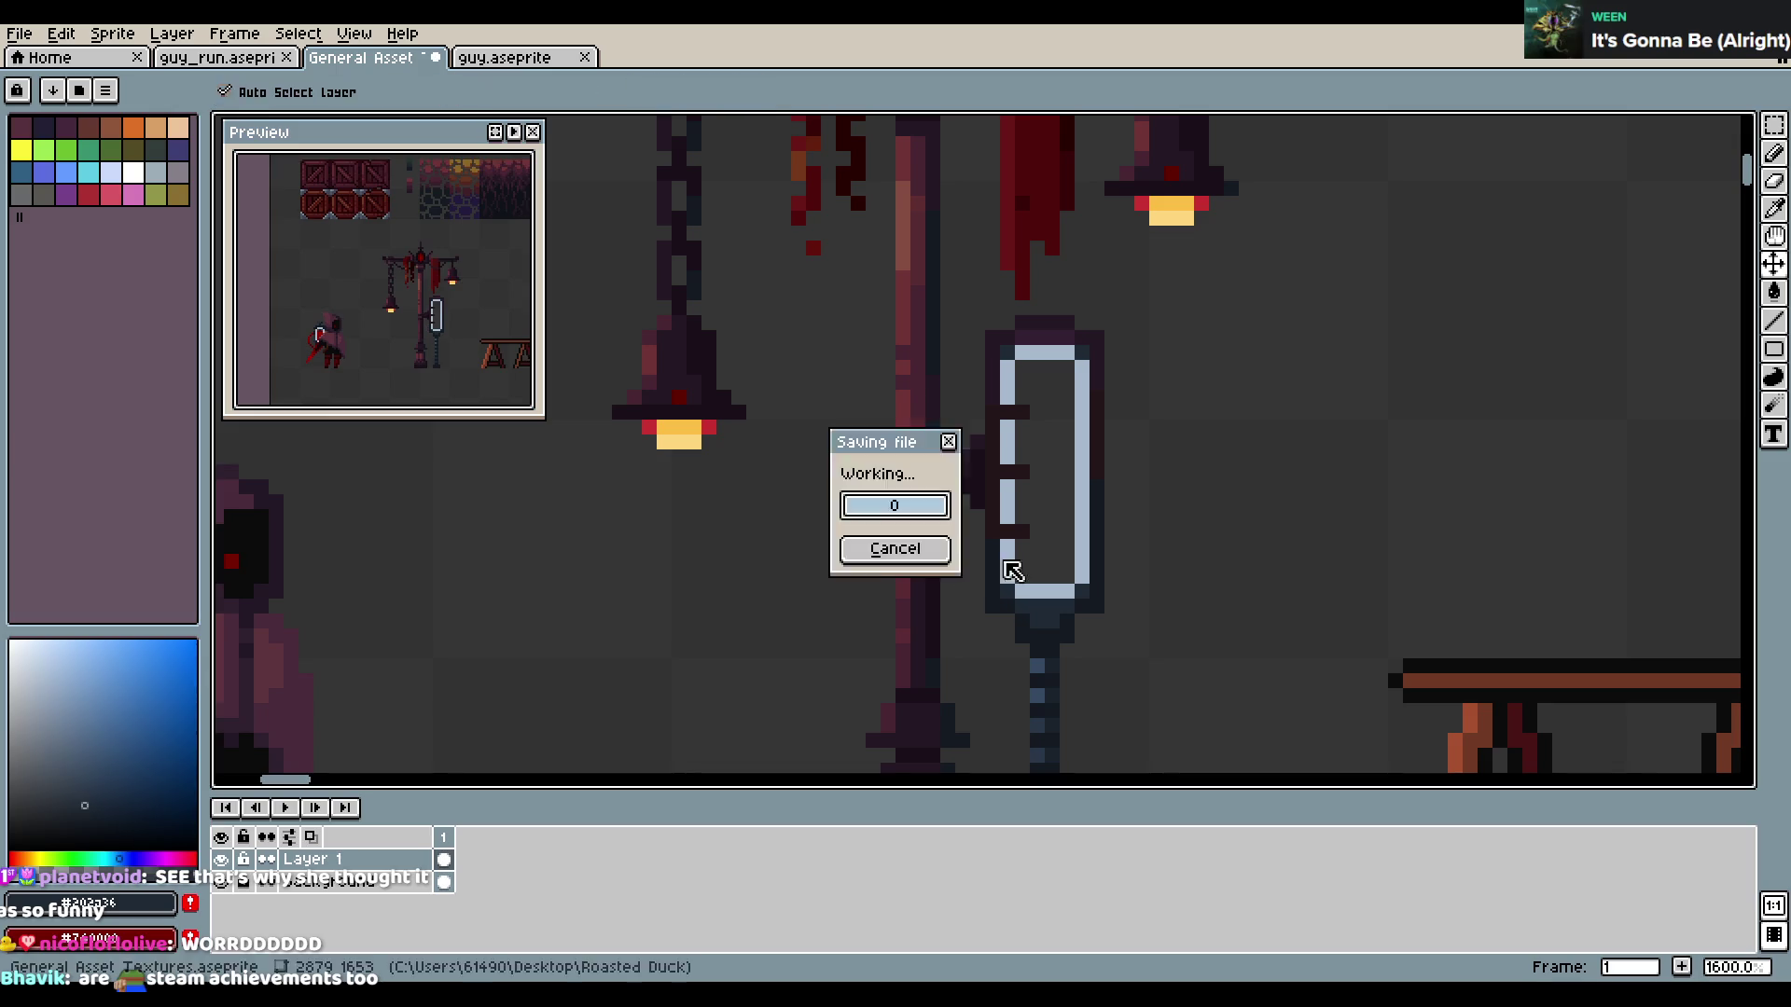
left_click(976, 472, "alt")
left_click(977, 383)
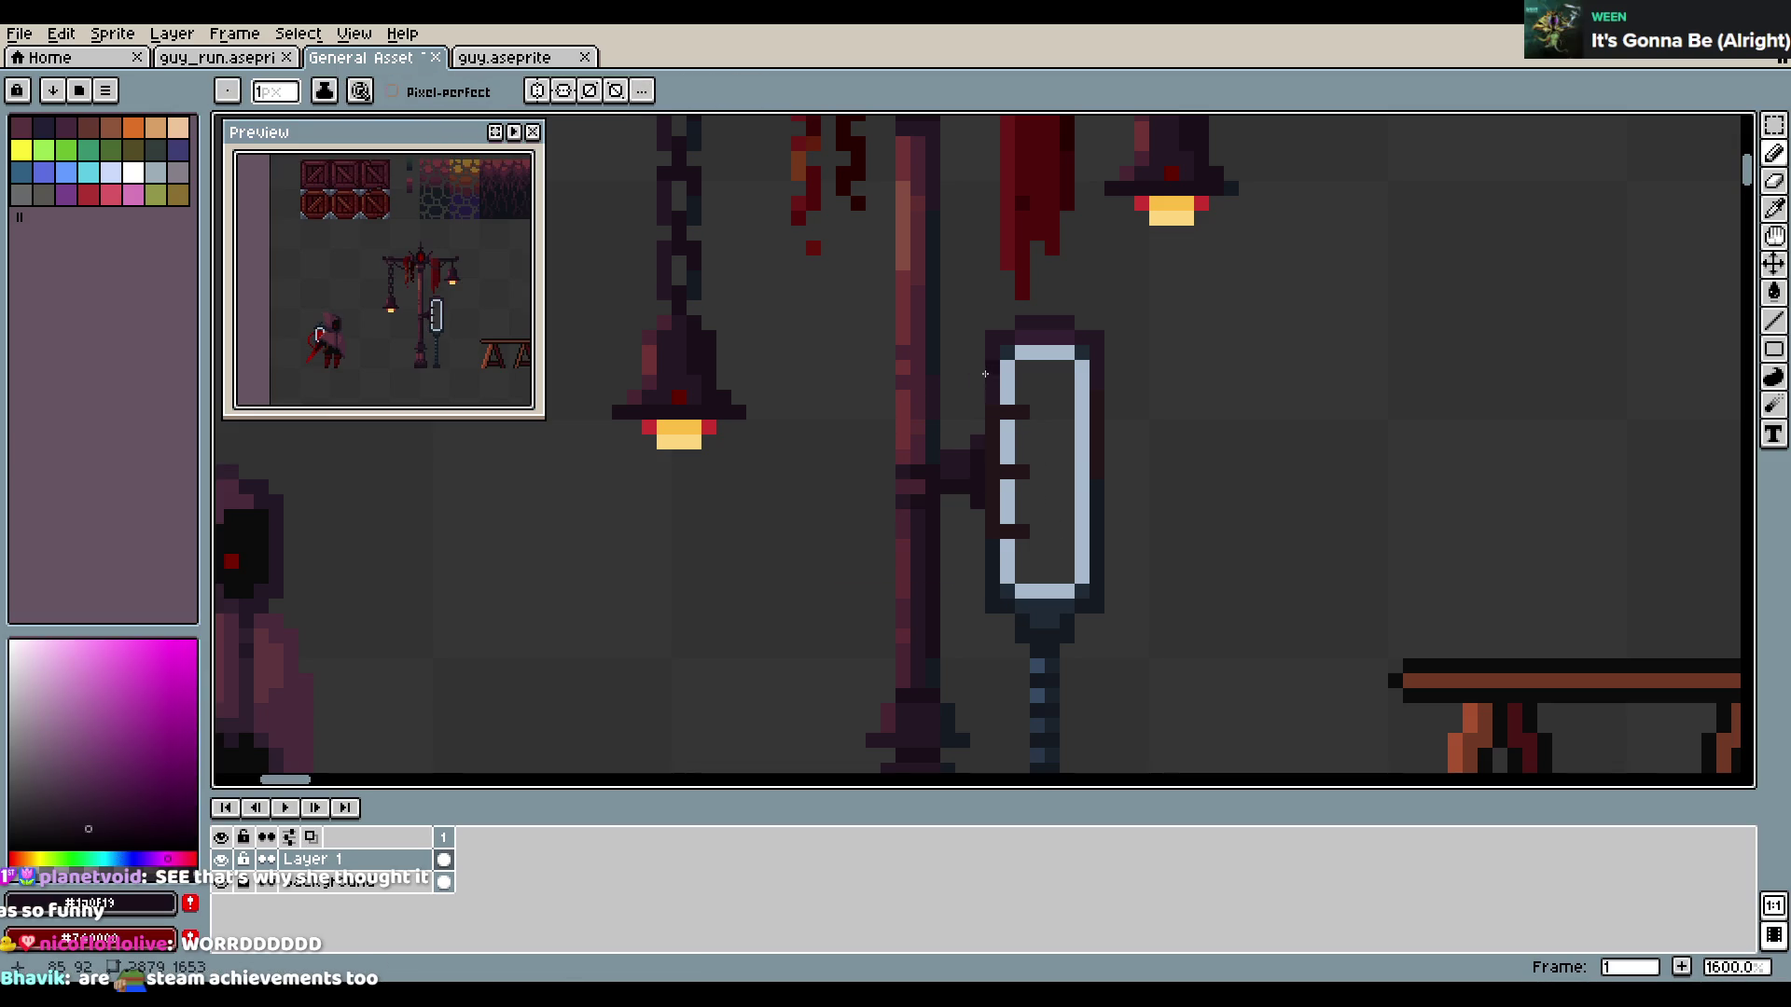
left_click(977, 561)
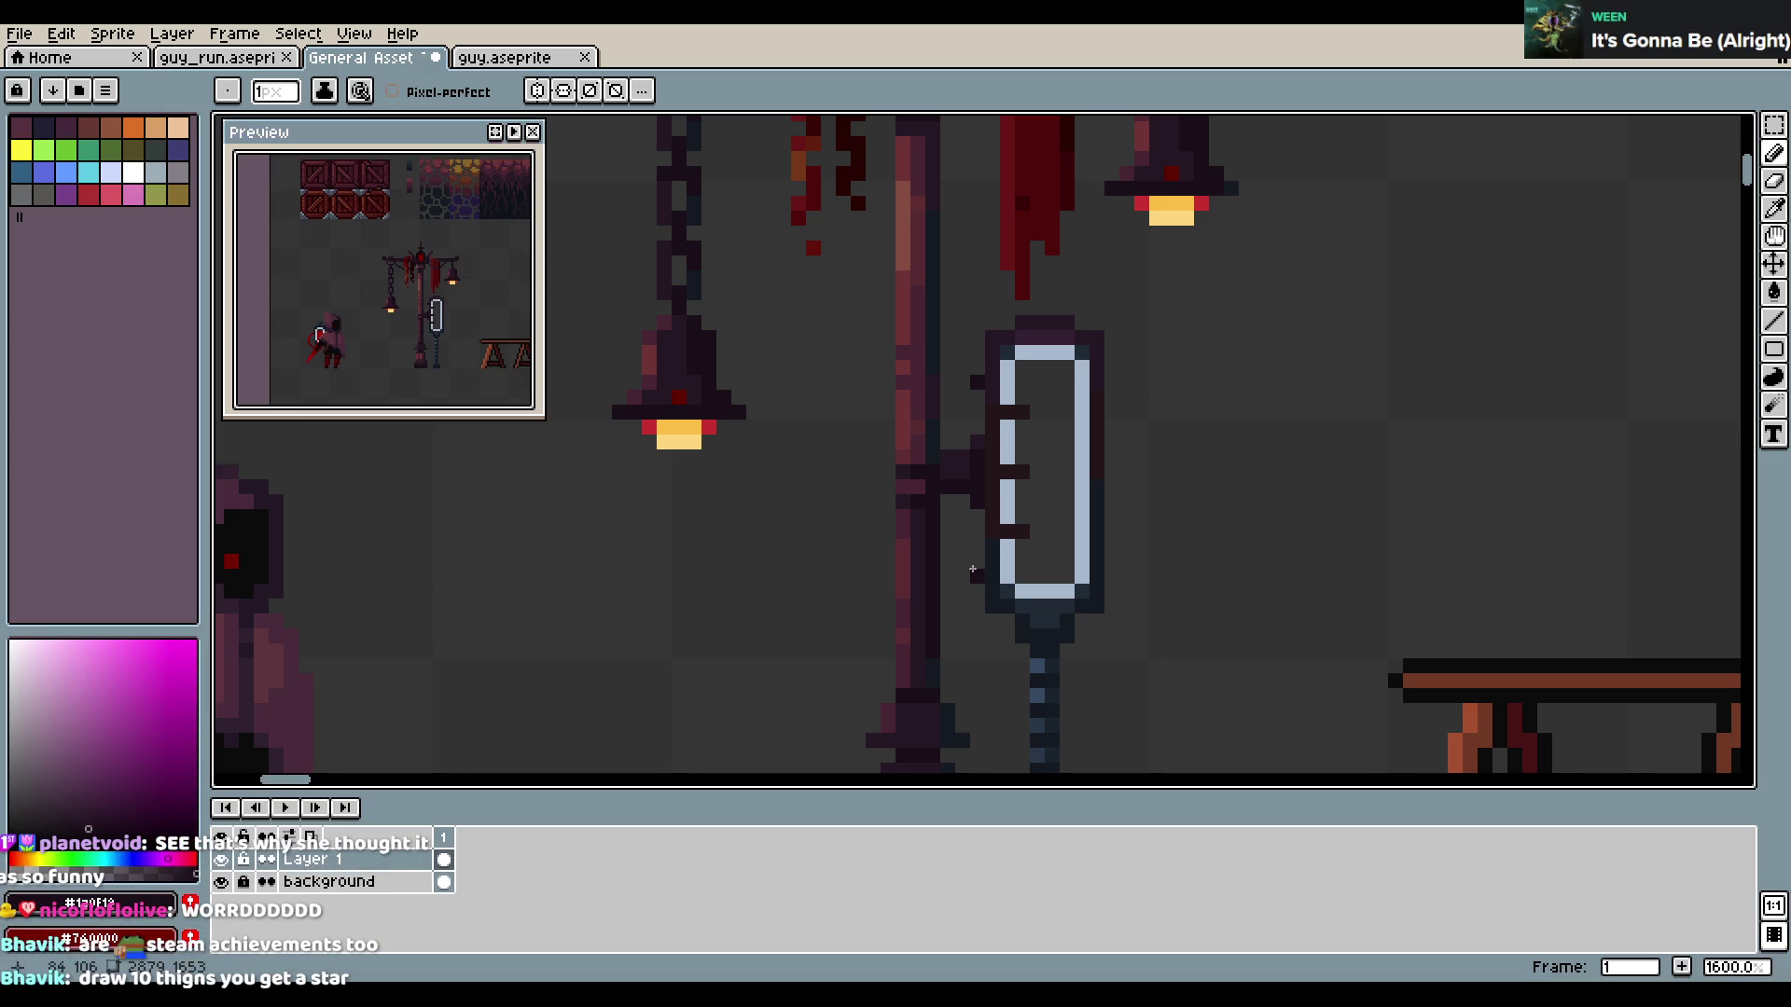
key("ctrl+z")
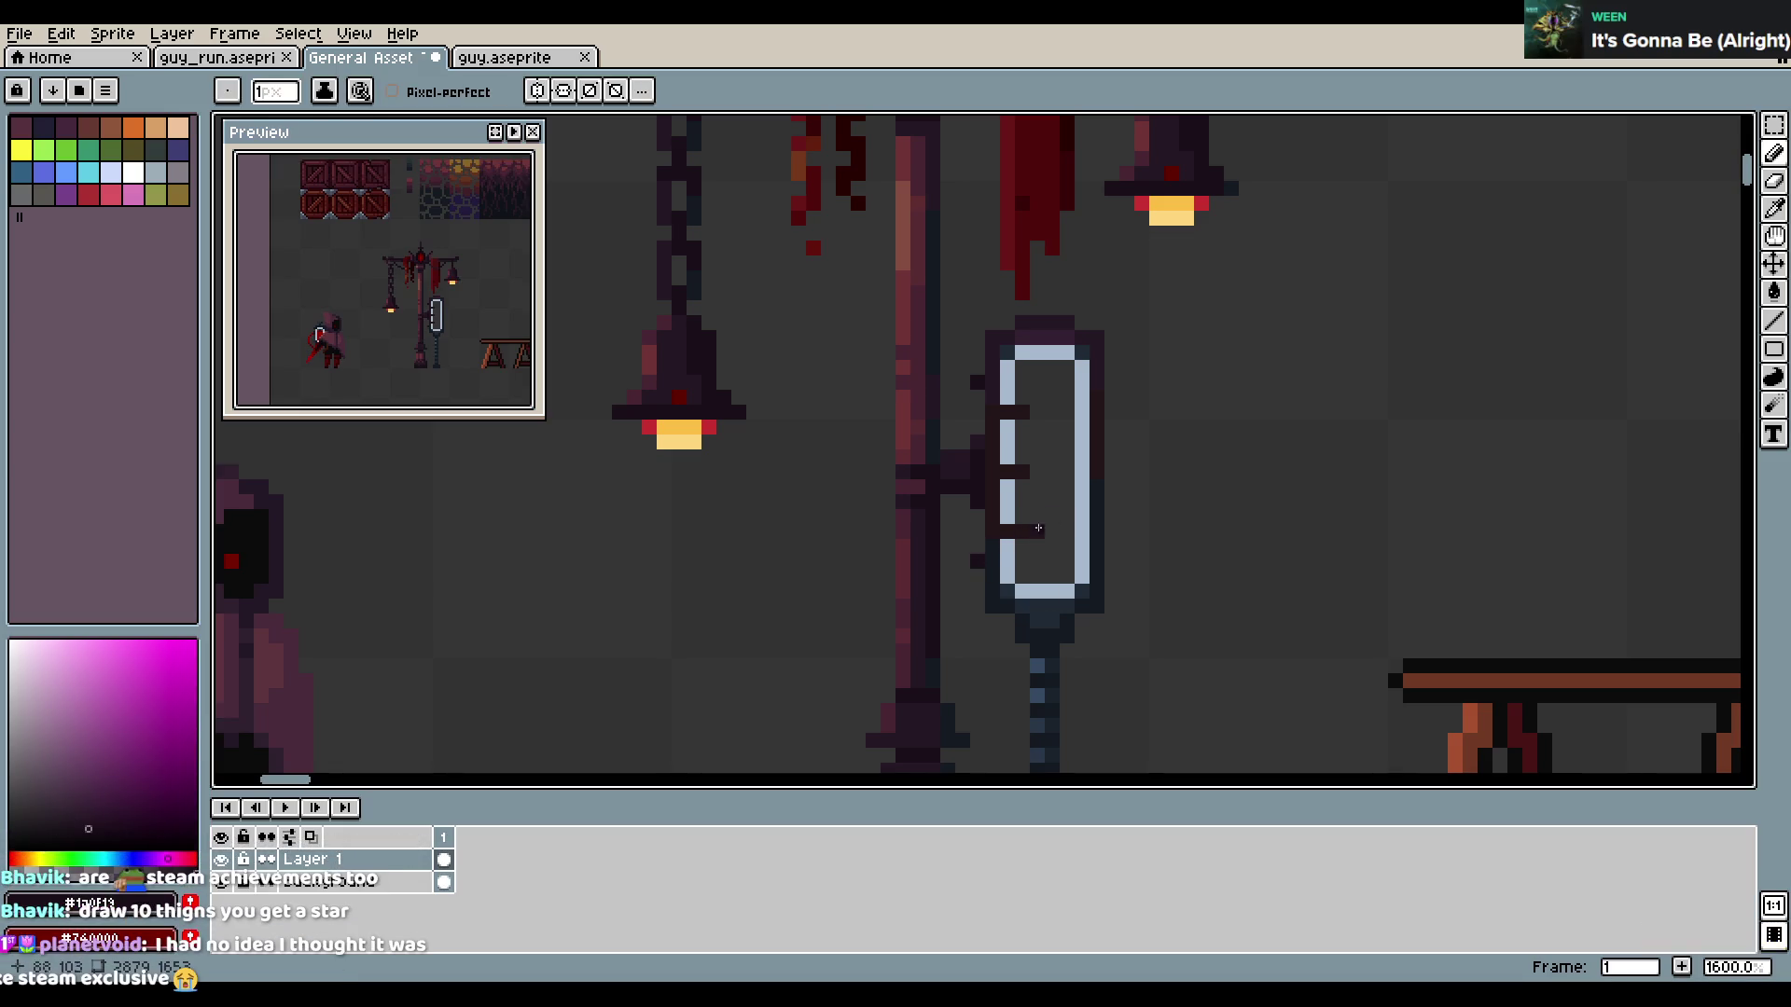
Add two near-black pixels right of the lamp frame and save, dismissing the warning
left_click(1110, 383)
left_click(1108, 562)
key("ctrl+s")
key("Return")
Undo the last pencil stroke and save the sheet again
scroll(1199, 529, "down", 1)
scroll(1199, 529, "up", 1)
scroll(1198, 525, "down", 2)
scroll(1199, 525, "down", 1)
scroll(1129, 550, "up", 2)
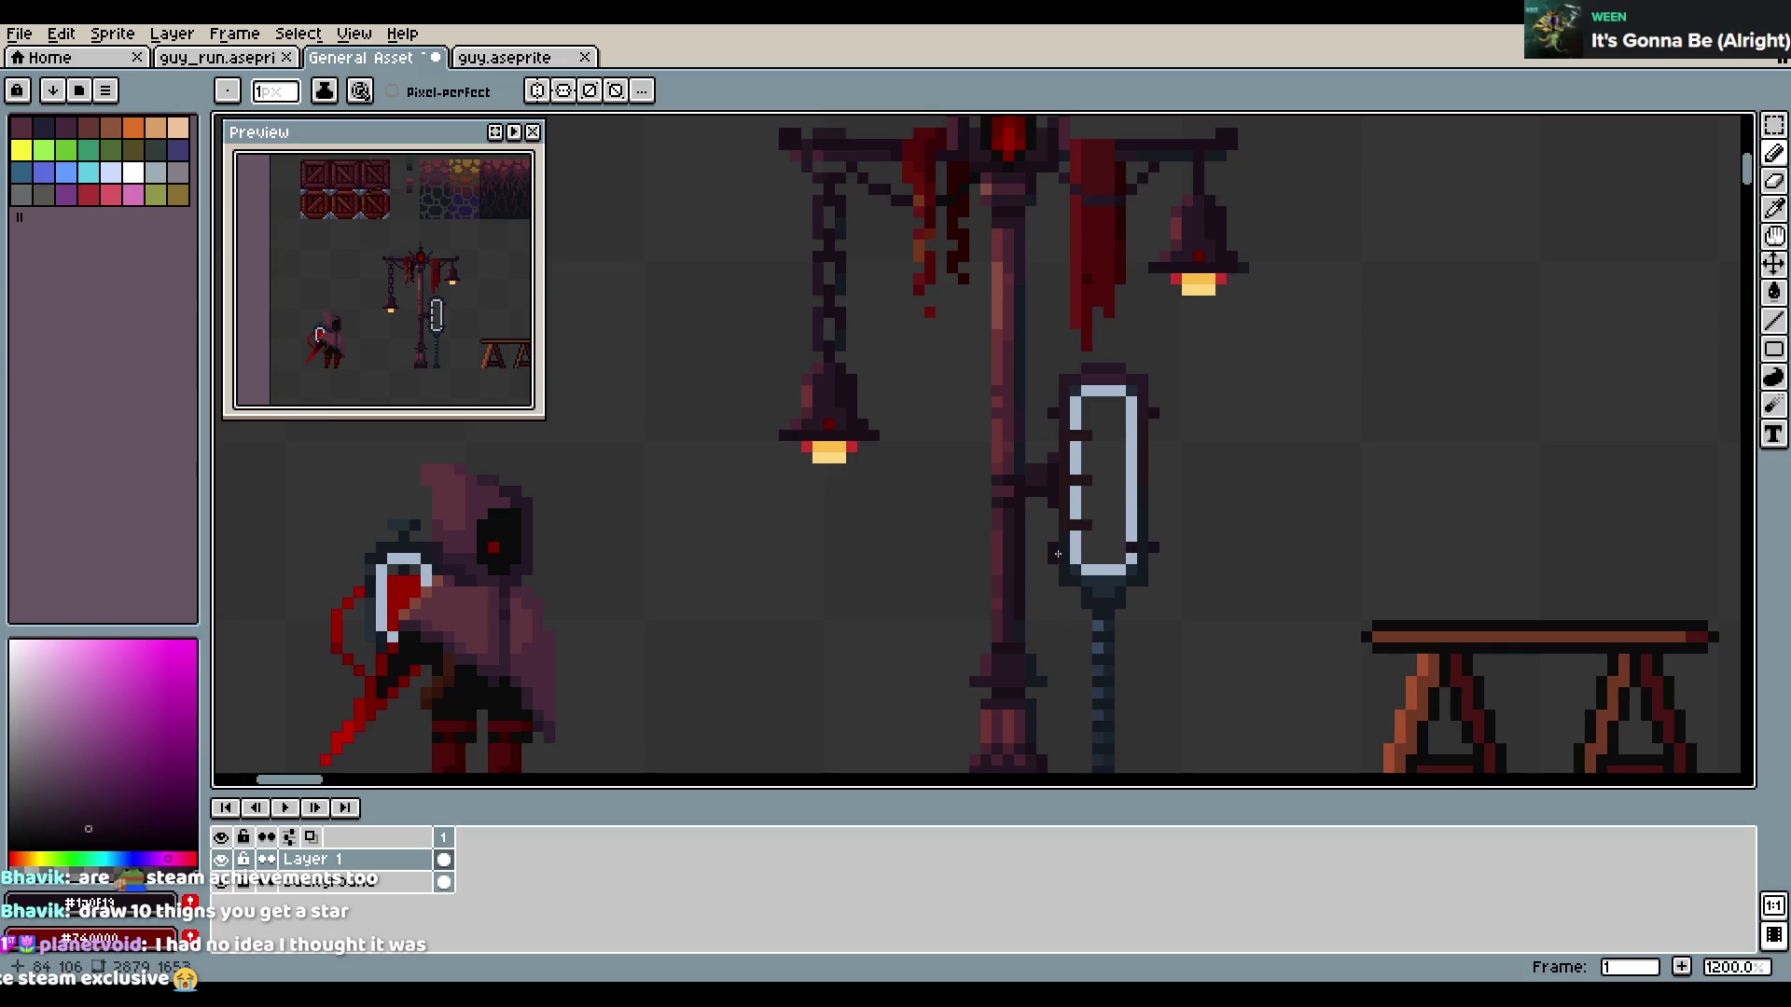
key("ctrl+z")
key("ctrl+s")
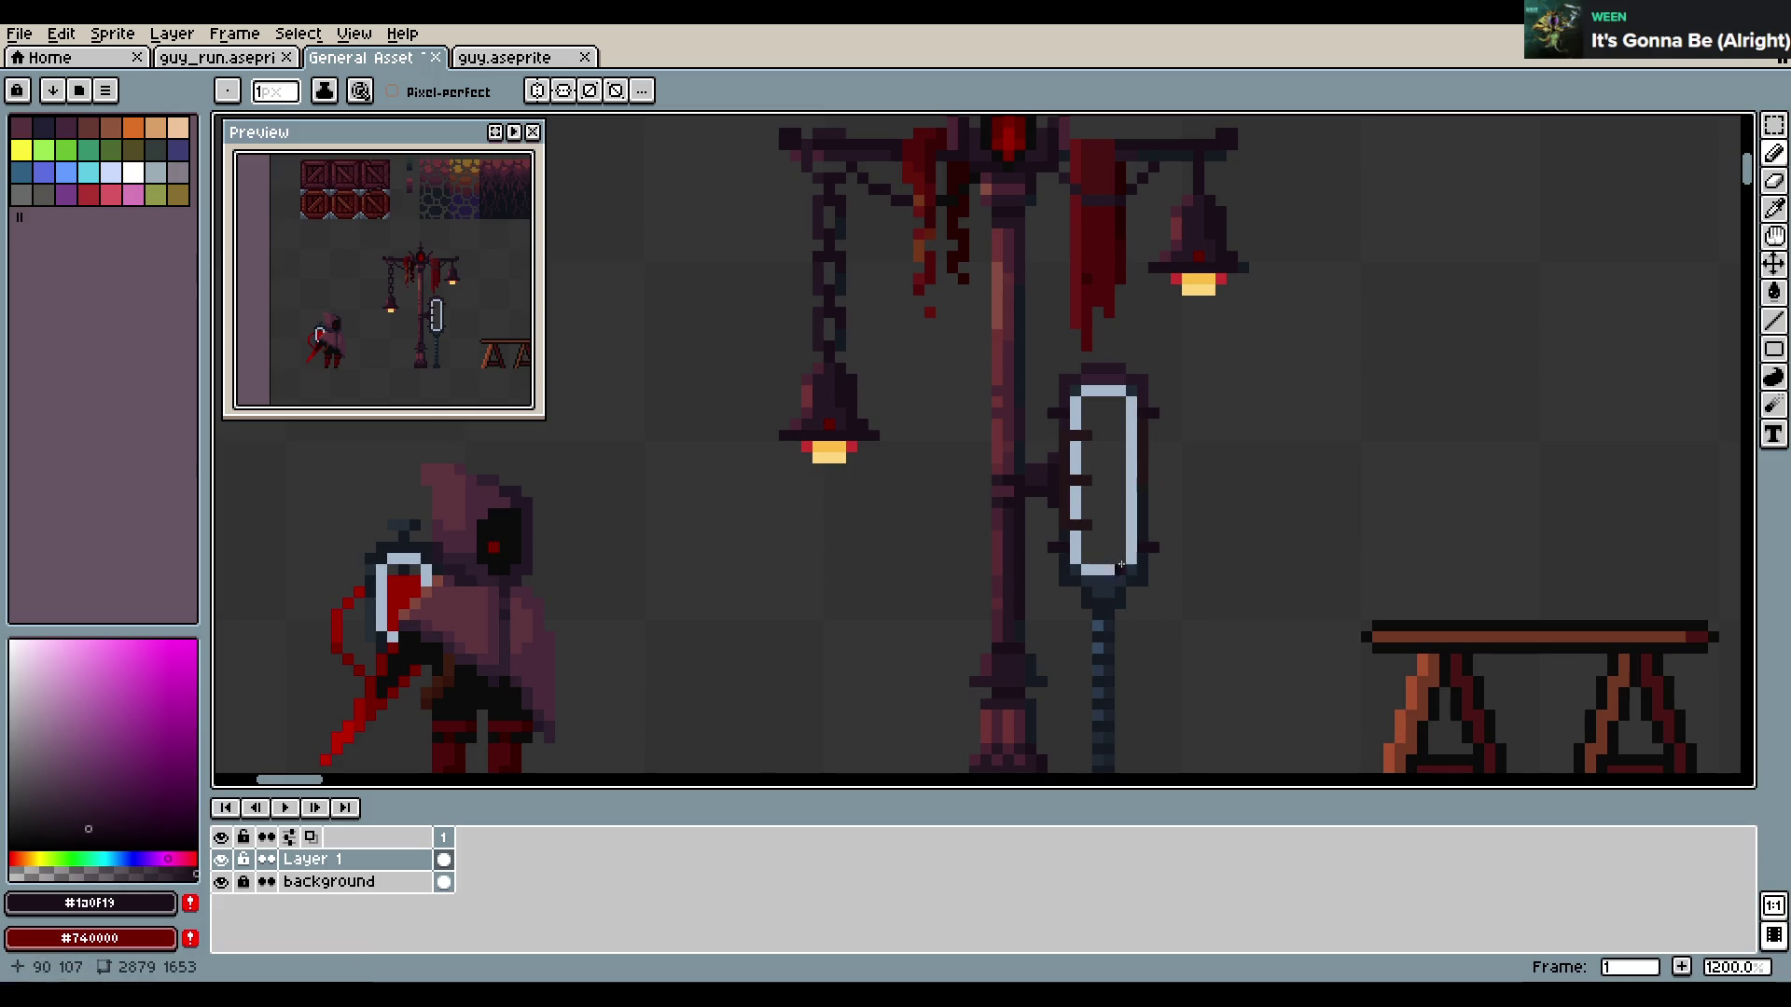
scroll(1226, 499, "down", 1)
scroll(1227, 499, "down", 1)
scroll(1138, 420, "up", 2)
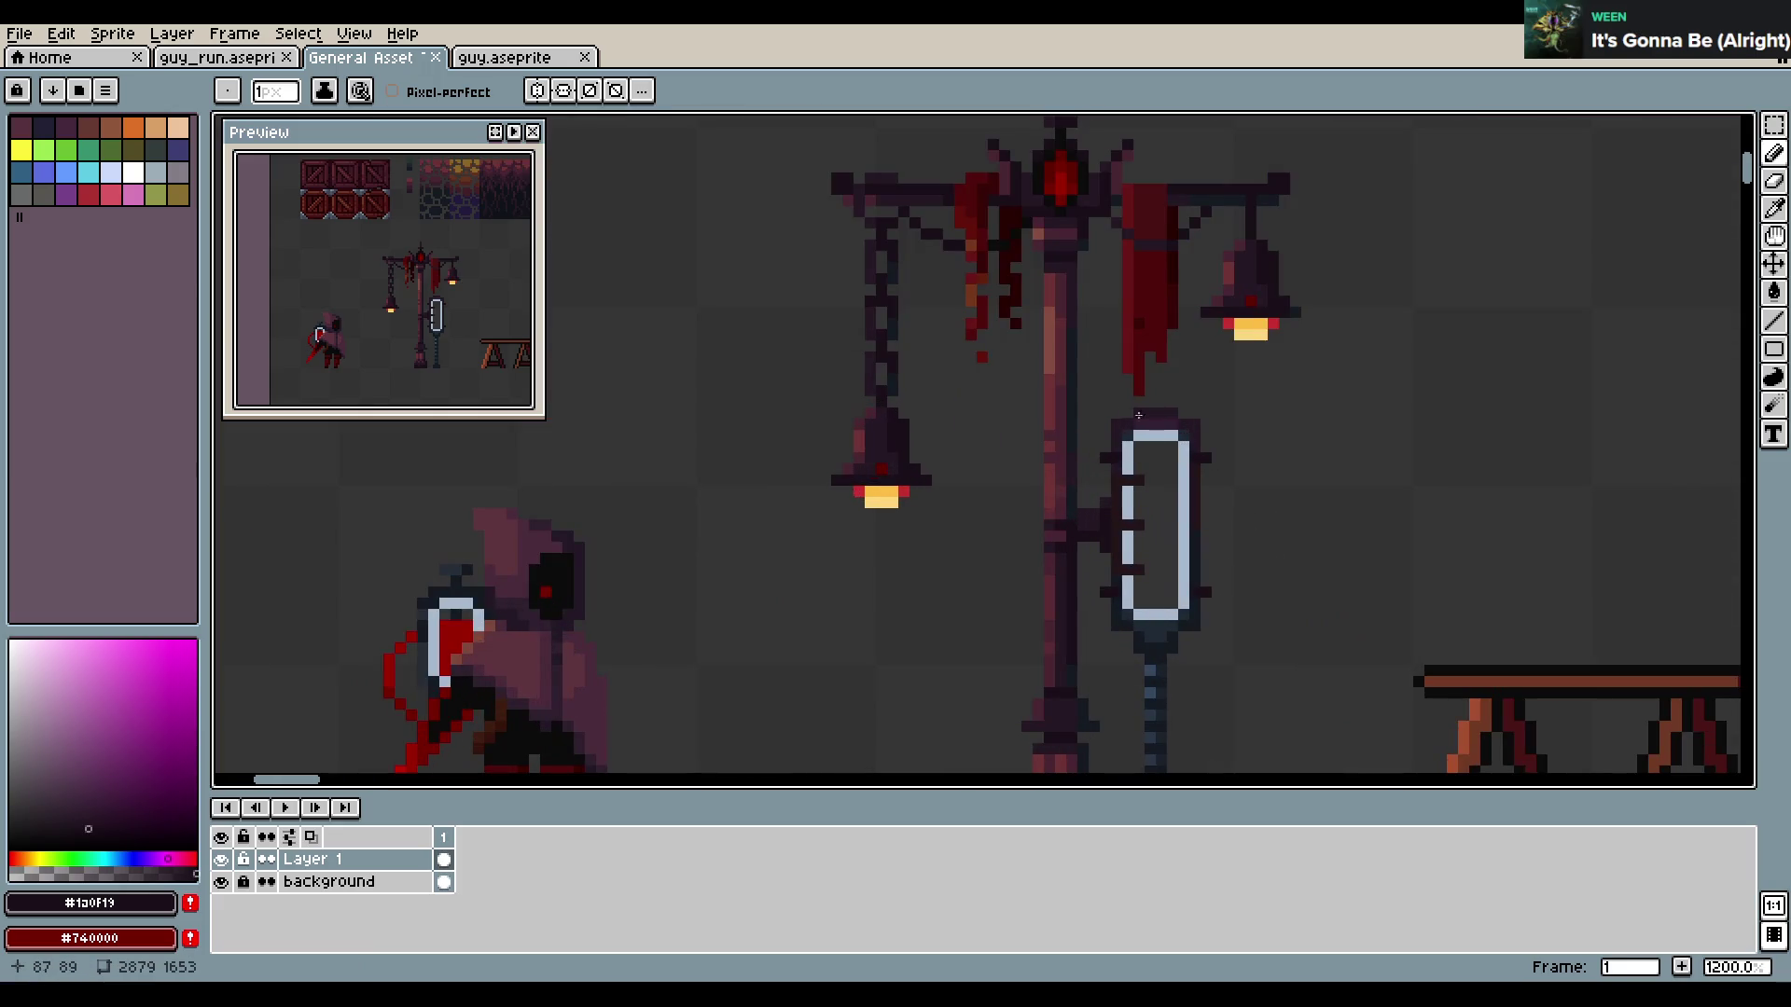
scroll(1212, 467, "down", 4)
key("ctrl+s")
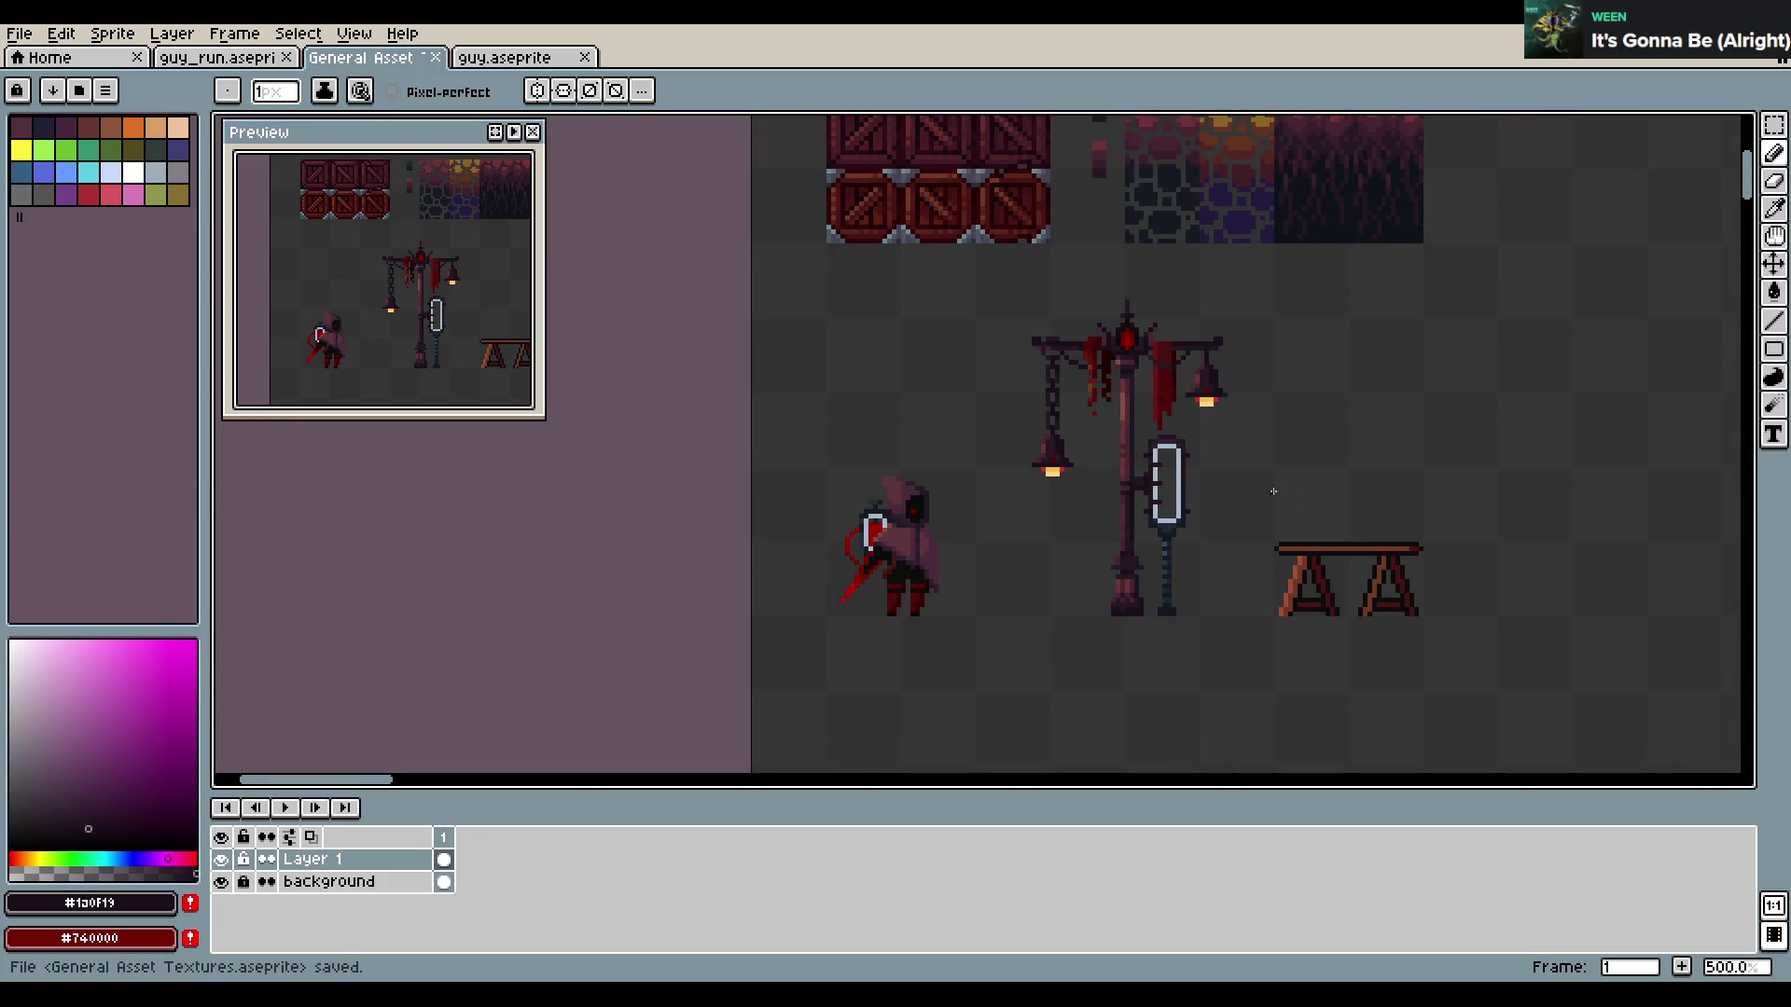
scroll(1166, 447, "up", 1)
scroll(1027, 429, "up", 1)
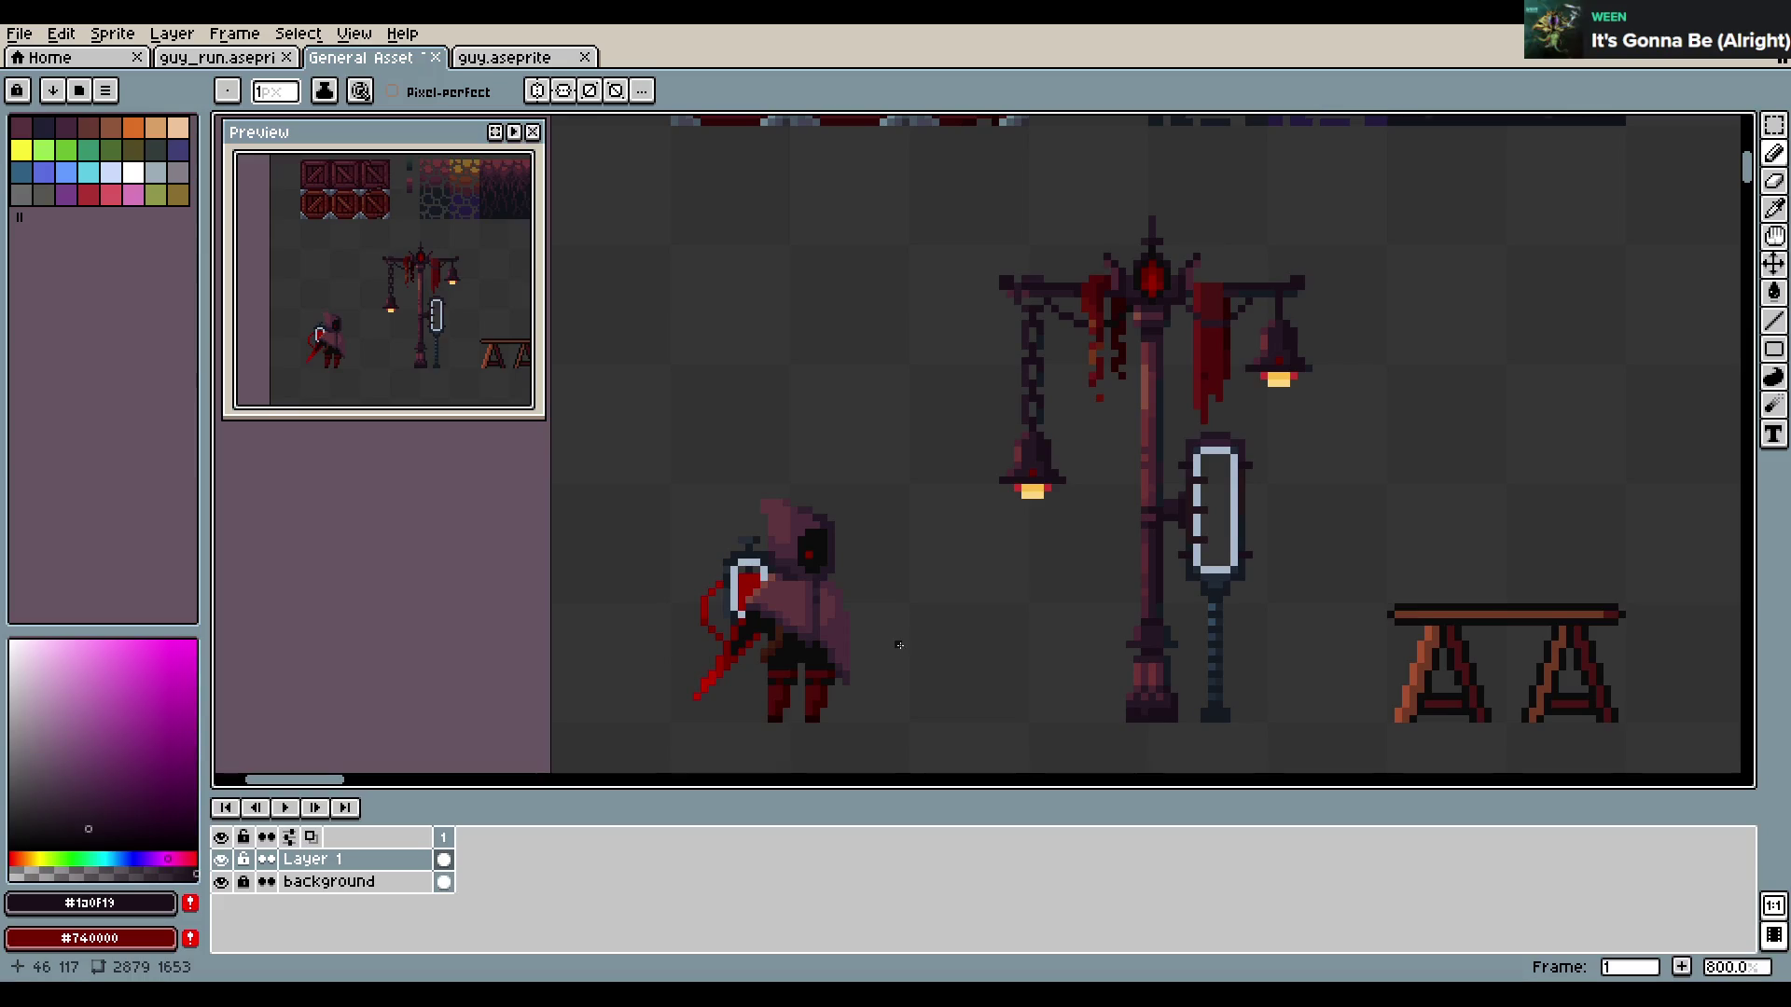
left_click_drag(926, 637, 981, 712)
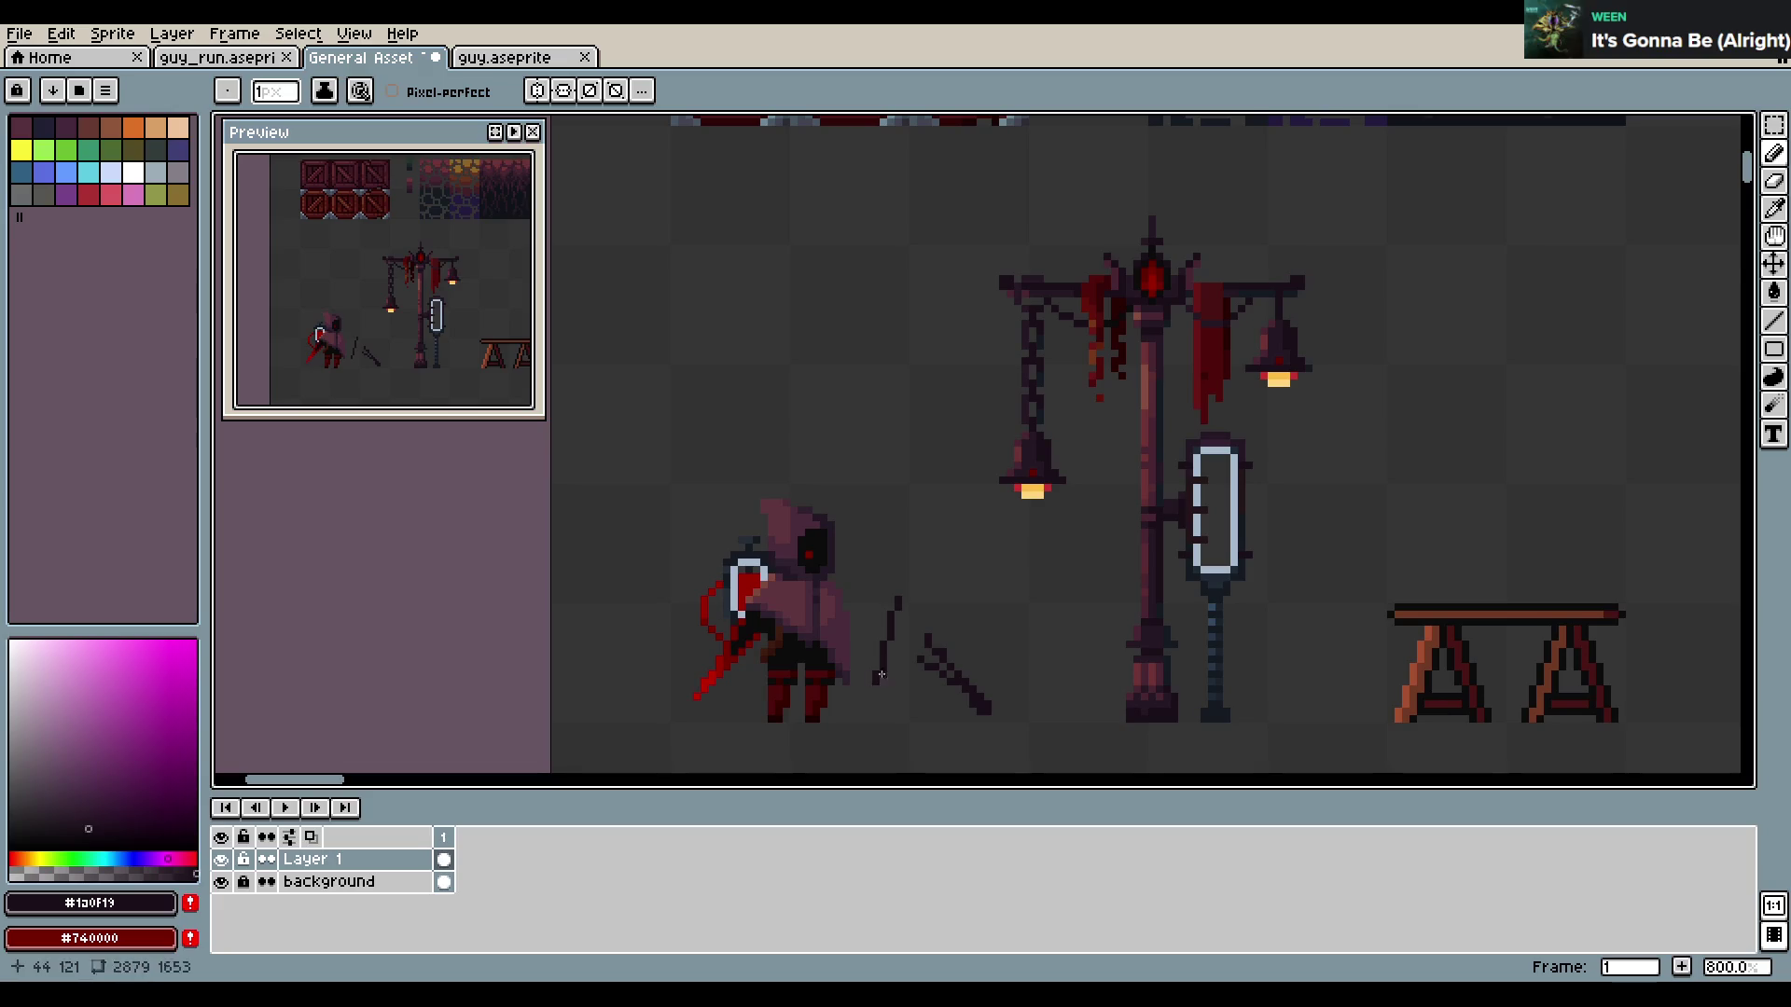
key("ctrl+z")
key("ctrl+z")
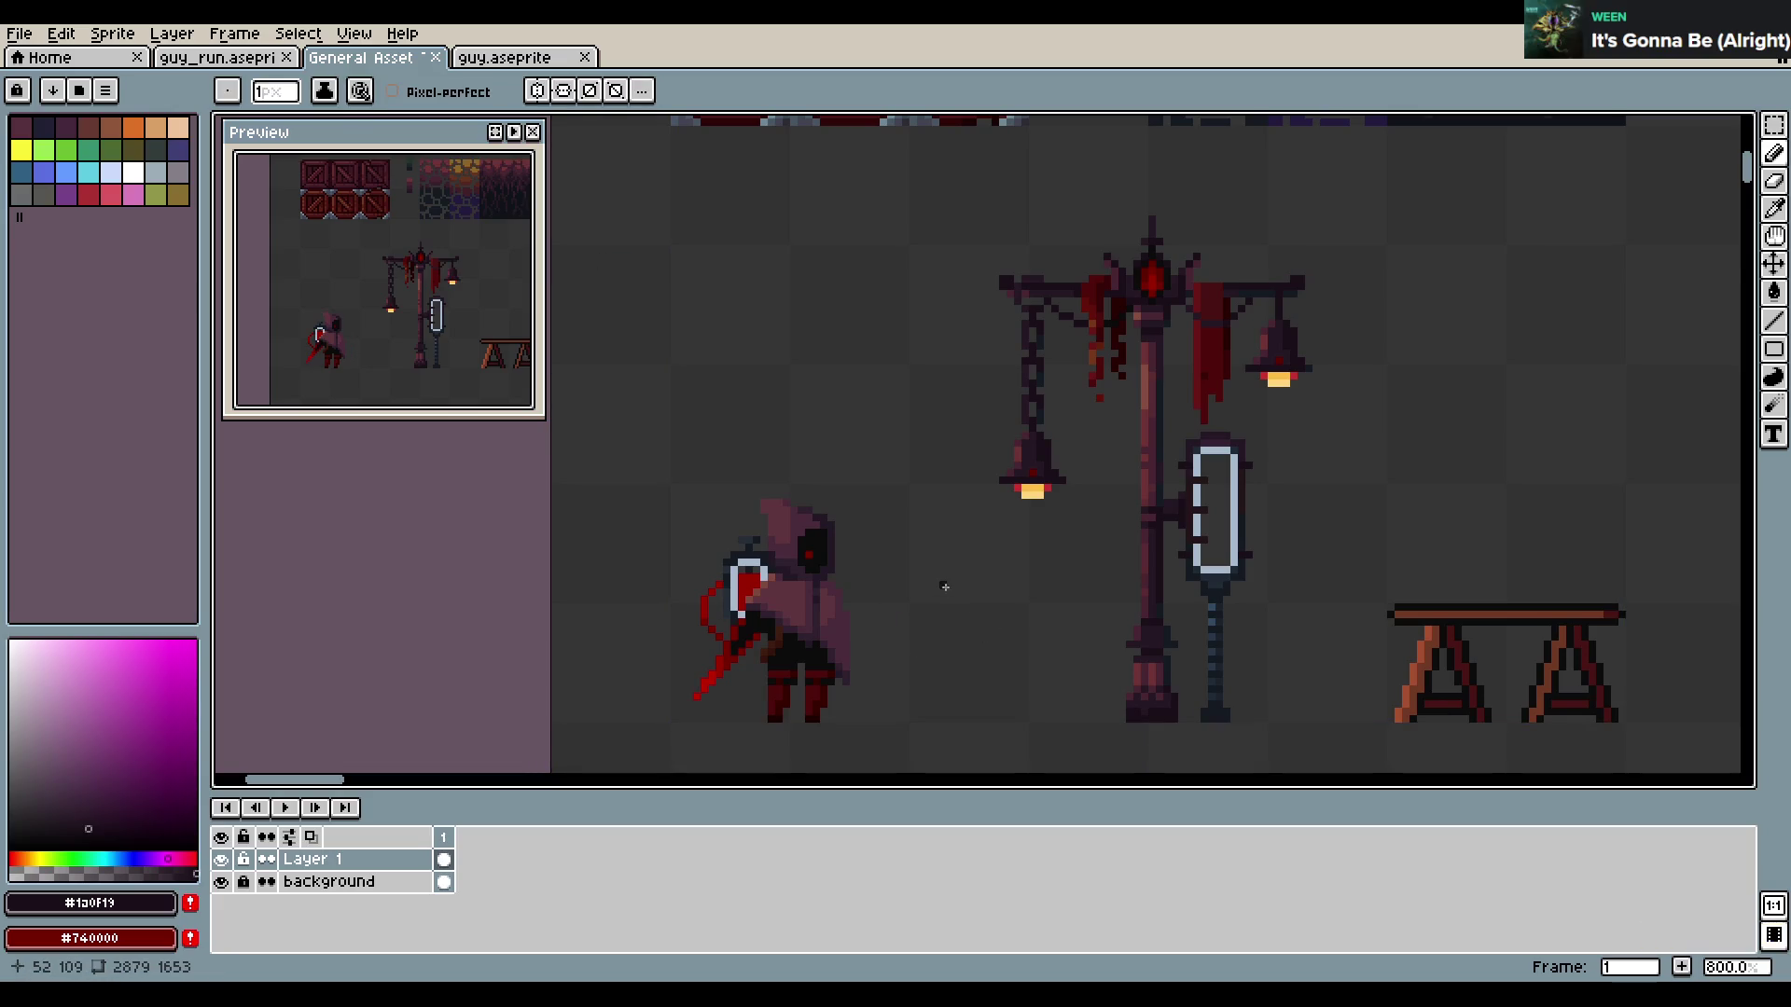
left_click_drag(929, 601, 975, 614)
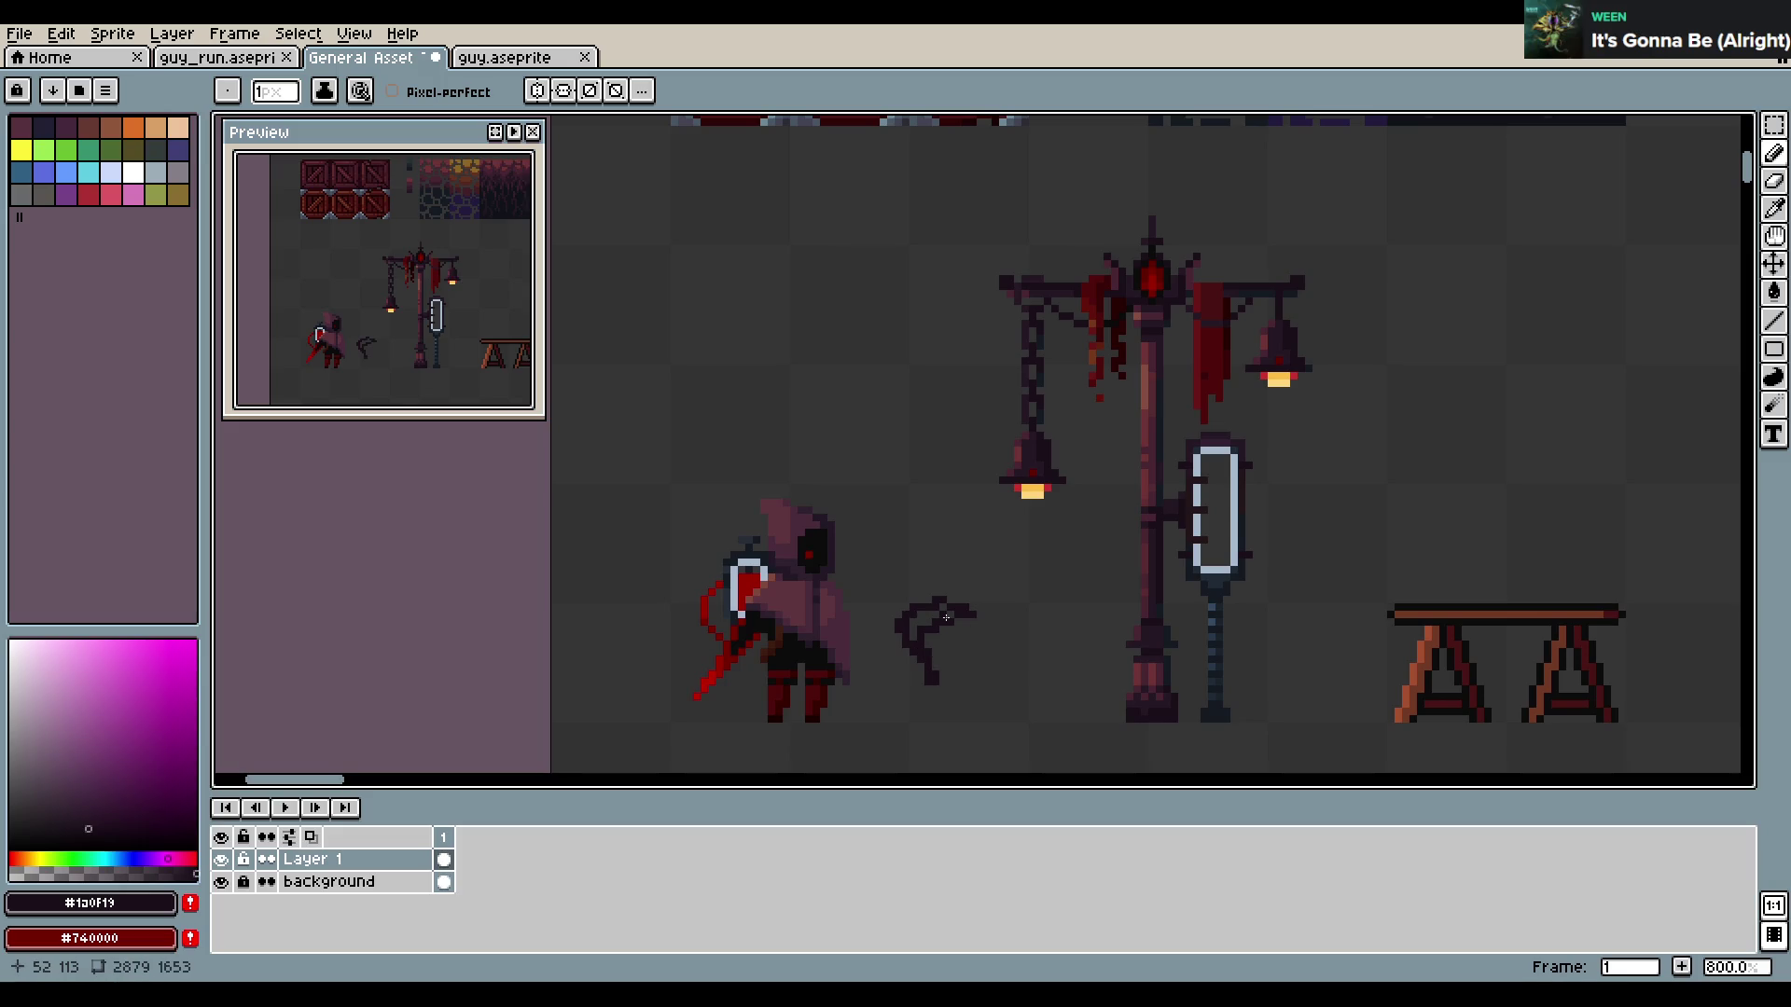
left_click_drag(946, 618, 956, 628)
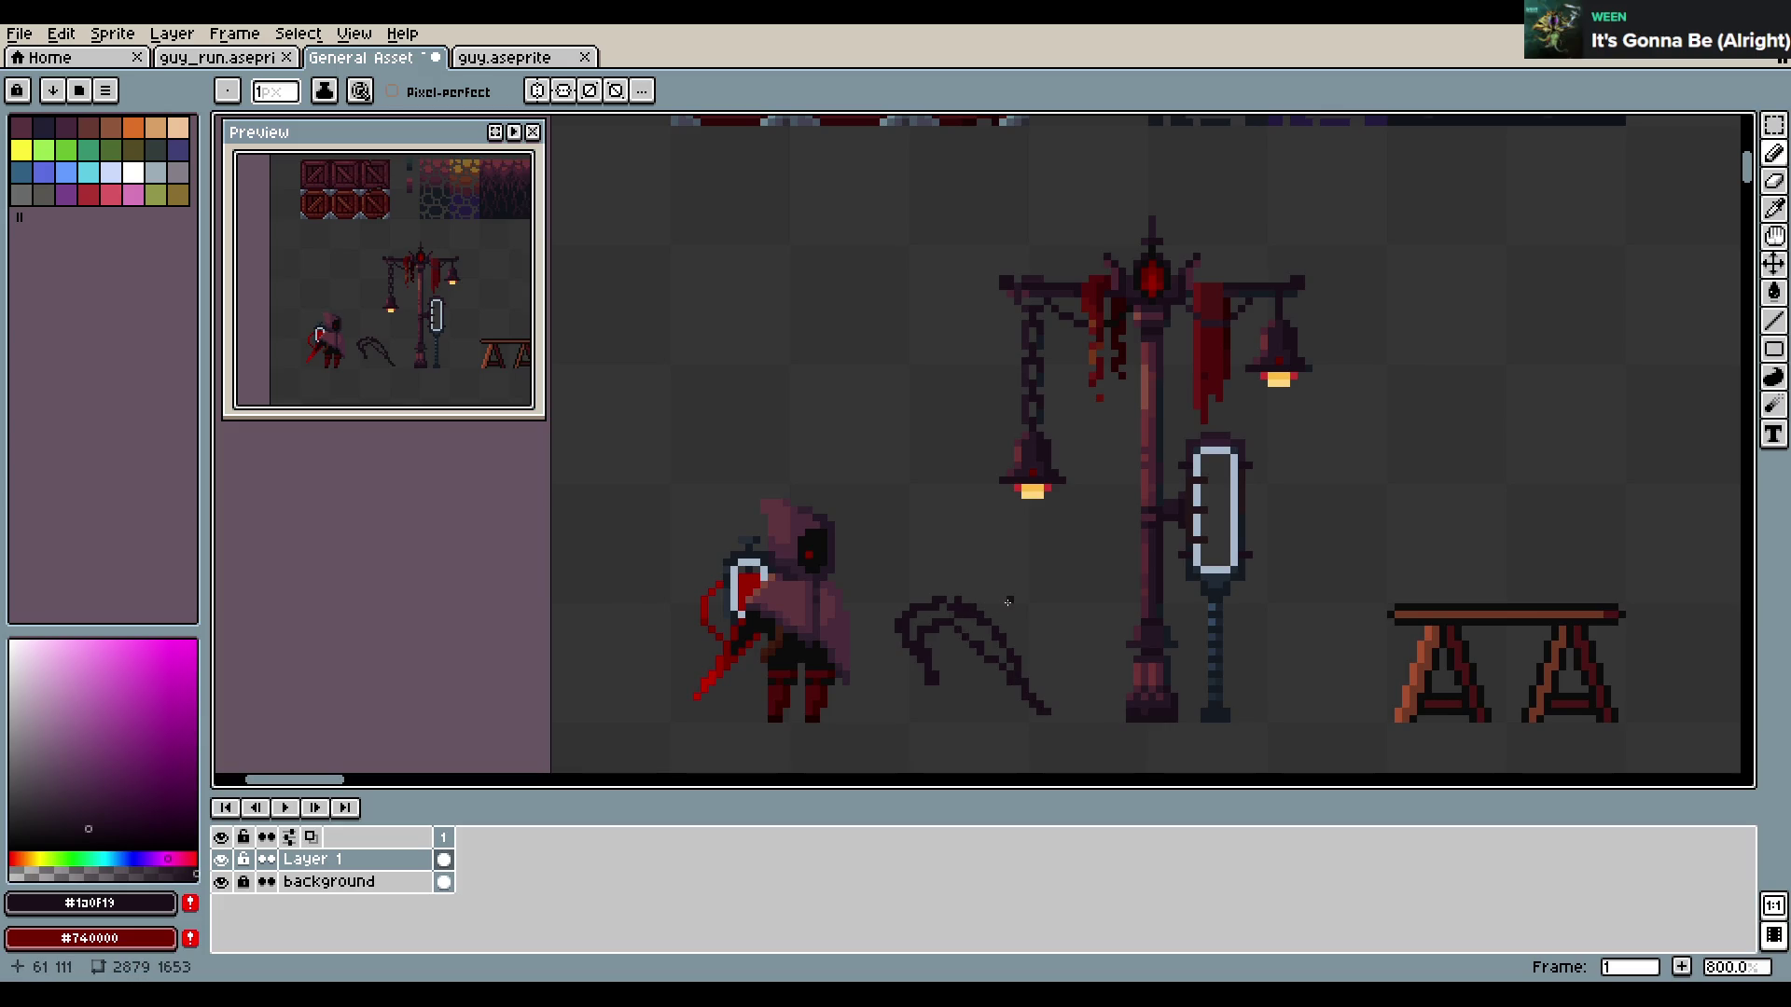
key("ctrl+z")
key("ctrl+z")
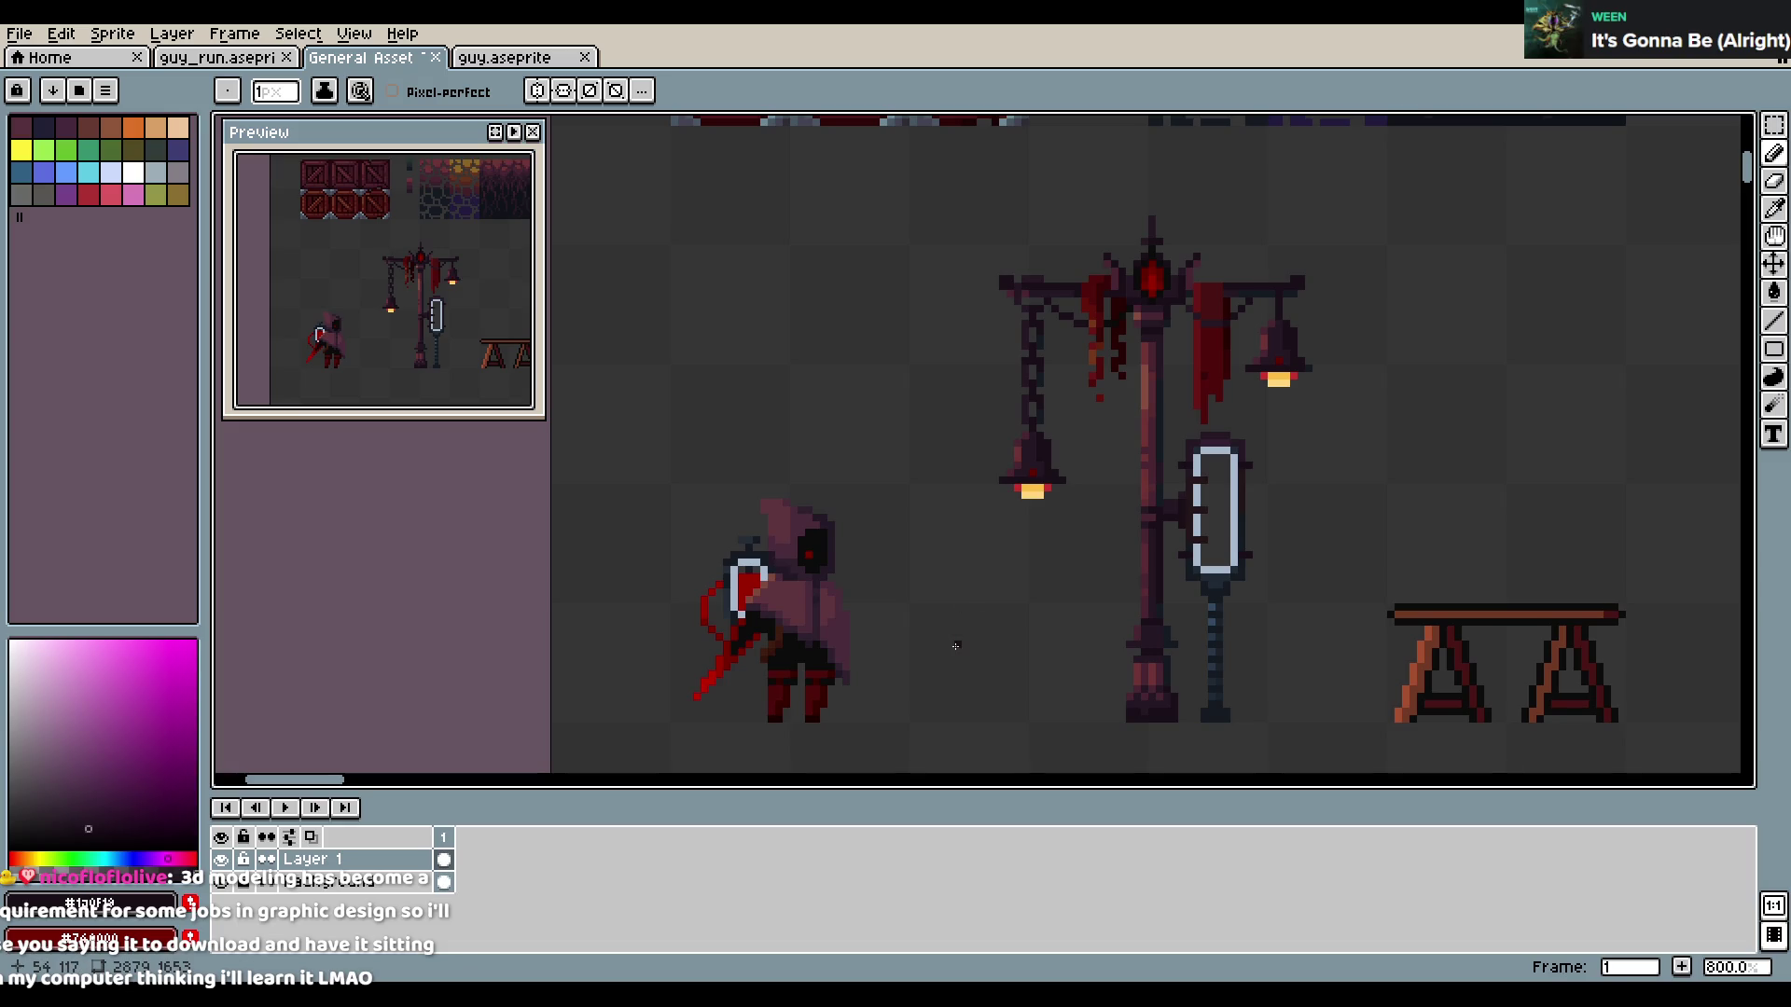
key("ctrl+s")
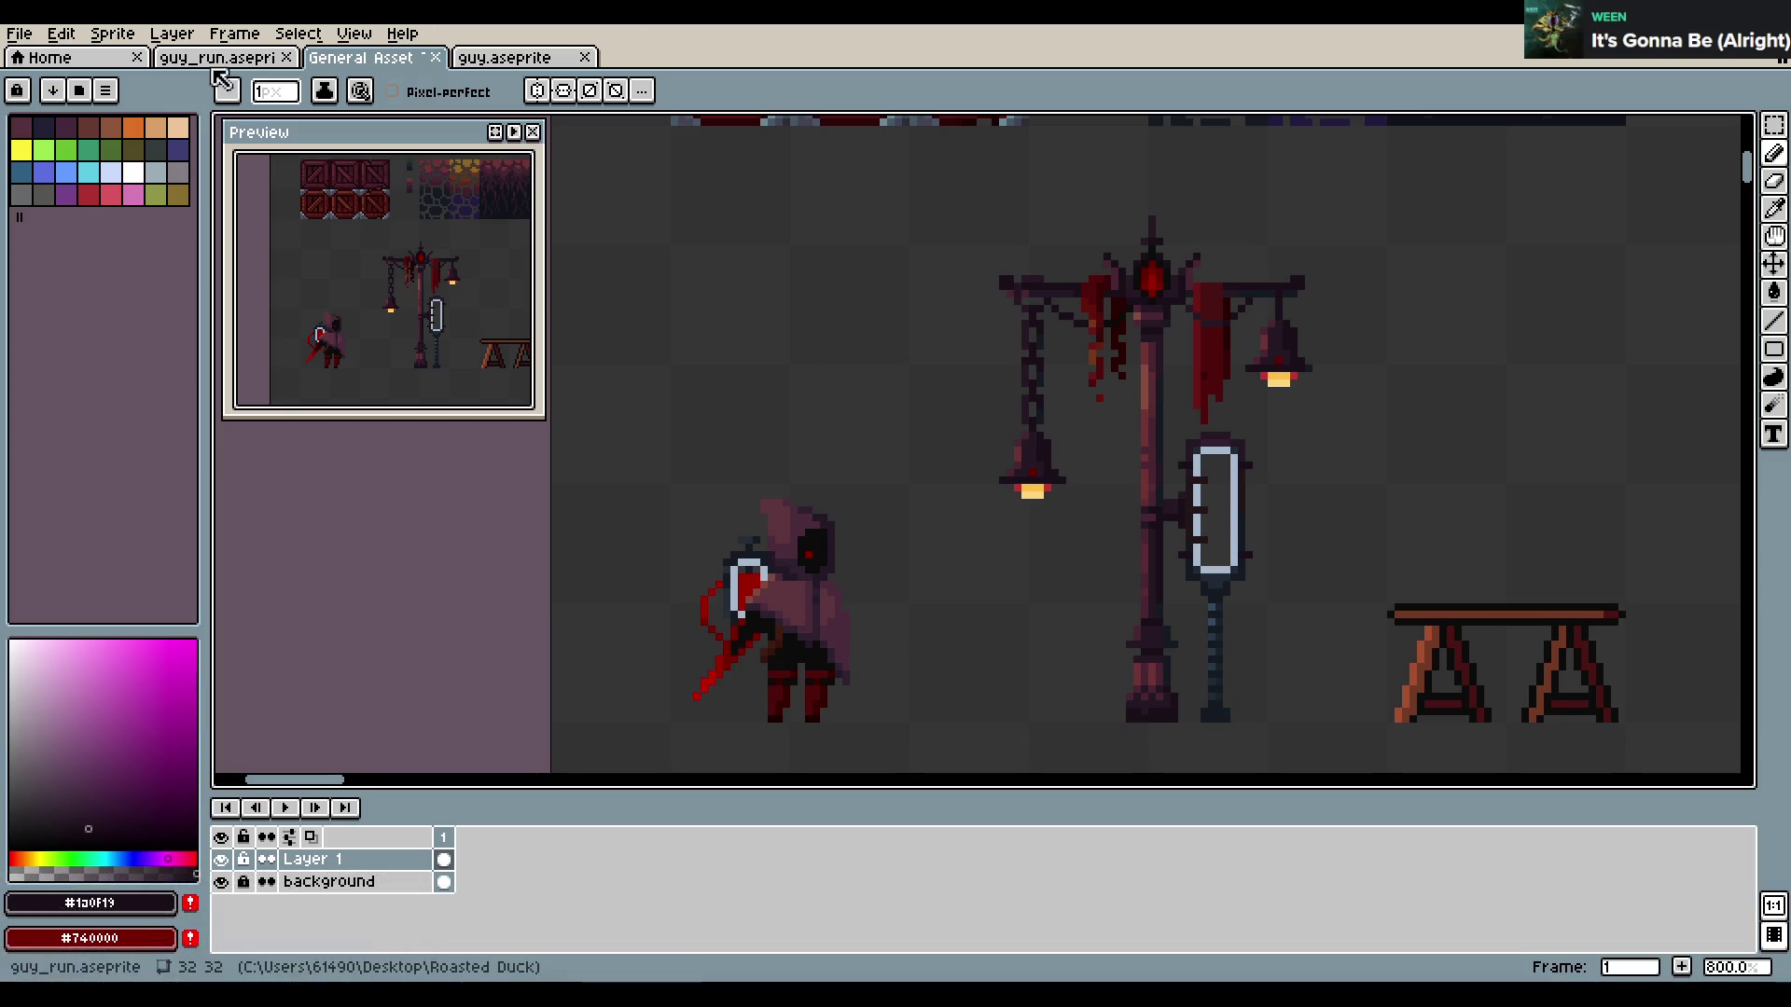
key("ctrl+shift+Tab")
scroll(917, 585, "up", 3)
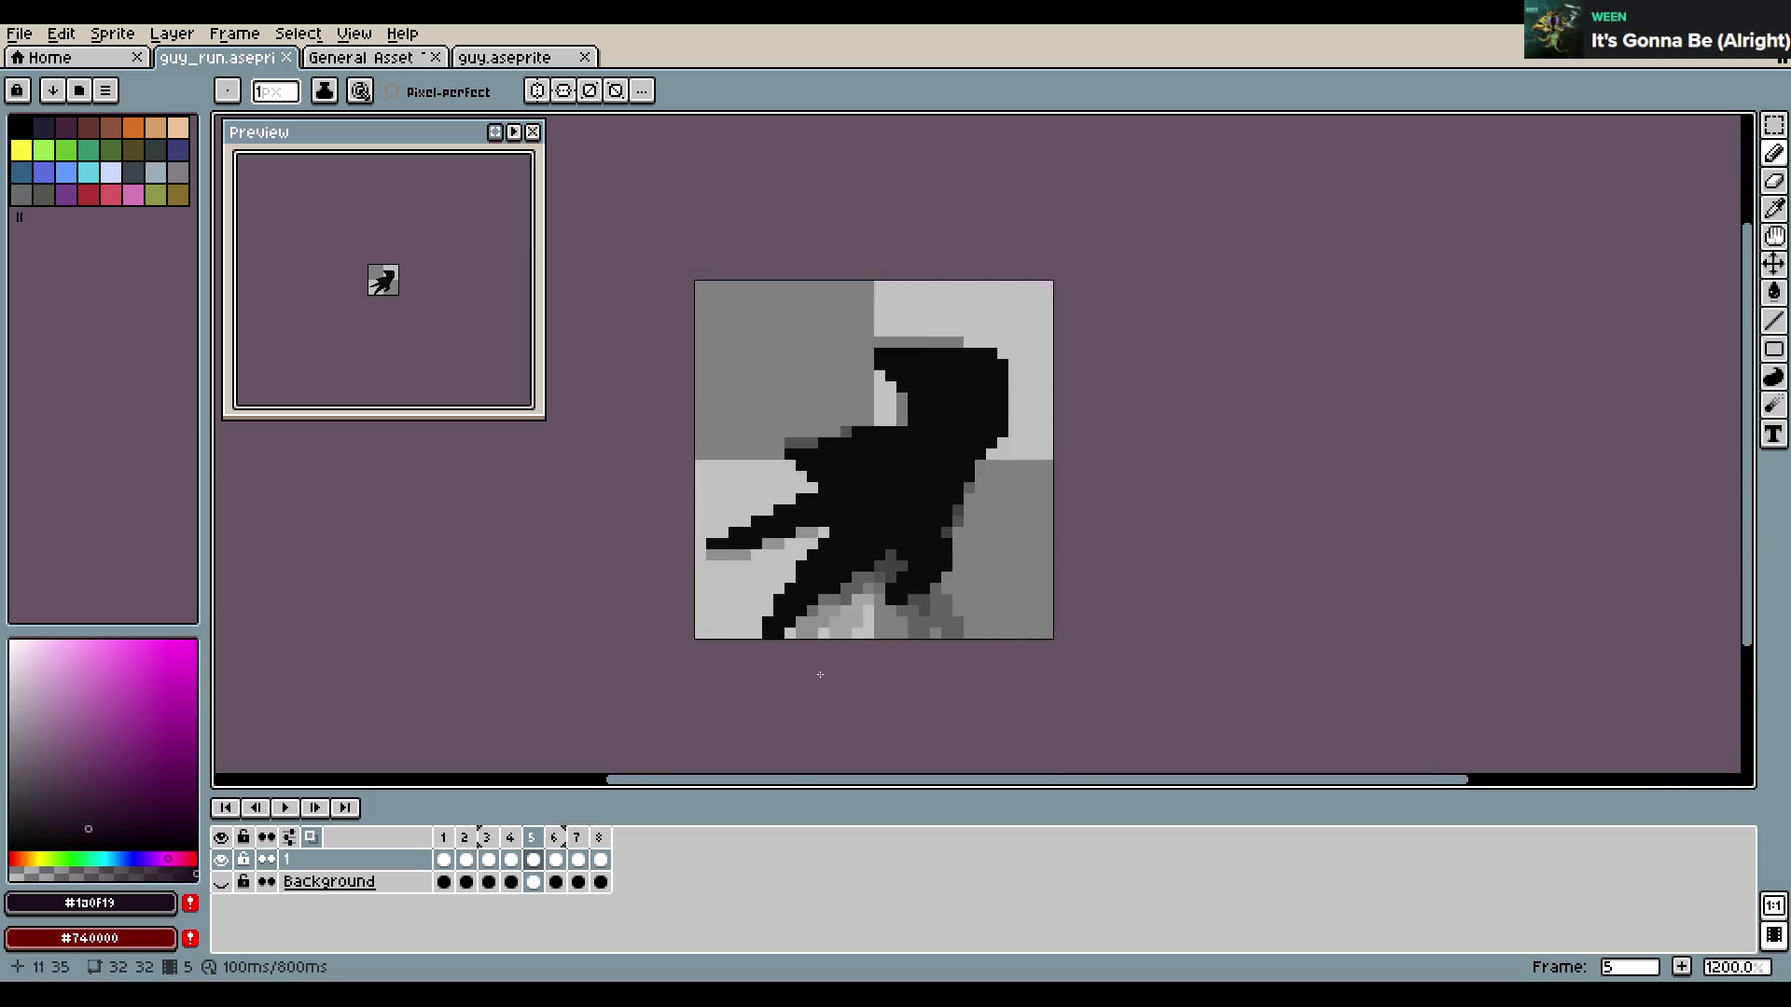
left_click(286, 807)
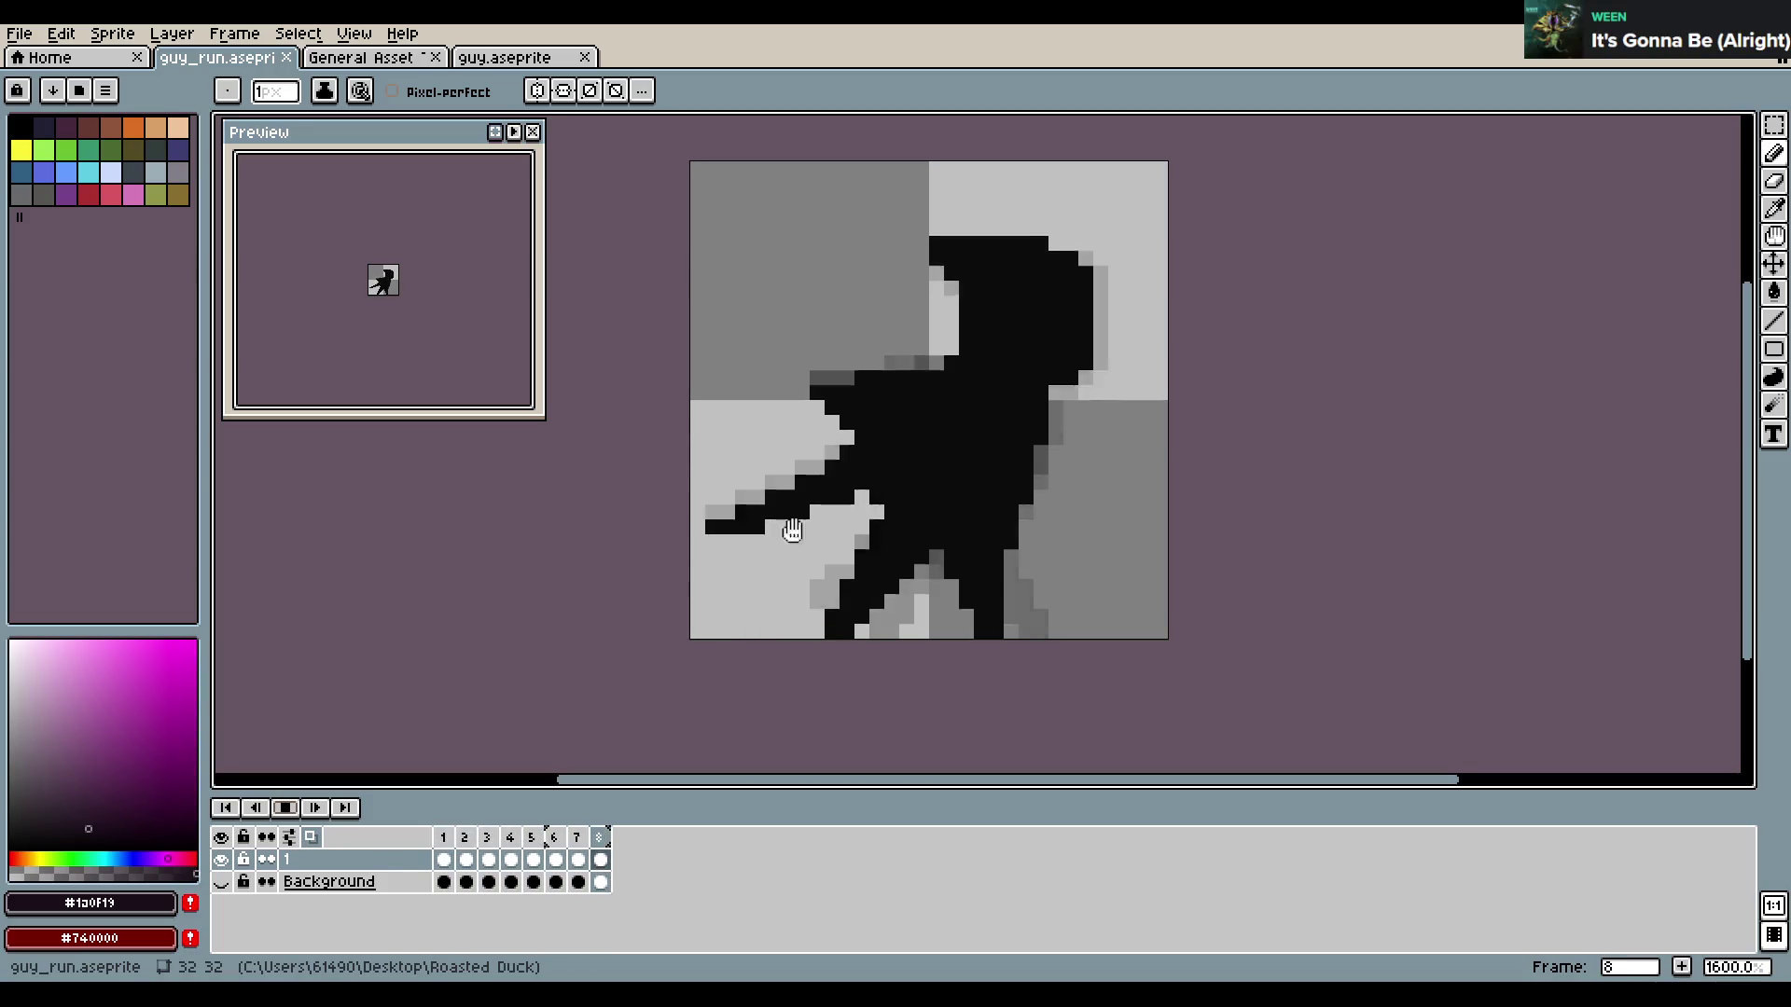
left_click(286, 808)
left_click(494, 63)
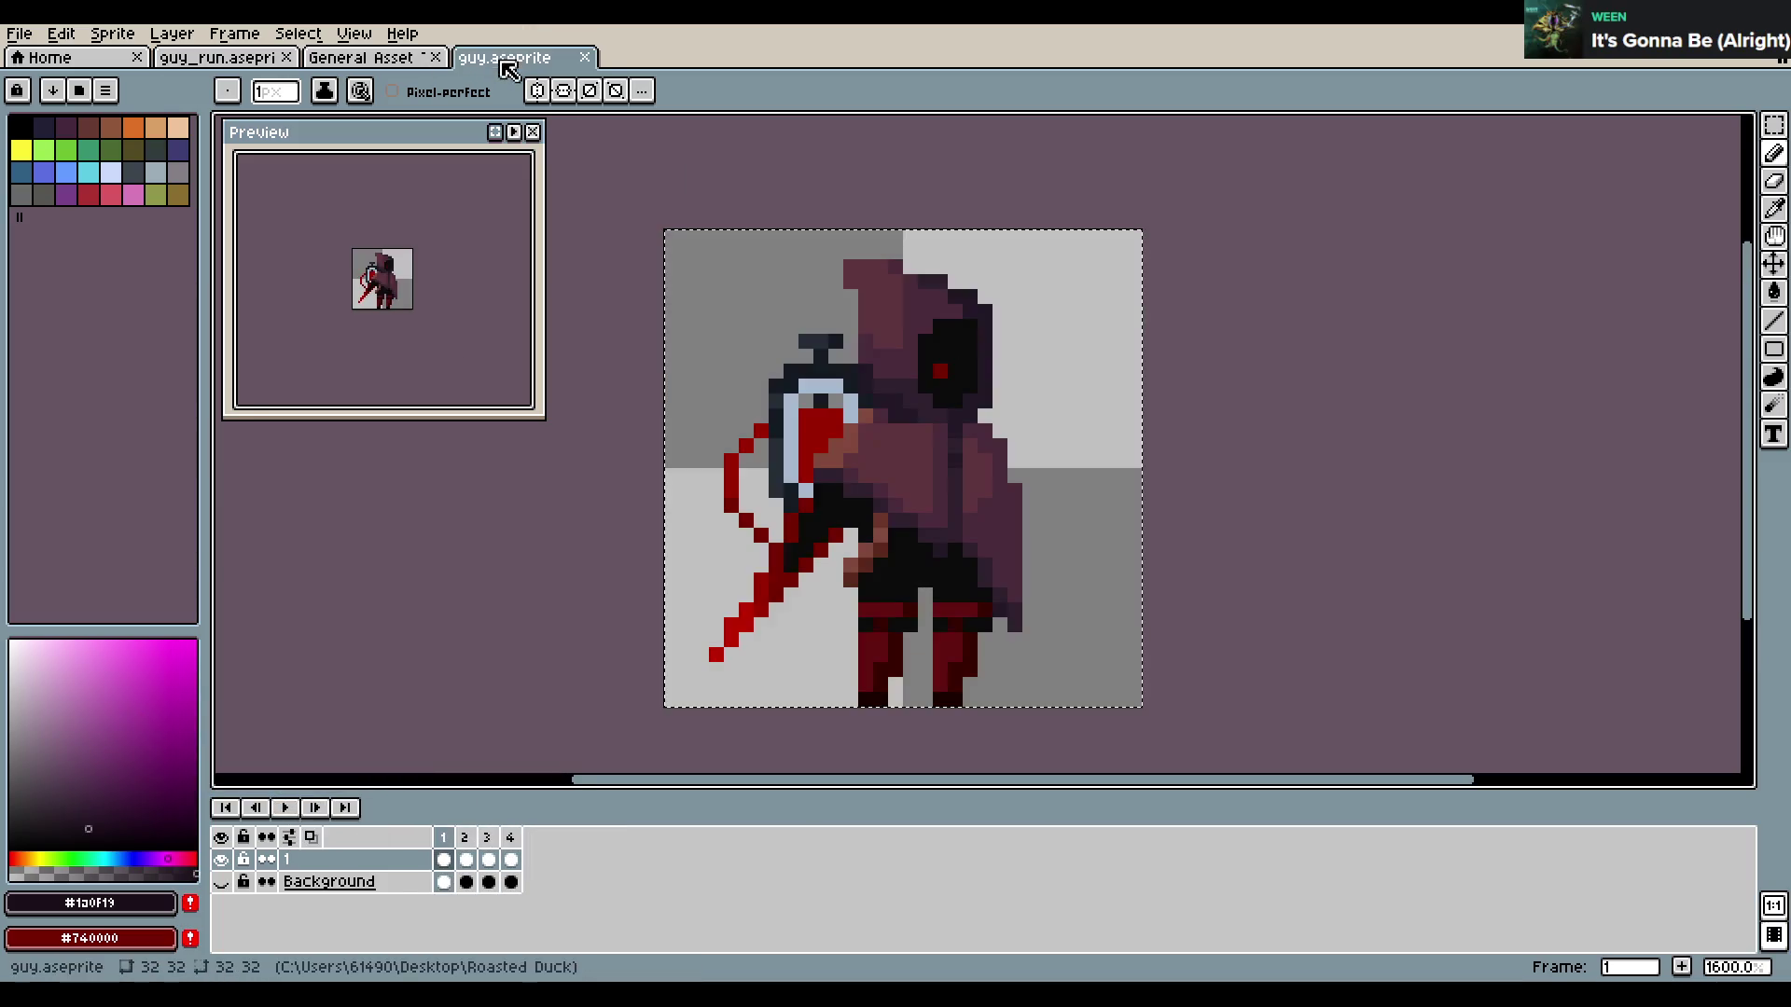
left_click(415, 58)
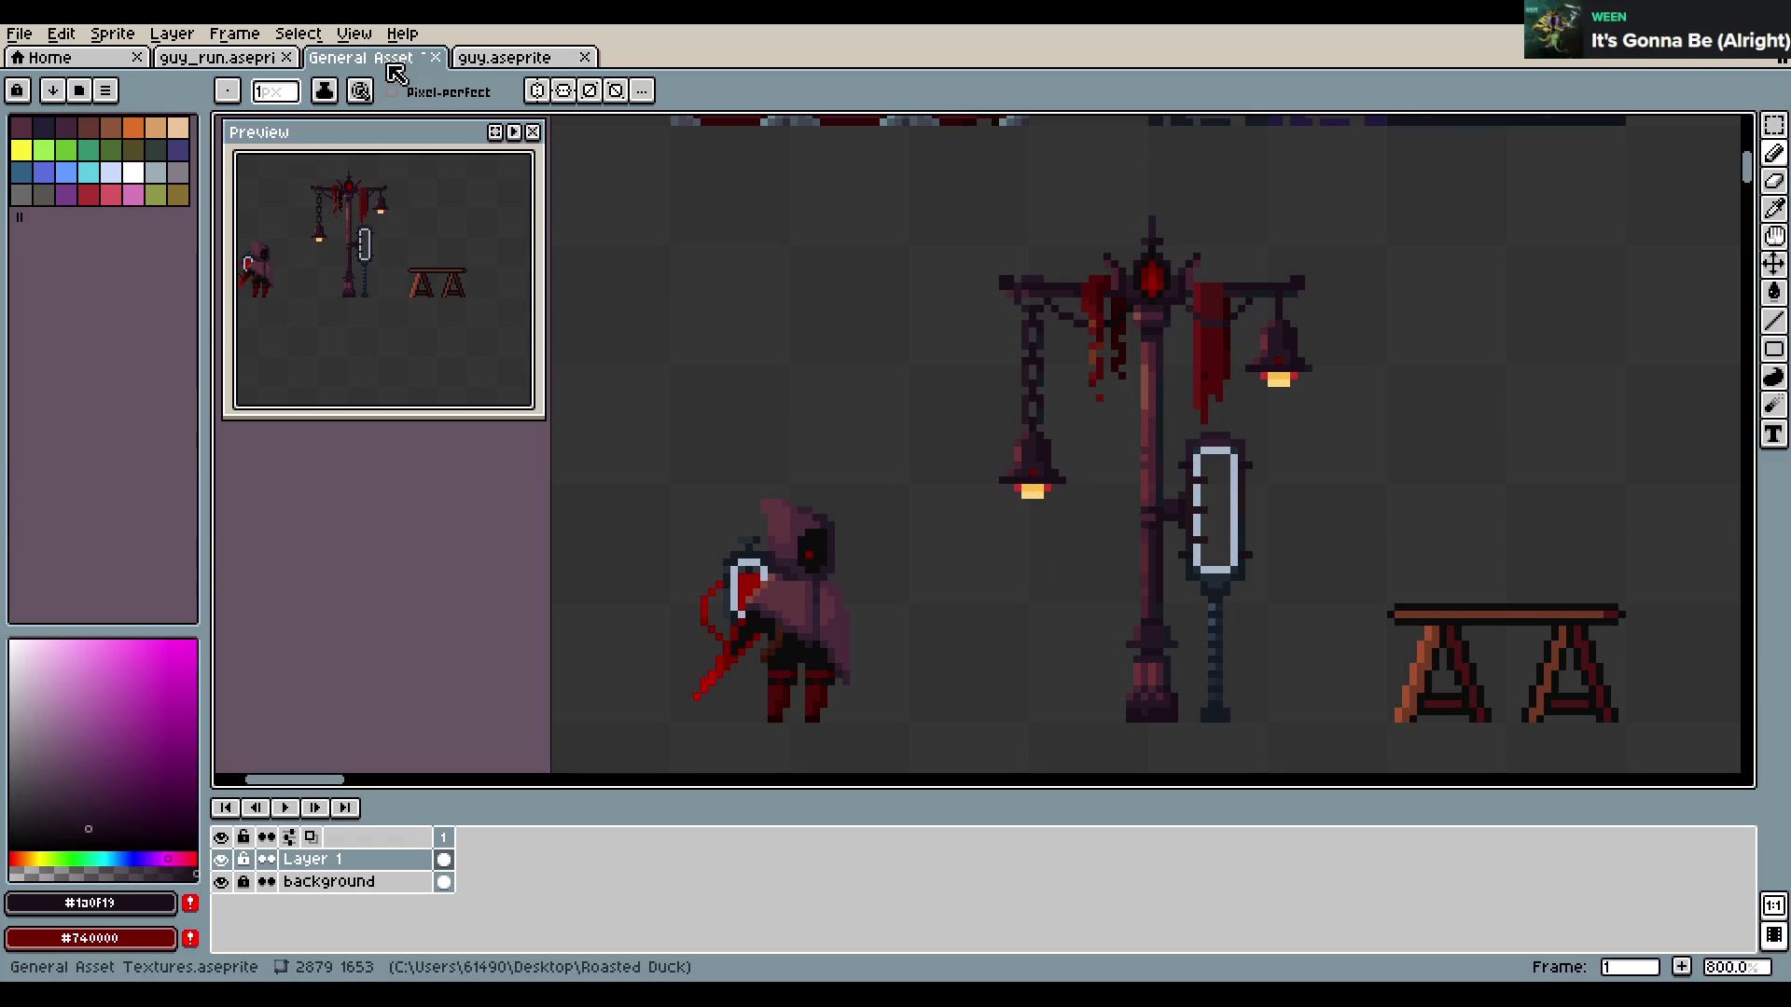
Eyedrop the hooded figure's dark purple cloak, return to the pencil, and save the sheet
scroll(942, 612, "up", 3)
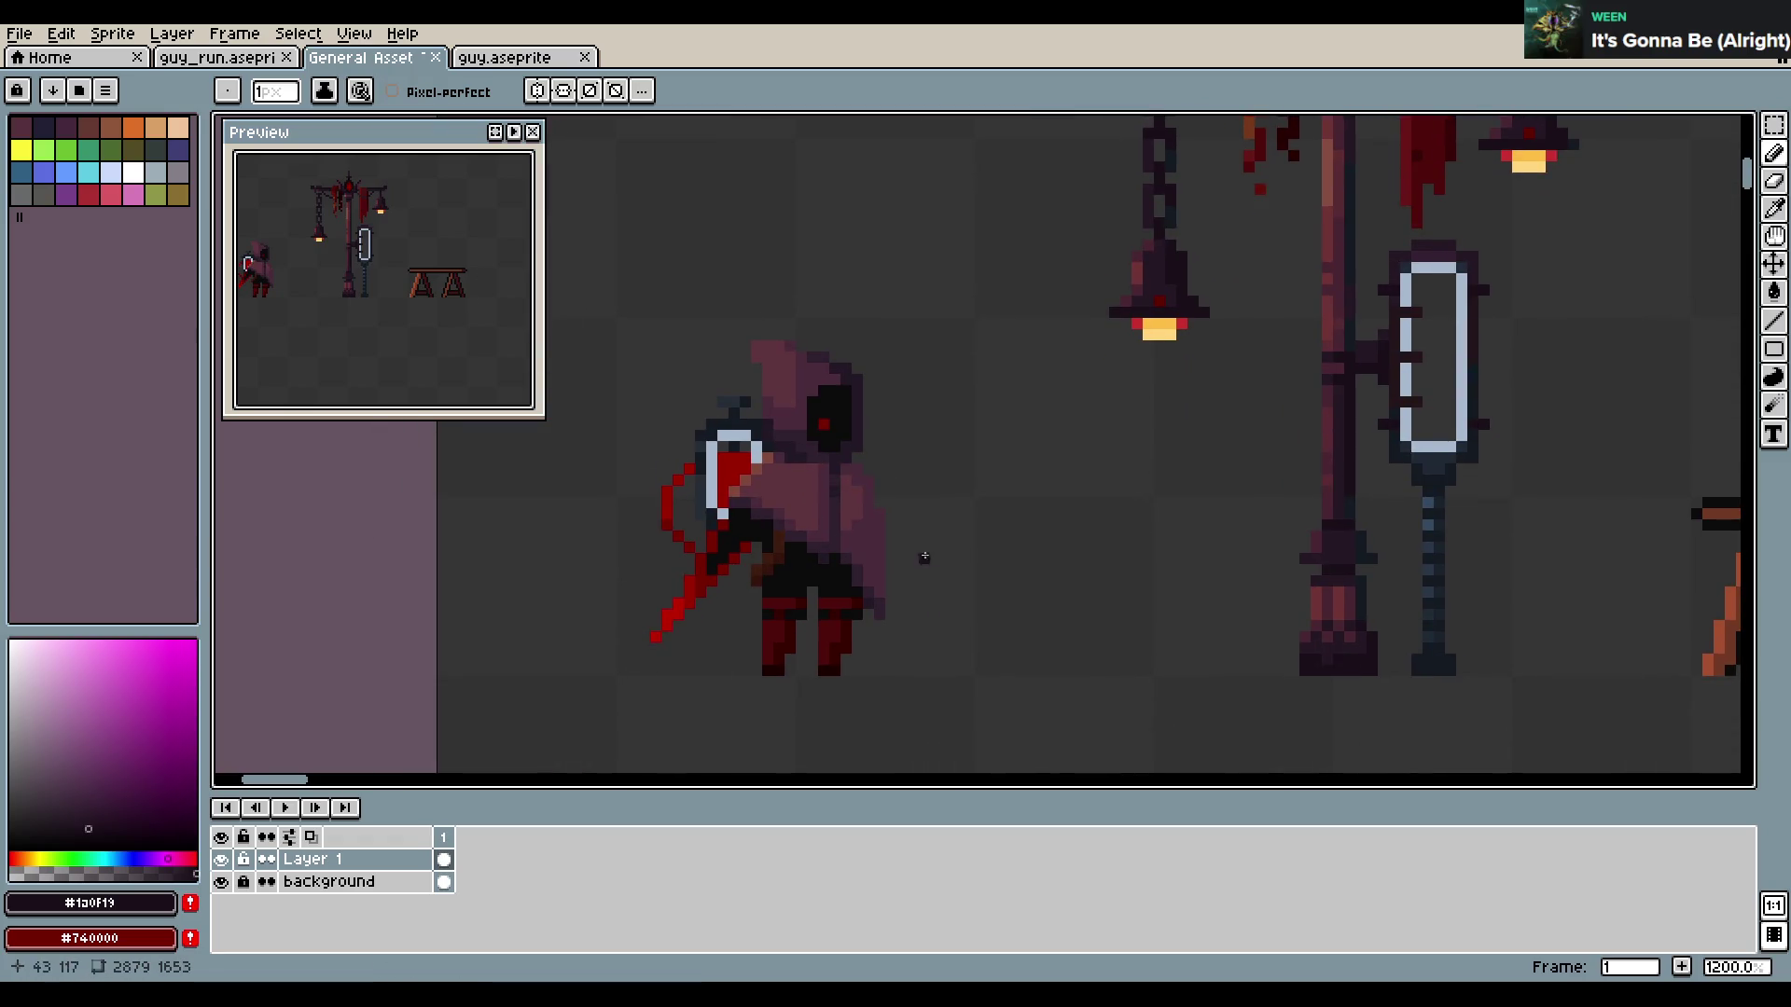
key("i")
left_click(879, 579)
key("b")
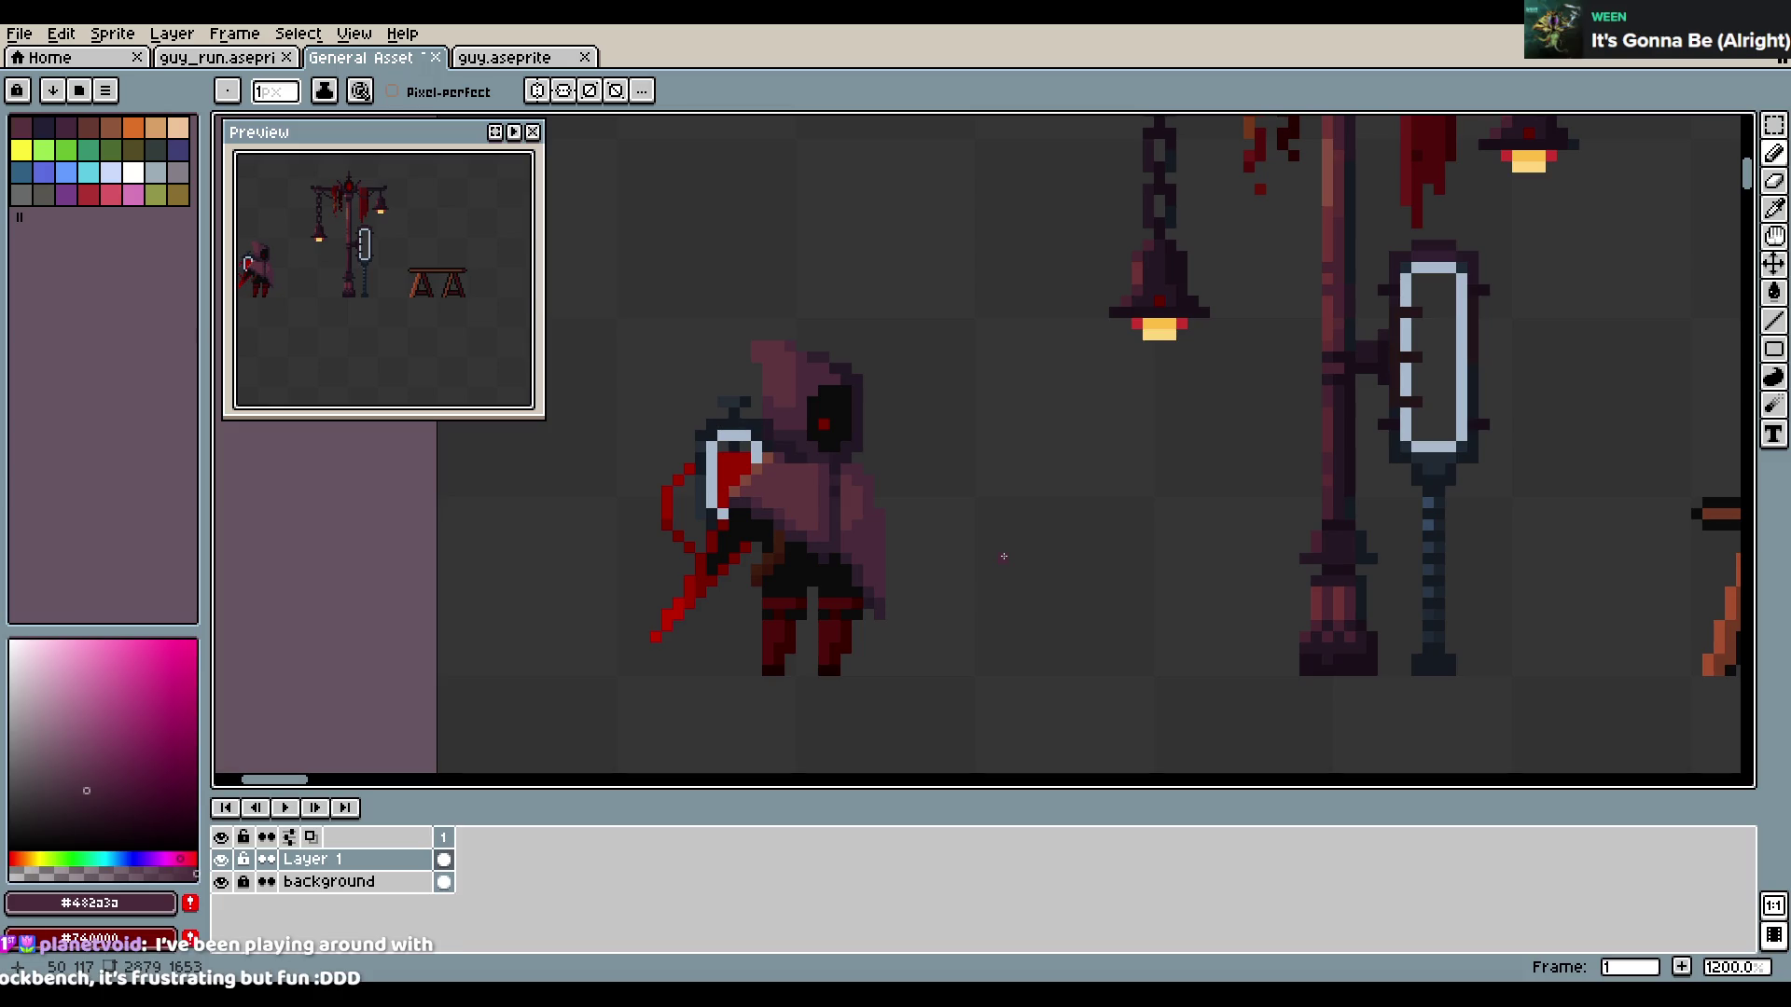
key("ctrl+s")
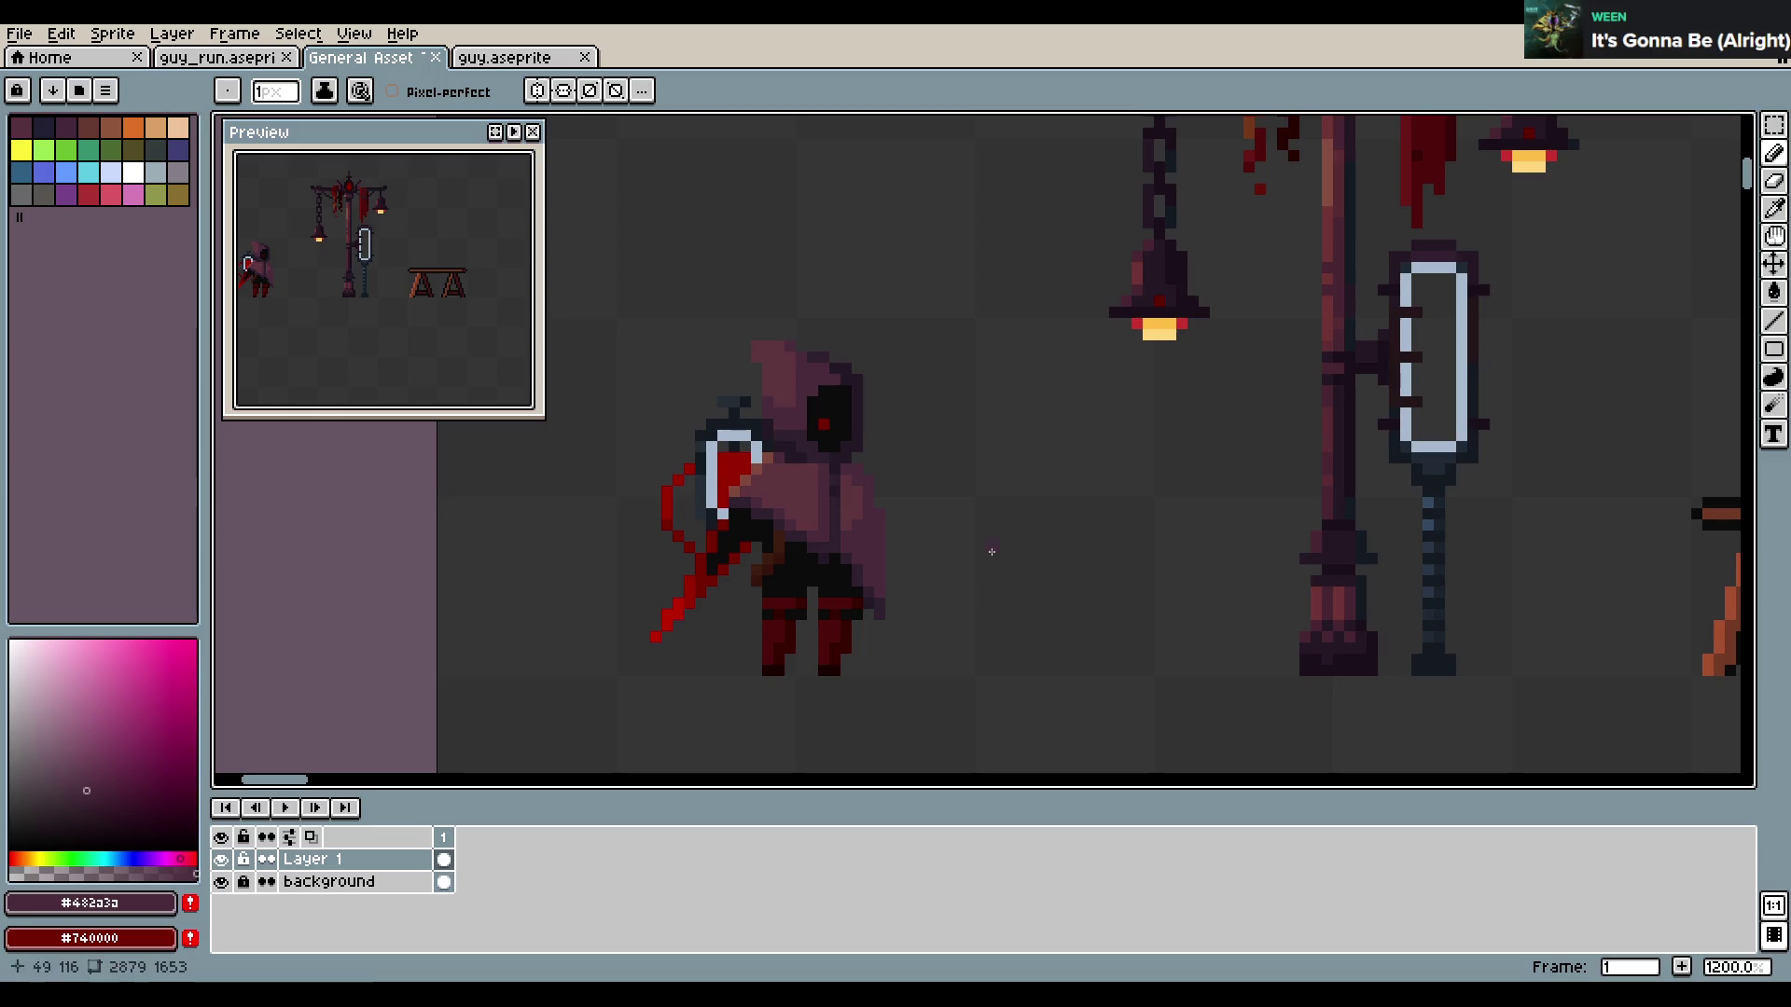
Pan to the lamppost, eyedrop its base's dark blue-grey, and undo the last pencil stroke
scroll(1004, 557, "down", 2)
scroll(966, 519, "up", 3)
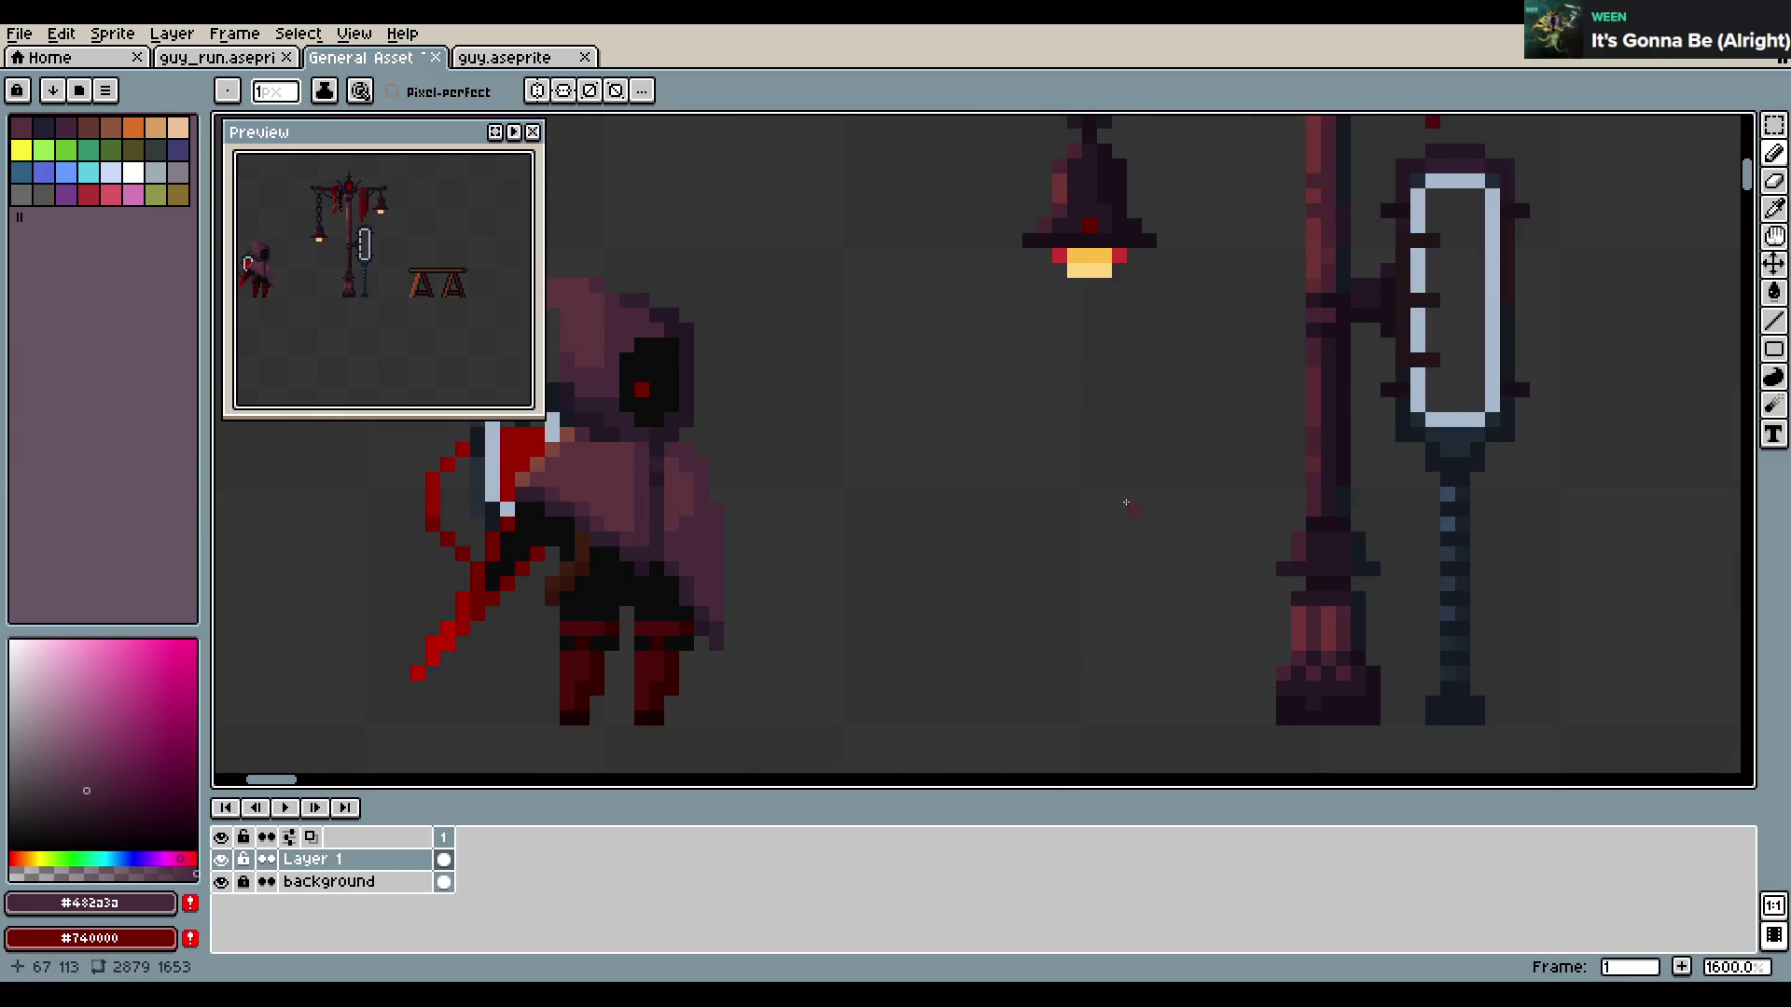
left_click_drag(1155, 503, 911, 512)
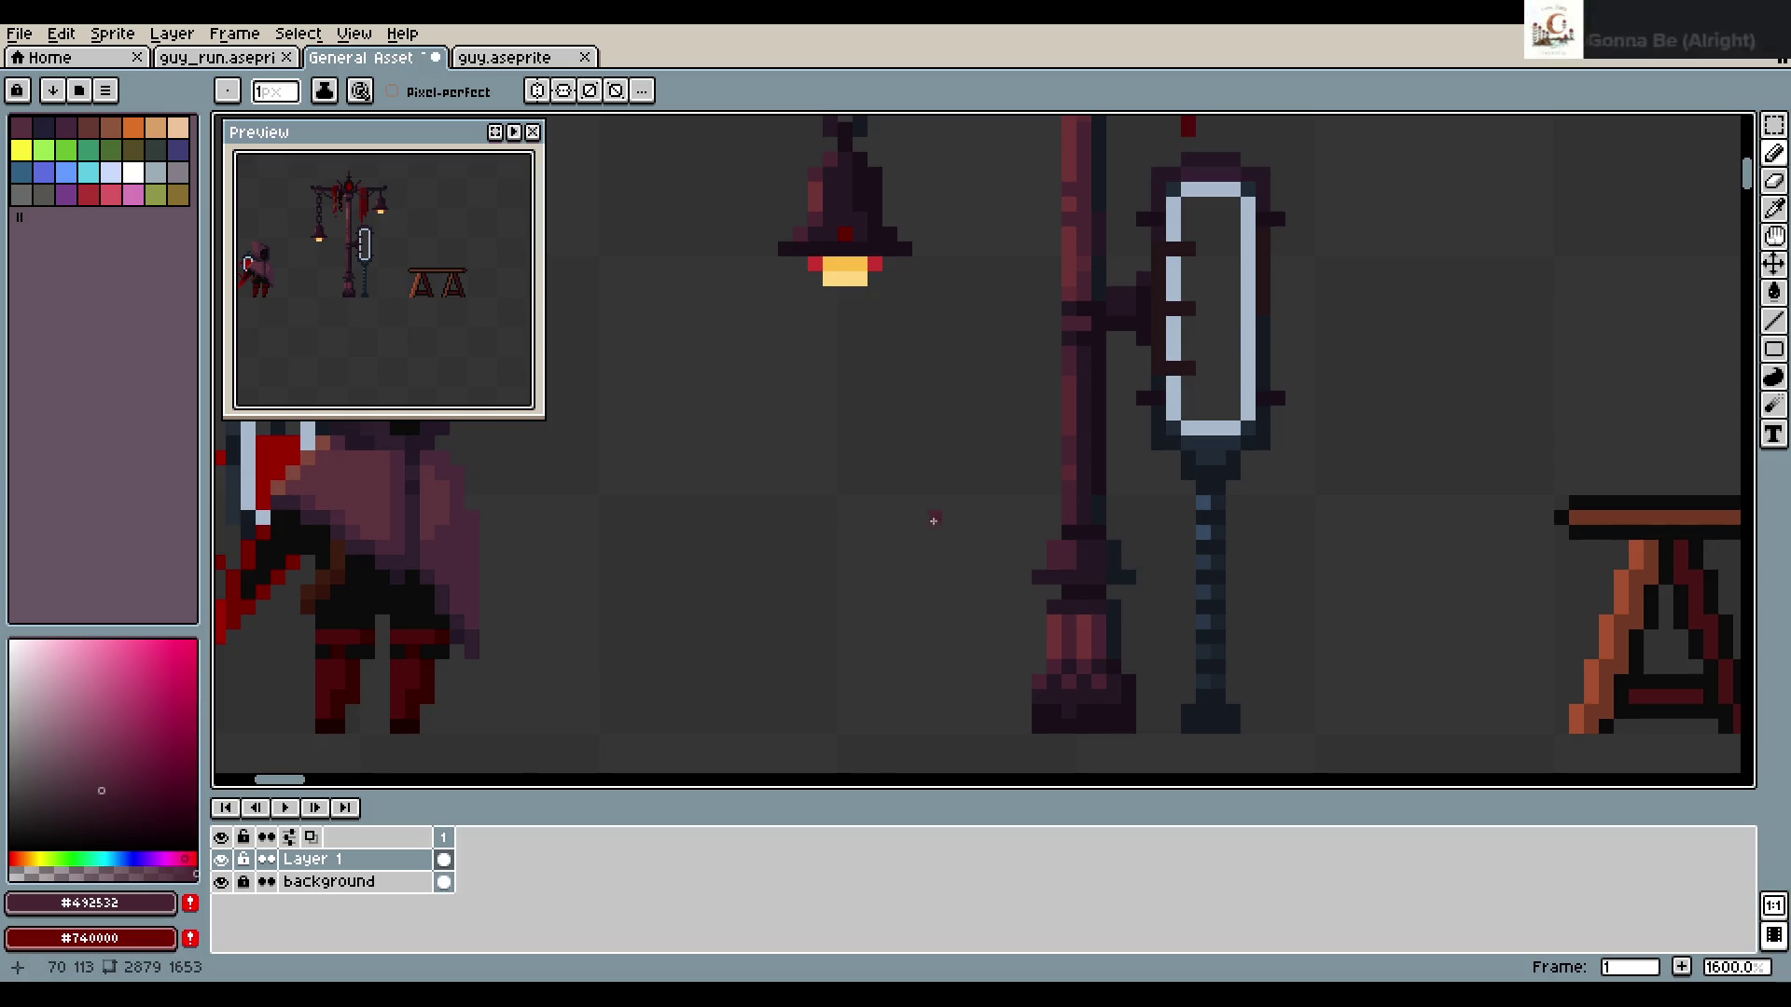
scroll(928, 524, "down", 1)
scroll(1091, 538, "up", 1)
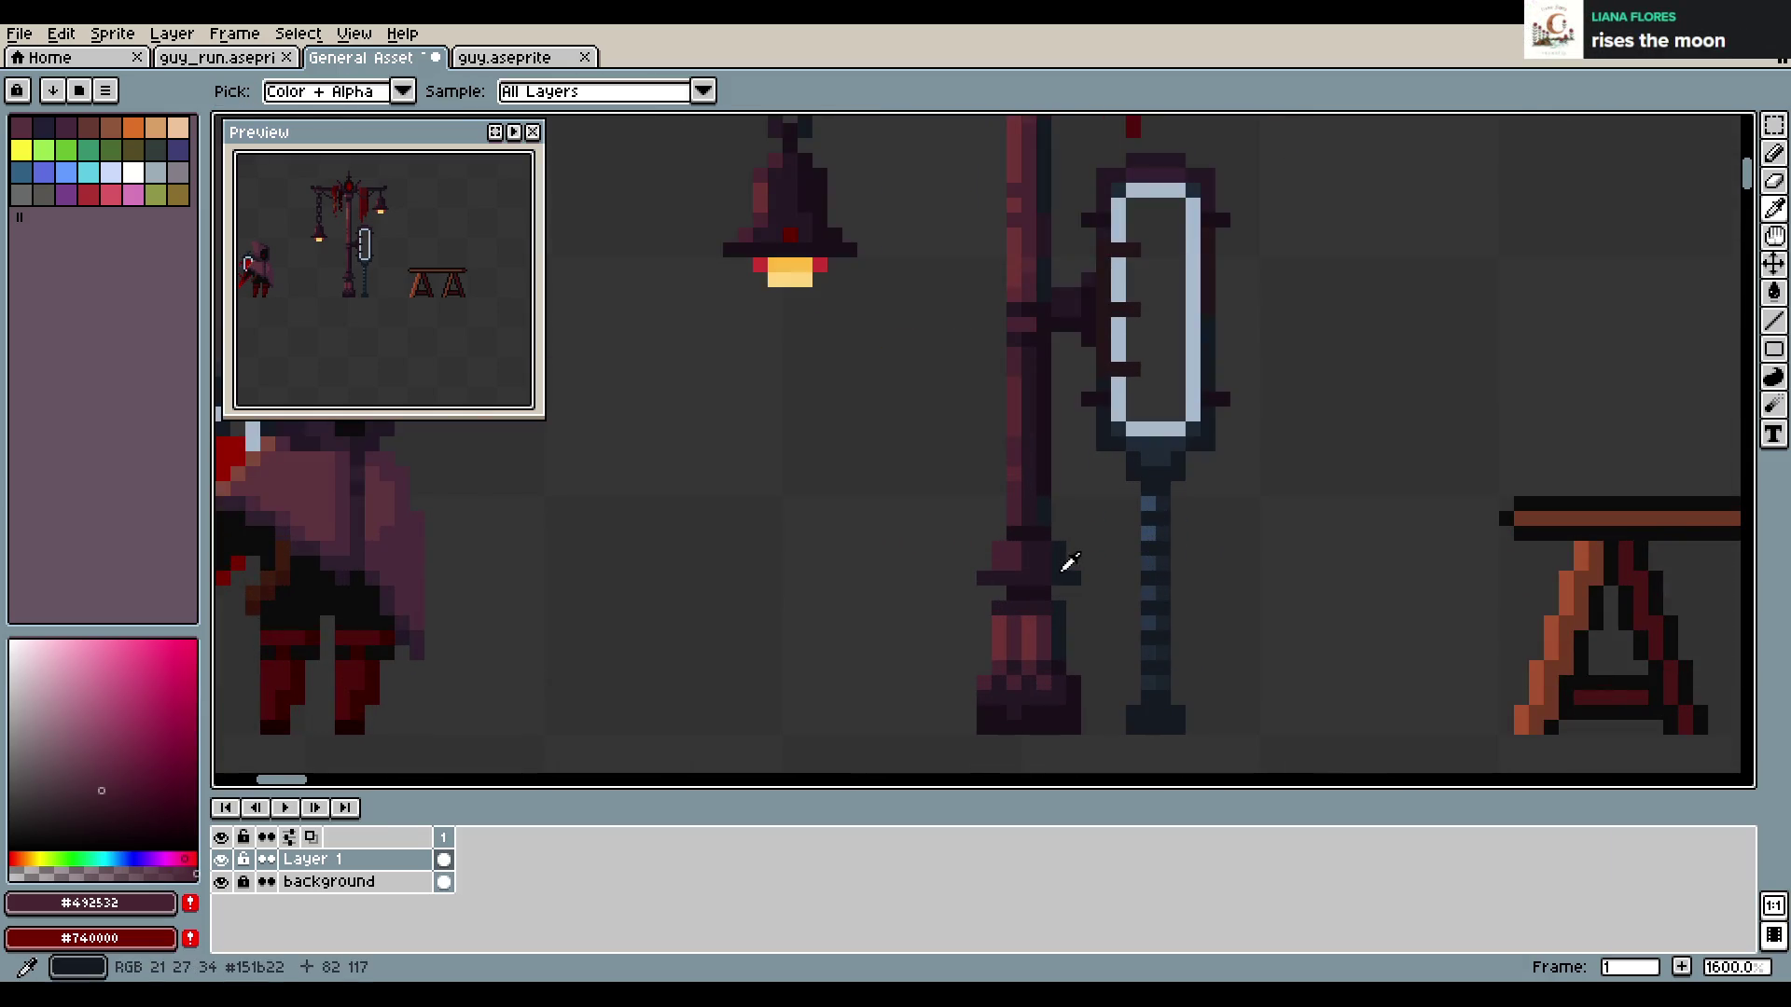
left_click(1064, 563, "alt")
key("ctrl+z")
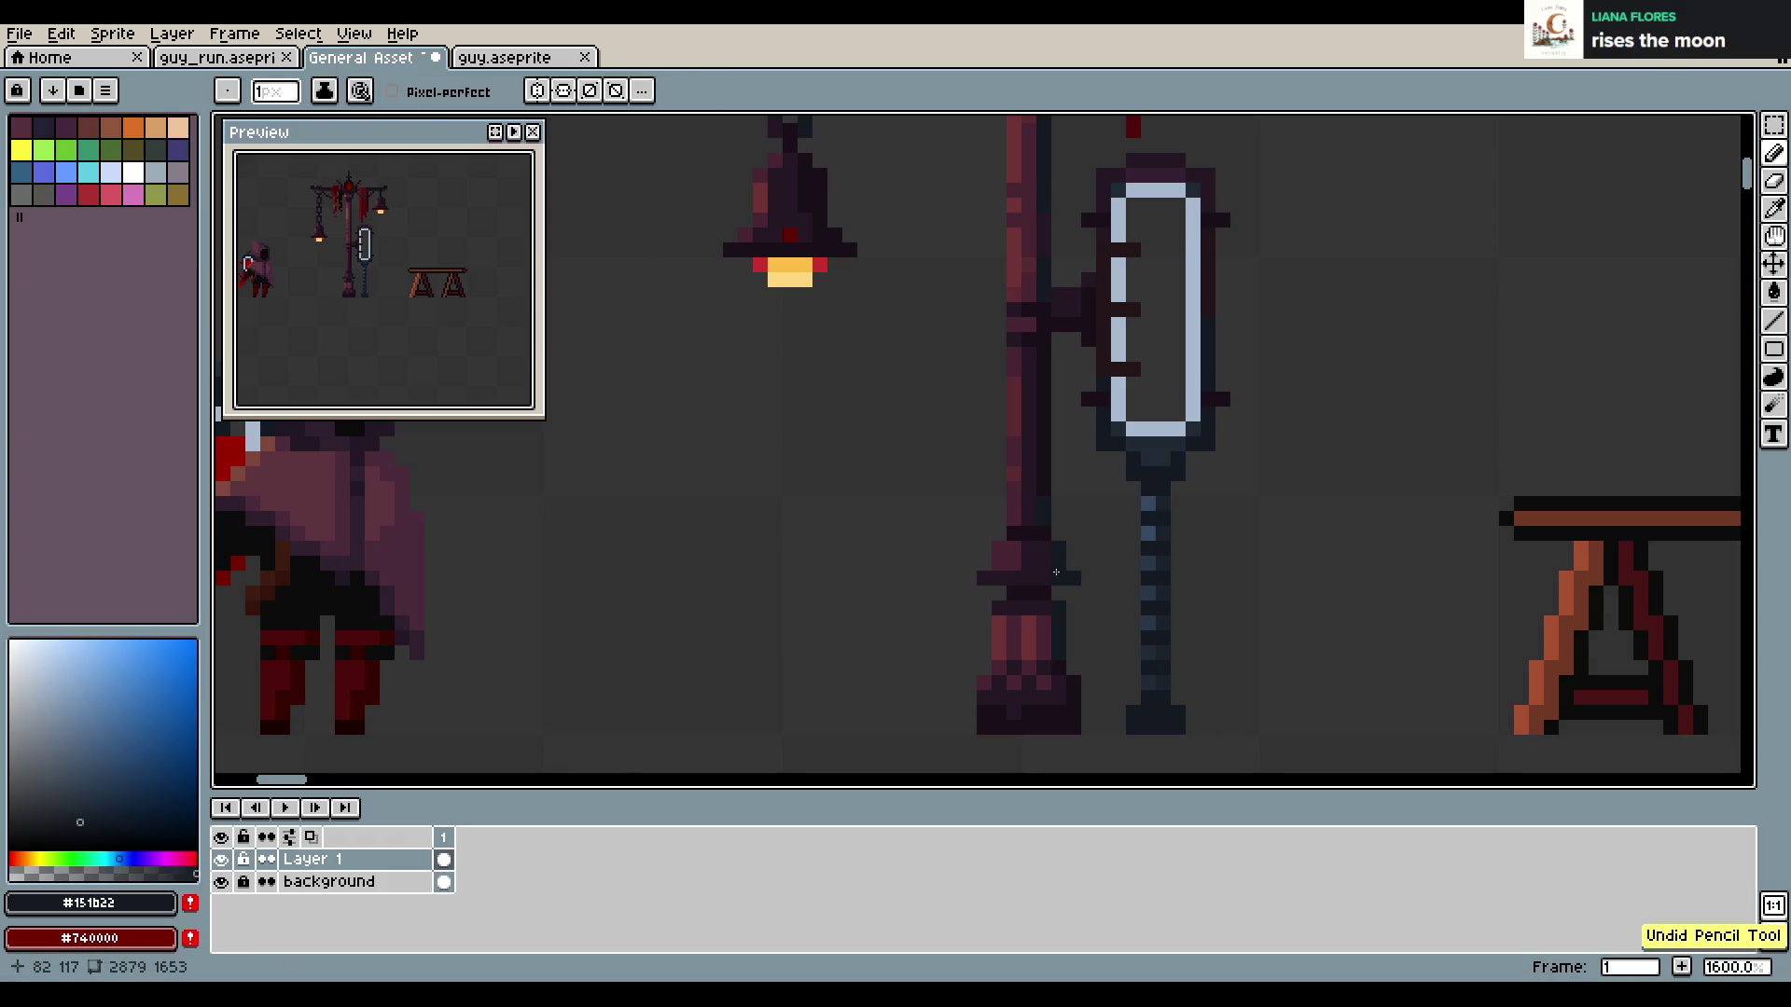
Save General Asset Textures.aseprite twice while zooming over the lamppost scene
scroll(1204, 557, "down", 2)
scroll(1204, 557, "down", 2)
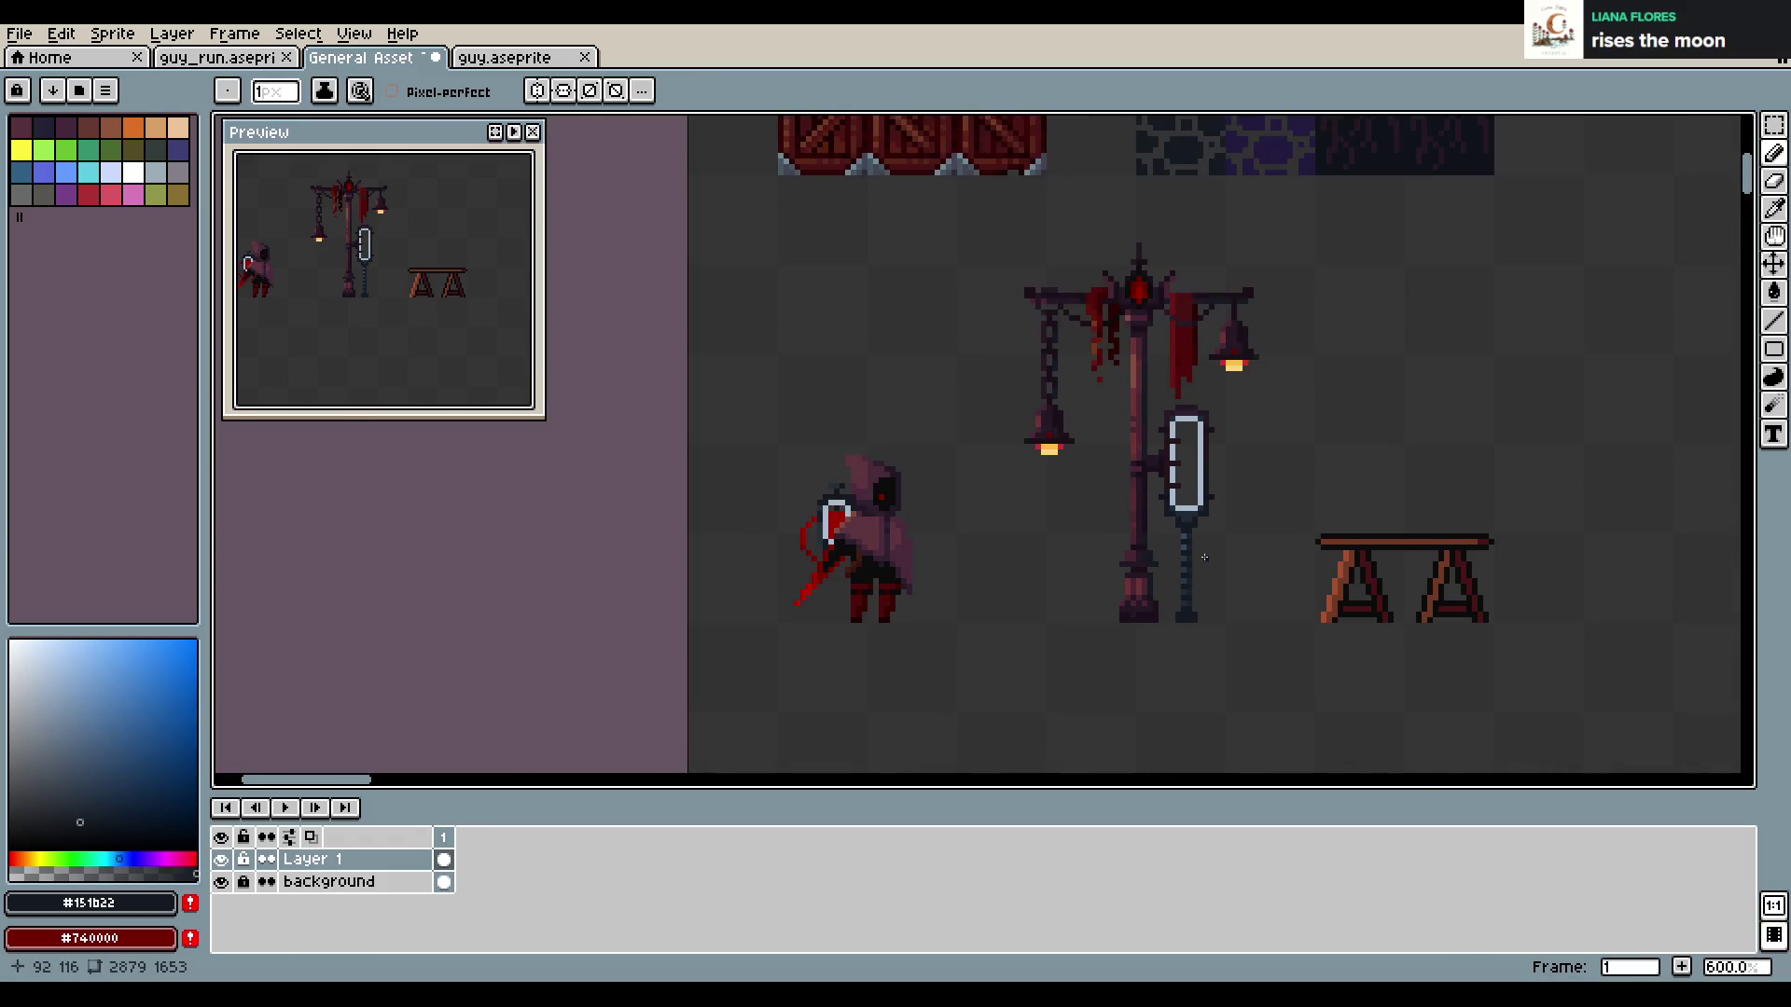
scroll(1204, 557, "up", 1)
scroll(1204, 557, "up", 2)
key("ctrl+s")
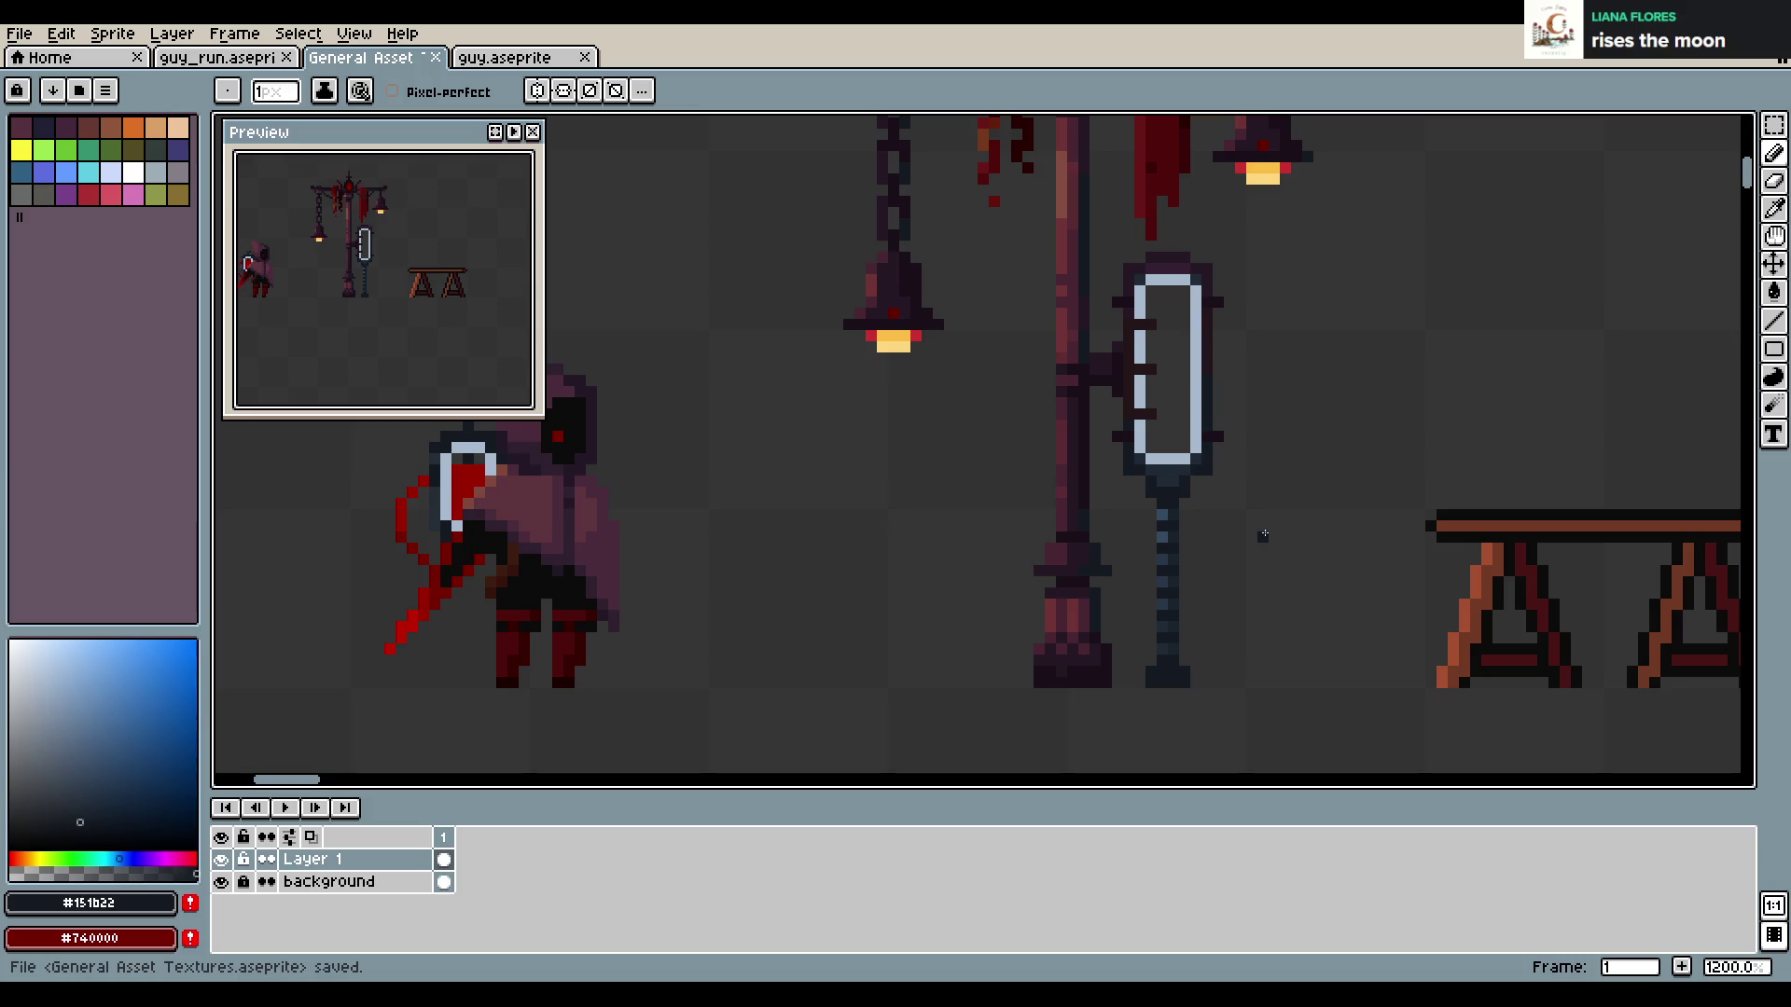
scroll(1292, 455, "down", 3)
scroll(899, 439, "up", 2)
key("ctrl+s")
scroll(1058, 428, "down", 2)
scroll(1059, 428, "down", 1)
scroll(1160, 392, "up", 2)
scroll(992, 392, "down", 2)
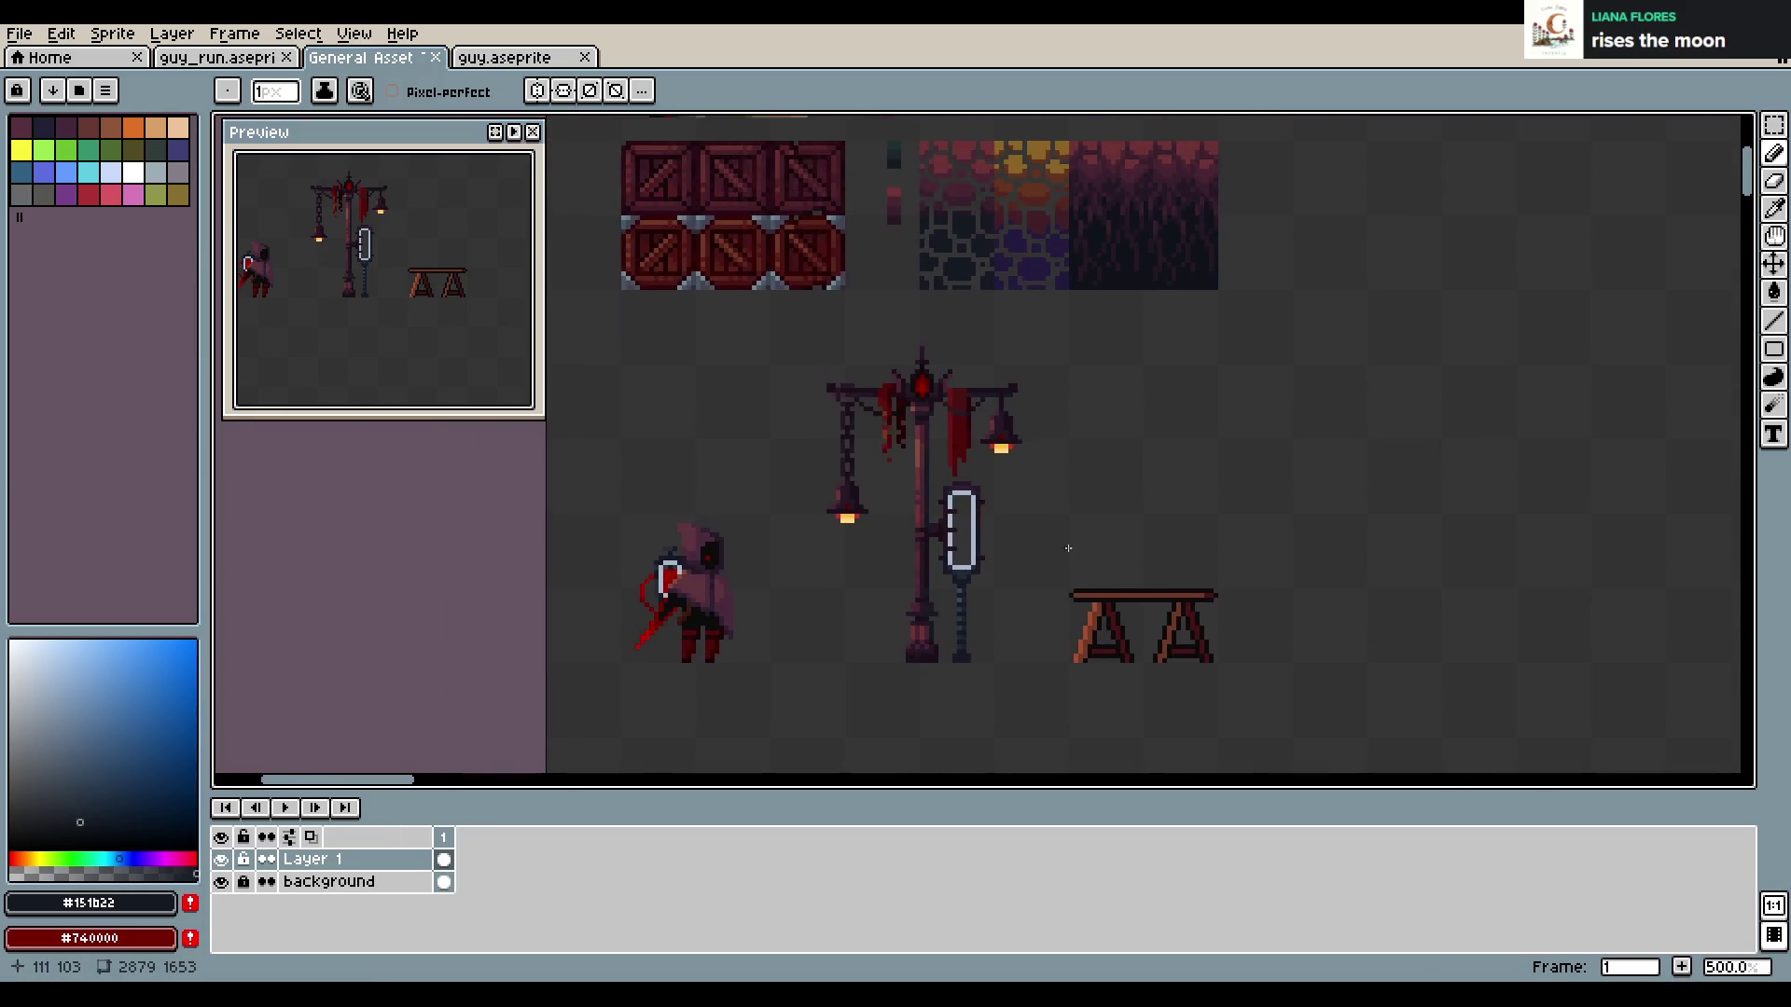
scroll(998, 509, "up", 2)
scroll(1013, 513, "down", 1)
scroll(1190, 531, "down", 1)
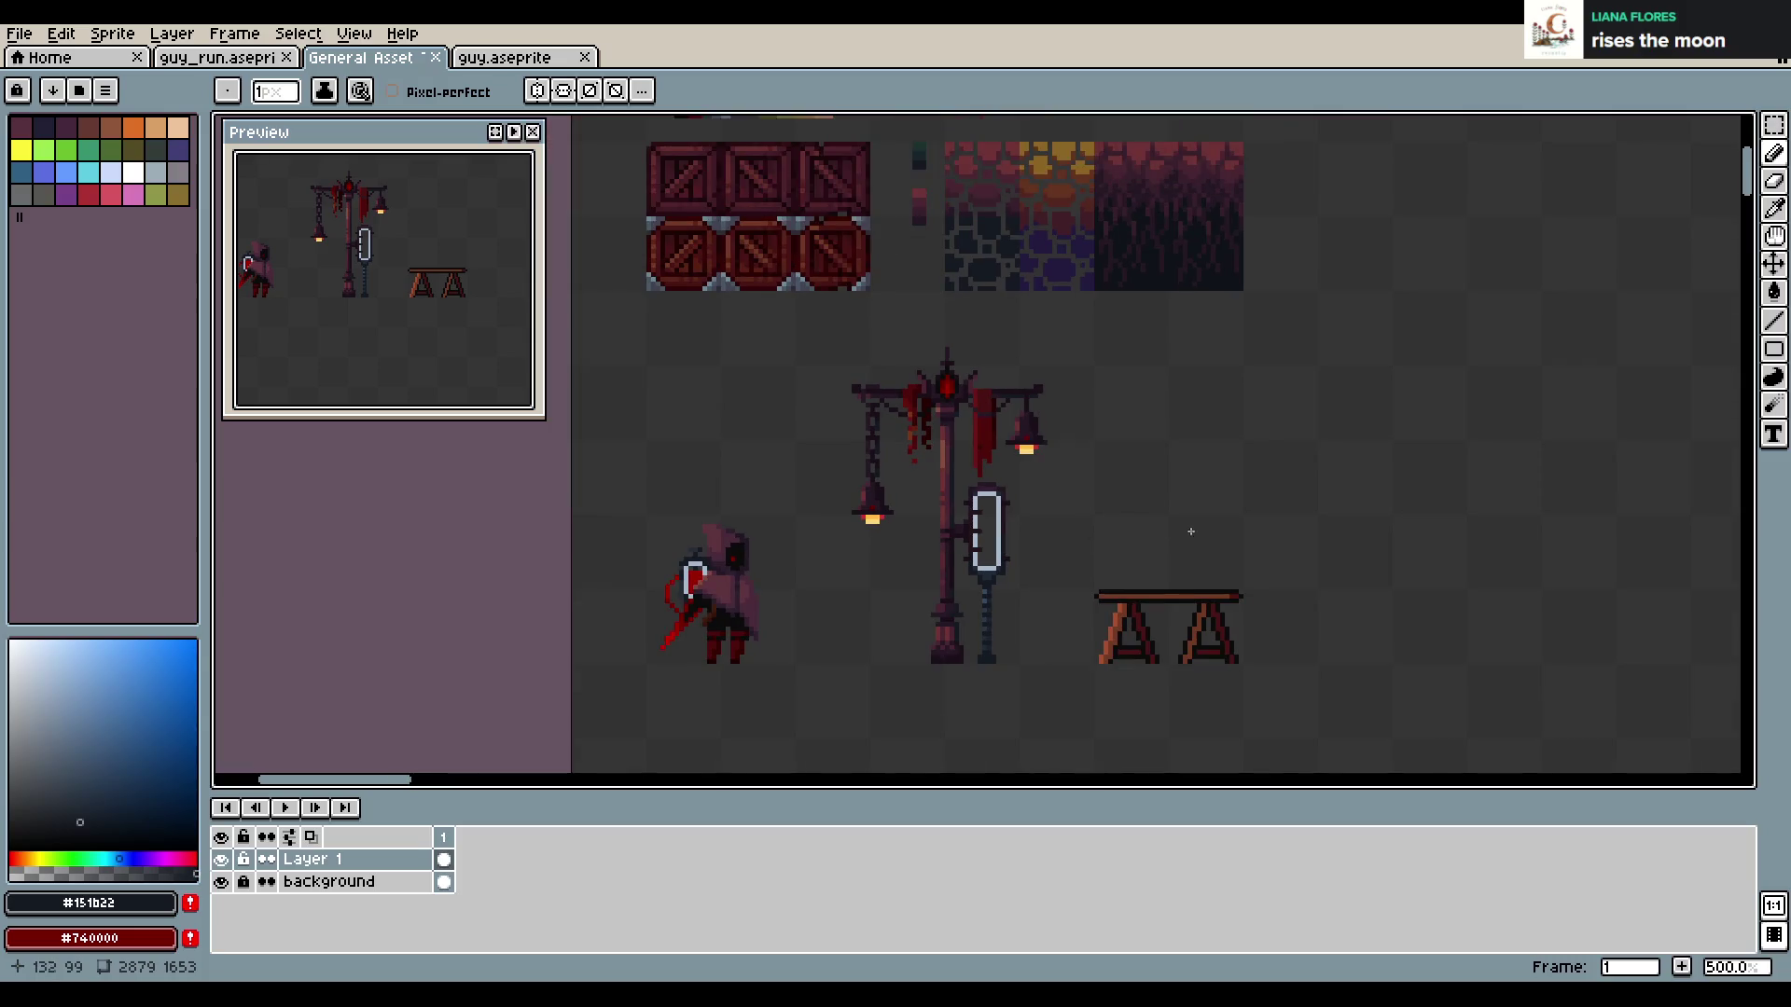
scroll(1026, 485, "up", 2)
scroll(877, 439, "up", 2)
Marquee-select the left chain-hung lantern and place a copy below the crates
key("m")
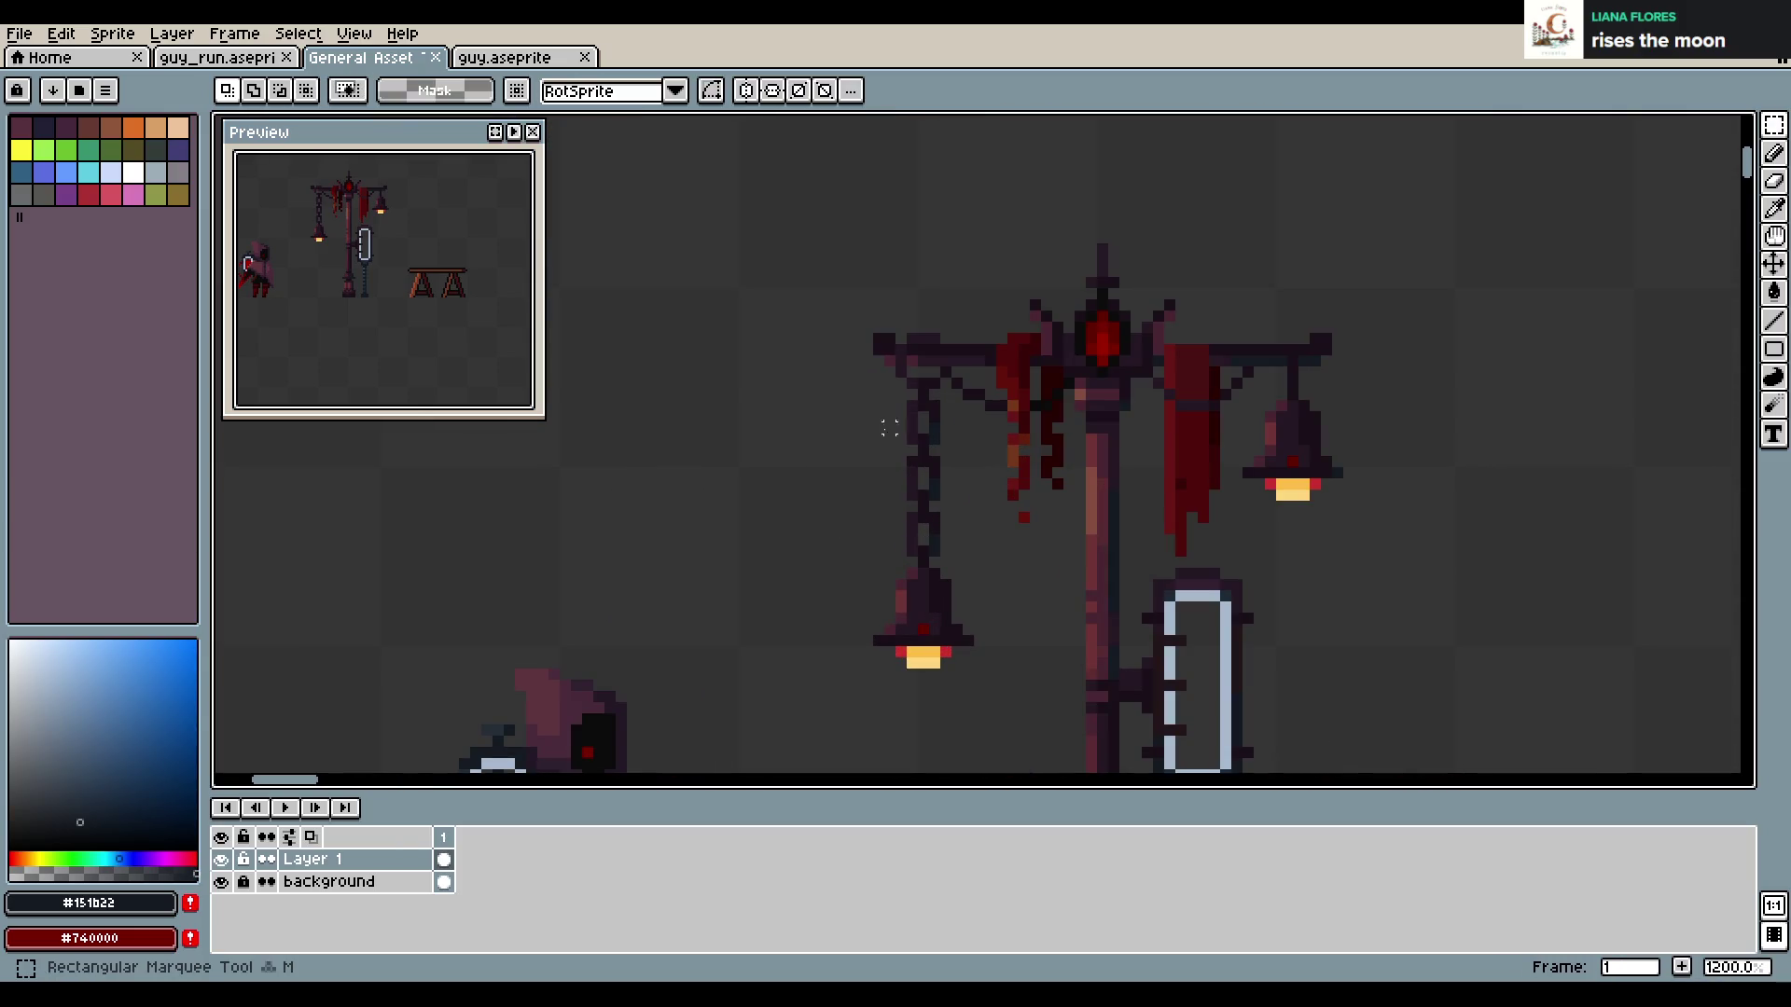
left_click_drag(900, 393, 948, 559)
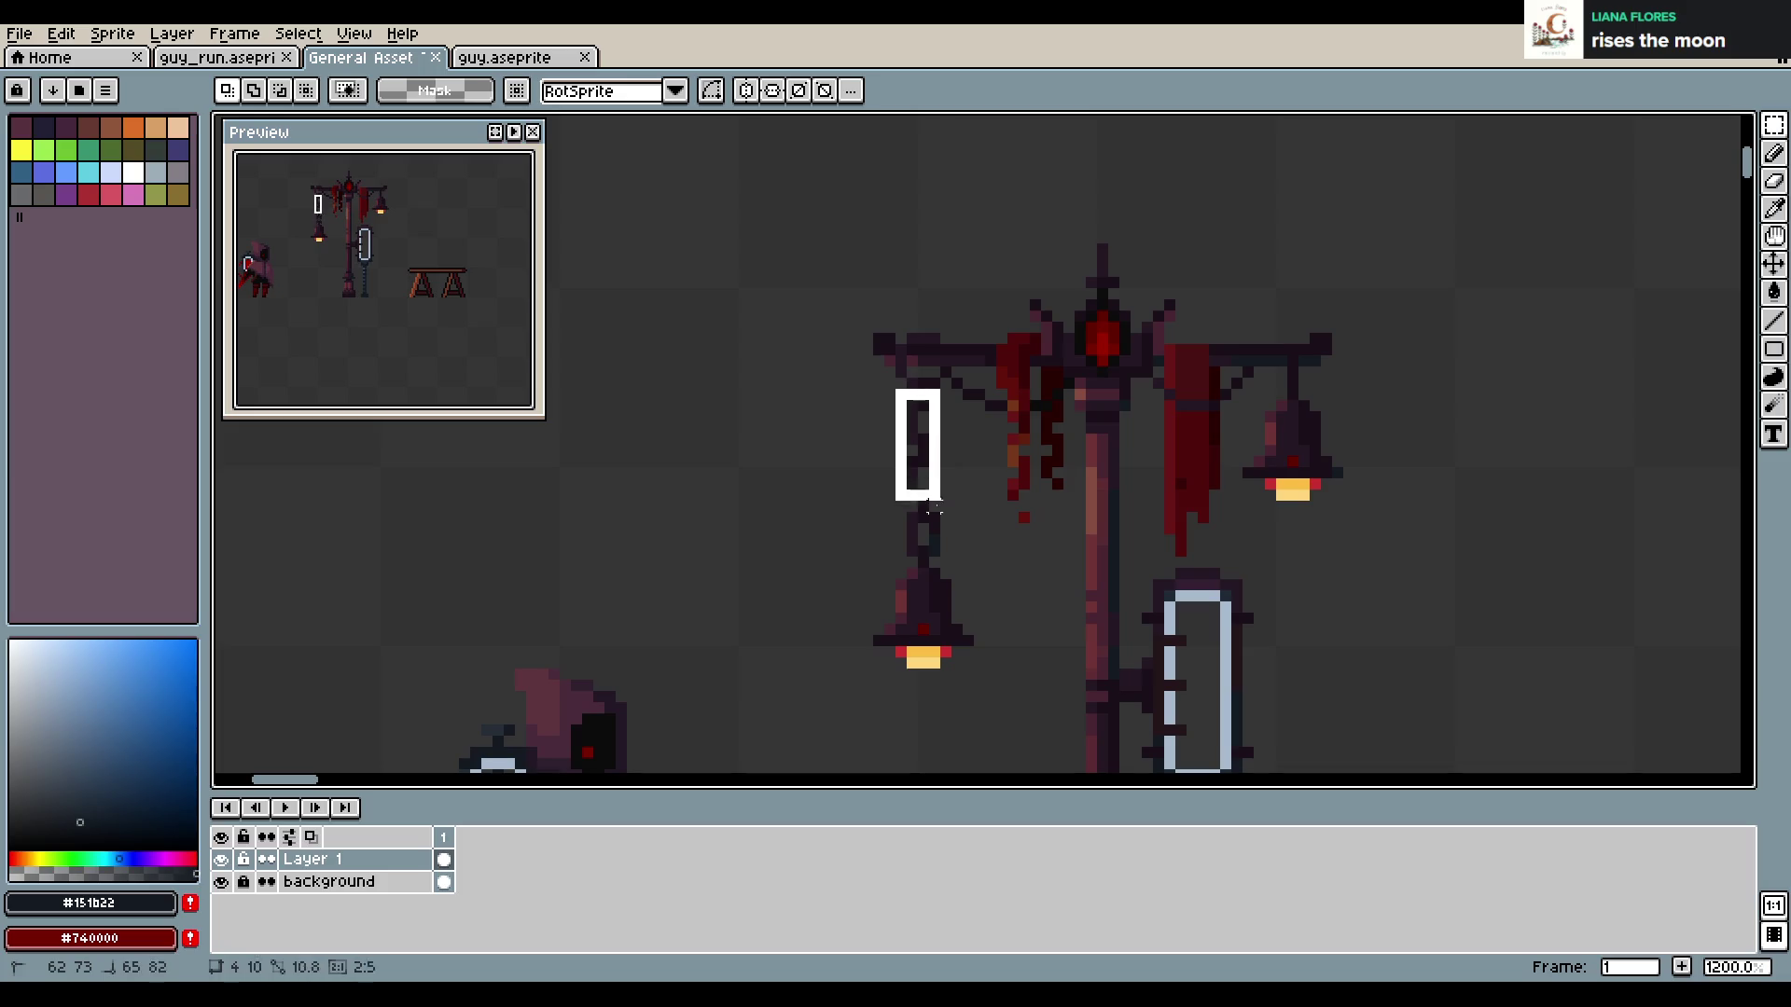
left_click(878, 427)
left_click_drag(877, 395, 964, 696)
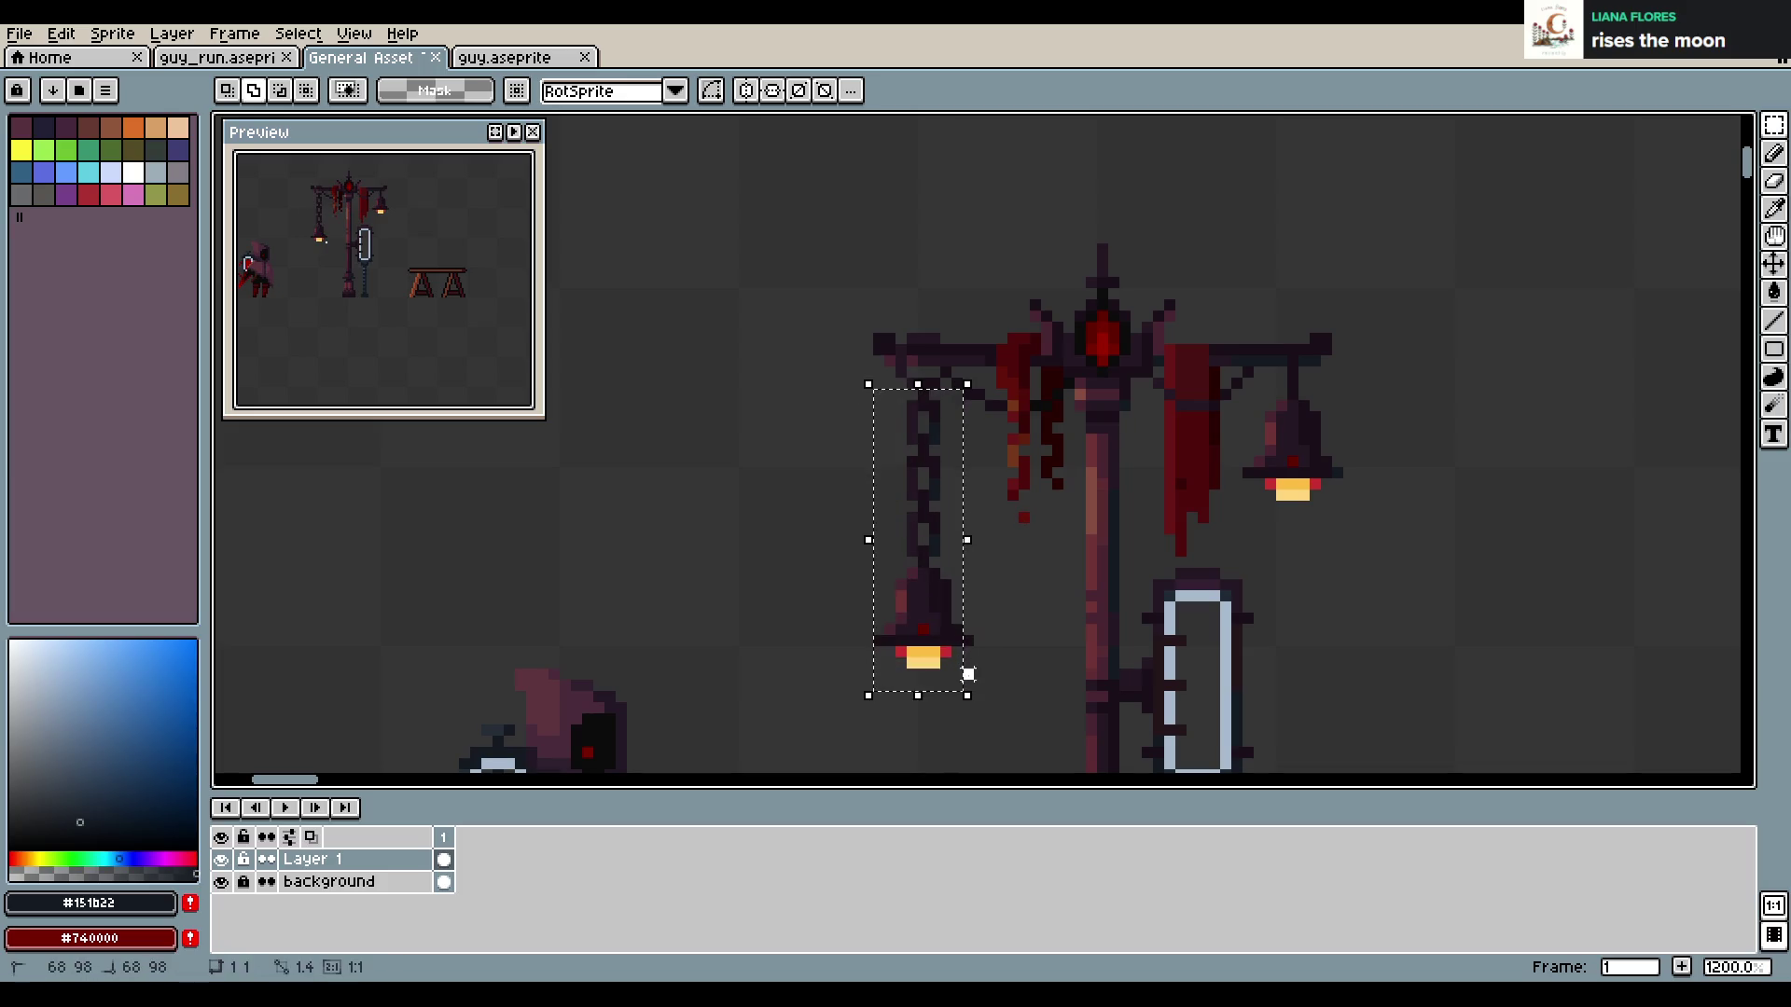
scroll(1036, 411, "down", 5)
mouse_move(1033, 456)
left_mouse_down()
mouse_move(923, 403)
mouse_move(907, 455)
left_mouse_up()
scroll(924, 403, "up", 3)
left_click(1283, 449)
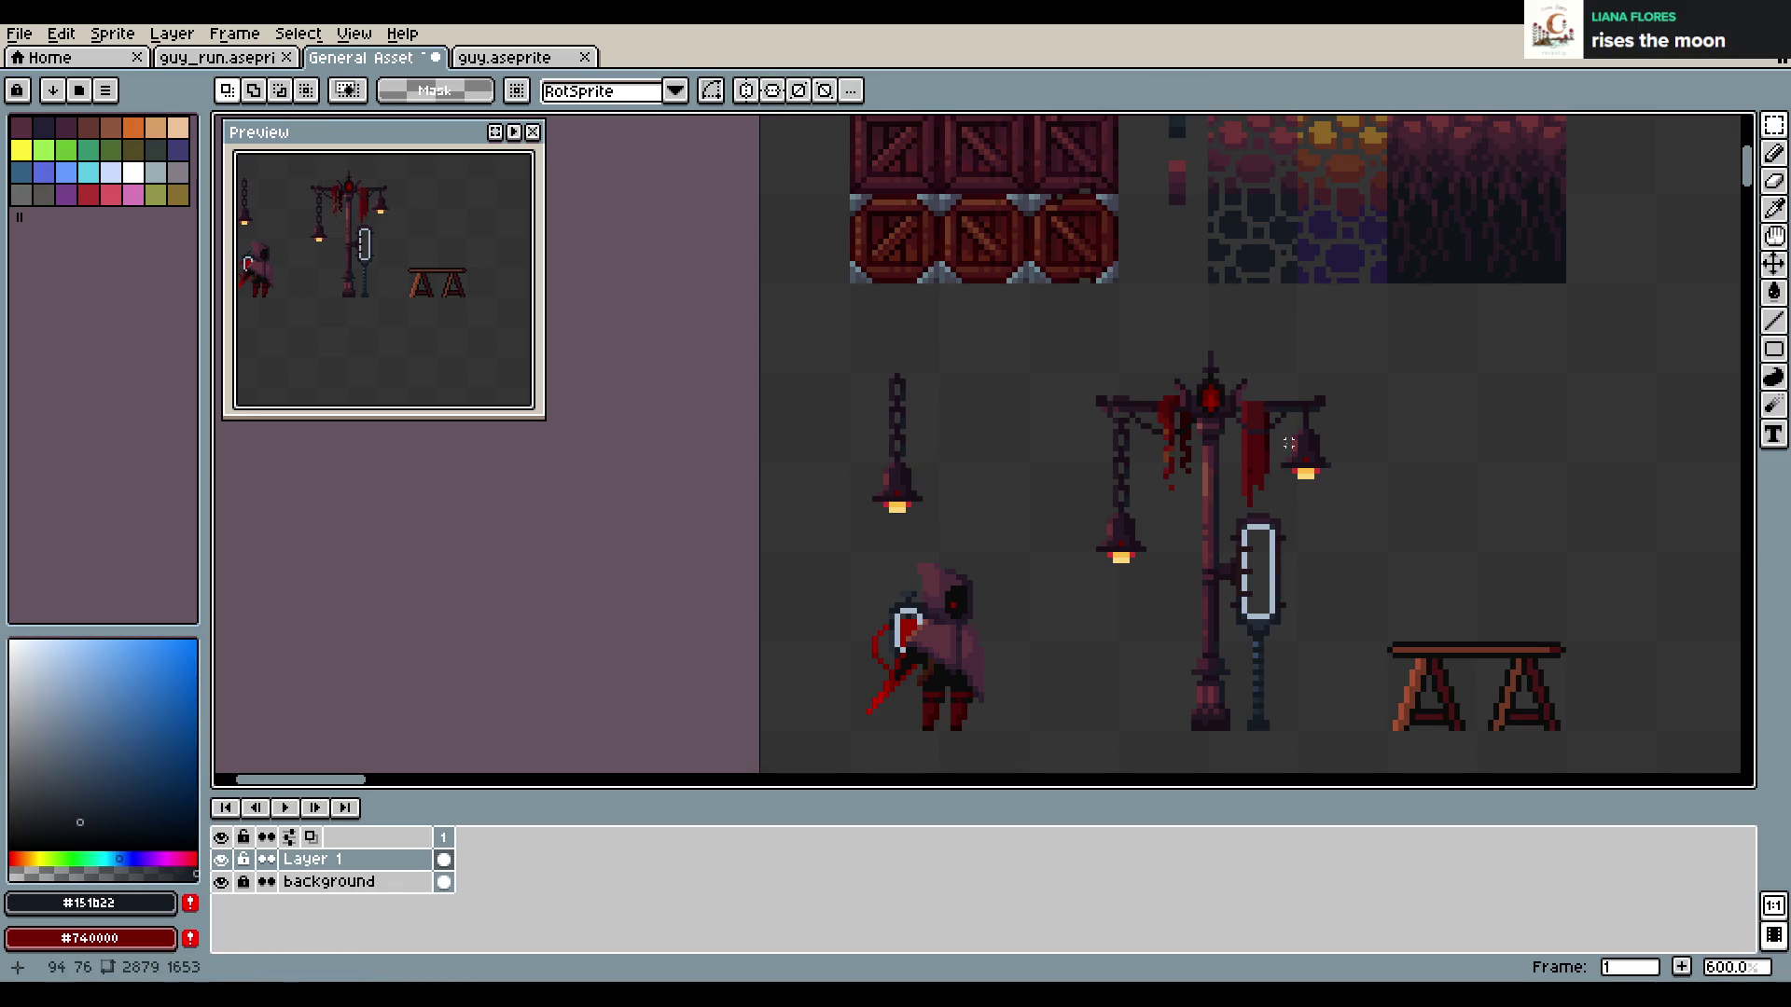
Copy the small right lantern beside it, commit the copy, and save the sheet
mouse_move(1272, 408)
left_mouse_down()
mouse_move(1347, 505)
mouse_move(1016, 438)
left_mouse_up()
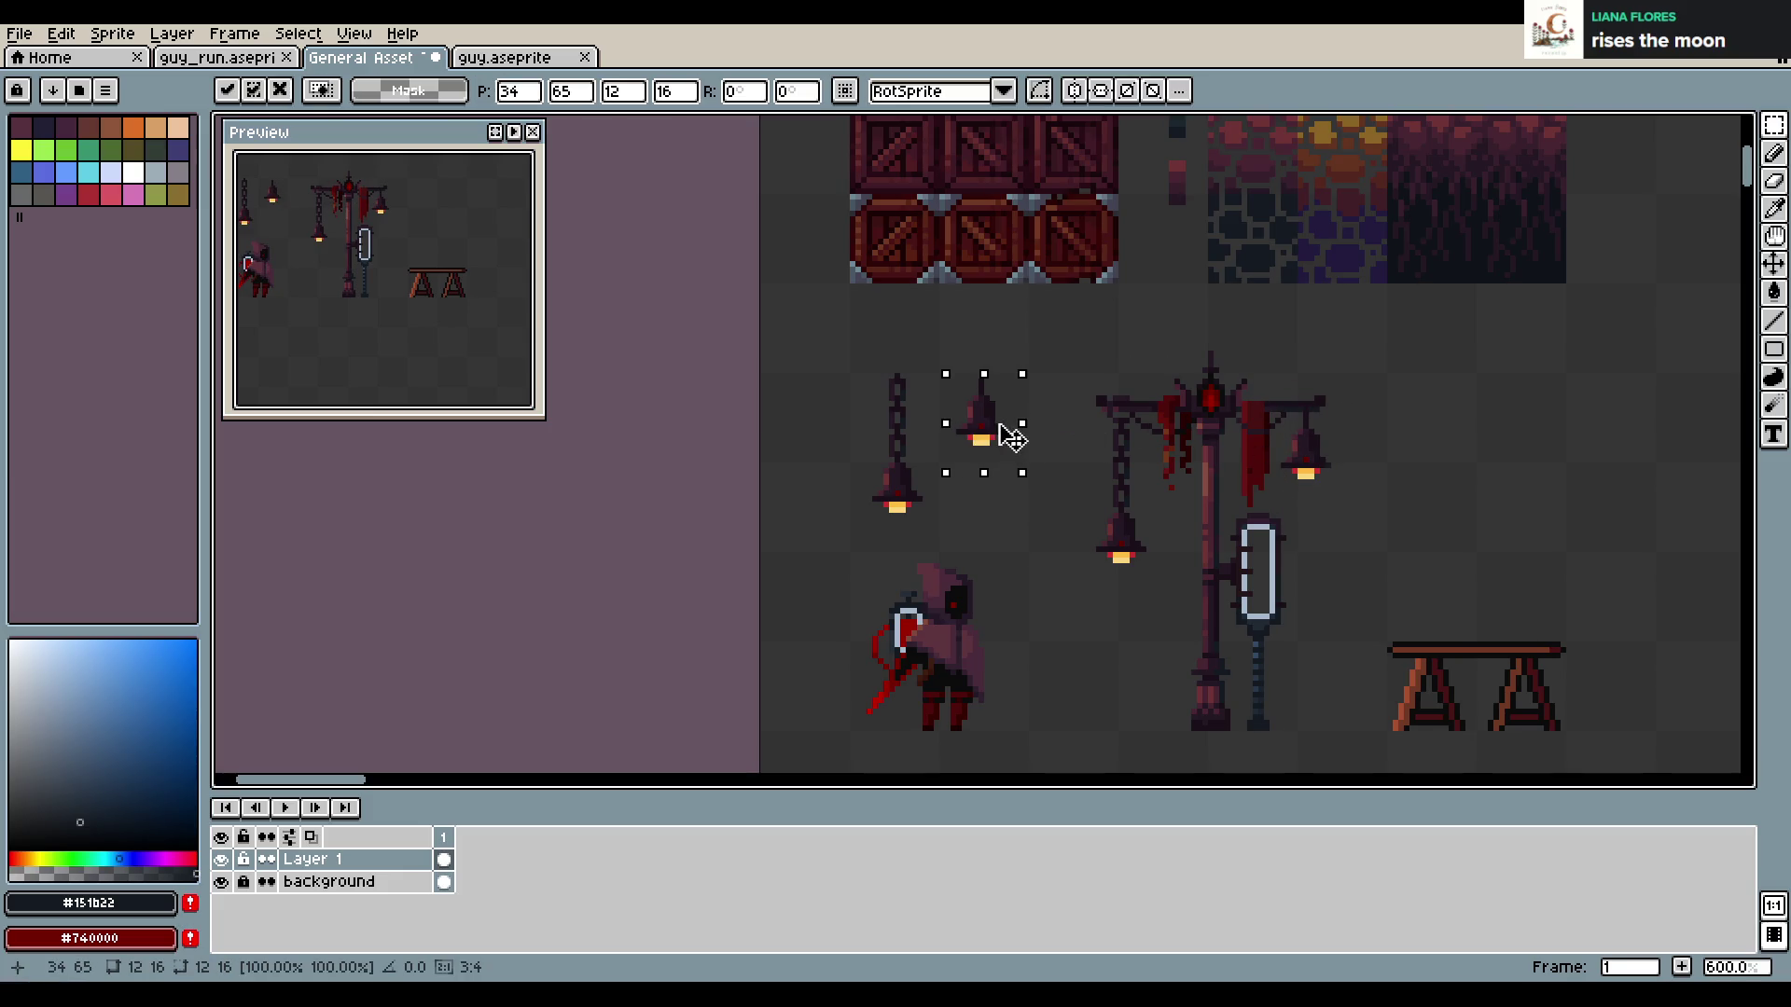
key("ctrl+s")
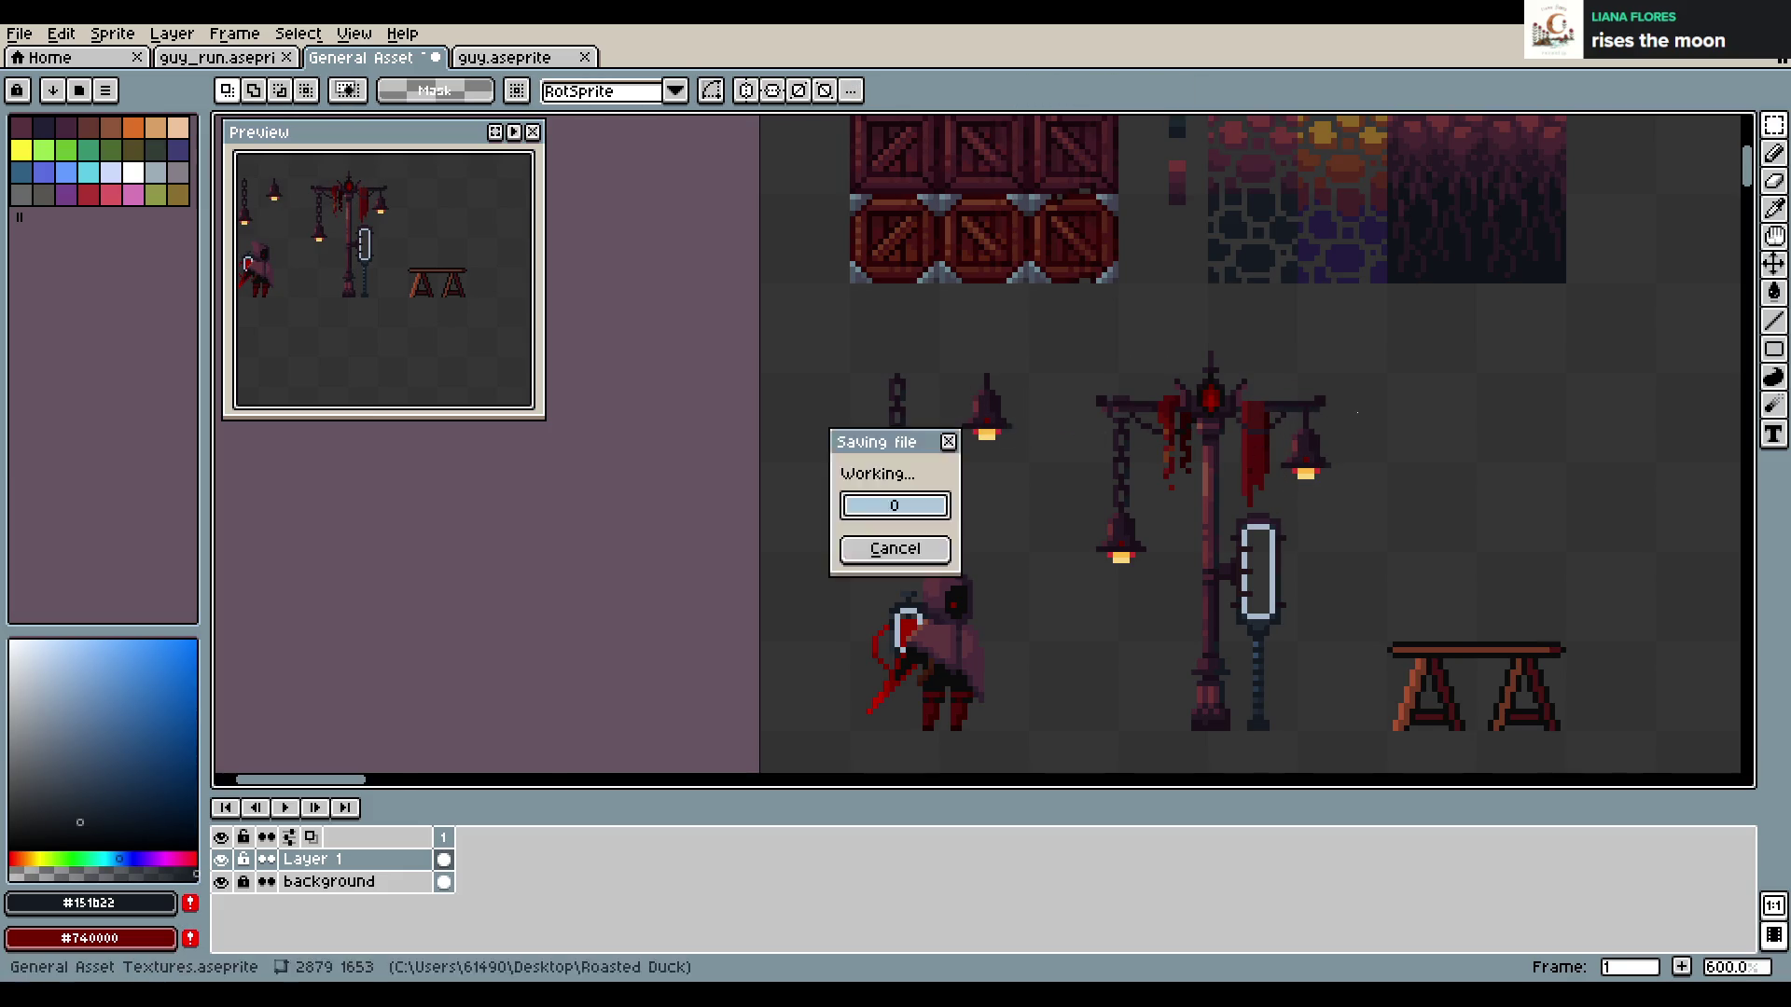
scroll(1357, 413, "down", 4)
scroll(1195, 415, "up", 2)
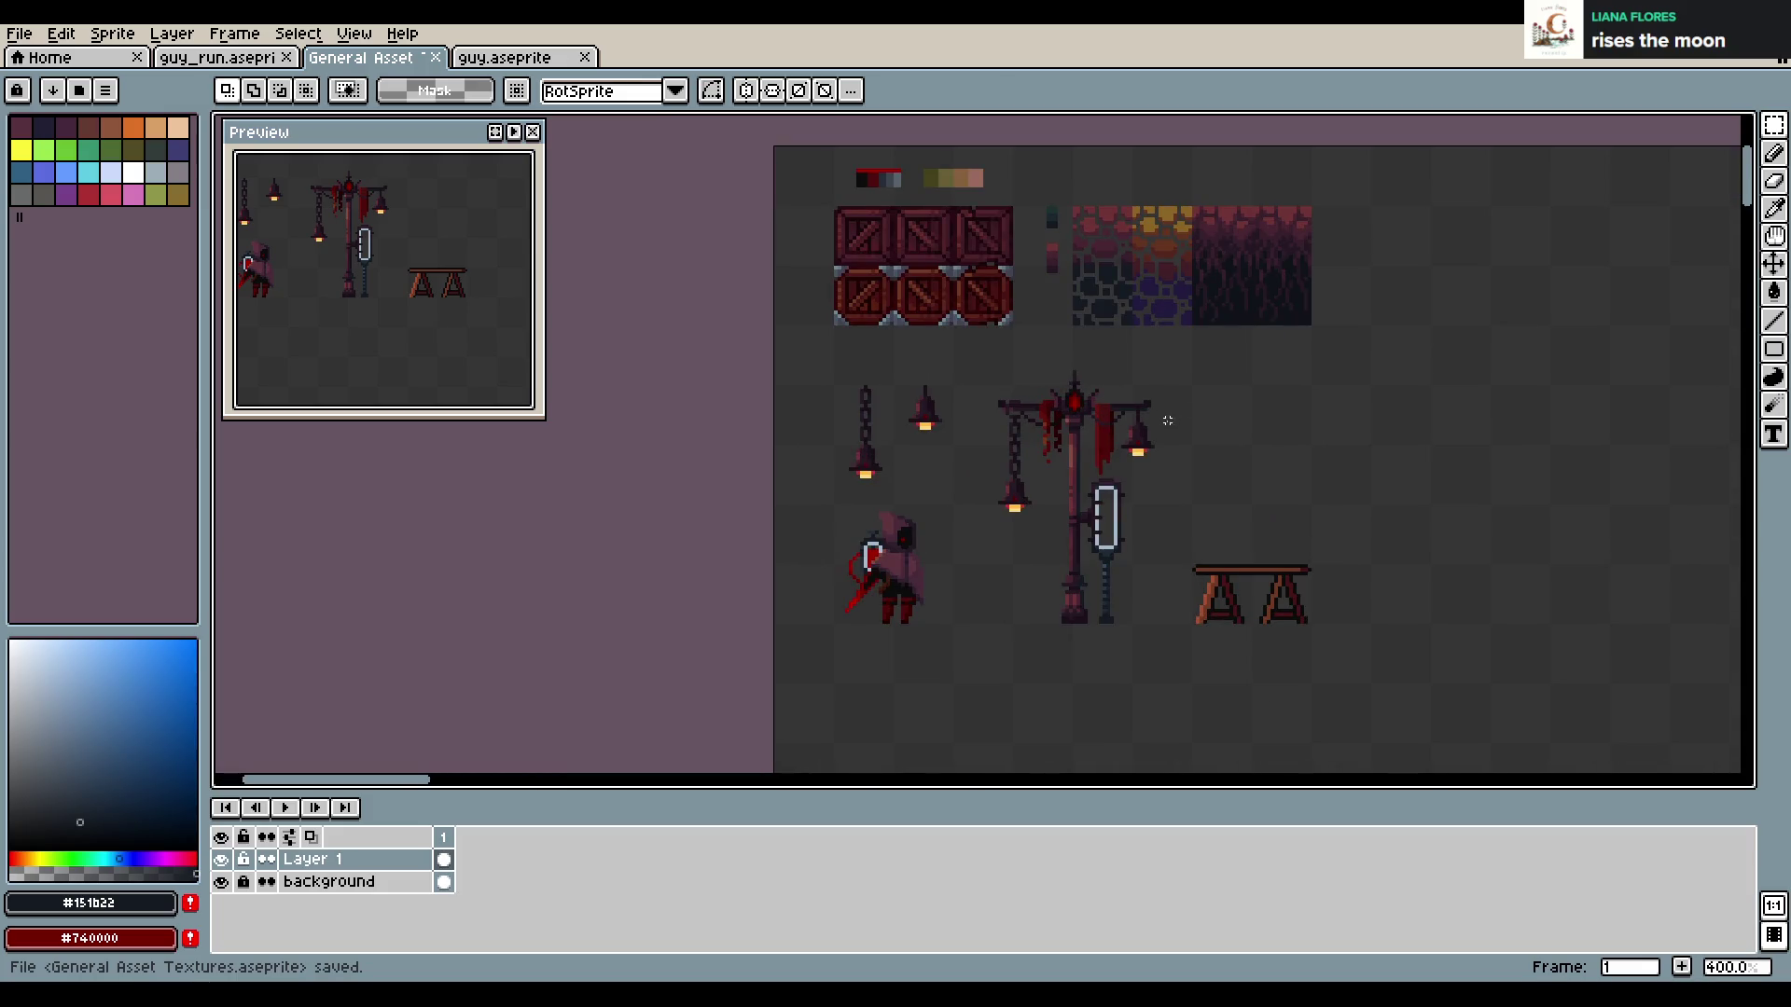
scroll(1191, 410, "up", 2)
scroll(1271, 448, "down", 1)
key("ctrl+s")
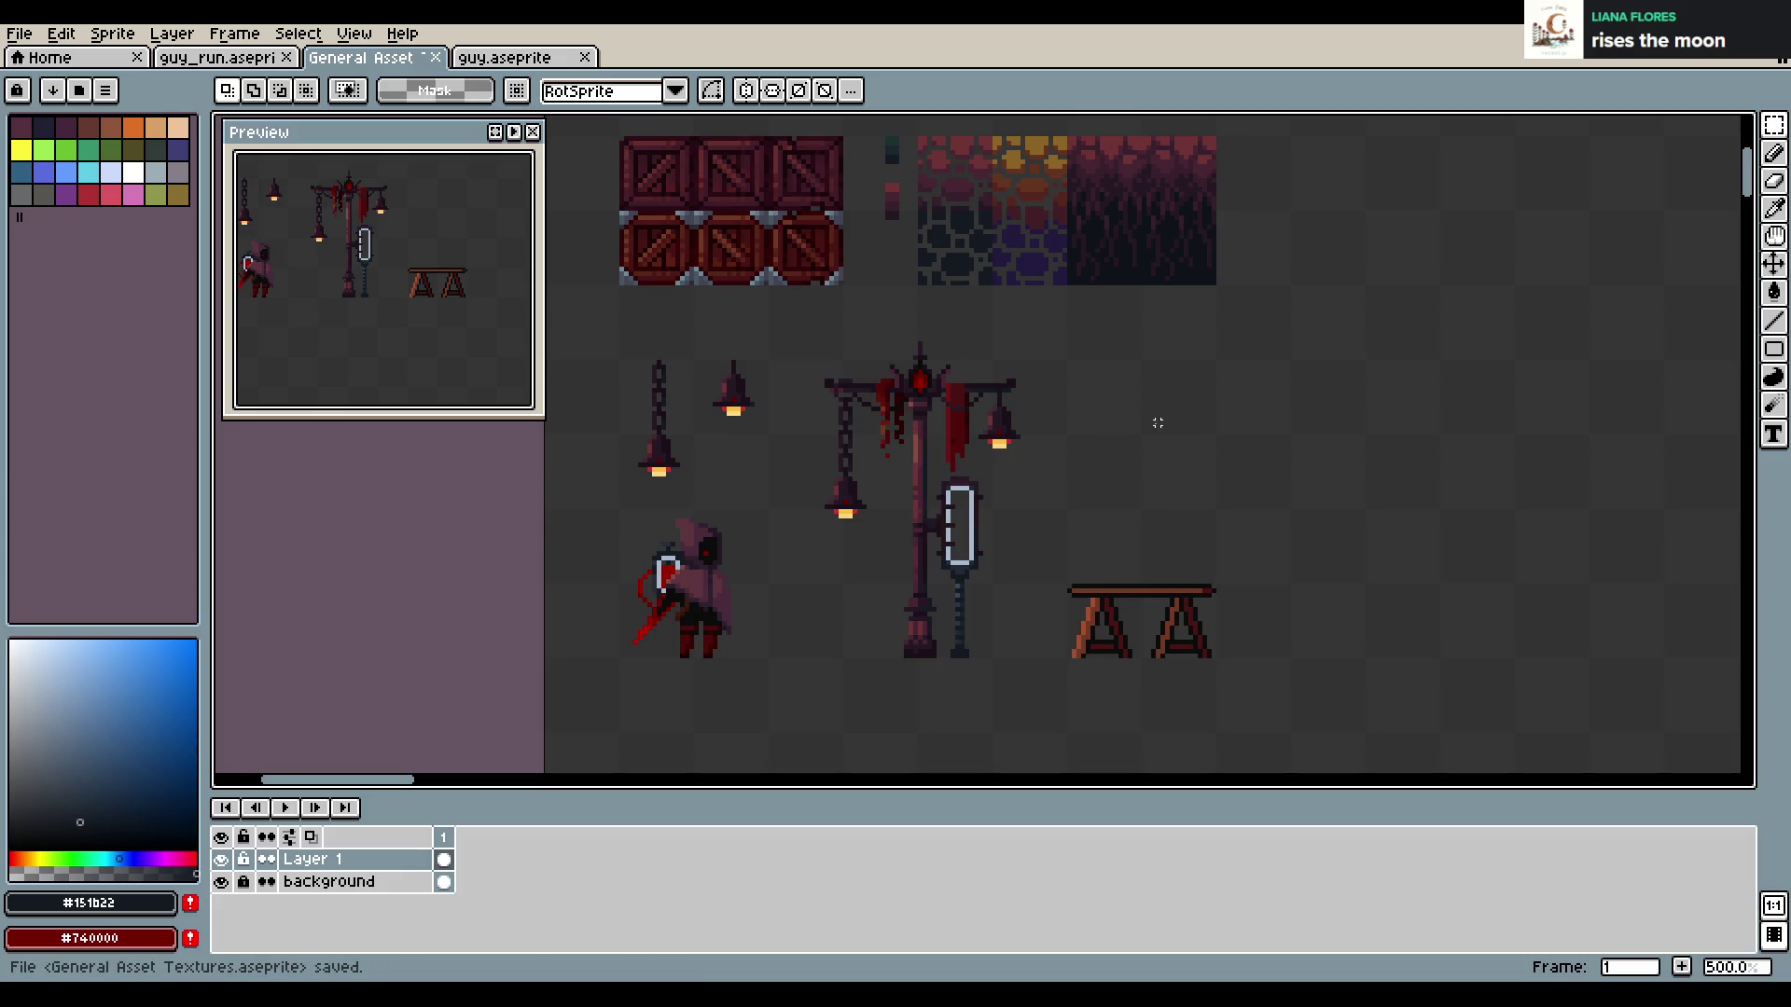
Save General Asset Textures.aseprite twice while zooming around the lamp scene
scroll(1101, 432, "up", 1)
scroll(1163, 488, "up", 2)
scroll(1018, 519, "up", 2)
key("ctrl+s")
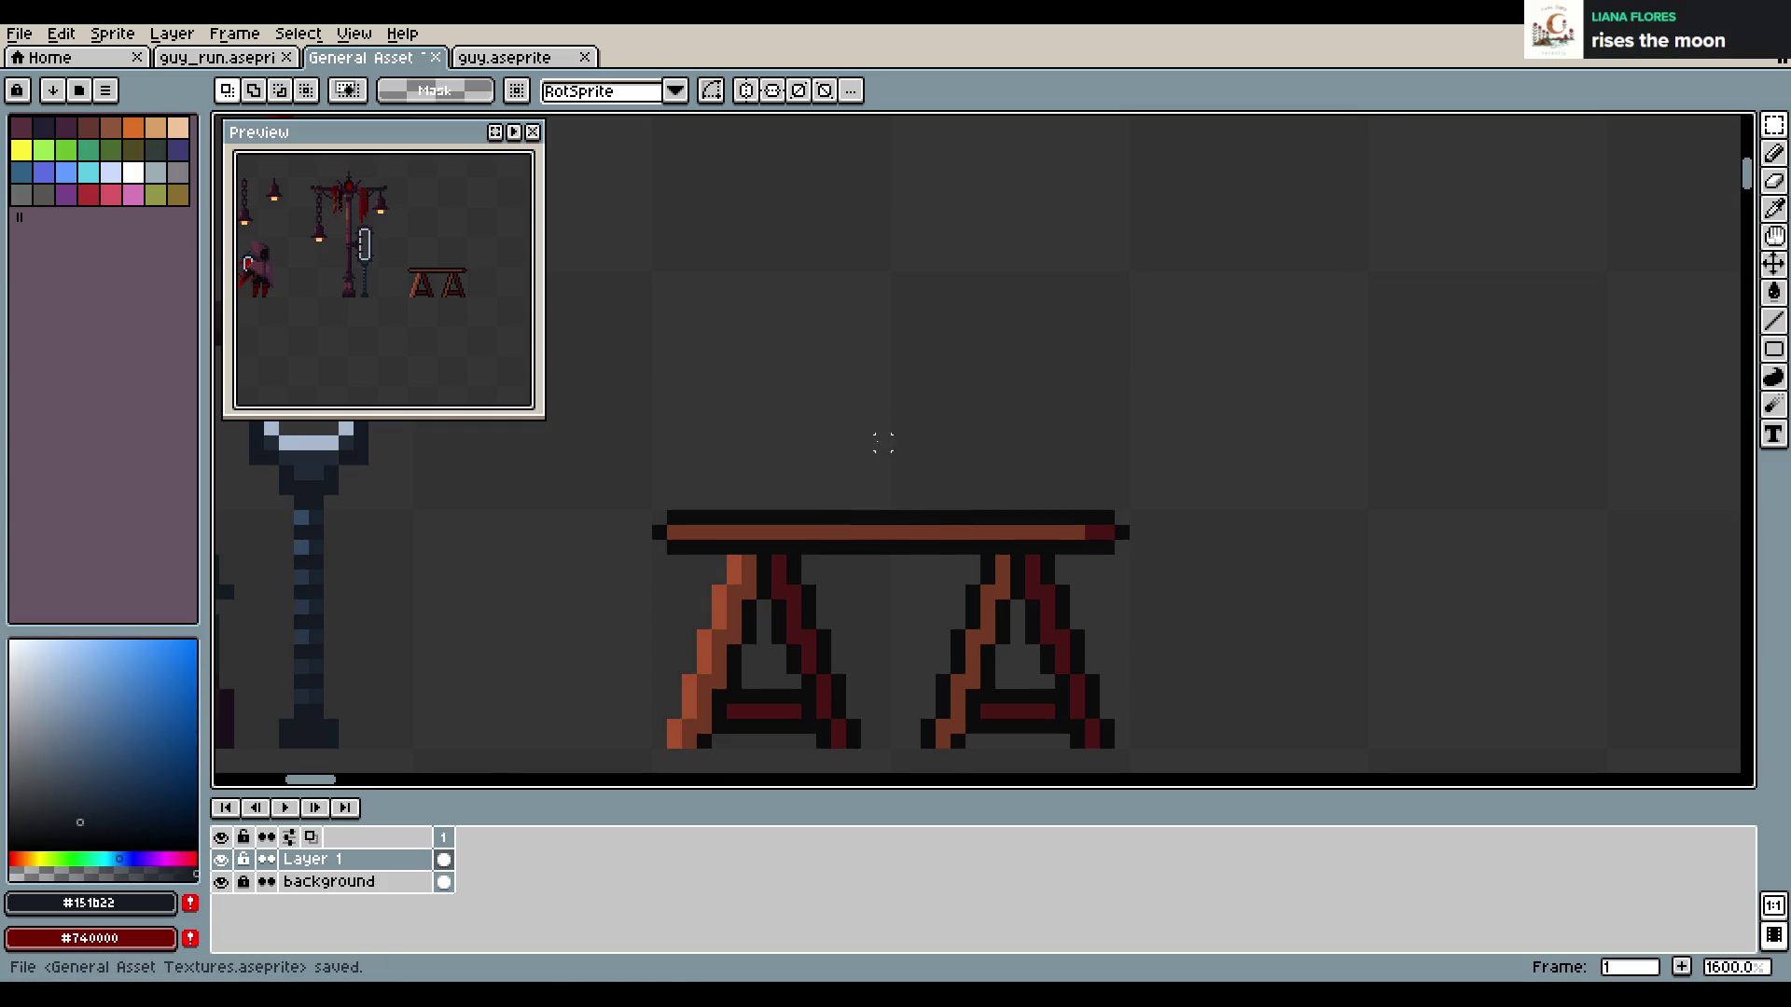
scroll(1306, 457, "down", 3)
scroll(1244, 451, "down", 2)
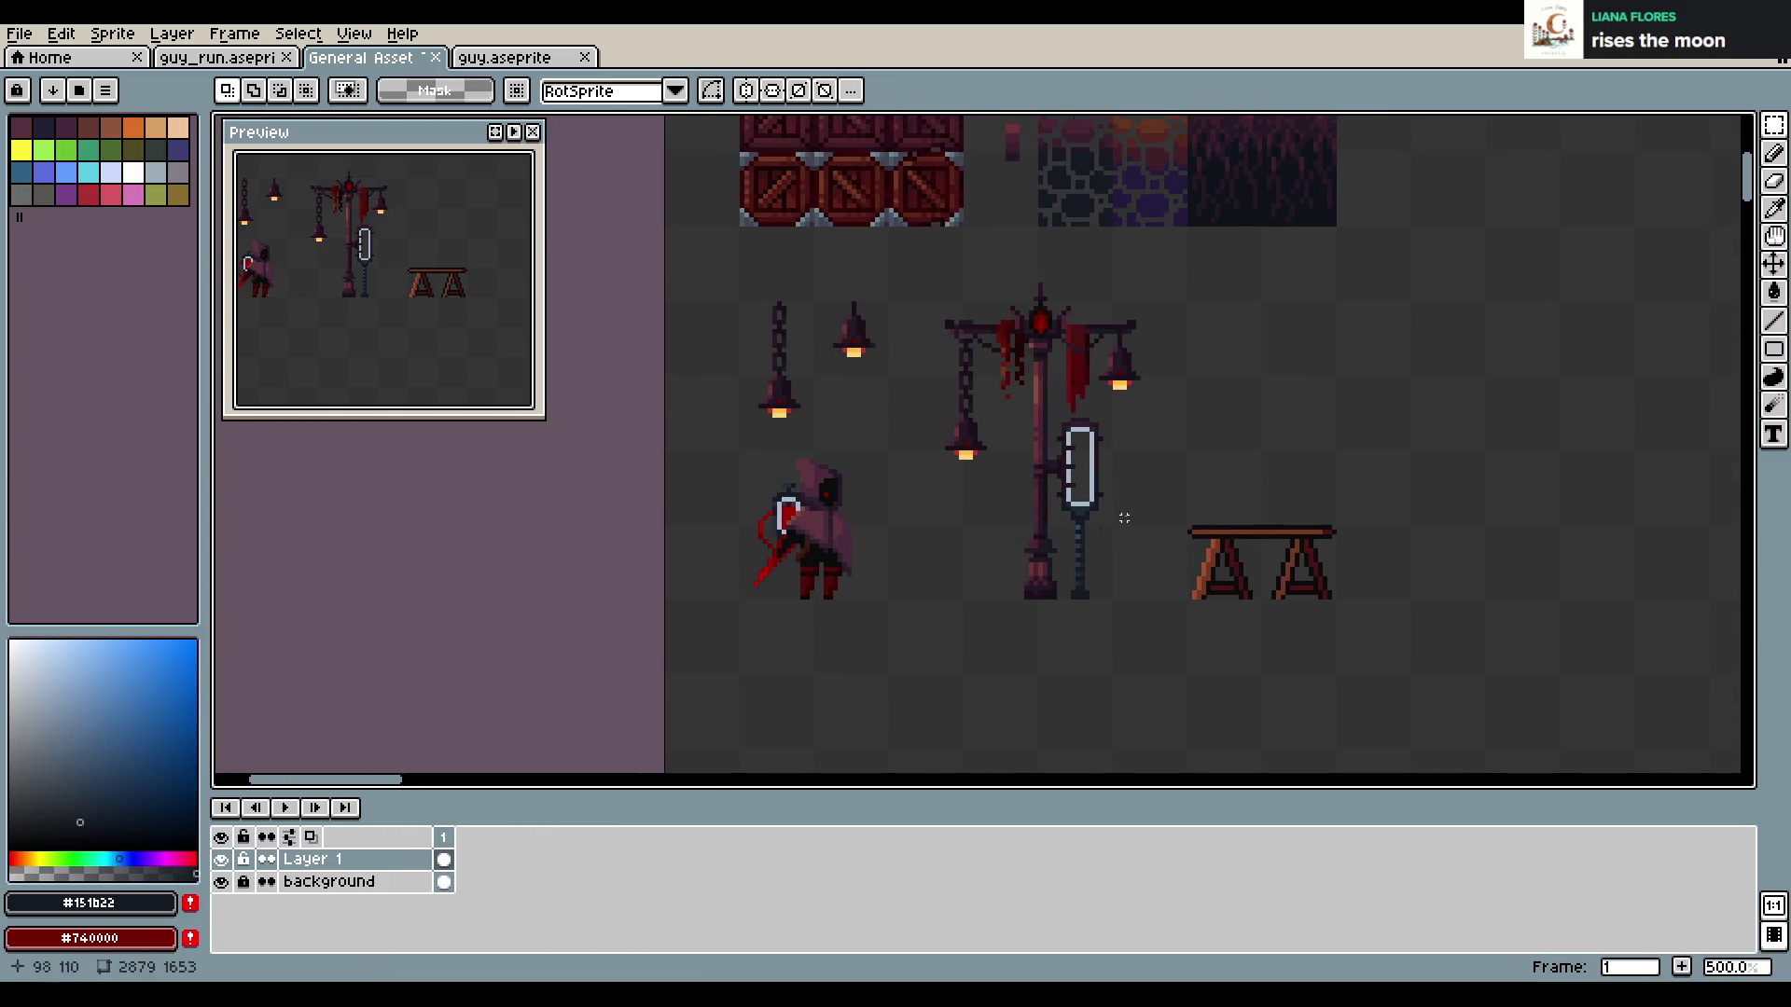
scroll(1156, 485, "up", 1)
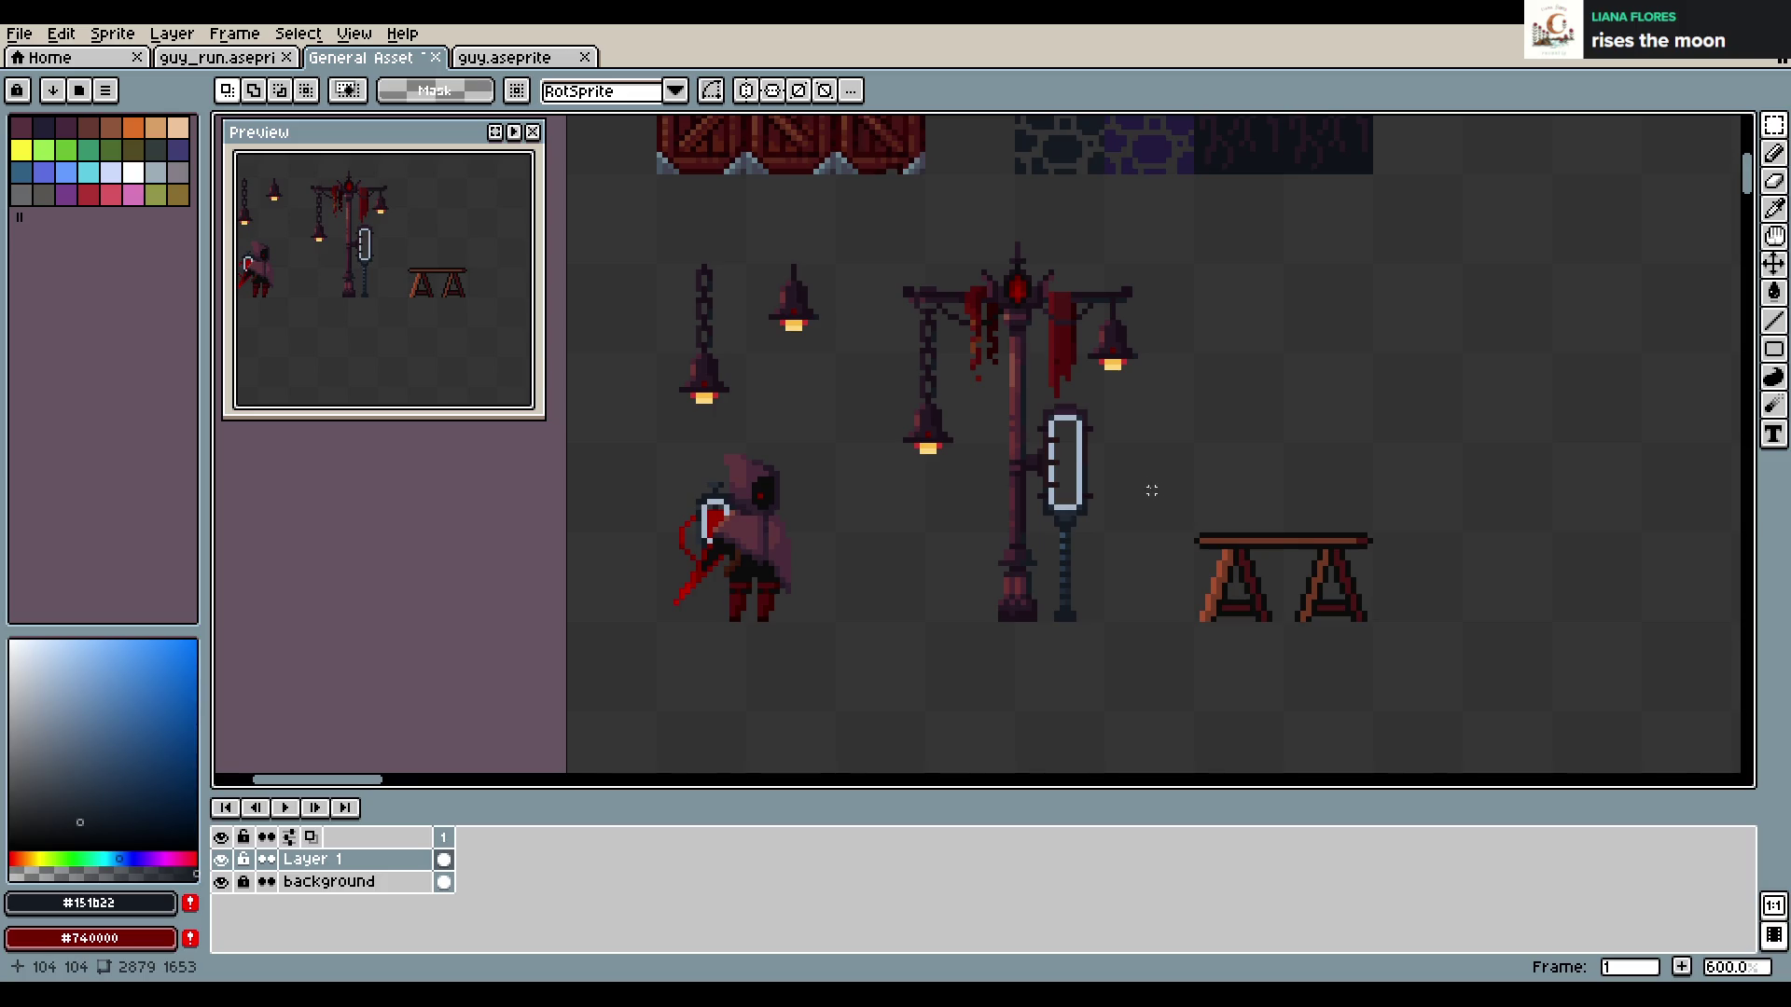
scroll(1152, 489, "up", 1)
scroll(893, 379, "down", 2)
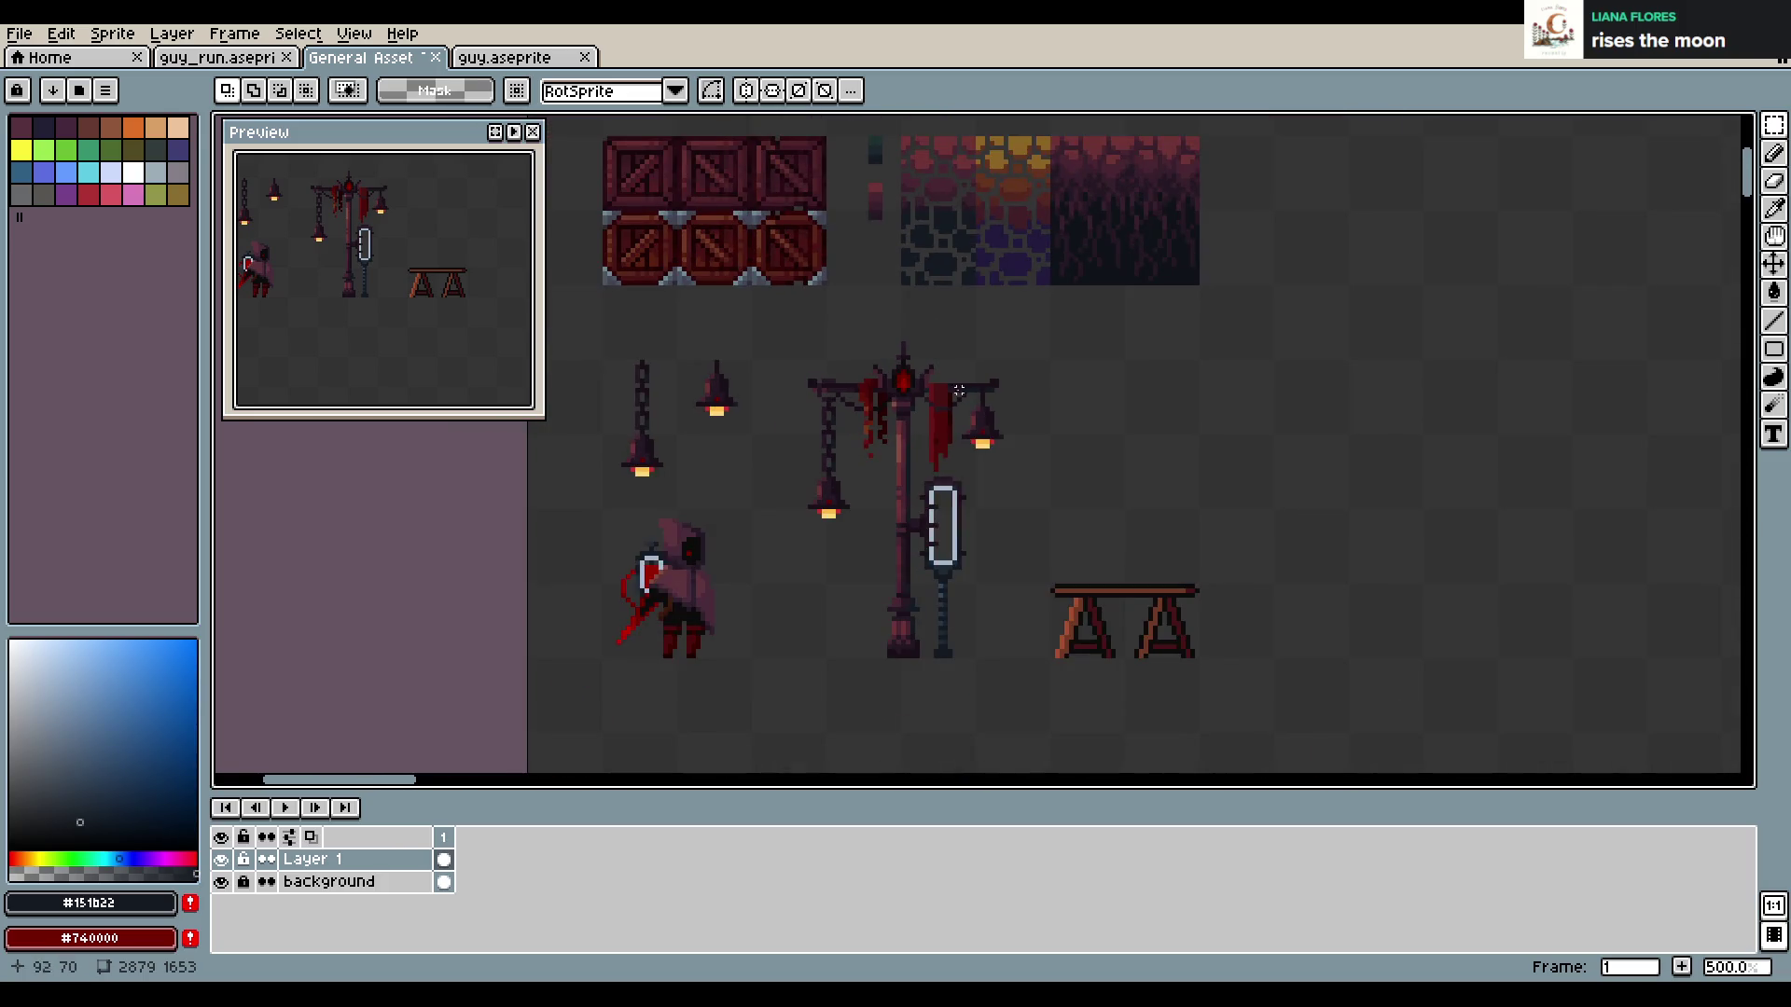
scroll(888, 440, "up", 1)
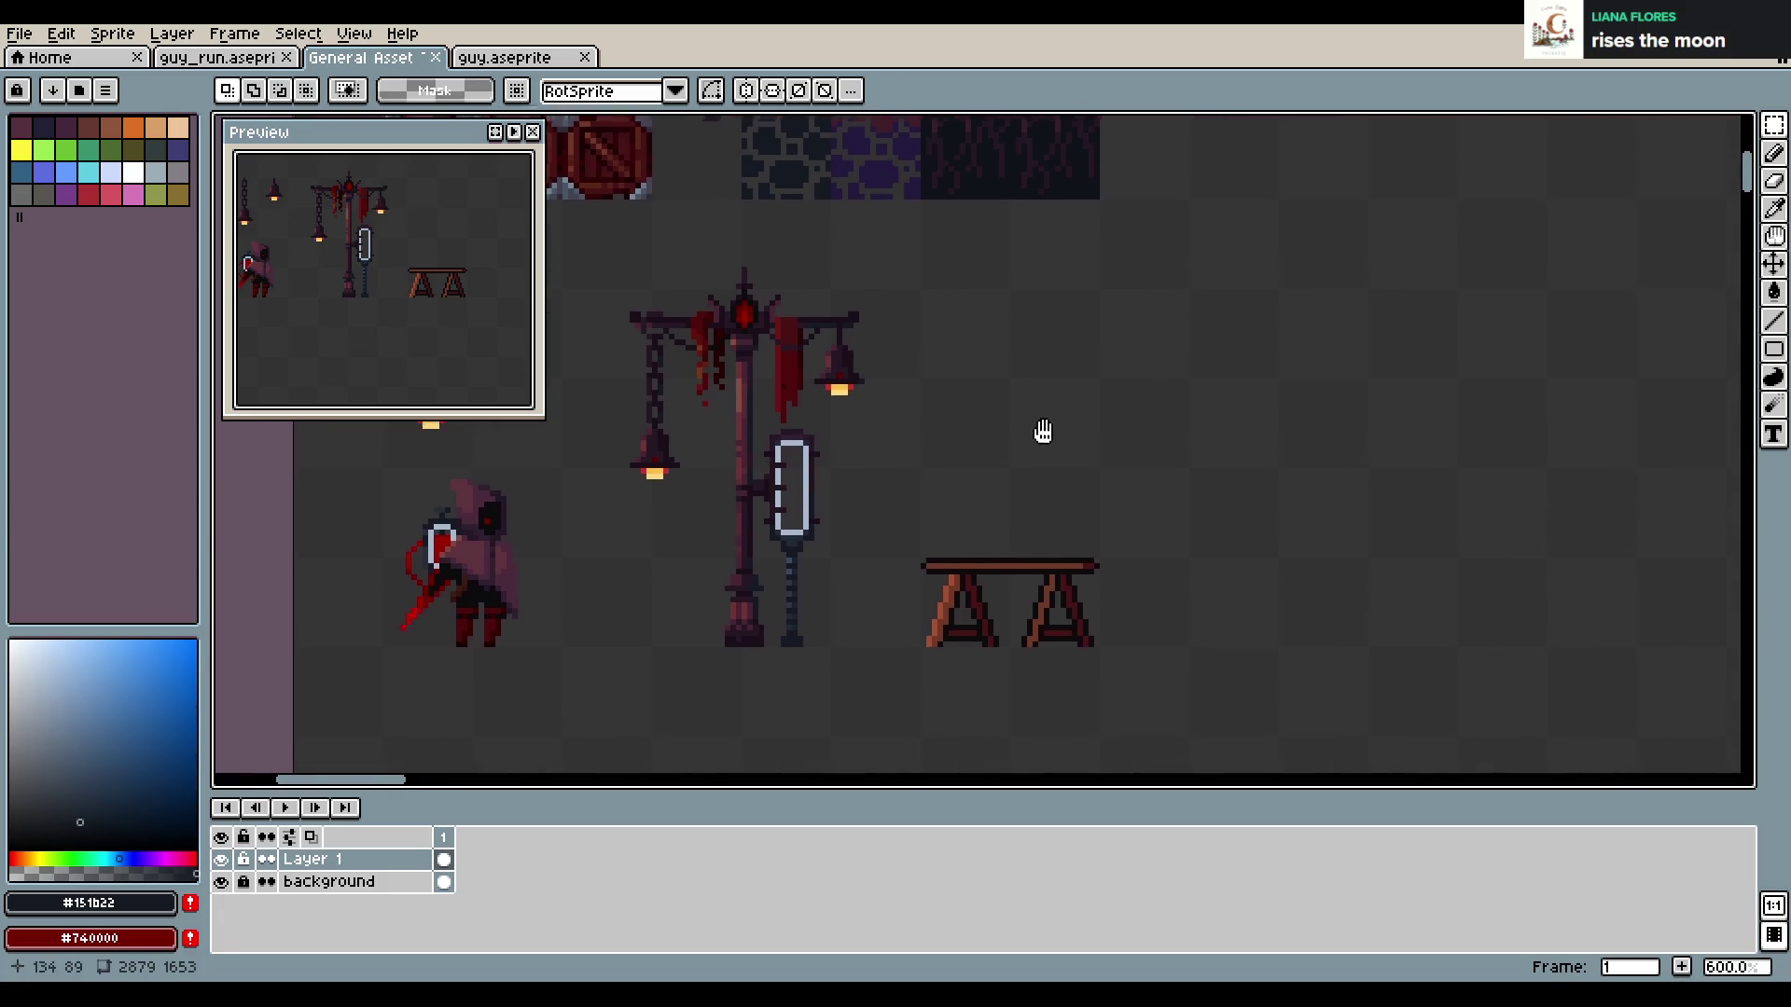
key("ctrl+s")
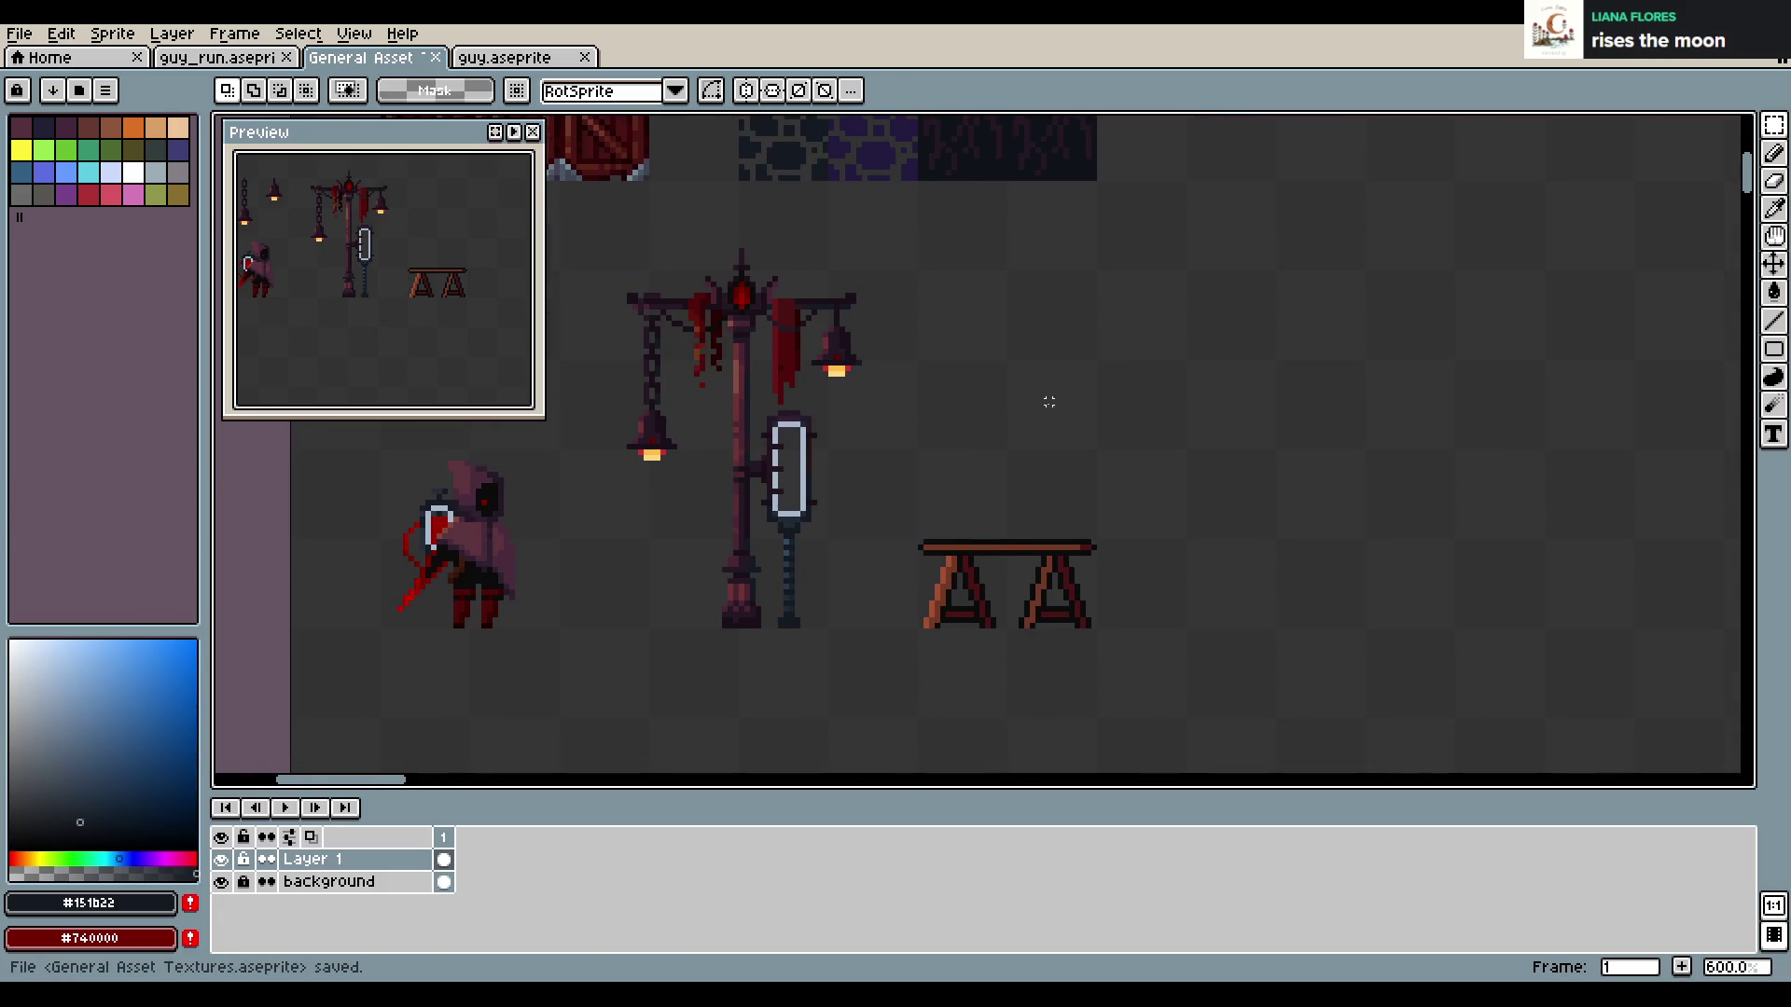
Eyedrop a dark purple from the canvas, return to the pencil, and save again
scroll(1048, 402, "up", 1)
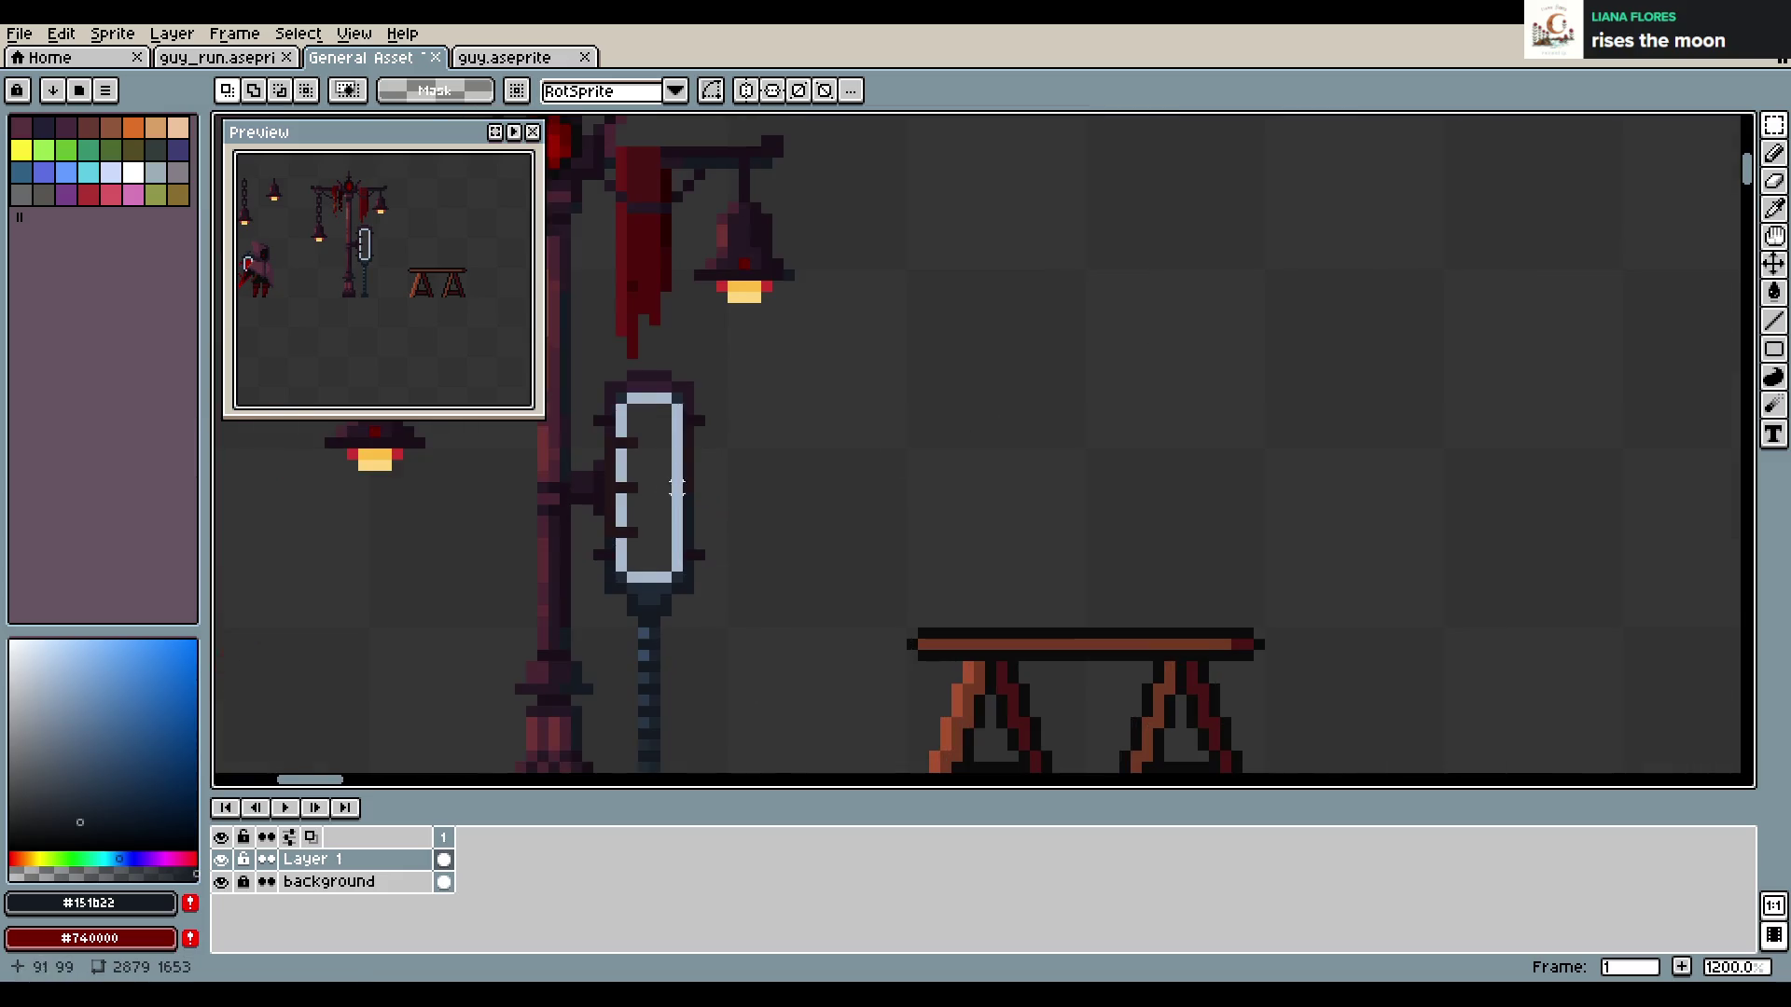
scroll(847, 484, "up", 1)
left_click(847, 484, "alt")
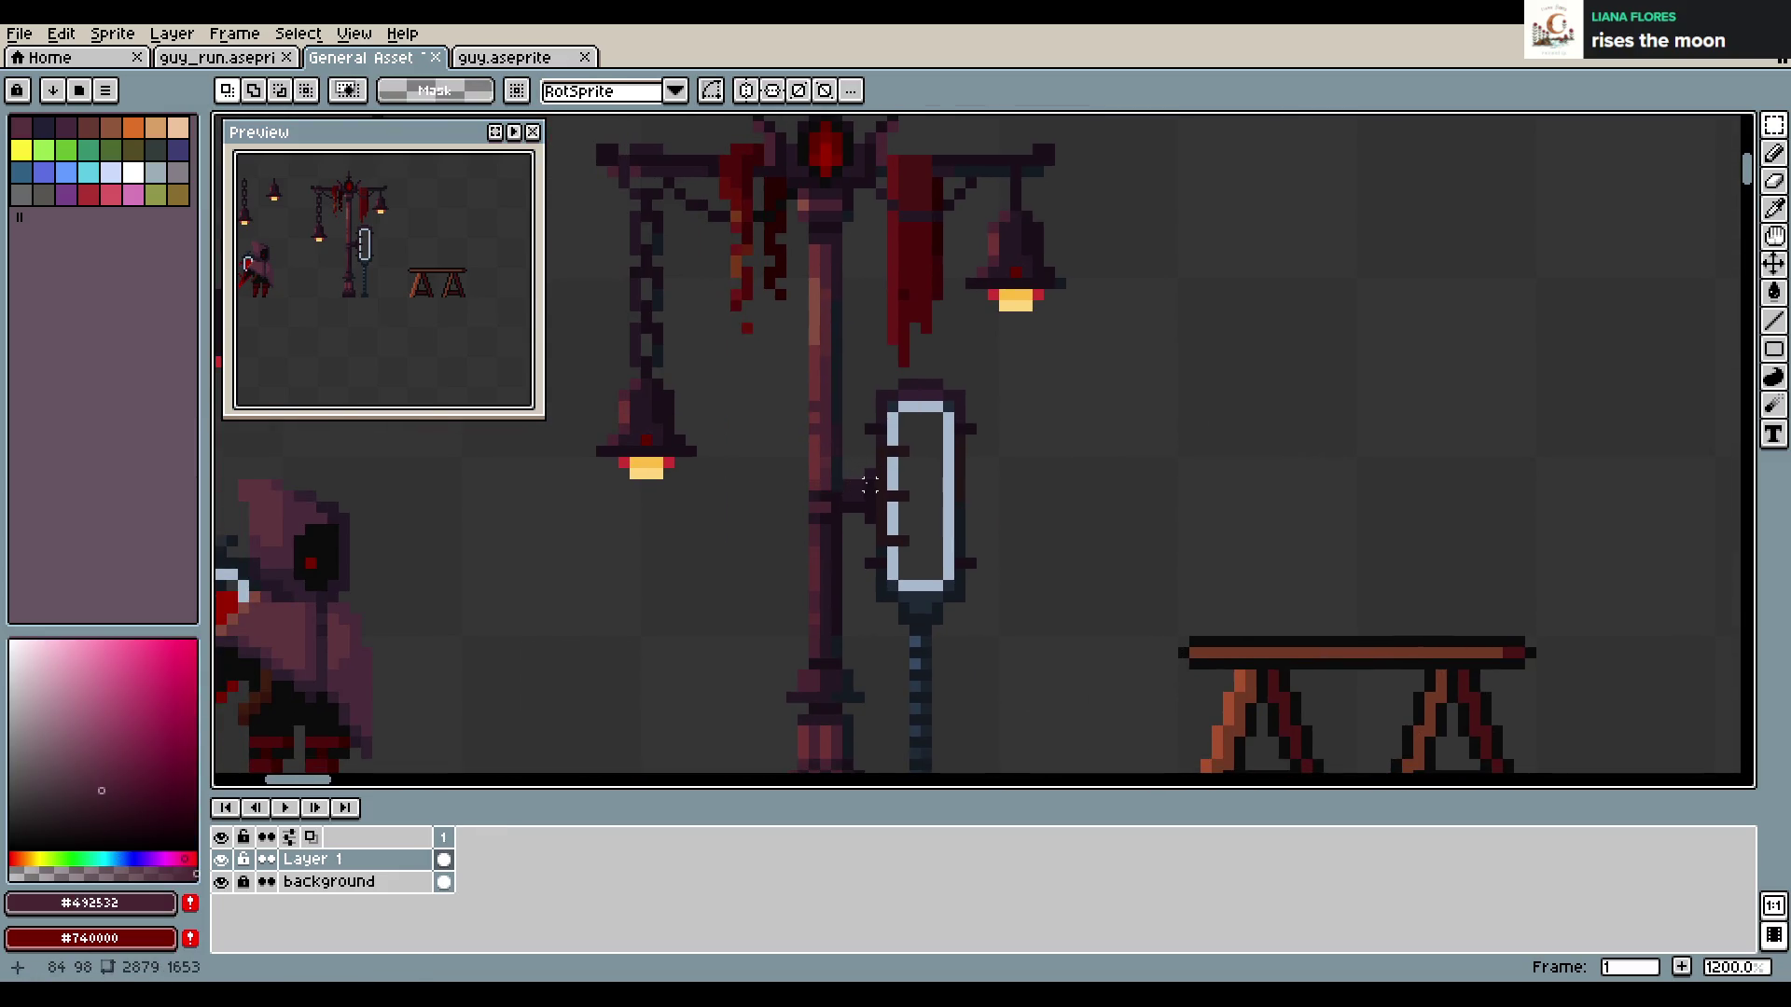
key("b")
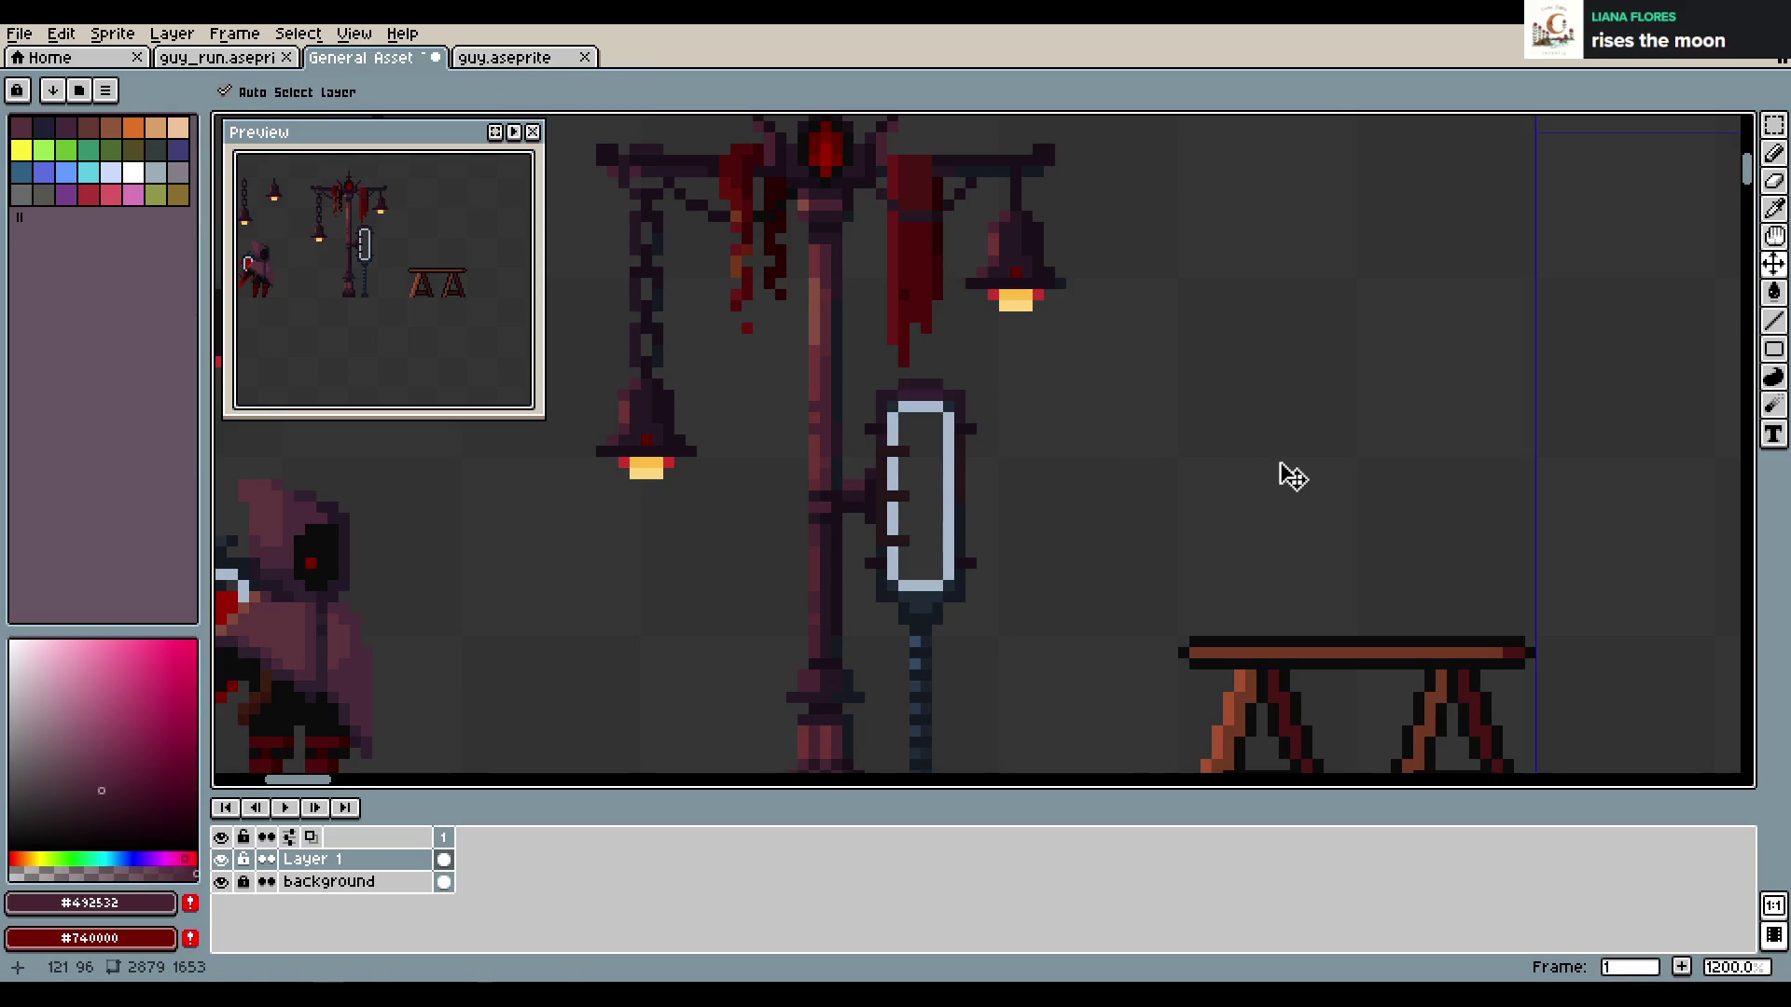
key("ctrl+s")
scroll(1282, 466, "down", 2)
scroll(1184, 460, "down", 2)
scroll(1075, 429, "up", 2)
scroll(1075, 428, "up", 5)
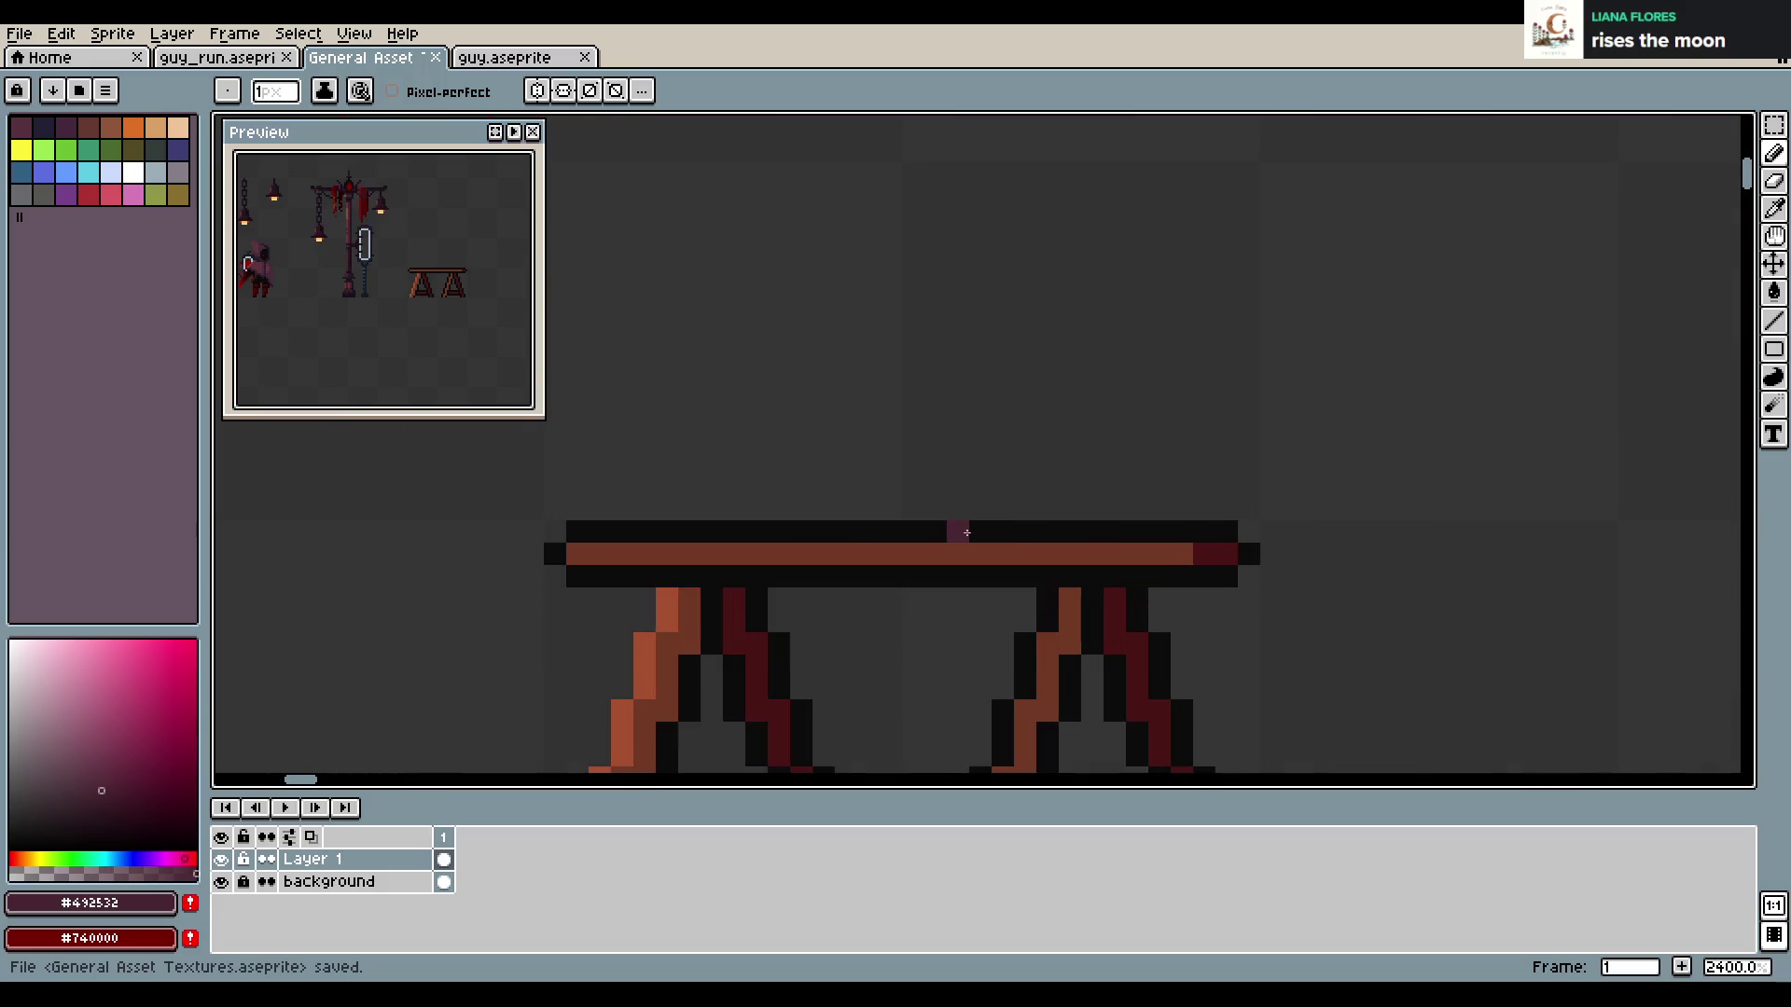
Sample the crate's dark red and bucket-fill the left leg's dark strip with it
scroll(1252, 379, "down", 3)
scroll(1120, 434, "down", 1)
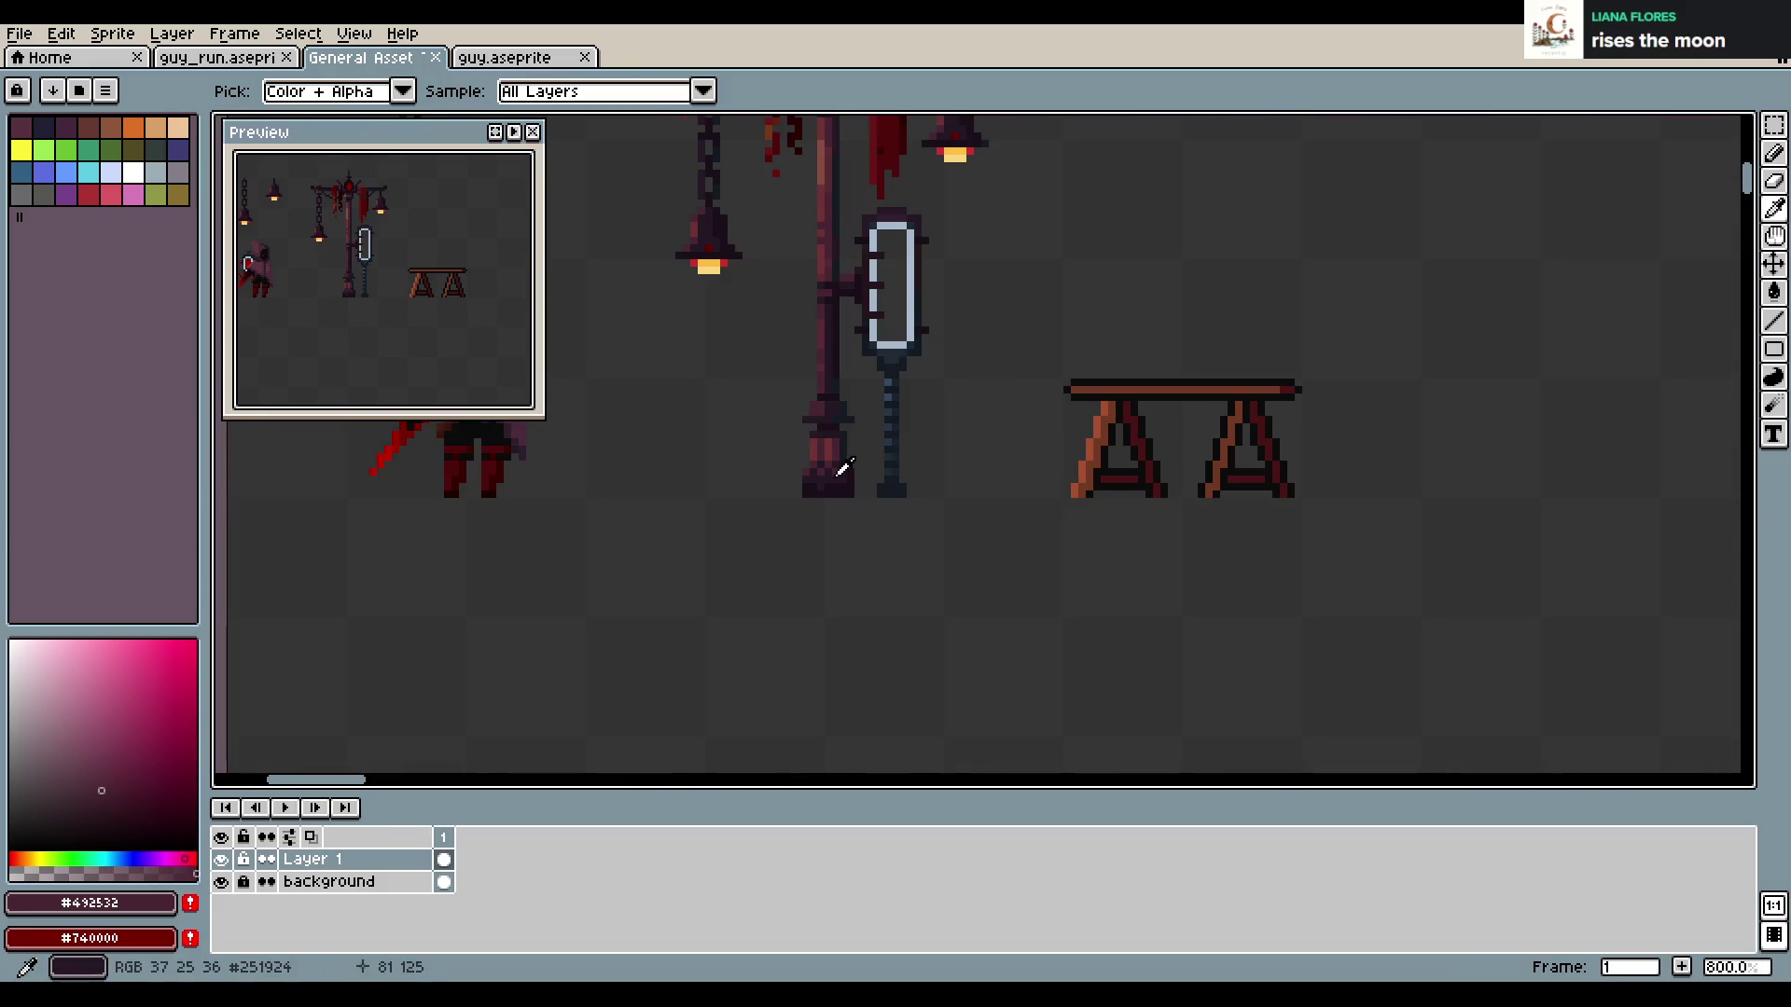
scroll(1079, 637, "down", 2)
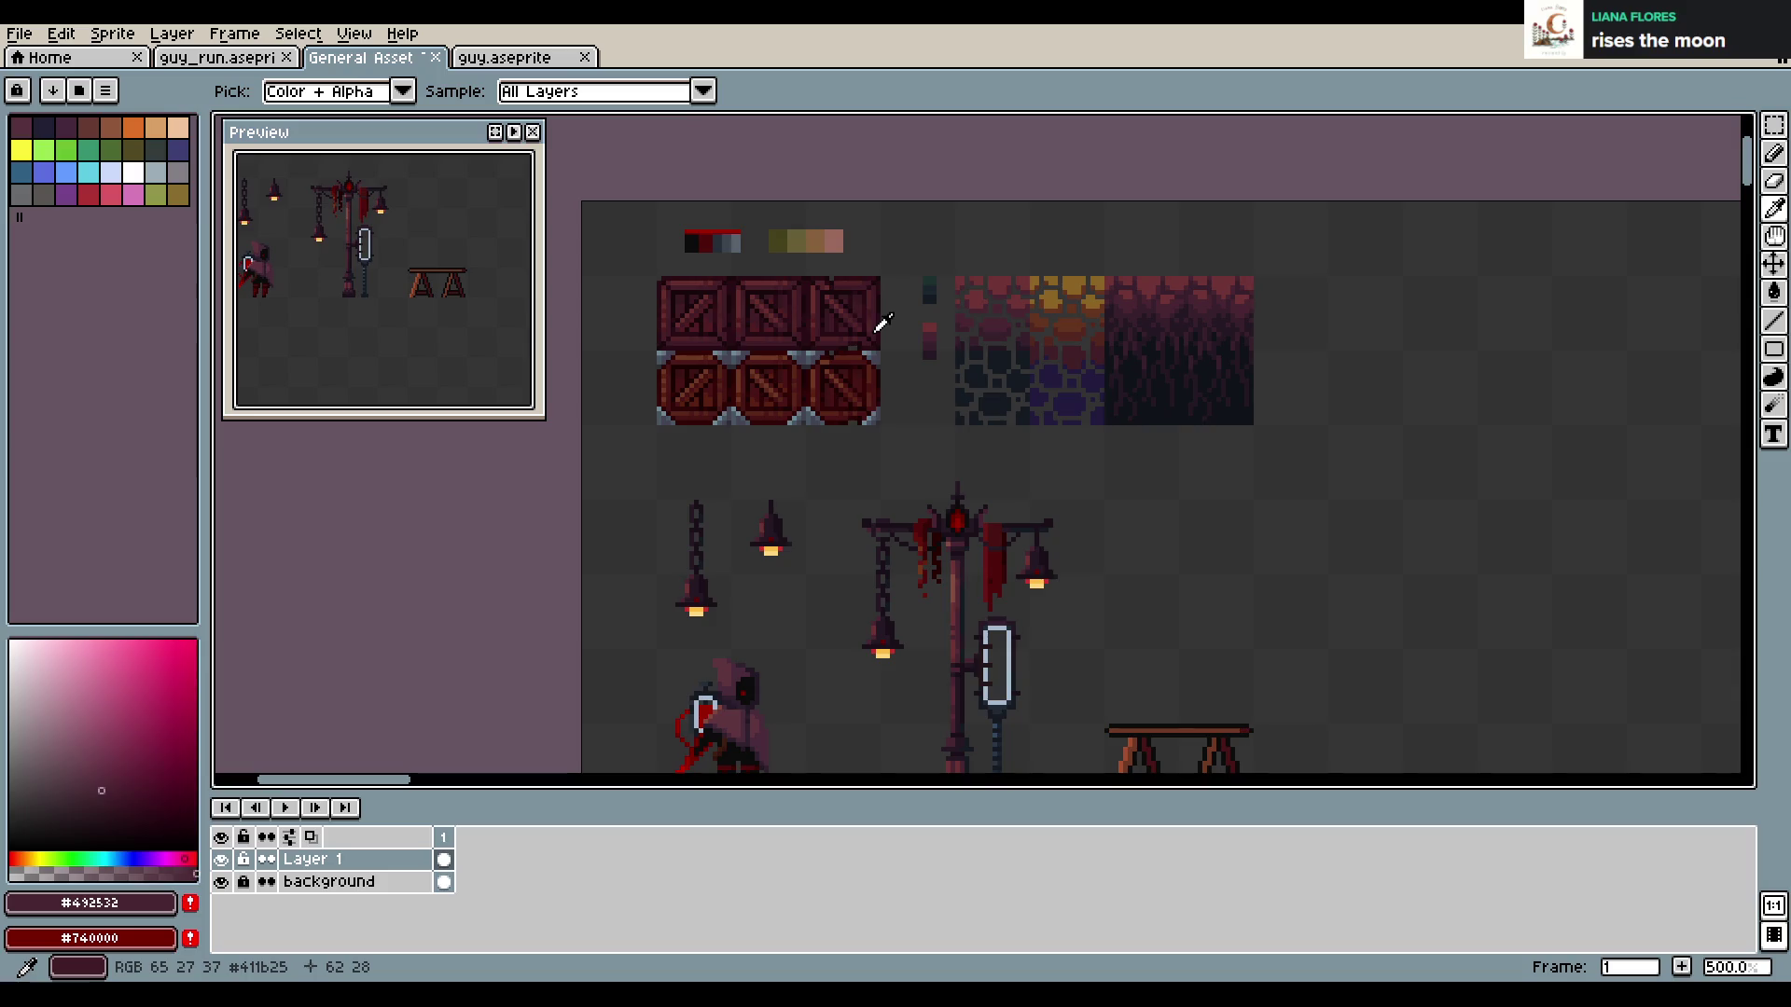
left_click(875, 313, "alt")
scroll(1096, 361, "up", 2)
scroll(1096, 361, "up", 2)
scroll(1001, 450, "up", 1)
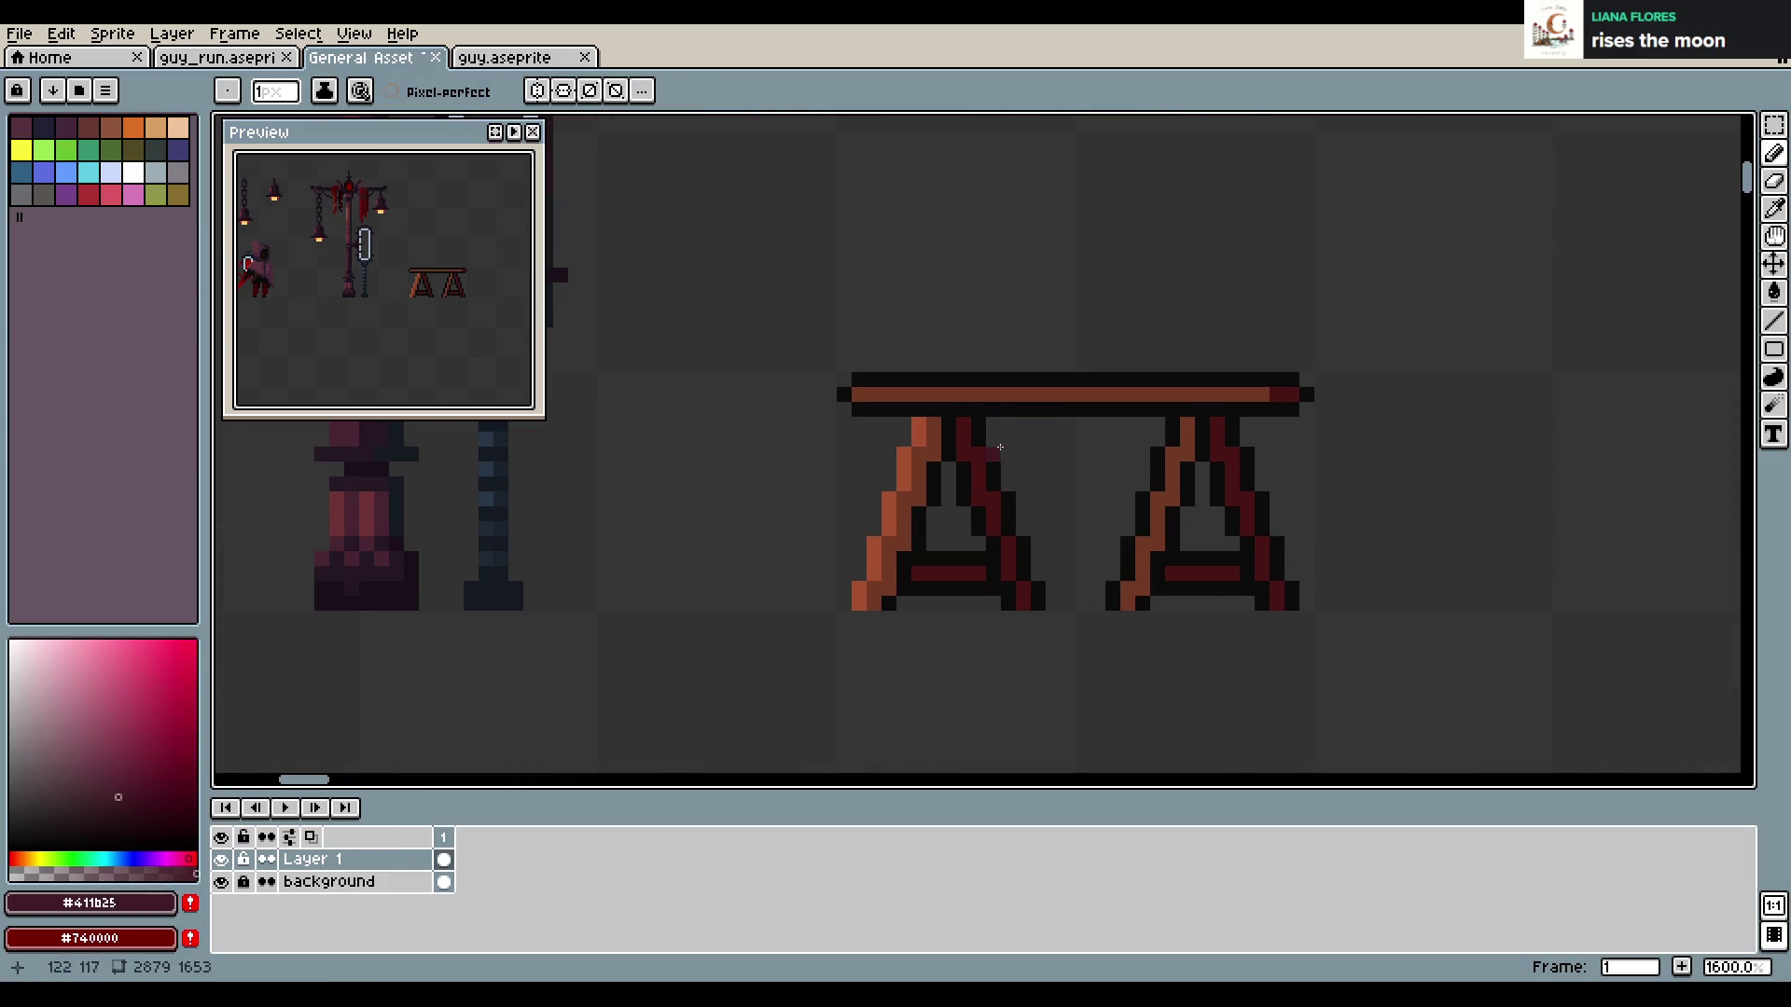
key("g")
left_click(969, 455)
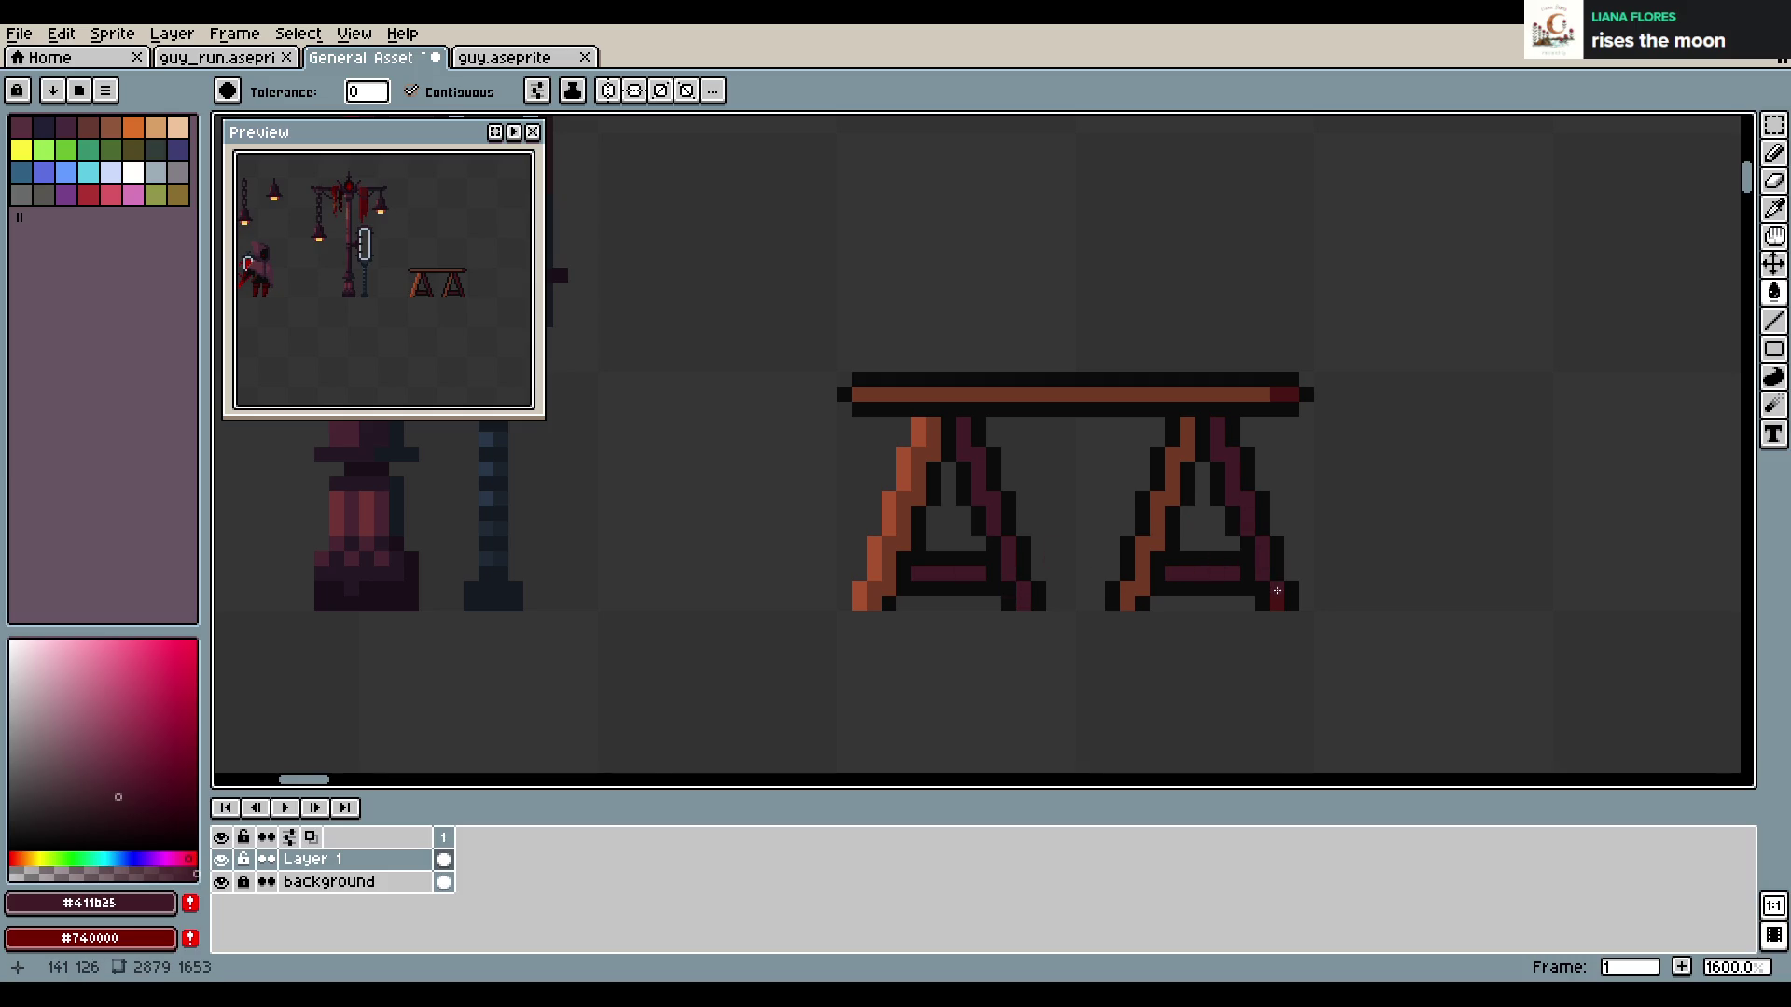
Pick a medium red from the sheet and fill both legs' inner stripes
scroll(1278, 588, "down", 5)
key("i")
left_click(914, 266)
key("g")
scroll(1233, 623, "up", 5)
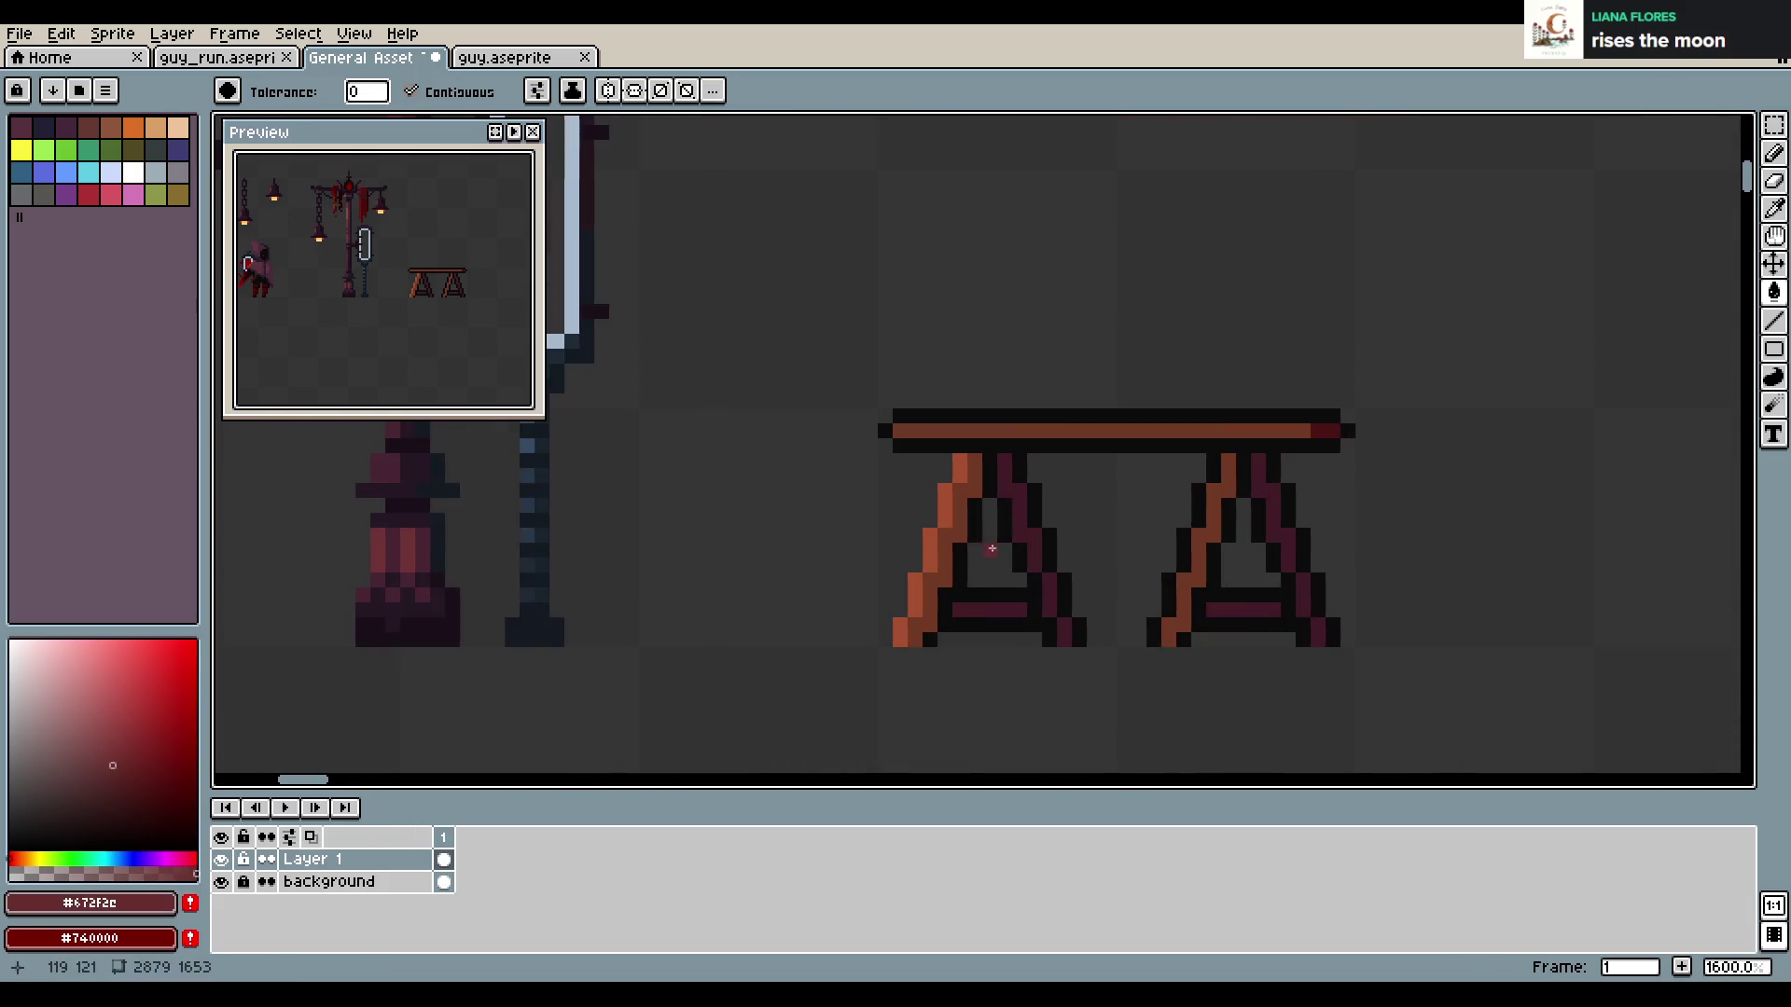
left_click(954, 532)
left_click(1206, 569)
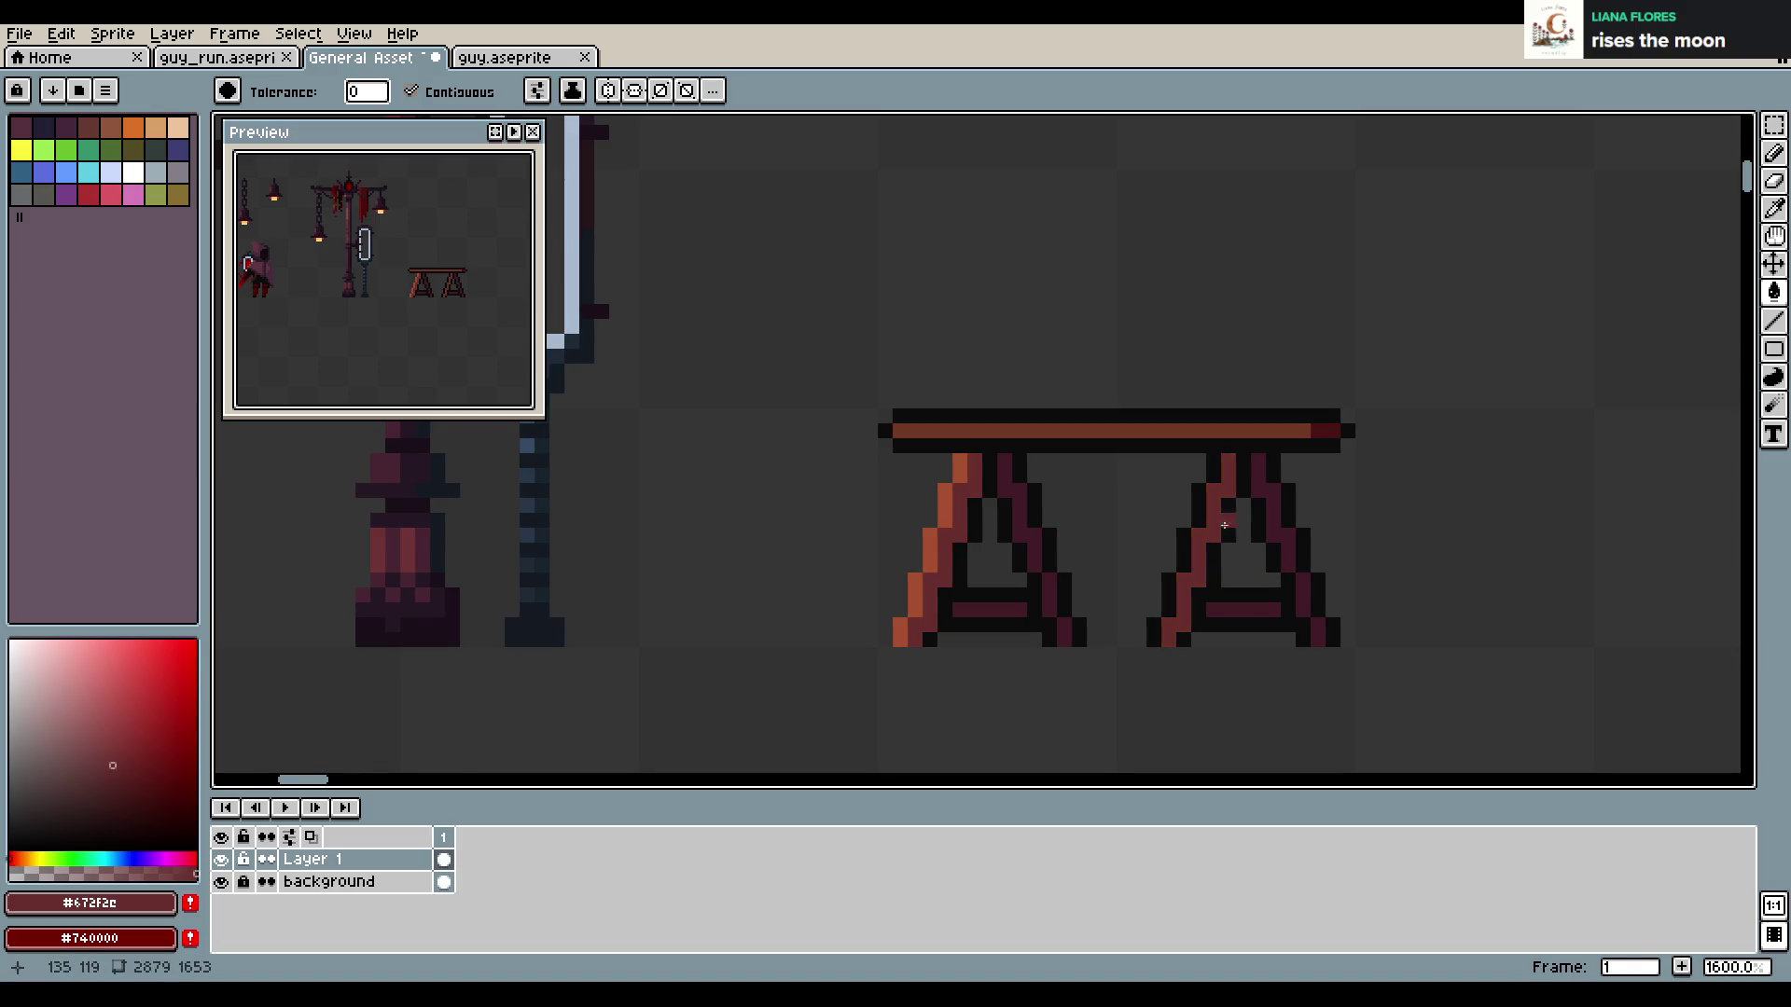
Repaint the outer stripes of both table legs in darker red
scroll(1206, 569, "down", 4)
key("i")
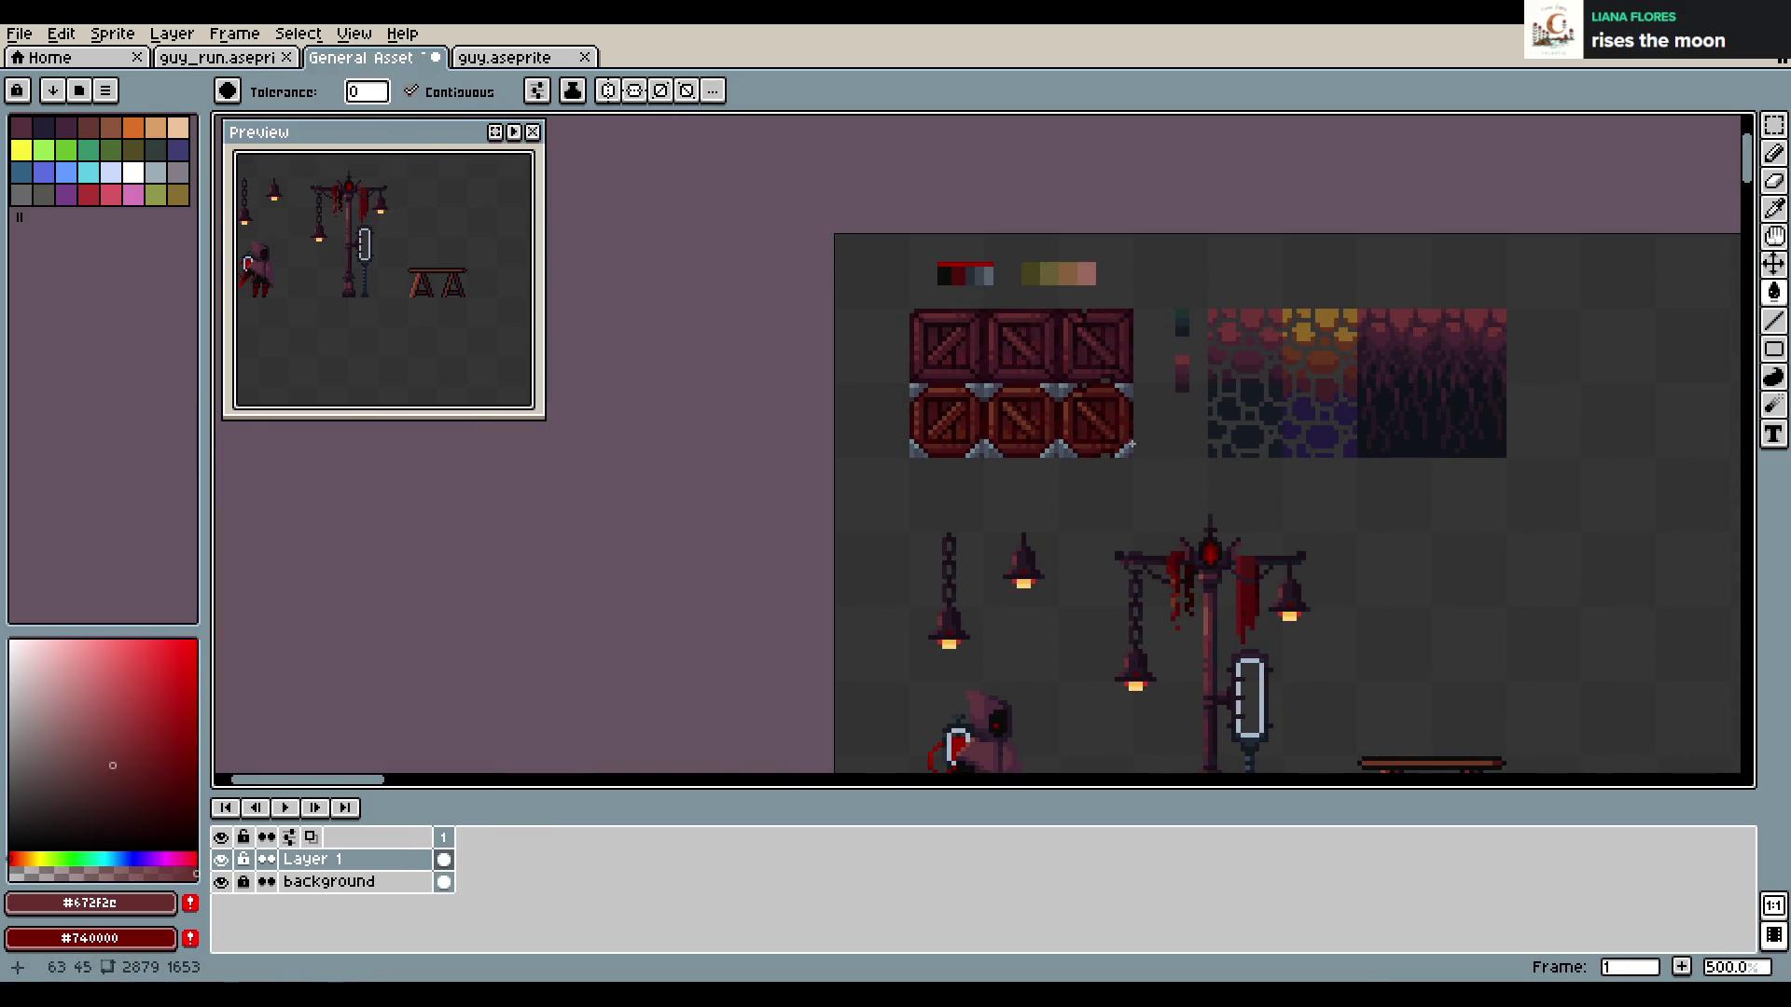
key("g")
scroll(1119, 380, "up", 5)
left_click_drag(1008, 477, 943, 619)
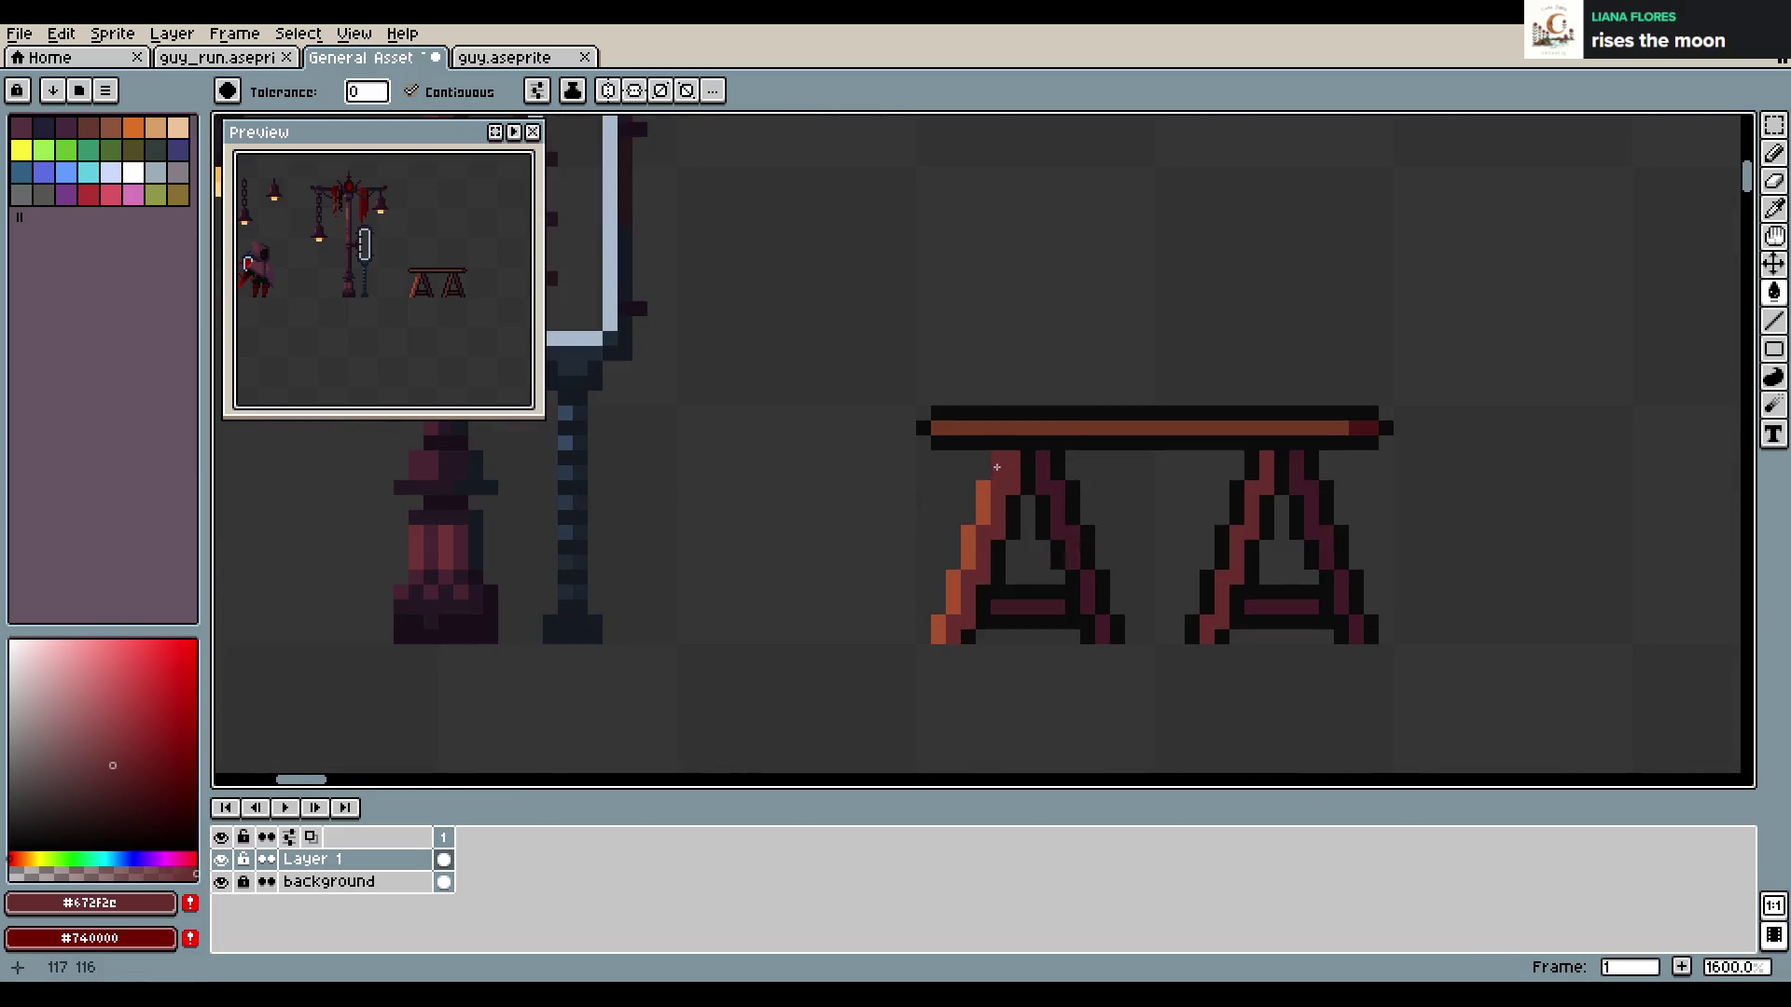
left_click_drag(1240, 562, 1198, 630)
Undo the stray red fill under the plank and save the sprite sheet
left_click(1259, 495)
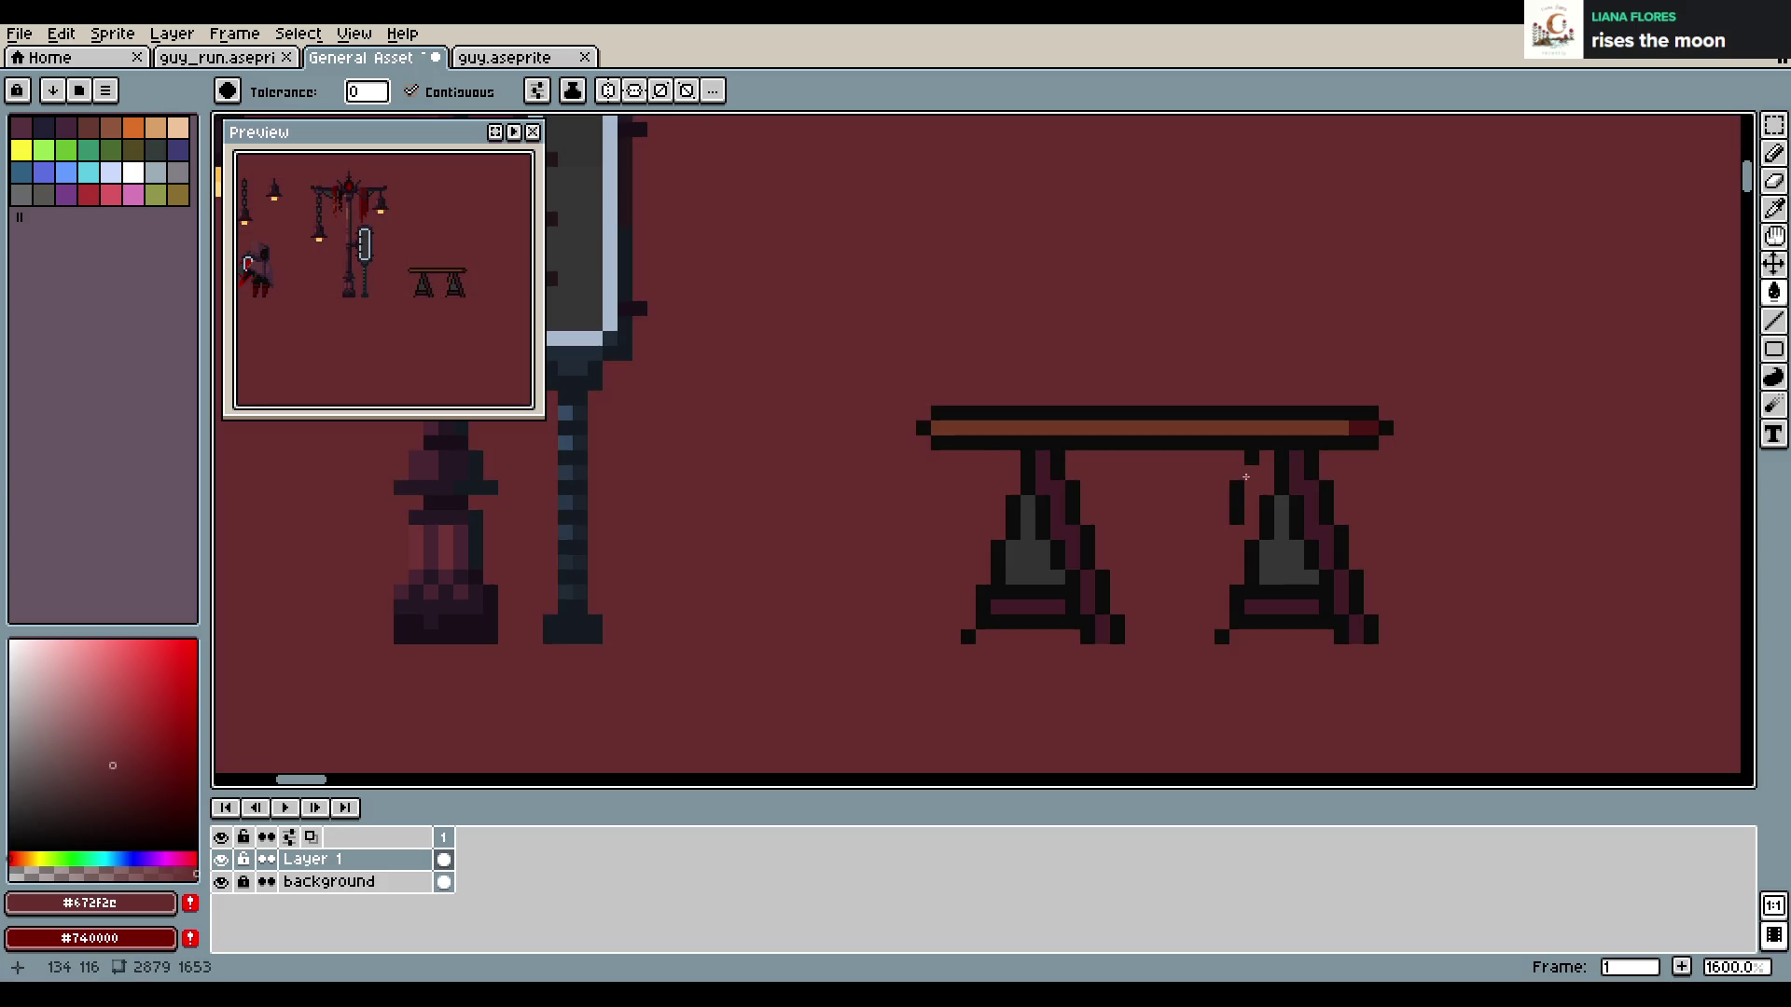
key("ctrl+s")
key("ctrl+z")
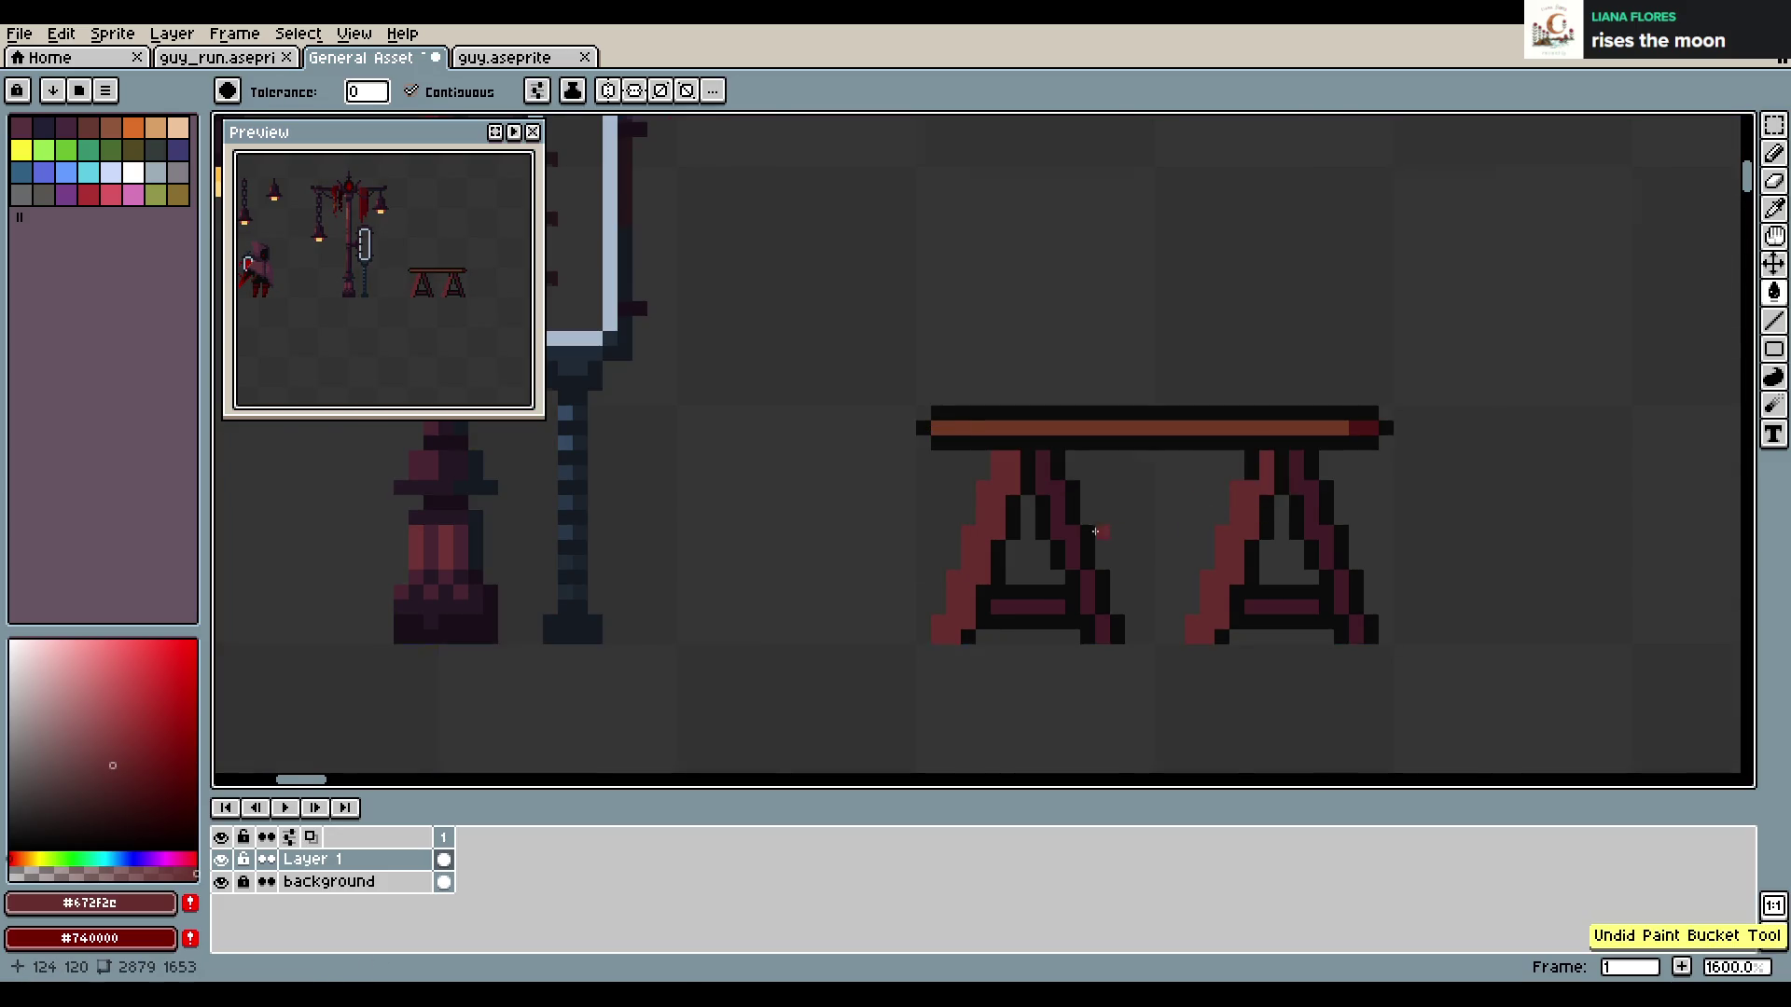
scroll(1169, 493, "down", 1)
key("b")
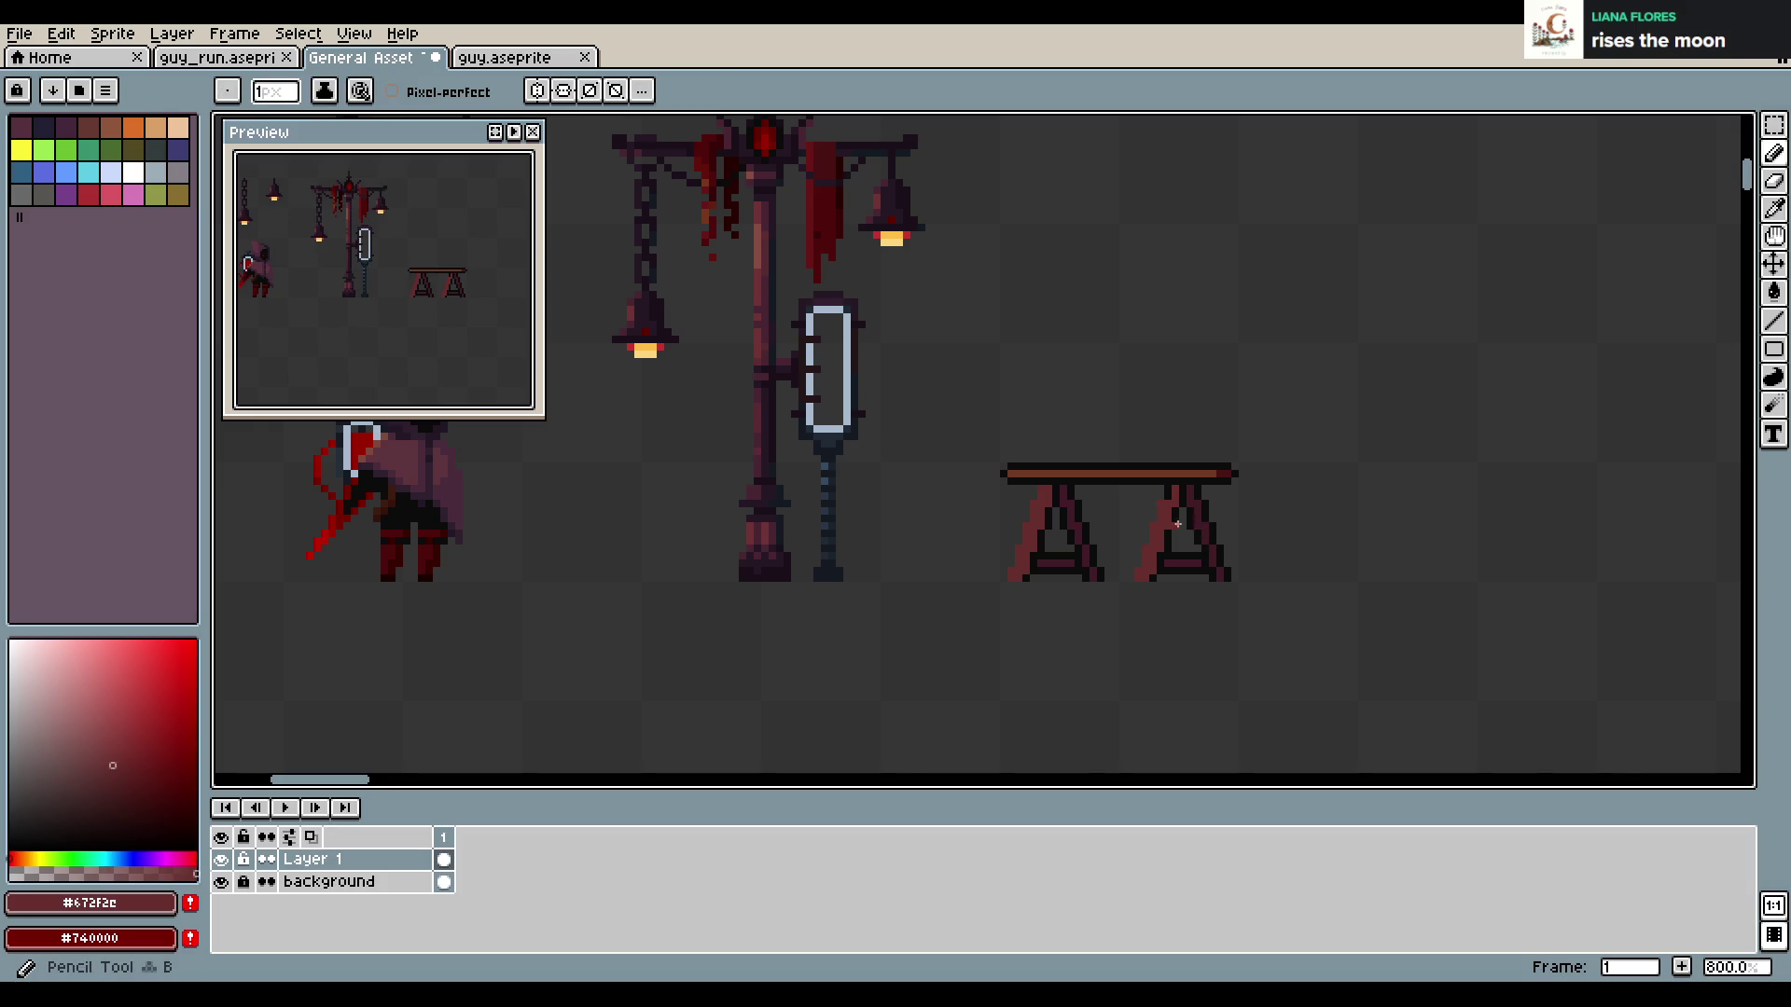
scroll(1195, 537, "up", 1)
key("ctrl+s")
Sample the crate edge's near-black maroon and fill part of the left leg with it
scroll(996, 493, "down", 1)
scroll(996, 494, "up", 1)
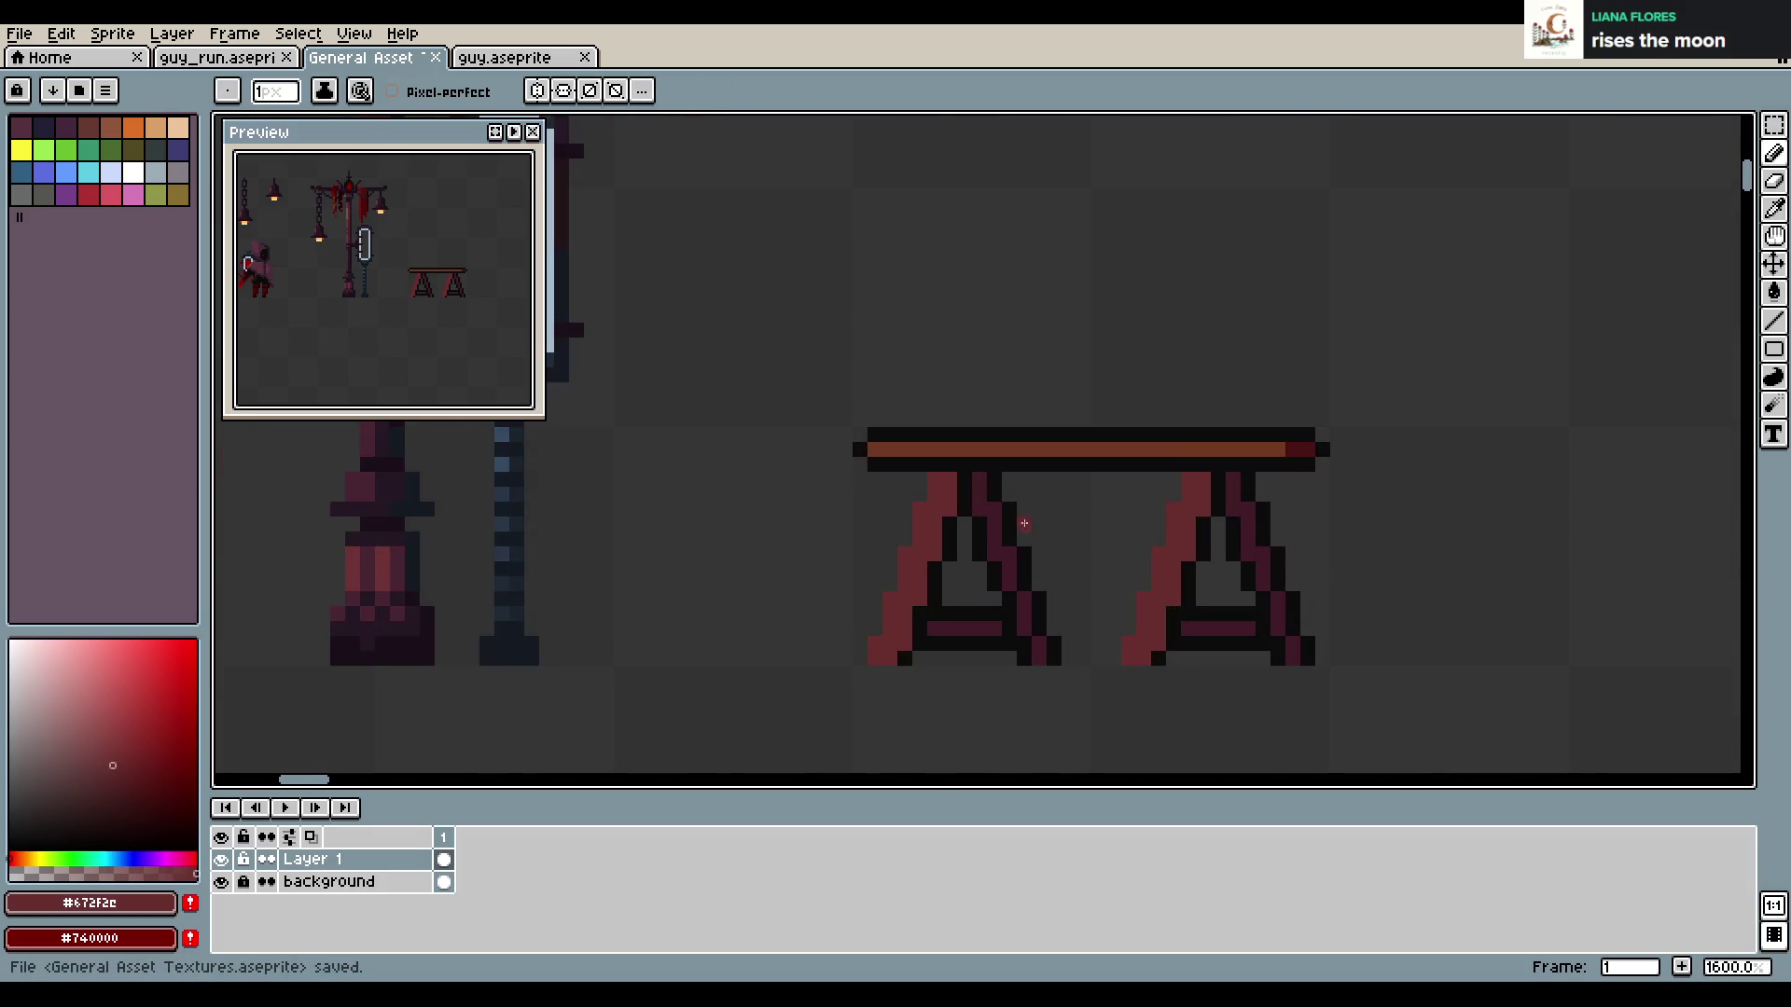
scroll(970, 420, "down", 2)
scroll(942, 279, "up", 1)
key("i")
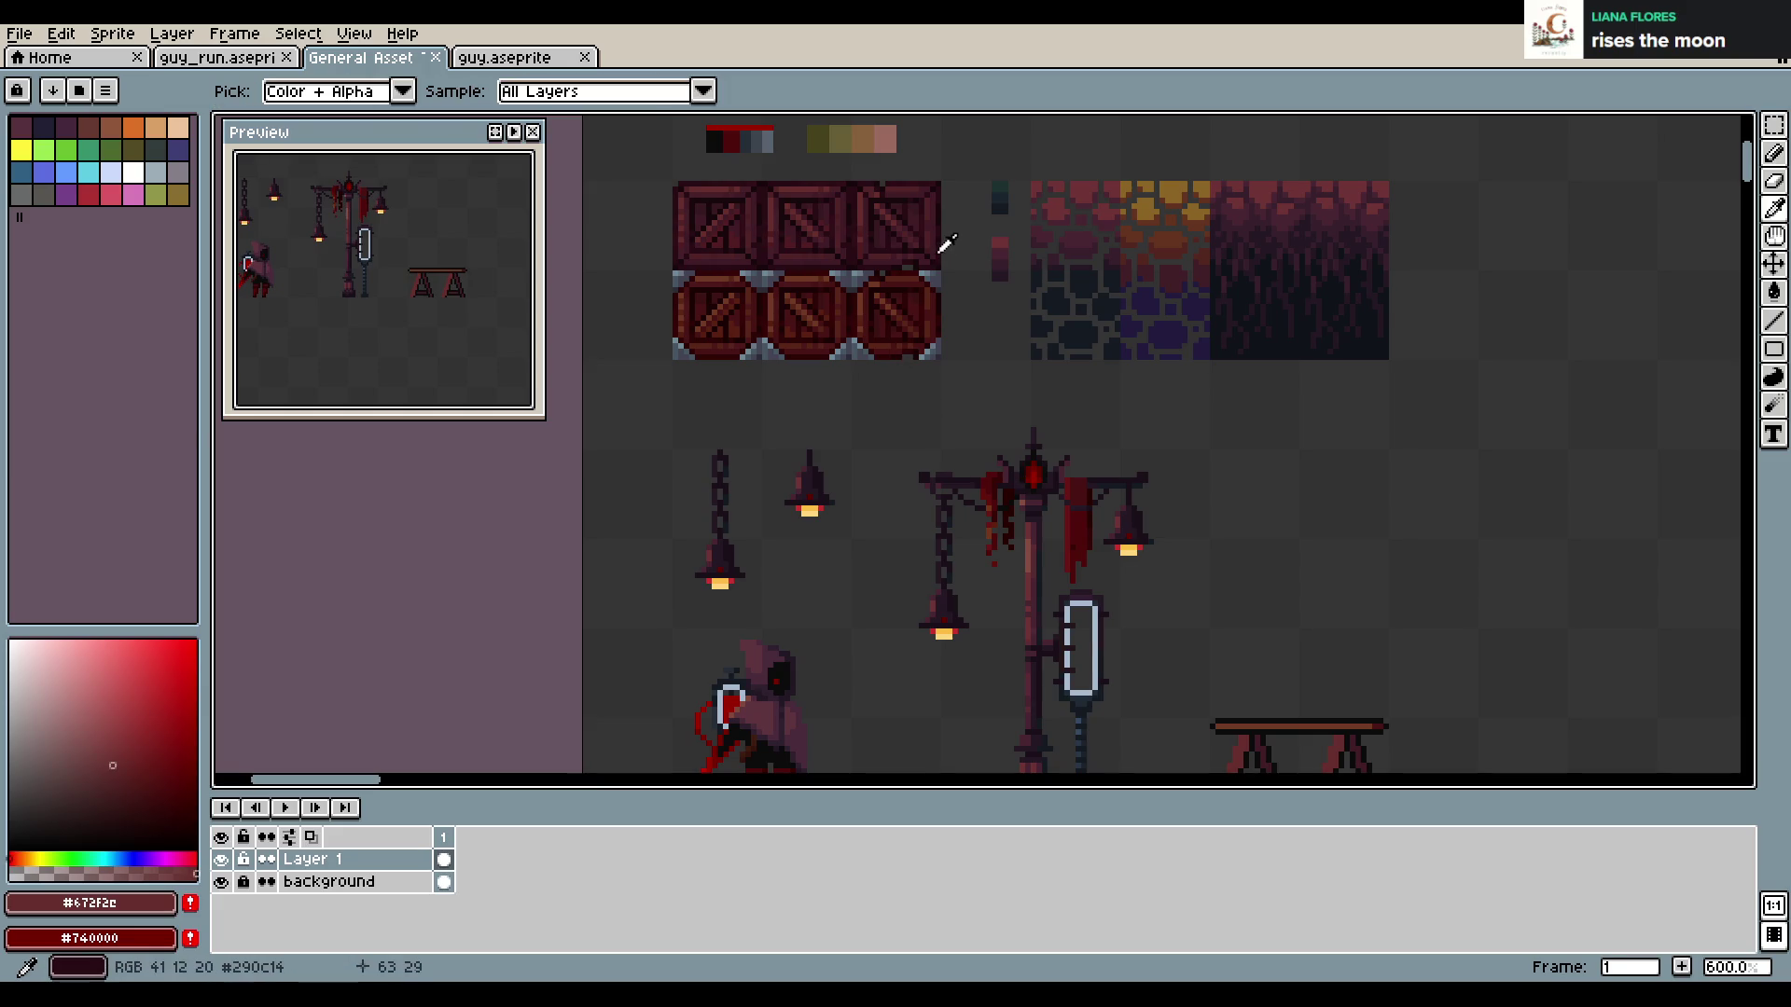
left_click(941, 251)
key("b")
scroll(1272, 400, "up", 1)
scroll(1283, 499, "up", 3)
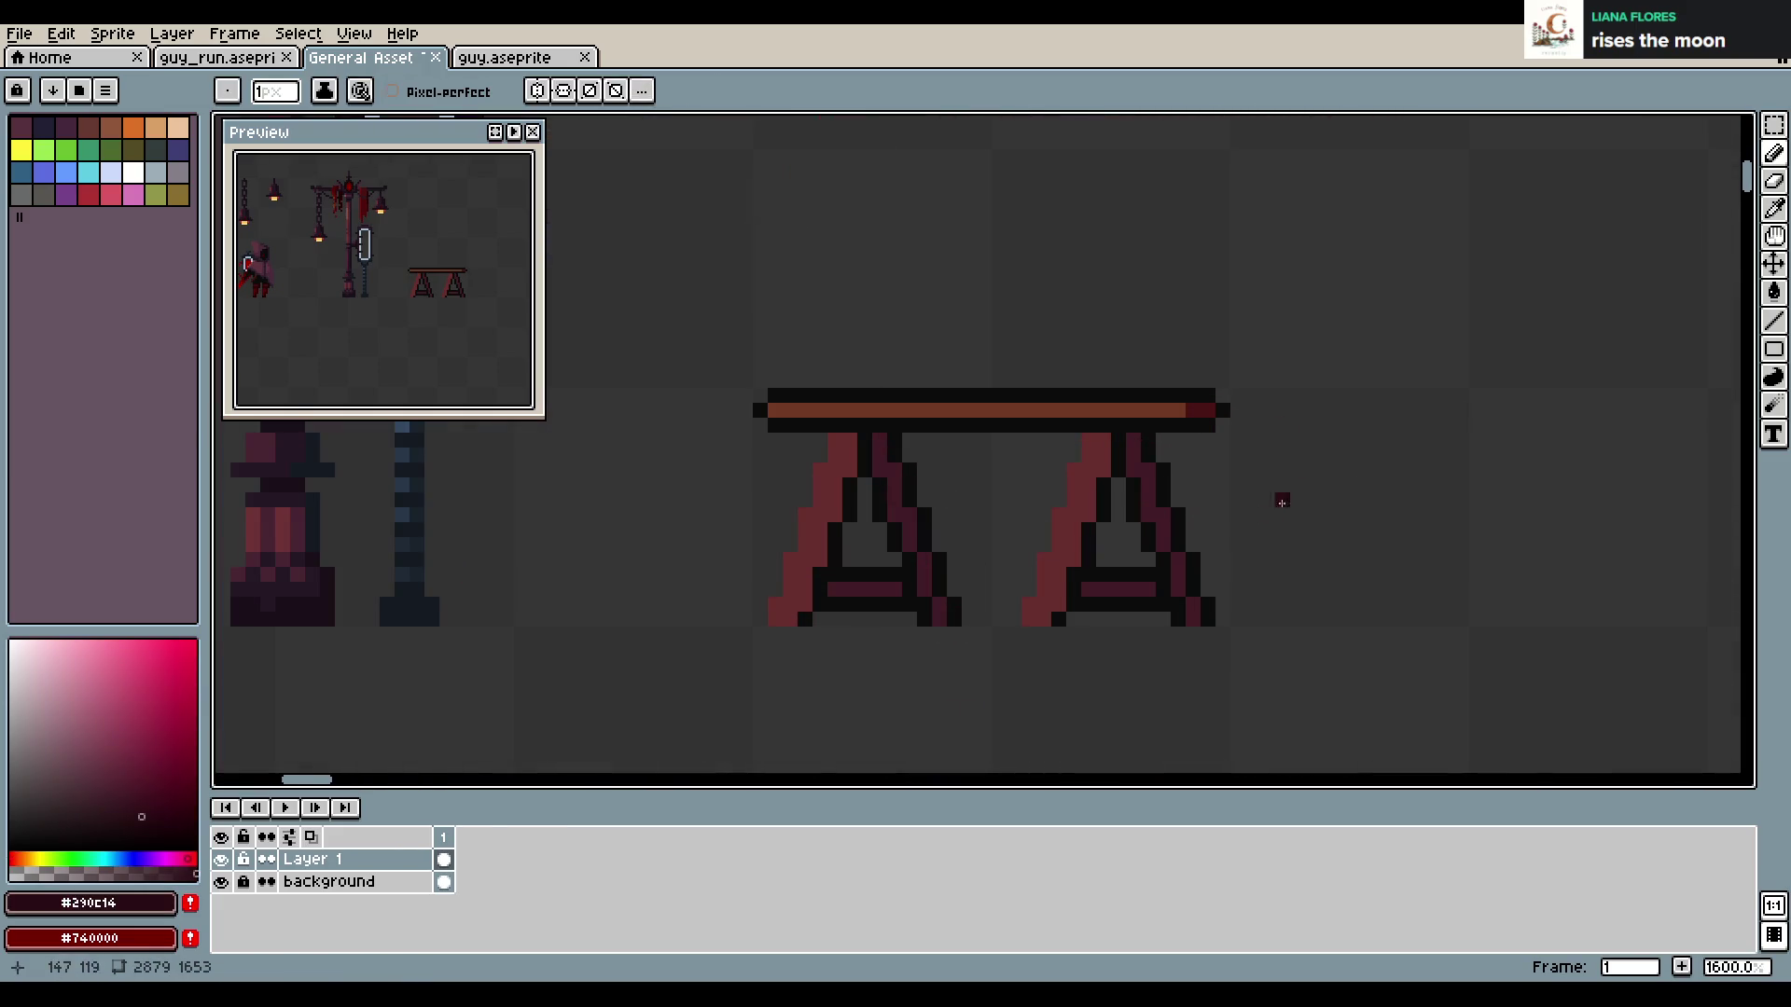
key("g")
left_click(921, 601)
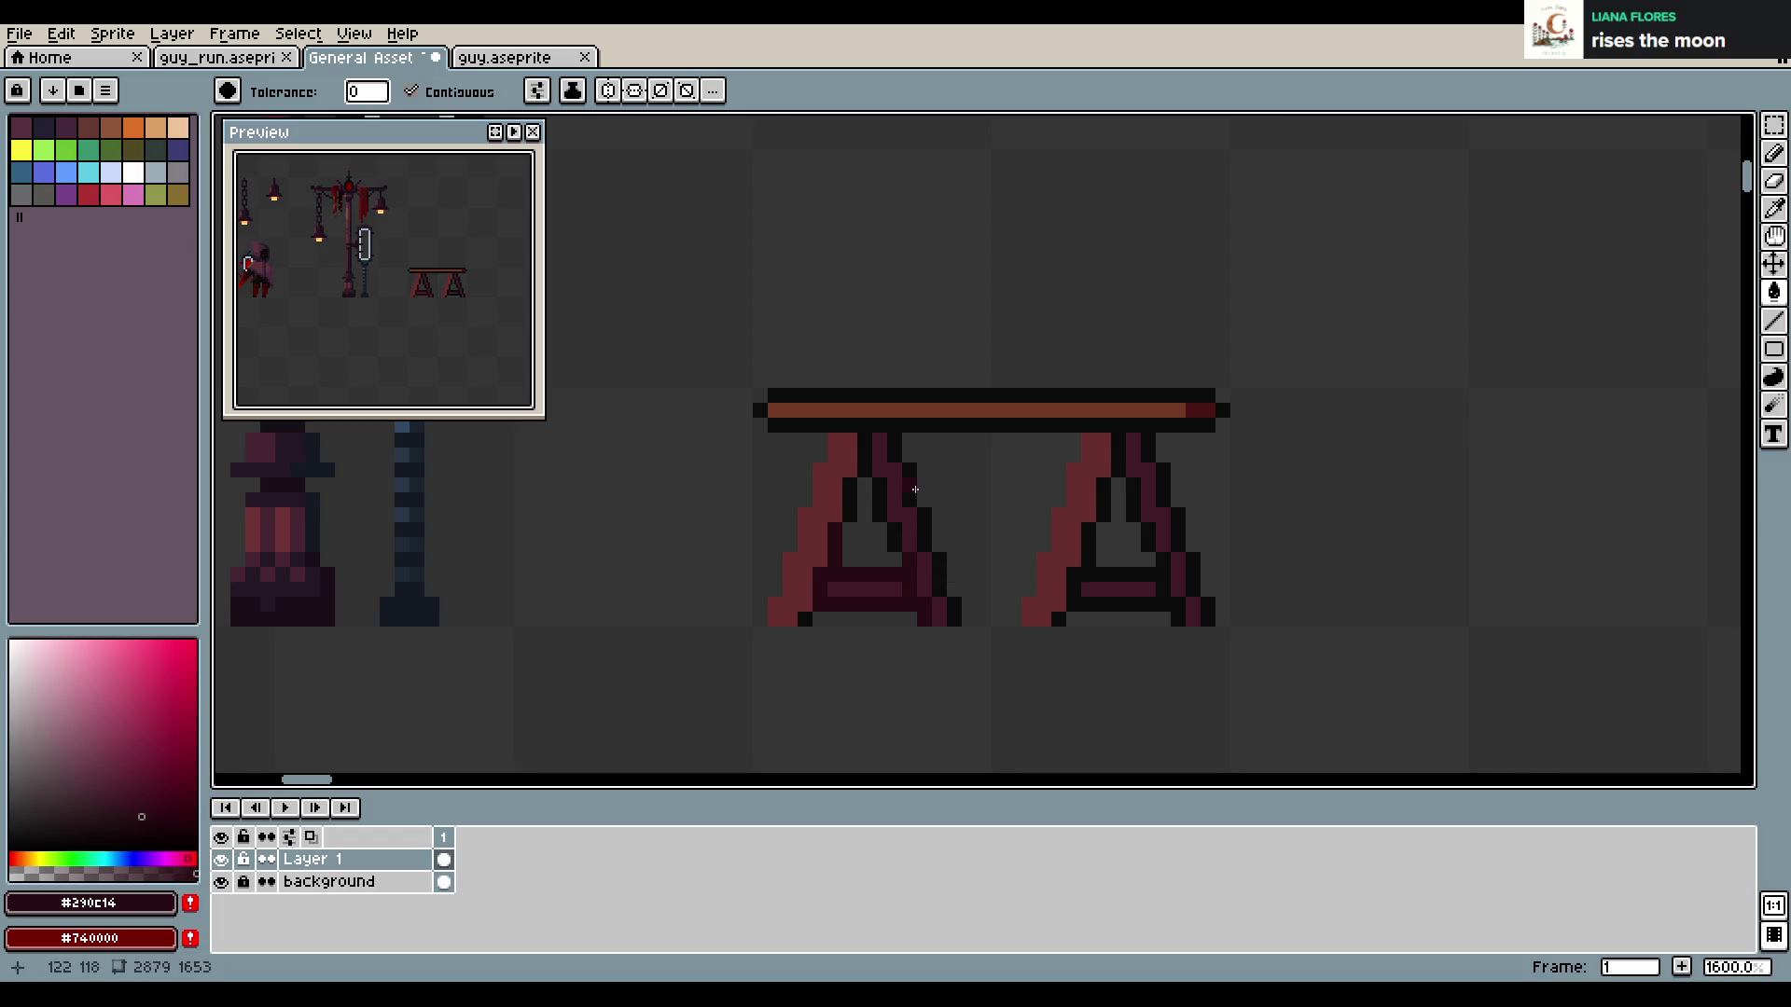
Switch to the Pencil and pick the darkest maroon from the sheet
key("b")
scroll(1026, 429, "down", 3)
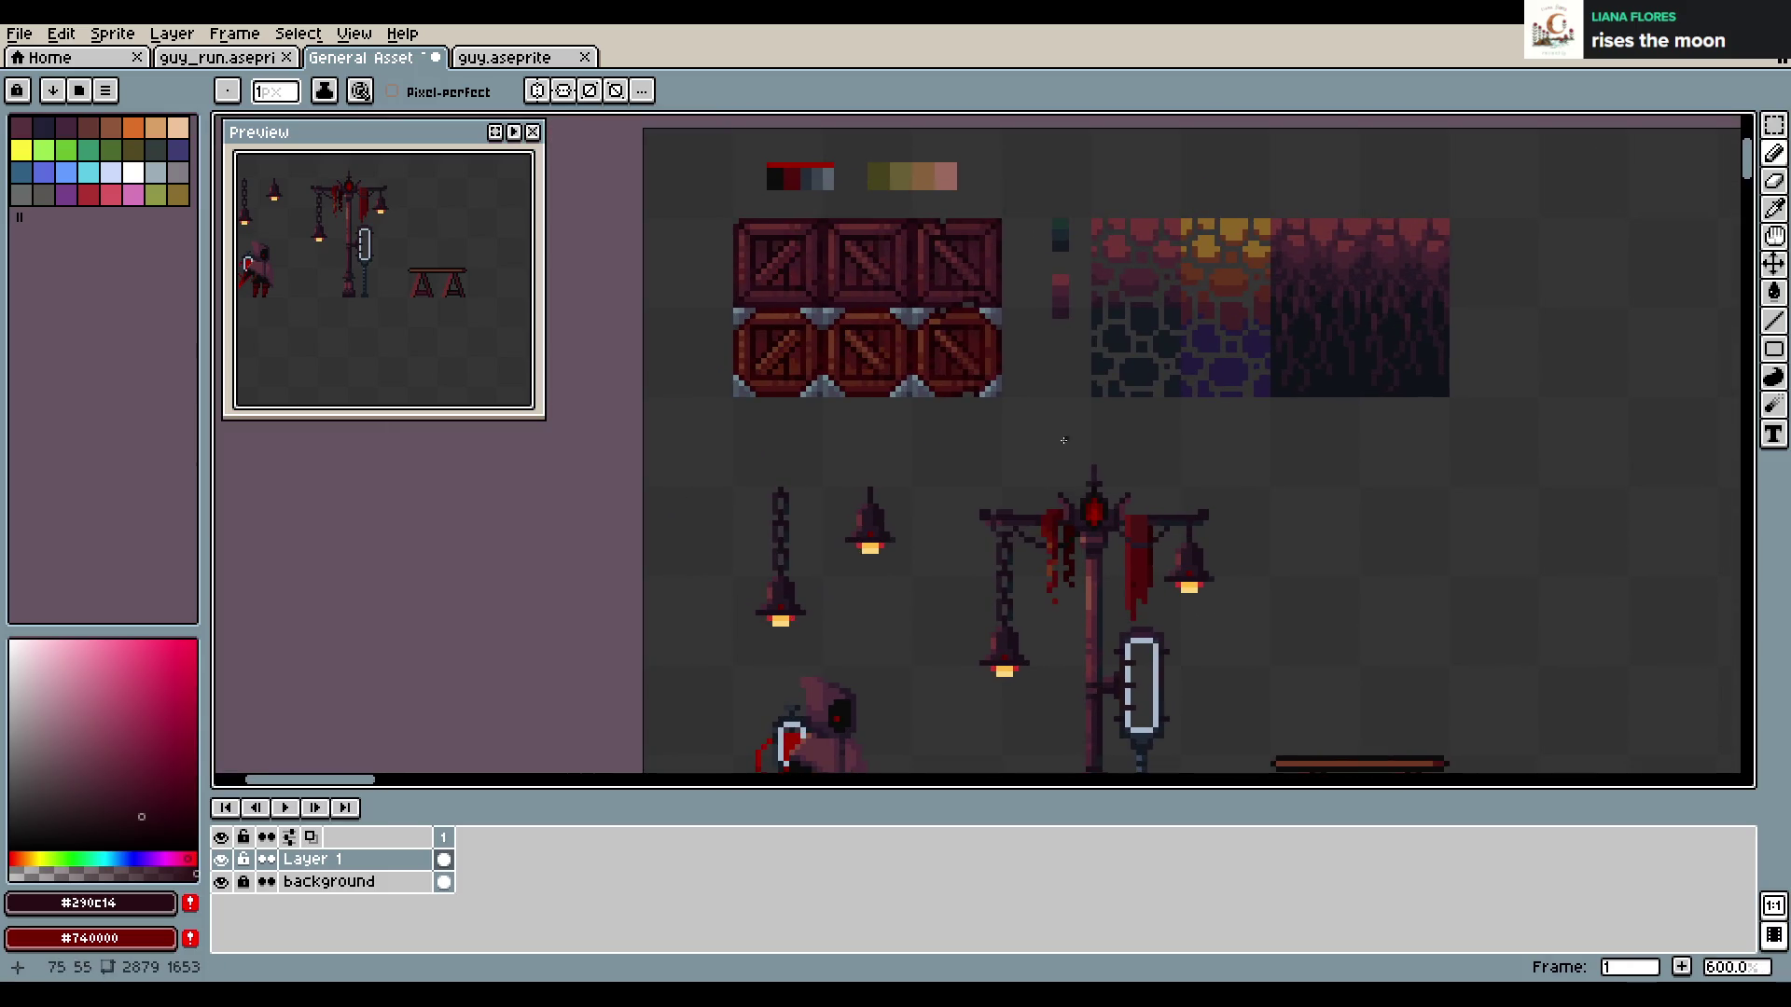
left_click(1014, 280, "alt")
scroll(1211, 252, "up", 2)
scroll(1281, 525, "up", 2)
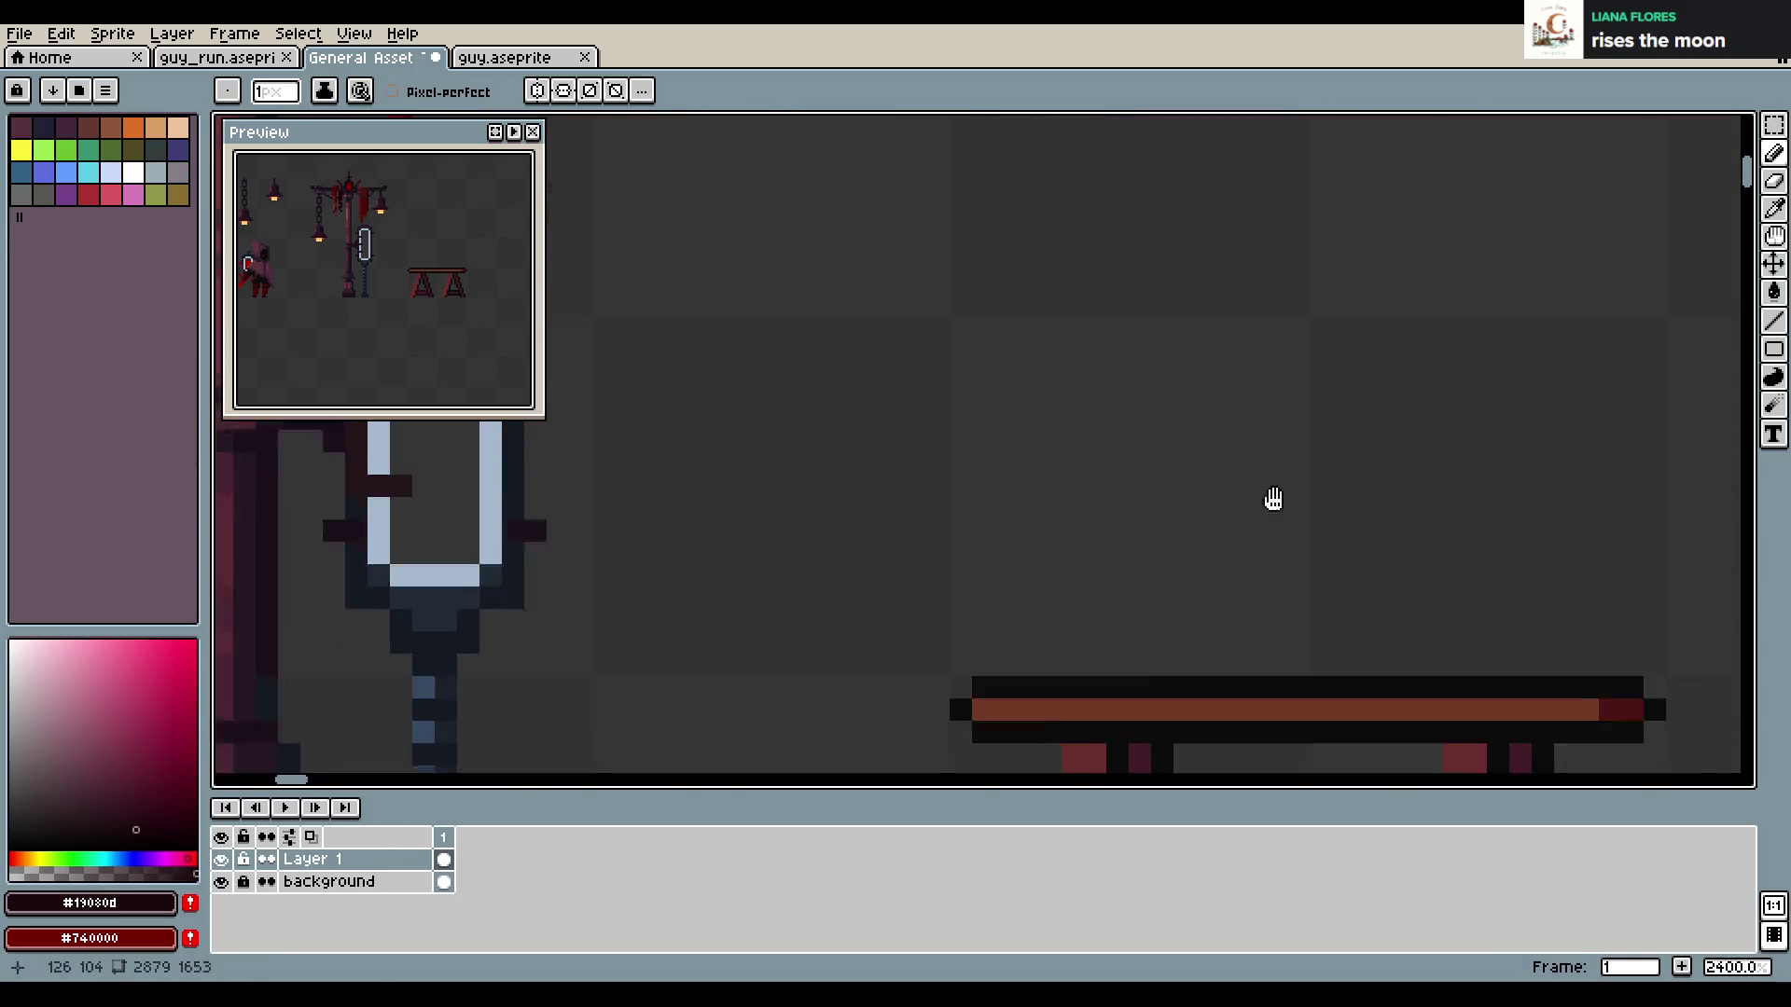
Paint the left leg's top and inner pixels dark maroon, removing a stray pixel
left_click_drag(1281, 525, 1179, 163)
key("ctrl+z")
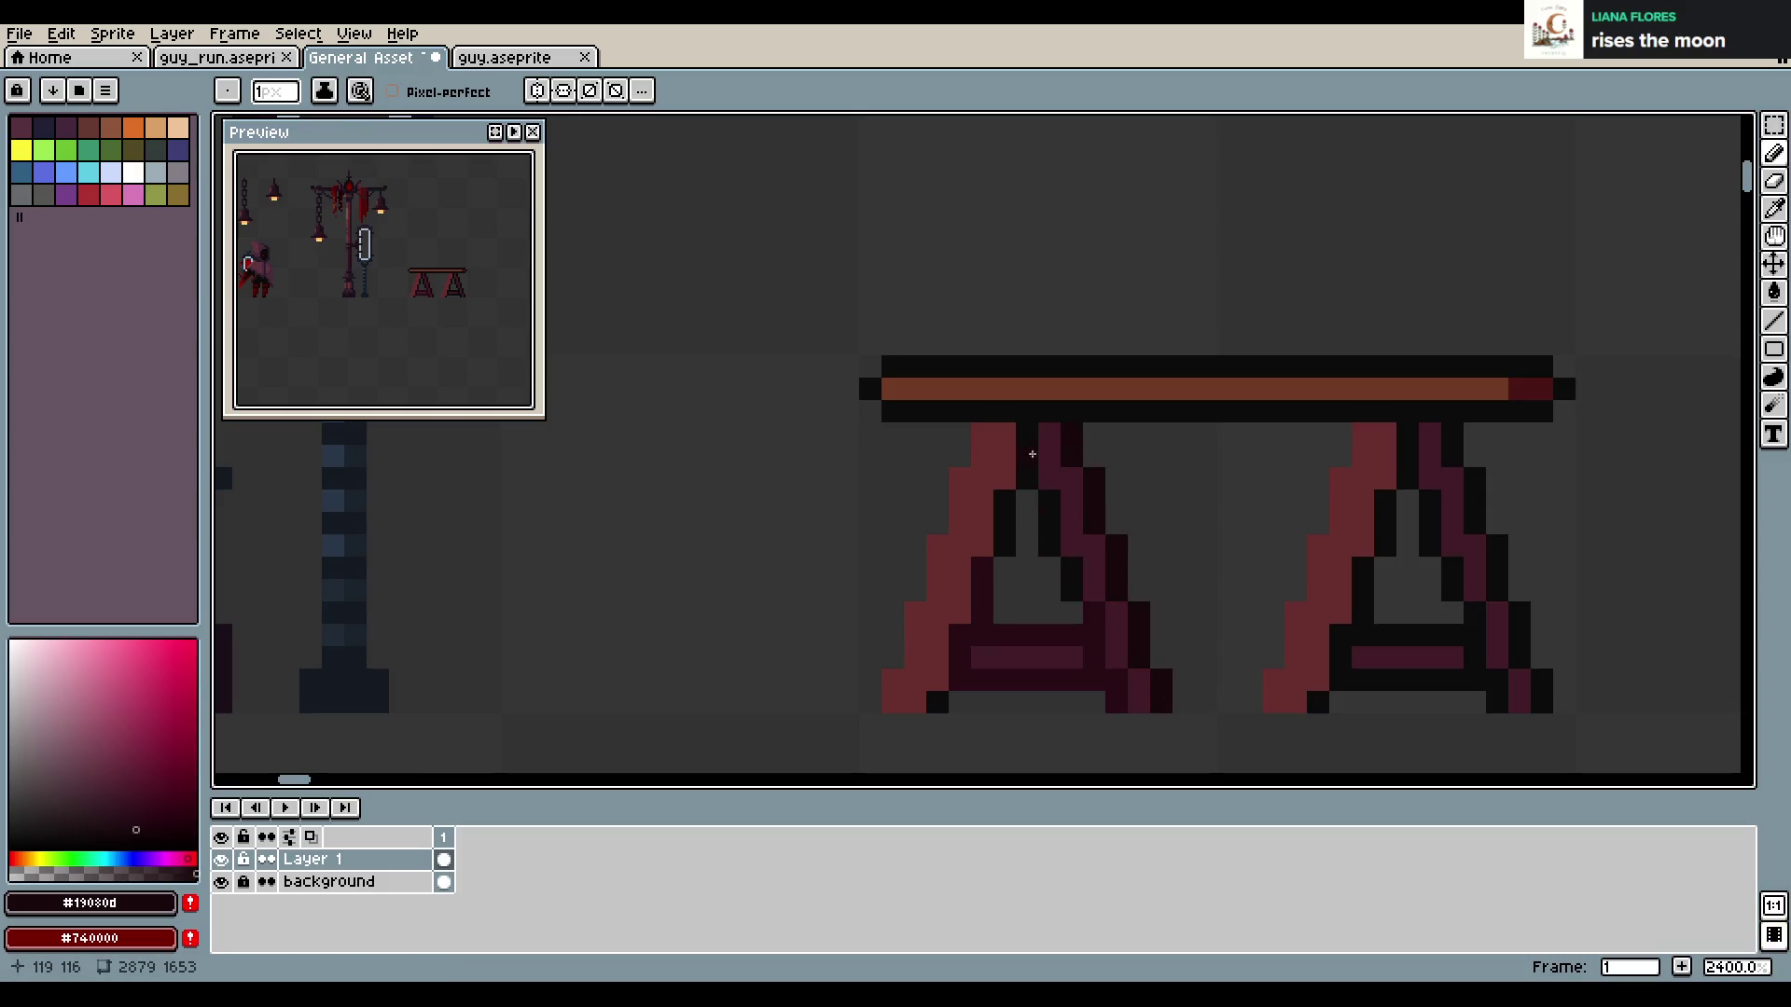
left_click(999, 550, "alt")
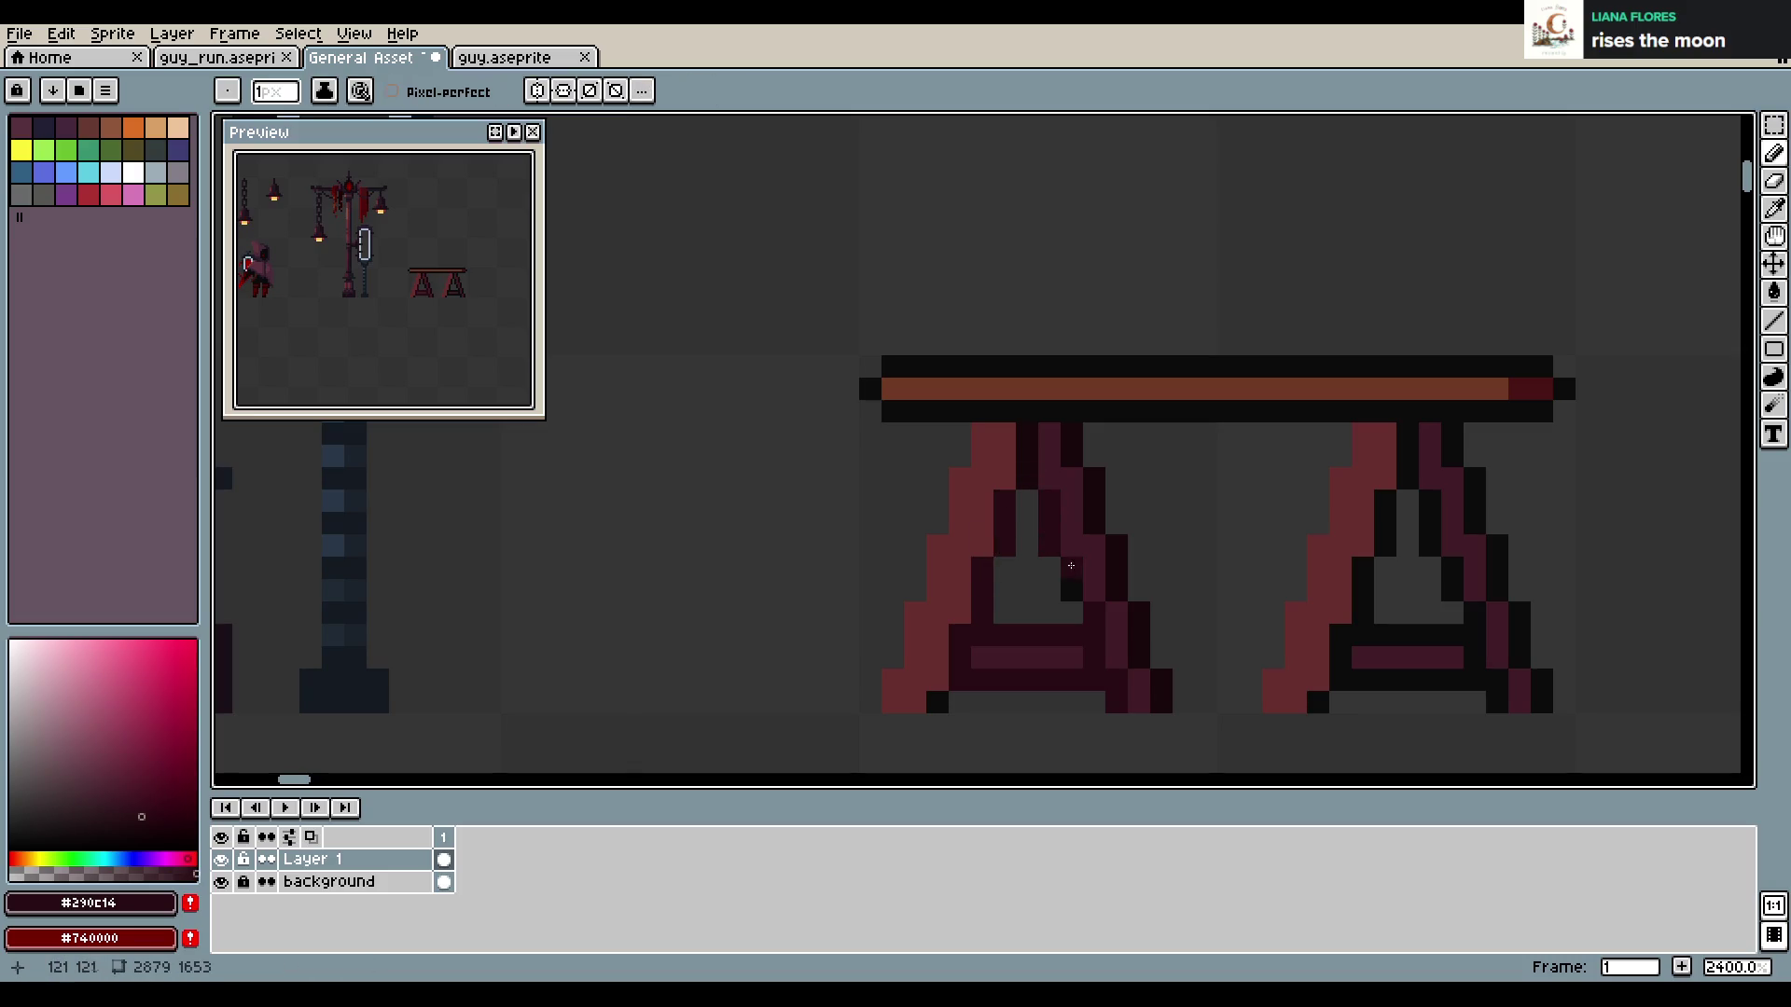
left_click_drag(1049, 479, 1079, 467)
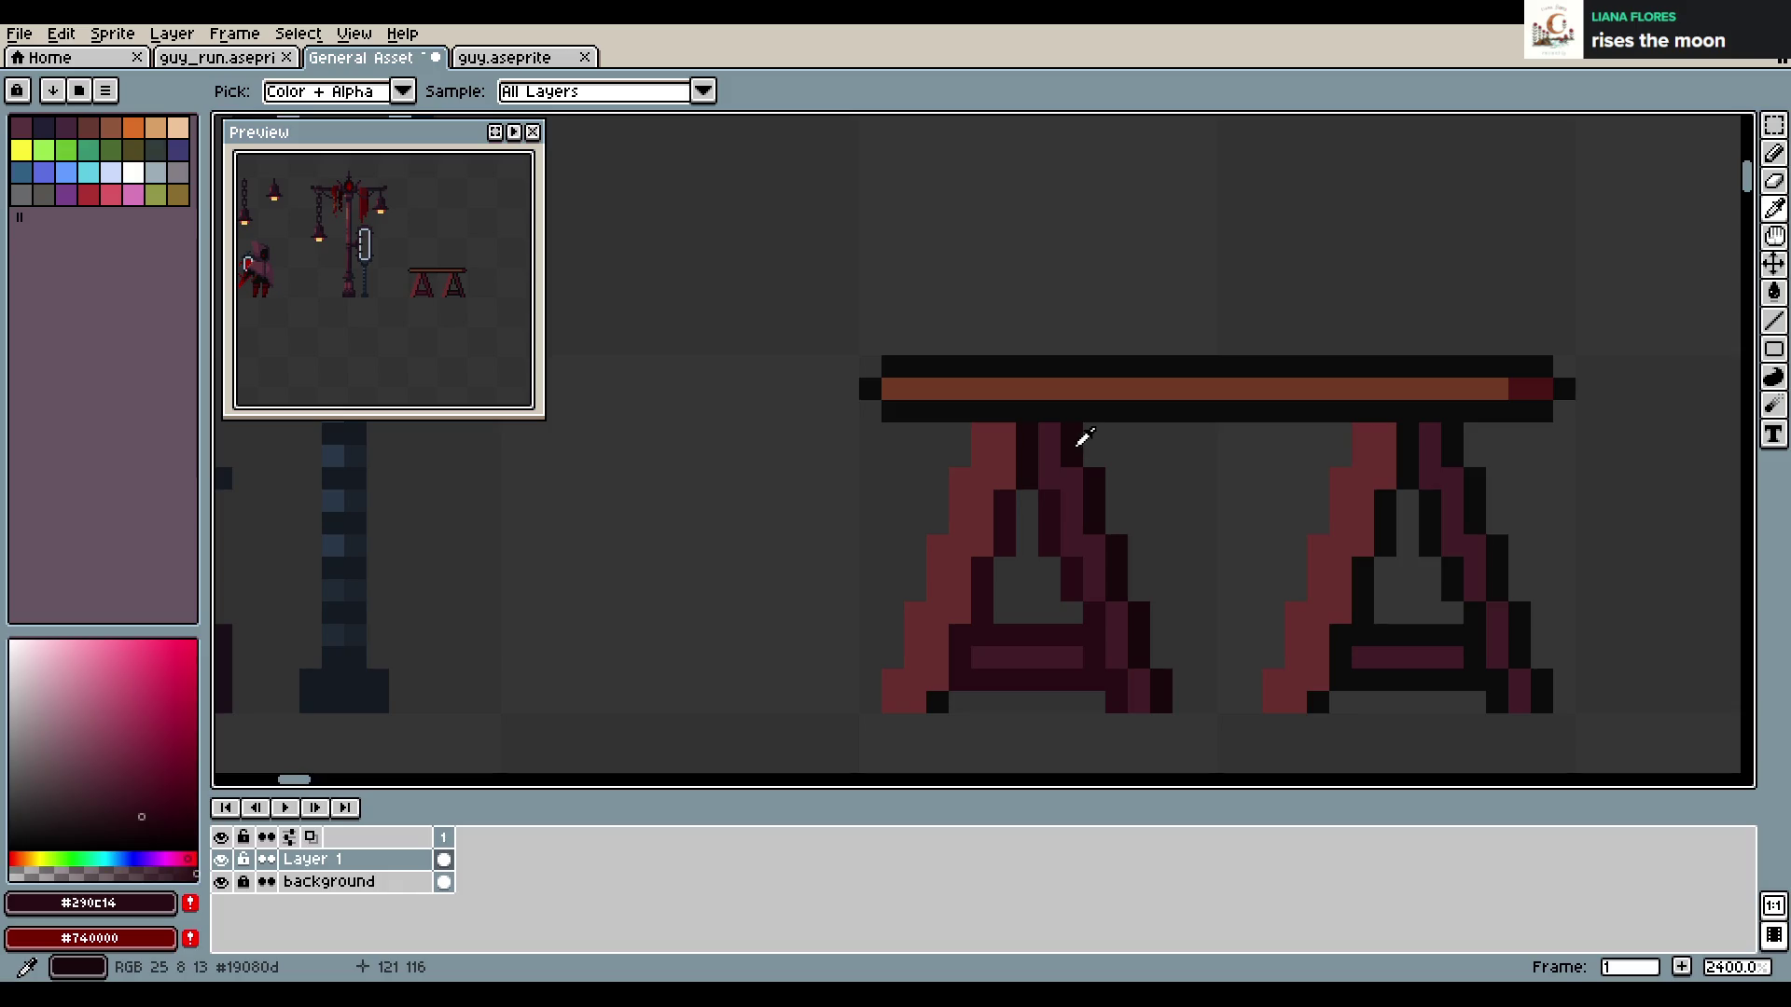
left_click(1050, 457)
left_click_drag(1052, 473, 1091, 546)
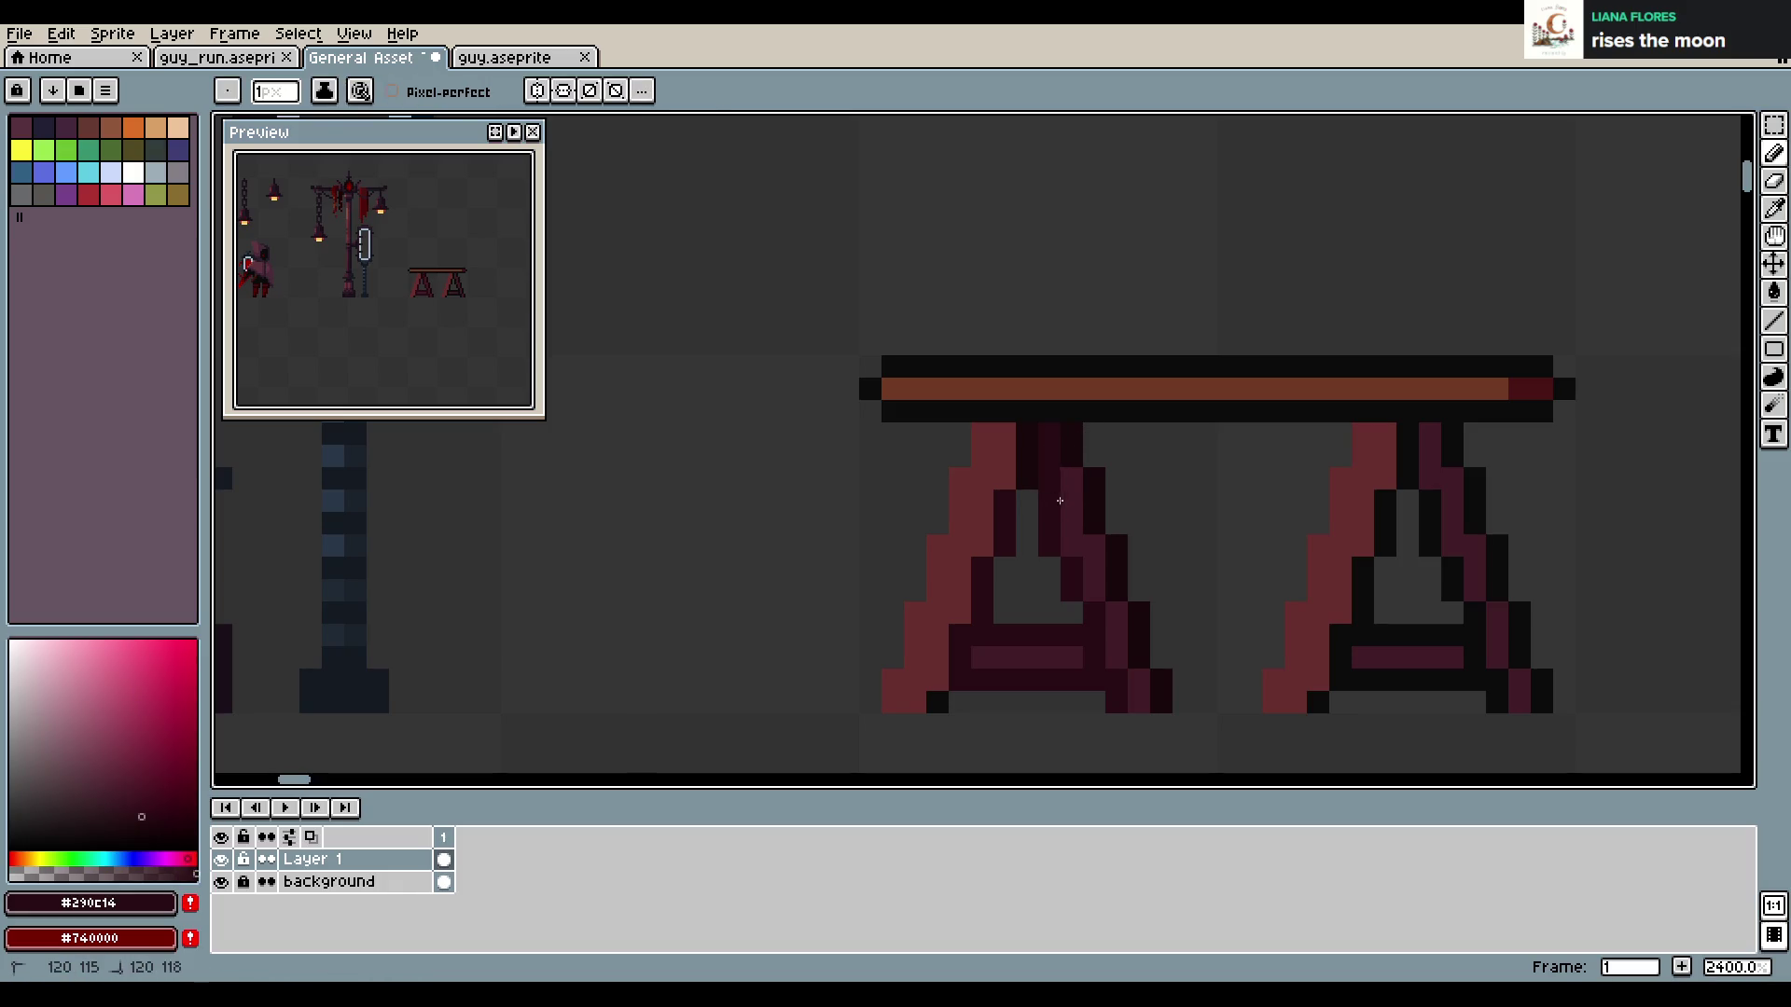
left_click(1174, 526)
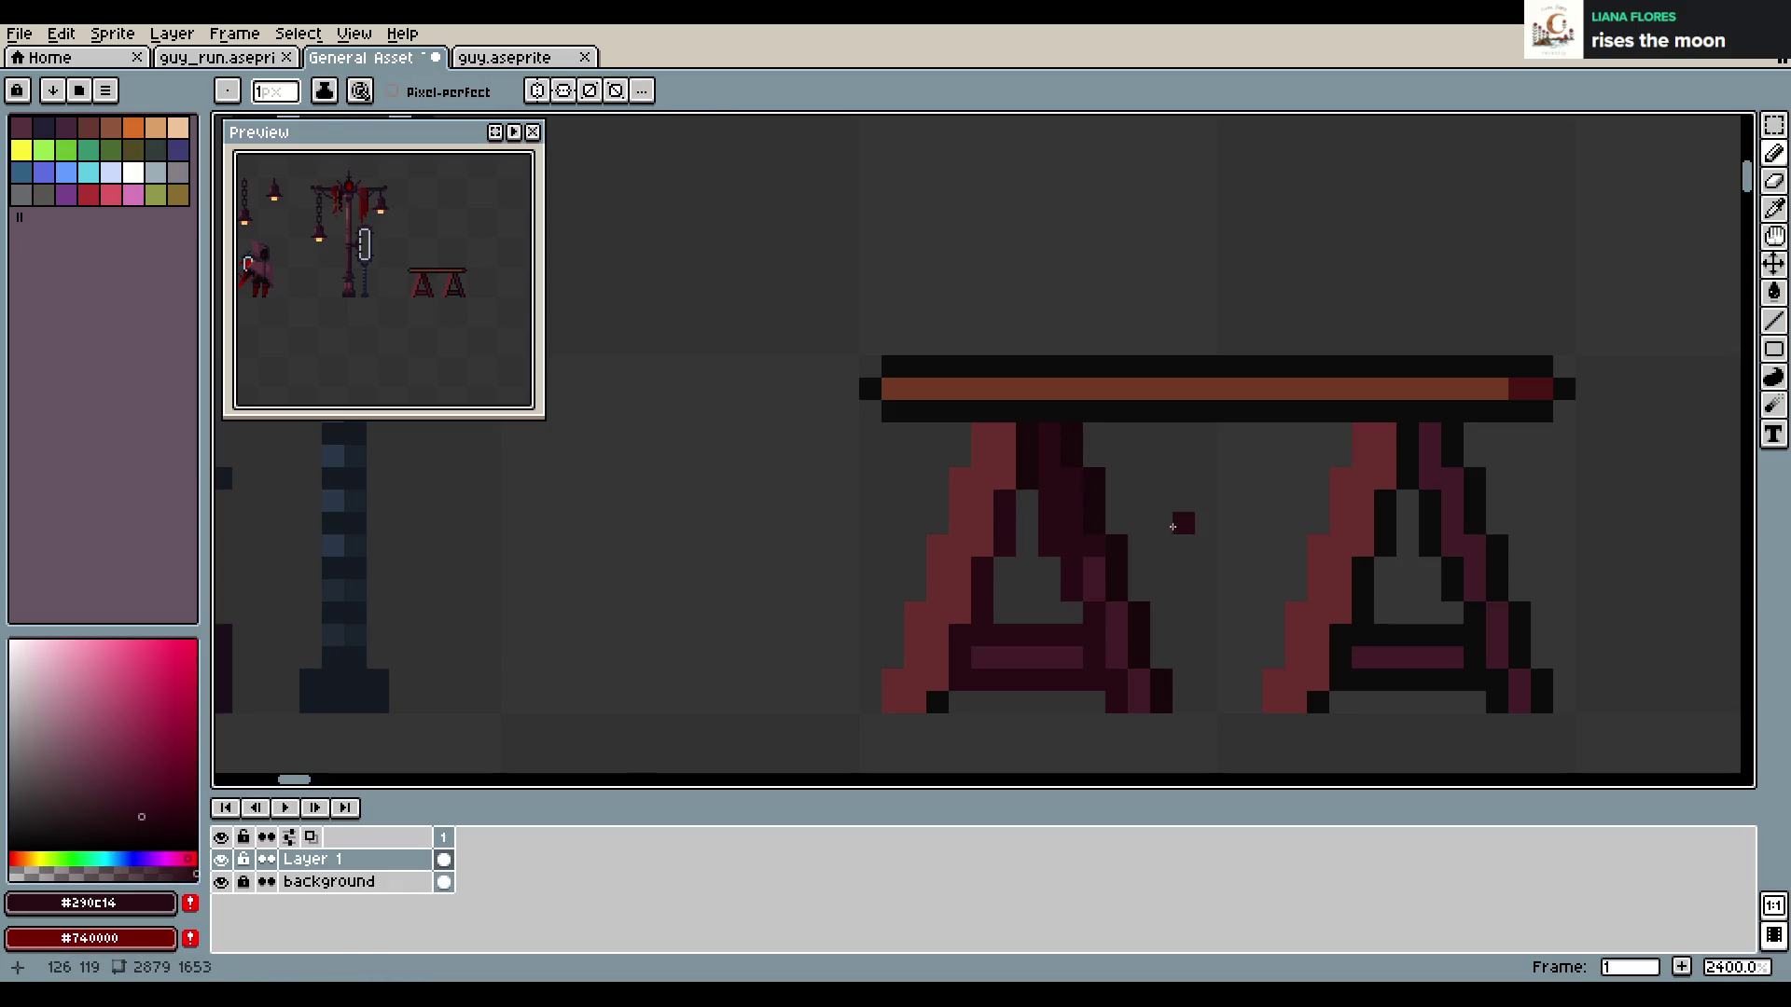
key("ctrl+z")
Draw a purple-red line along the left leg up to its top and save
left_click(1037, 653, "alt")
left_click(914, 699)
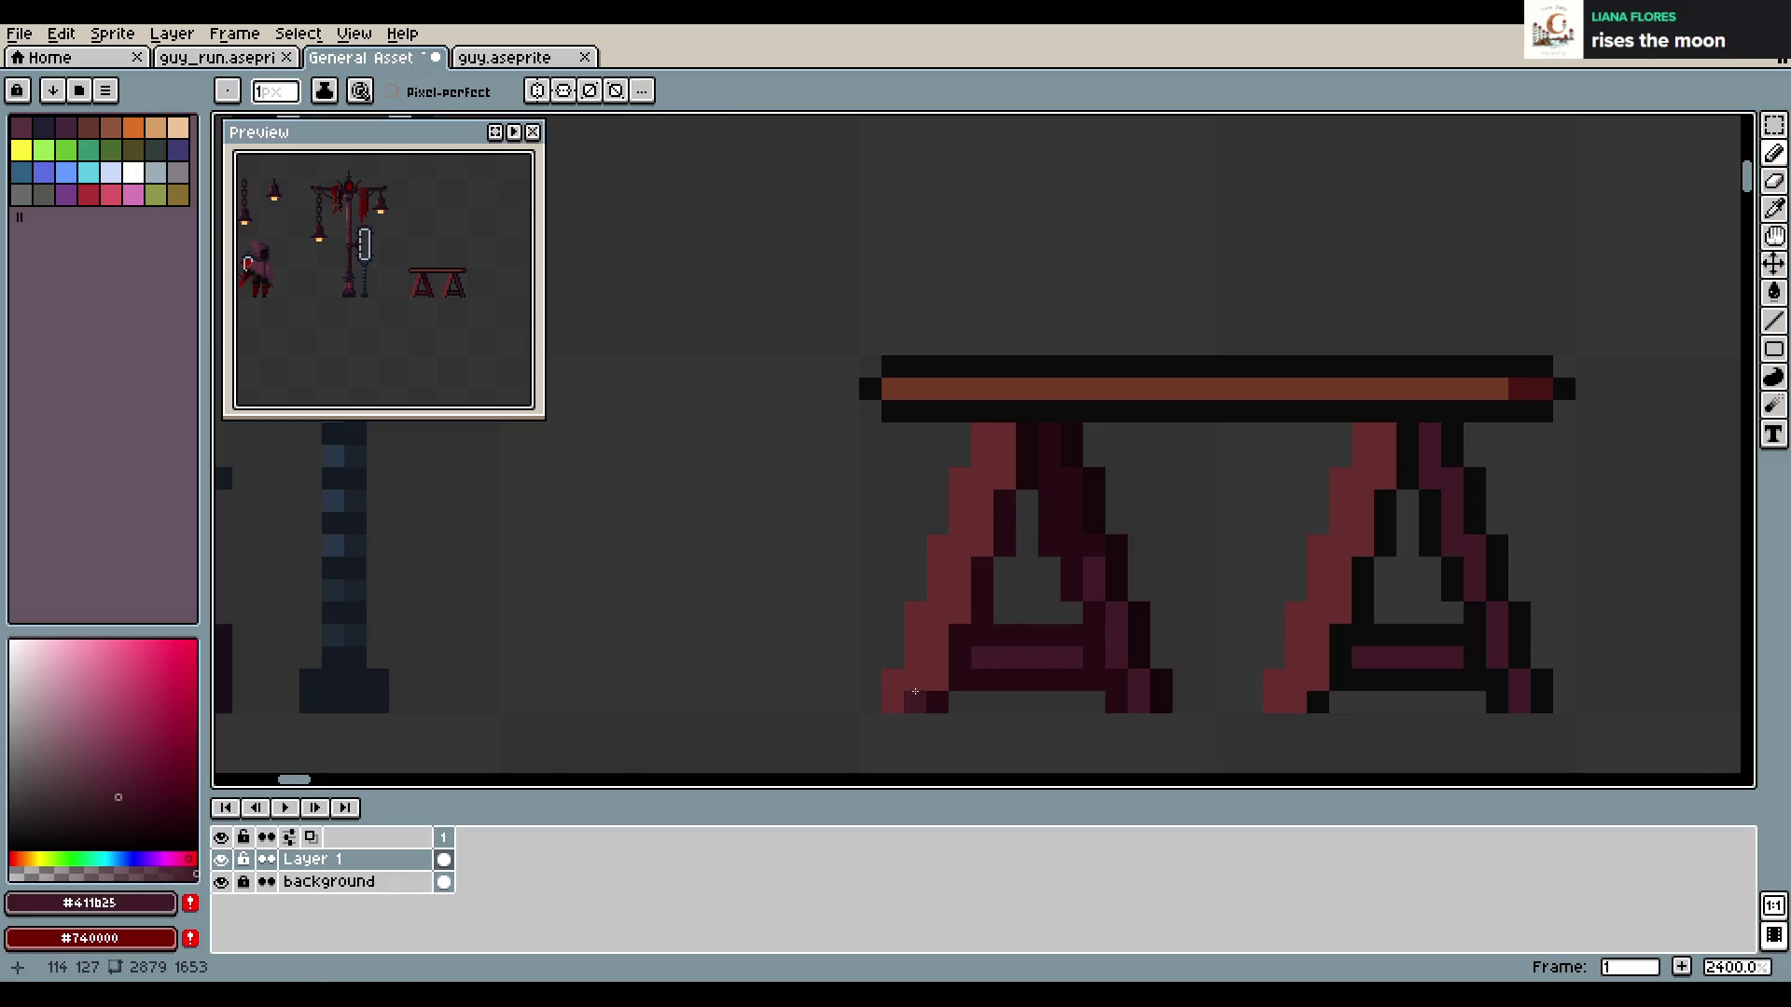
left_click(1003, 434, "shift")
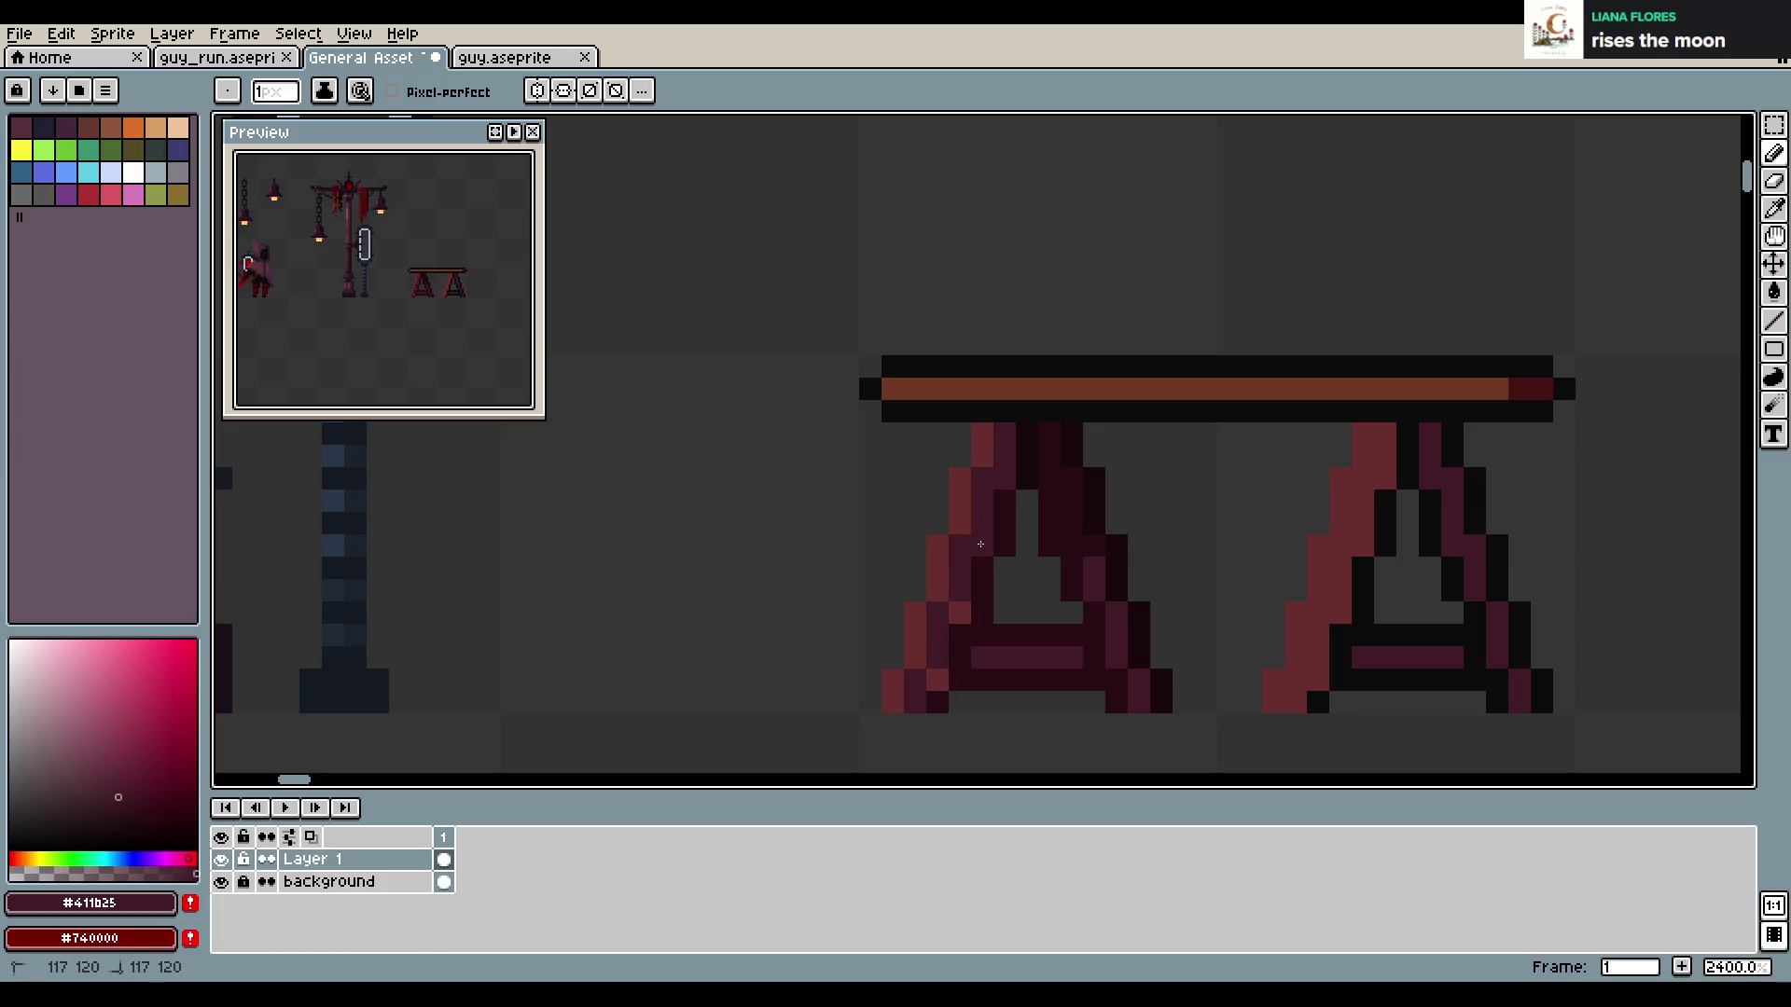
key("ctrl+s")
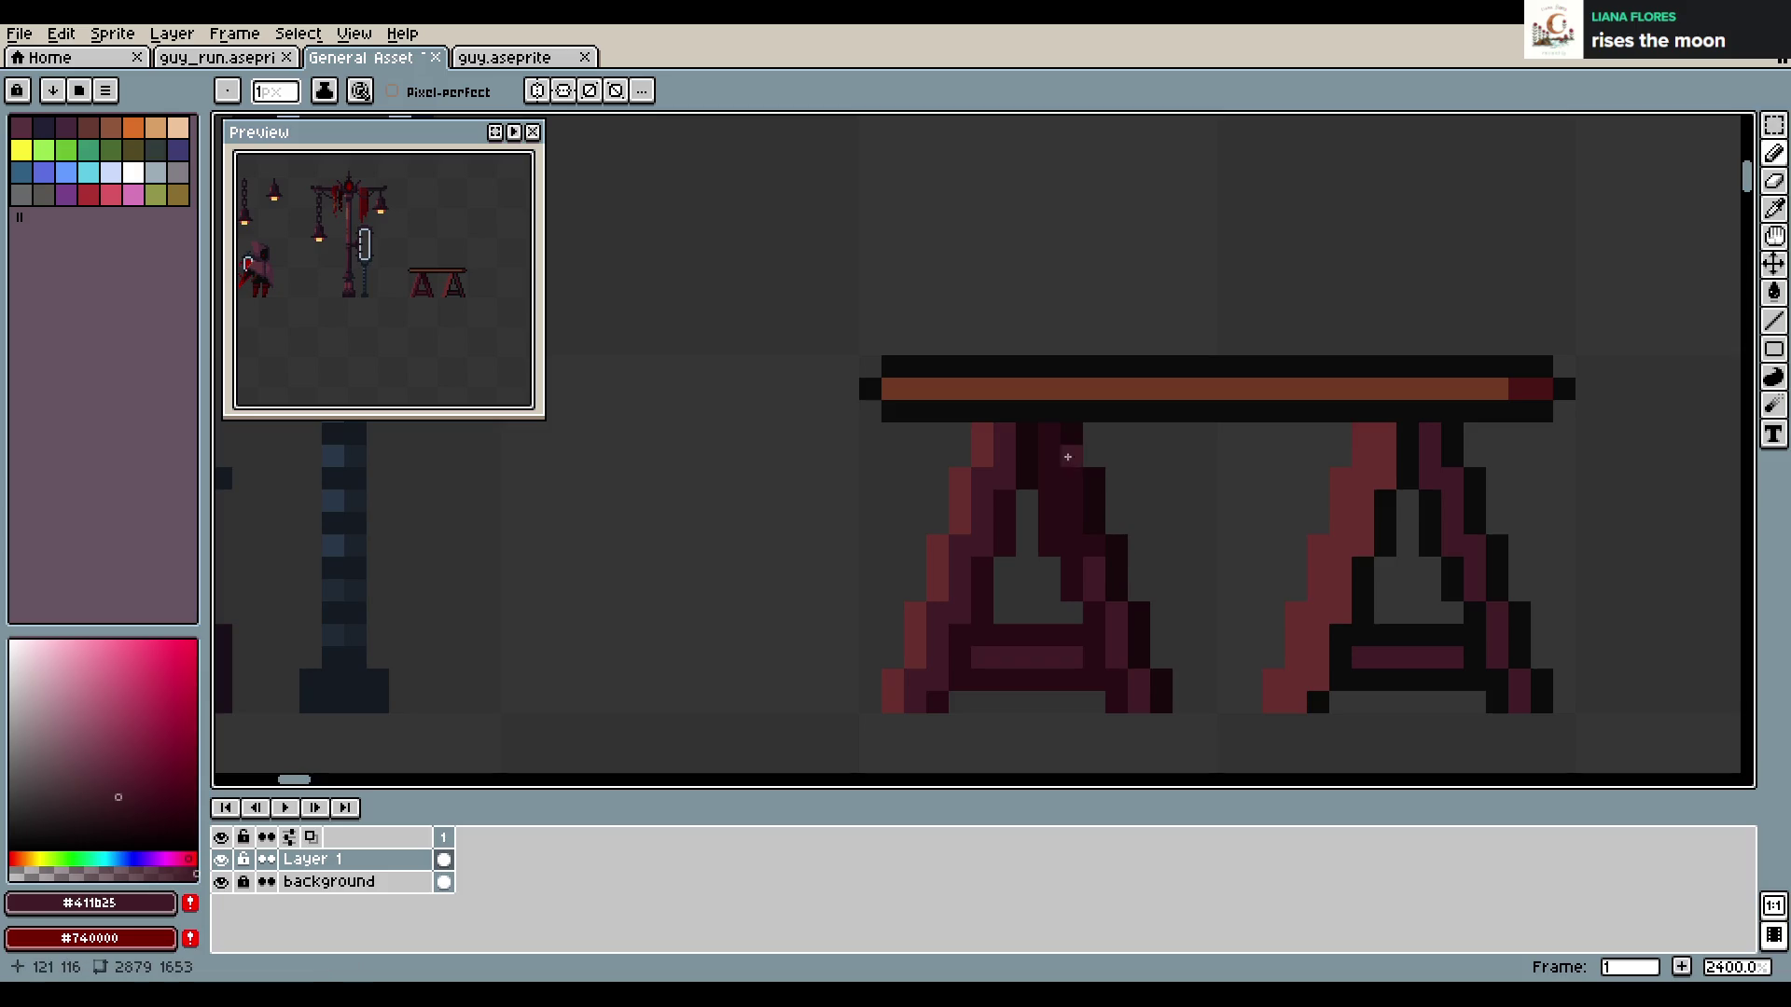
Draw a dark maroon row beneath the tabletop, undoing stray pixels
key("alt")
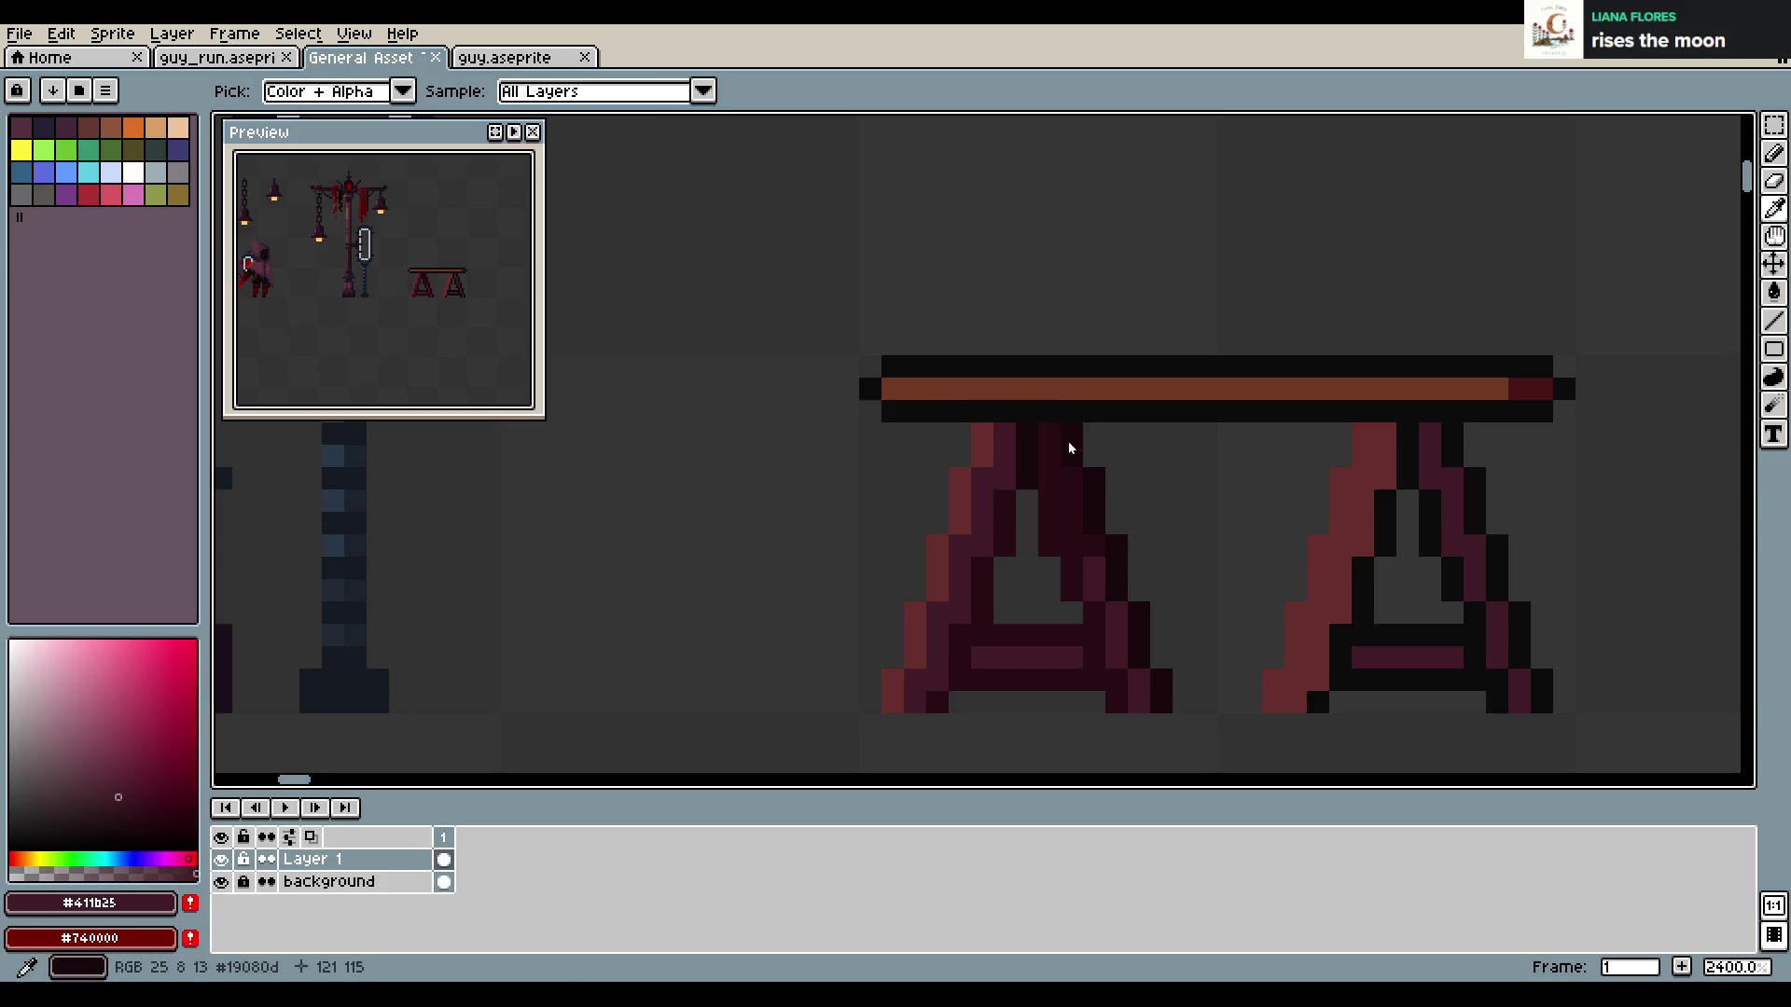
key("alt")
left_click(1043, 419, "alt")
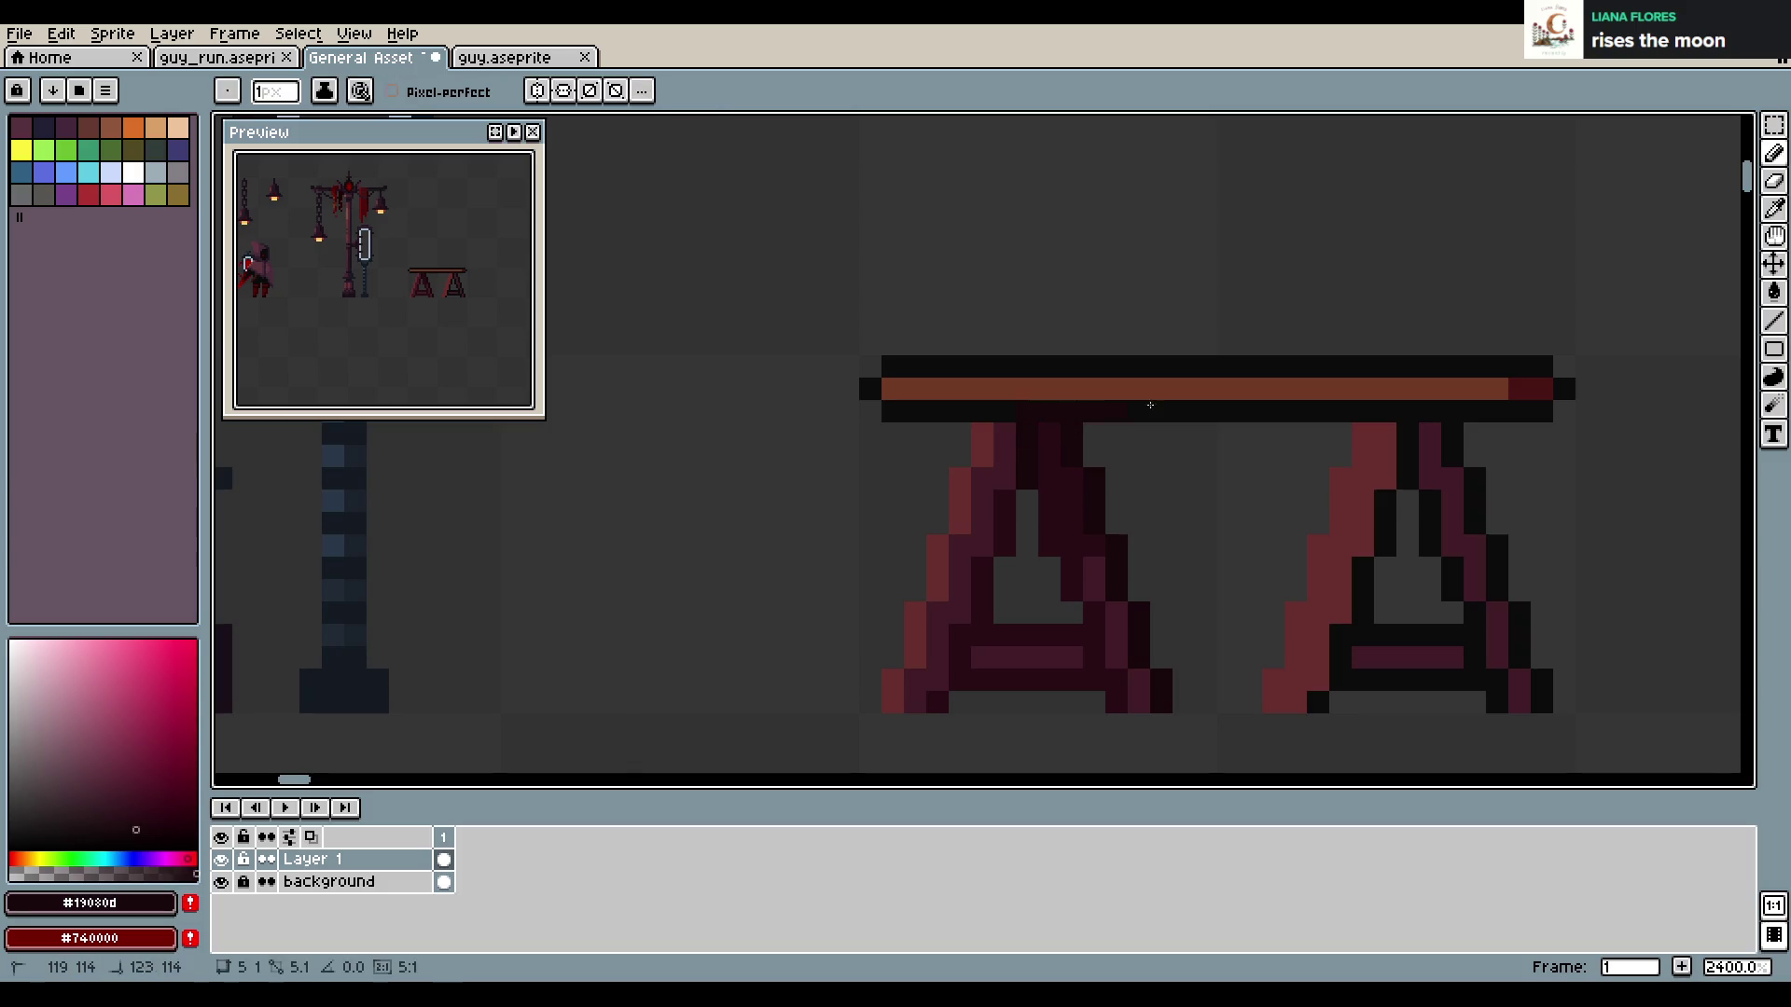
left_click(1244, 380)
key("ctrl+z")
left_click(1064, 464, "alt")
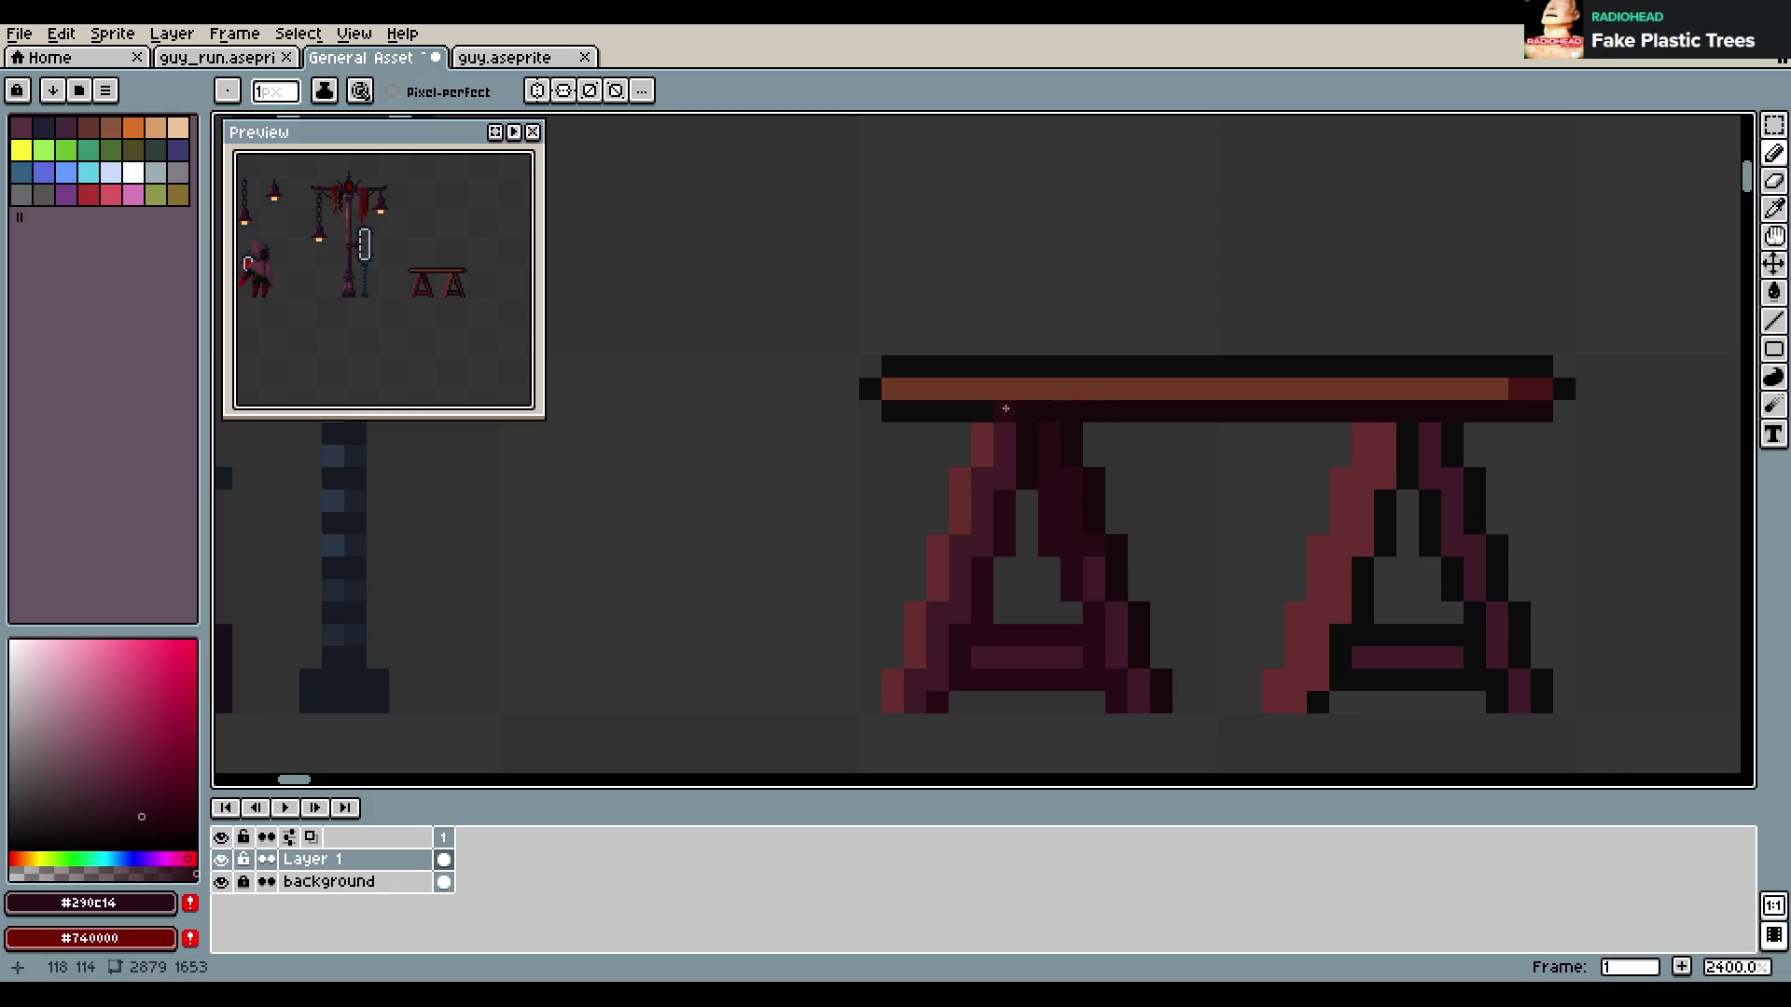
left_click(1528, 408, "shift")
left_click(1194, 441)
key("ctrl+z")
Copy the left table leg over the right leg, commit it, and save
key("m")
left_click_drag(837, 423, 1194, 714)
key("ctrl+c")
key("ctrl+v")
left_click_drag(1091, 648, 1471, 648)
key("Return")
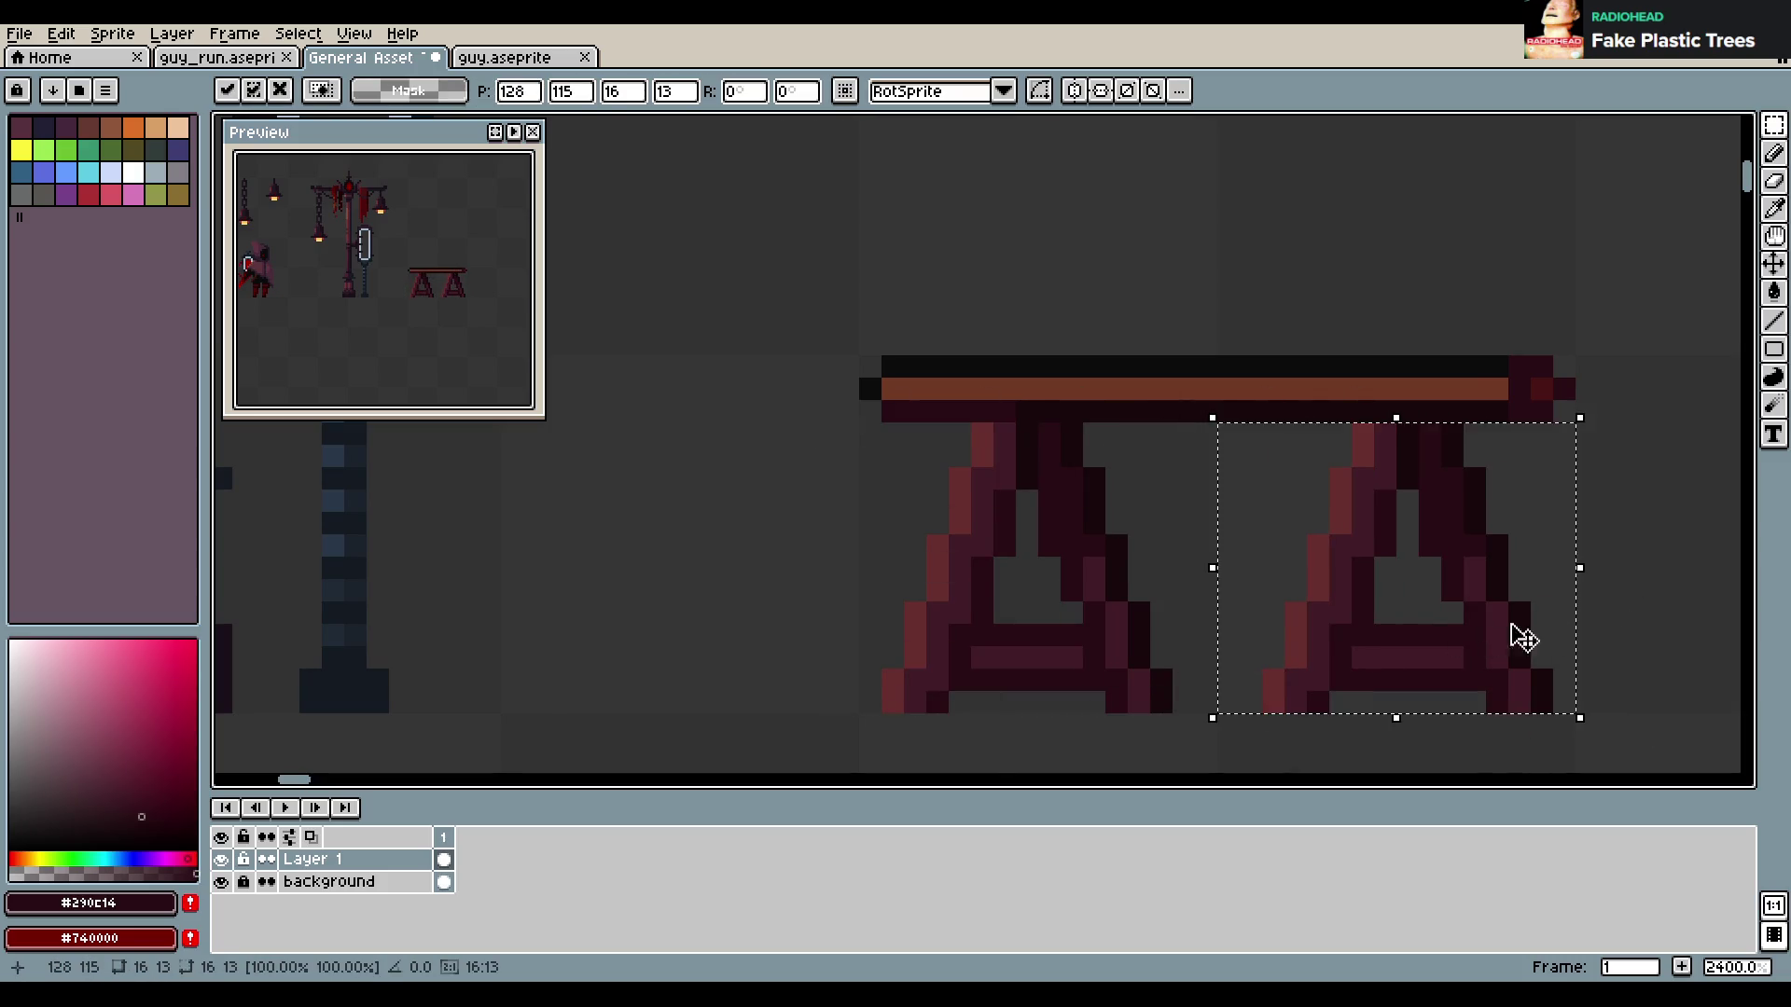
key("ctrl+s")
Pencil dark leg-colour pixels under the tabletop above both legs, then undo them
key("b")
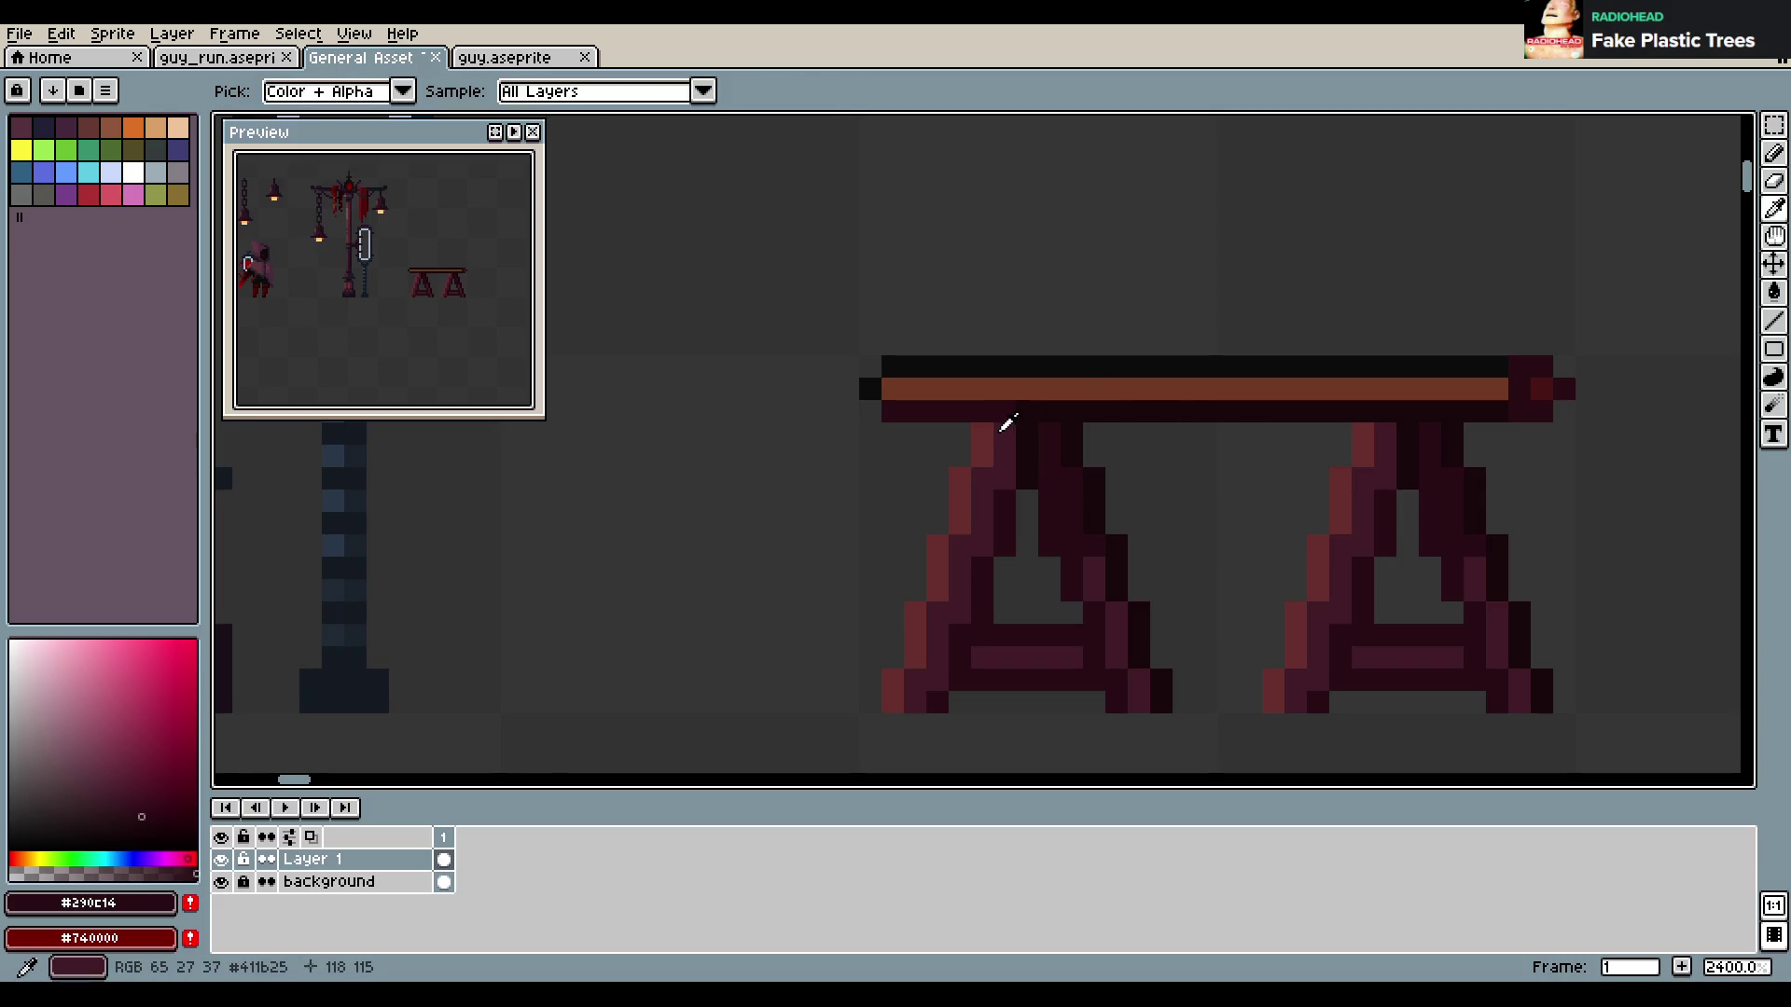
left_click(996, 420, "alt")
left_click(982, 412)
left_click_drag(1363, 412, 1377, 414)
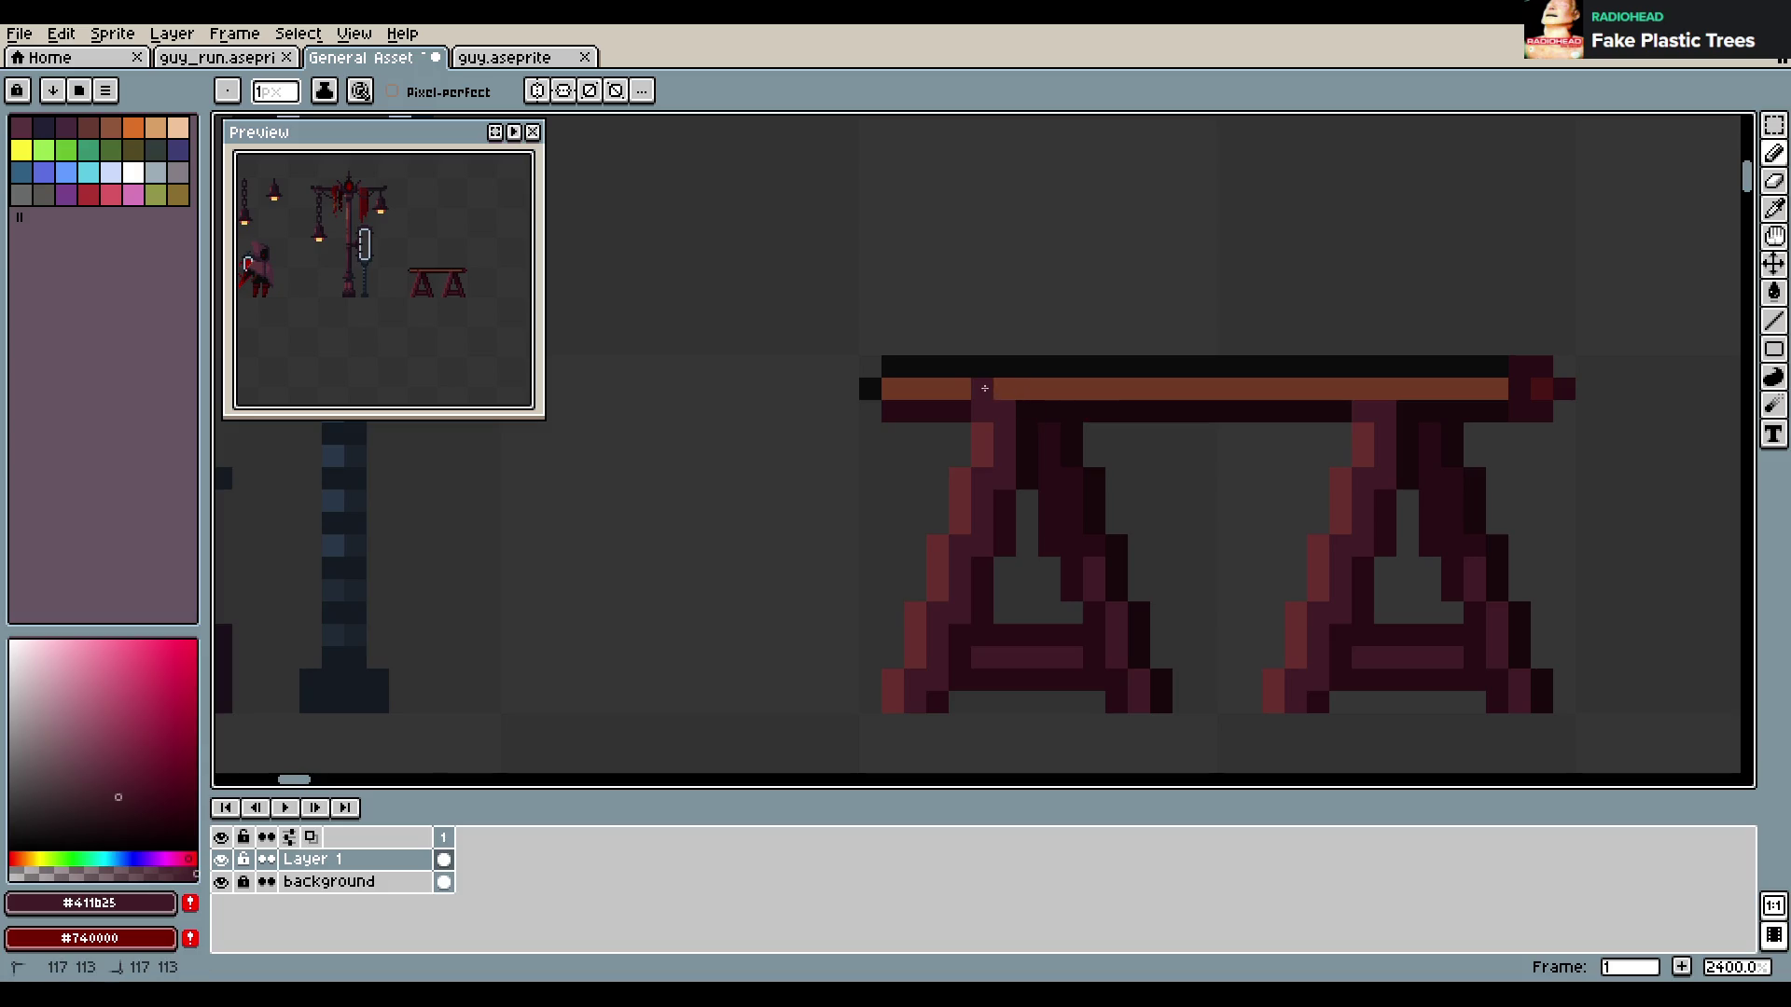
key("ctrl+z")
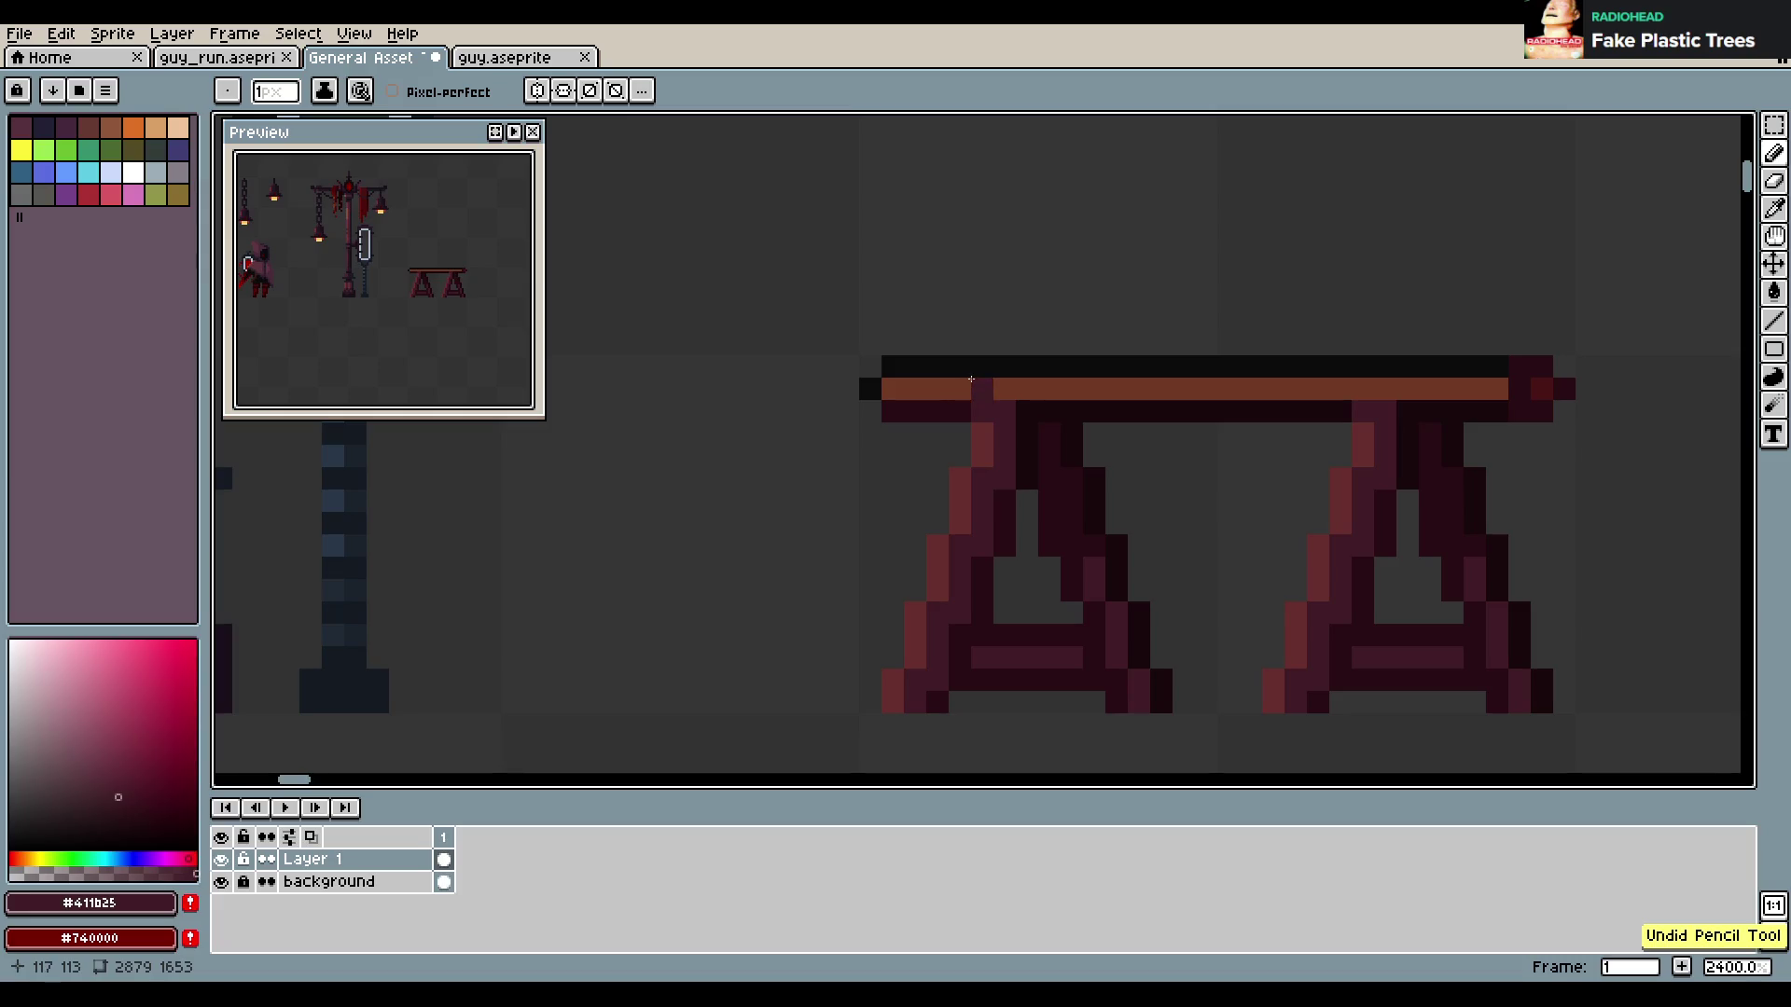
Recolour the orange tabletop stripe in dark maroon, undoing stray strokes
left_click(1026, 388)
left_click(1274, 388)
key("ctrl+z")
key("ctrl+z")
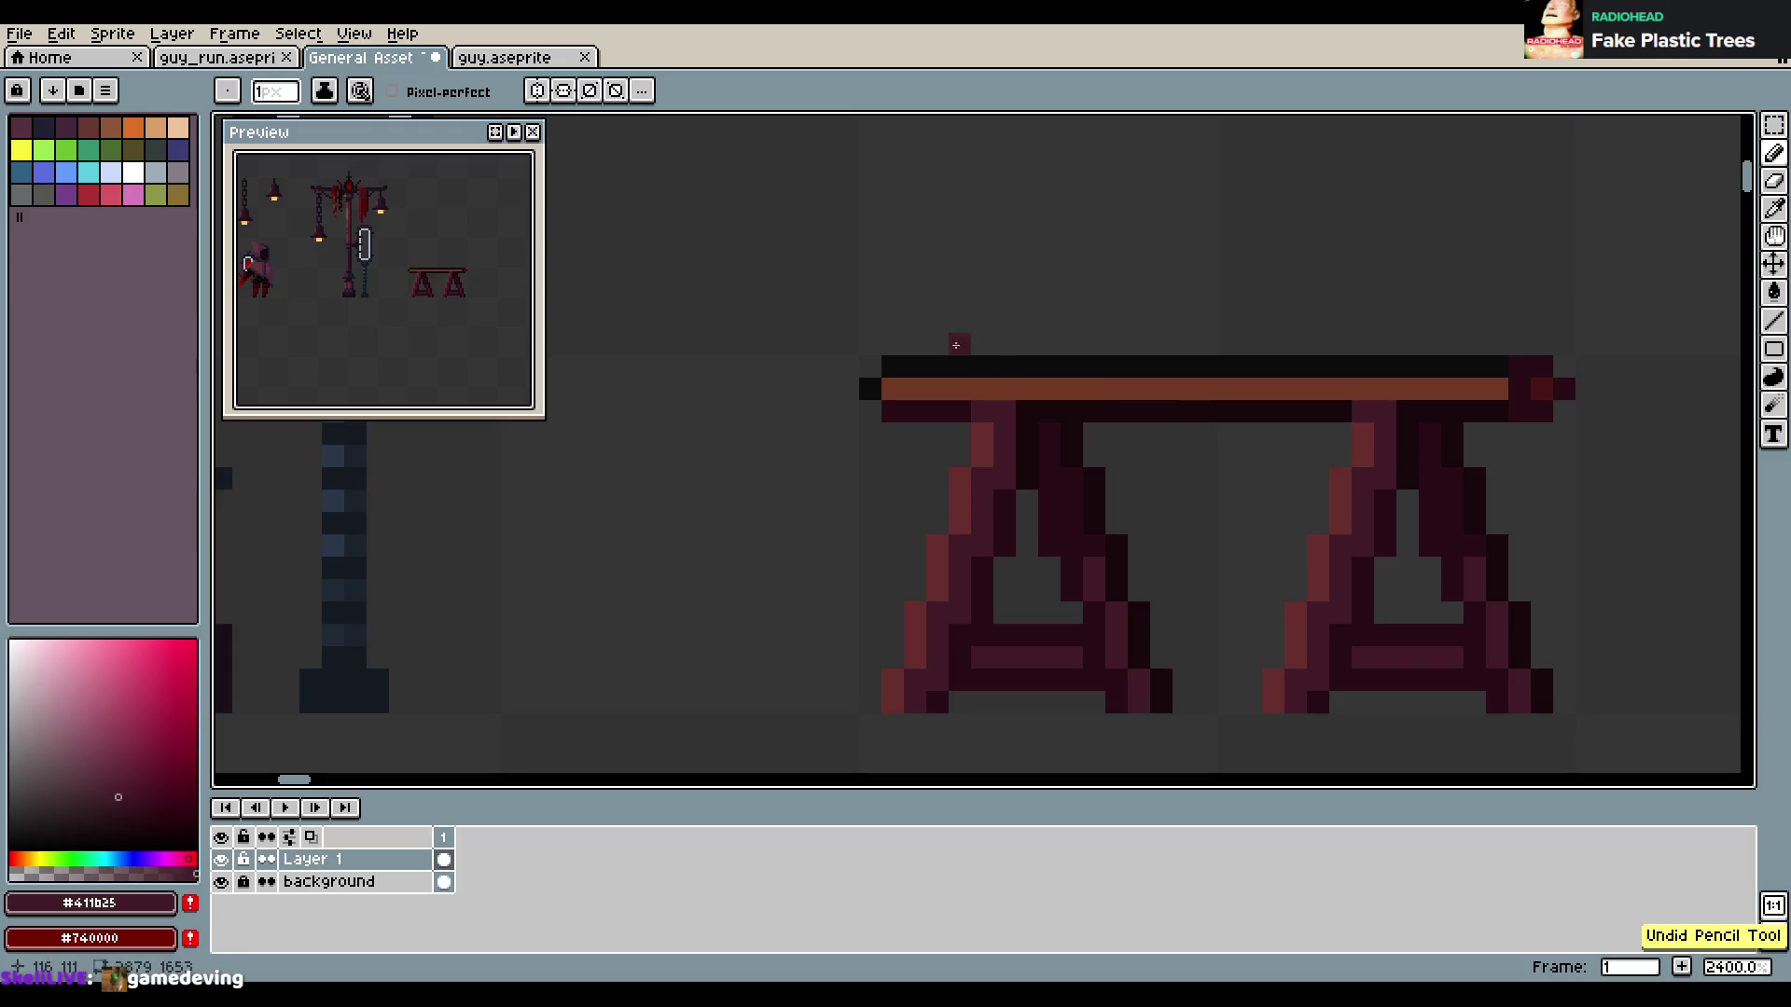
key("alt")
left_click_drag(870, 389, 1505, 373)
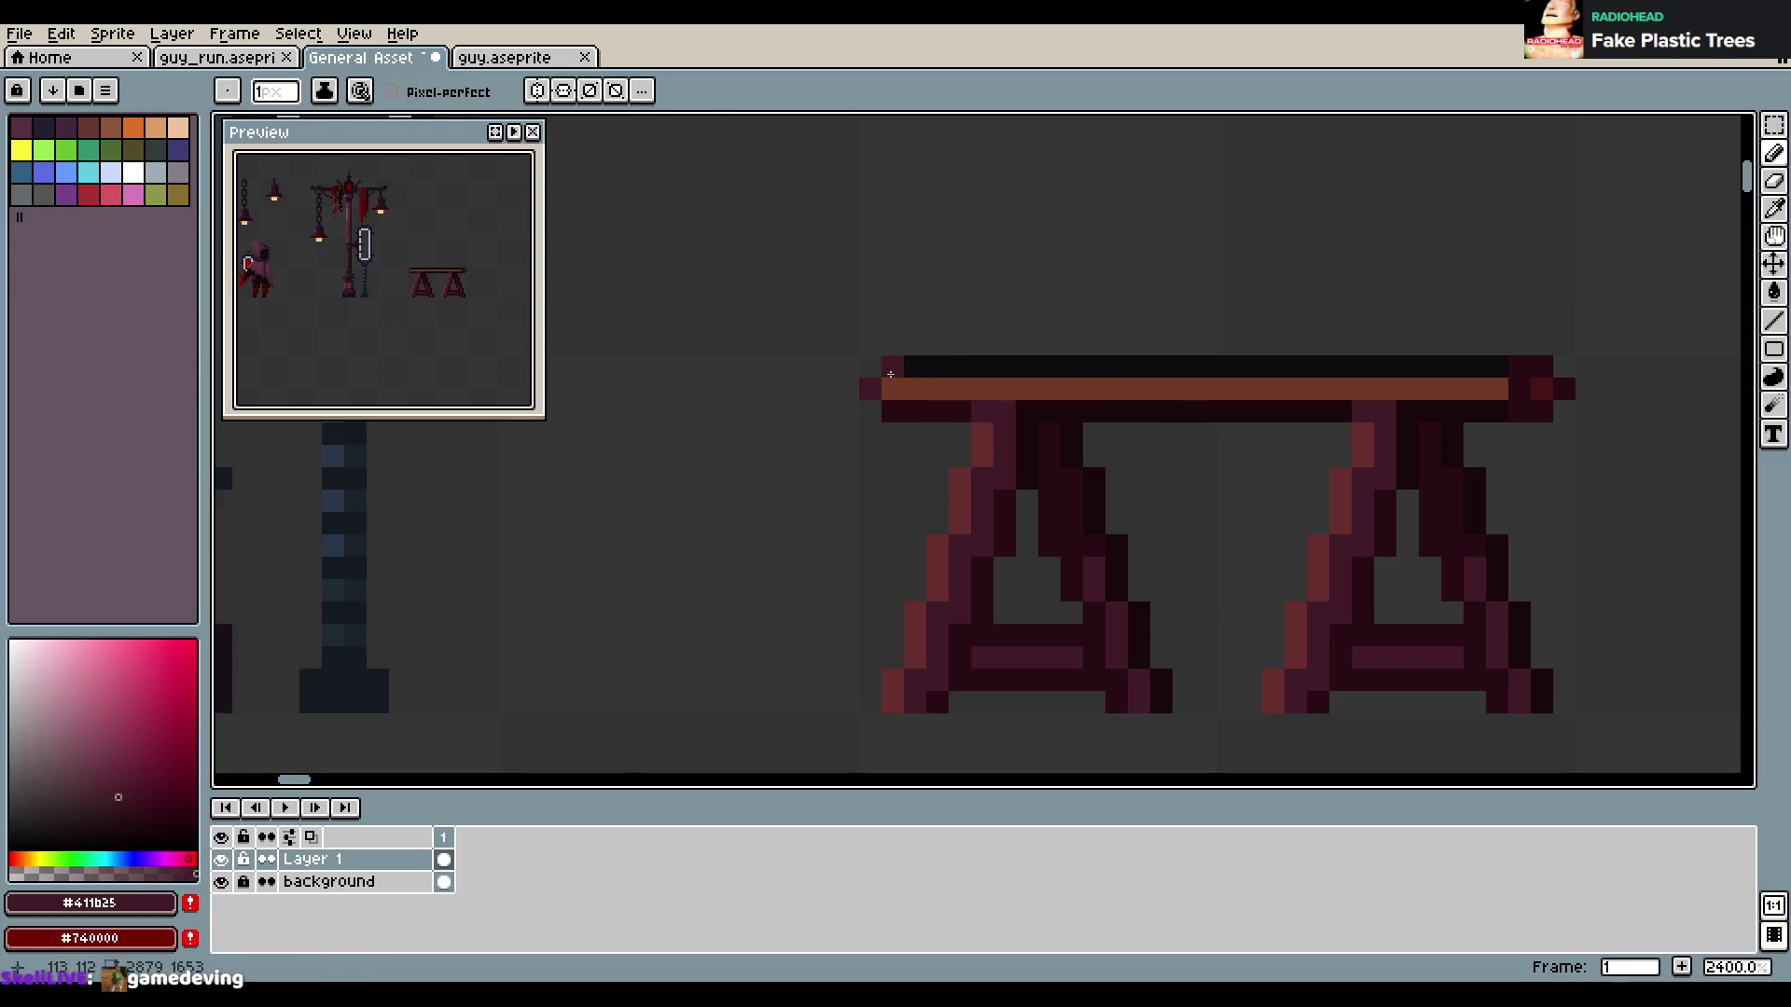
key("ctrl+z")
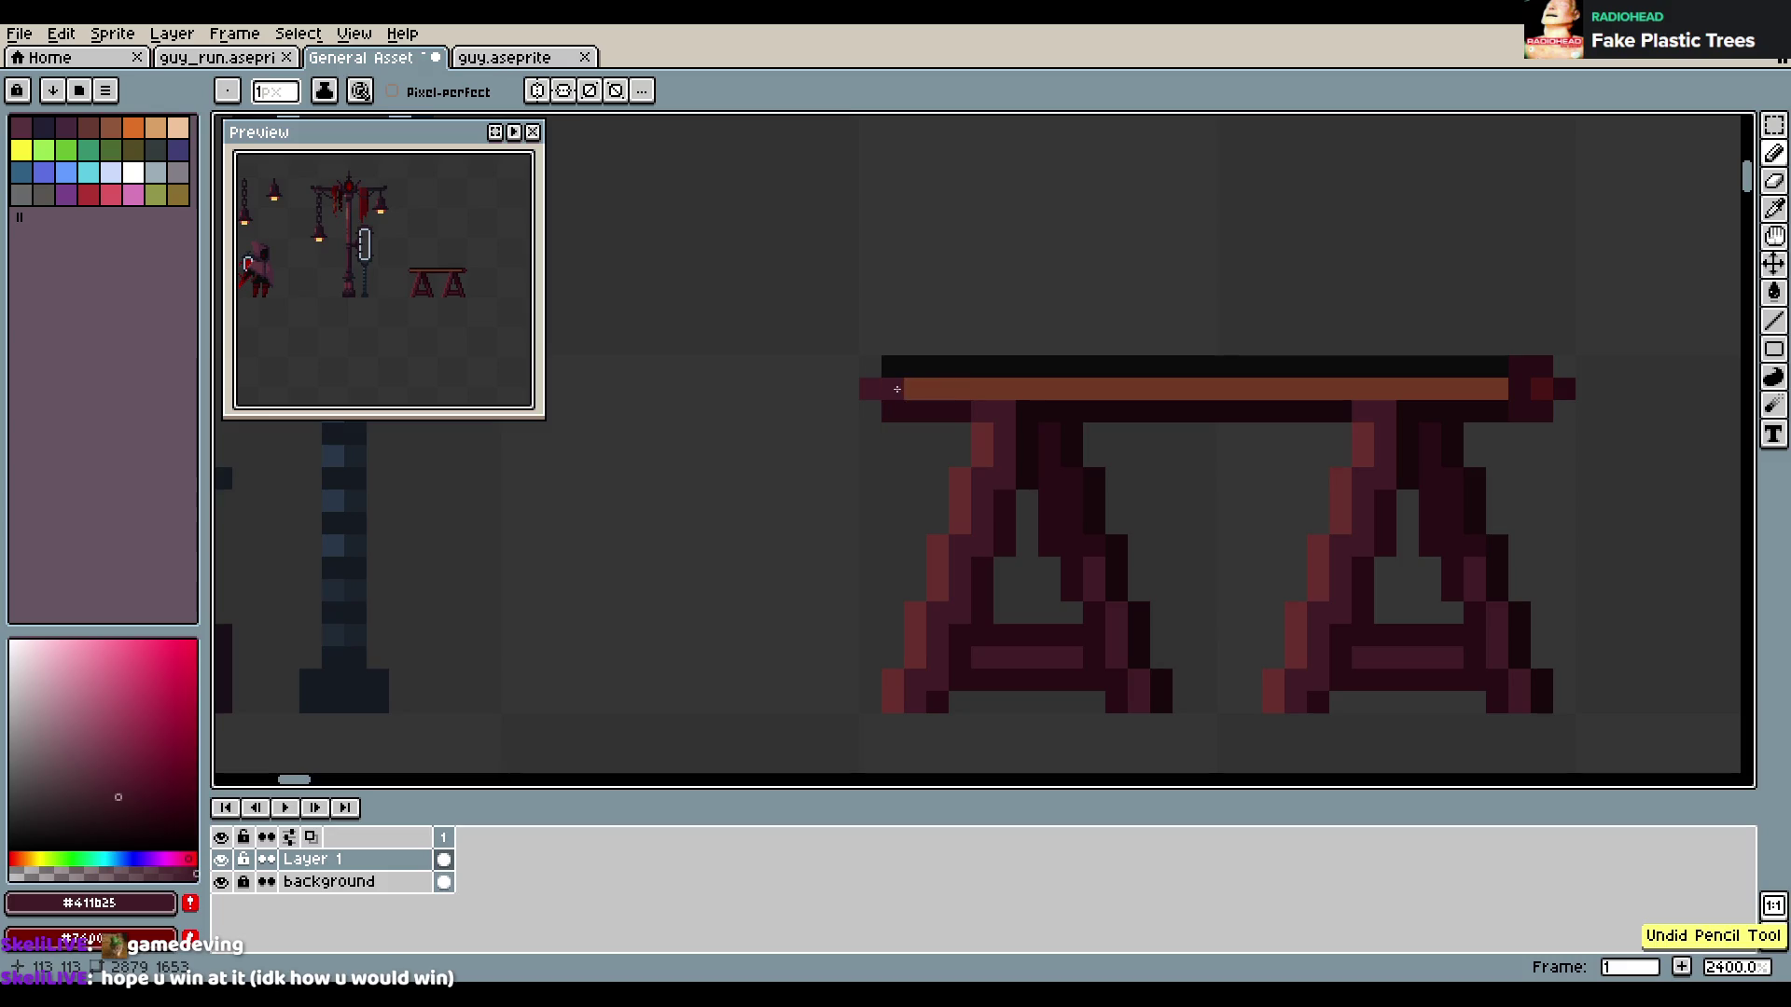
left_click_drag(871, 389, 1497, 381)
left_click(1118, 434)
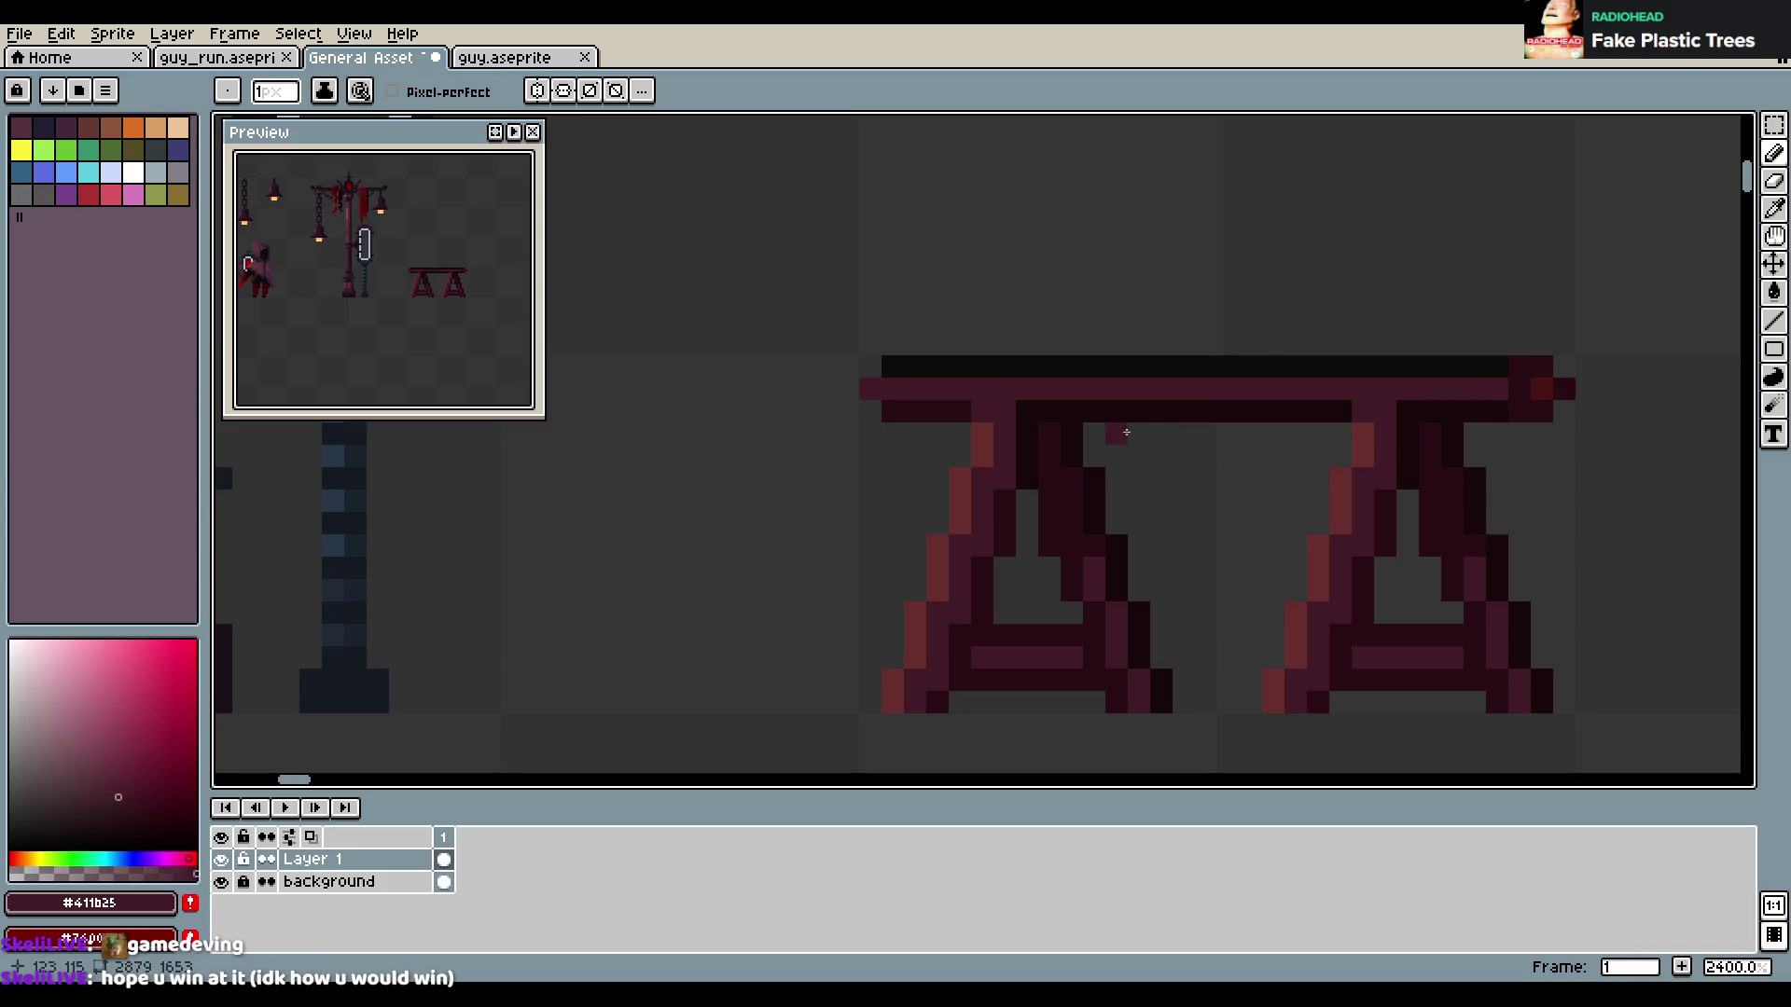
key("ctrl+z")
Darken tabletop pixels where each leg meets the top with a deeper shade
key("alt")
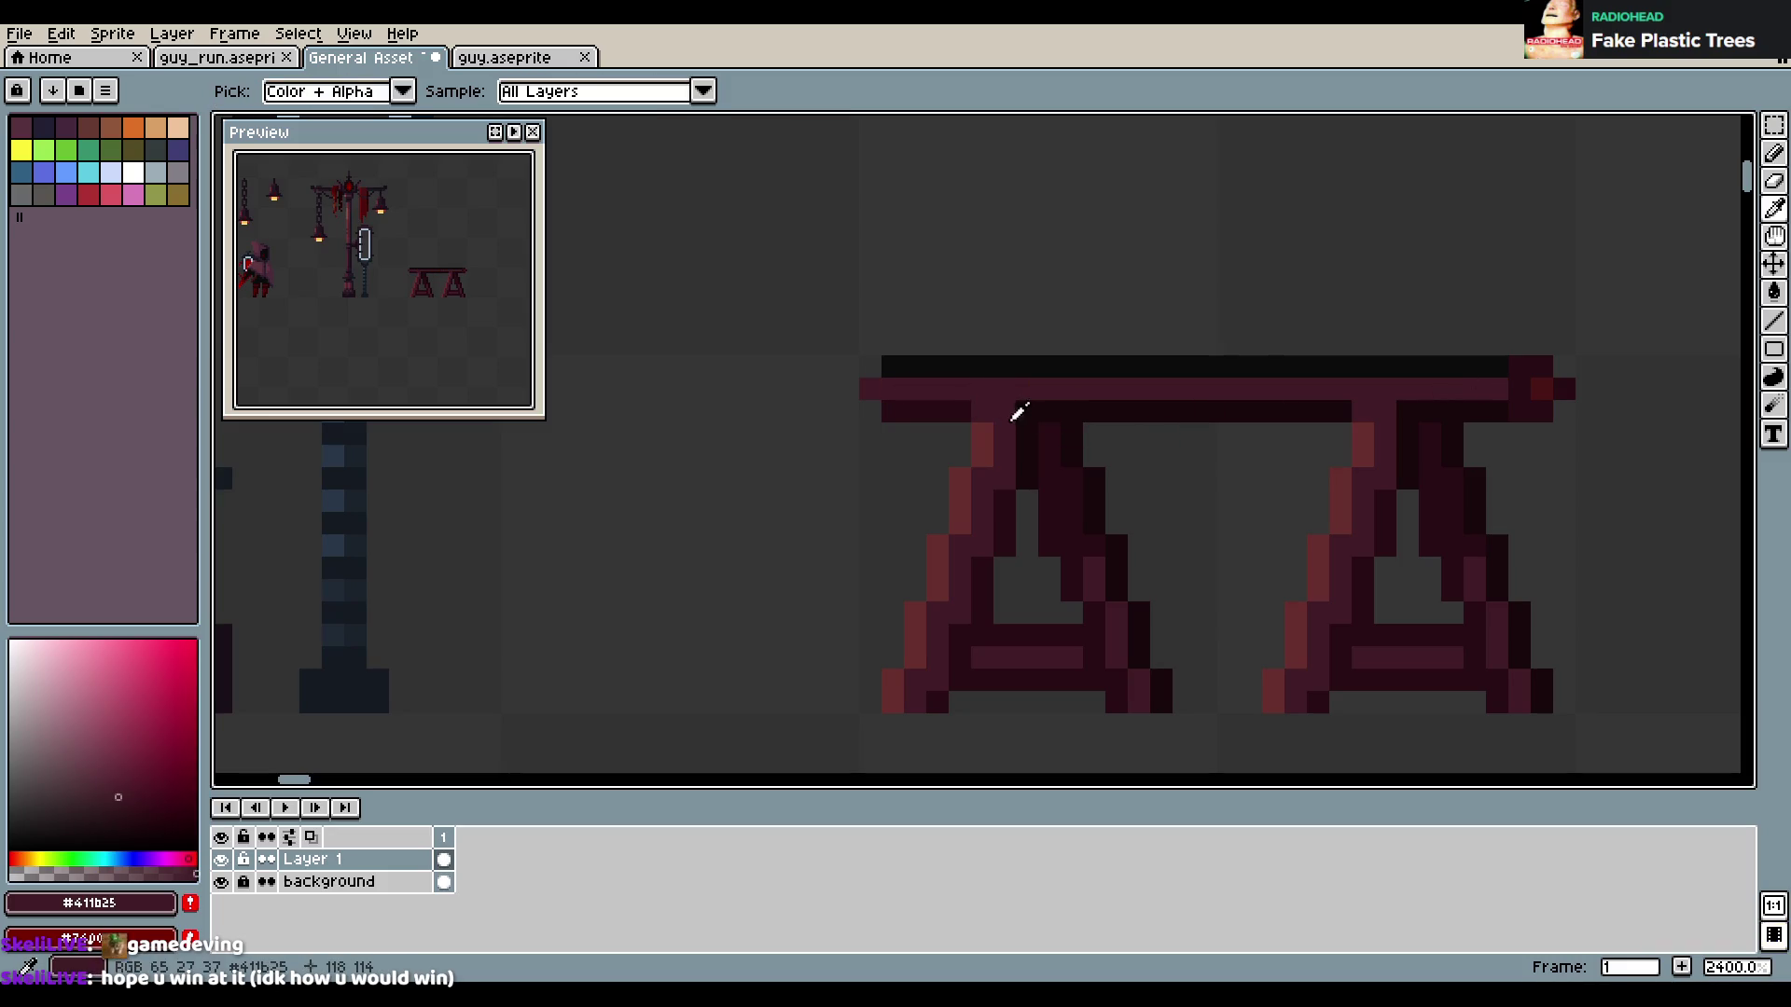
left_click(1052, 428)
left_click(993, 389)
left_click_drag(1363, 389, 1385, 389)
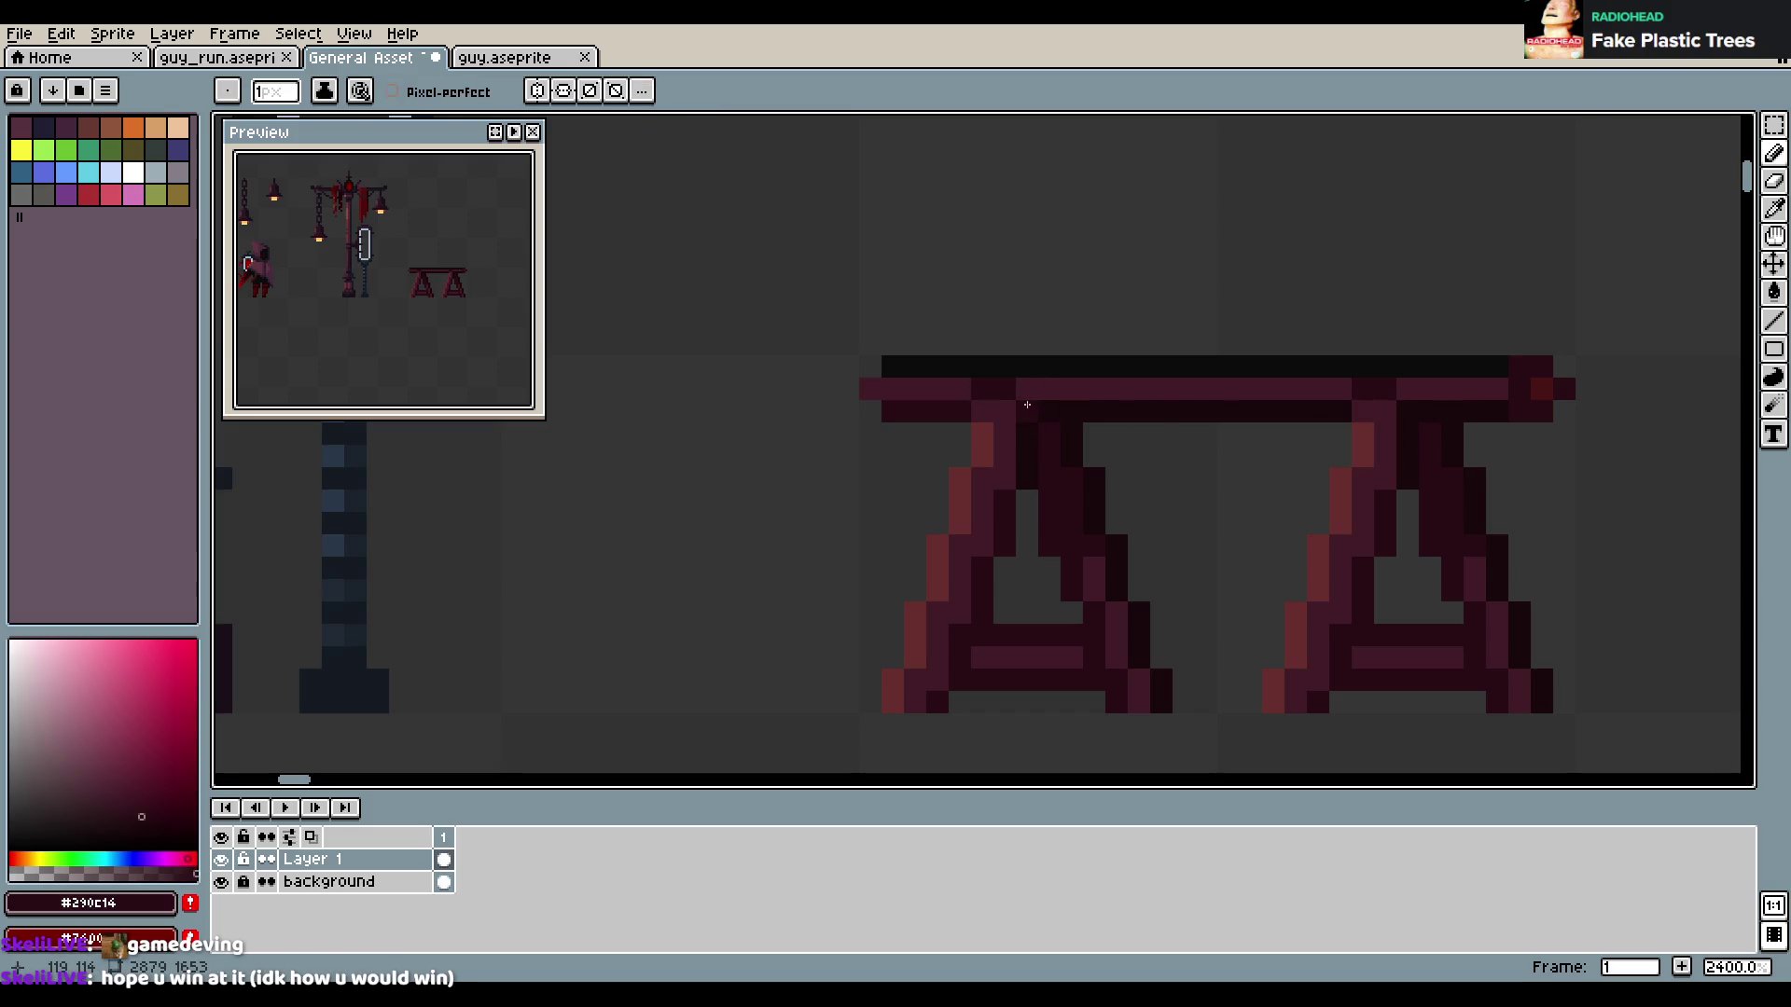
left_click_drag(1027, 405, 1049, 389)
left_click_drag(1373, 394, 1406, 395)
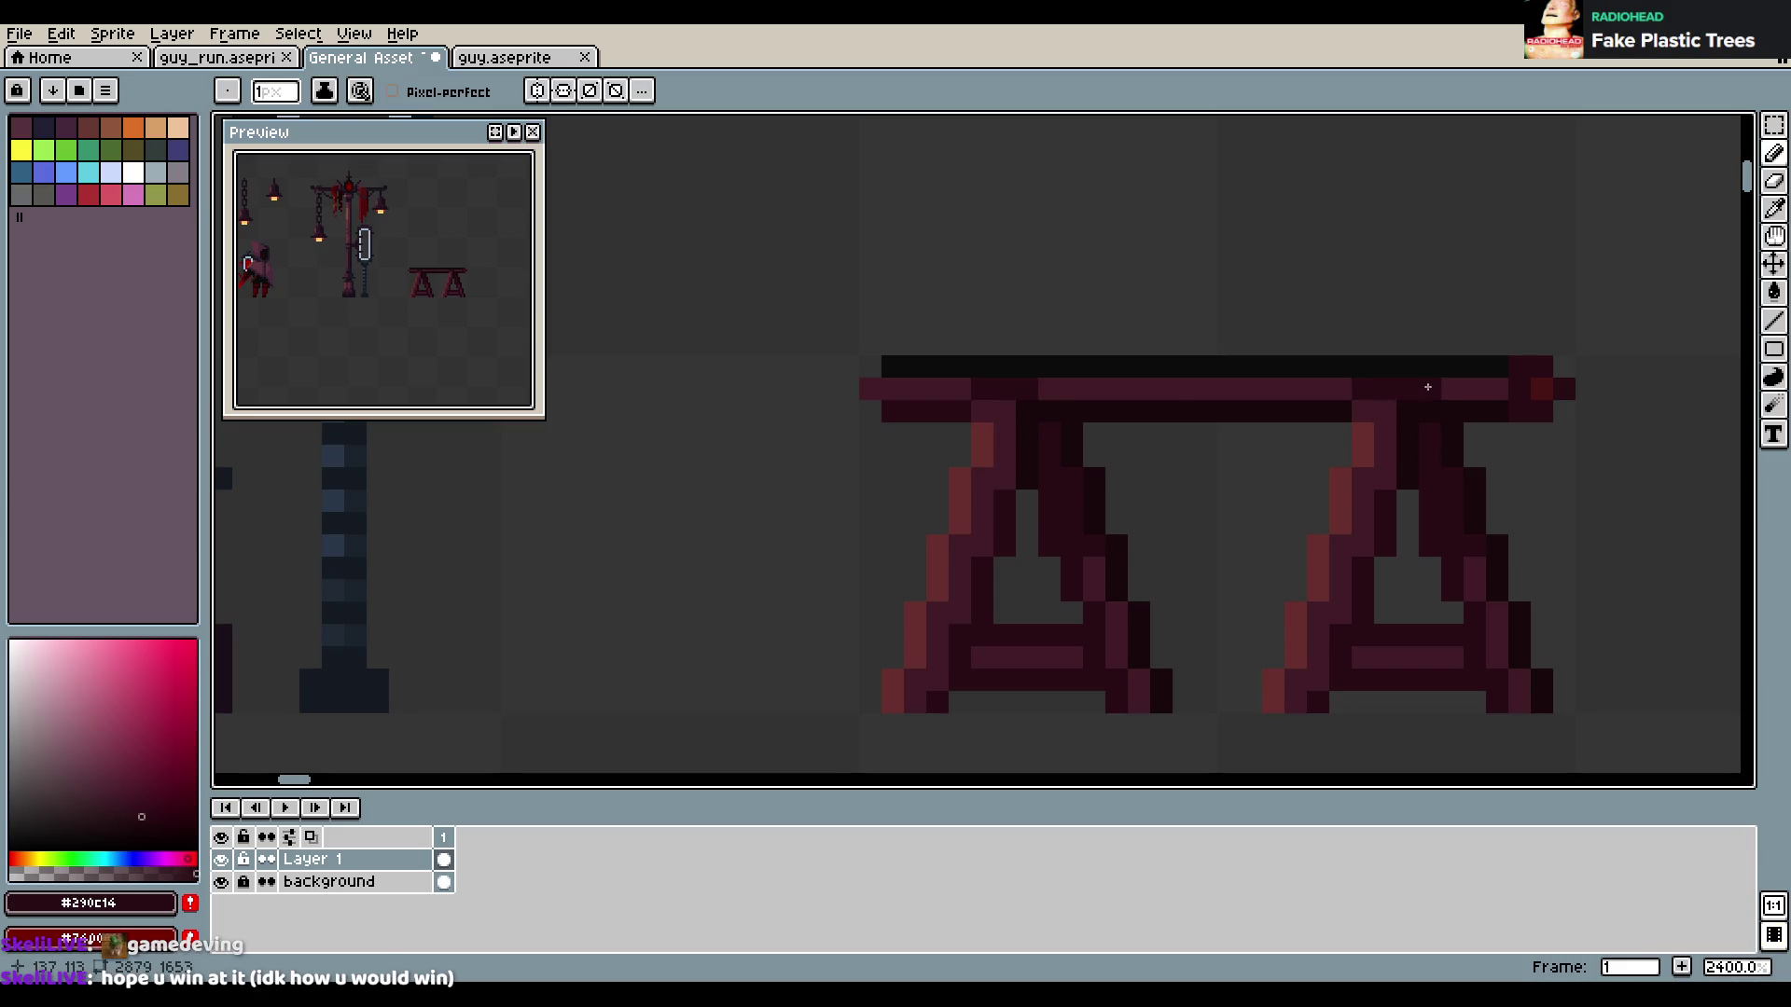
key("alt")
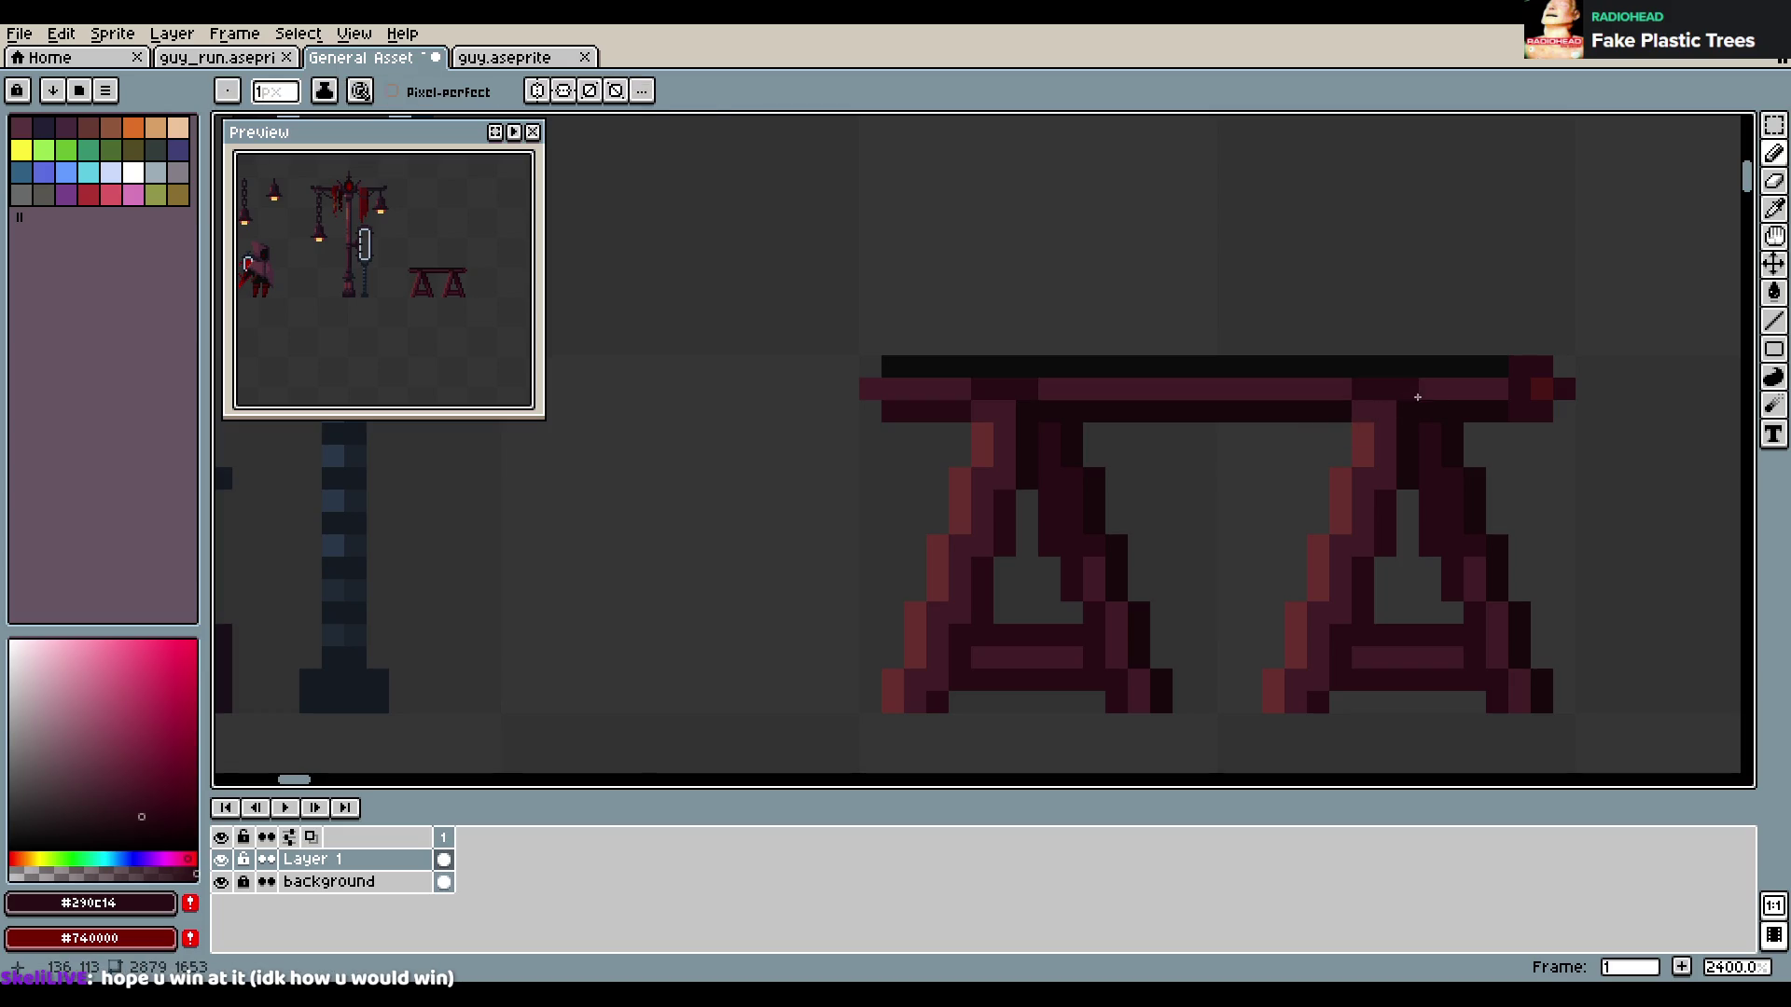
left_click(975, 452, "alt")
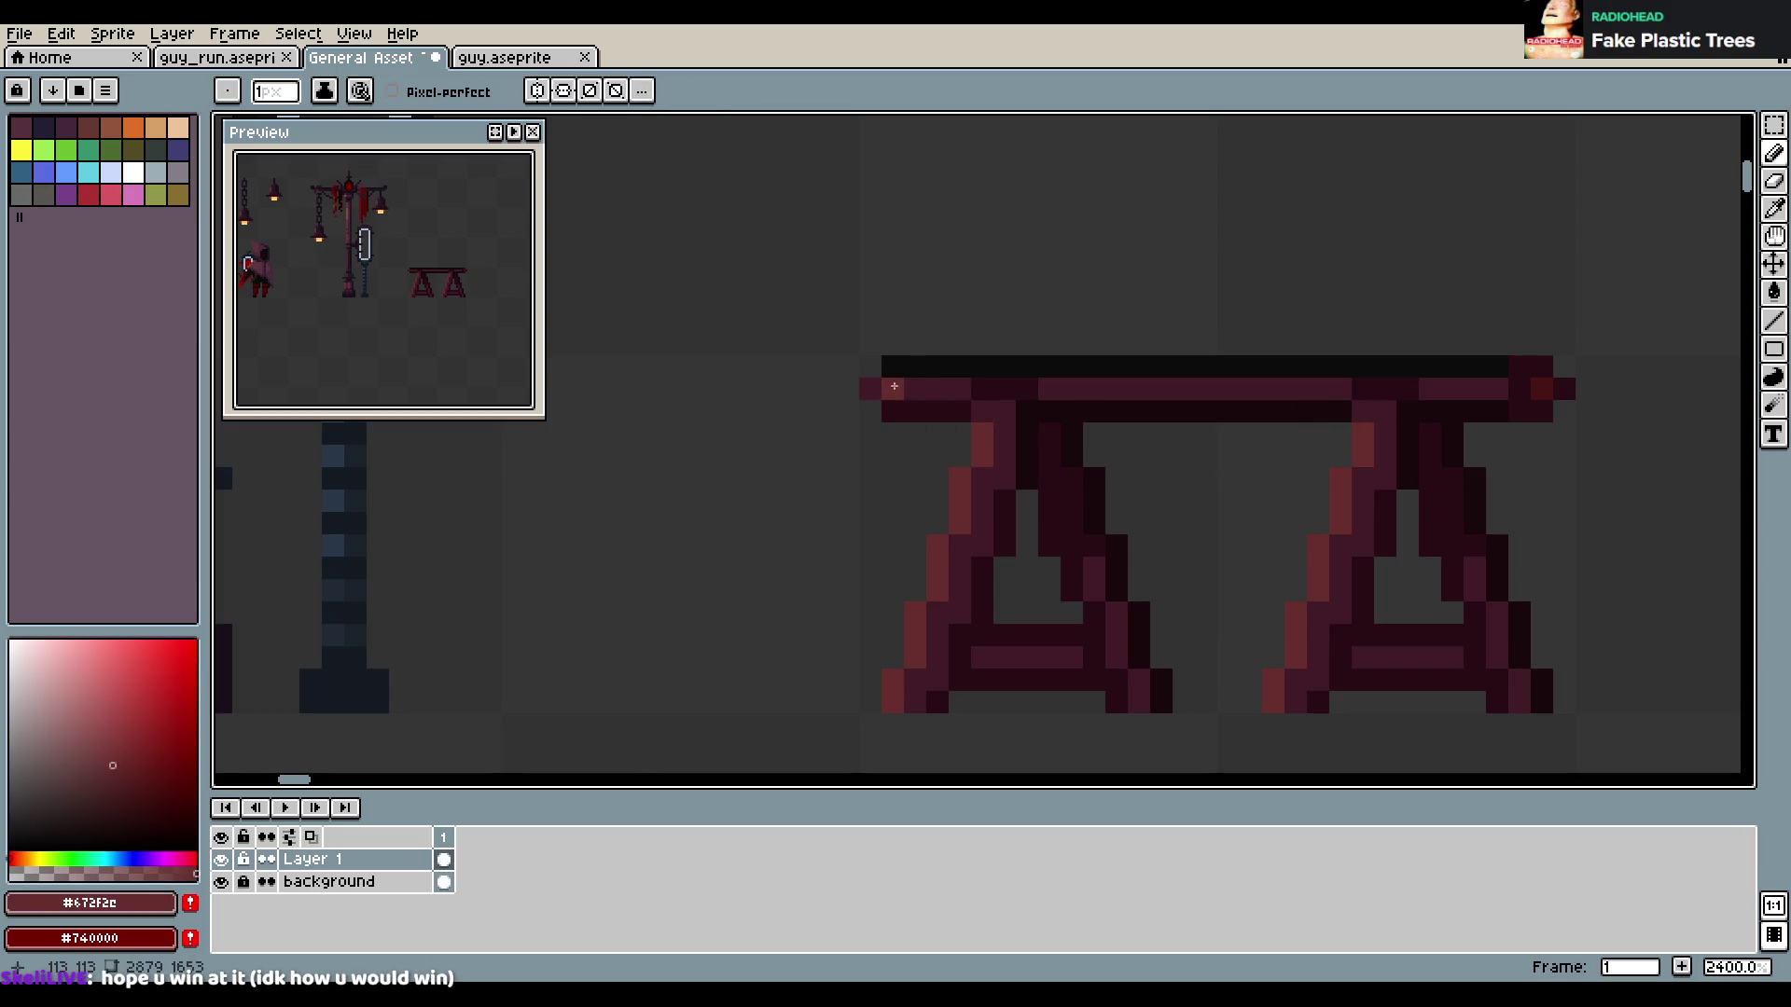
Paint the tabletop's top edge lighter red, then add a short dark maroon stroke
left_click_drag(893, 367, 1497, 367)
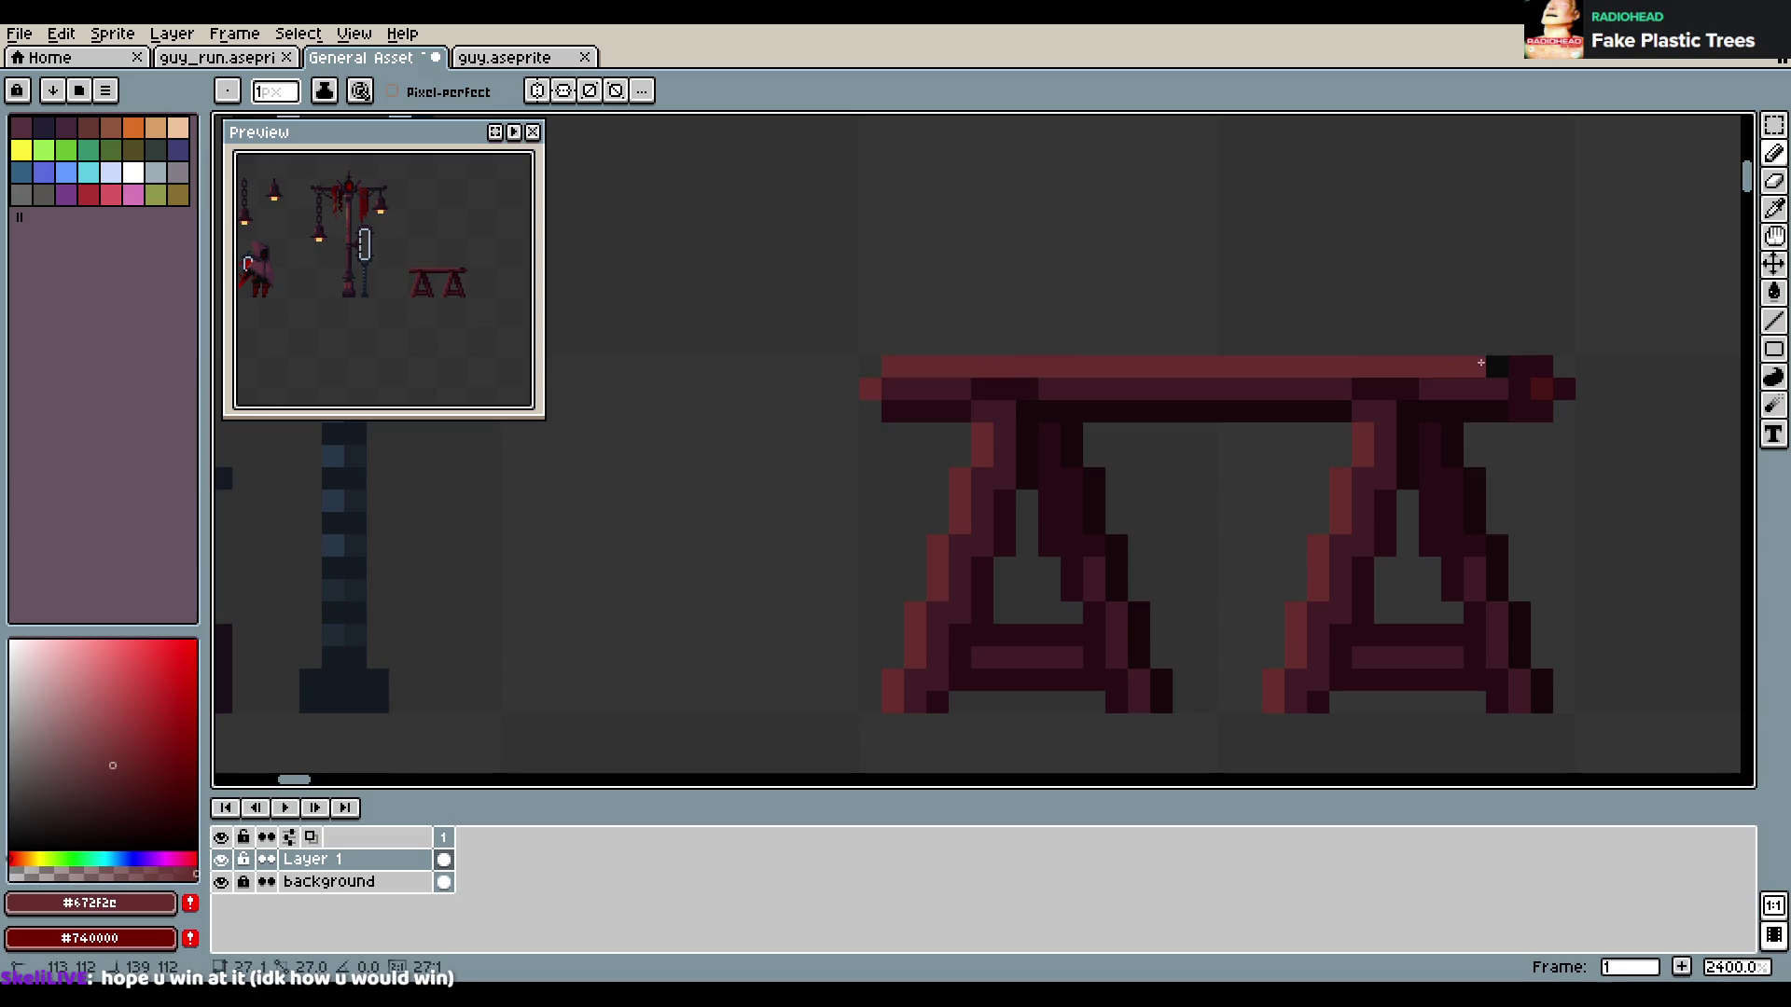
key("ctrl+z")
left_click_drag(909, 367, 1513, 371)
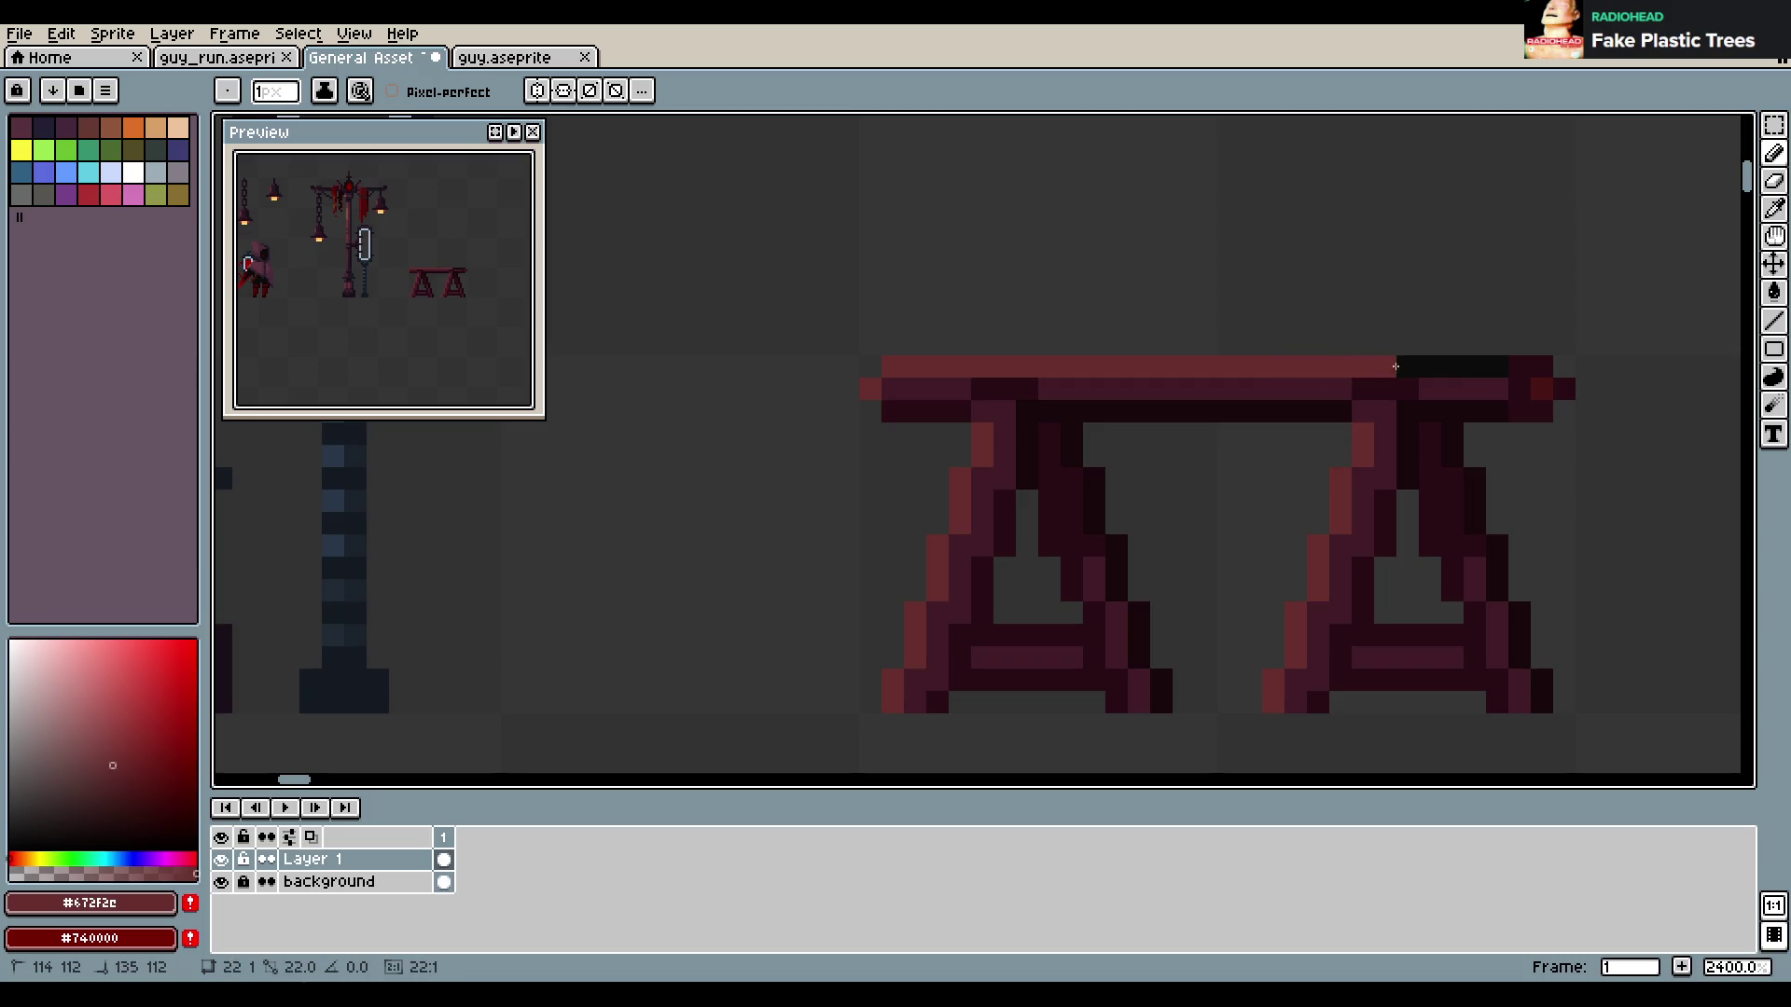
left_click(1533, 403, "alt")
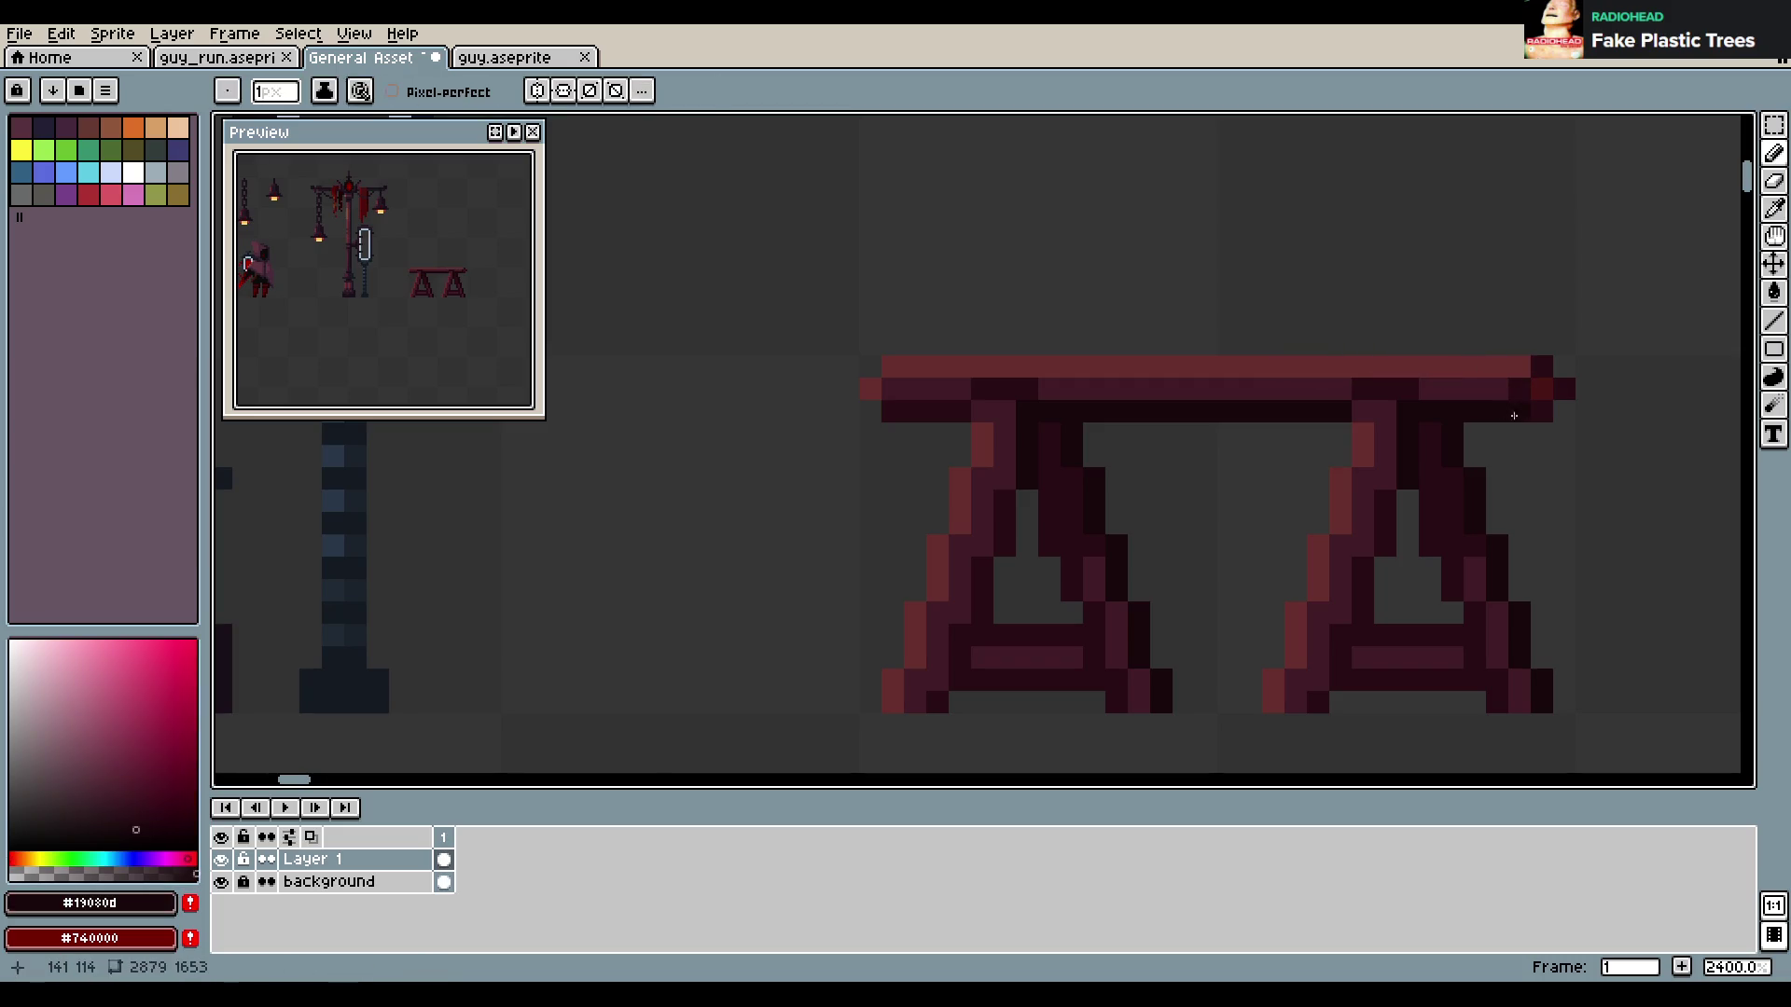
scroll(1213, 435, "down", 3)
scroll(1244, 435, "down", 2)
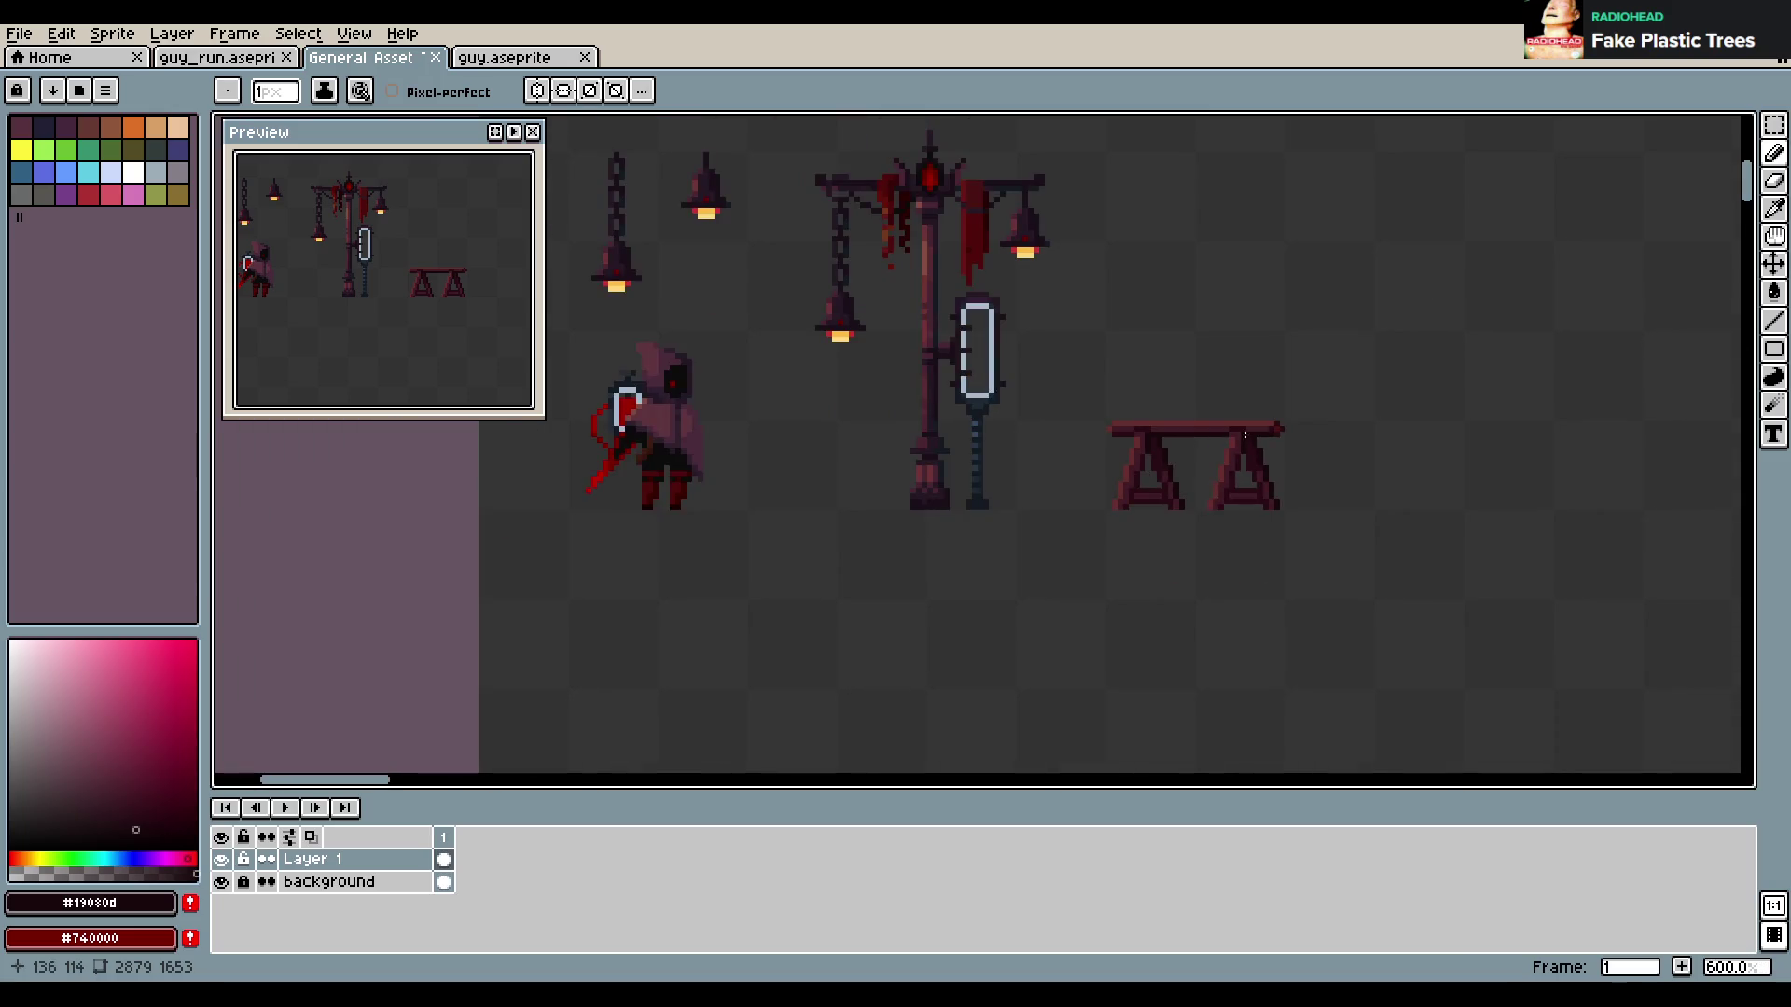
scroll(1288, 416, "up", 3)
left_click(903, 444, "alt")
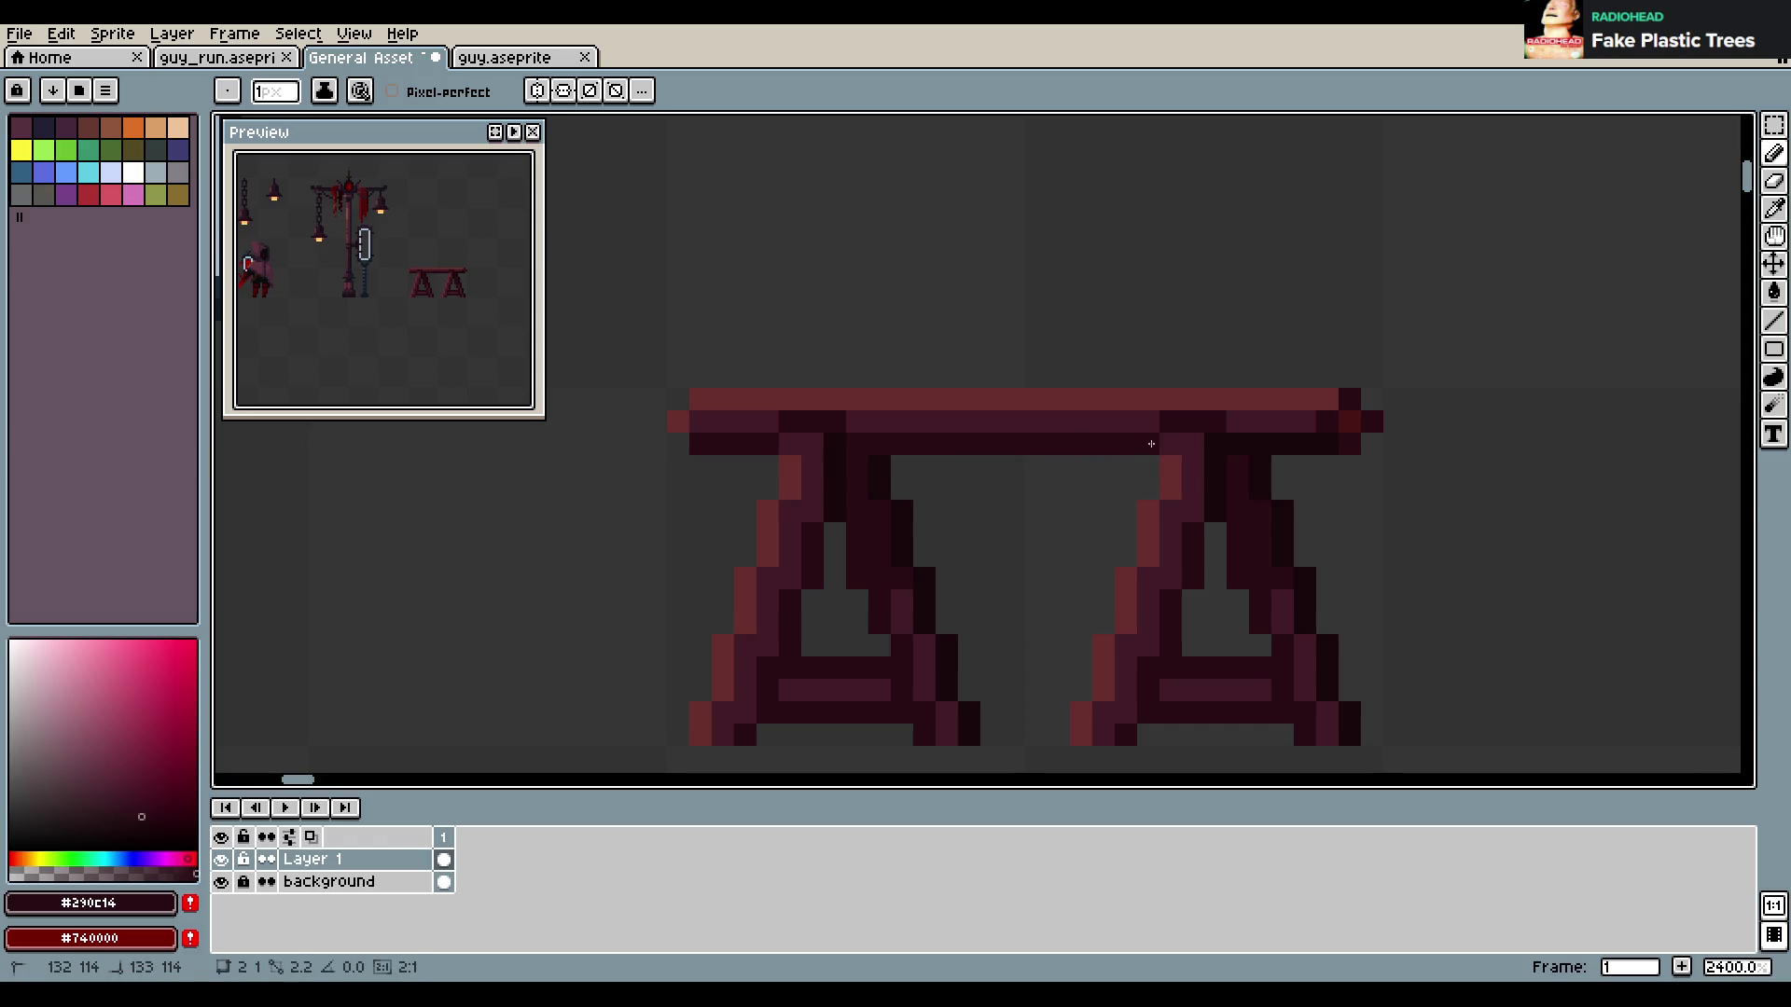
key("v")
key("b")
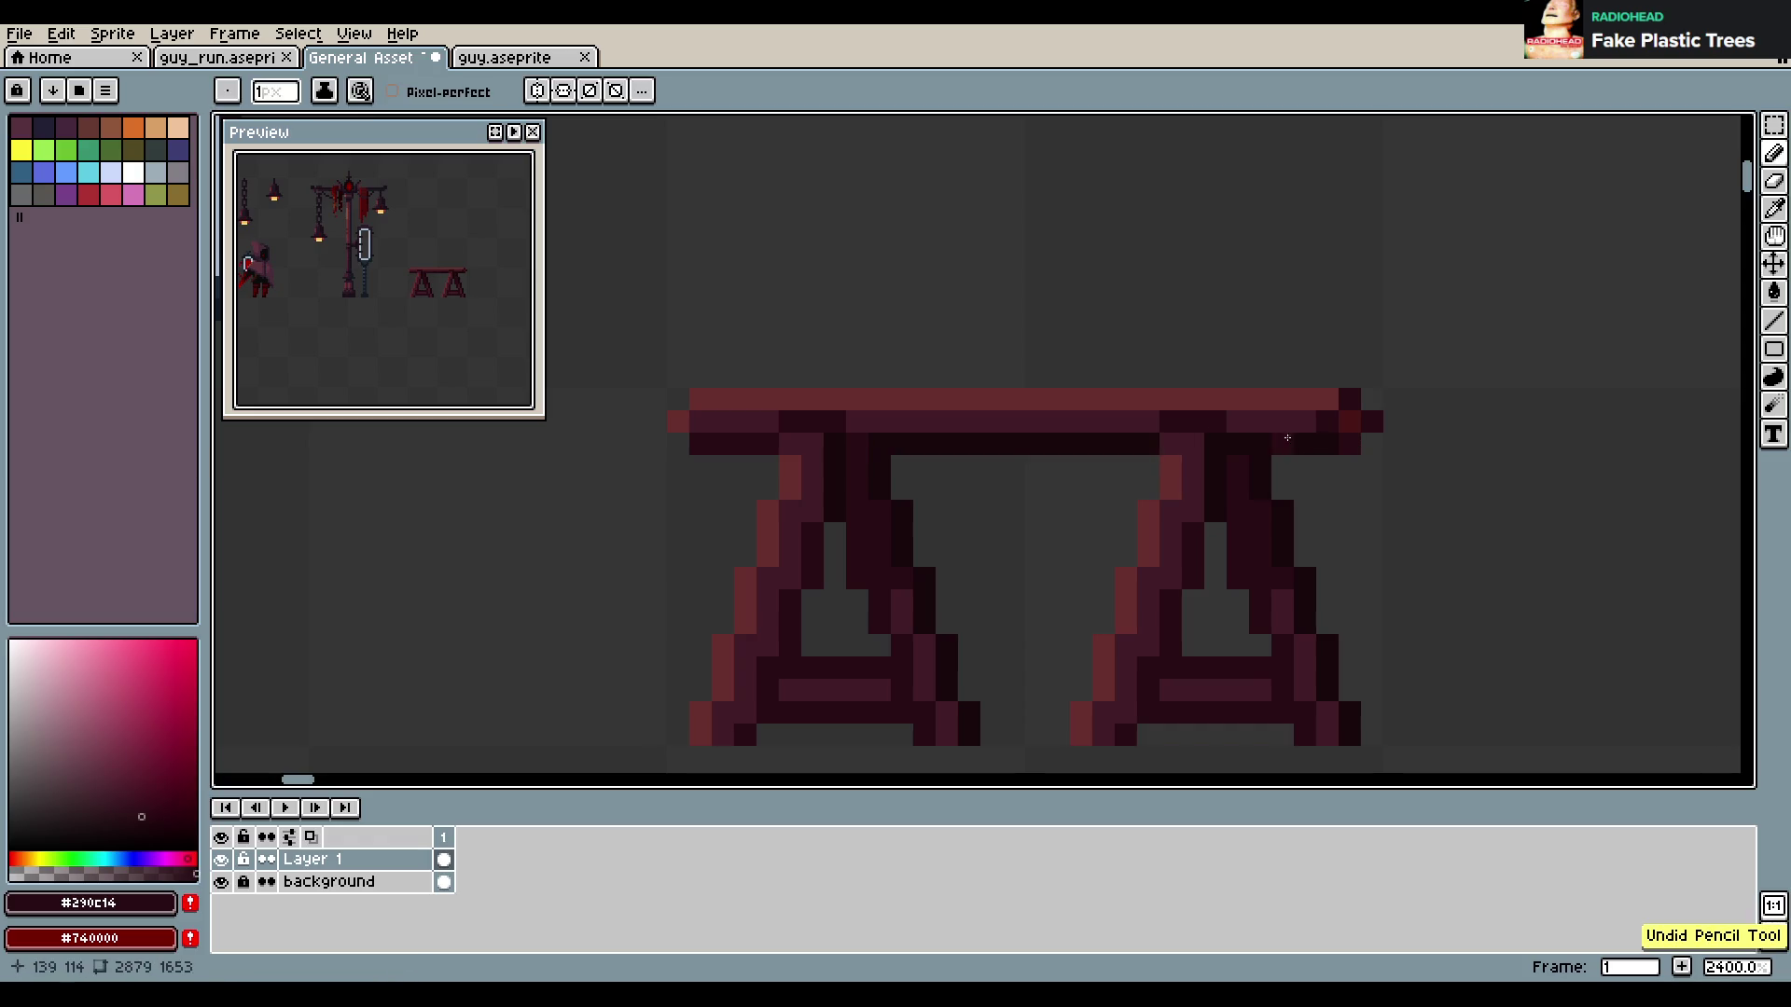
key("alt")
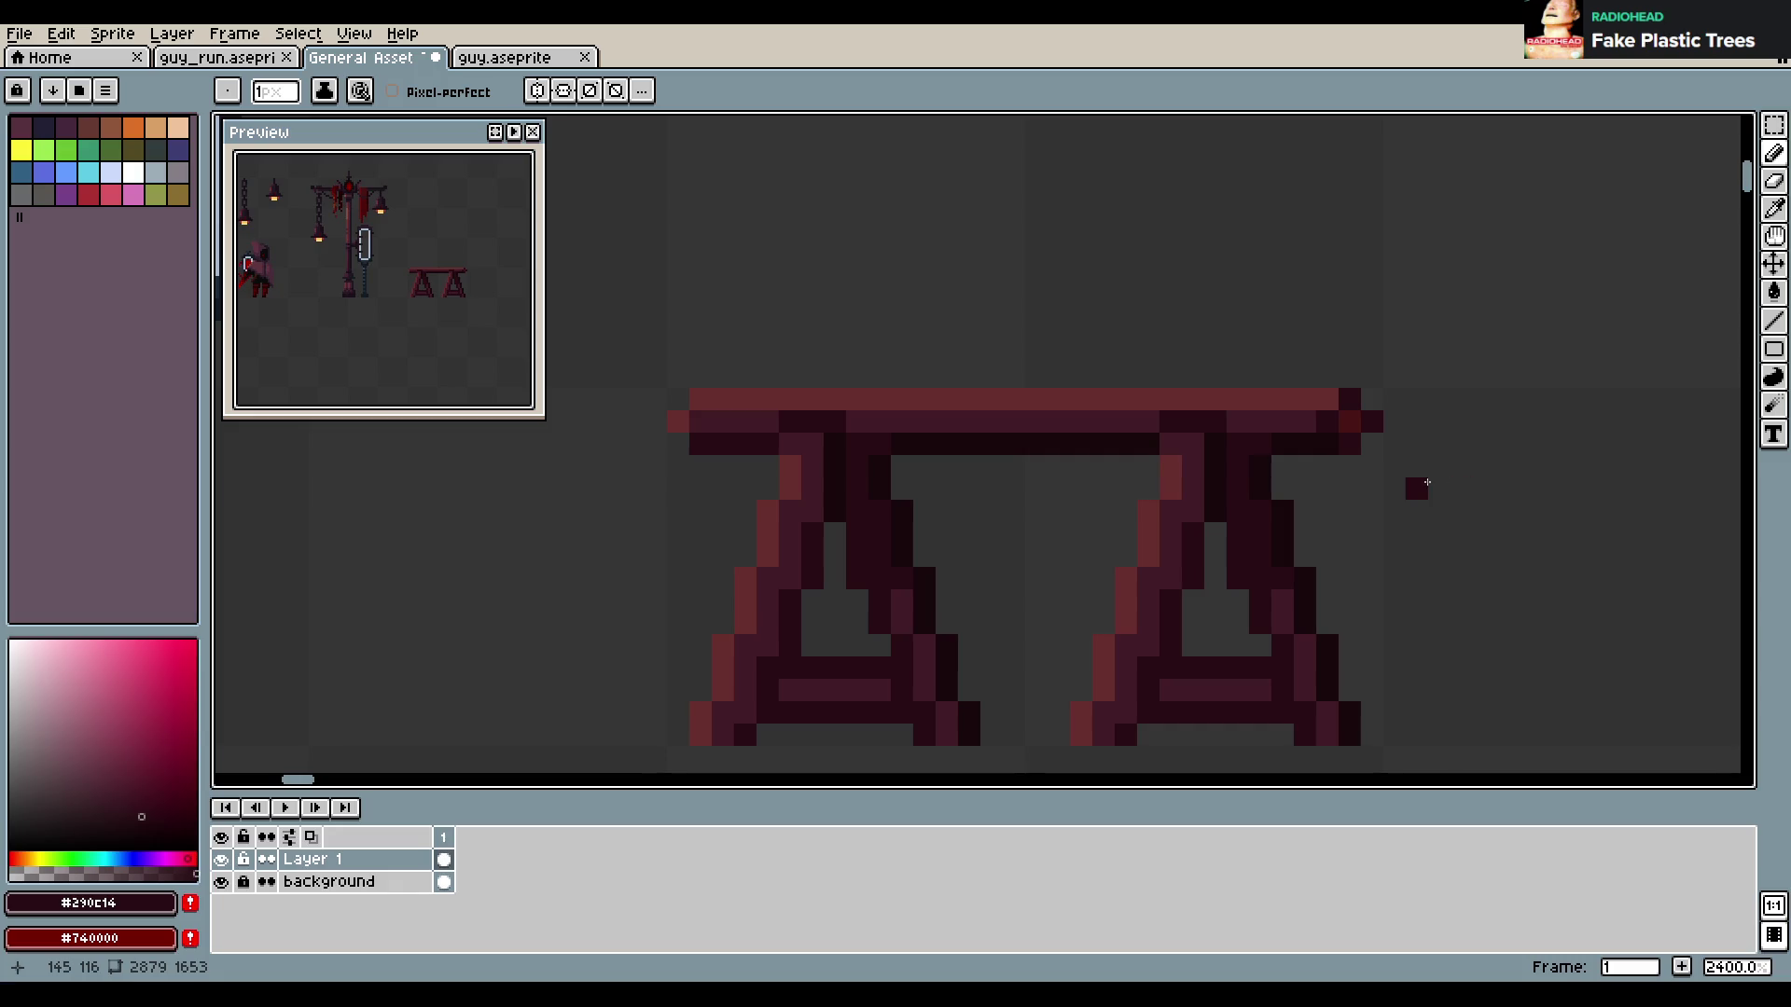
left_click_drag(1282, 443, 1304, 443)
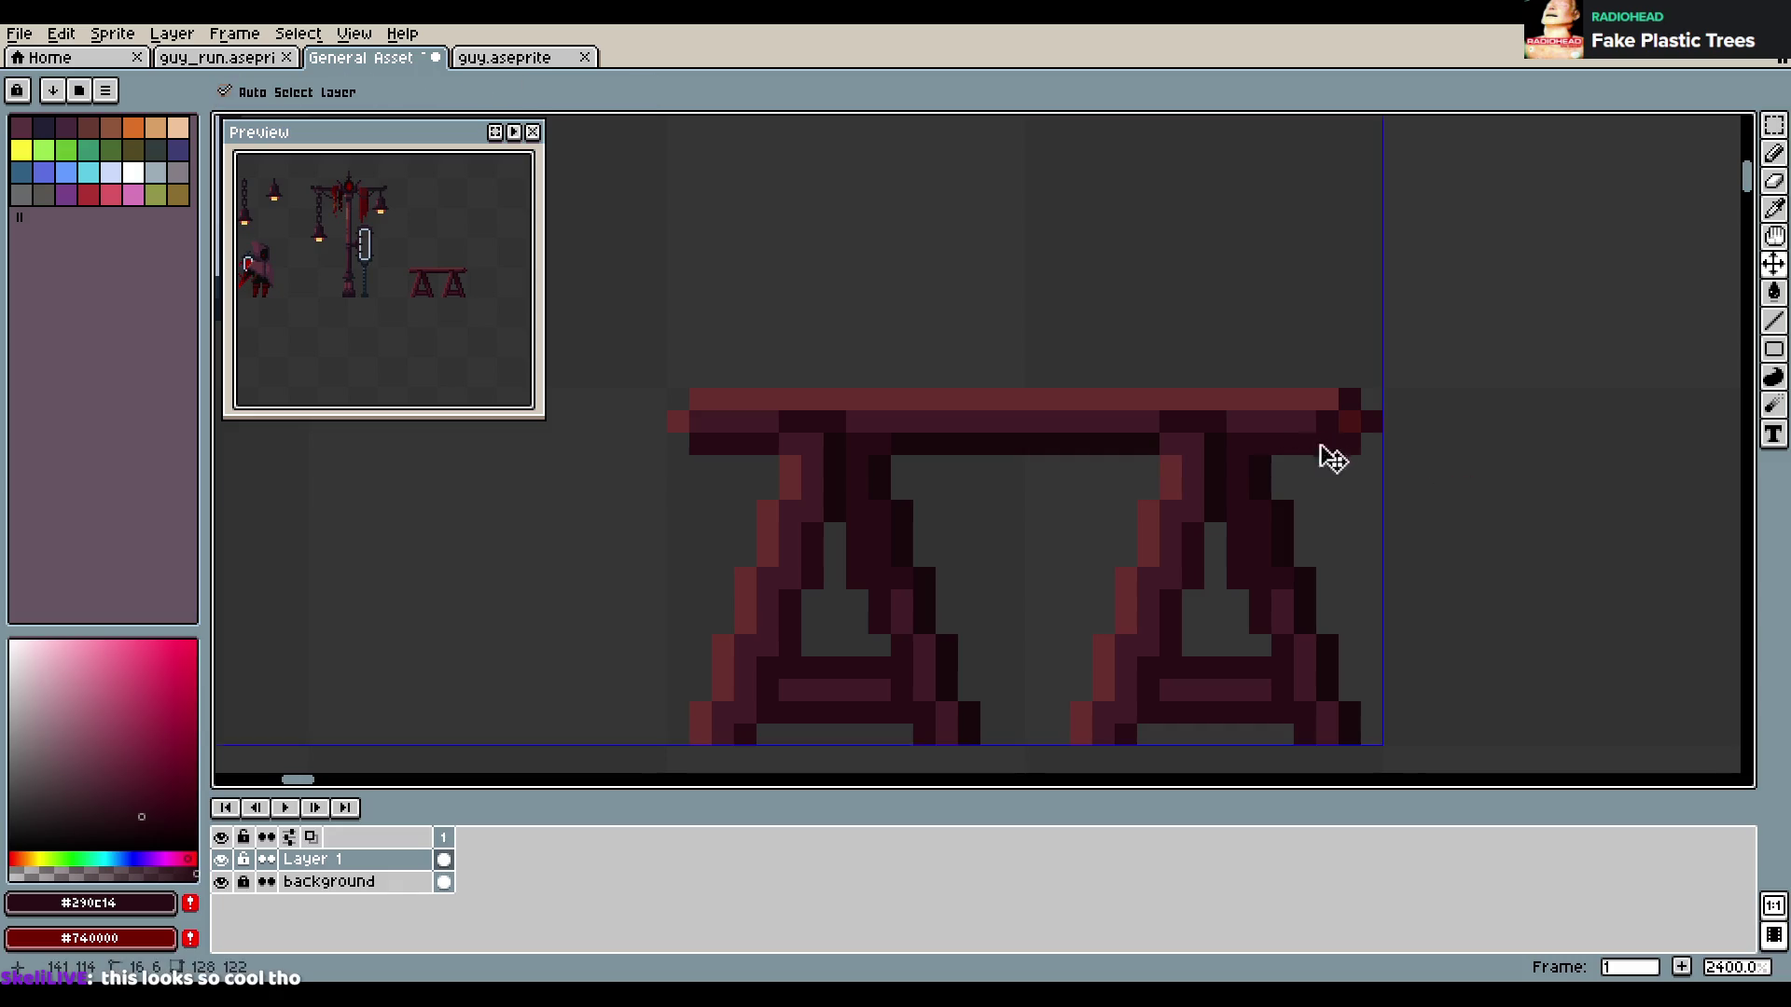
Lighten the row under the tabletop, darken its right end, and save past the warning
left_click(718, 402, "alt")
left_click_drag(709, 422, 1304, 427)
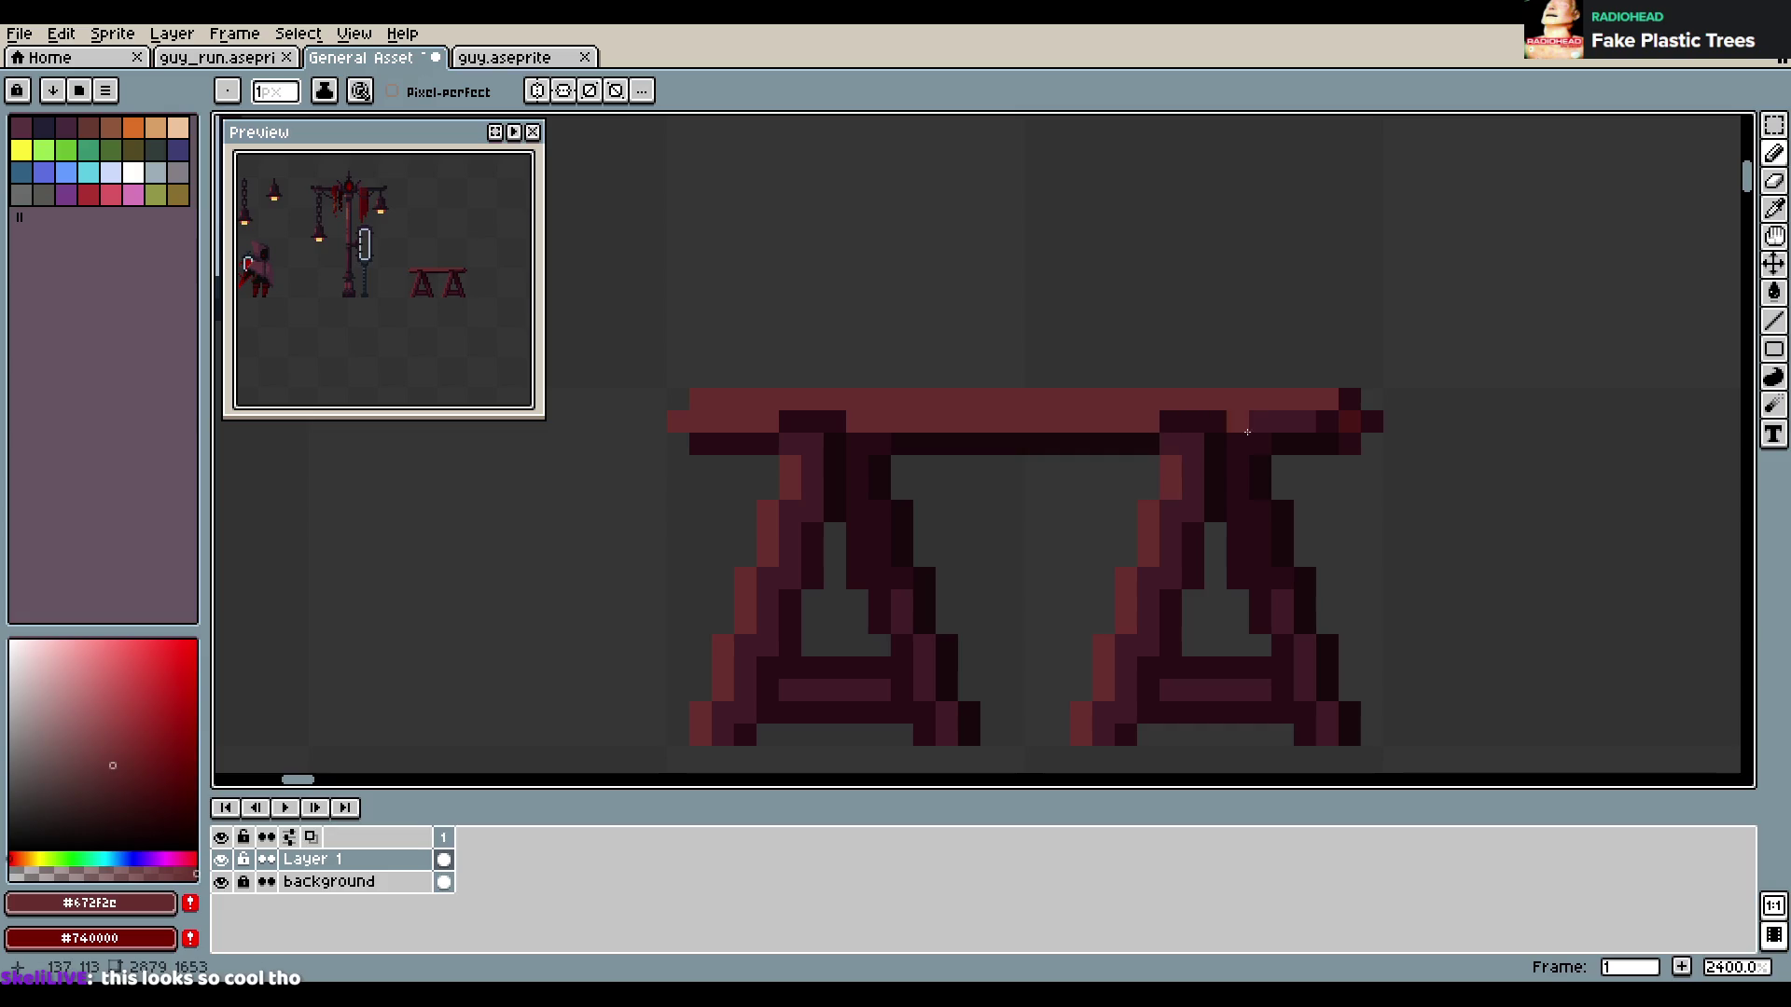
left_click(1251, 416, "alt")
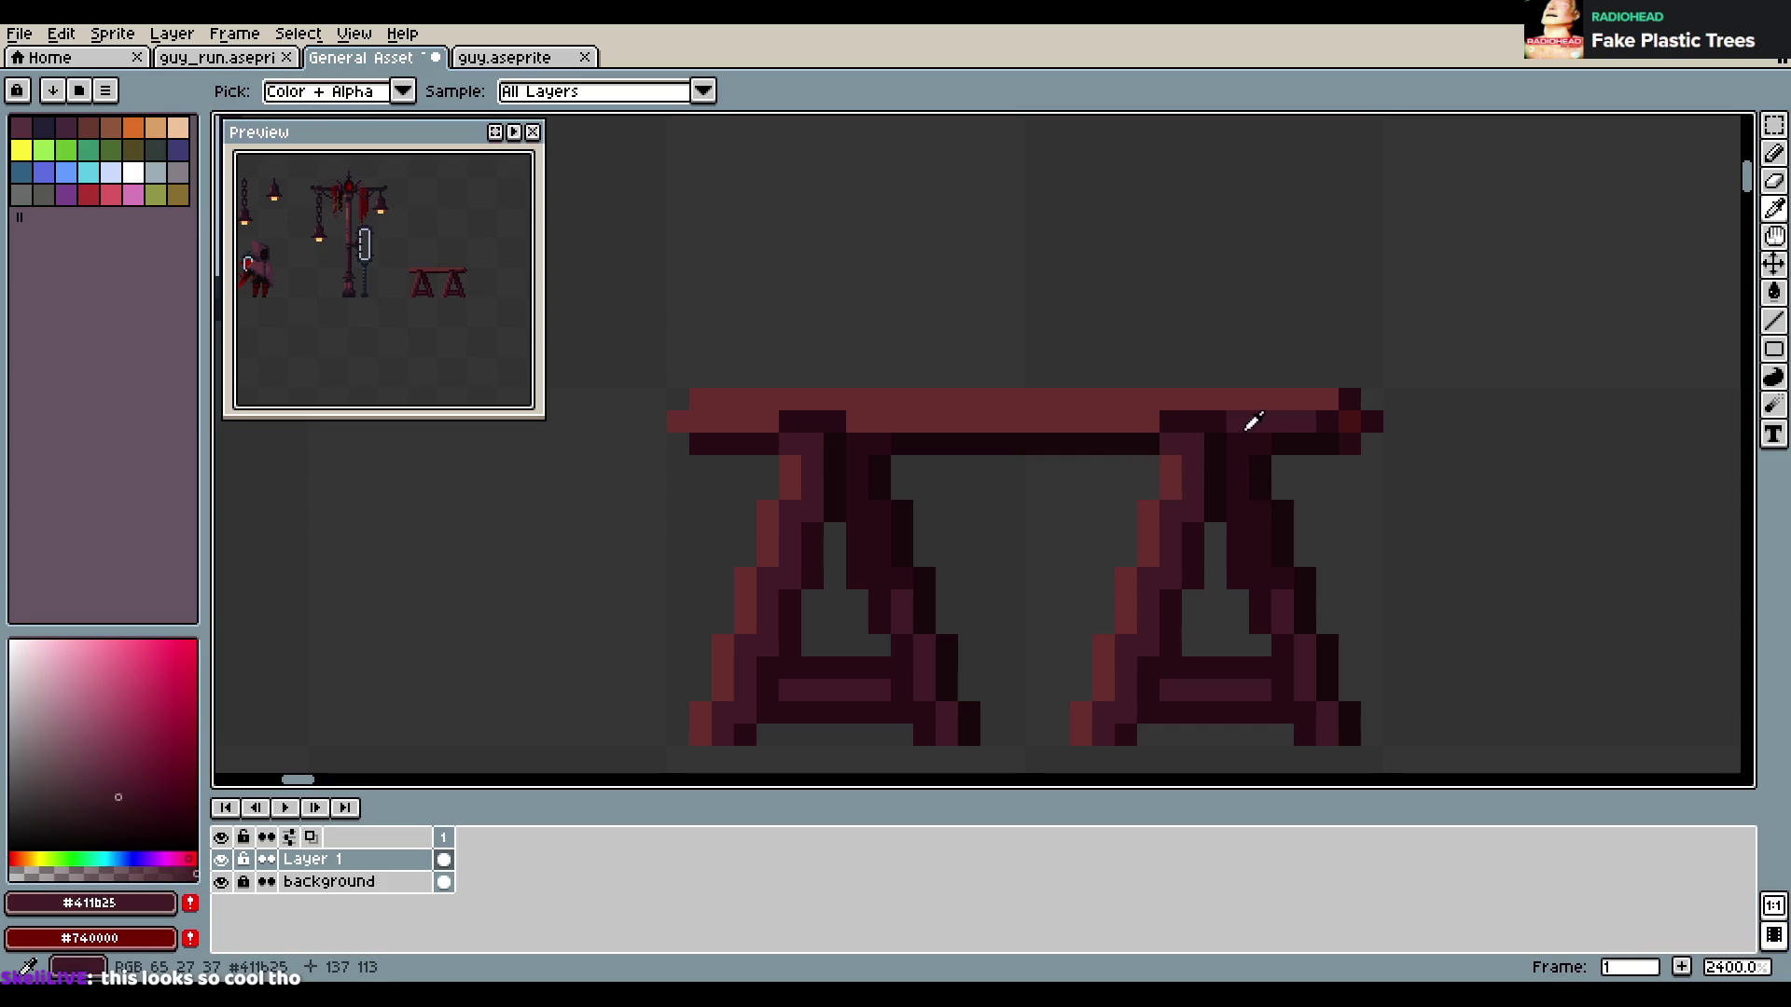
left_click(1103, 378, "shift")
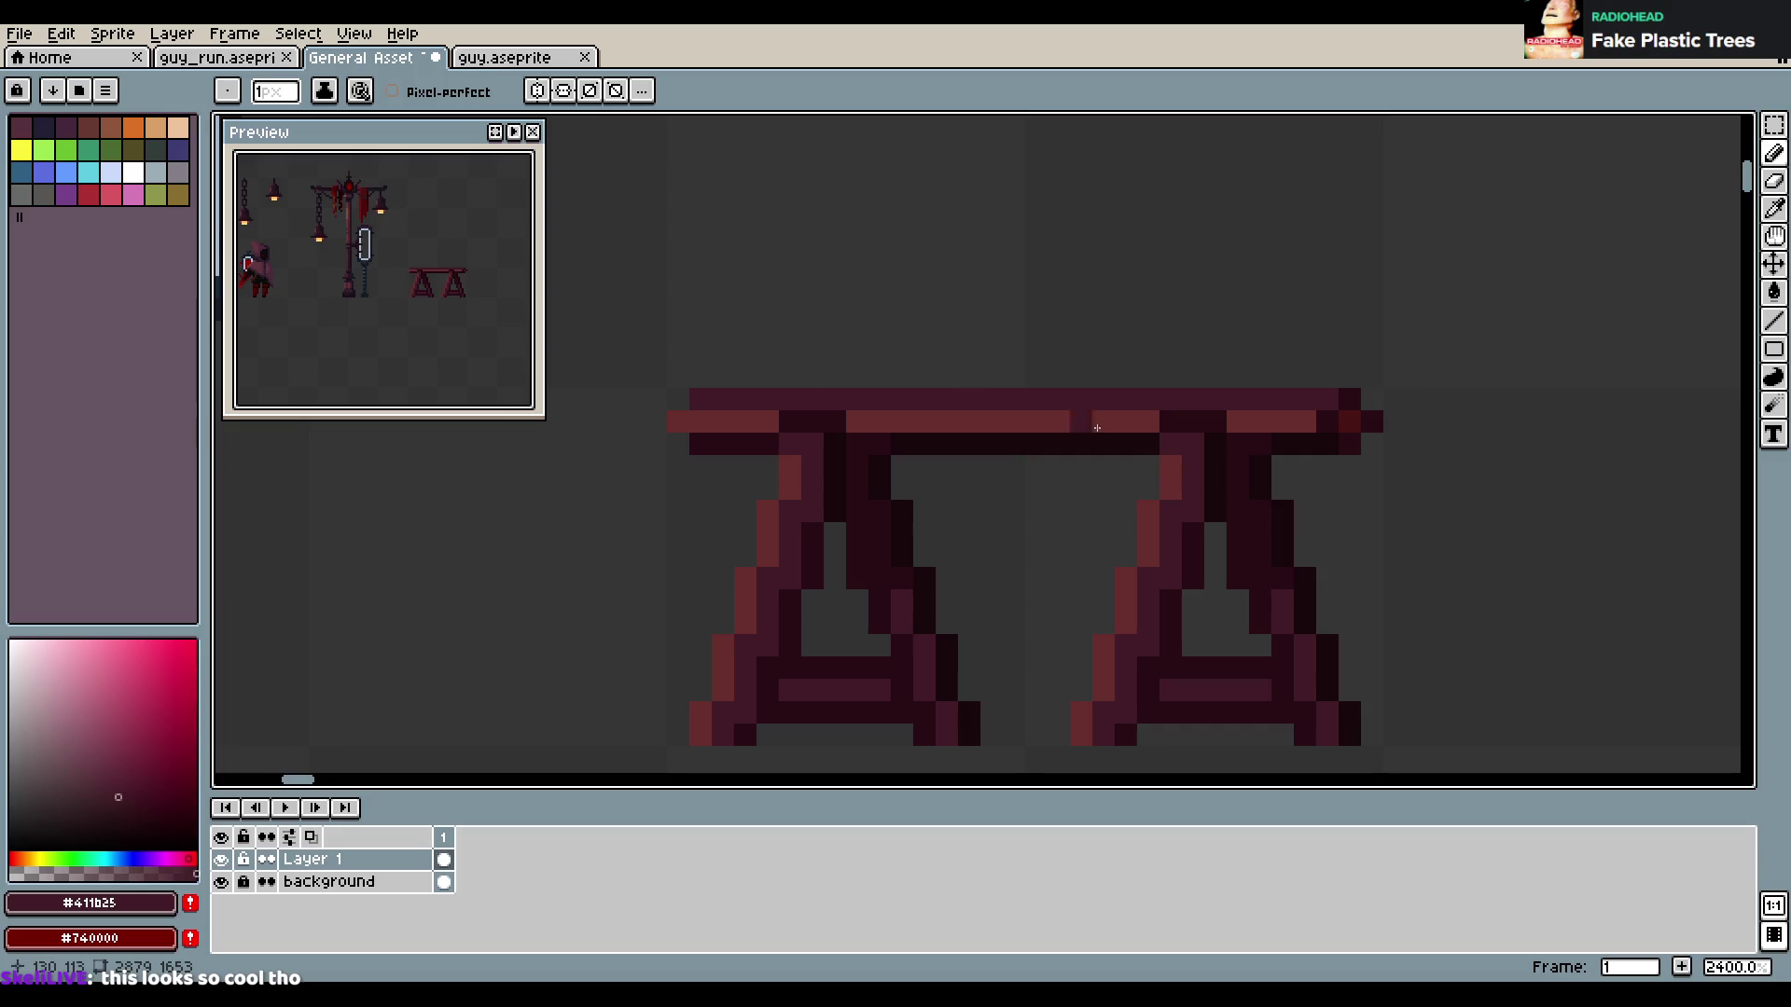
scroll(1141, 438, "down", 3)
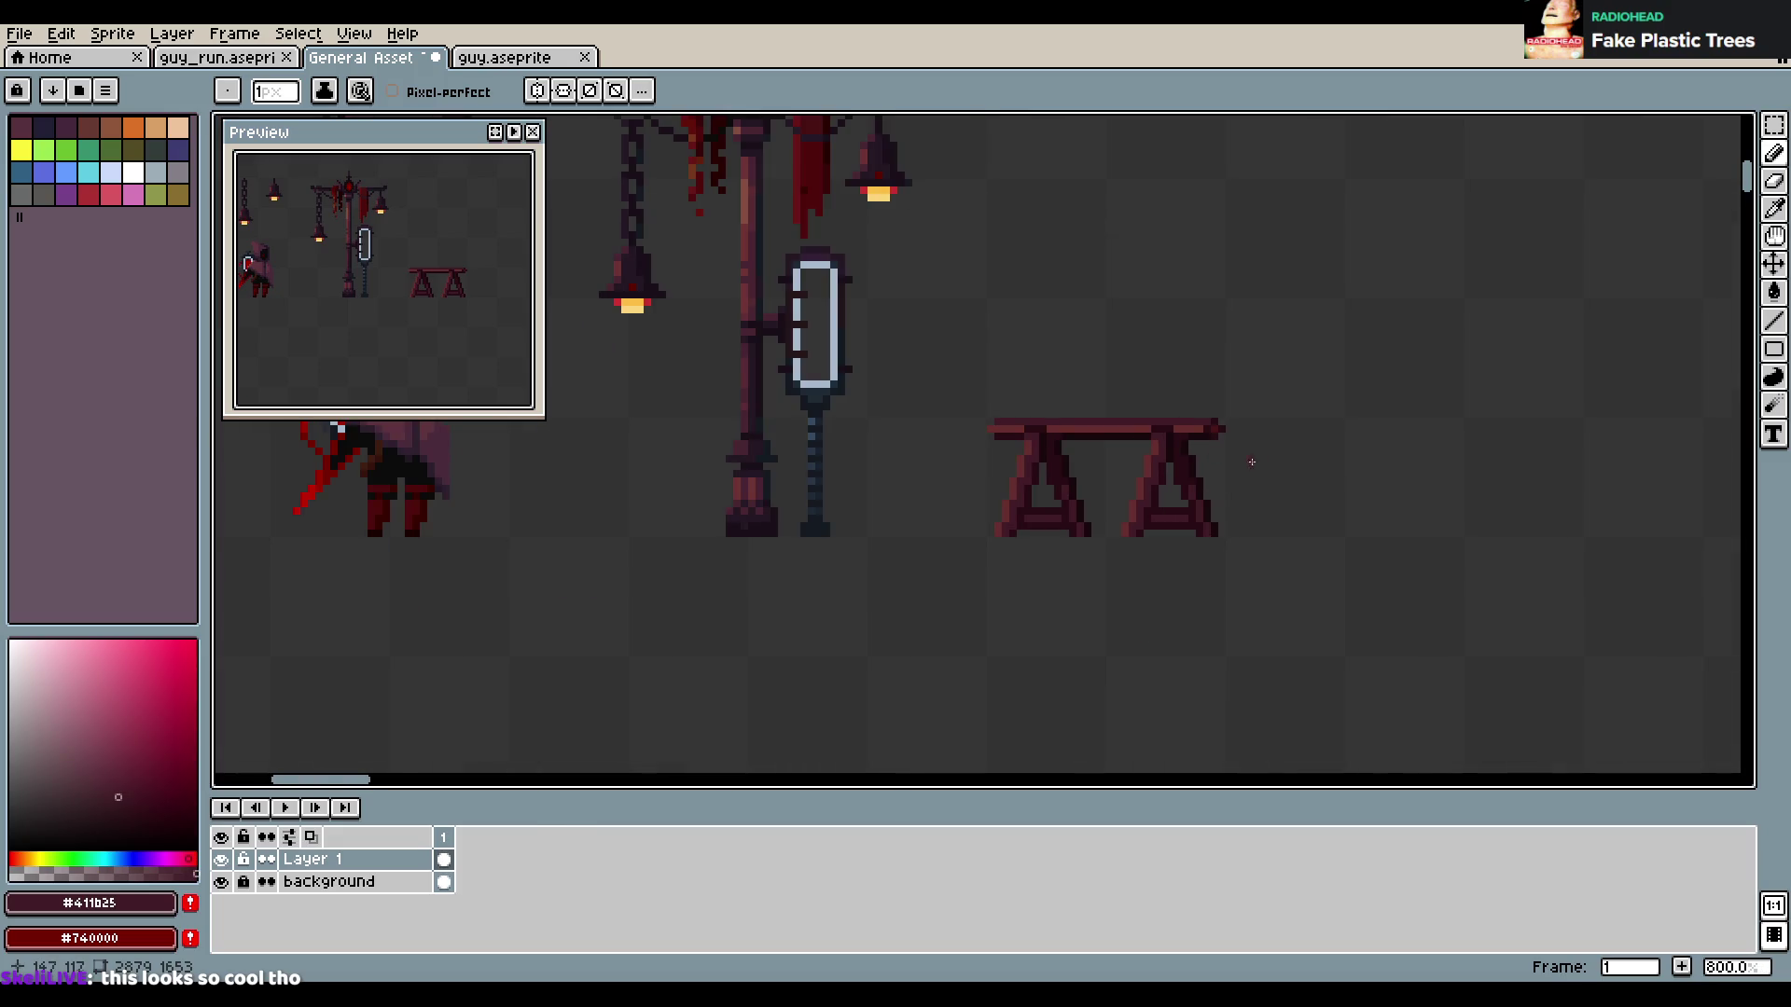
scroll(1203, 464, "up", 3)
key("ctrl+s")
key("Return")
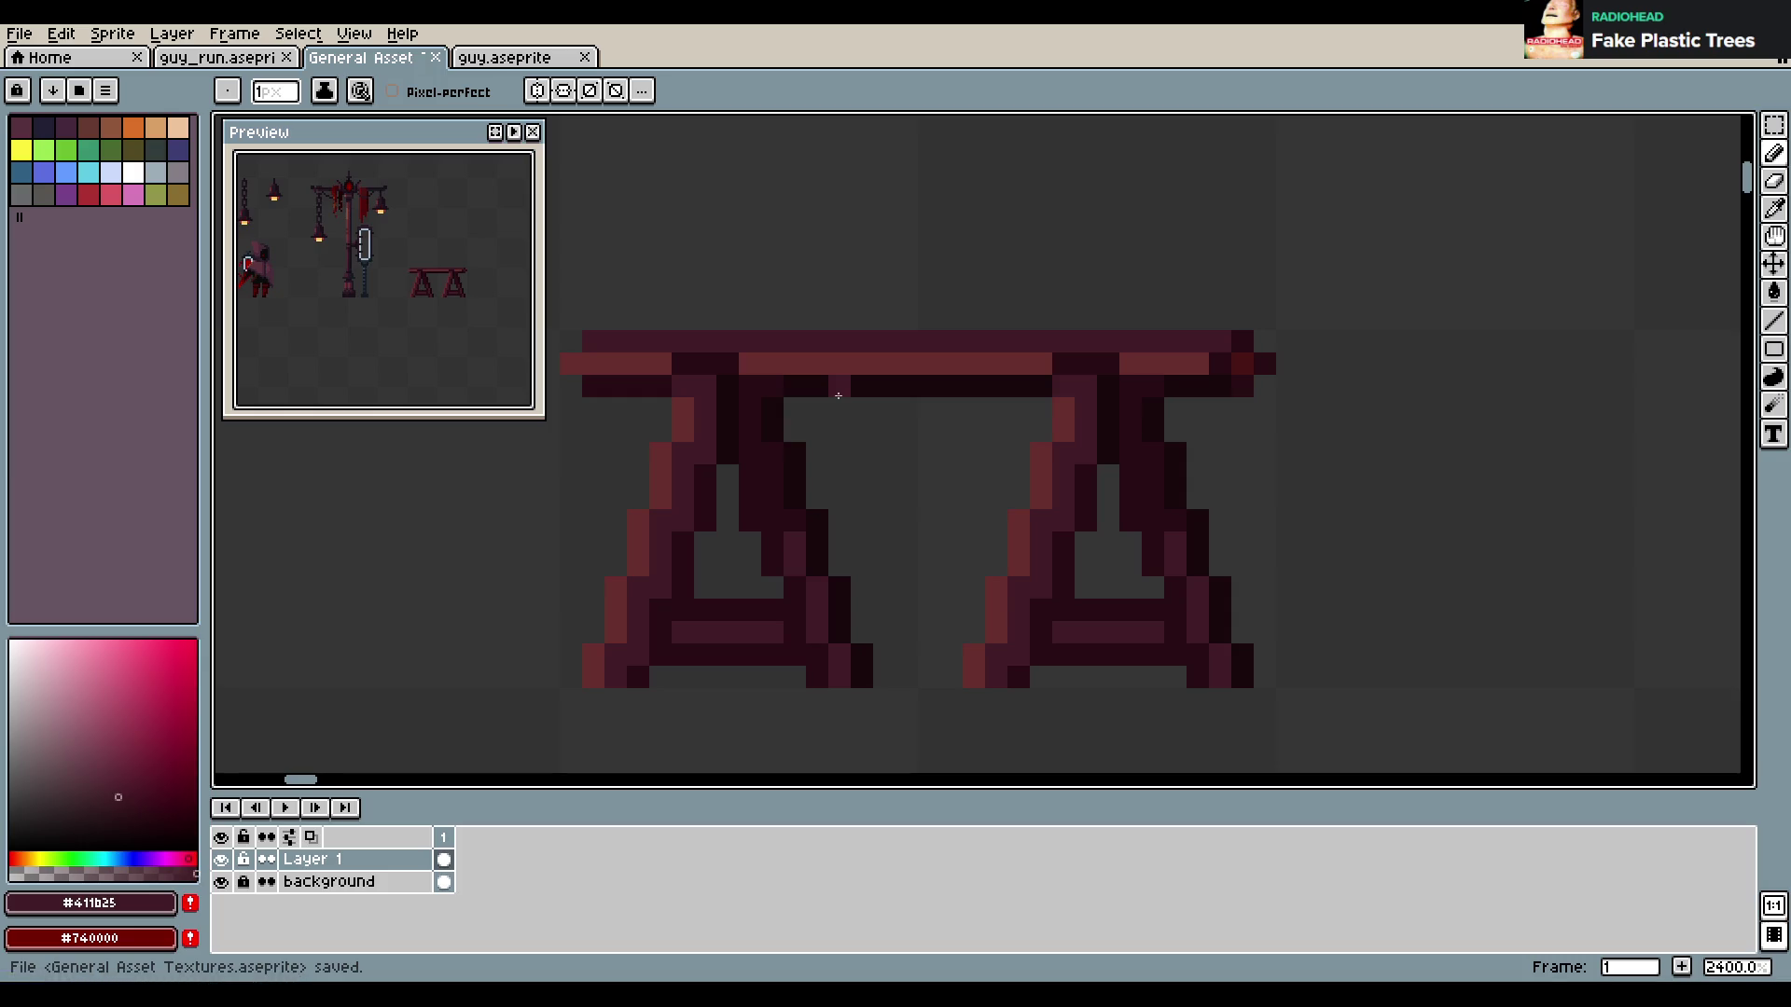
Lighten the left part of the top edge, darken the second row, and save
left_click(619, 360, "alt")
left_click_drag(605, 341, 1135, 370)
left_click(883, 338, "alt")
key("ctrl+s")
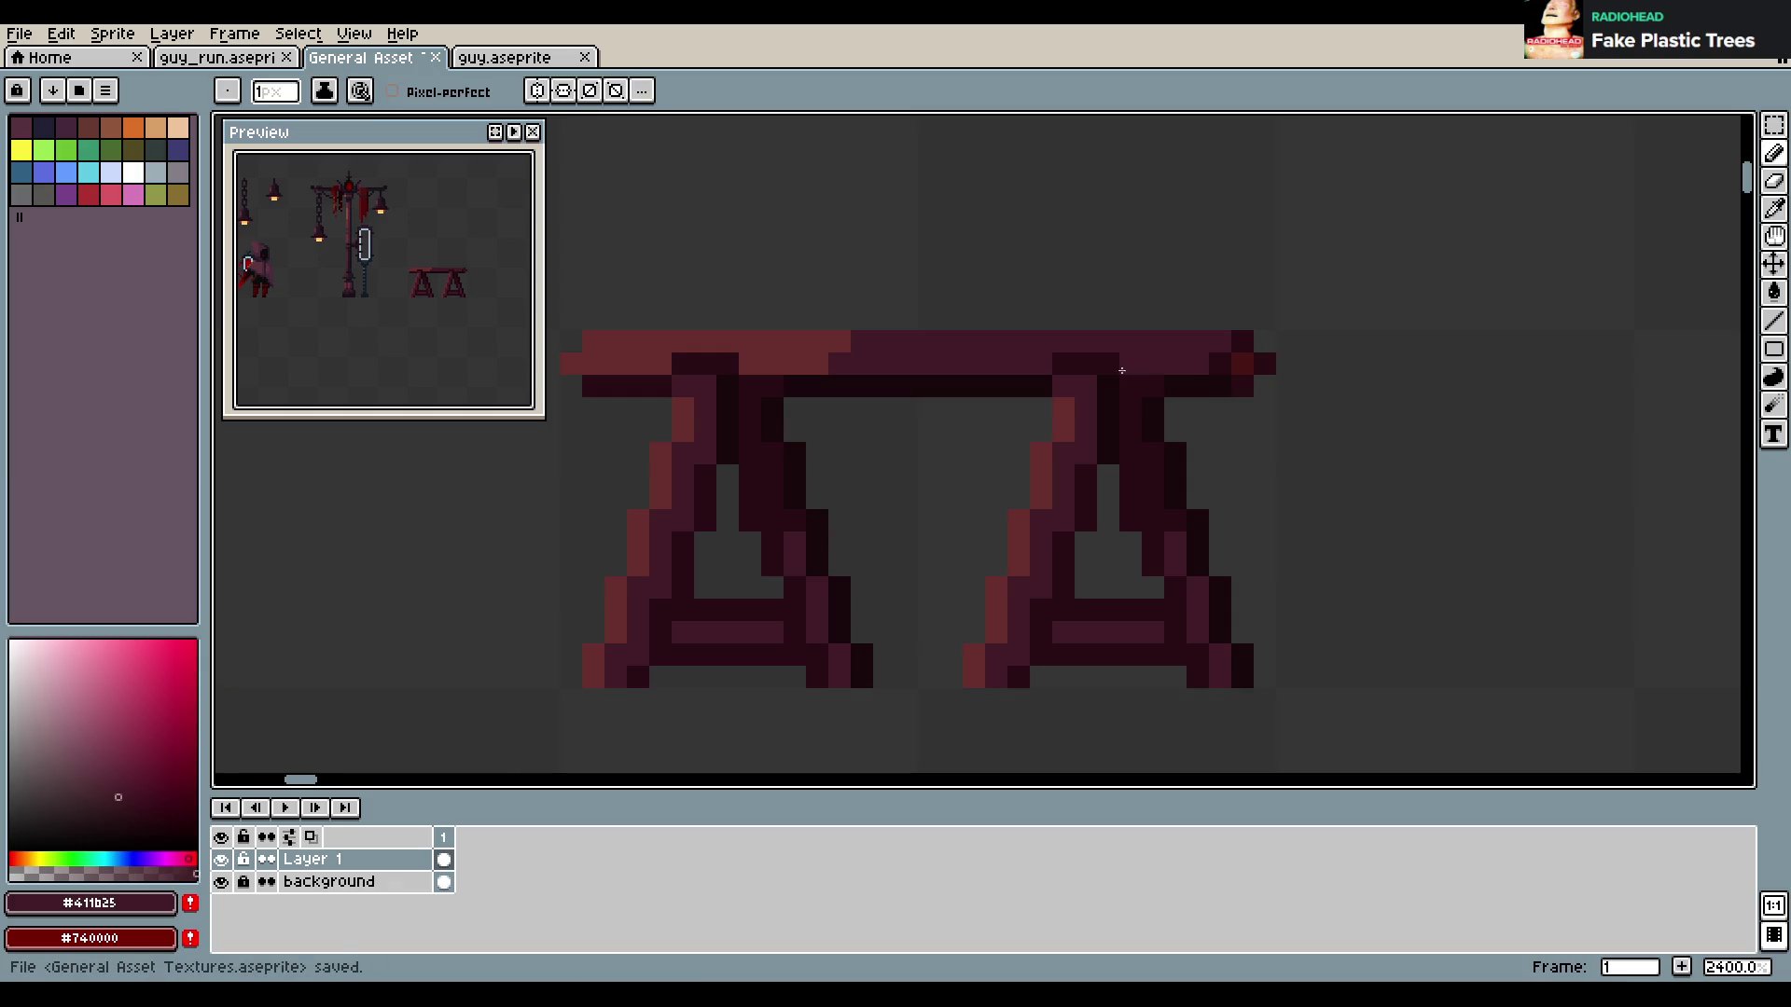
Bring the table's top edge into view and dot a dark pixel on the tabletop
scroll(1122, 370, "down", 6)
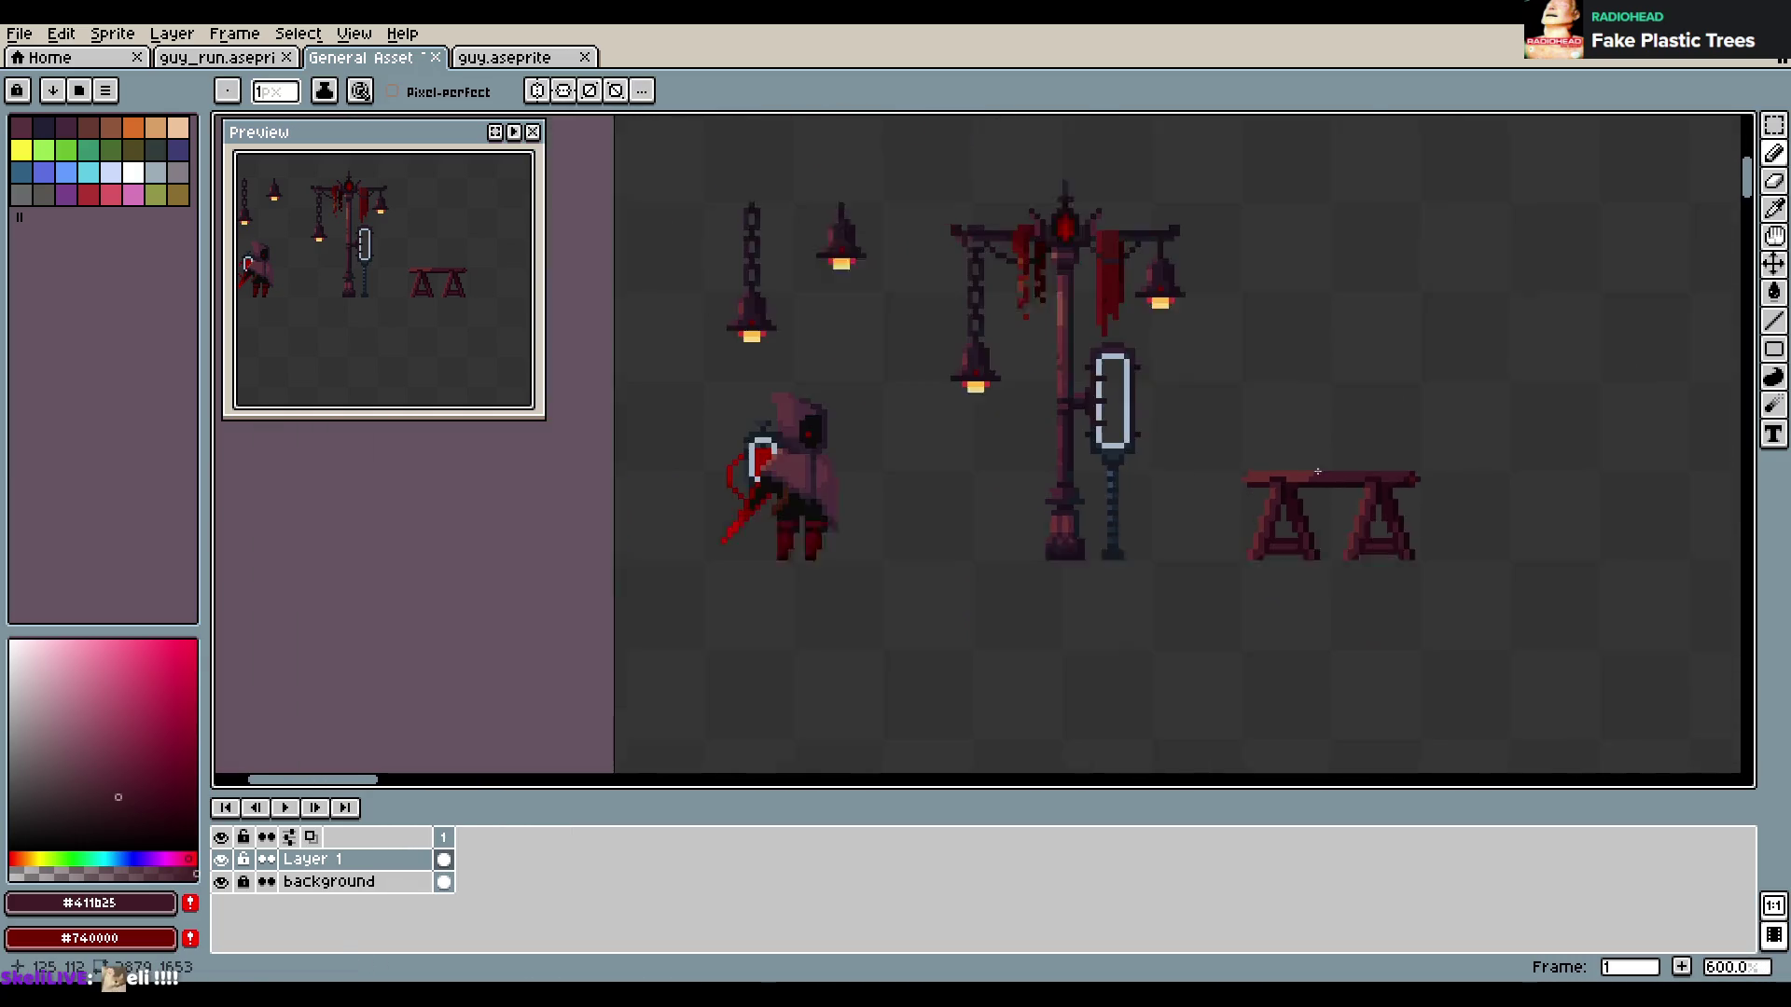
scroll(1326, 473, "up", 3)
scroll(1329, 485, "down", 2)
scroll(1329, 492, "right", 2)
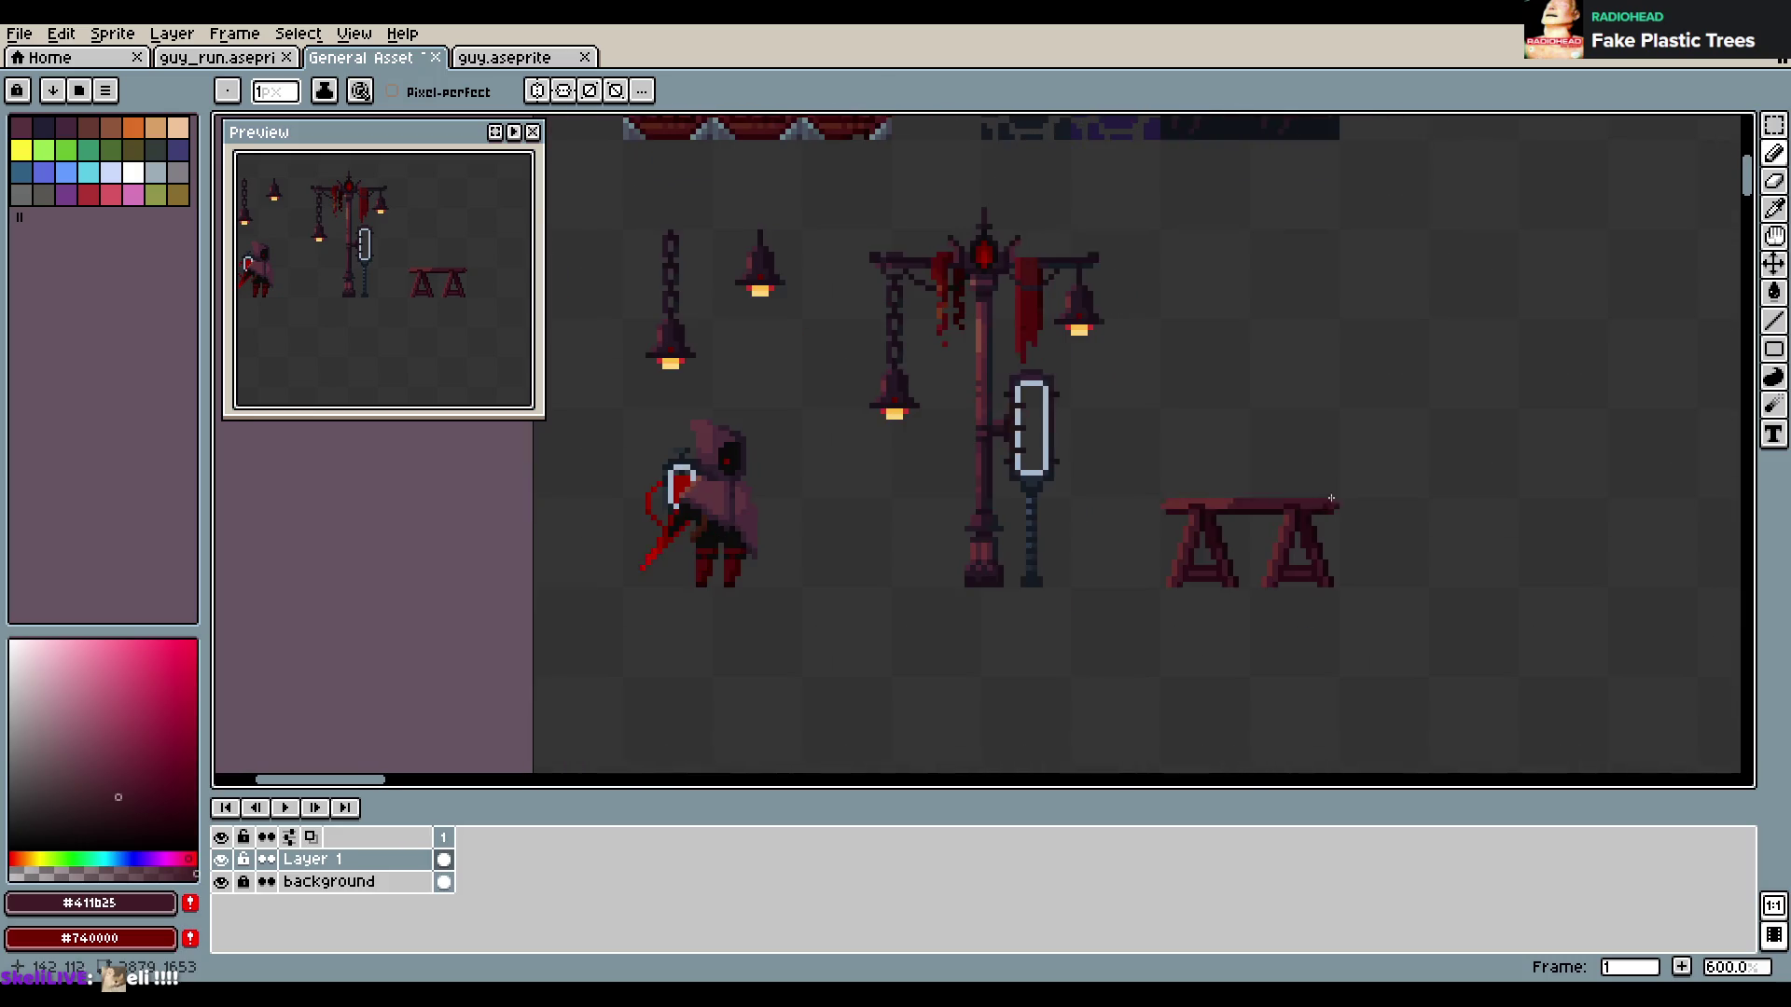
scroll(1329, 491, "up", 3)
scroll(1329, 492, "up", 3)
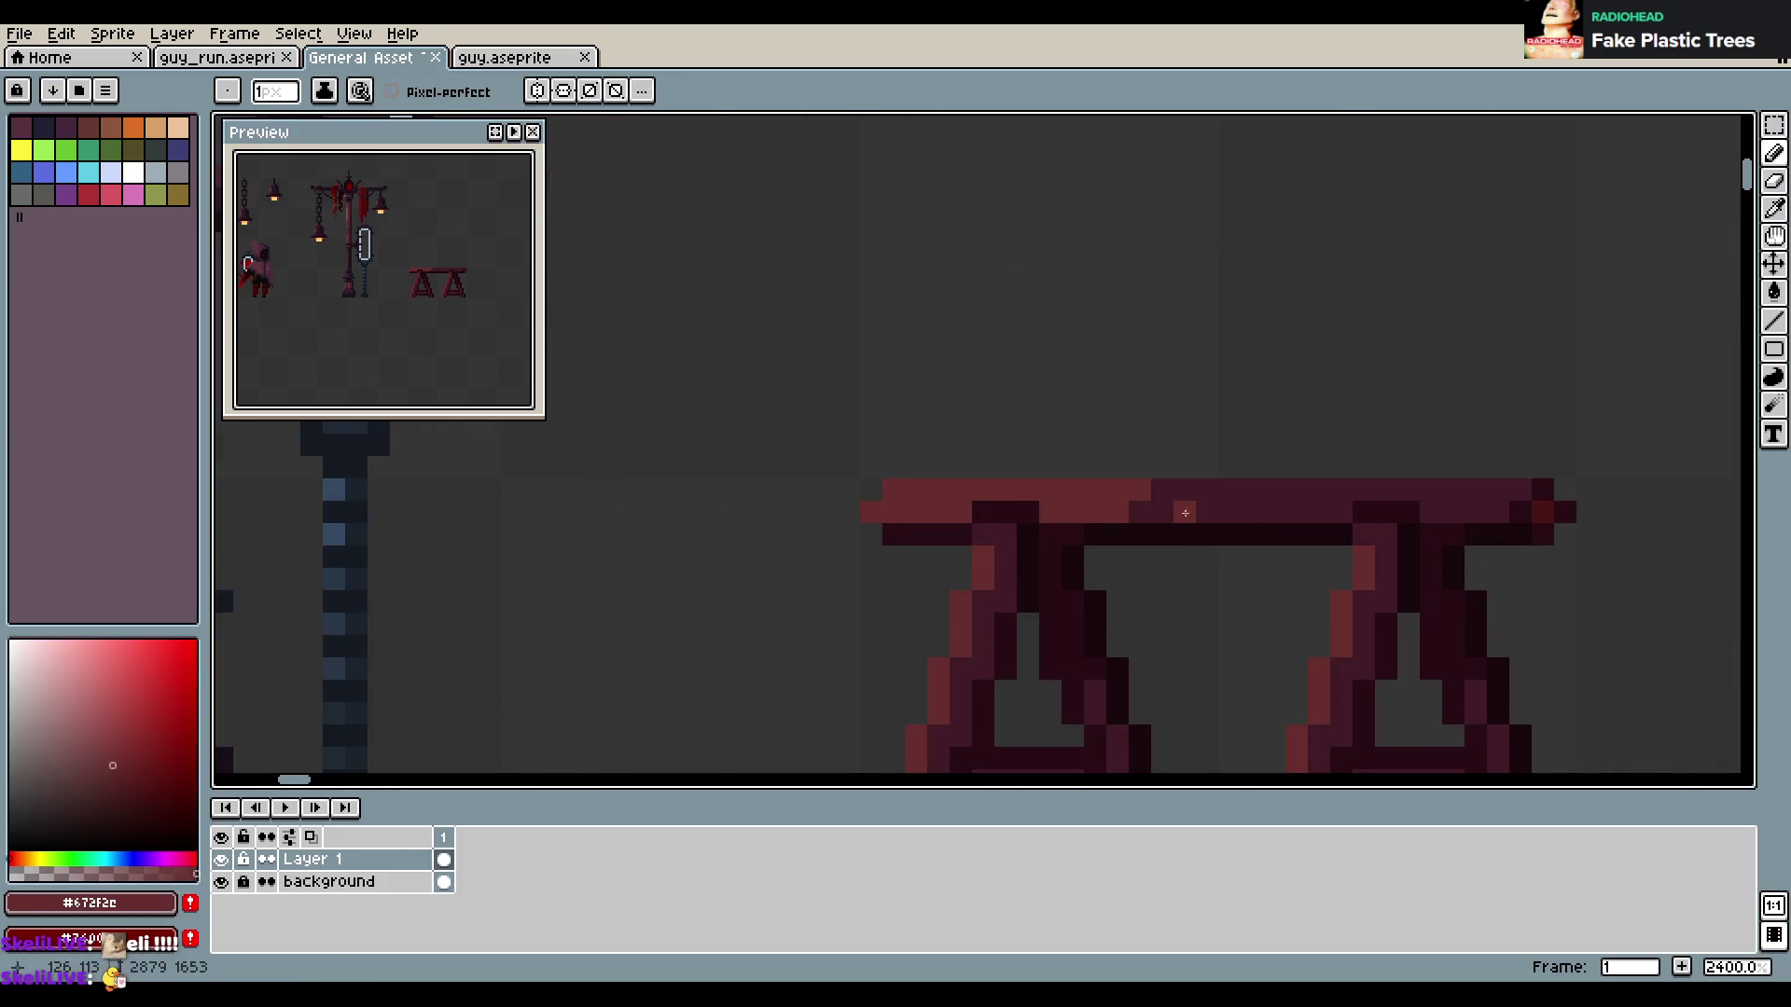
scroll(1312, 488, "down", 1)
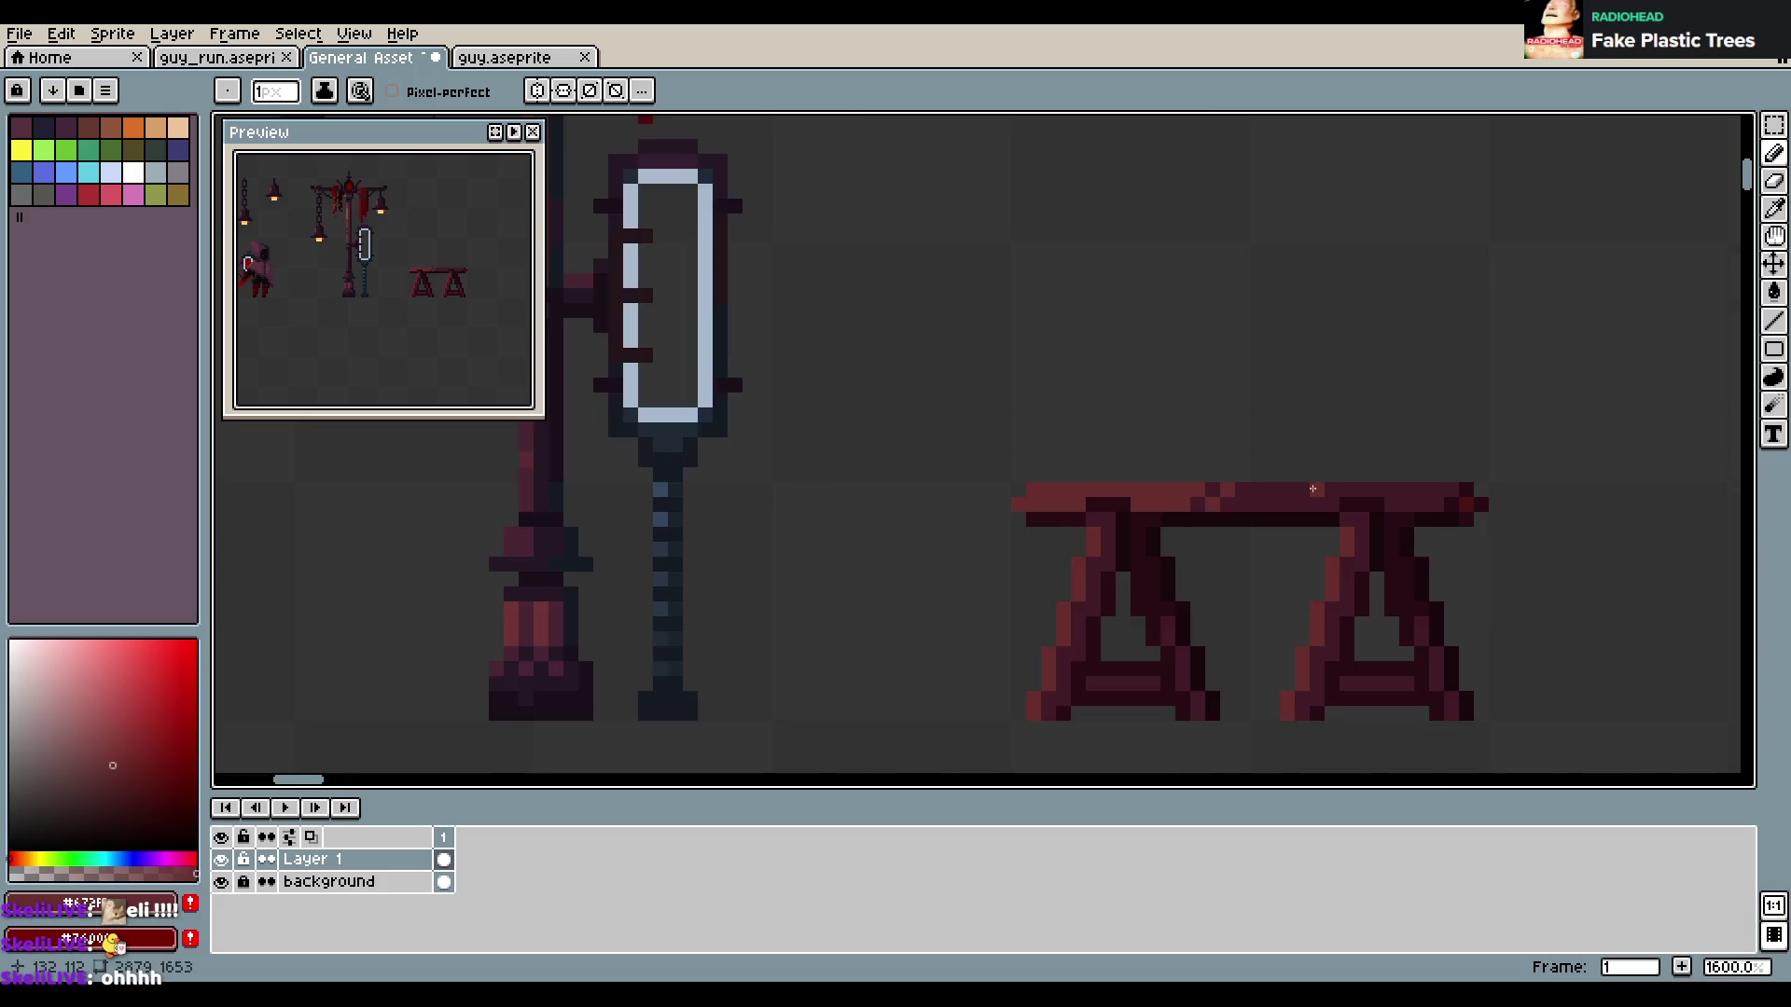
scroll(1287, 485, "up", 1)
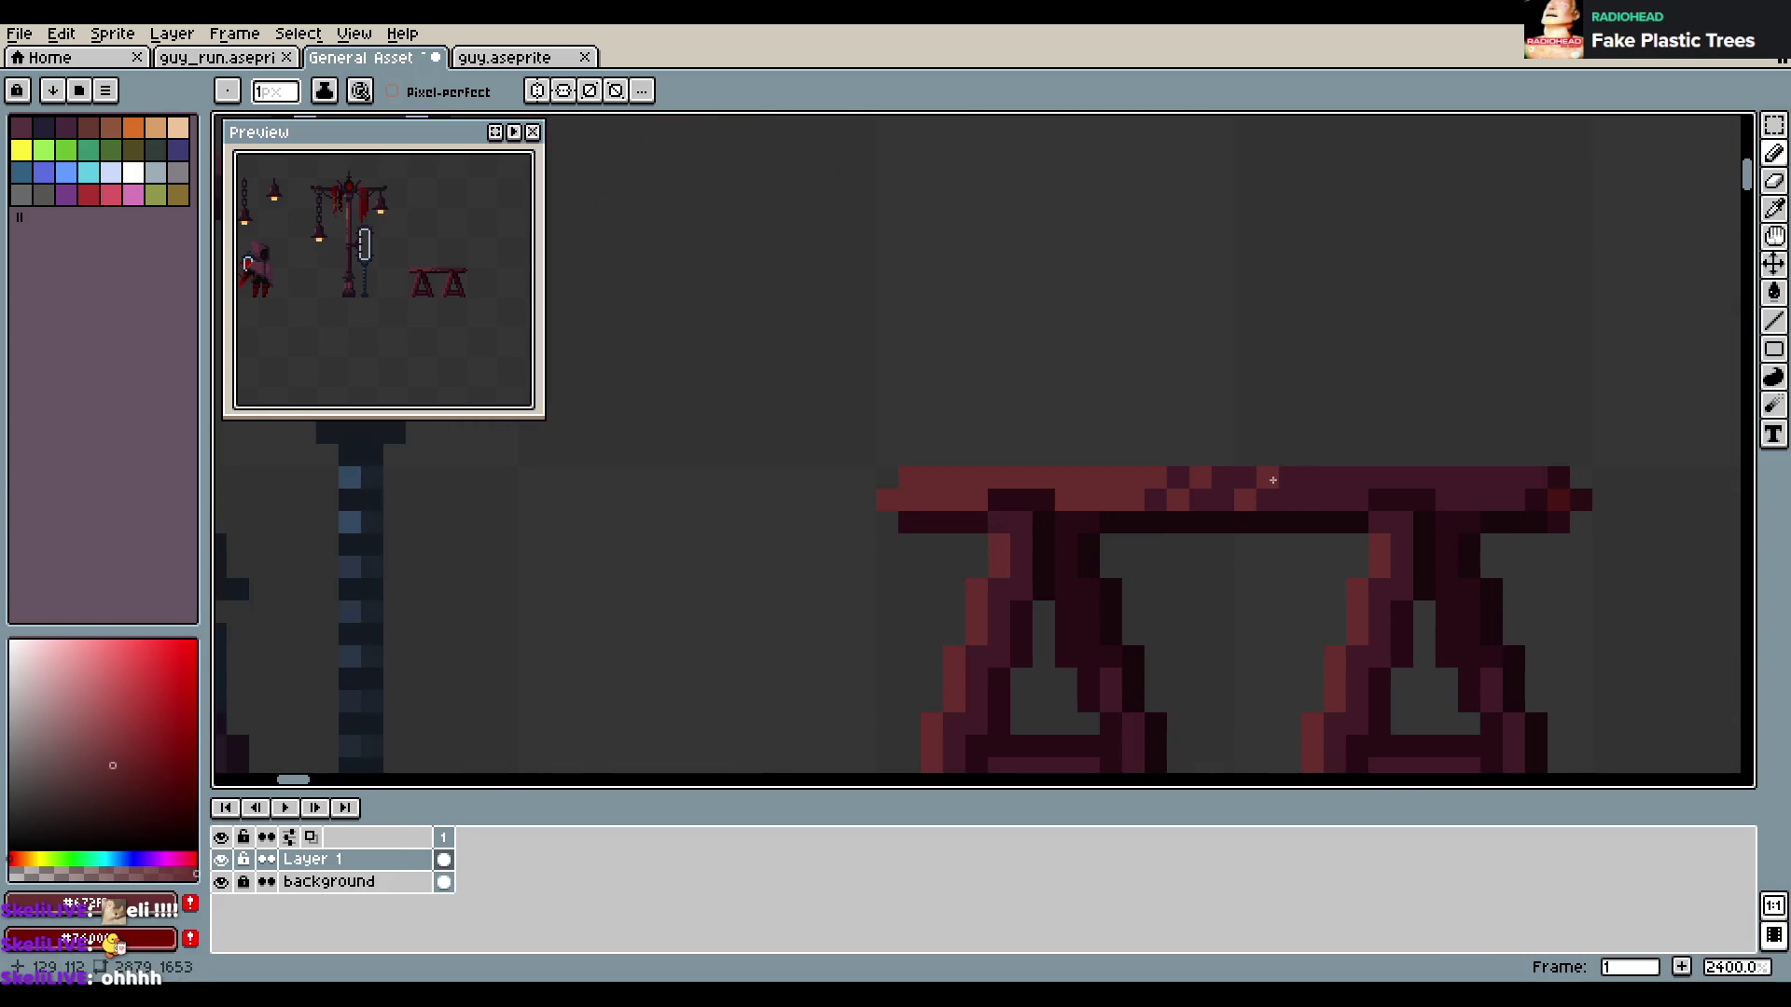
left_click_drag(1323, 556, 1200, 503)
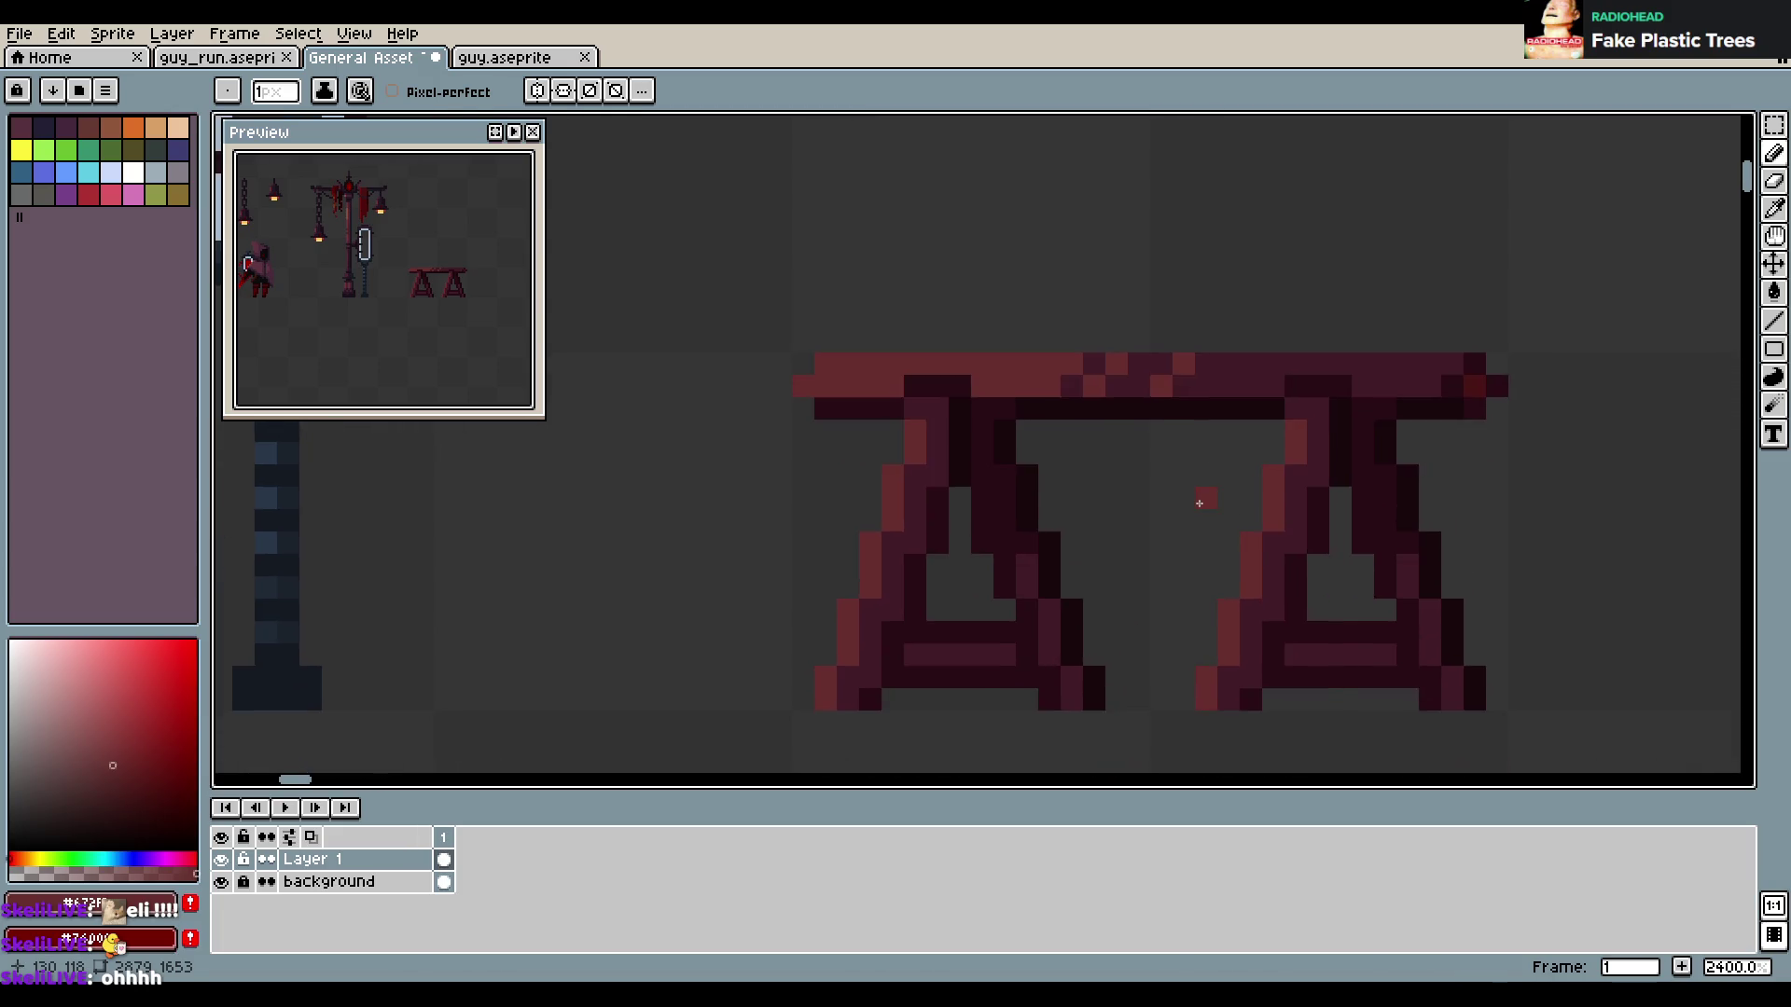
left_click(1156, 415)
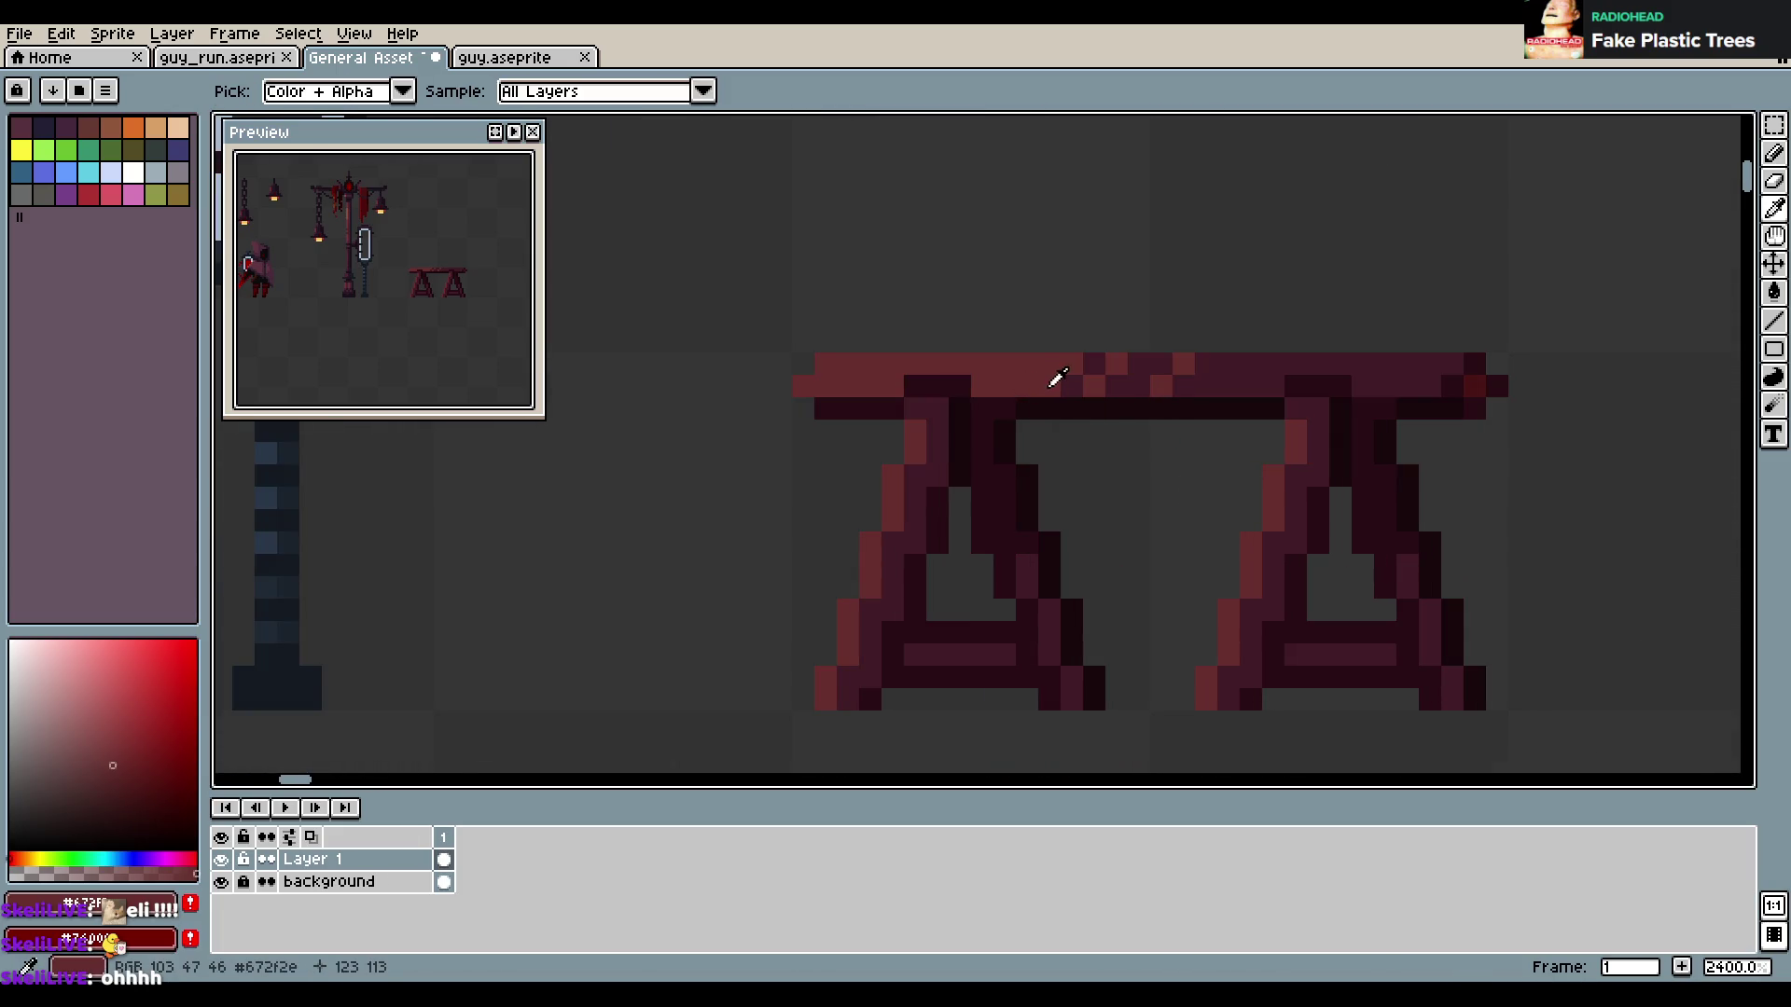
left_click(1034, 412, "alt")
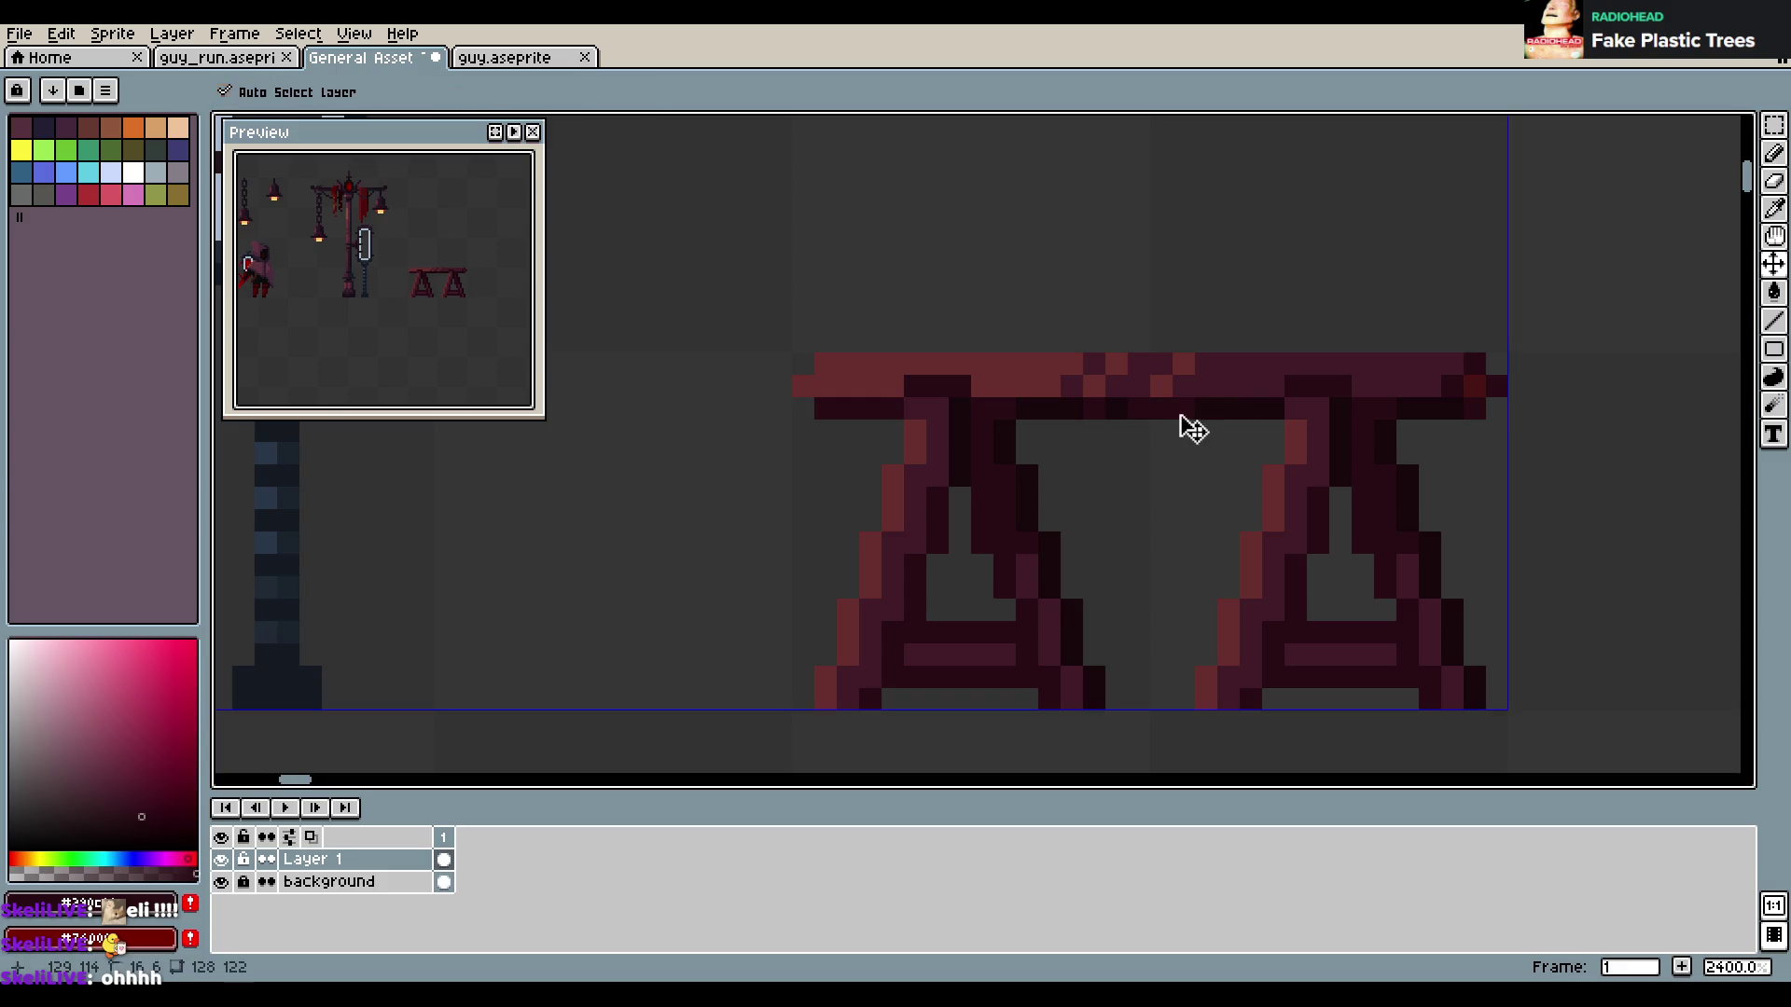
Undo the three stray tabletop pixels and save General Asset Textures.aseprite
key("ctrl+z")
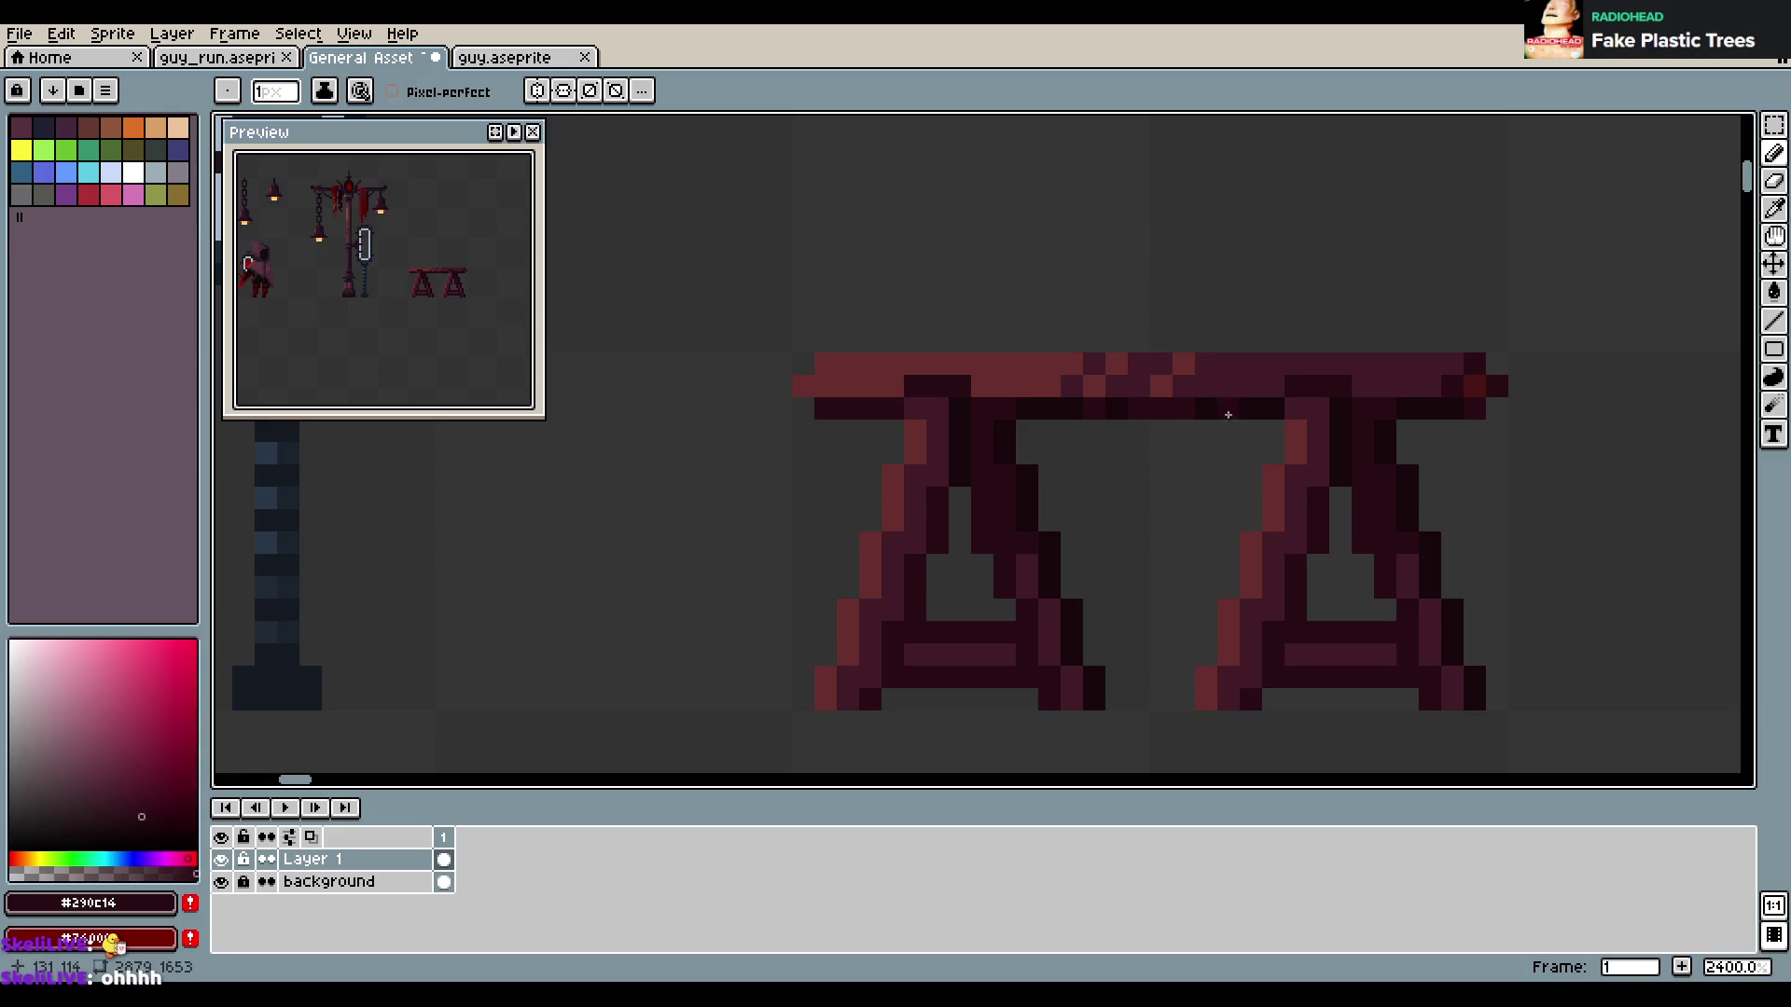
key("ctrl+z")
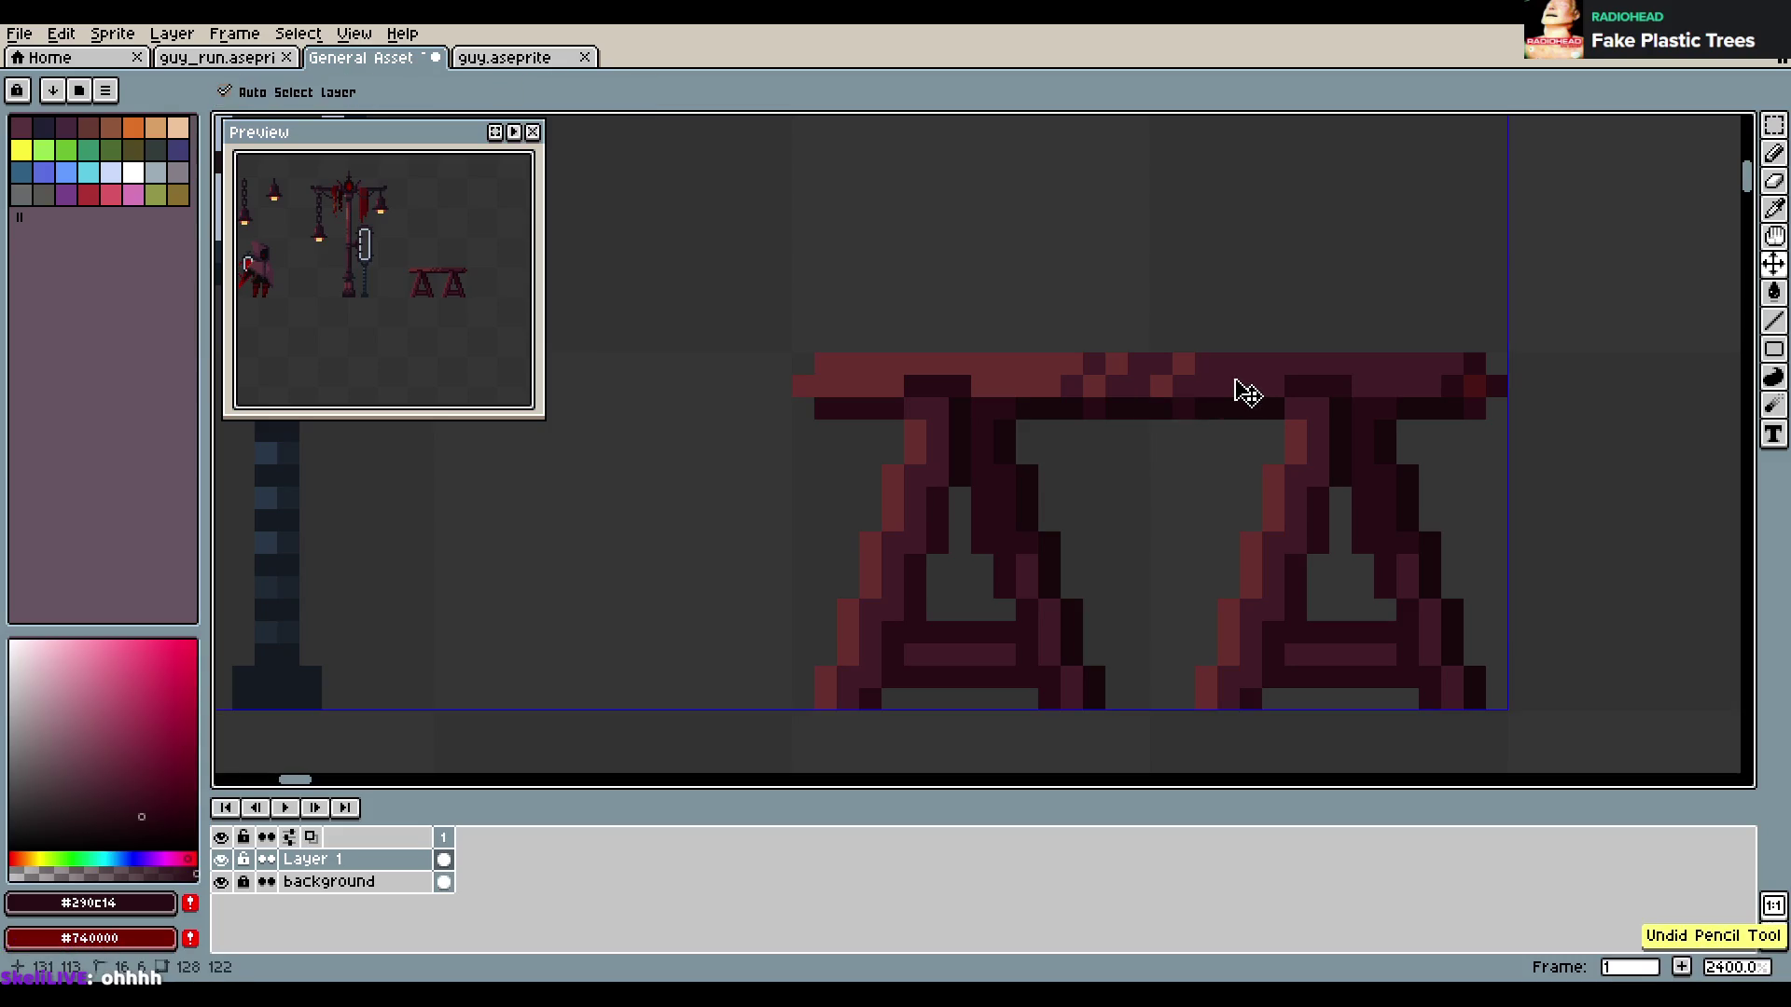
key("ctrl+z")
key("ctrl+z")
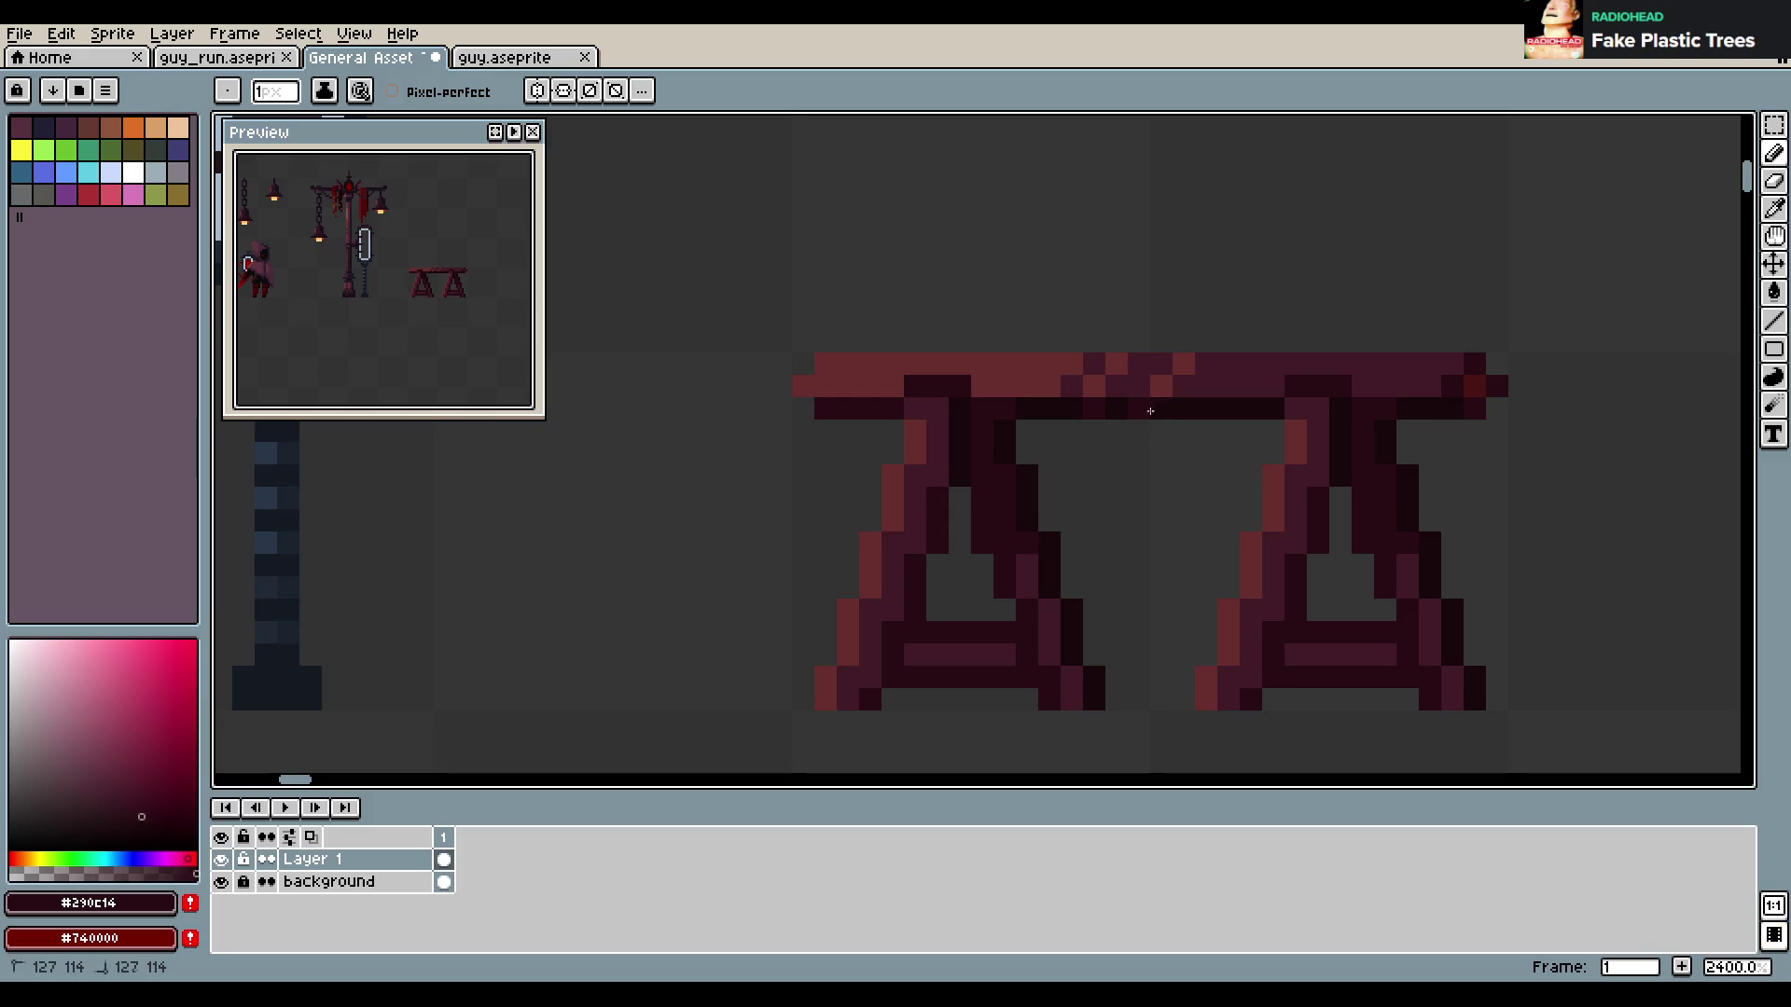
scroll(1348, 390, "down", 2)
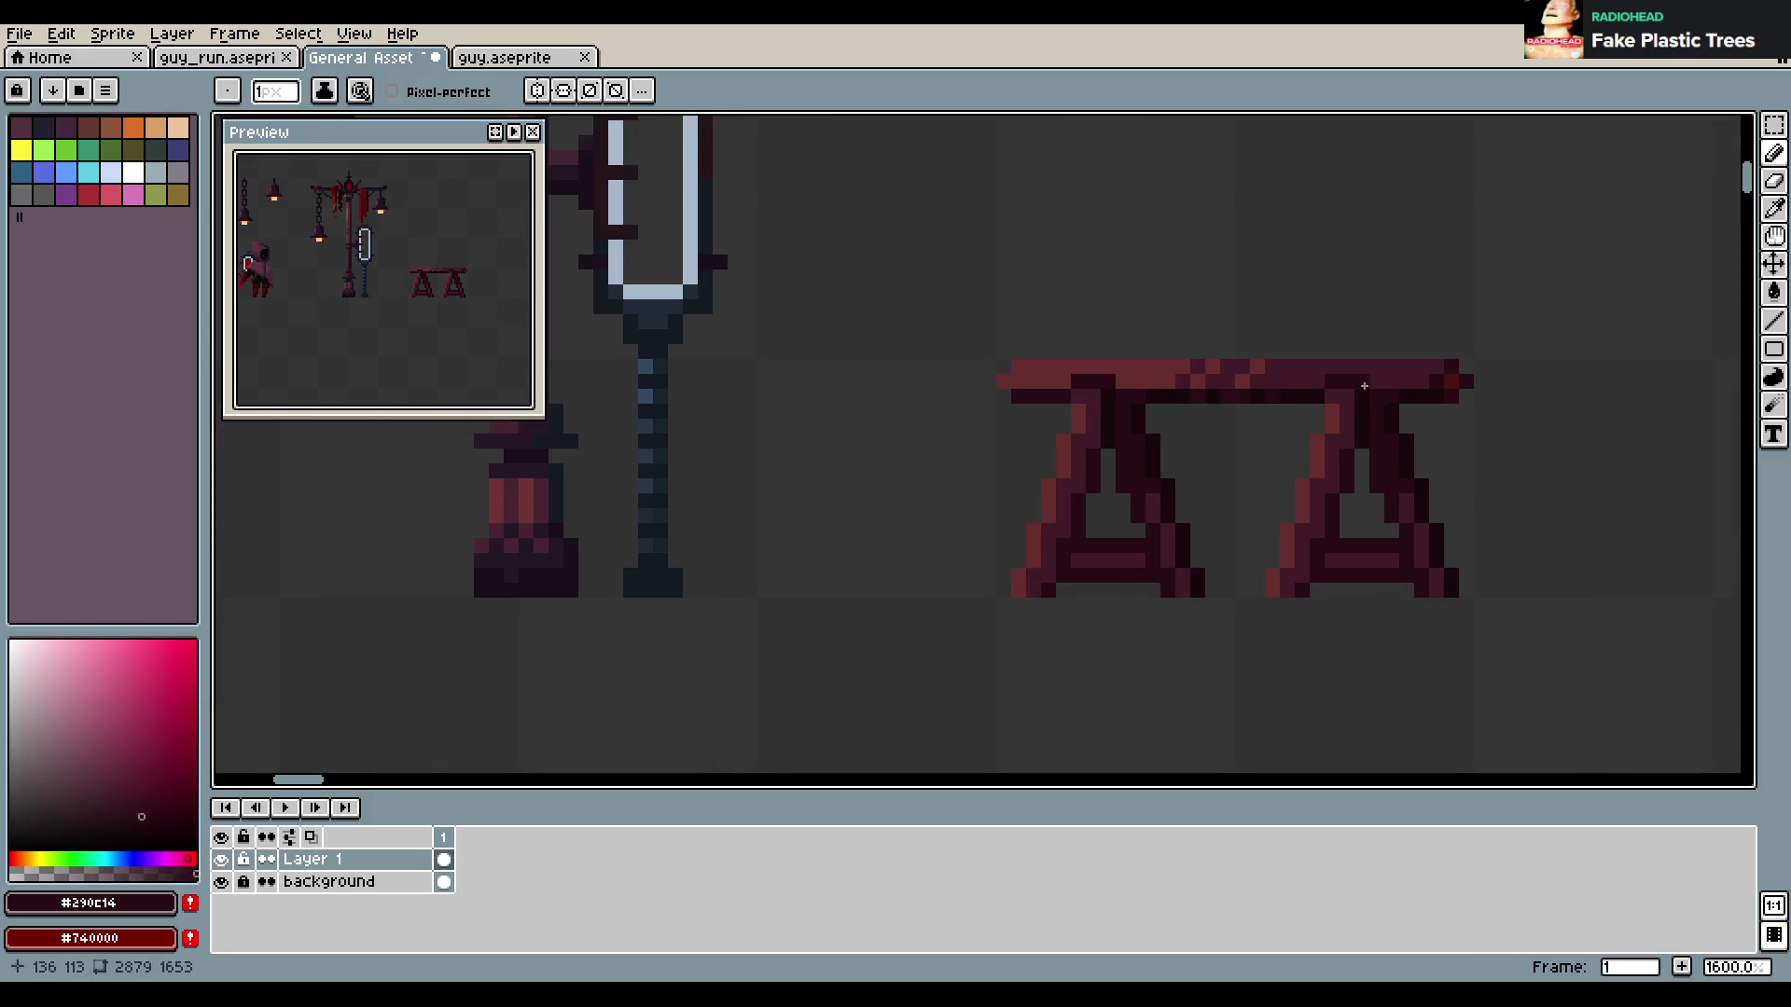
key("ctrl+s")
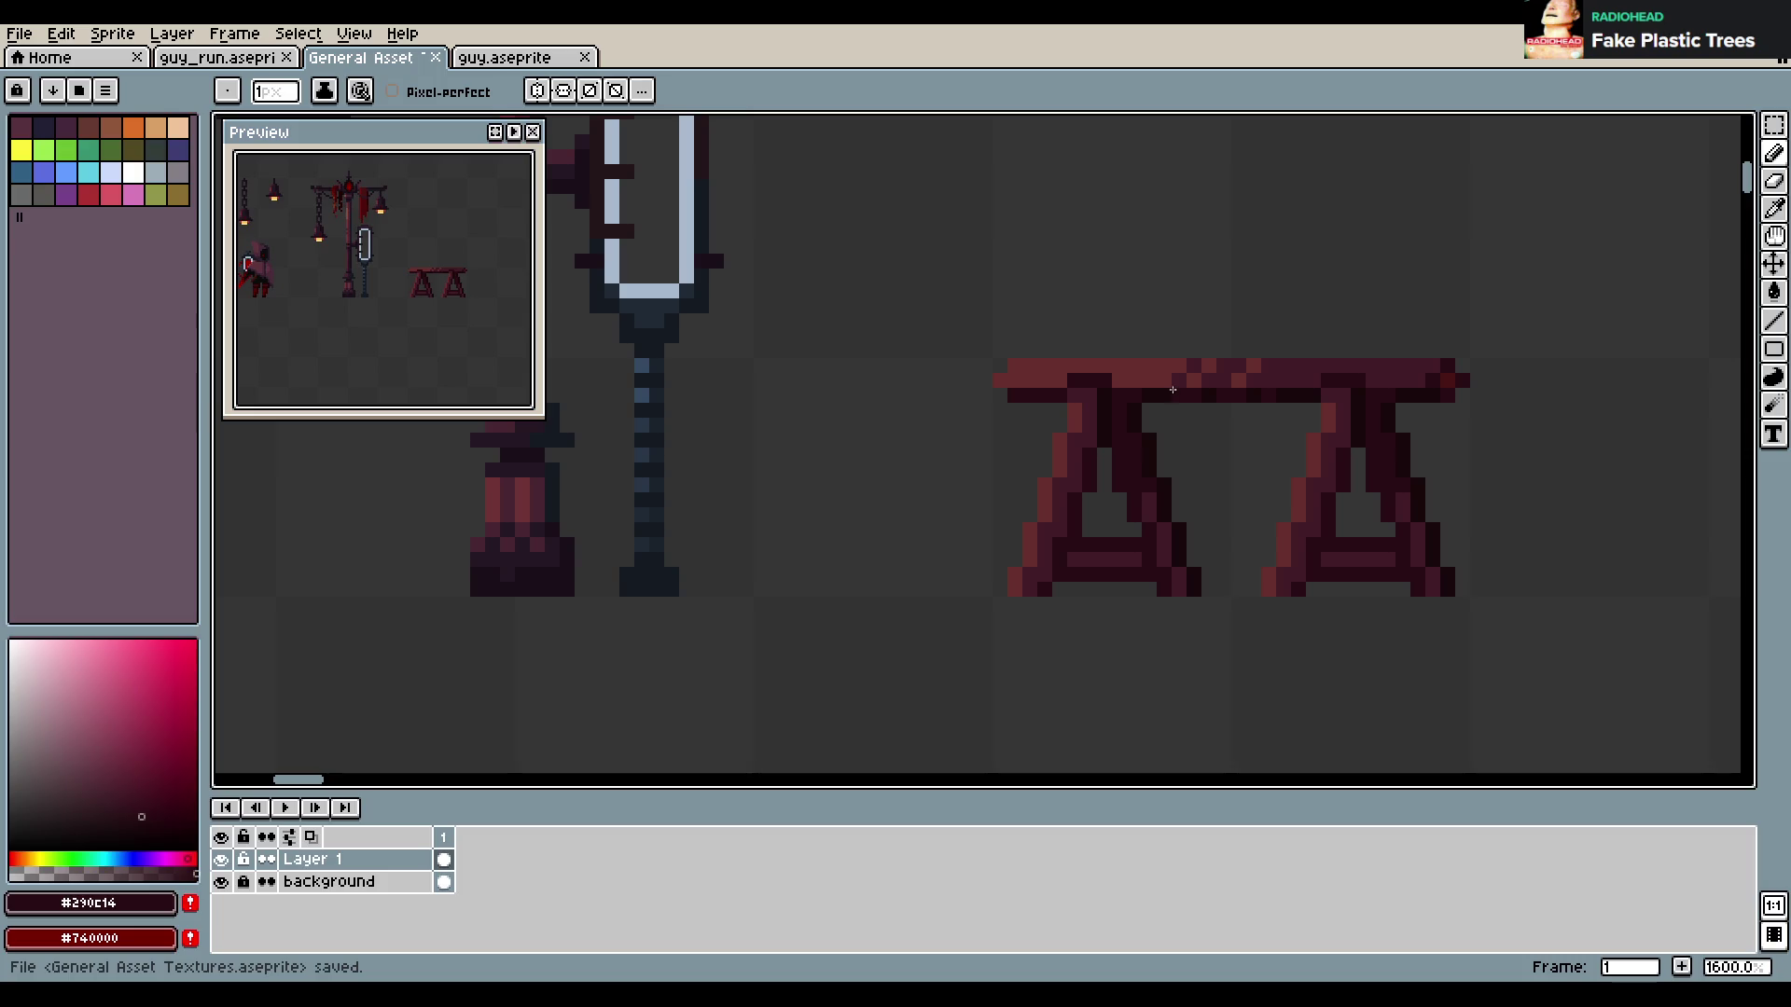
scroll(1180, 364, "down", 3)
scroll(1231, 429, "down", 2)
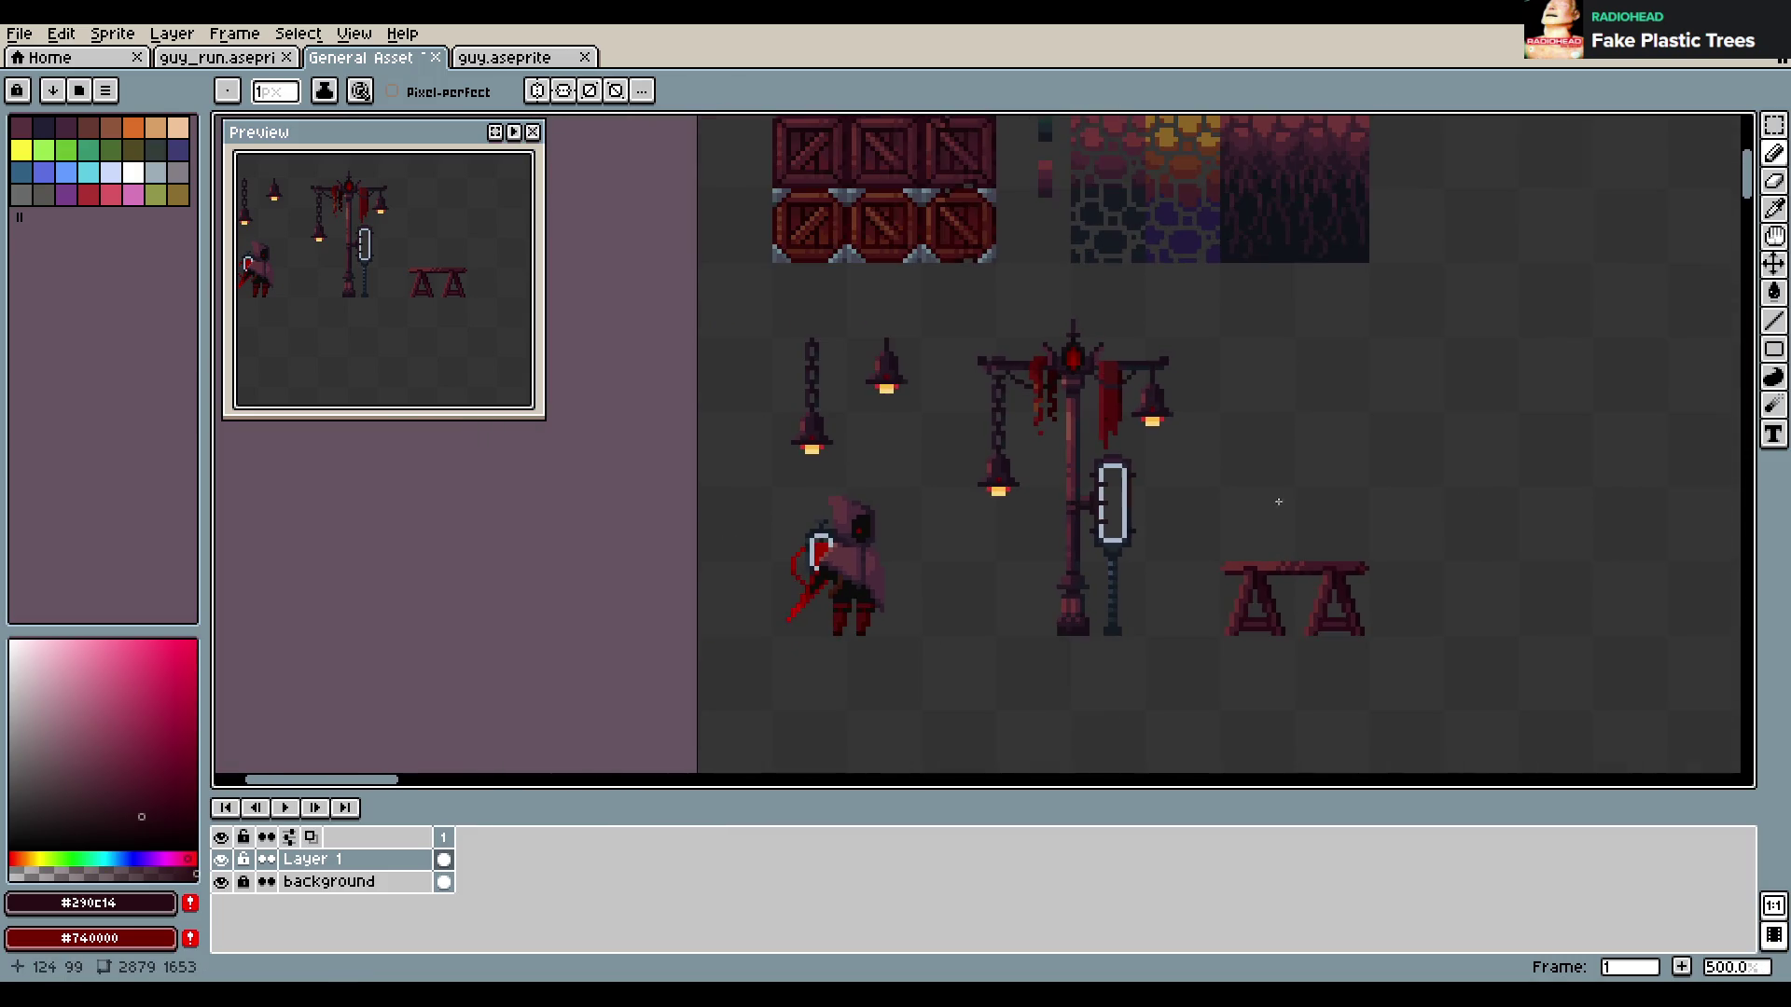
scroll(853, 611, "up", 1)
scroll(850, 613, "up", 1)
scroll(850, 612, "down", 2)
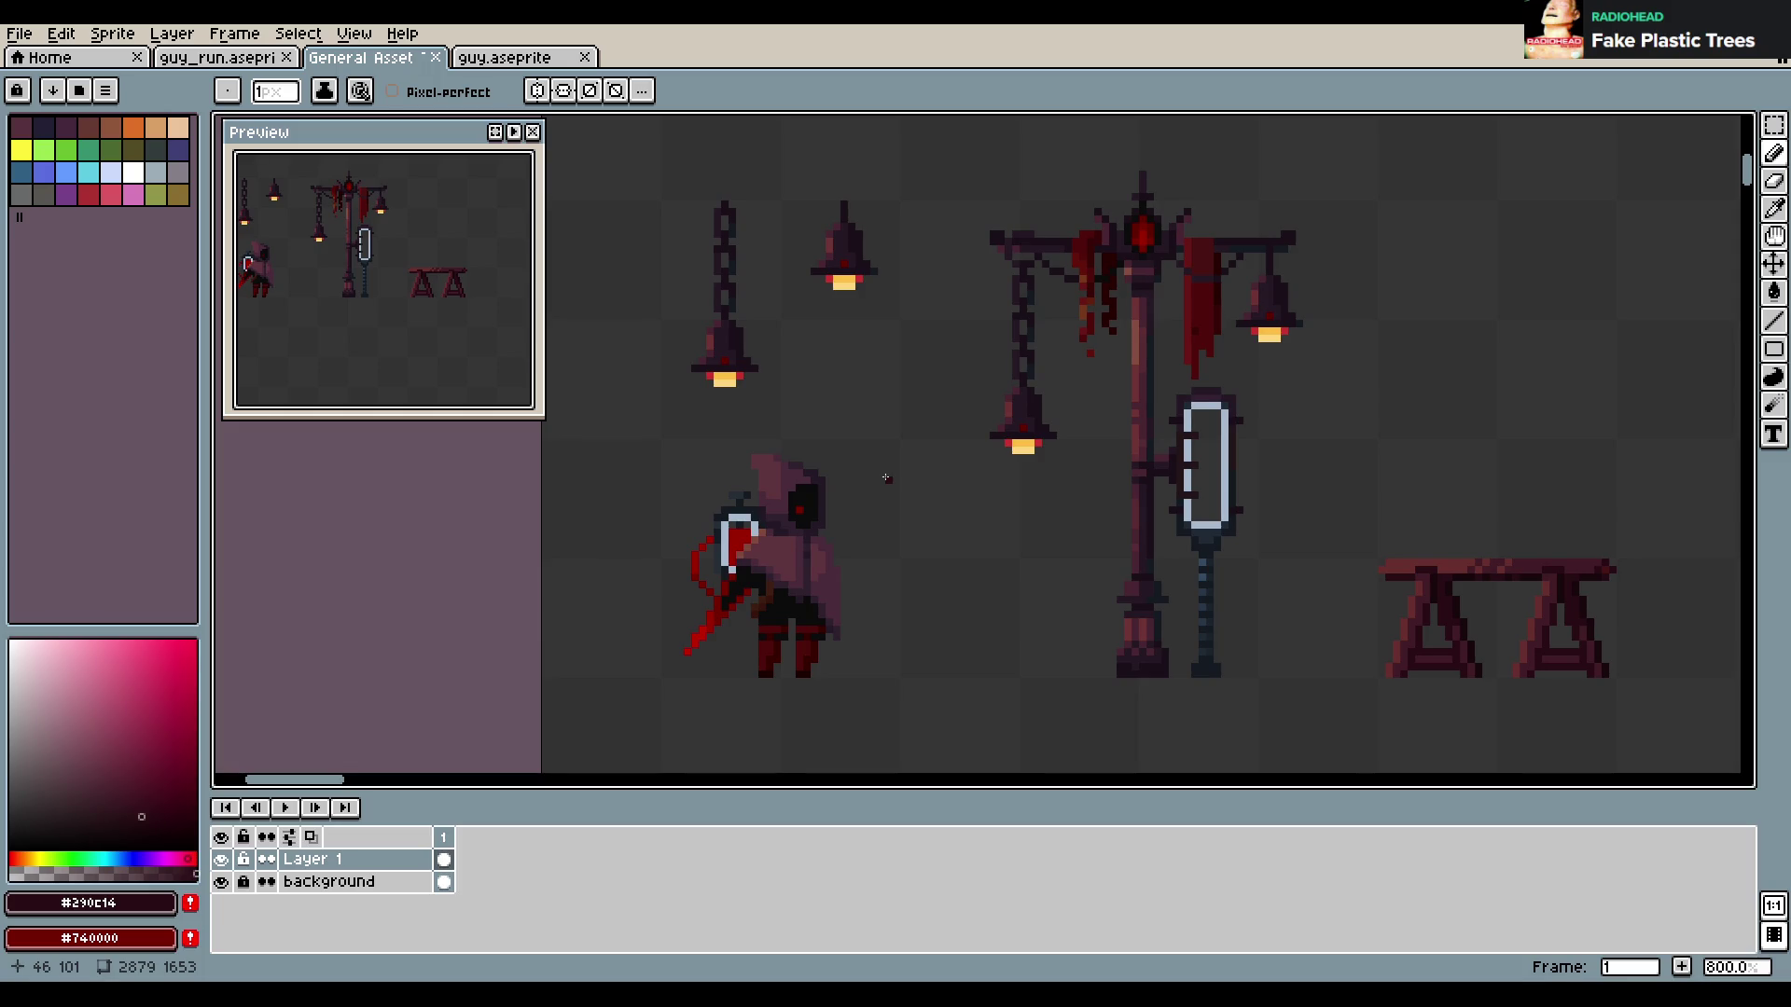
scroll(994, 457, "down", 2)
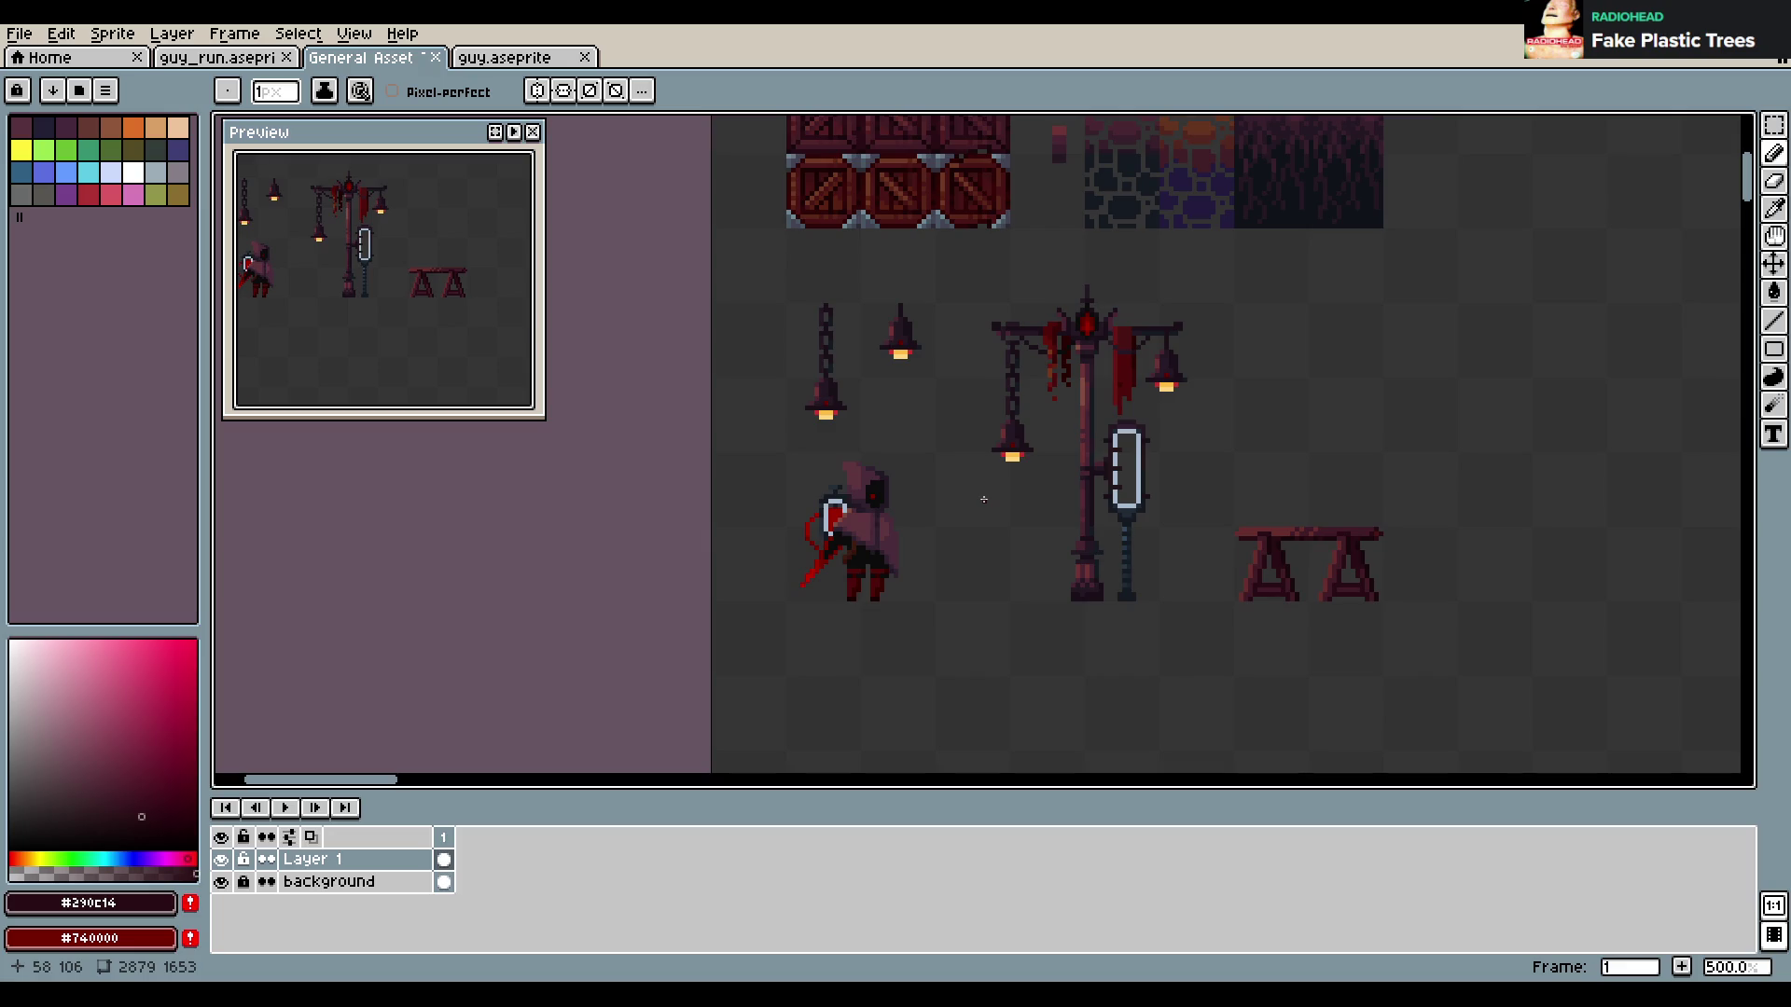
left_click_drag(993, 541, 915, 583)
scroll(821, 583, "up", 1)
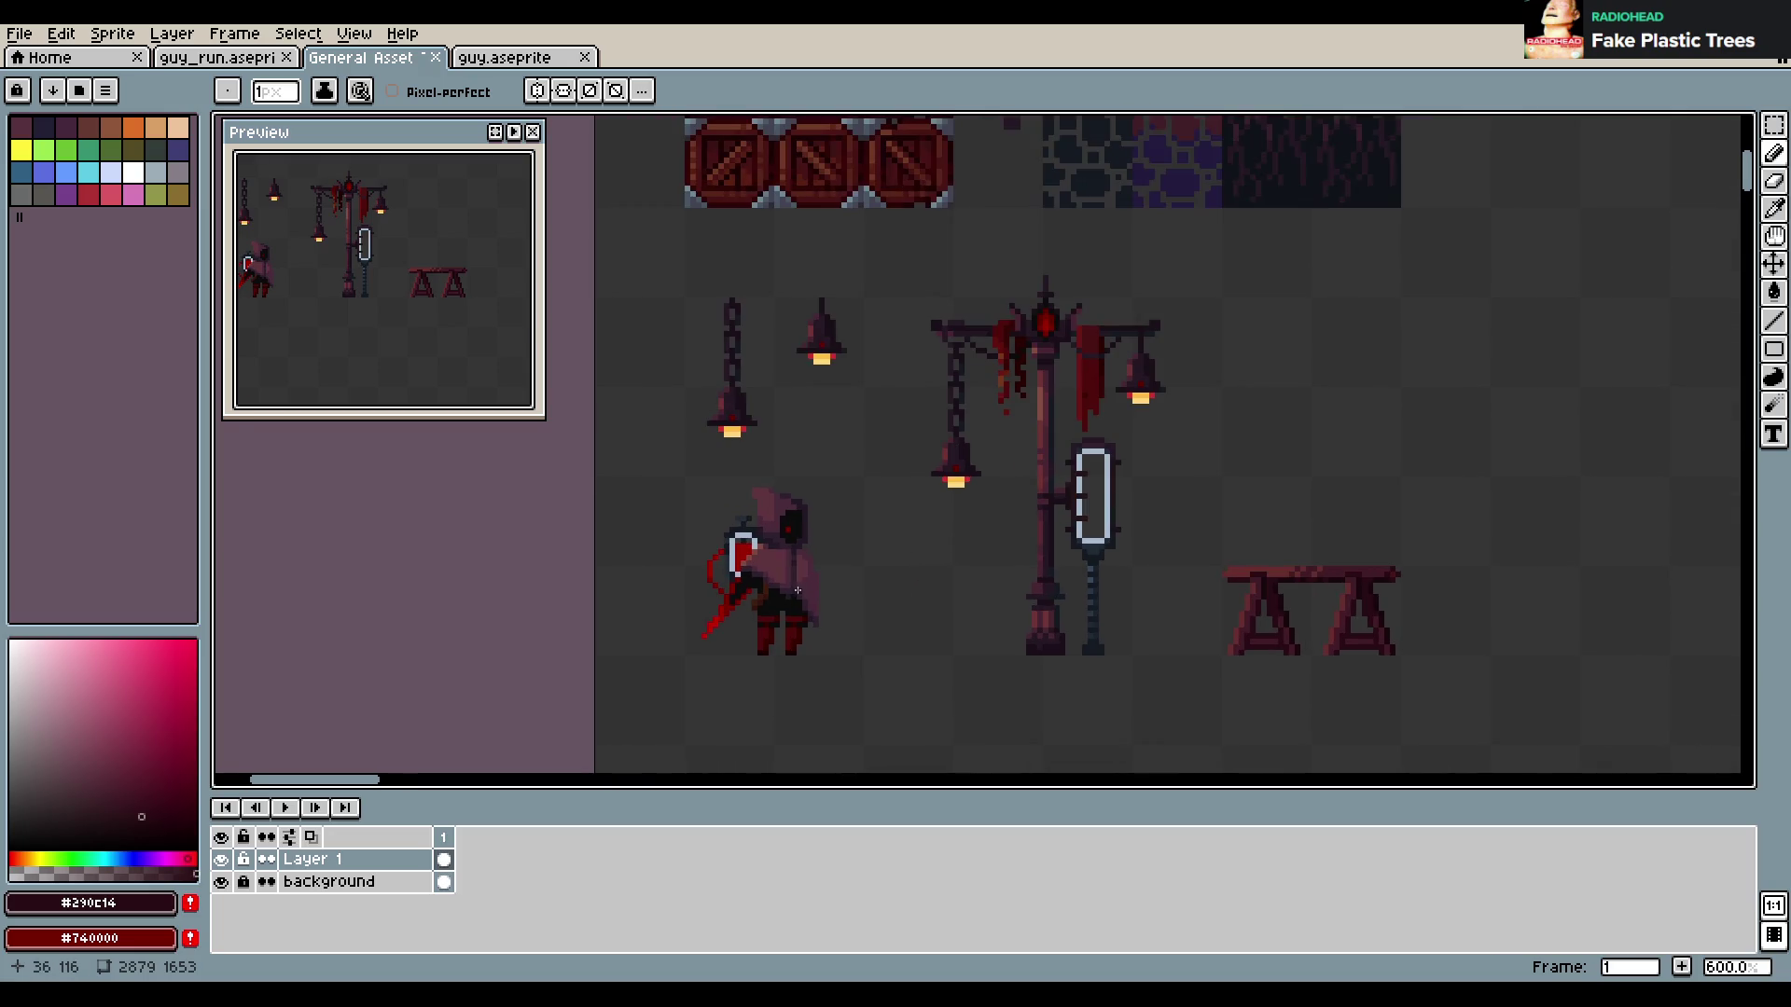
scroll(784, 644, "up", 1)
scroll(771, 533, "up", 2)
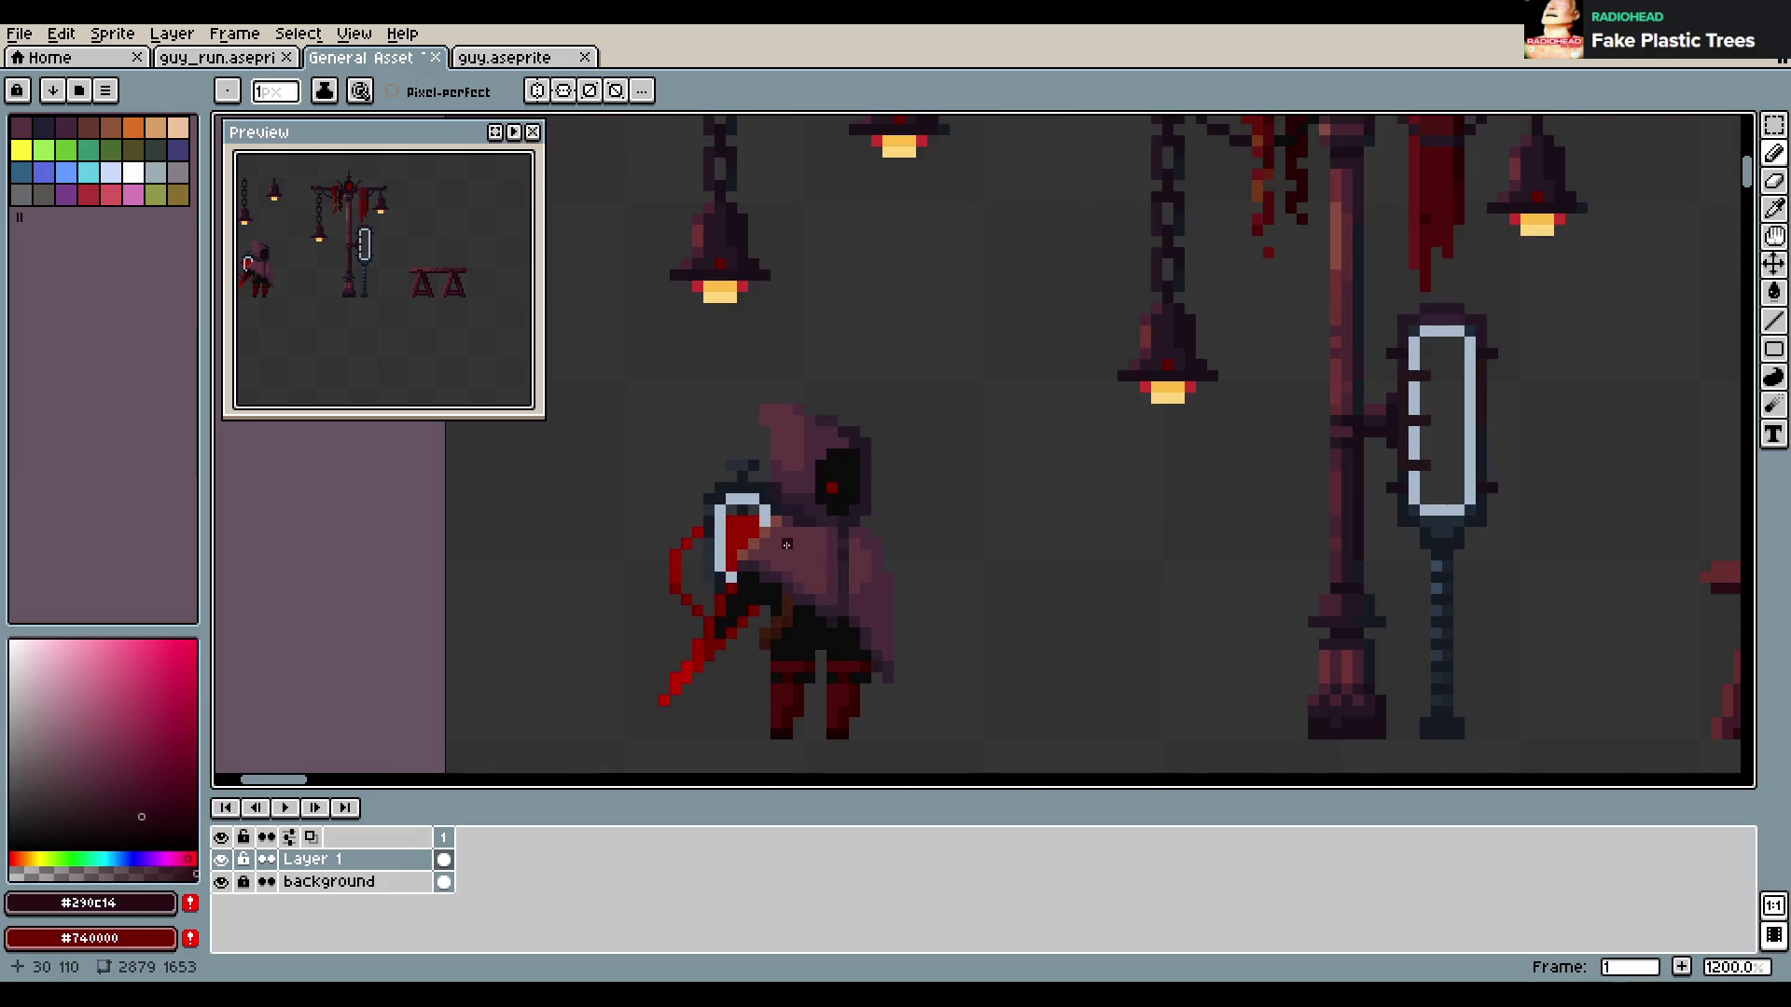
scroll(775, 554, "down", 4)
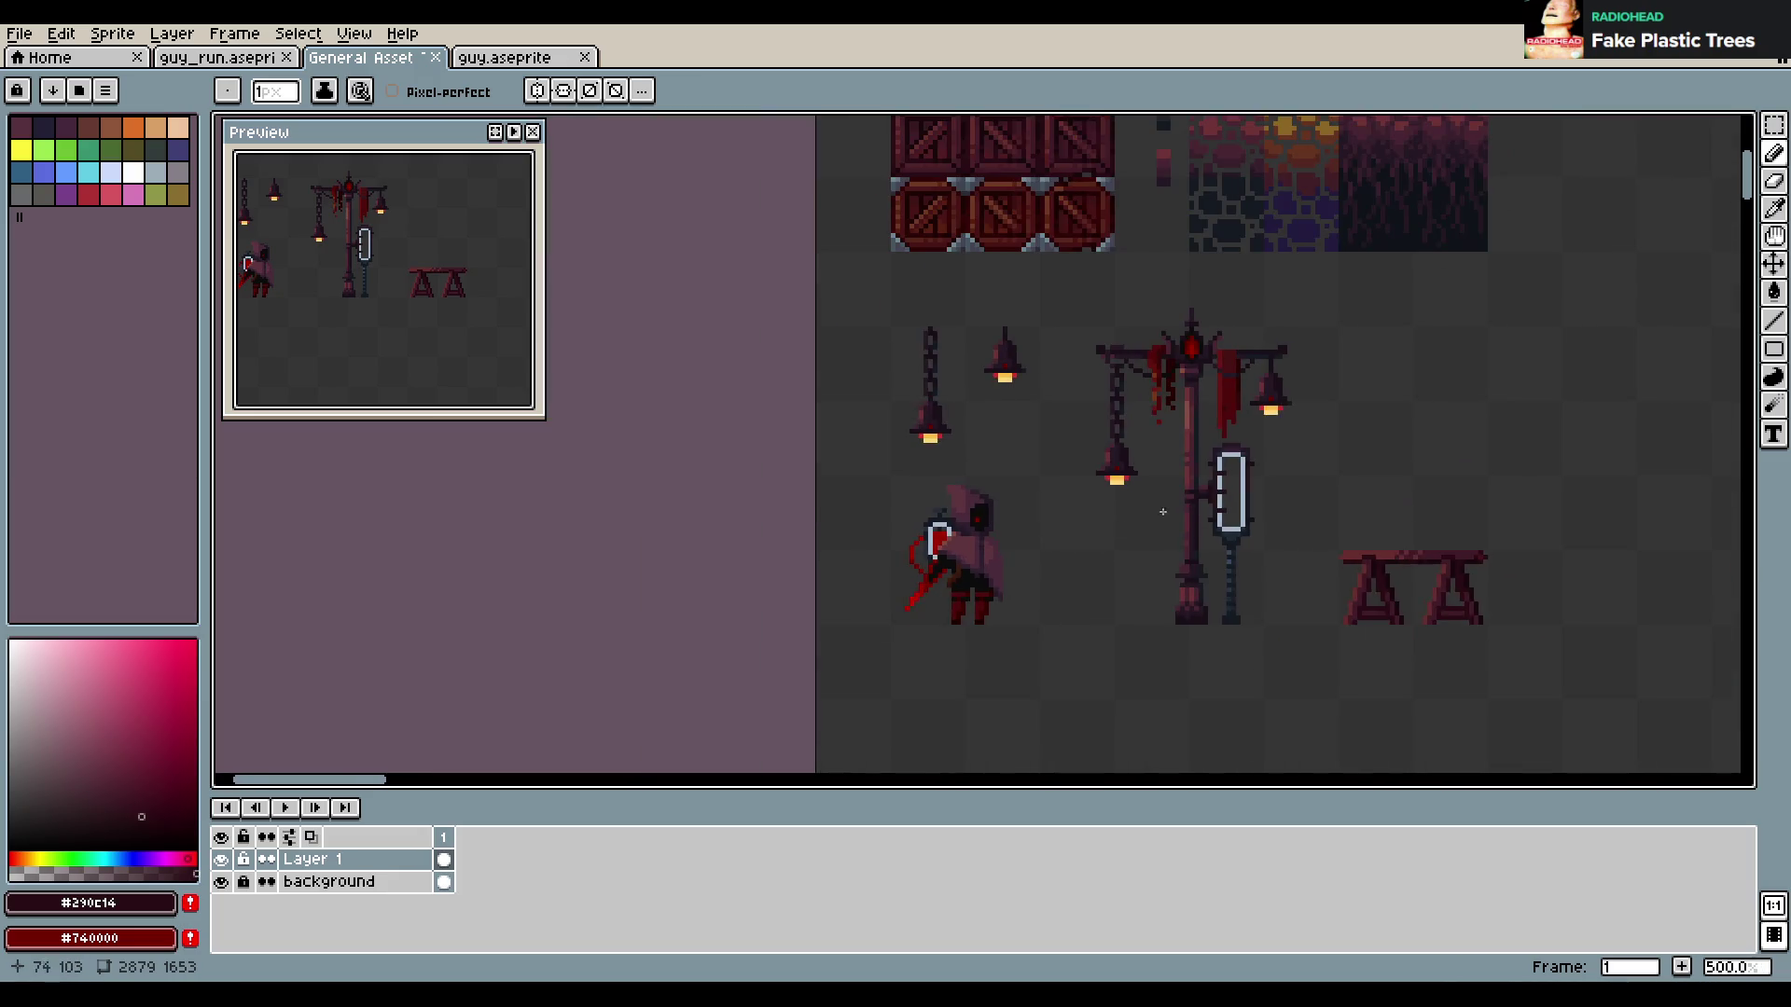
mouse_move(1336, 510)
left_mouse_down()
mouse_move(795, 505)
mouse_move(1530, 528)
mouse_move(864, 454)
left_mouse_up()
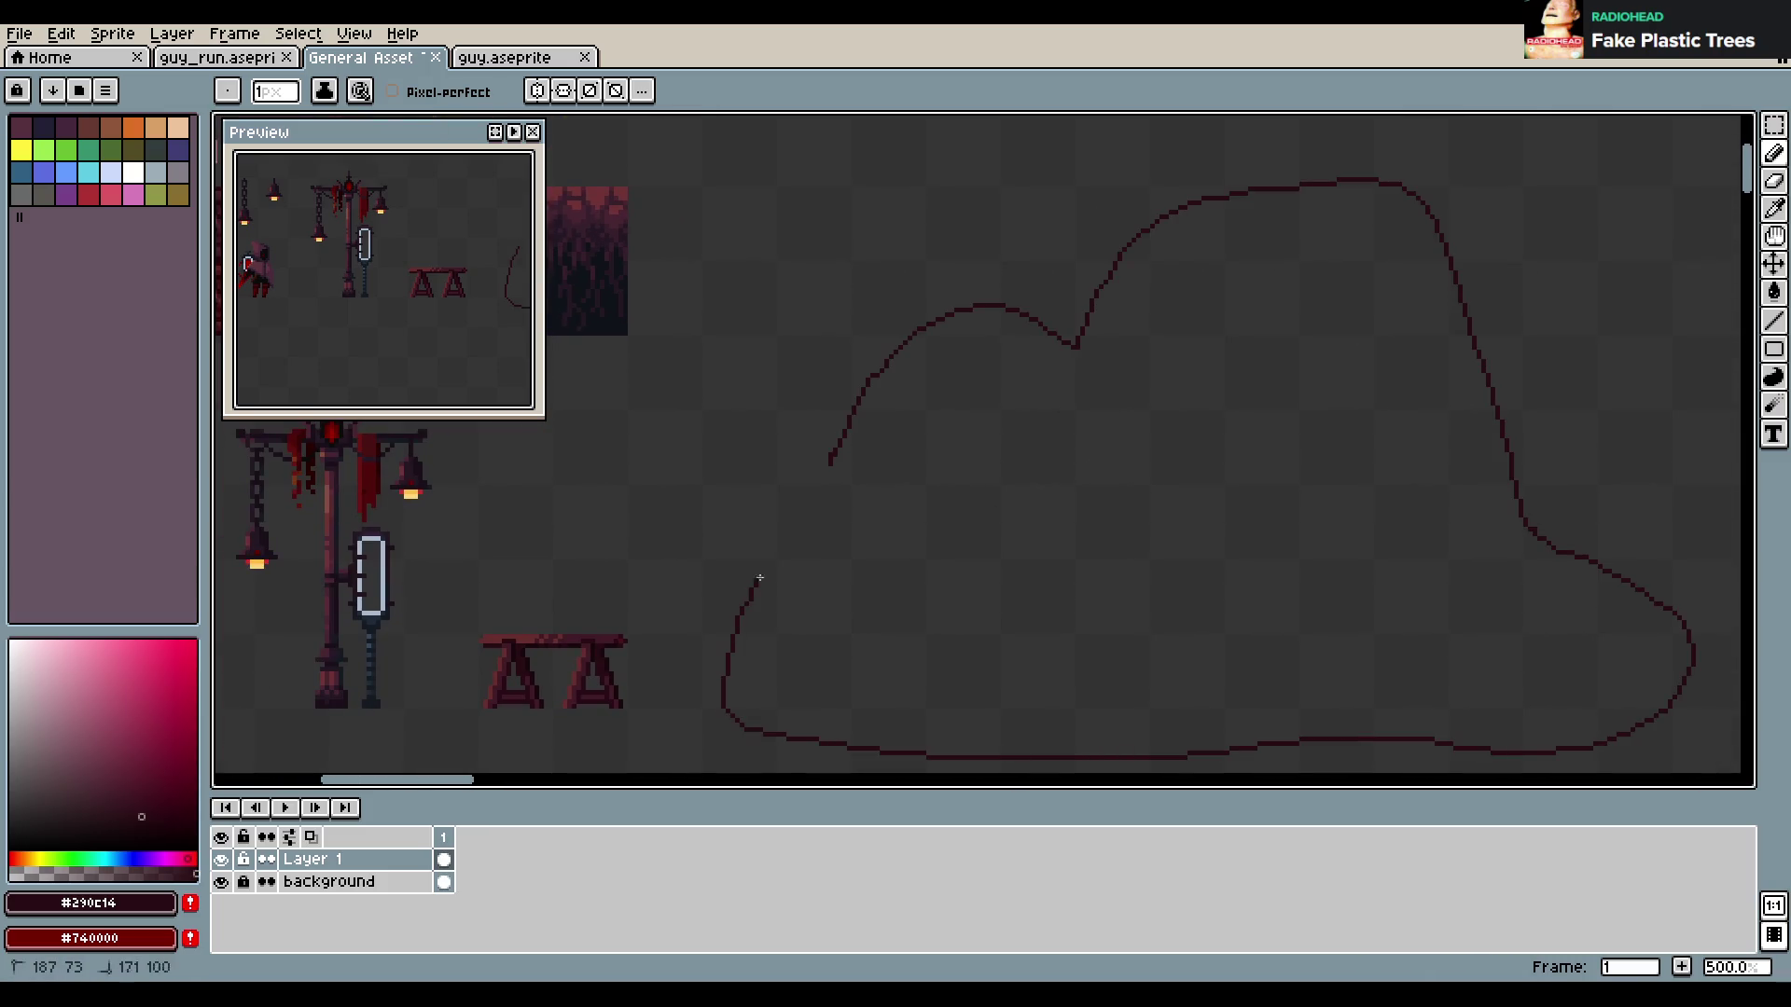
key("ctrl+z")
scroll(1048, 507, "down", 1)
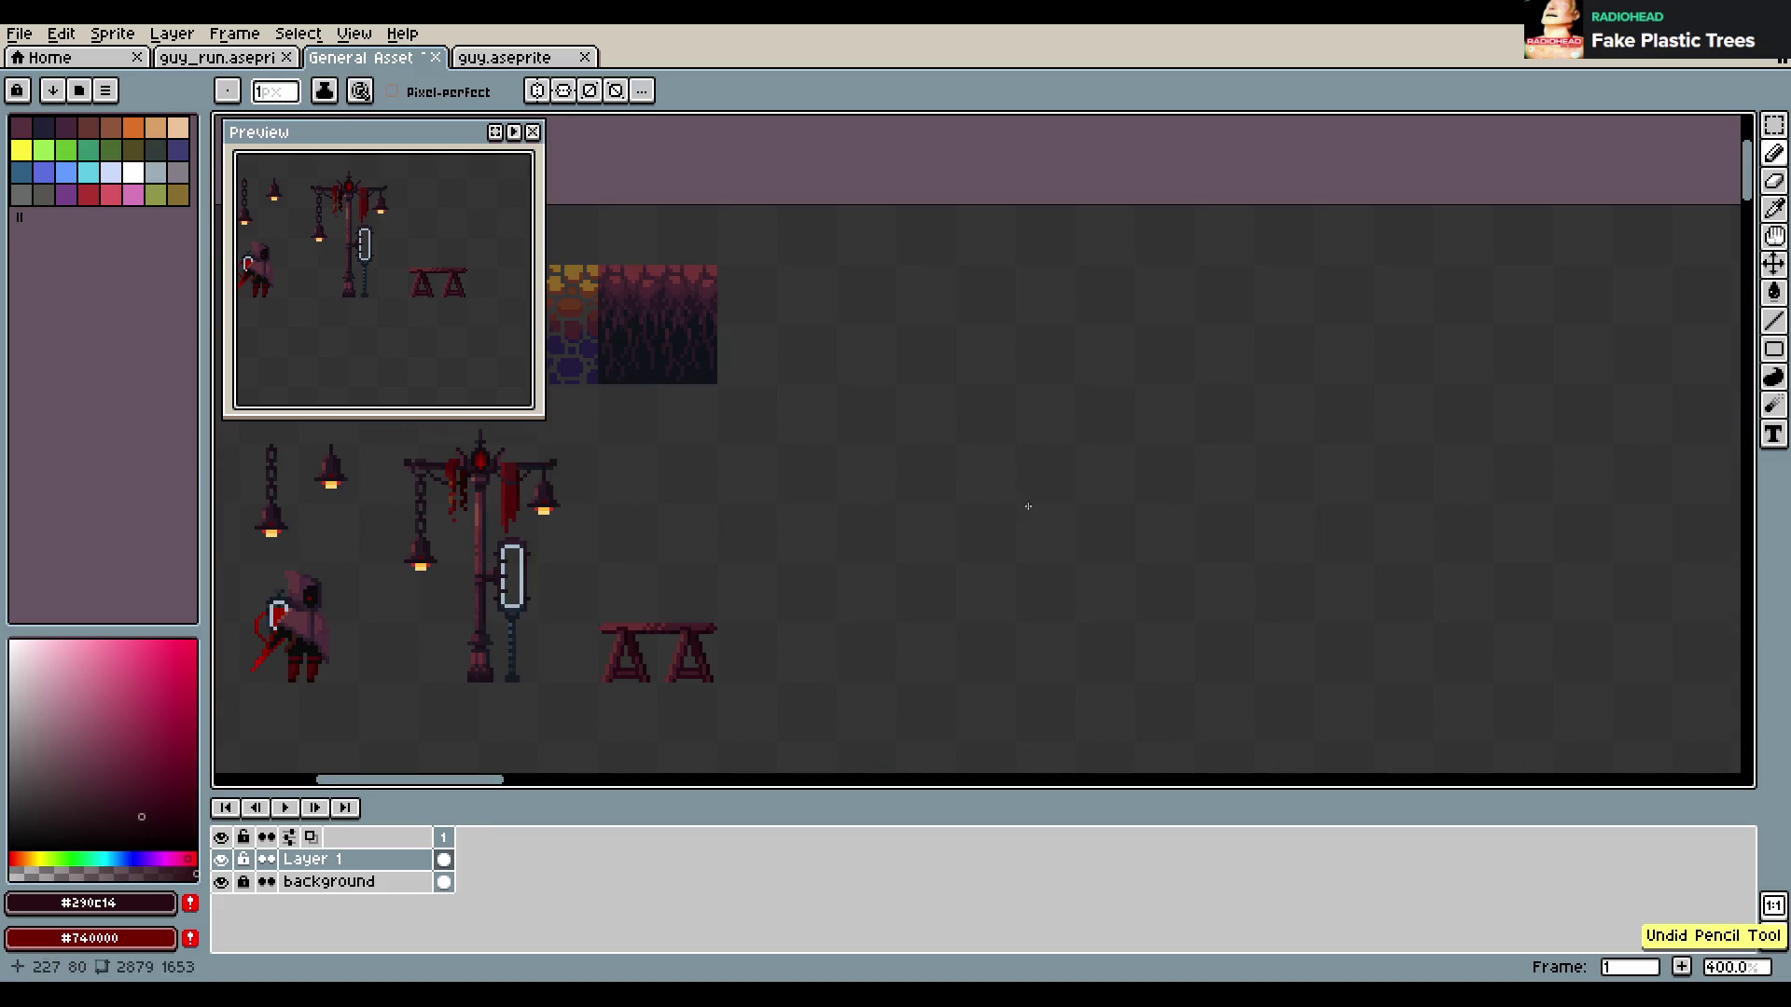
mouse_move(833, 668)
left_mouse_down()
mouse_move(1232, 328)
mouse_move(830, 662)
left_mouse_up()
key("ctrl+z")
scroll(974, 569, "down", 1)
scroll(975, 569, "up", 1)
scroll(975, 569, "up", 1)
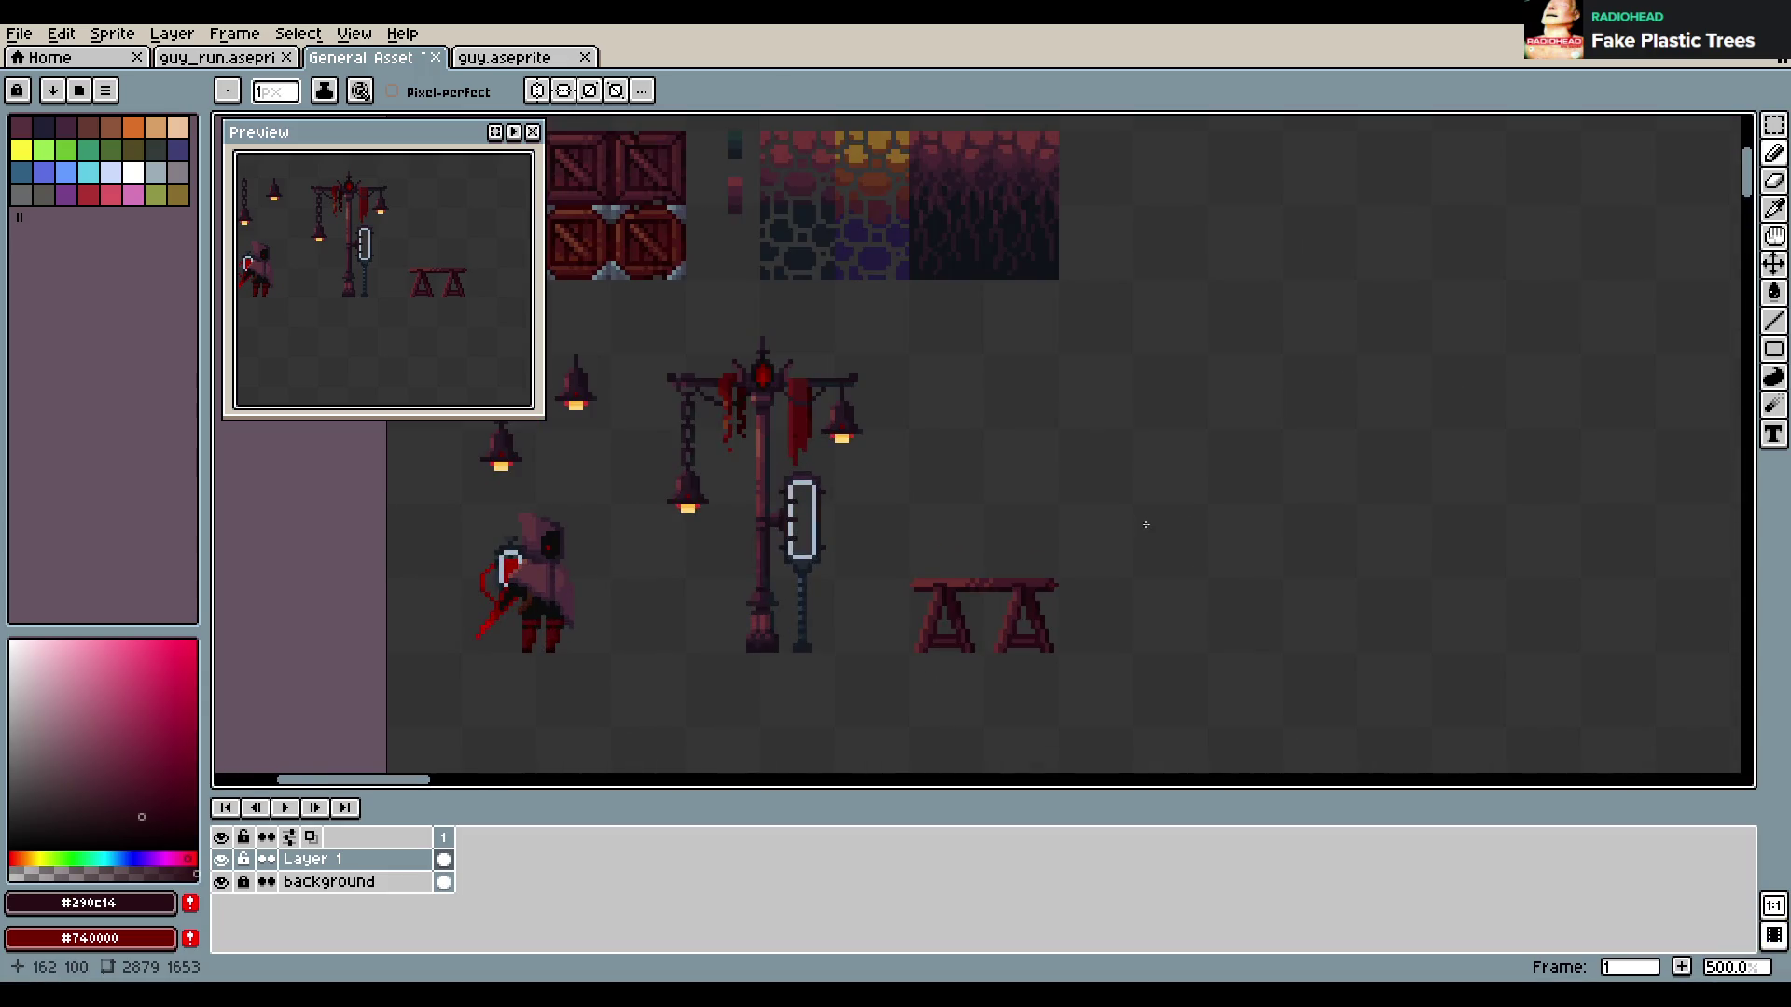
scroll(968, 555, "up", 5)
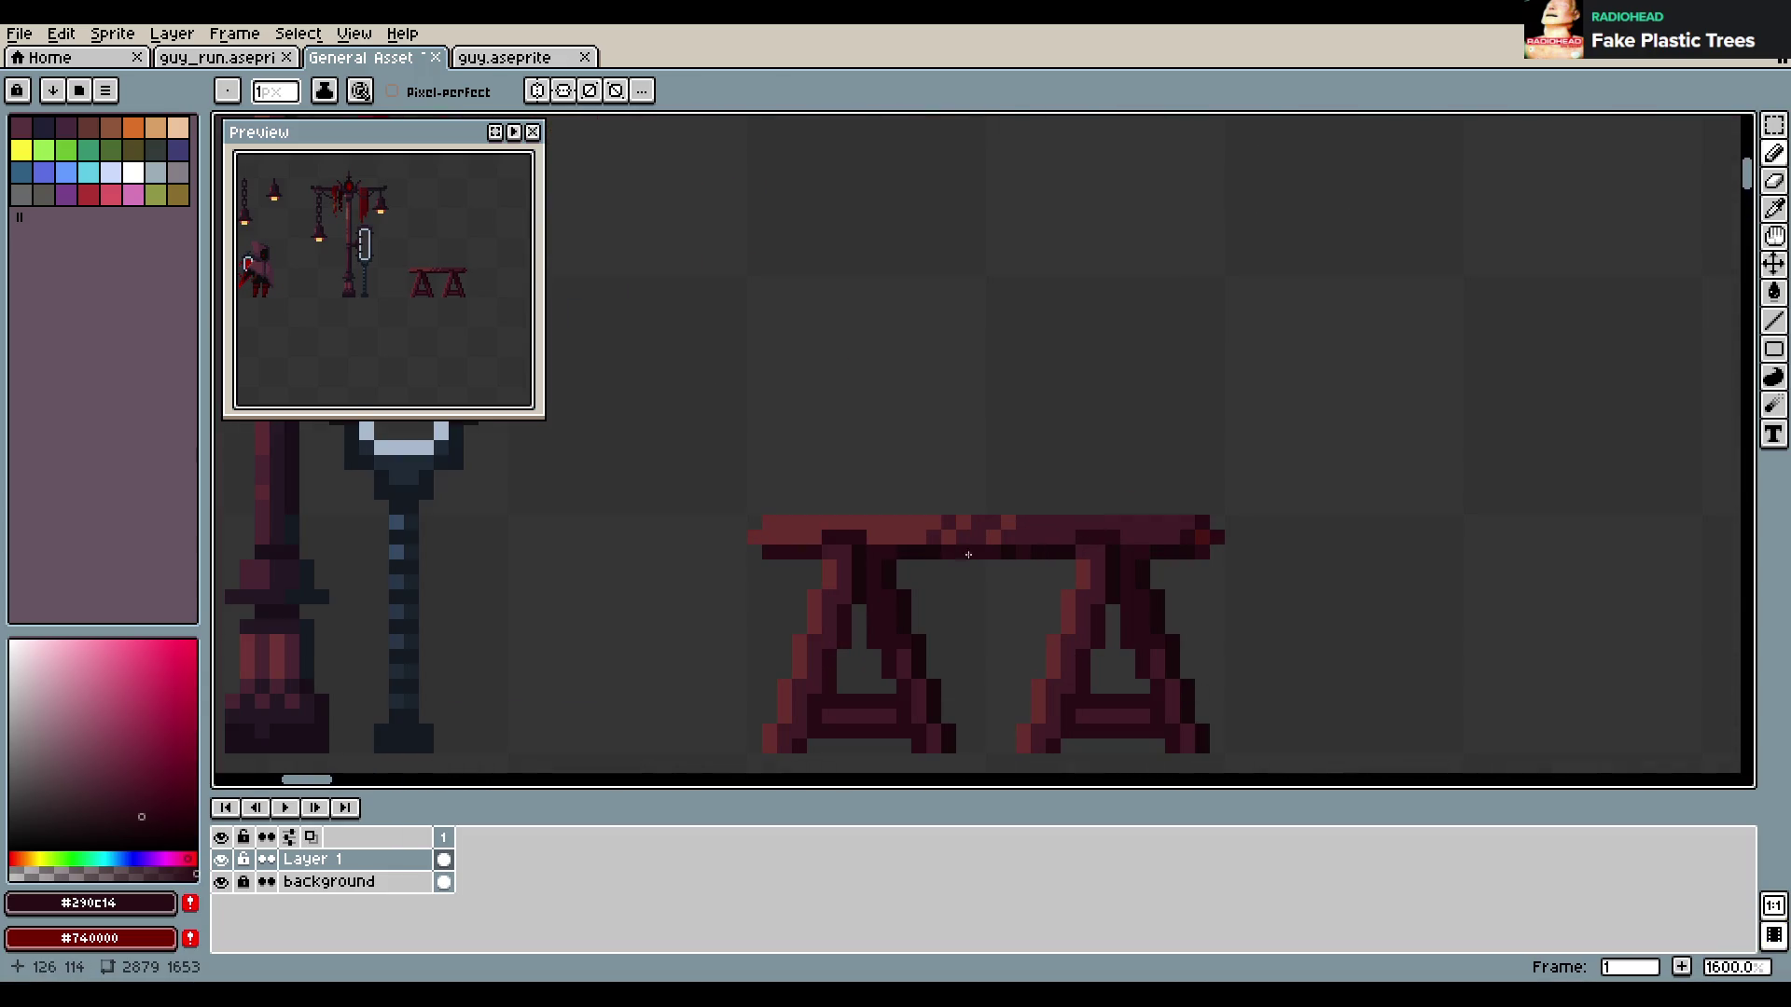
Pick wine red #672f2e from the tabletop, undo the last pencil stroke, and bring the crates and tiles into view
left_click(895, 504, "alt")
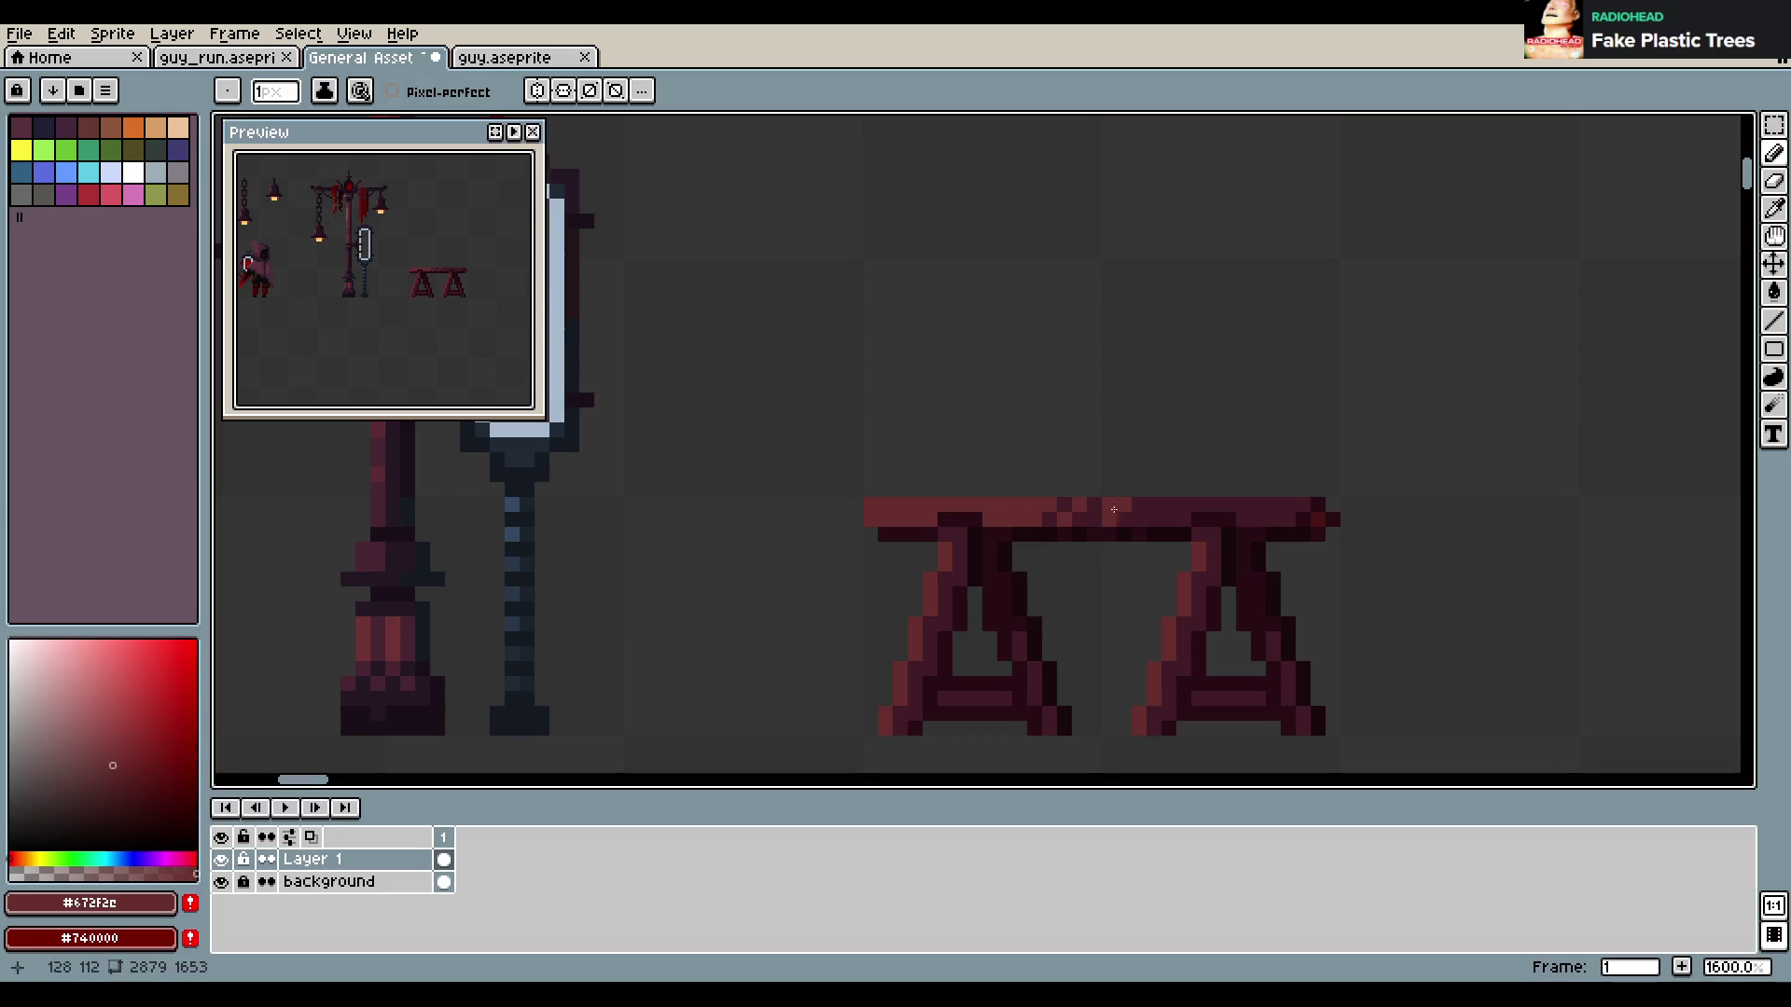
key("ctrl+z")
scroll(1141, 508, "down", 3)
scroll(1152, 511, "down", 1)
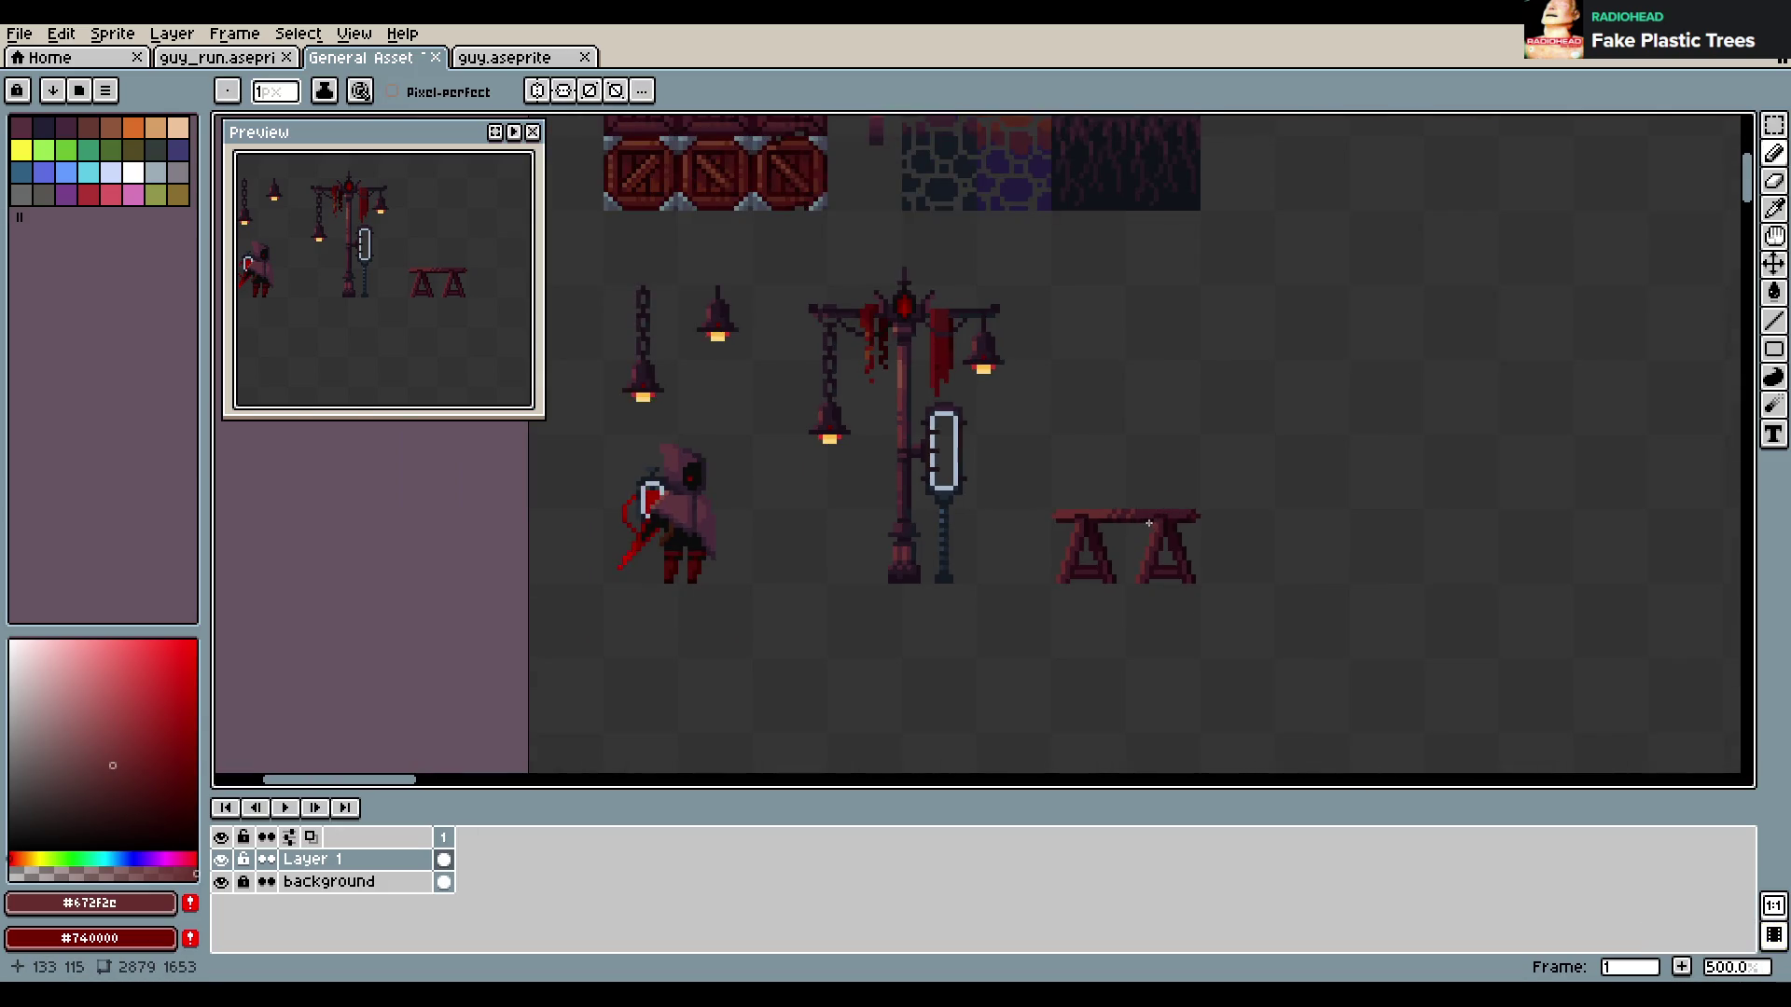
left_click_drag(1133, 484, 1125, 556)
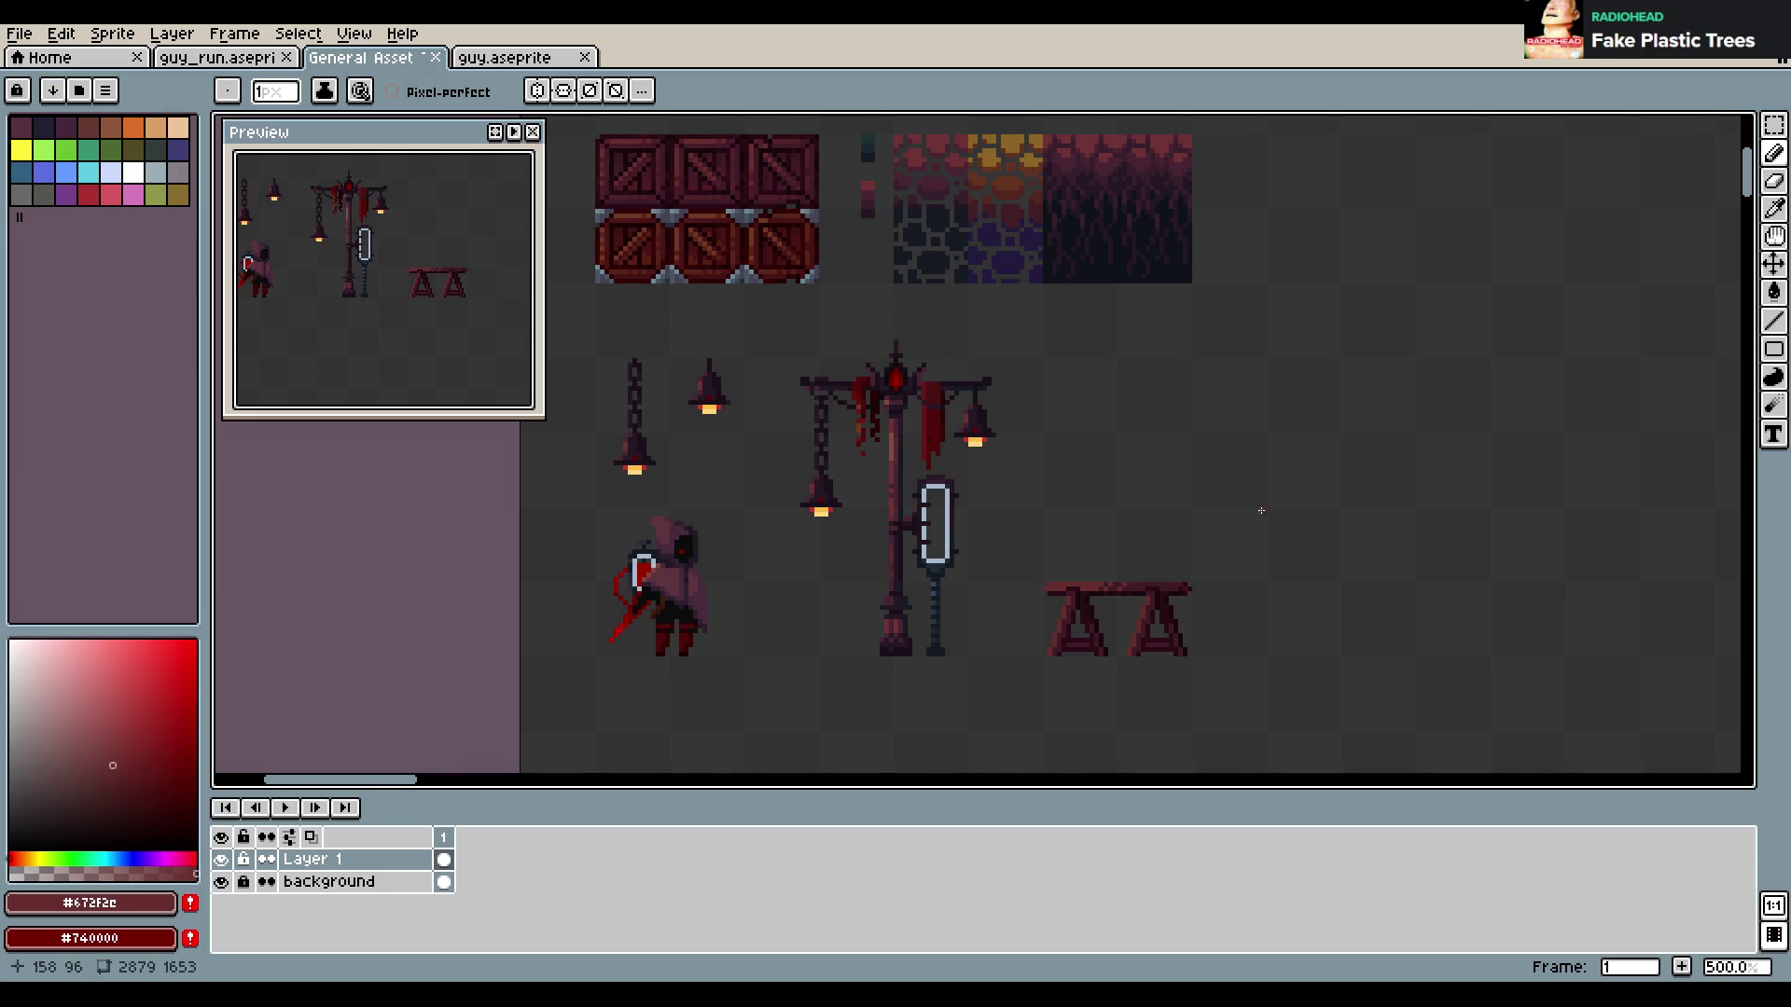
scroll(1260, 510, "up", 2)
scroll(967, 490, "down", 1)
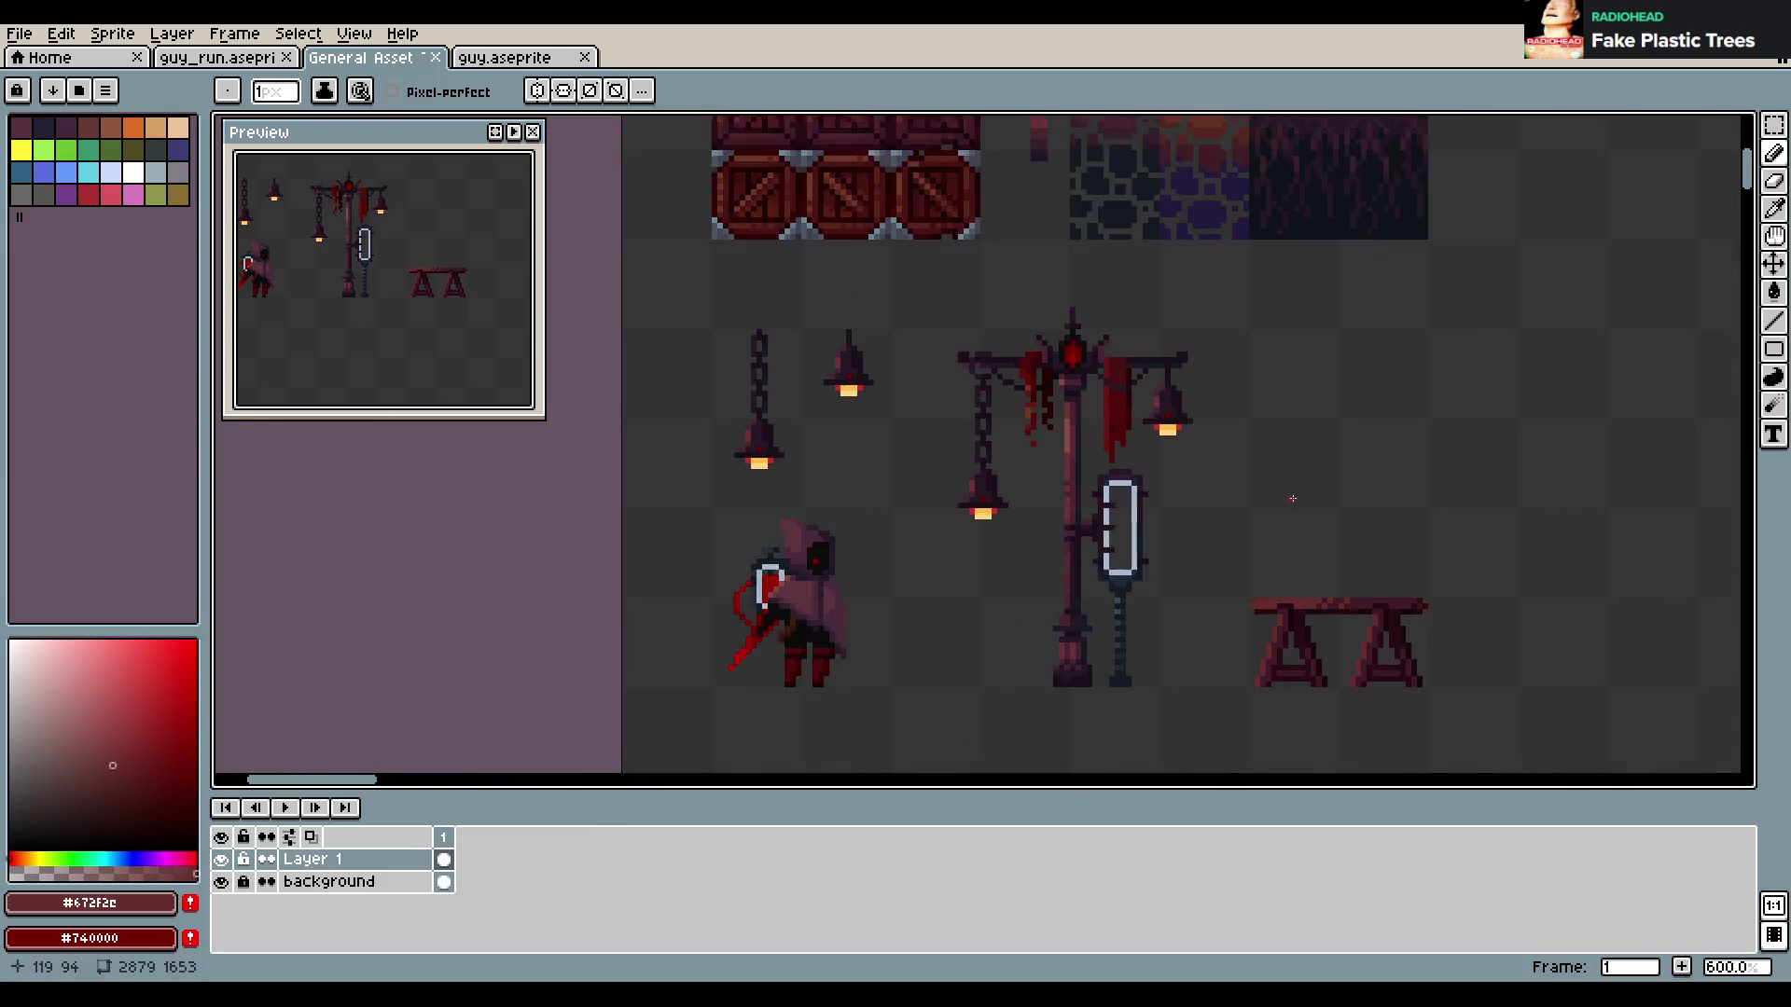
scroll(1078, 471, "down", 1)
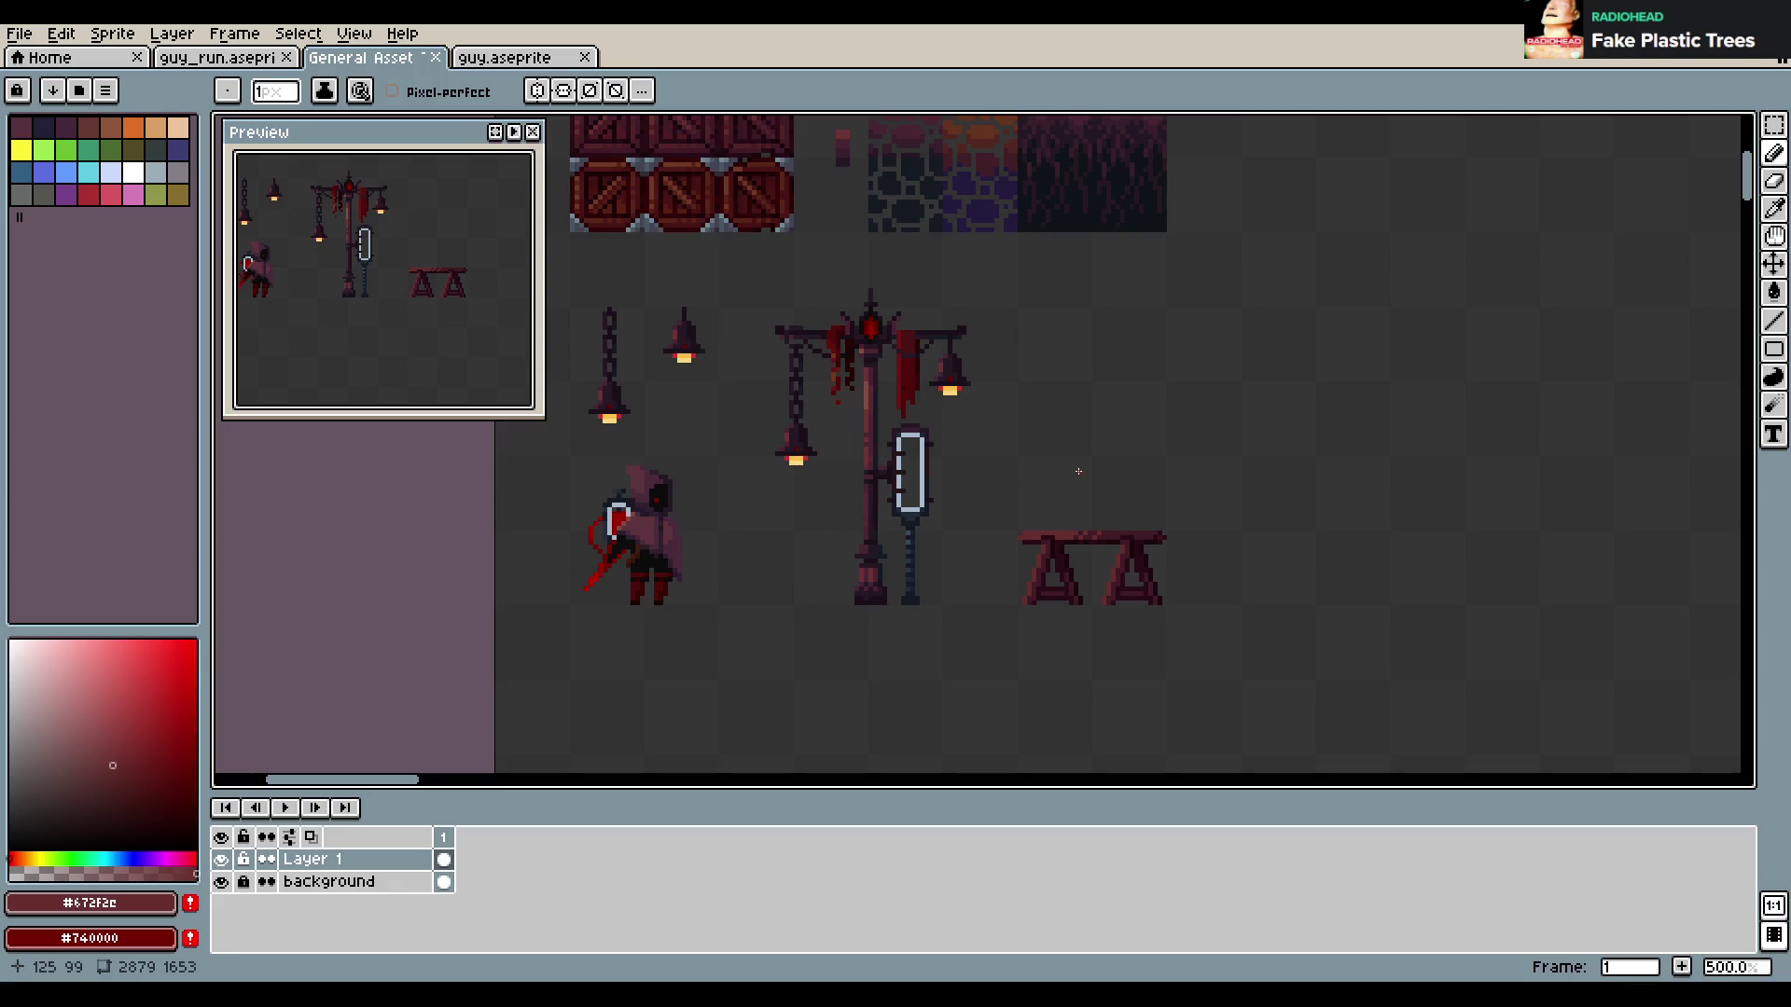
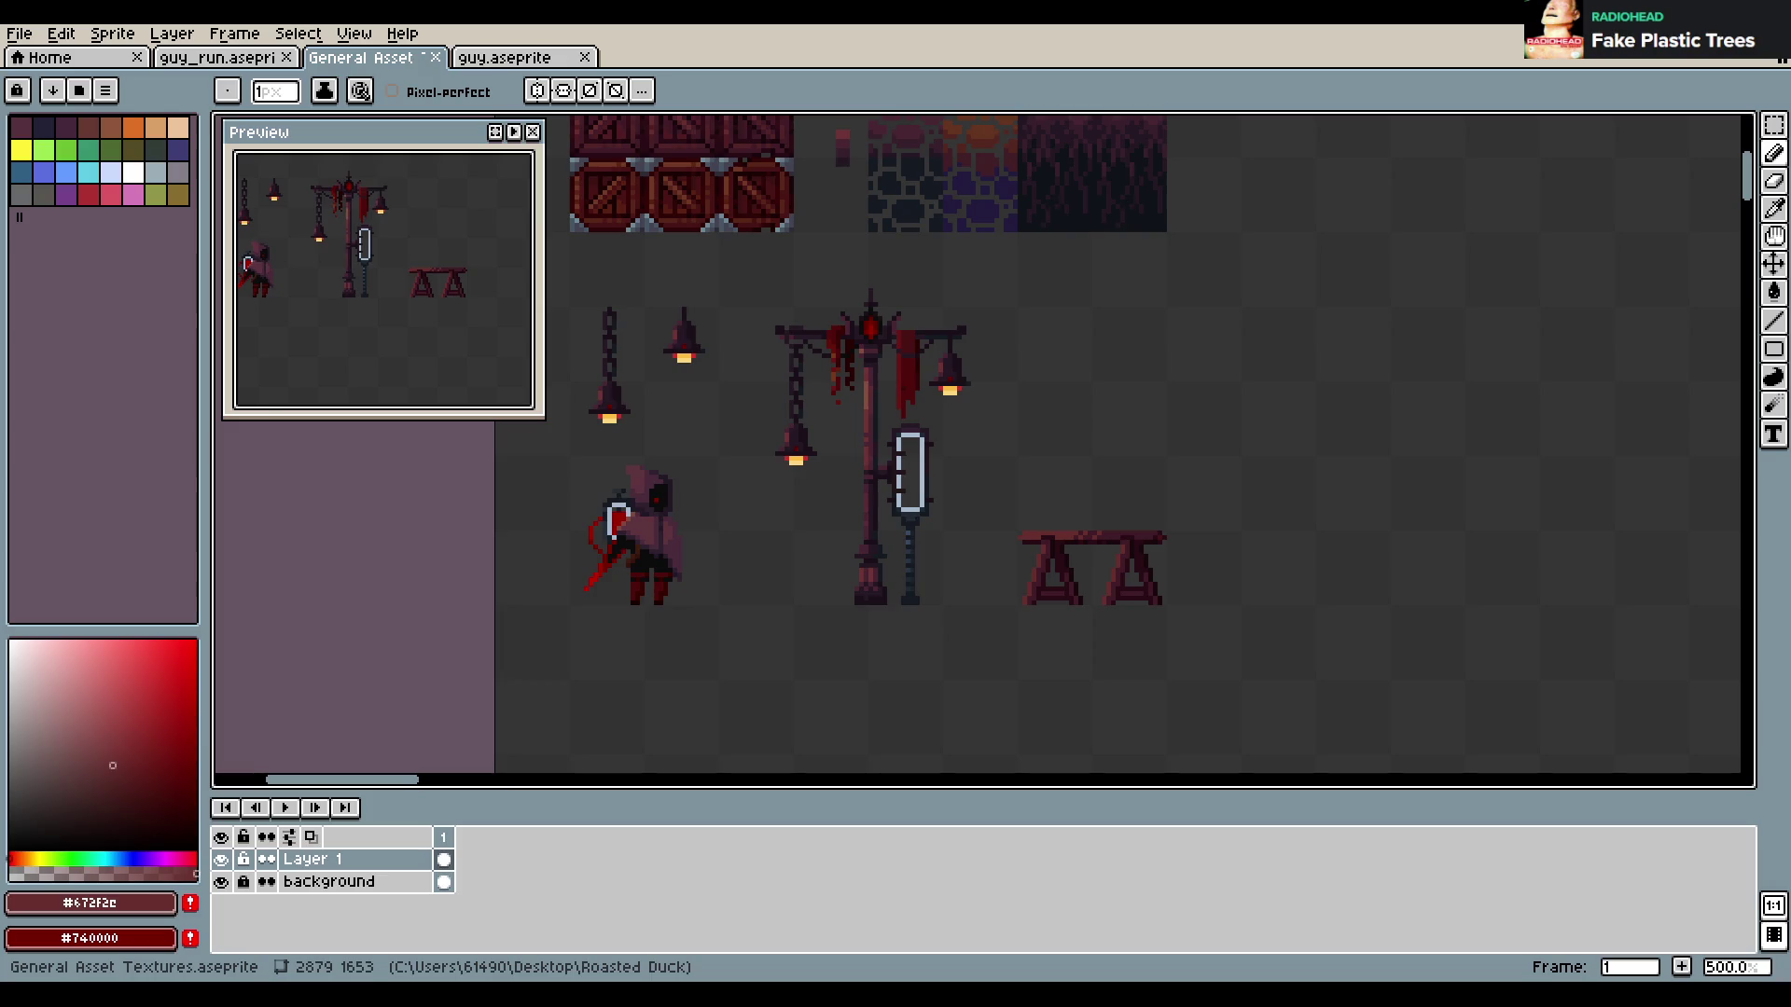
Paint dark maroon strokes along the table's underside, using colours sampled from the table
scroll(1064, 526, "up", 2)
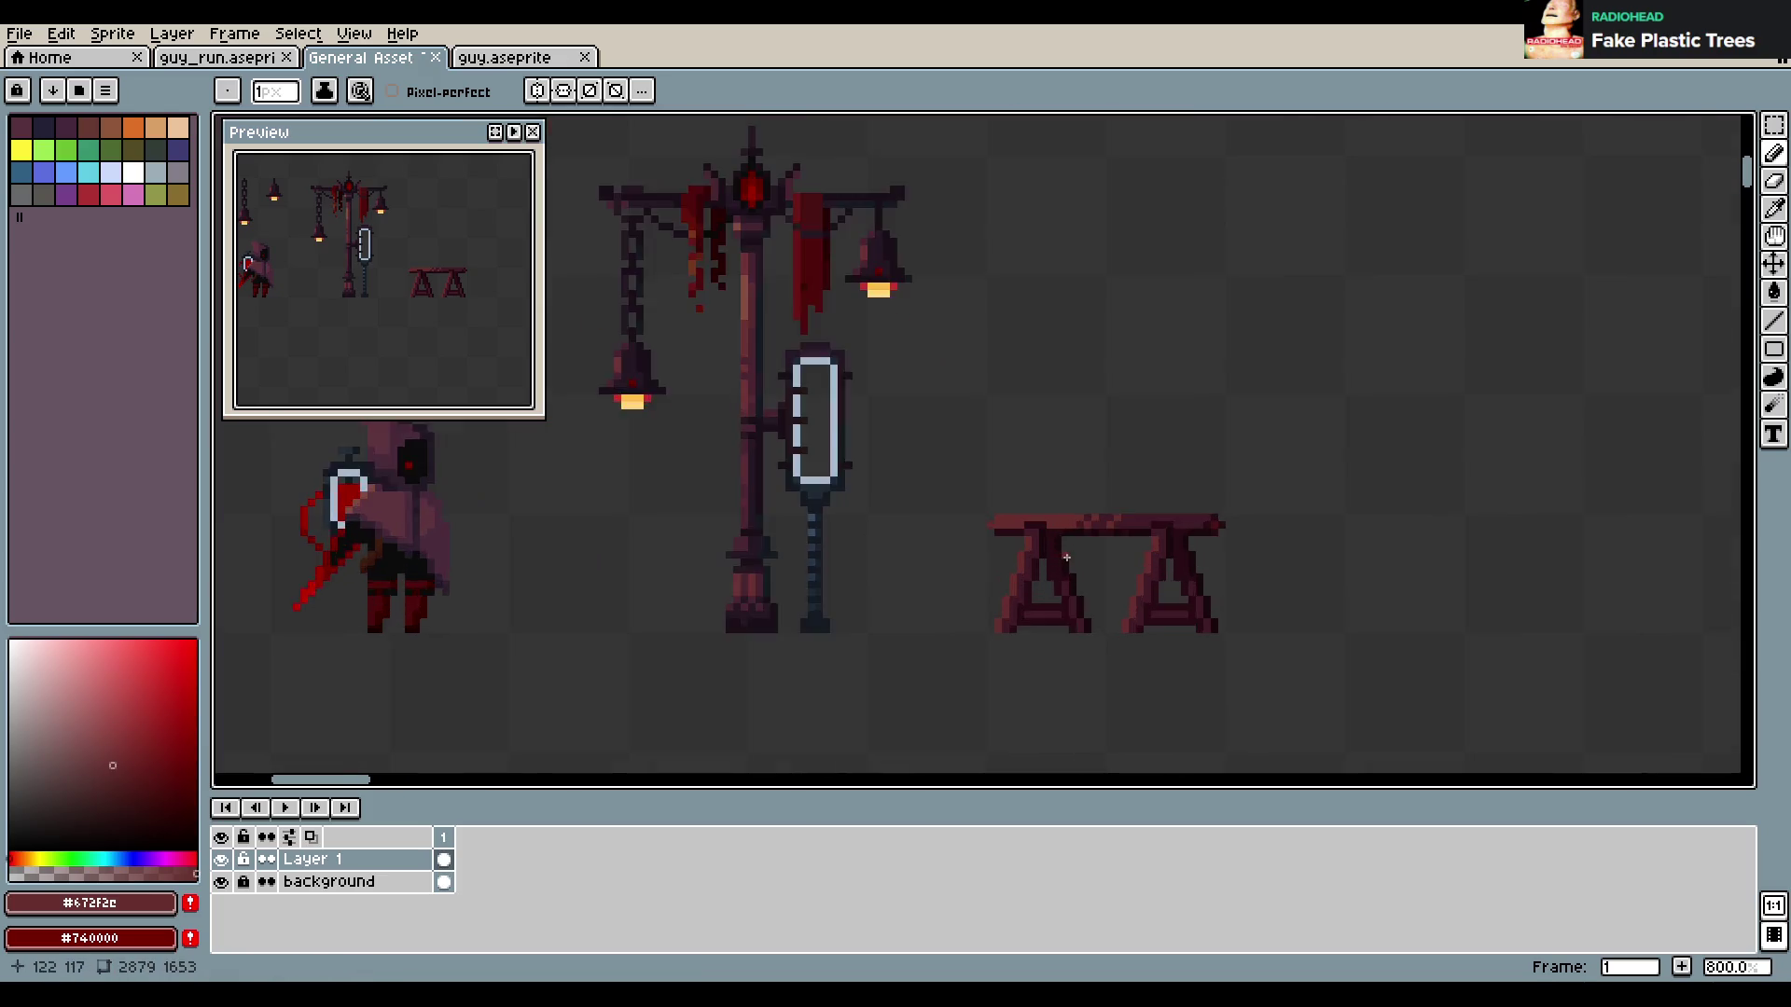
scroll(1064, 526, "up", 3)
left_click(1017, 507, "alt")
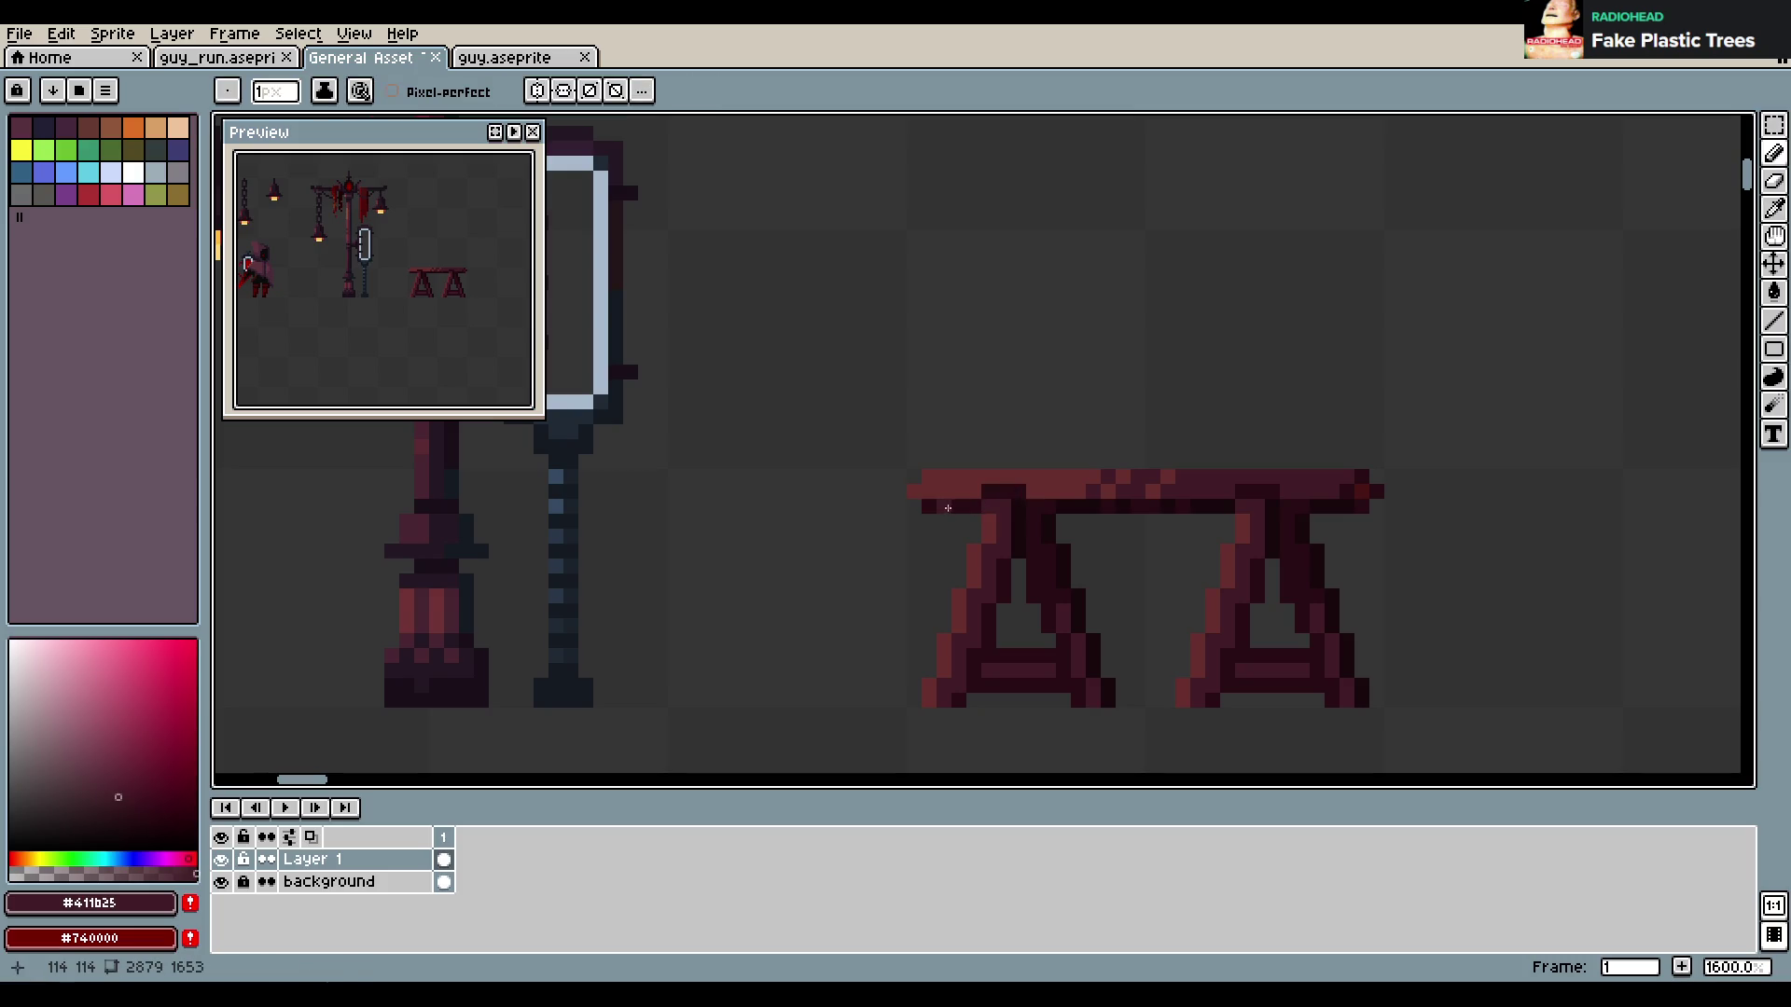
mouse_move(978, 511)
left_mouse_down()
mouse_move(959, 507)
mouse_move(985, 492)
left_mouse_up()
left_click(935, 485, "alt")
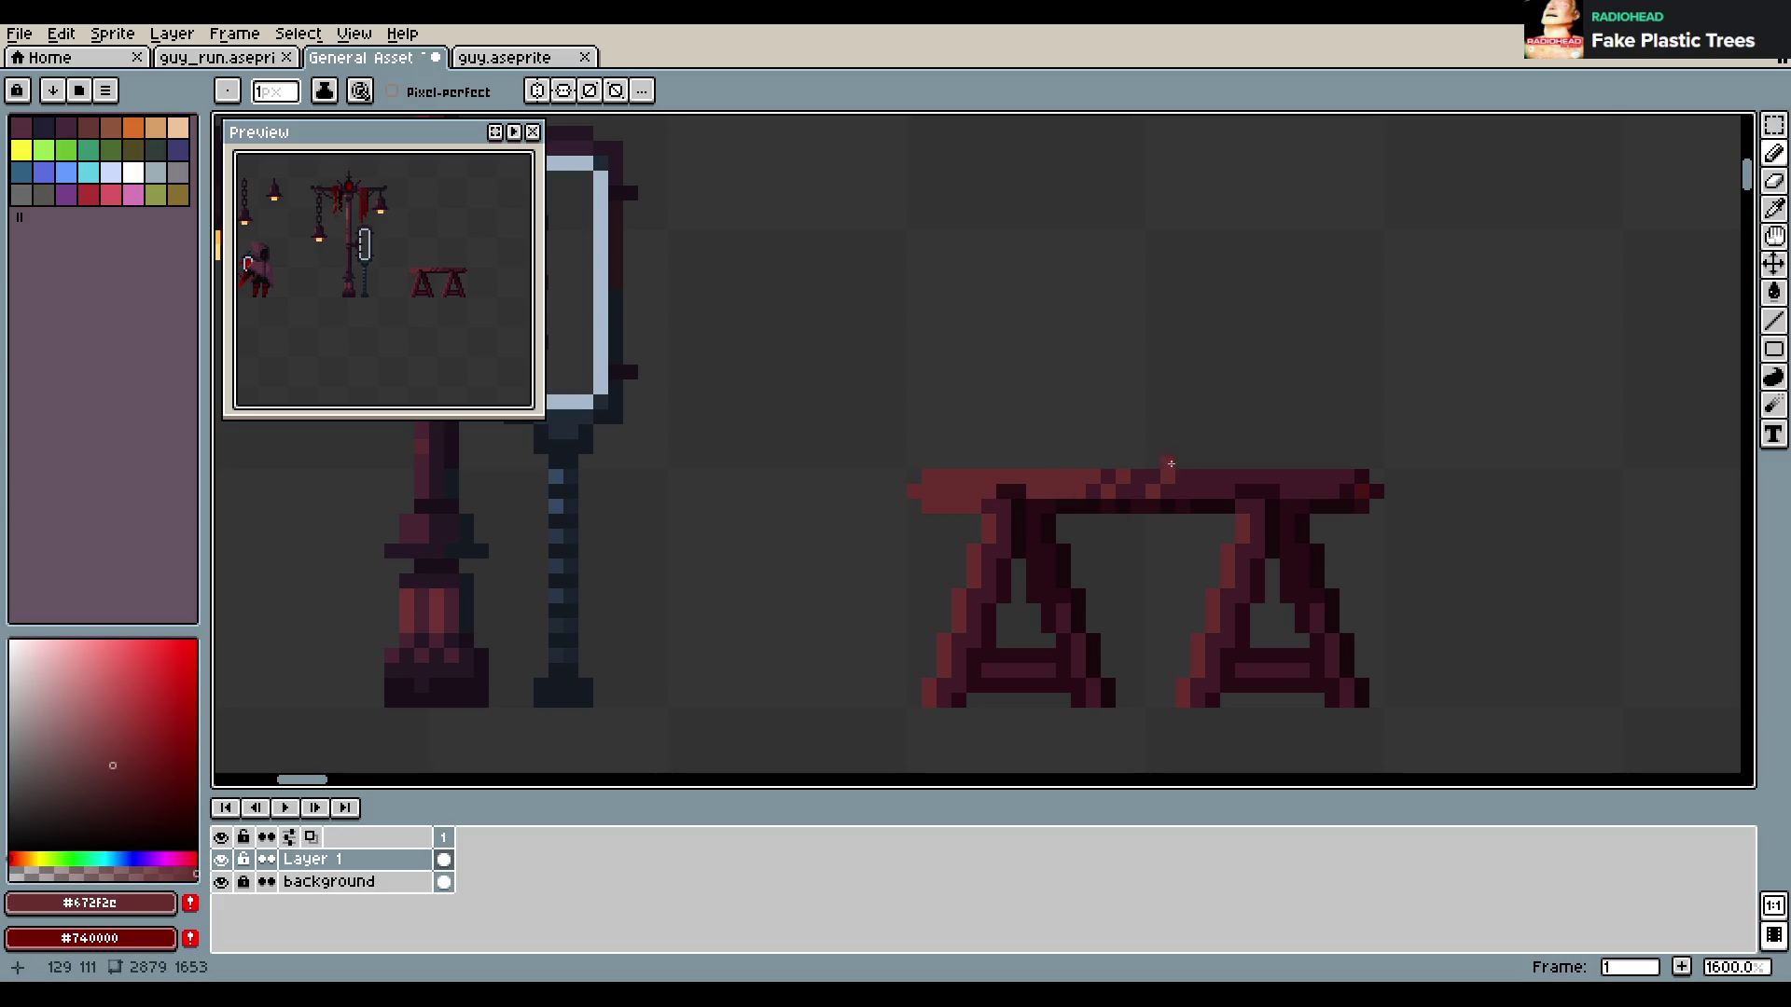
scroll(1071, 523, "up", 2)
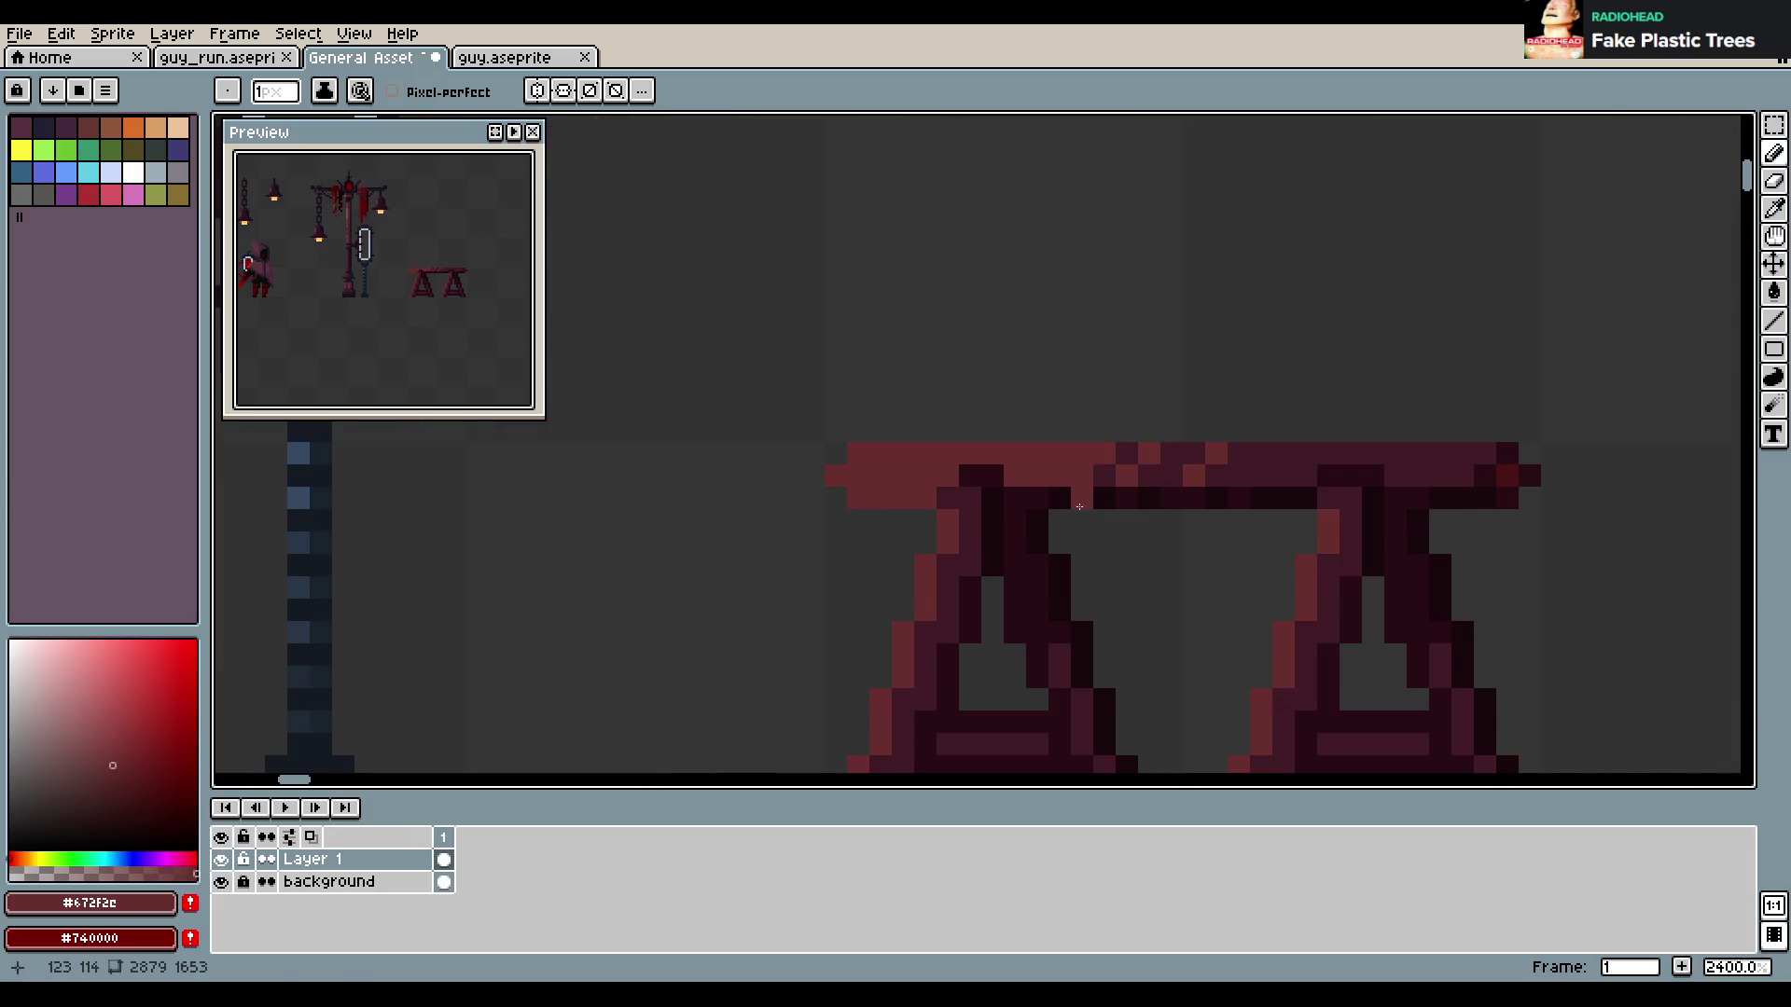
left_click(979, 492, "alt")
left_click_drag(991, 491, 1032, 489)
Sample the darkest maroon from the underside and place a dark pixel on the table top
scroll(1119, 503, "down", 2)
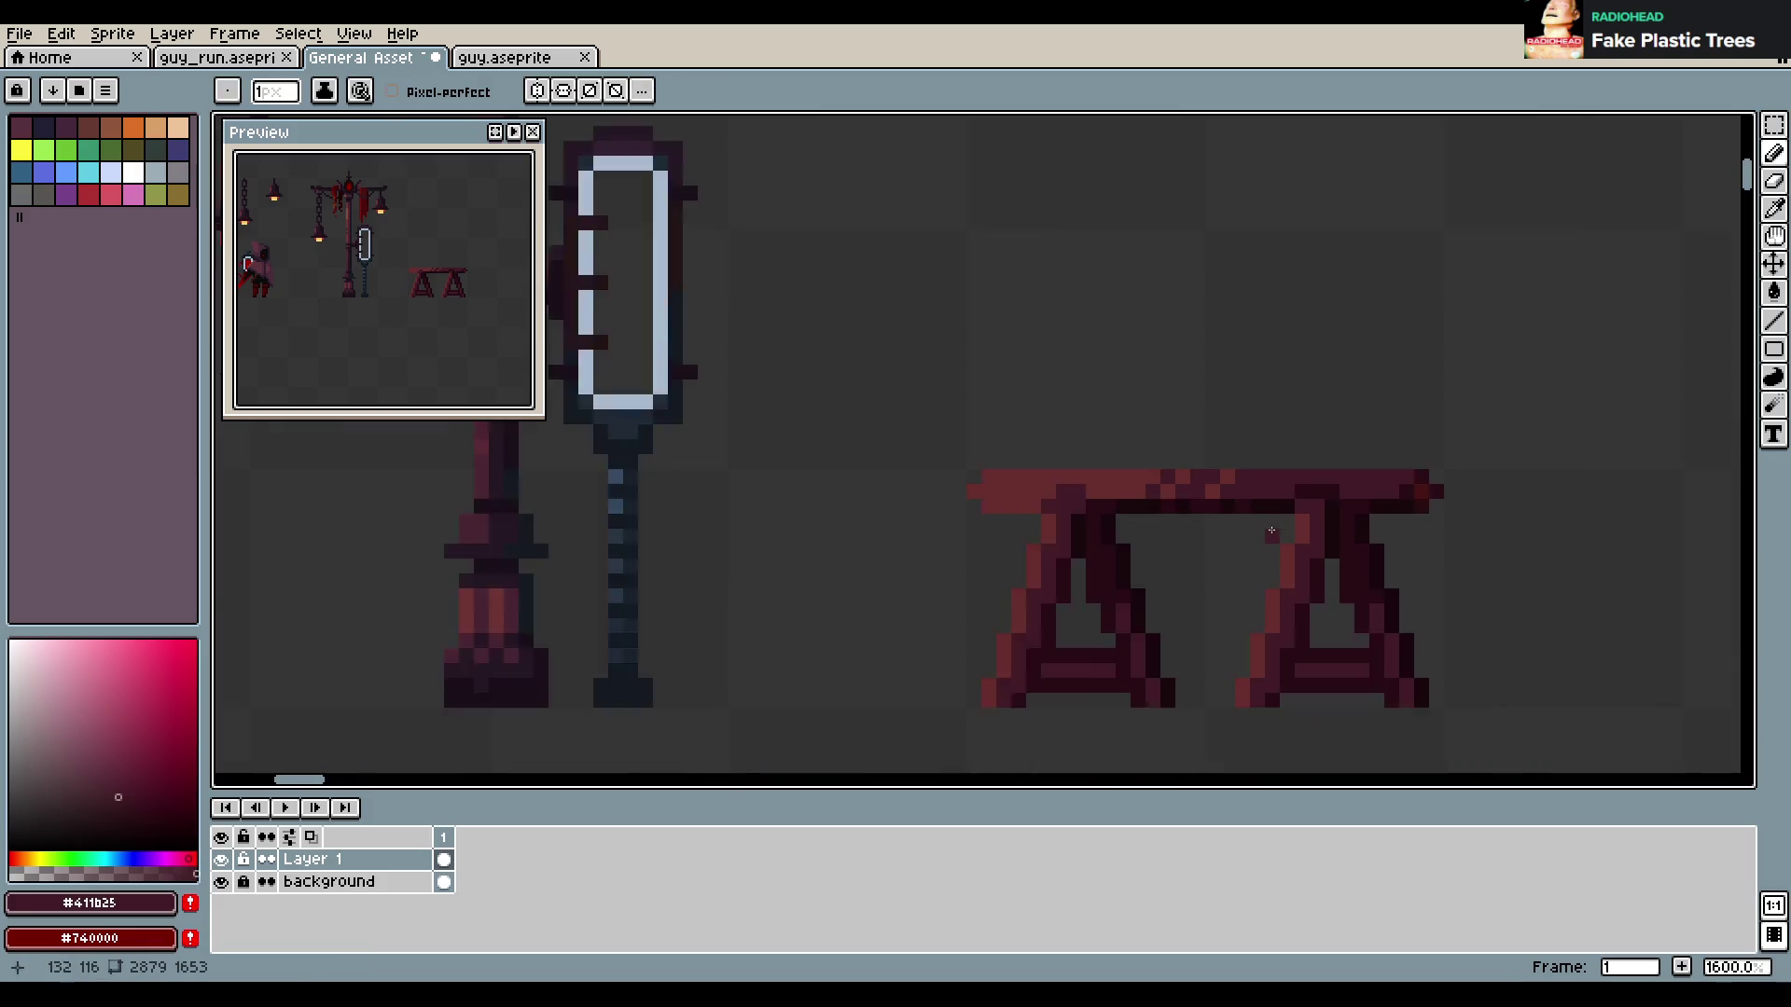
scroll(1251, 523, "down", 2)
scroll(1299, 537, "up", 1)
scroll(1125, 481, "up", 2)
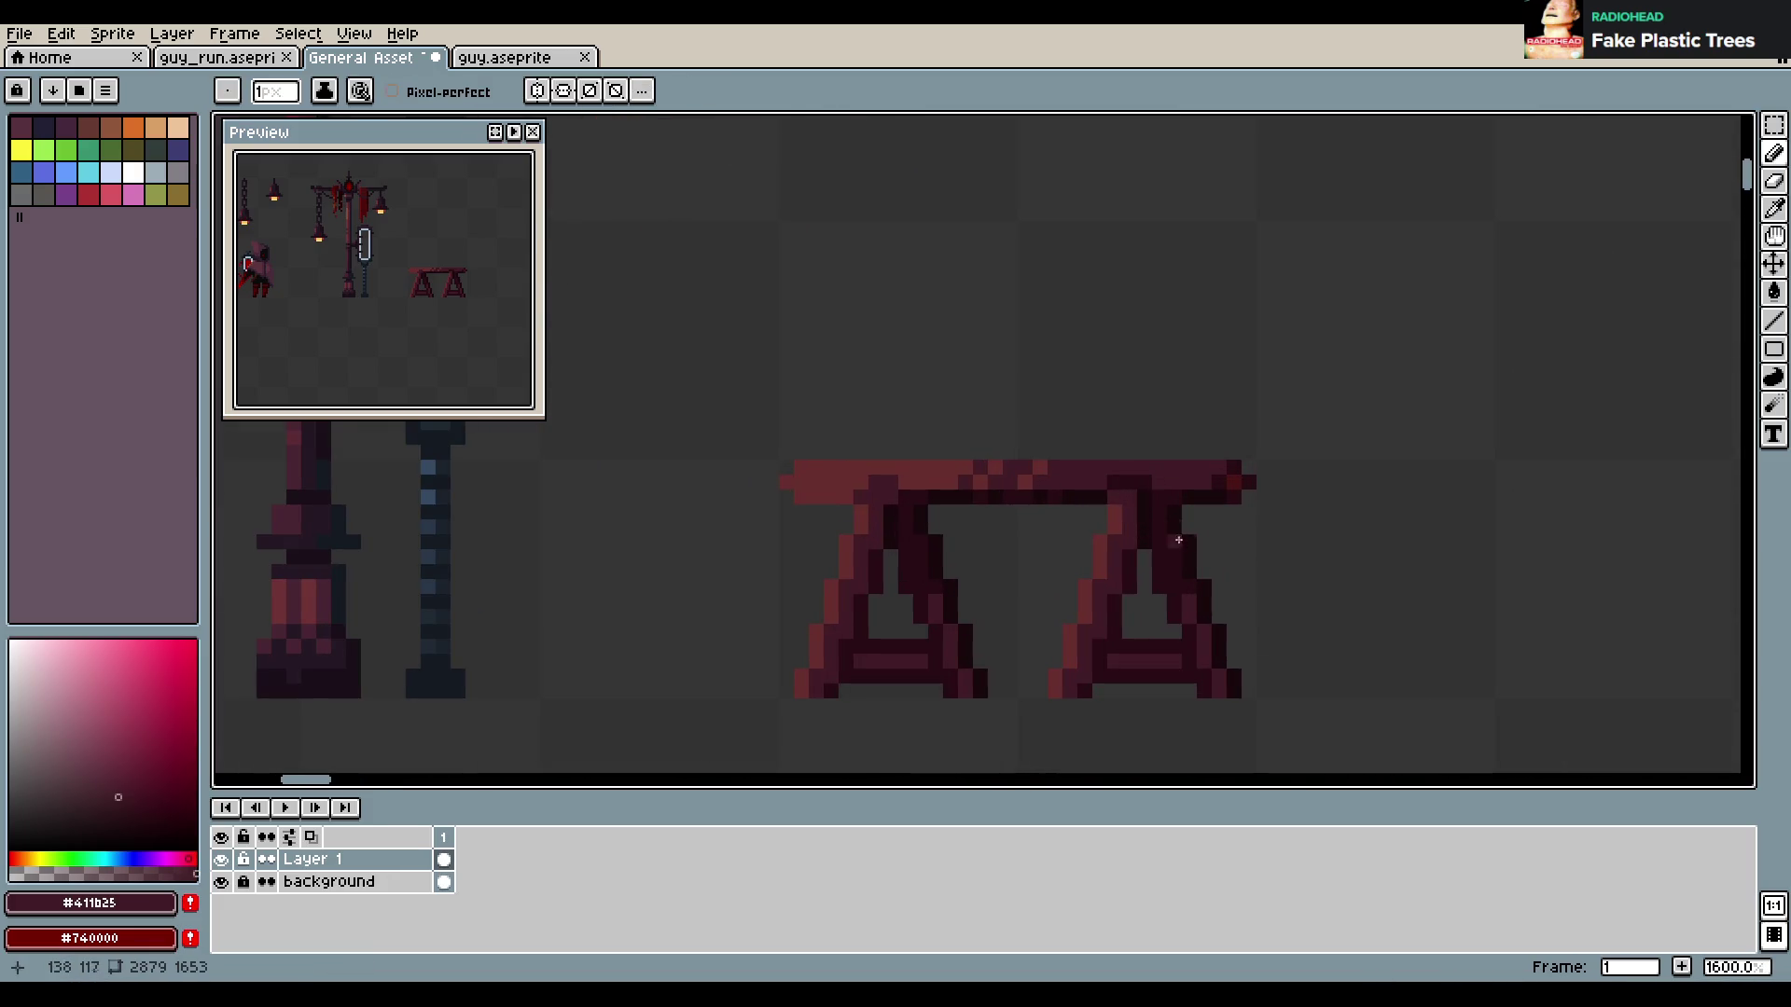
scroll(448, 303, "up", 3)
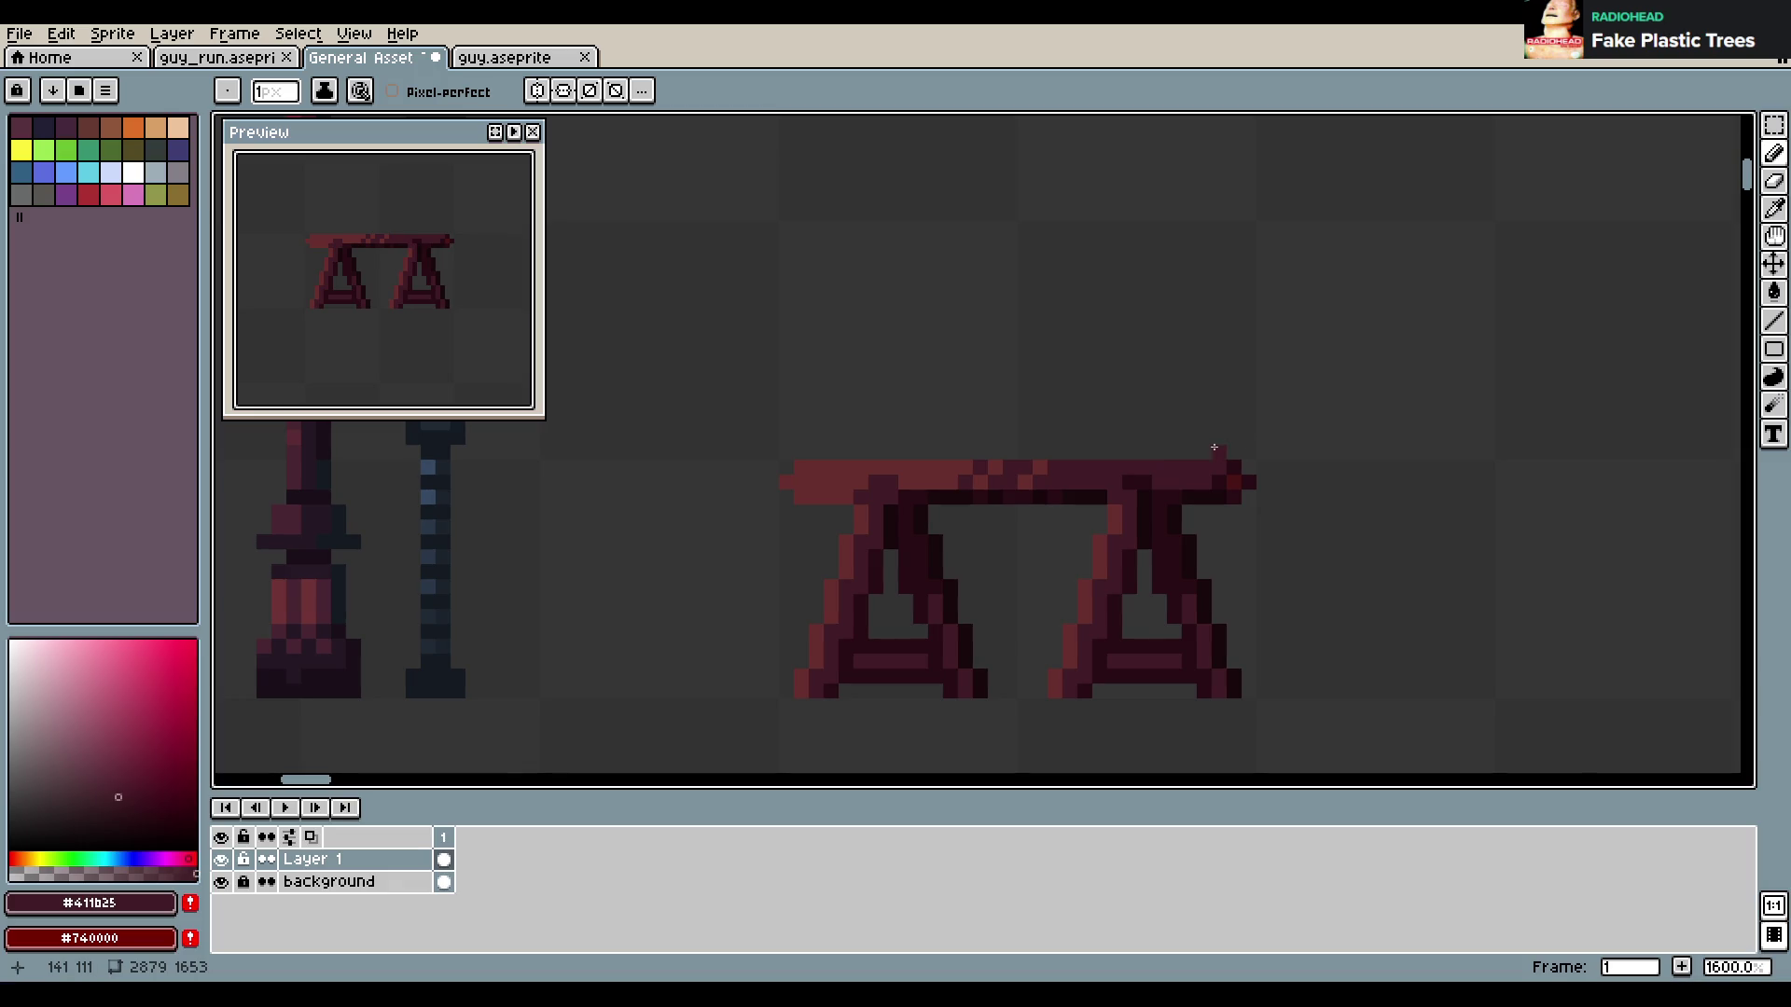
scroll(1068, 487, "up", 2)
left_click(831, 502, "alt")
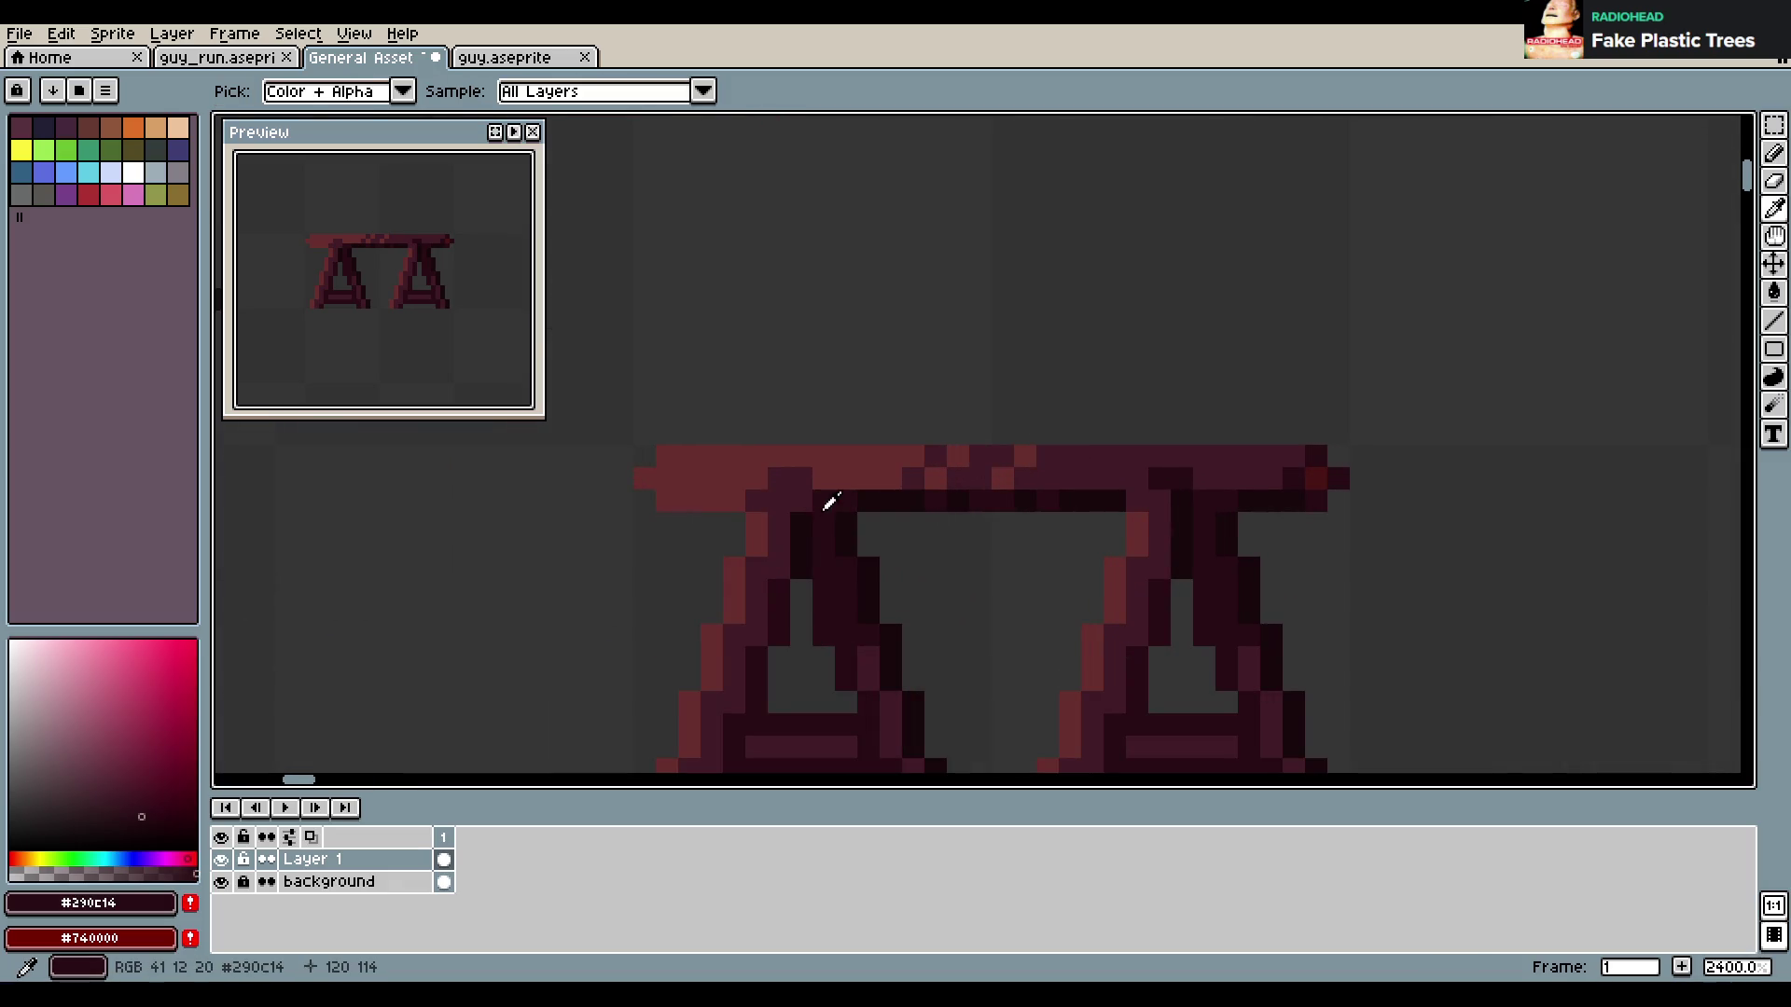
left_click(1073, 487)
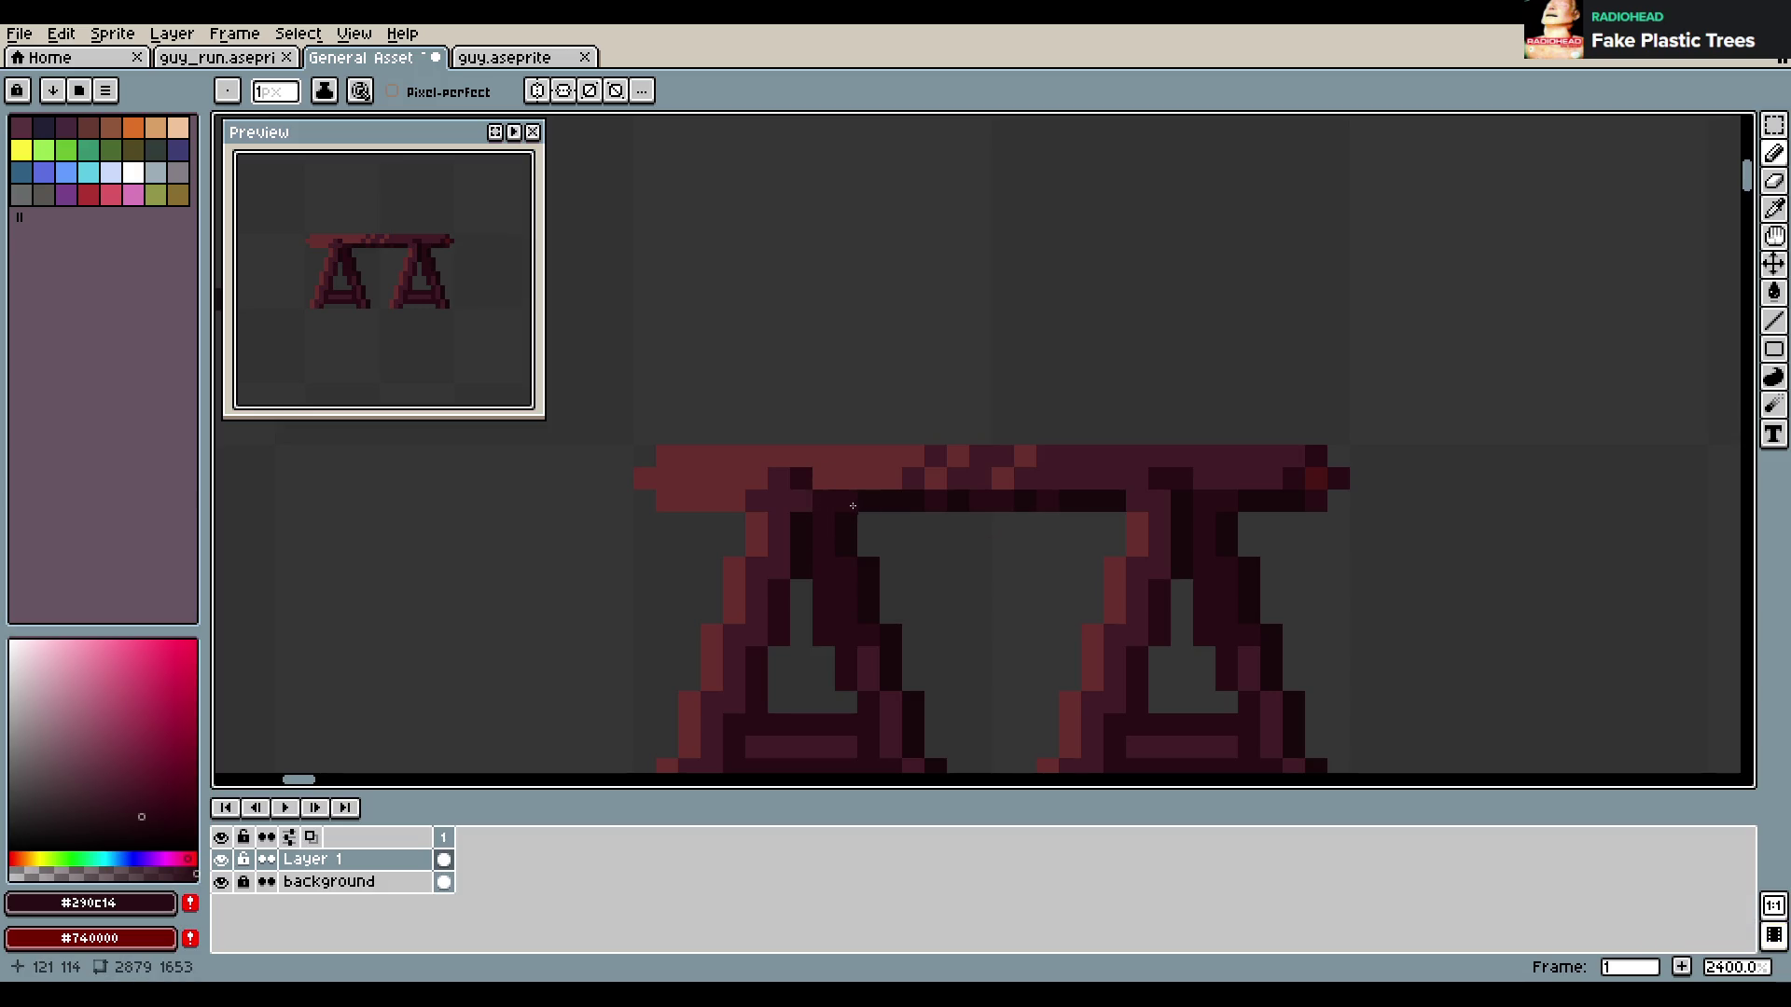
Sample the mid maroon from the table top and undo the last pencil stroke
scroll(854, 505, "down", 4)
scroll(959, 483, "up", 3)
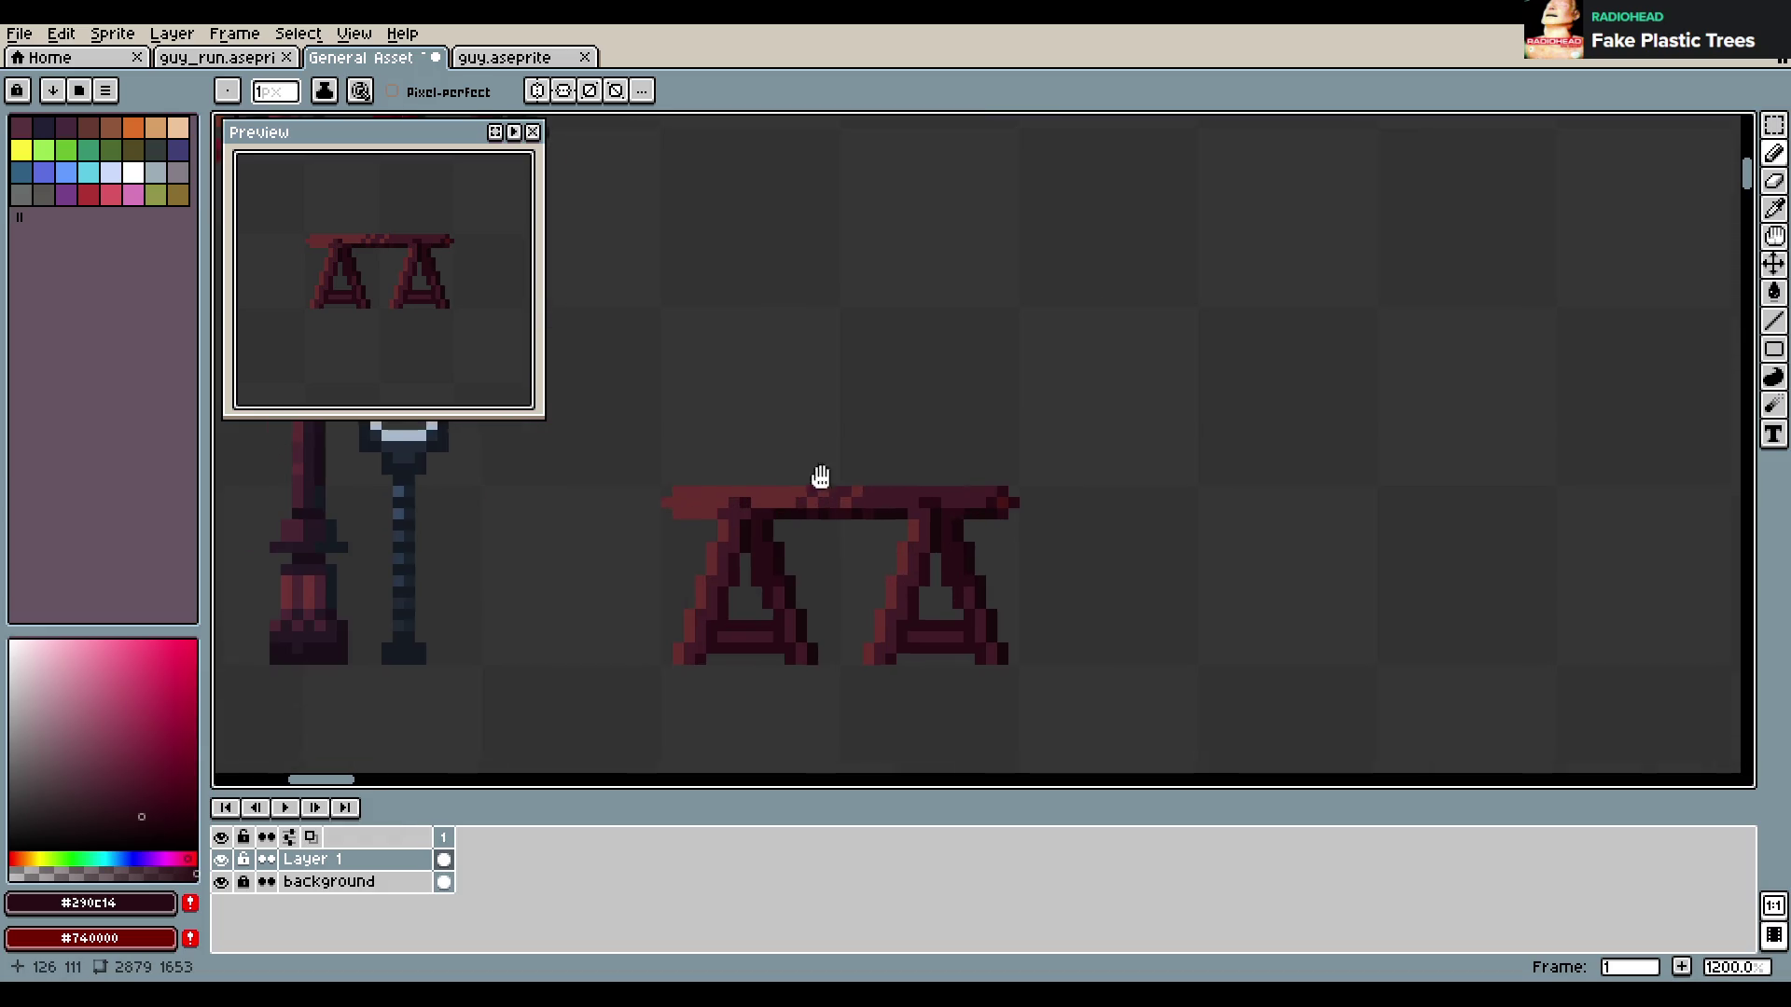
scroll(1009, 459, "up", 1)
key("alt")
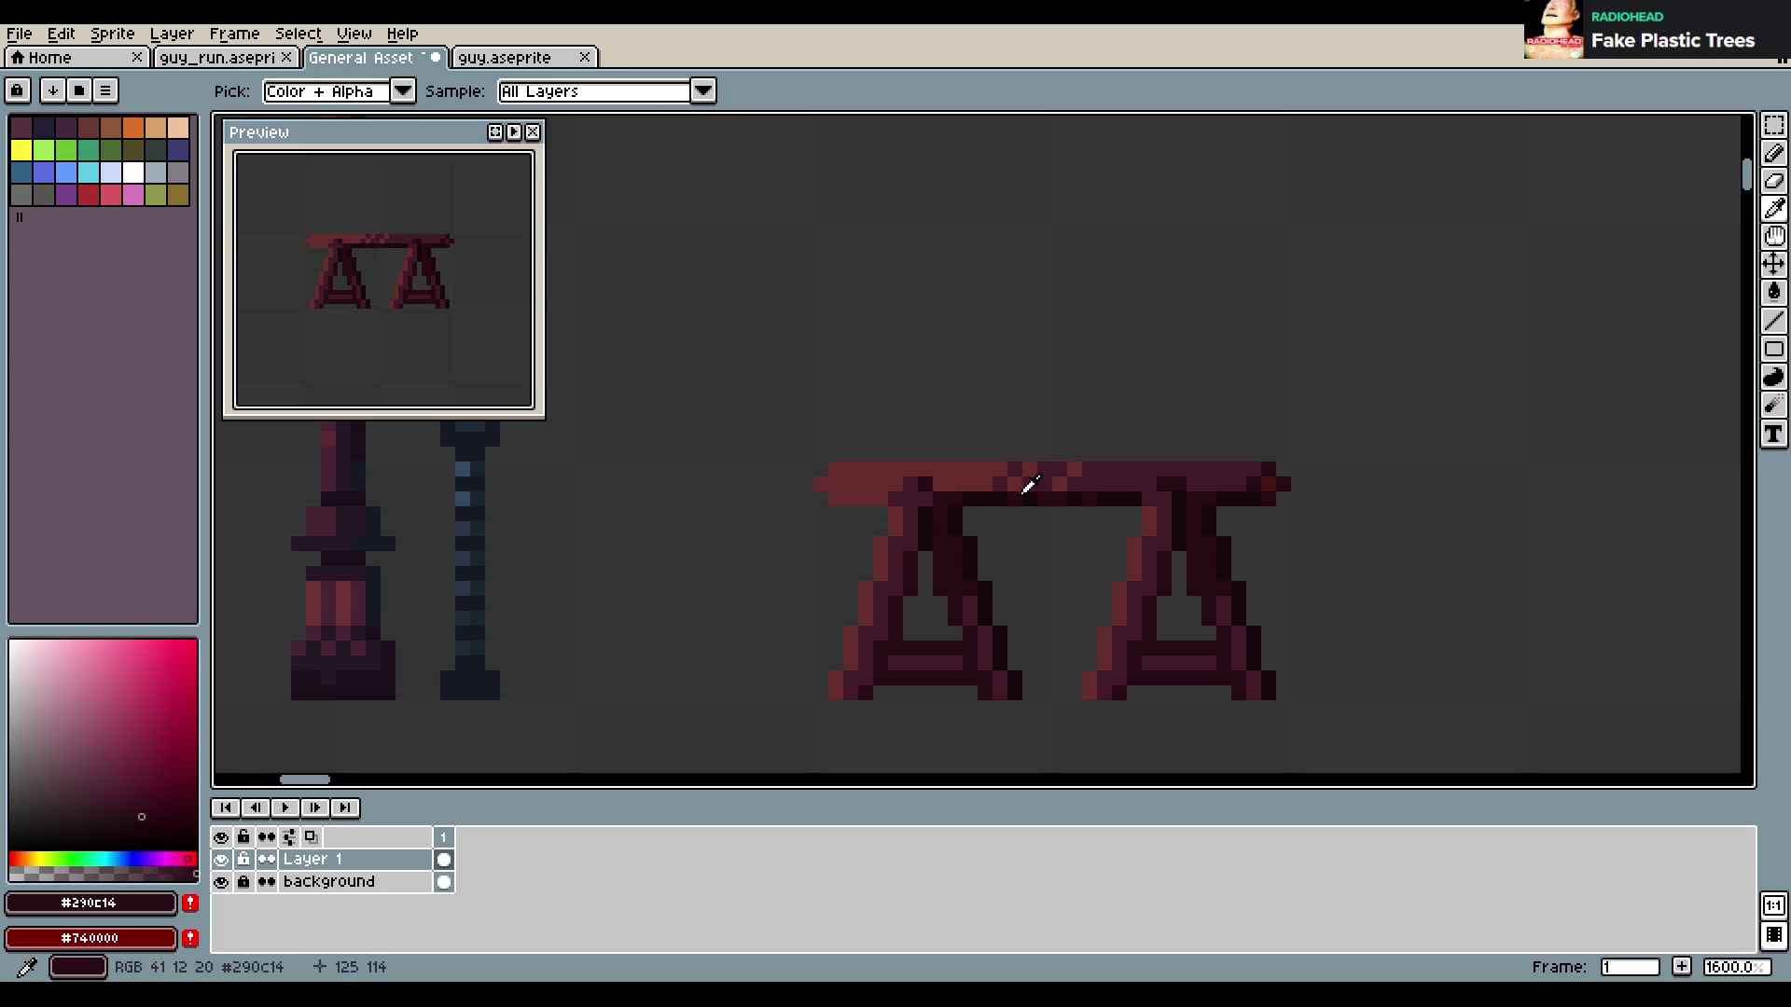
left_click(836, 499, "alt")
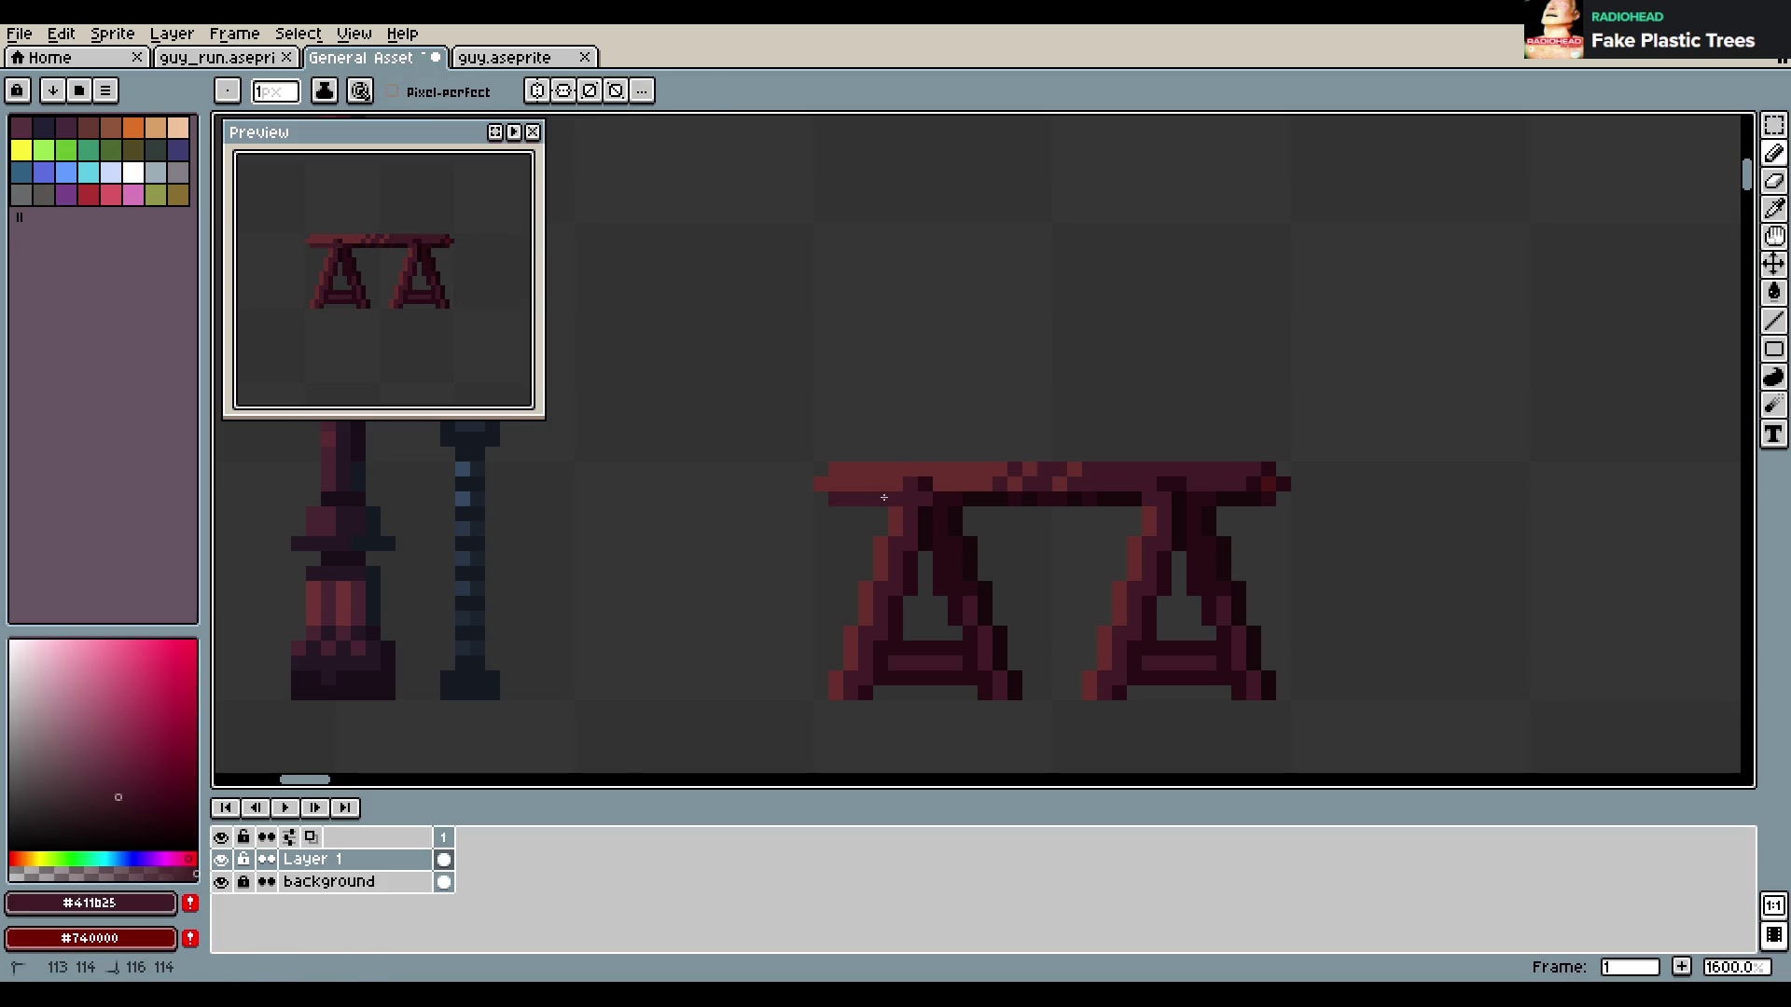
key("ctrl+z")
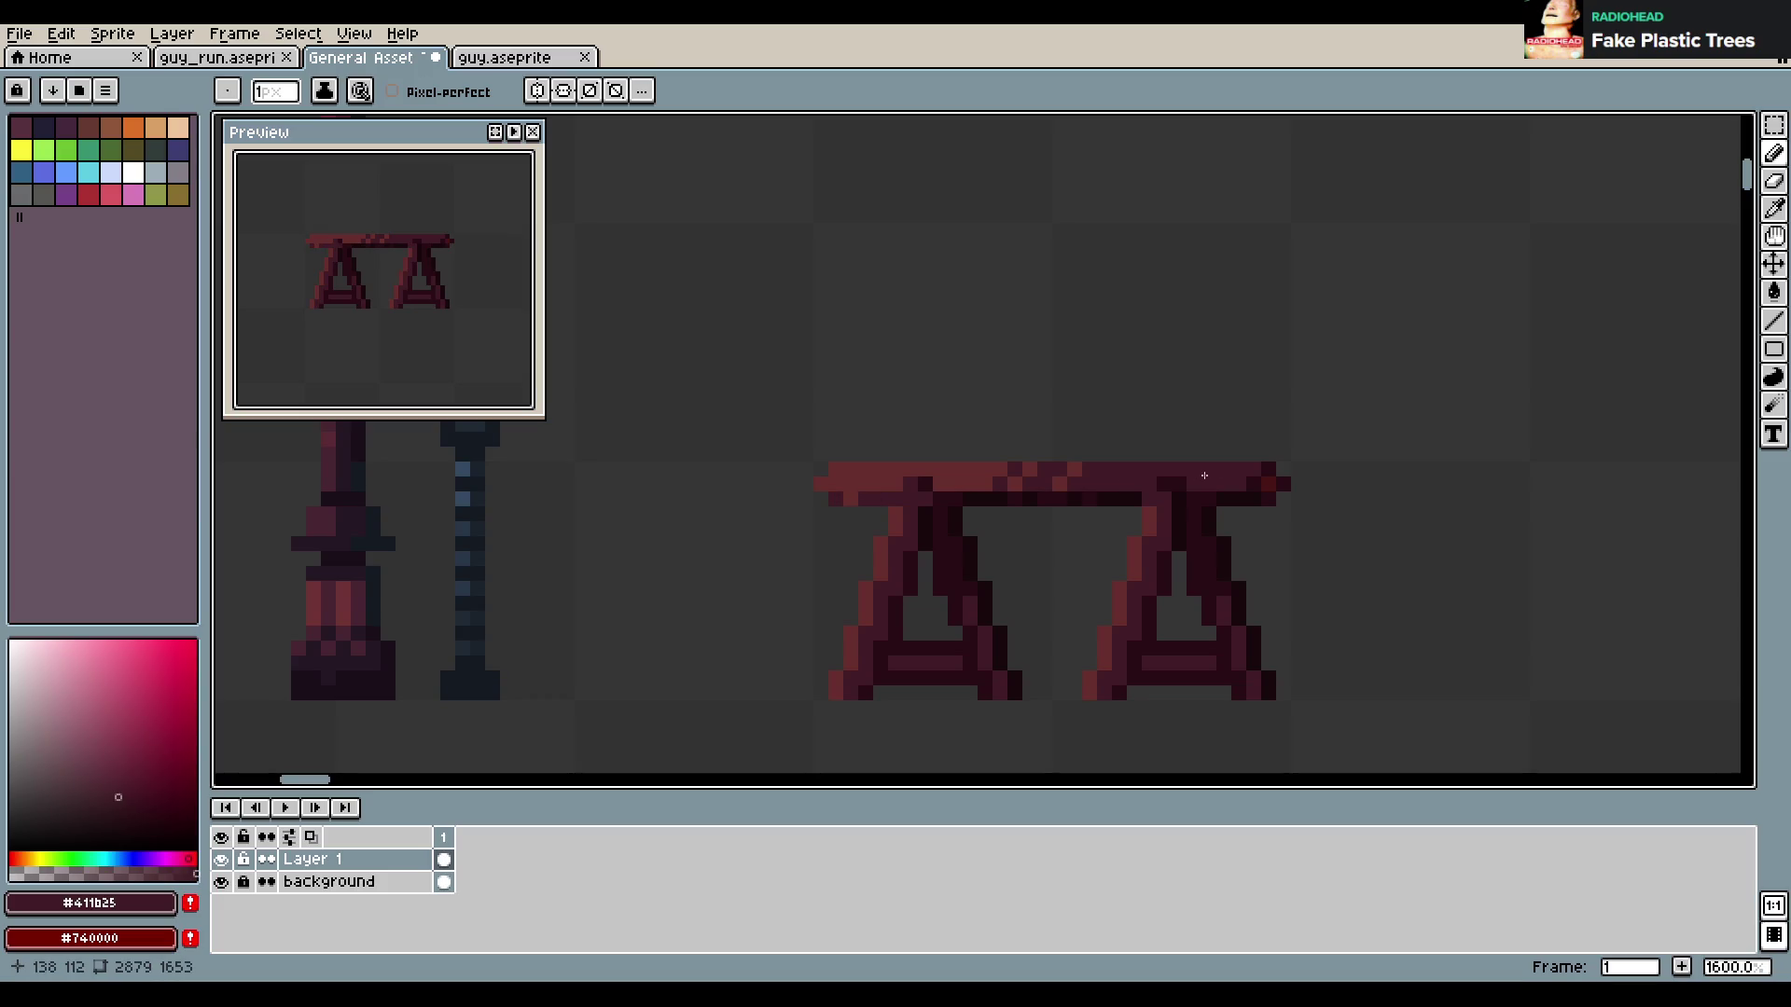
Save the asset sheet to General Asset Textures.aseprite
key("ctrl+s")
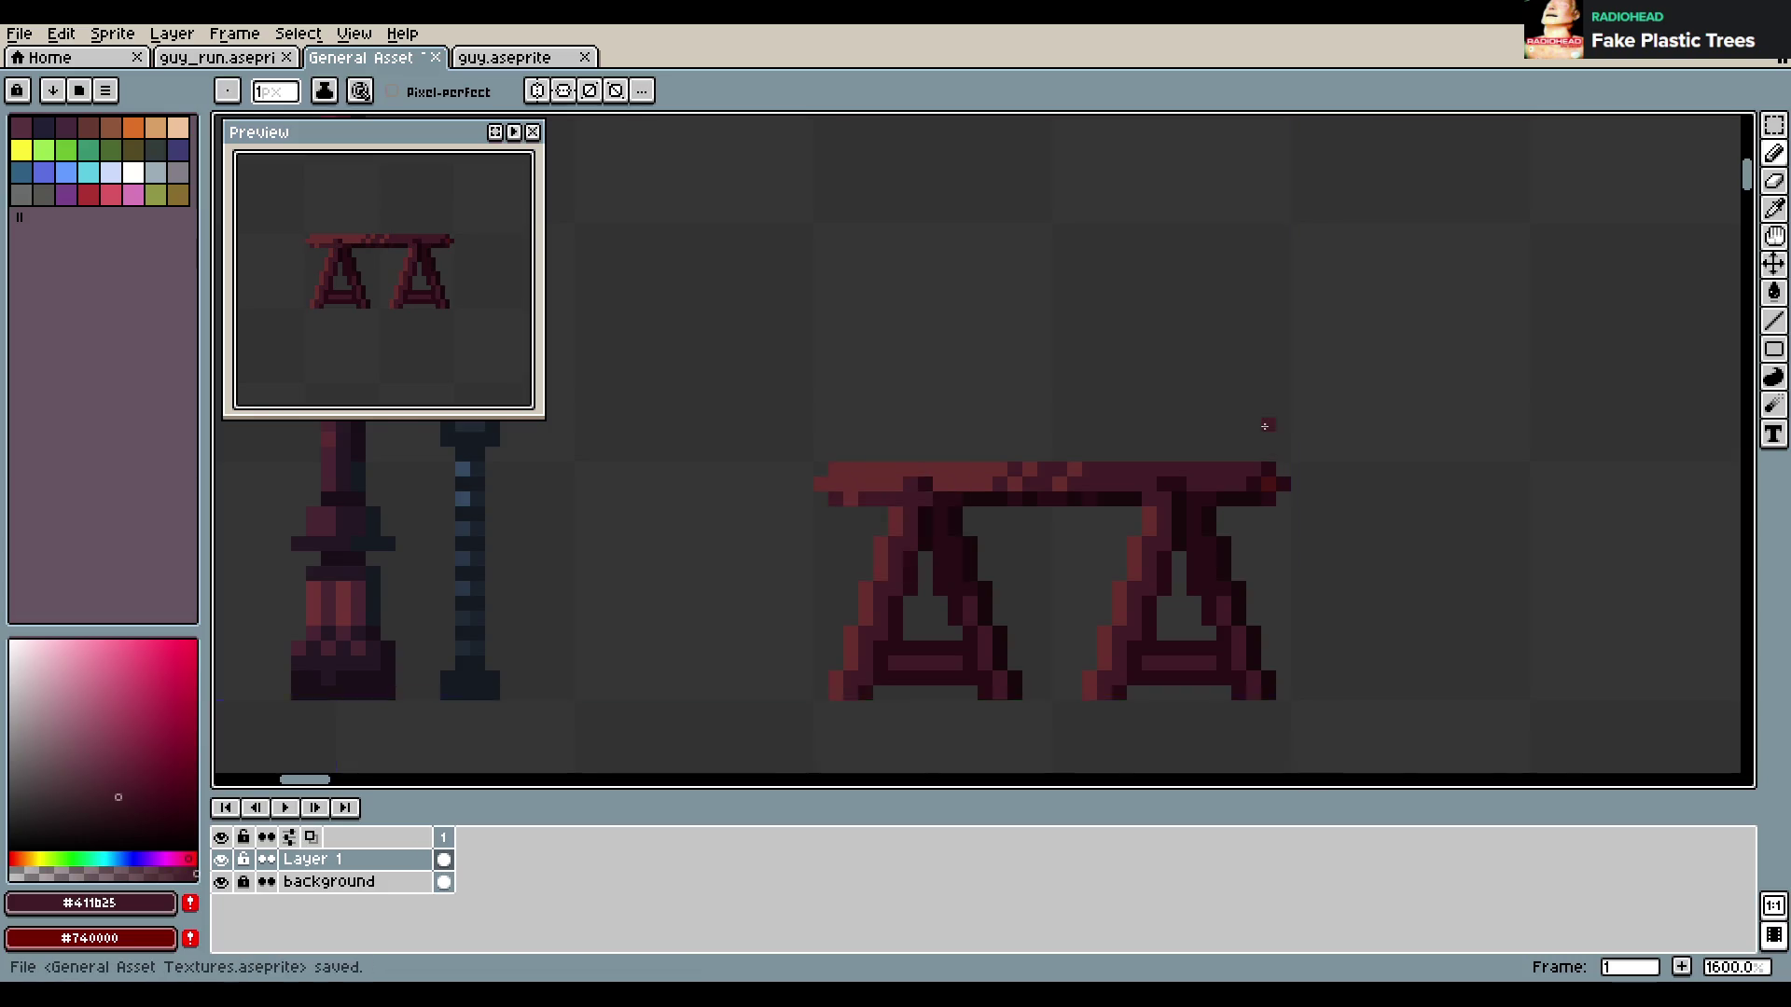
scroll(1107, 437, "down", 5)
scroll(1265, 425, "up", 1)
scroll(1265, 426, "up", 3)
scroll(1265, 425, "up", 1)
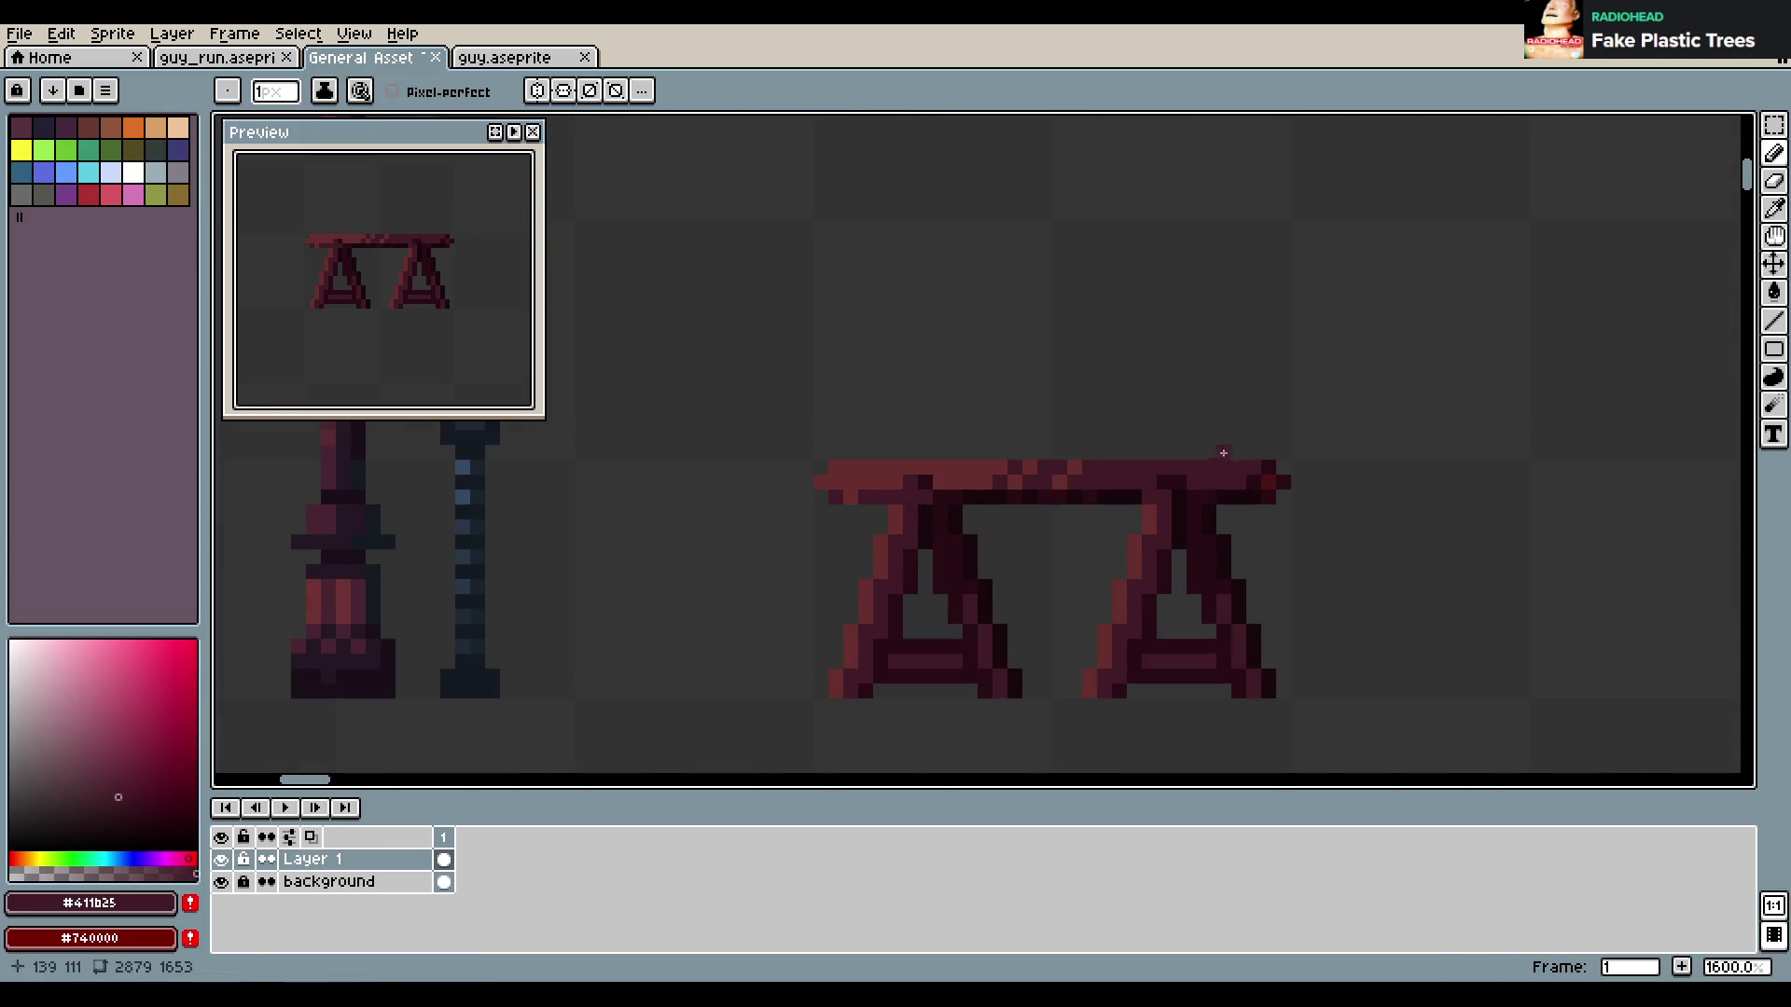
scroll(1054, 478, "down", 5)
key("ctrl+s")
Marquee-select the sawhorse table and move it left beside the lamp post
key("m")
mouse_move(945, 444)
left_mouse_down()
mouse_move(1152, 579)
mouse_move(1059, 581)
left_mouse_up()
scroll(1148, 578, "down", 1)
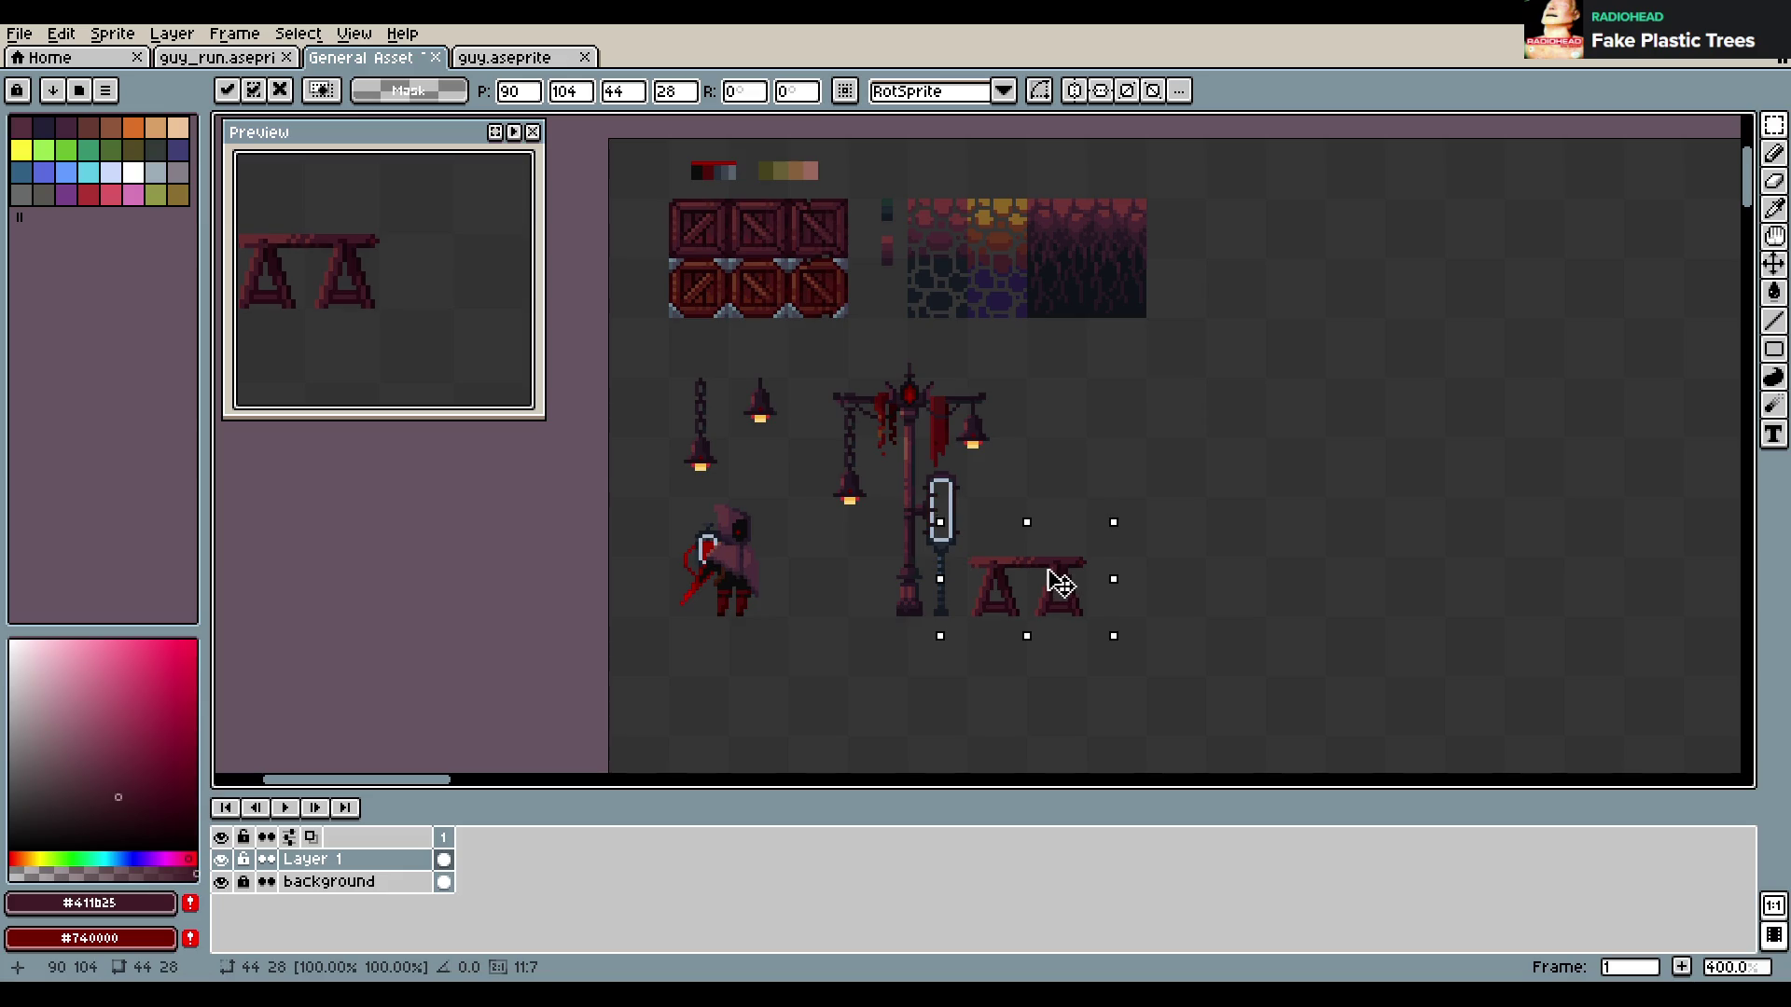
left_click(1185, 515)
key("ctrl+s")
Save the asset sheet with the table in its new position
scroll(1105, 608, "up", 5)
key("ctrl+s")
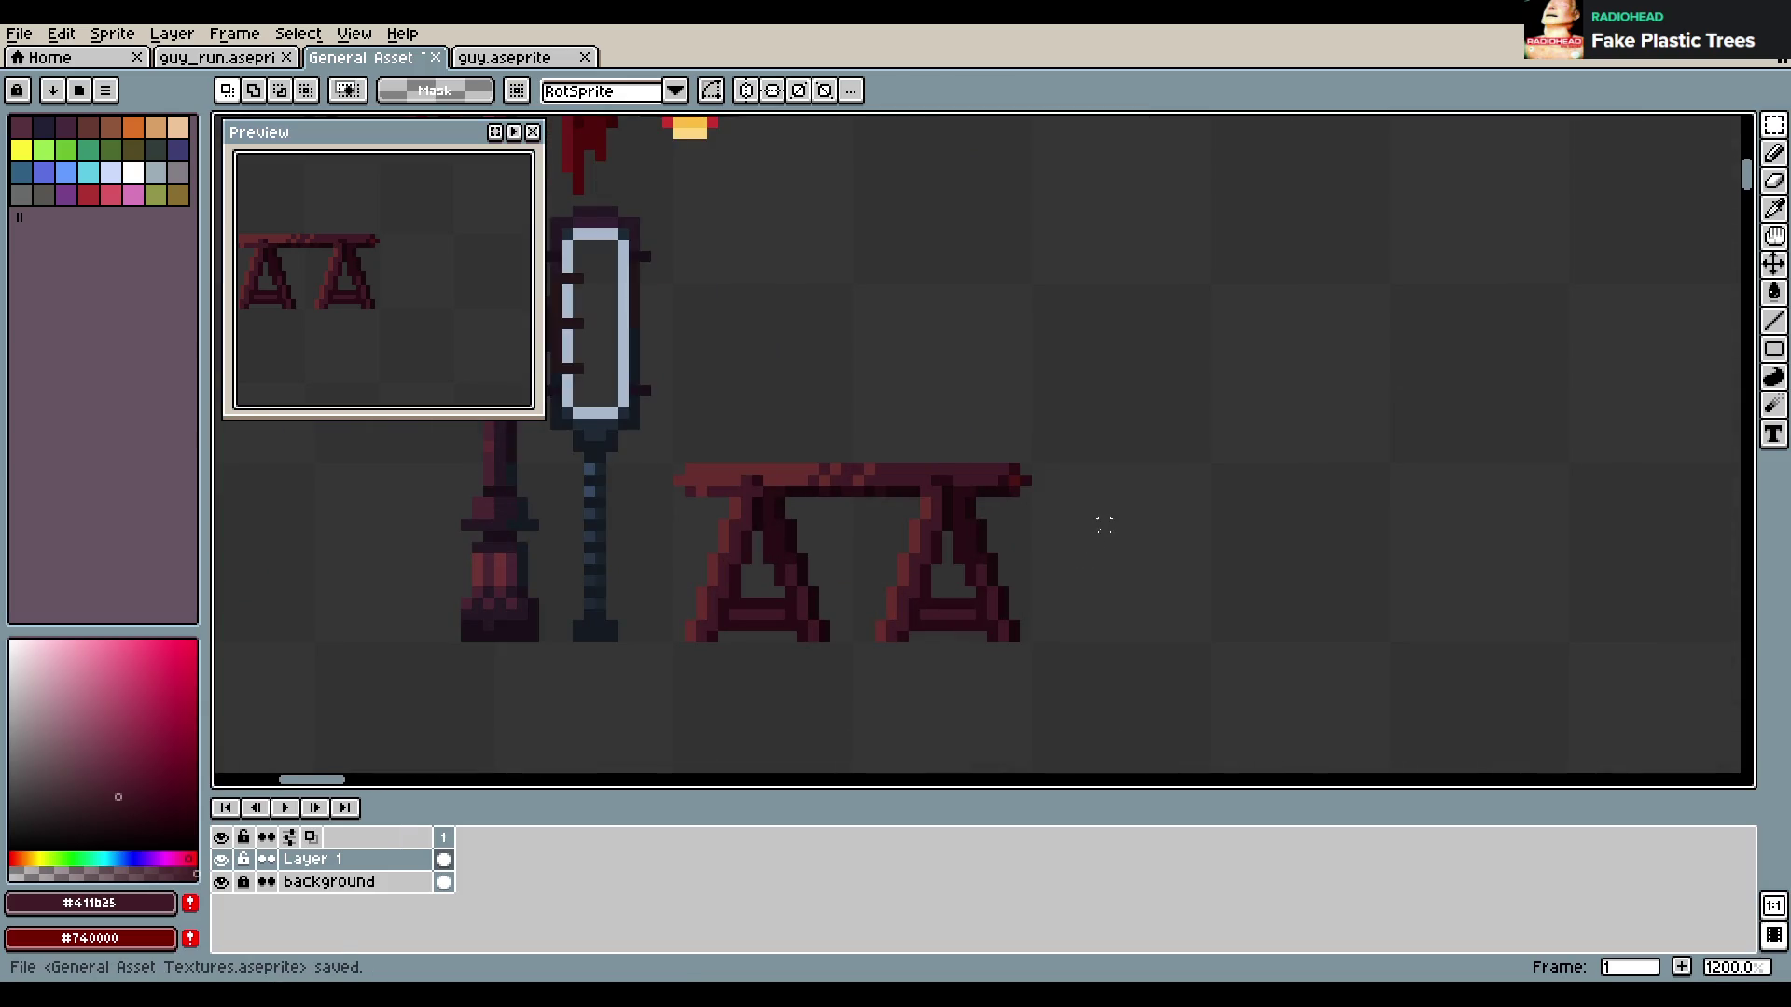
scroll(1014, 535, "down", 3)
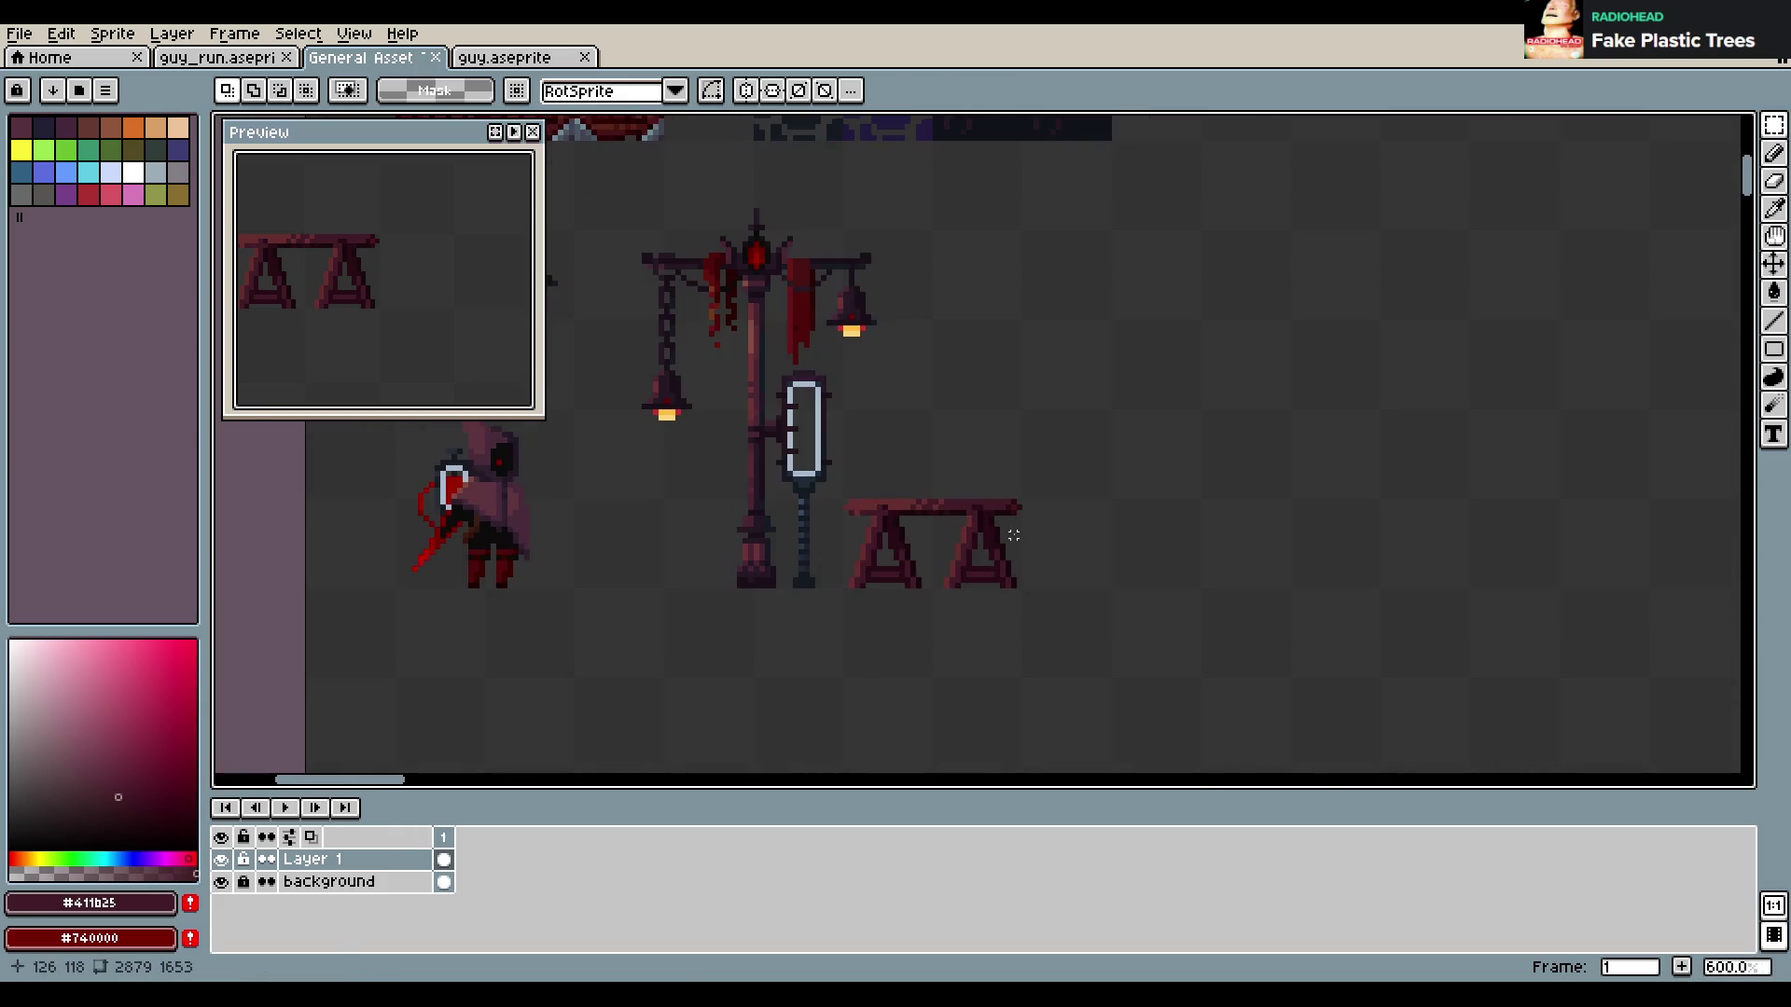
scroll(999, 484, "up", 3)
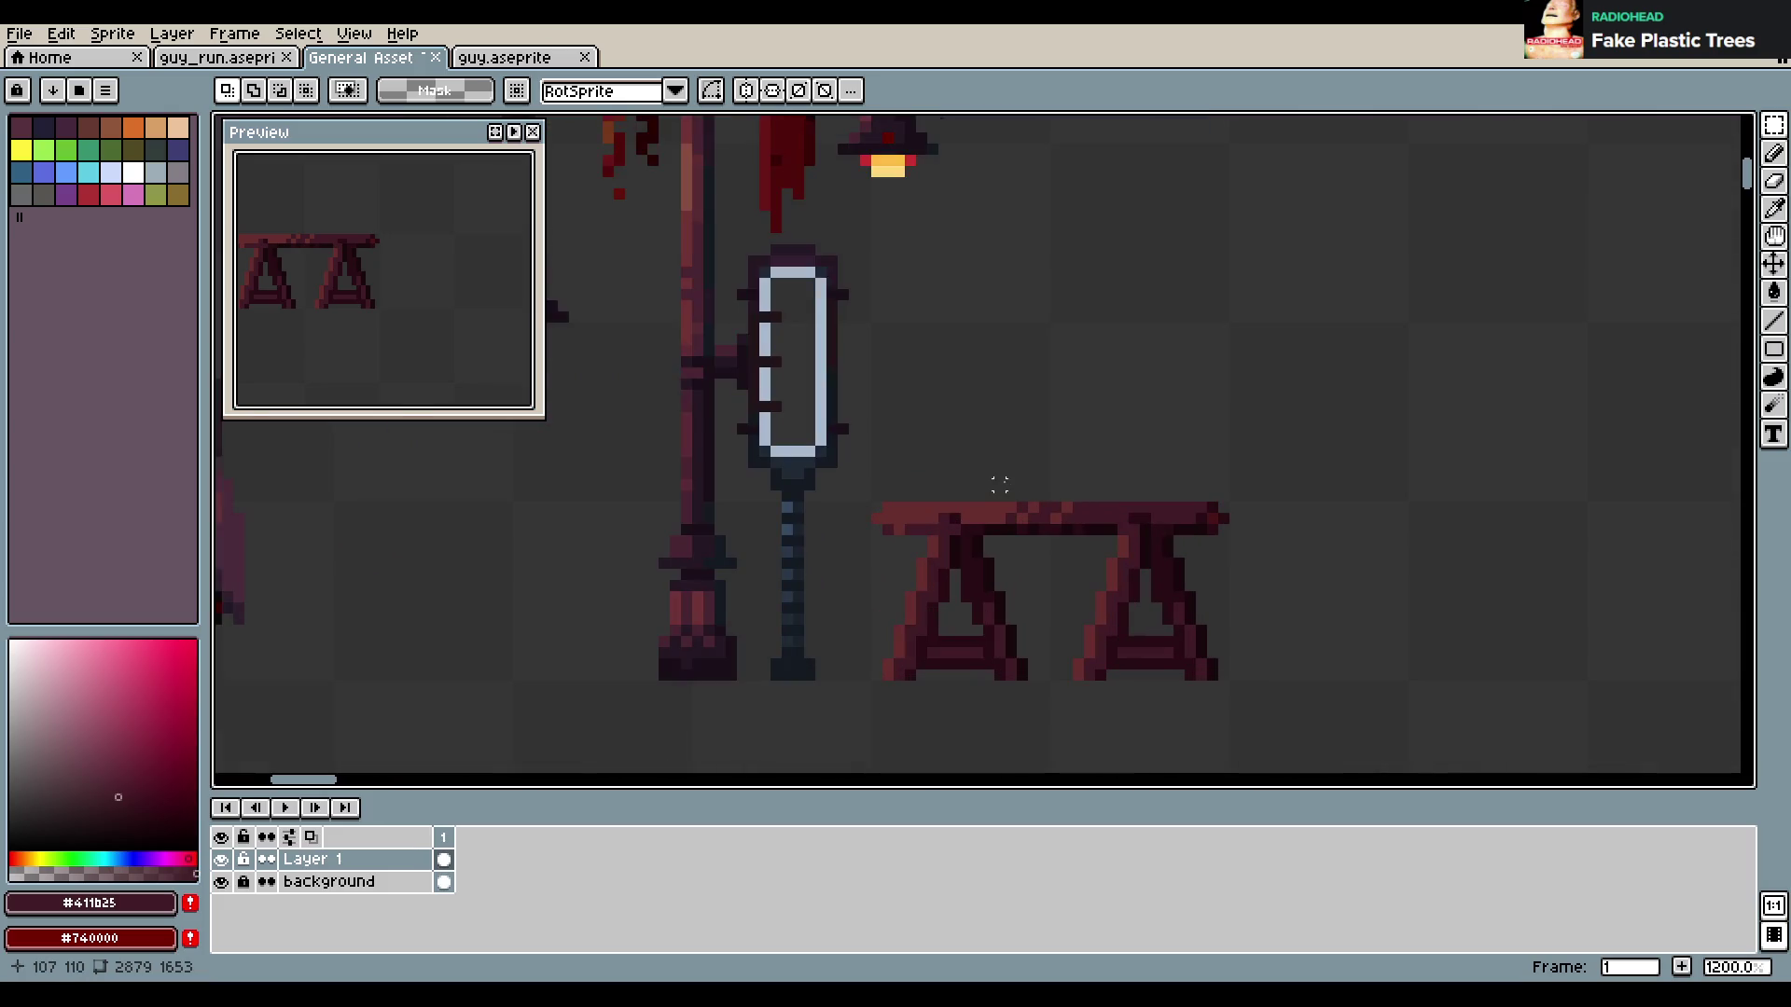
Take the lamp post's dark blue-grey and mark a dark pixel at the bench's right end
key("i")
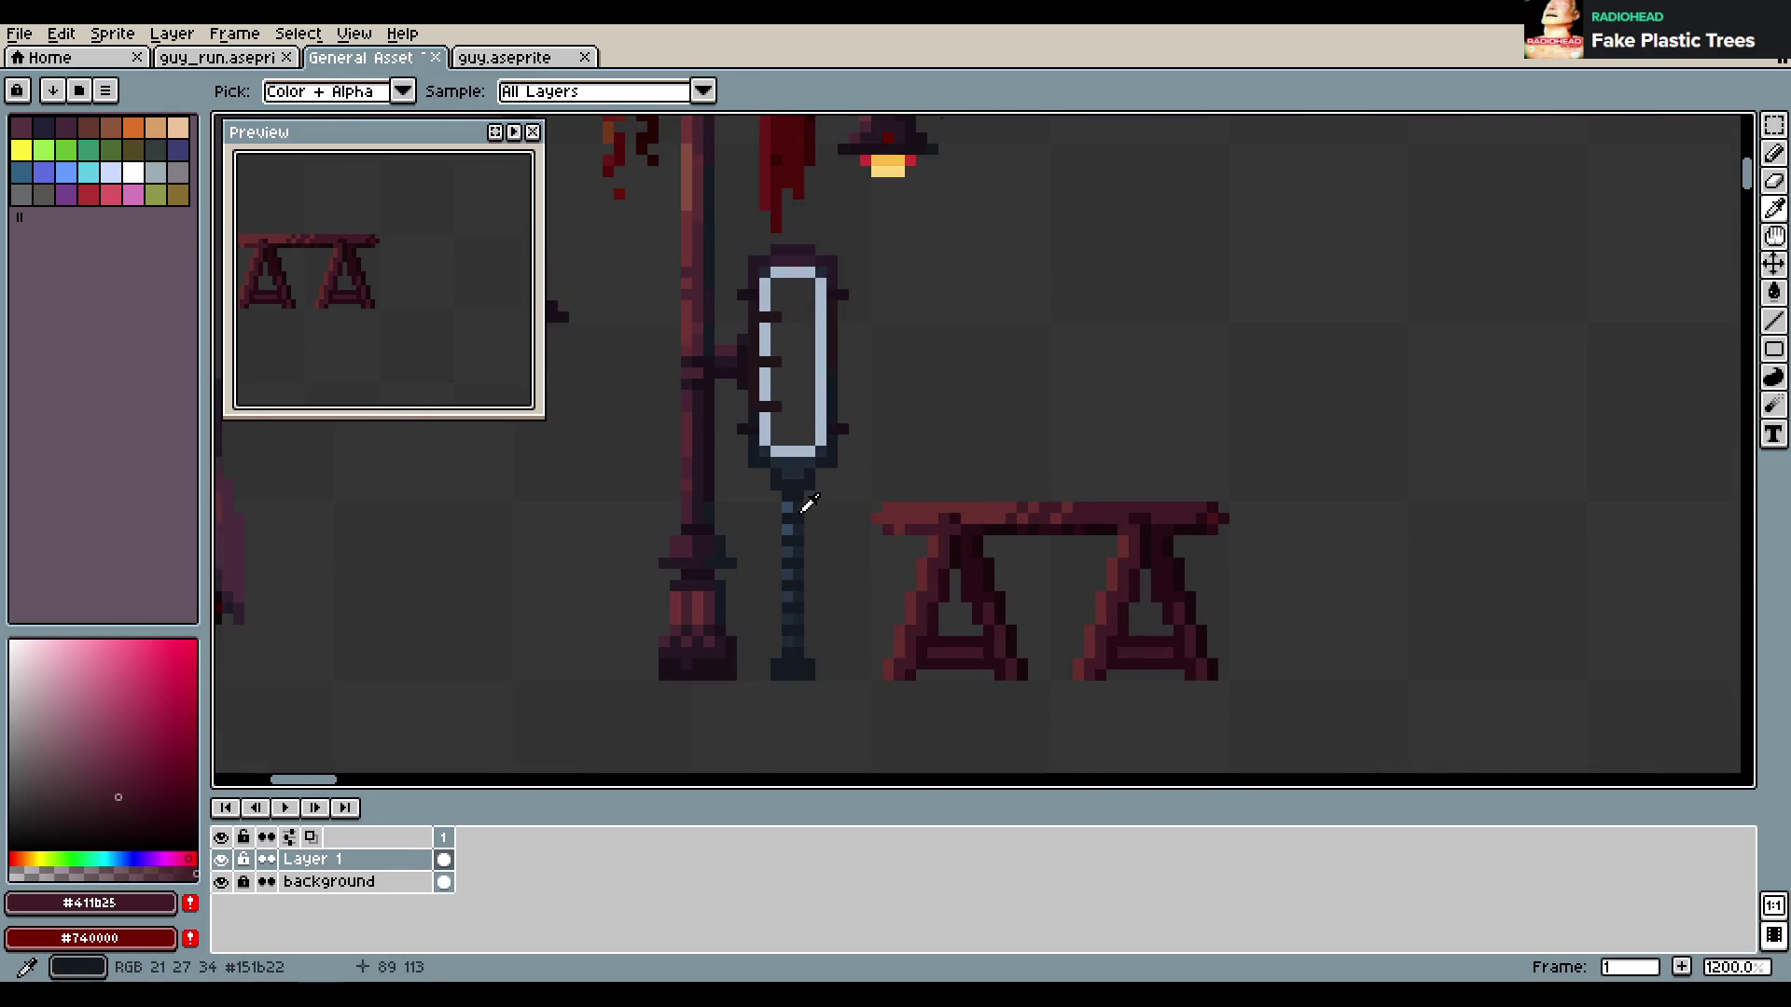
left_click(798, 490)
key("b")
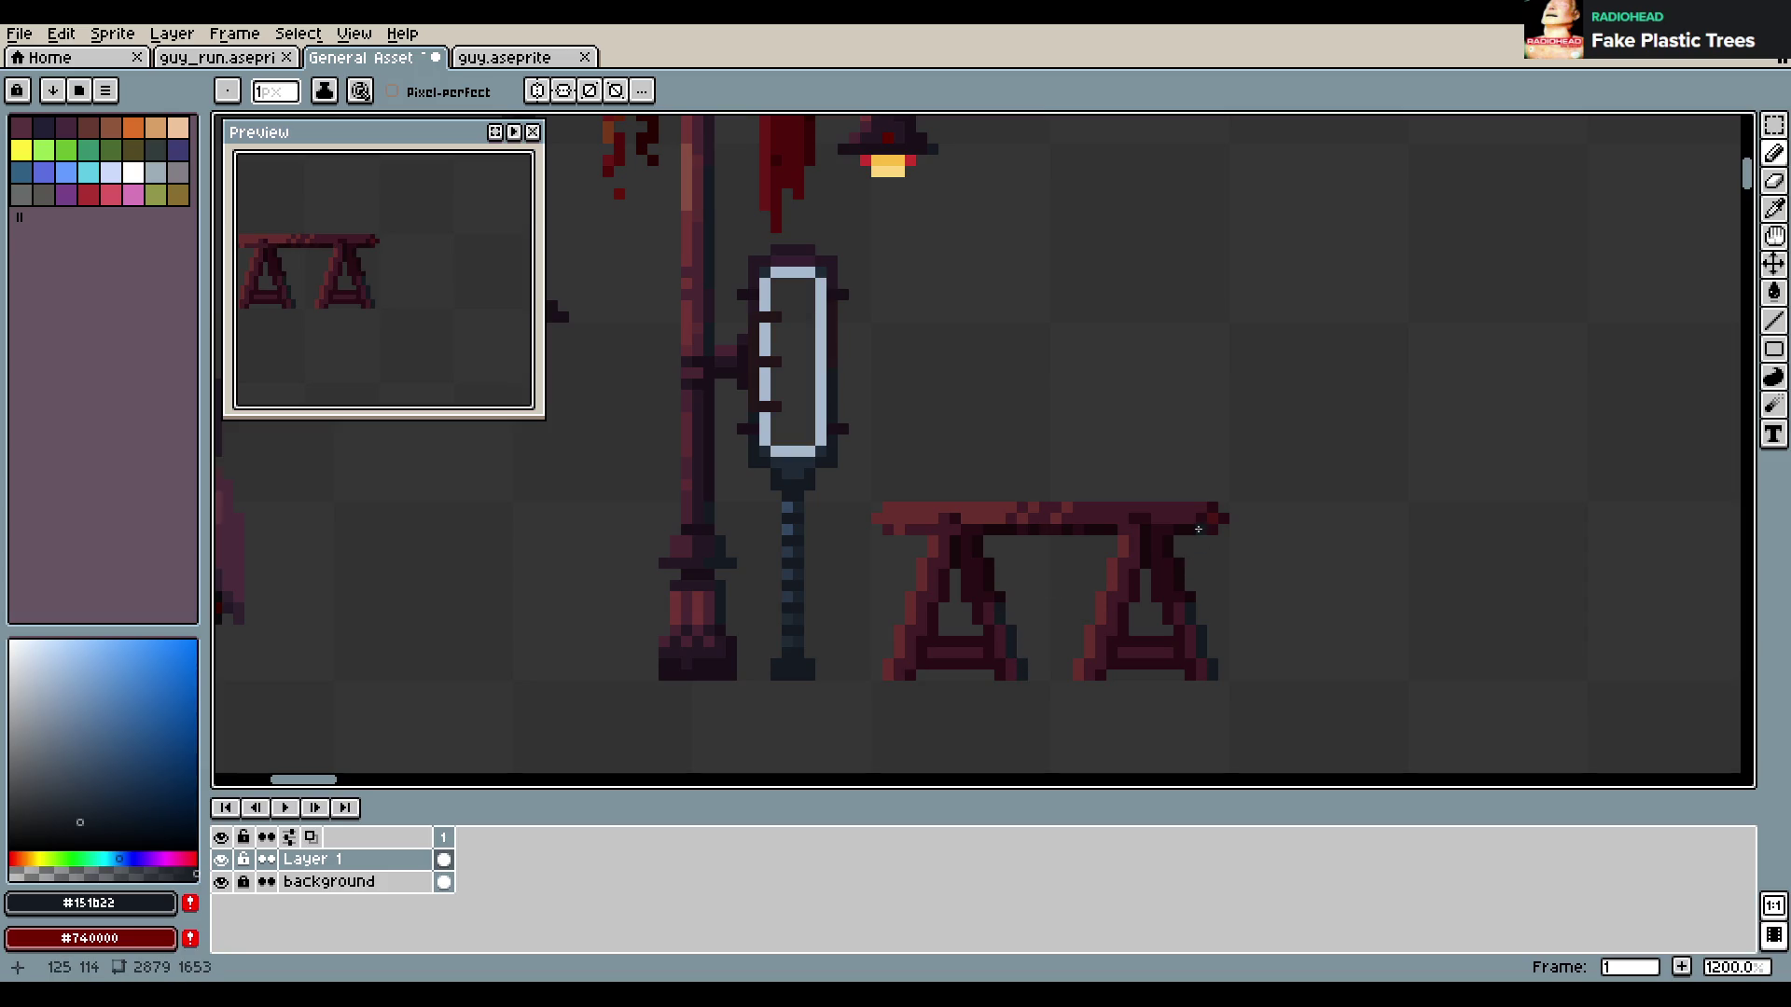
left_click(1204, 522)
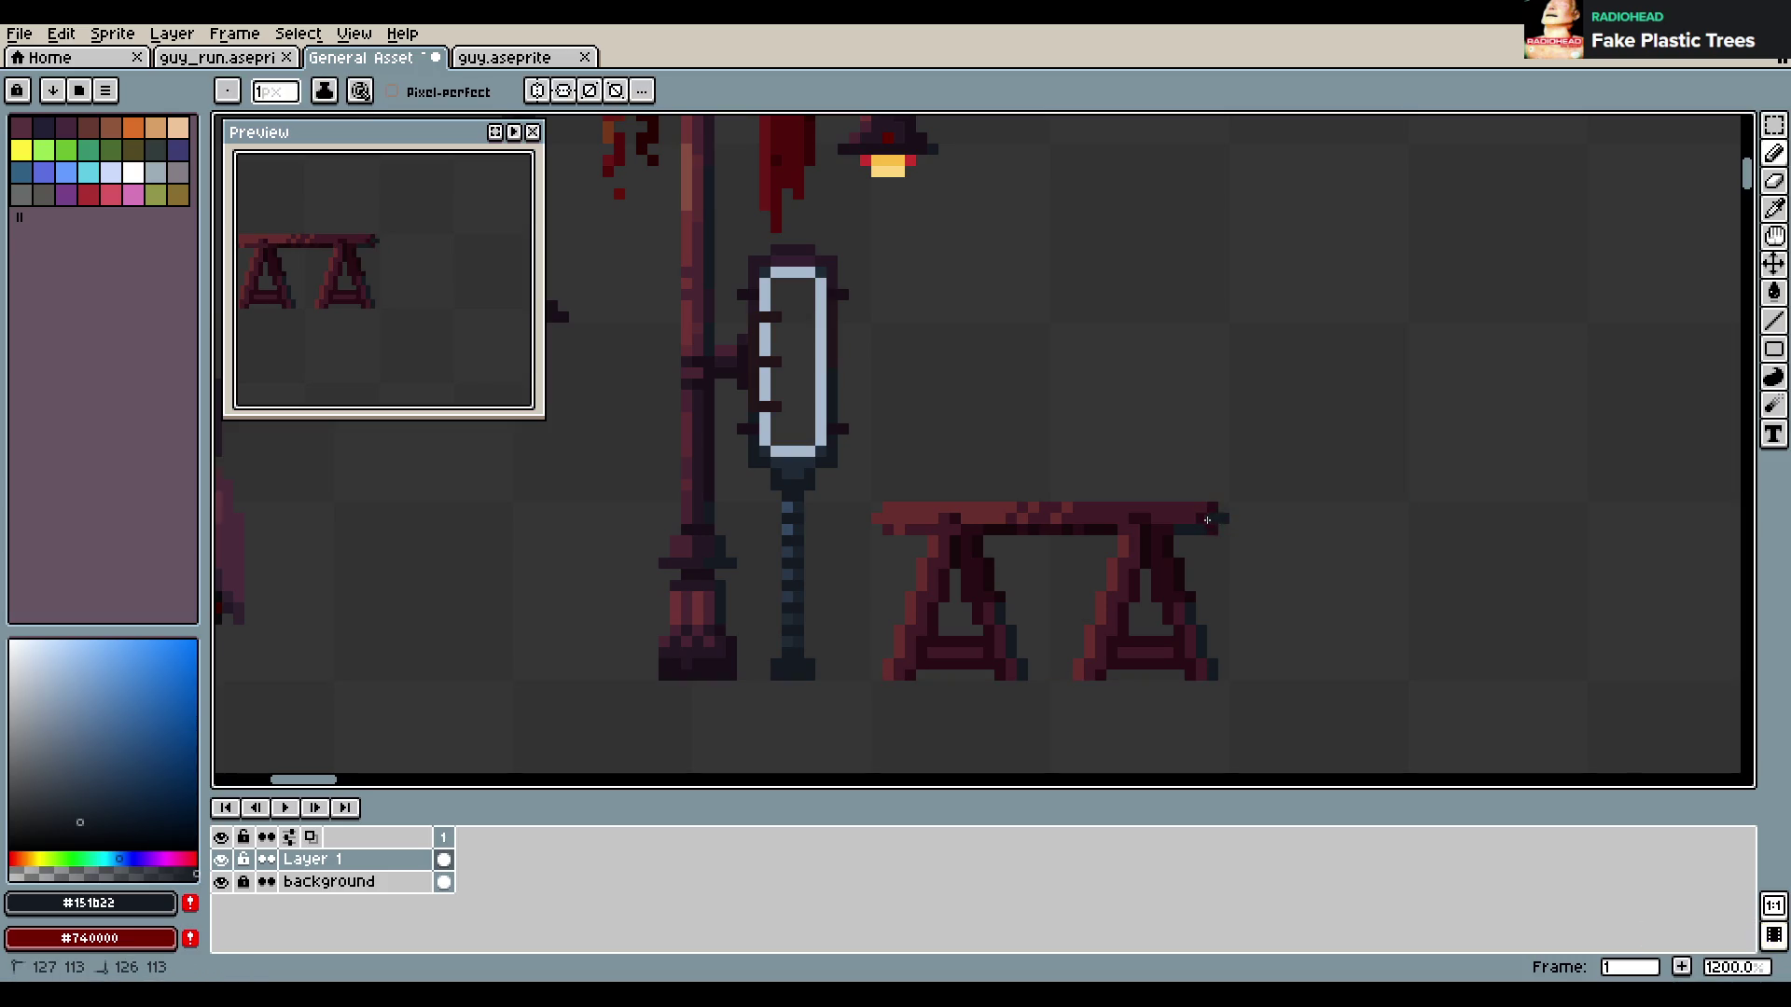
left_click(1192, 515, "alt")
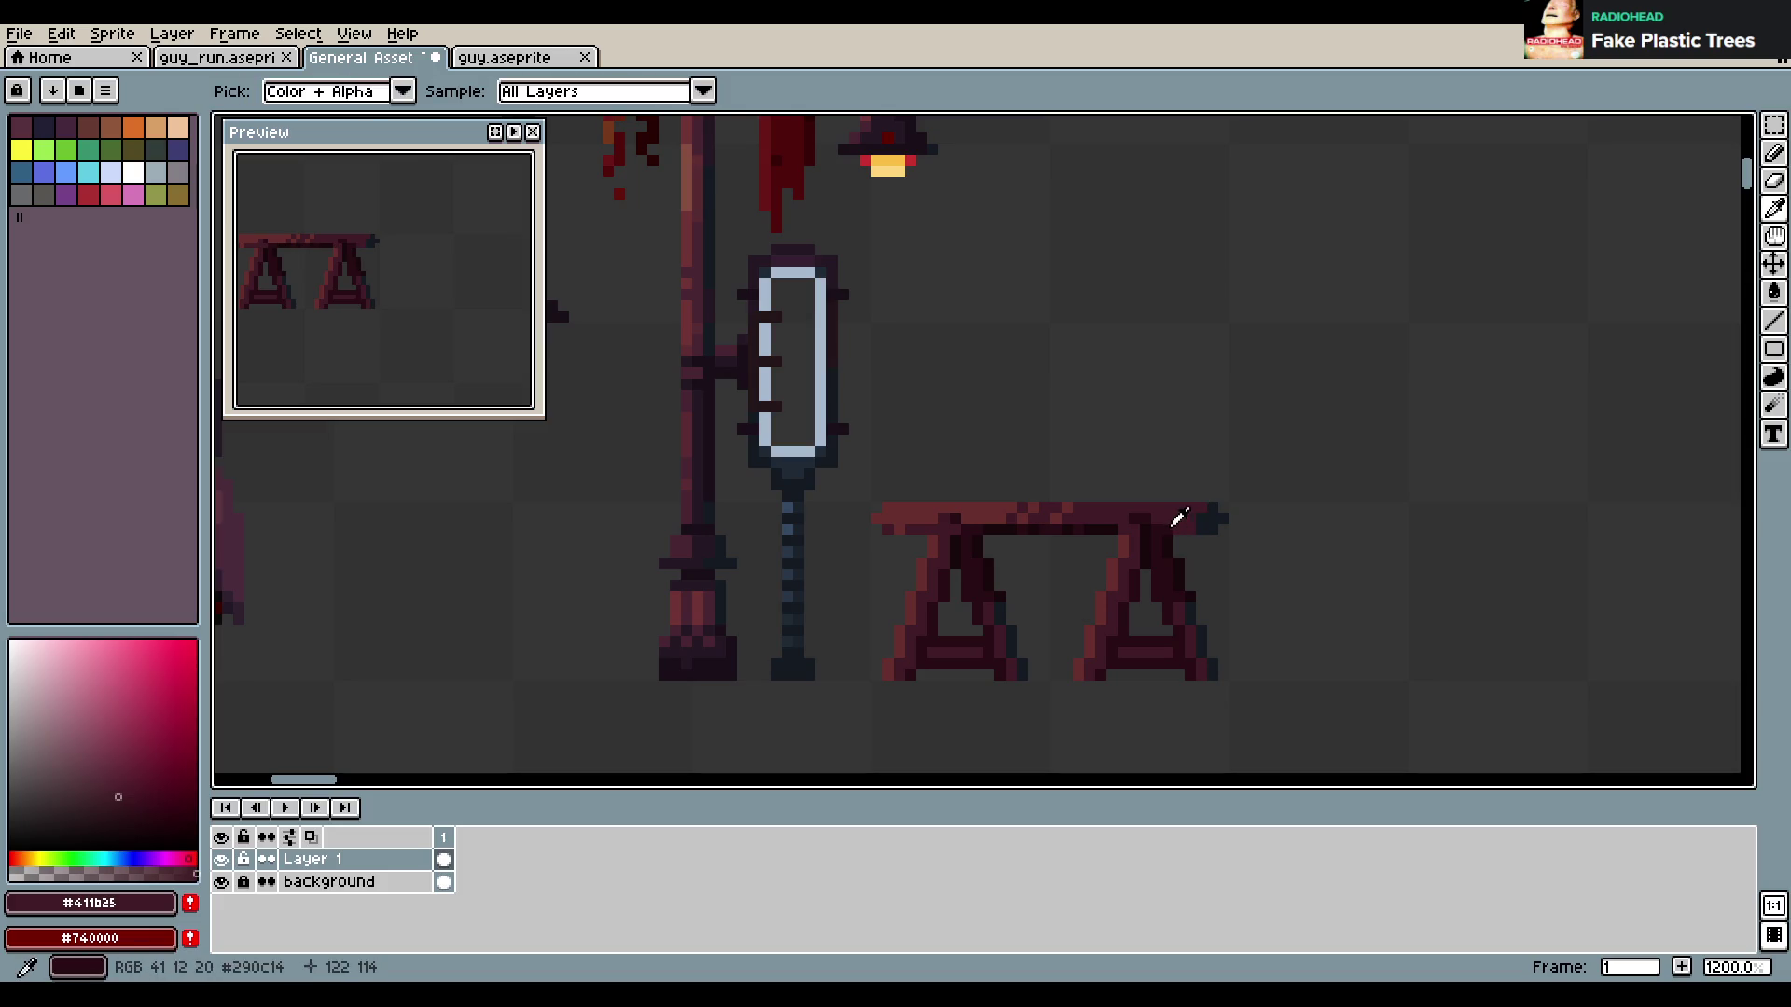
left_click(1213, 516, "alt")
key("ctrl+s")
Paint a long dark blue-grey strip under the bench top
left_click(1204, 513, "alt")
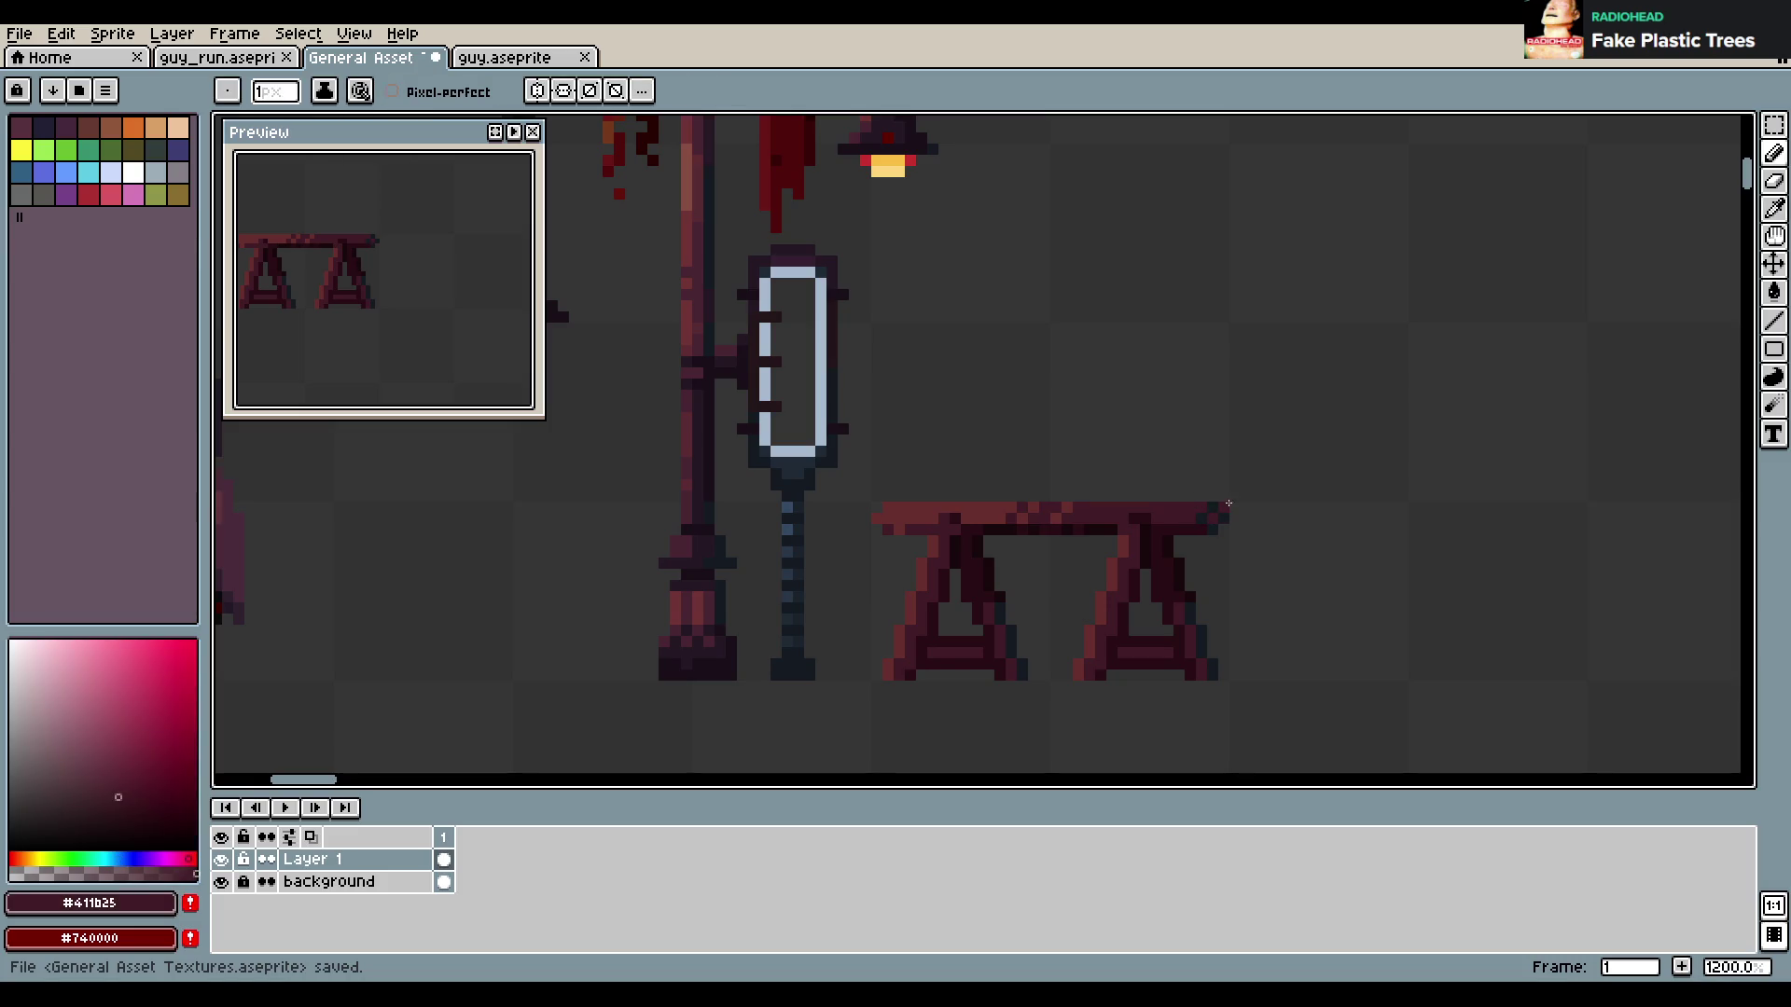
left_click(1204, 525, "alt")
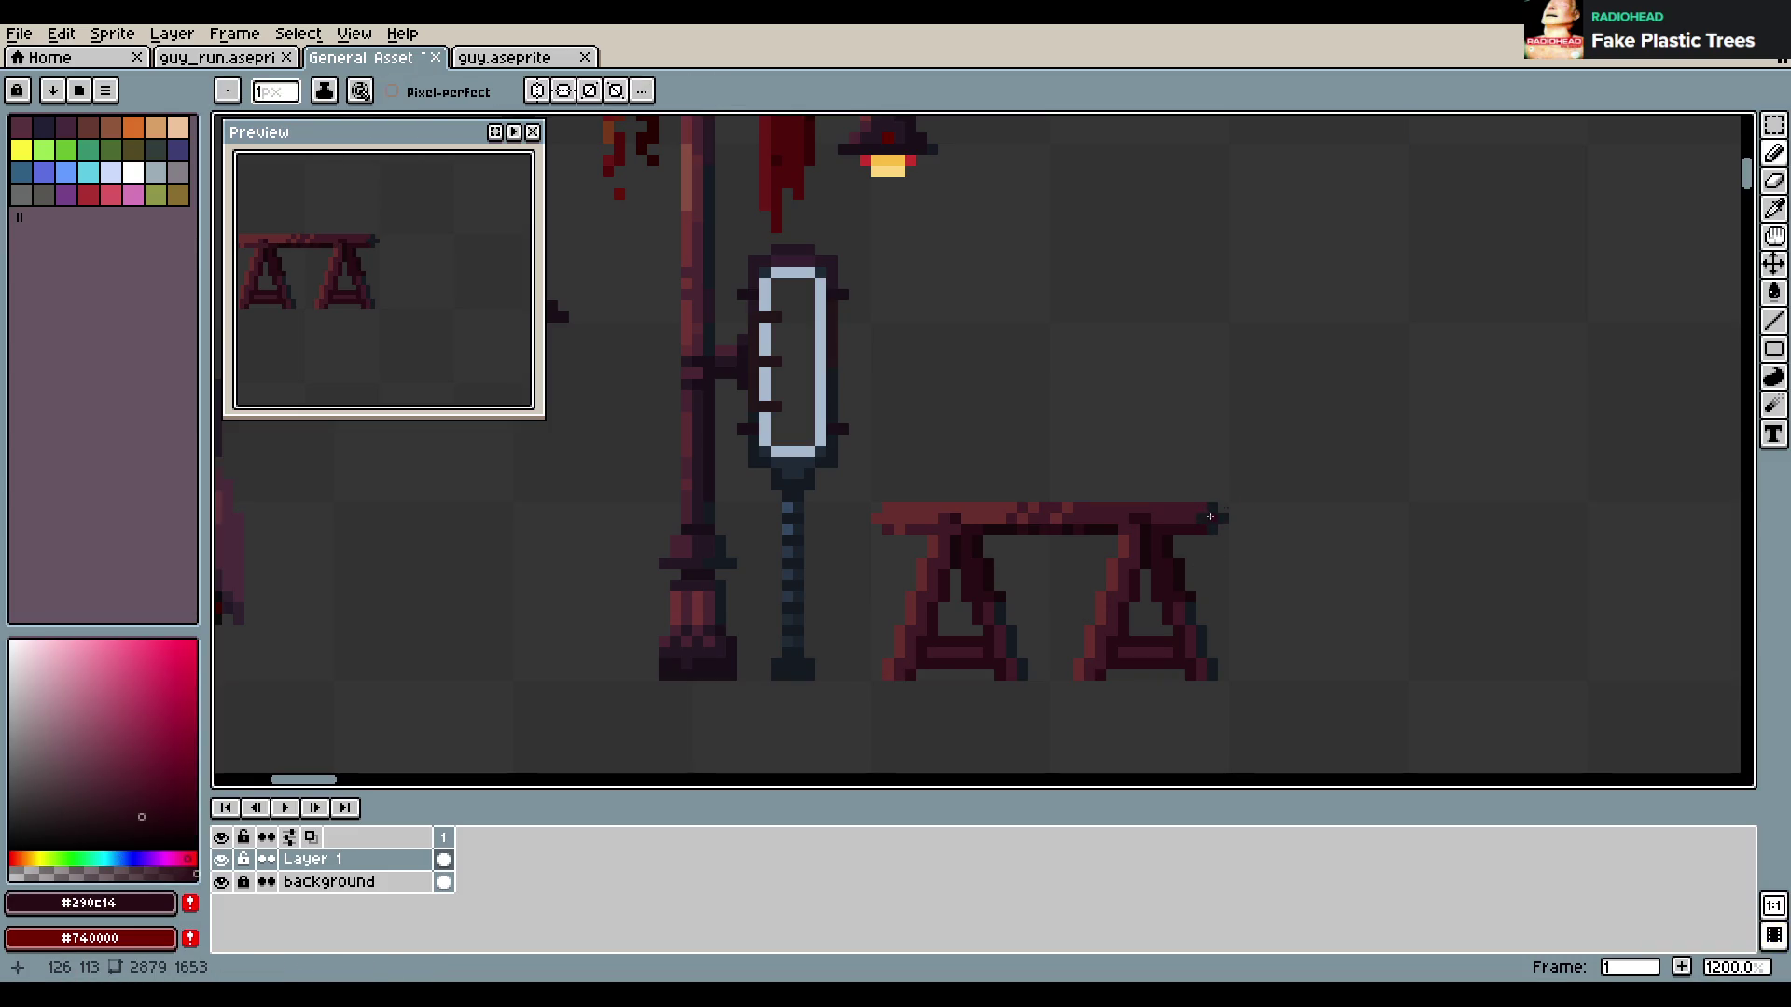
left_click(1210, 515, "alt")
scroll(1212, 513, "down", 4)
scroll(1166, 504, "up", 2)
scroll(1128, 495, "up", 2)
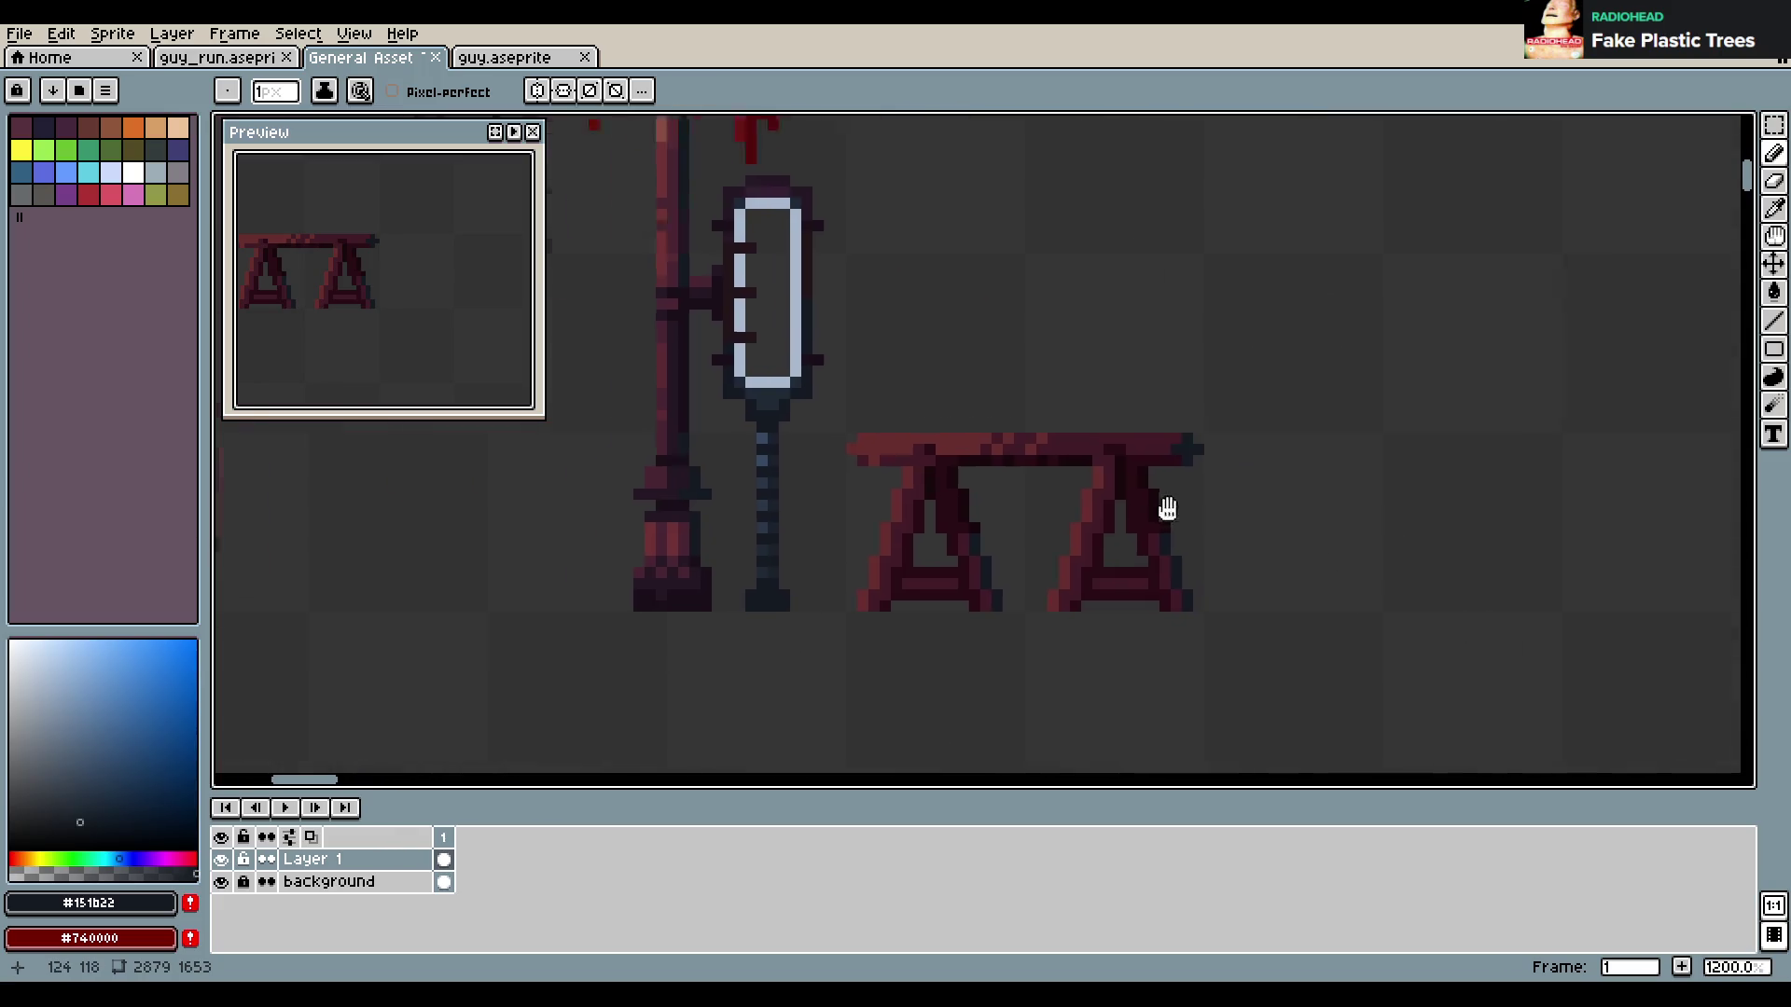
scroll(1128, 495, "up", 4)
scroll(1073, 485, "up", 1)
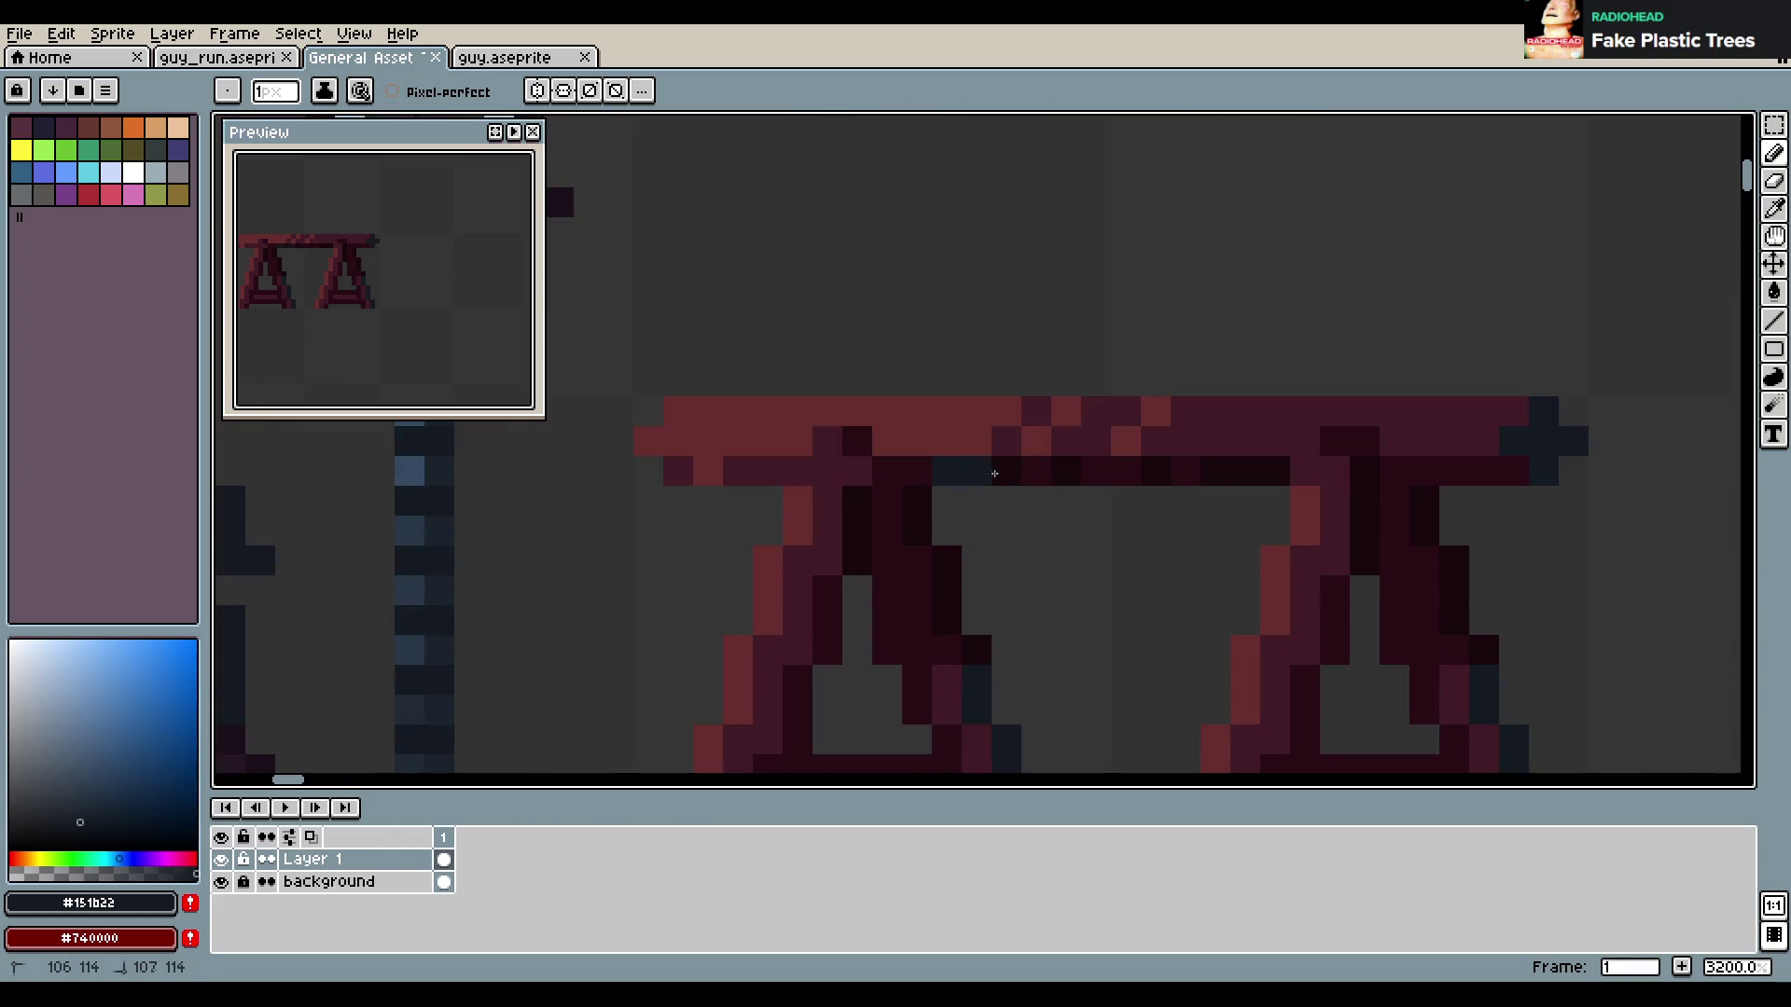
left_click_drag(980, 474, 1276, 471)
Extend the dark underside strip by one pixel and save the sheet
scroll(418, 347, "down", 1)
scroll(418, 347, "up", 1)
left_click(1192, 414)
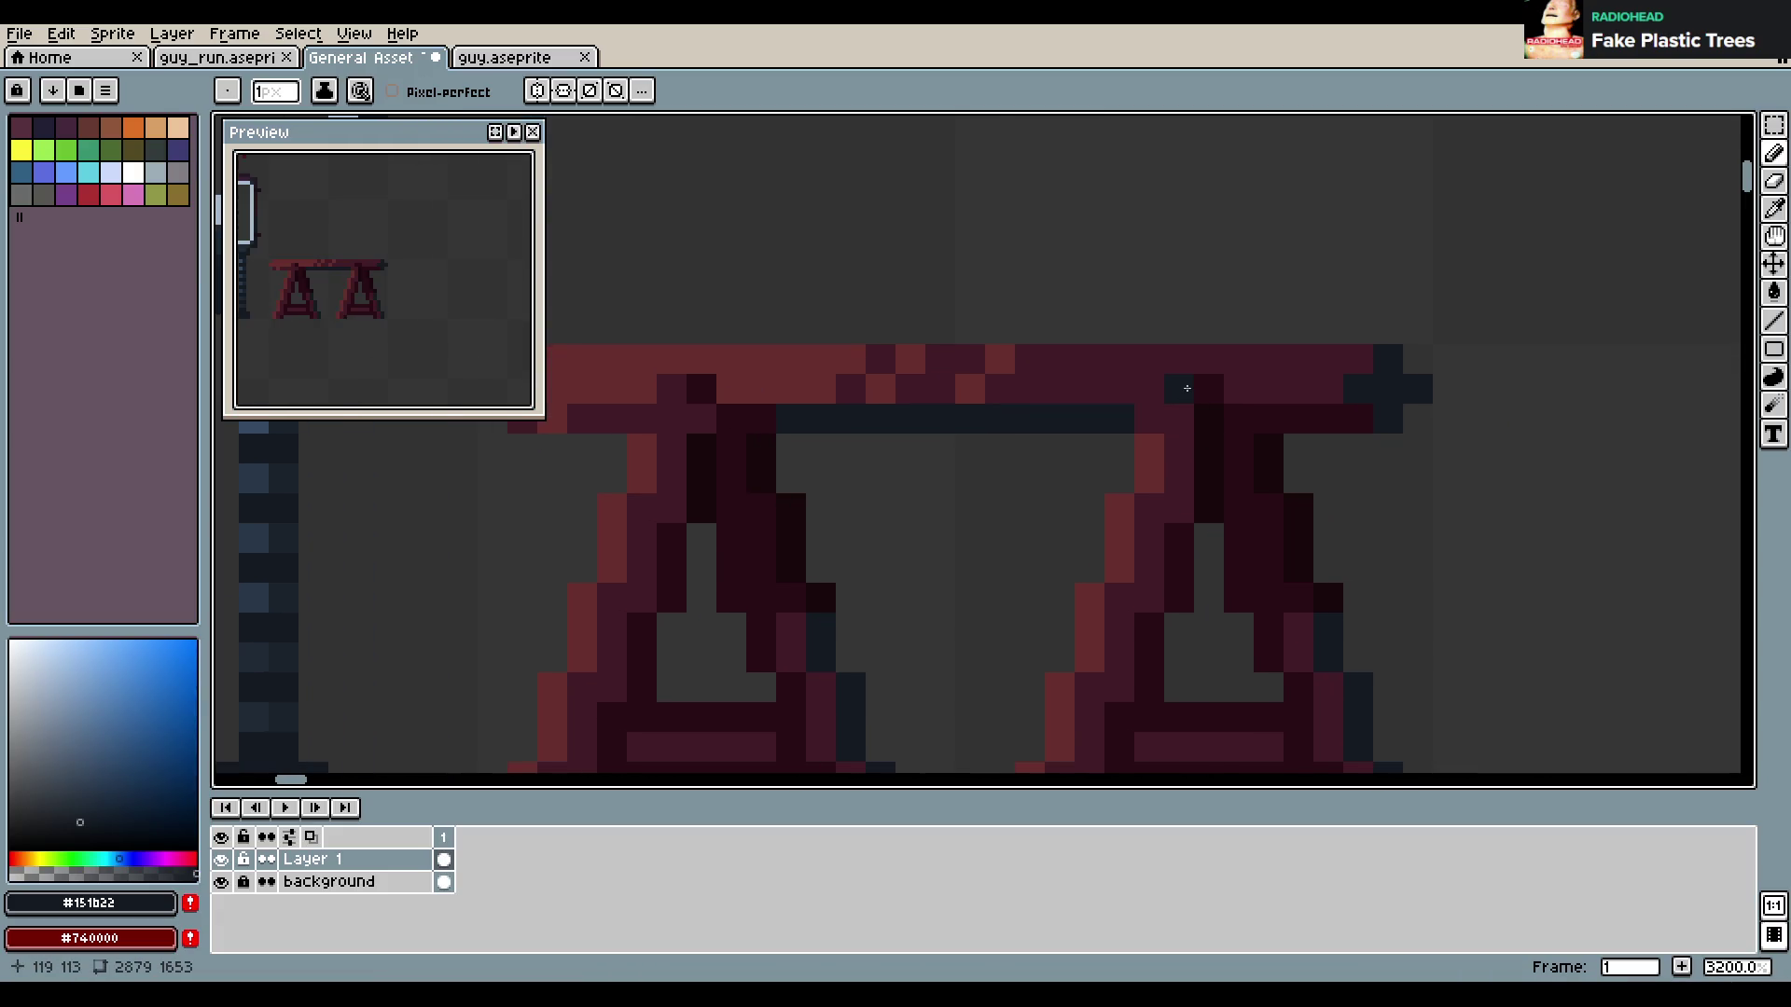
scroll(1278, 428, "down", 1)
scroll(1276, 430, "down", 1)
scroll(1274, 433, "up", 1)
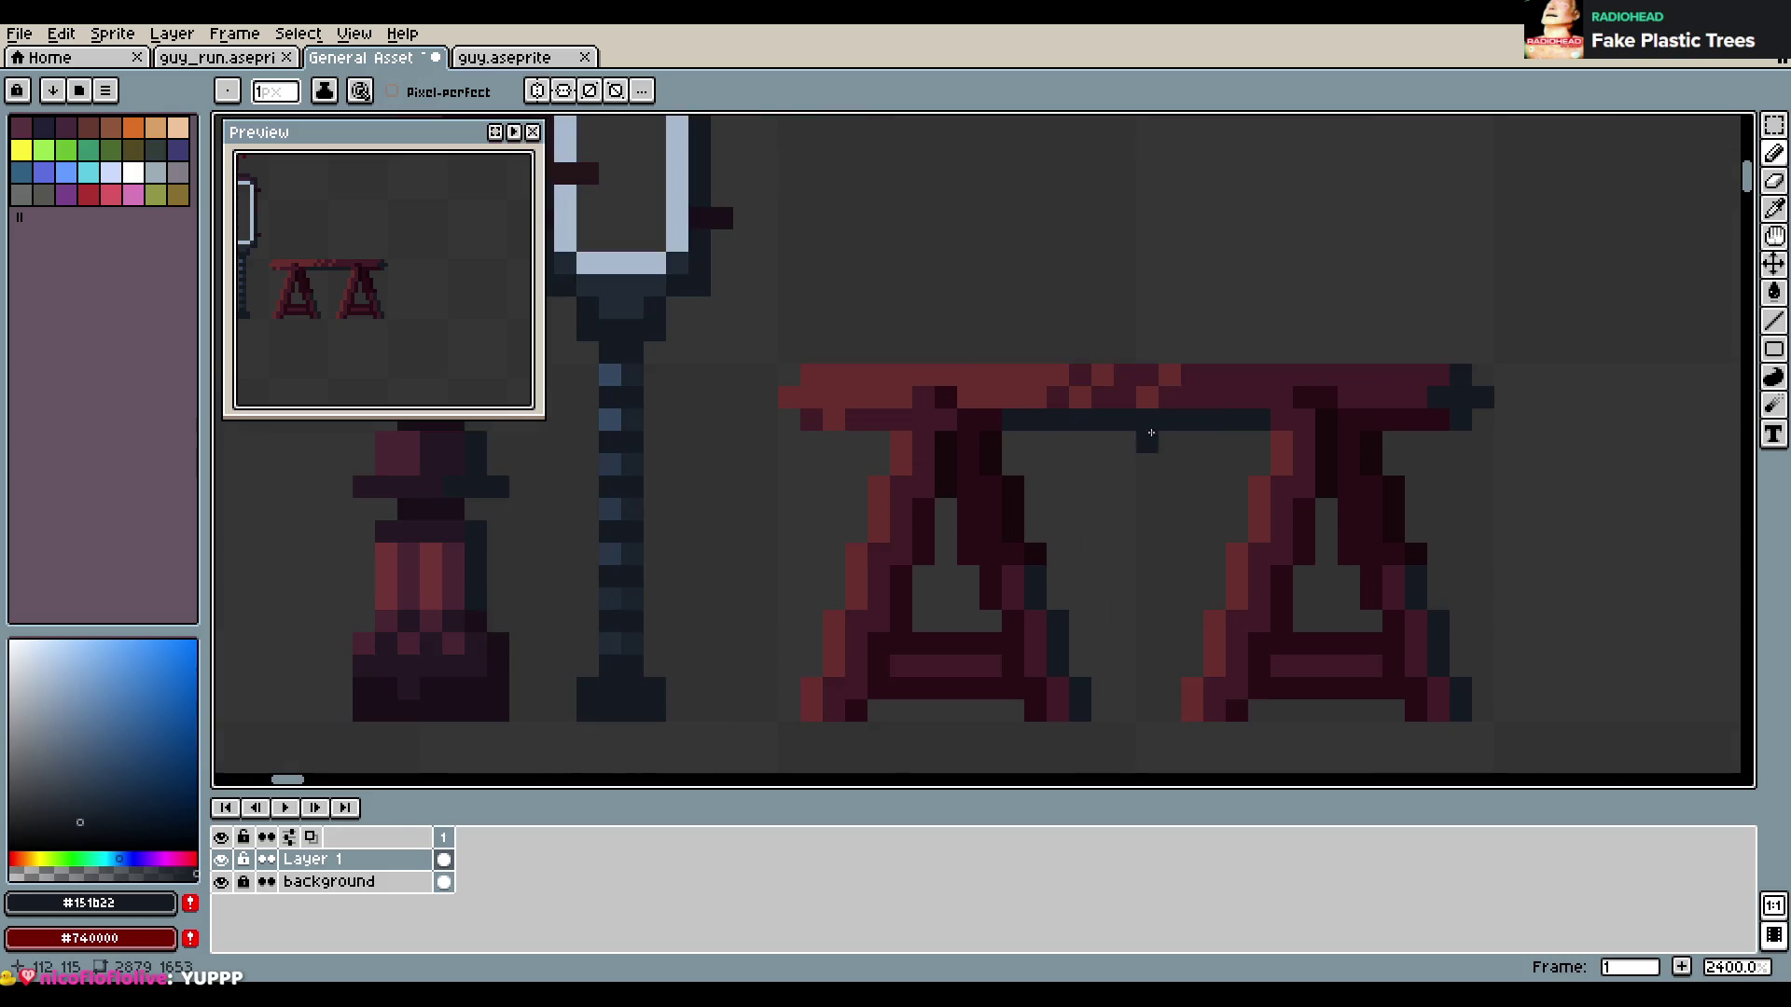
key("ctrl+s")
Repaint the left leg's bottom bar dark navy, re-sampling maroon and navy from the bench
scroll(1362, 443, "down", 3)
left_click_drag(1415, 473, 1329, 466)
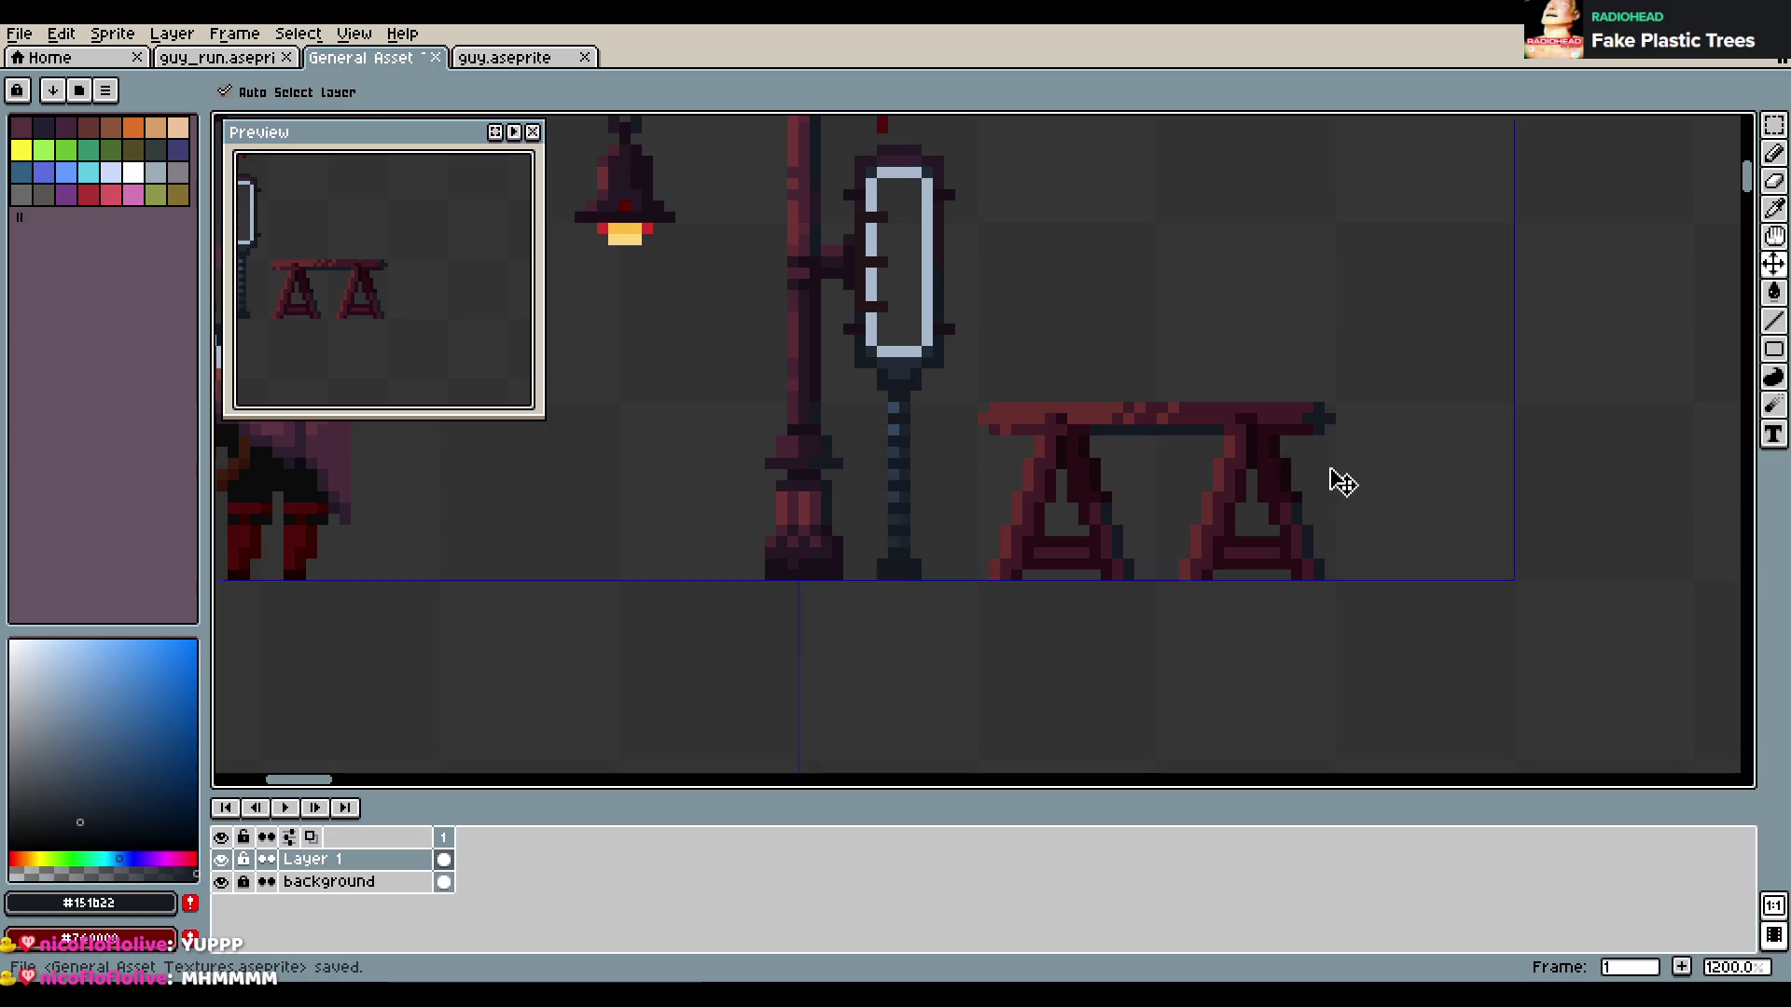
scroll(1235, 458, "up", 1)
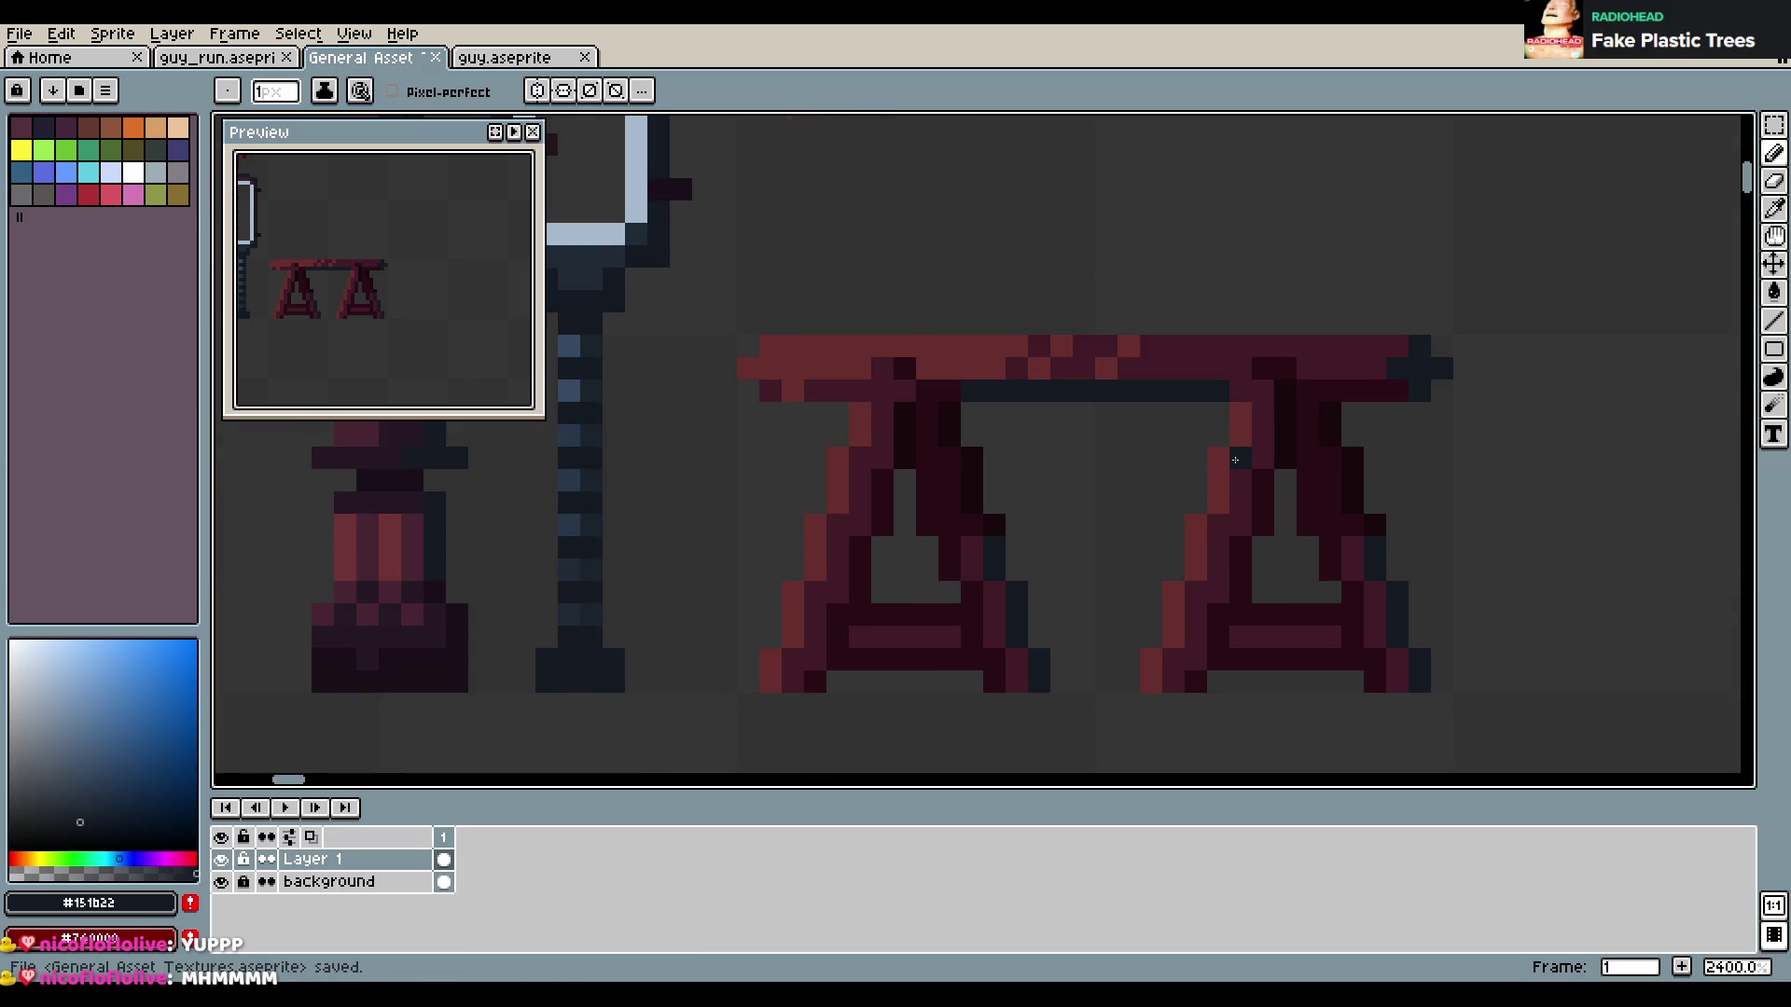
scroll(1235, 460, "down", 1)
scroll(1330, 601, "up", 1)
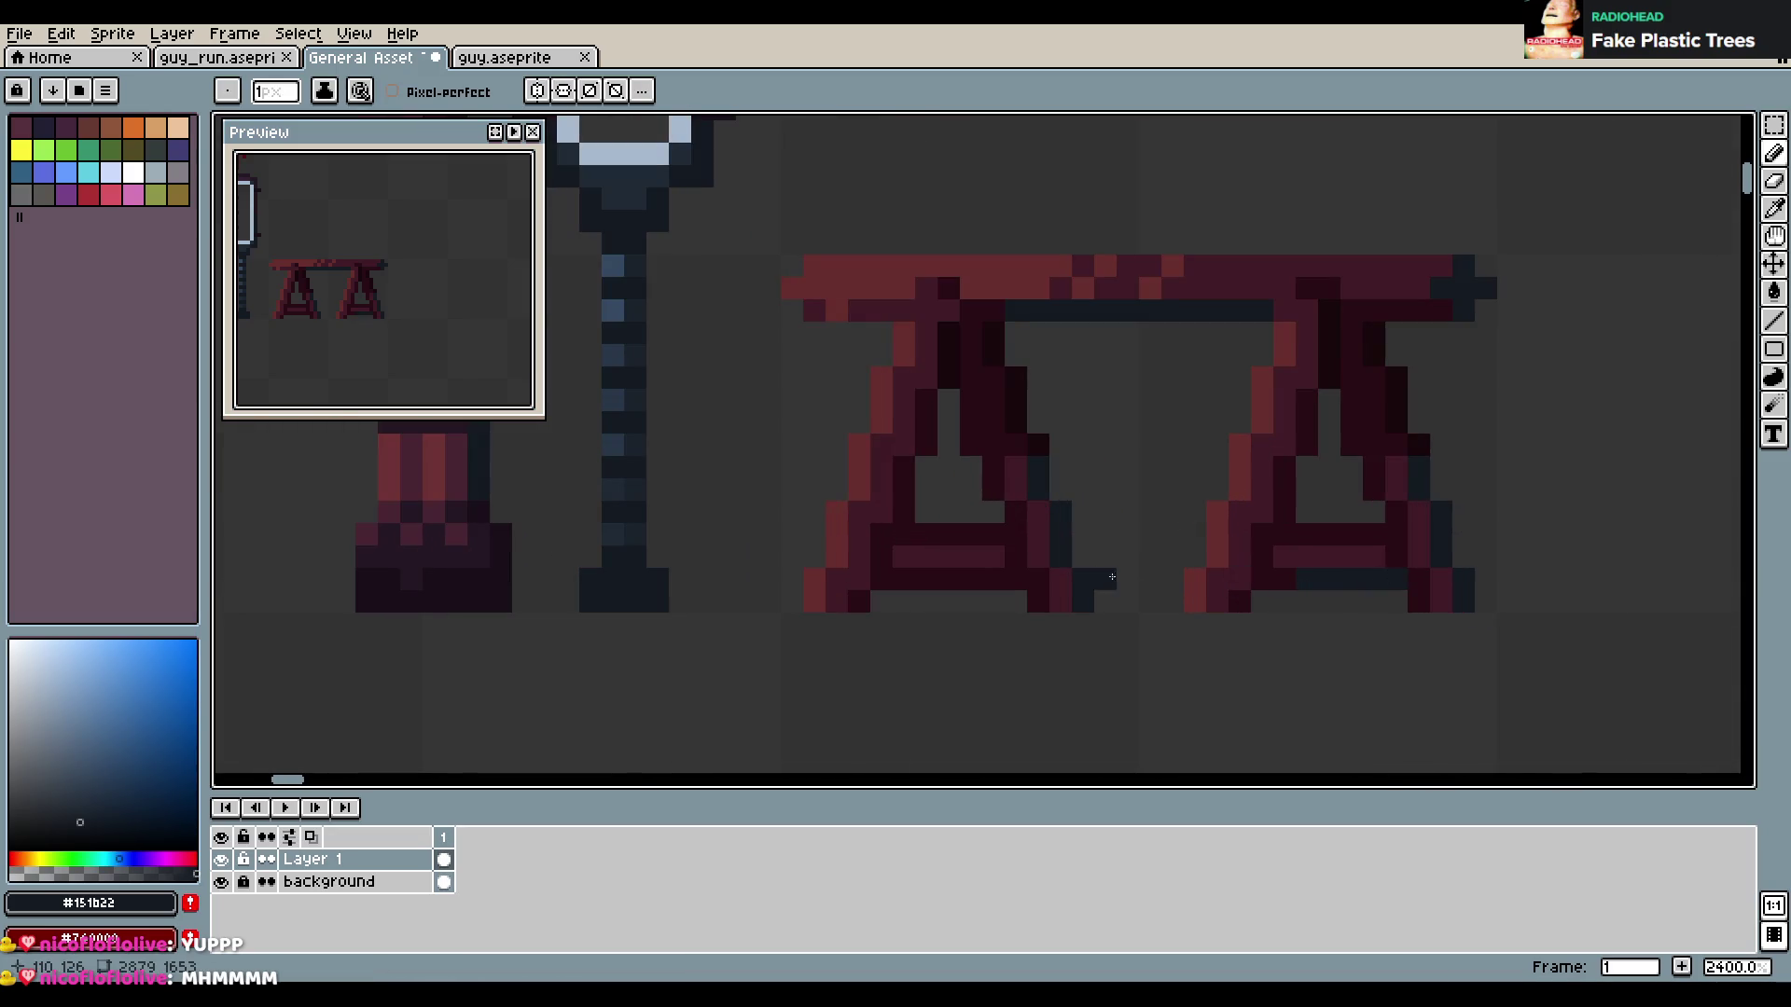
left_click_drag(938, 579, 1017, 578)
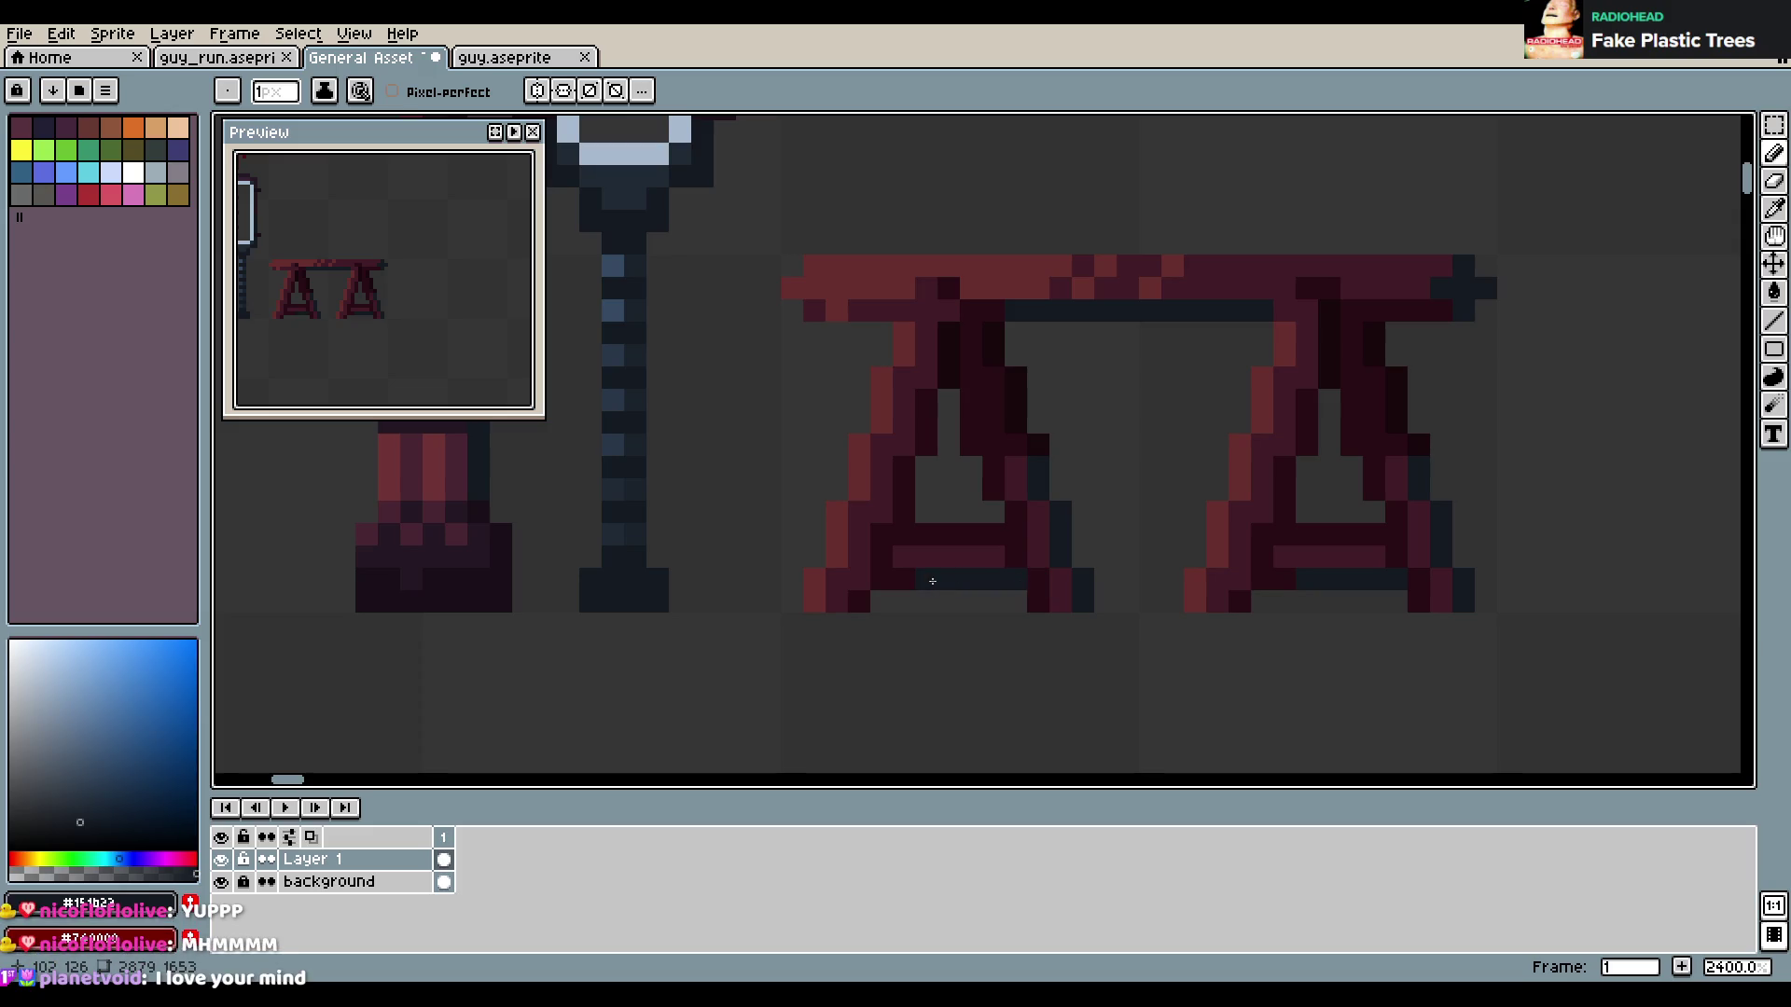
scroll(1252, 572, "up", 1)
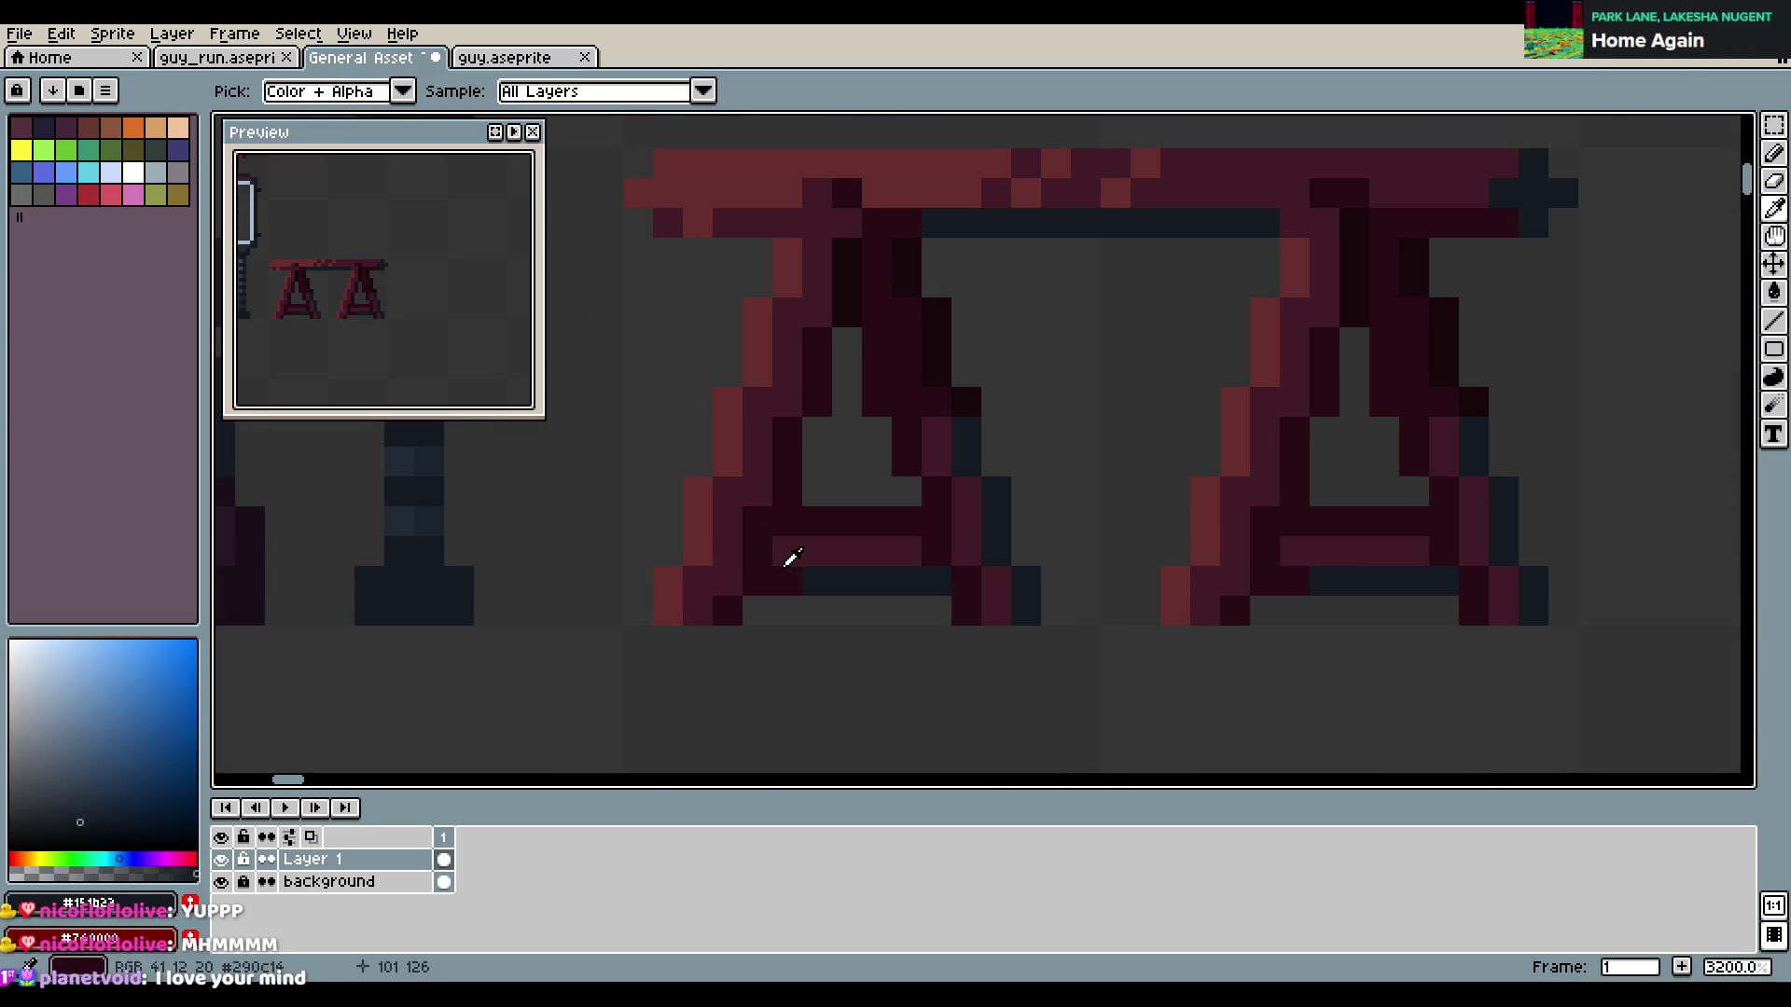
left_click(817, 583, "alt")
left_click(1343, 580, "alt")
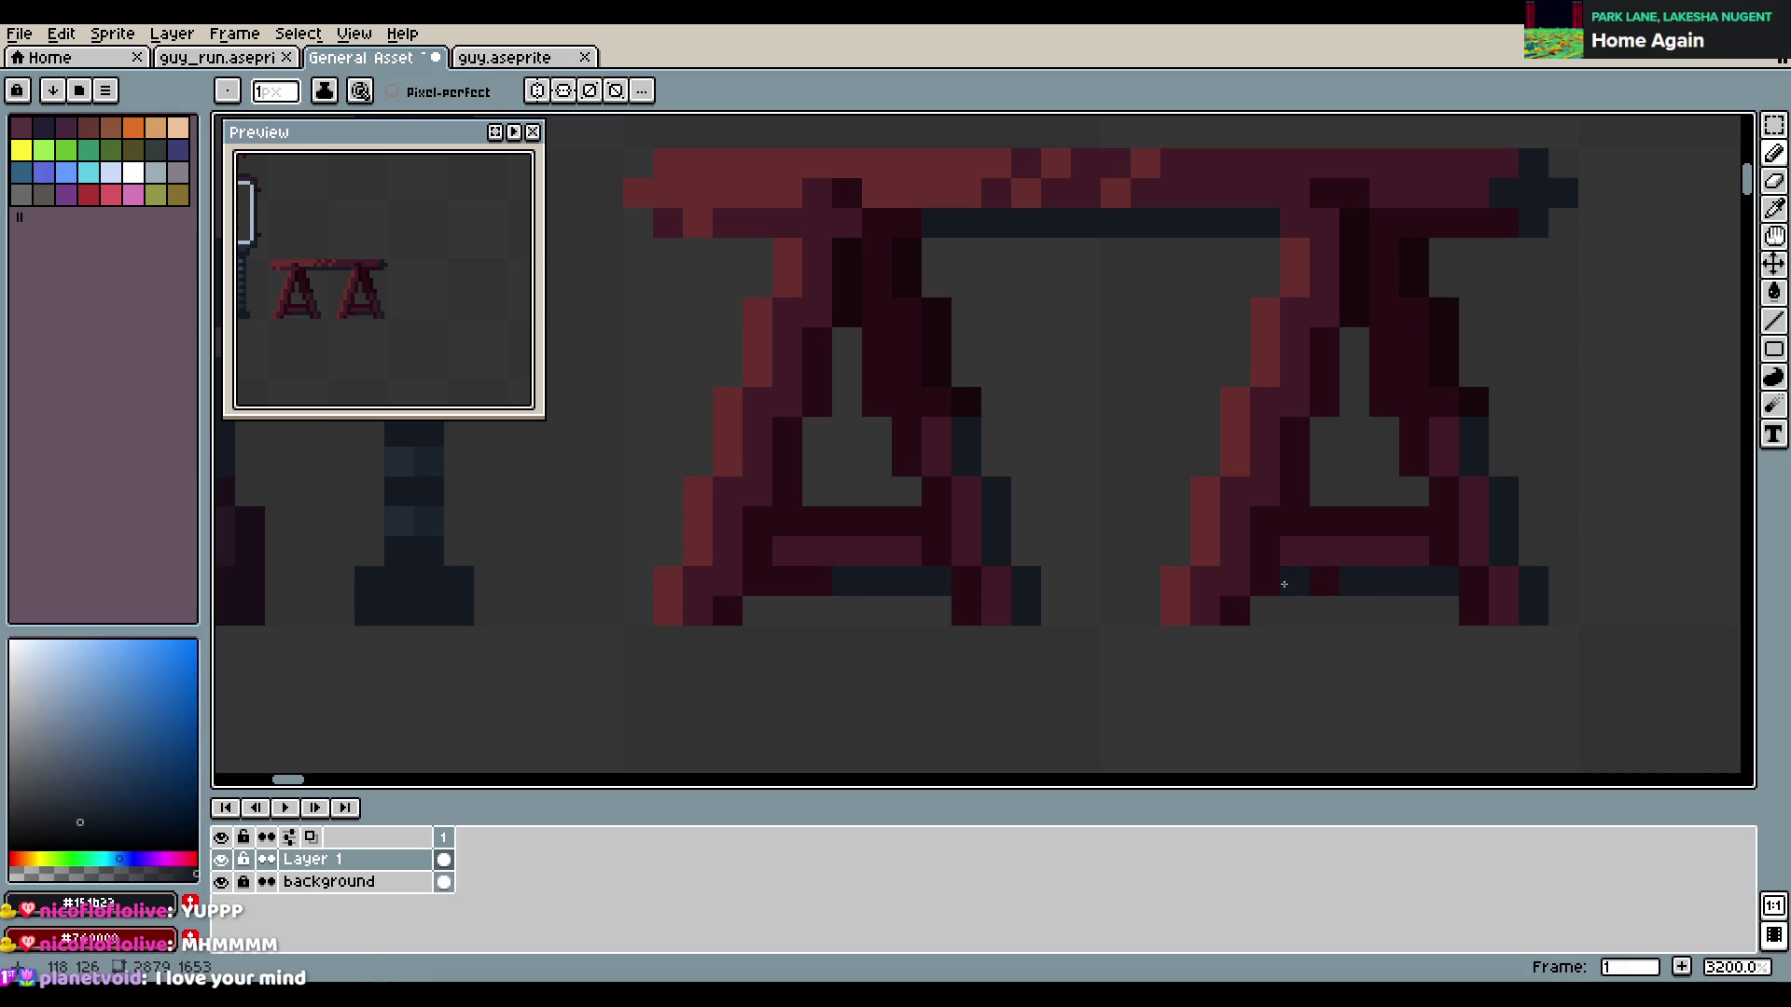
scroll(1094, 554, "down", 3)
scroll(1165, 532, "up", 1)
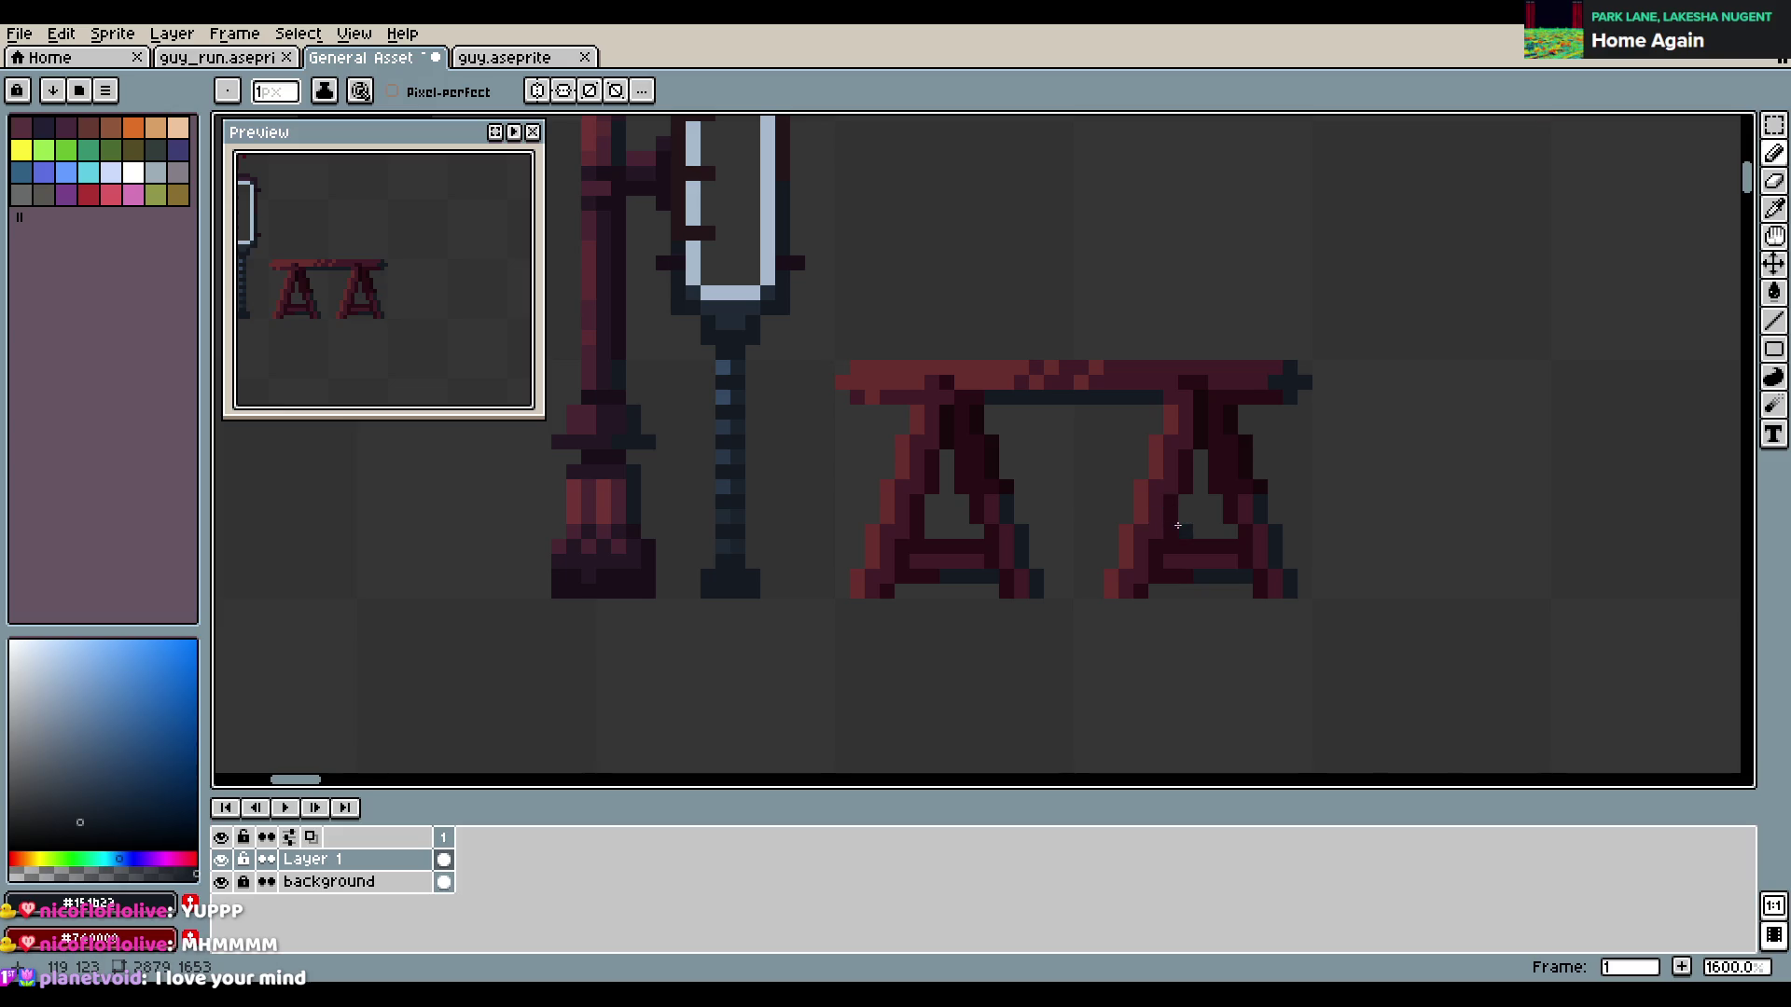
scroll(1178, 526, "up", 2)
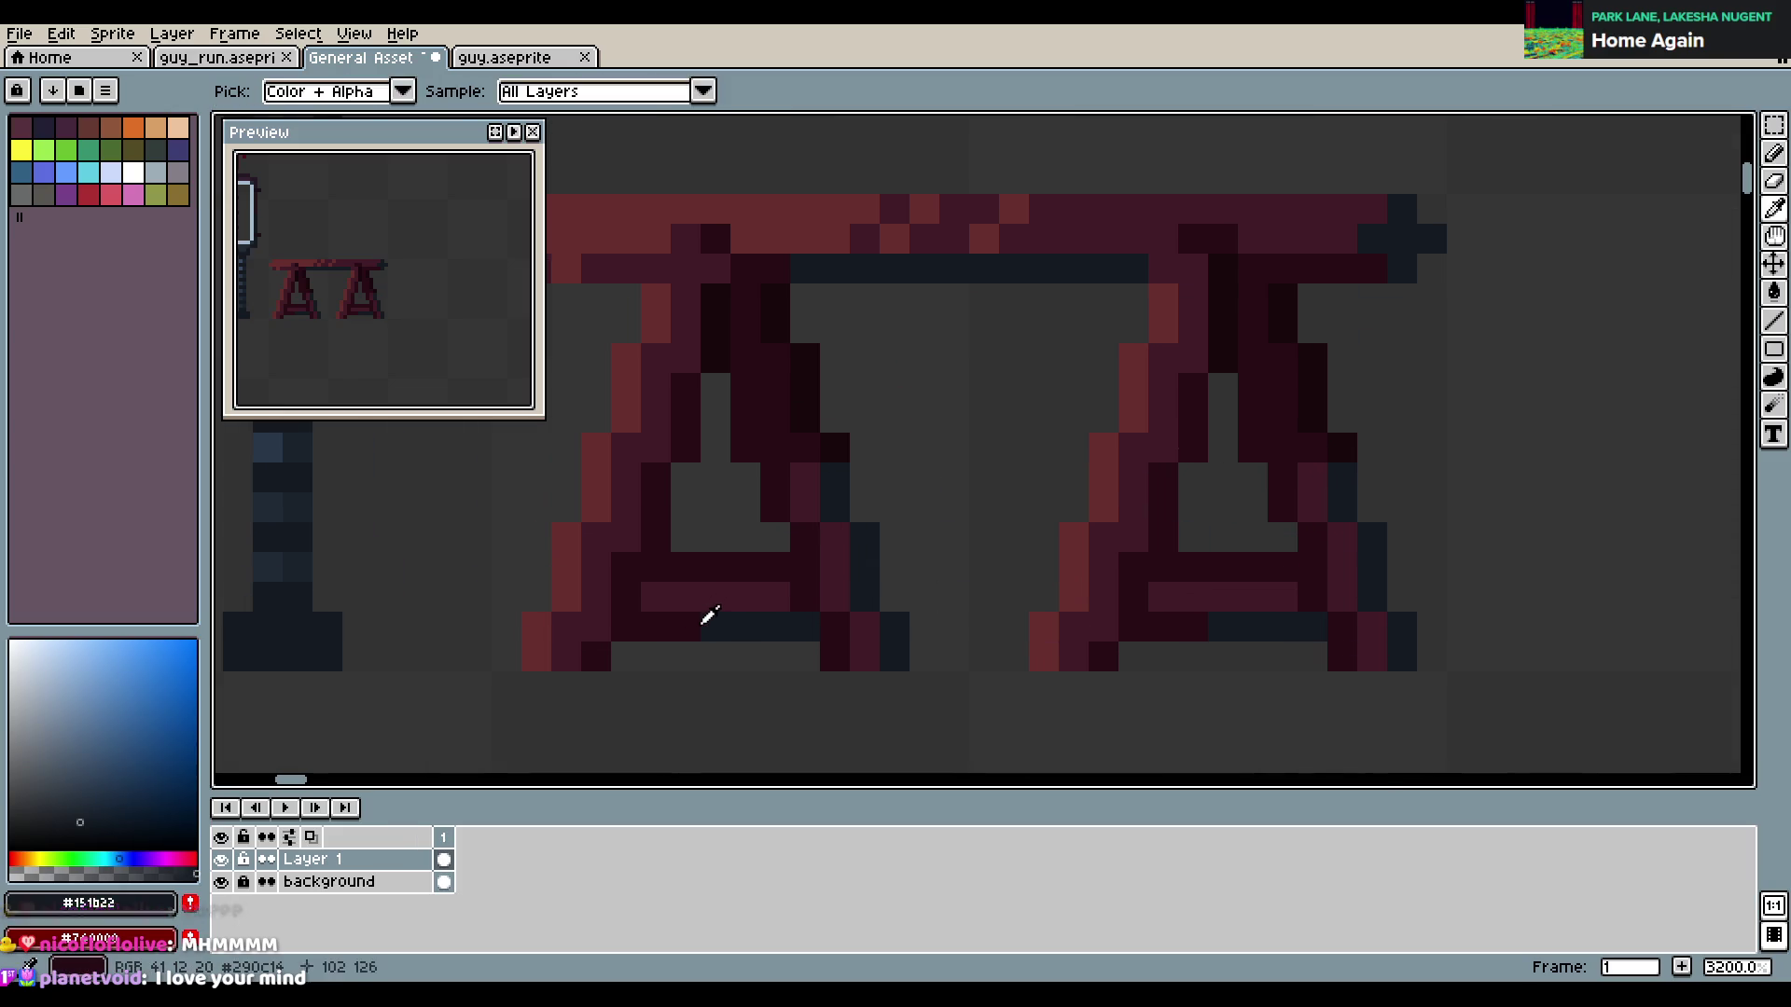
Touch up bottom-bar pixels in maroon and navy, undo the stray edits, and save
left_click(709, 617, "alt")
left_click(1218, 625)
left_click(1265, 617, "alt")
left_click(1186, 628)
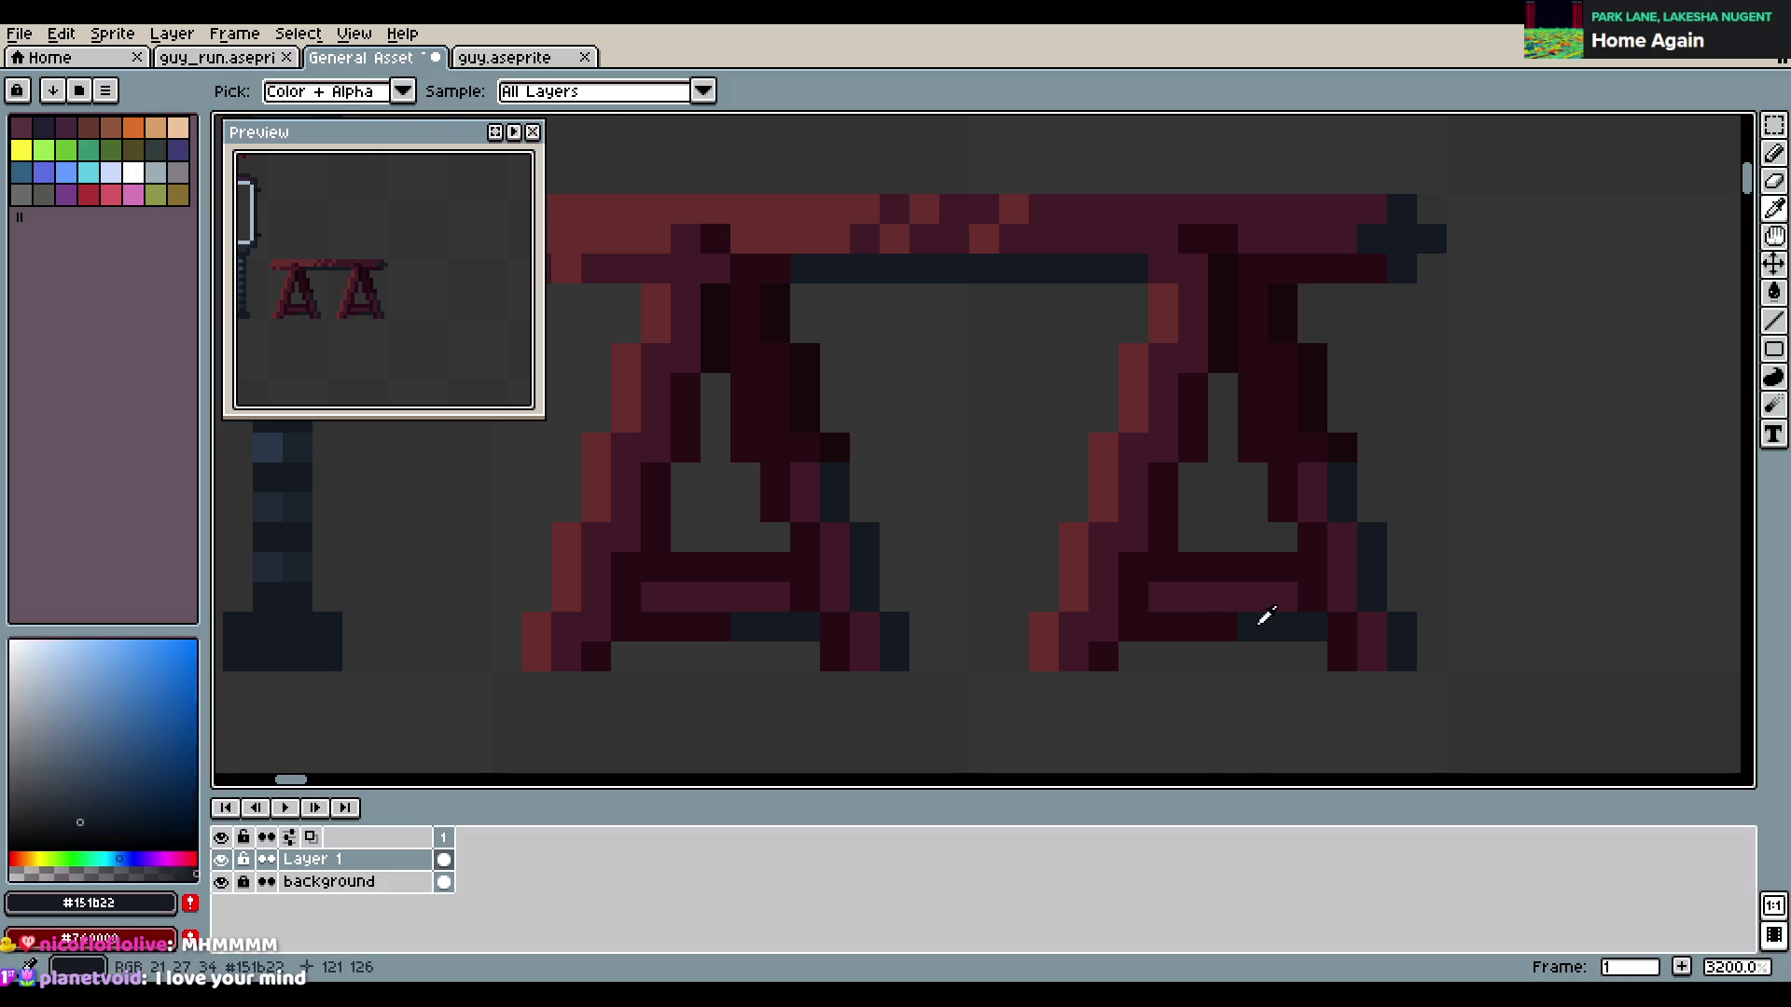
left_click(1077, 553)
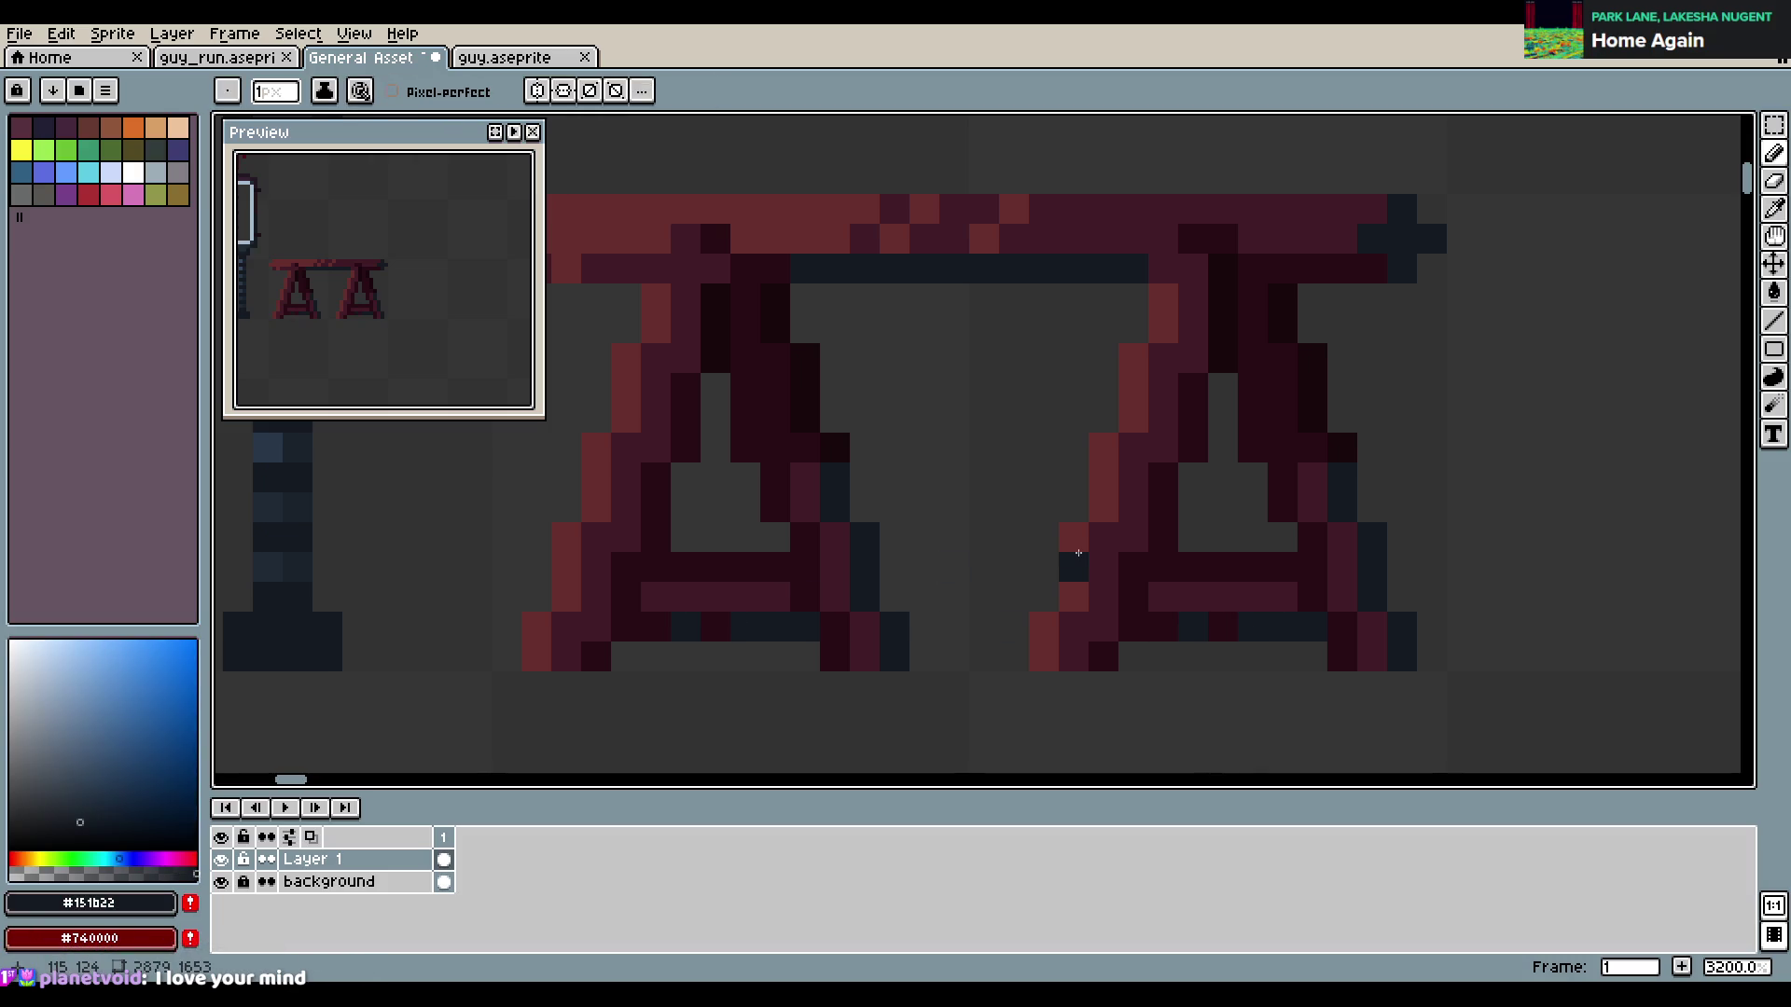
key("ctrl+z")
key("ctrl+z")
key("ctrl+z")
key("ctrl+z")
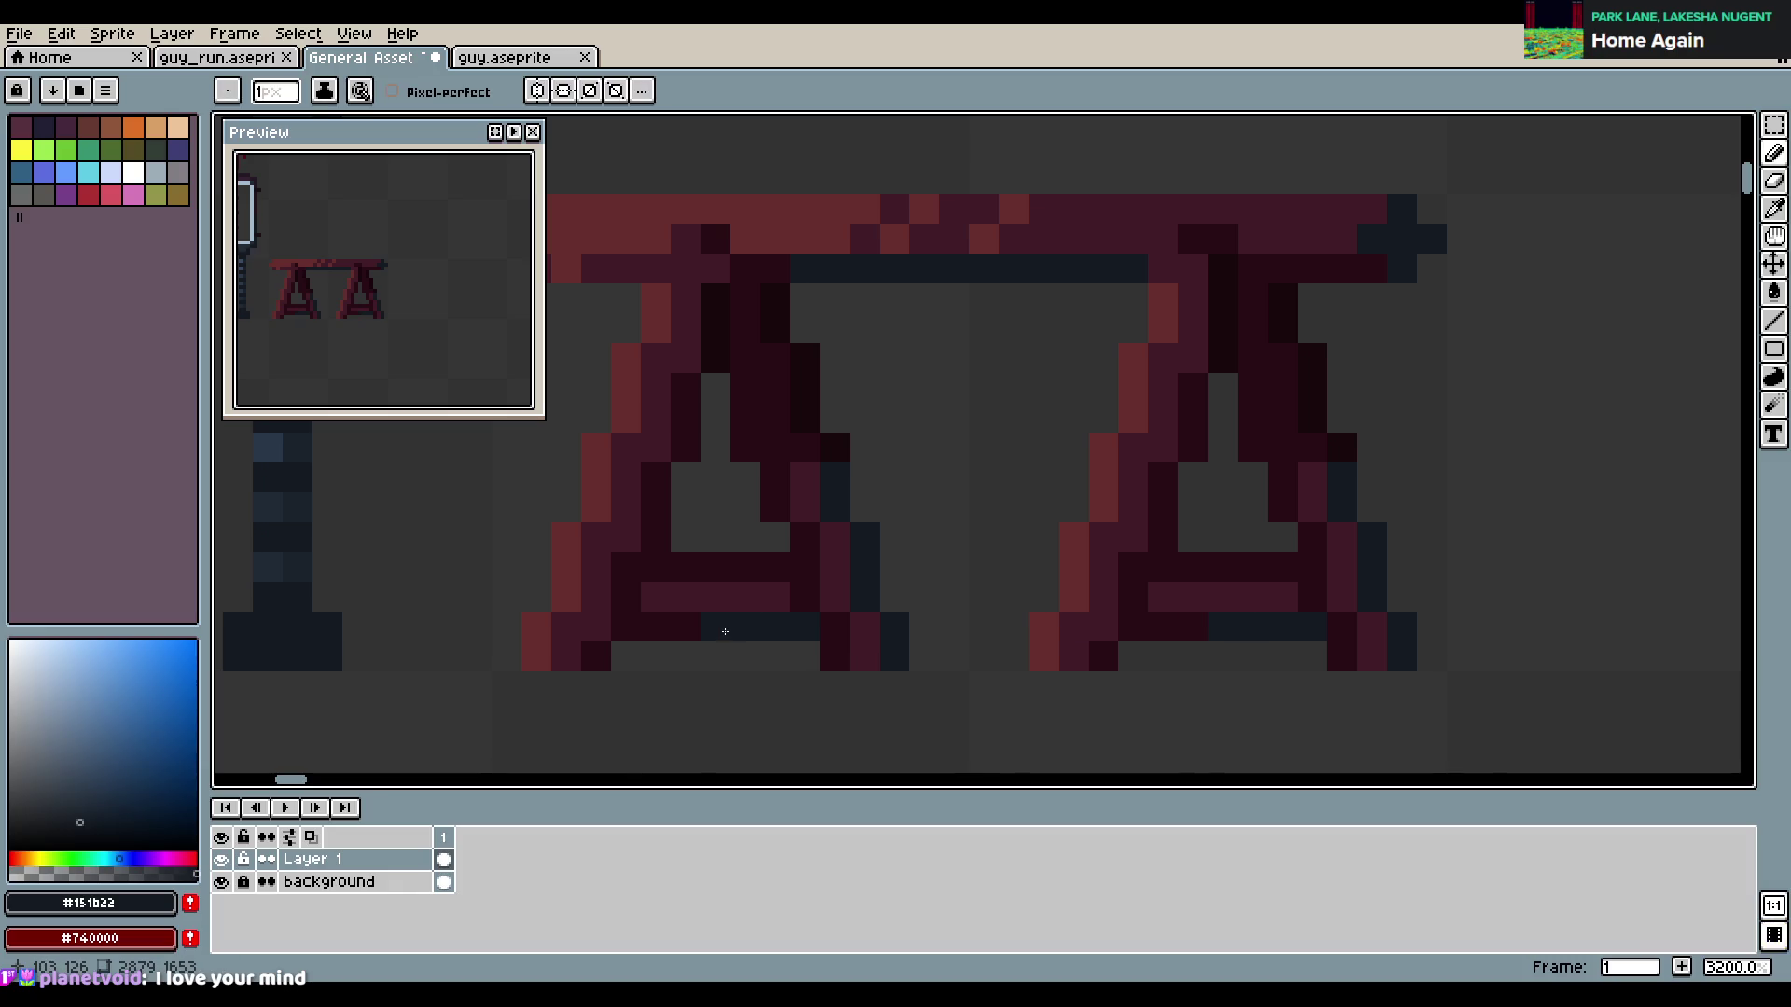
scroll(1054, 568, "down", 1)
key("ctrl+s")
Add lighter red highlight pixels on the bench top, sampling #411b25 from the bench
scroll(1132, 567, "down", 5)
scroll(1214, 539, "up", 1)
scroll(1214, 539, "down", 2)
scroll(1210, 532, "up", 2)
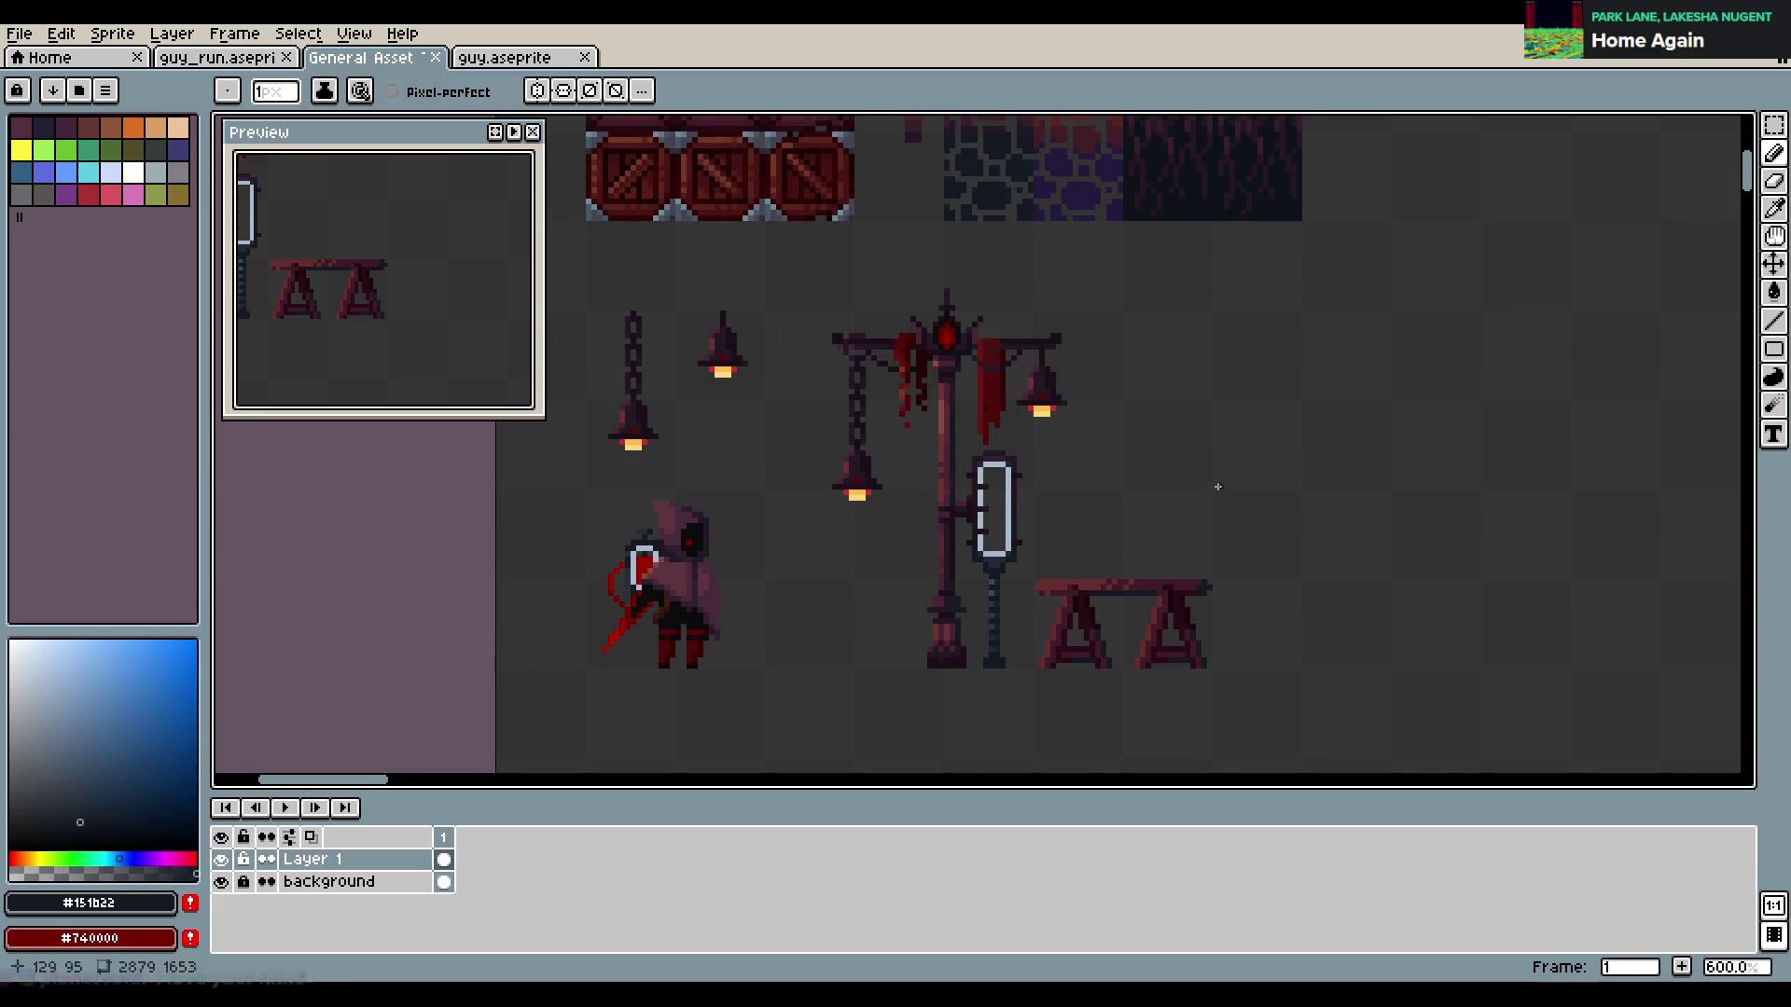
scroll(1213, 545, "up", 1)
scroll(1241, 541, "up", 4)
left_click_drag(1275, 533, 1350, 455)
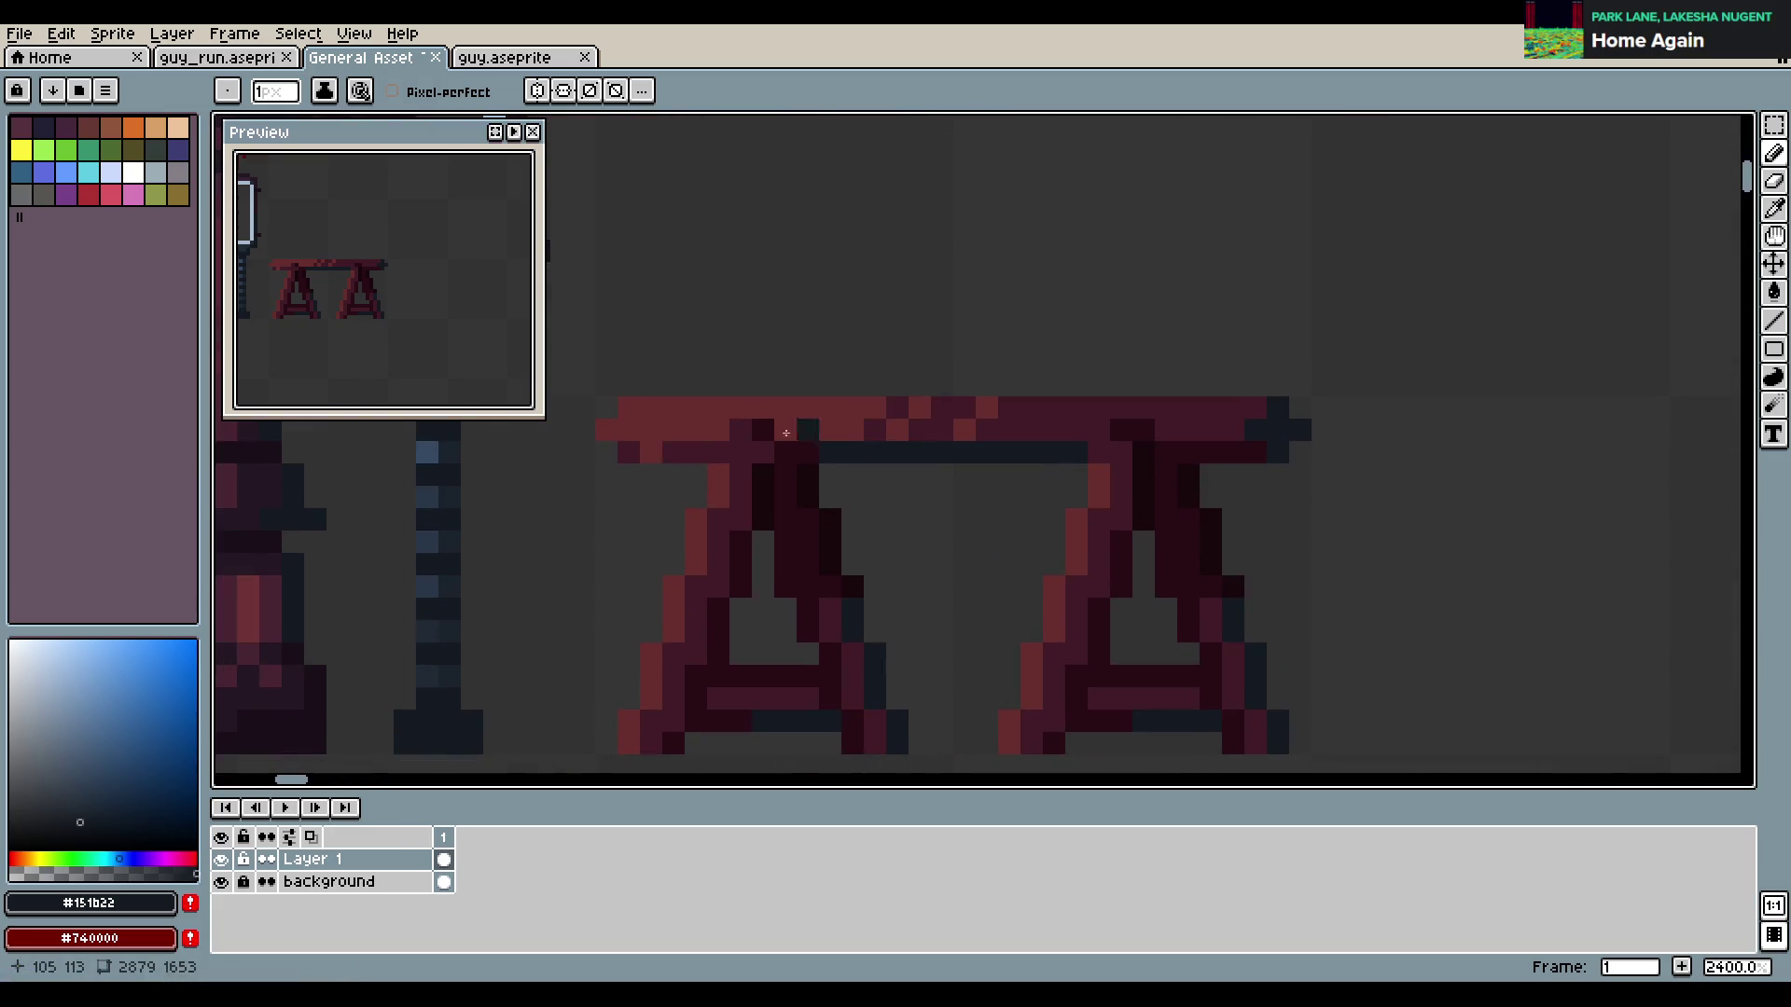
left_click(748, 437, "alt")
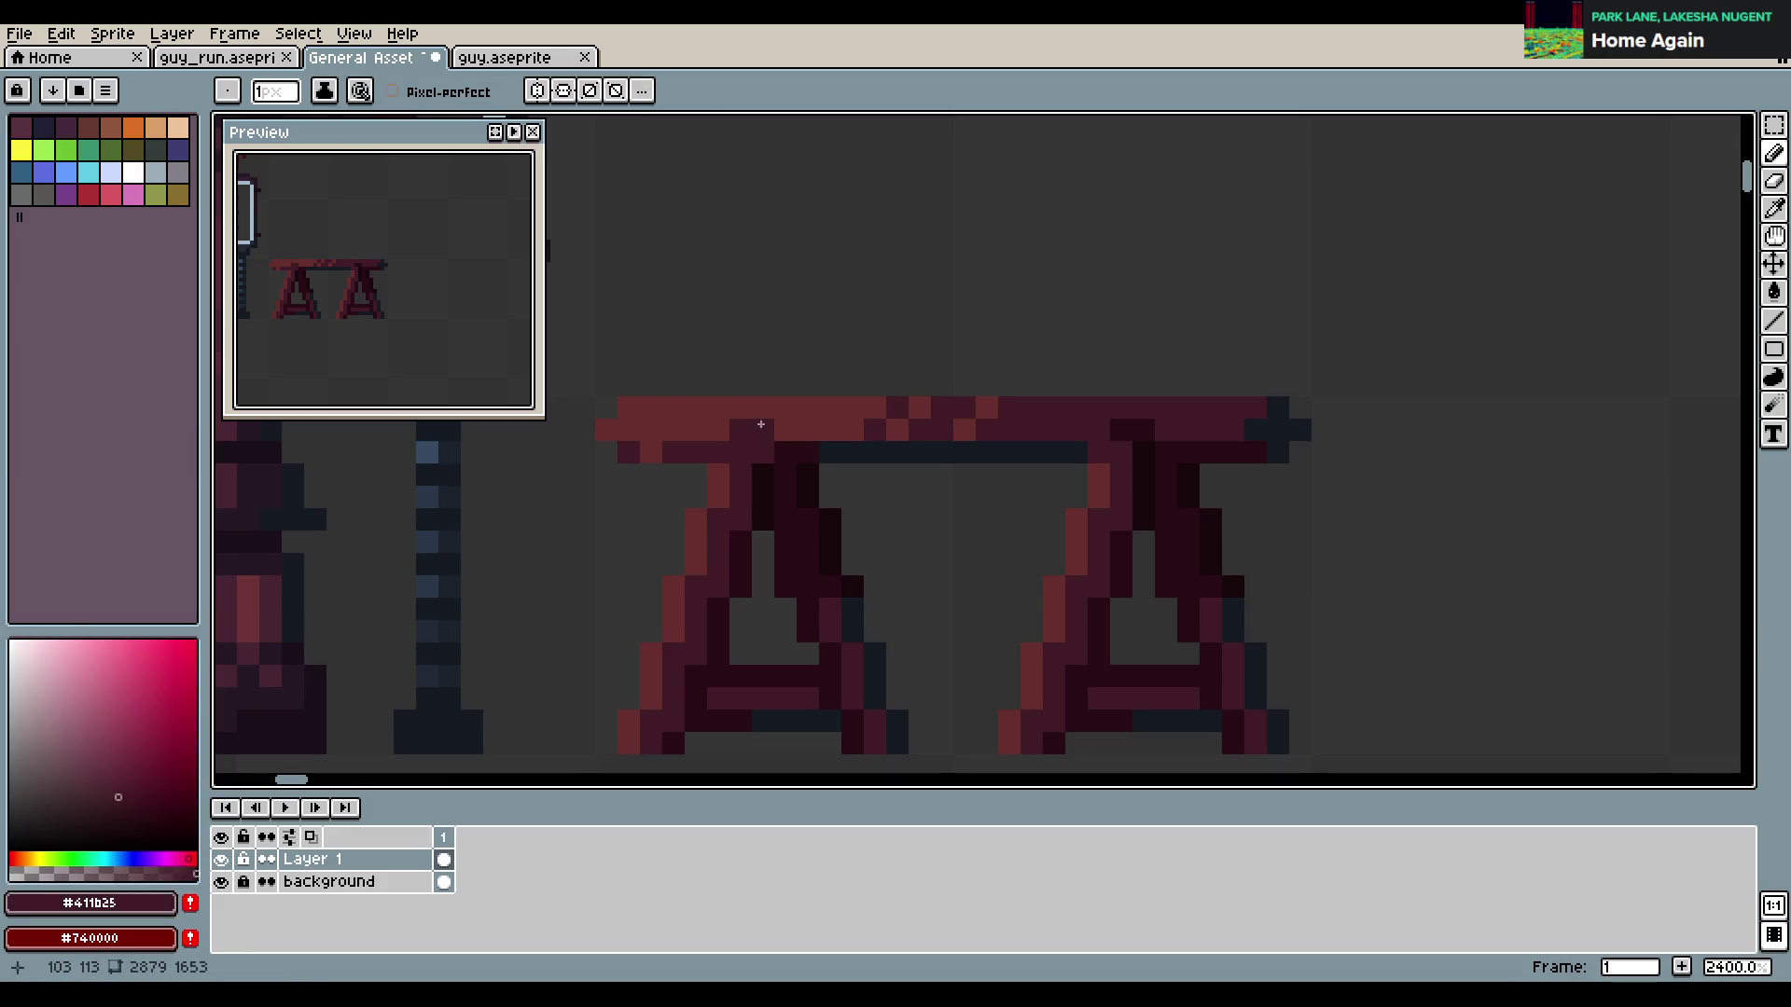
left_click(788, 429, "alt")
left_click_drag(741, 431, 741, 454)
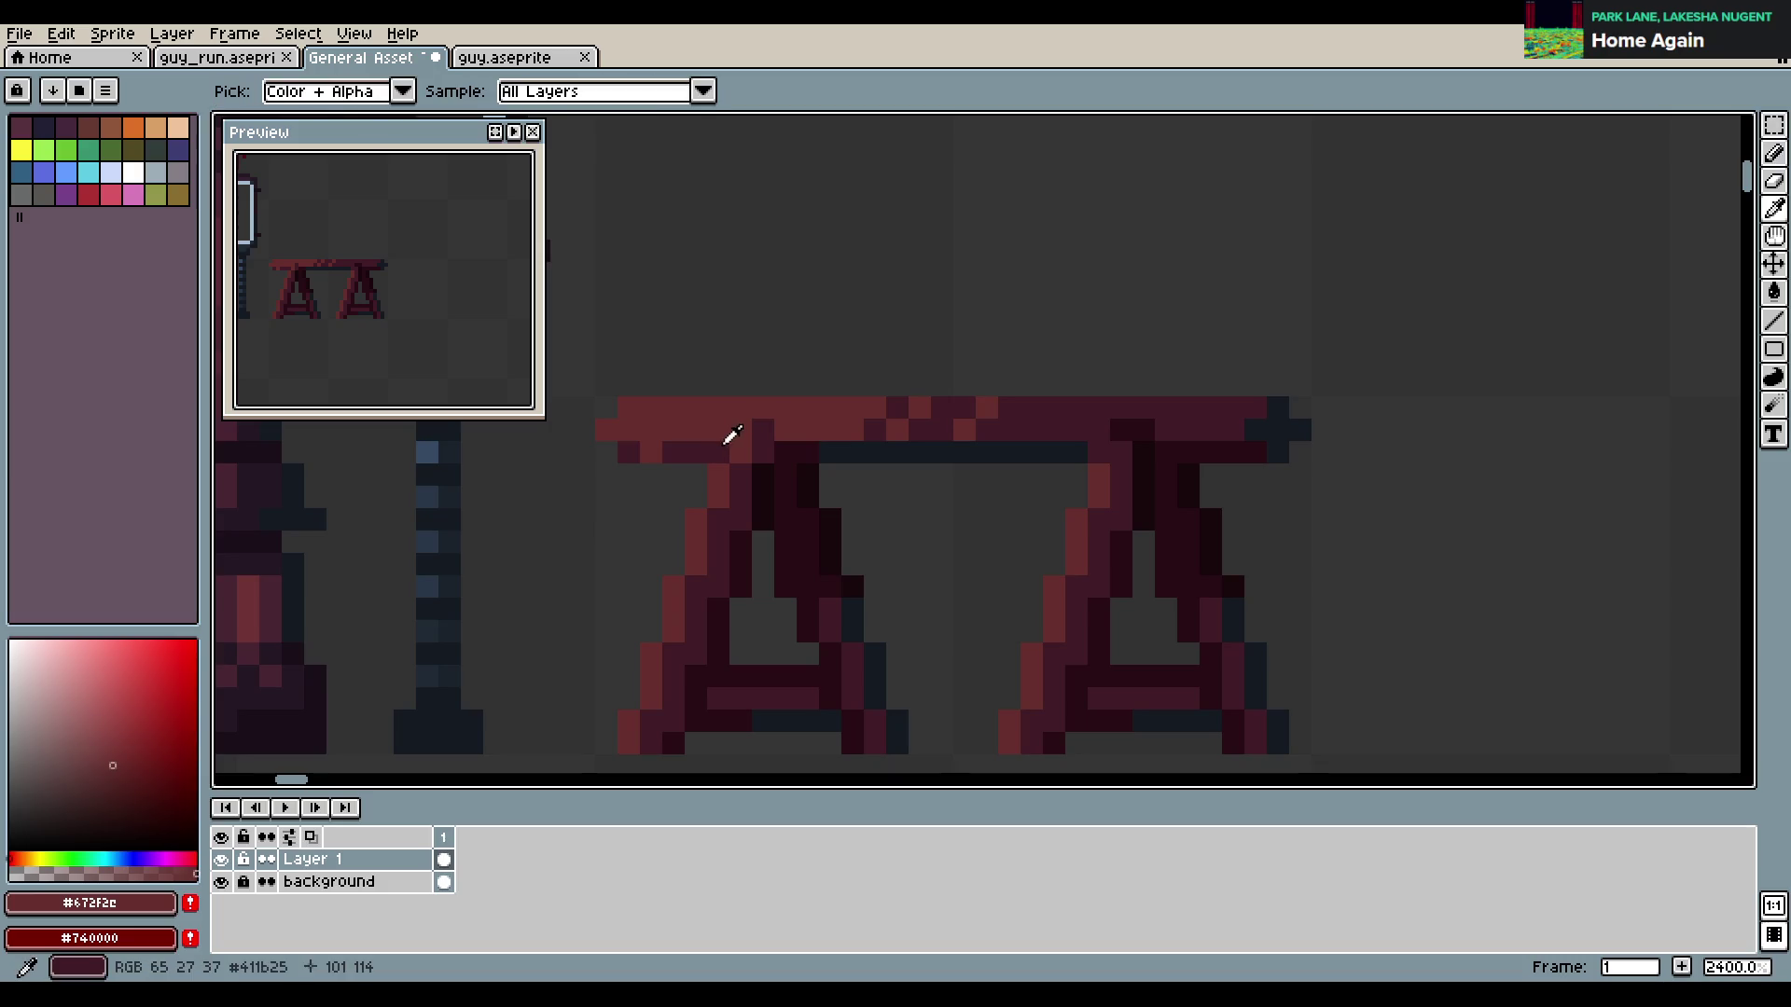
left_click(716, 428, "alt")
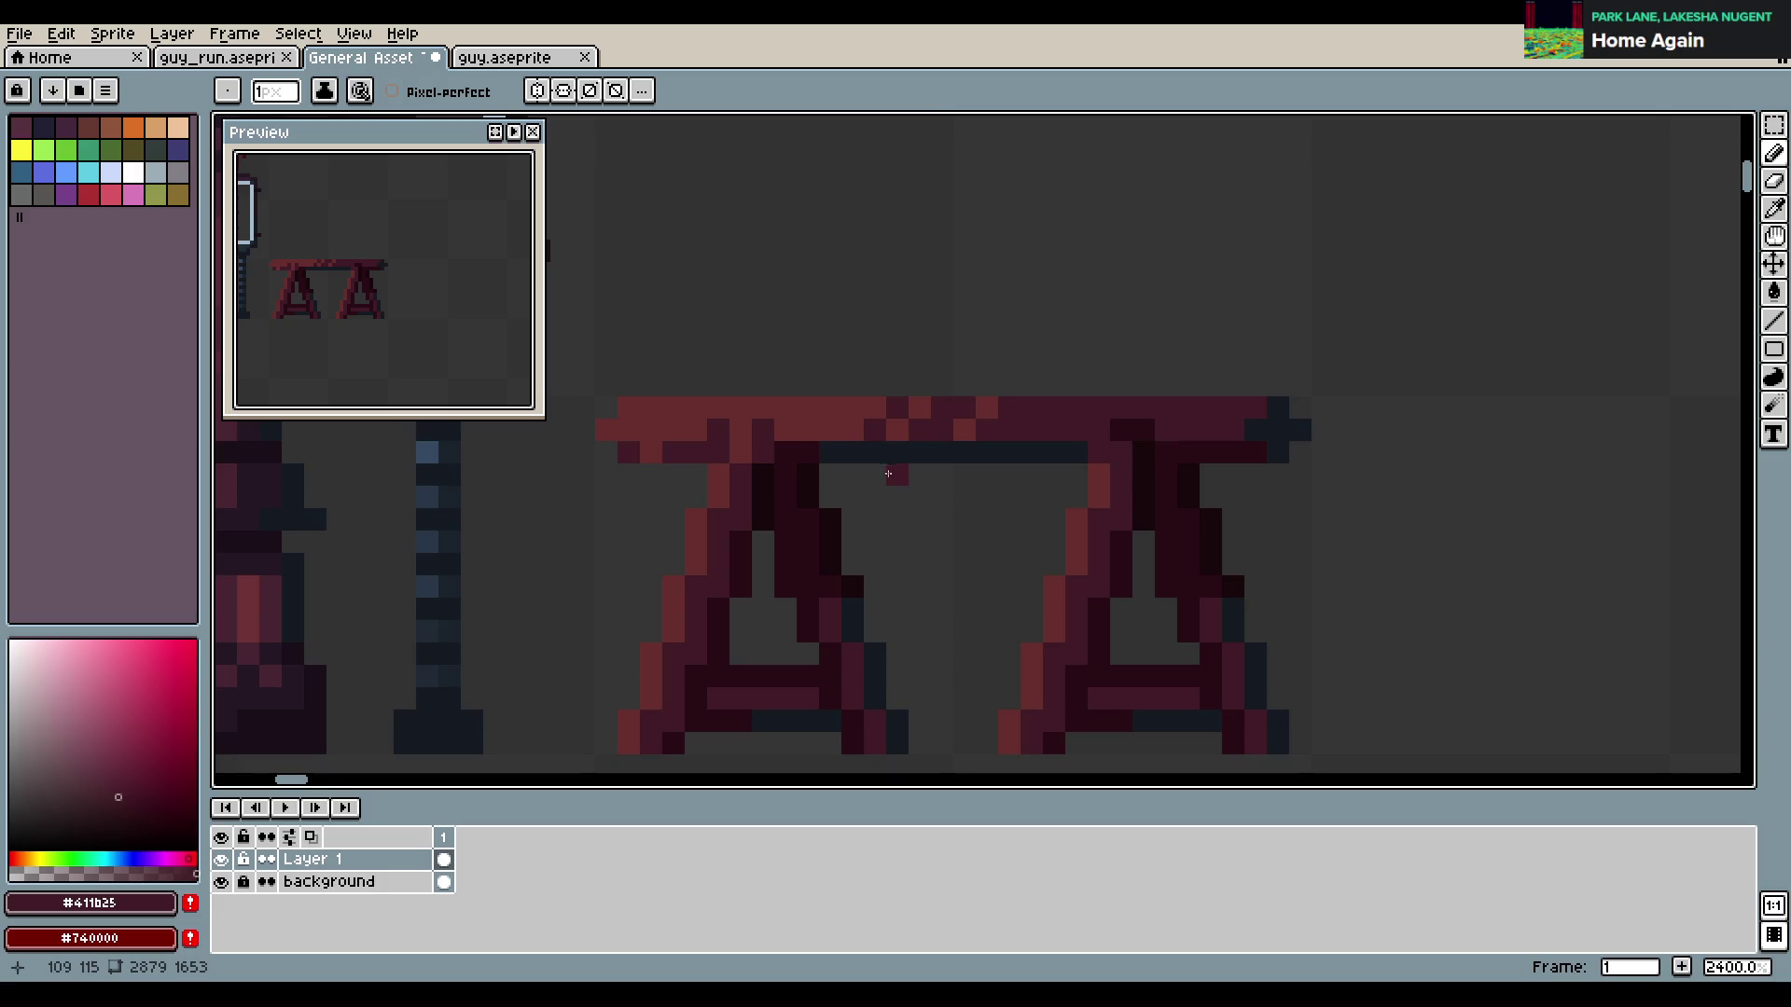
Save, then pick #672f2e and draw a red upright stroke above the bench's left end
scroll(888, 474, "down", 5)
scroll(817, 434, "up", 5)
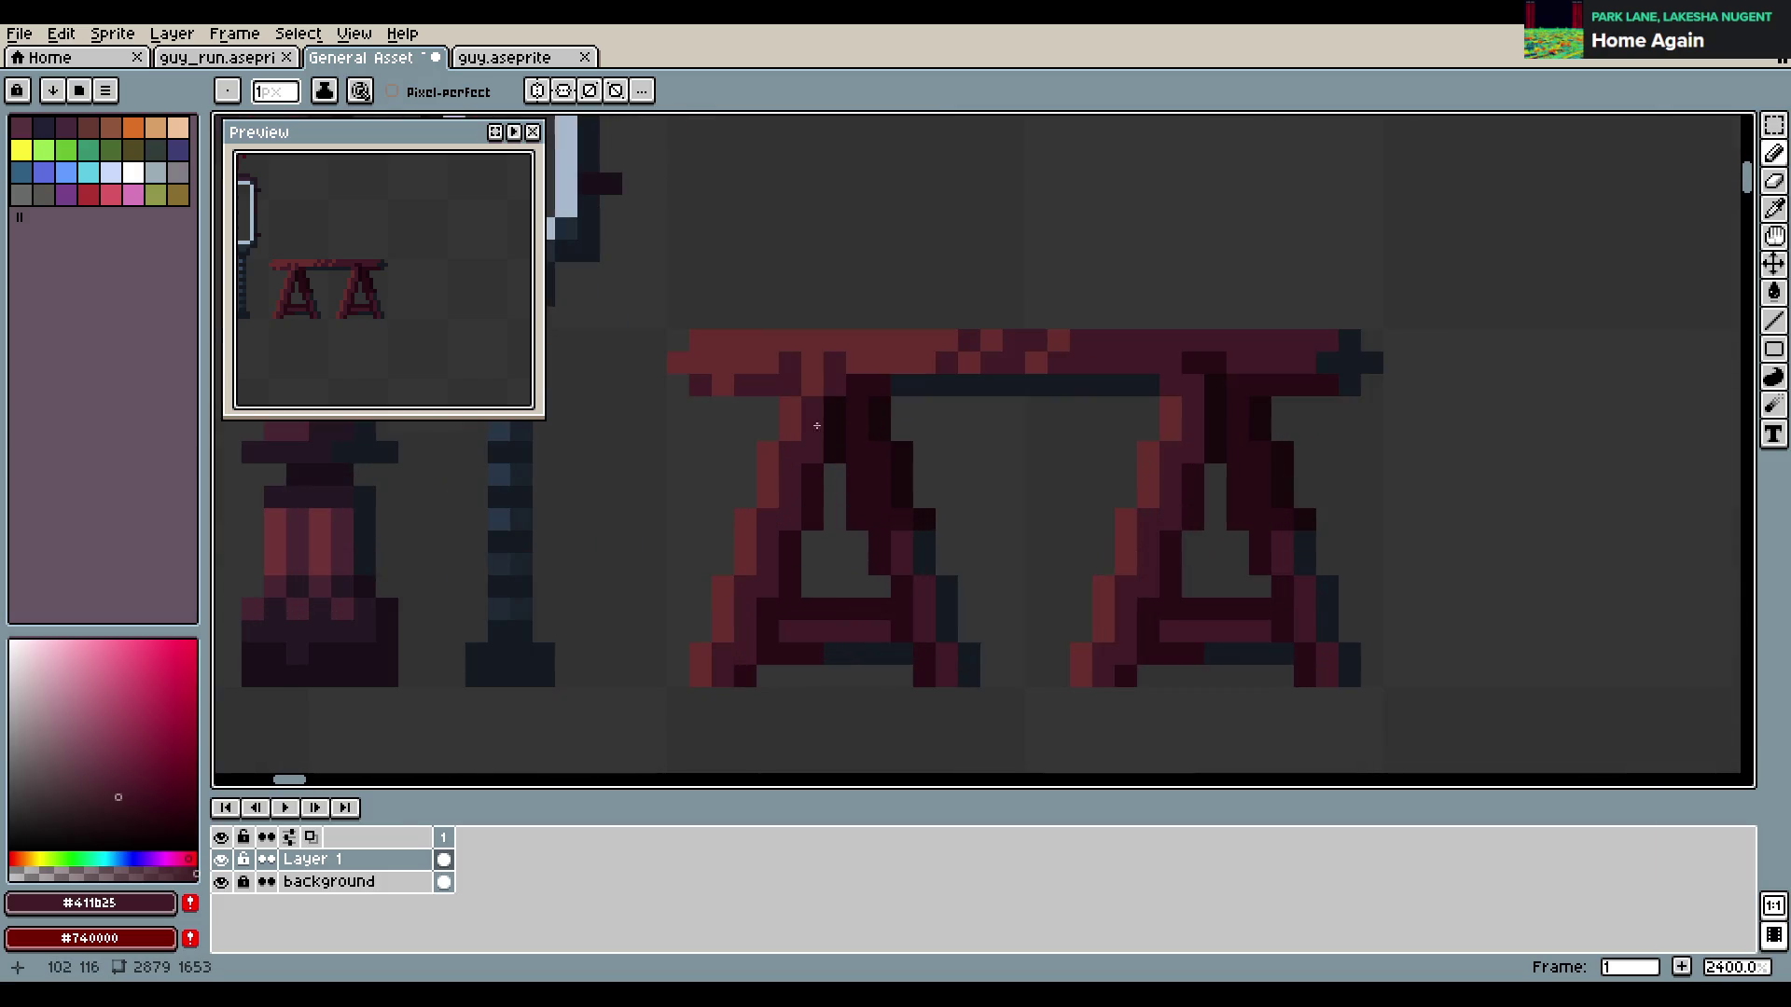
scroll(817, 351, "down", 5)
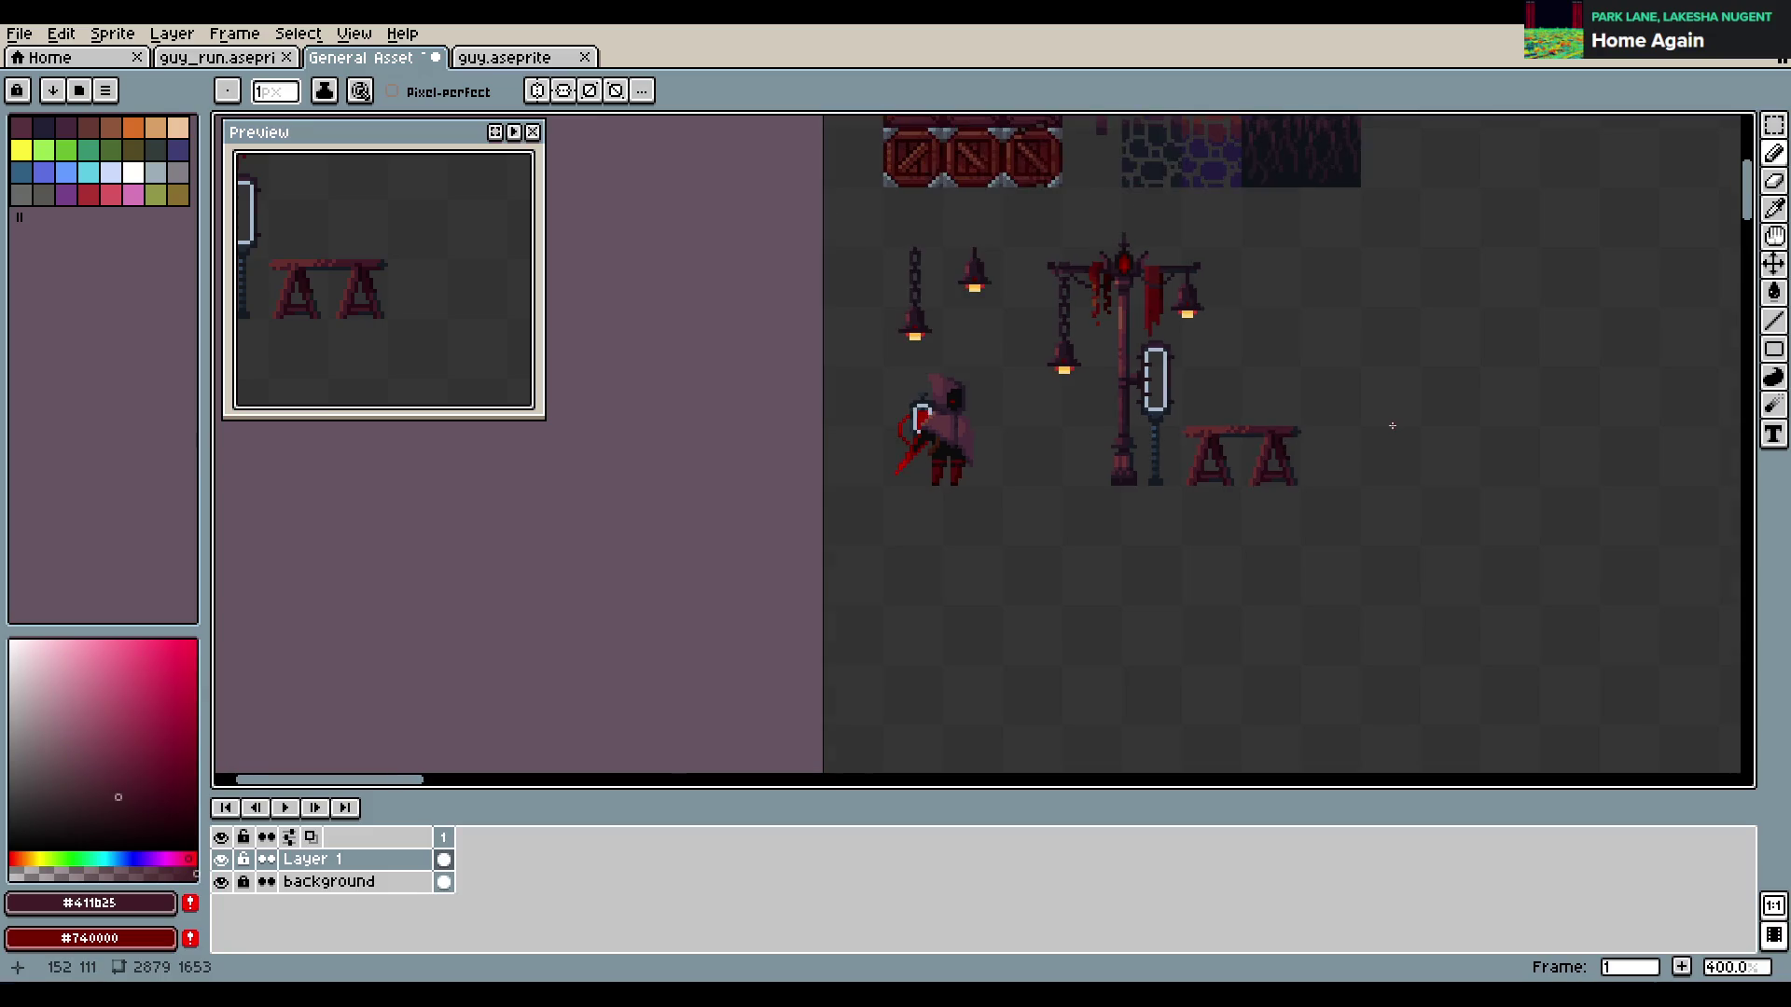
scroll(1392, 426, "right", 3)
key("ctrl+s")
key("i")
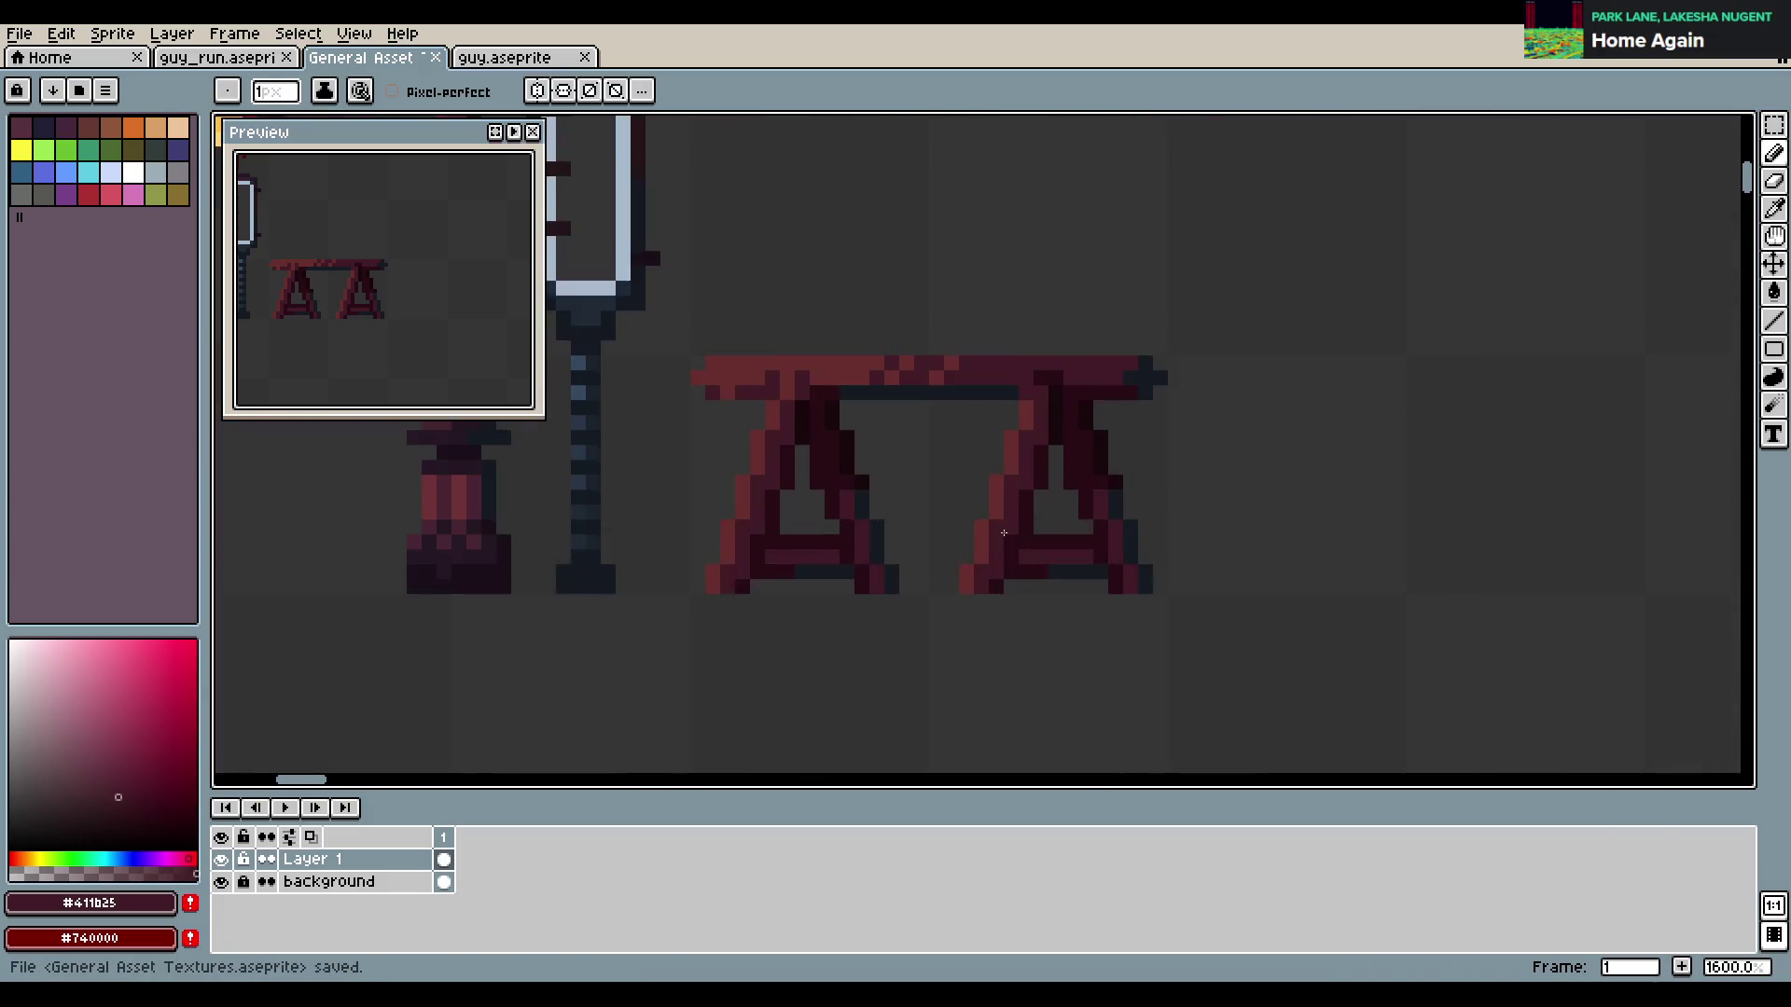
scroll(867, 392, "up", 5)
left_click(833, 578)
key("b")
mouse_move(814, 492)
left_mouse_down()
mouse_move(784, 553)
mouse_move(849, 443)
left_mouse_up()
Extend the red bump above the bench top upward and to the right
left_click(895, 547)
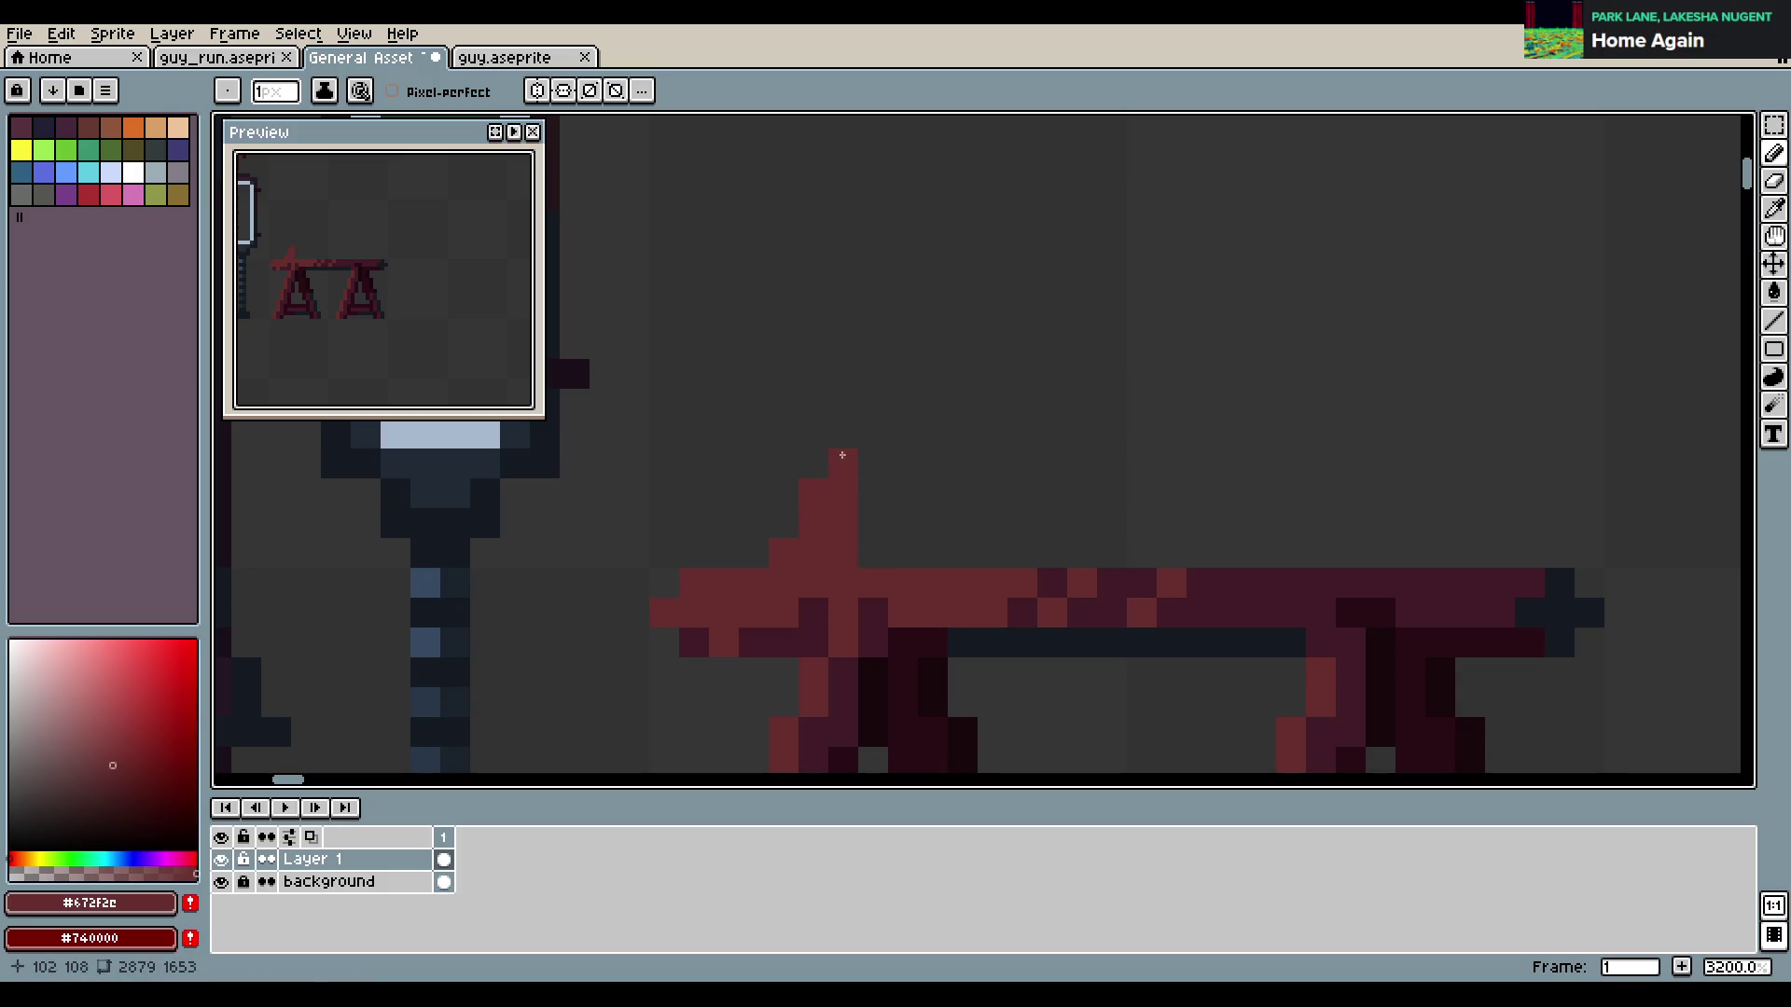
left_click_drag(992, 553, 1018, 520)
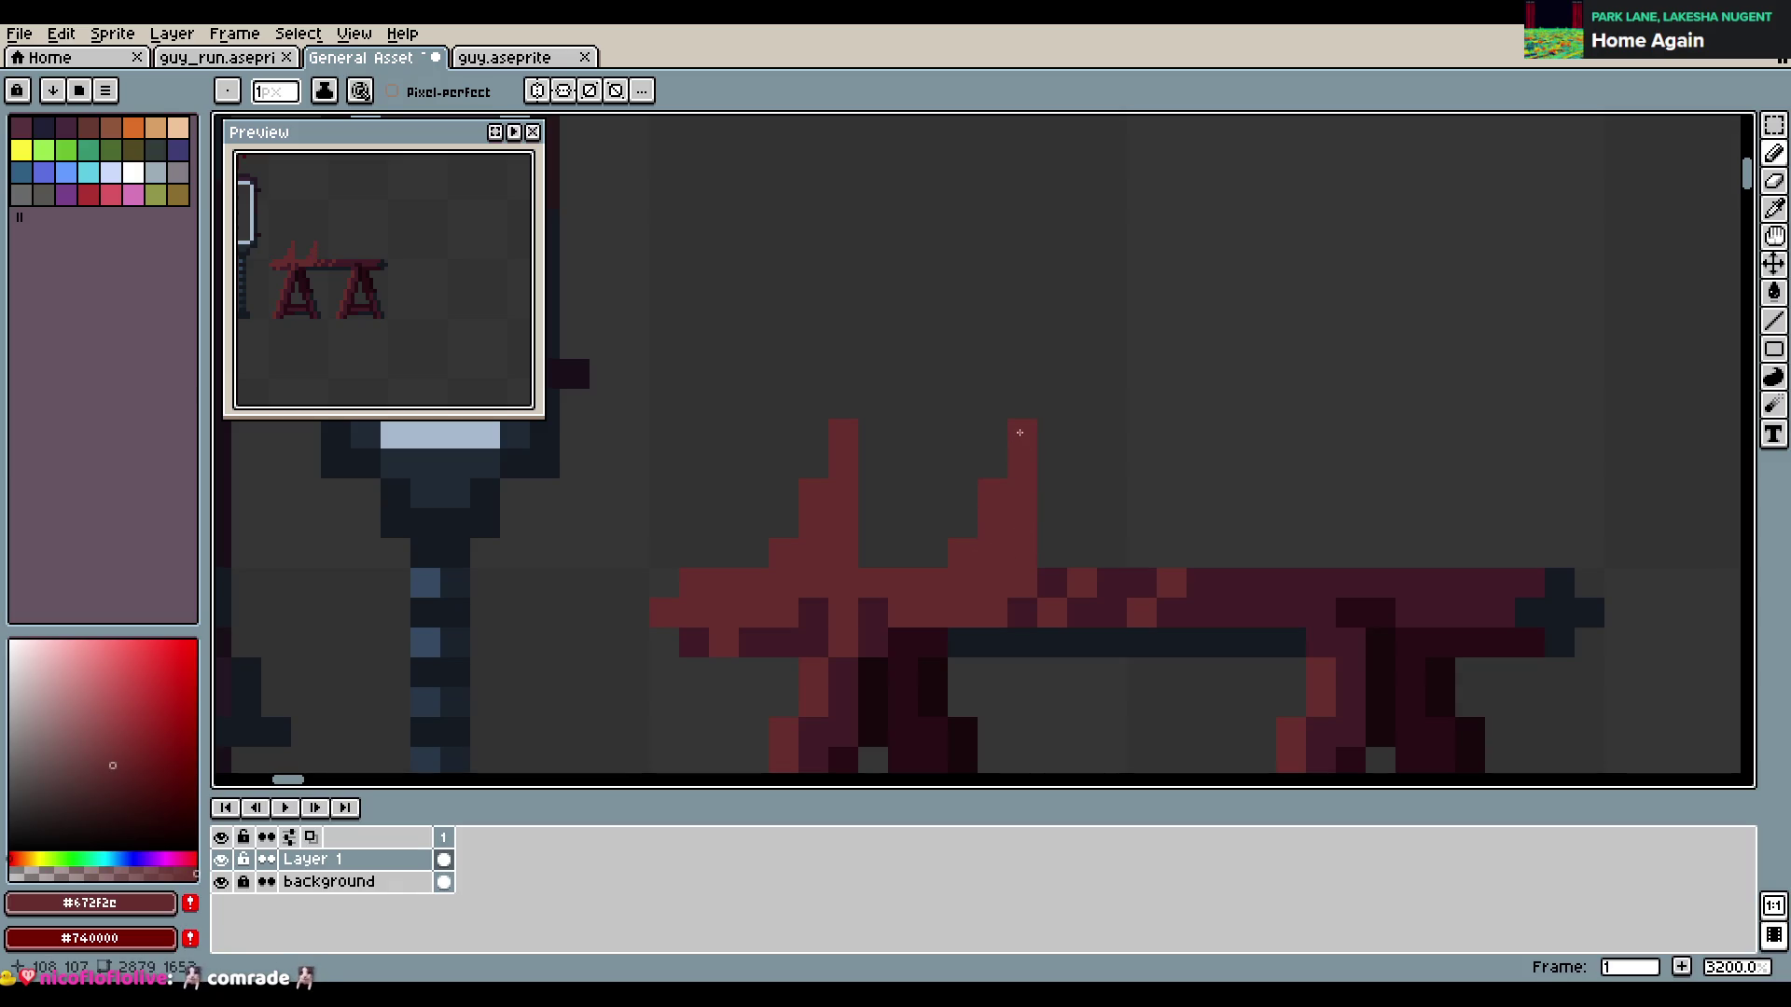
scroll(1119, 480, "down", 4)
scroll(1224, 510, "up", 3)
scroll(1224, 510, "up", 2)
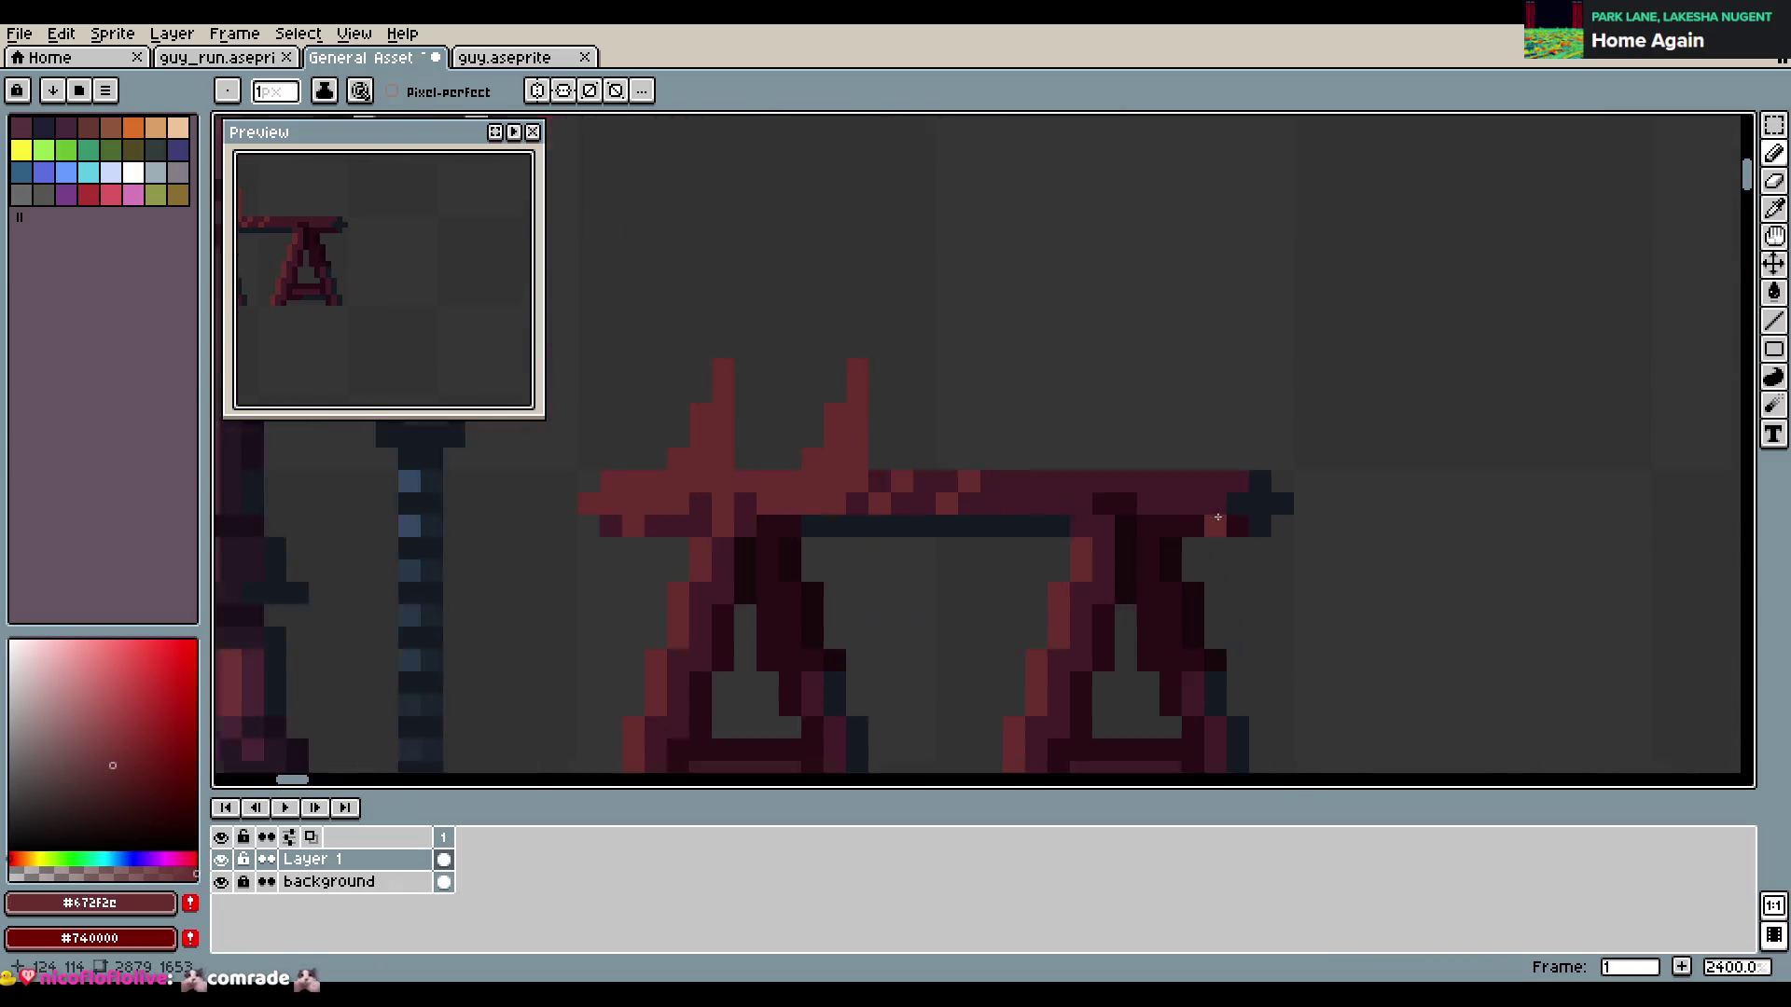
Draw dark red #411b25 spikes rising along the bench top
left_click(955, 471, "alt")
mouse_move(961, 458)
left_mouse_down()
mouse_move(991, 457)
mouse_move(991, 369)
left_mouse_up()
left_click(1031, 464)
mouse_move(1084, 467)
left_mouse_down()
mouse_move(1124, 463)
mouse_move(1110, 419)
left_mouse_up()
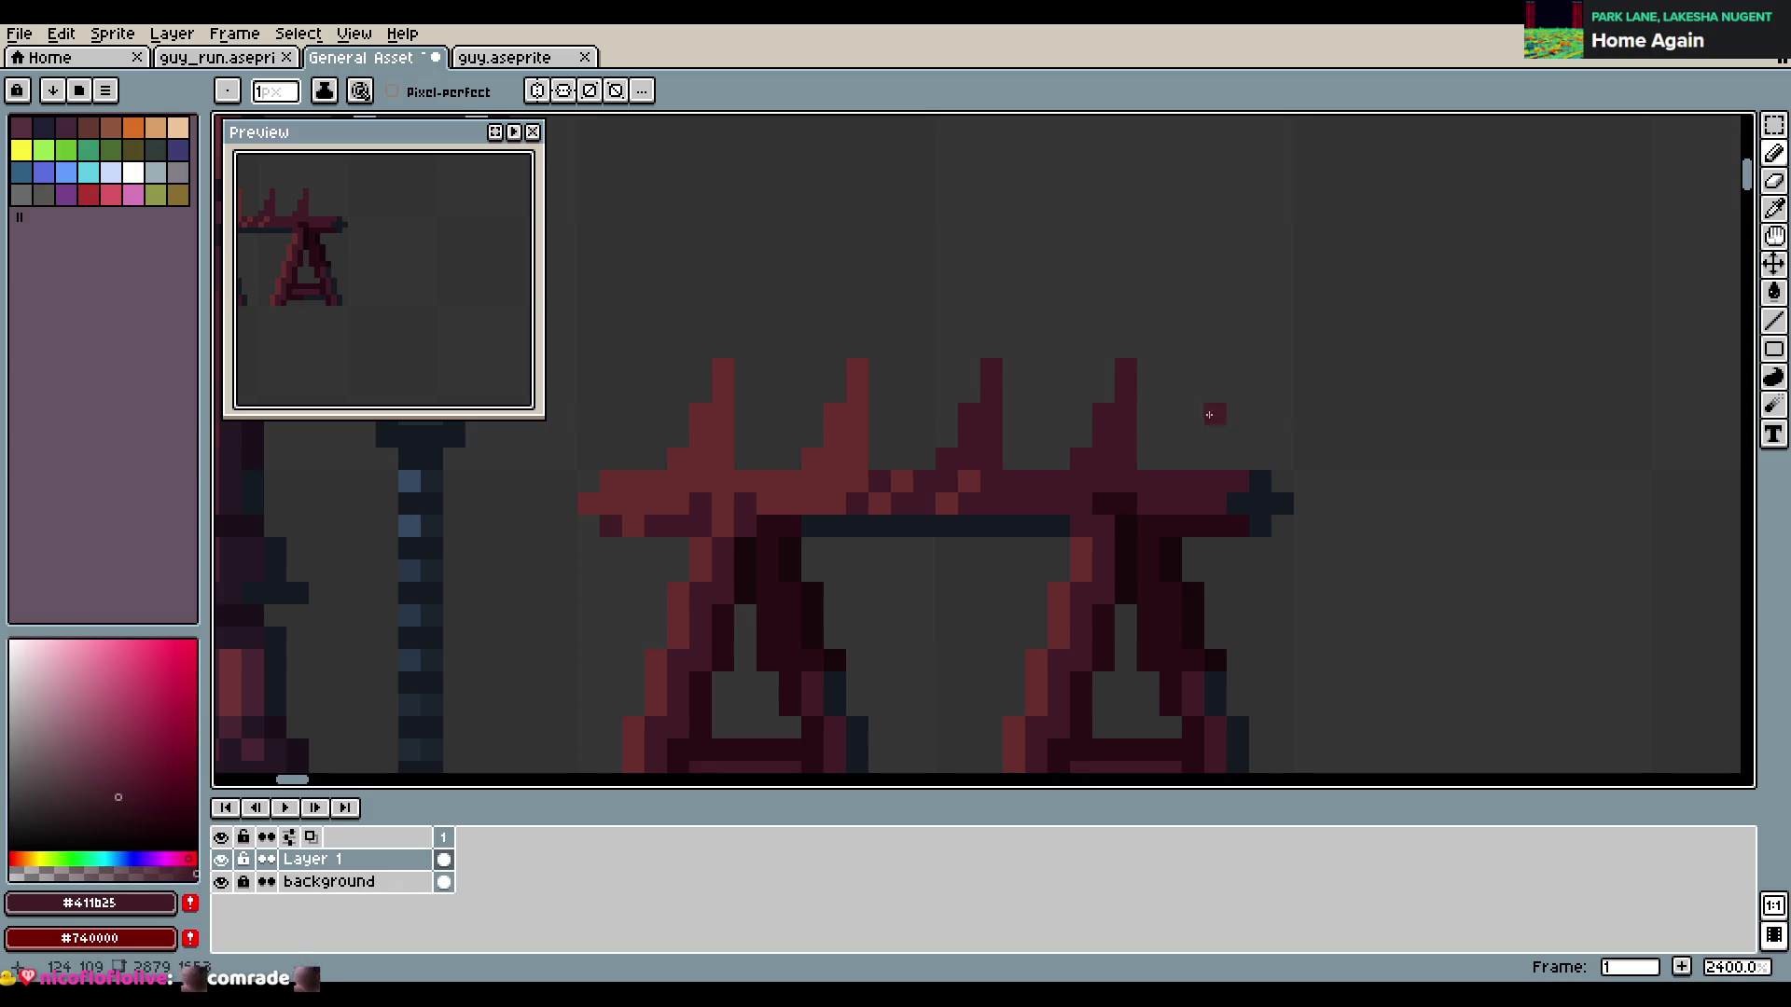
Marquee-select the spikes above the bench, reposition them, and deselect
key("m")
mouse_move(643, 314)
left_mouse_down()
mouse_move(1209, 473)
mouse_move(1143, 450)
left_mouse_up()
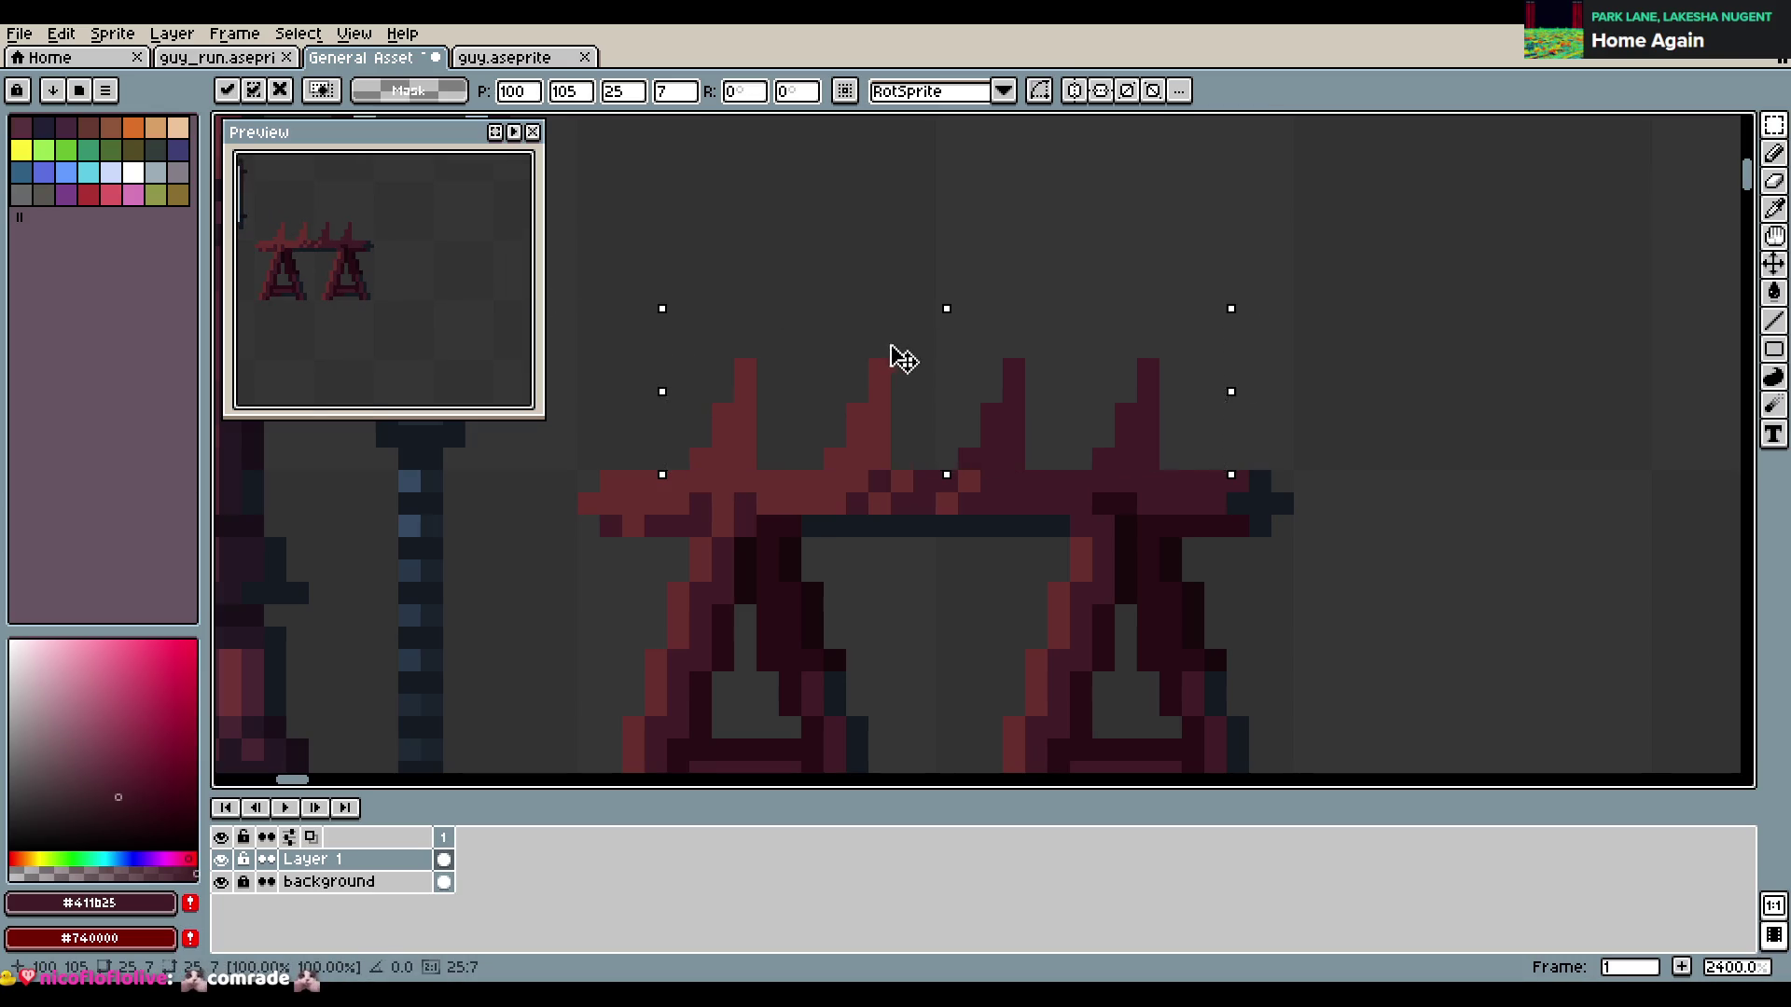
key("Return")
key("ctrl+d")
key("b")
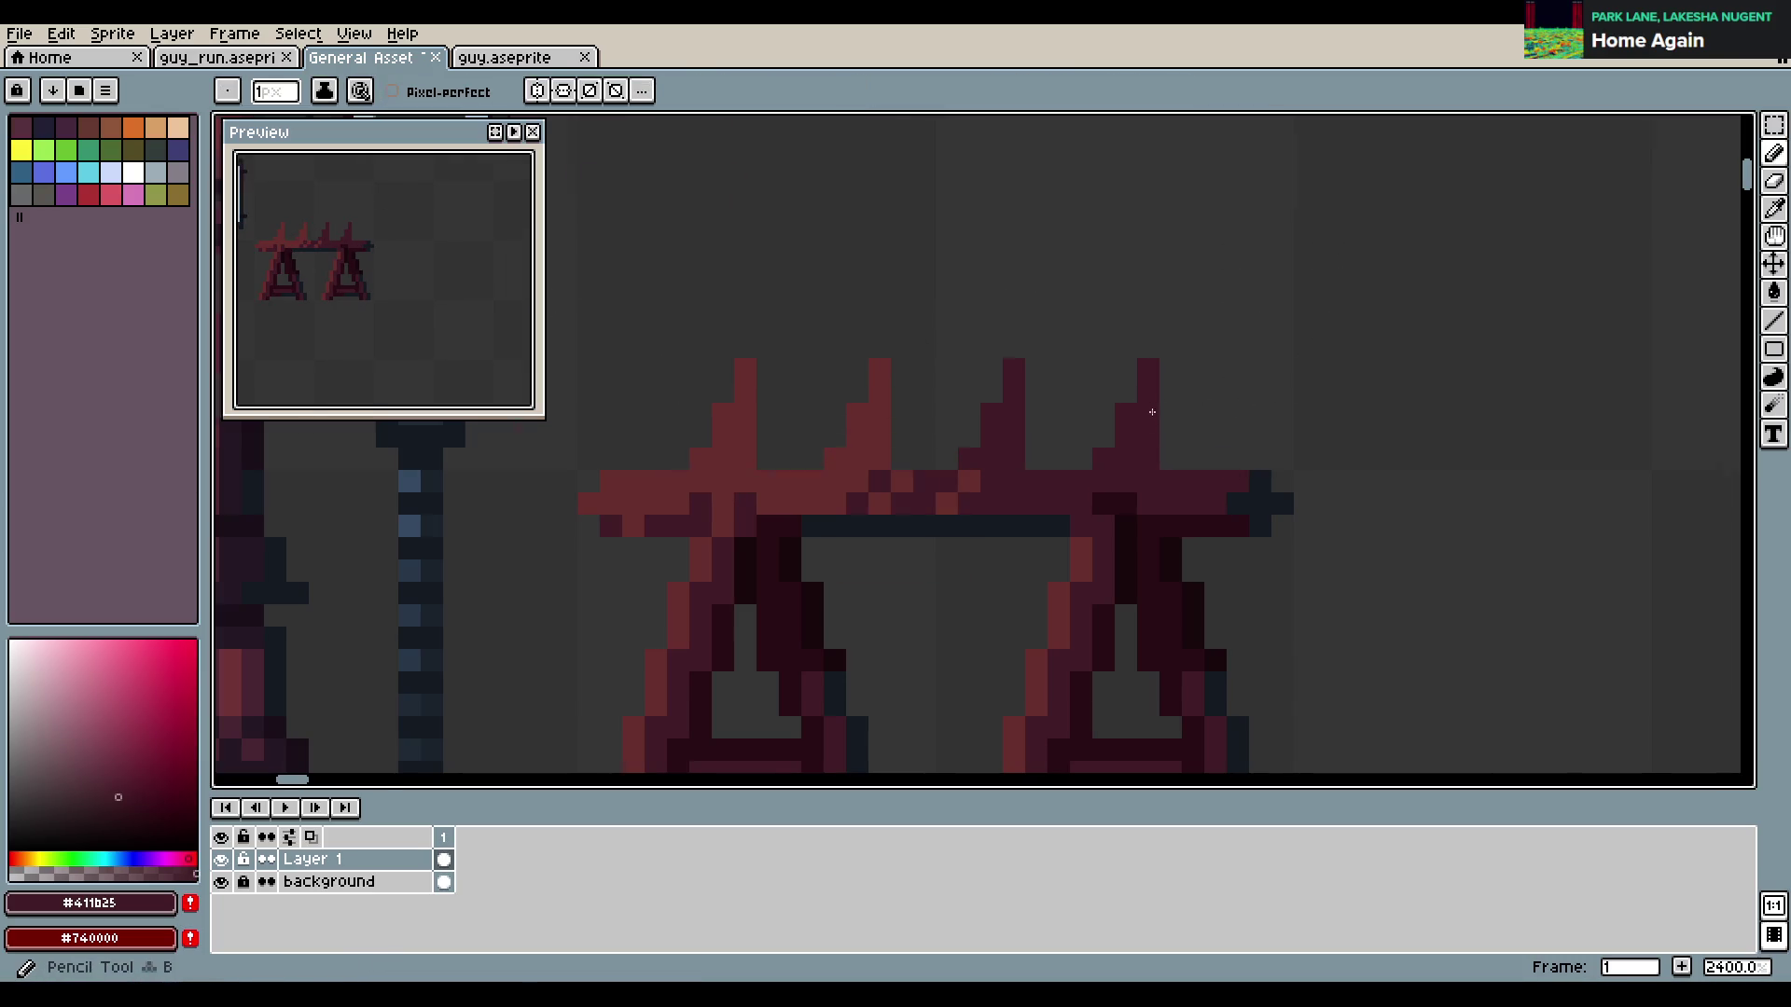
Sample dark grey #2c2c34 and draw dark vertical spike strokes above the trestle beam
scroll(1119, 466, "down", 3)
scroll(1026, 466, "down", 2)
key("i")
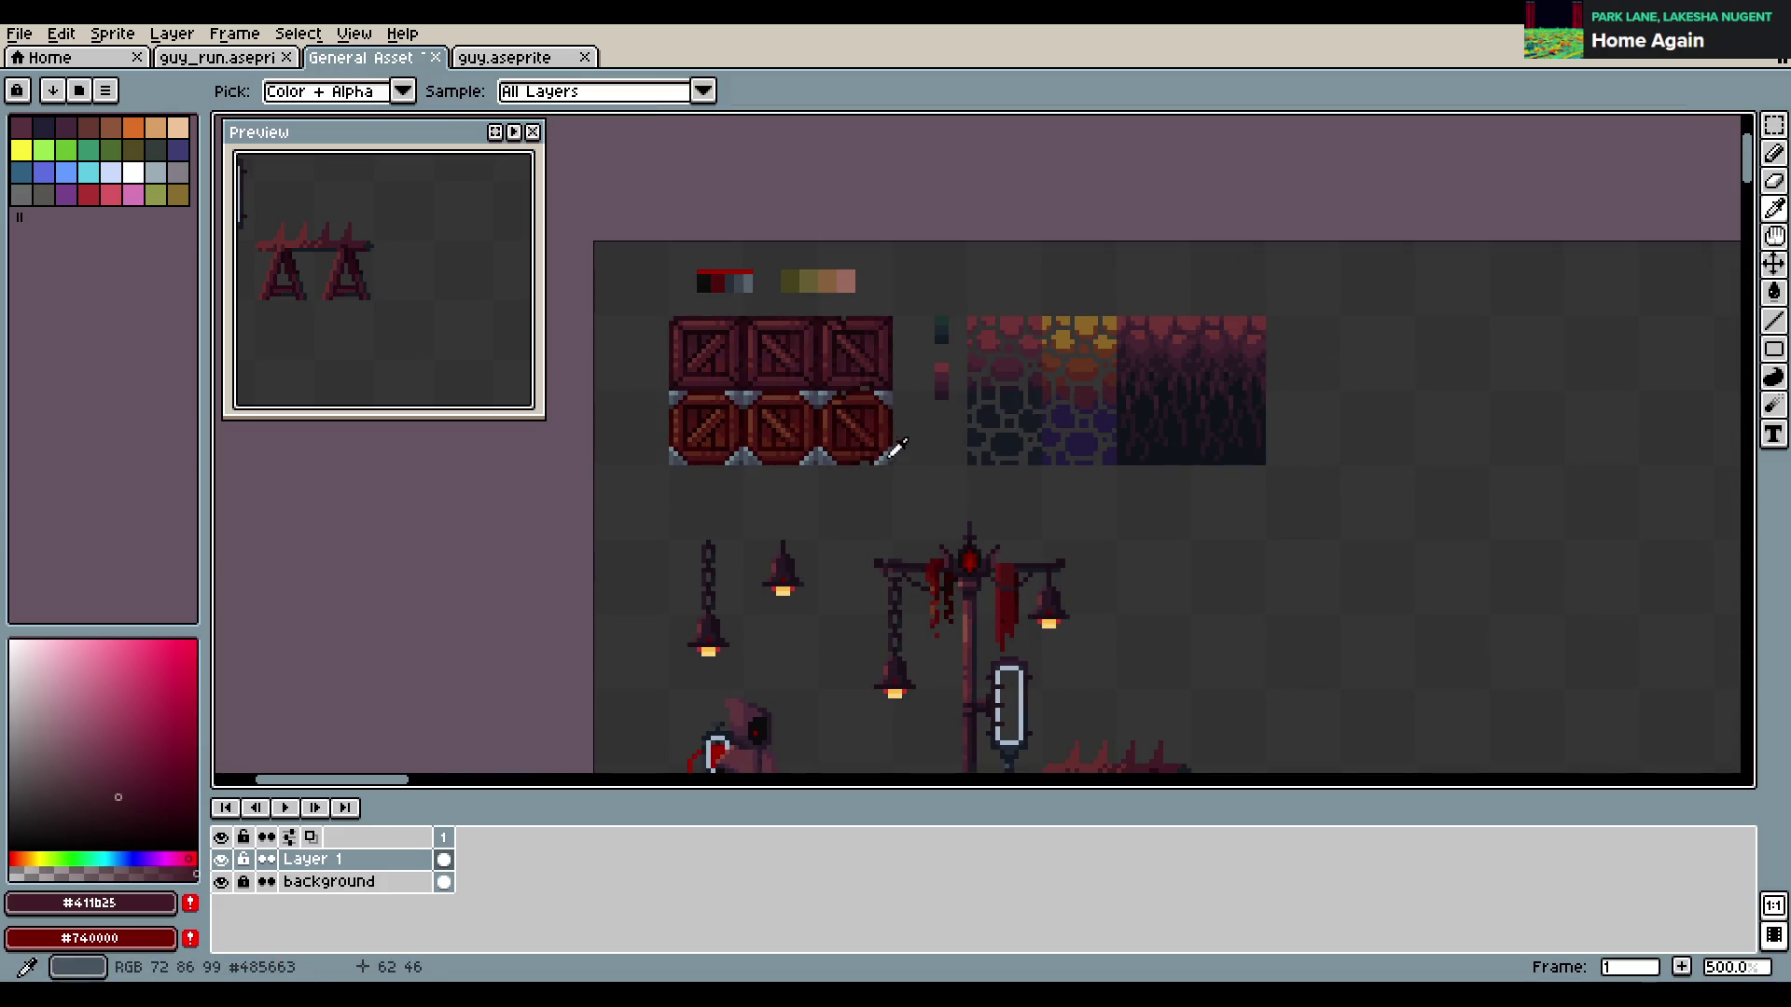
left_click(885, 460)
key("b")
scroll(1147, 652, "up", 3)
scroll(1076, 591, "up", 1)
scroll(998, 386, "up", 2)
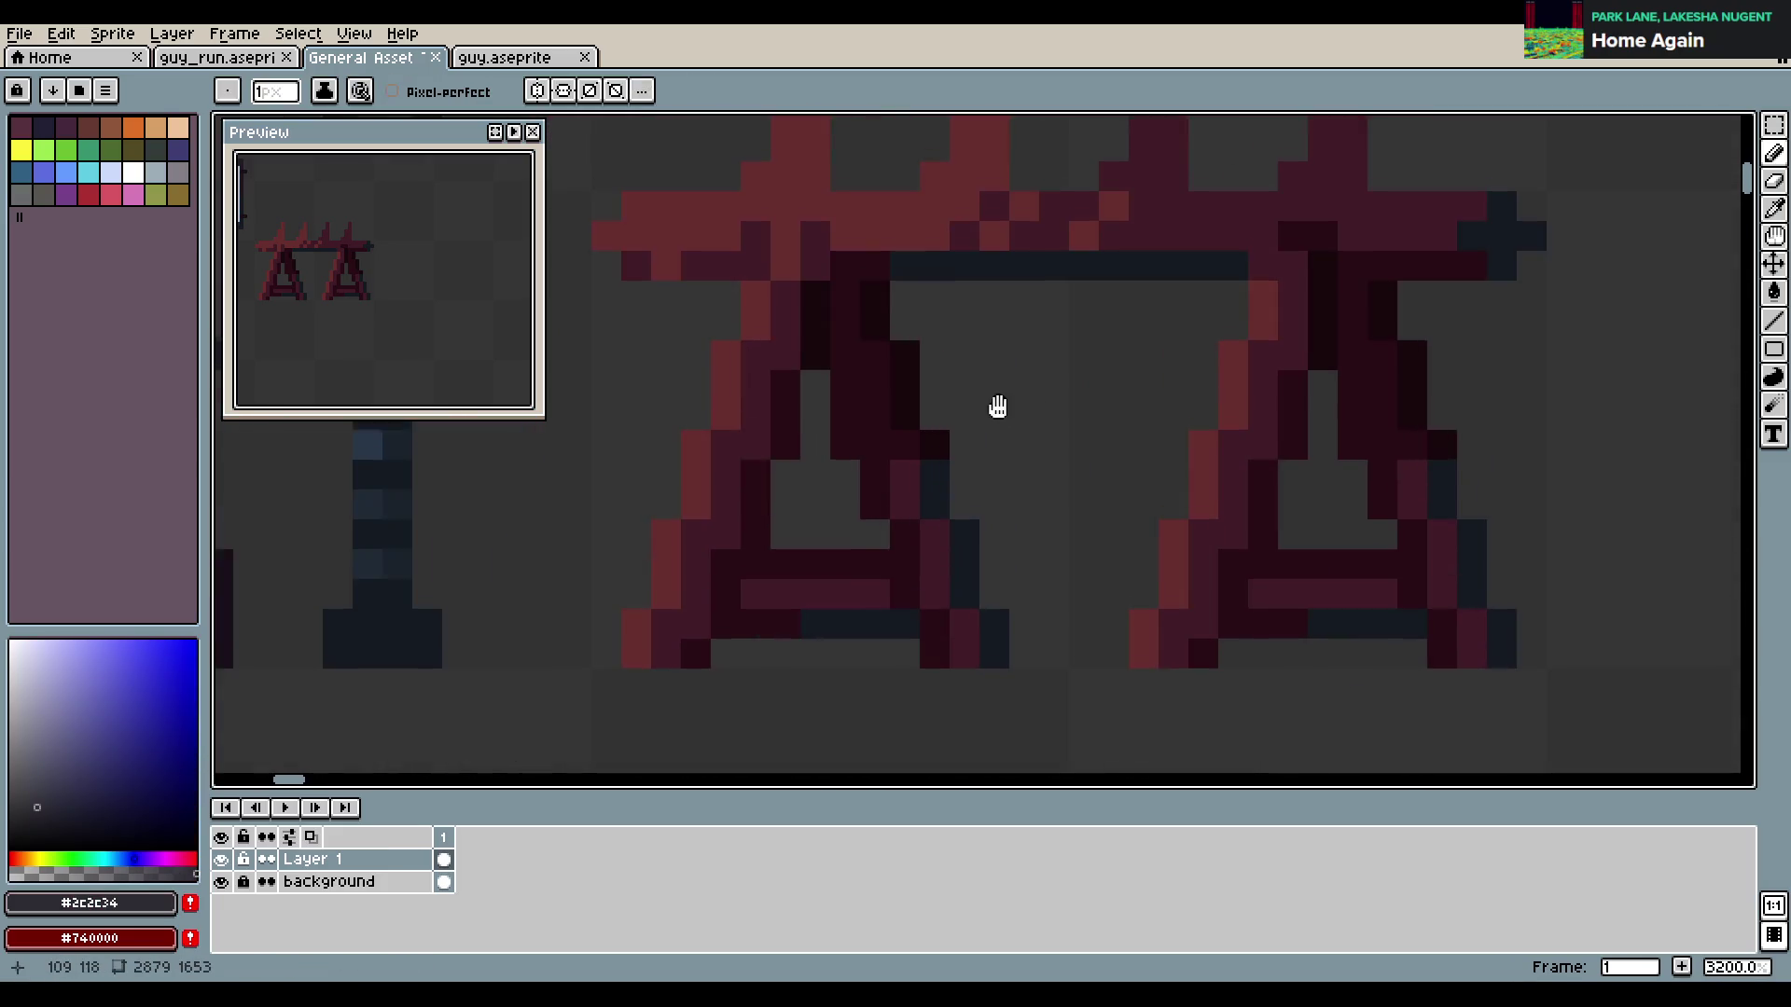
left_click_drag(998, 386, 1074, 655)
left_click_drag(890, 435, 891, 317)
left_click_drag(1070, 434, 1070, 345)
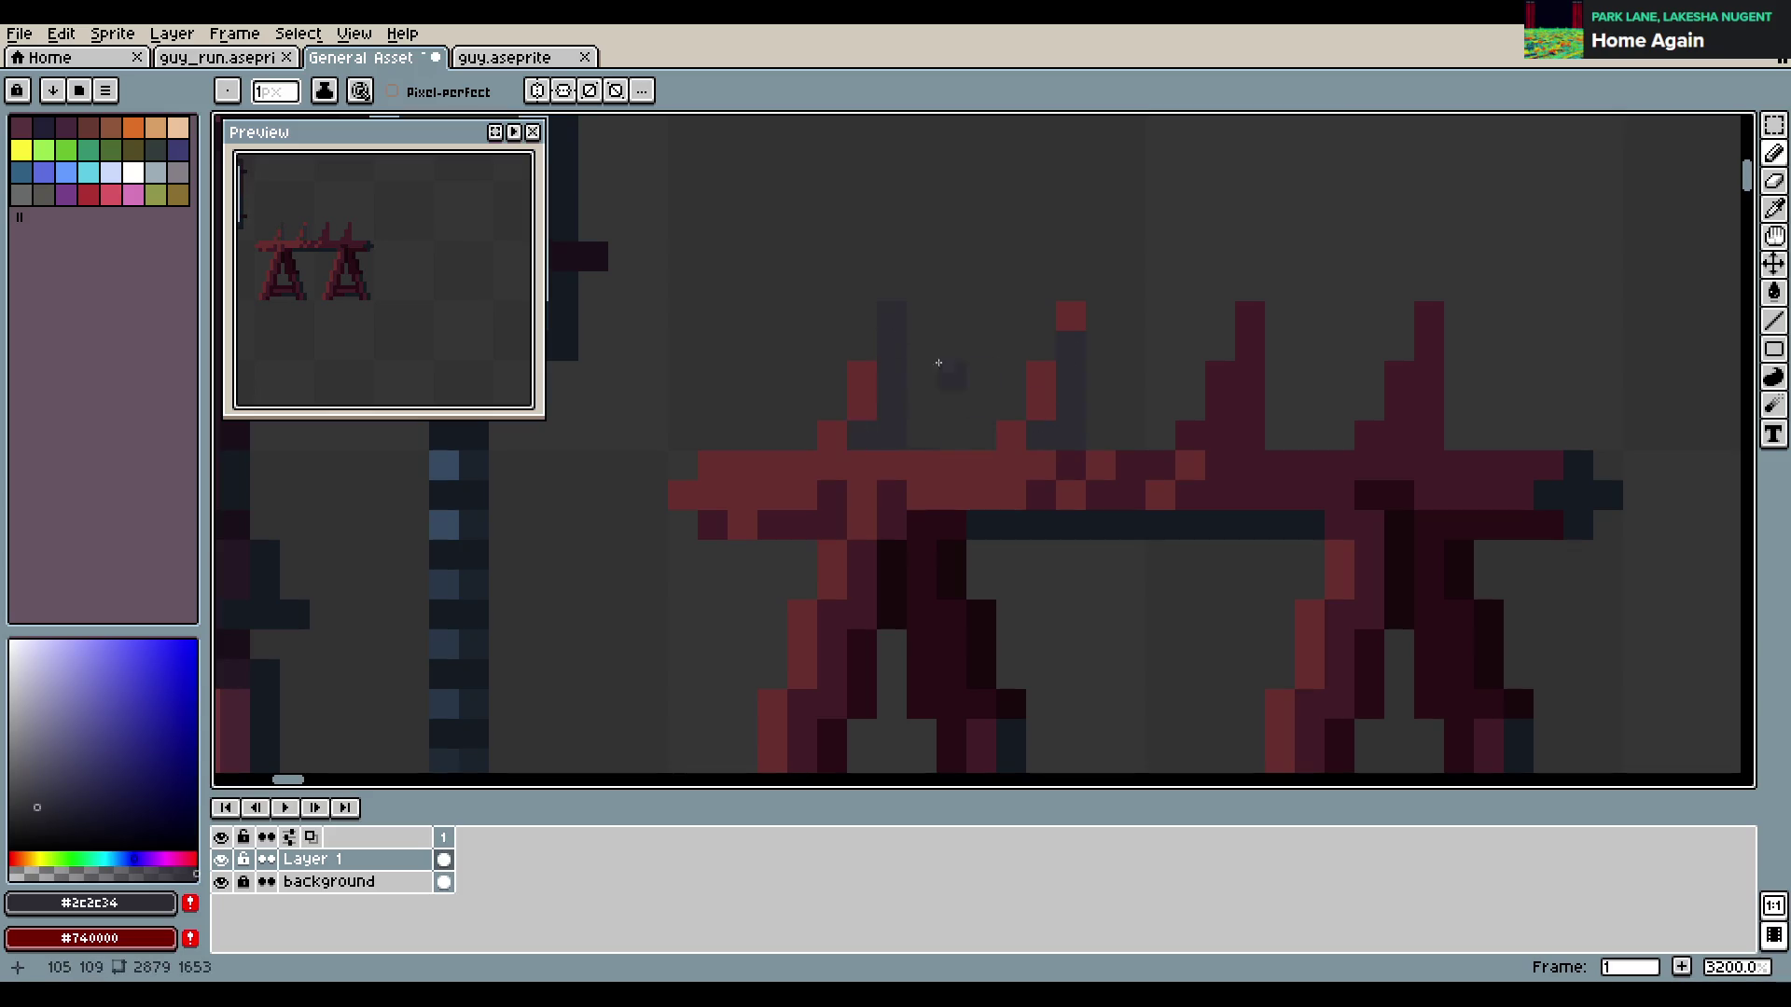
scroll(929, 371, "down", 6)
scroll(923, 317, "up", 1)
Draw the spike blade on the trestle top in grey-blue #6d8894
key("i")
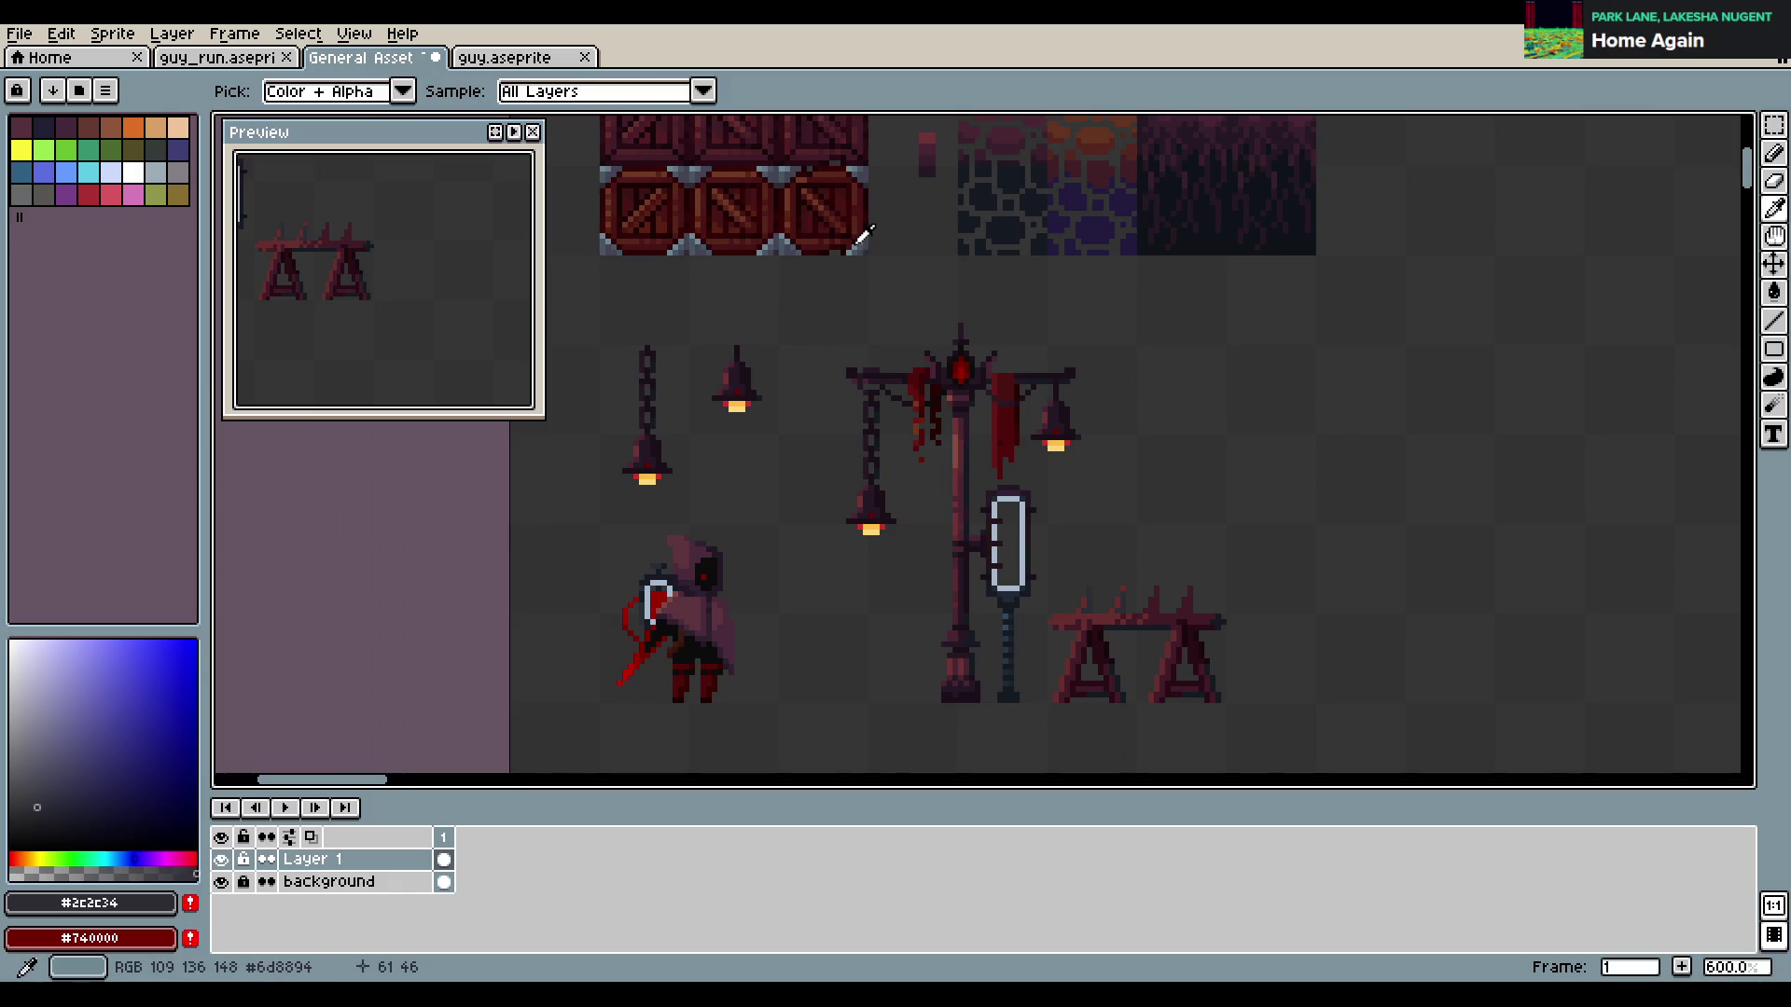
left_click(852, 250)
key("b")
scroll(1133, 646, "up", 4)
left_click(929, 501)
left_click_drag(951, 480, 952, 433)
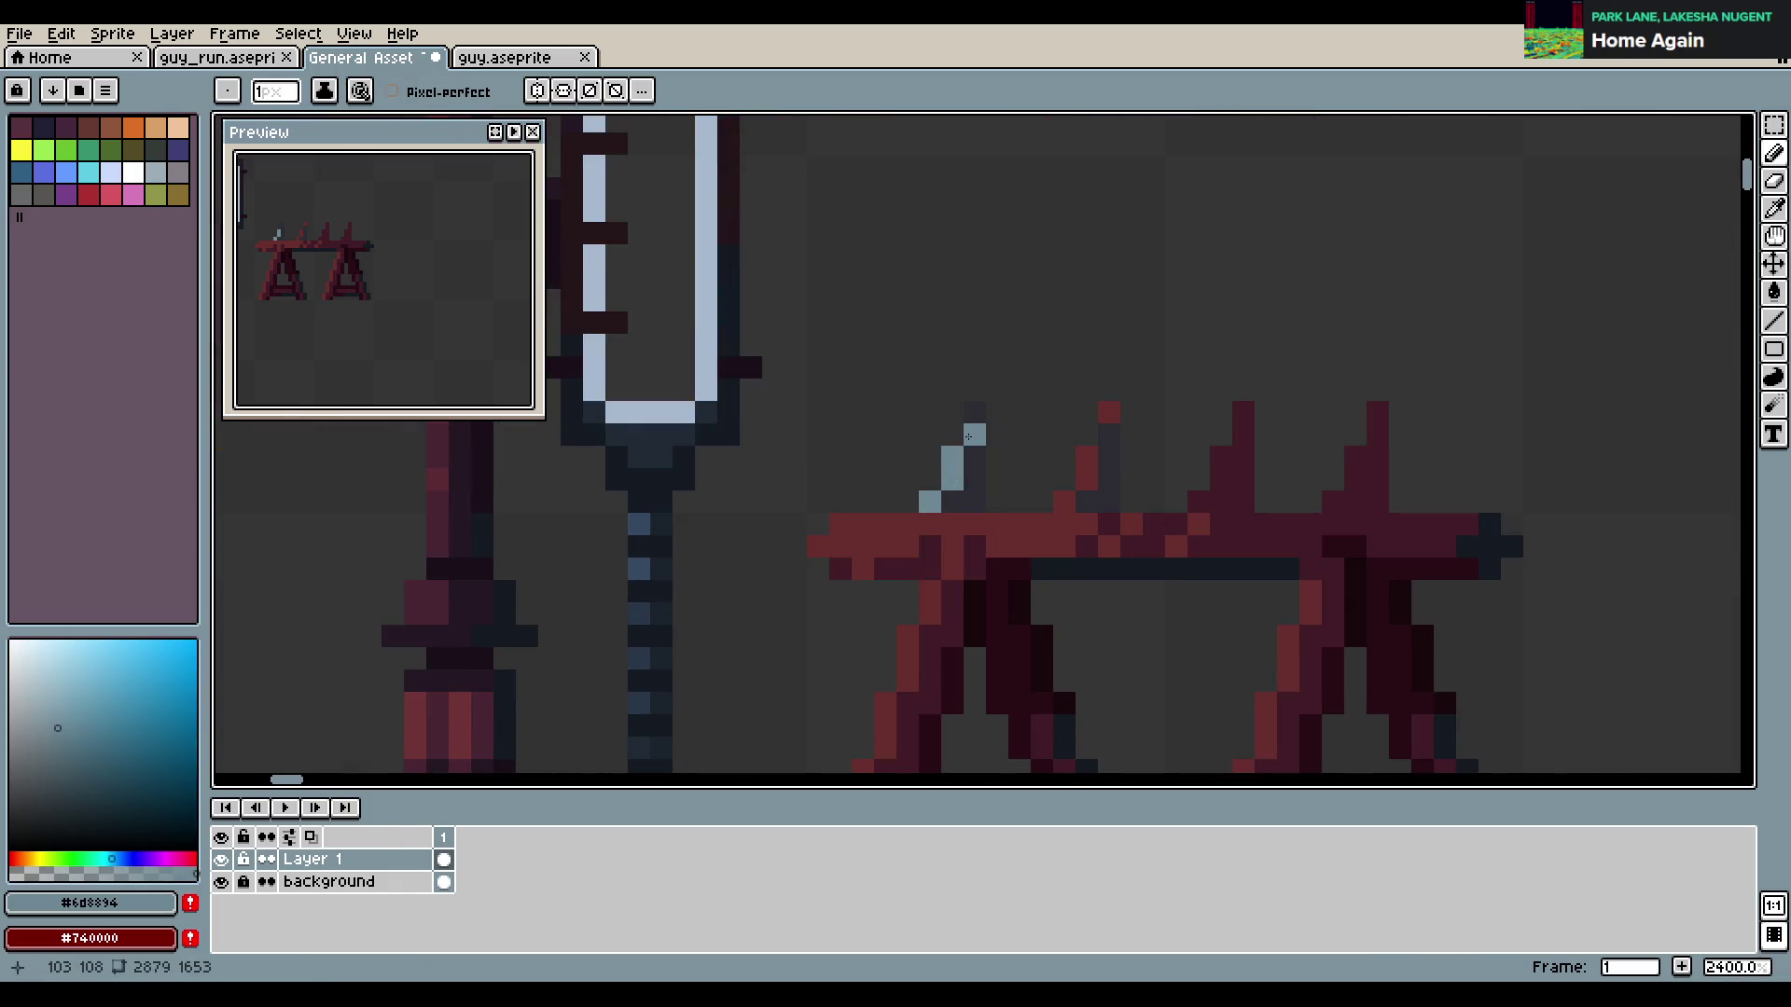
scroll(1147, 568, "down", 4)
Take dark grey #424453 for the spike's shading and frame the spike and trestle
key("i")
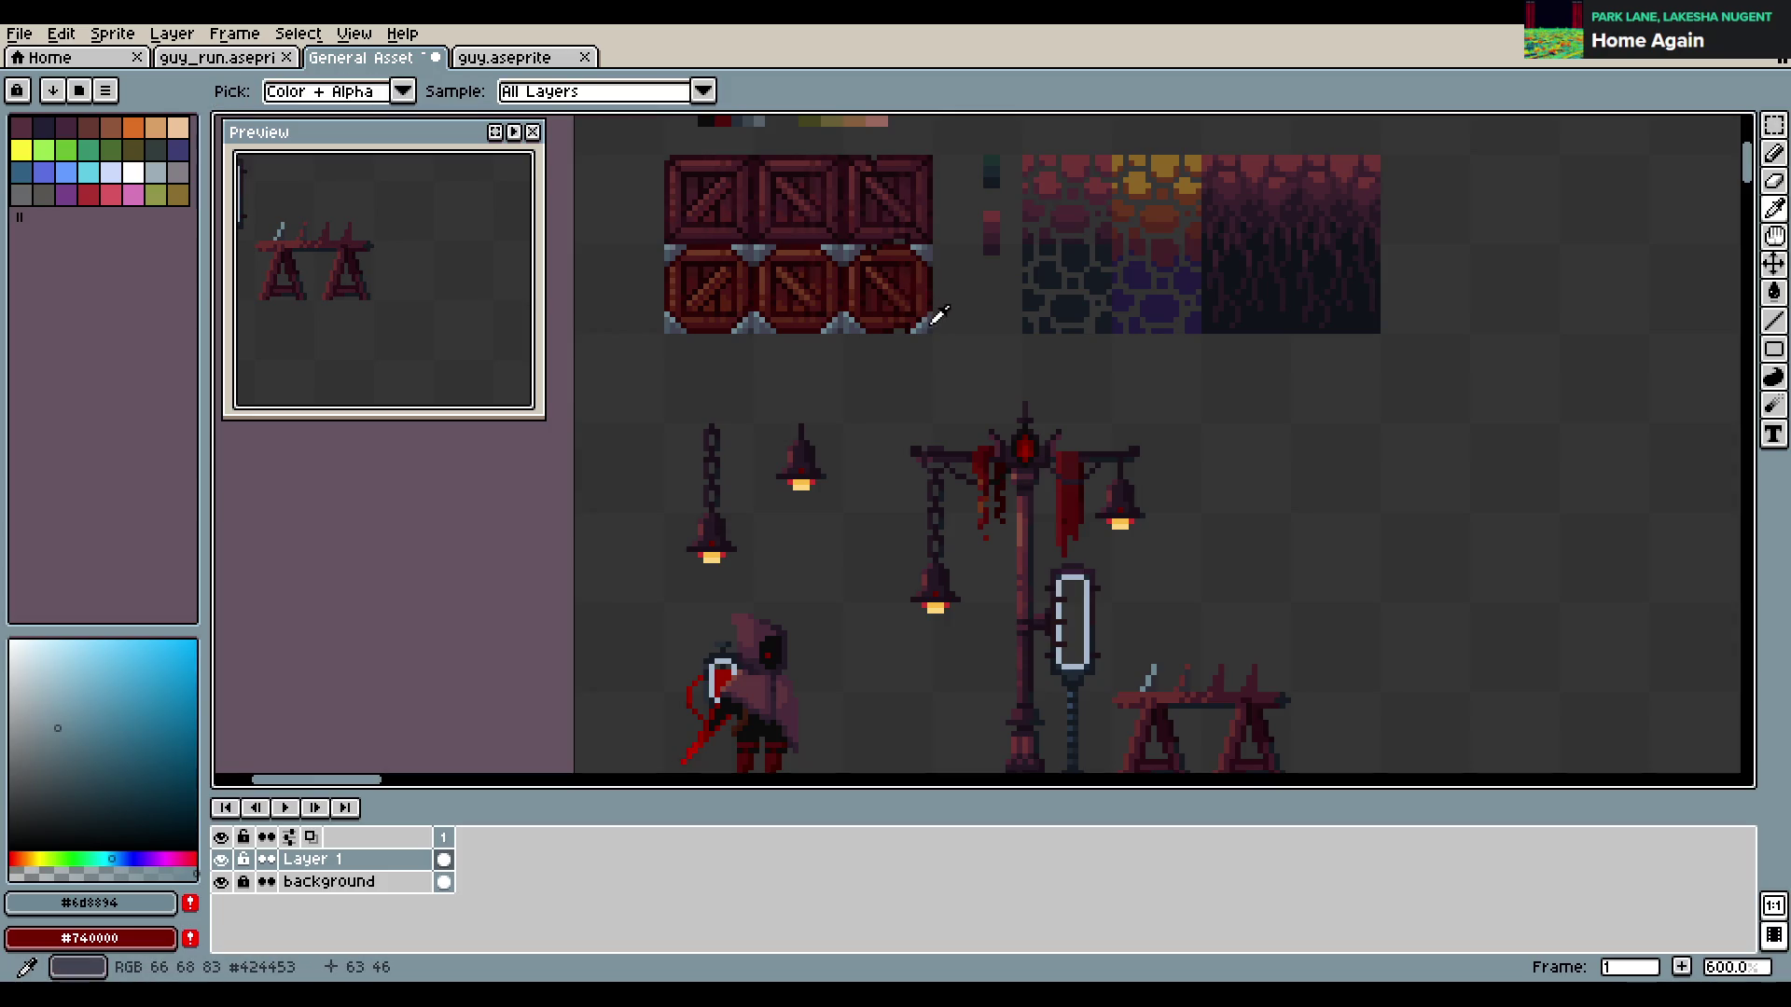
left_click(937, 317)
key("b")
scroll(1147, 653, "up", 3)
scroll(1026, 374, "up", 2)
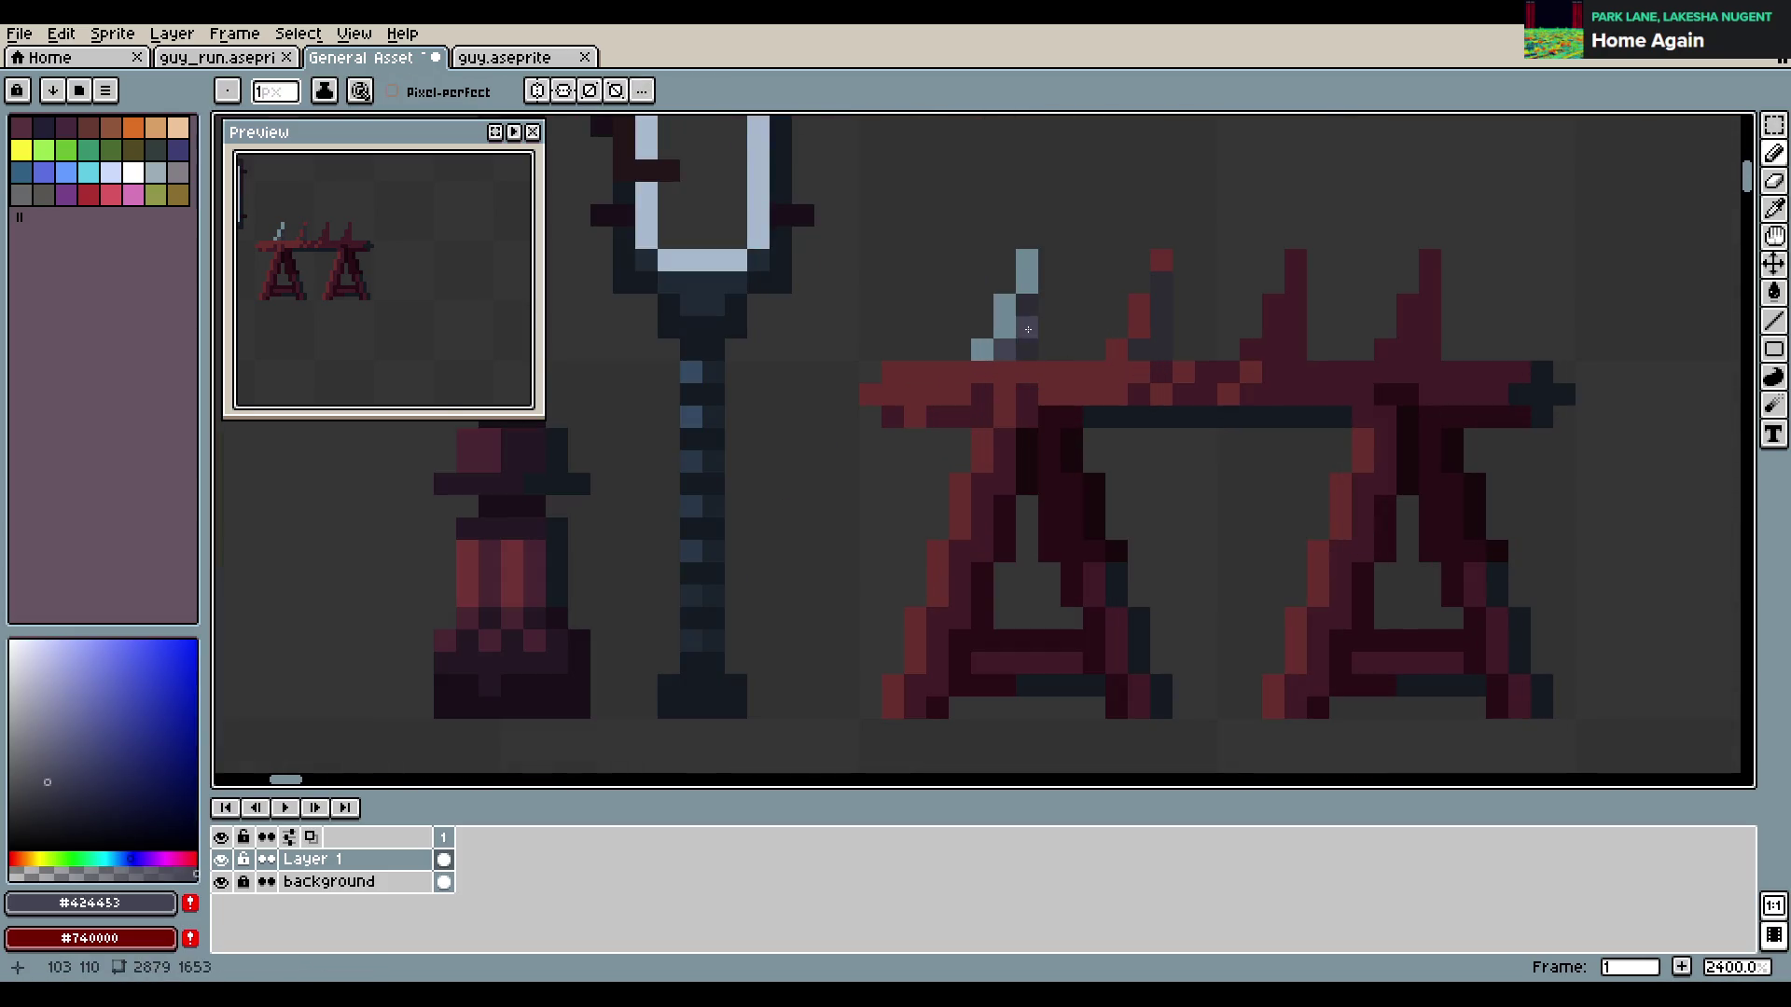
left_click_drag(1027, 330, 982, 407)
Copy the finished spike three times along the trestle so four spikes stand evenly spaced
key("m")
left_click_drag(927, 351, 1017, 440)
left_click_drag(971, 385, 1370, 385, "ctrl")
left_click(1457, 355)
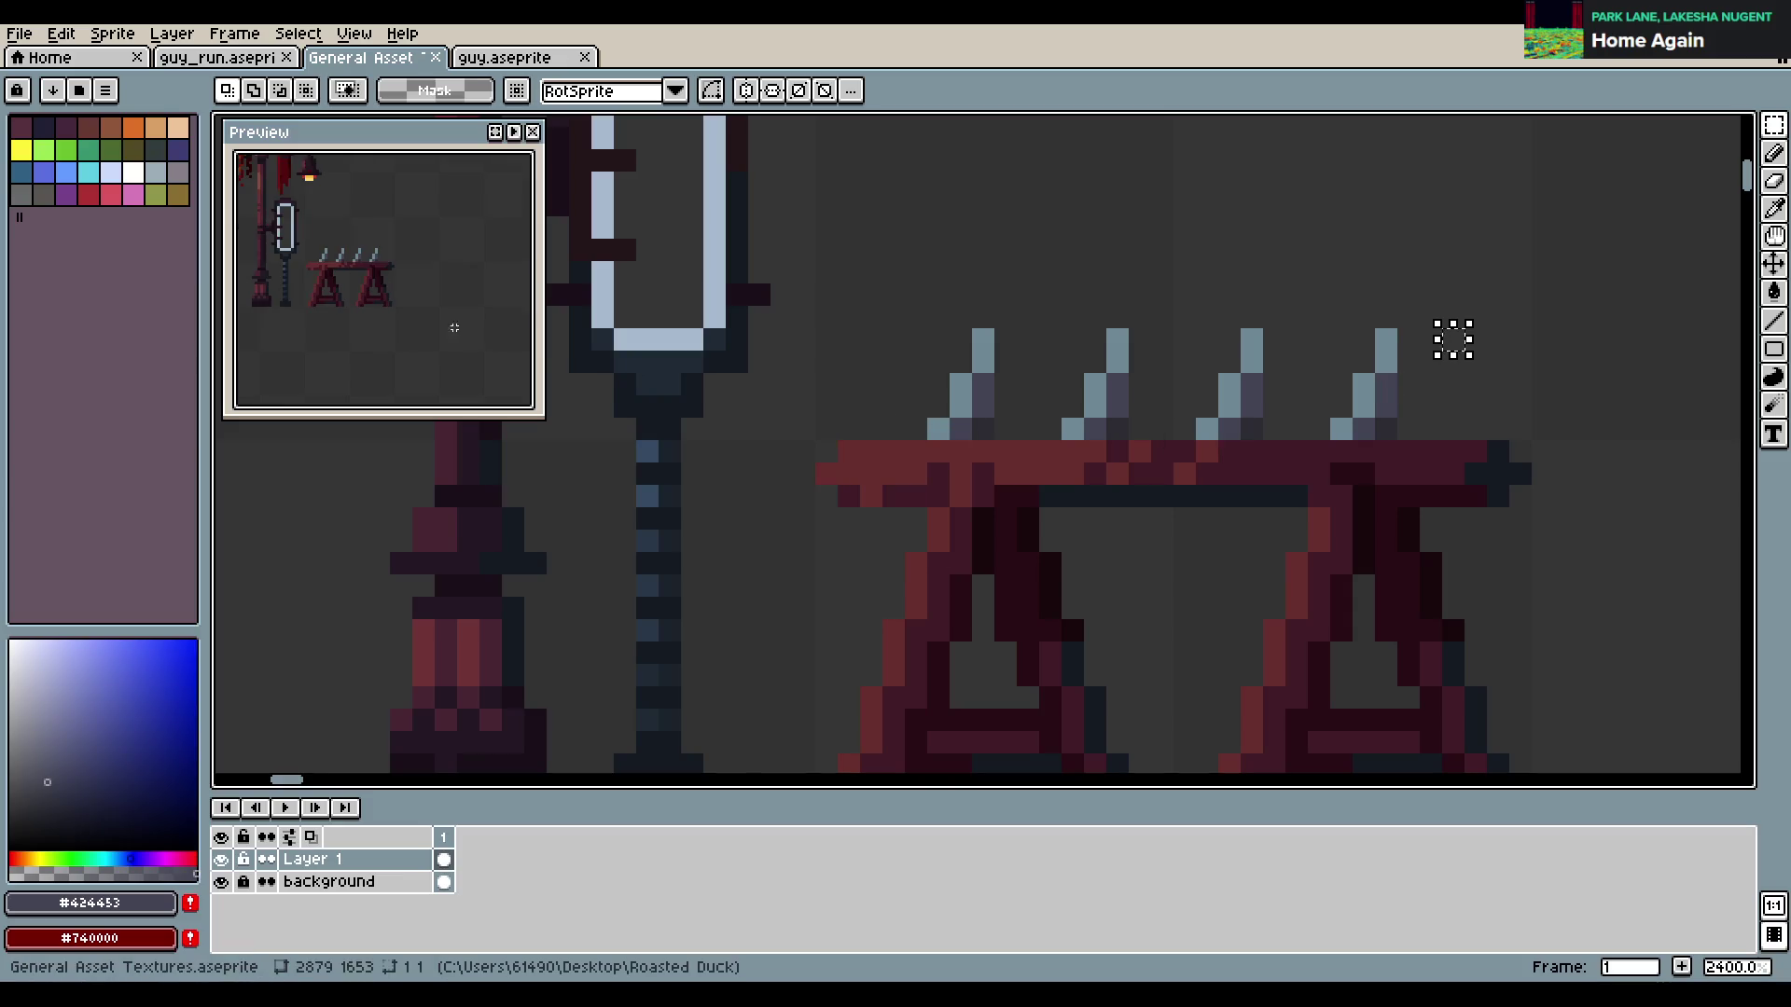
Sample the dark #2c2c34 colour from the canvas and save the asset file
key("b")
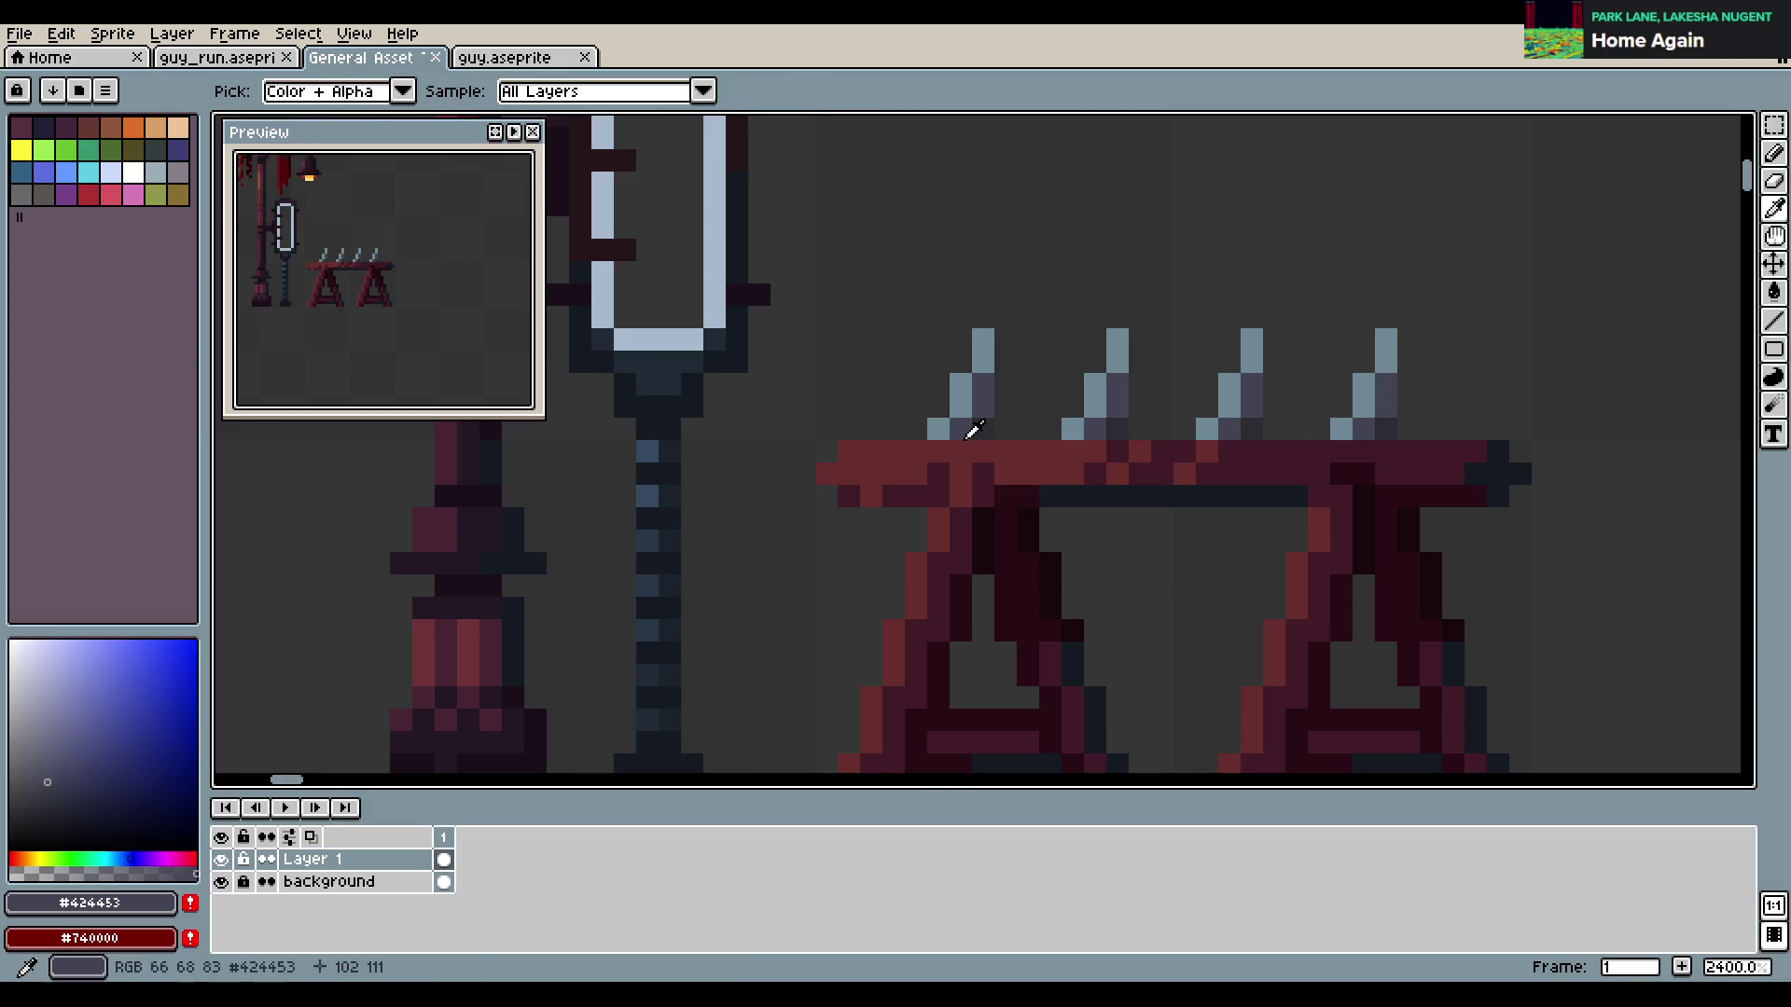
left_click(979, 449, "alt")
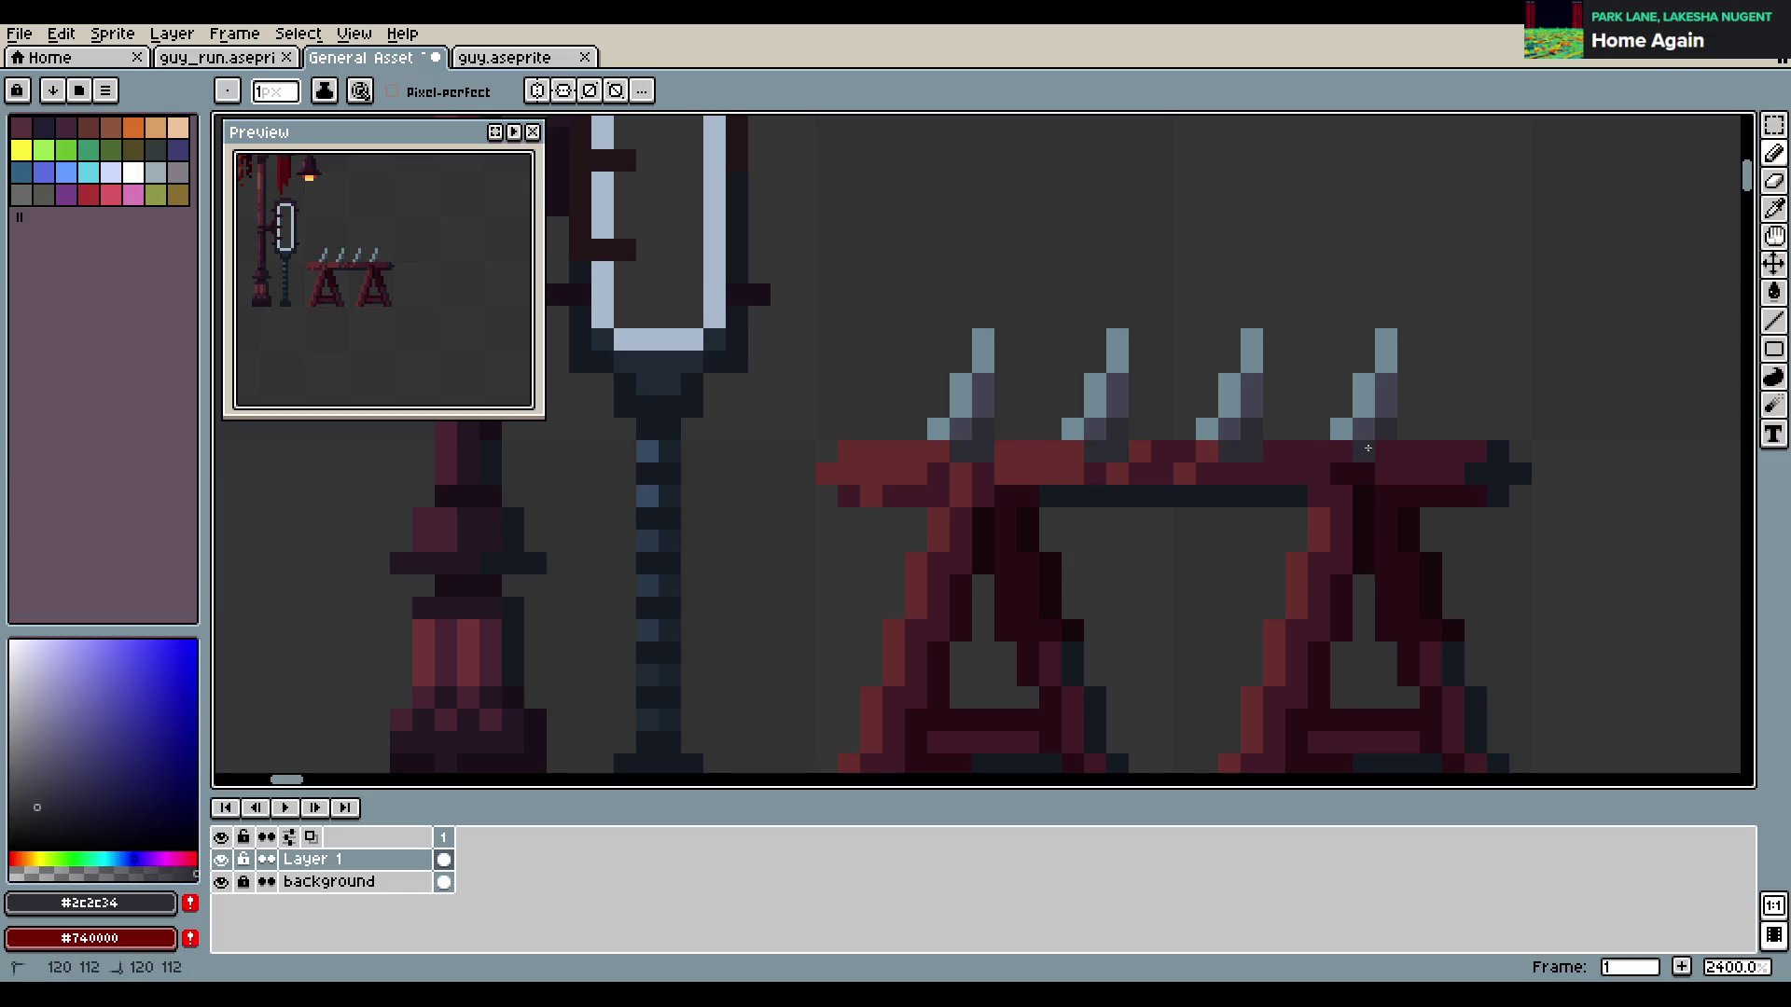
key("ctrl+s")
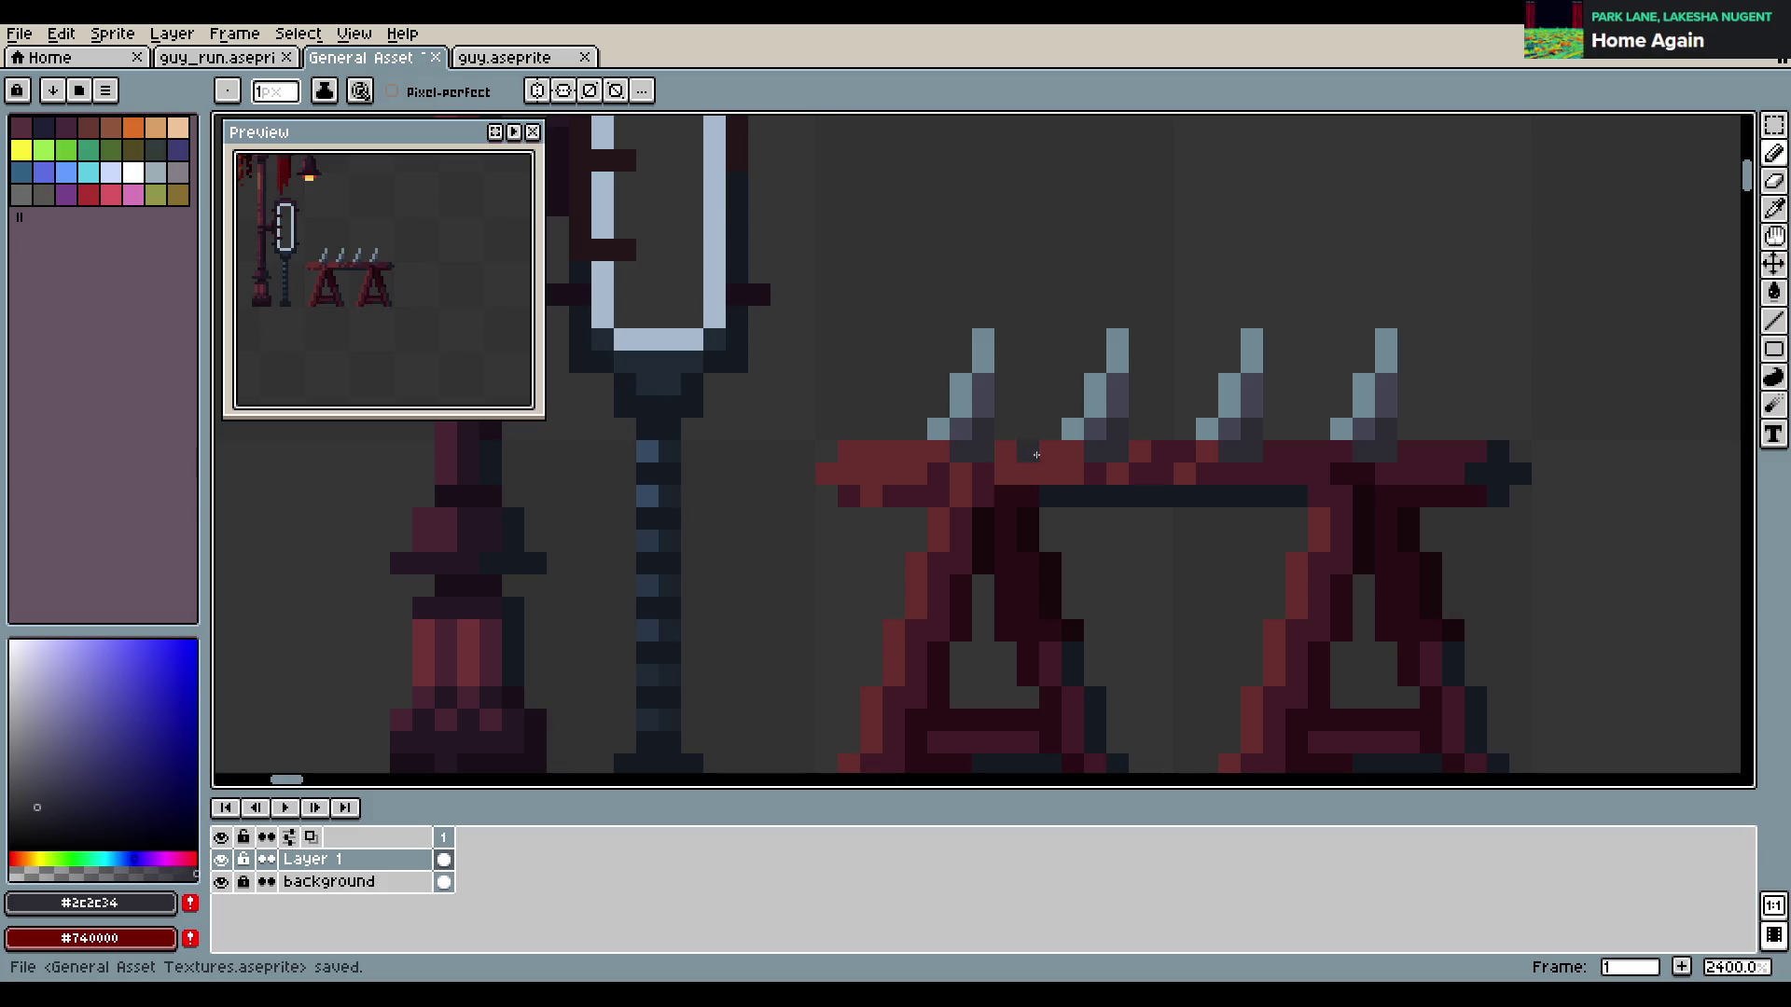
scroll(1047, 457, "down", 2)
scroll(1101, 455, "down", 3)
scroll(1147, 454, "down", 3)
scroll(1168, 454, "up", 4)
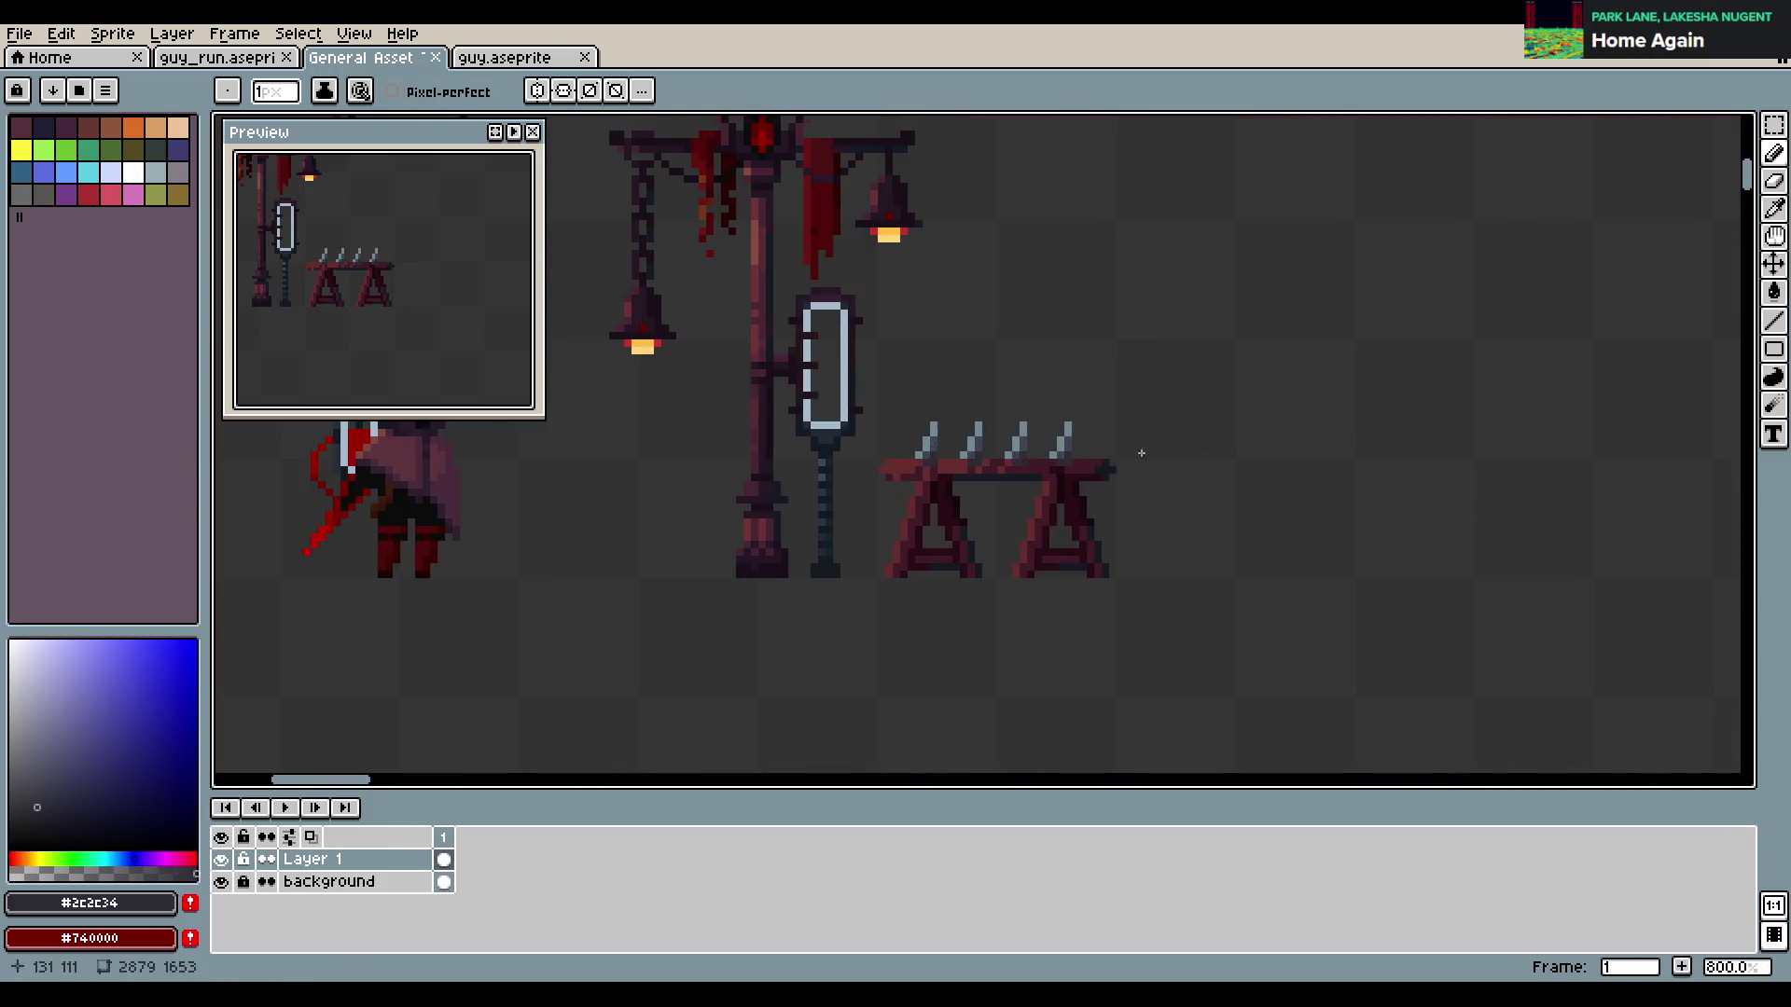
scroll(1014, 445, "up", 3)
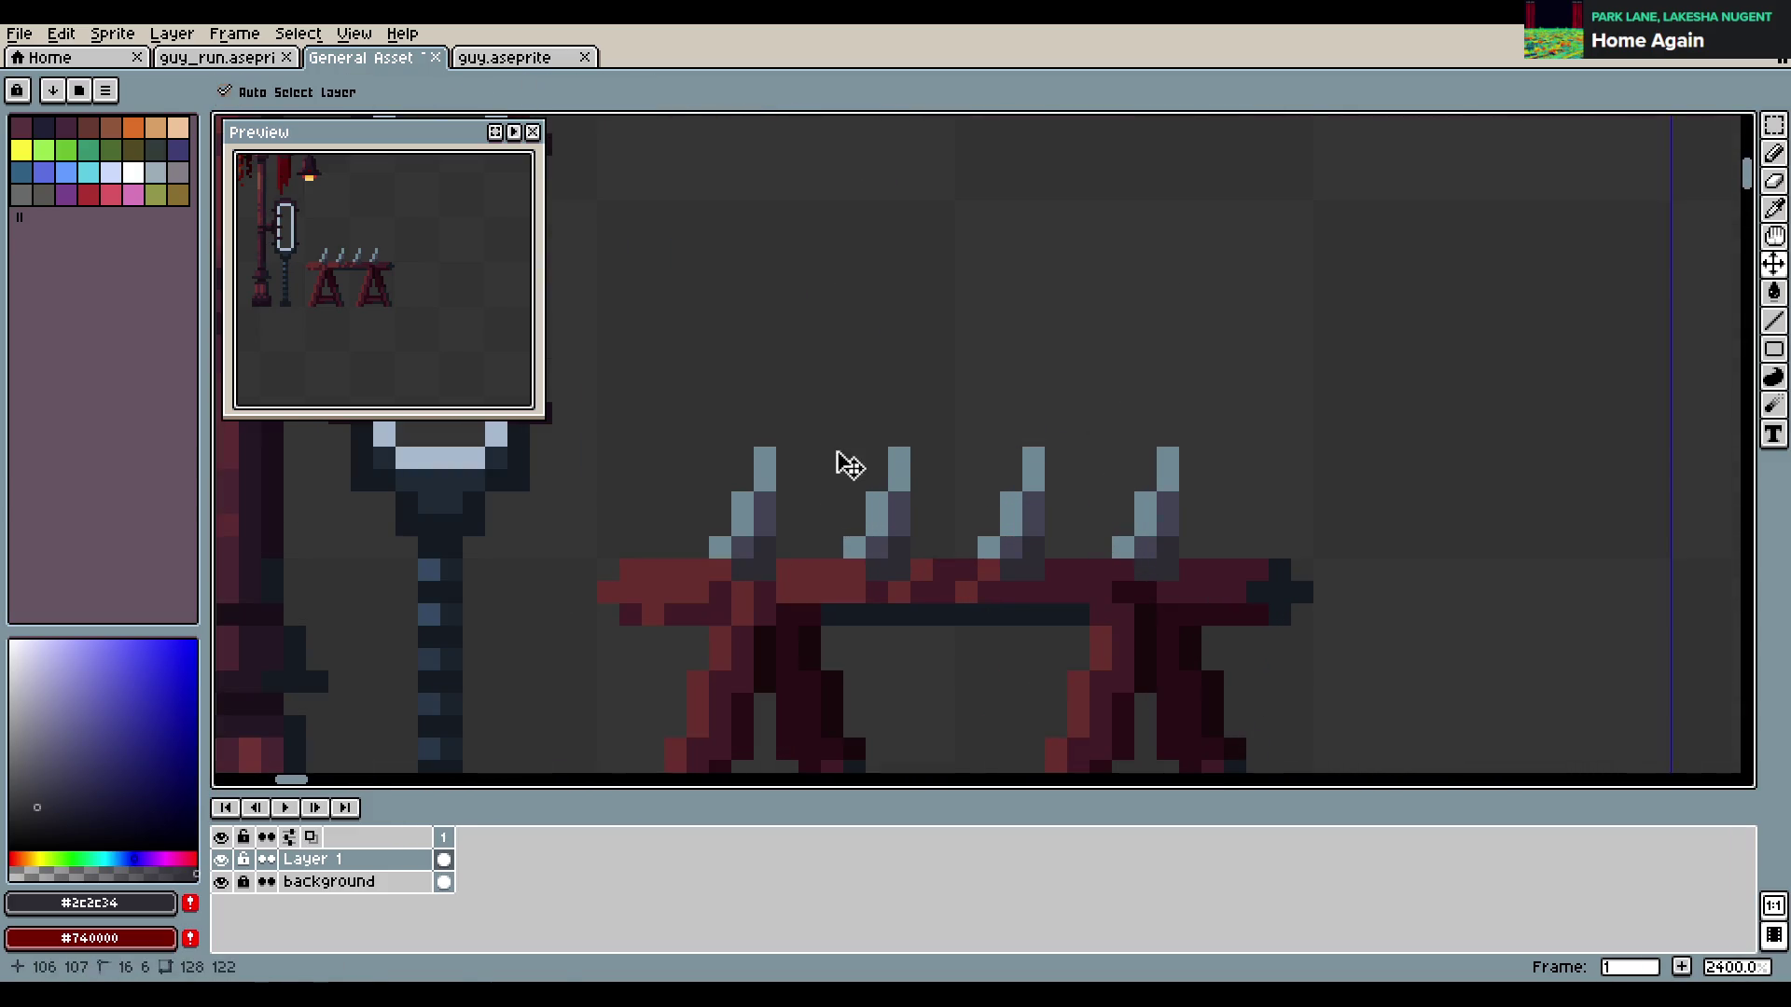
key("ctrl+s")
scroll(914, 434, "down", 2)
scroll(986, 413, "up", 1)
Move the four selected spikes one pixel left on the trestle and save again
key("m")
left_click_drag(758, 423, 1138, 518)
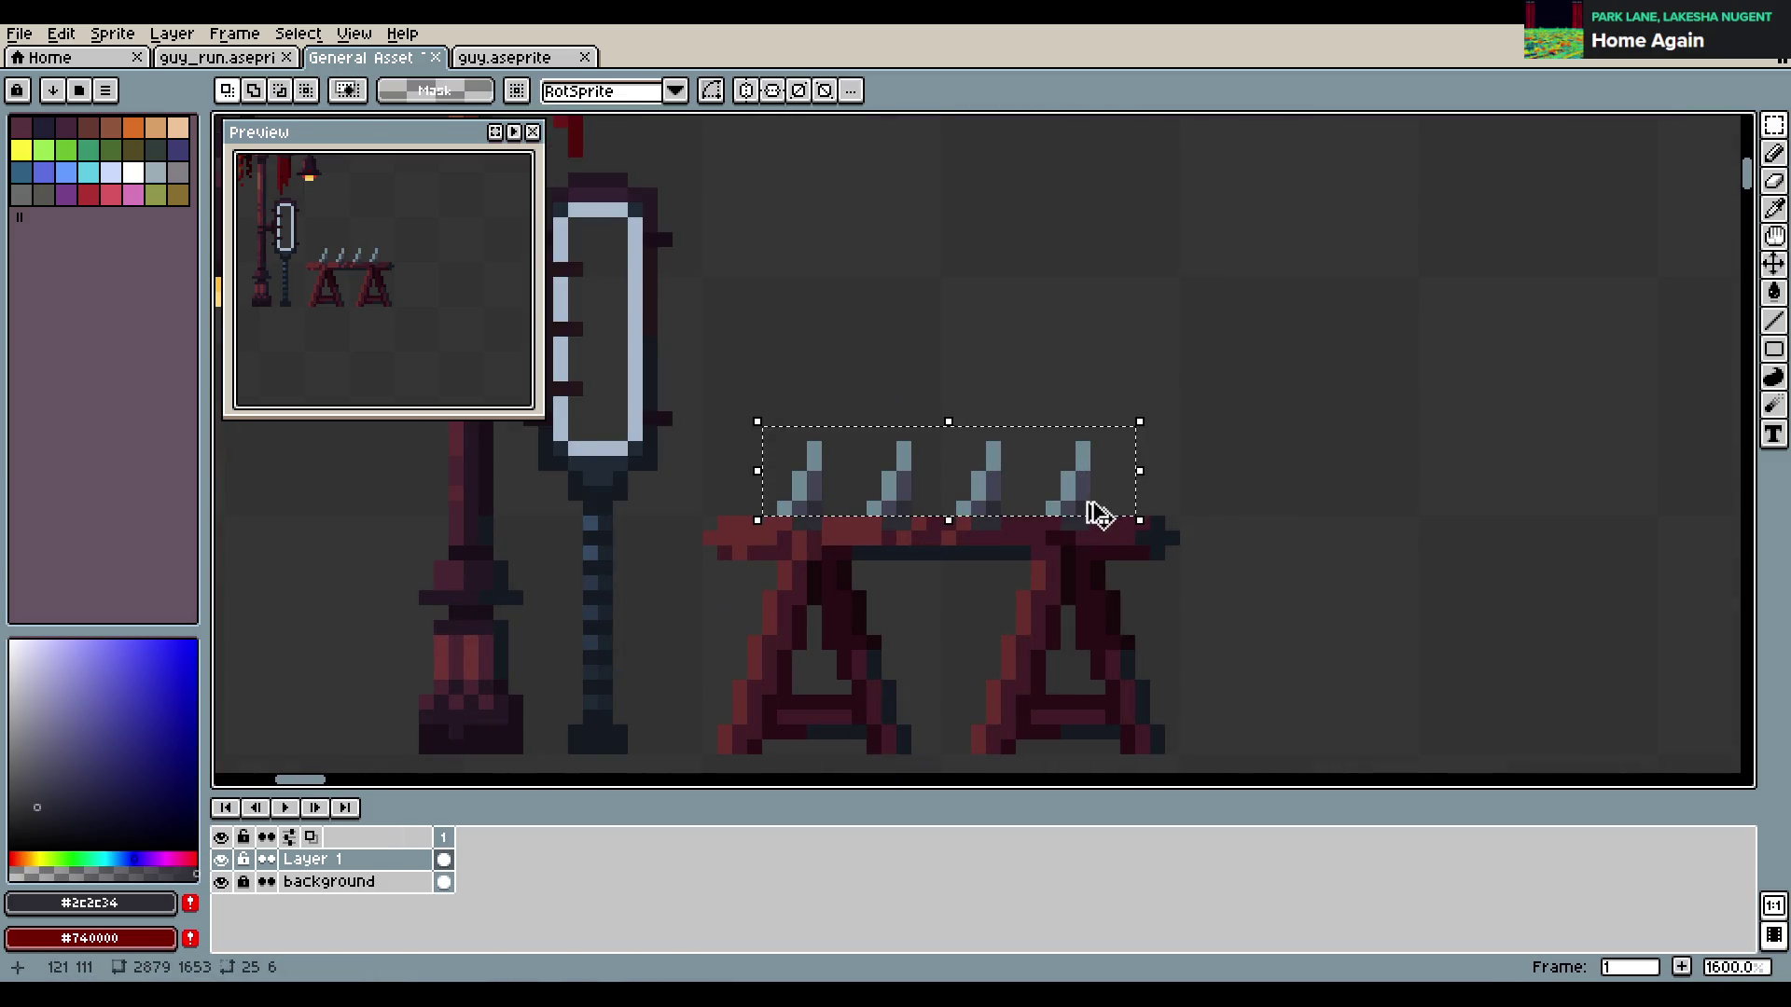
left_click(1096, 509)
key("Left")
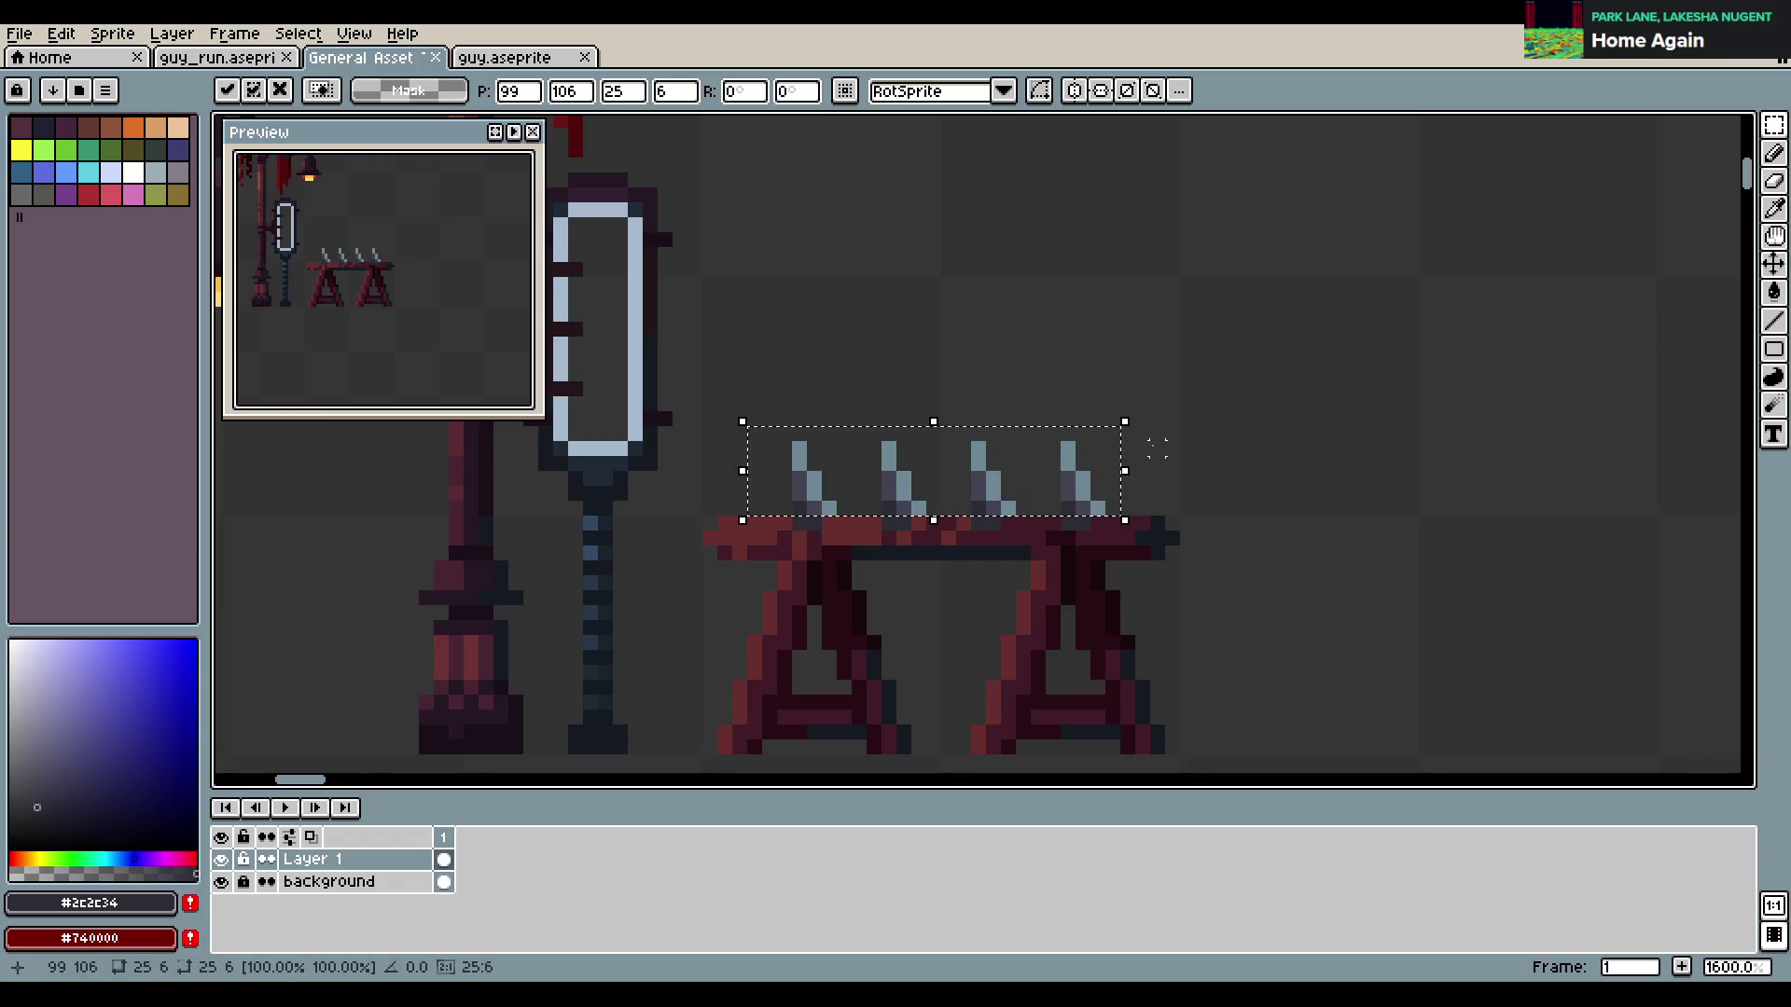
left_click(1173, 464)
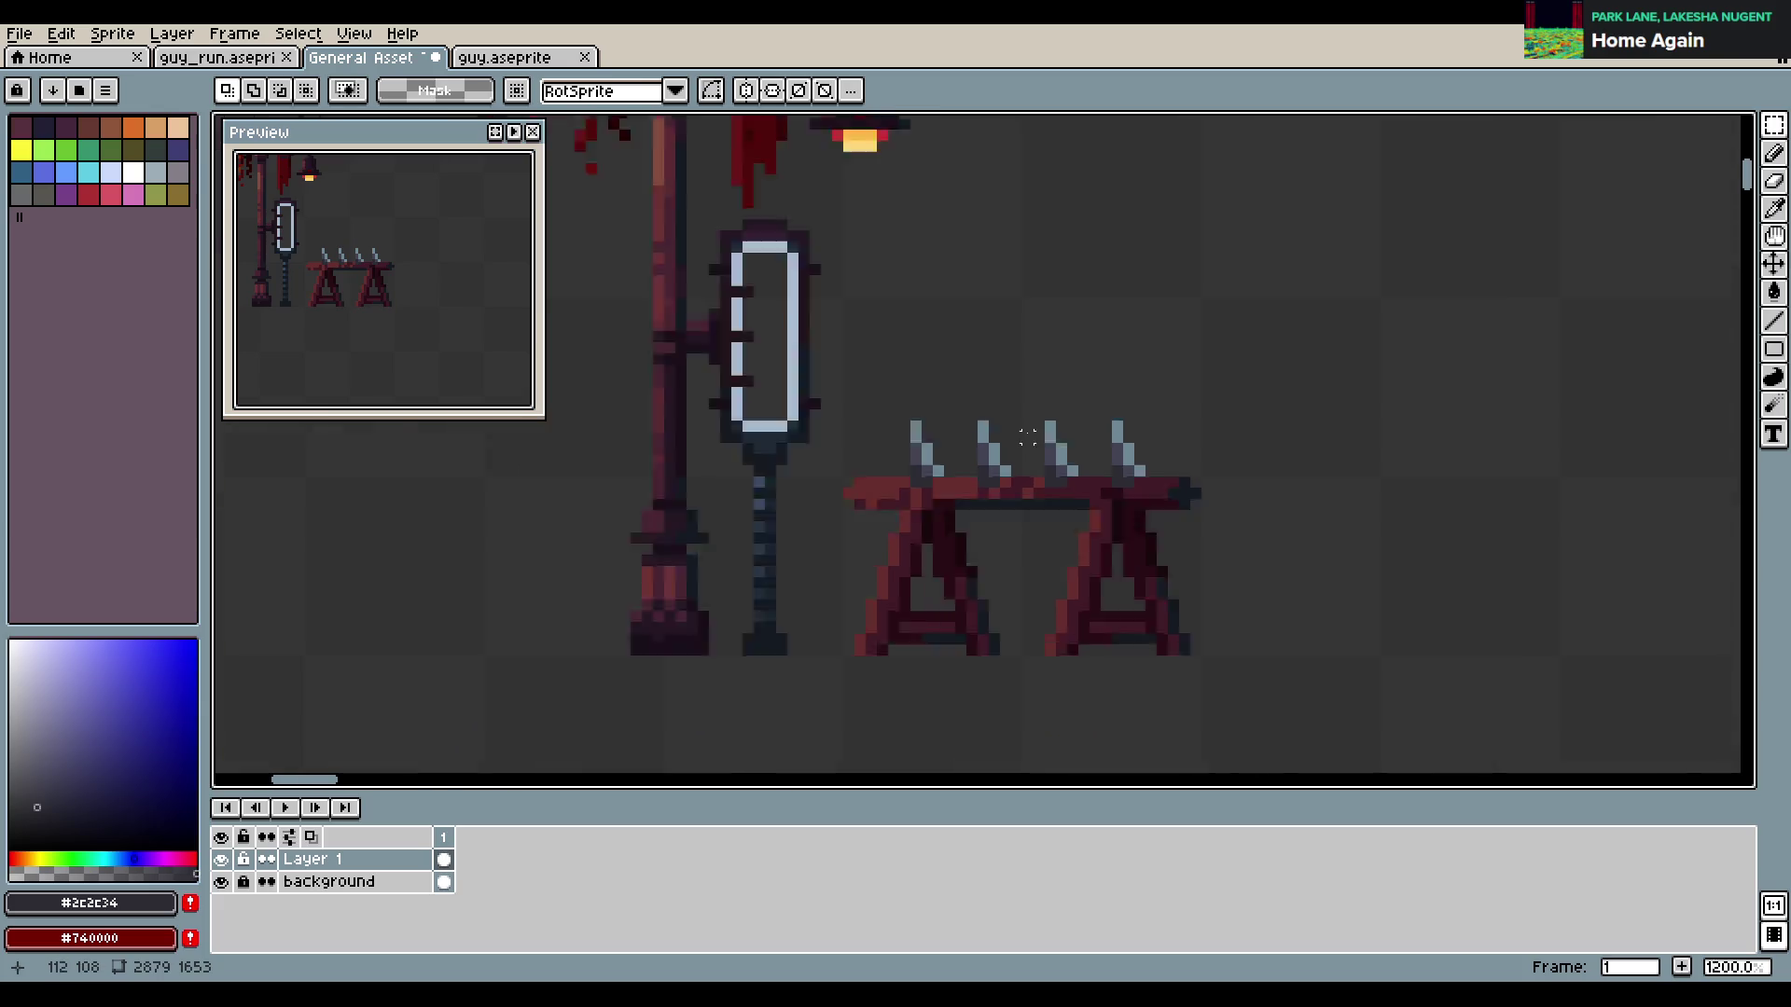
scroll(1256, 435, "down", 5)
key("ctrl+s")
scroll(1256, 435, "down", 3)
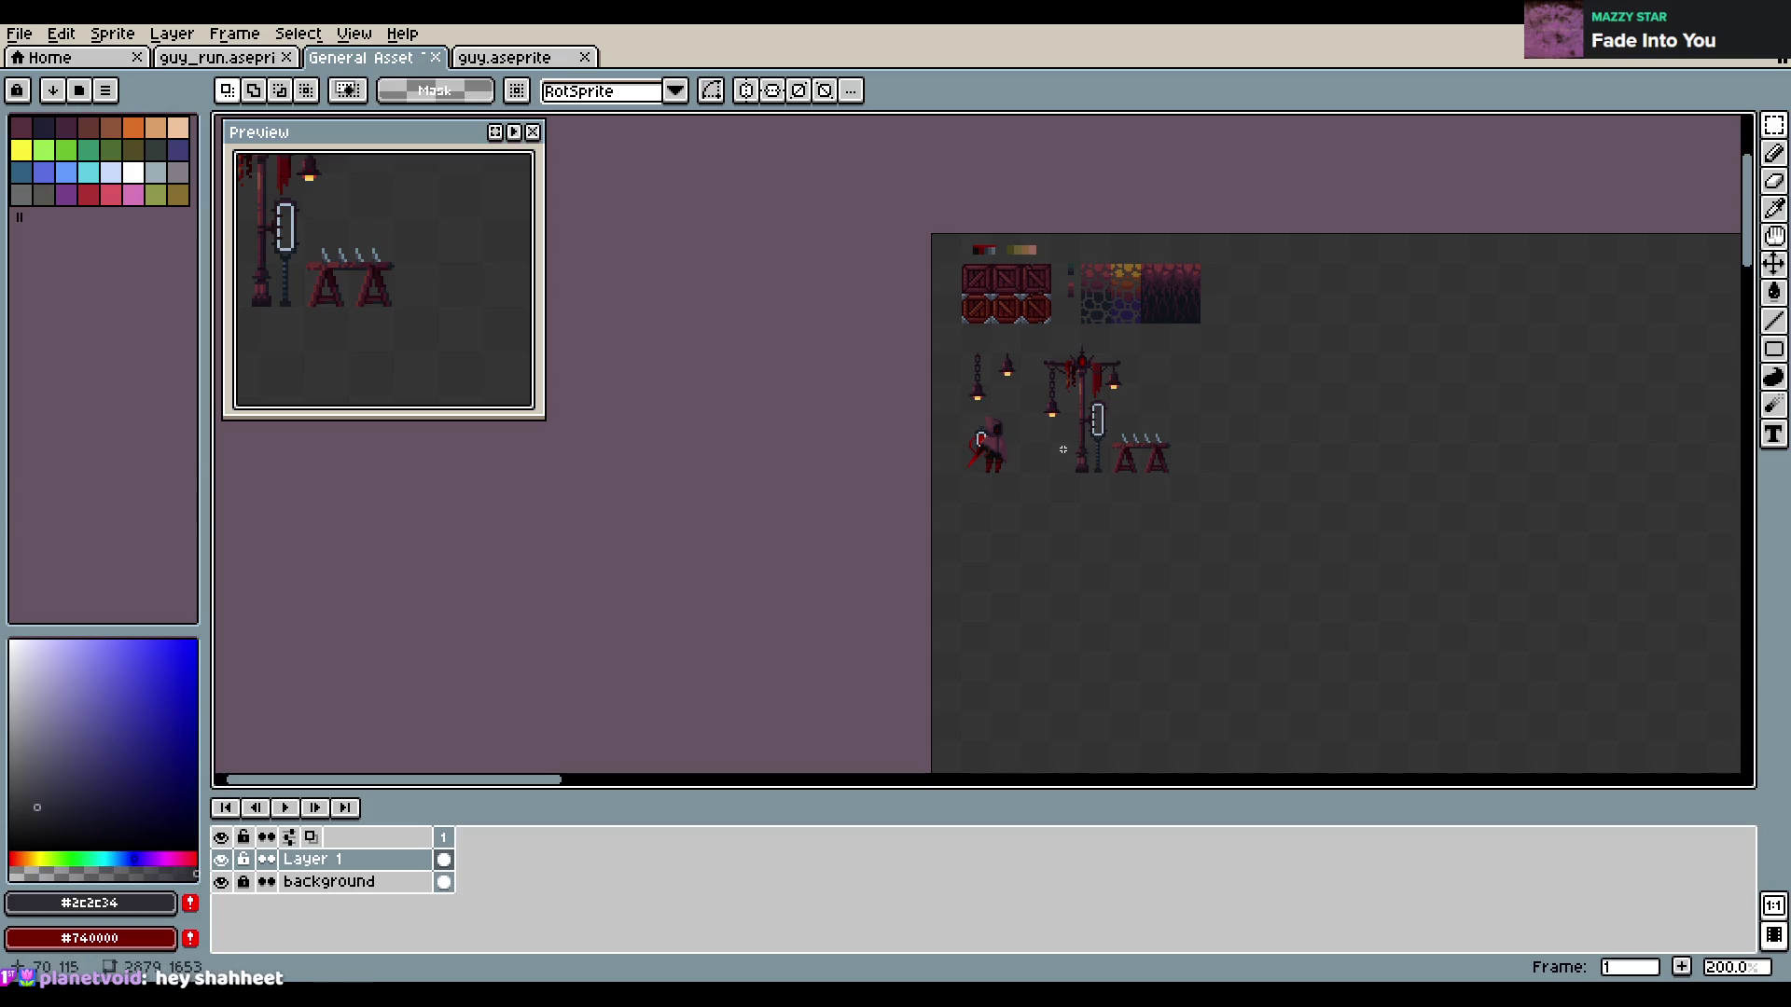
Zoom onto the hooded figure and lamp post, then place a dark pixel right of the lamp post
key("b")
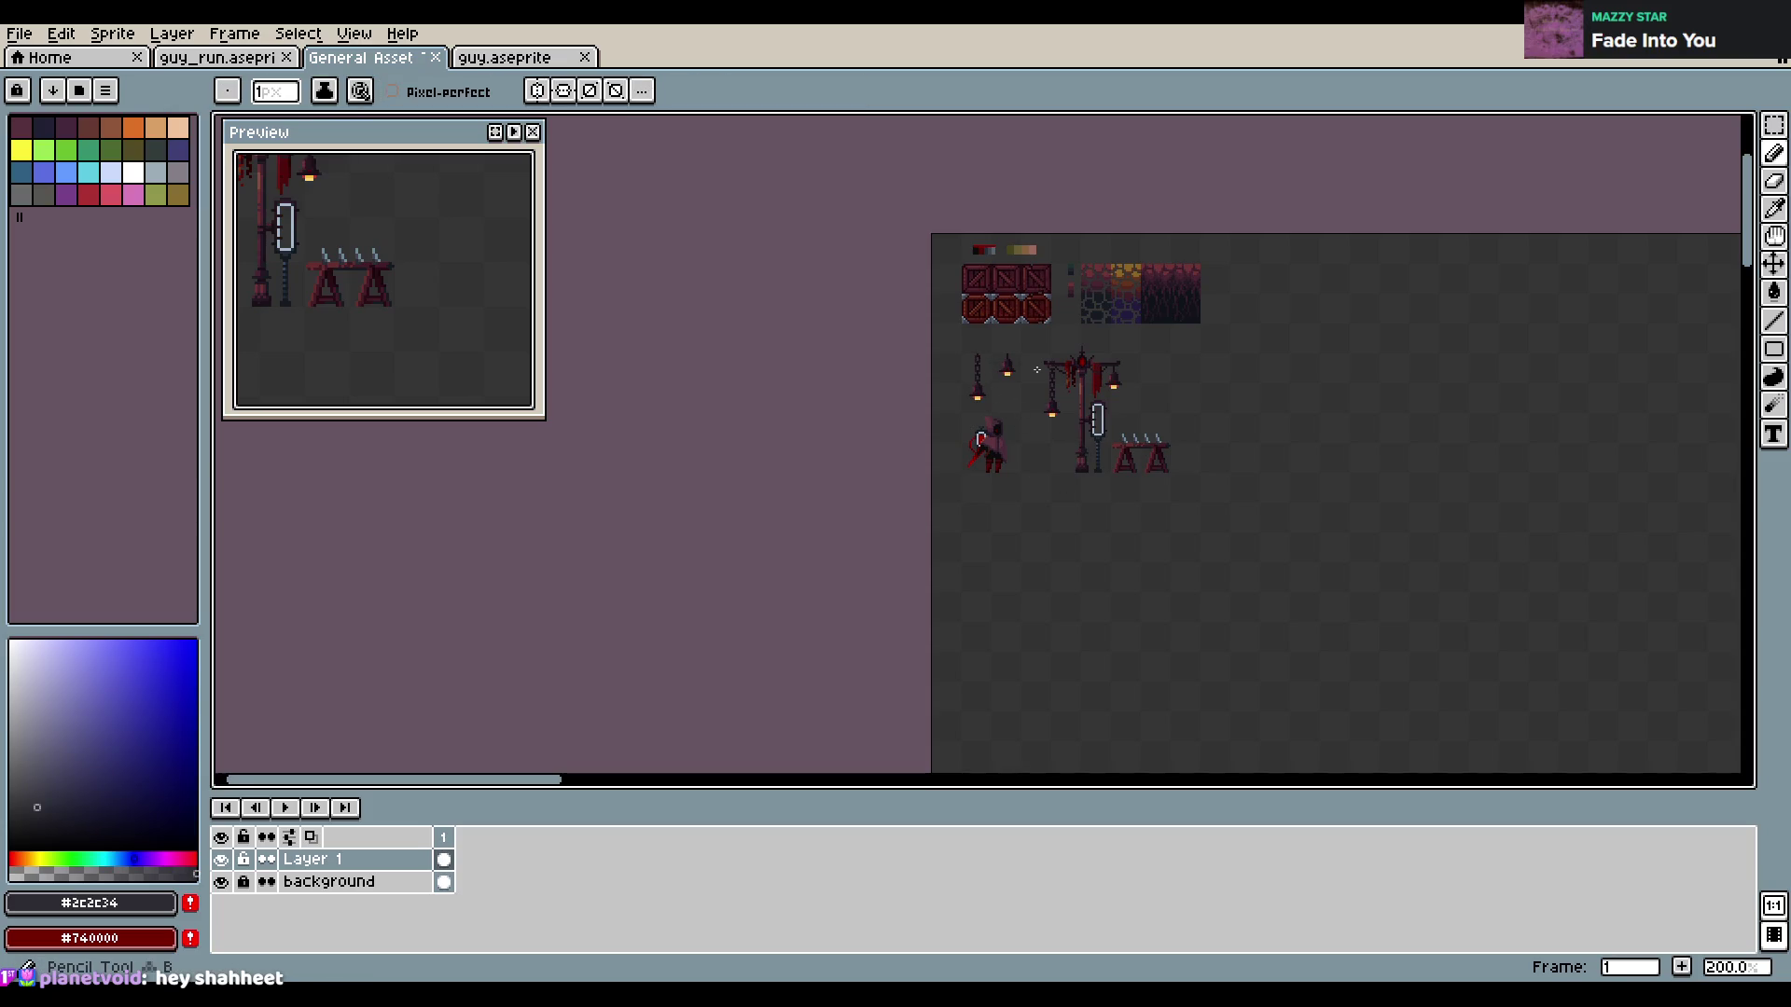
scroll(1119, 410, "up", 3)
left_click_drag(1094, 346, 1055, 430)
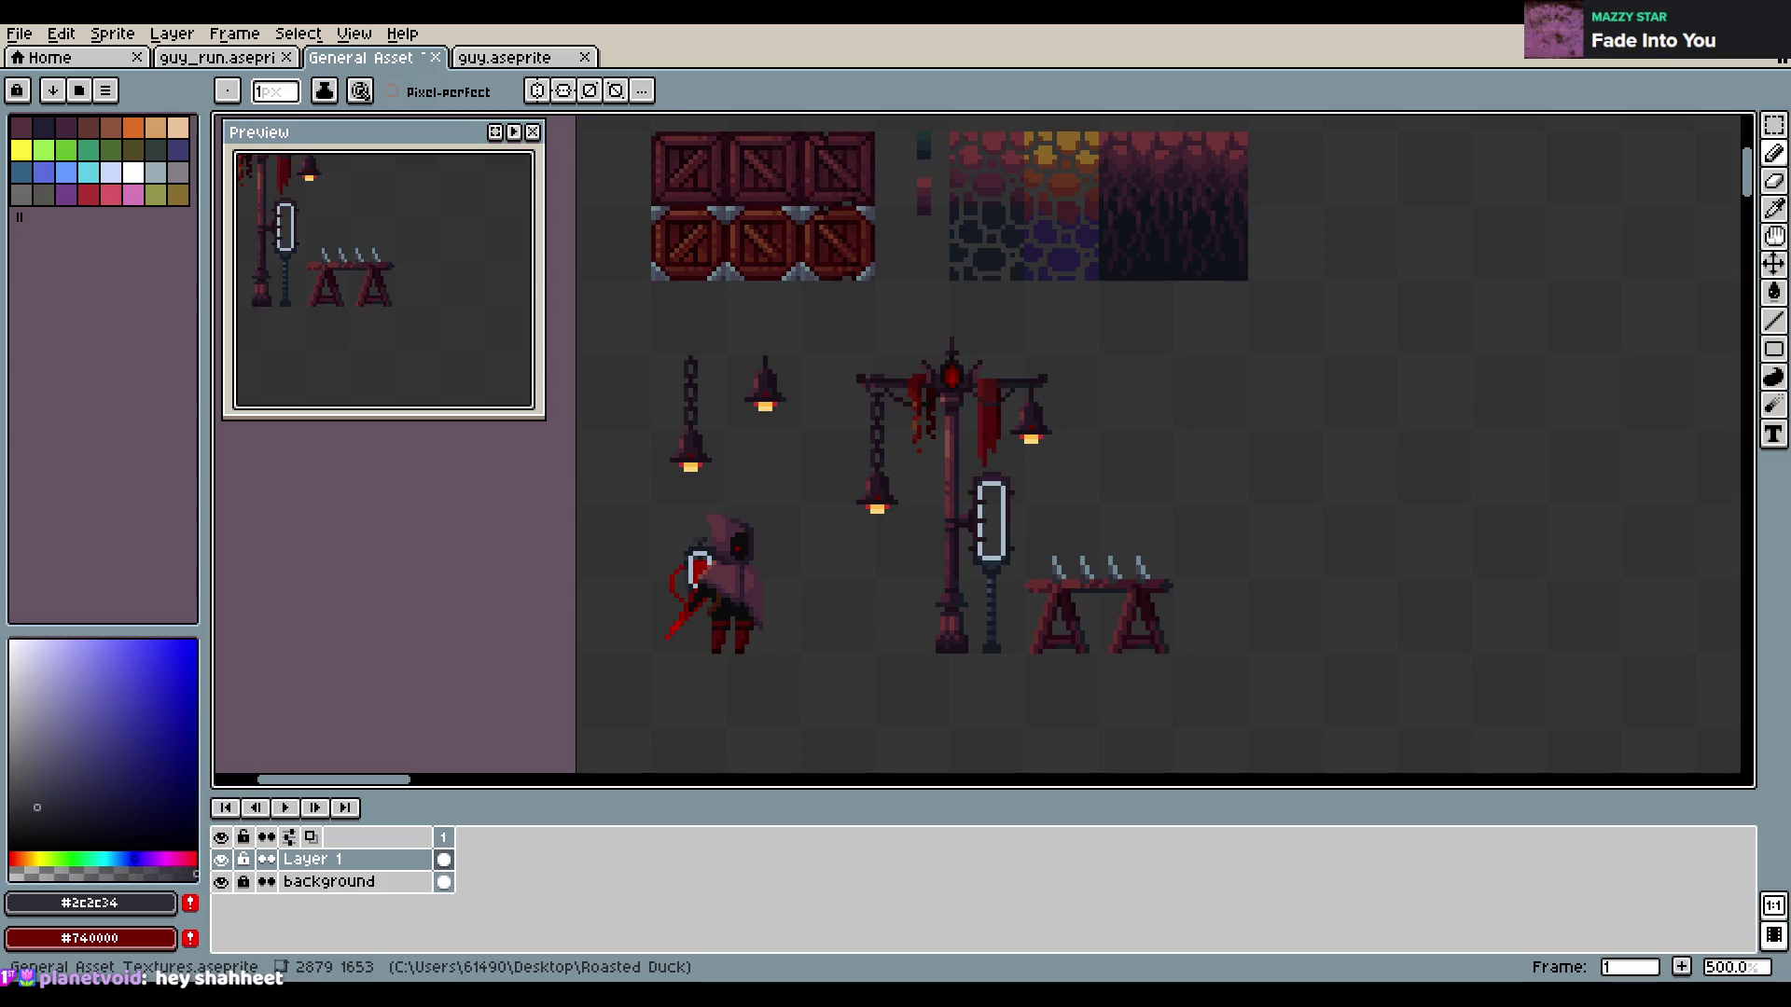
left_click(1413, 427)
scroll(1586, 485, "down", 2)
Bring the empty area beside the props into view and select a tall narrow rectangle there
mouse_move(1264, 303)
left_mouse_down()
mouse_move(1084, 395)
mouse_move(1146, 531)
left_mouse_up()
scroll(1084, 395, "up", 2)
scroll(1082, 494, "up", 2)
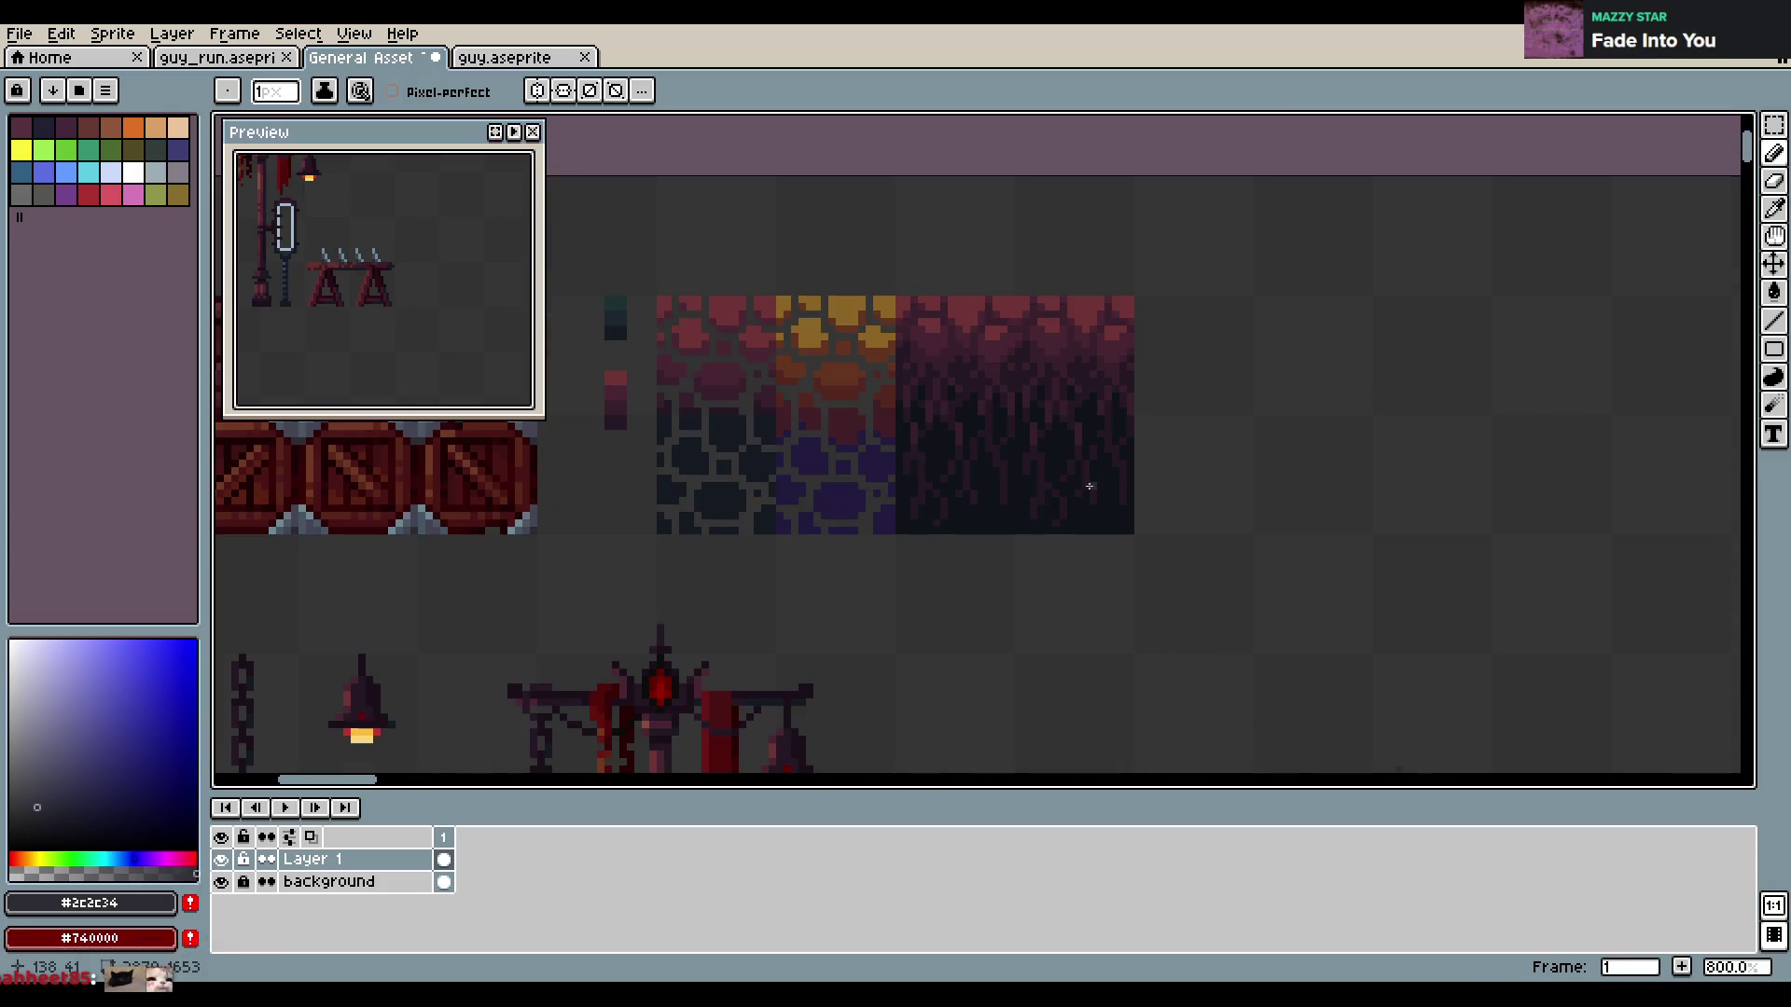
scroll(1082, 494, "down", 3)
scroll(413, 342, "up", 2)
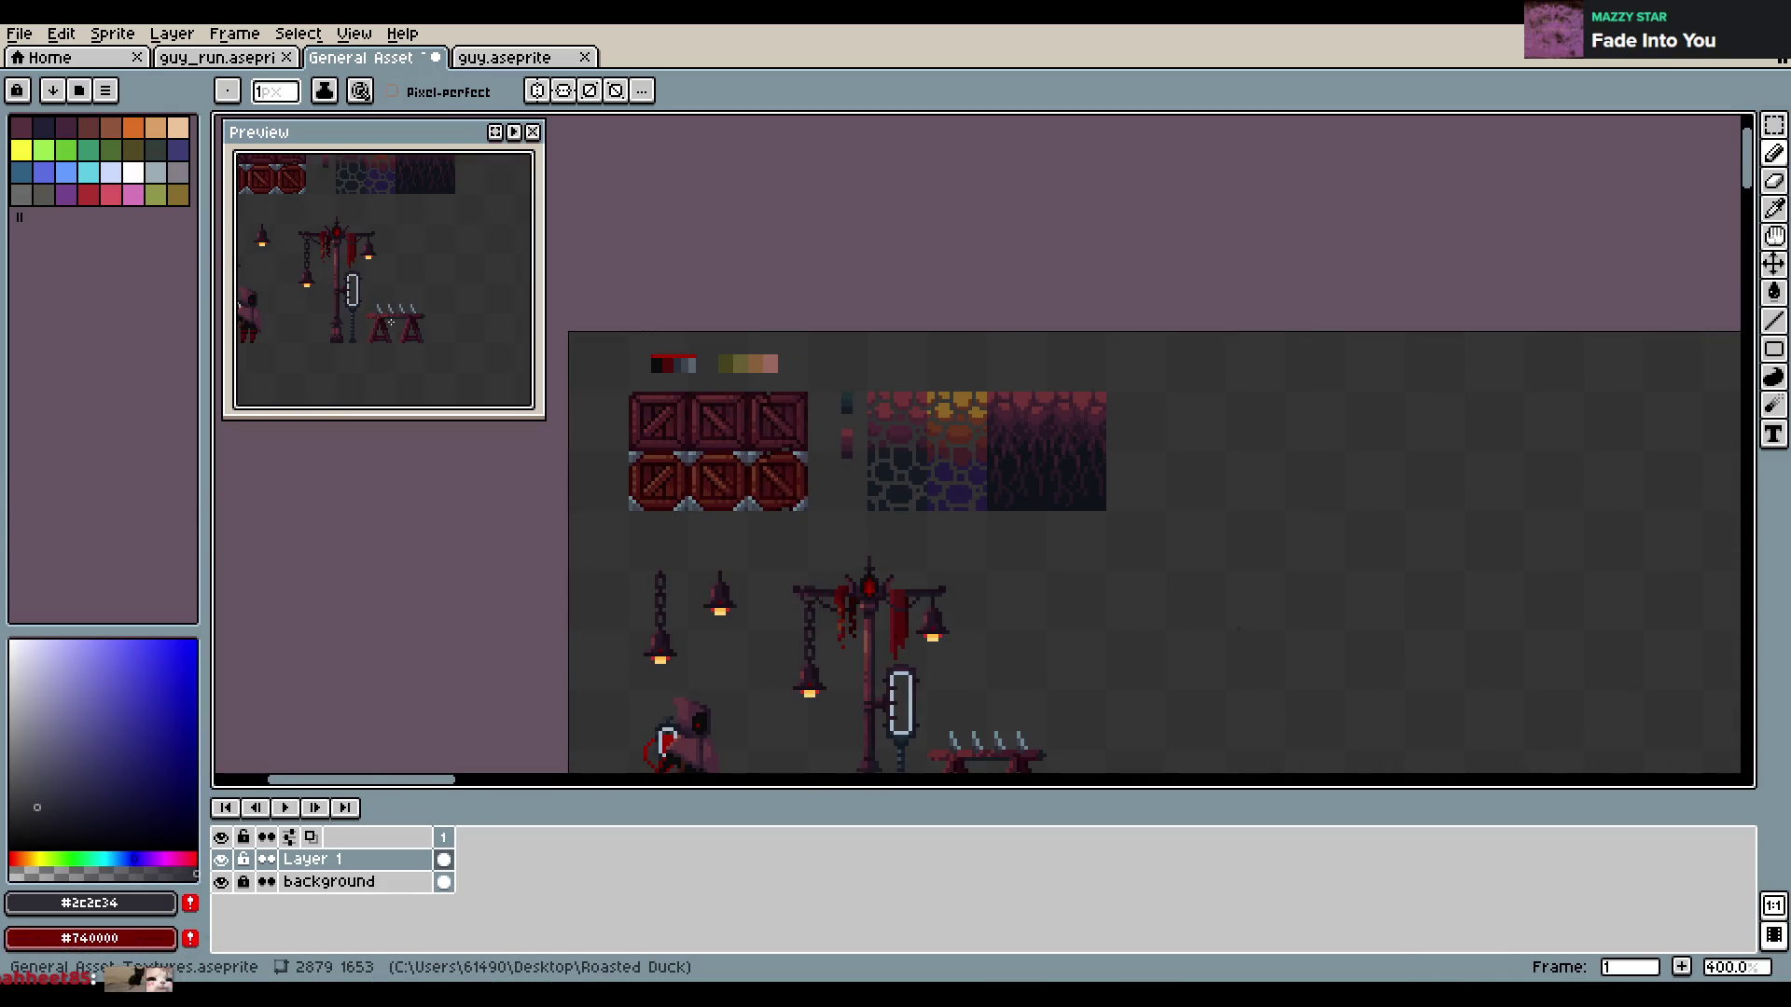
left_click_drag(389, 317, 427, 340)
scroll(427, 339, "down", 2)
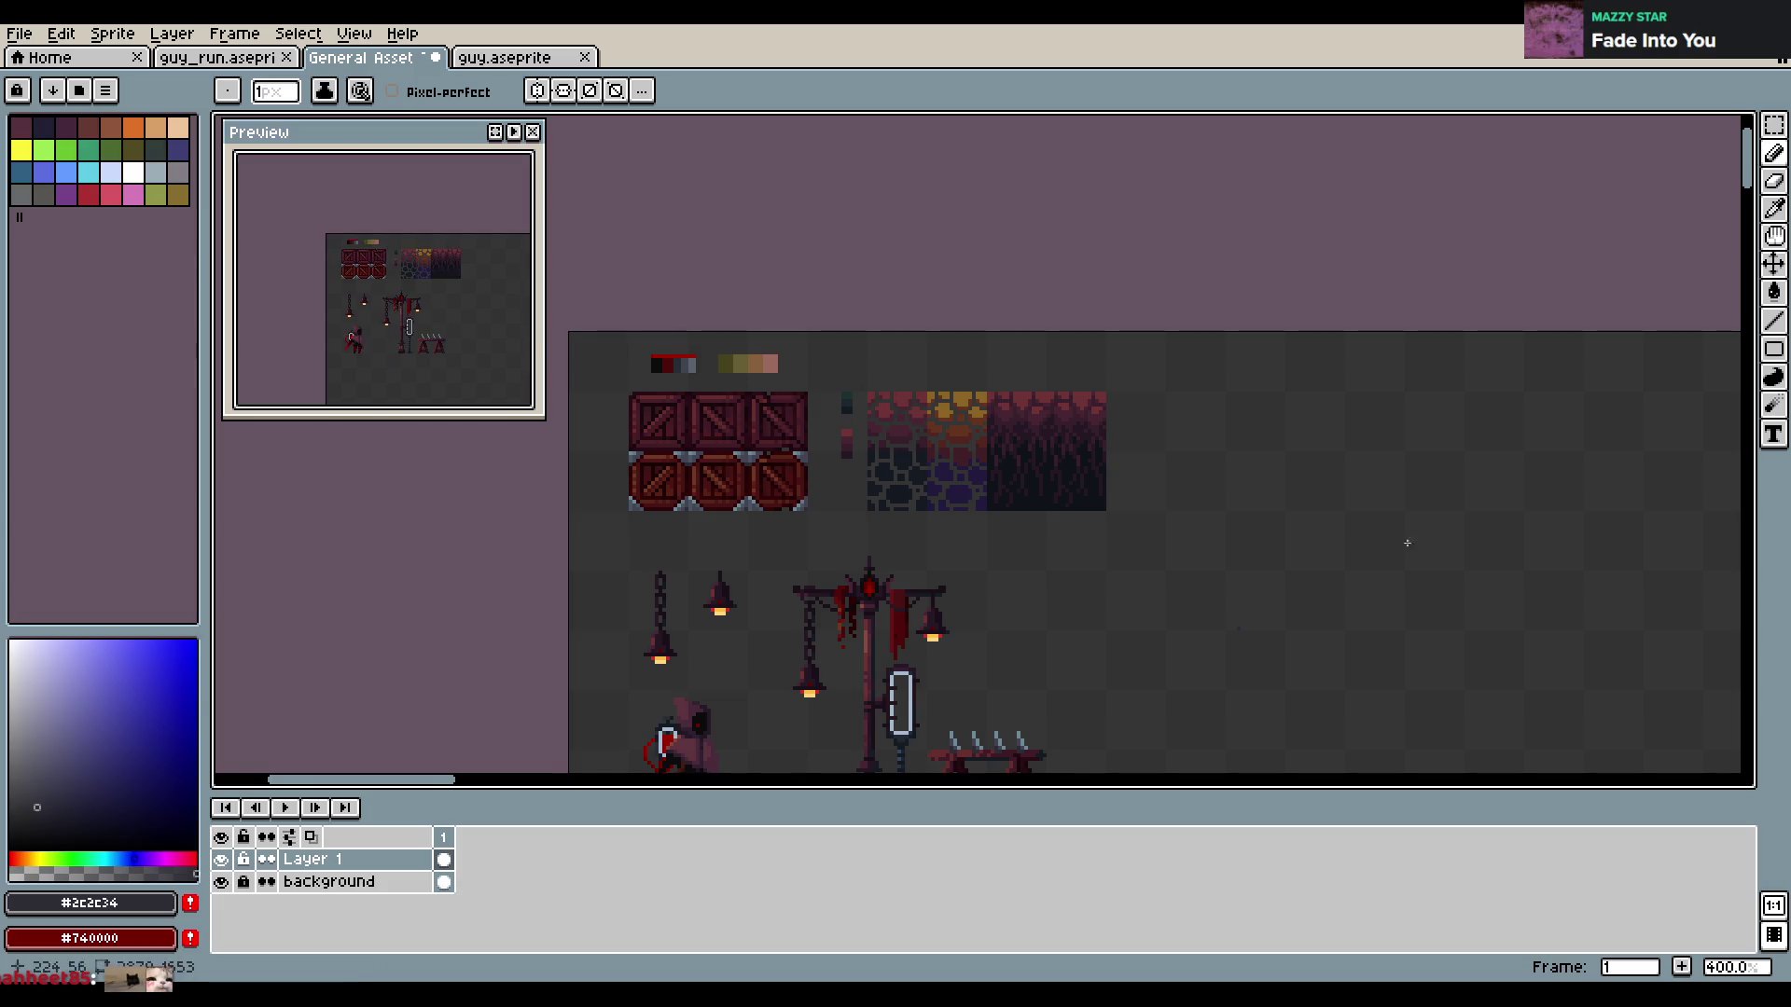
scroll(1213, 653, "up", 1)
left_click_drag(1321, 700, 980, 567)
scroll(839, 495, "right", 5)
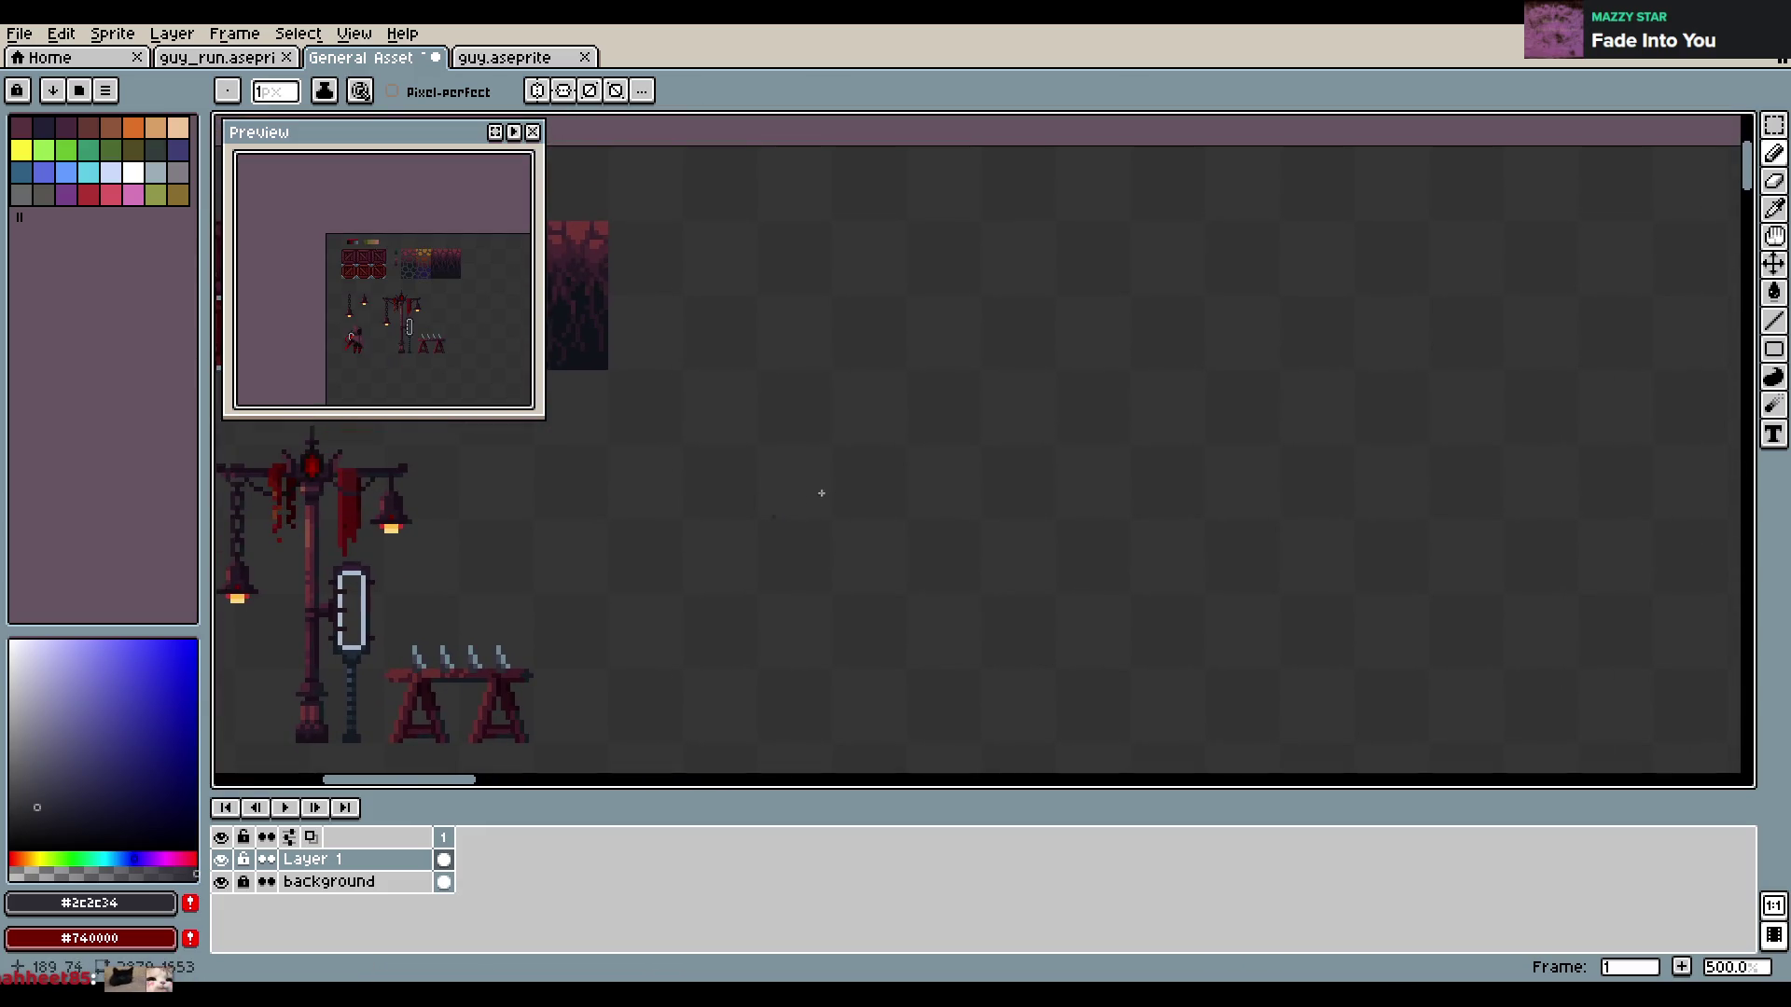
key("m")
left_click_drag(833, 446, 909, 743)
Fill the tall rectangle with the dark #151b22 colour and save the sheet
key("i")
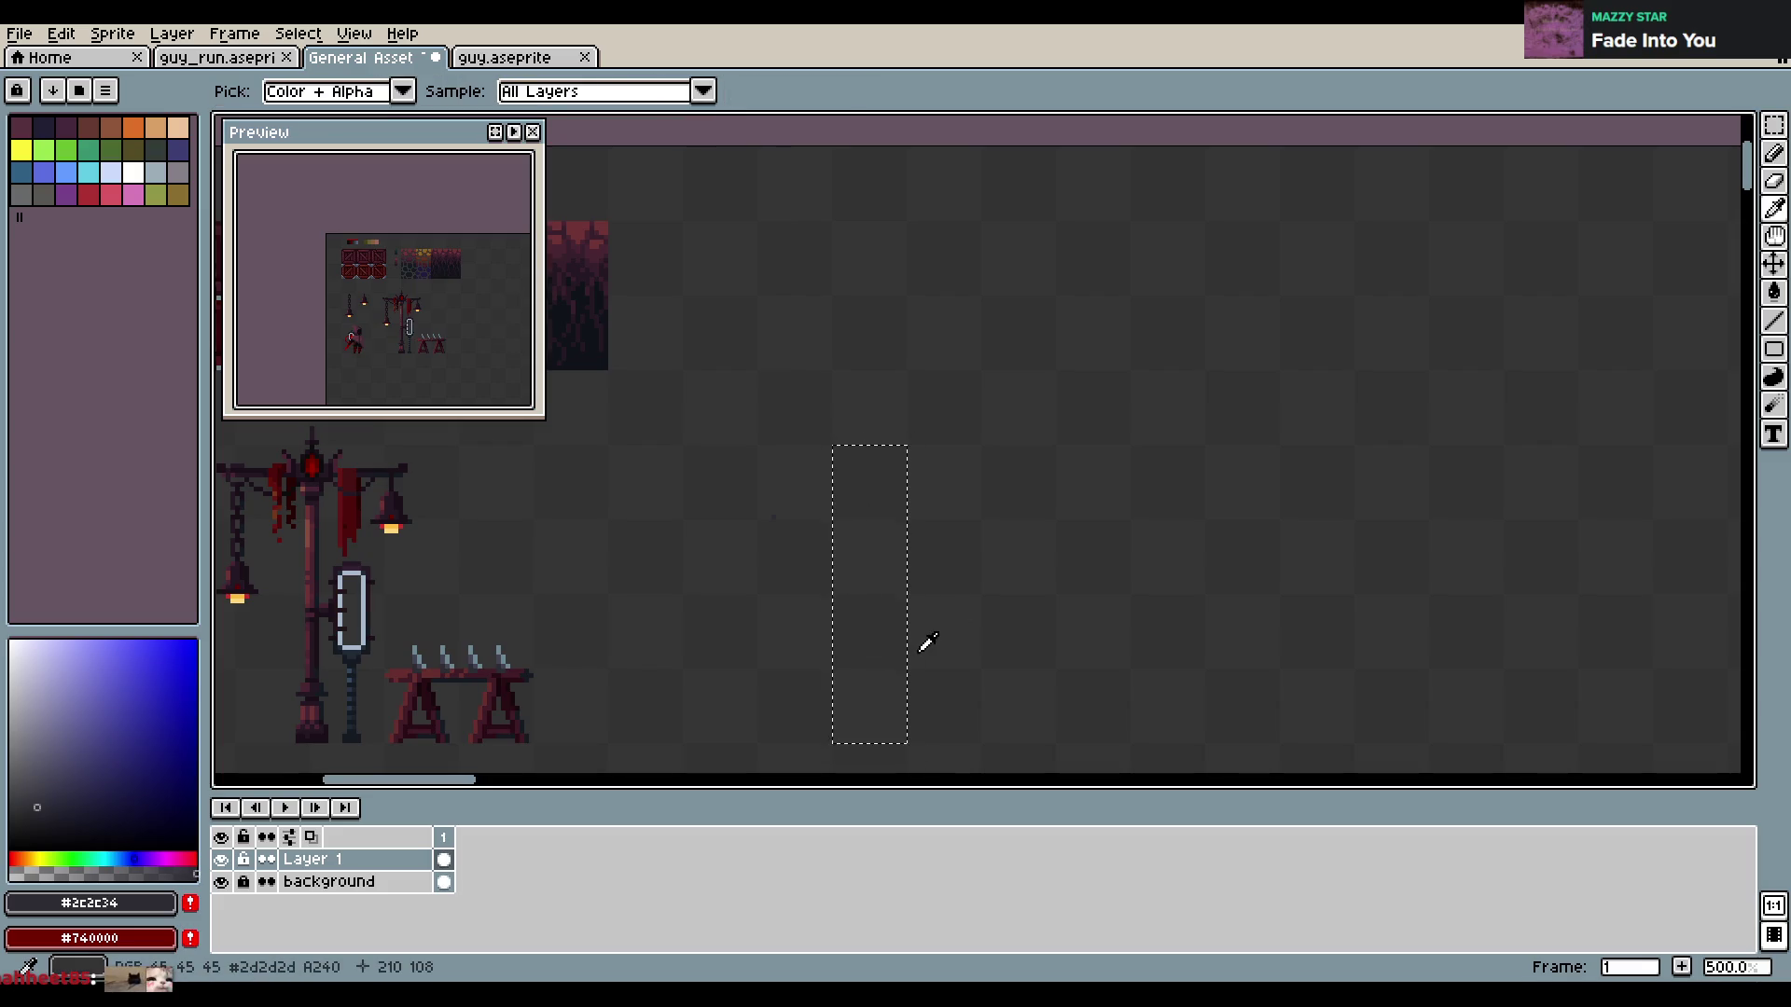
key("m")
key("g")
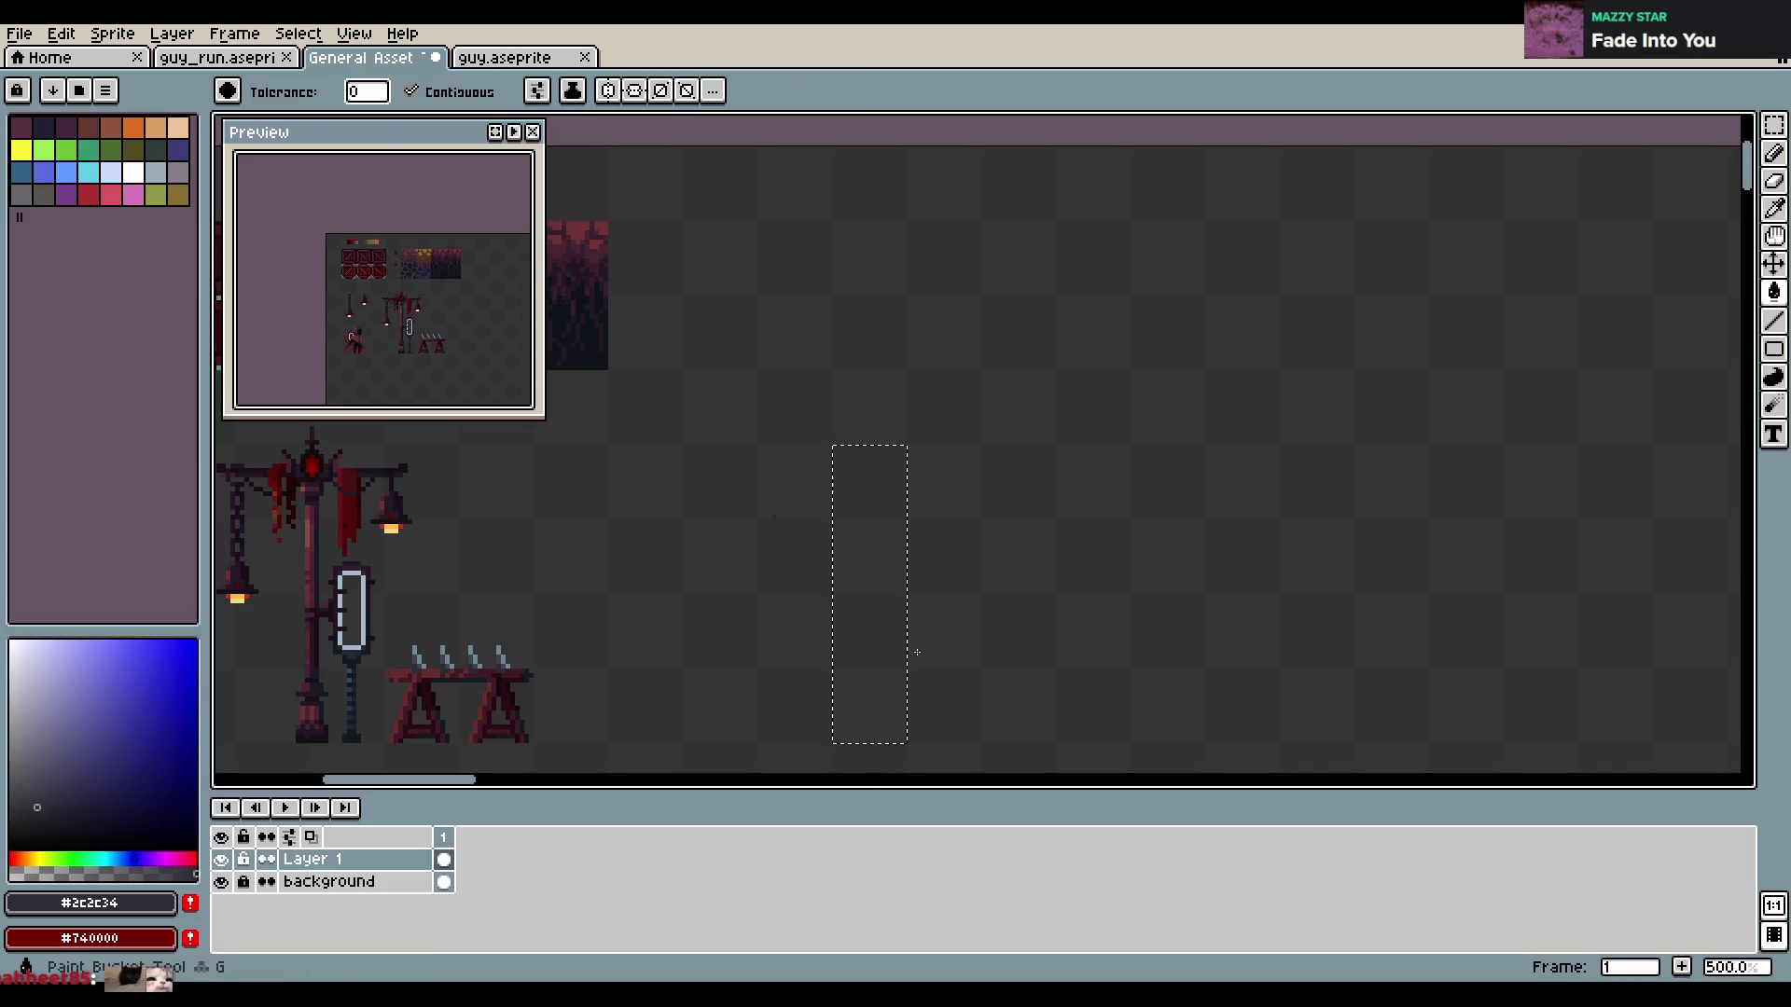
left_click(900, 480)
key("ctrl+s")
key("Return")
scroll(1026, 408, "down", 2)
scroll(1026, 408, "up", 1)
left_click(643, 313, "alt")
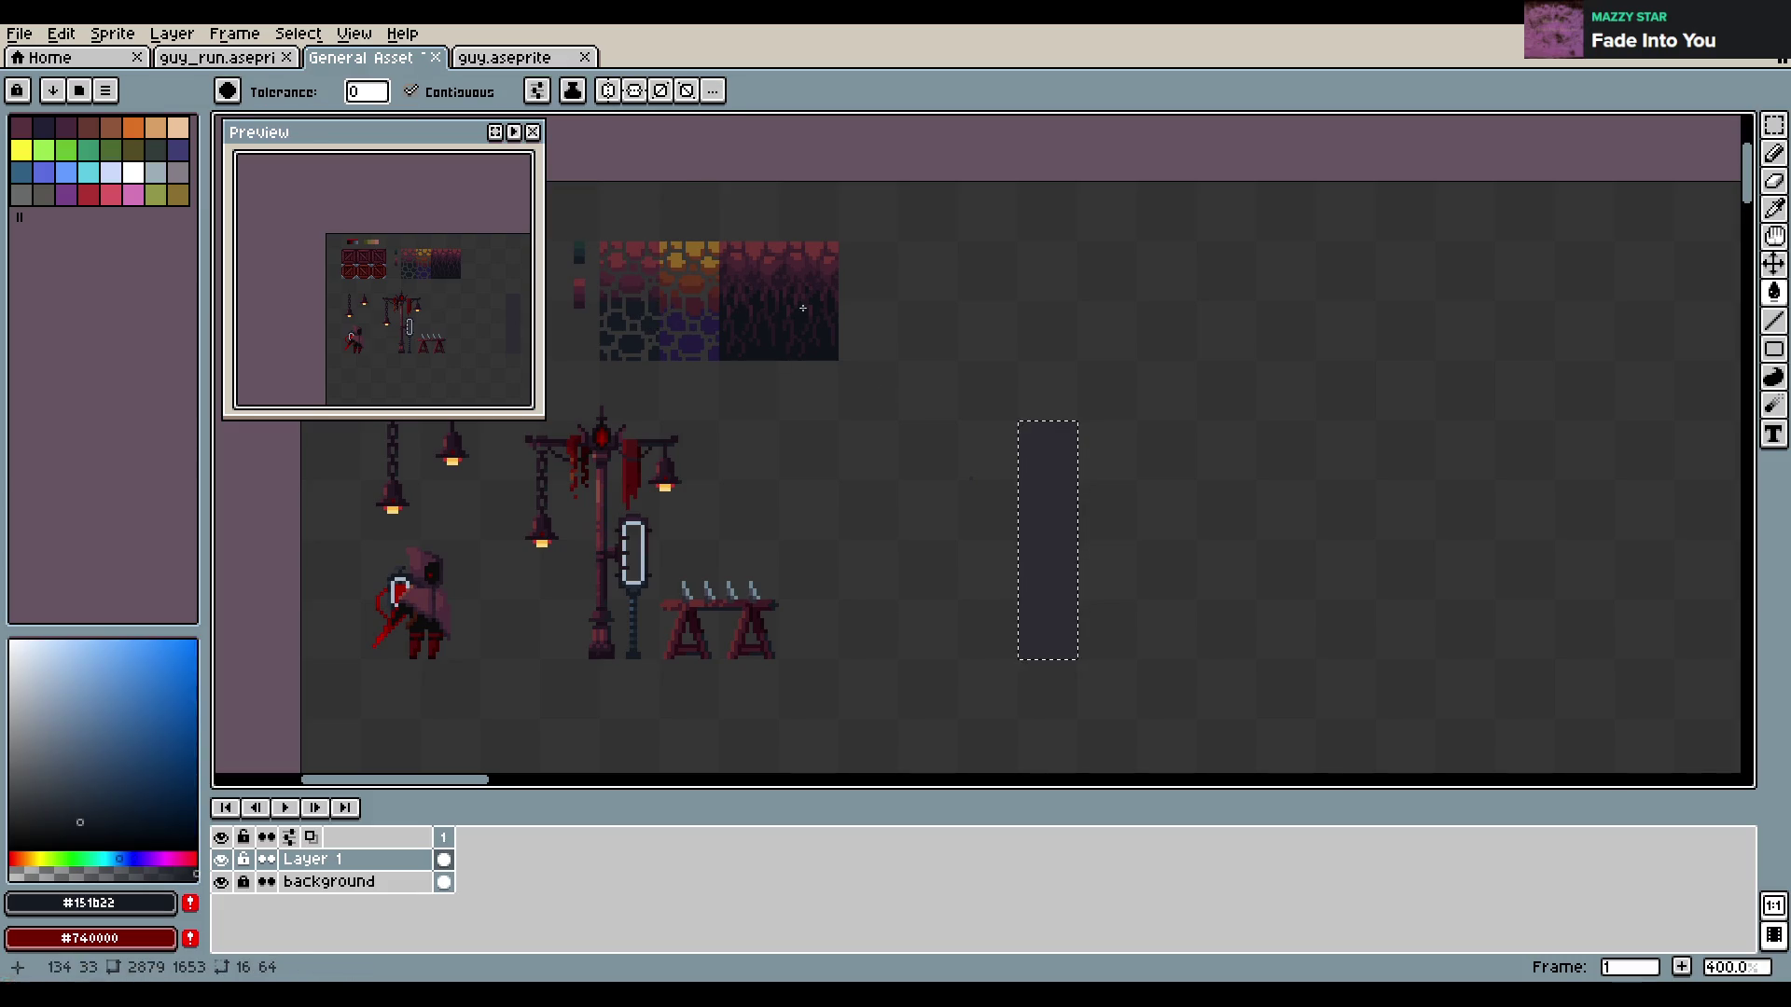
left_click(1086, 443)
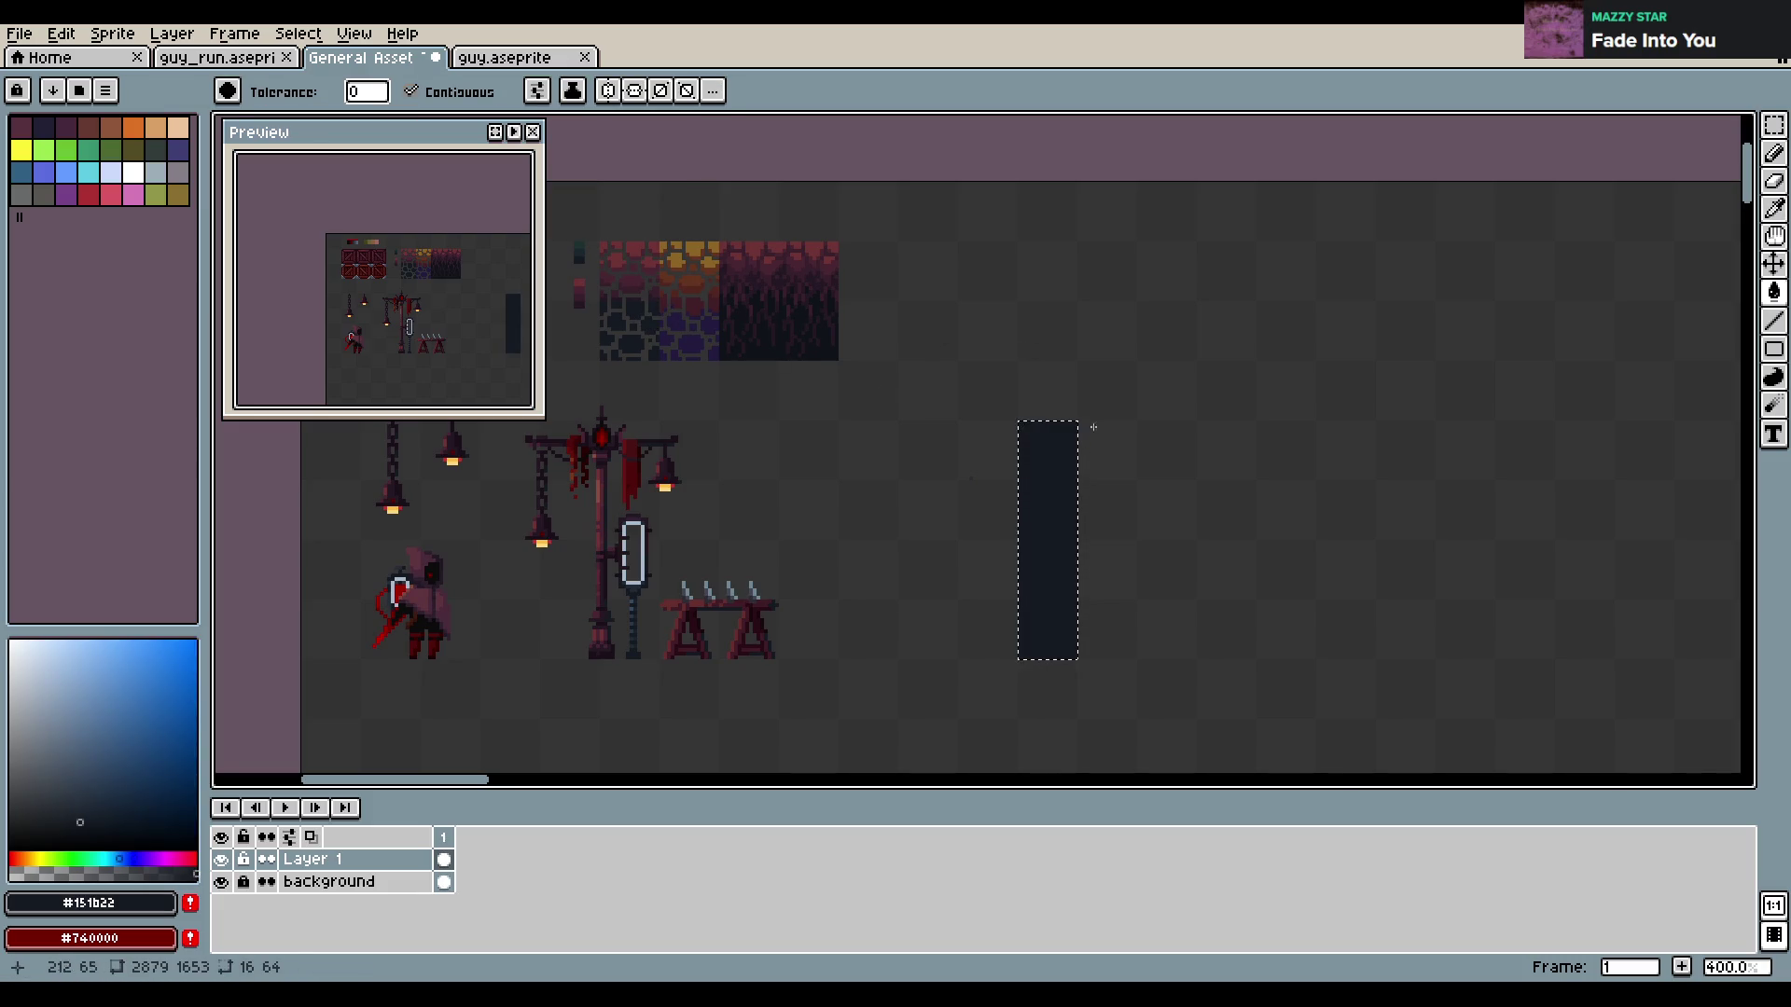
left_click_drag(1109, 376, 981, 337)
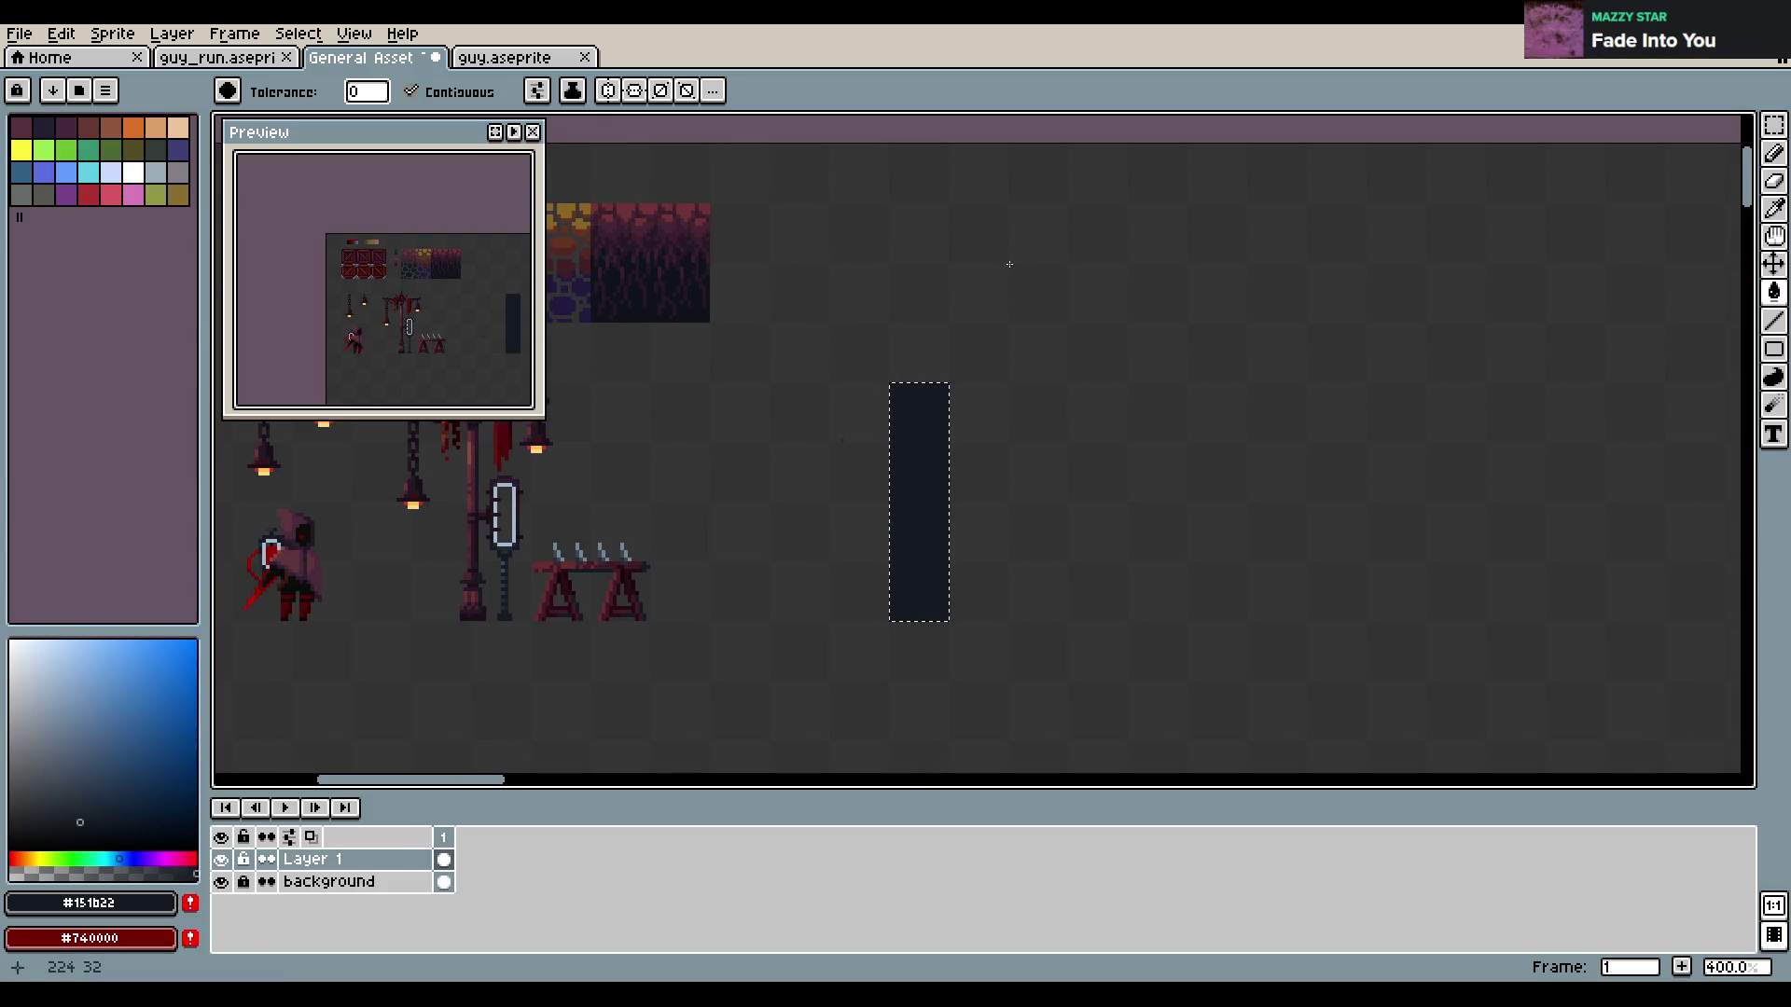
Fill a 16×111 column right of the dark bar with dark navy, deselect, and save
key("m")
left_click(1065, 615)
left_click_drag(1065, 616, 1009, 203)
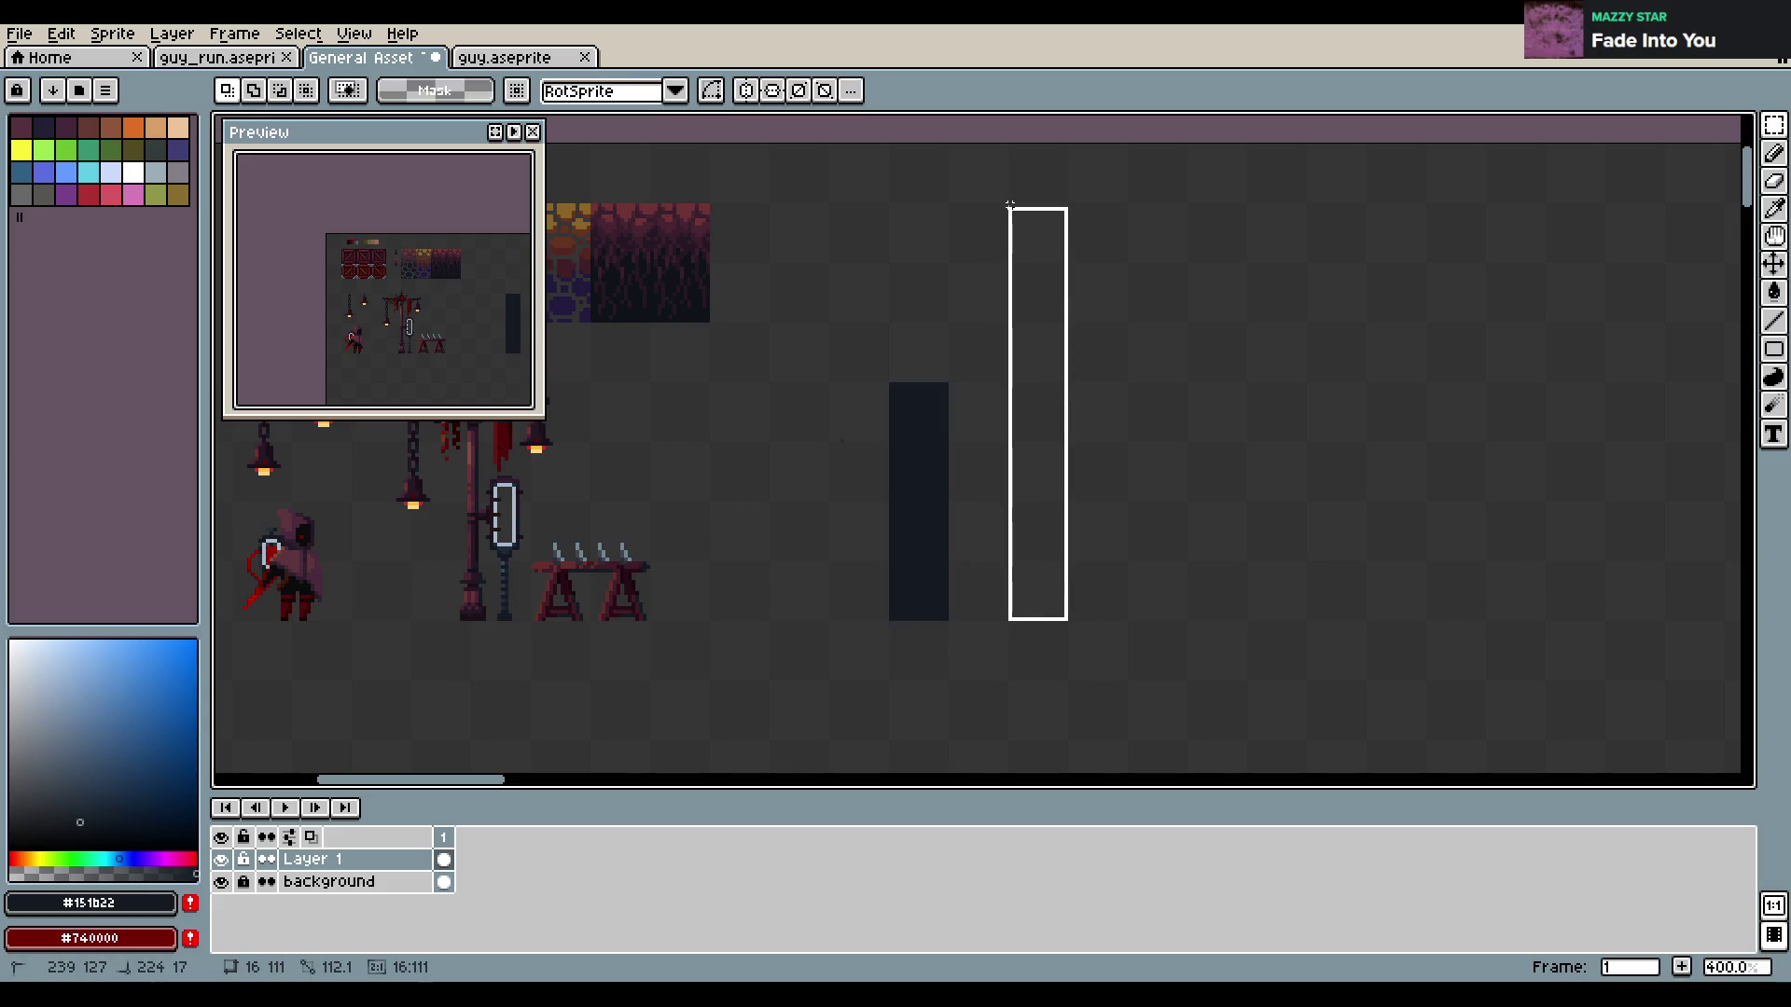
left_click_drag(1009, 203, 1010, 205)
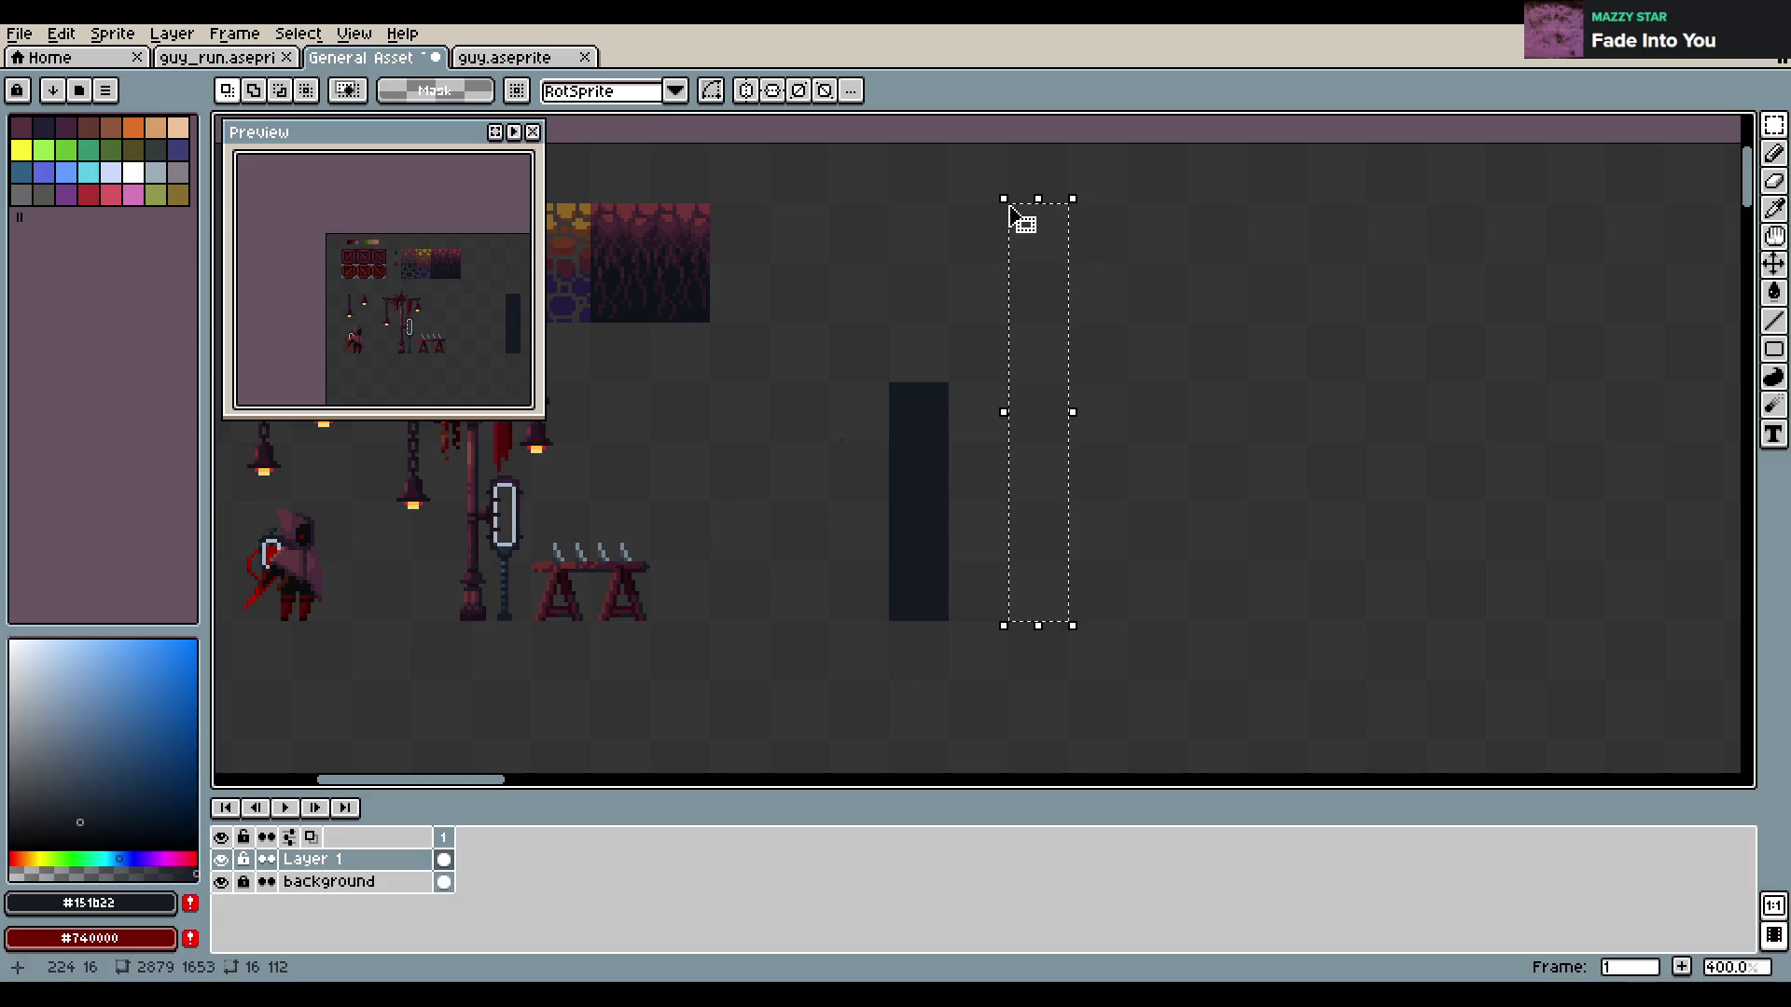
key("g")
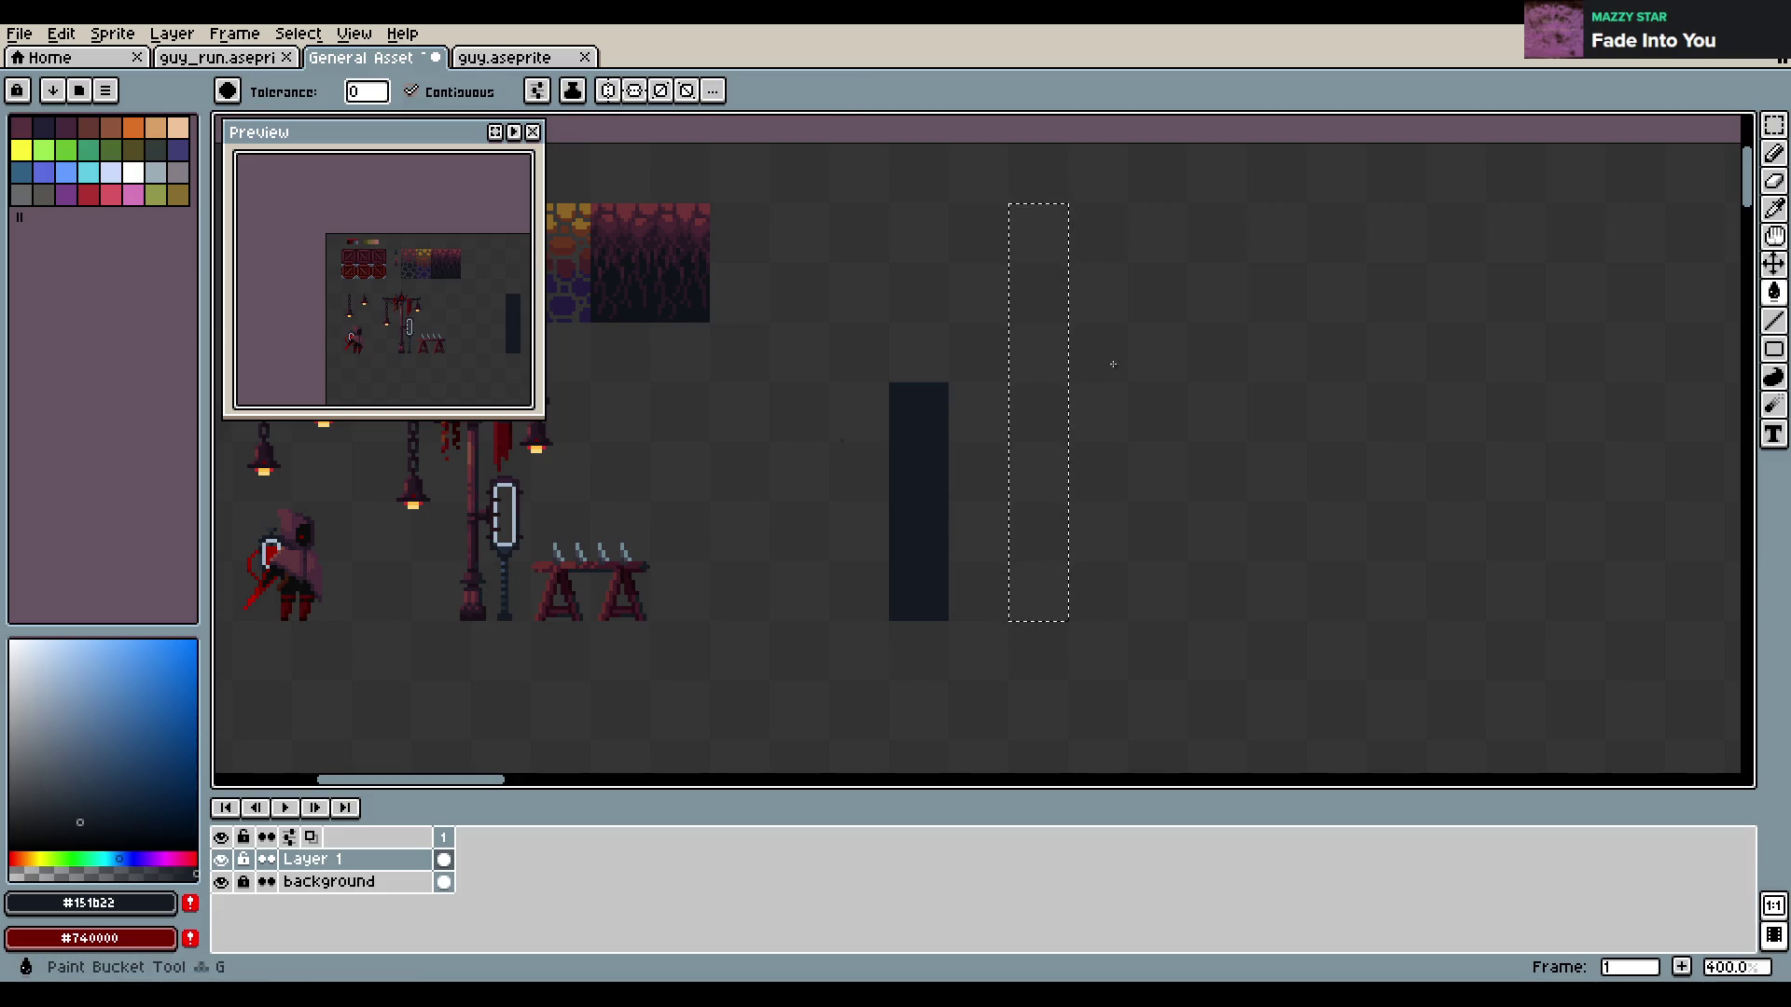
left_click(1052, 368)
key("m")
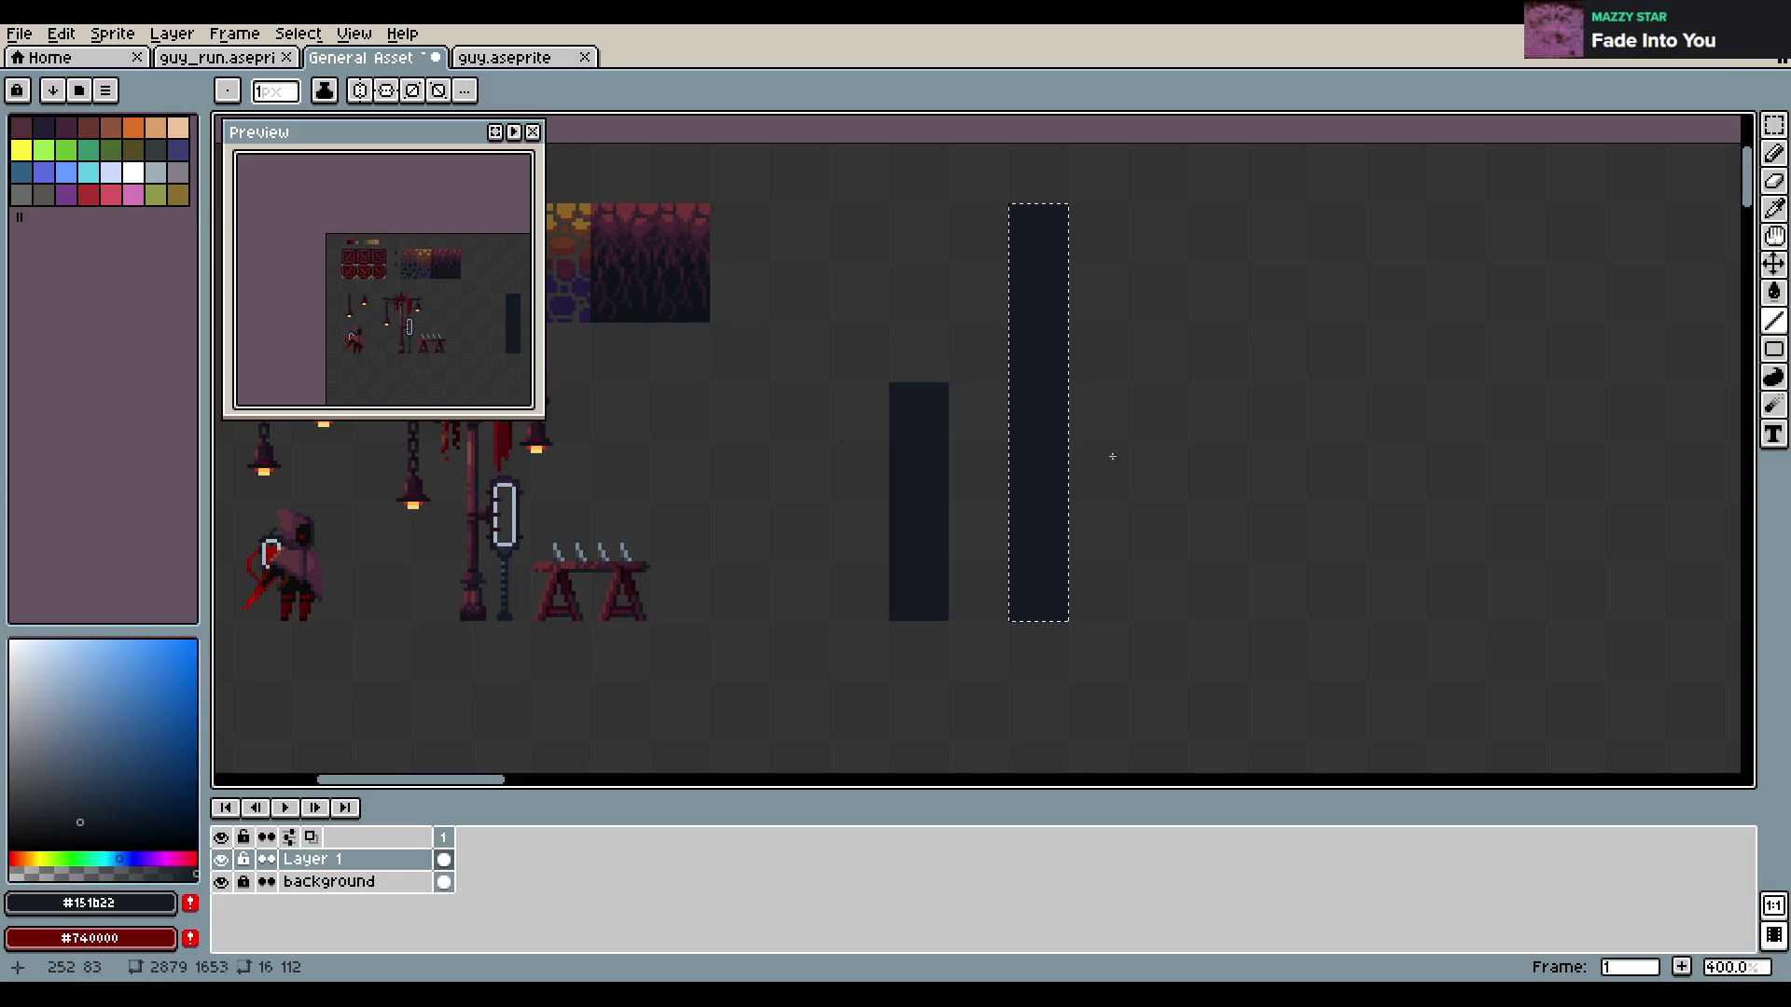
key("ctrl+d")
key("ctrl+s")
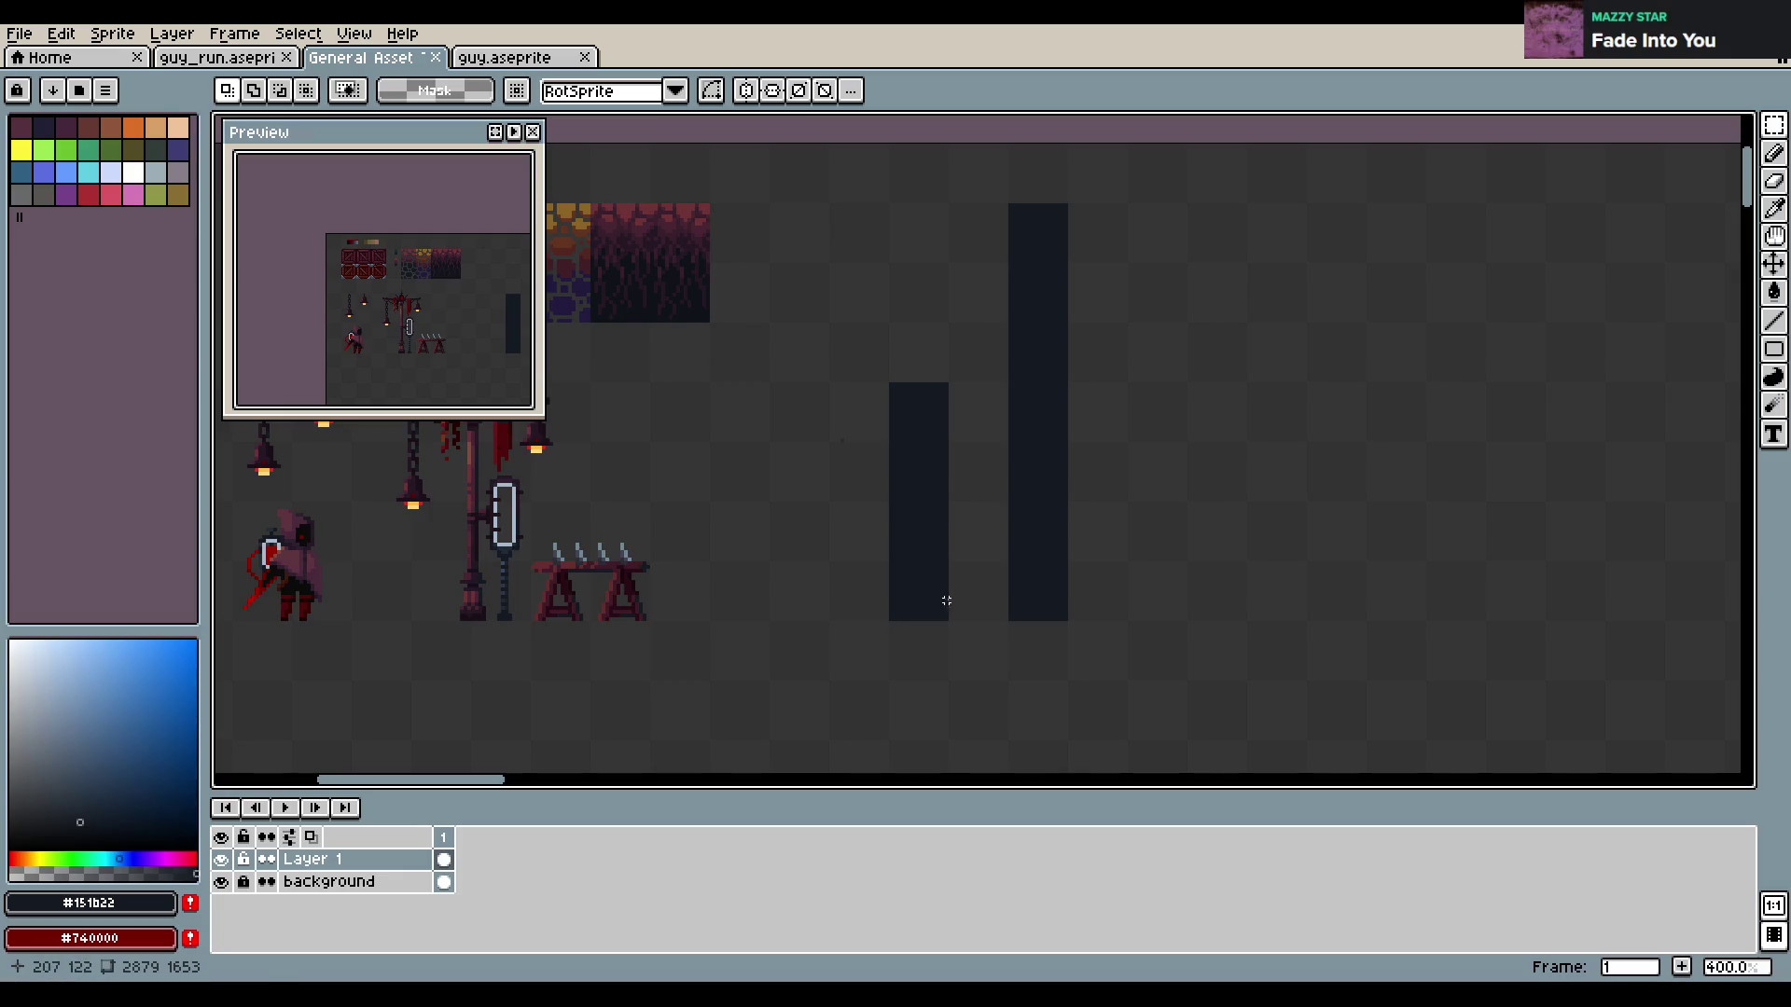
Select the hooded character and paste a copy of it beside the dark bars
scroll(973, 480, "up", 1)
scroll(973, 480, "down", 1)
scroll(972, 482, "down", 1)
scroll(973, 485, "up", 1)
scroll(973, 489, "up", 1)
left_click_drag(500, 294, 370, 270)
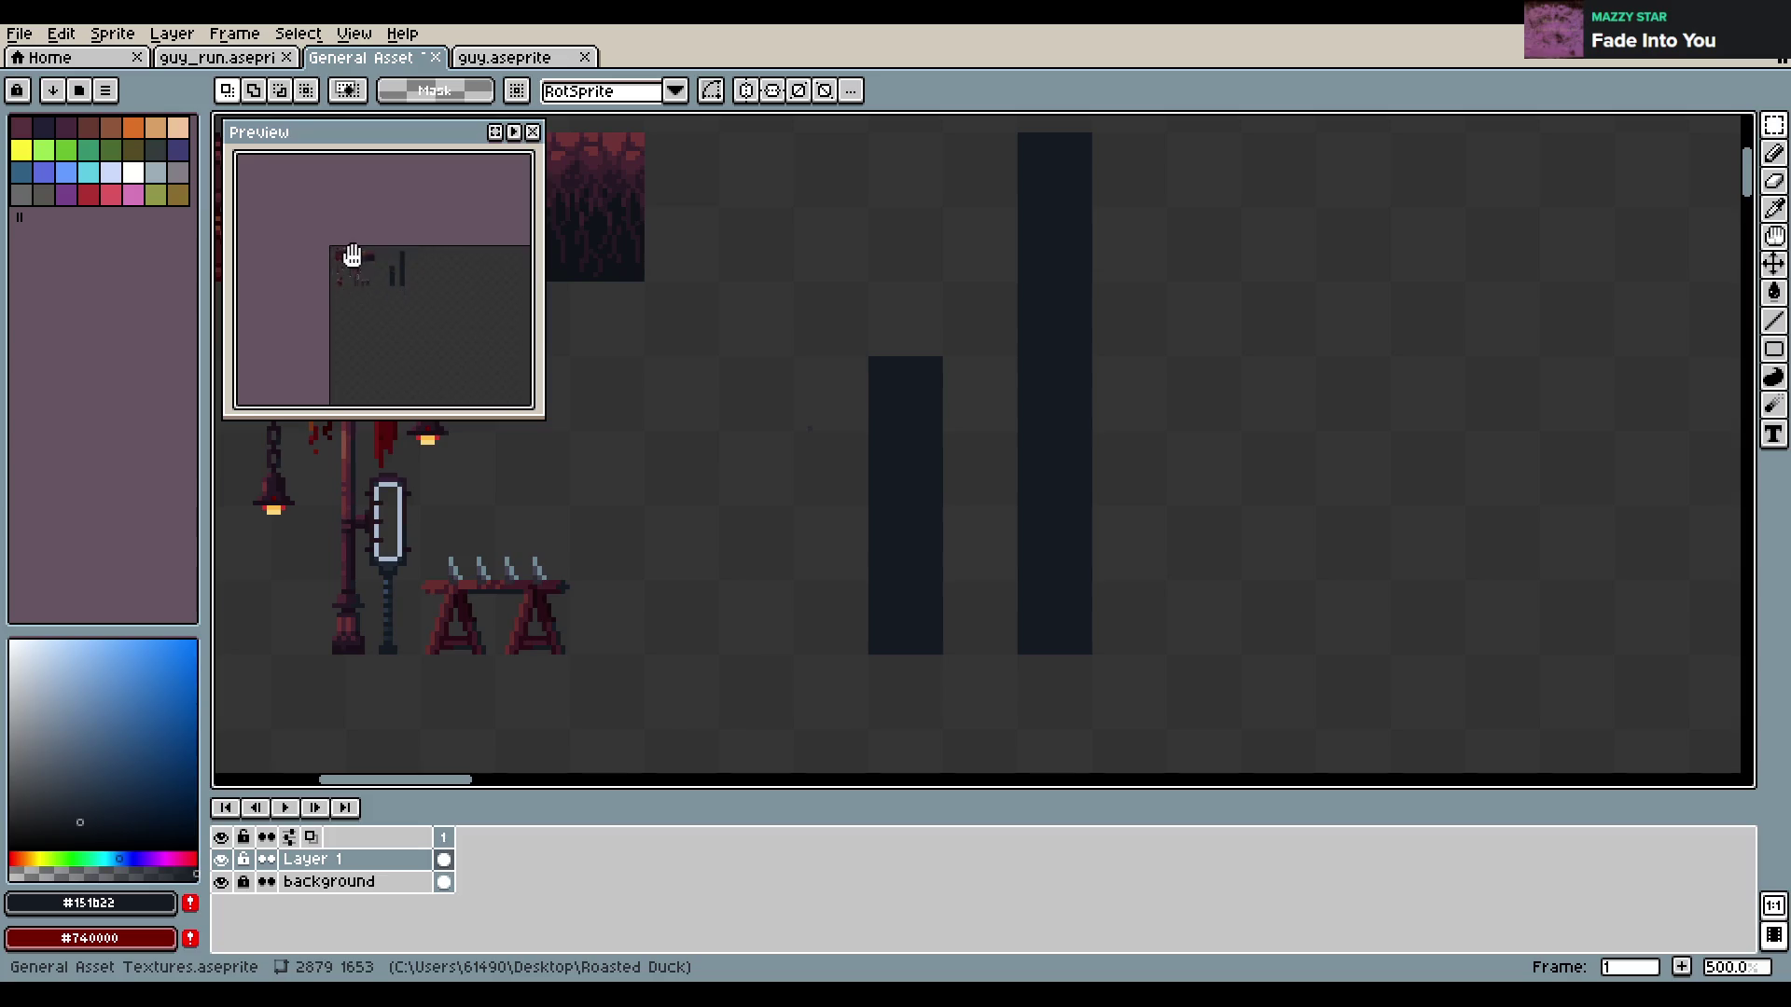
scroll(369, 271, "up", 2)
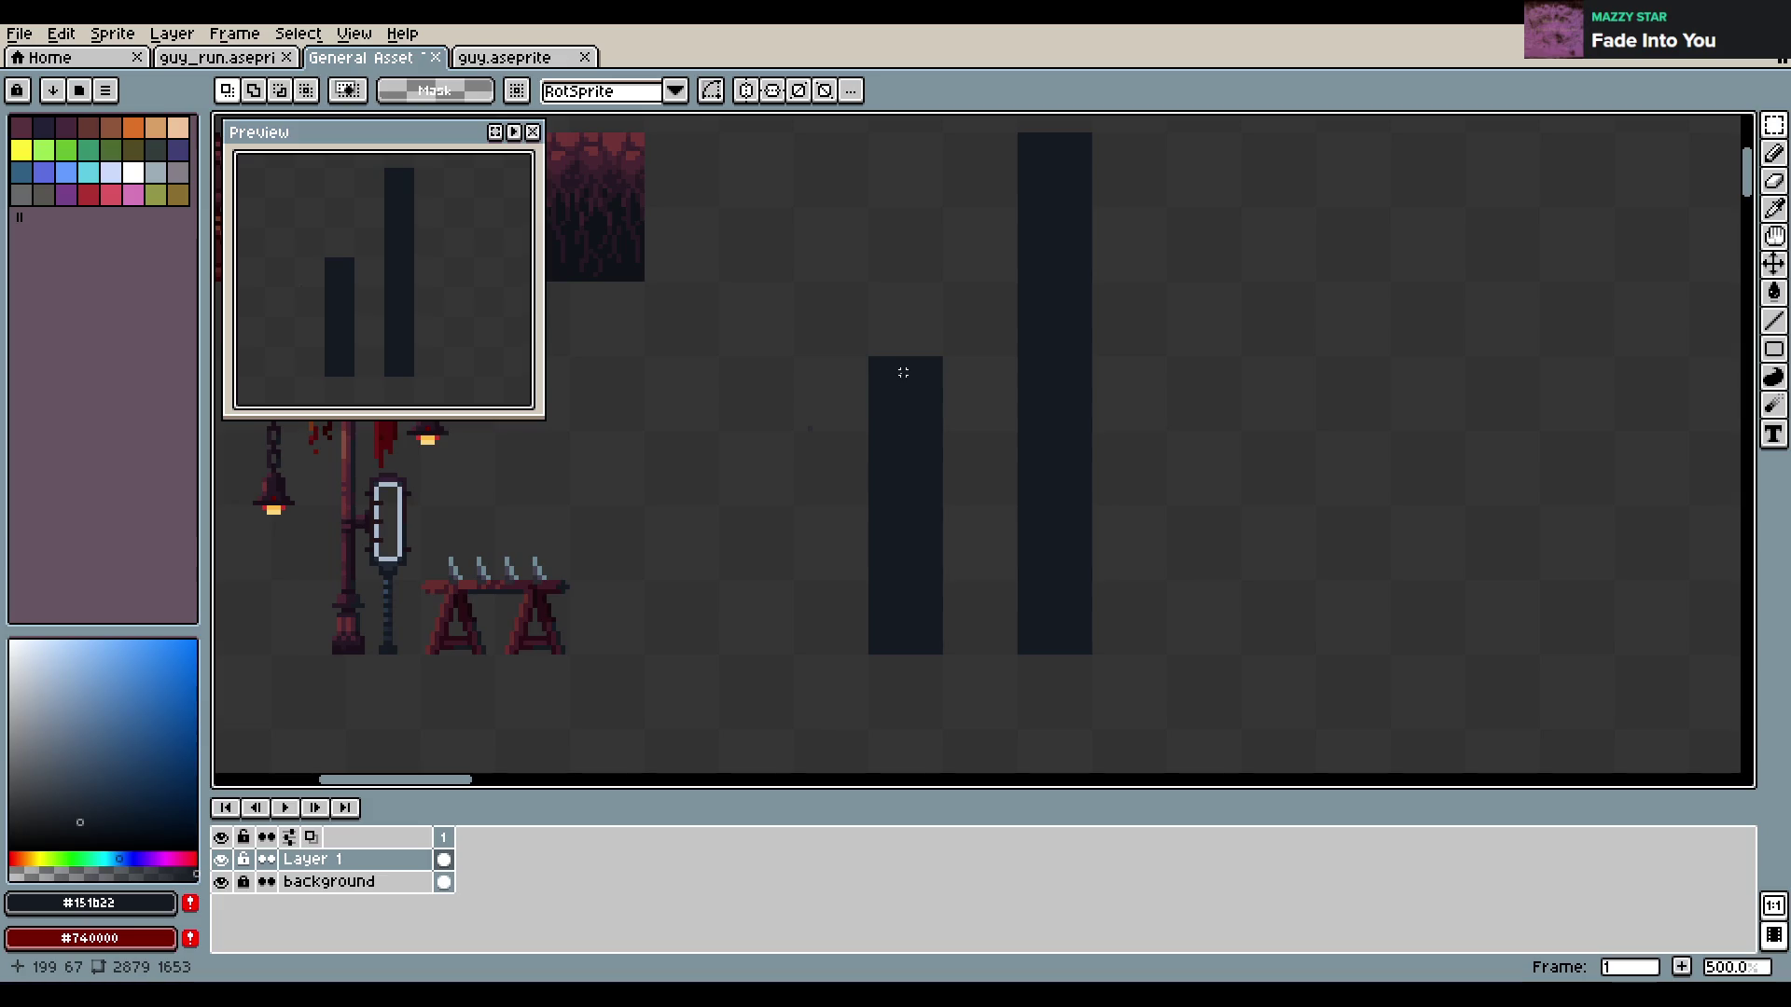
left_click_drag(903, 409, 1132, 439)
scroll(1131, 428, "down", 3)
scroll(1076, 472, "up", 1)
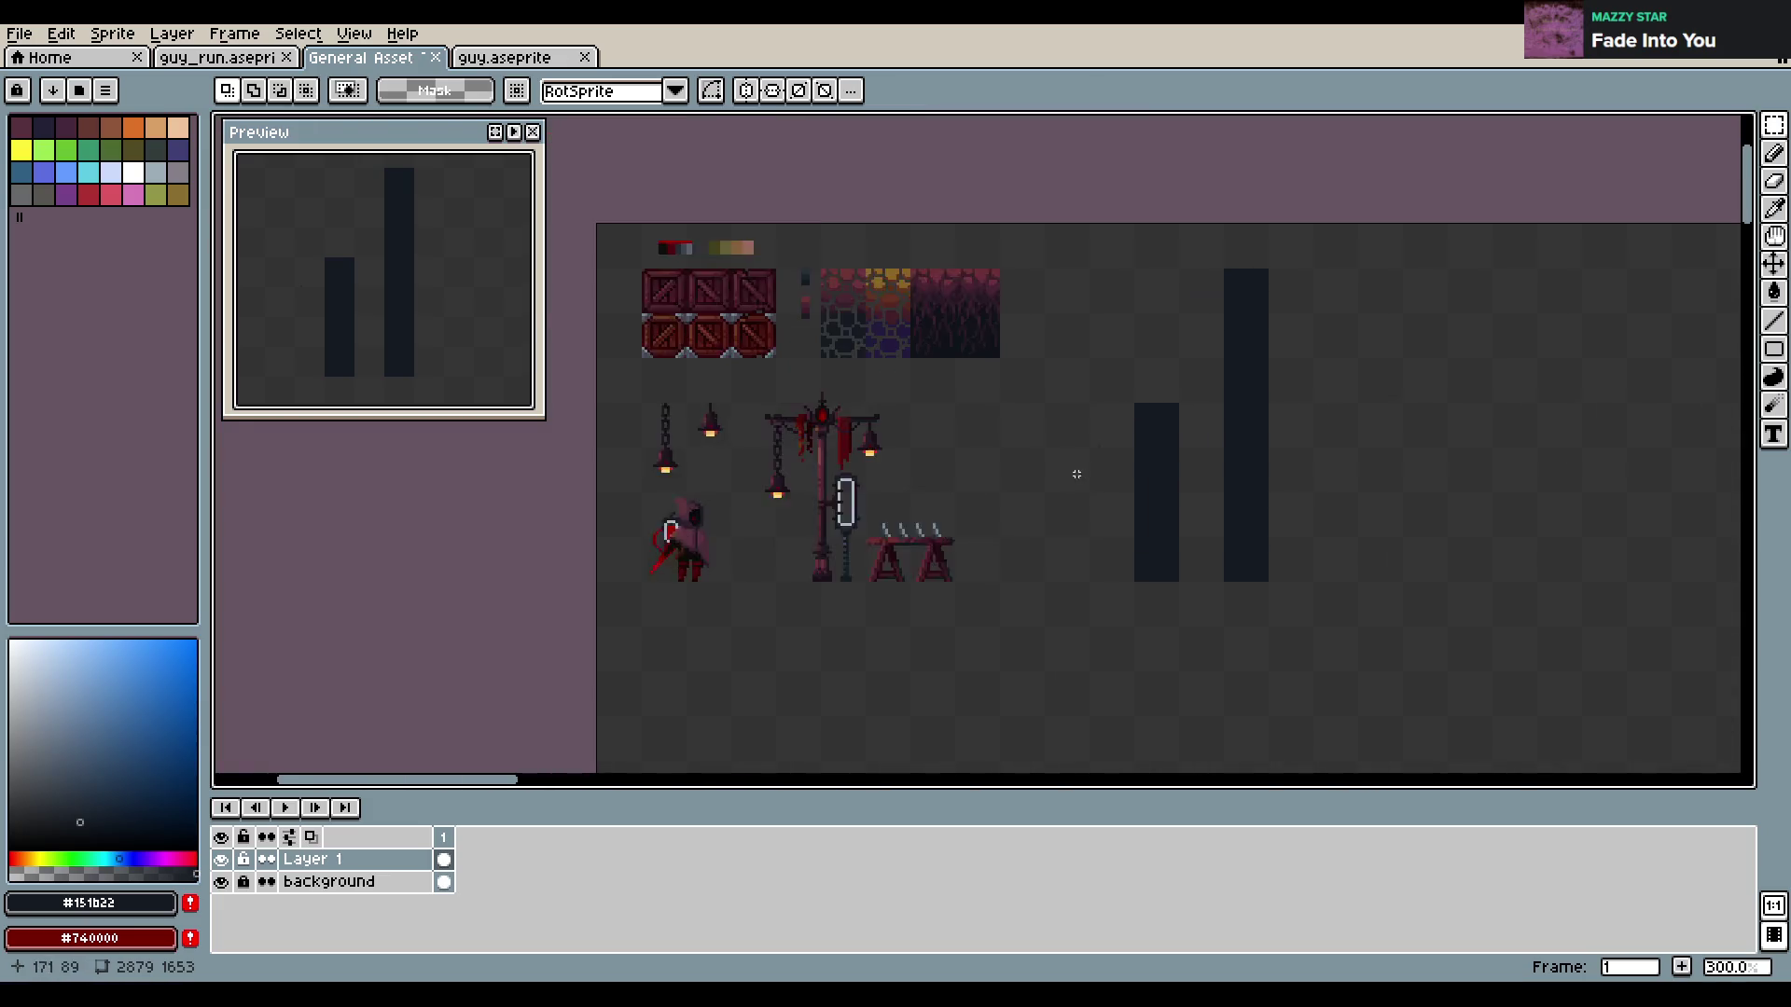
scroll(1020, 488, "up", 1)
mouse_move(650, 476)
left_mouse_down()
mouse_move(783, 585)
mouse_move(1222, 569)
left_mouse_up()
left_click(1317, 555)
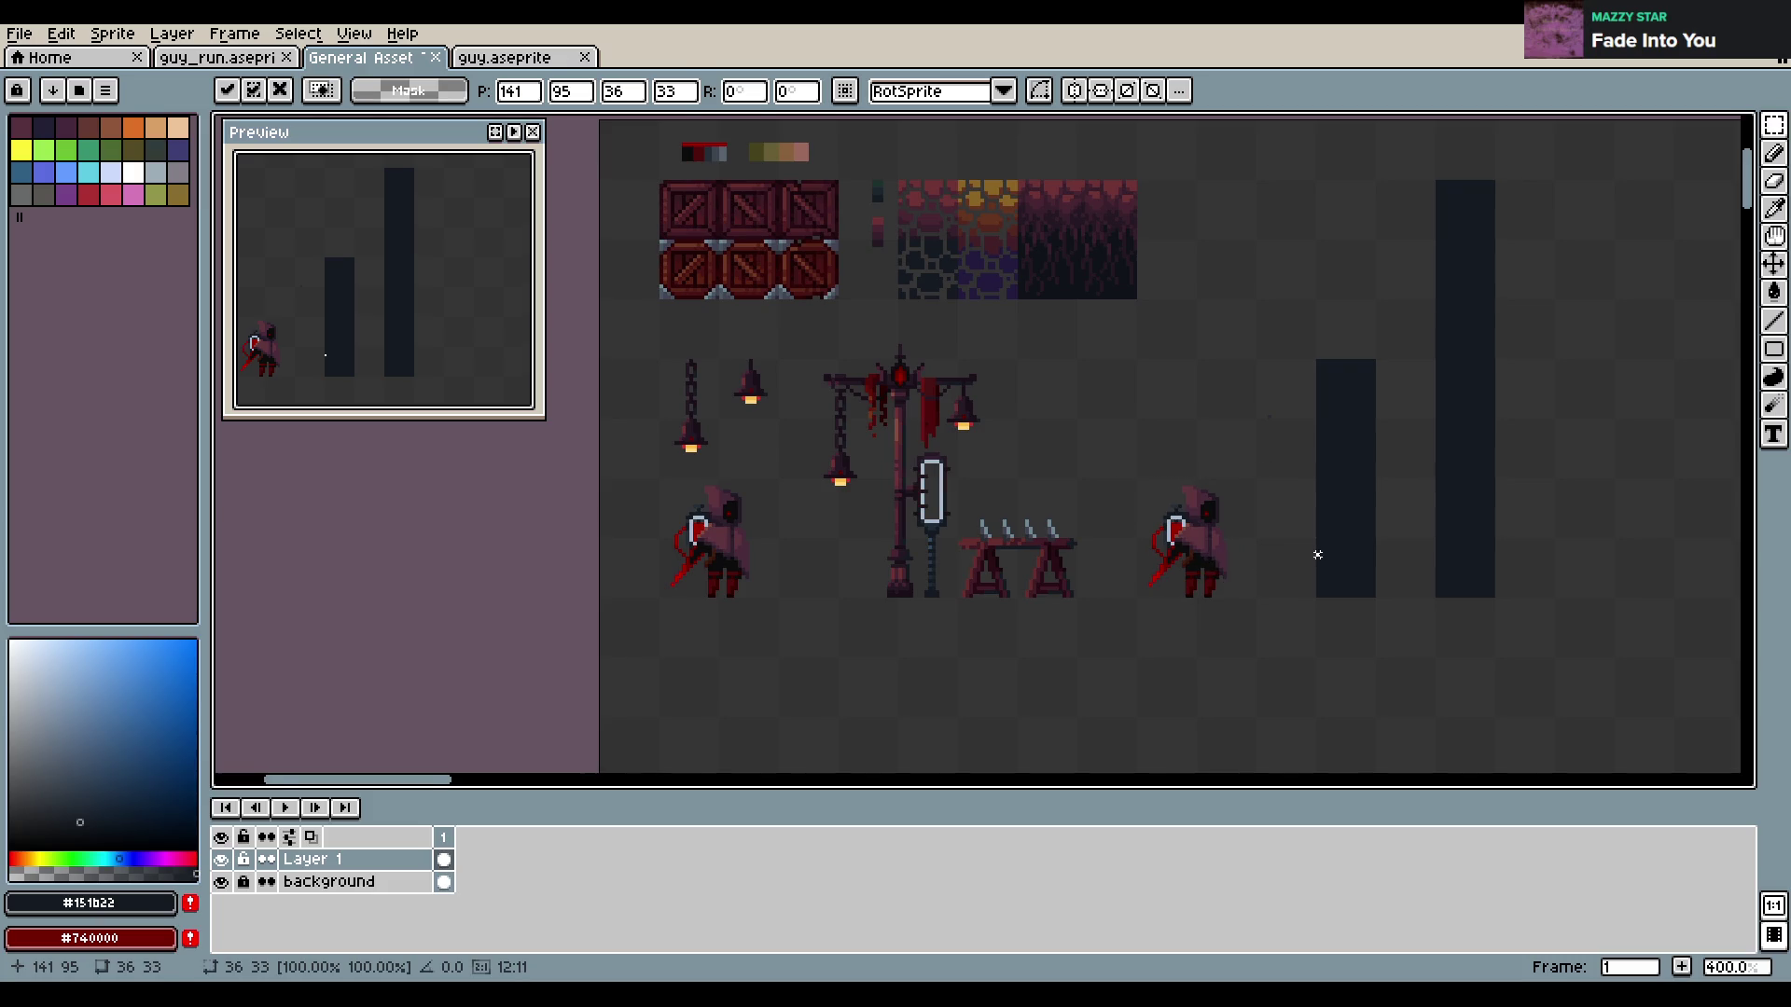
Save the asset sheet with the second hooded figure in place
scroll(1317, 555, "up", 2)
scroll(1219, 560, "up", 1)
scroll(1220, 562, "up", 1)
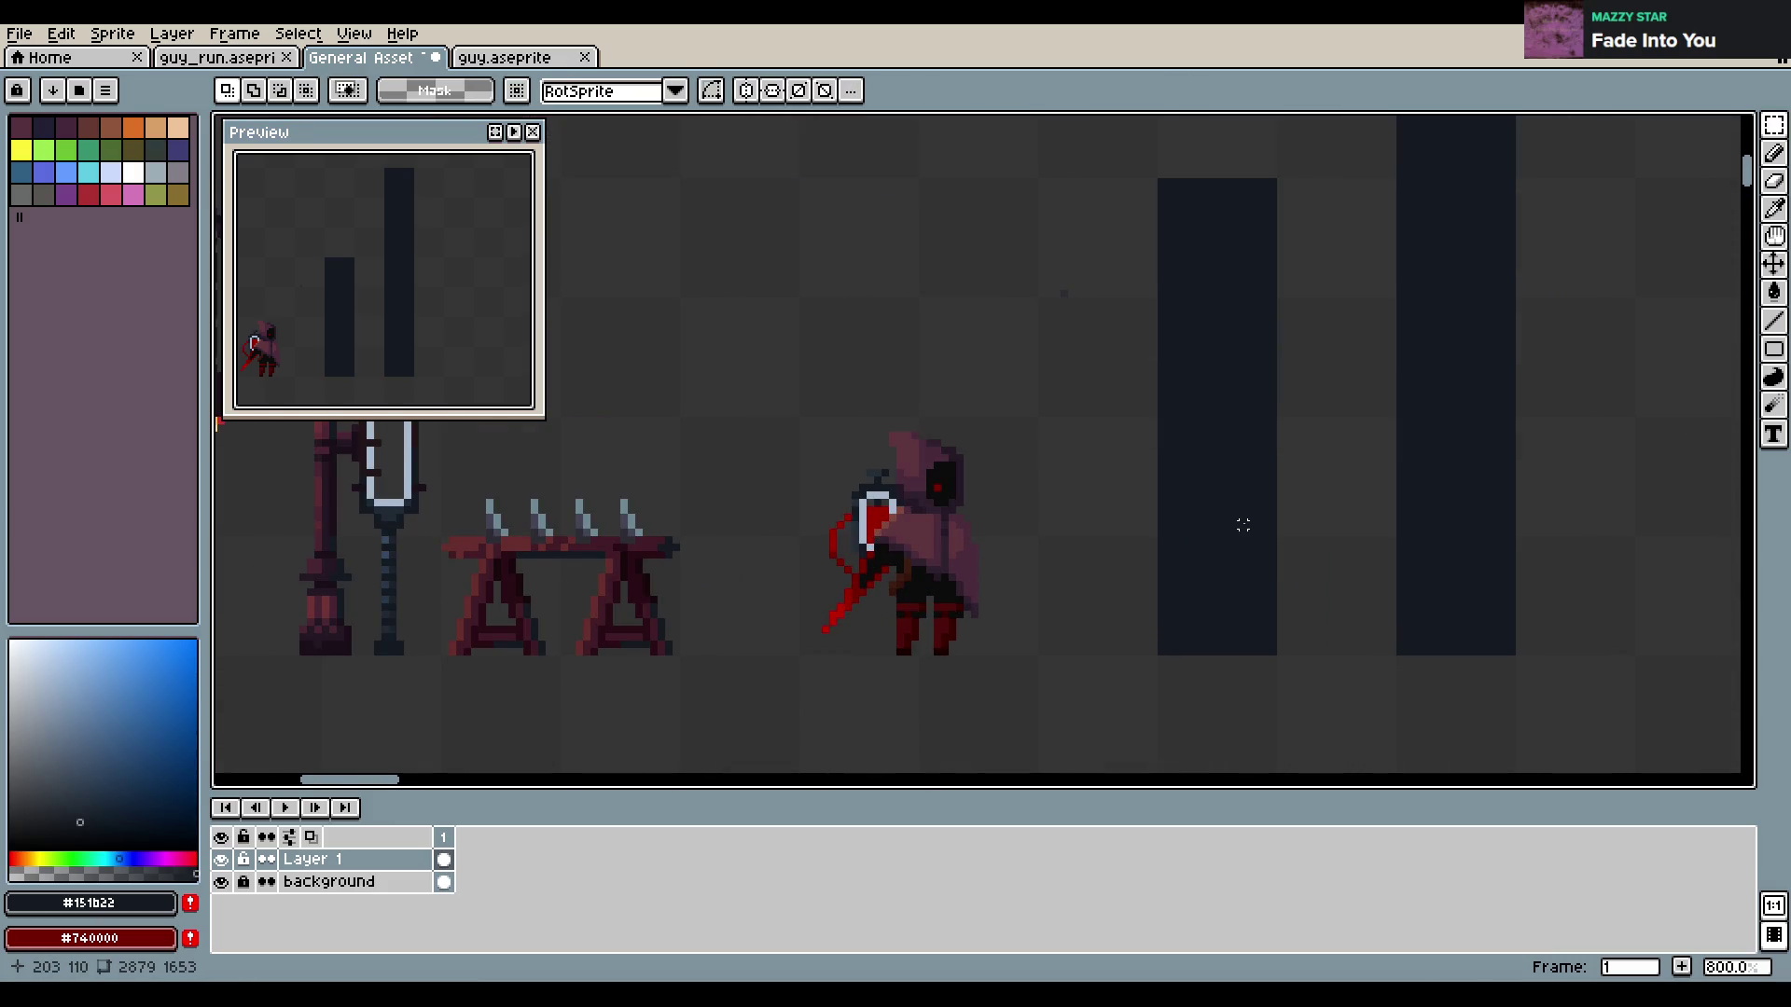
left_click_drag(1243, 525, 1116, 541)
key("ctrl+s")
scroll(1091, 550, "down", 2)
scroll(1068, 541, "down", 1)
scroll(1073, 536, "up", 2)
scroll(1026, 513, "down", 2)
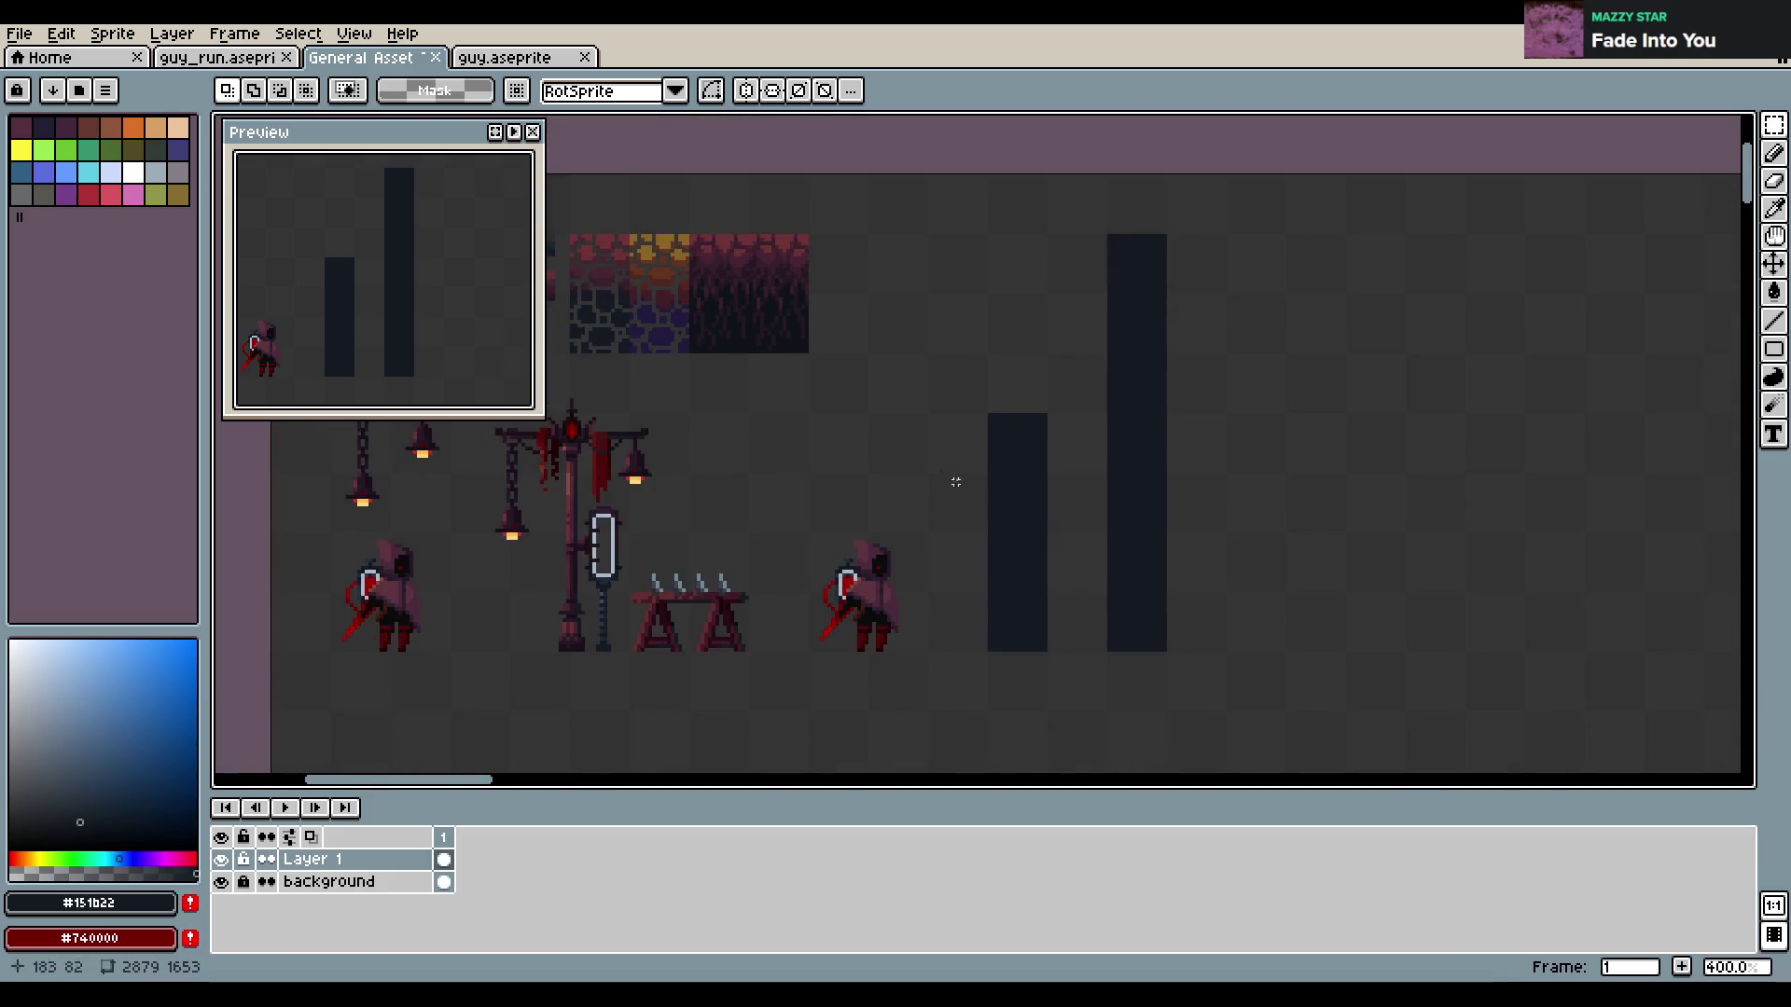
scroll(932, 401, "up", 1)
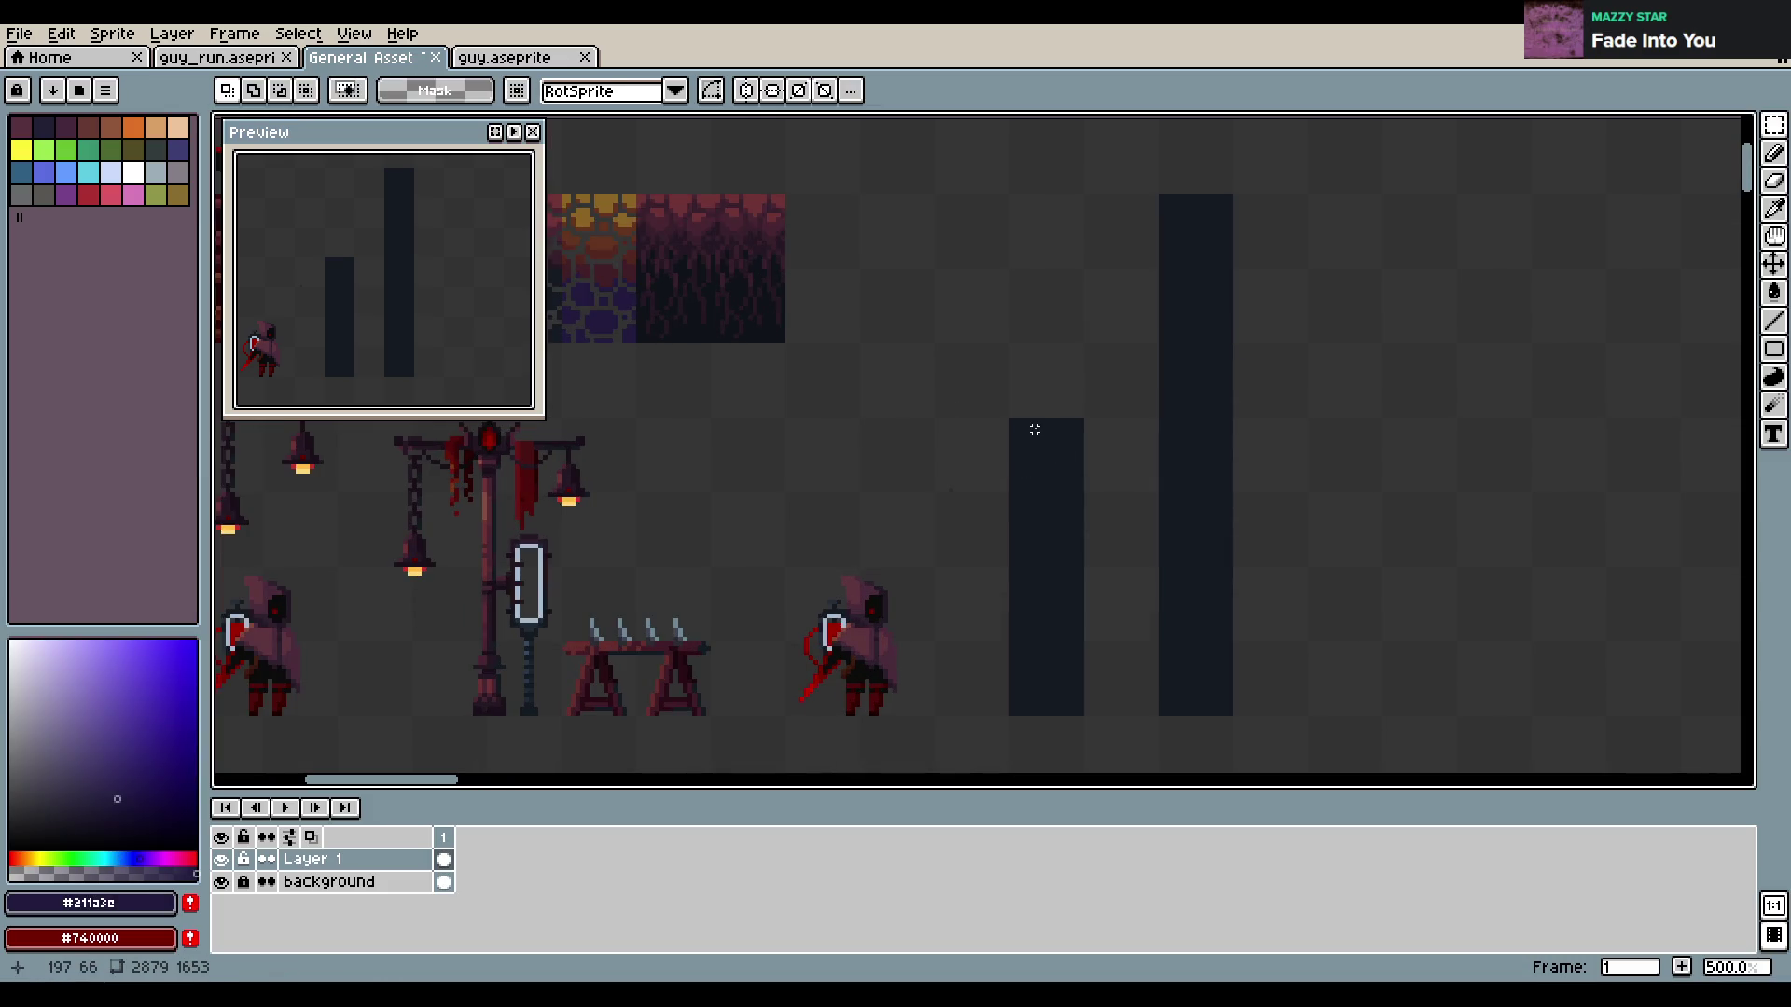
Undo a test stroke on the dark pillar and sample the lamp post's dark red
key("b")
left_click_drag(1052, 480, 1068, 564)
key("v")
key("ctrl+z")
key("b")
scroll(964, 484, "down", 1)
scroll(990, 464, "left", 1)
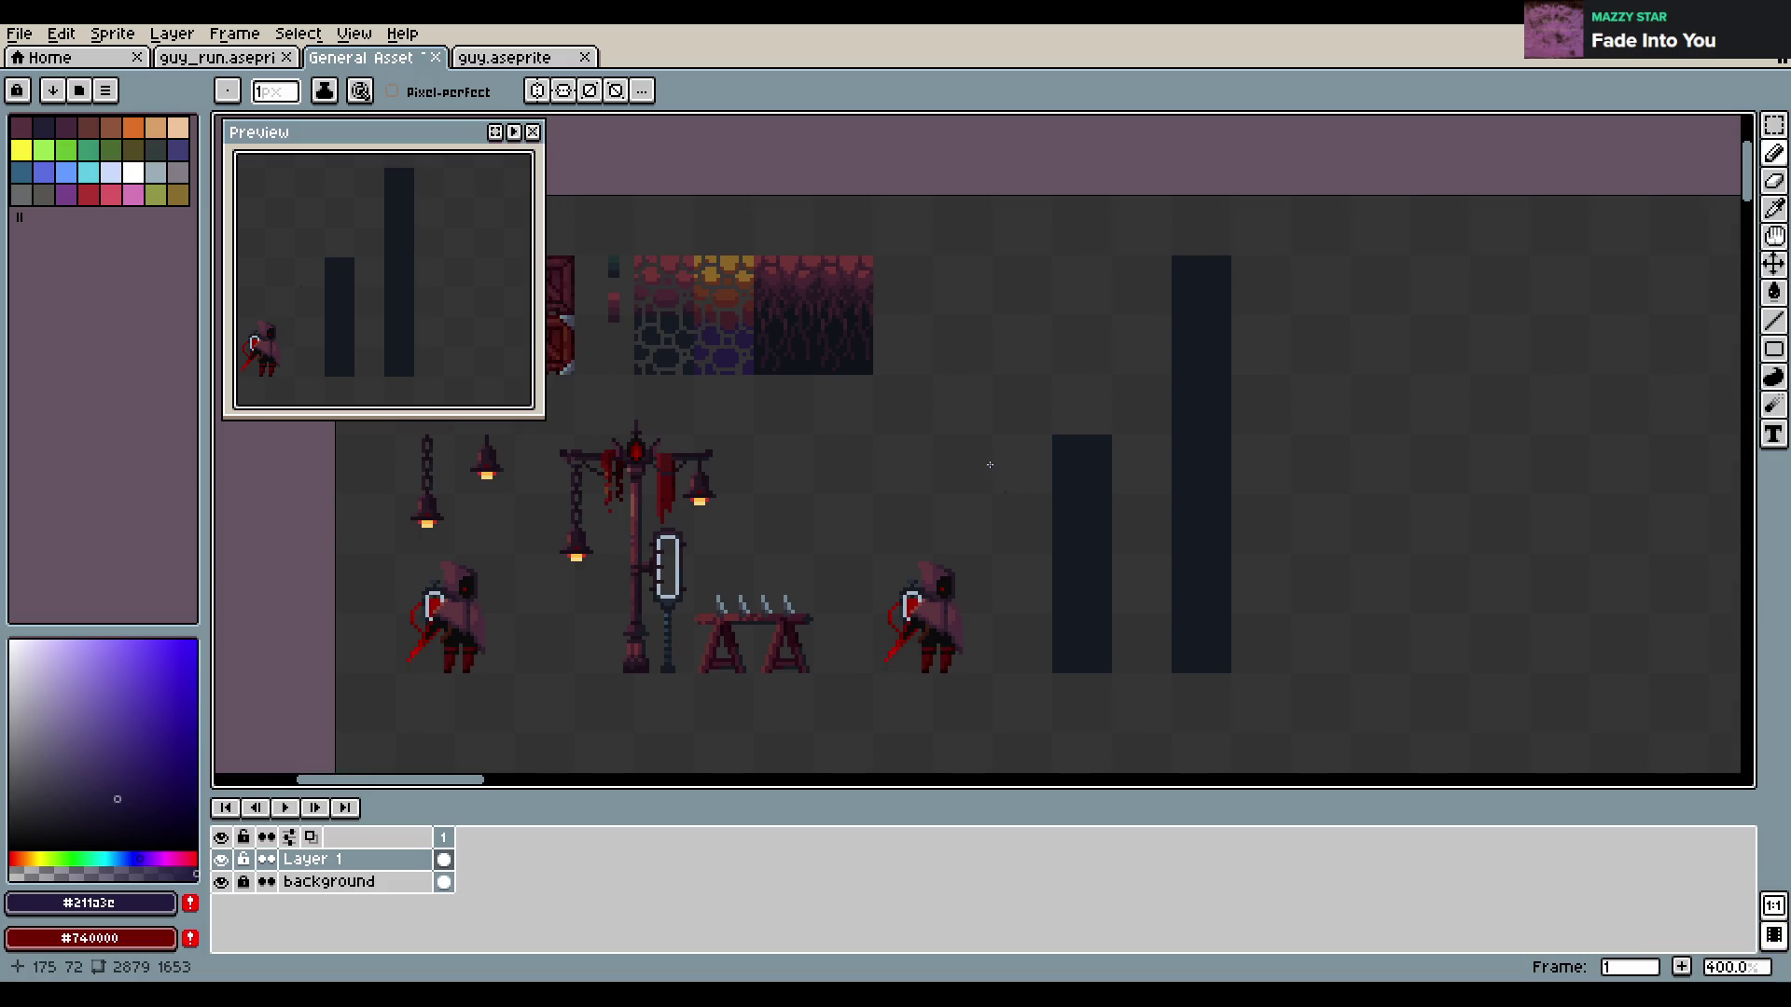
left_click(1065, 462, "alt")
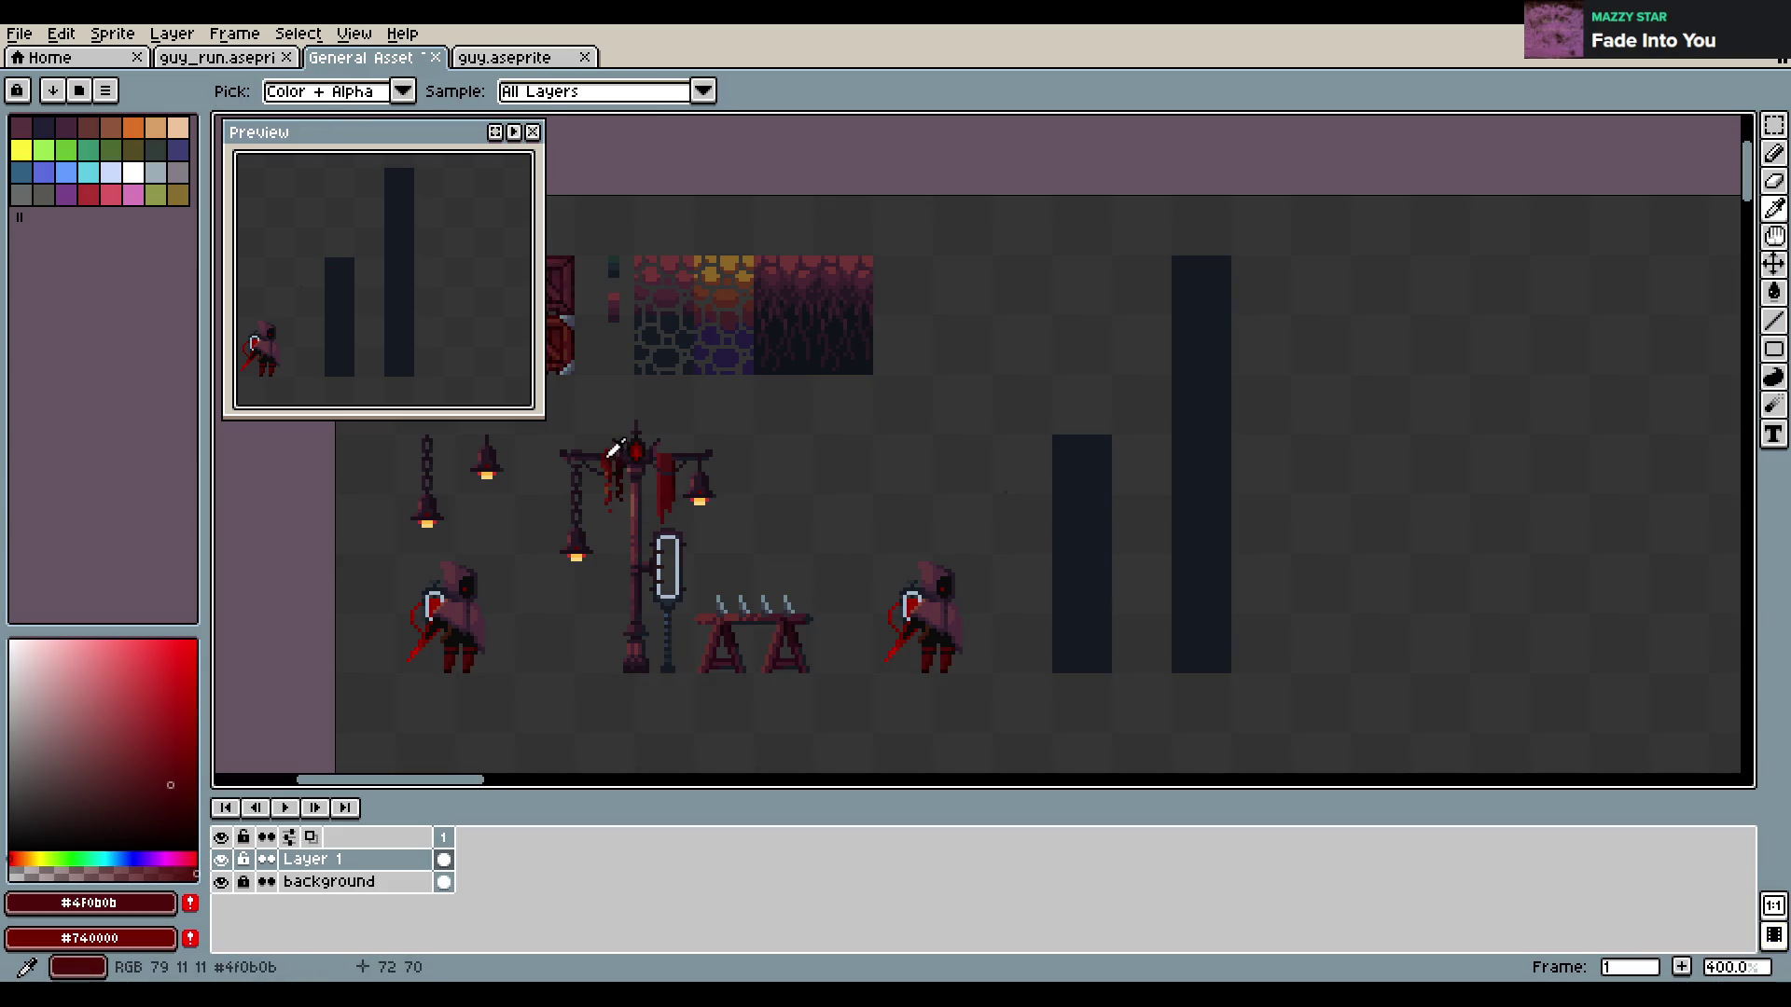
Fill the shorter bar's selected interior with dark red #4f0b0b, deselect, and save
scroll(910, 472, "up", 1)
scroll(1094, 488, "up", 1)
key("m")
mouse_move(1088, 413)
left_mouse_down()
mouse_move(1145, 704)
mouse_move(1130, 751)
left_mouse_up()
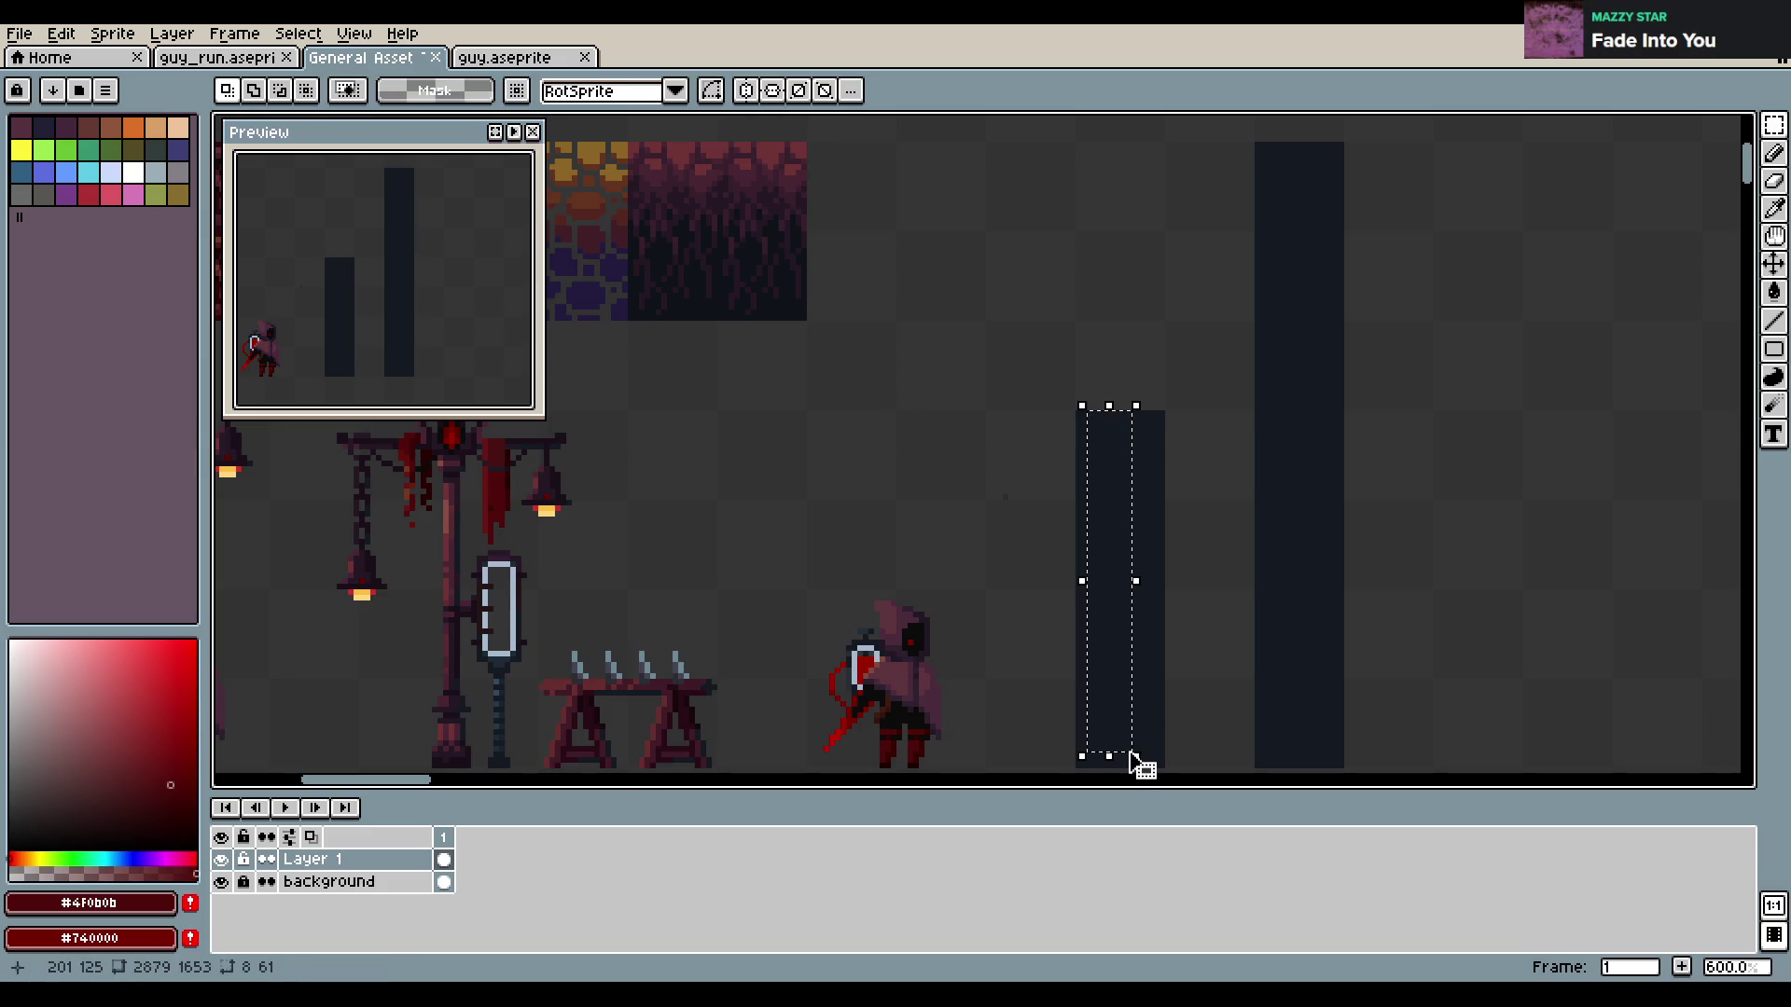
key("g")
left_click(1127, 747)
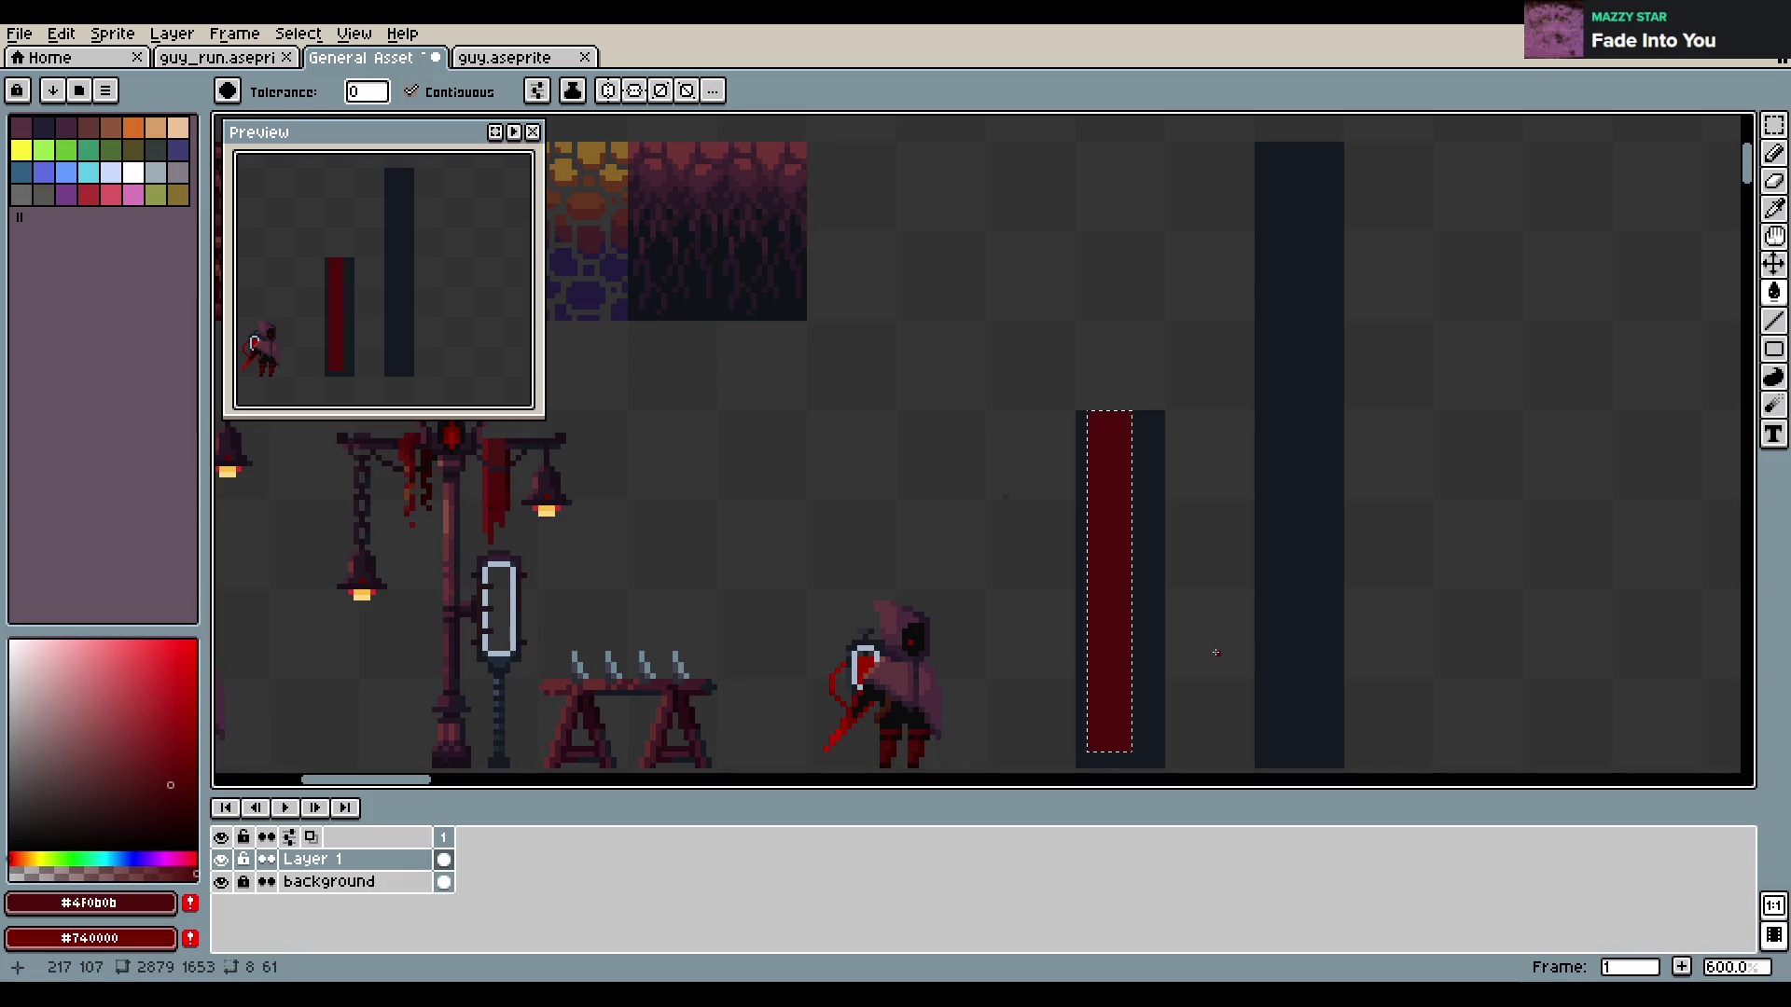
key("ctrl+d")
key("ctrl+s")
key("Return")
Choose a deep, darker magenta shade as the drawing colour
key("i")
key("m")
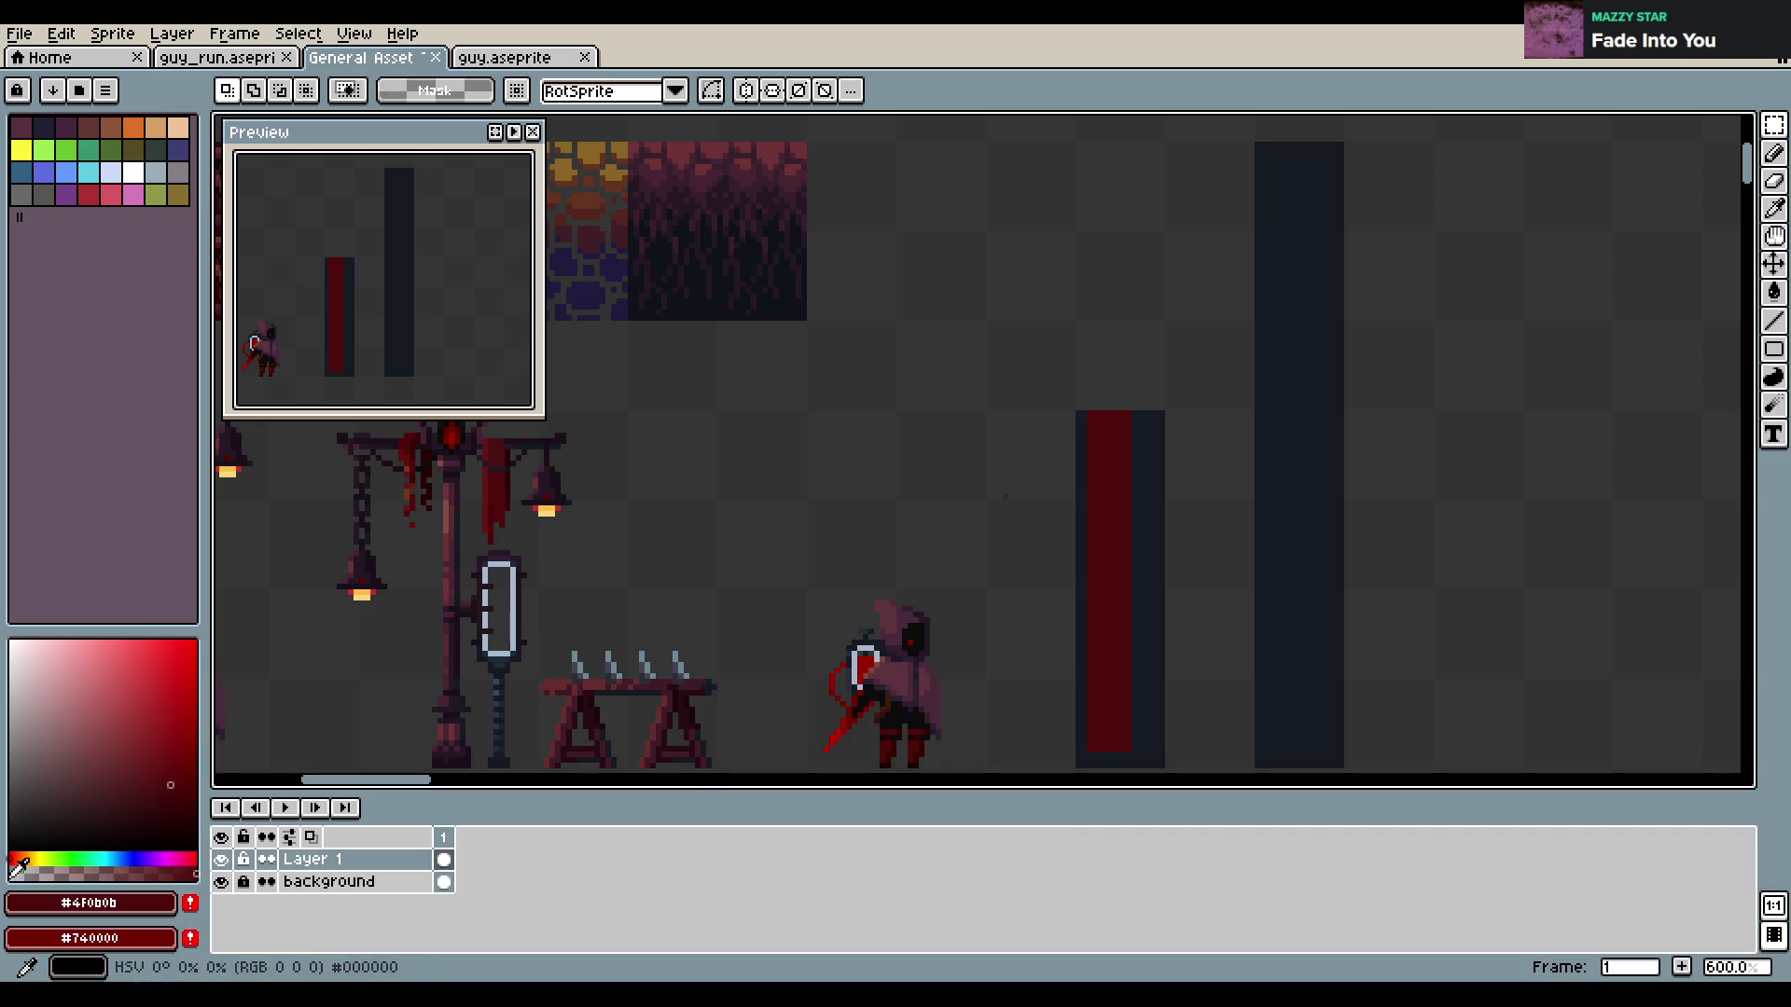
left_click(178, 859)
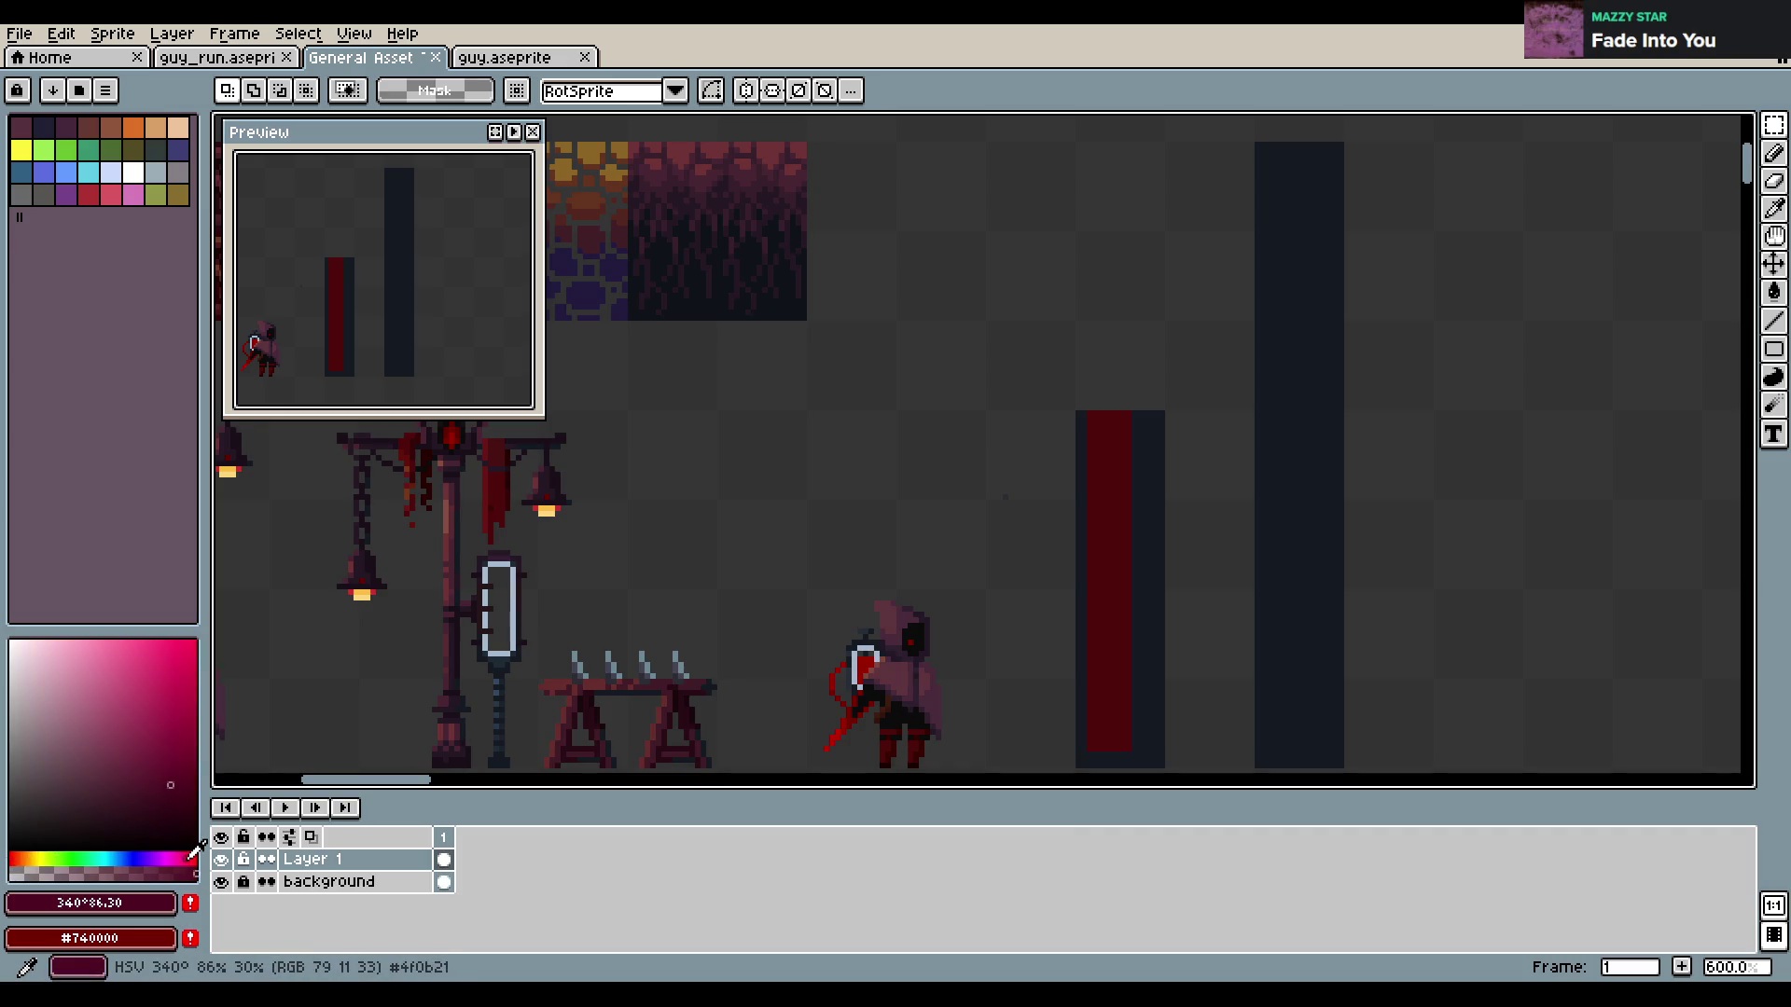
left_click(177, 797)
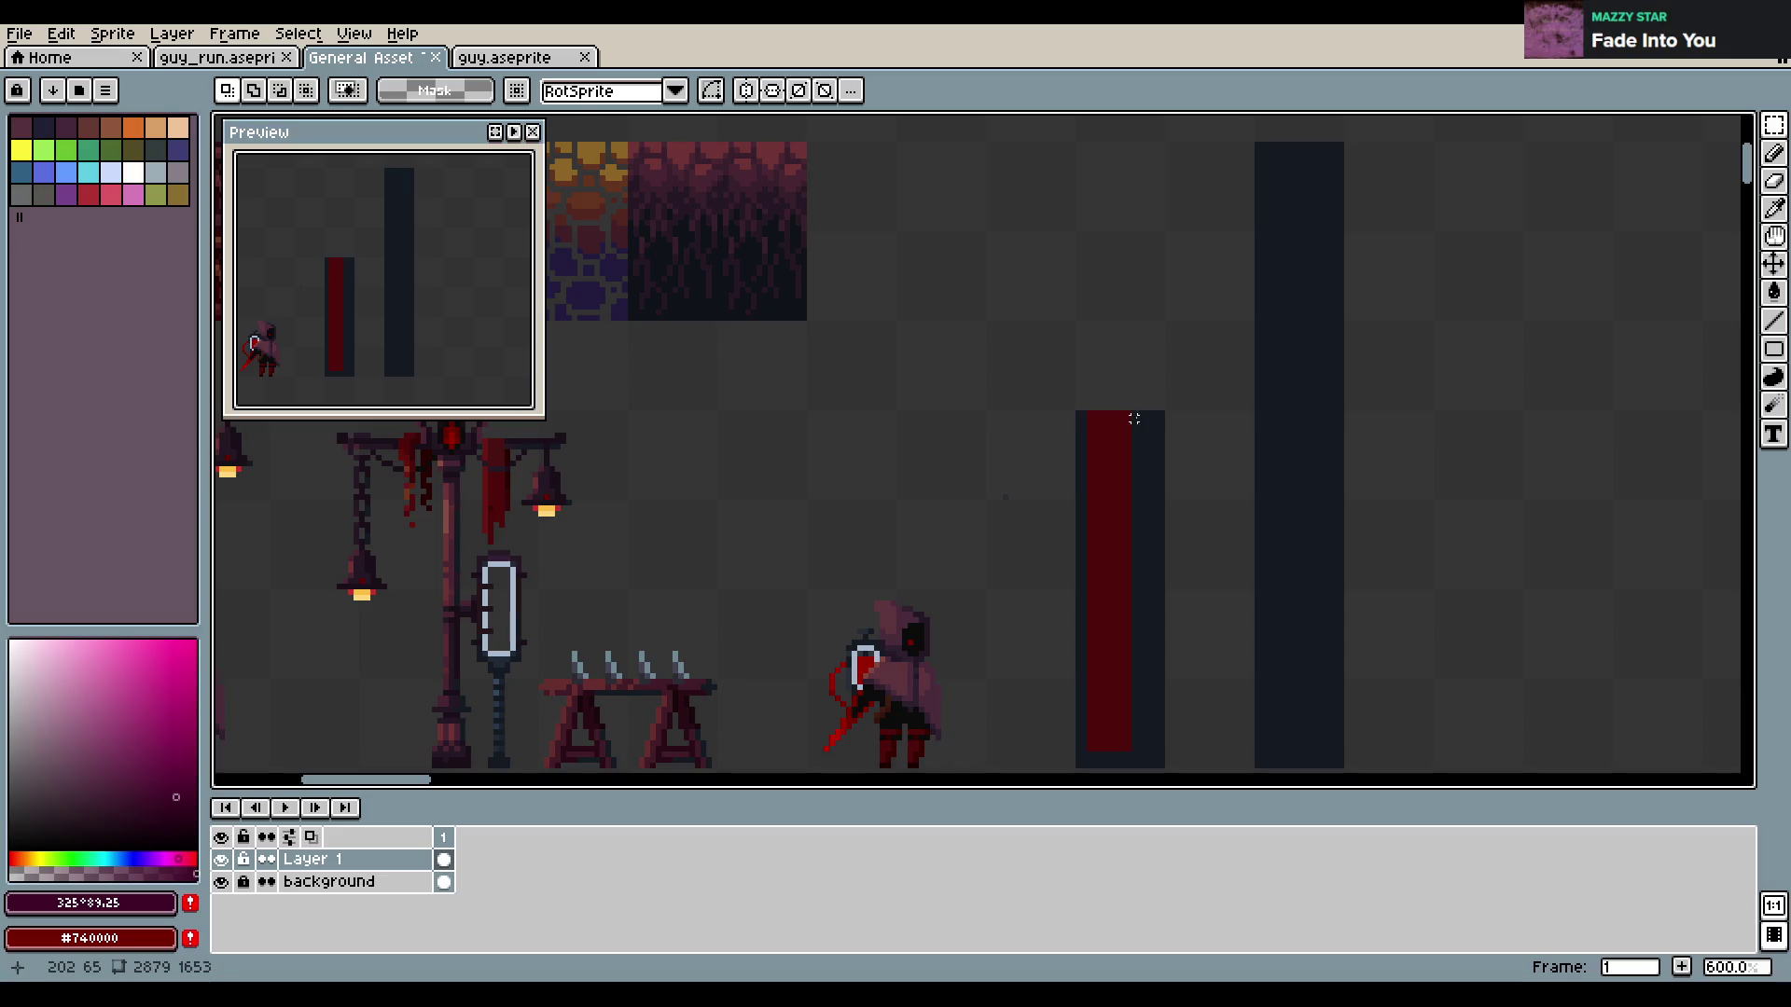
key("b")
key("ctrl+z")
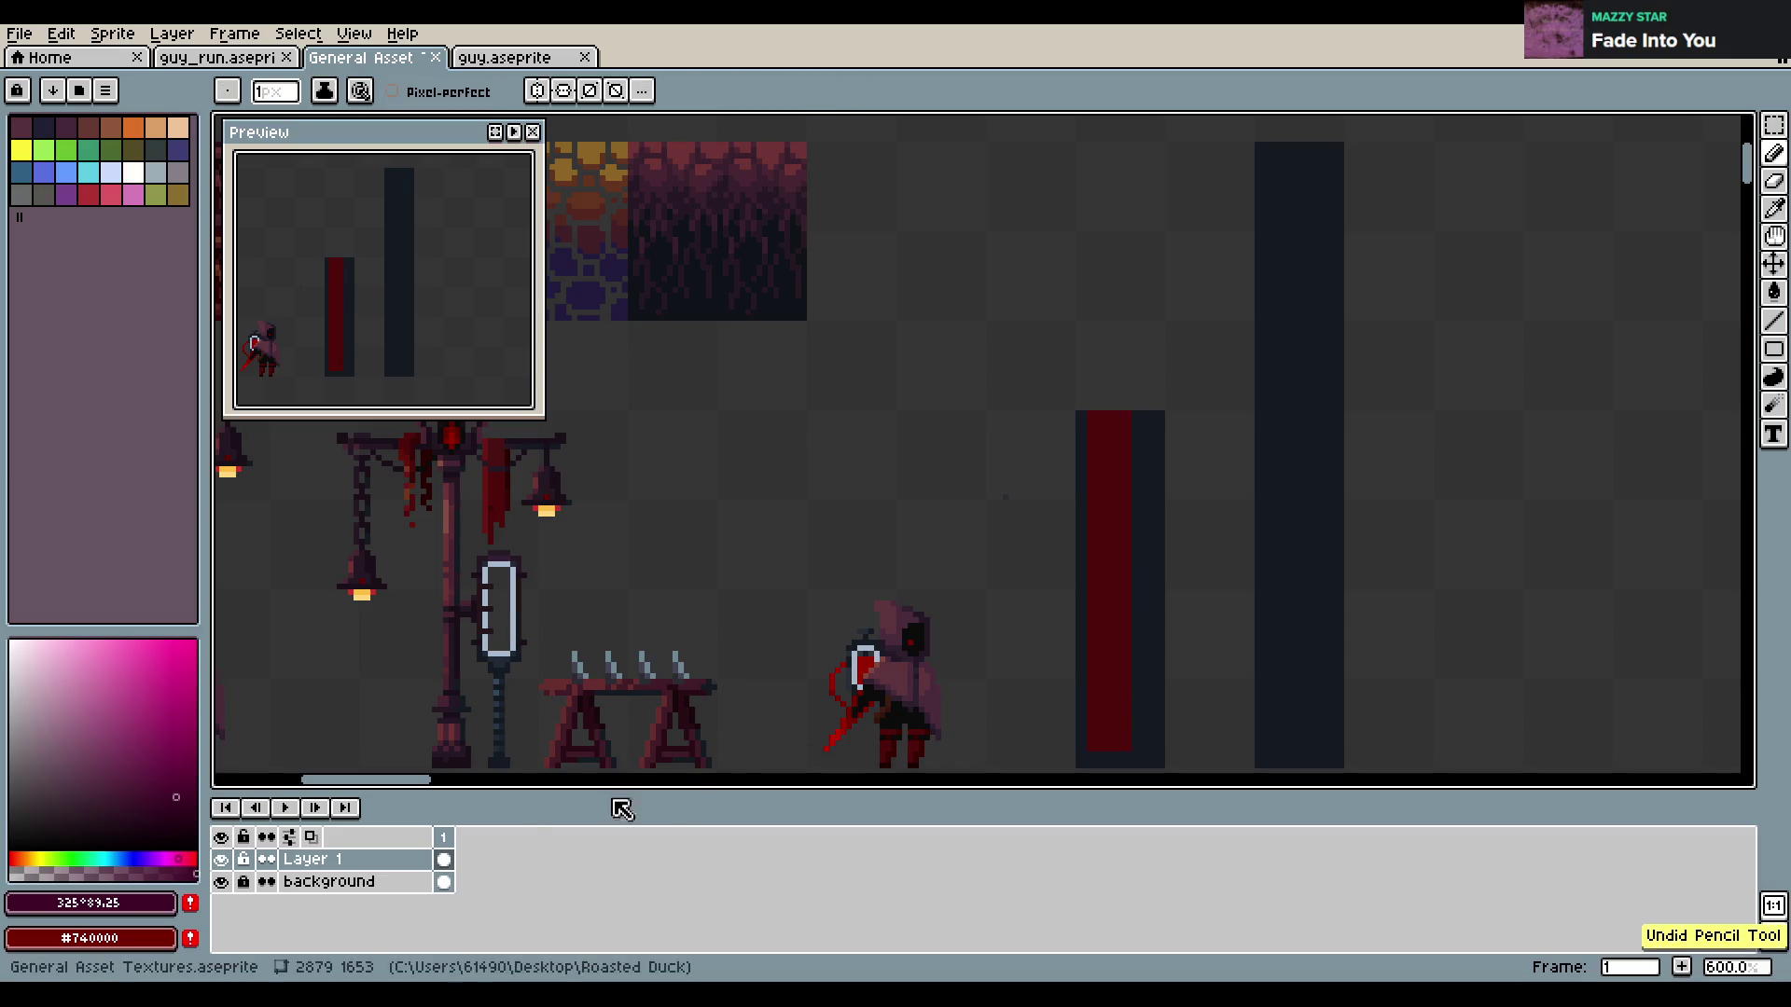
left_click(162, 811)
Try shadow lines down the red bar's right edge, undoing each attempt
left_click(1134, 414, "shift")
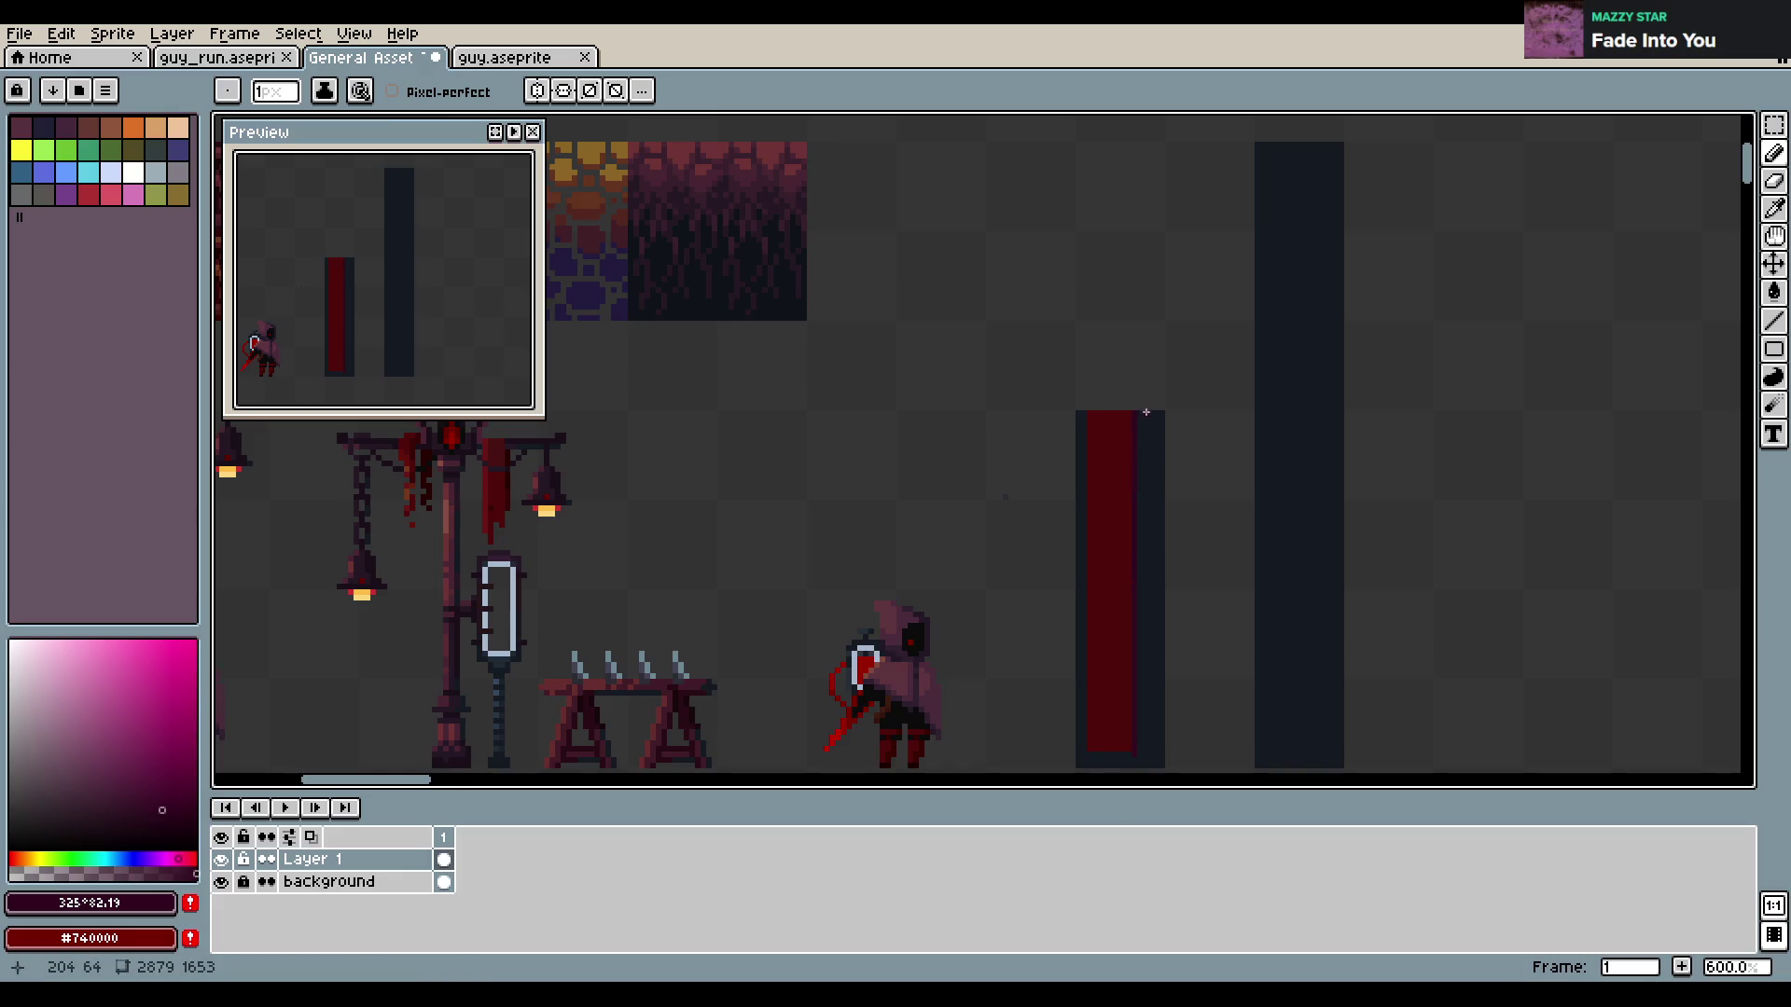
key("ctrl+z")
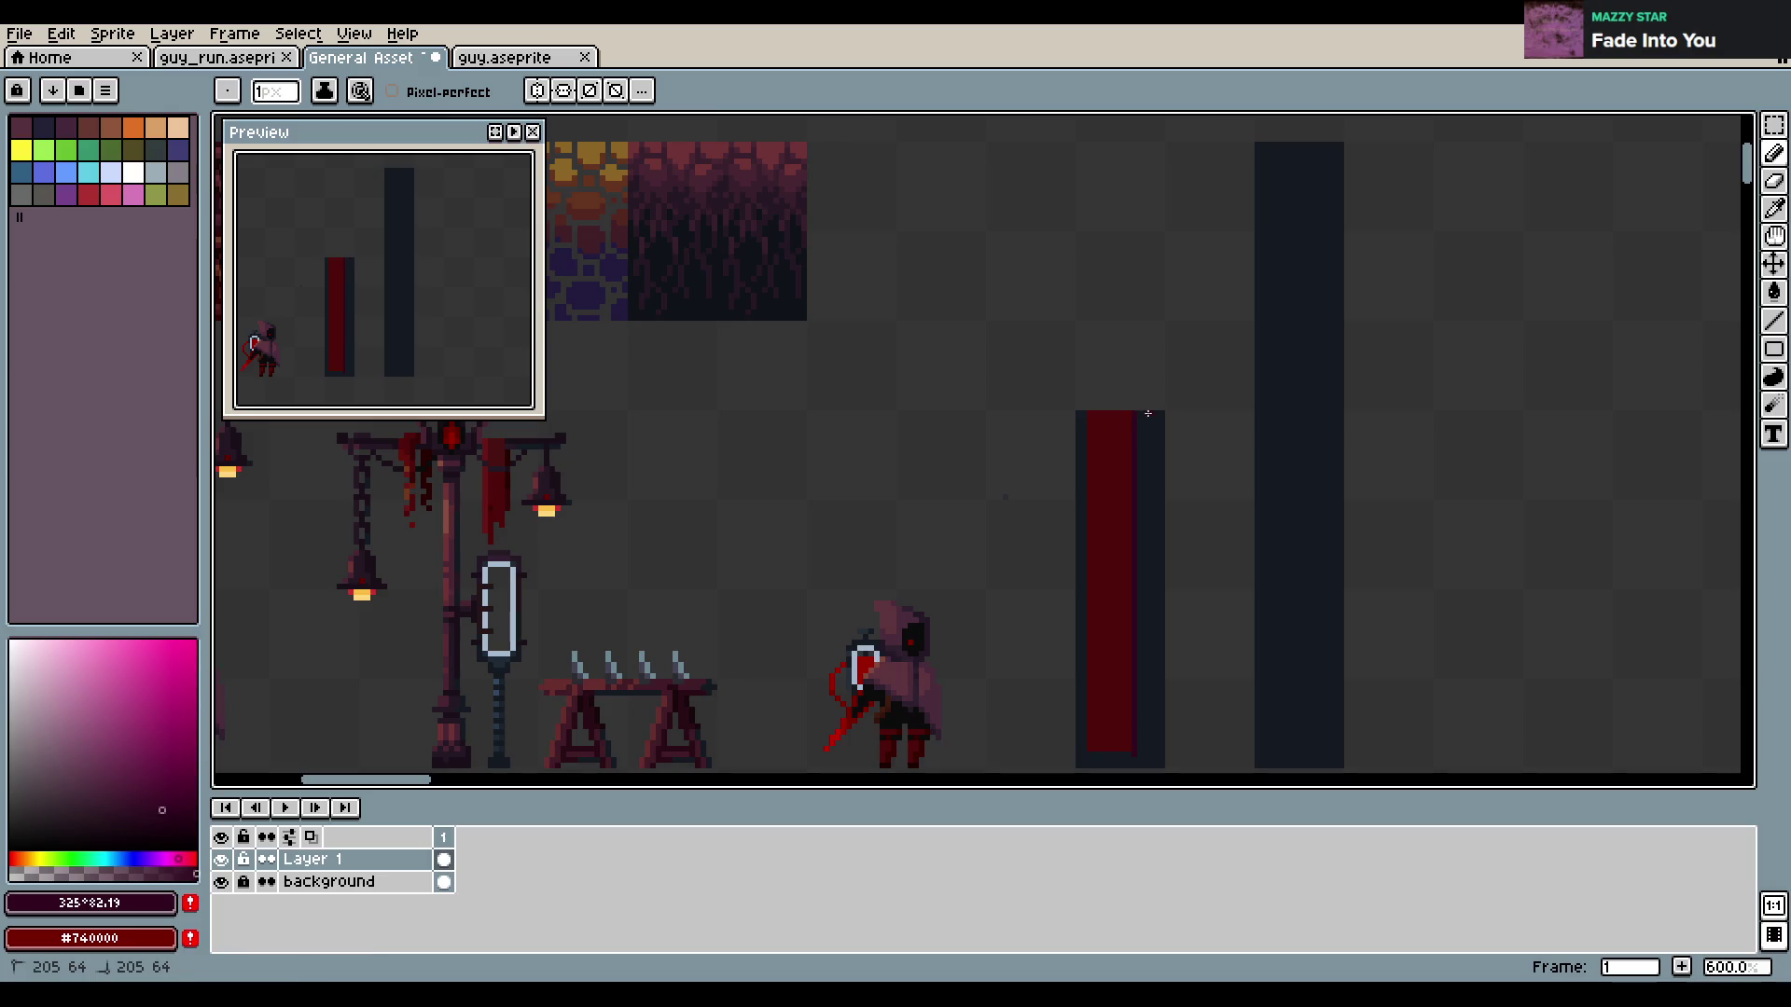
key("ctrl+z")
left_click(1144, 416, "shift")
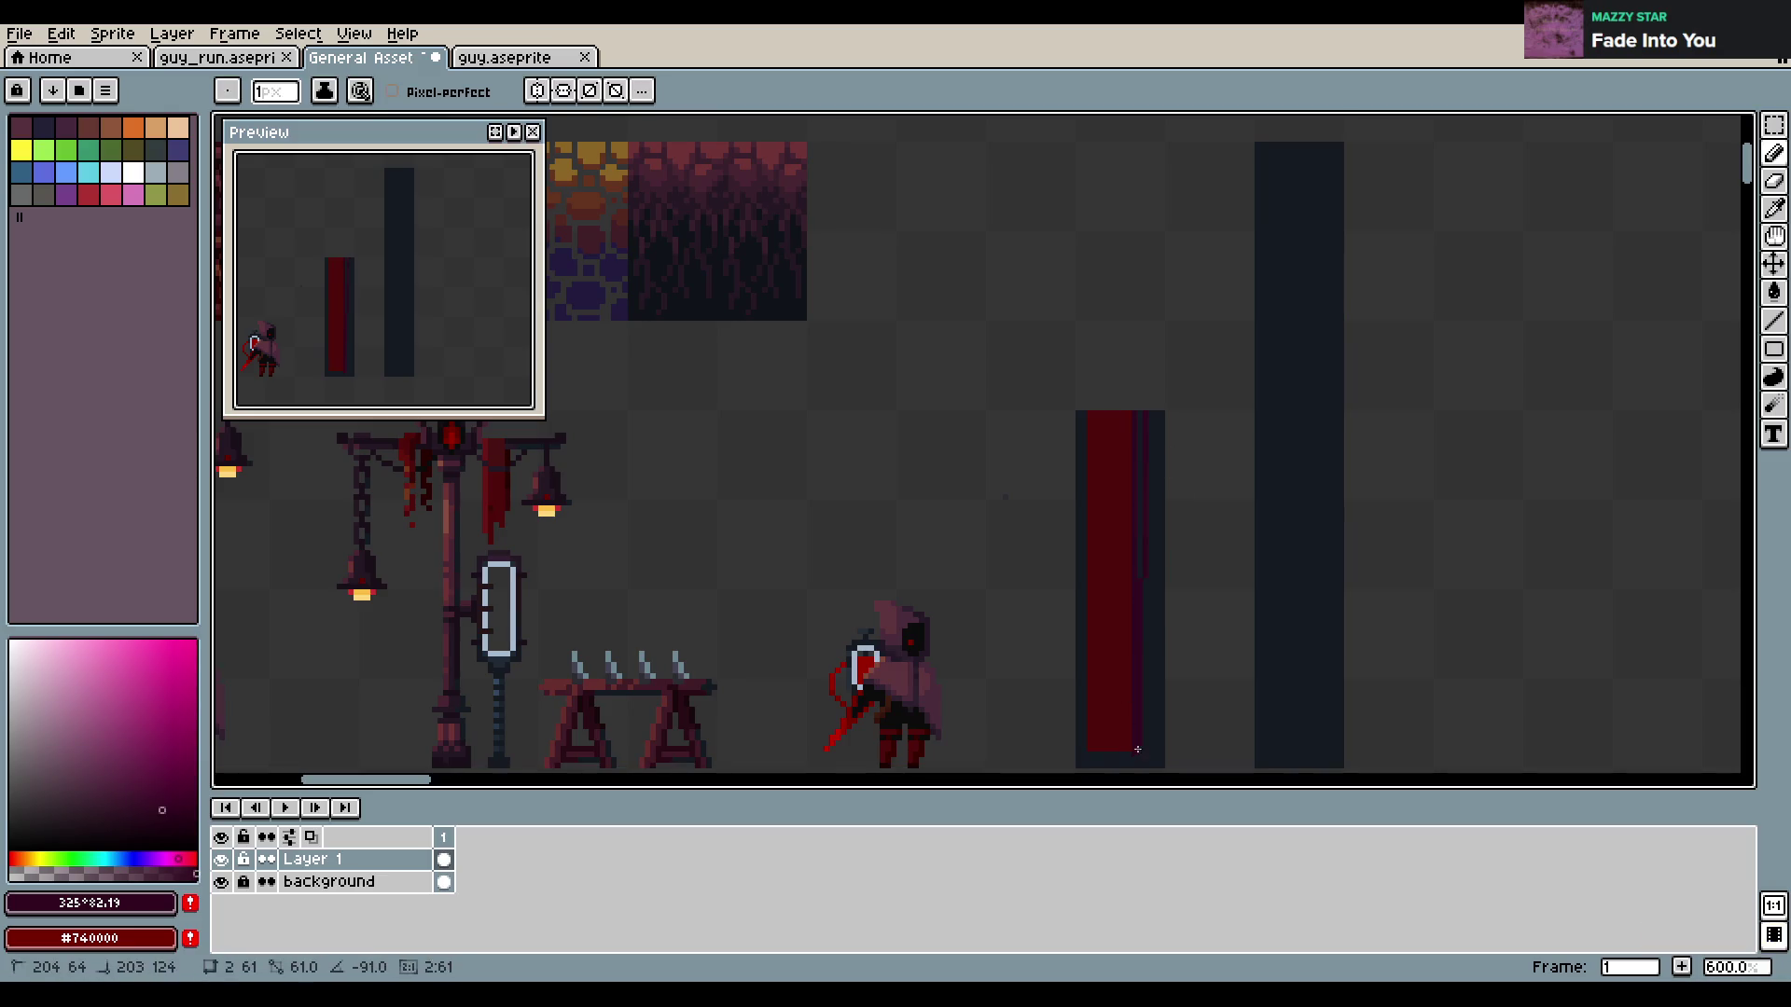
key("ctrl+z")
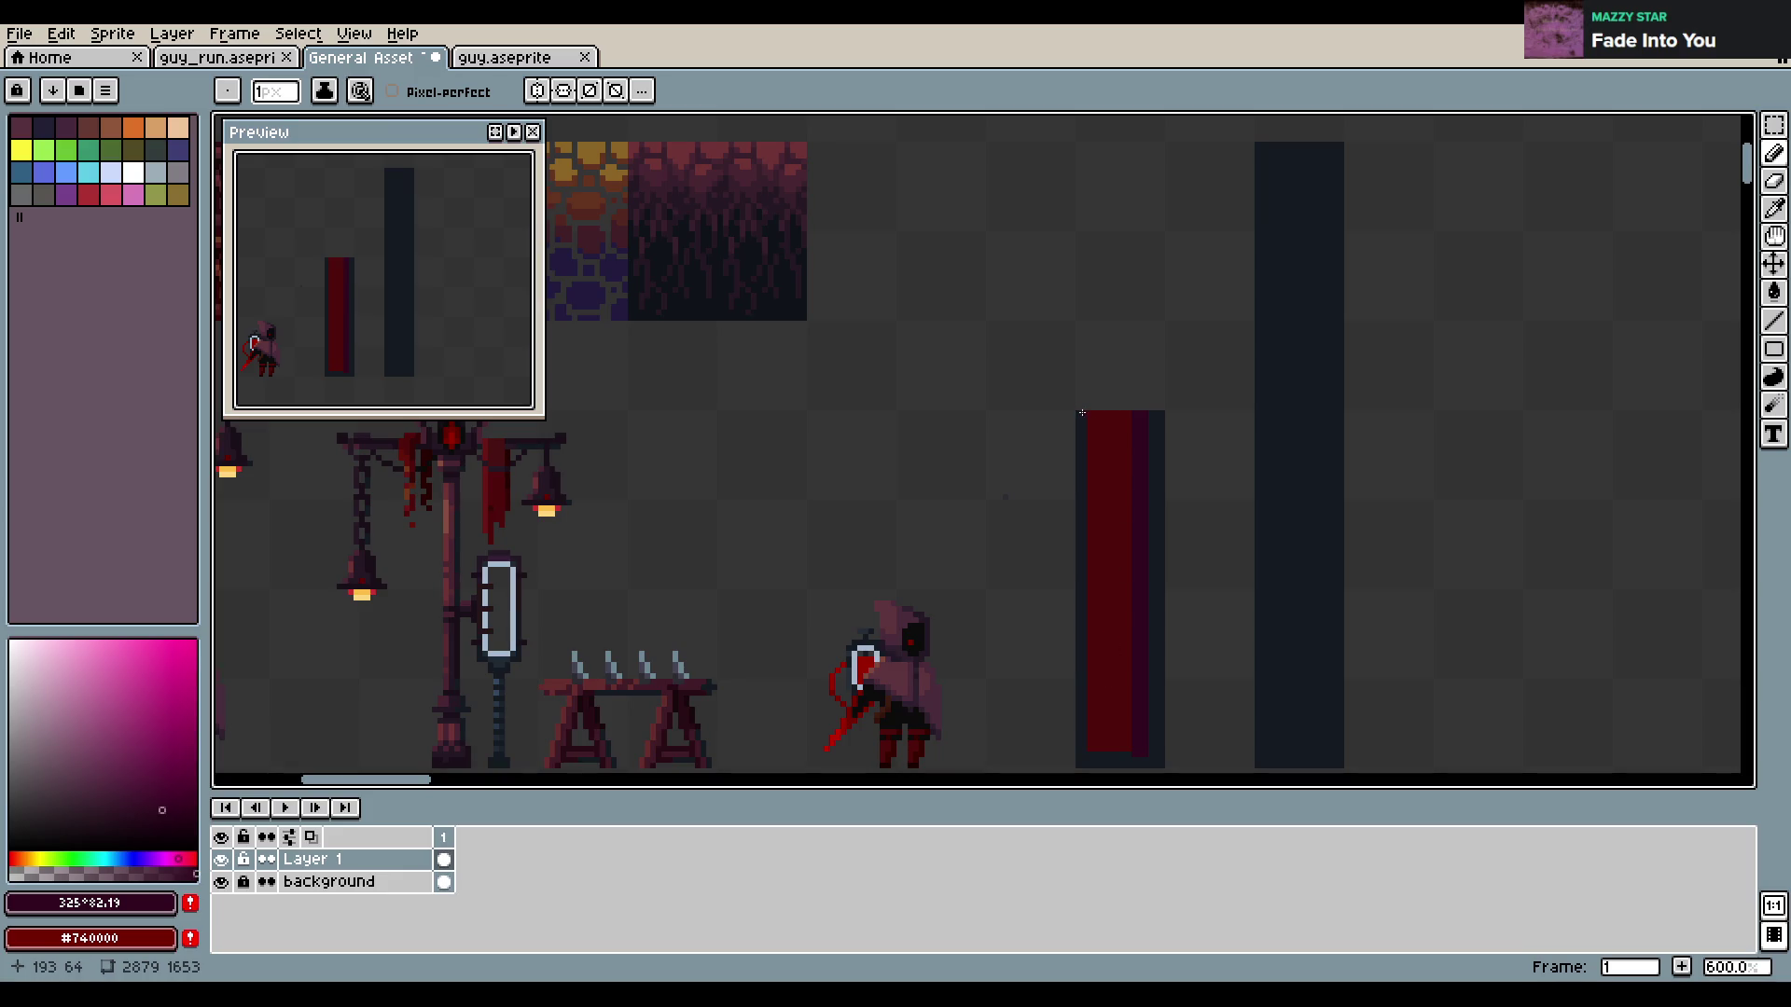
key("ctrl+z")
Draw strokes down the red column and sample dark plum #31091f, undoing a stray navy stroke
key("b")
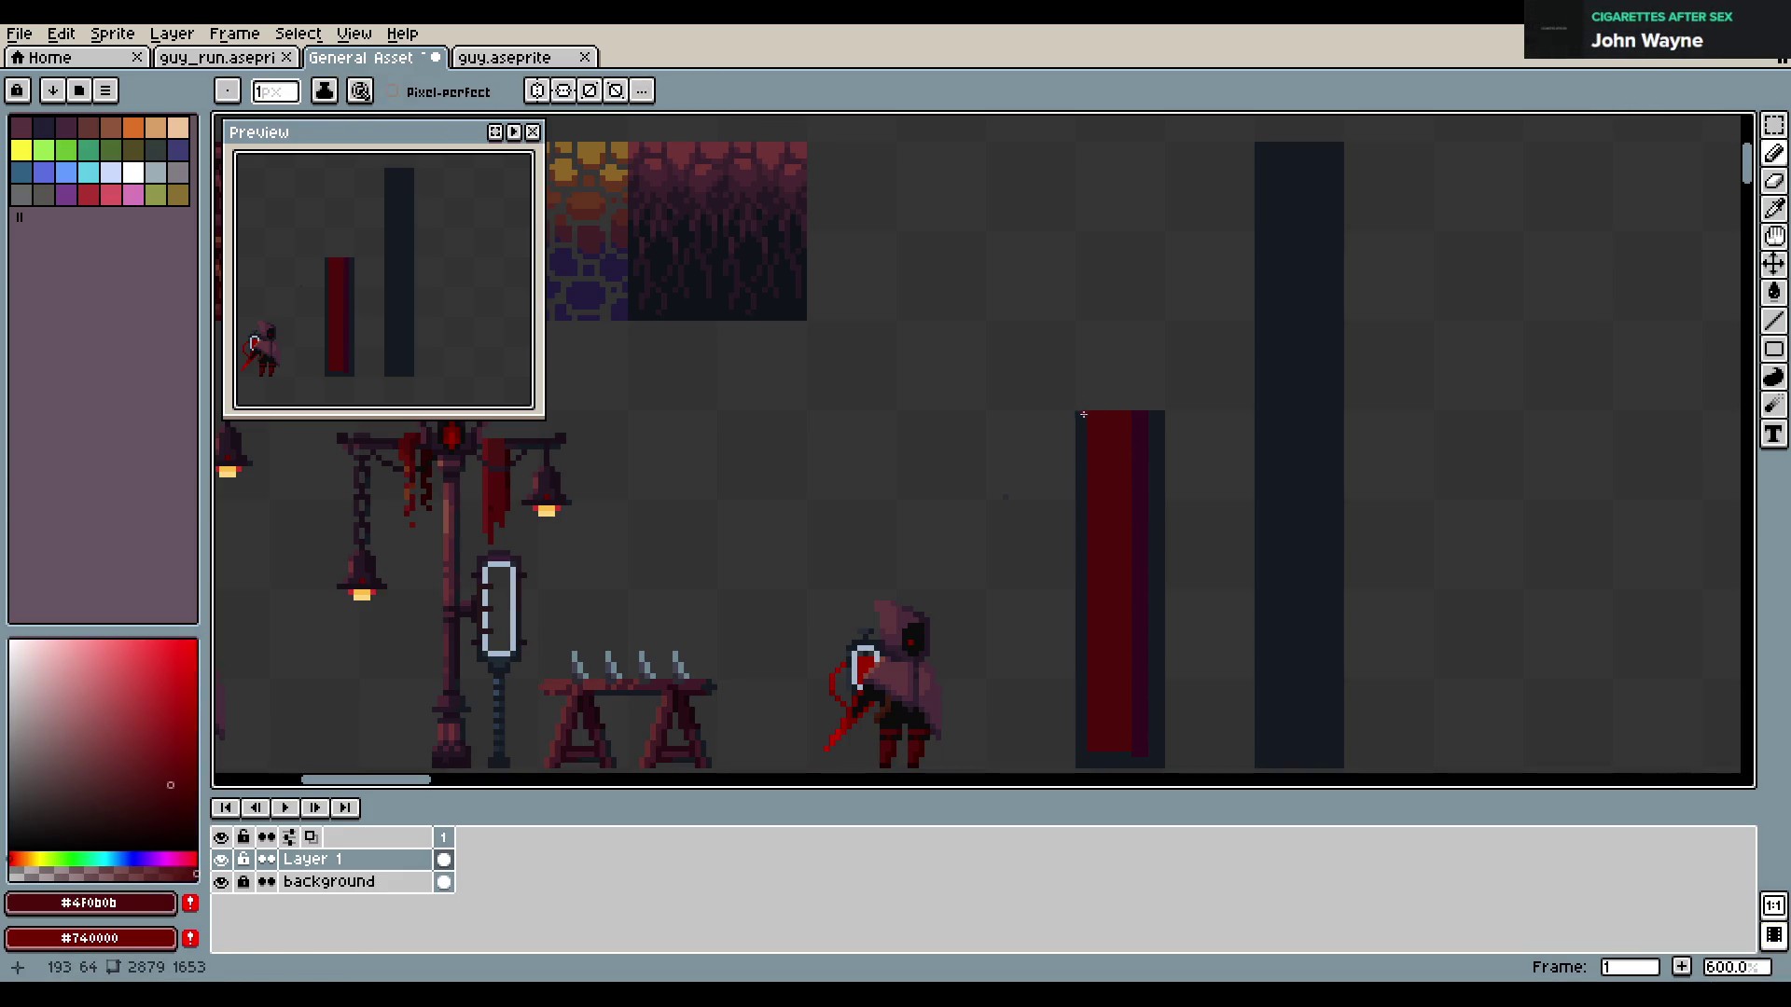
left_click_drag(1080, 421, 1079, 593)
left_click_drag(1079, 458, 1087, 757)
left_click(1140, 661, "alt")
left_click_drag(1112, 755, 1109, 759)
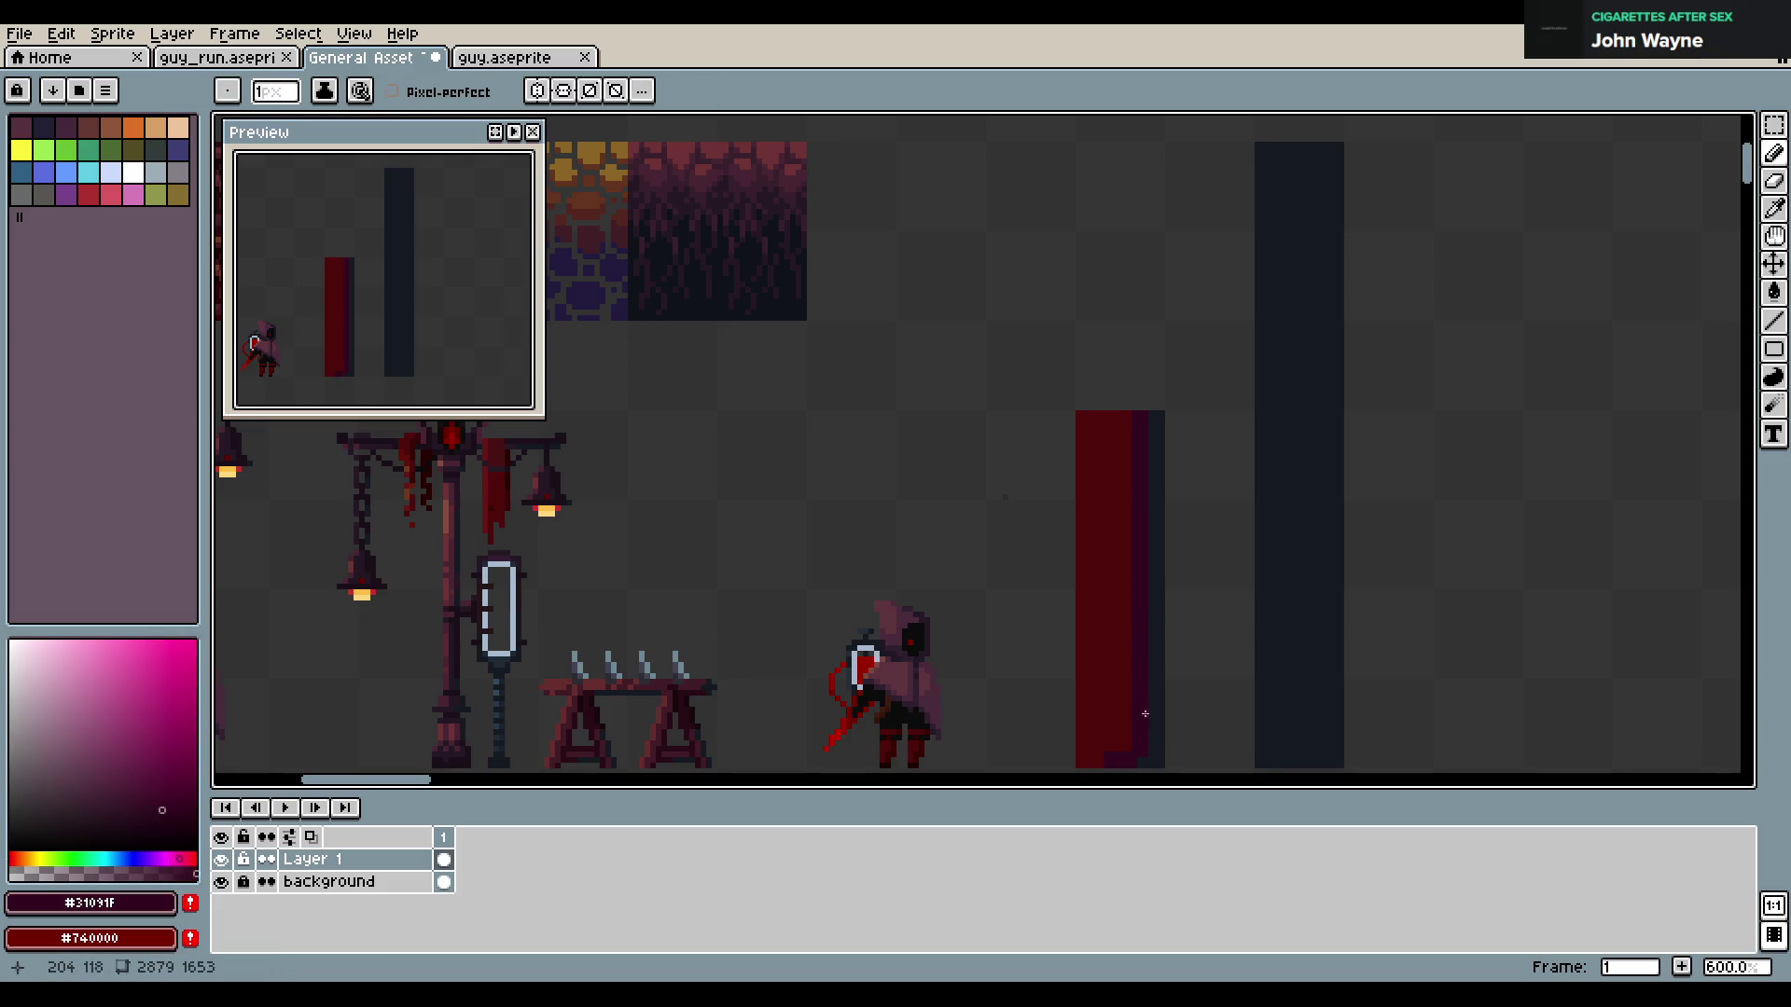
left_click(1142, 758, "alt")
left_click_drag(1141, 757, 1142, 415)
key("ctrl+z")
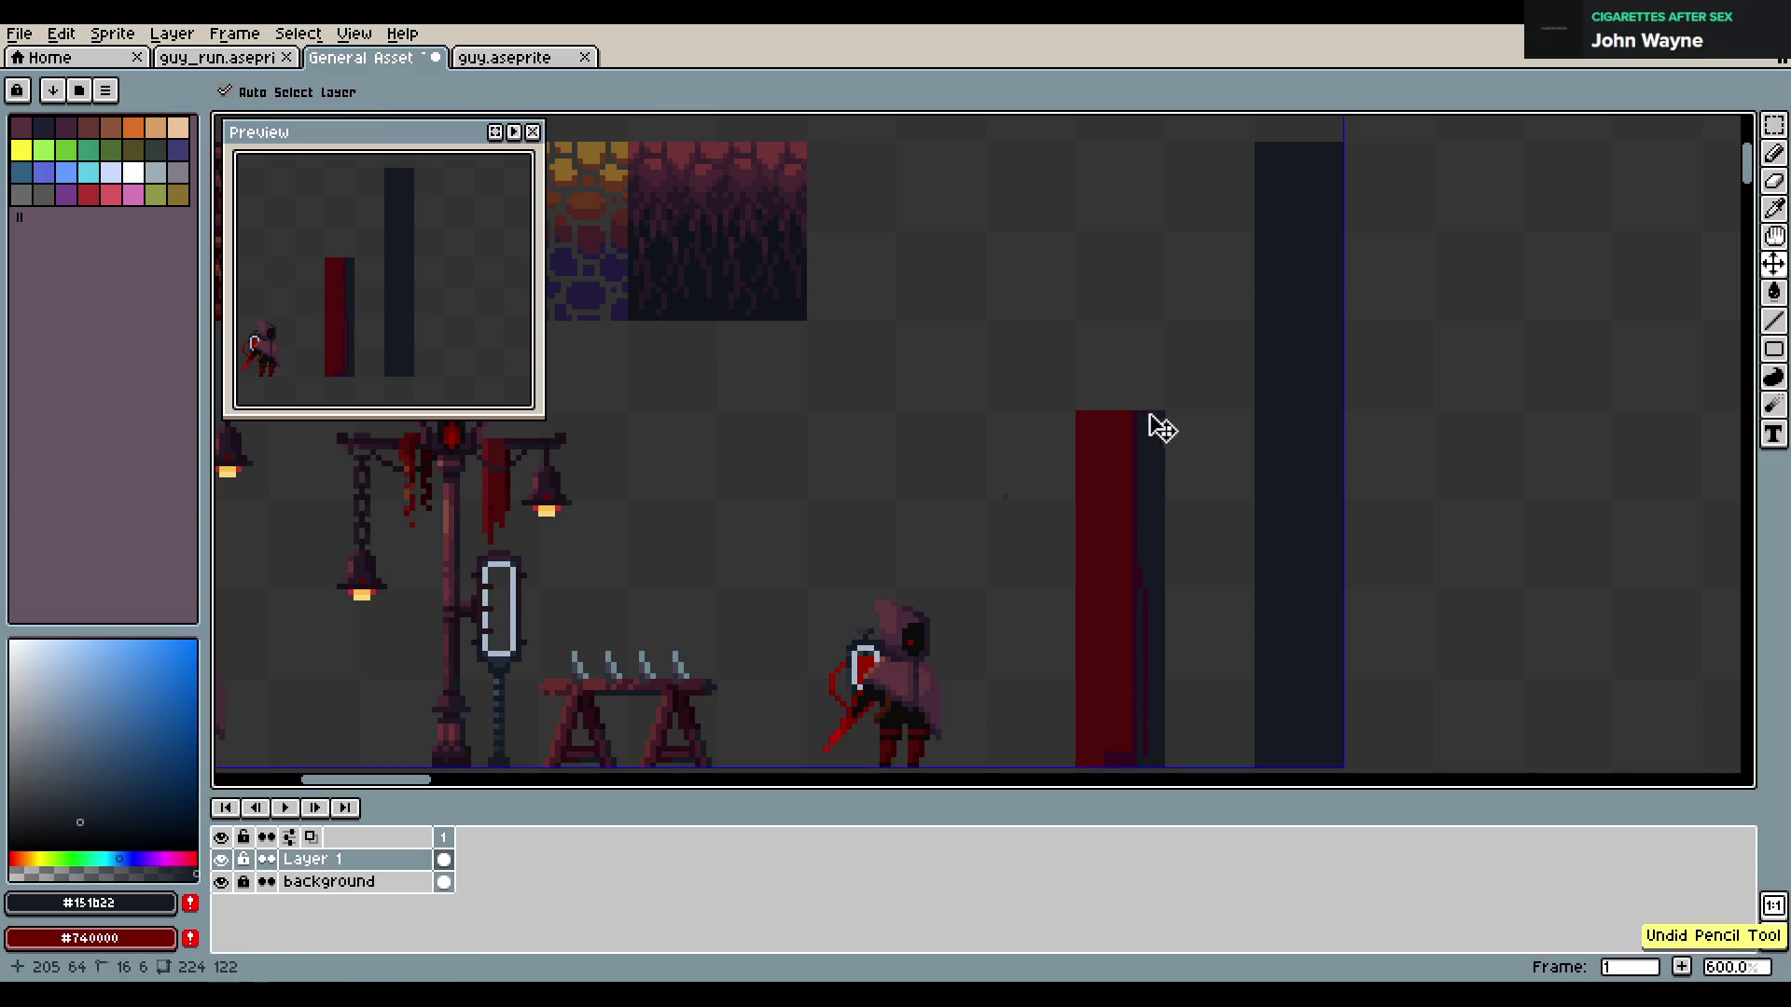
Draw a dark plum line down the red pillar, fill the stripe to its right, and save
left_click(1123, 756, "alt")
left_click_drag(1107, 411, 1110, 747)
key("g")
left_click(1122, 597)
key("Return")
key("b")
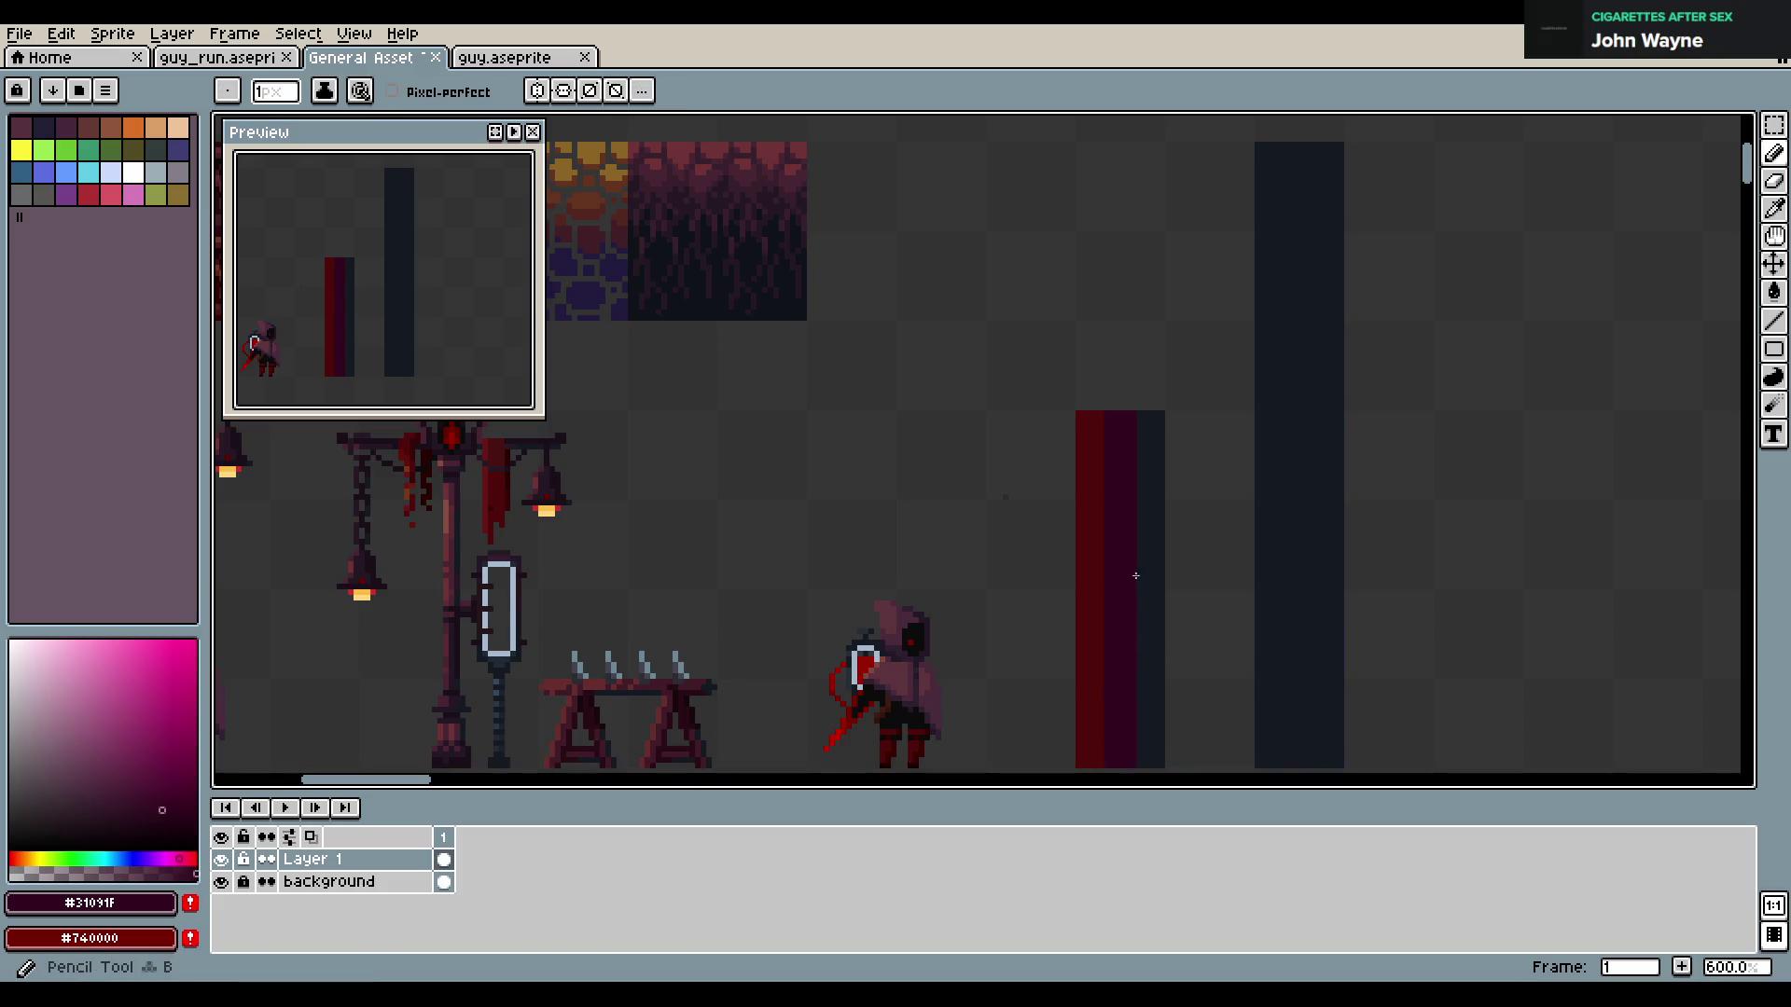
key("ctrl+s")
left_click(1095, 404, "alt")
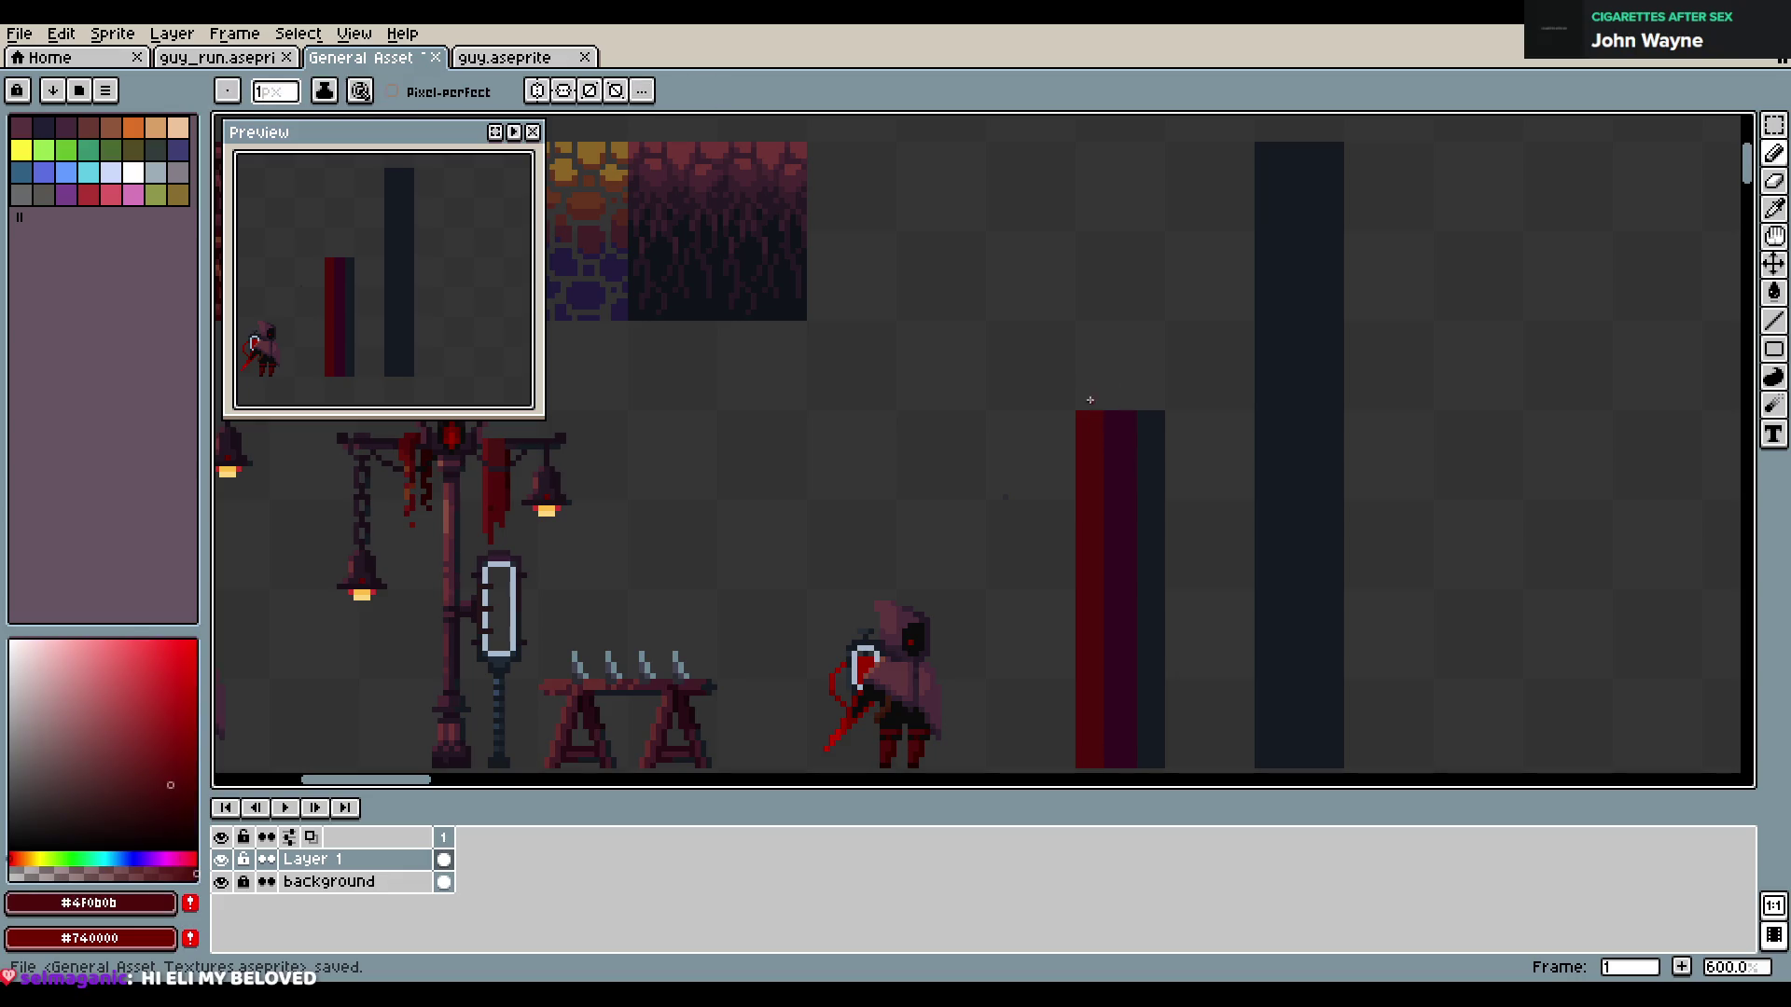
Draw a dark plum line across the pillar top and fill the triangle beneath it
left_click(1058, 392)
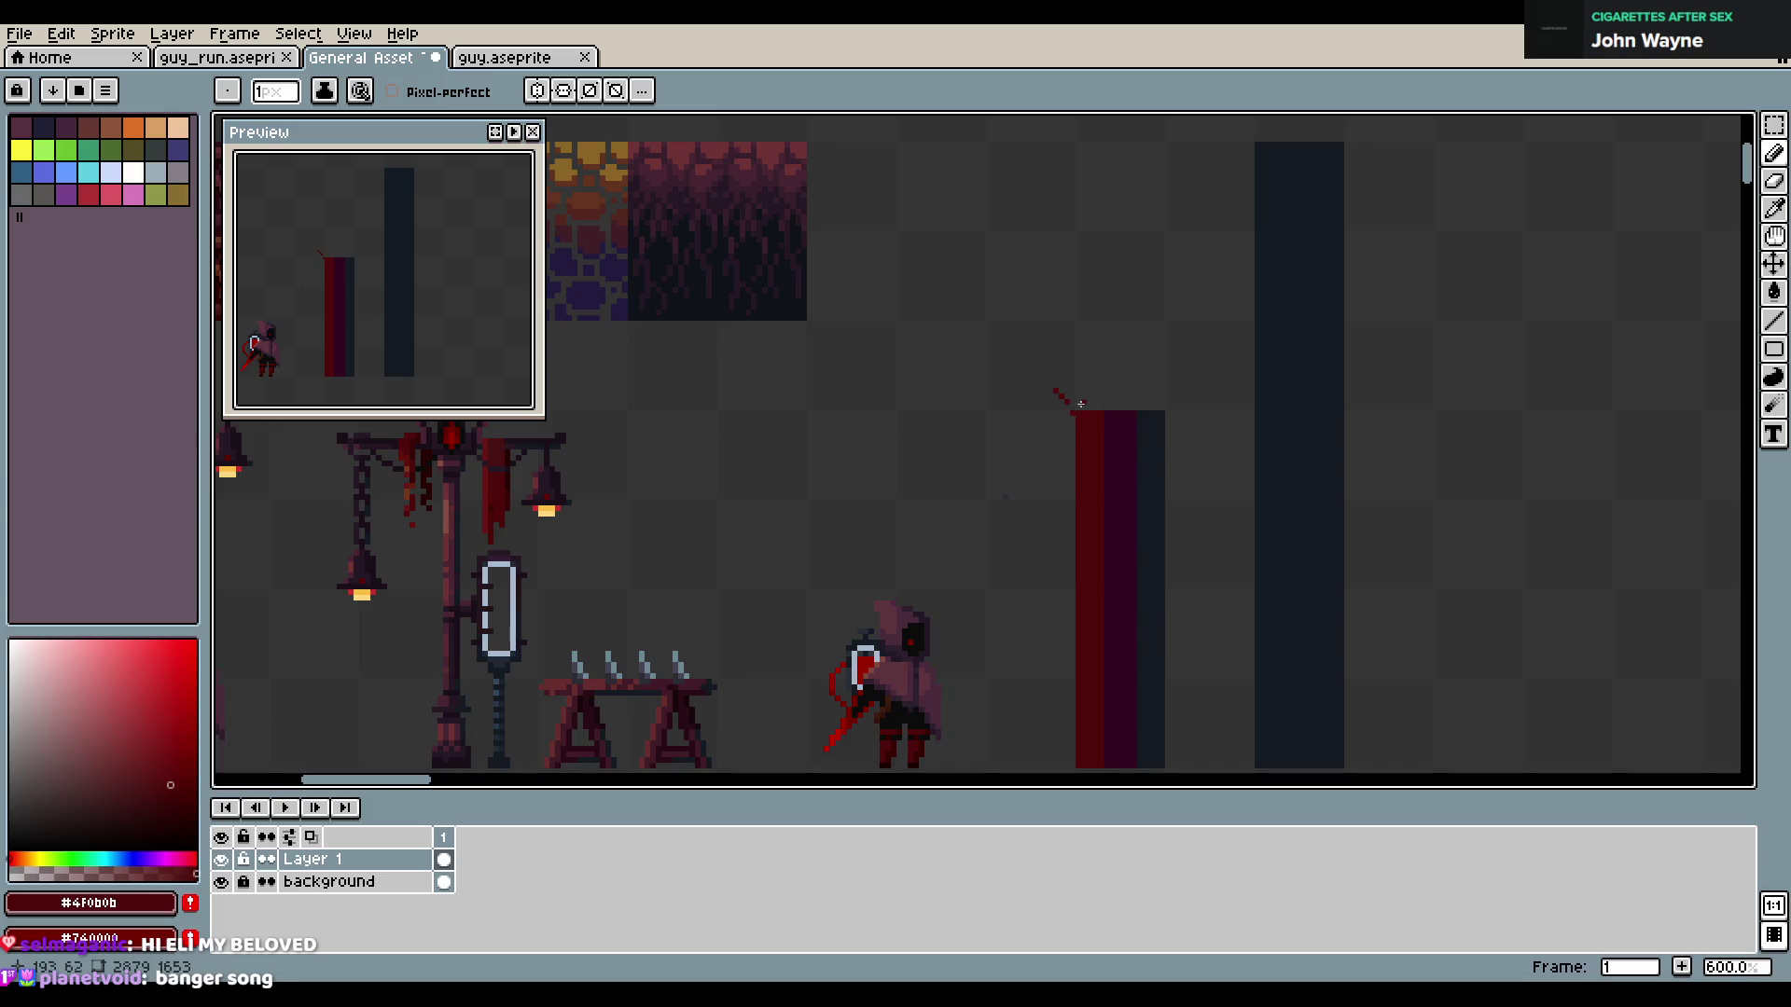
left_click(1104, 407, "alt")
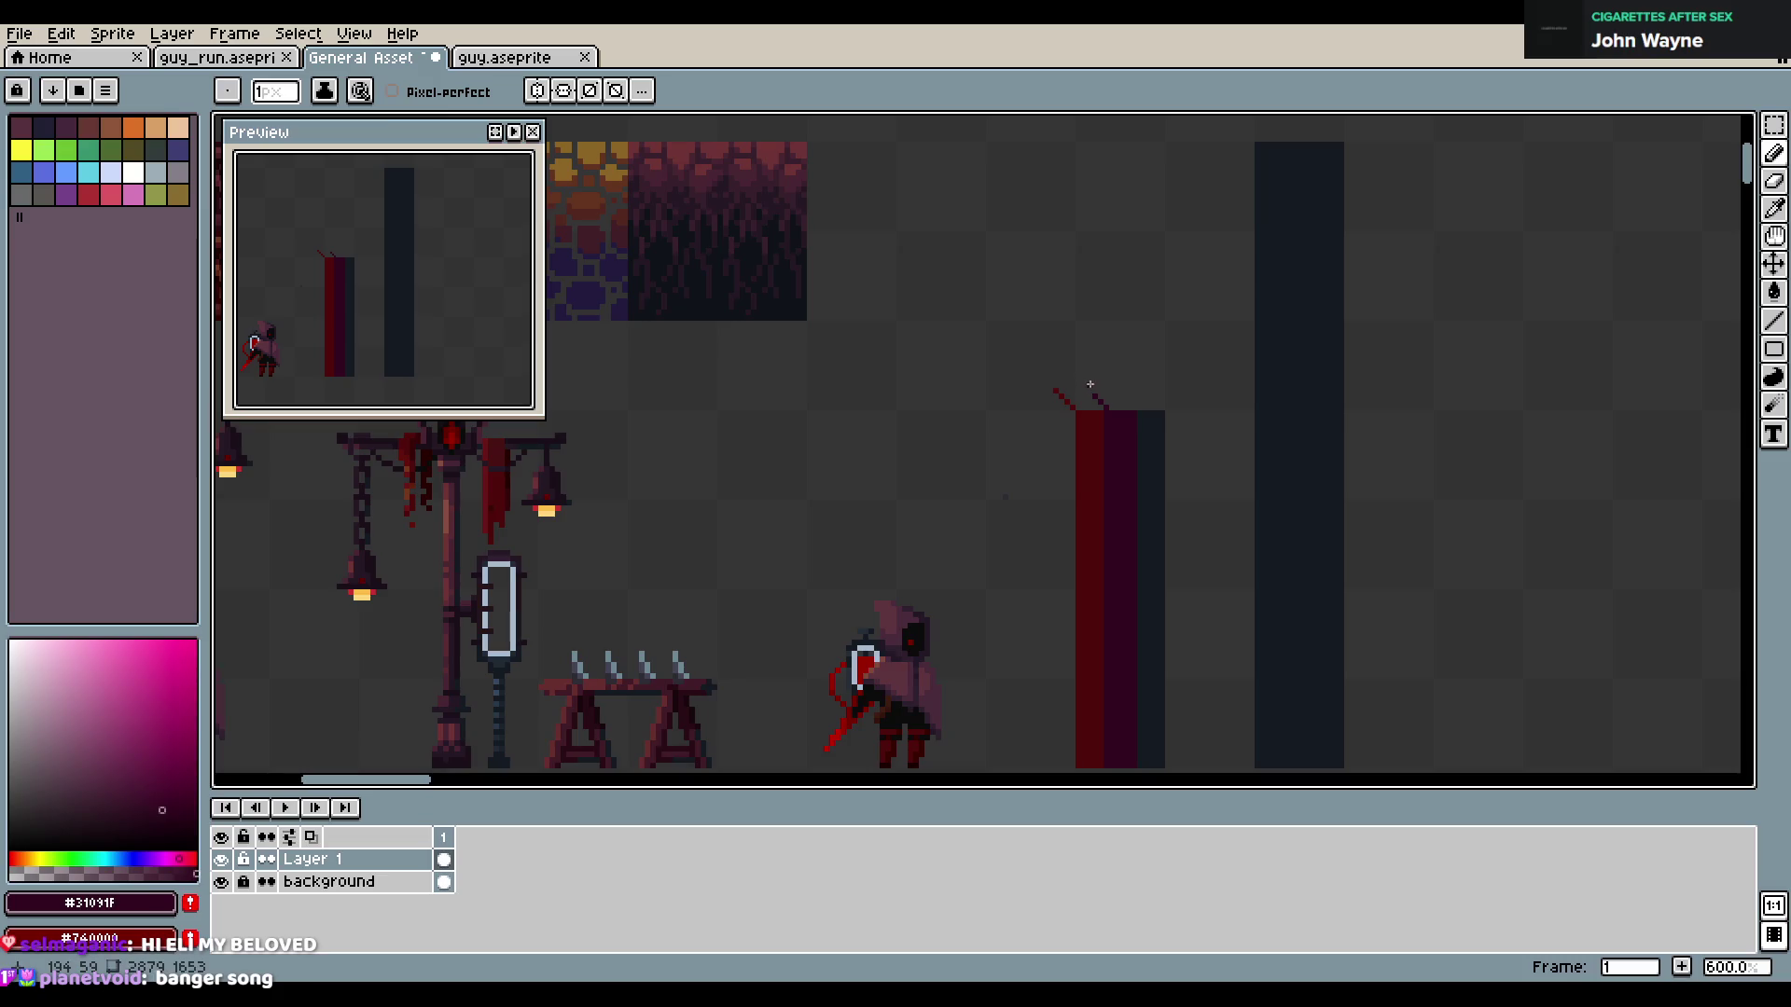
left_click_drag(1094, 393, 1145, 393)
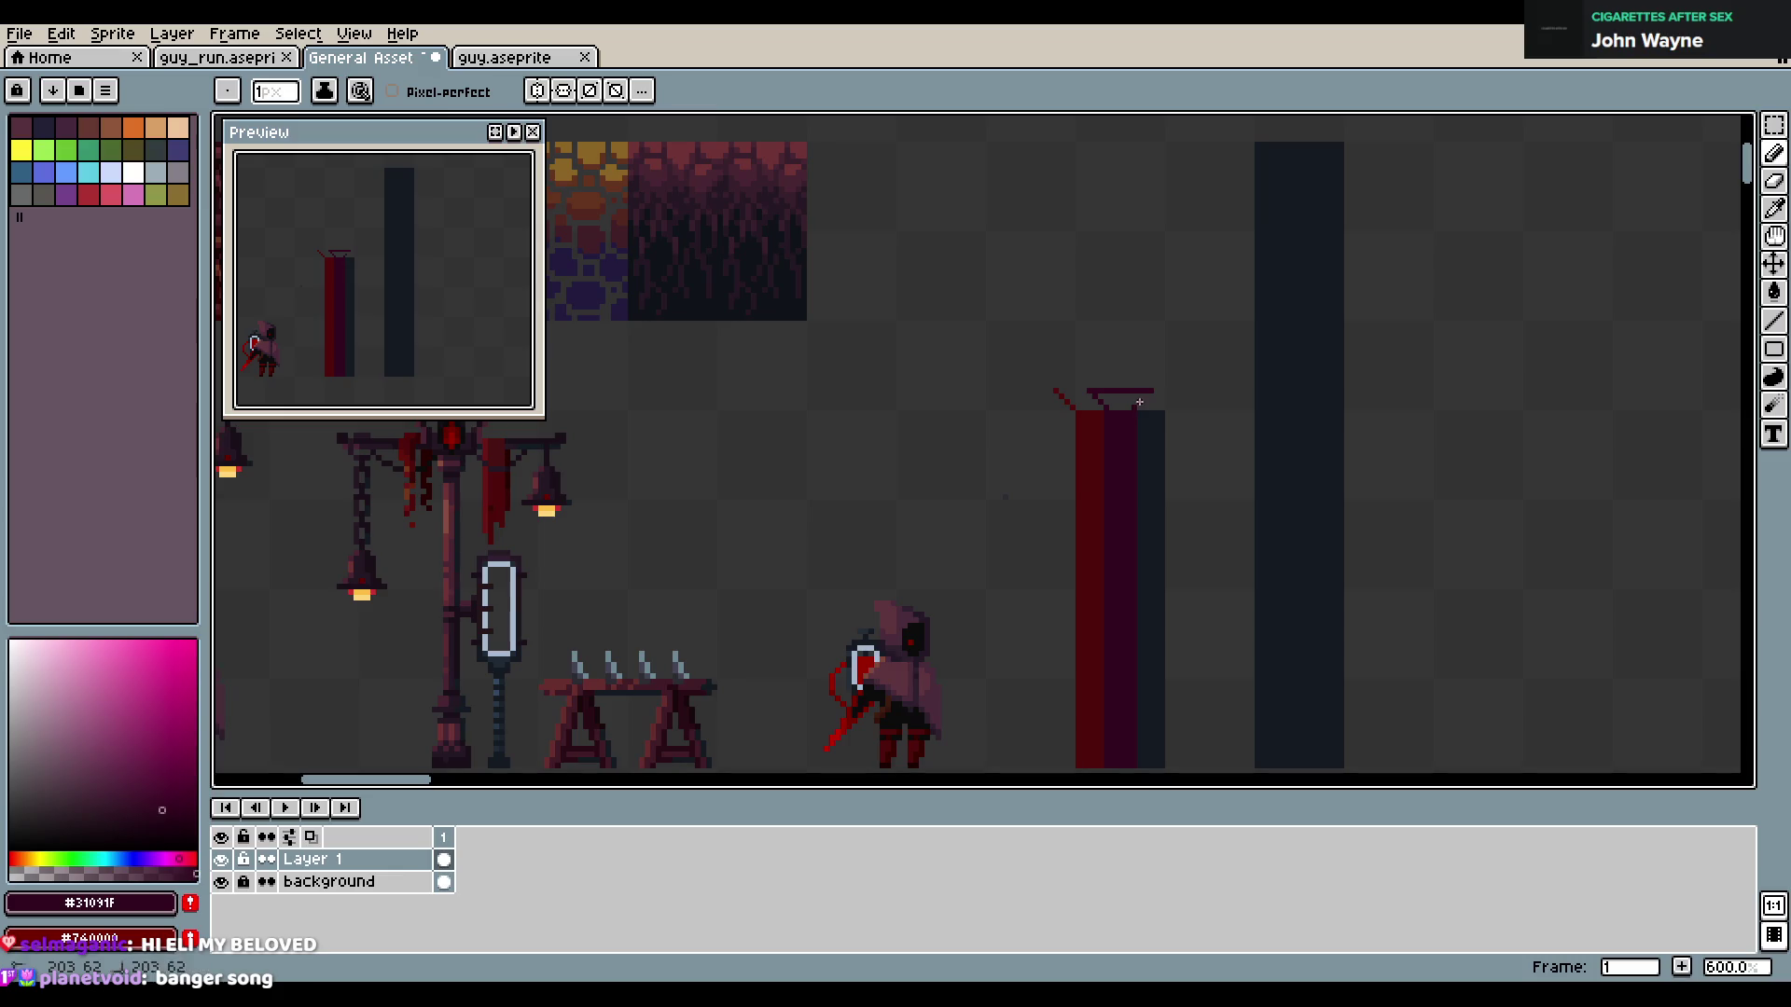
key("g")
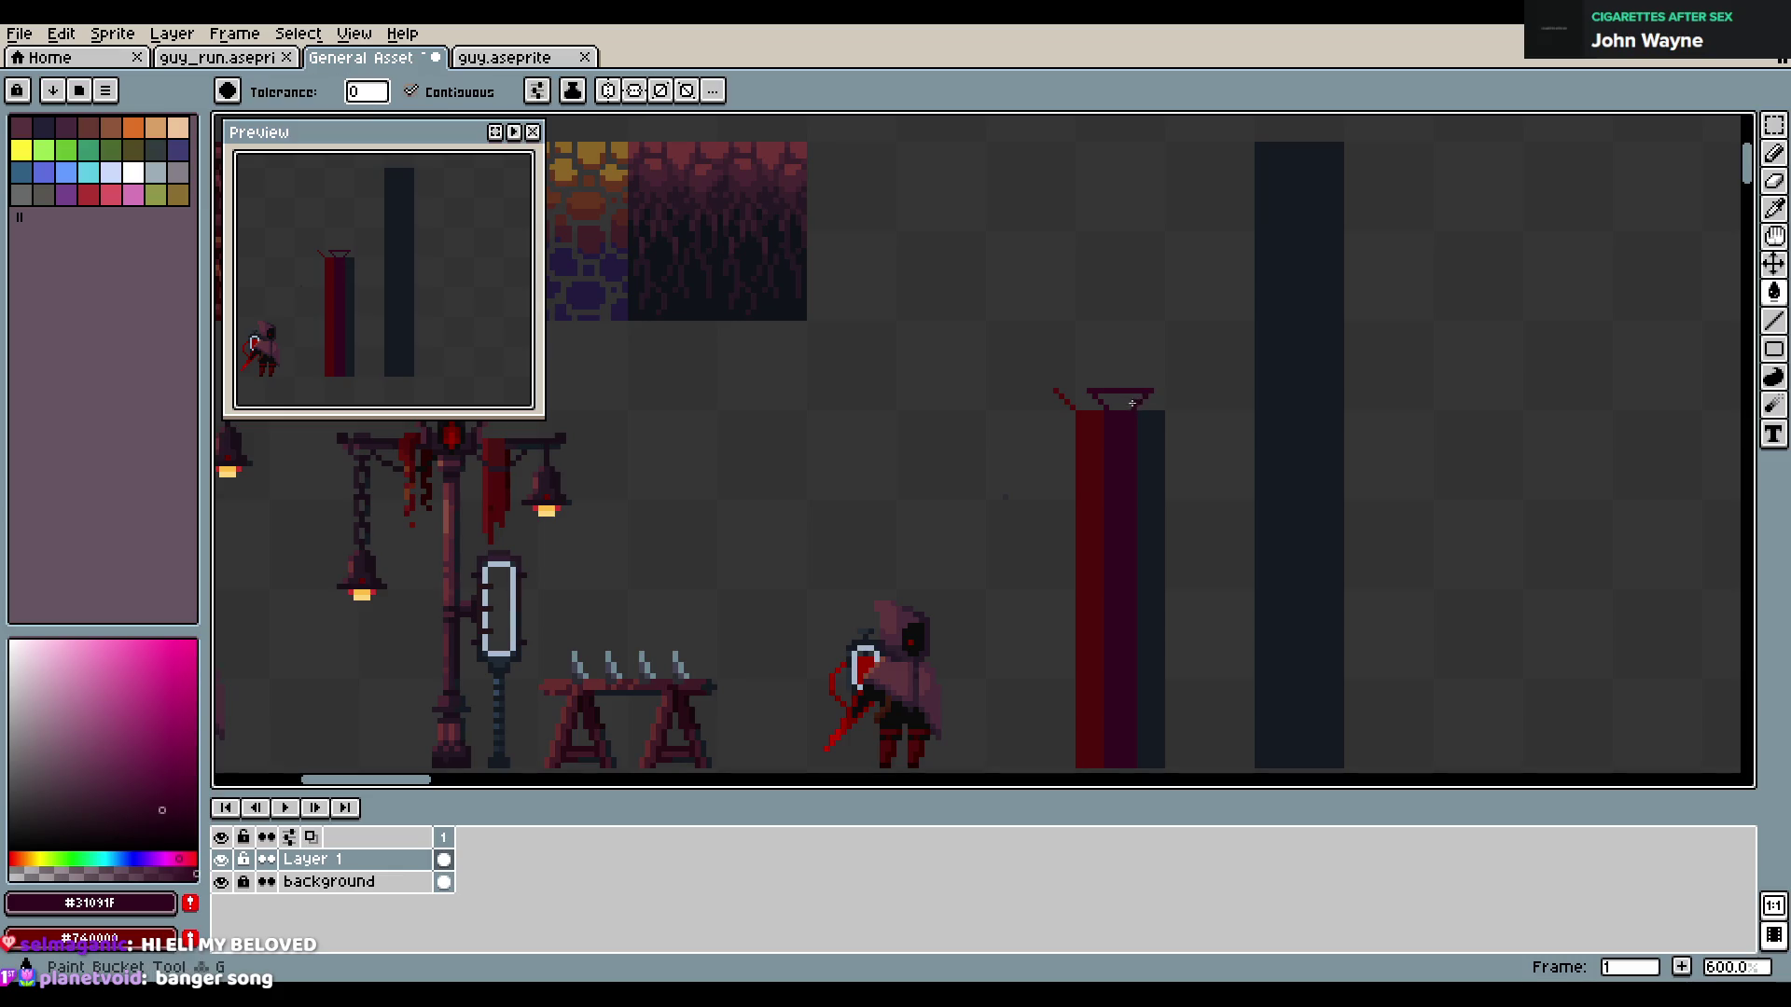
left_click(1134, 399)
key("b")
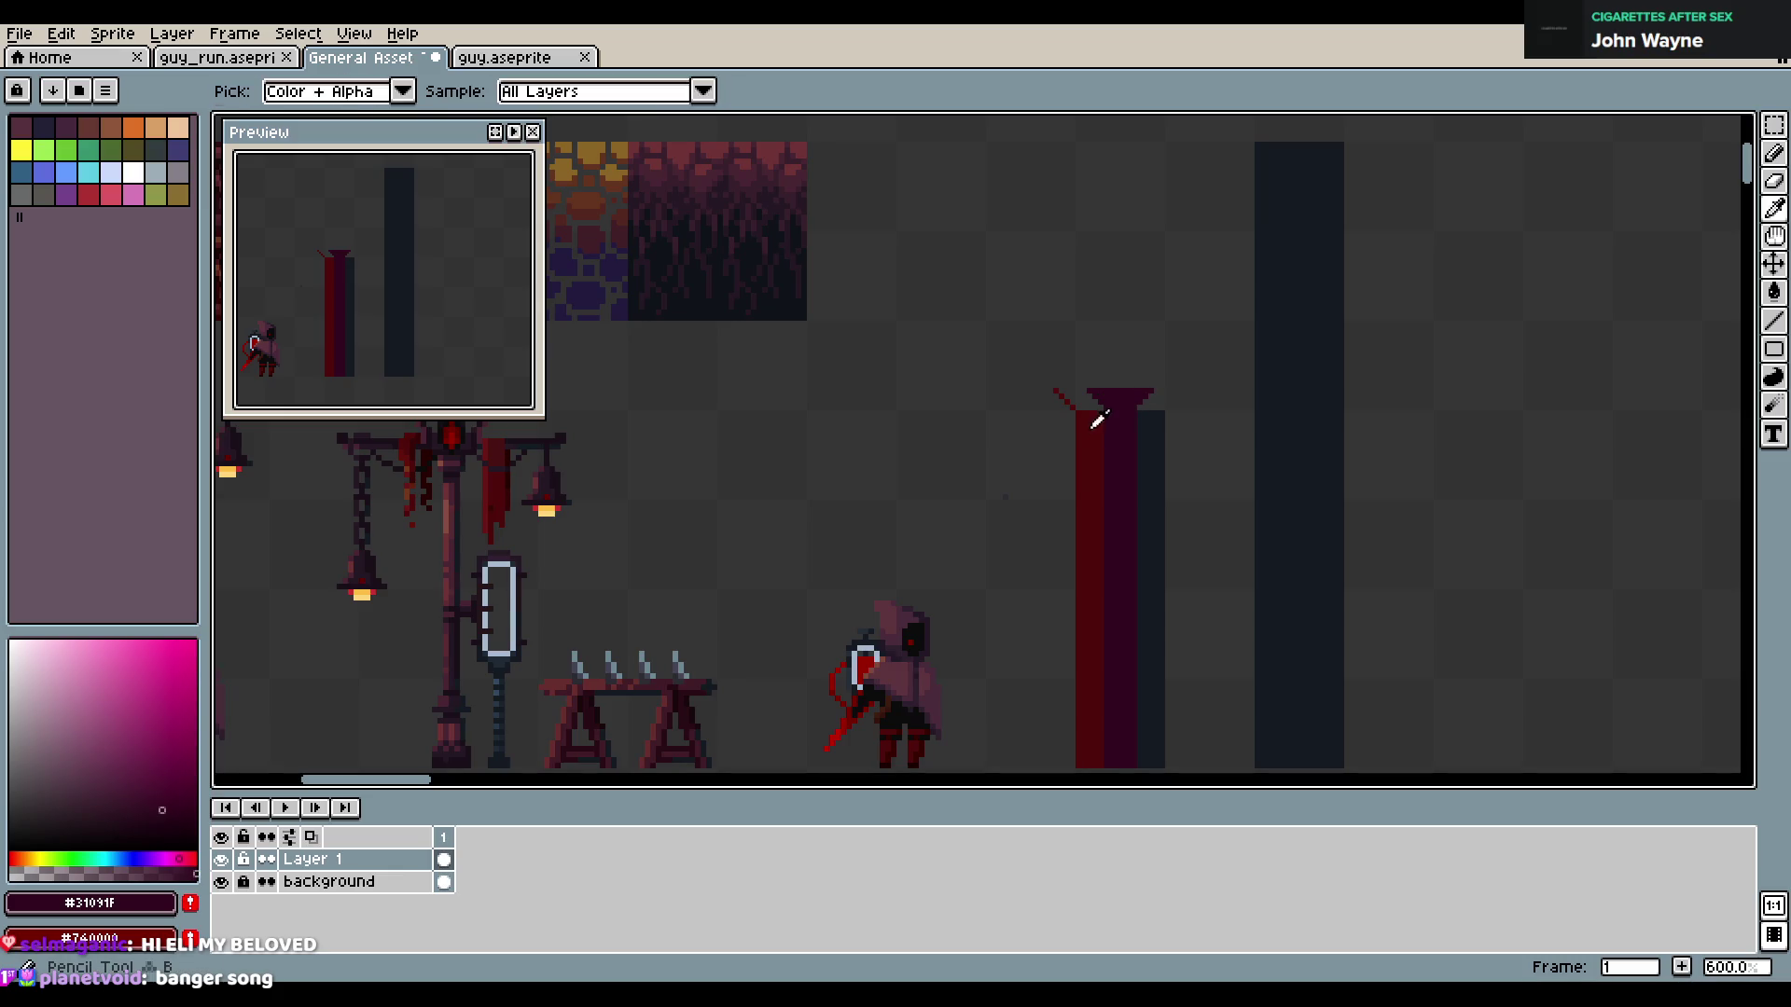
Add dark pixels beside the capital's top, undoing an accidental whole-canvas fill, and save
left_click(1084, 393, "alt")
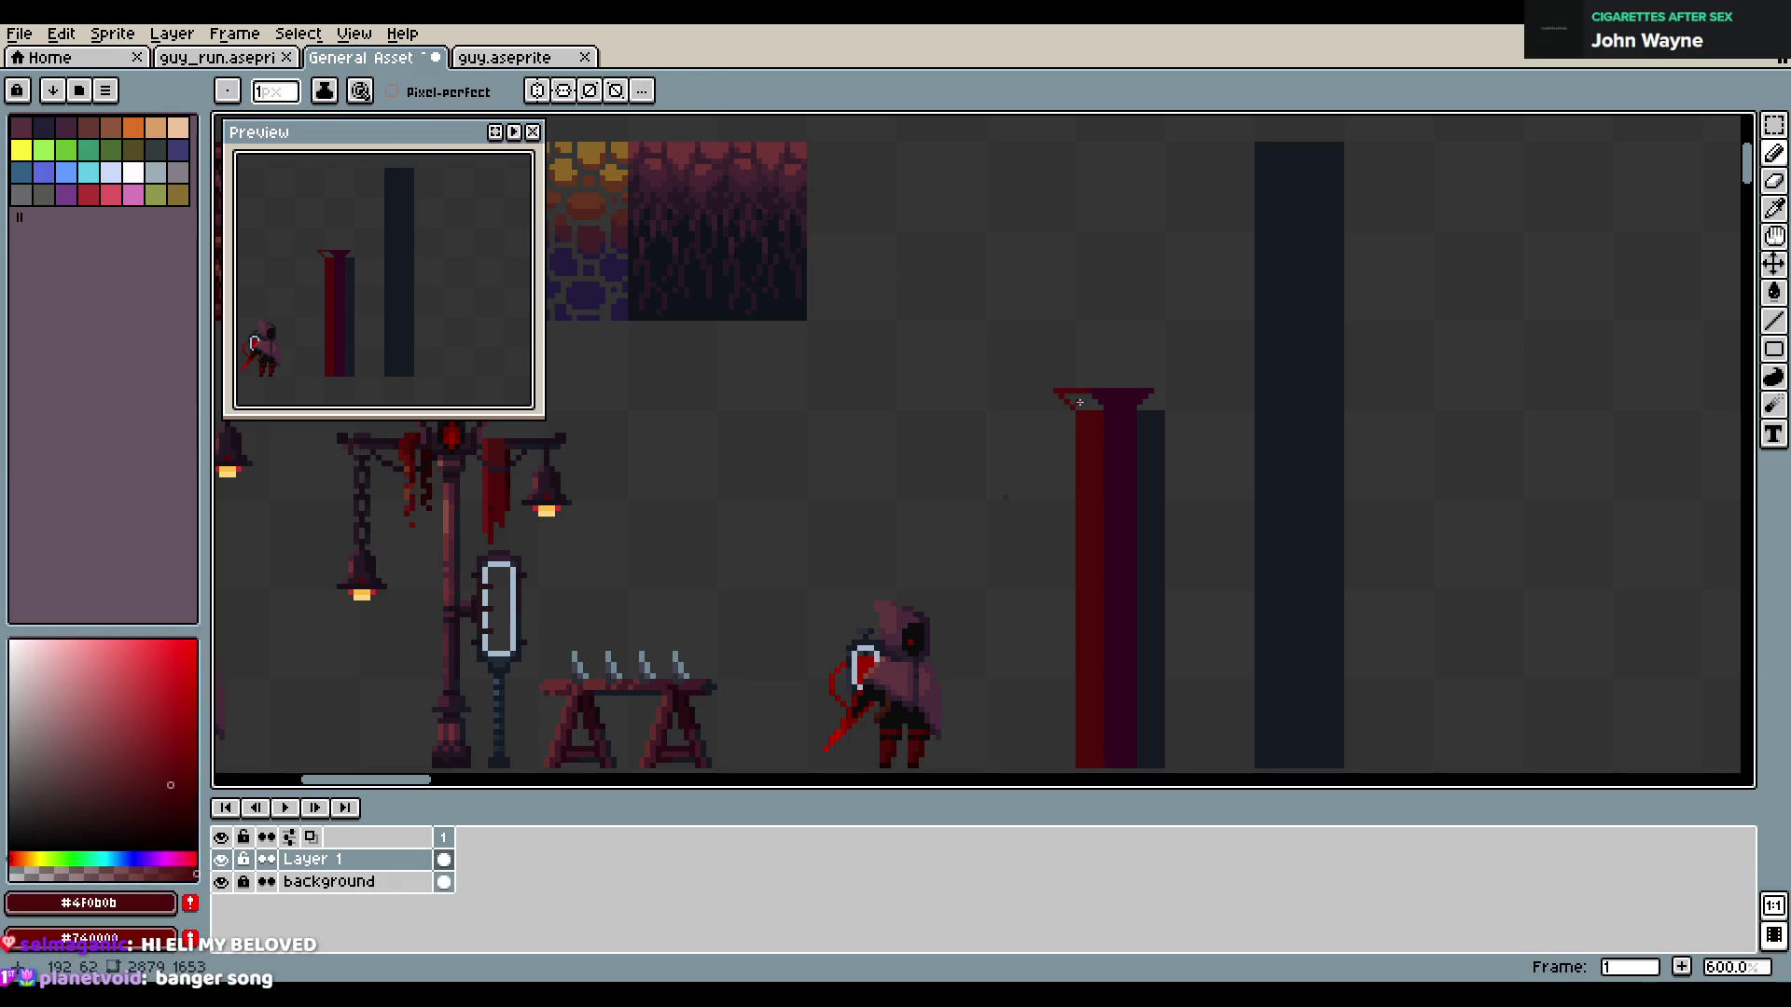
left_click(1157, 406, "alt")
key("g")
key("ctrl+s")
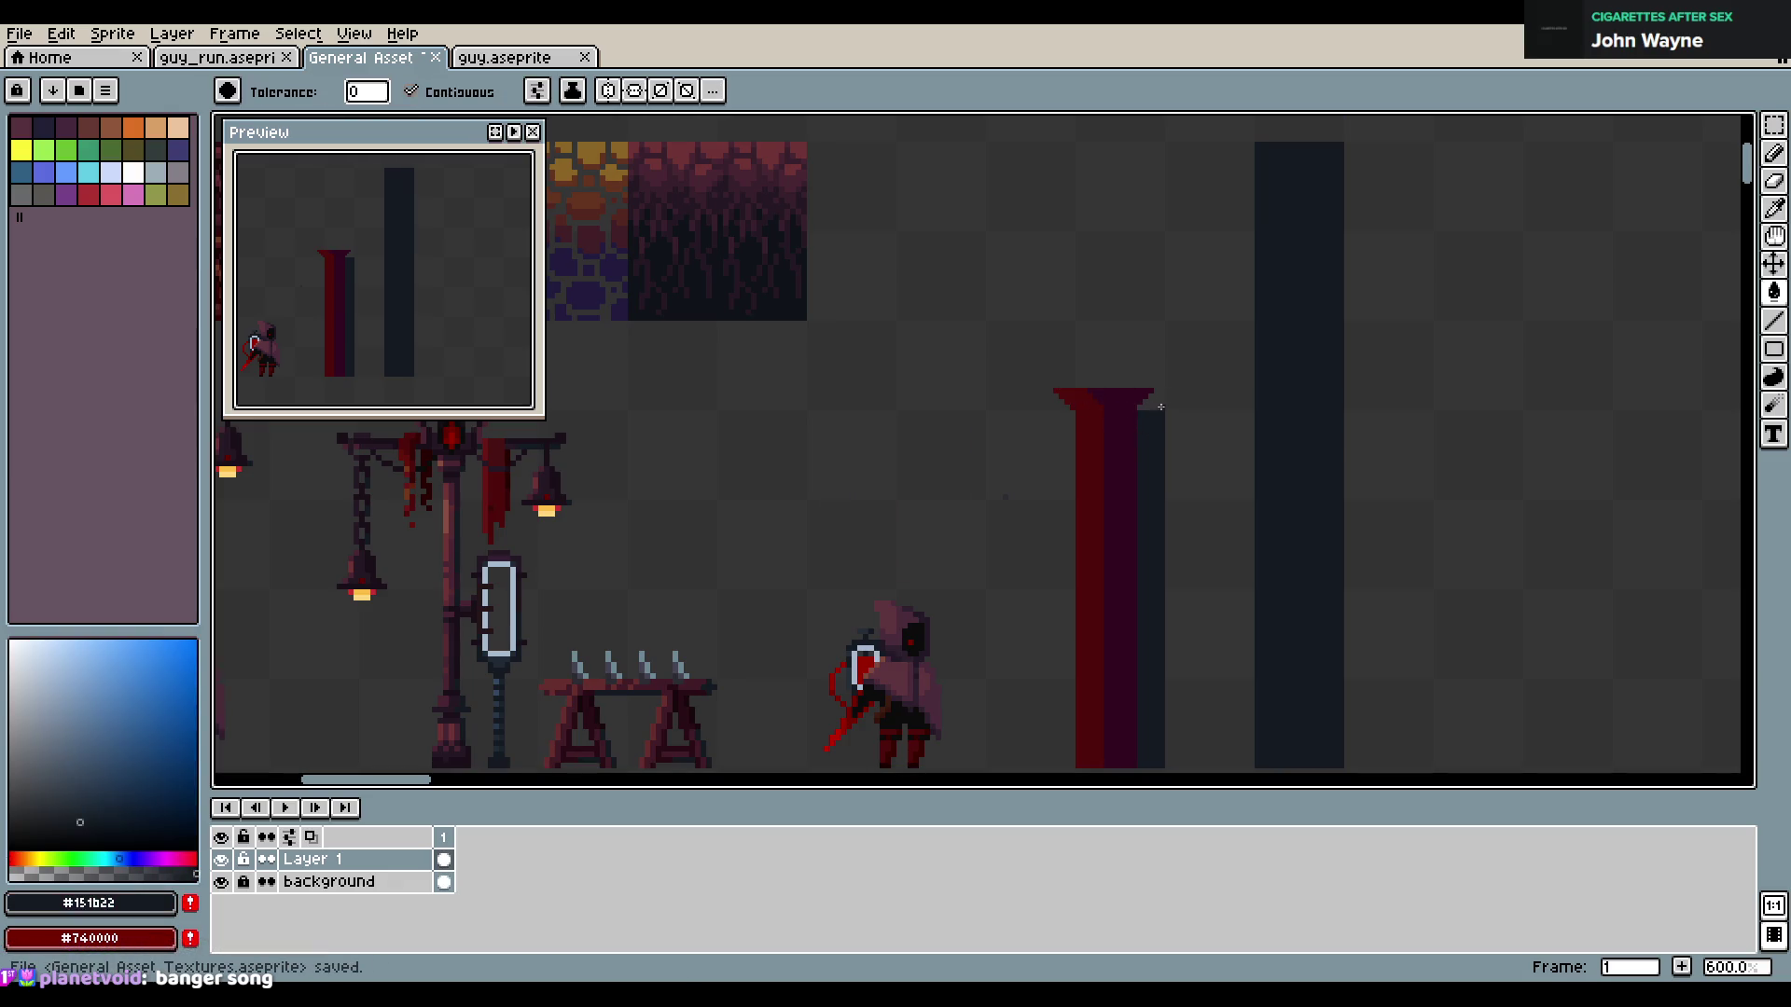
left_click(1164, 407)
key("b")
key("ctrl+z")
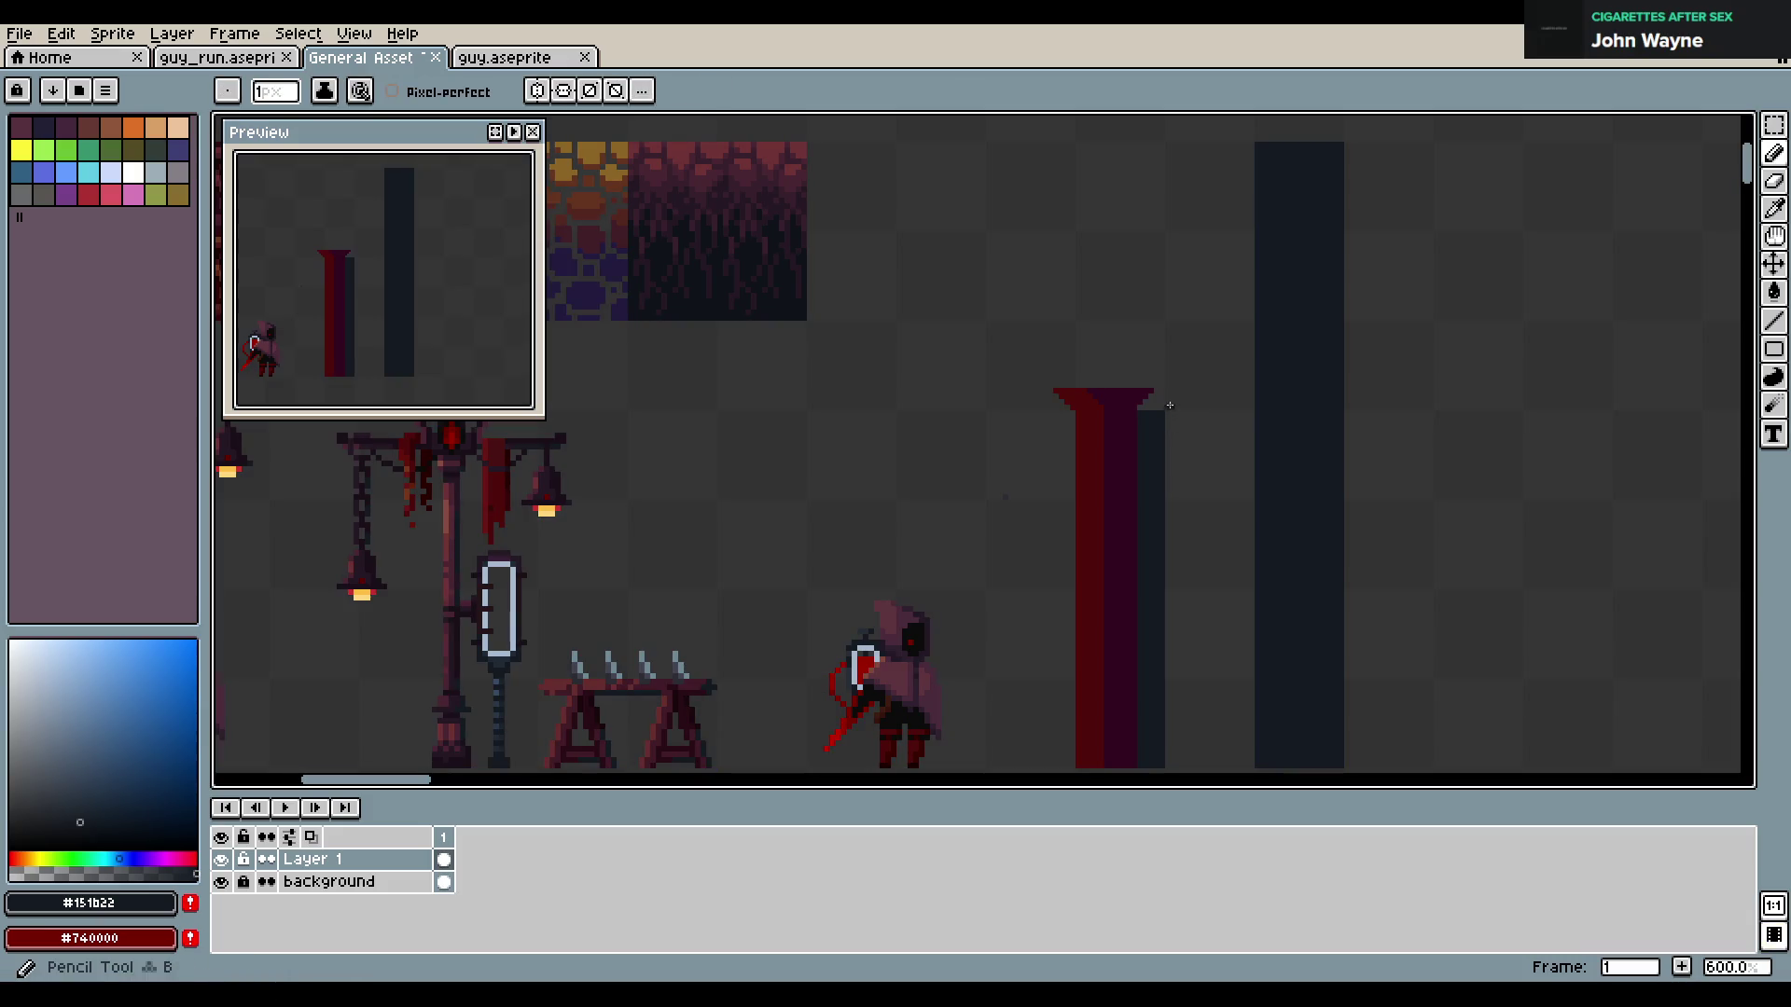
left_click(1171, 406)
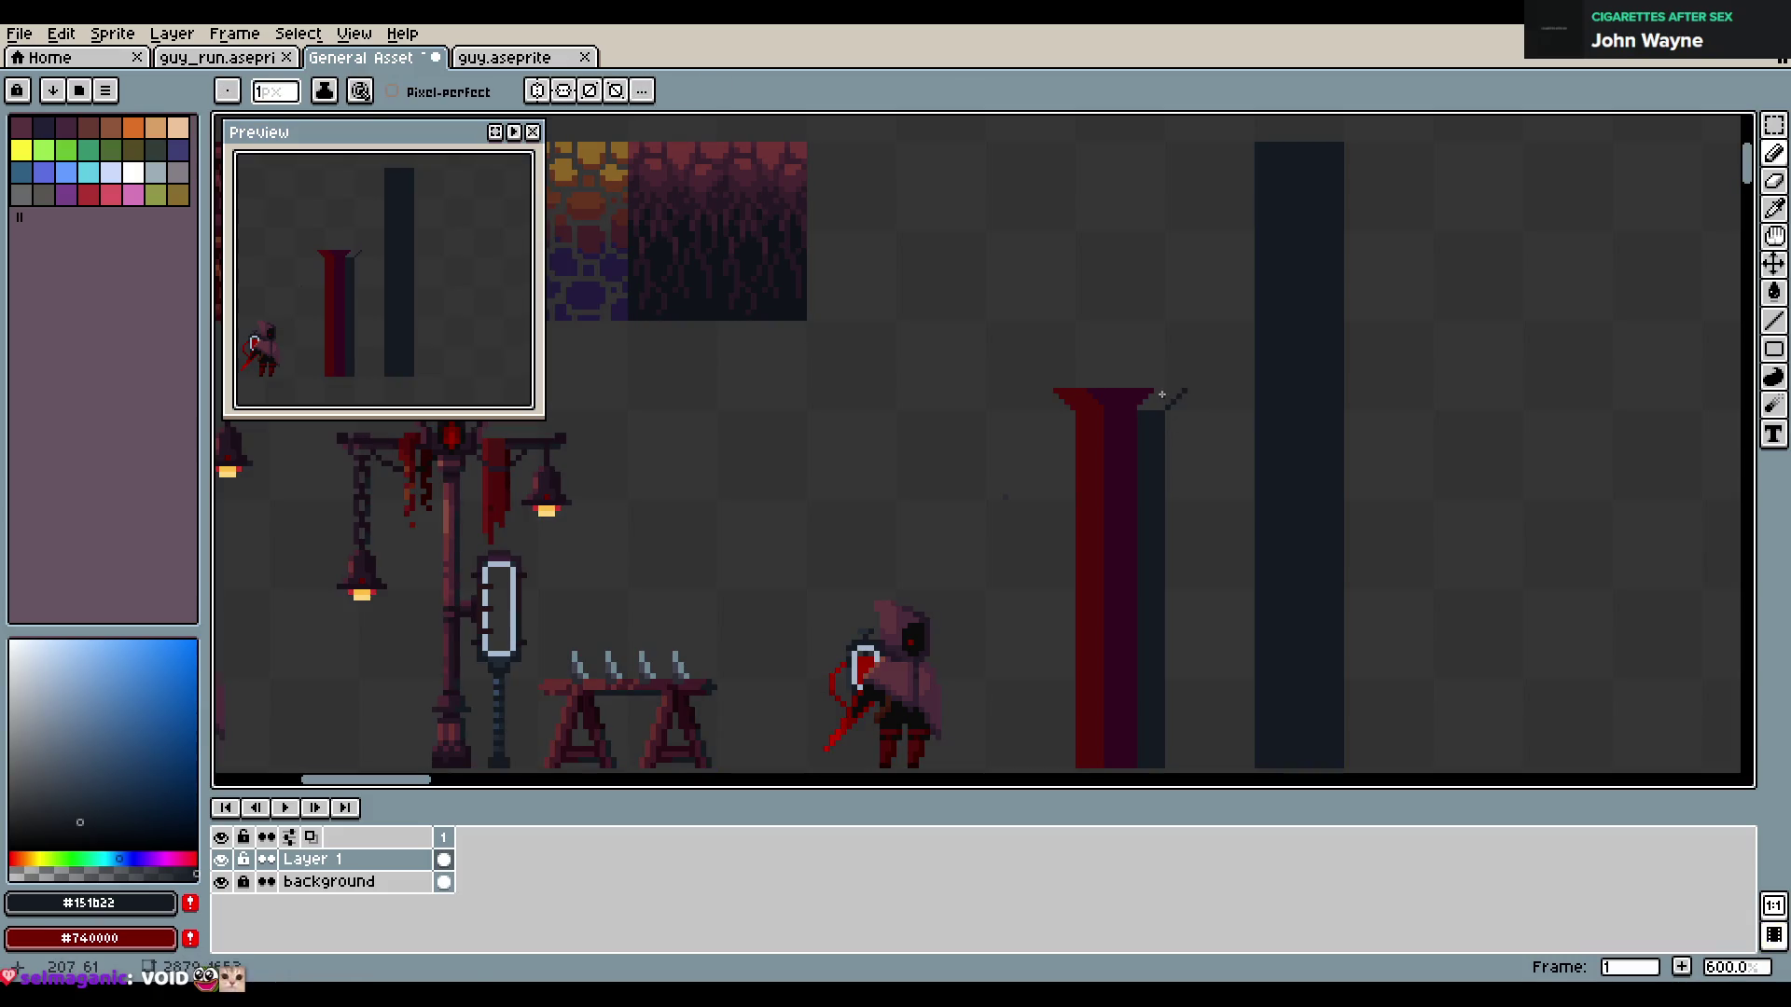
key("g")
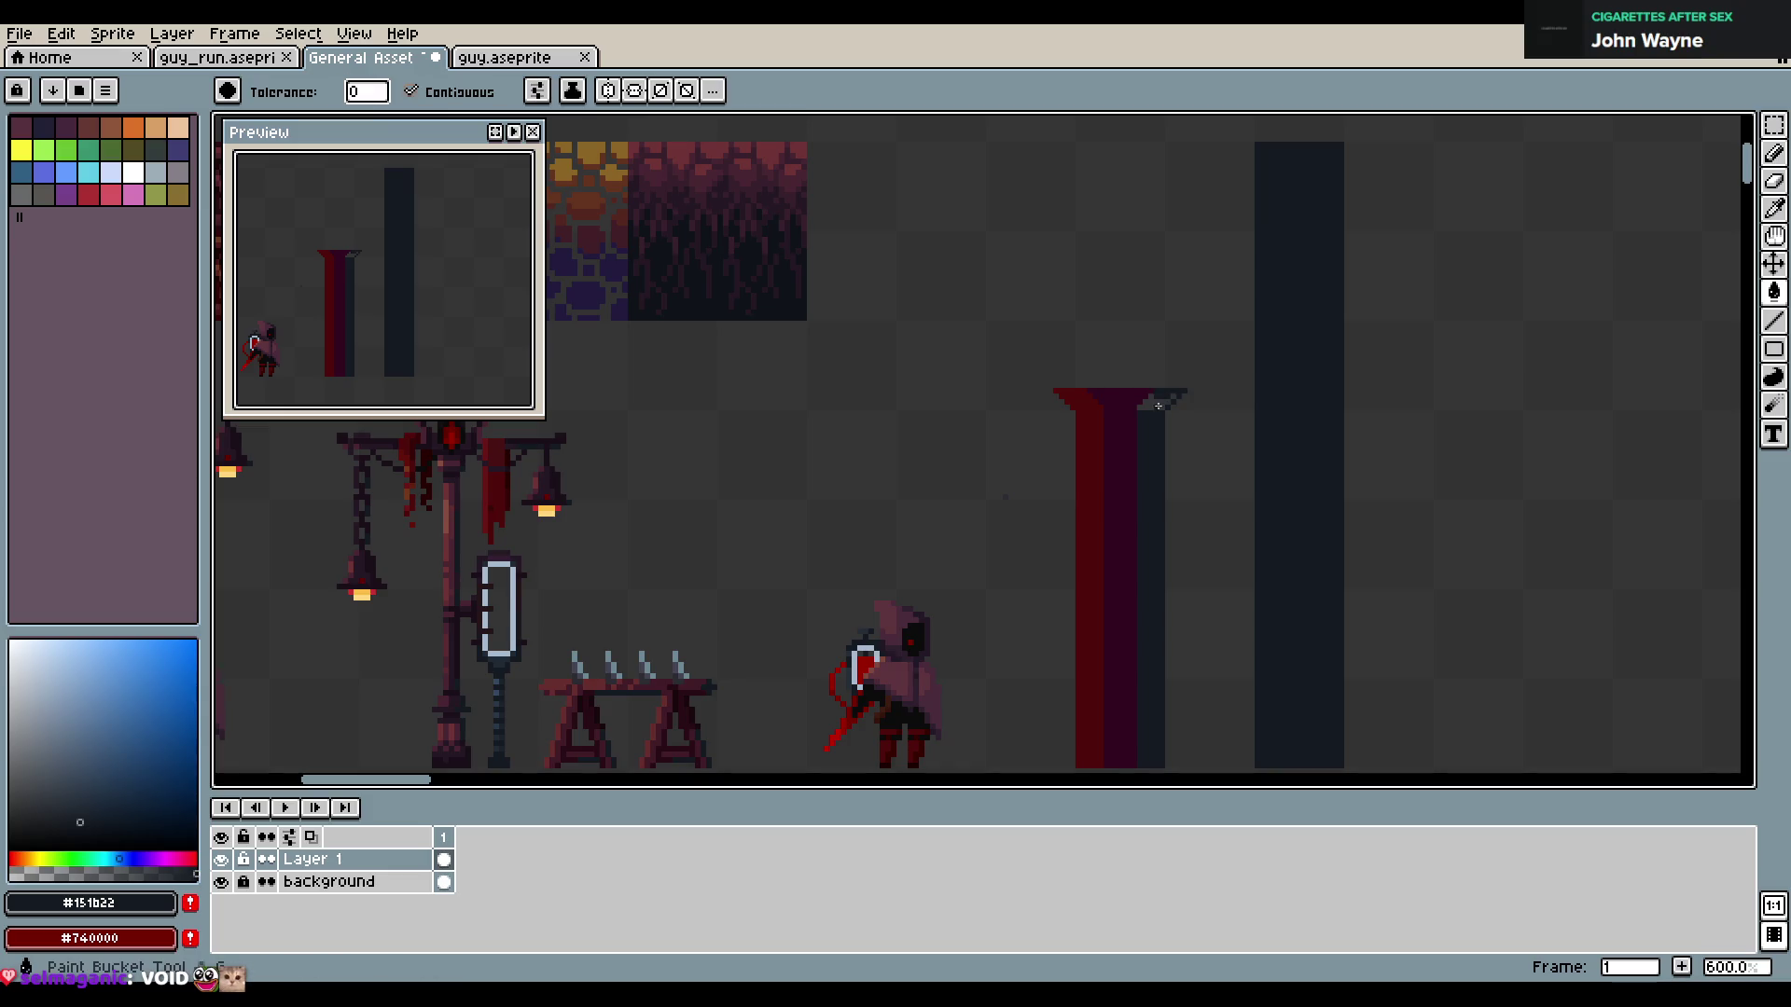
key("b")
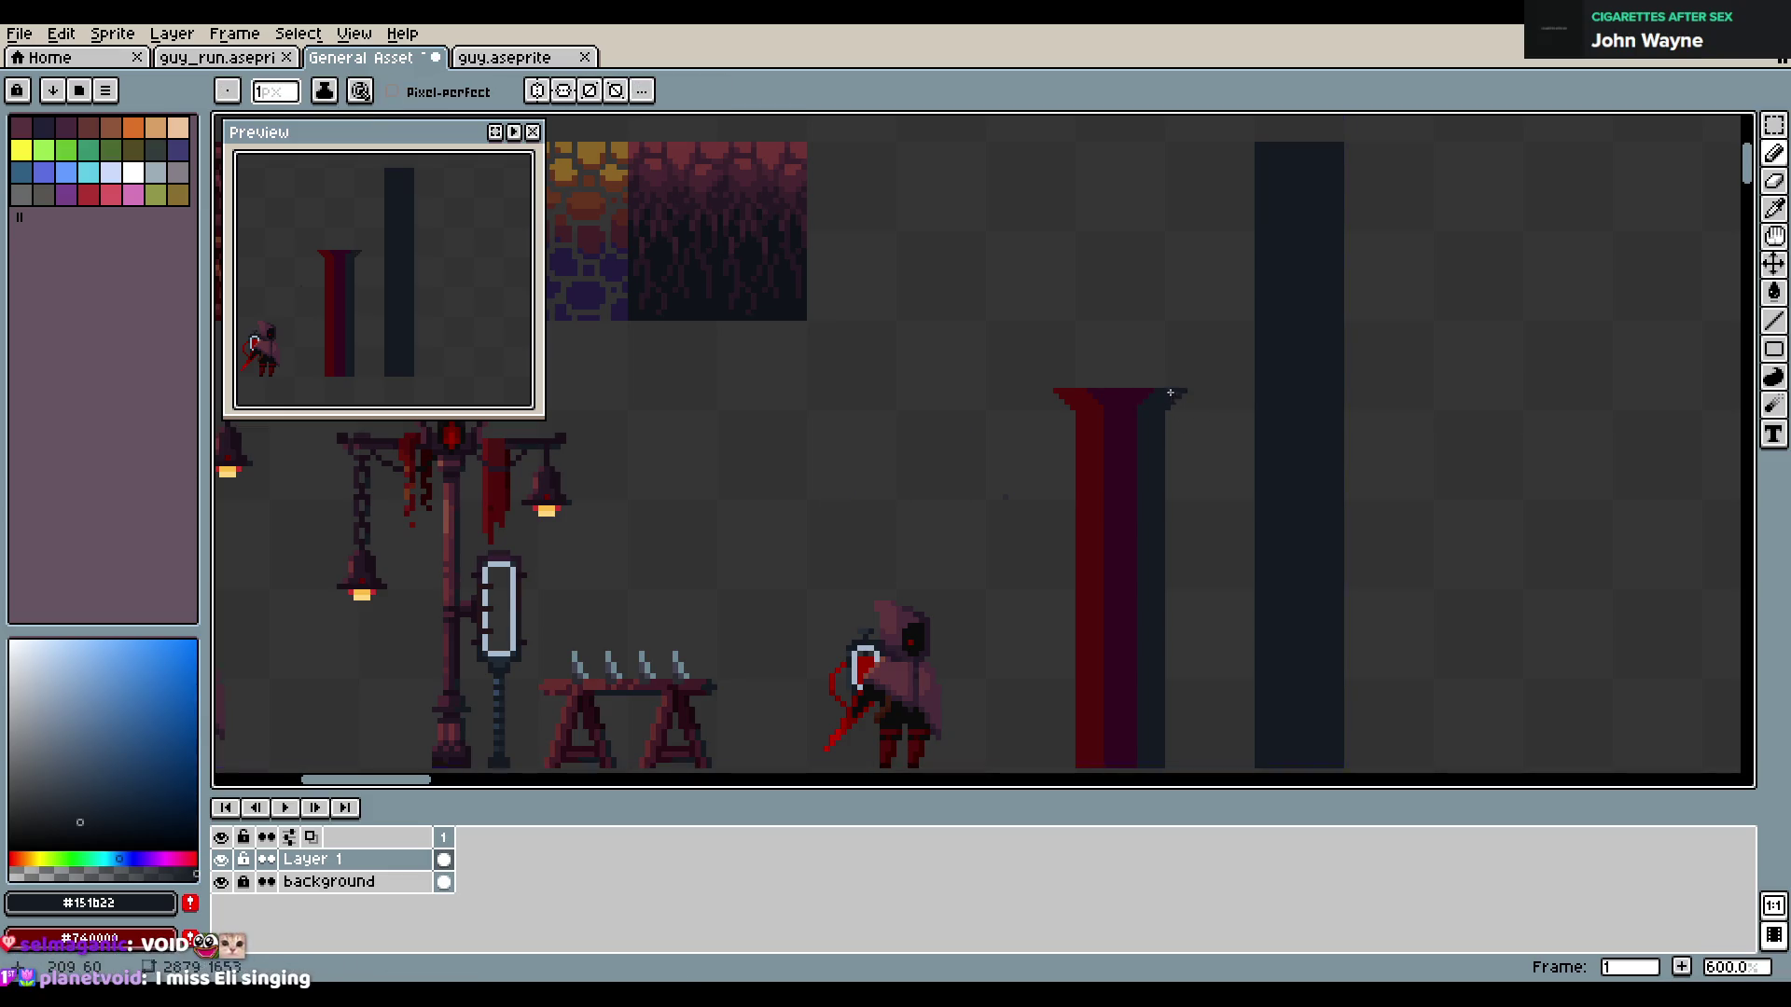
Continue shaping the flared capital's dark bands with pillar red and dark purple, saving the sheet
left_click(1087, 402, "alt")
key("ctrl+s")
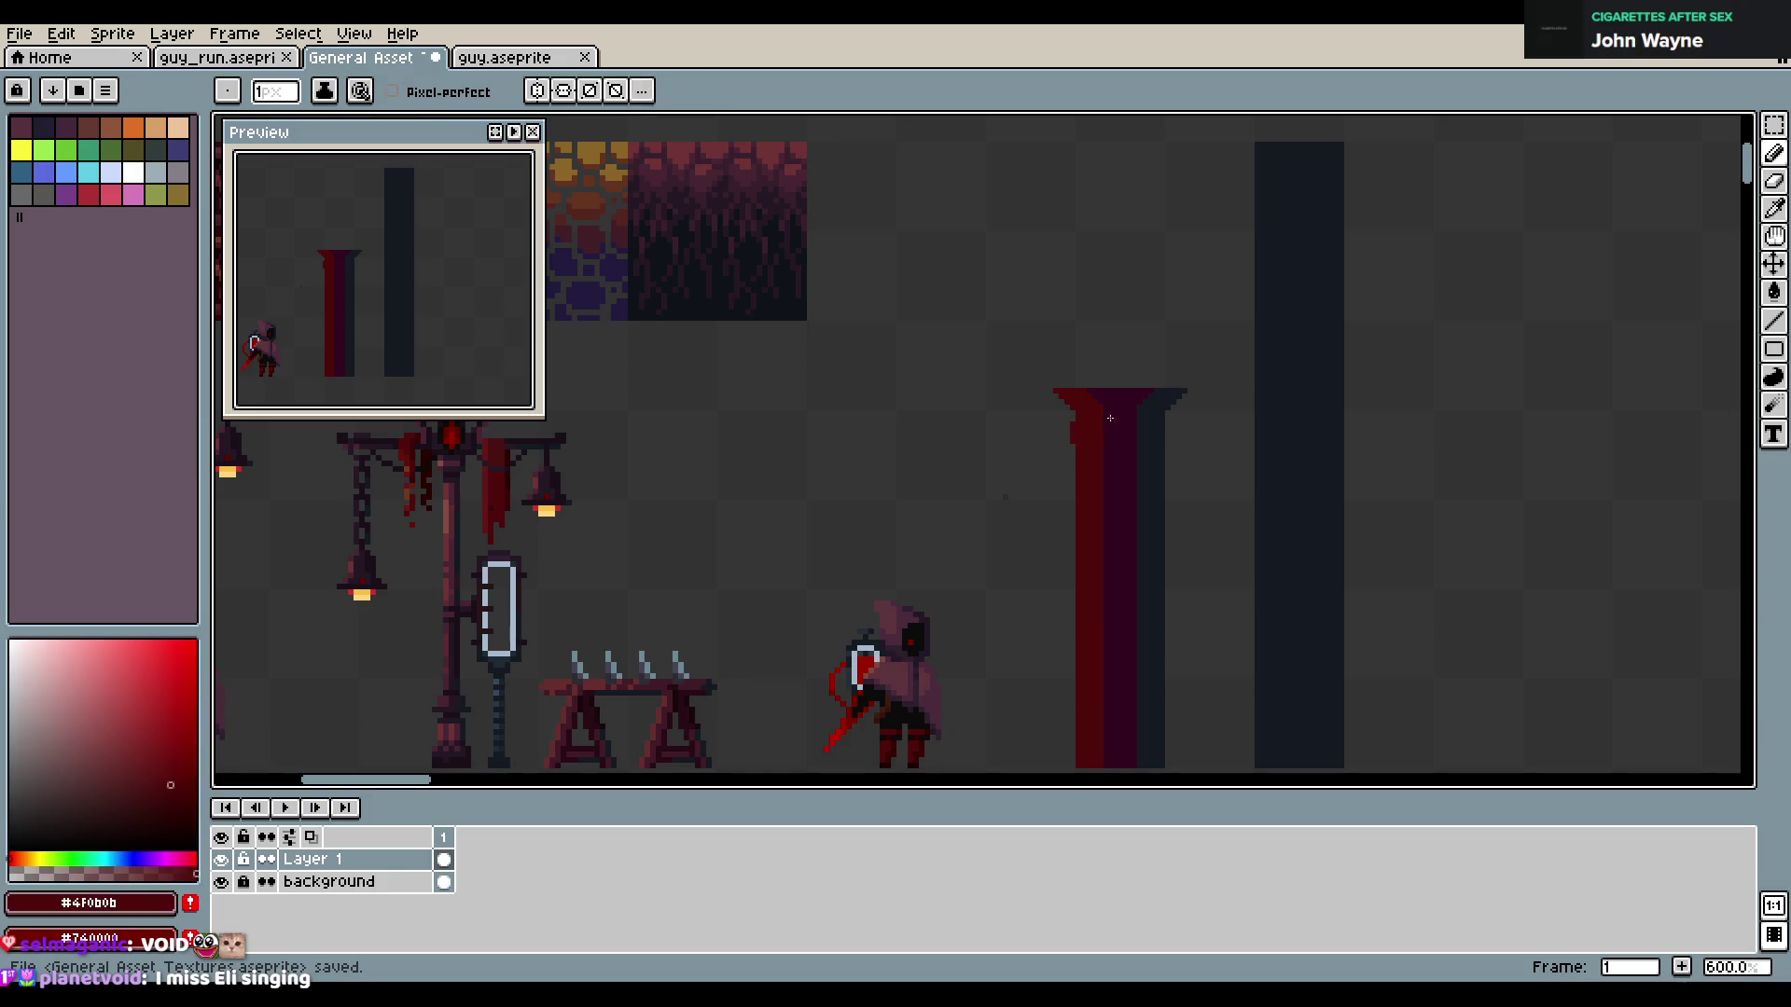
left_click(1131, 416, "alt")
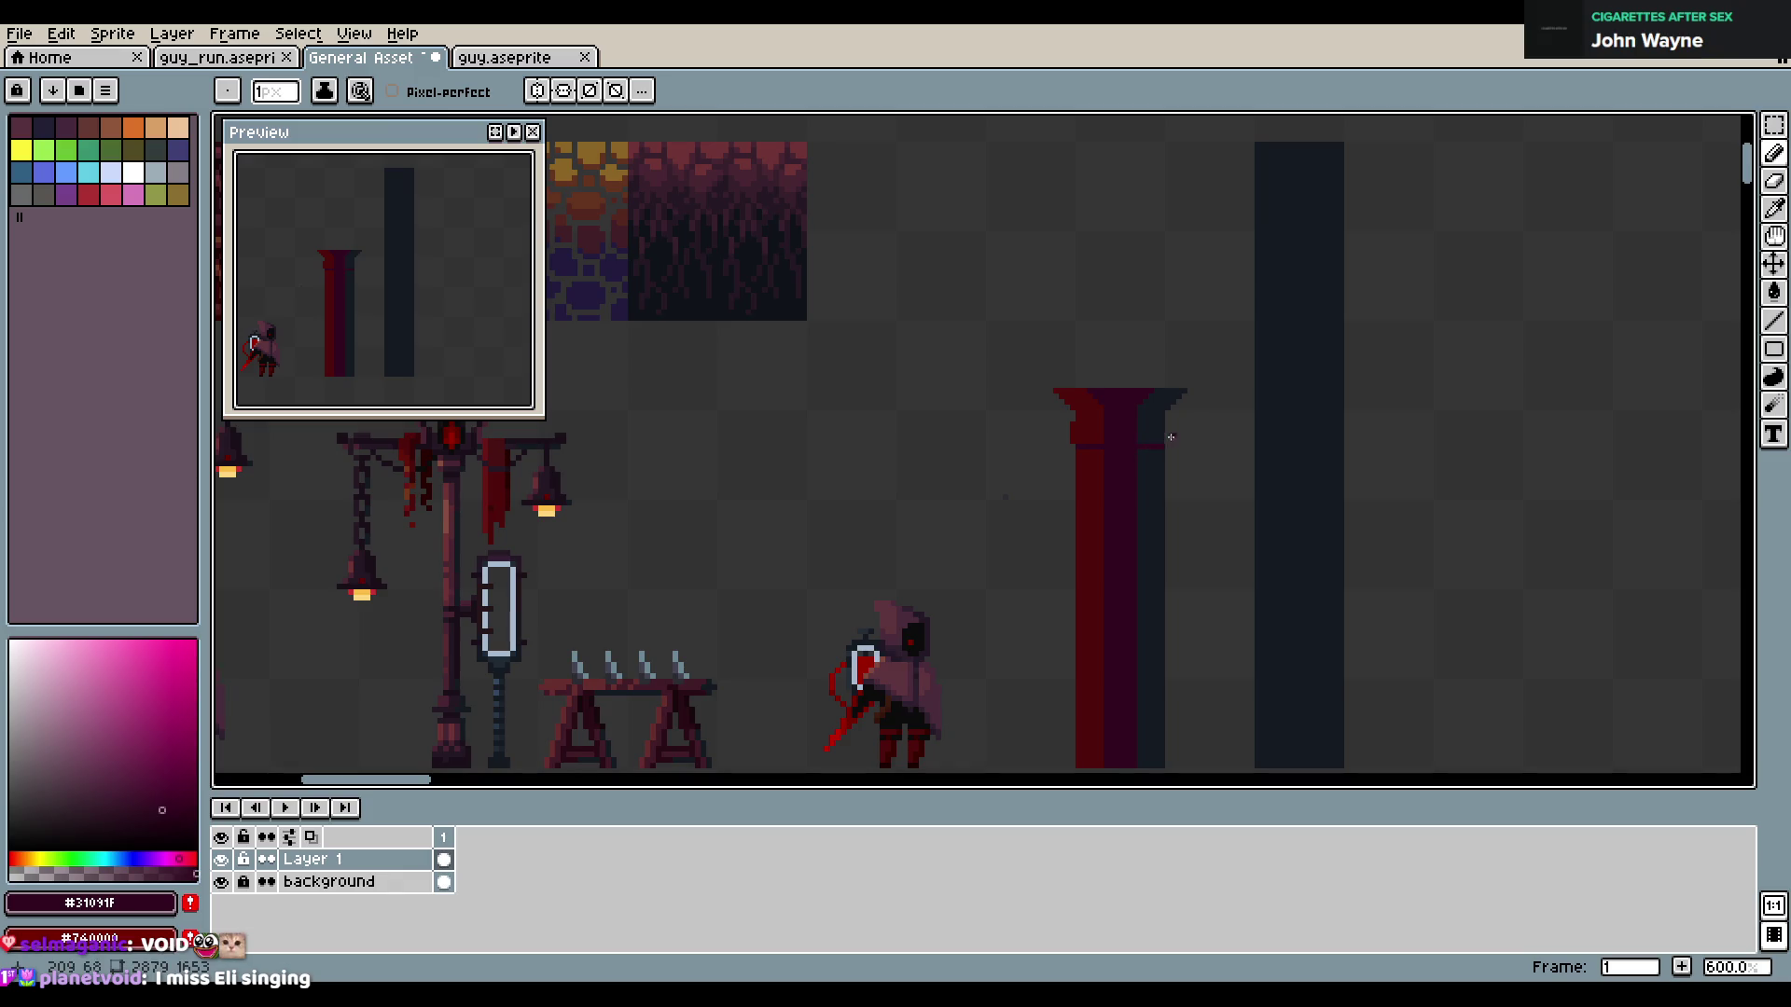
left_click(1153, 450, "alt")
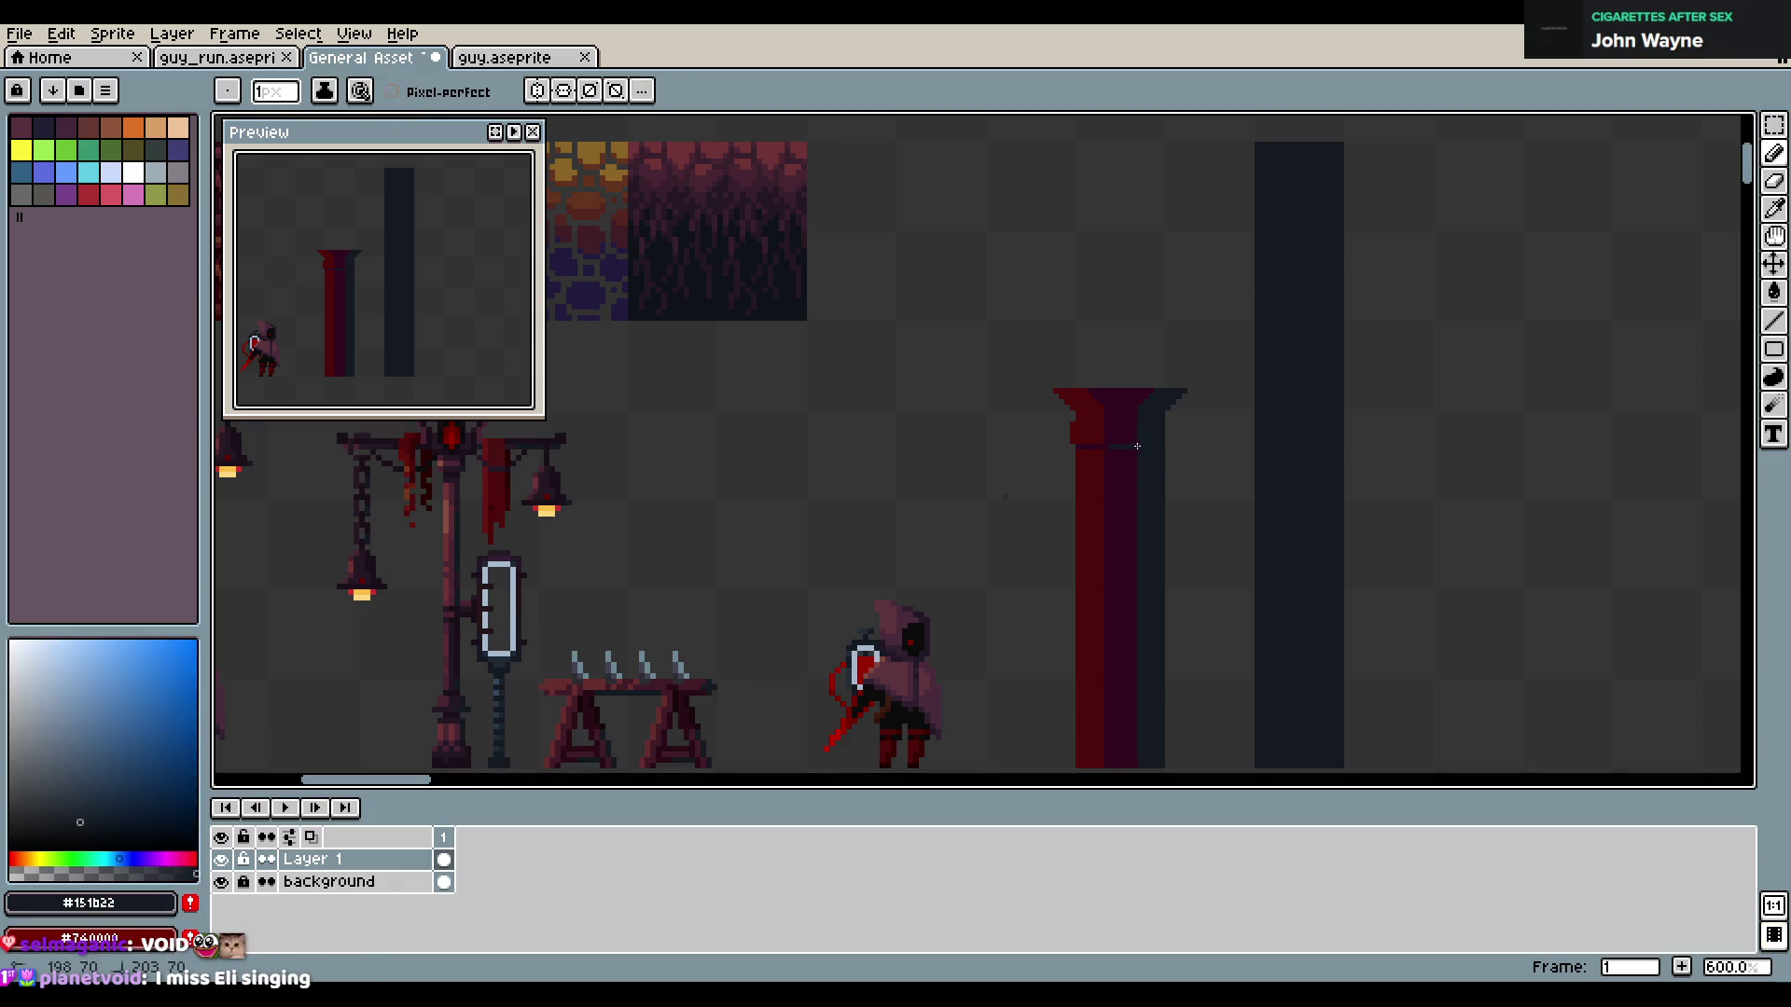
left_click(1135, 417, "alt")
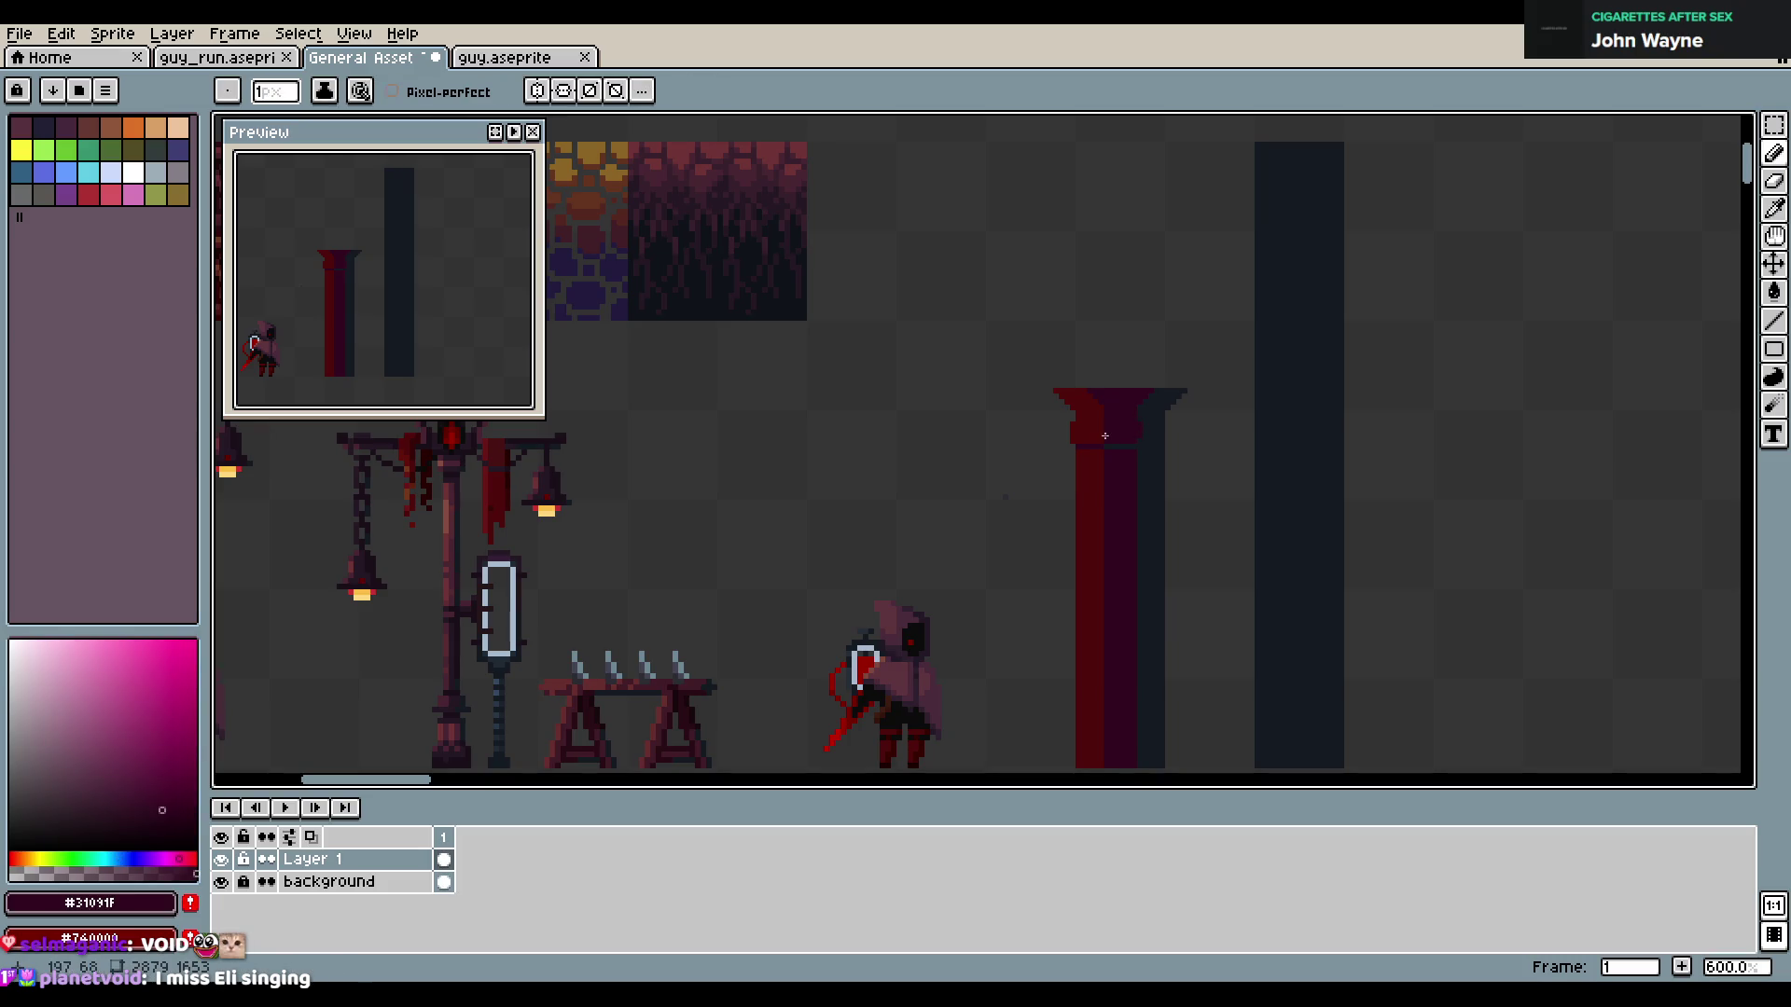
left_click(1165, 416, "alt")
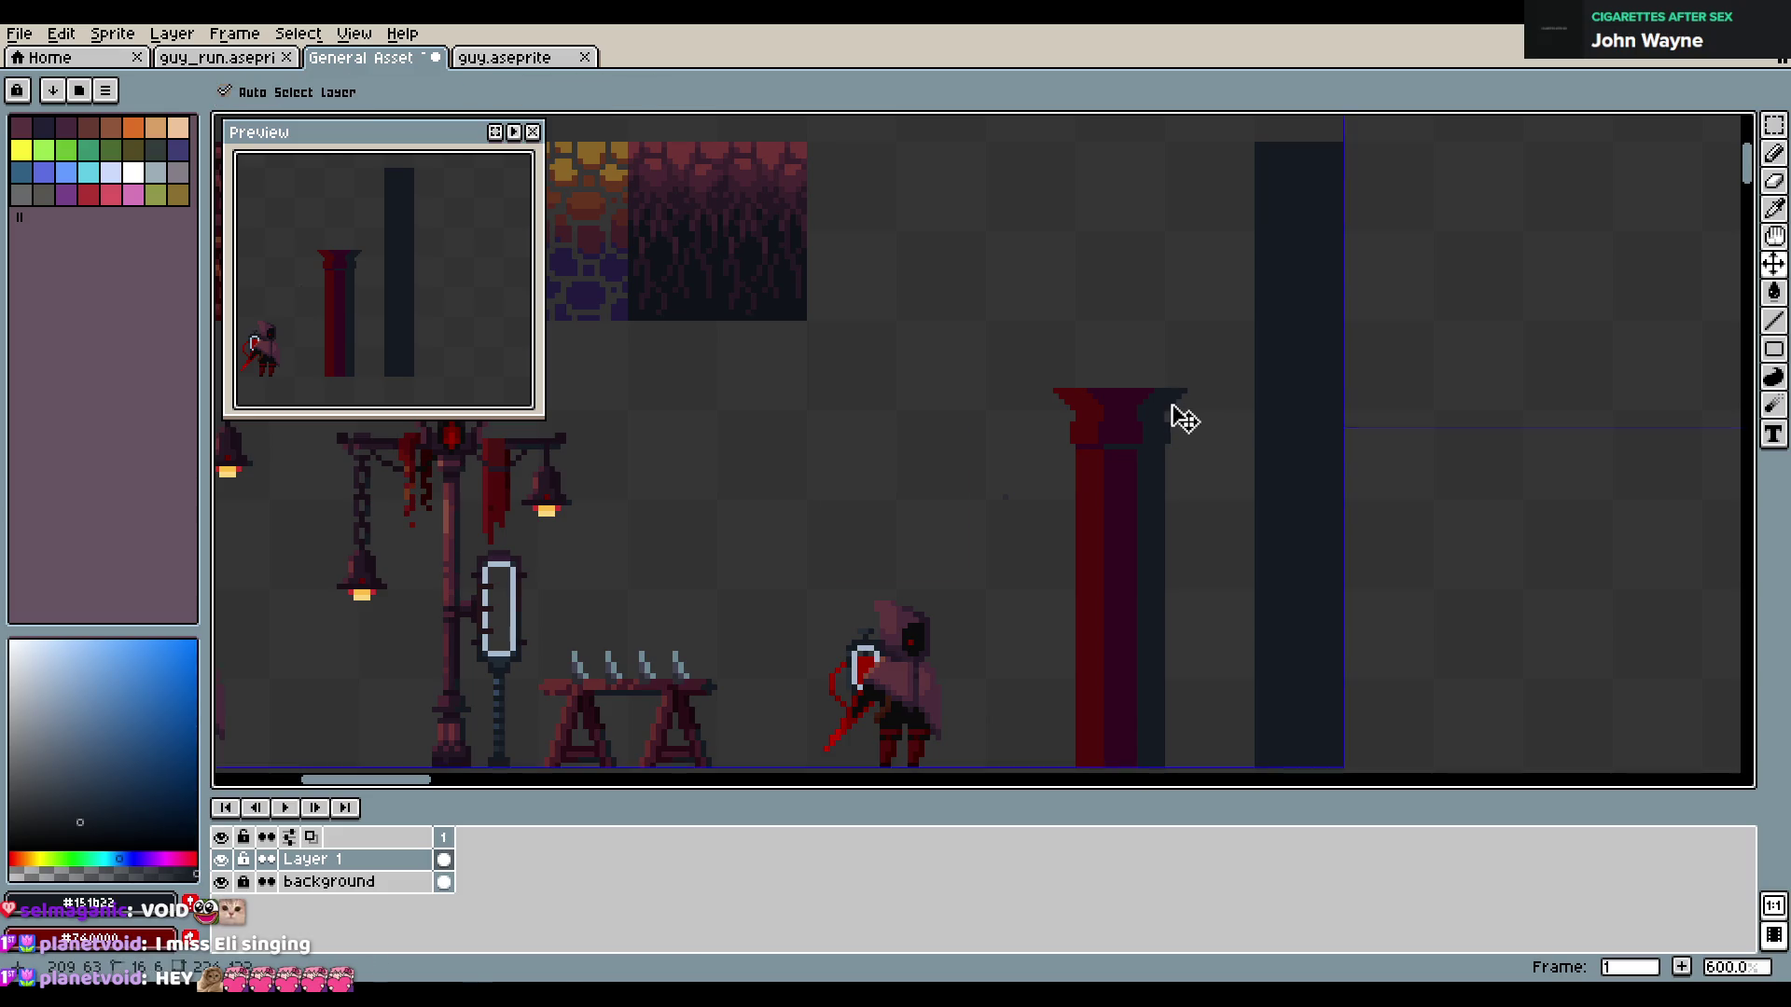
Save the sheet past the warning, undo the last pencil stroke, and re-pick the pillar's dark red
key("ctrl+s")
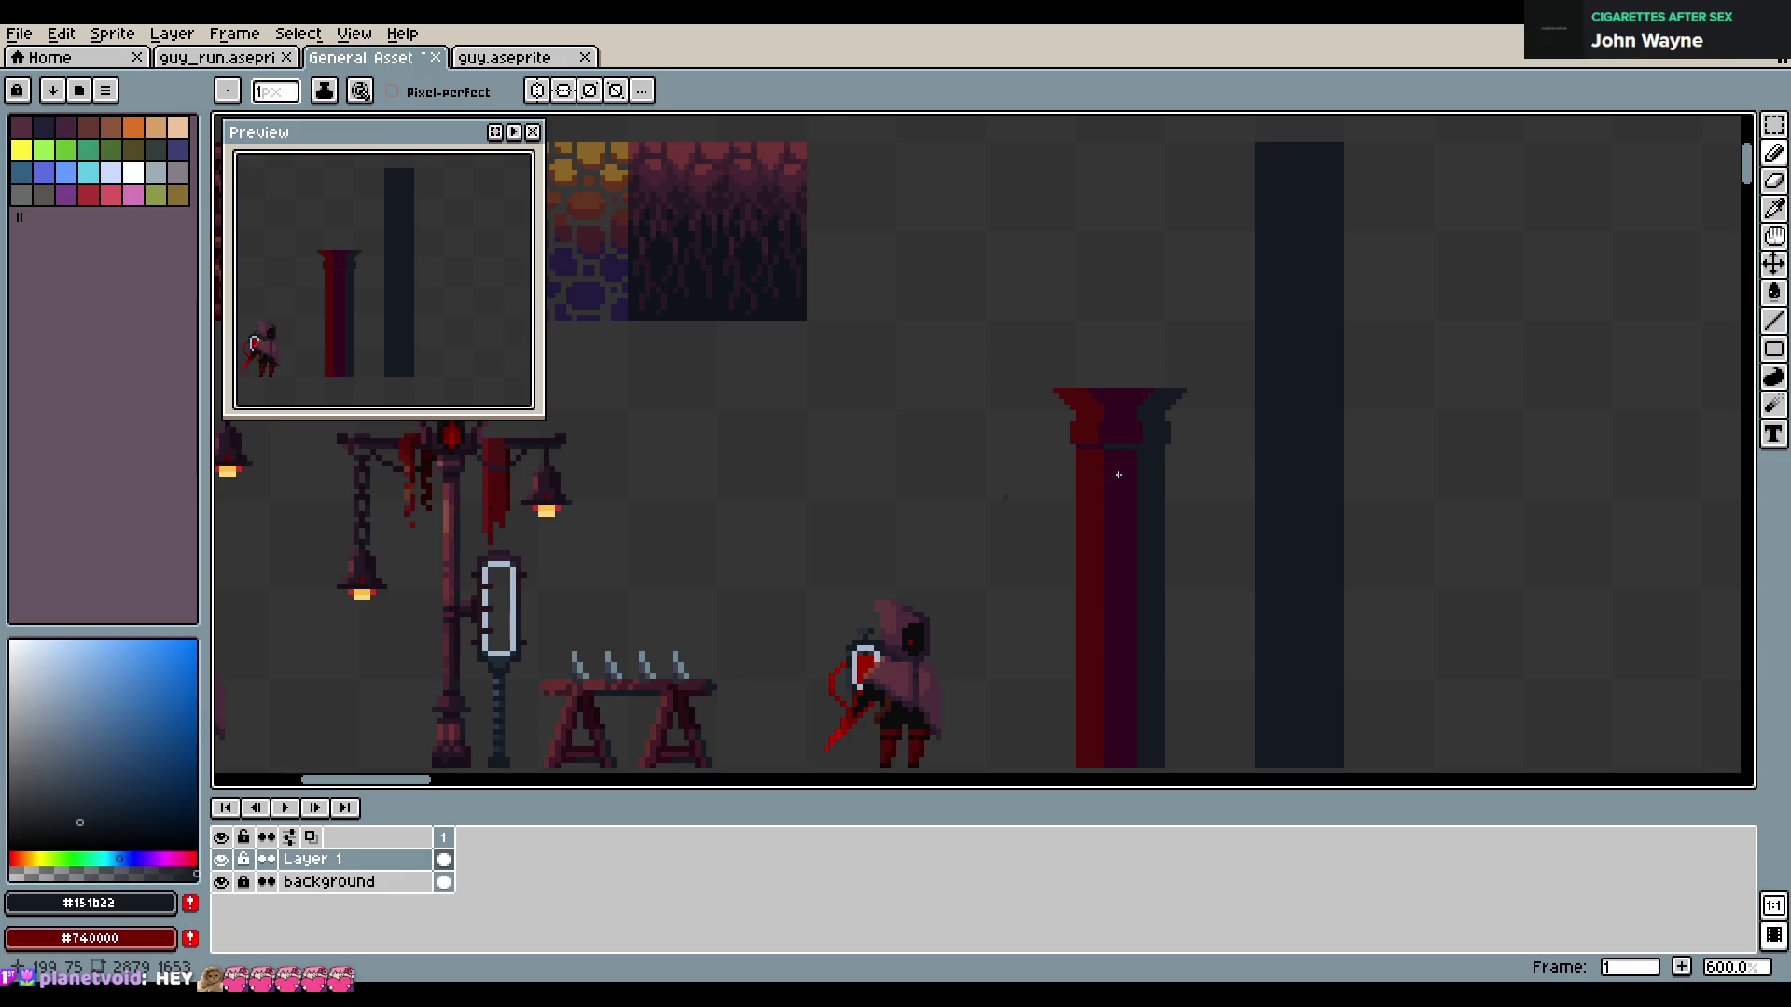
key("ctrl+s")
key("Return")
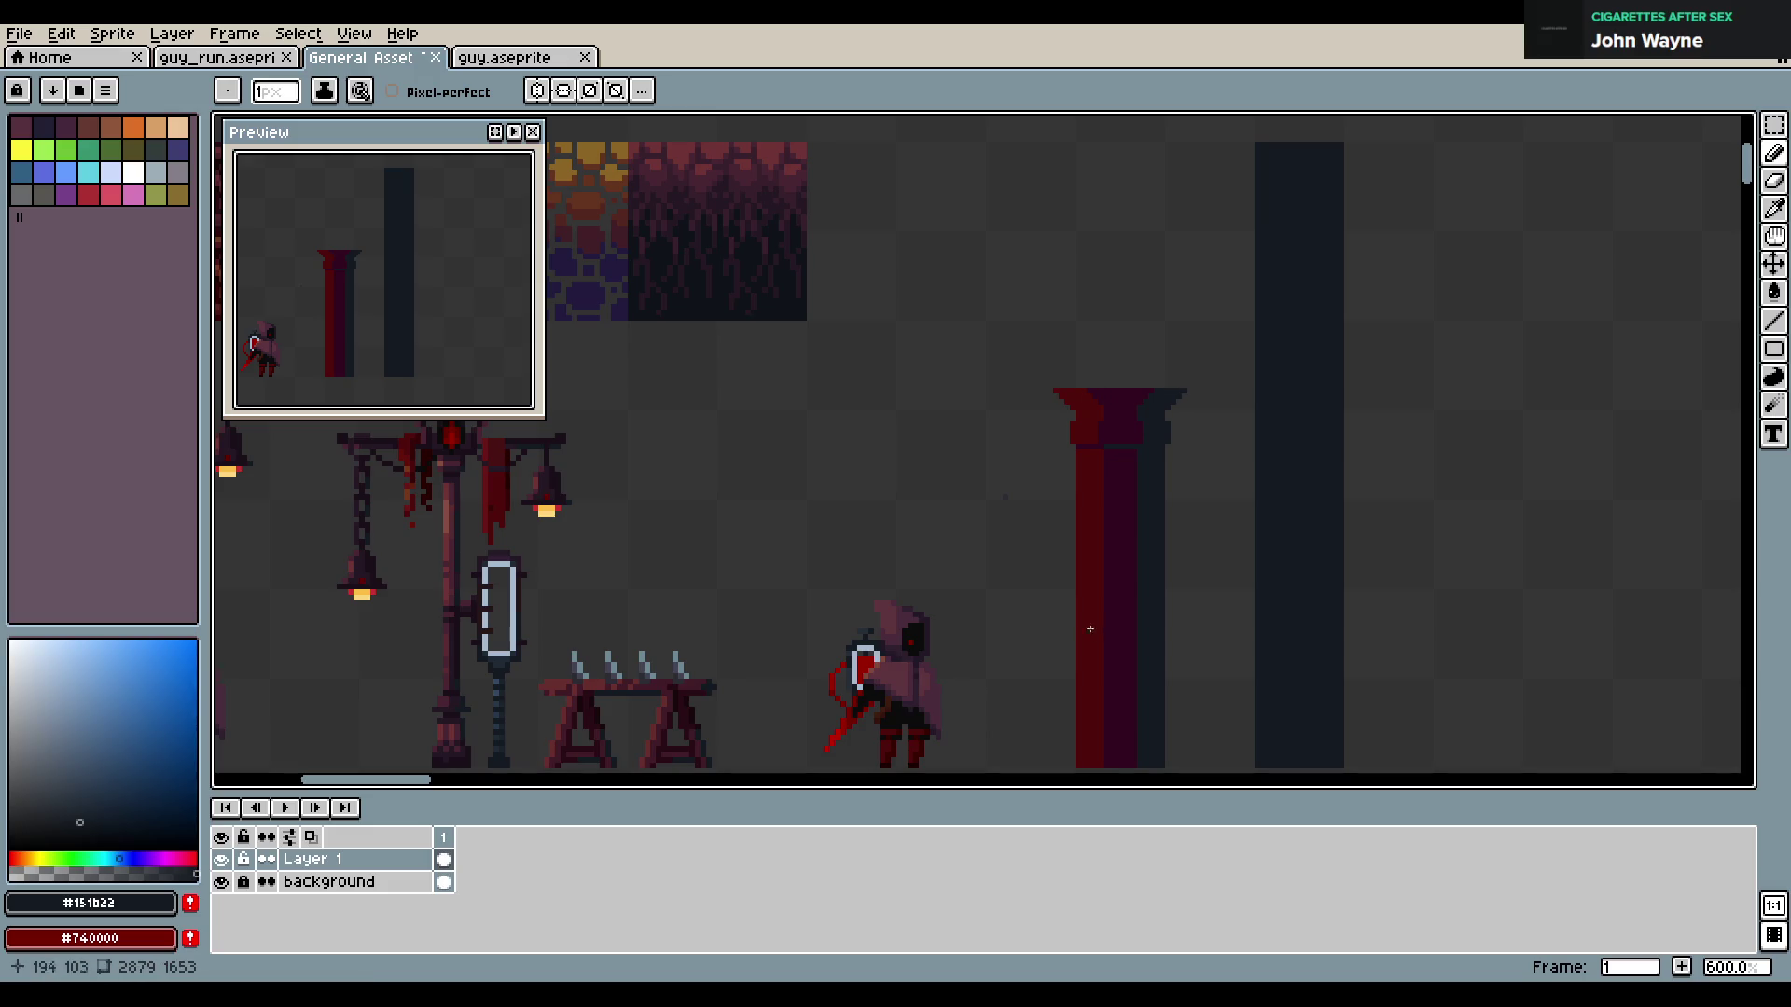
key("ctrl+z")
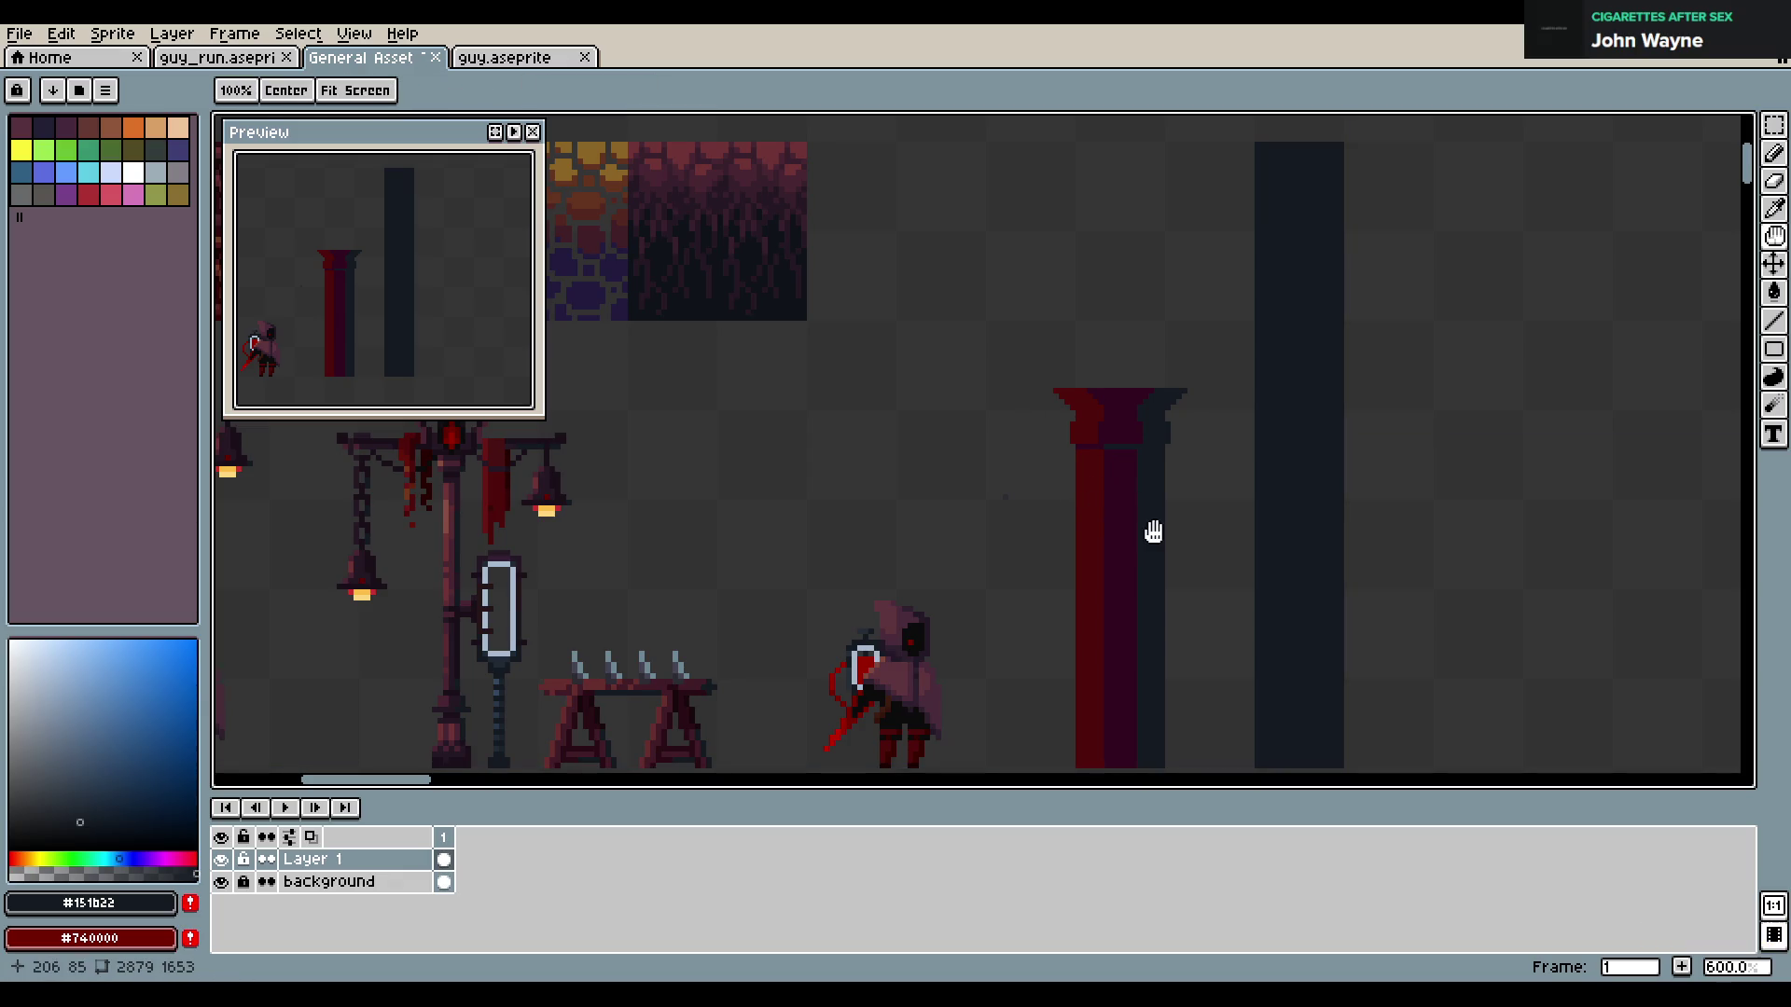
left_click_drag(1151, 528, 1123, 488)
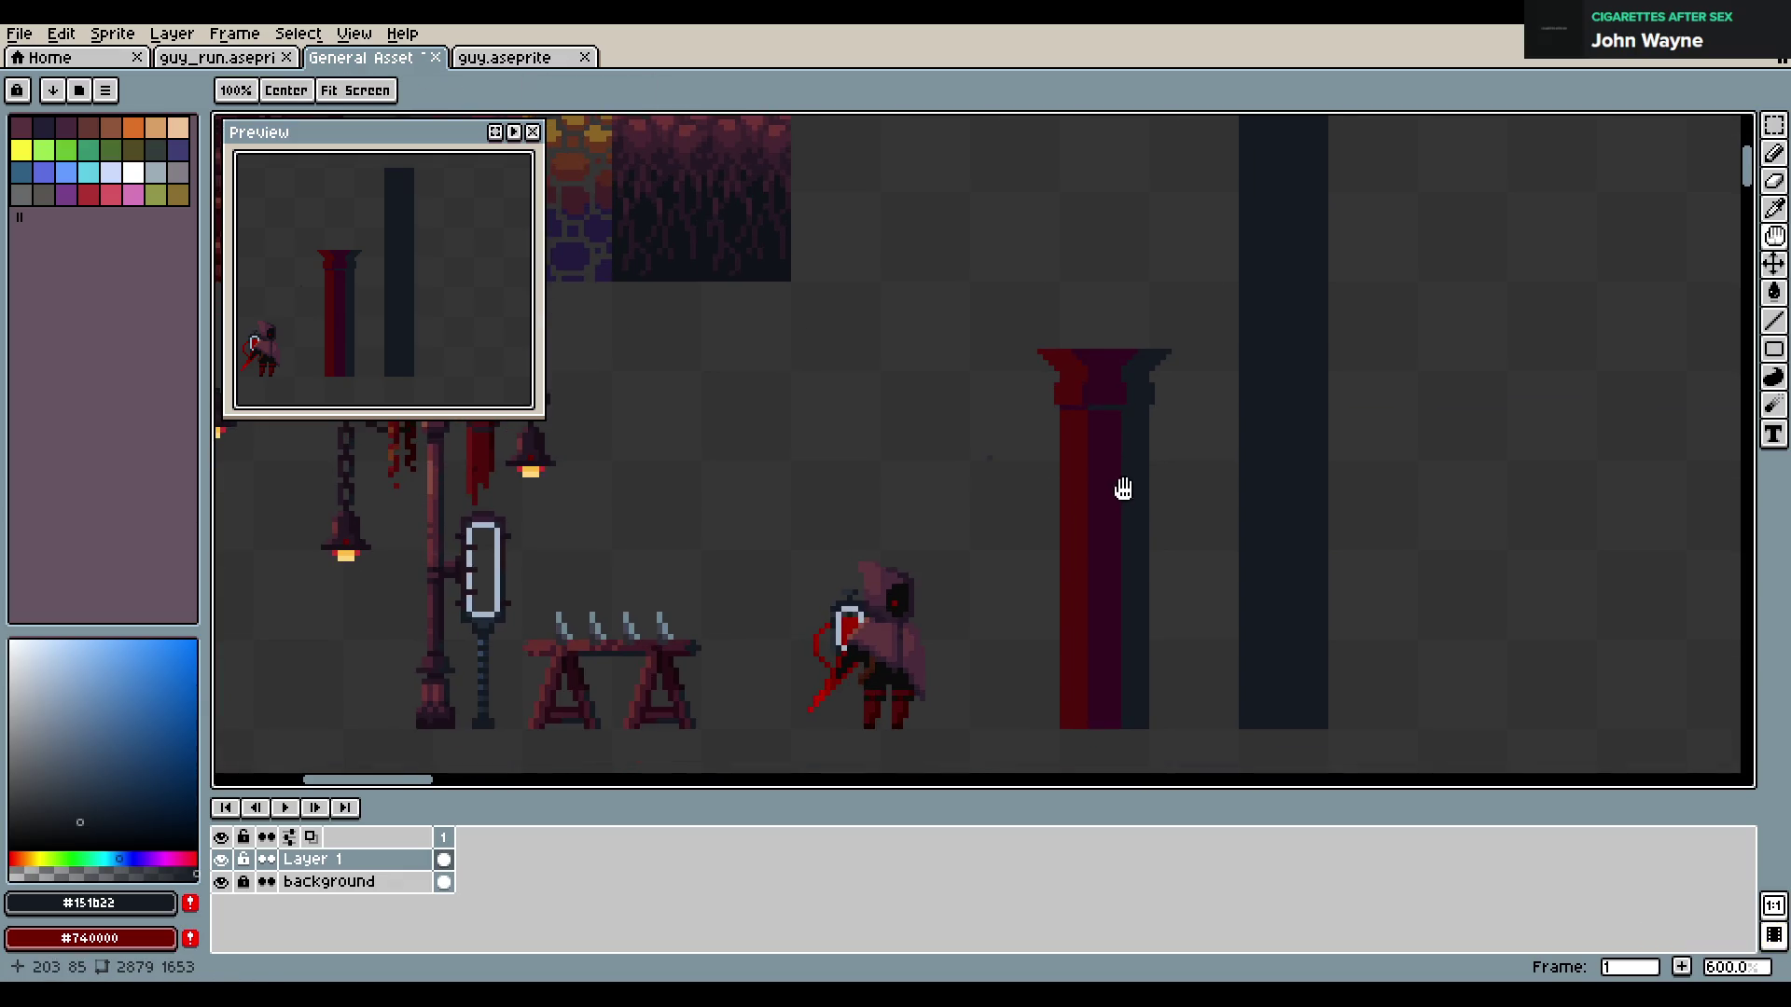
left_click(1085, 421, "alt")
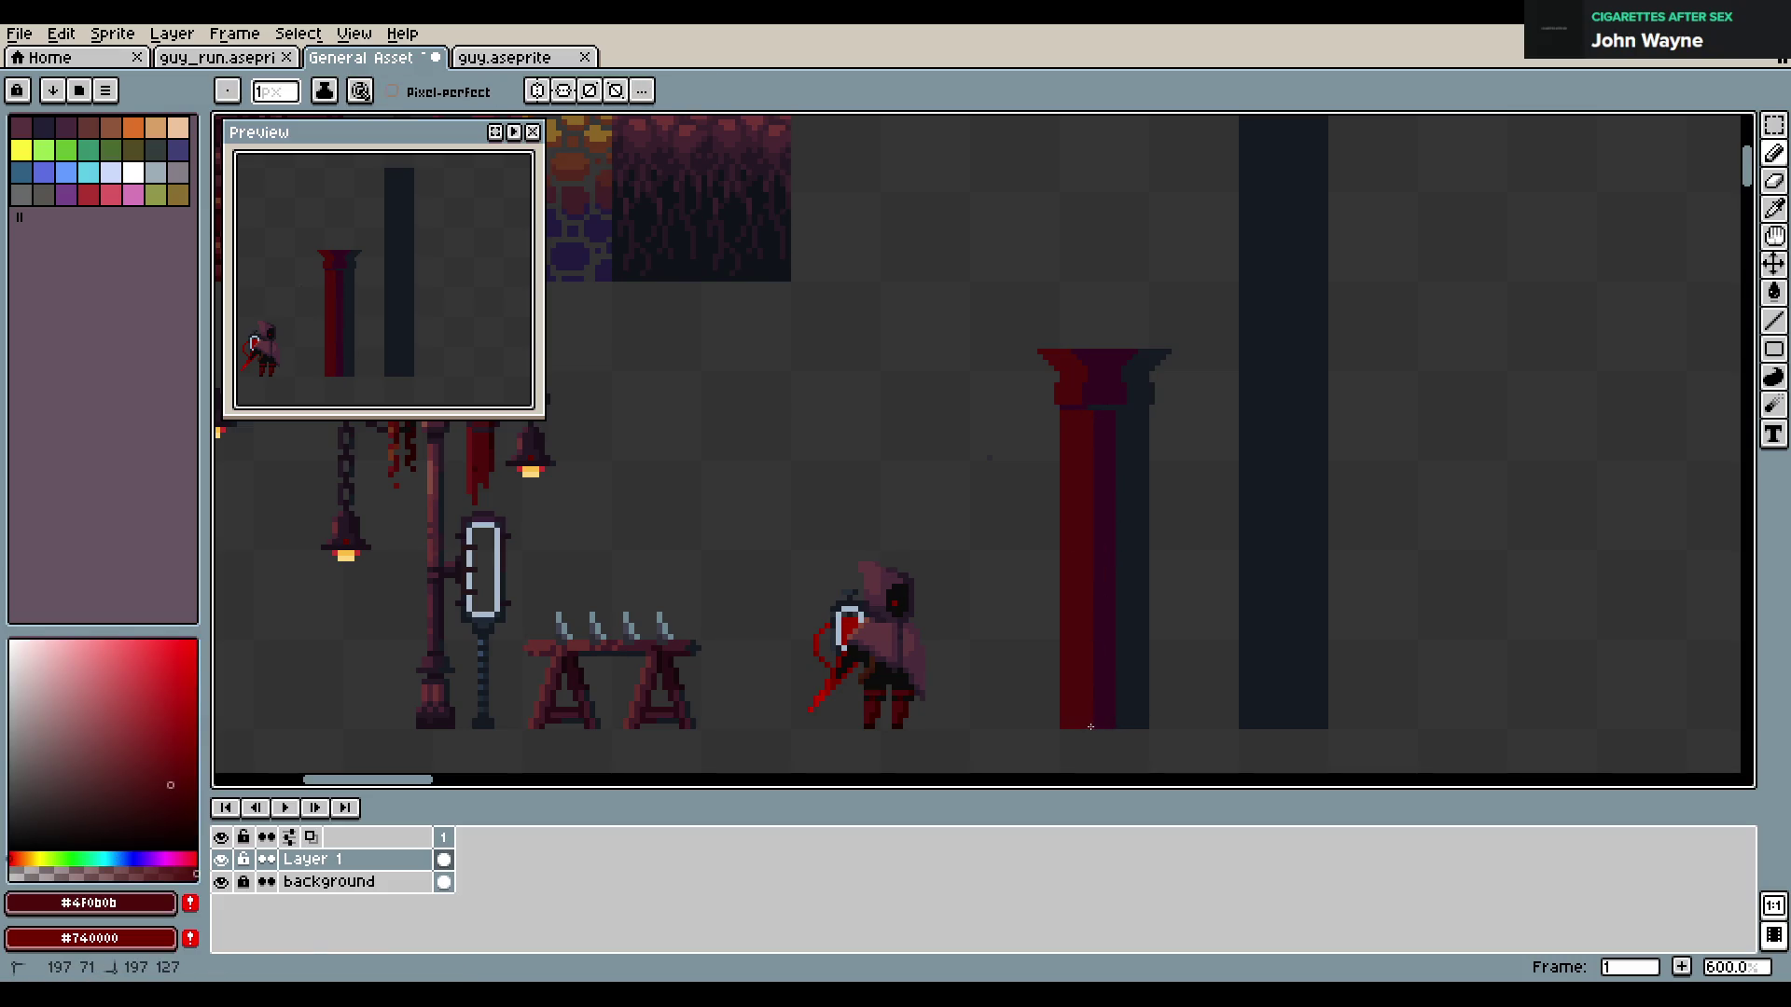
scroll(1048, 480, "down", 2)
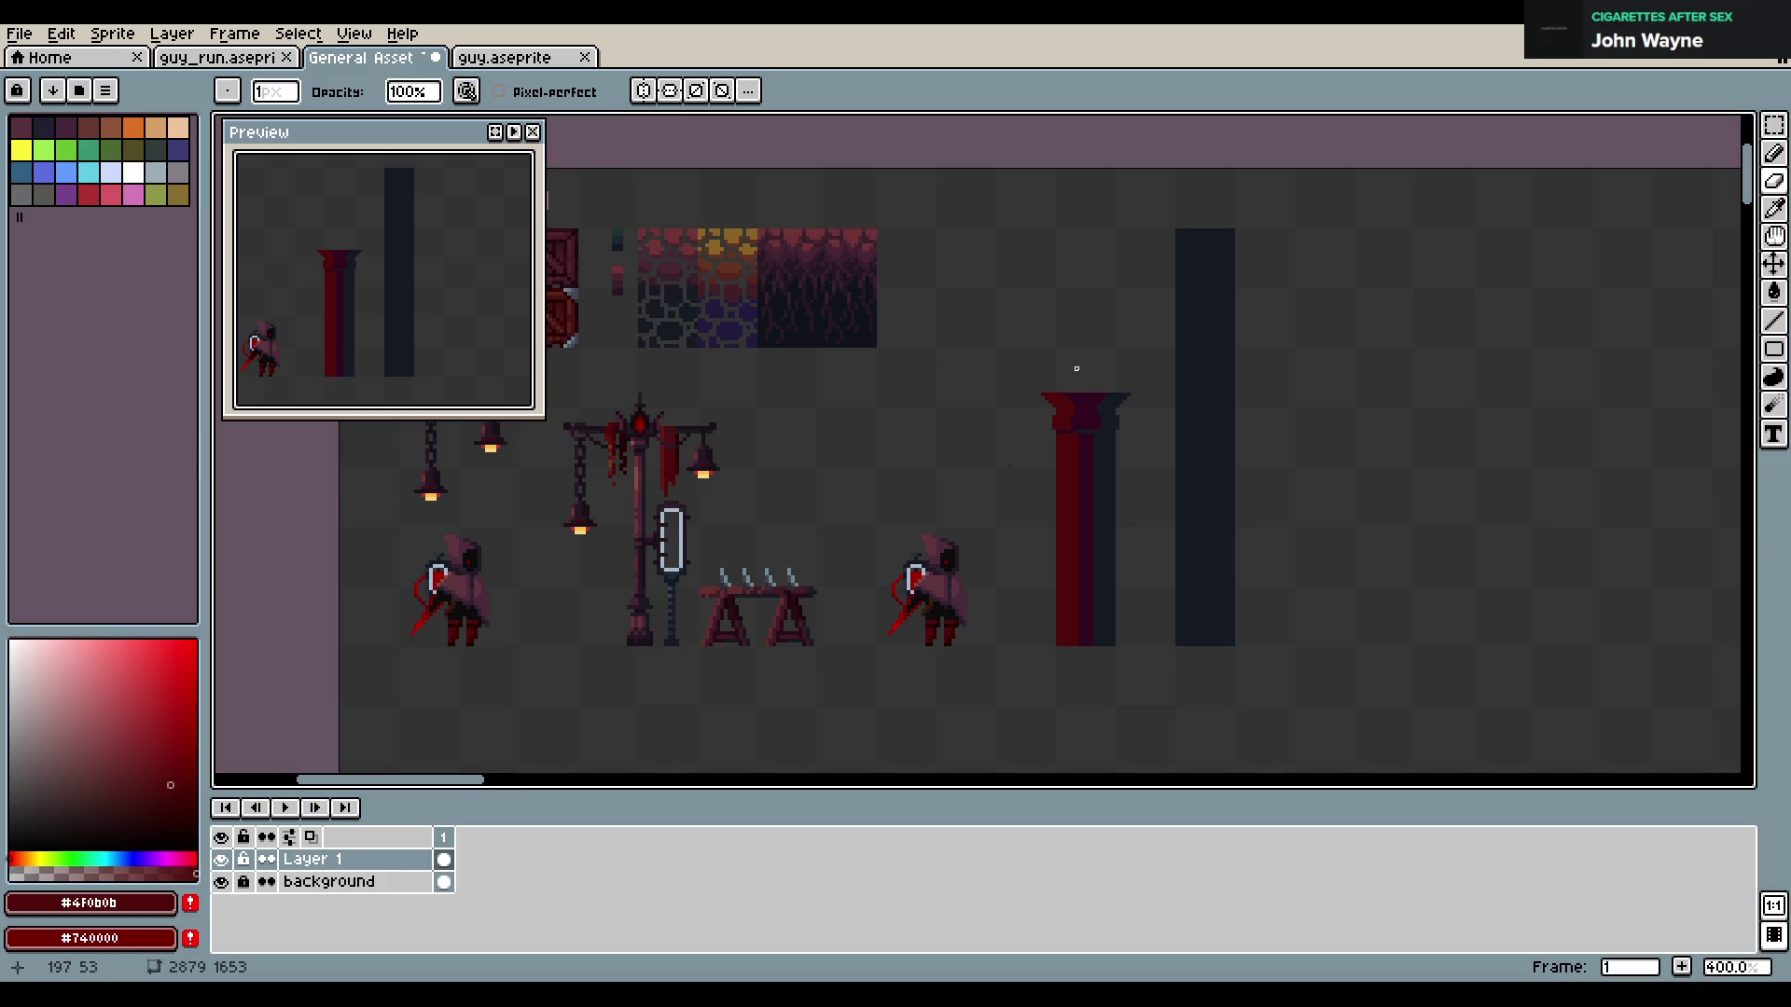
Clear the pillar's one-pixel left-edge column and thin right-edge strip
scroll(1077, 368, "up", 2)
scroll(1151, 416, "up", 1)
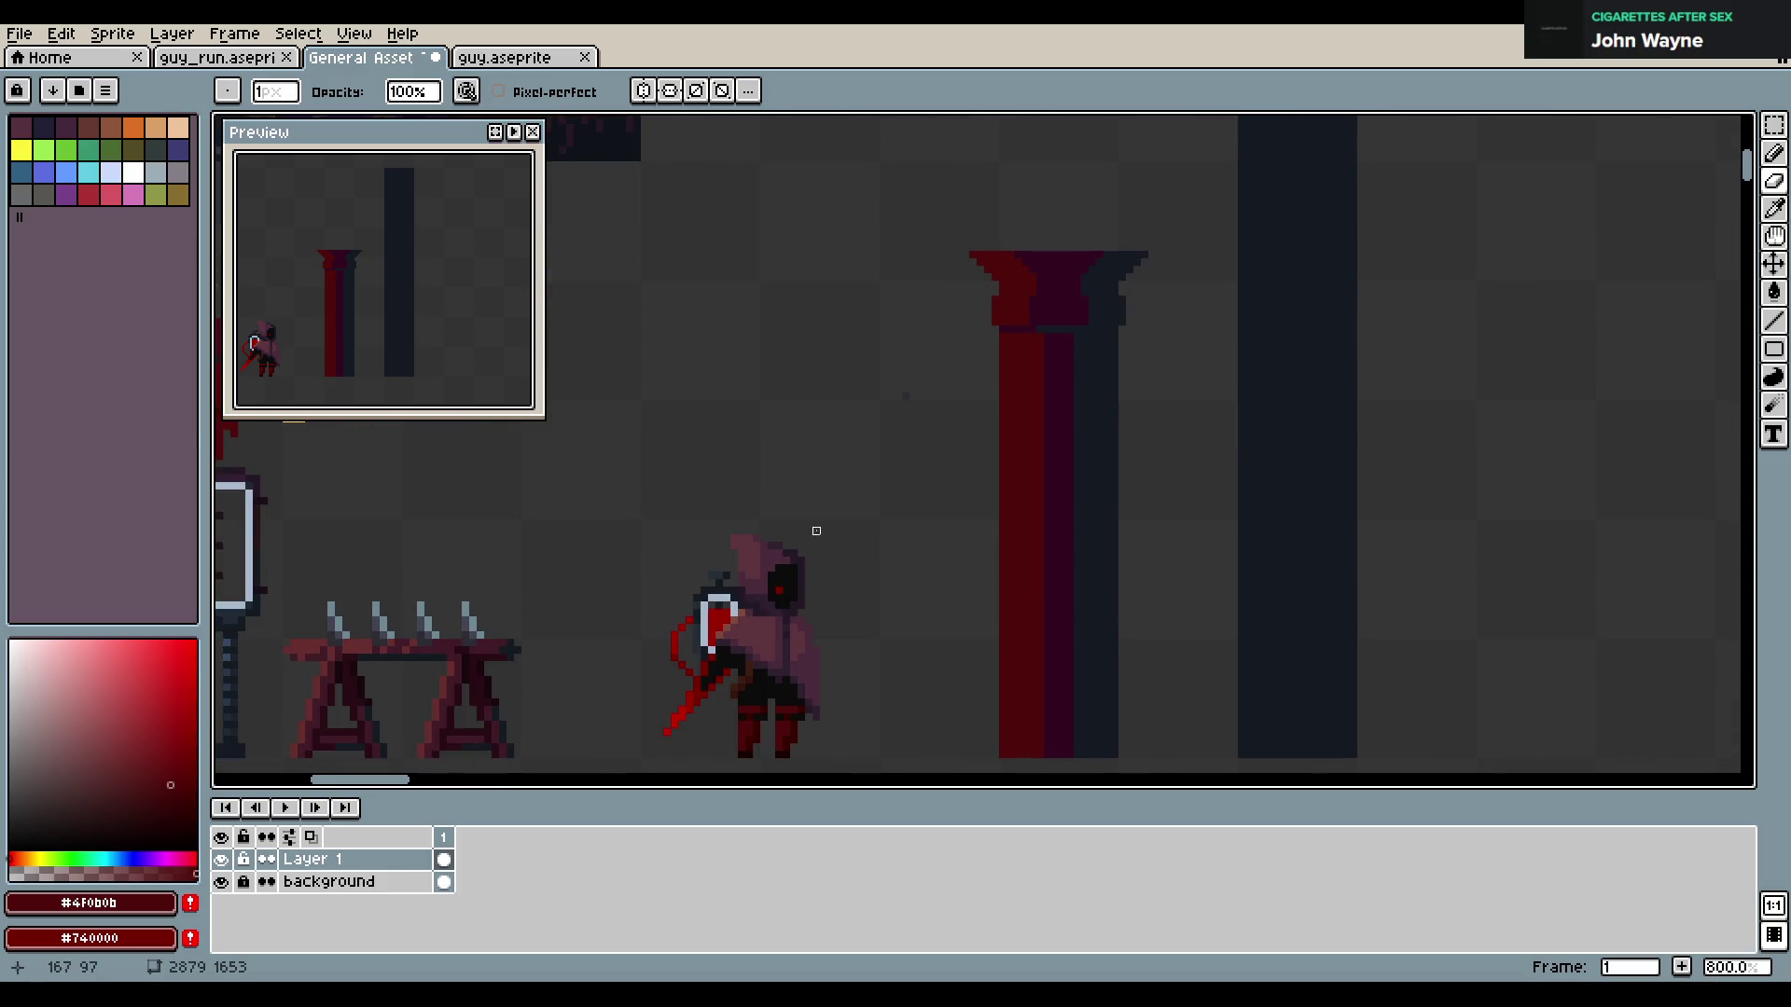
key("m")
left_click_drag(1002, 333, 1003, 733)
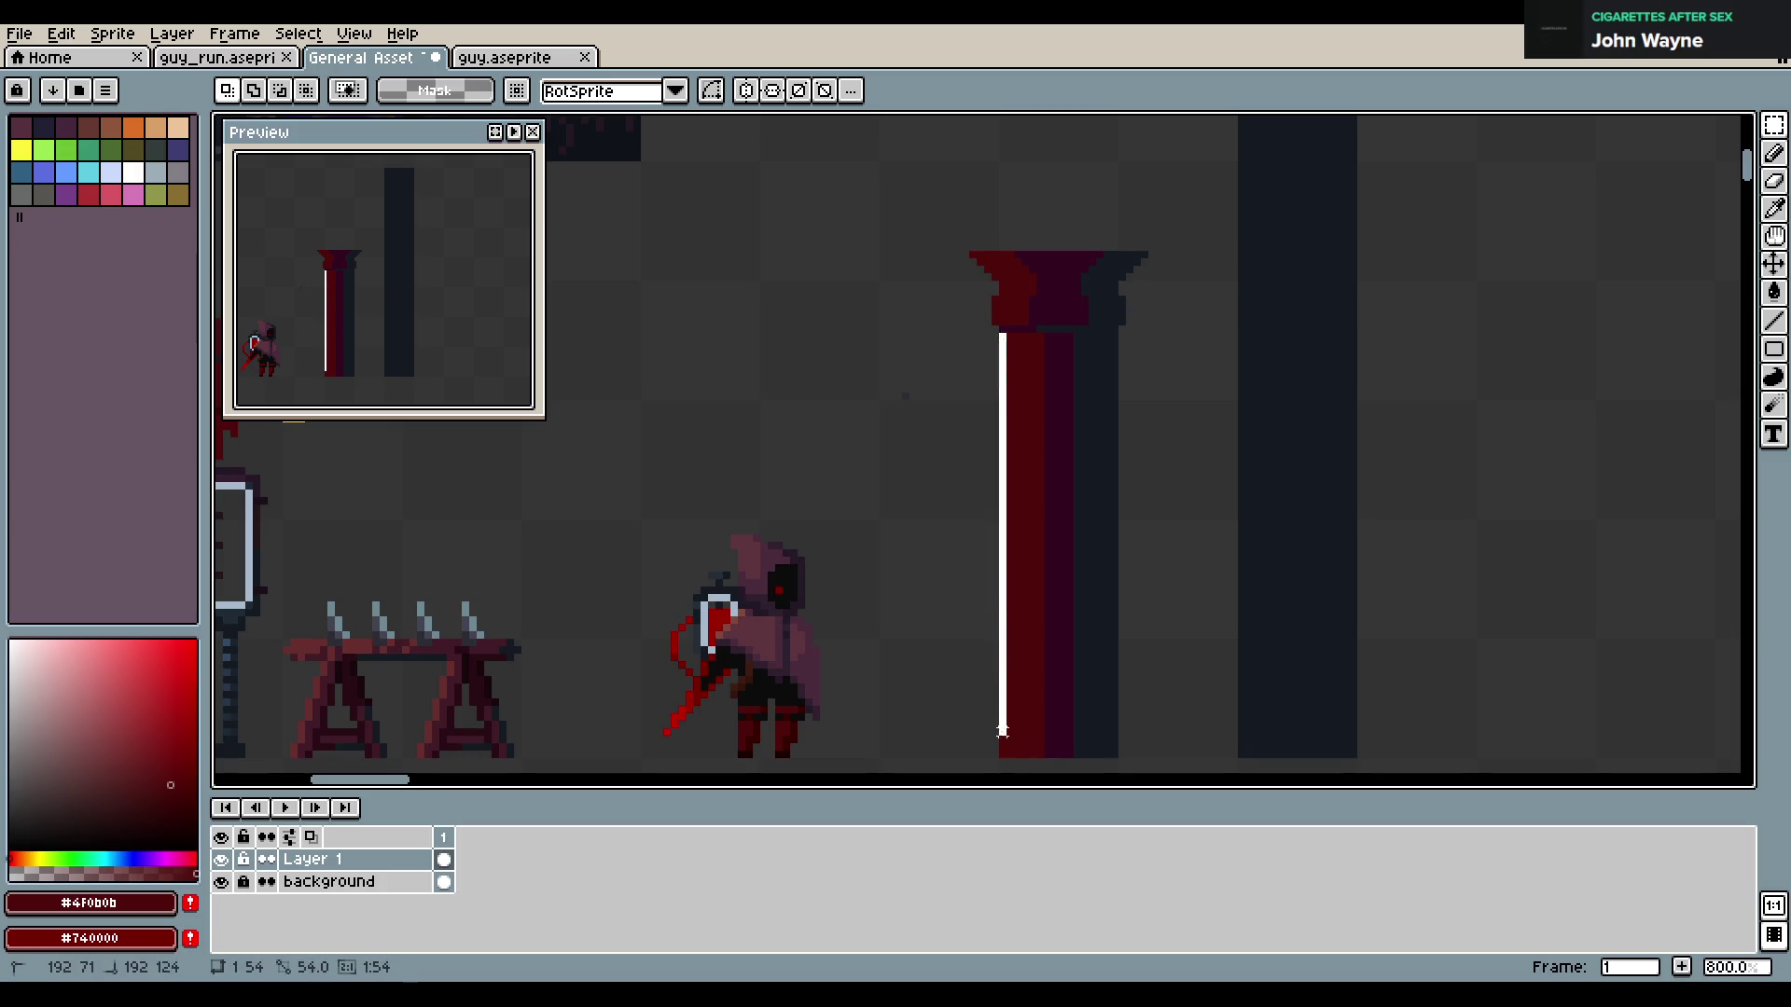
key("Delete")
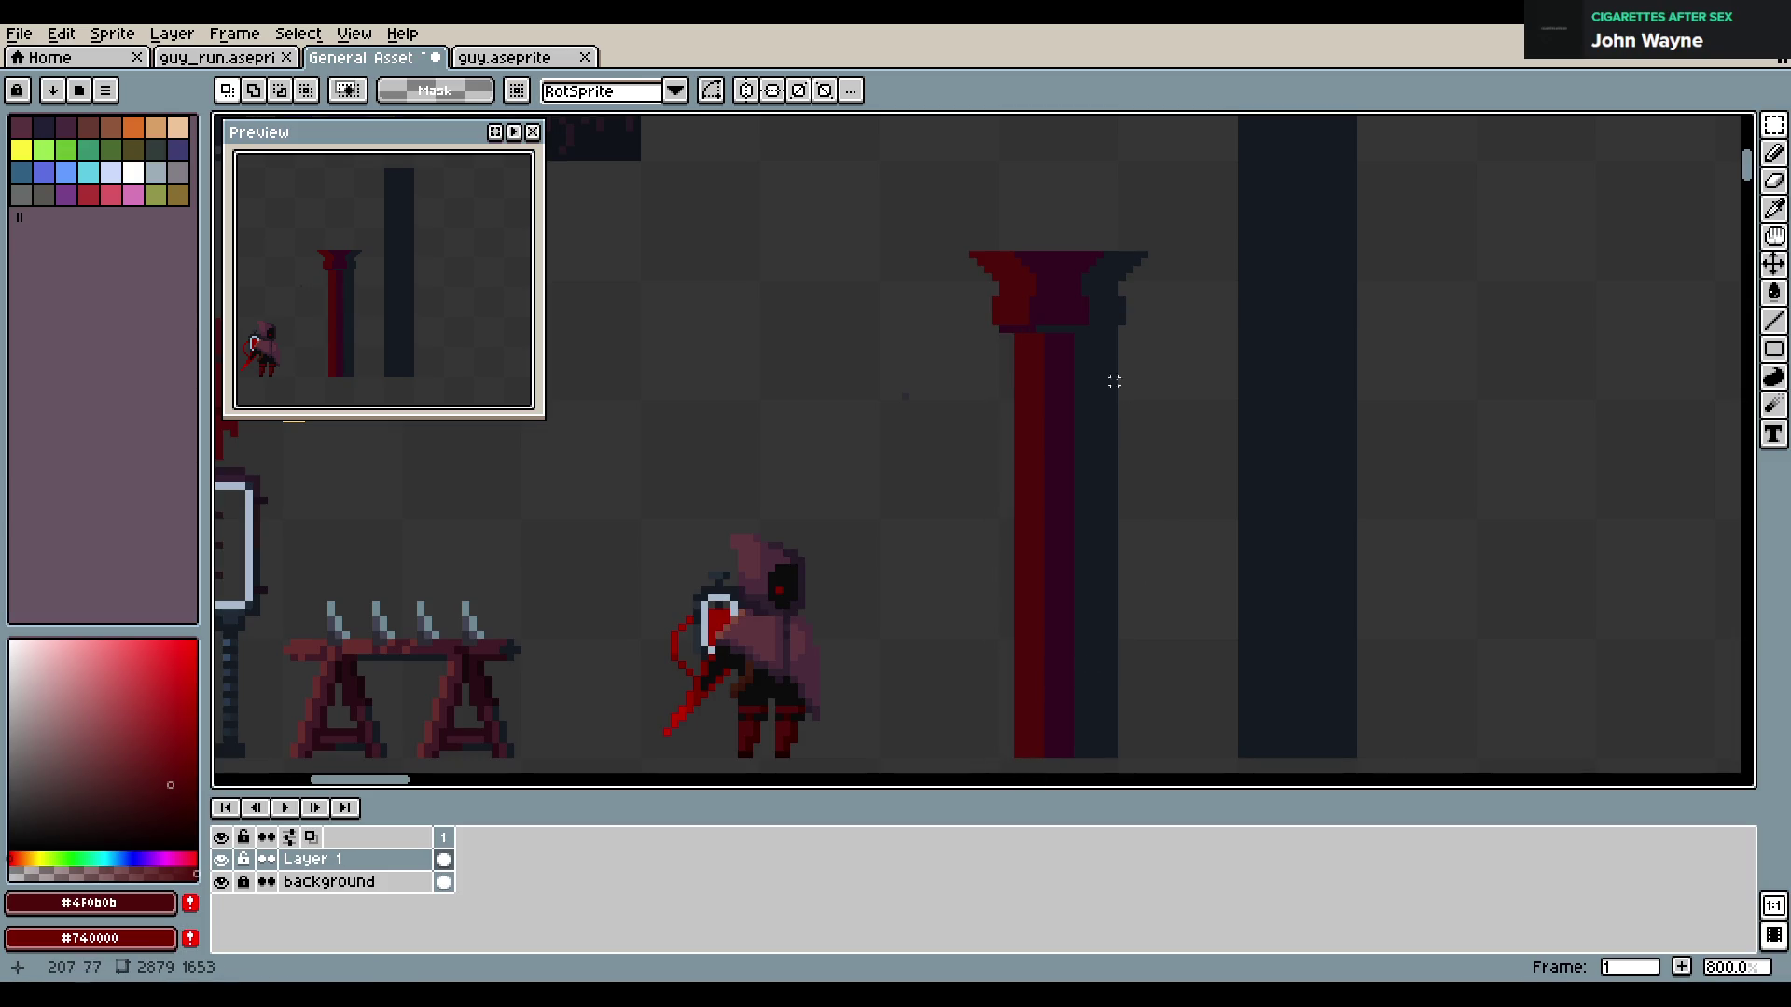
left_click_drag(1106, 336, 1130, 760)
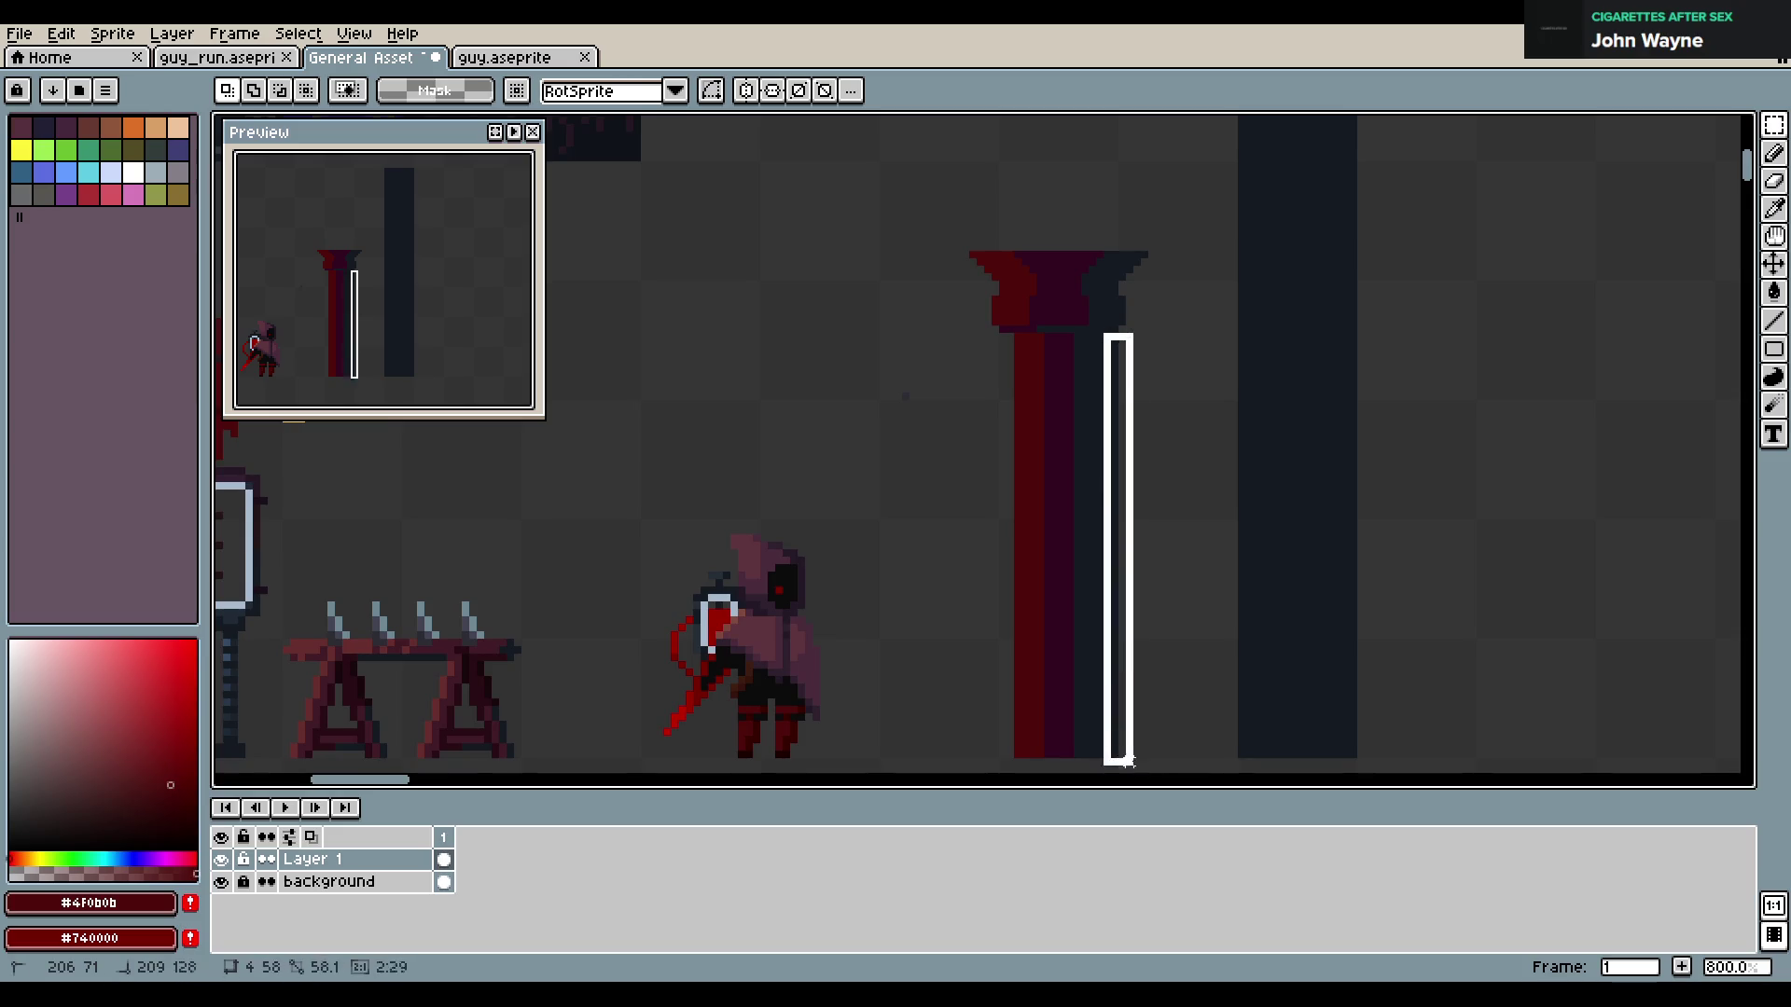
key("Delete")
Draw a purple stroke down the pillar and save the asset sheet
key("b")
left_click(1068, 383, "alt")
left_click(1042, 328)
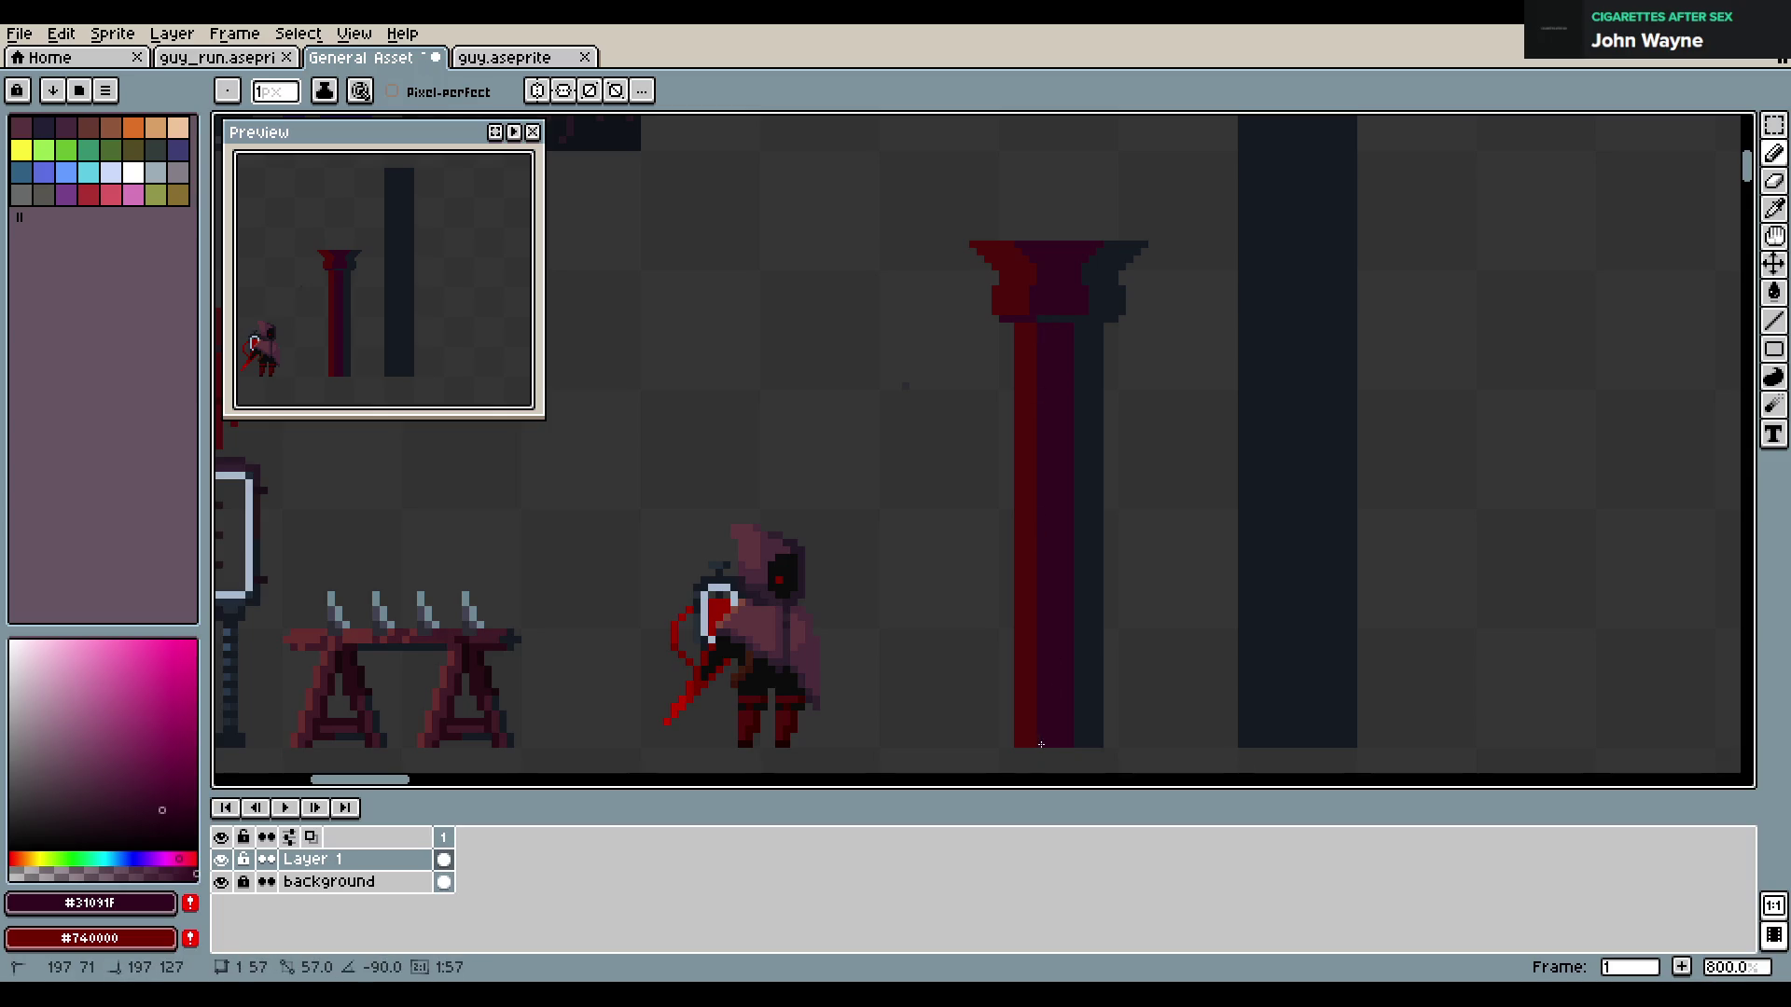
key("alt")
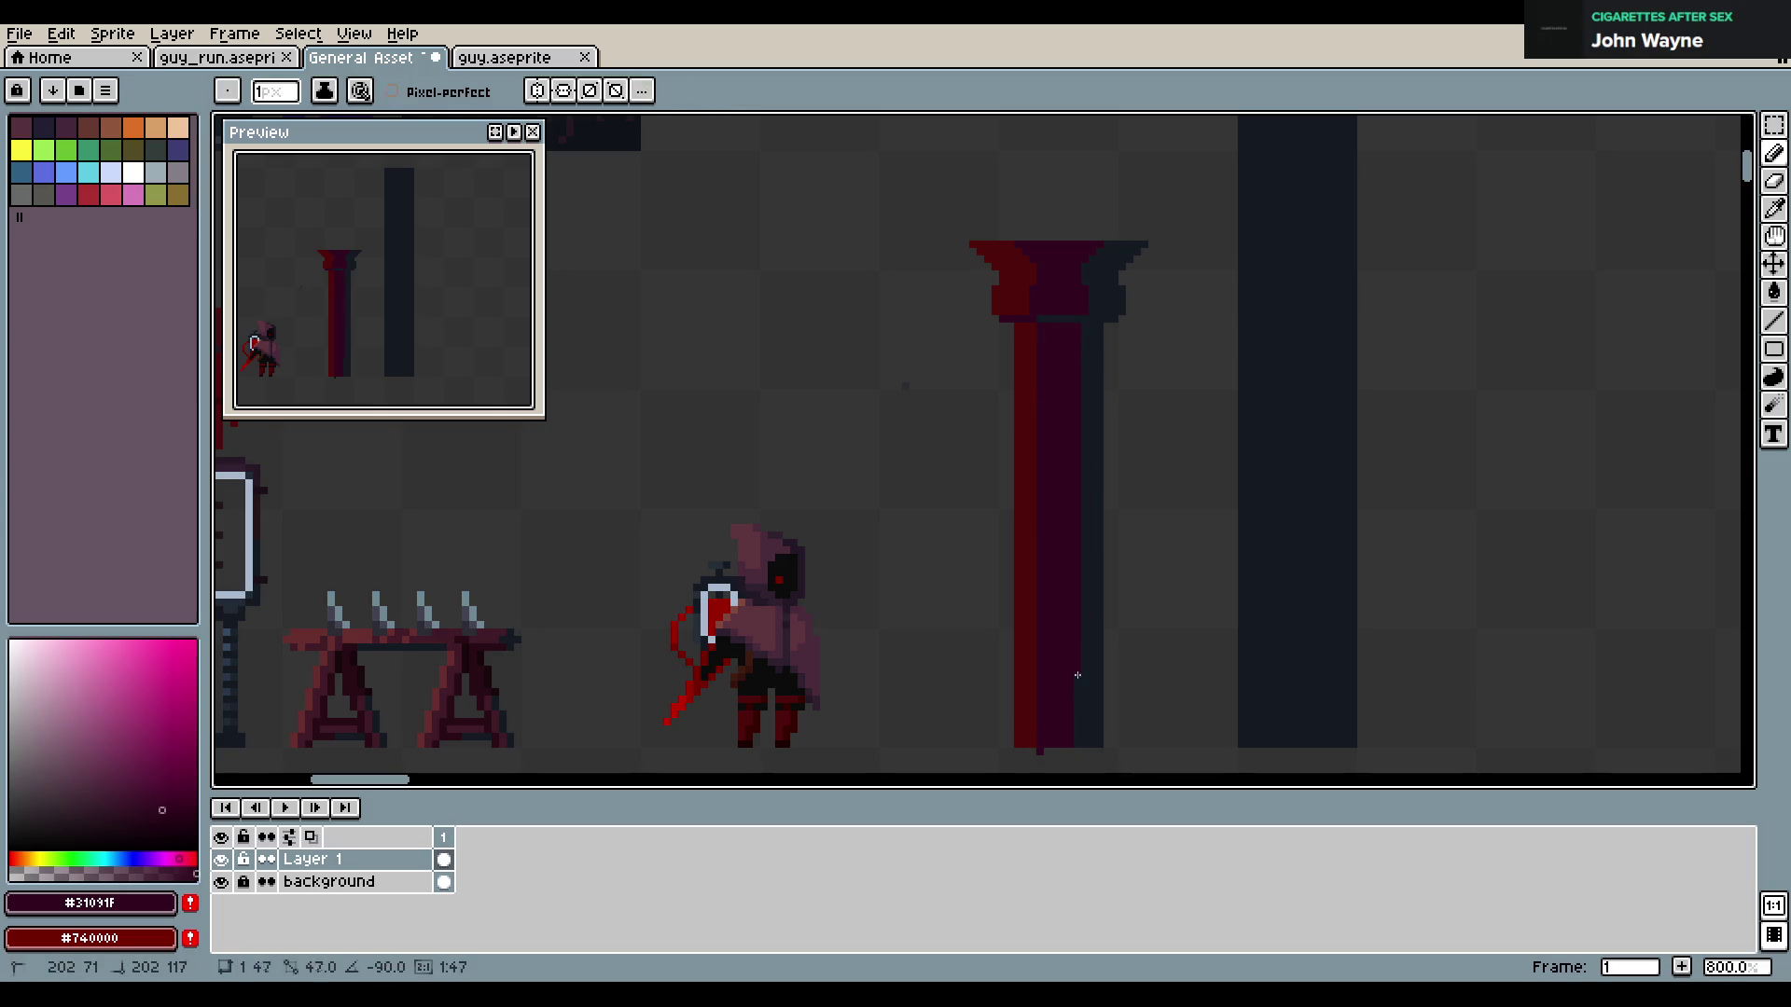
key("ctrl+s")
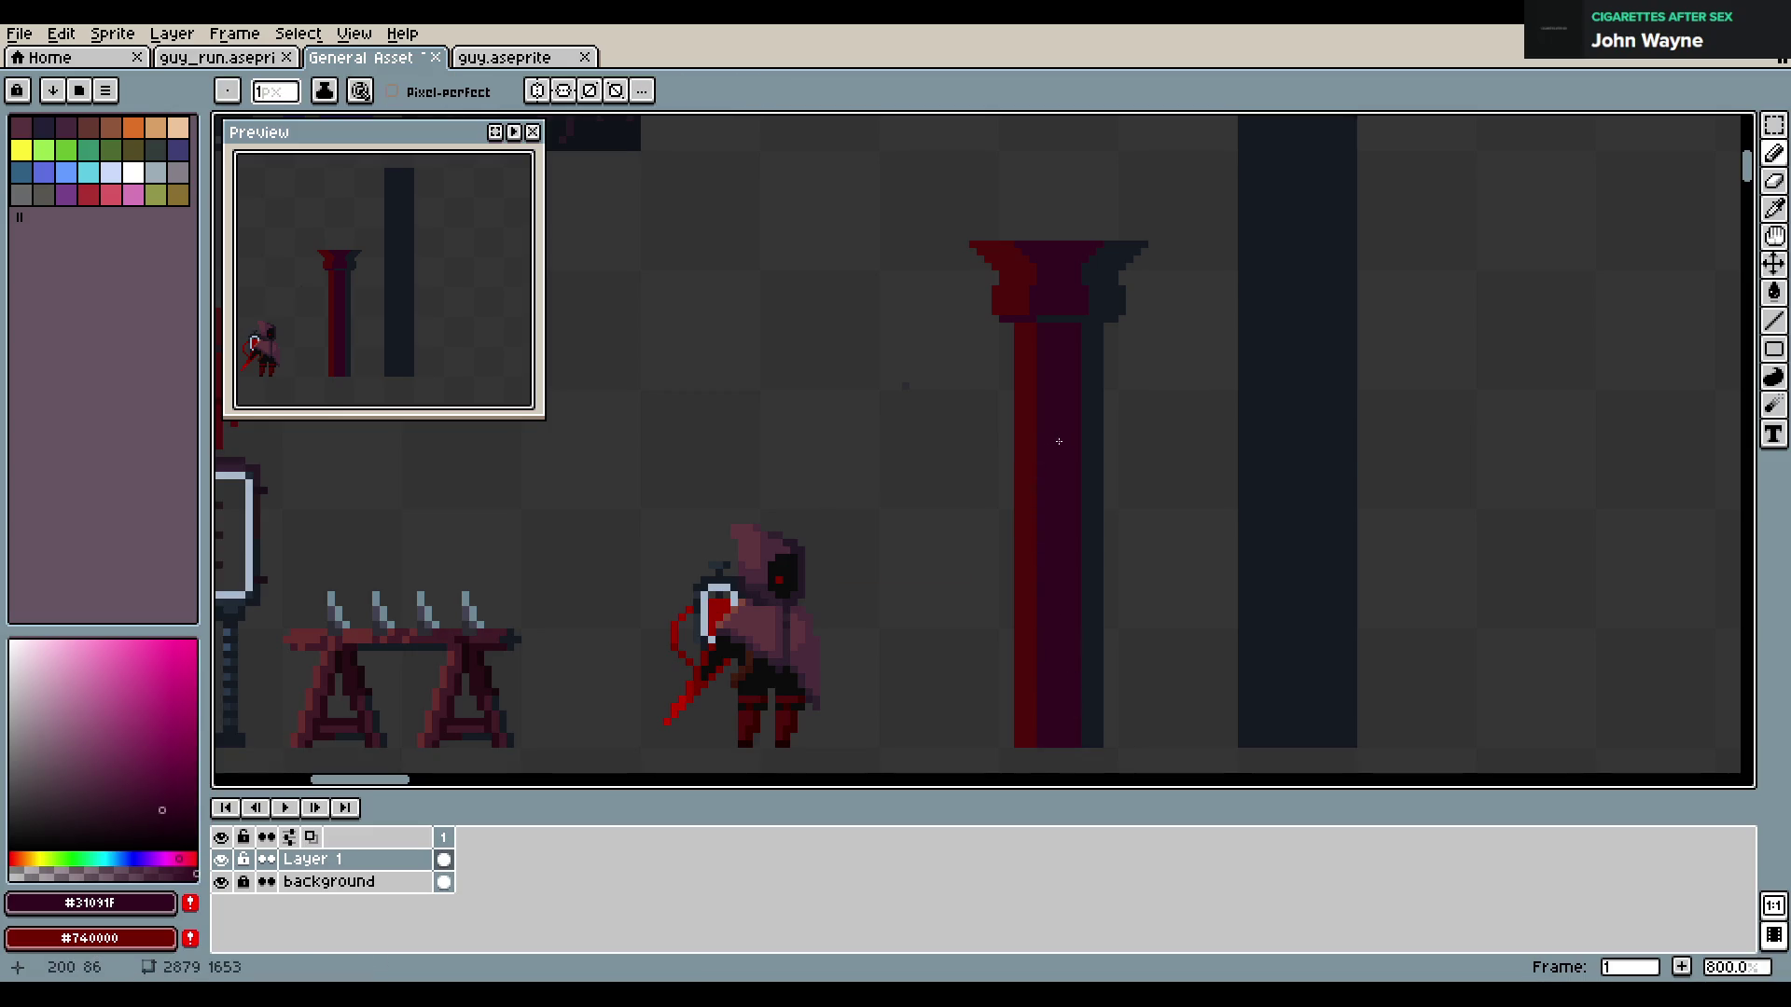
Draw a dark blue-grey vertical line down the pillar's right side and save General Asset Textures.aseprite
left_click(1088, 311, "alt")
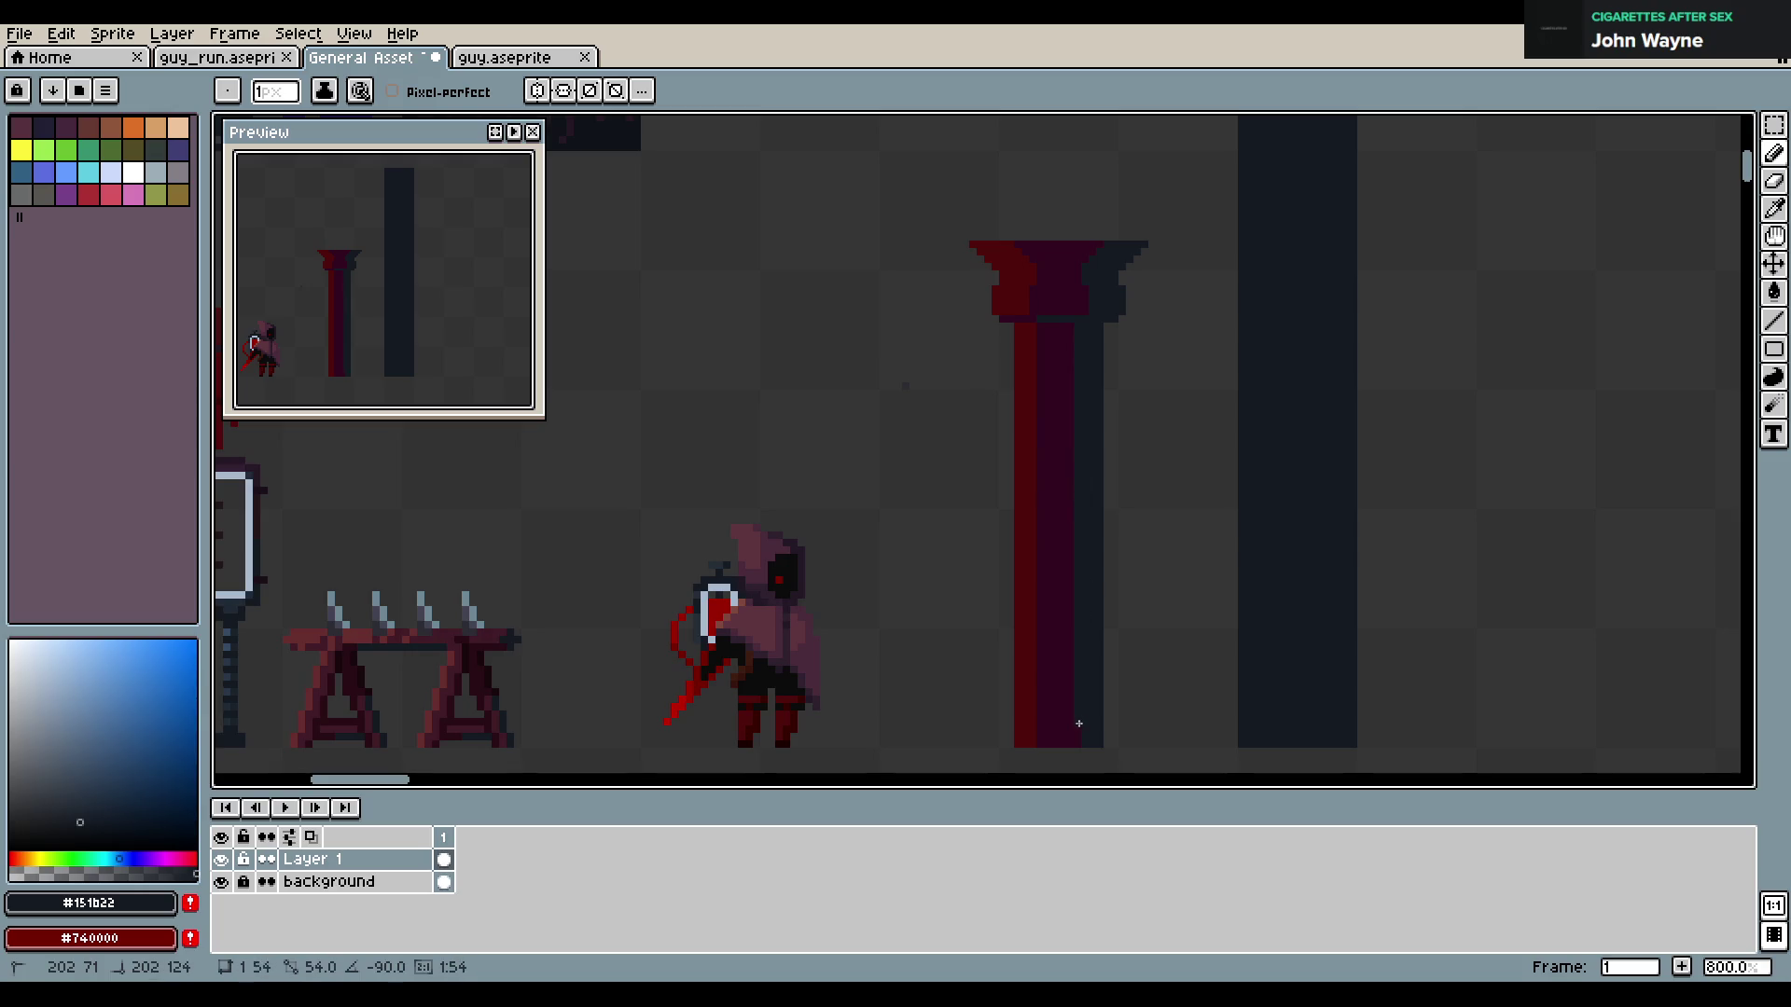
key("ctrl+s")
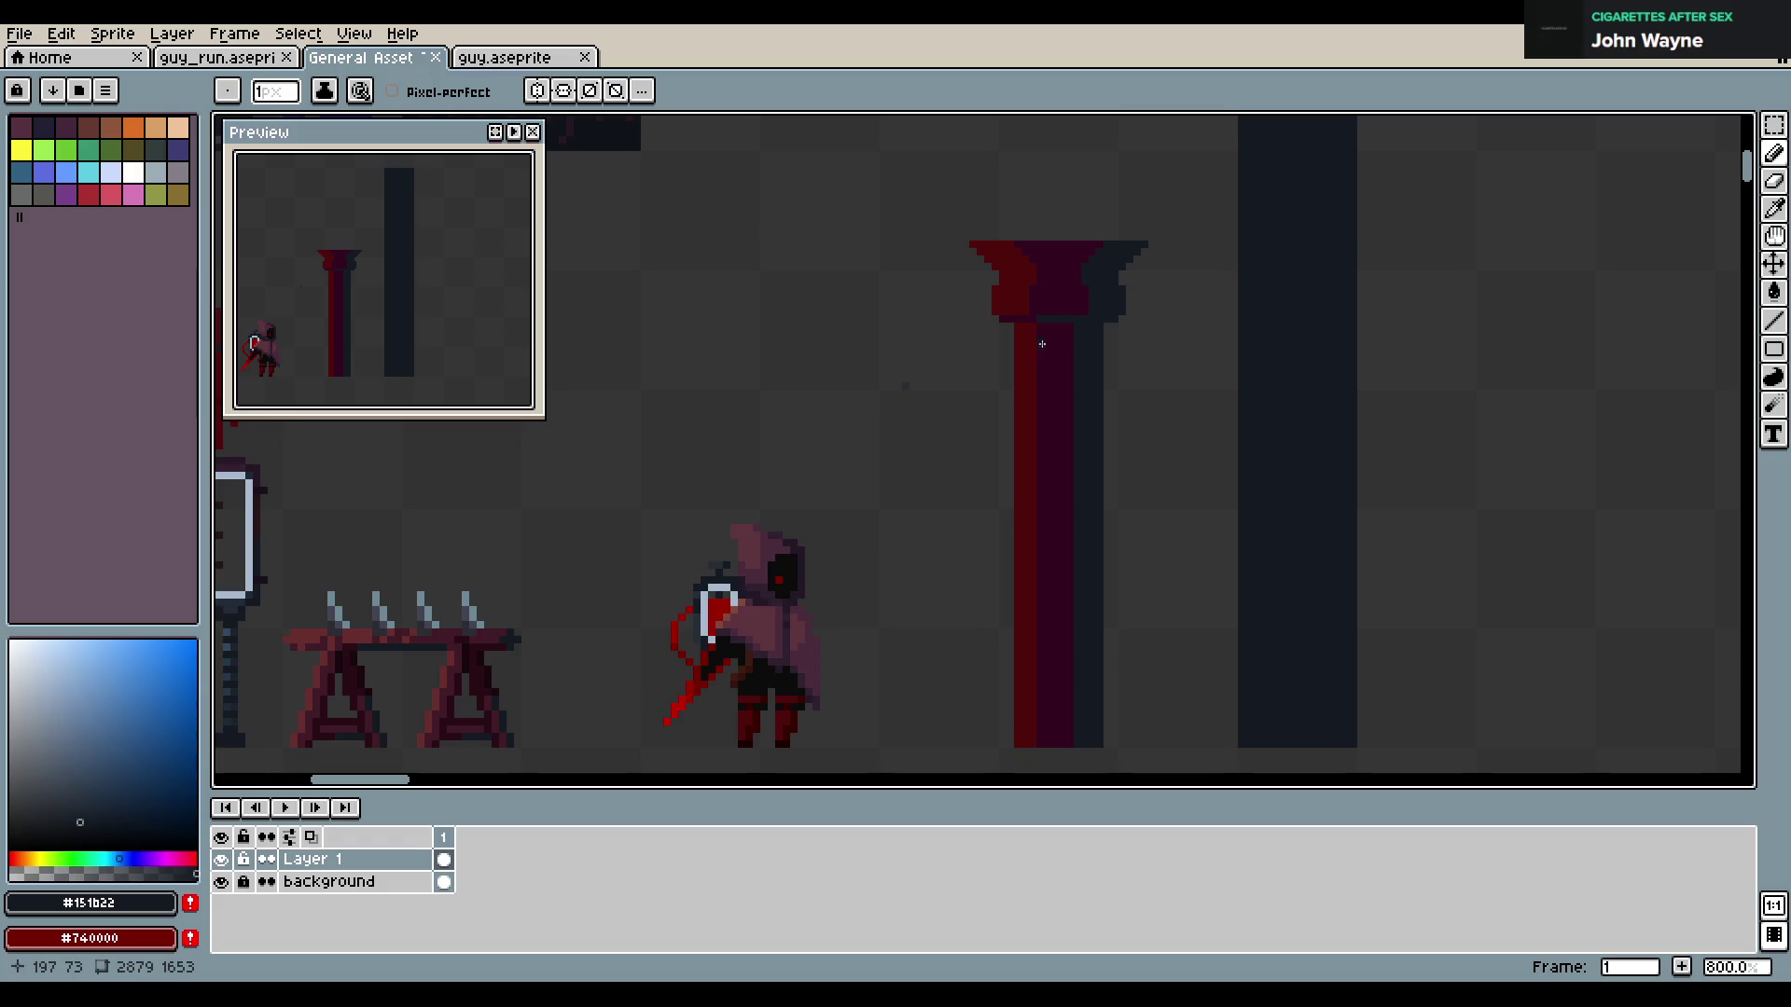
key("alt")
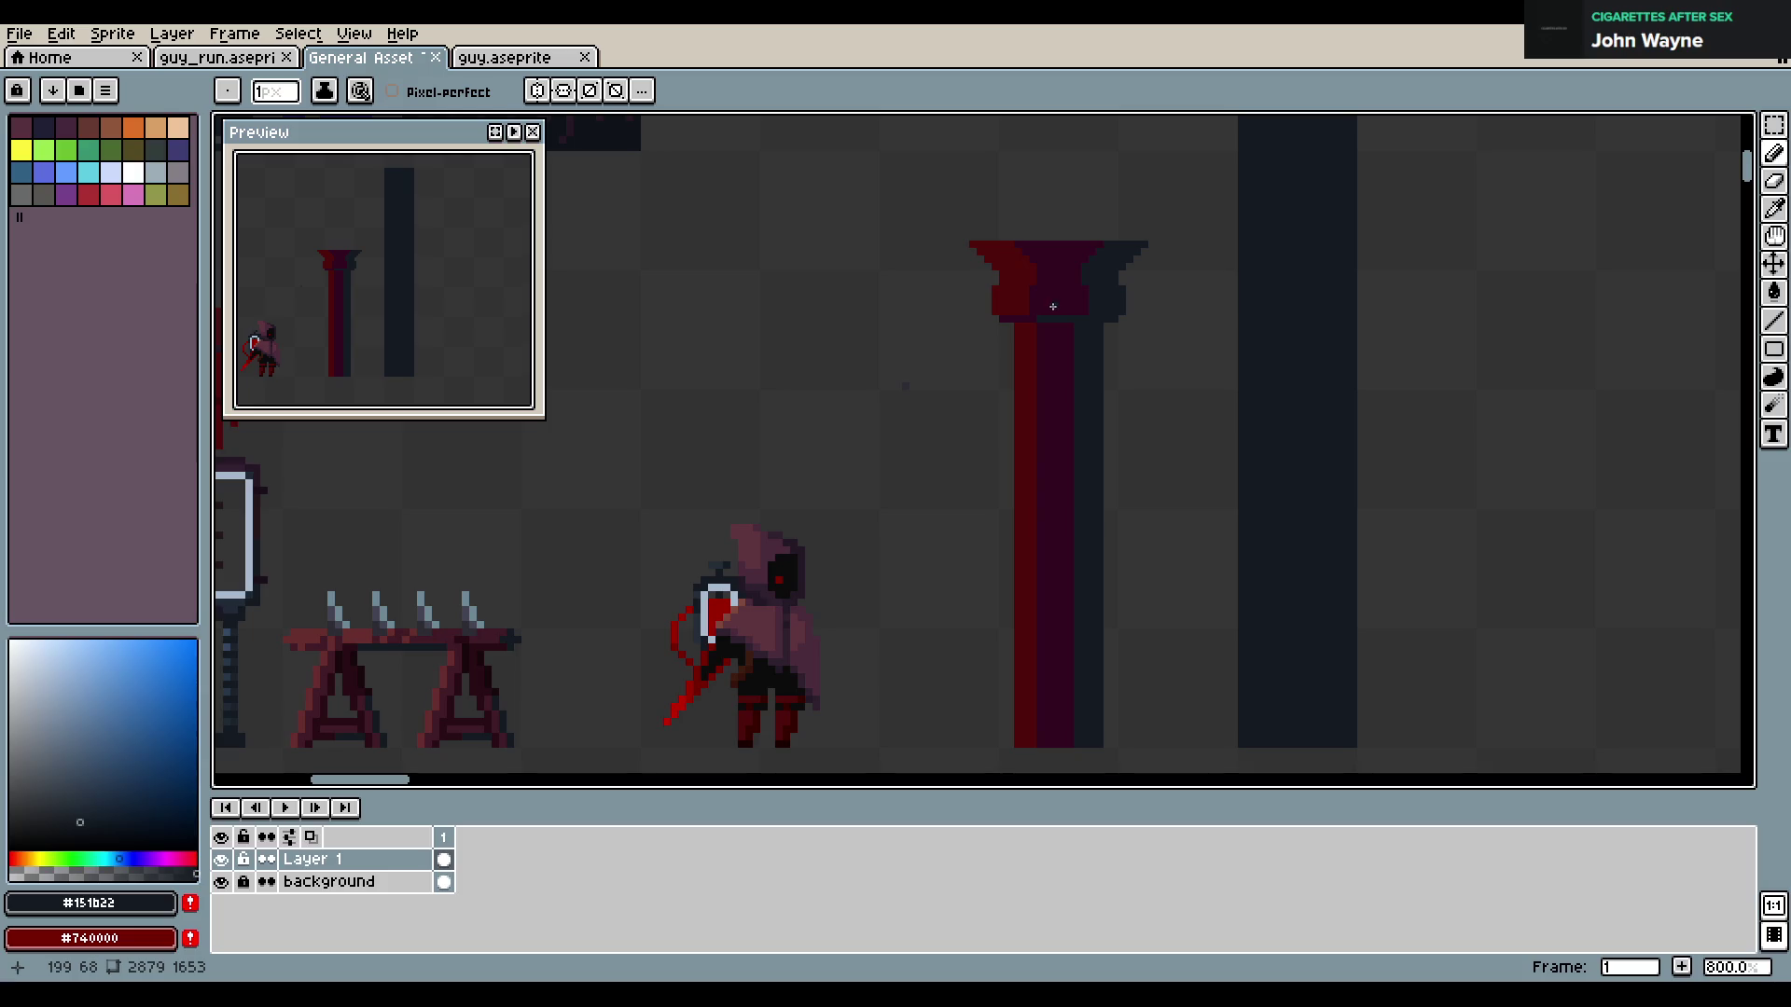
left_click_drag(1099, 328, 1100, 703)
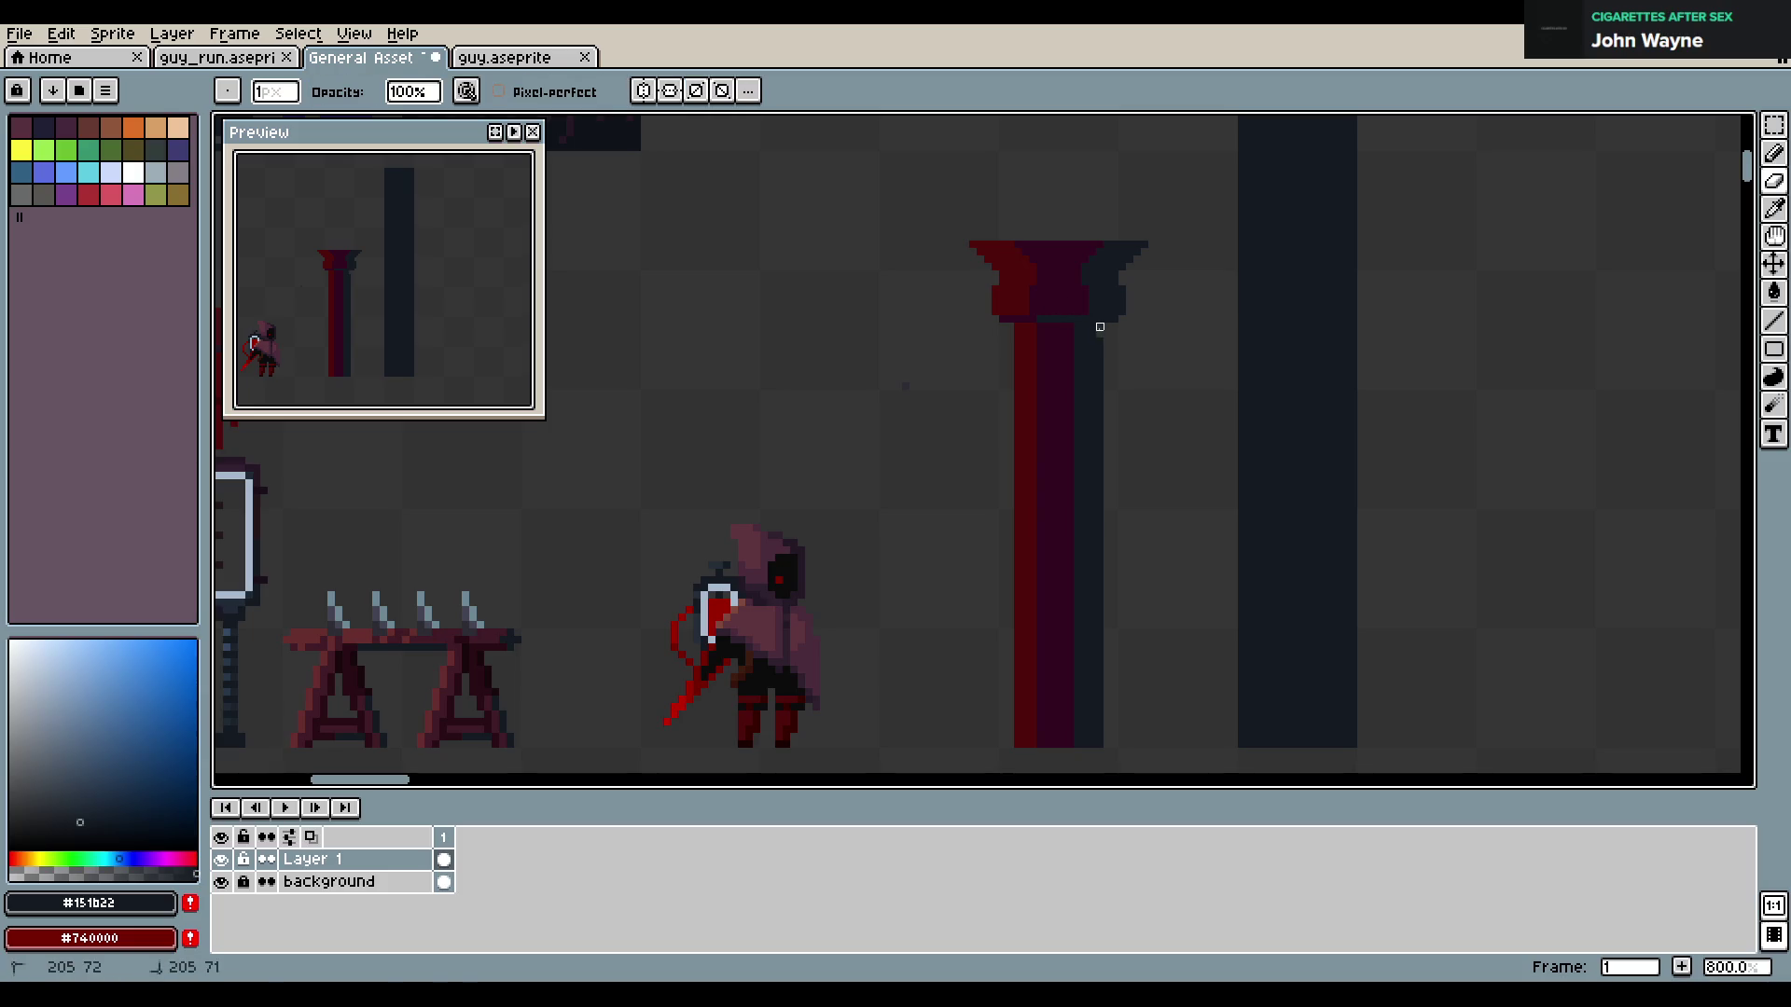
key("ctrl+s")
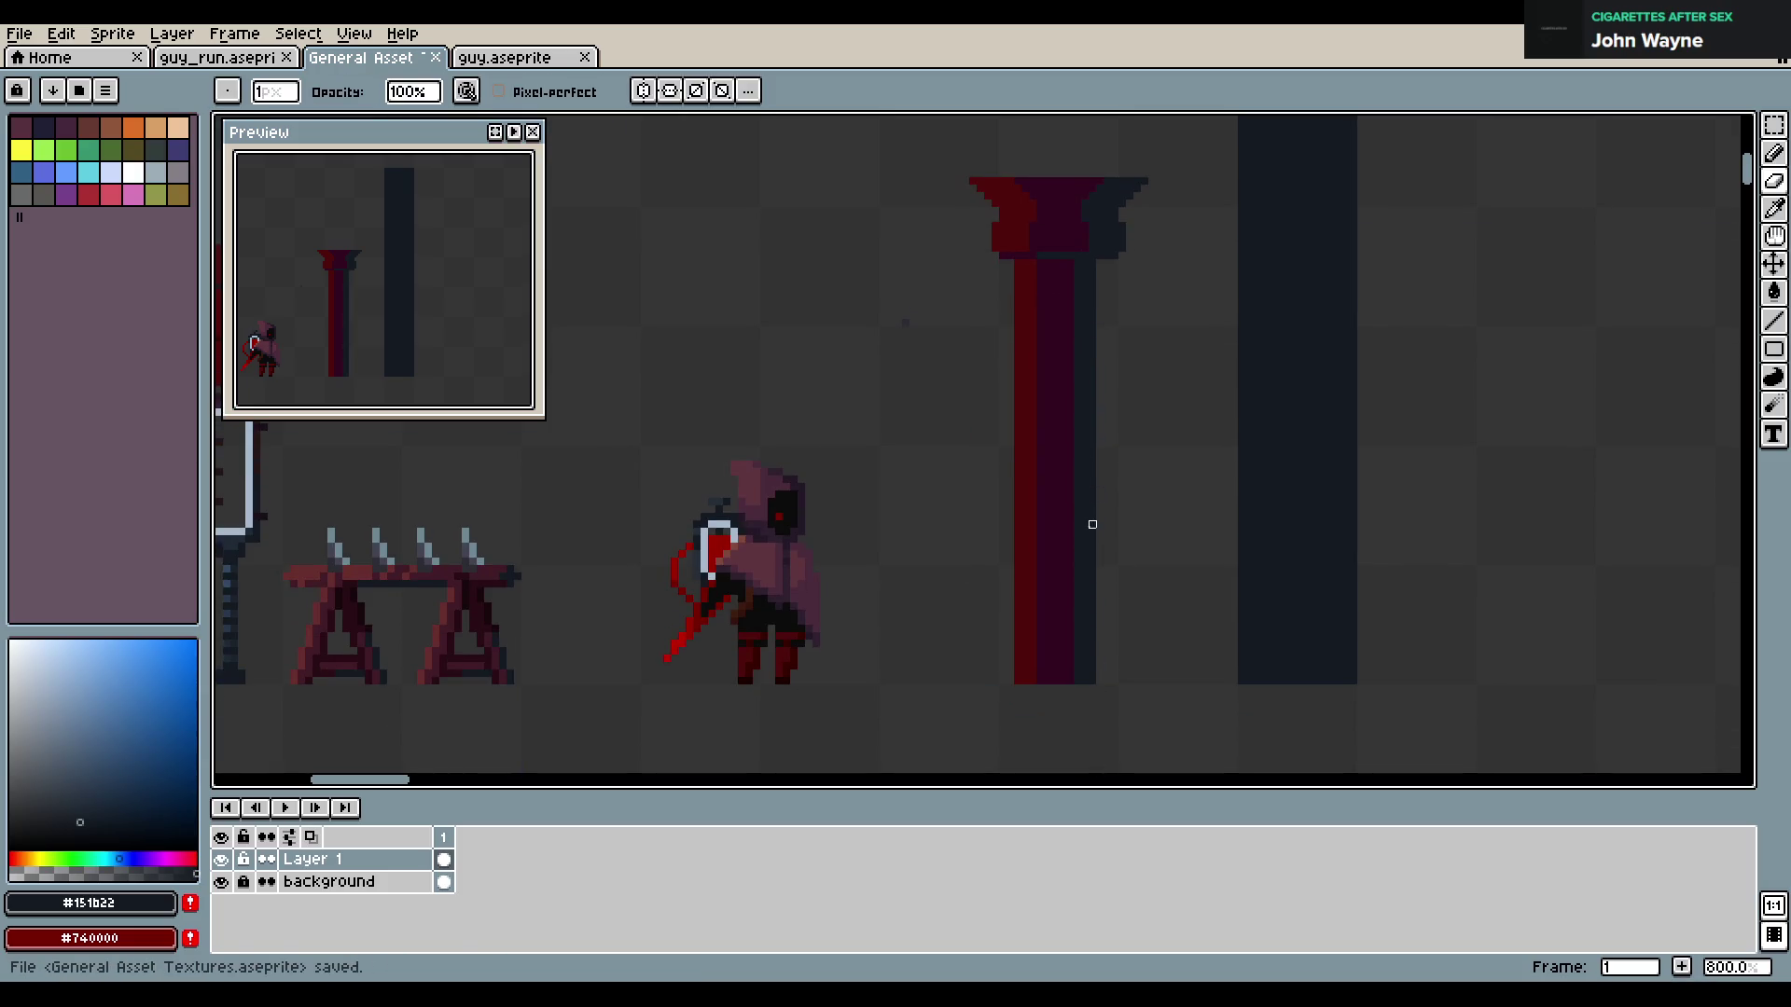
Undo the recent eraser and pencil edits, save, and add a short dark stroke below the capital's left edge
key("ctrl+z")
key("ctrl+z")
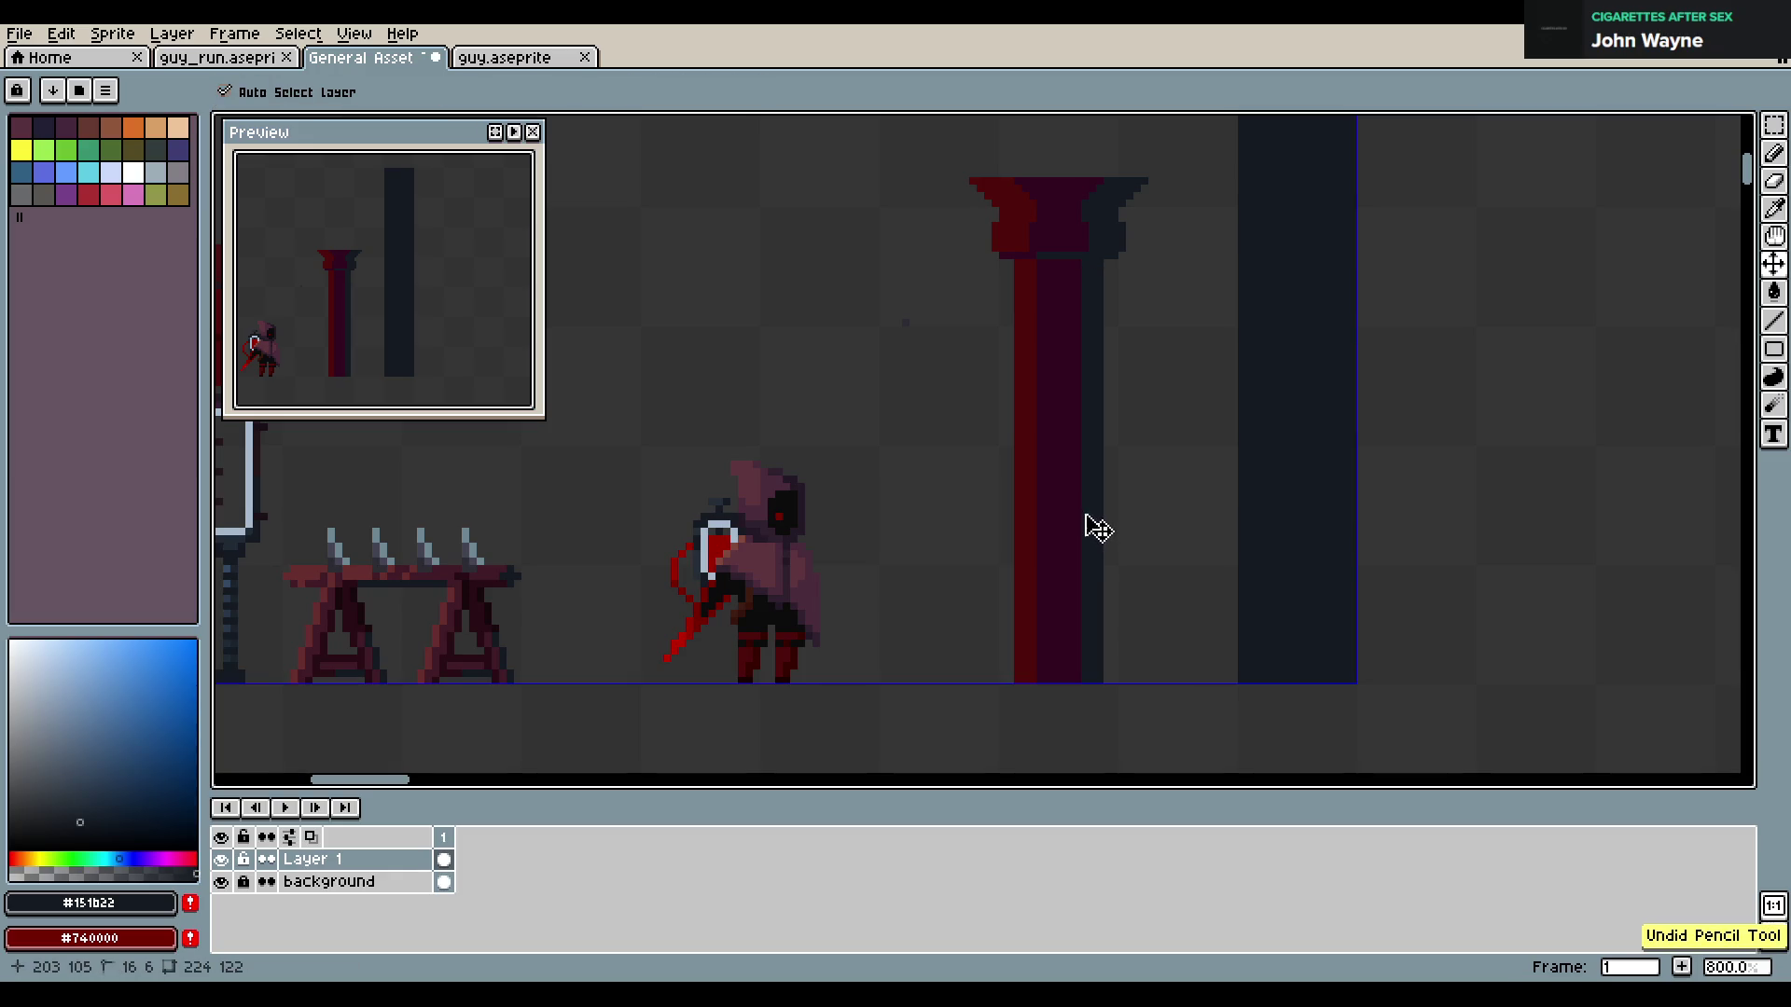
key("ctrl+z")
key("ctrl+s")
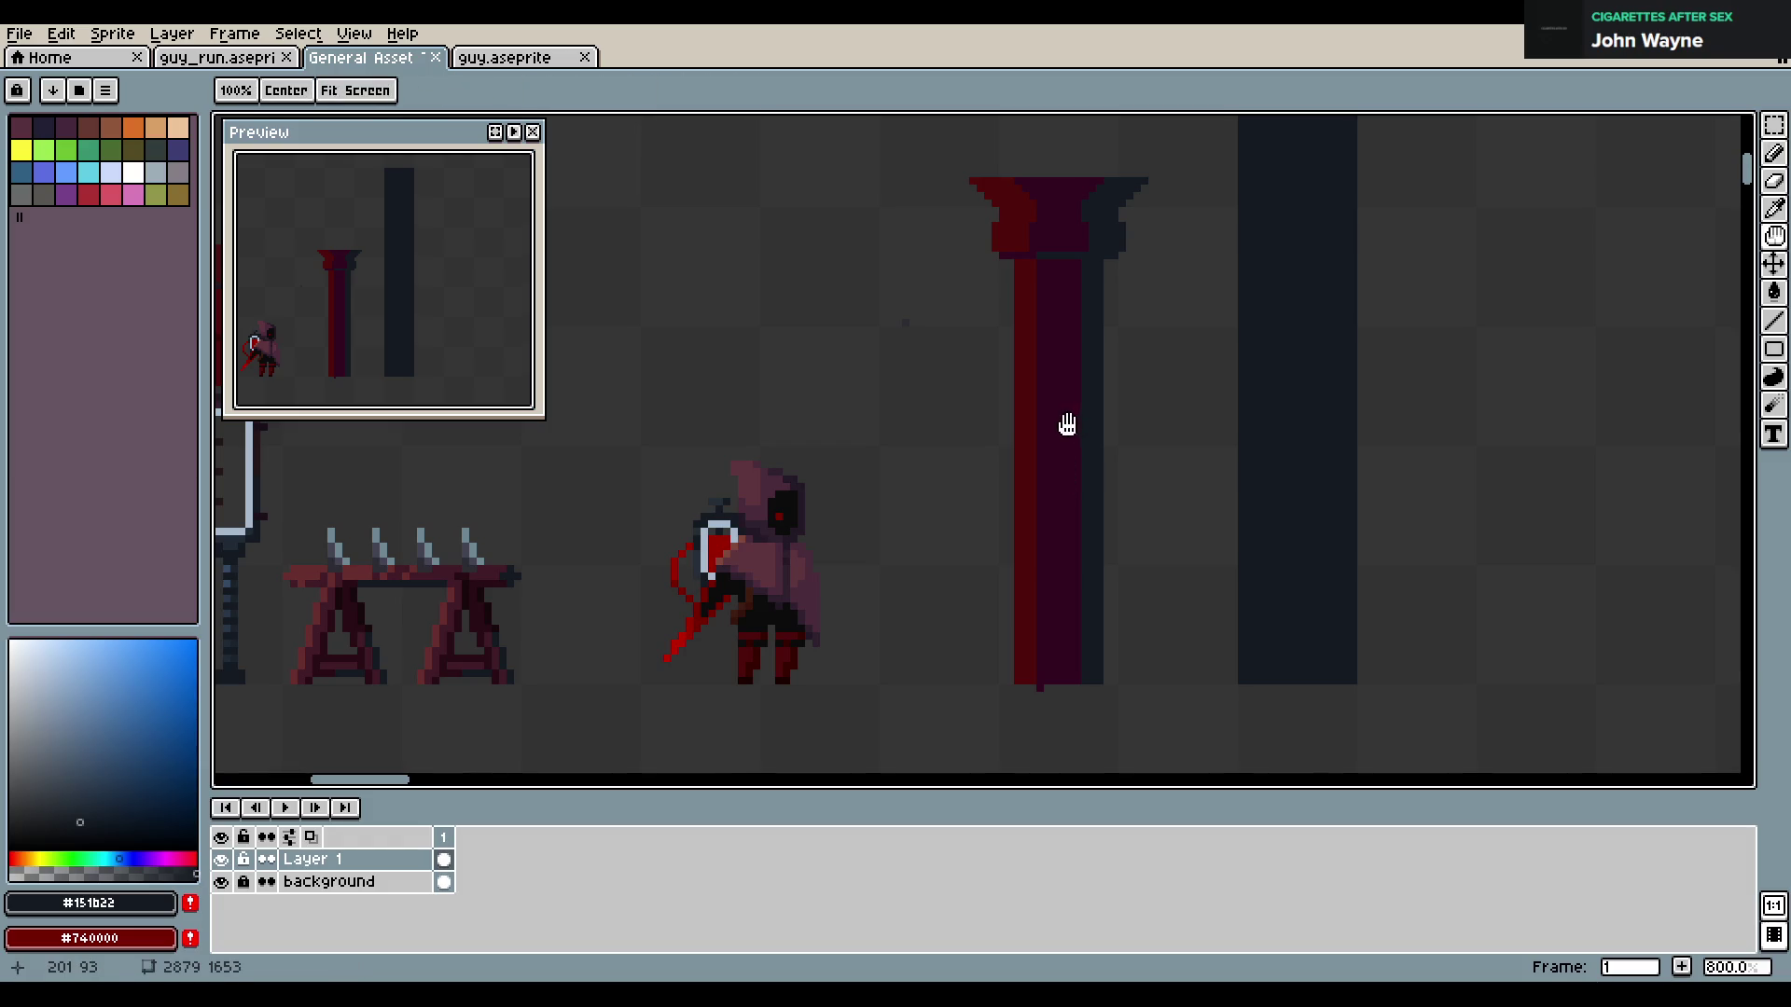
left_click_drag(1068, 416, 1049, 494)
left_click(992, 364, "alt")
left_click_drag(992, 367, 1004, 409)
Paint a curling dark plum swirl below the capital, alternating with pillar red and undoing bad strokes
left_click(1011, 386, "alt")
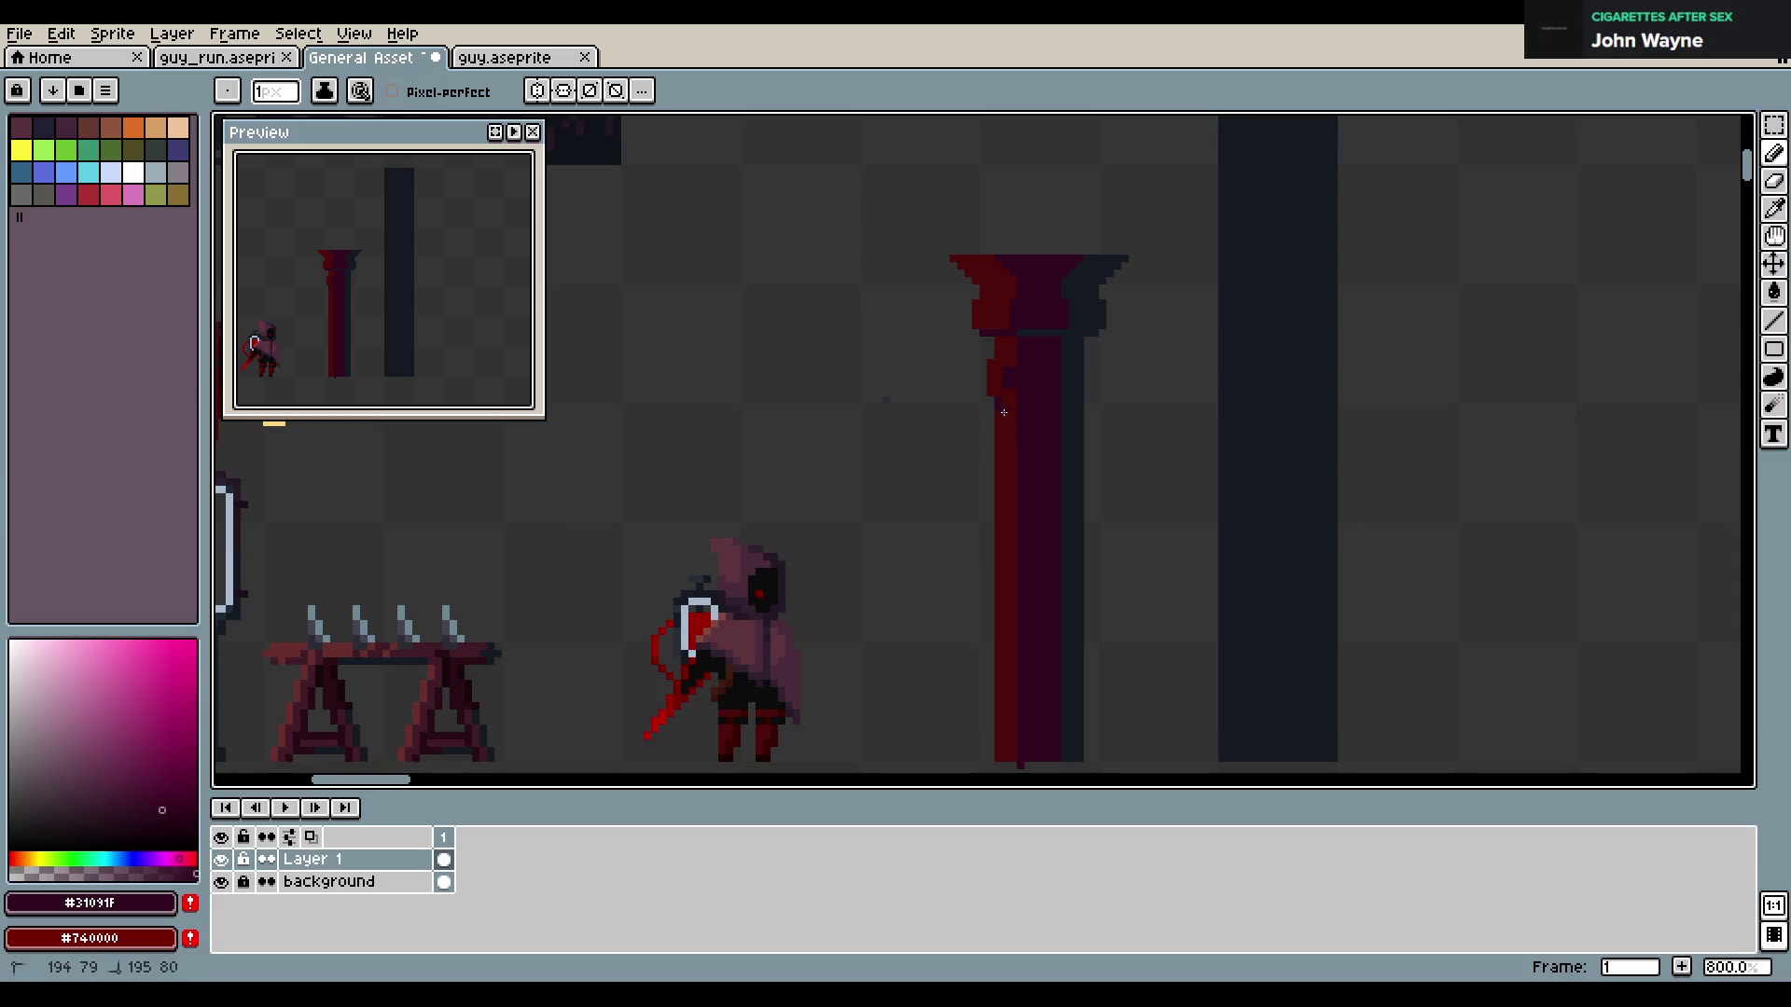
left_click(1017, 401, "alt")
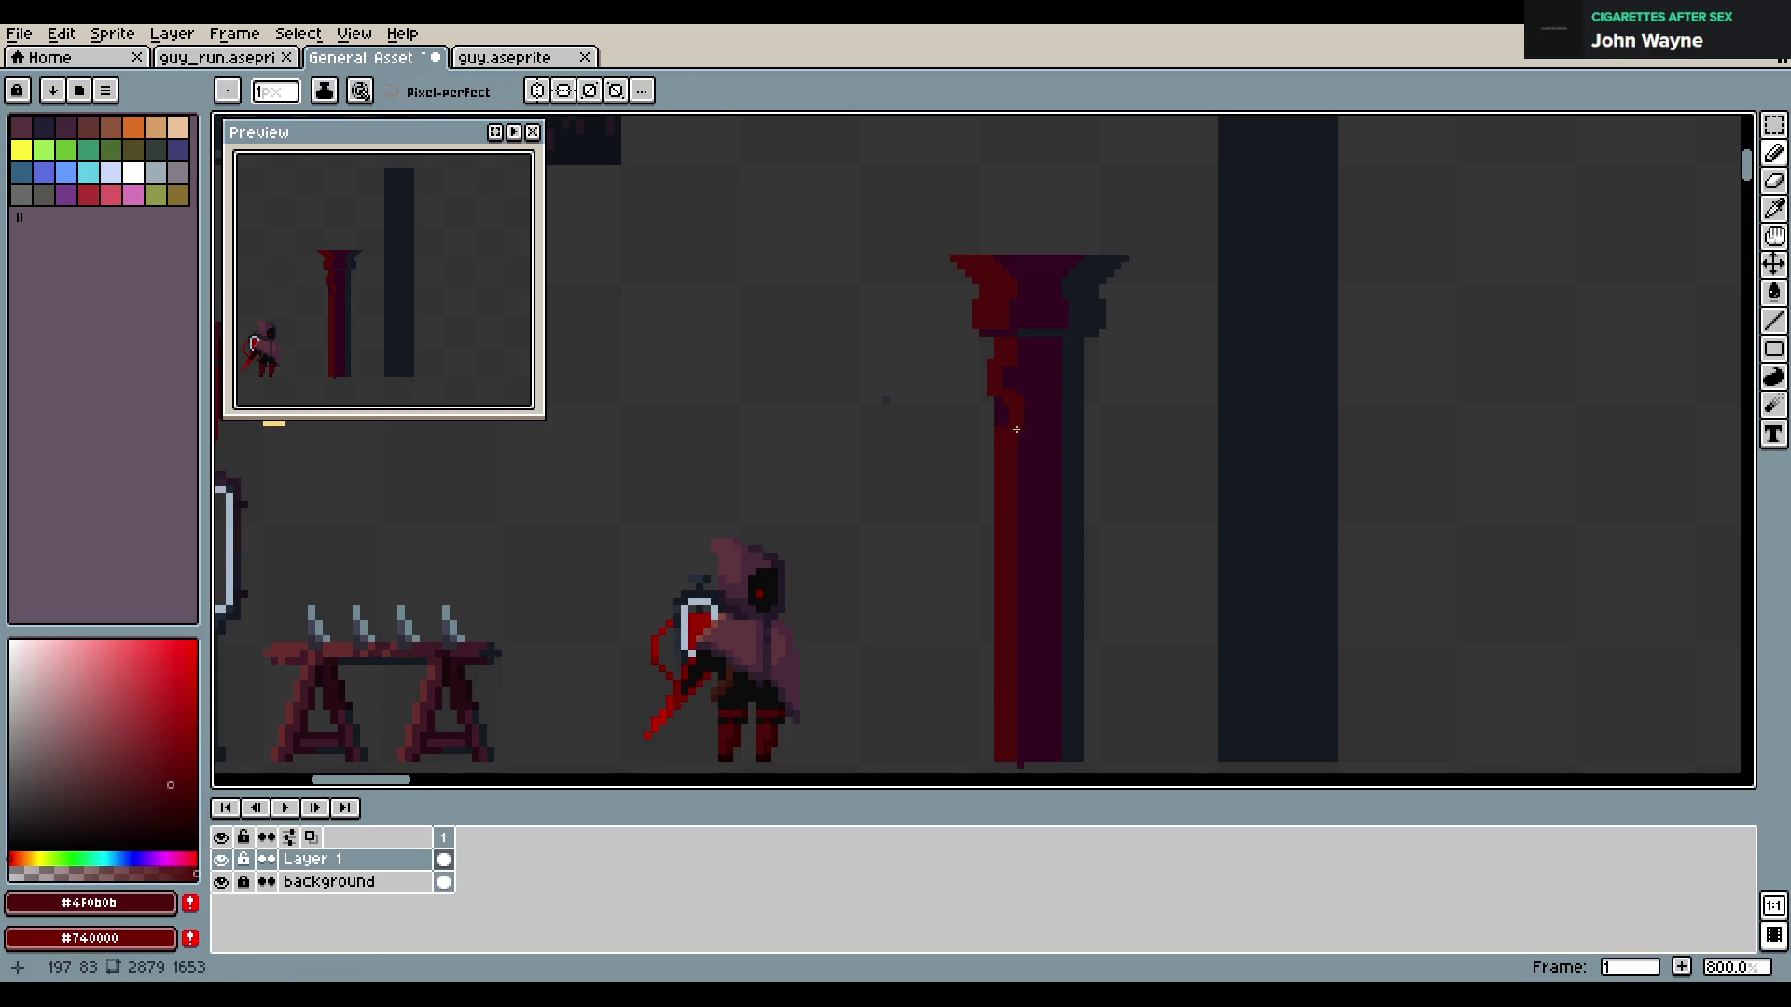
left_click(1033, 434, "alt")
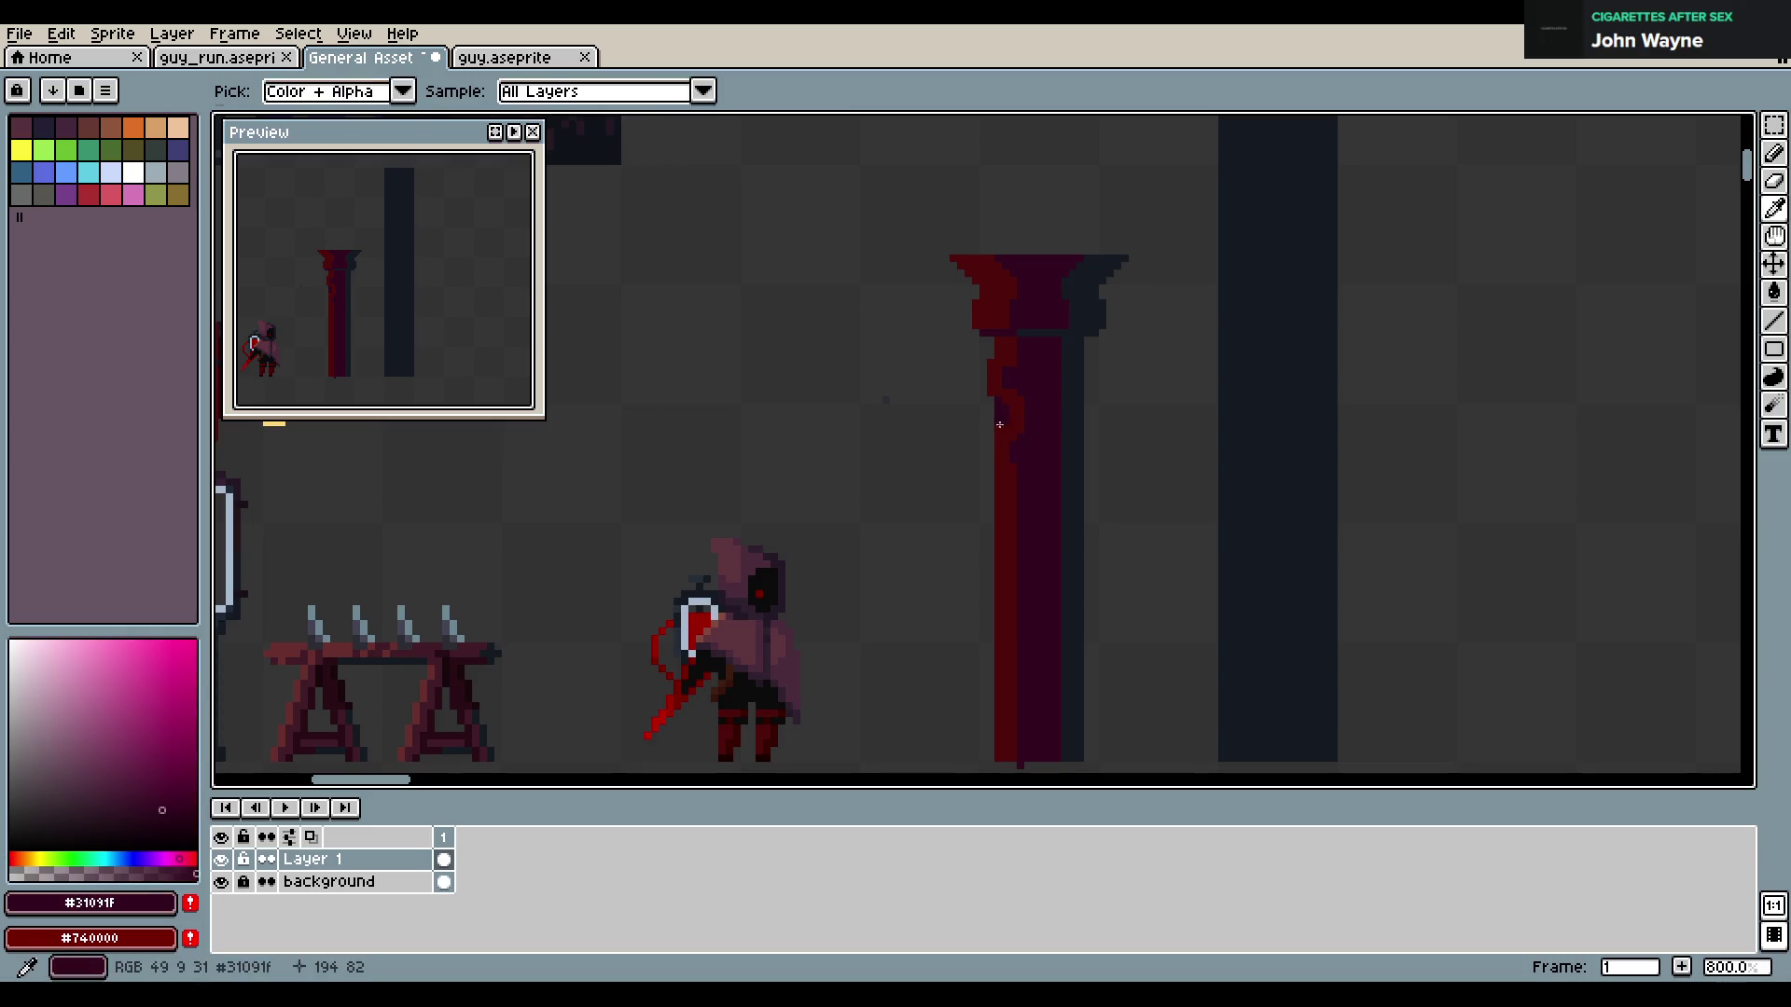
left_click(1008, 448, "alt")
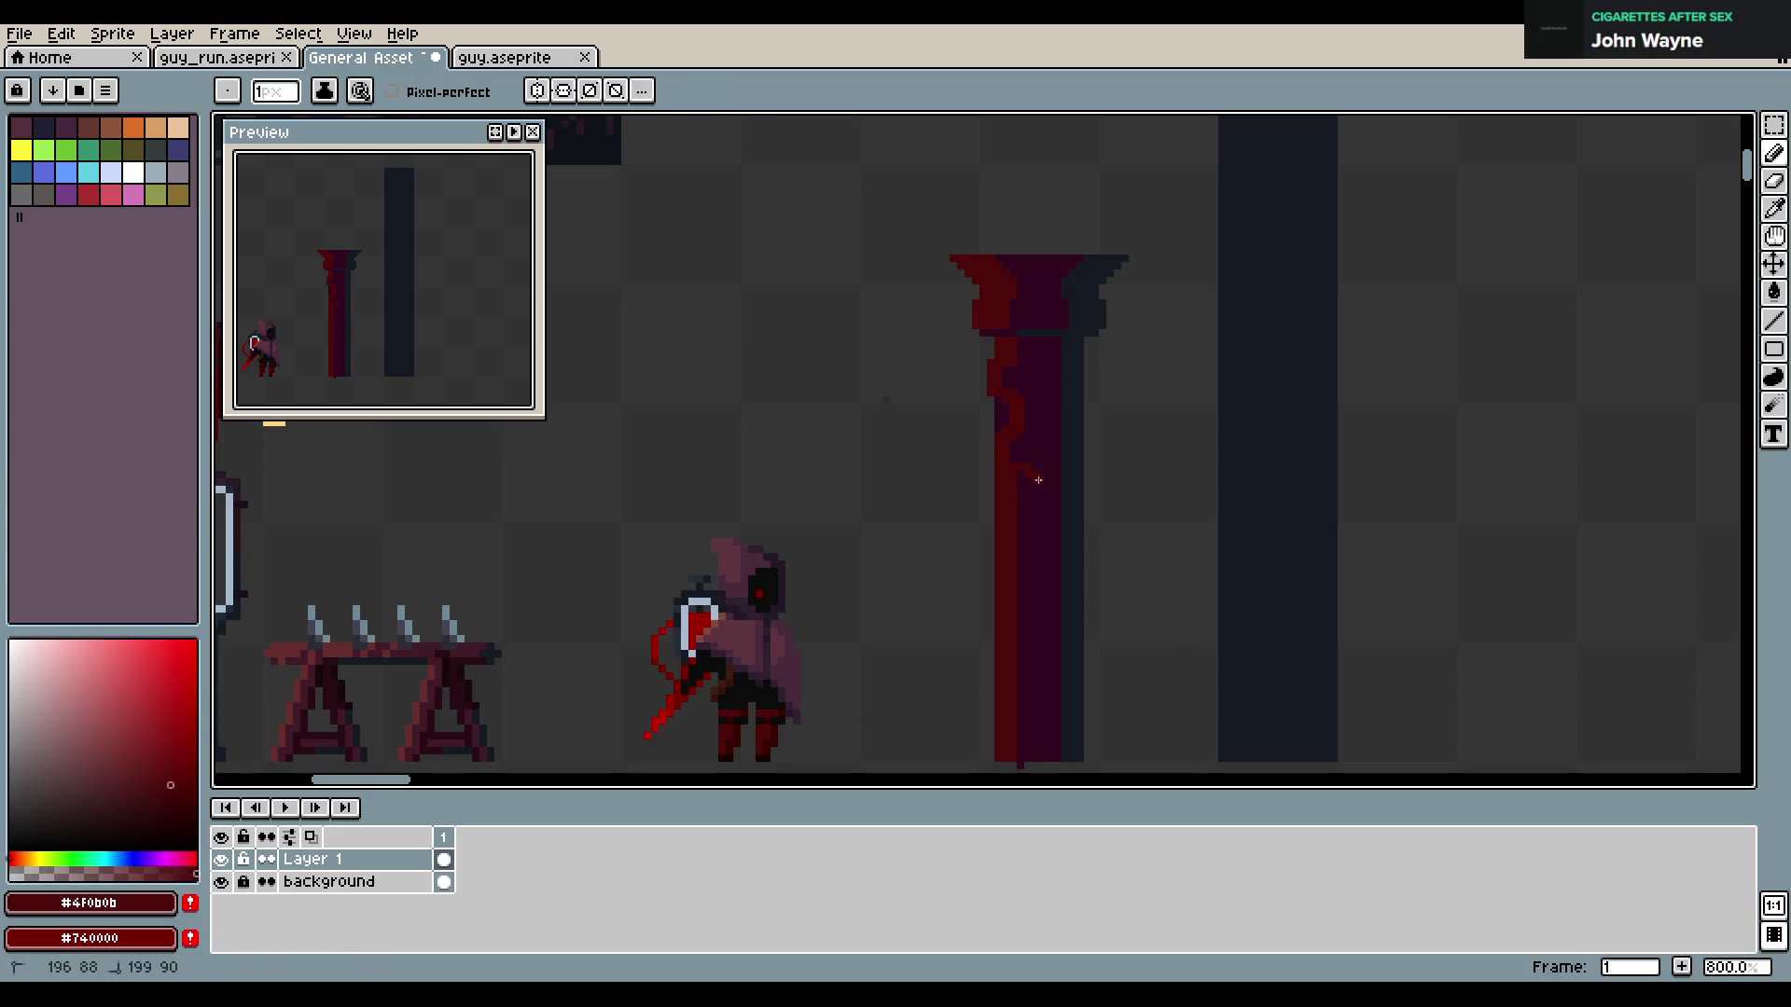
key("ctrl+z")
key("alt")
key("ctrl+z")
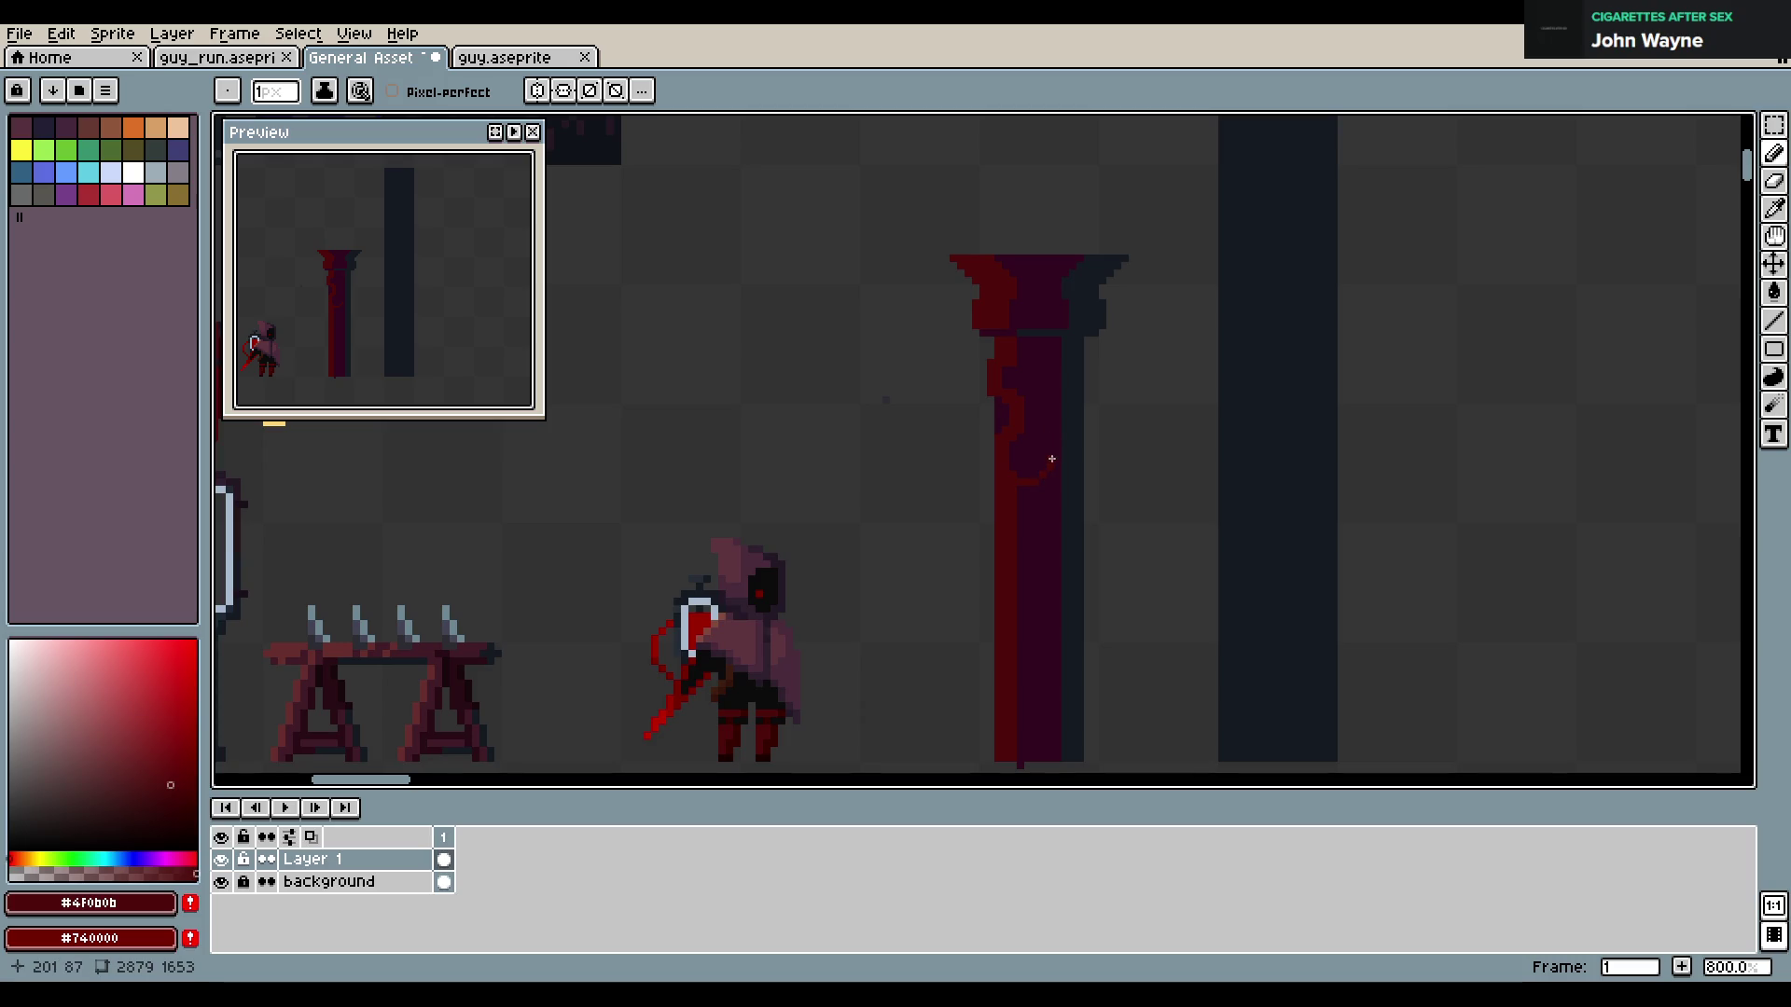
left_click(1012, 495, "alt")
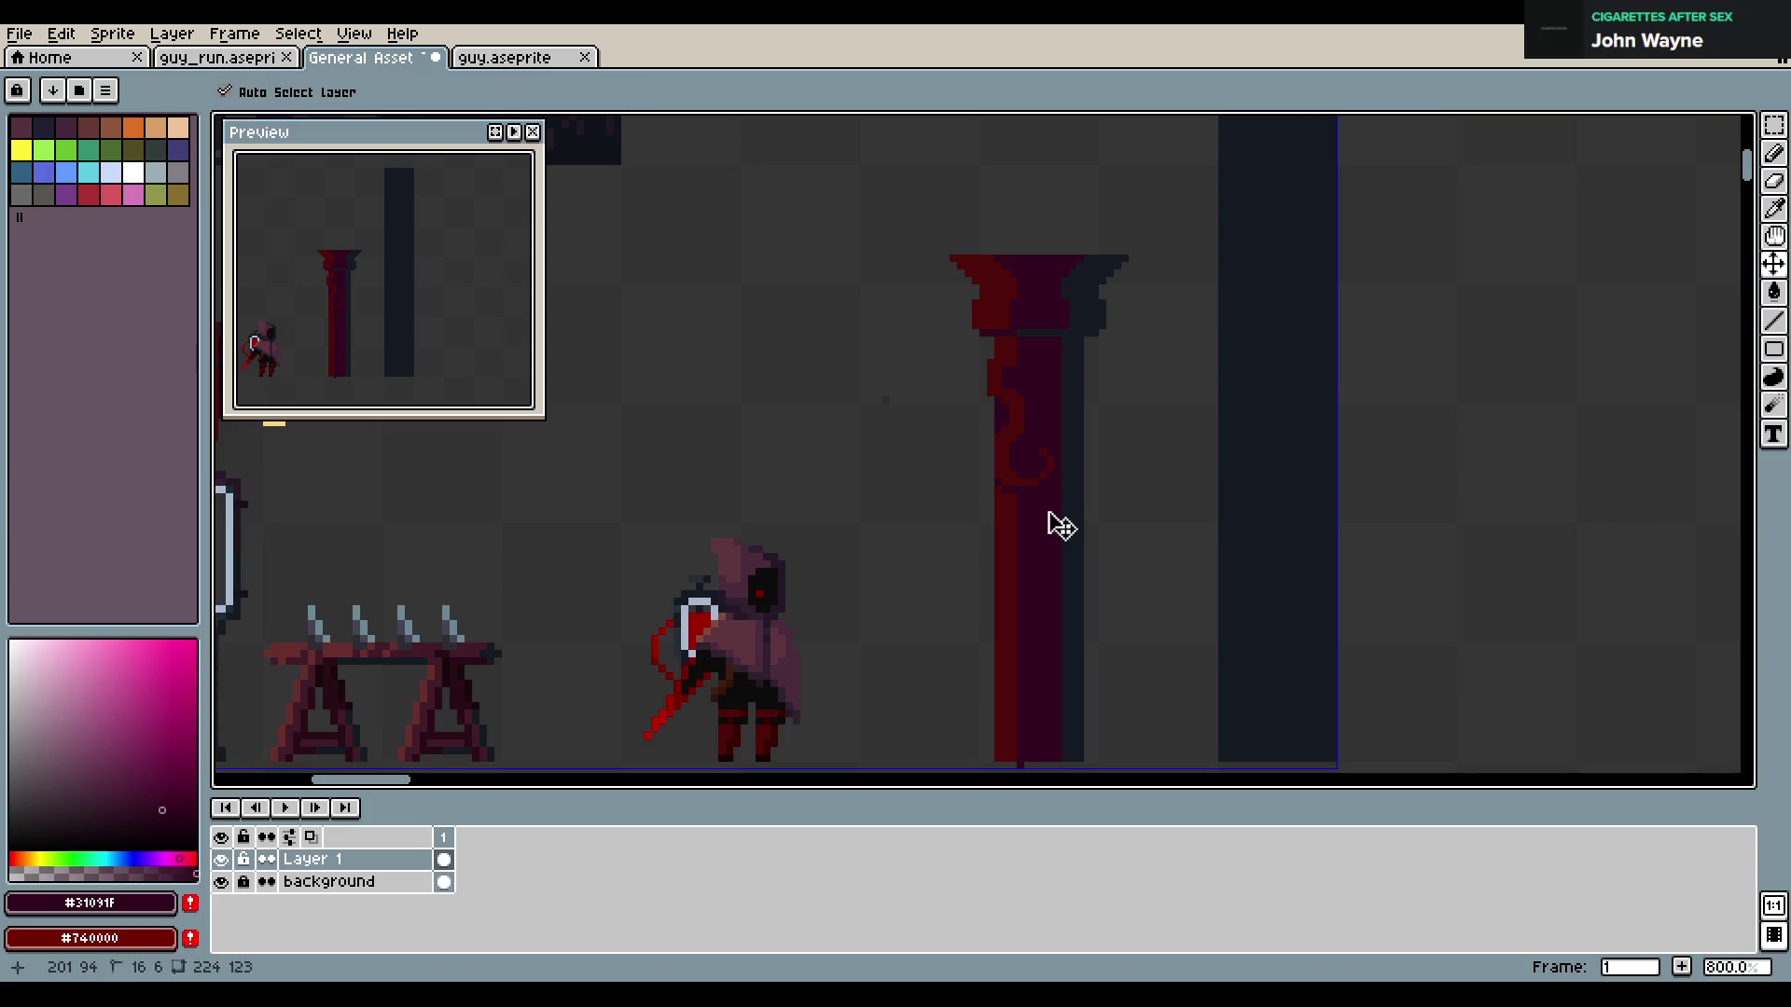
key("ctrl+z")
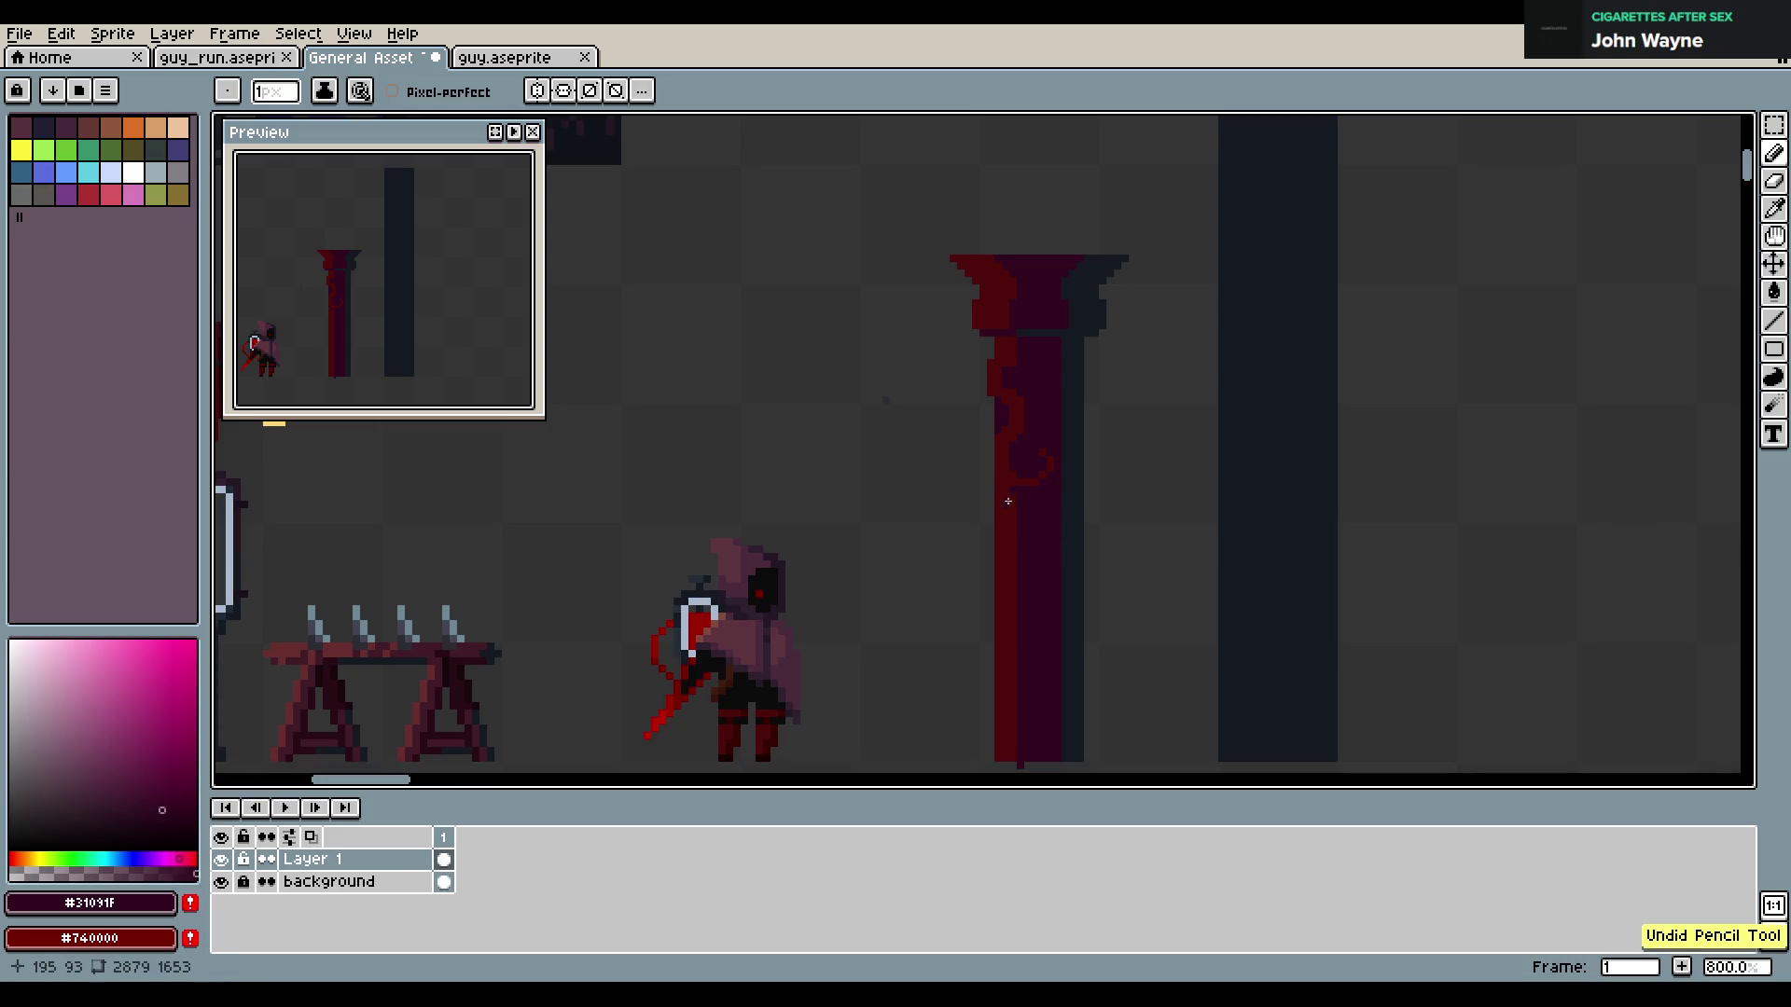
key("alt")
left_click(1032, 390, "alt")
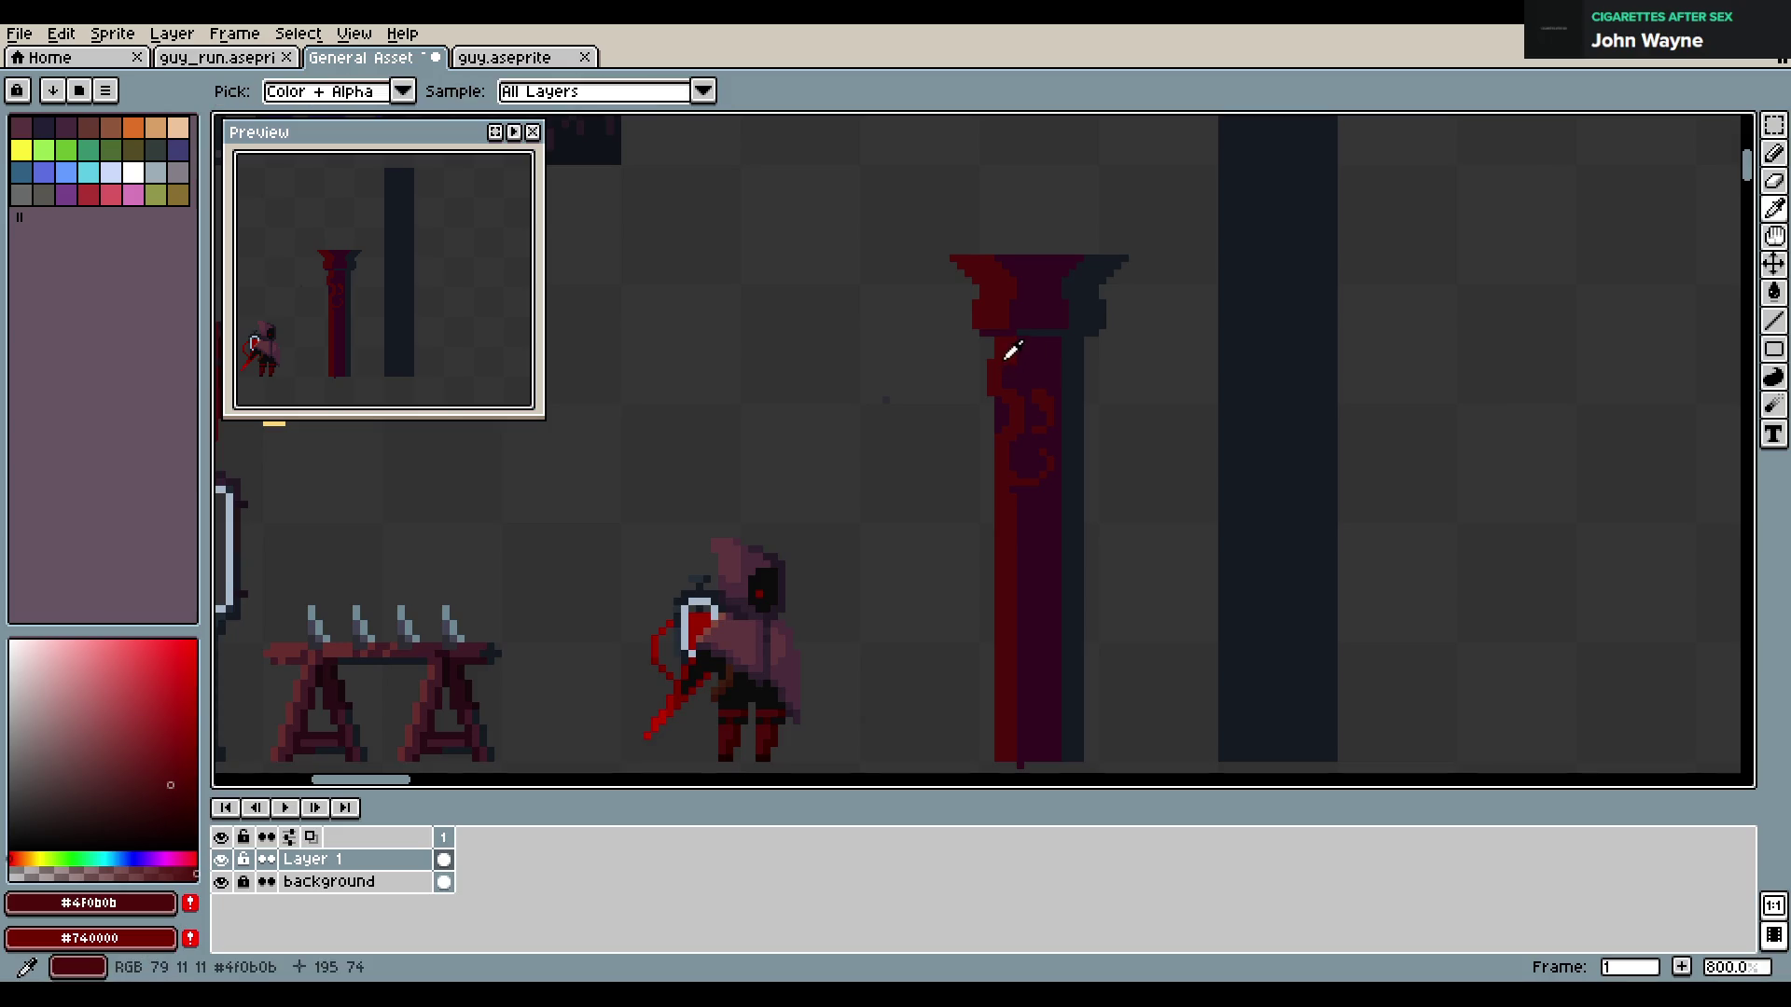
Touch up the swirl ornament with dark purple and red pixels, saving the file twice
left_click(1011, 359, "alt")
left_click(1003, 395, "alt")
left_click(1000, 397, "alt")
left_click(1004, 391, "alt")
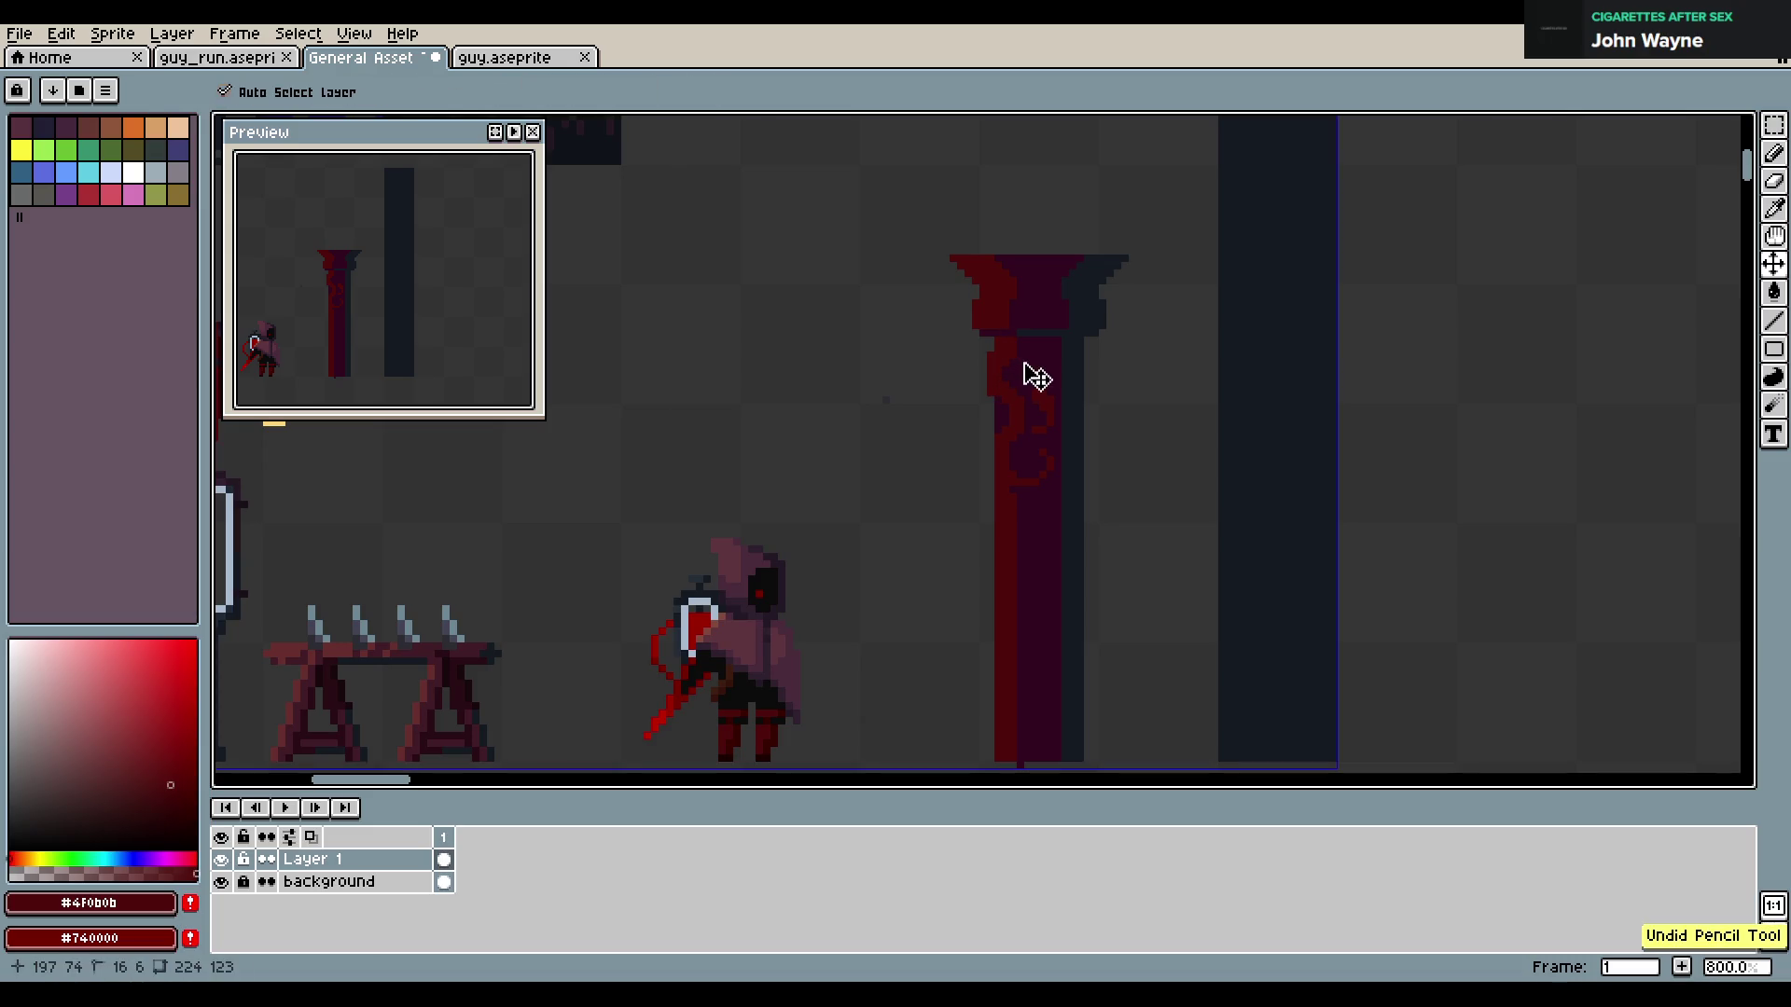
key("ctrl+s")
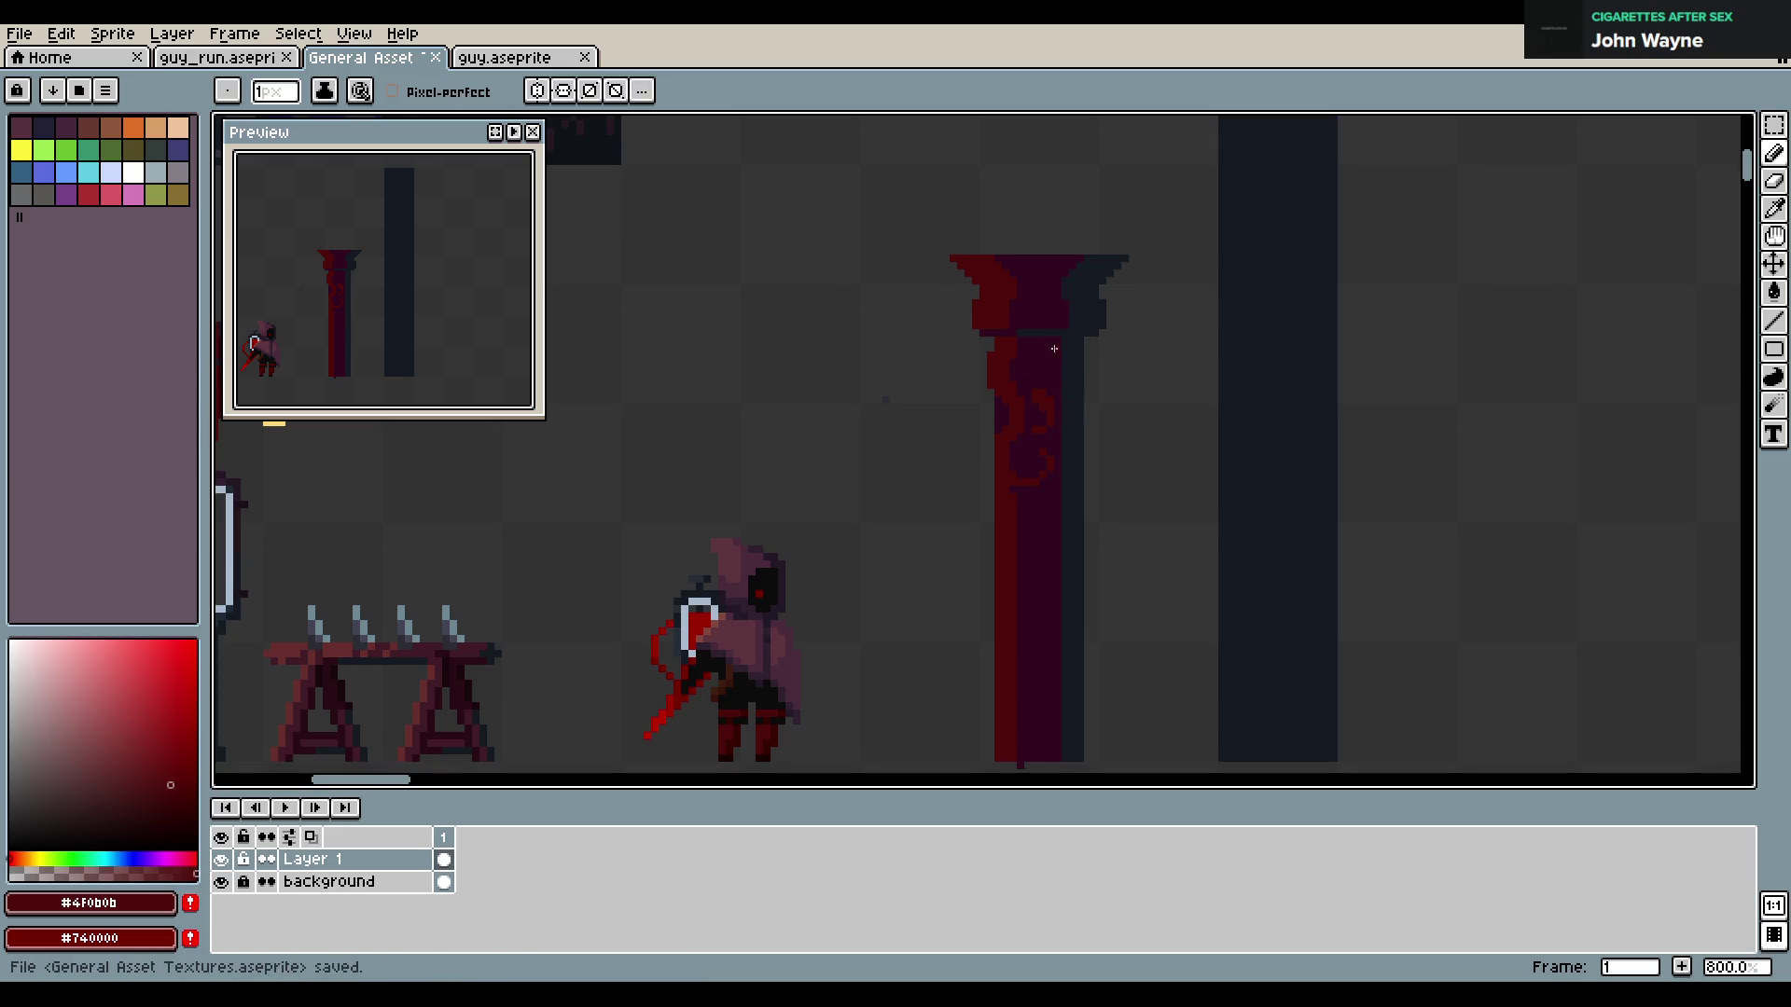
left_click(1021, 344)
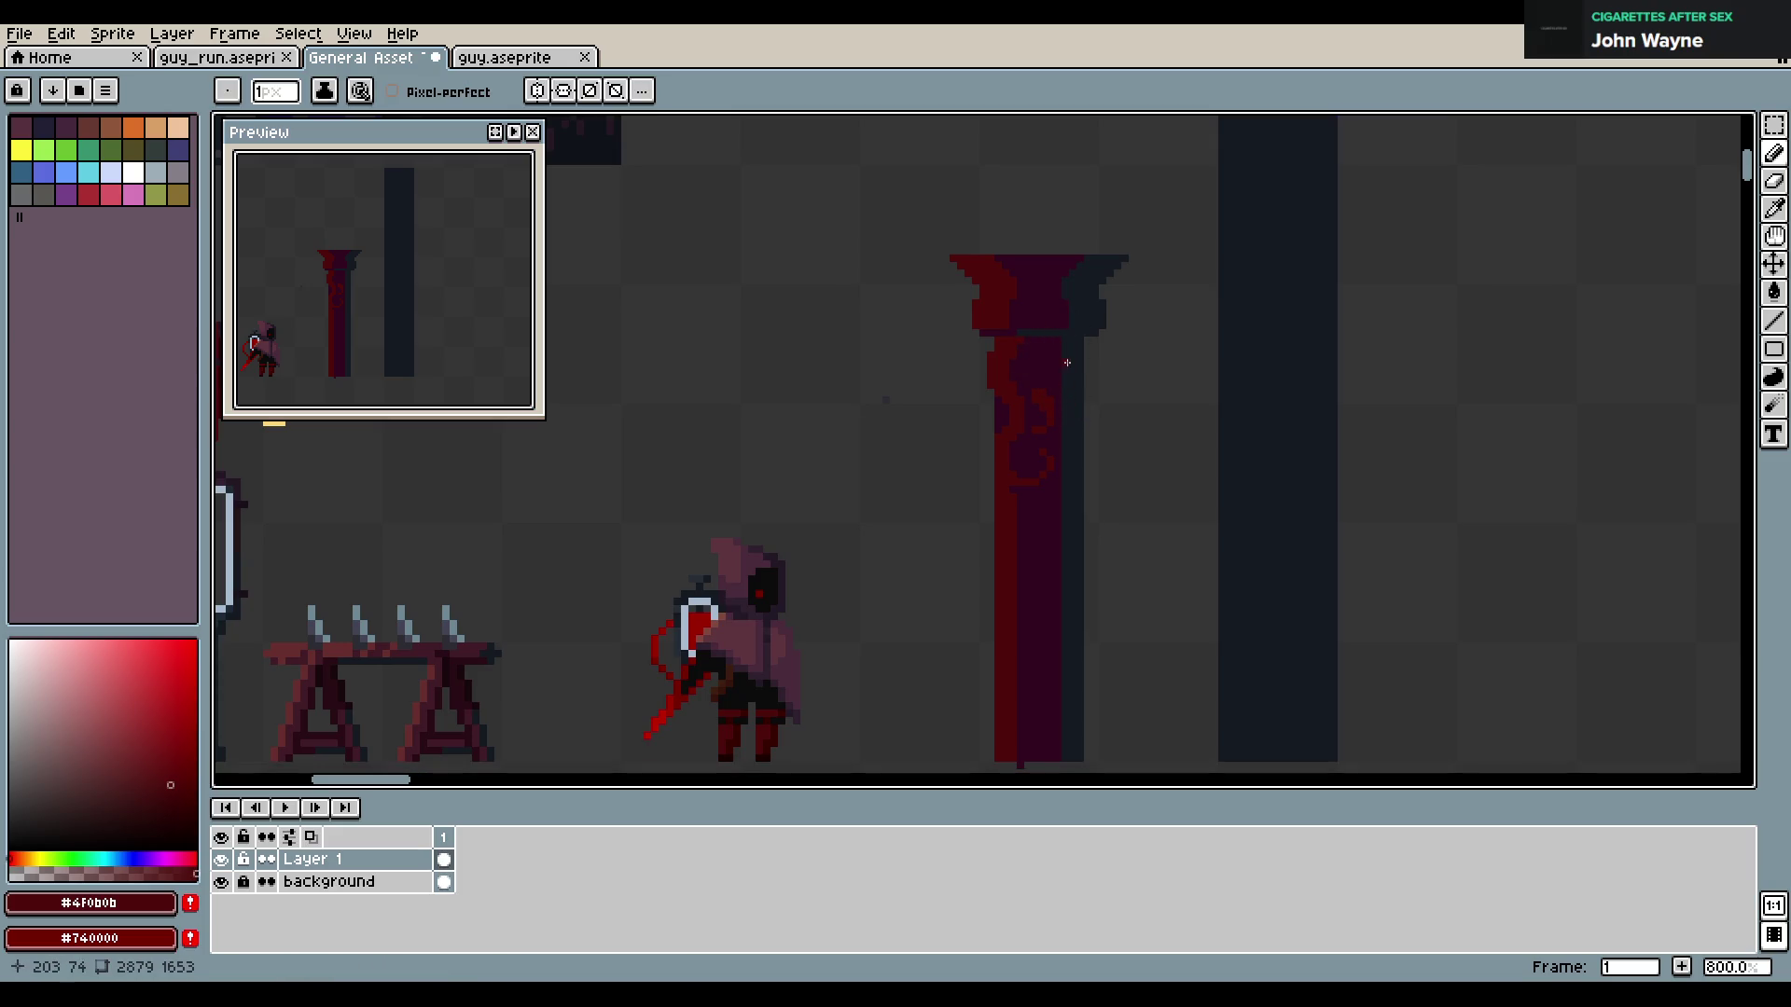
key("ctrl+z")
left_click(1066, 341, "alt")
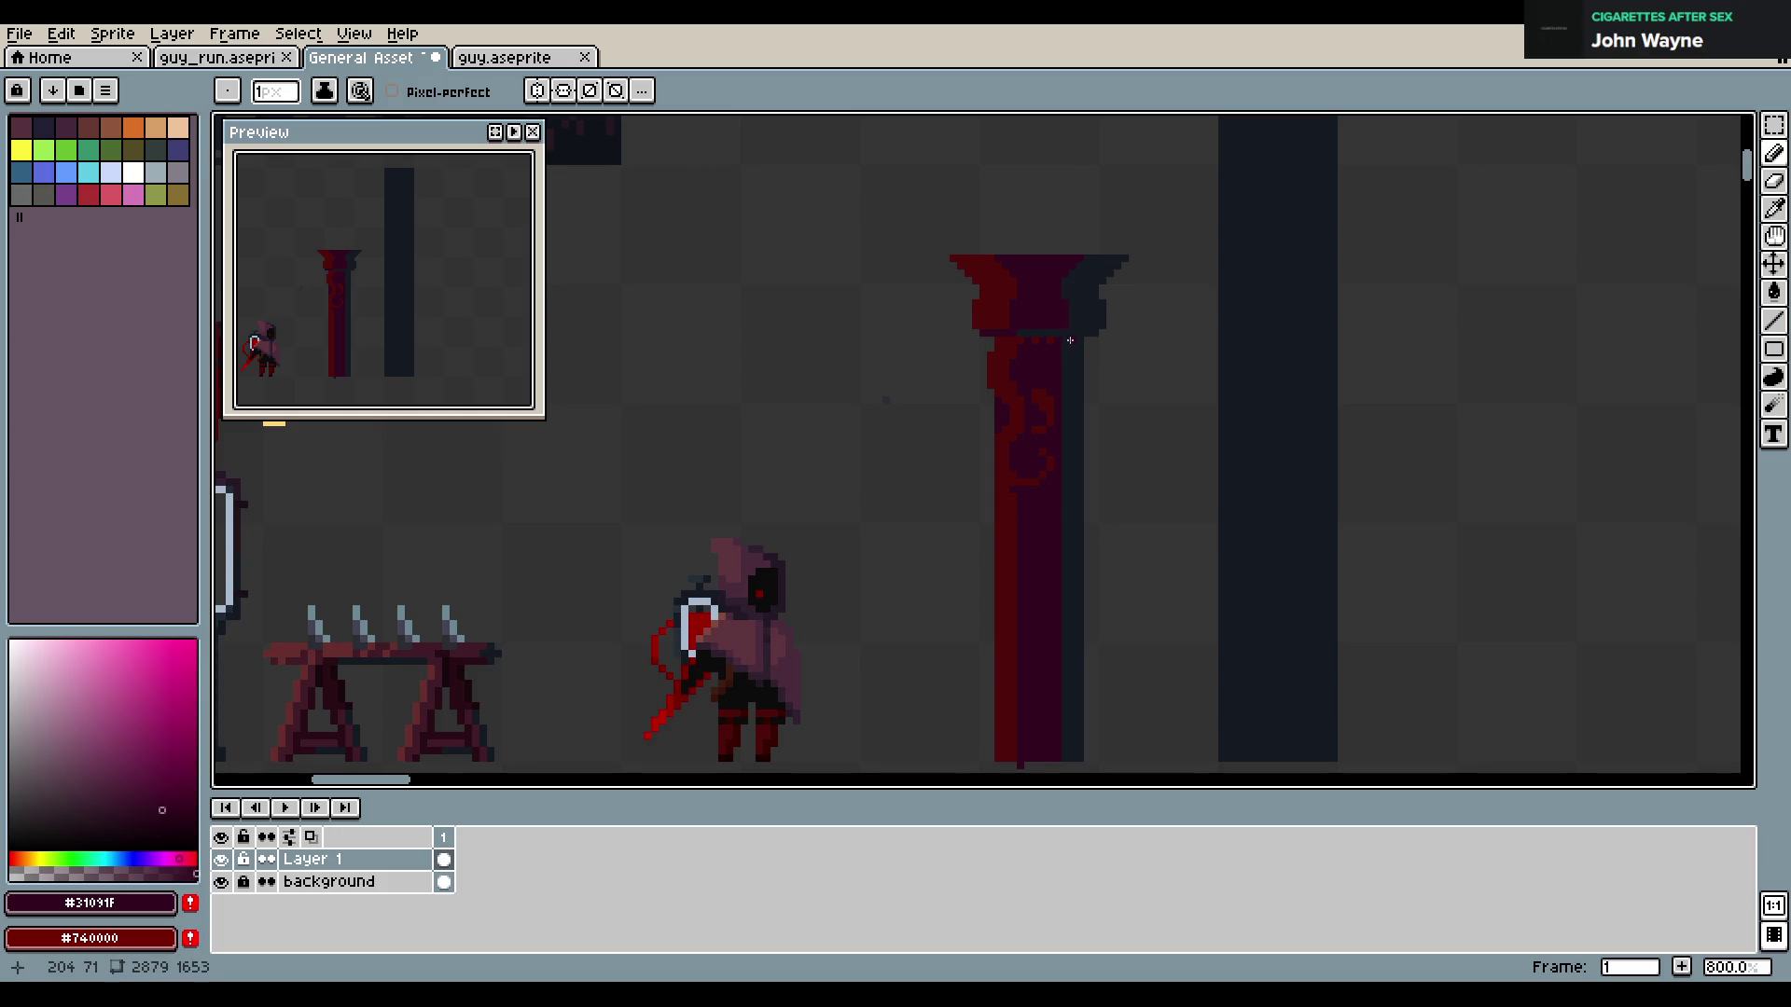
key("ctrl+s")
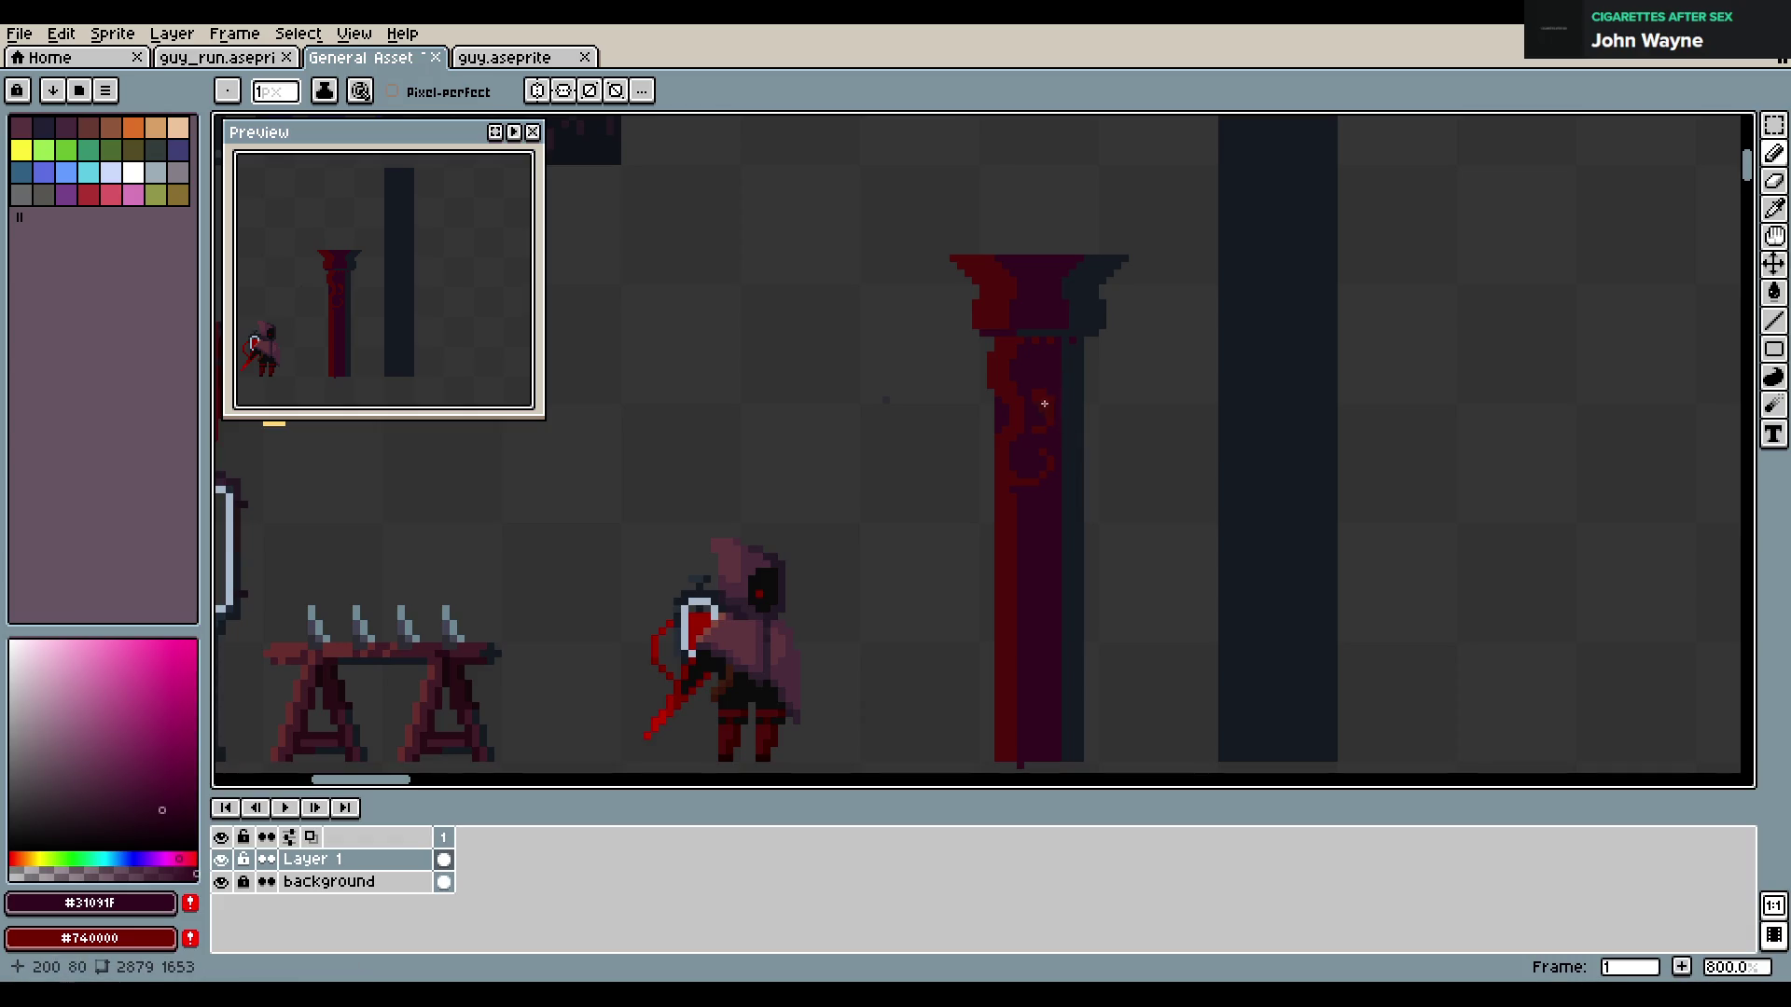
Choose a brighter red and draw the first lettering stroke left of the pillar
left_click(1005, 508, "alt")
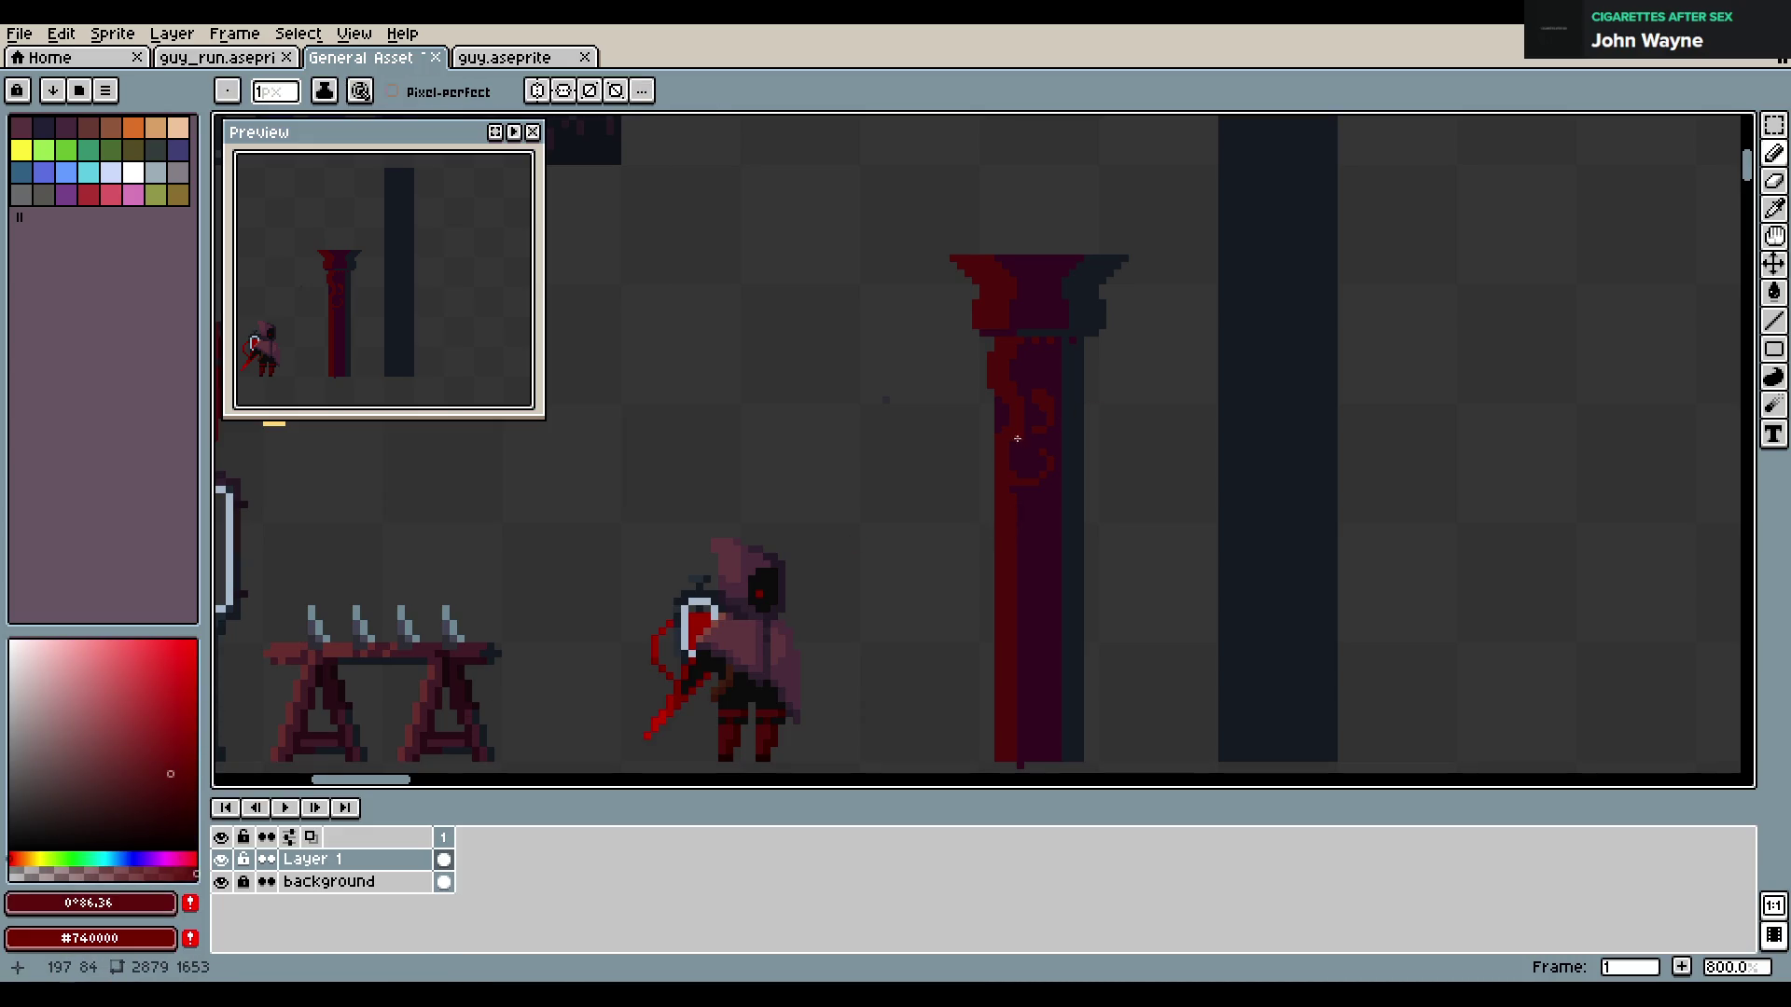
left_click(991, 374, "alt")
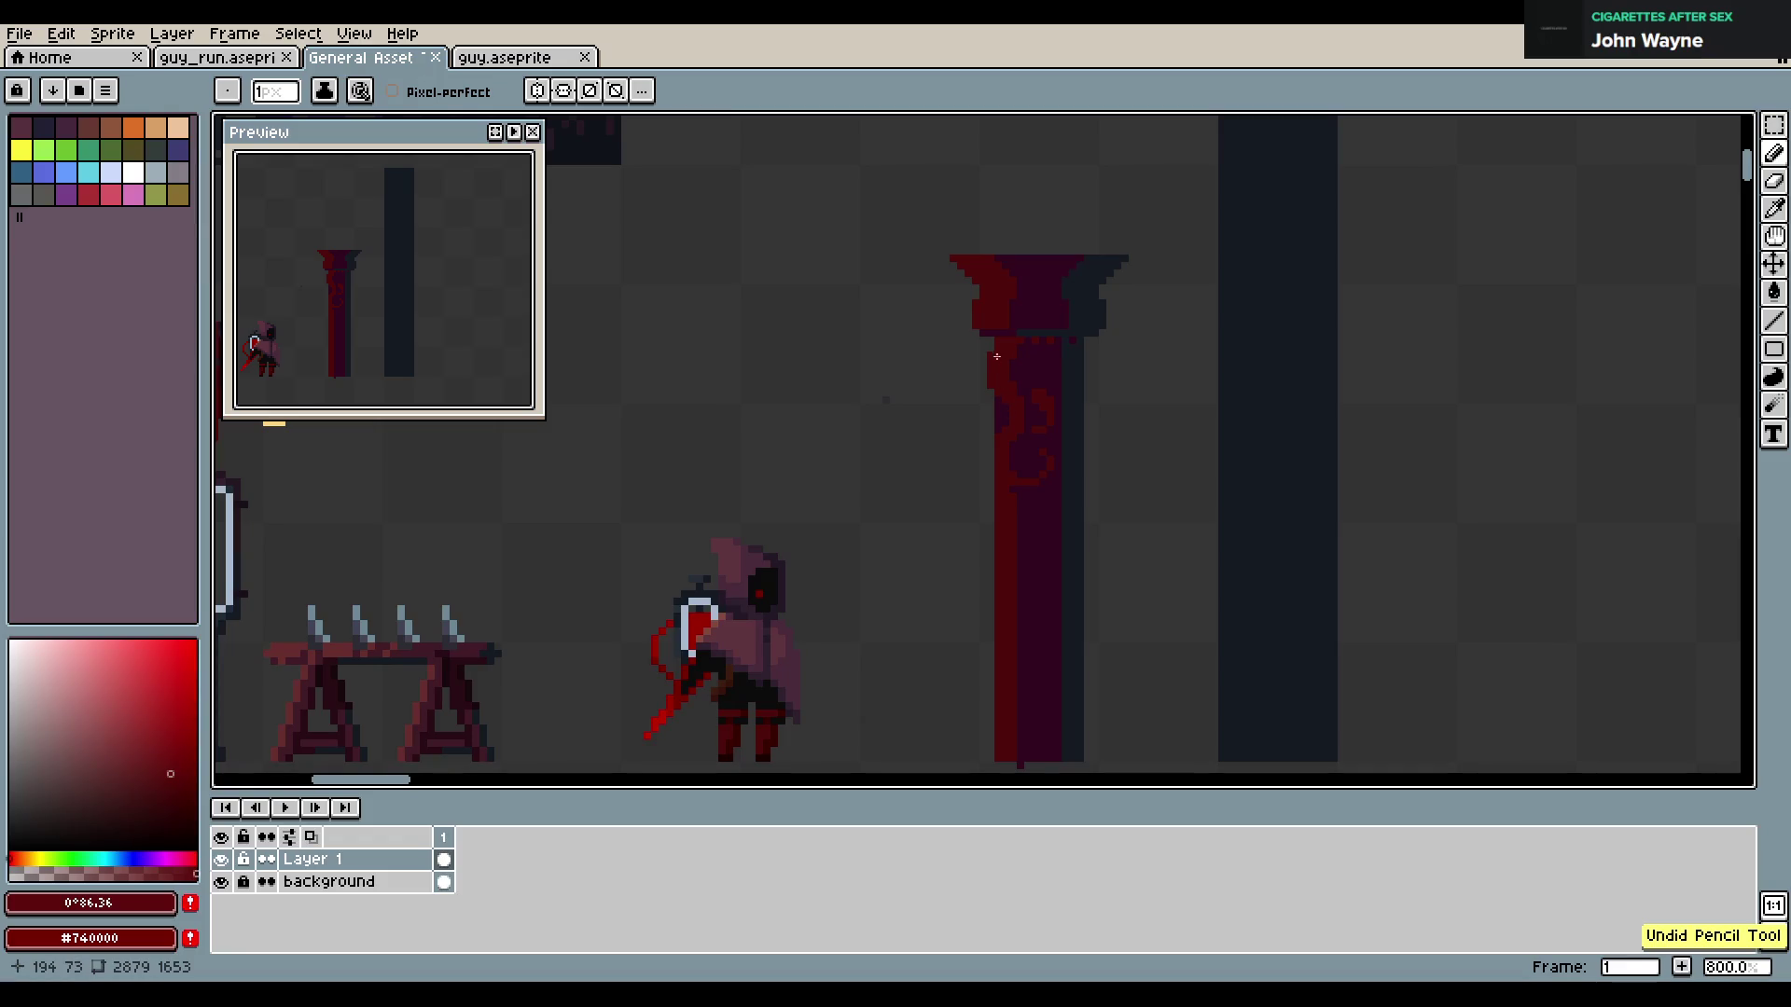
left_click(999, 351, "alt")
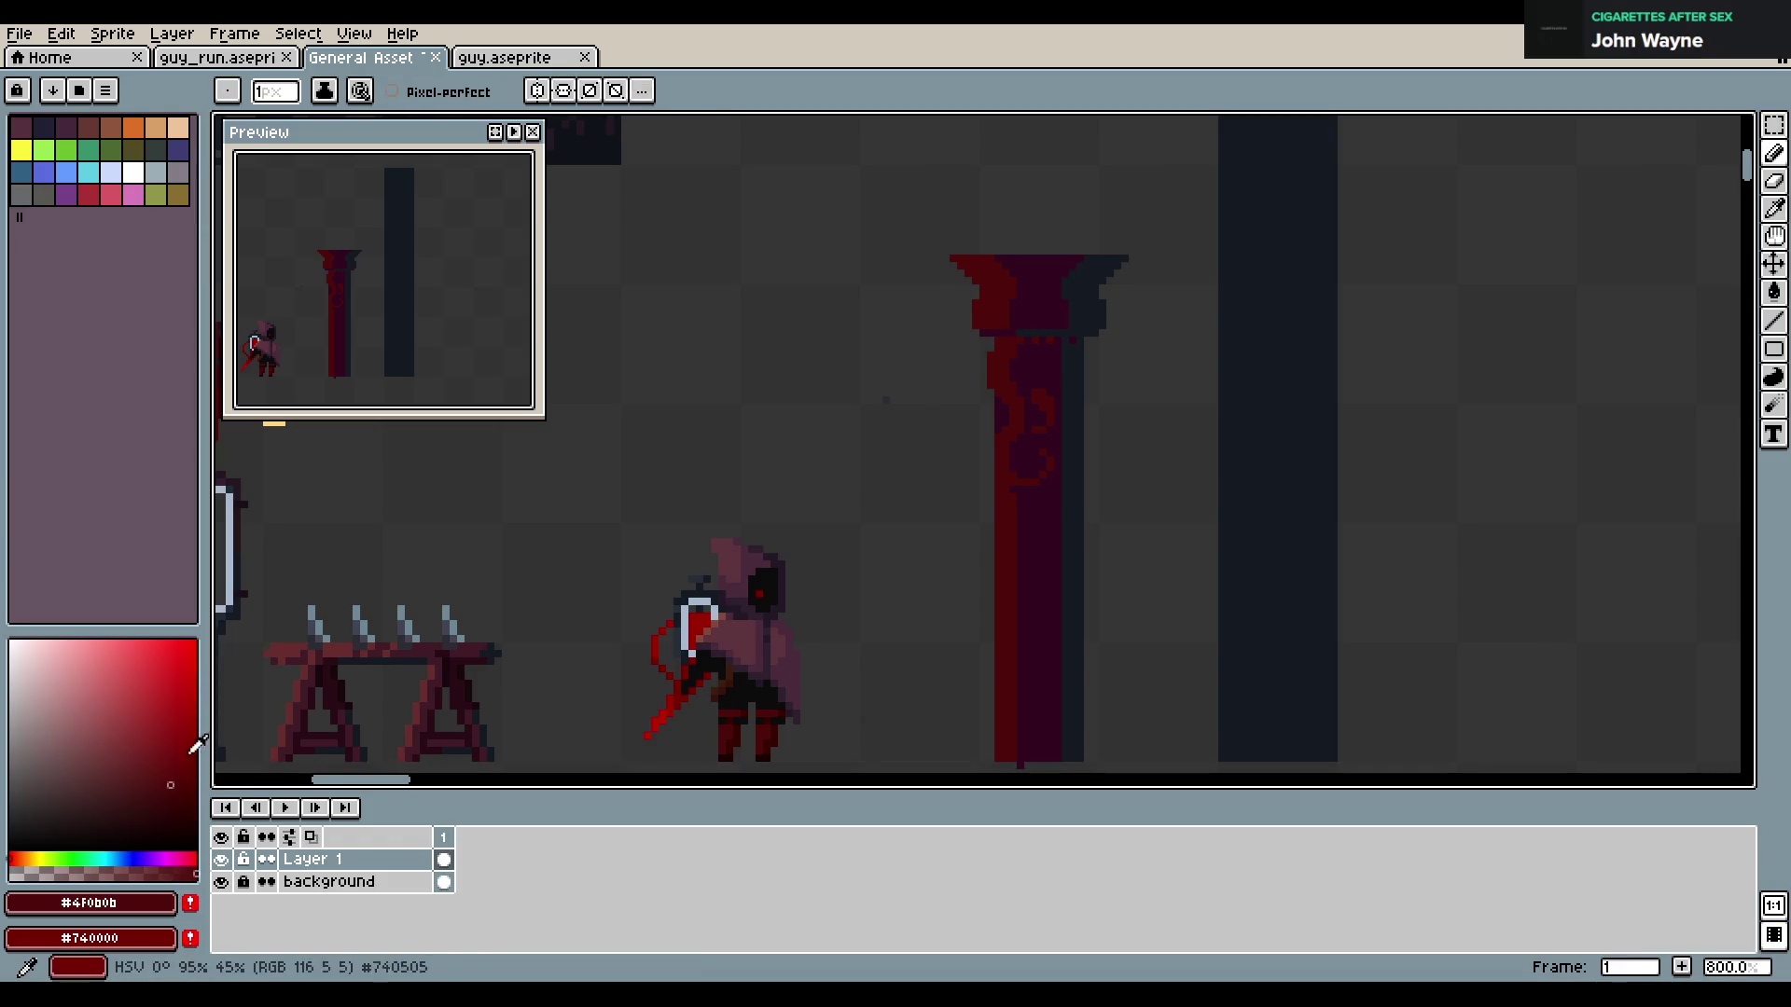
left_click(173, 781)
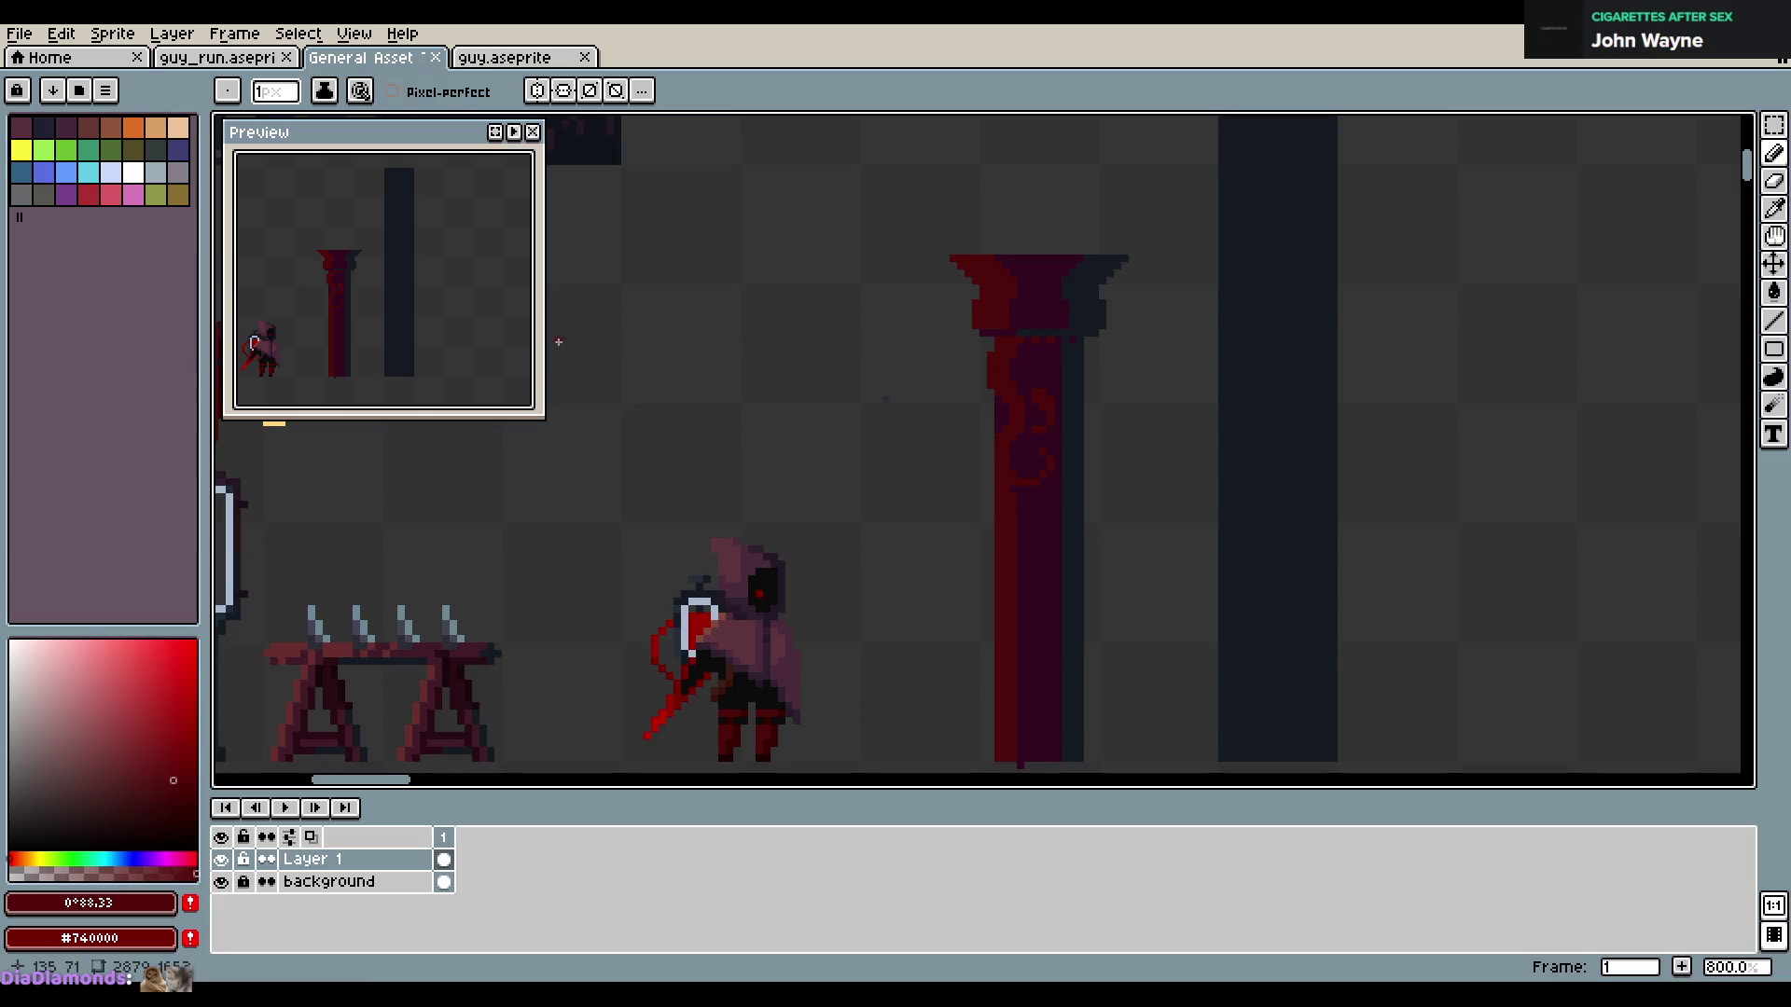
mouse_move(626, 292)
left_mouse_down()
mouse_move(623, 330)
mouse_move(625, 288)
mouse_move(647, 290)
mouse_move(652, 307)
mouse_move(627, 311)
mouse_move(661, 329)
left_mouse_up()
Draw the red pixel lettering 'RED TEMPLE' over two lines, fixing the R and T, and save
key("ctrl+z")
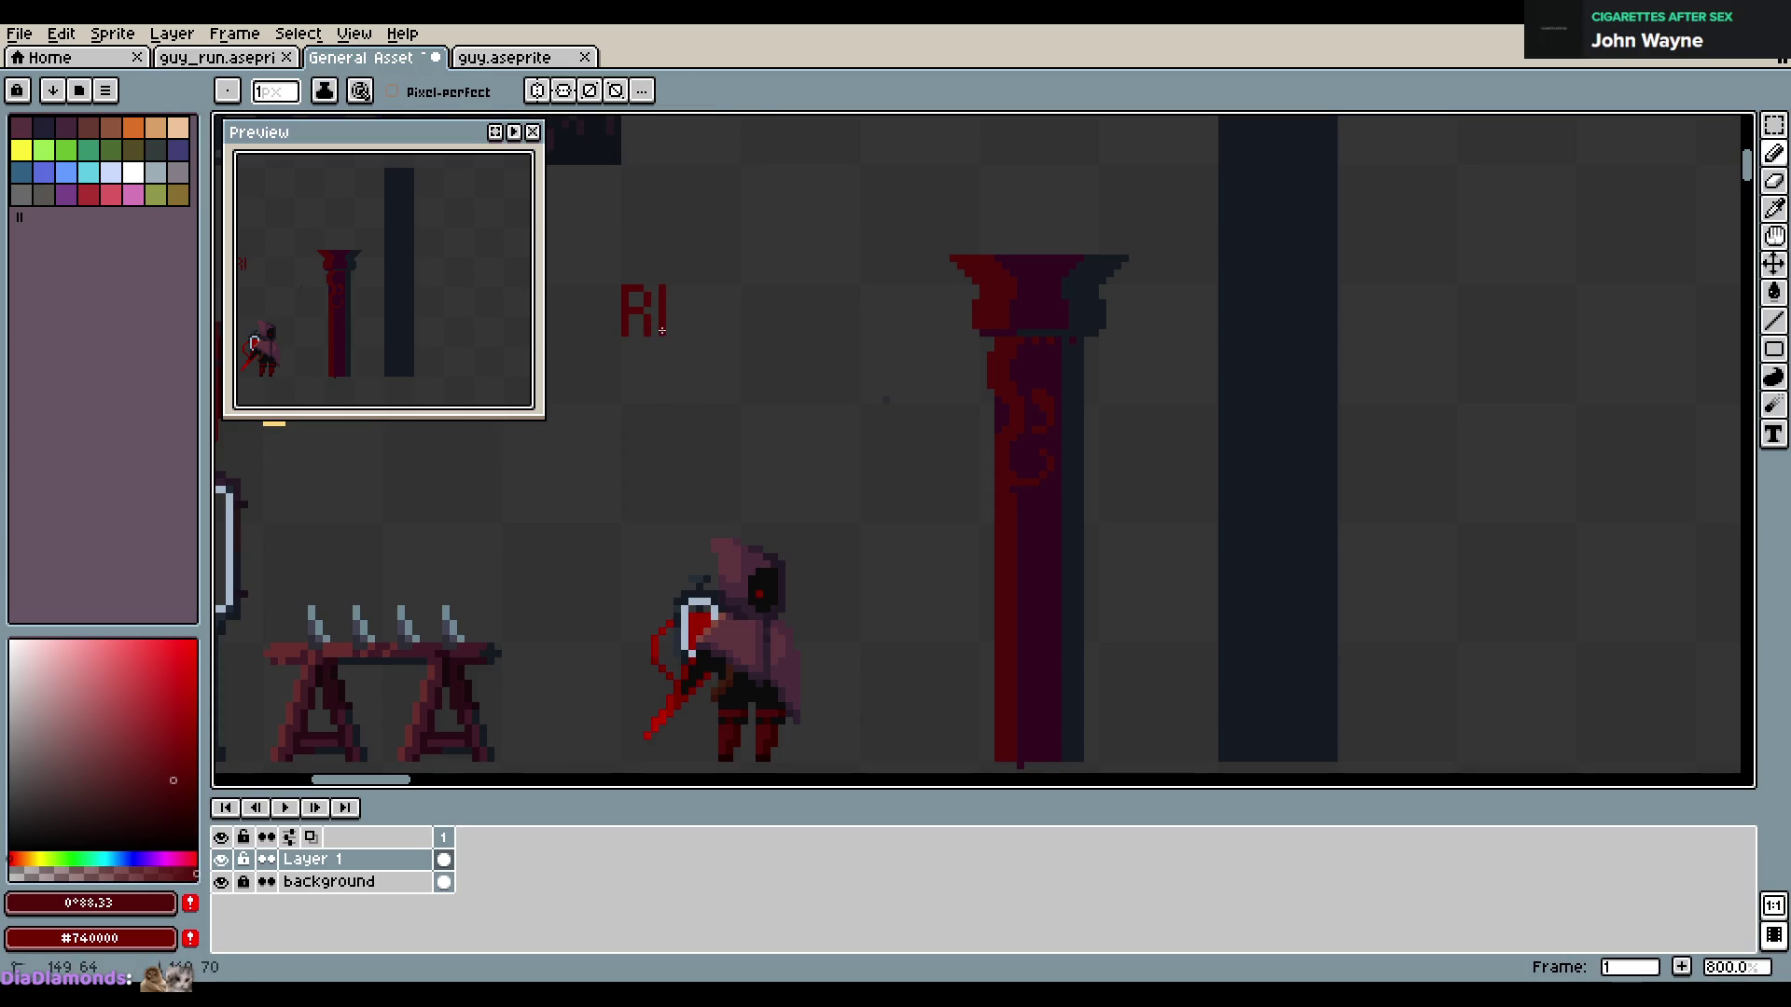
mouse_move(666, 303)
left_mouse_down()
mouse_move(707, 333)
mouse_move(705, 285)
left_mouse_up()
mouse_move(623, 355)
left_mouse_down()
mouse_move(659, 355)
mouse_move(641, 403)
mouse_move(651, 355)
mouse_move(639, 403)
mouse_move(681, 355)
mouse_move(692, 409)
mouse_move(724, 354)
mouse_move(719, 400)
mouse_move(737, 378)
mouse_move(736, 406)
mouse_move(756, 358)
left_mouse_up()
key("e")
key("b")
left_click(662, 397)
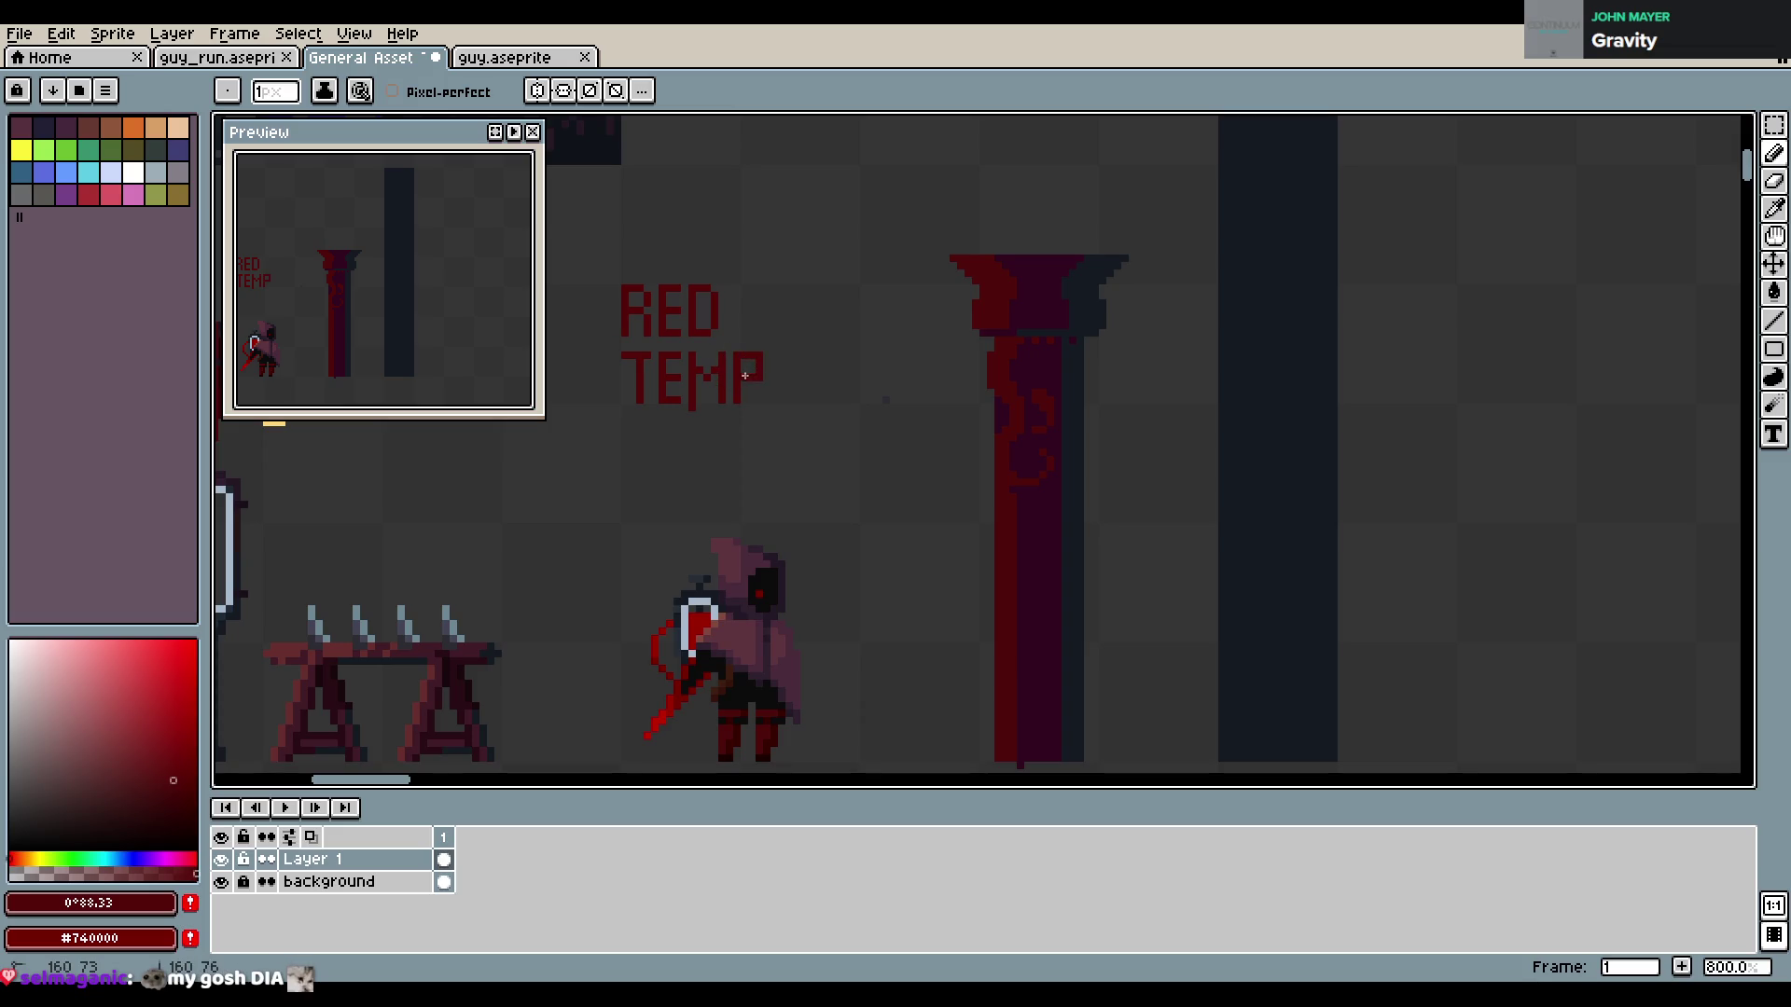
left_click(775, 356)
mouse_move(776, 356)
left_mouse_down()
mouse_move(777, 400)
mouse_move(803, 376)
mouse_move(823, 399)
left_mouse_up()
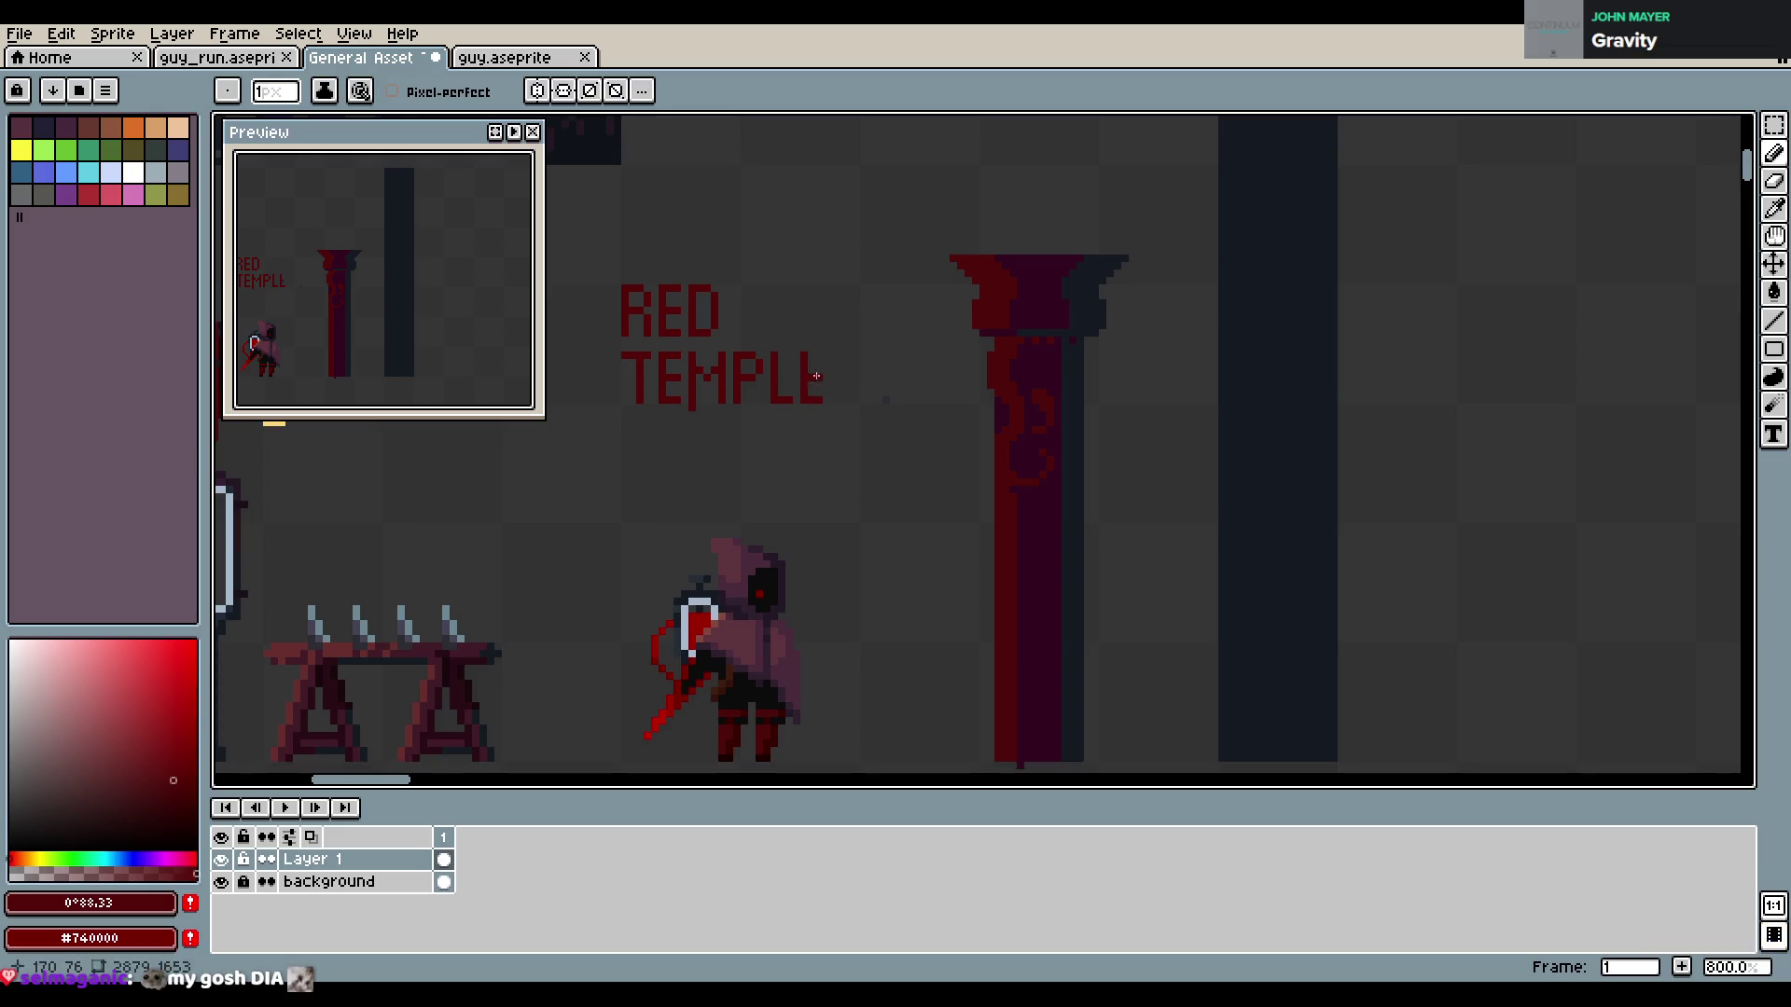
key("ctrl+s")
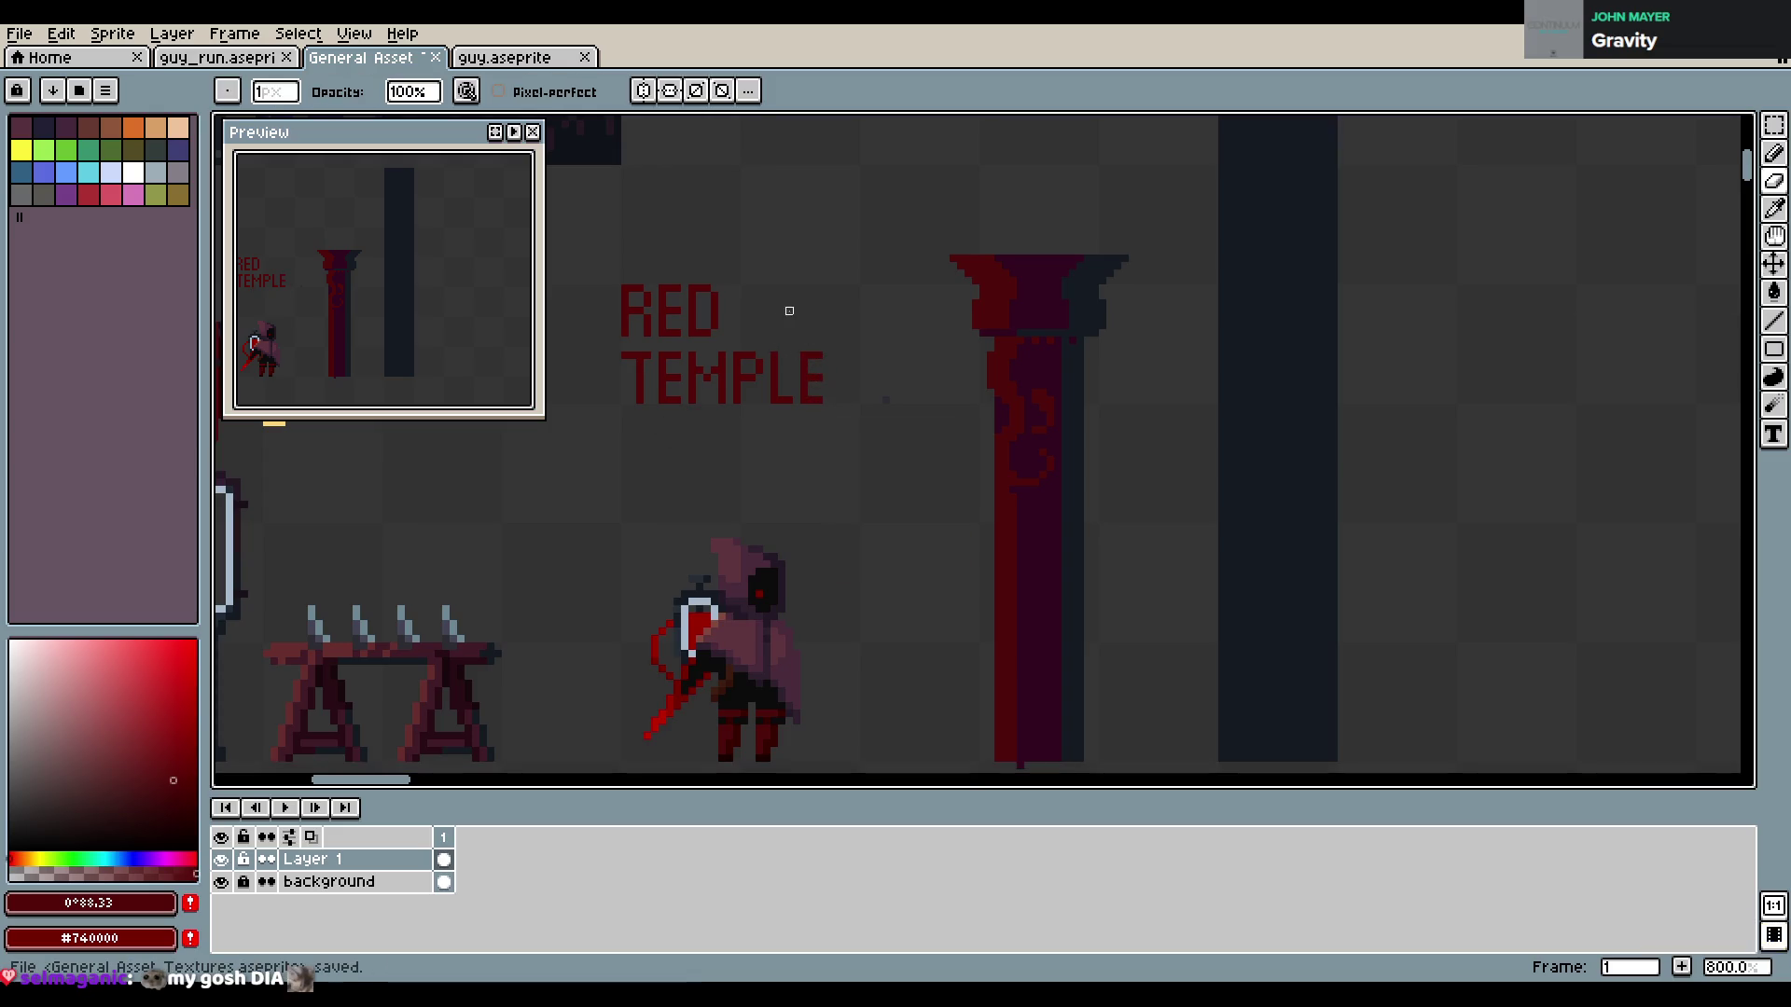
Move the selected RED TEMPLE lettering down above the hooded figure, then sample the sword's red
key("m")
left_click_drag(604, 269, 862, 451)
left_click_drag(731, 397, 767, 526)
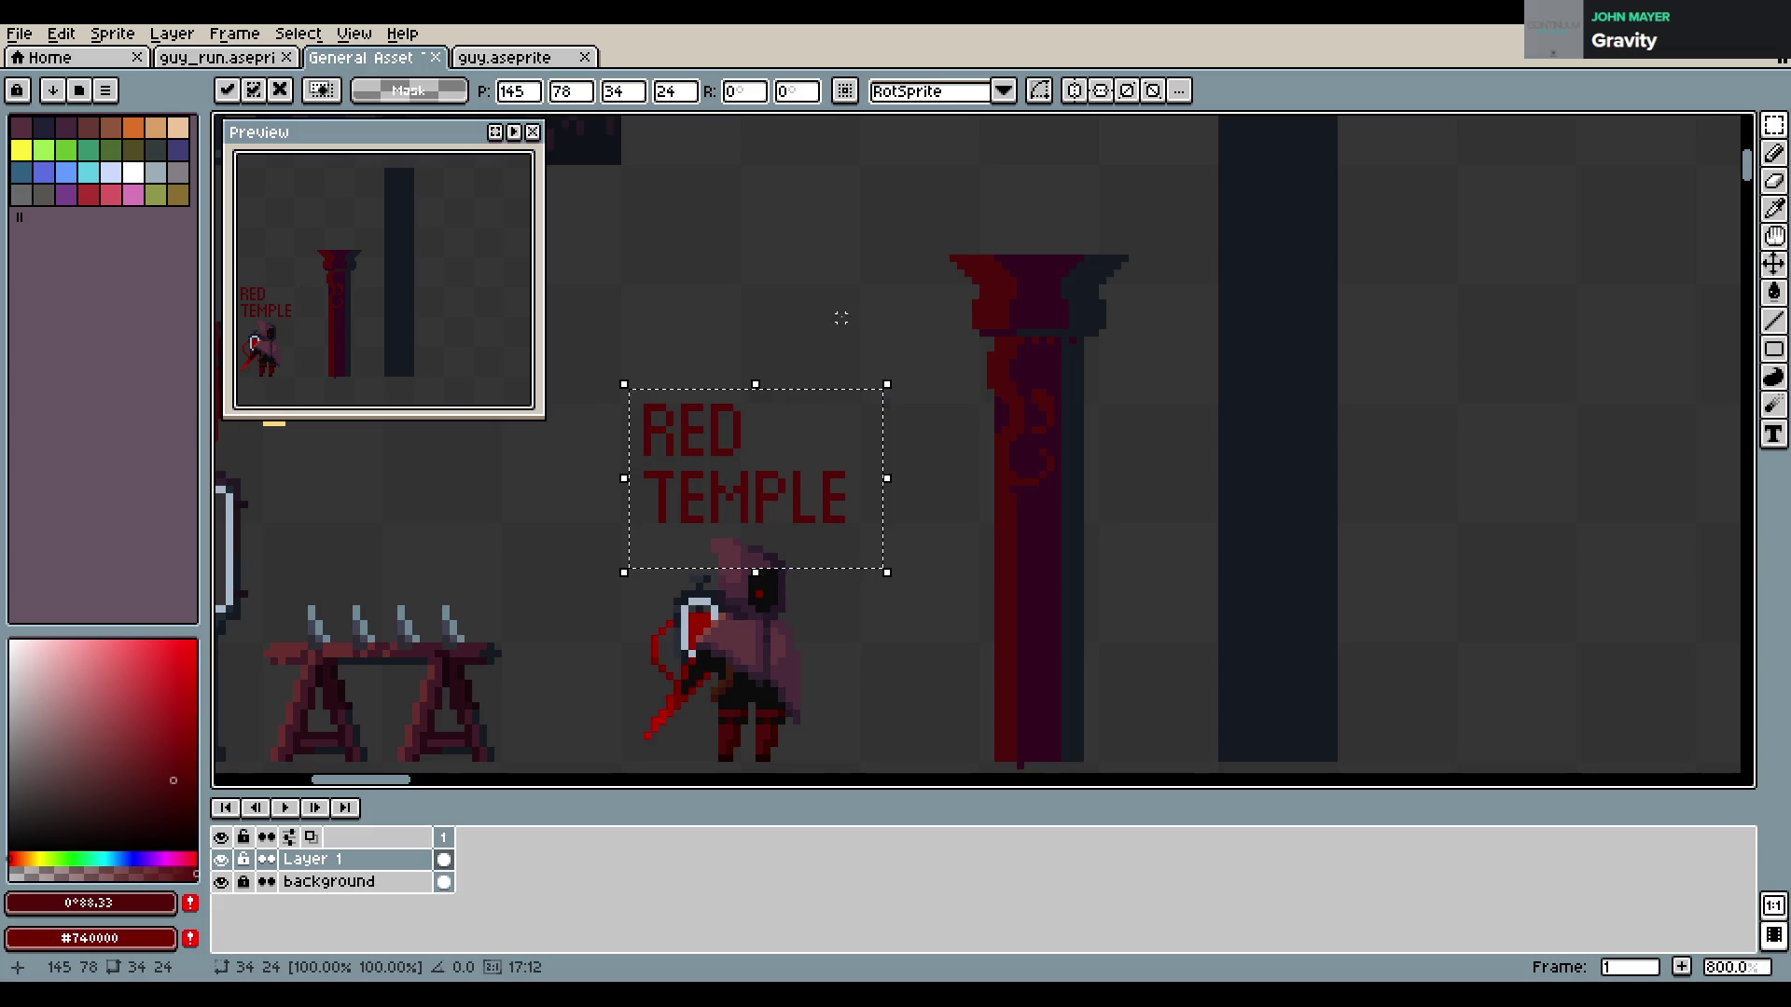
key("ctrl+s")
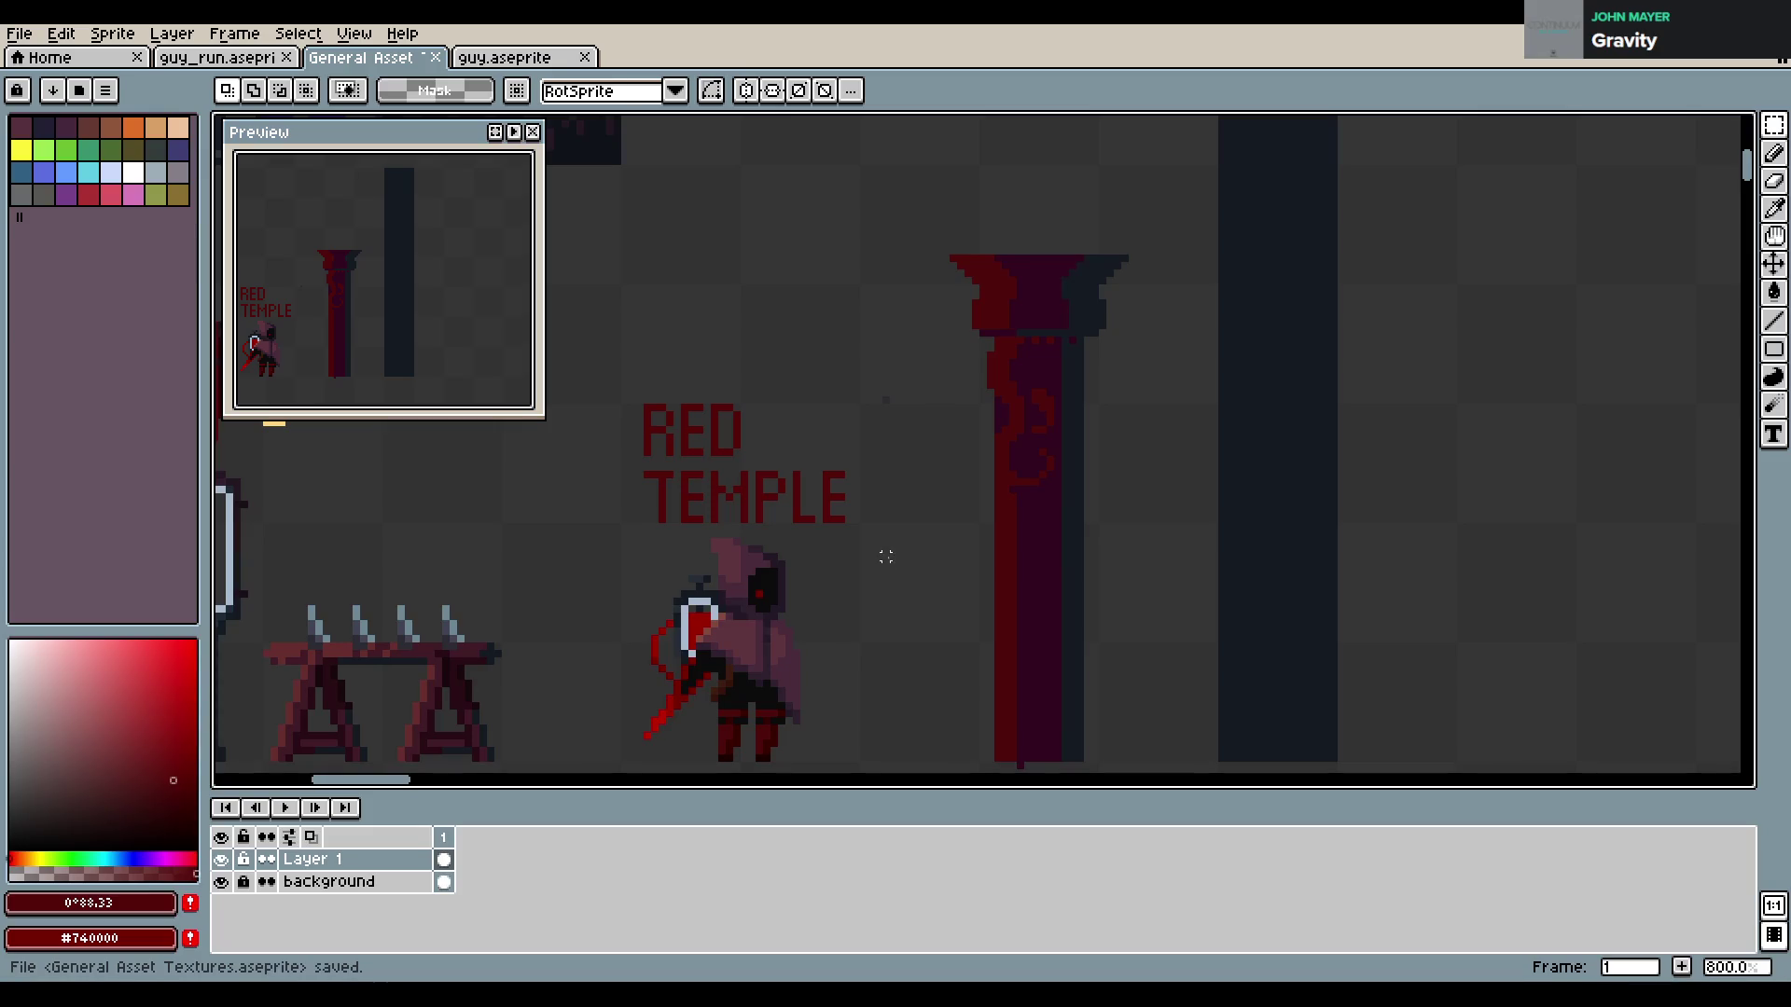
left_click(1005, 459, "alt")
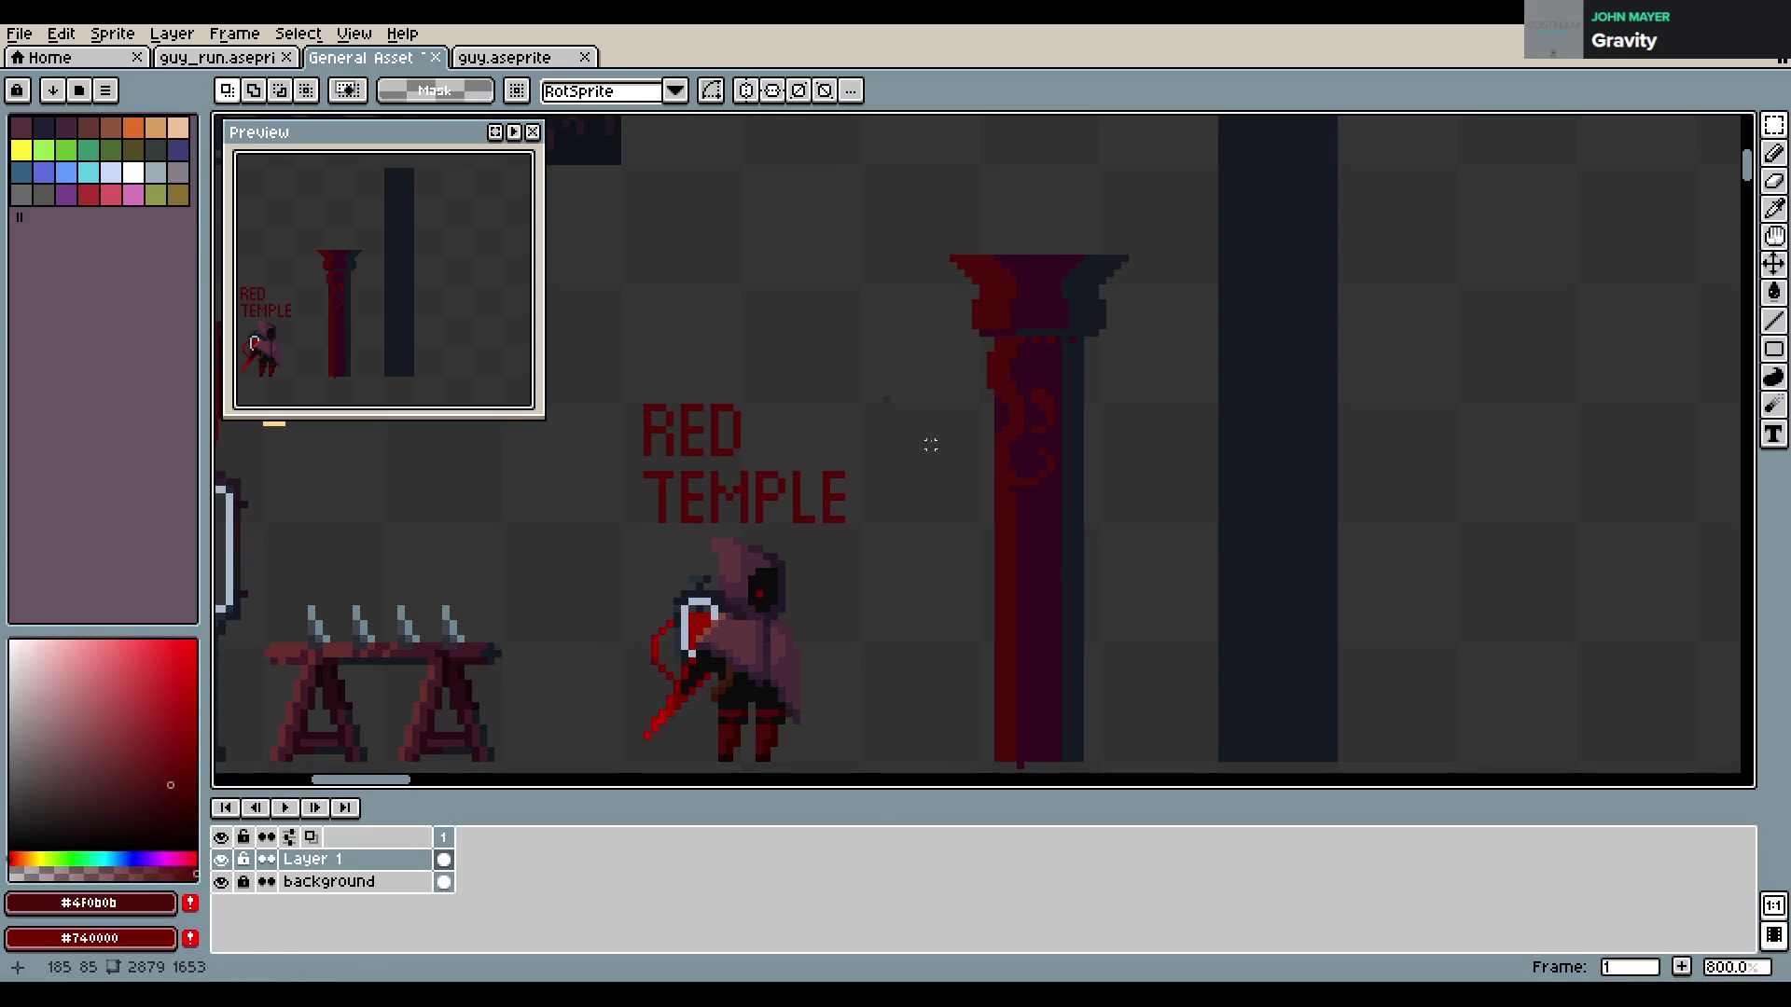
left_click(660, 713, "alt")
Add deeper red pixels along the capital's upper-left edge, undoing a stray pixel
key("b")
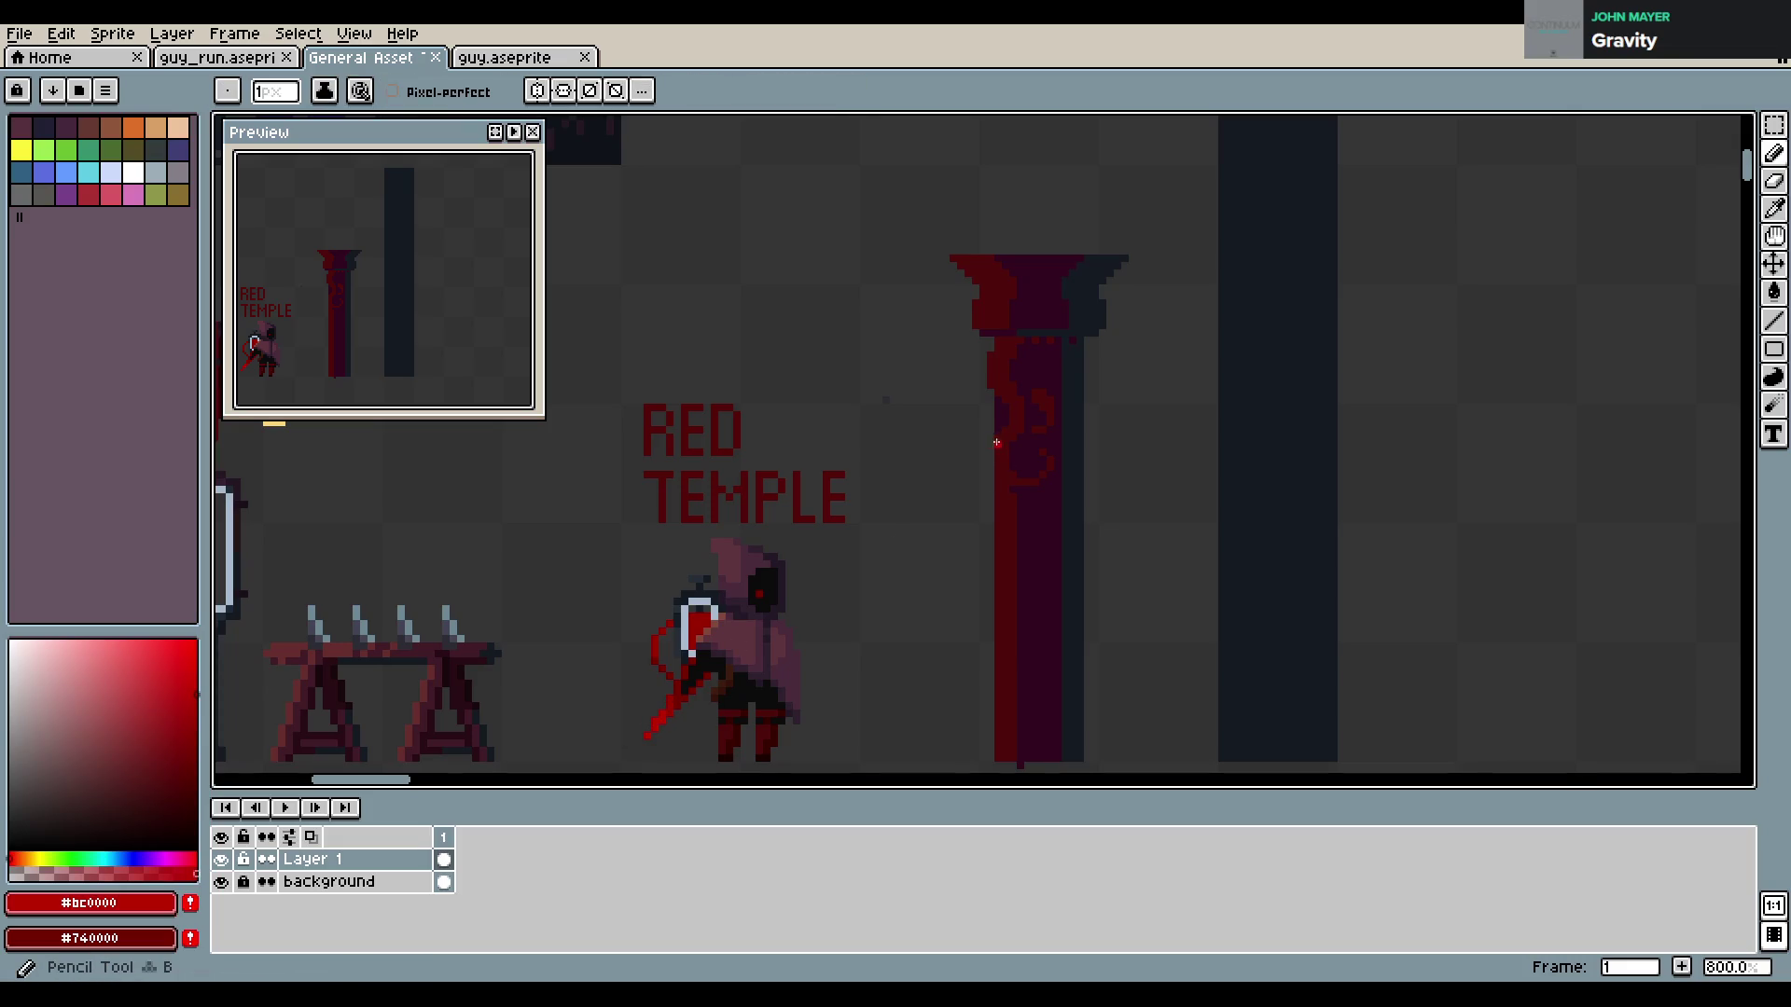
left_click(695, 674, "alt")
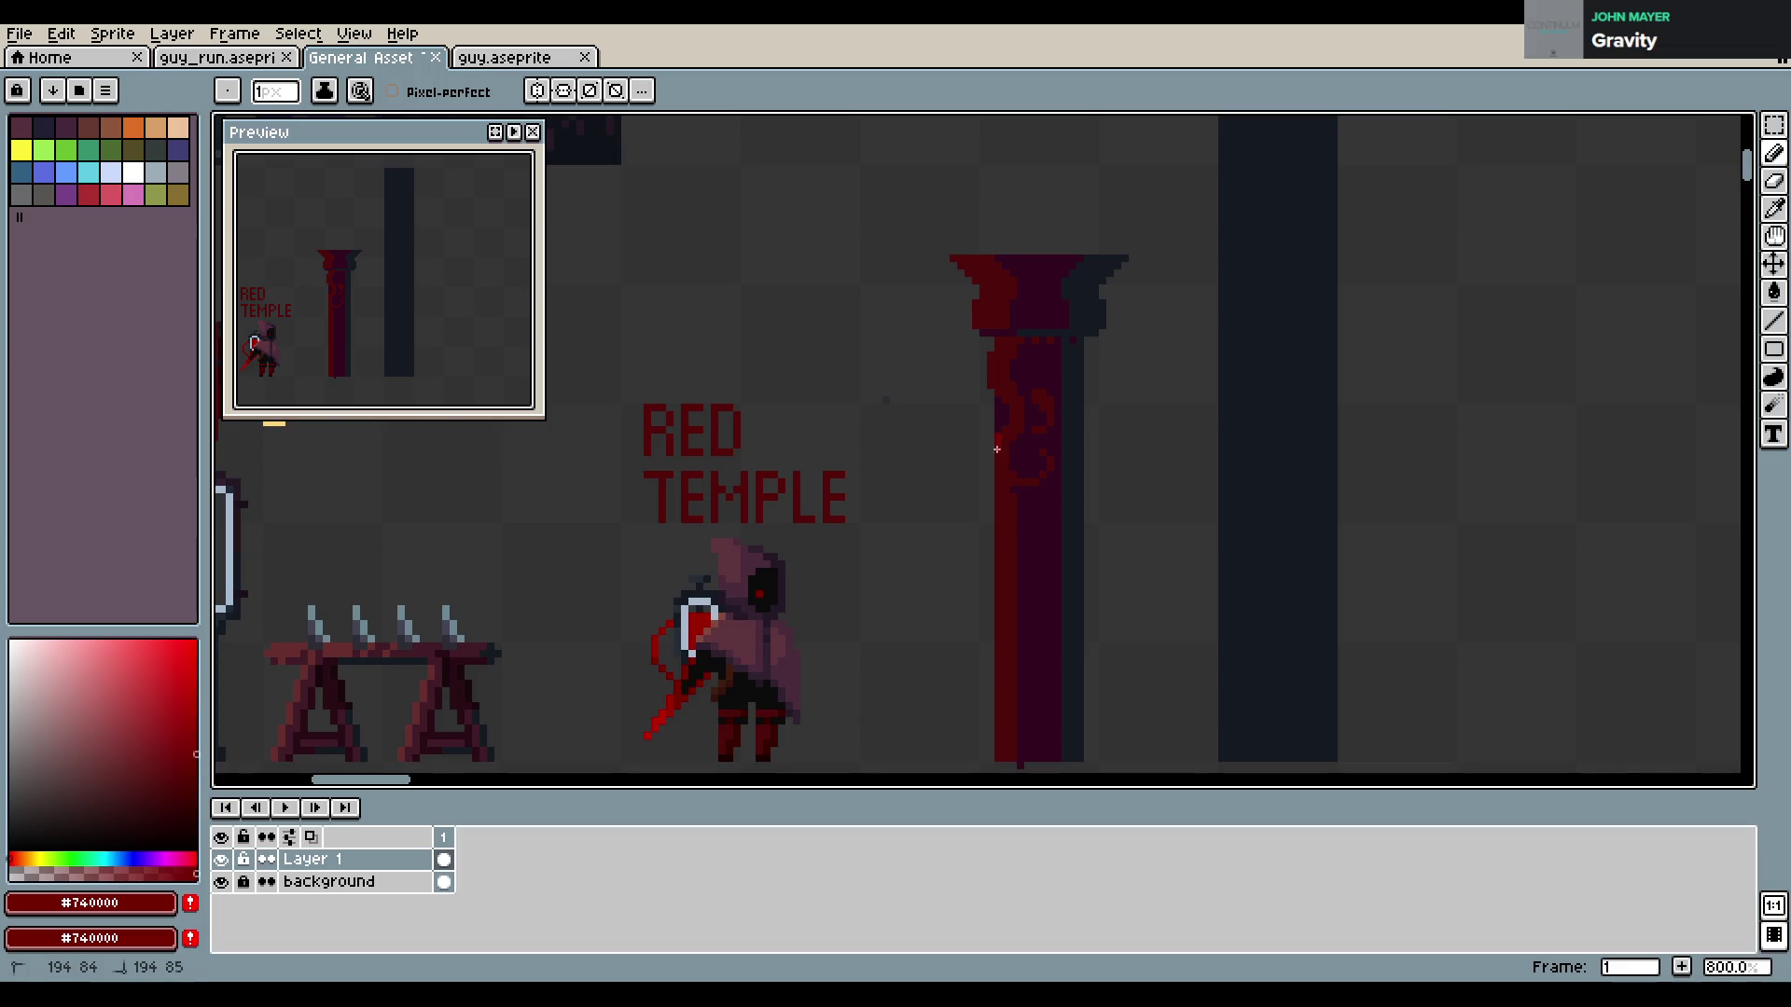
key("v")
key("ctrl+z")
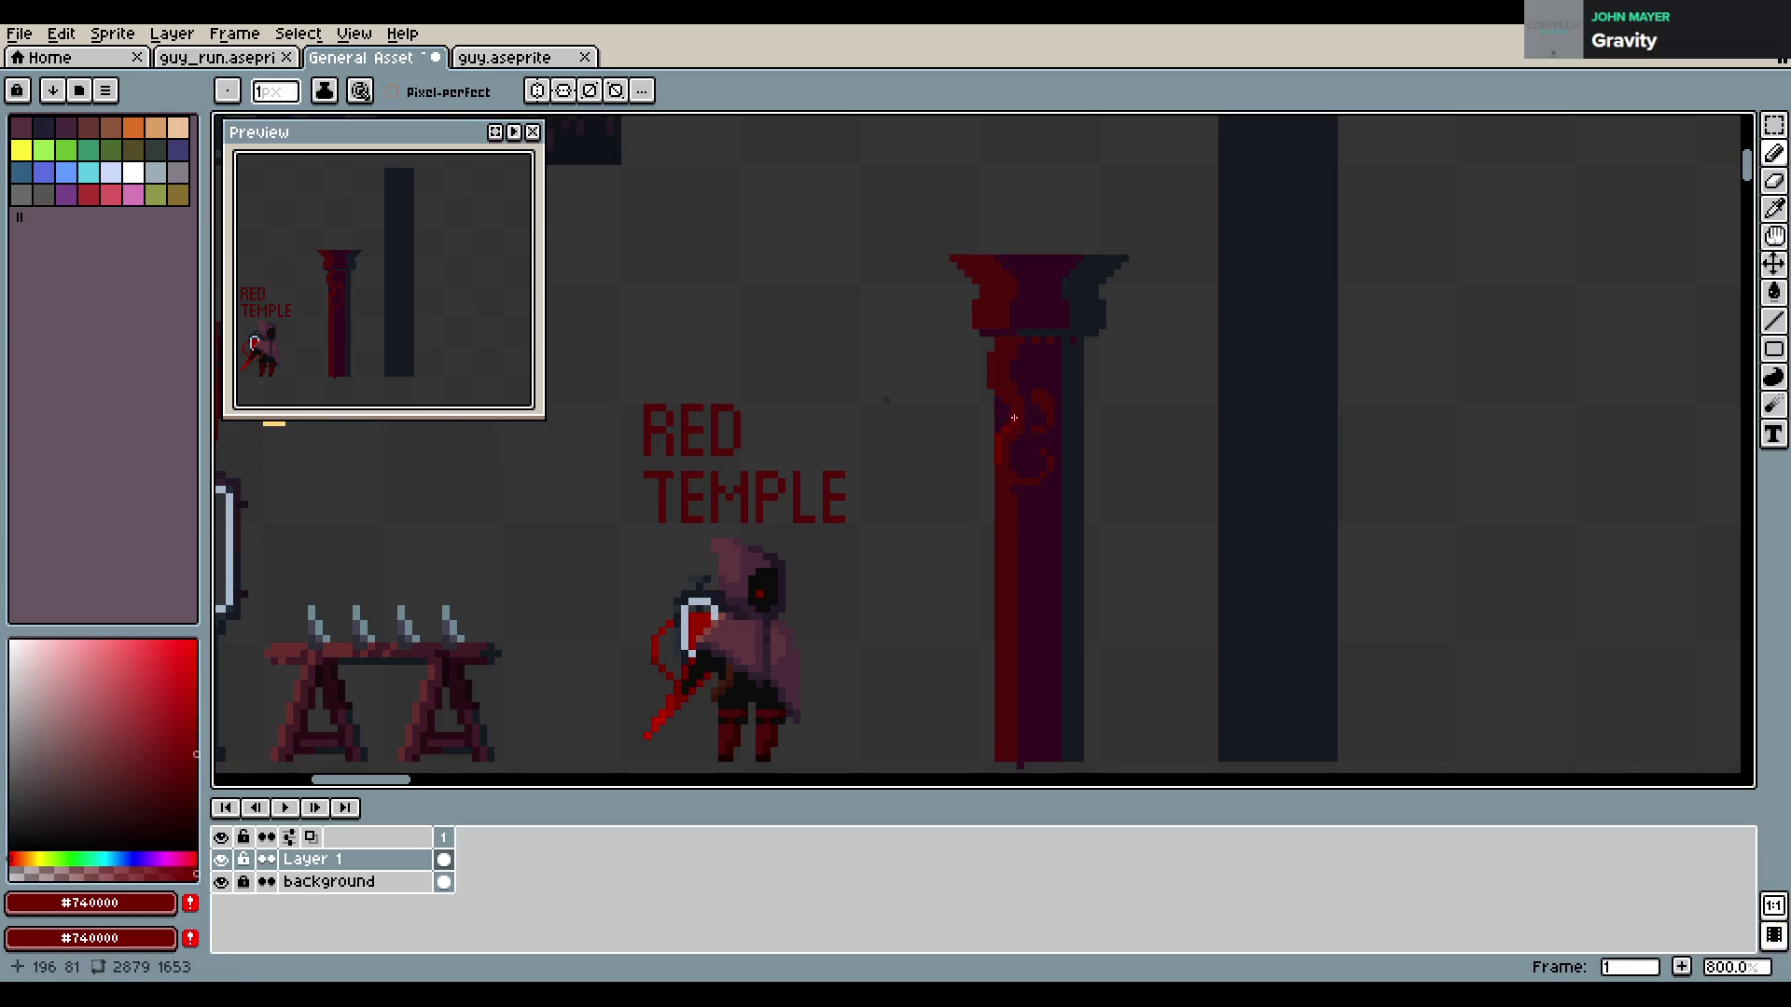
left_click(996, 350)
key("ctrl+z")
left_click(978, 326)
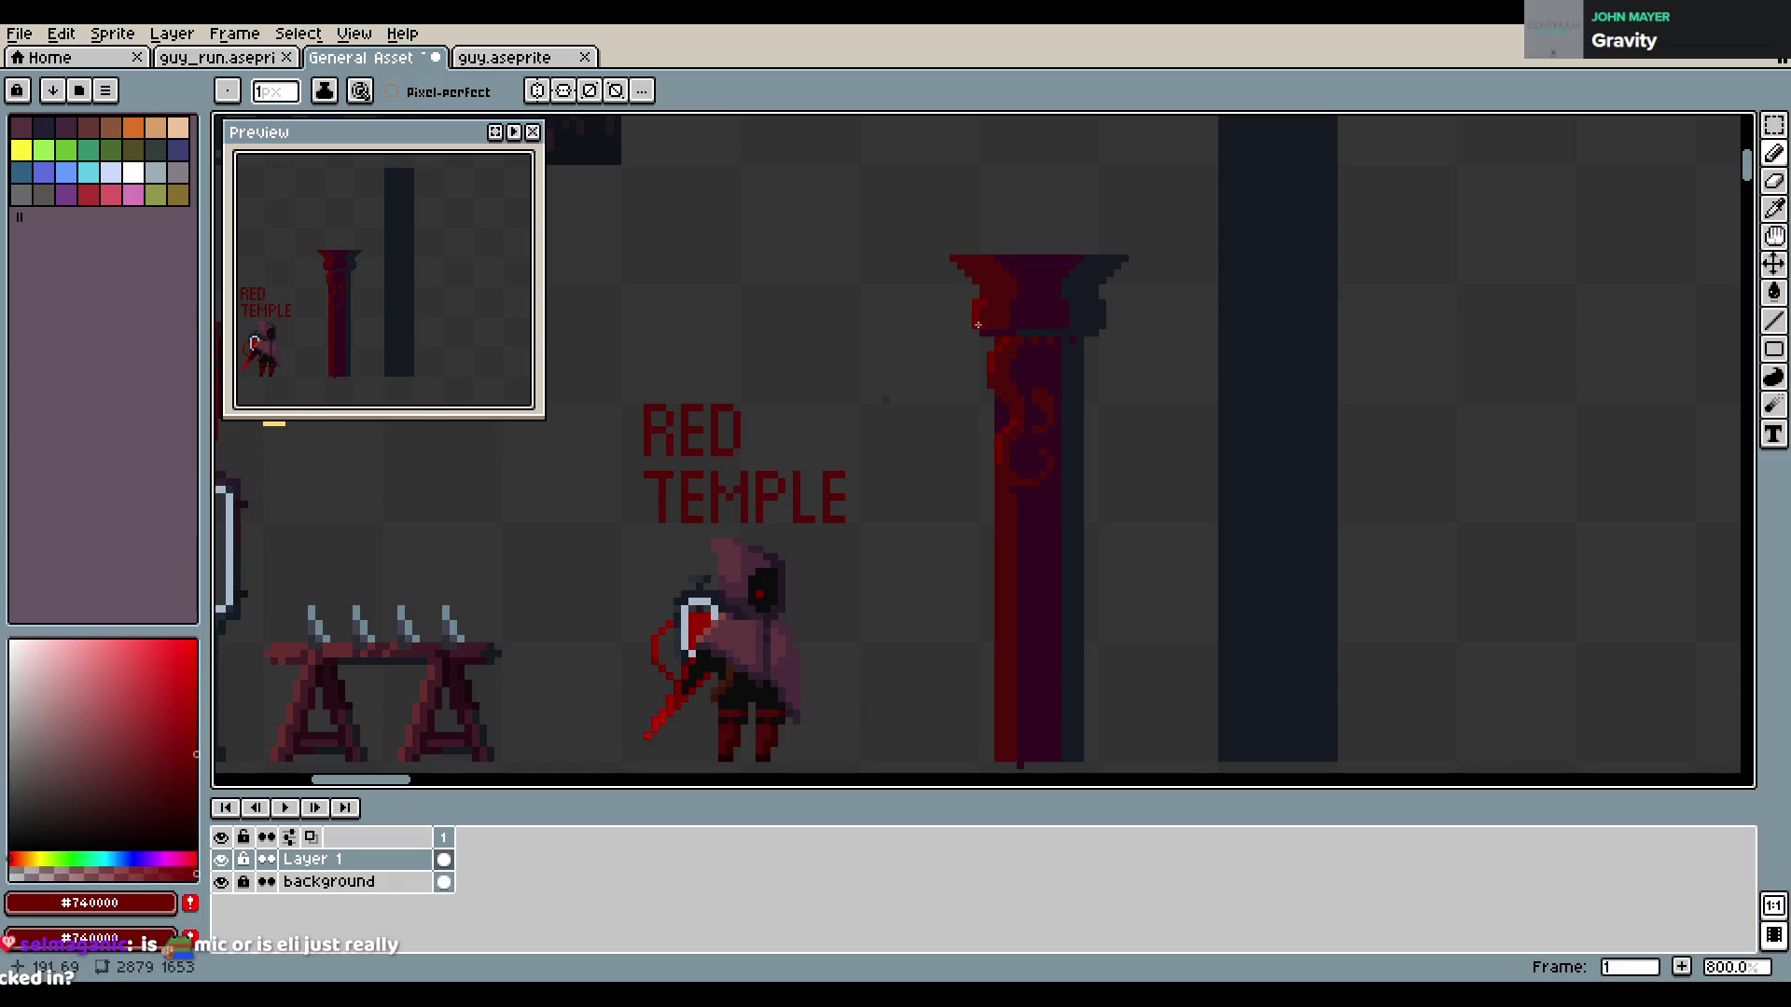
left_click(967, 273)
left_click(979, 279)
left_click(1030, 281, "alt")
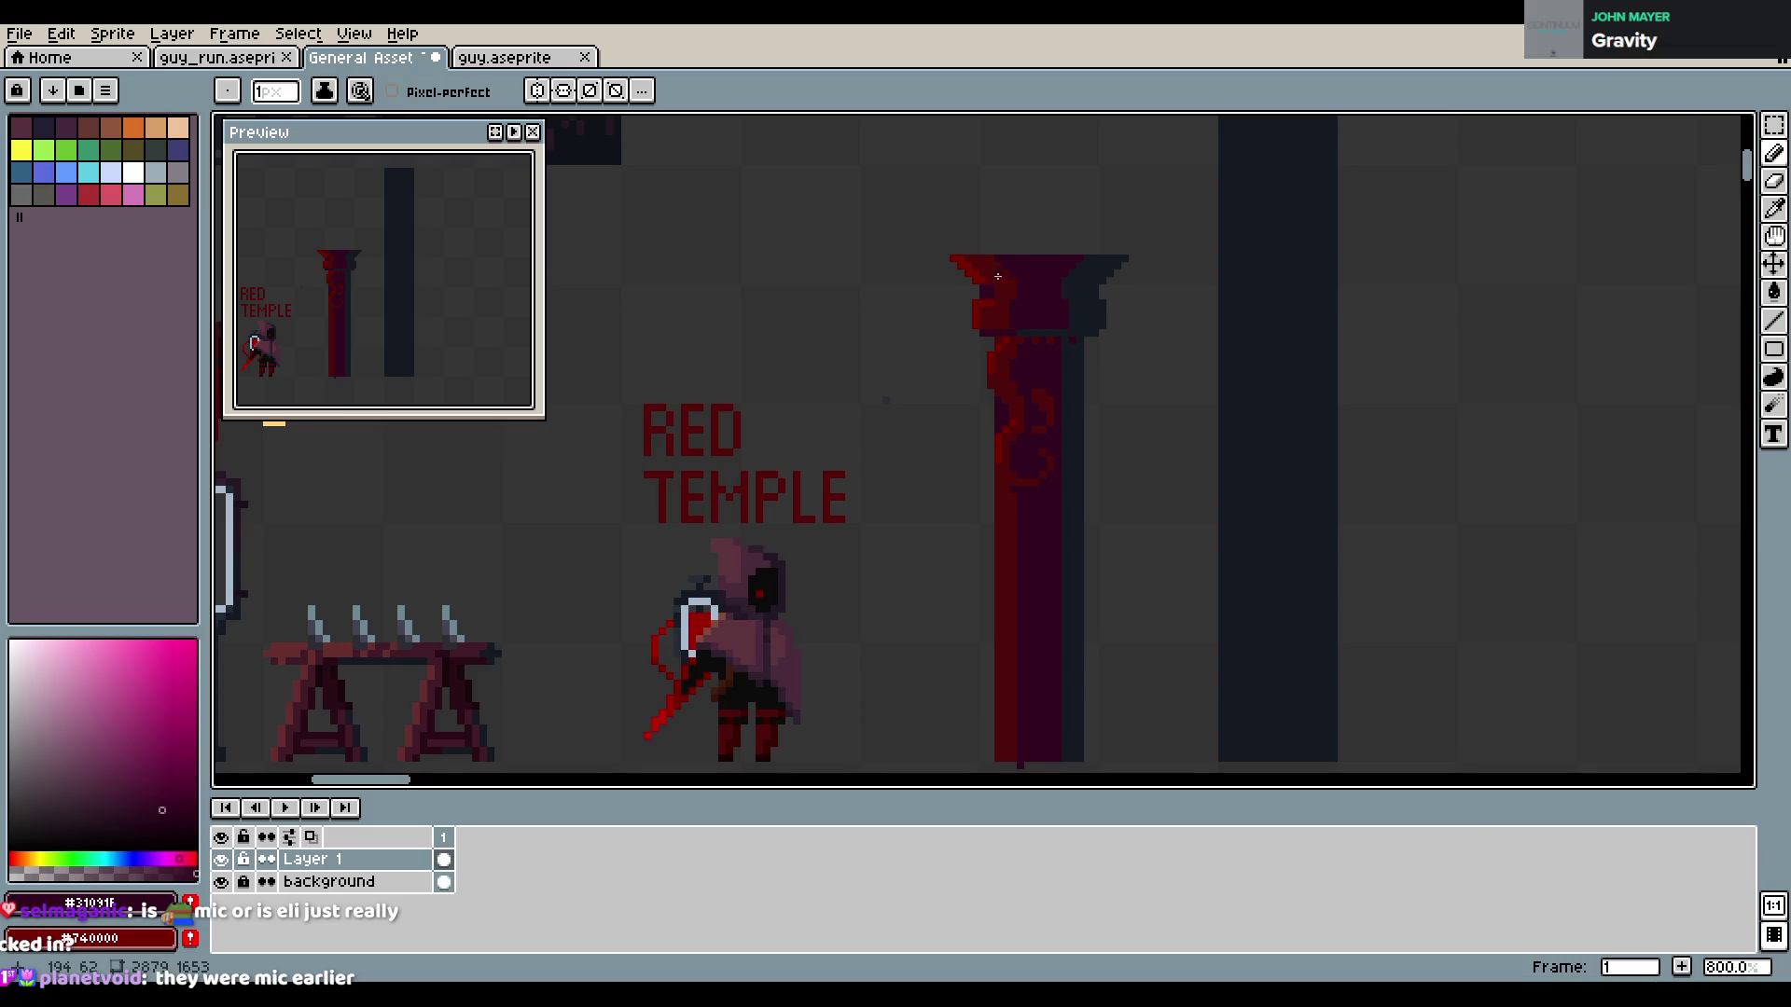
Sample the deep red and the capital's dark blue-grey, then save the sheet
left_click(992, 303, "alt")
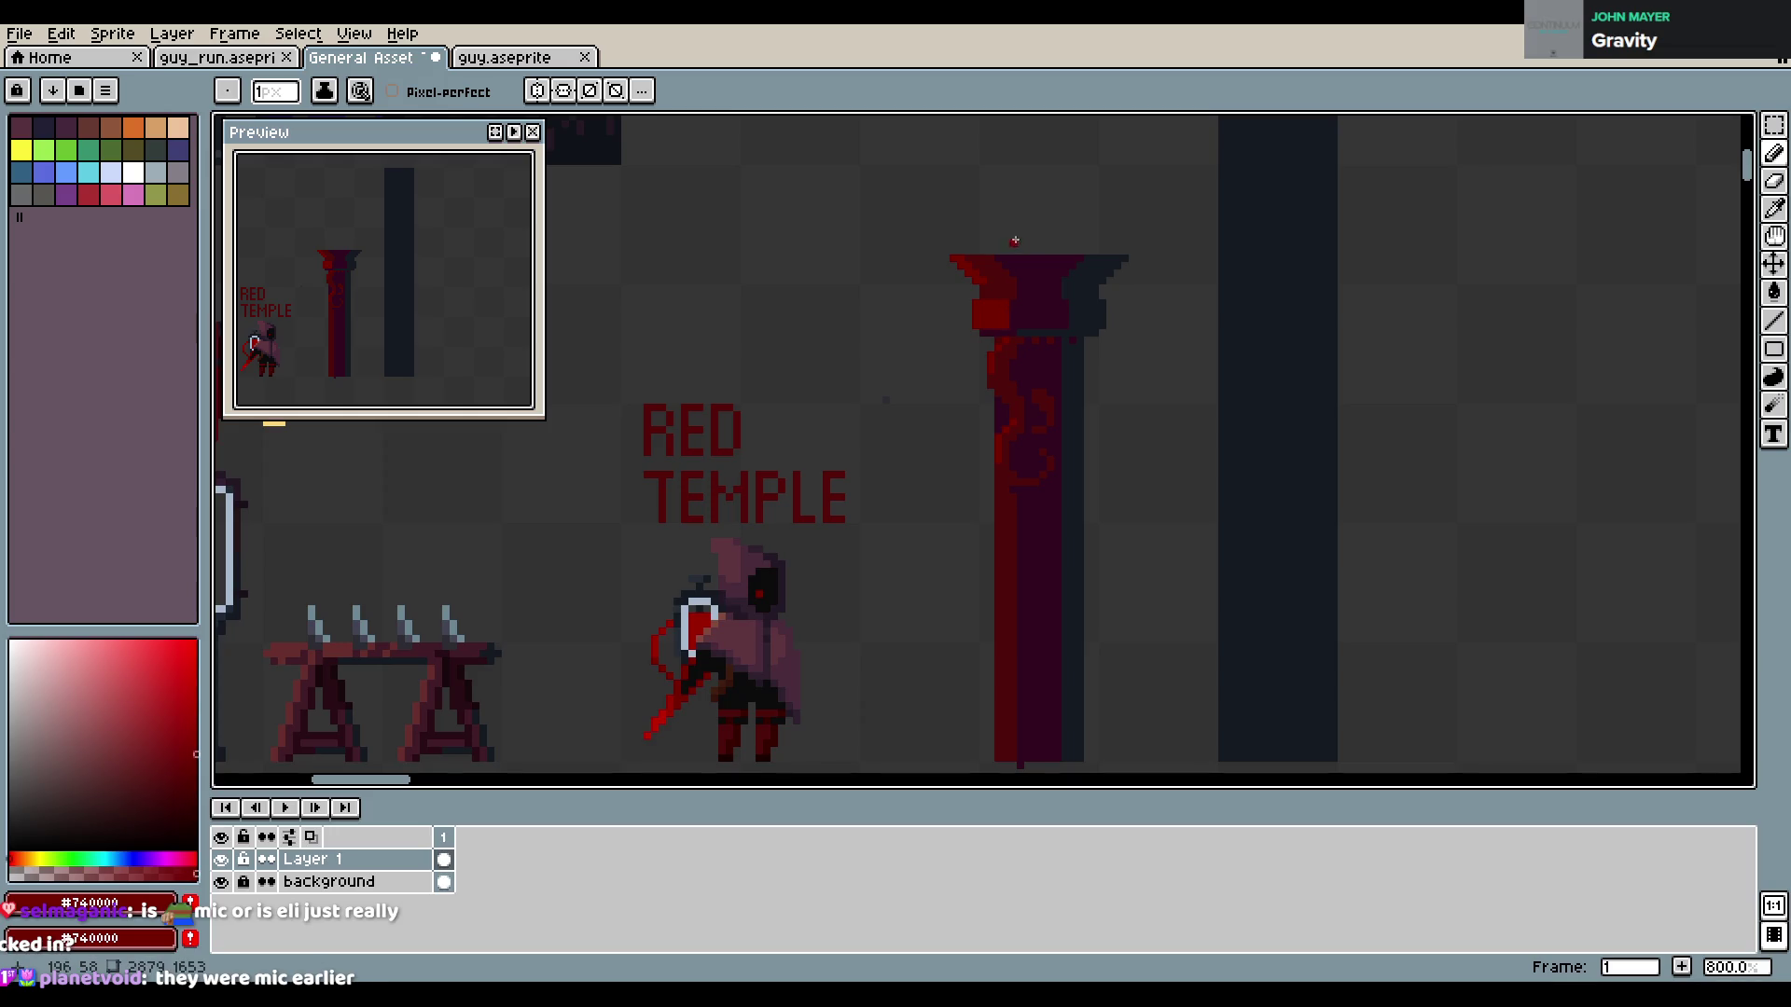
key("alt")
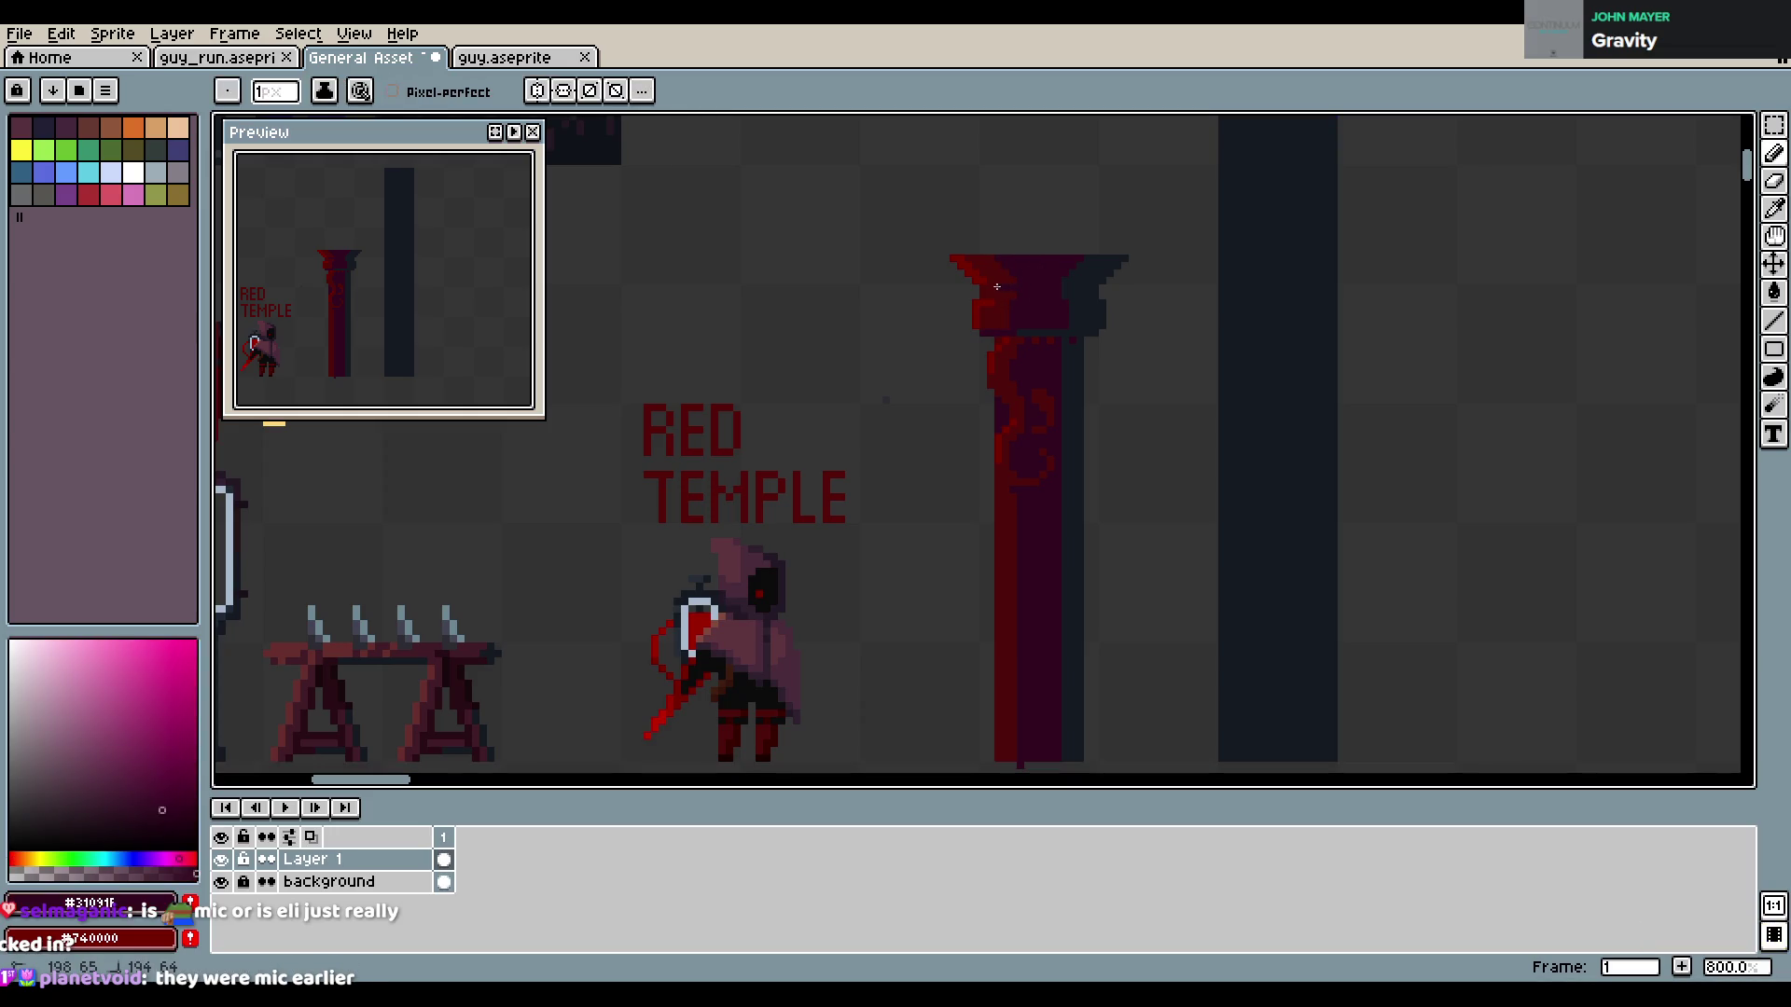
left_click(1058, 289, "alt")
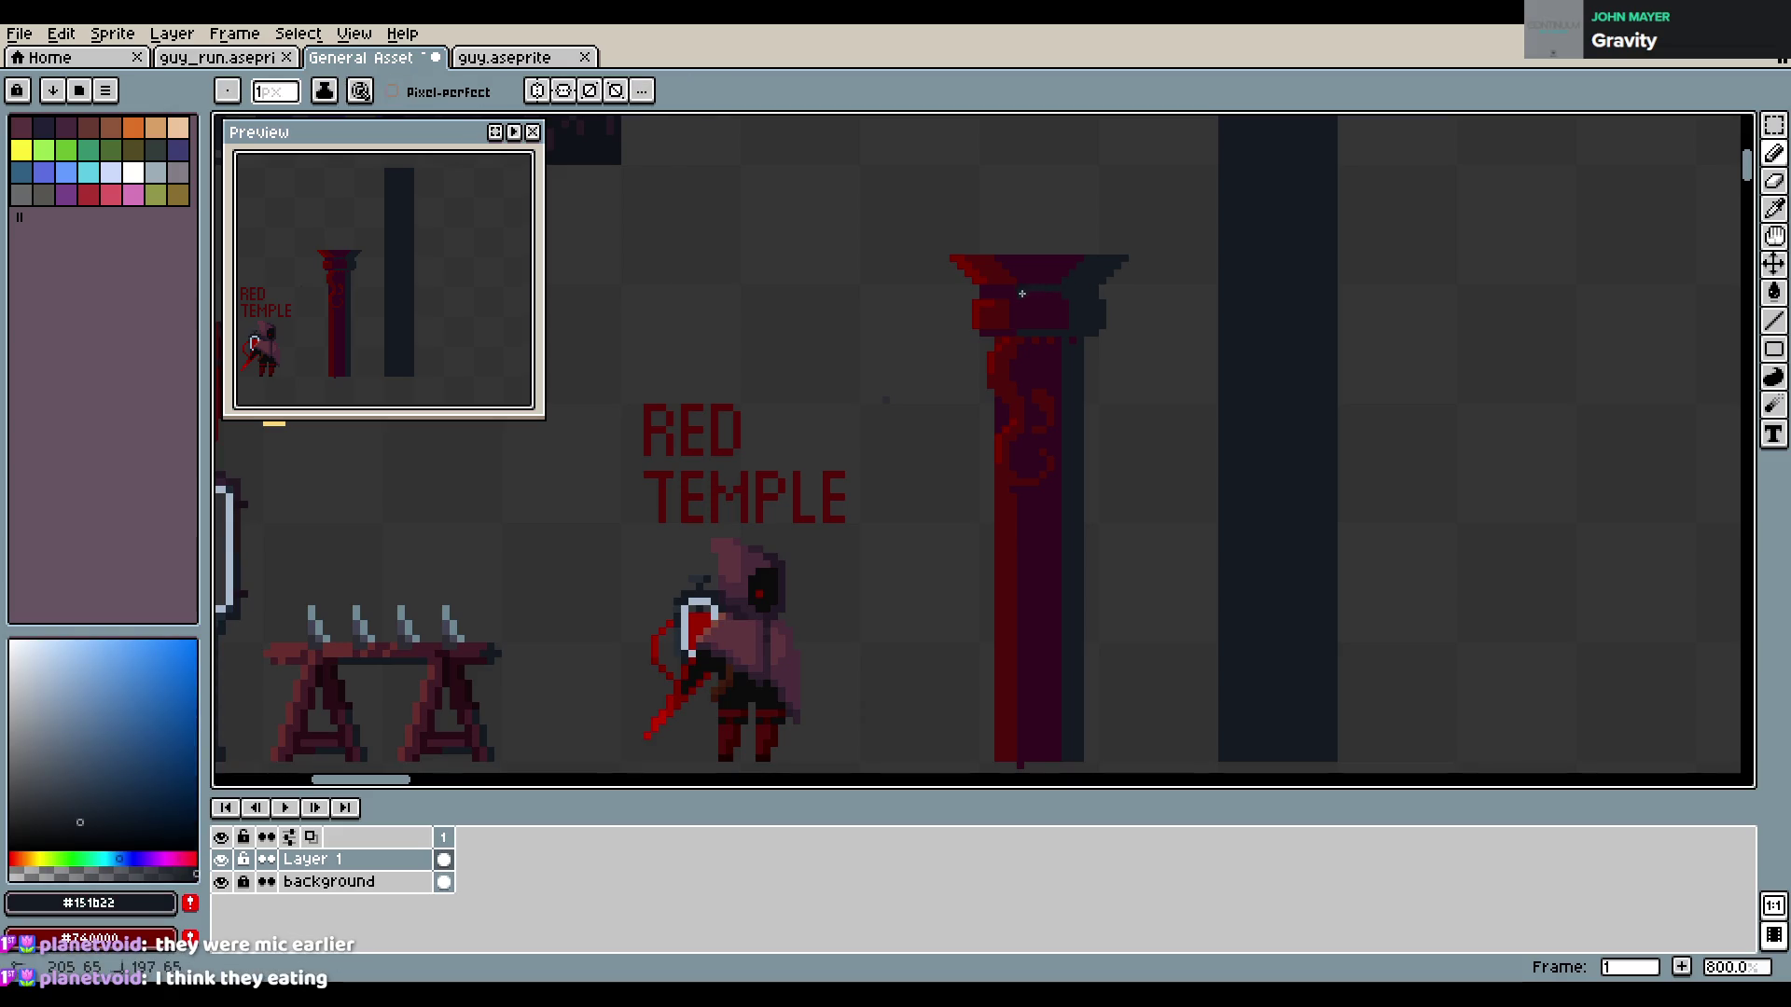
key("ctrl+s")
key("Return")
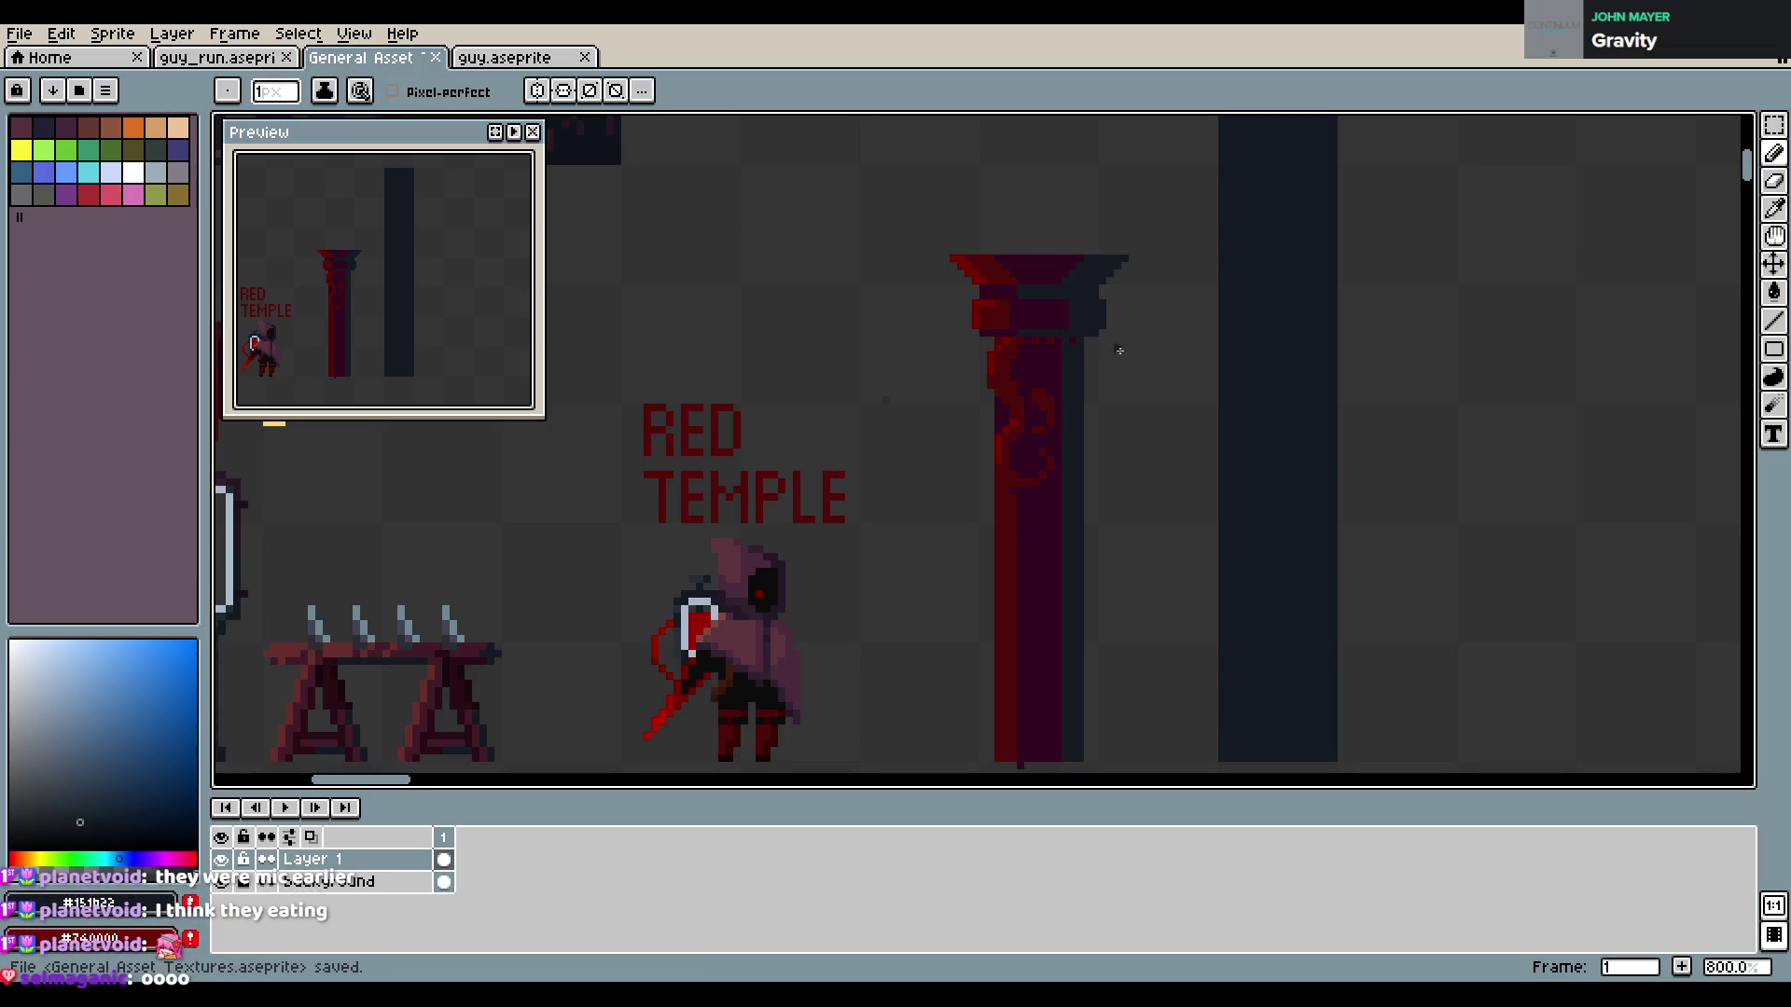
Paint a dark blue-grey band on the capital, then shift the drawing colour to a violet shade
key("alt")
key("alt")
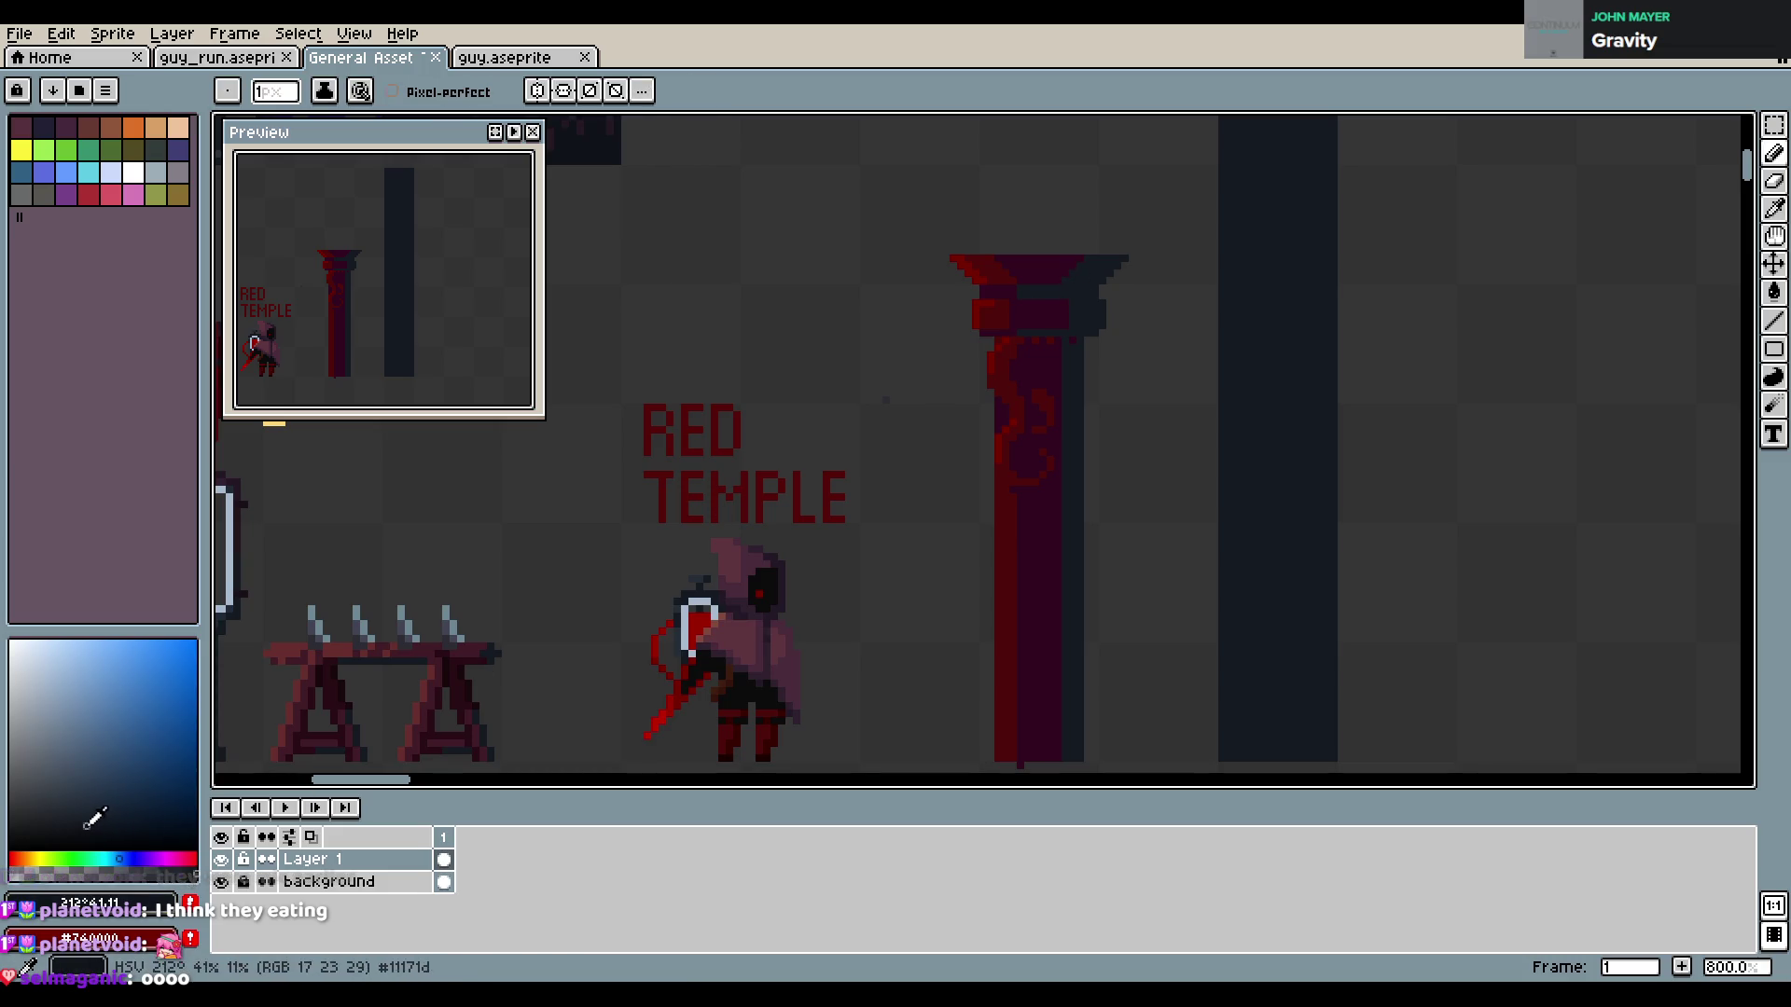
left_click(1087, 293)
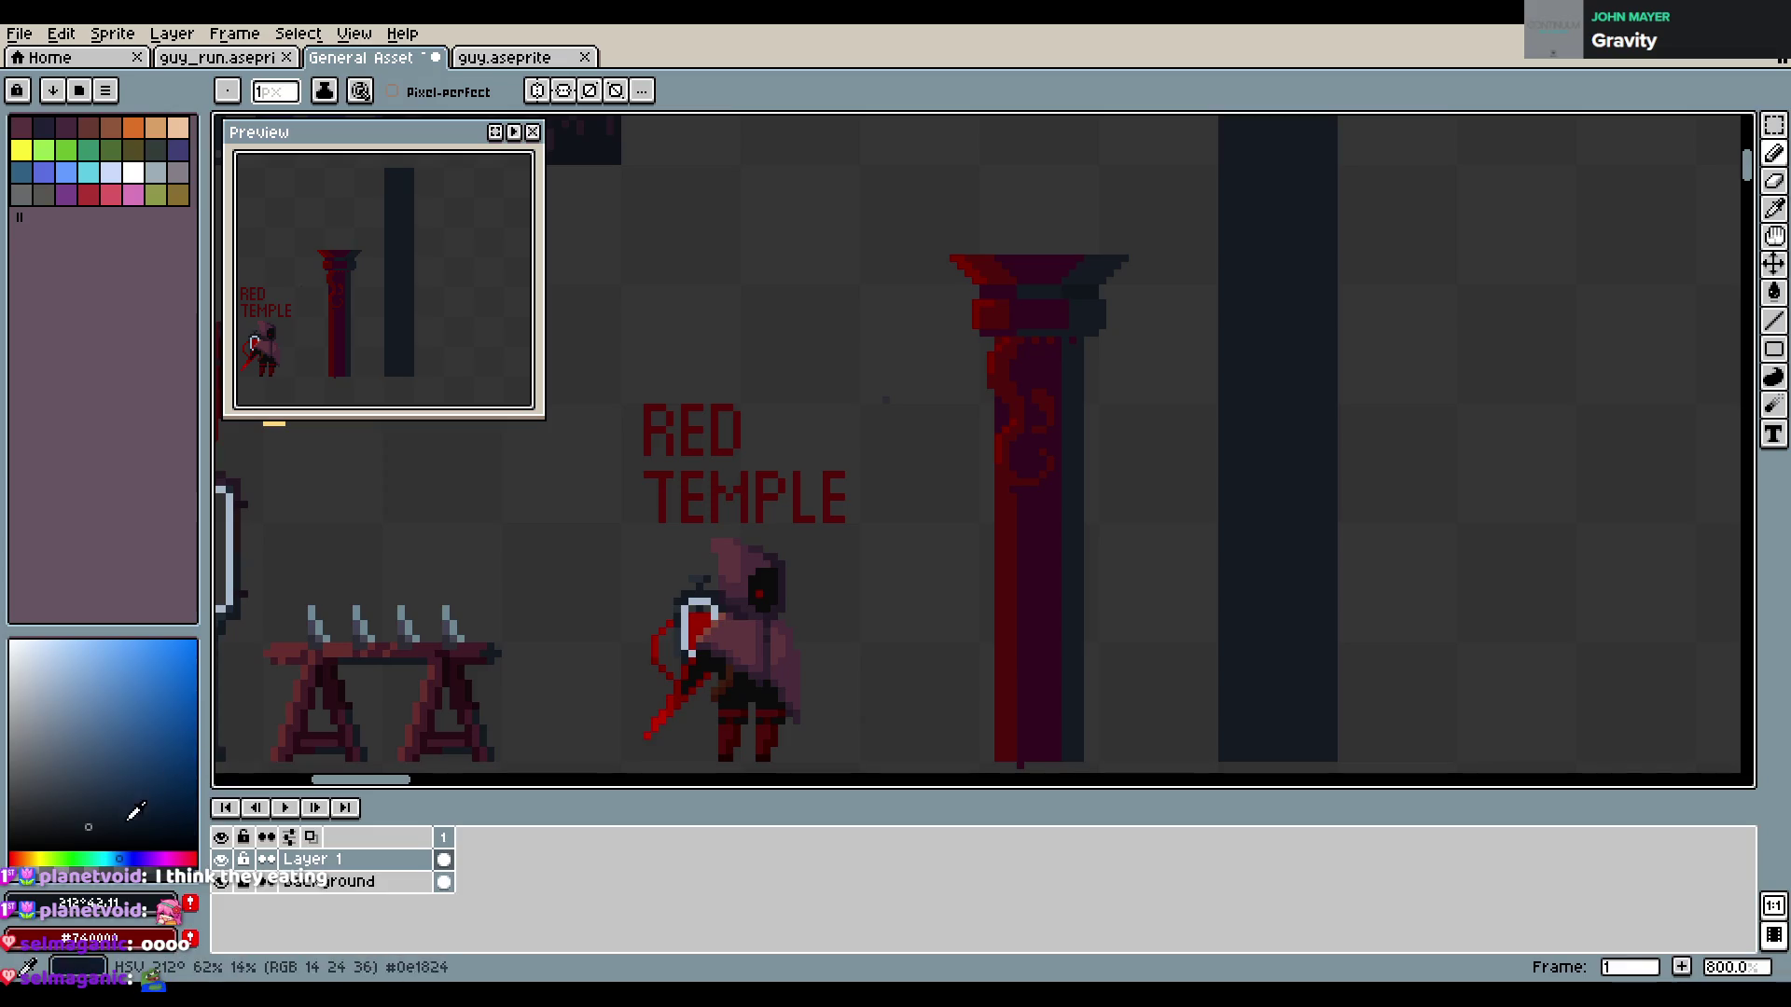
left_click(136, 858)
left_click(109, 808)
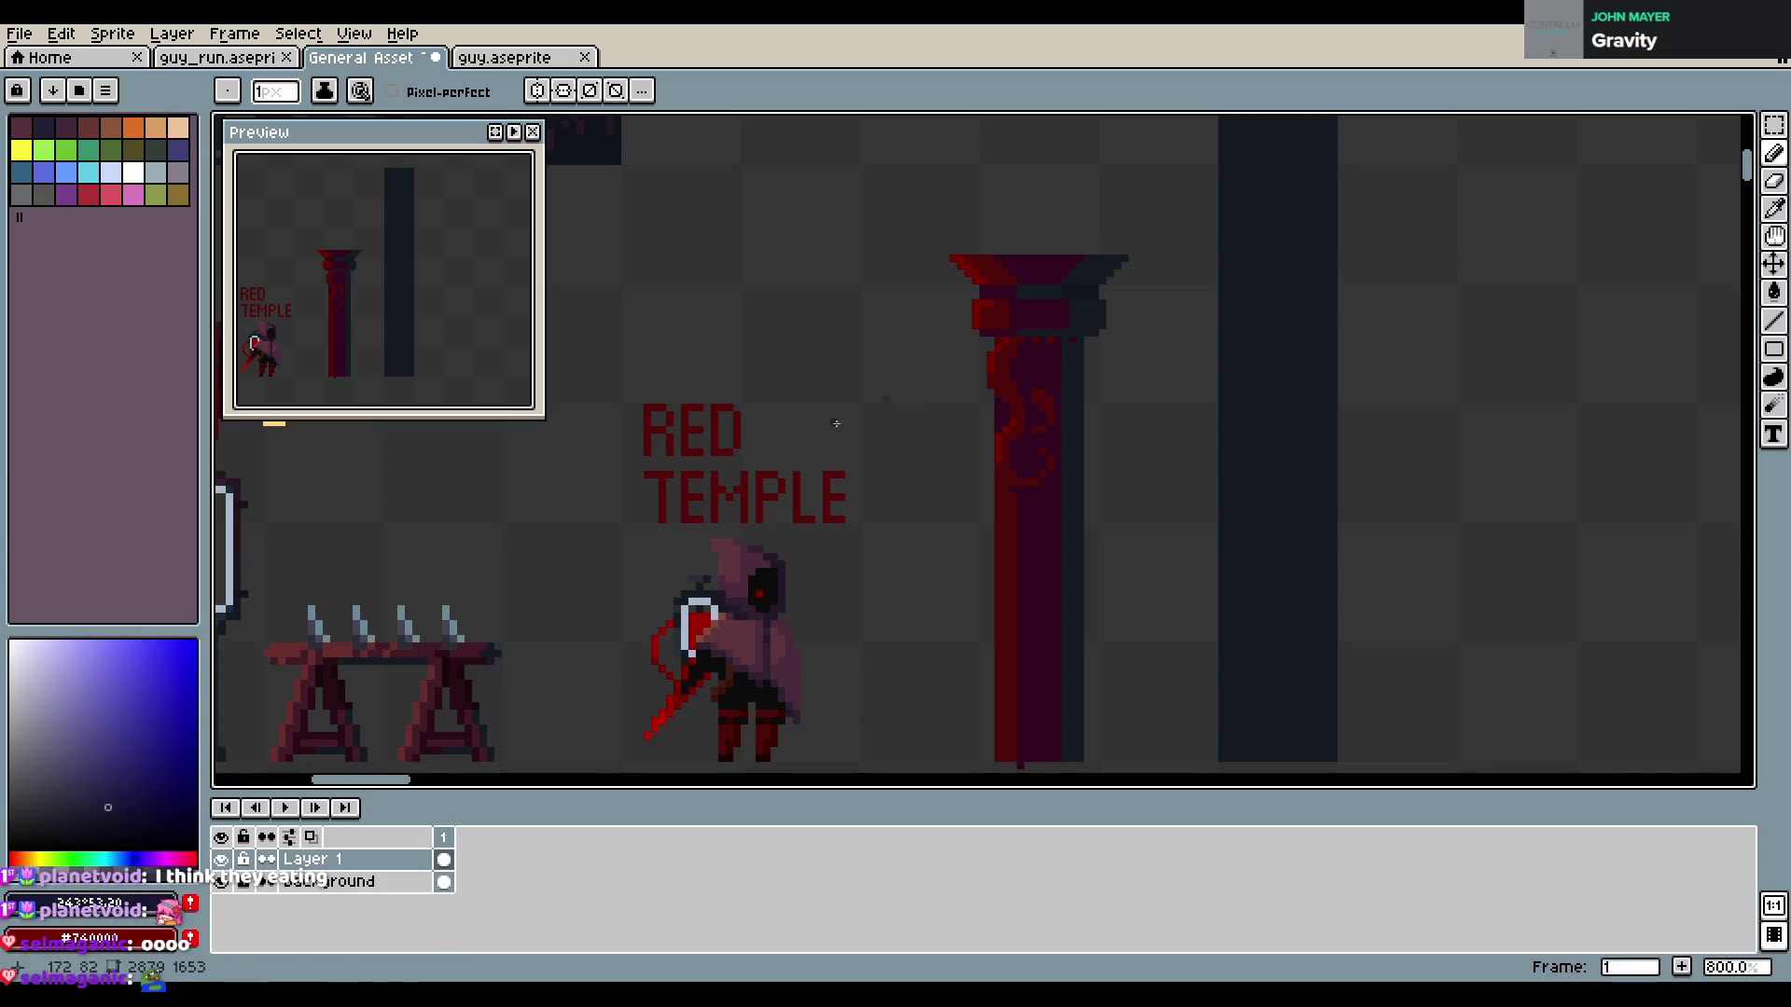
key("ctrl+z")
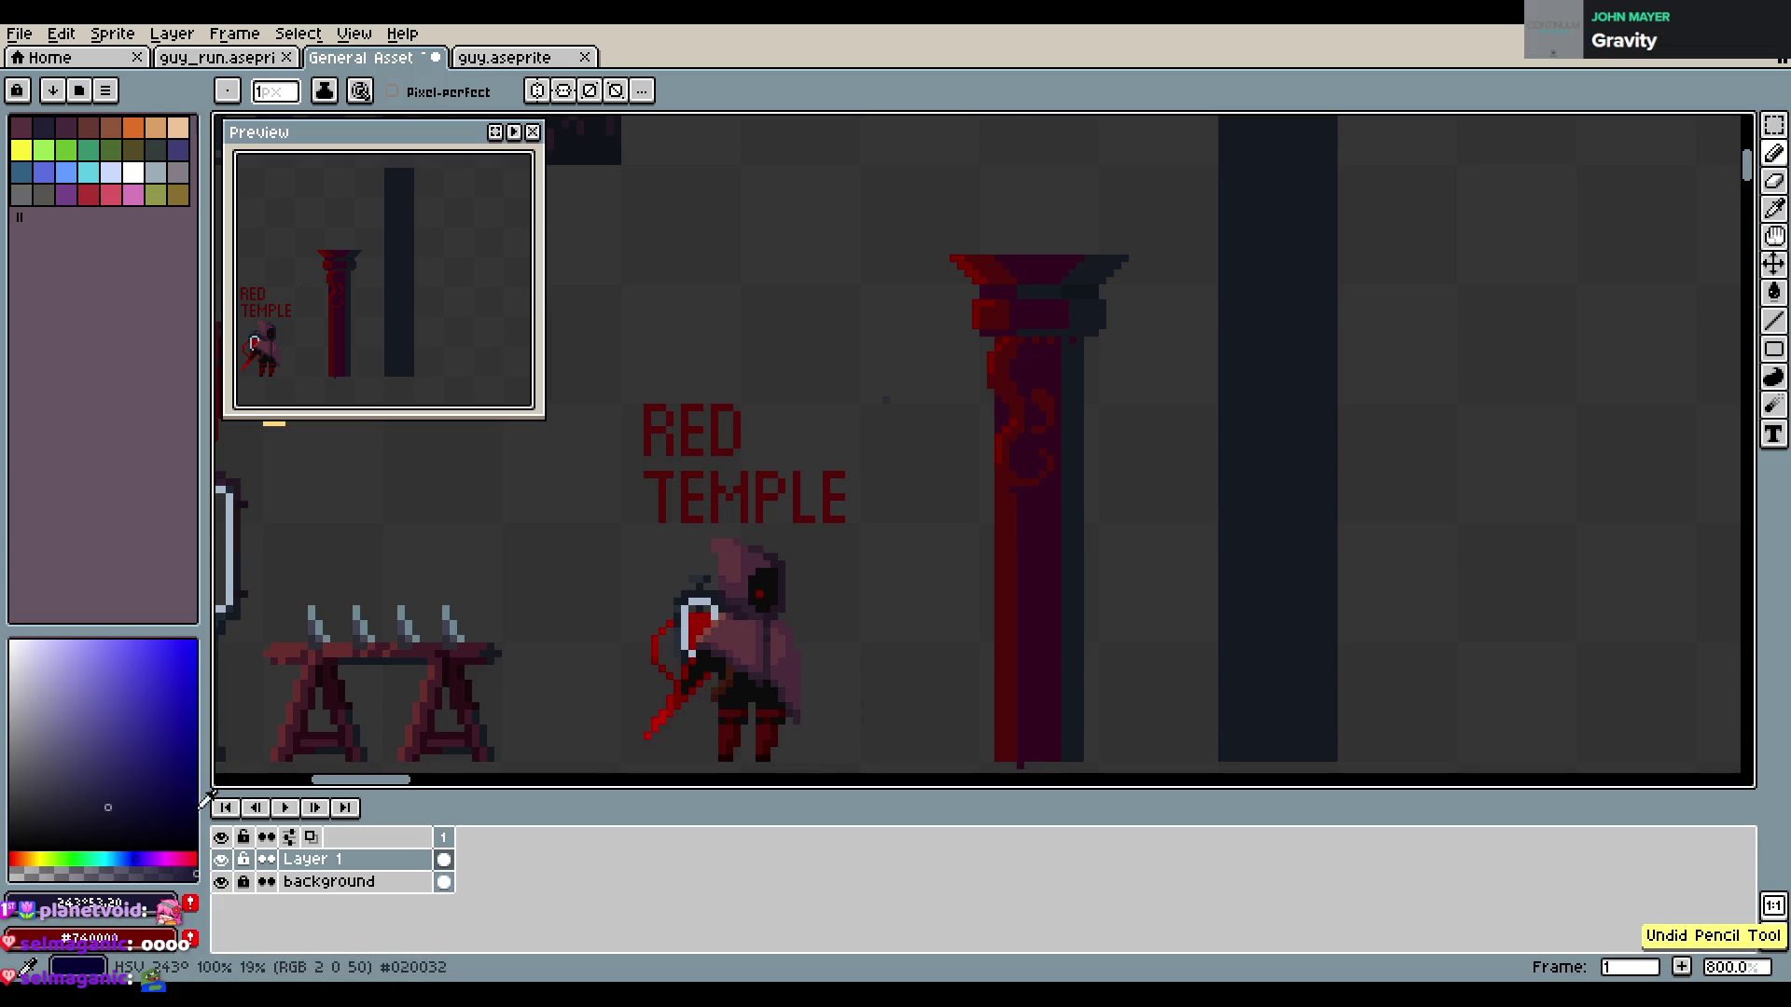
left_click(115, 818)
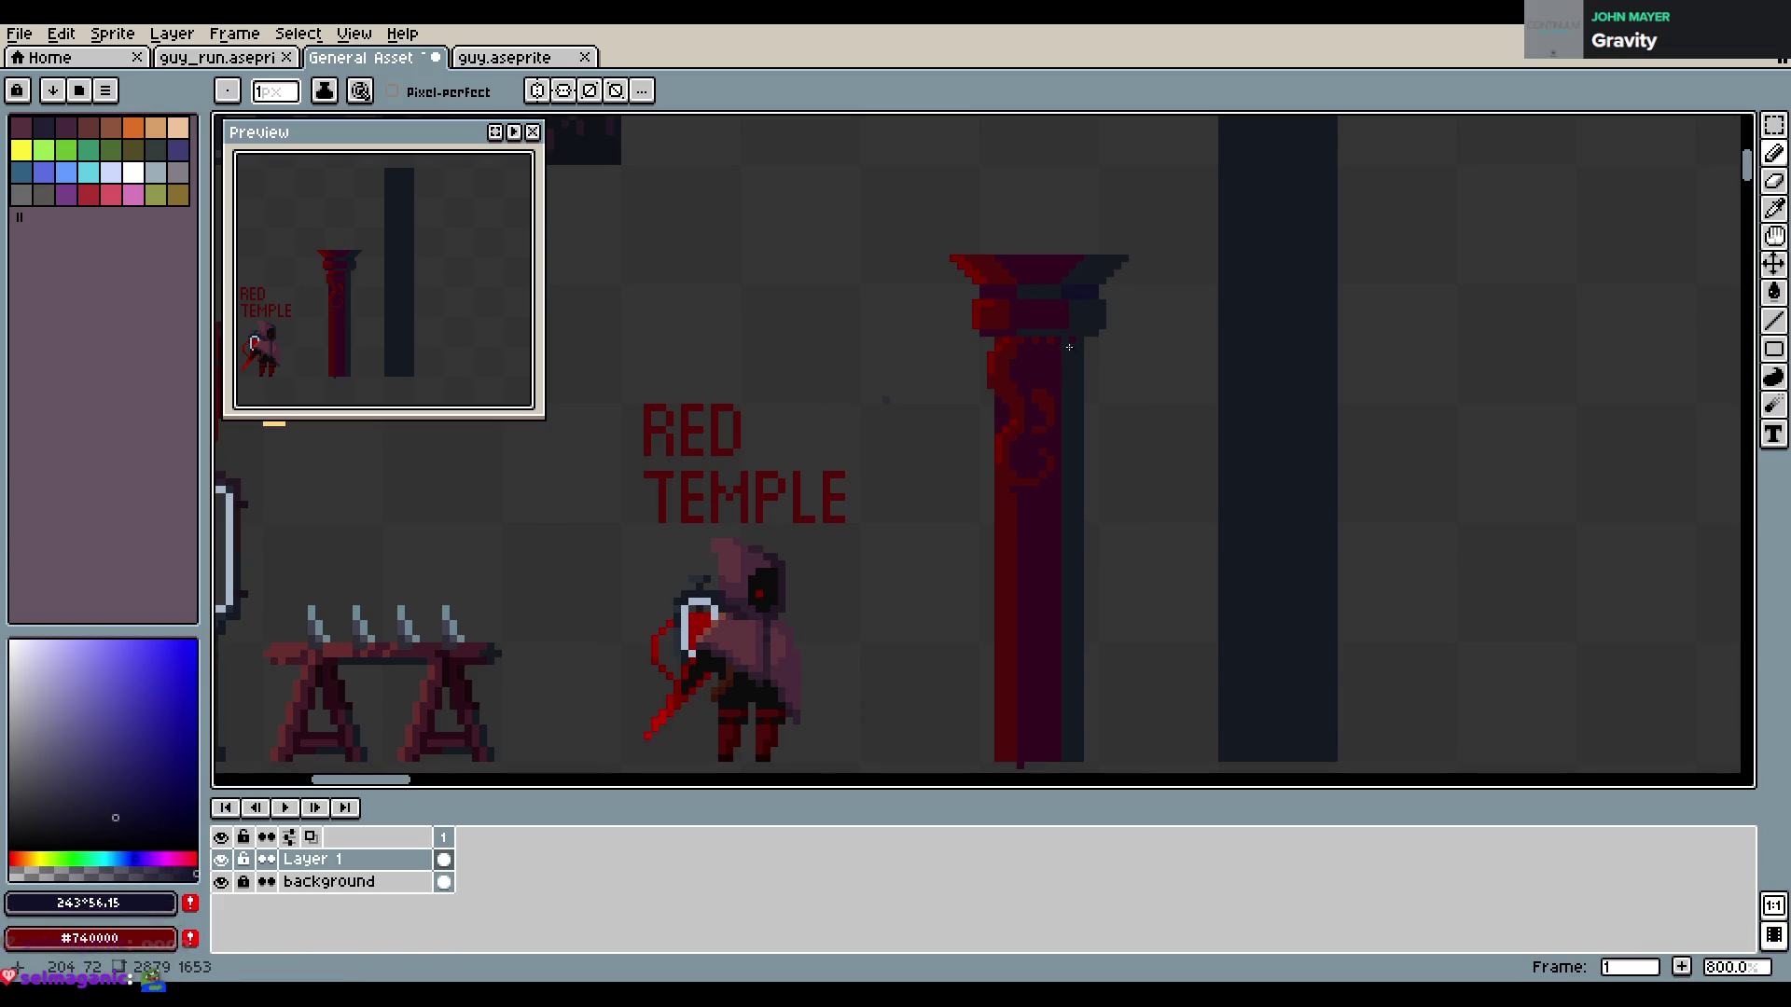
Draw along the top of the pillar, resample dark blue-grey, save, and pick the dark red
left_click(1071, 334)
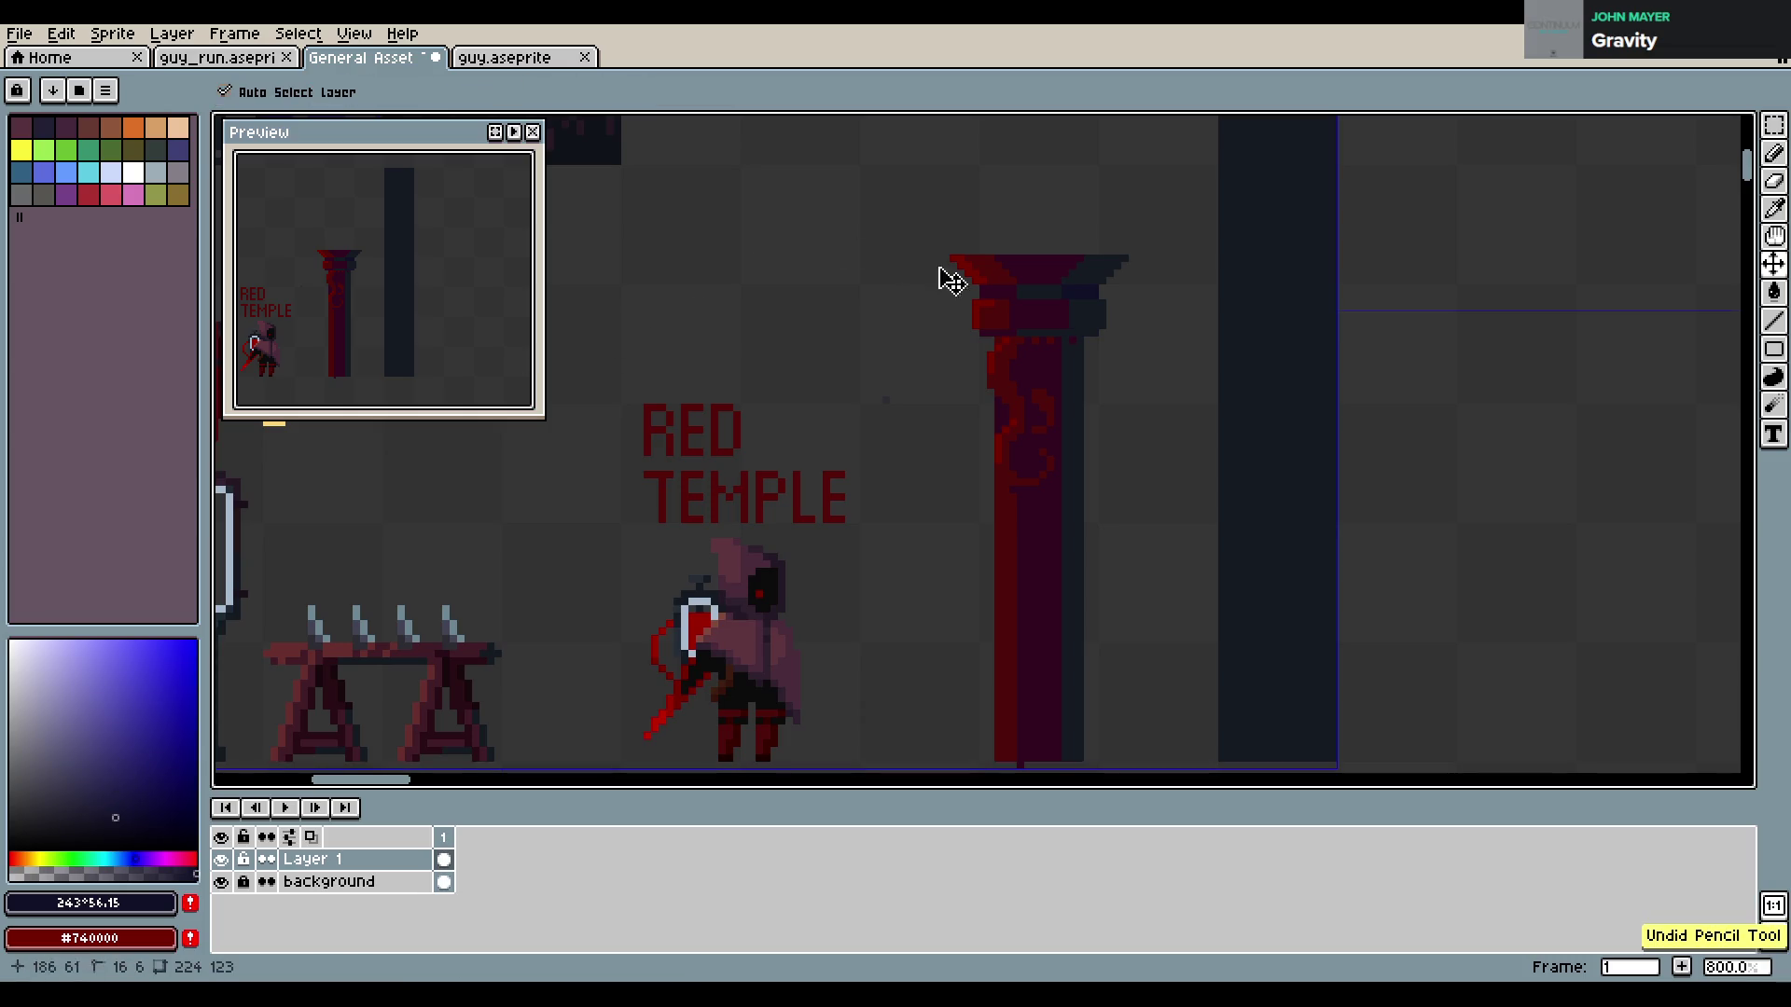
left_click(1078, 319, "alt")
key("ctrl+s")
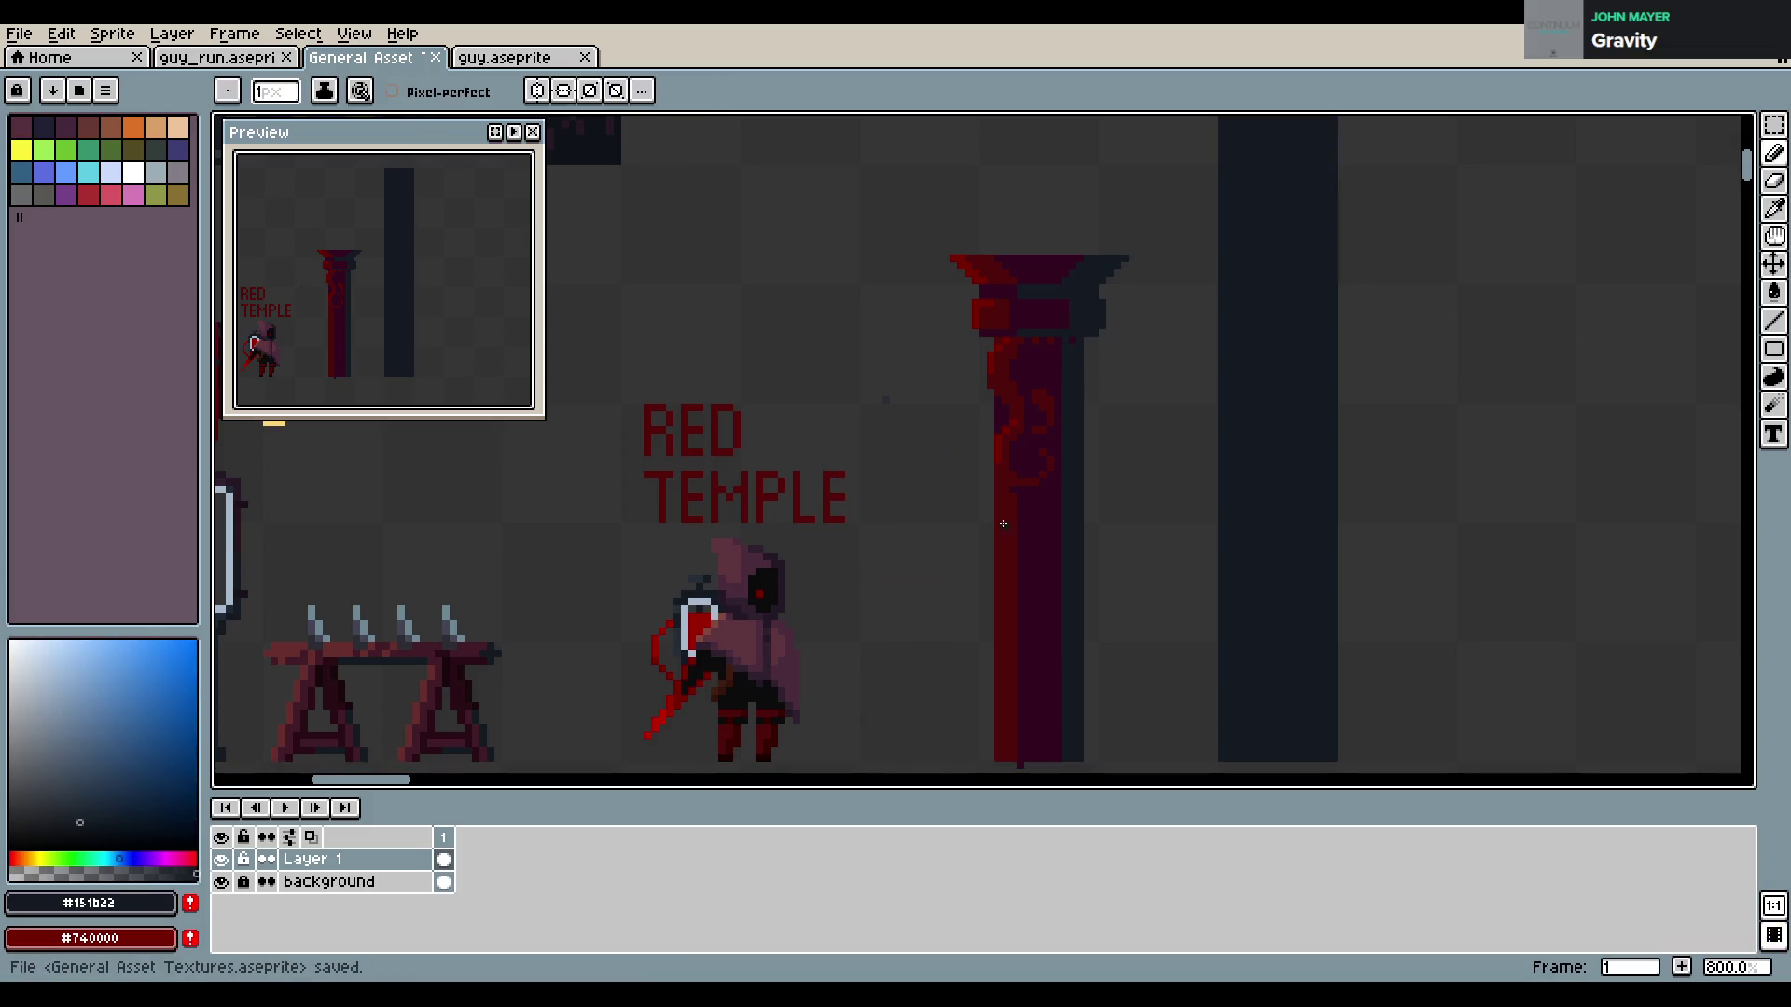
left_click(996, 509, "alt")
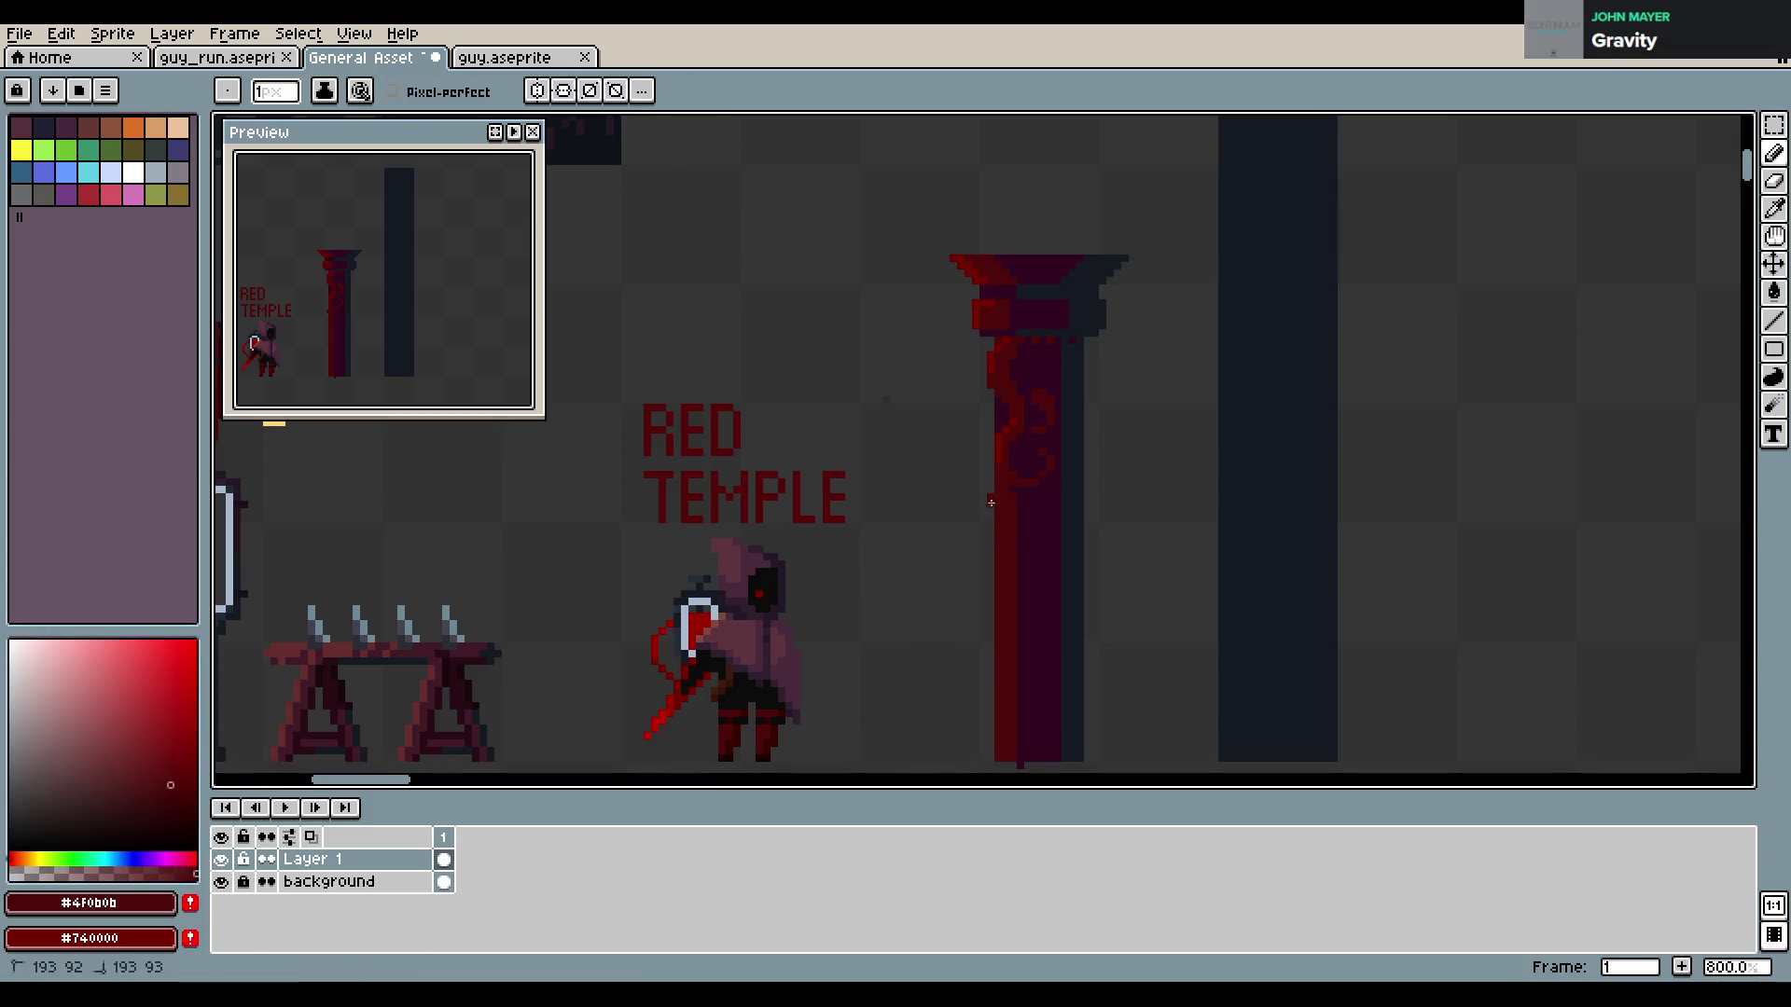
Start the vine with dark red and purple pixels on the pillar's left edge, undoing one stroke
left_click(992, 502)
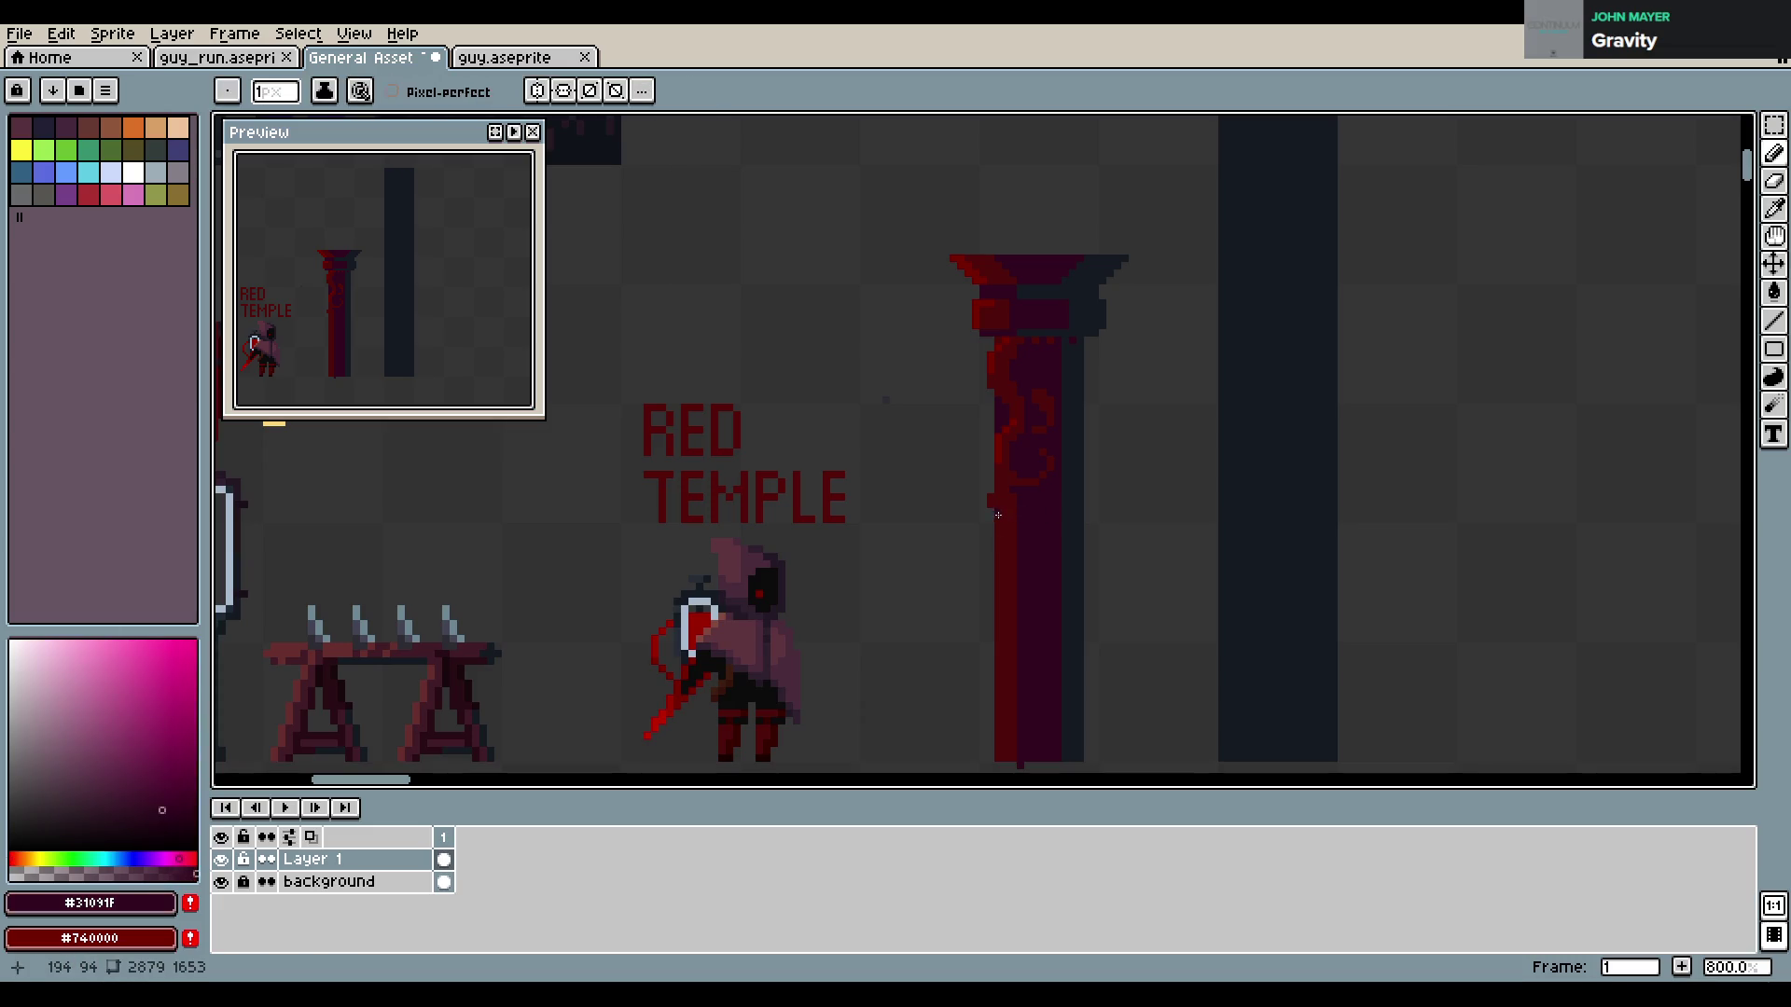
key("alt")
key("shift")
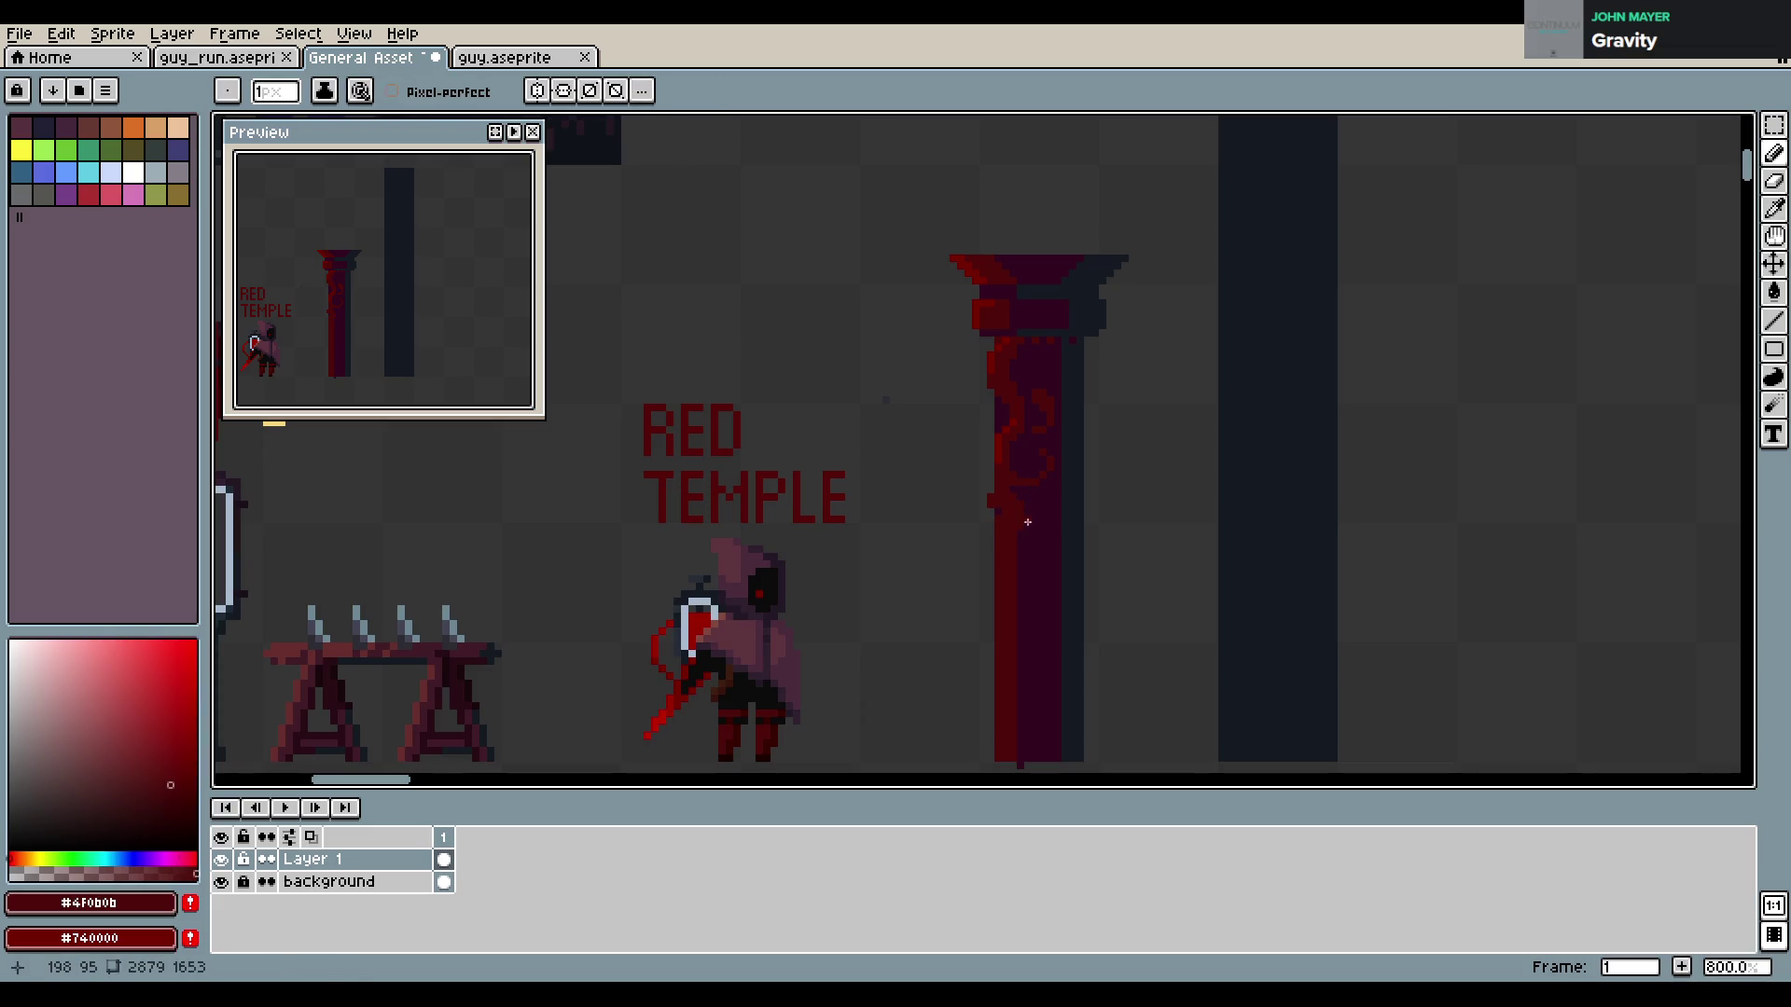
left_click(1013, 533, "alt")
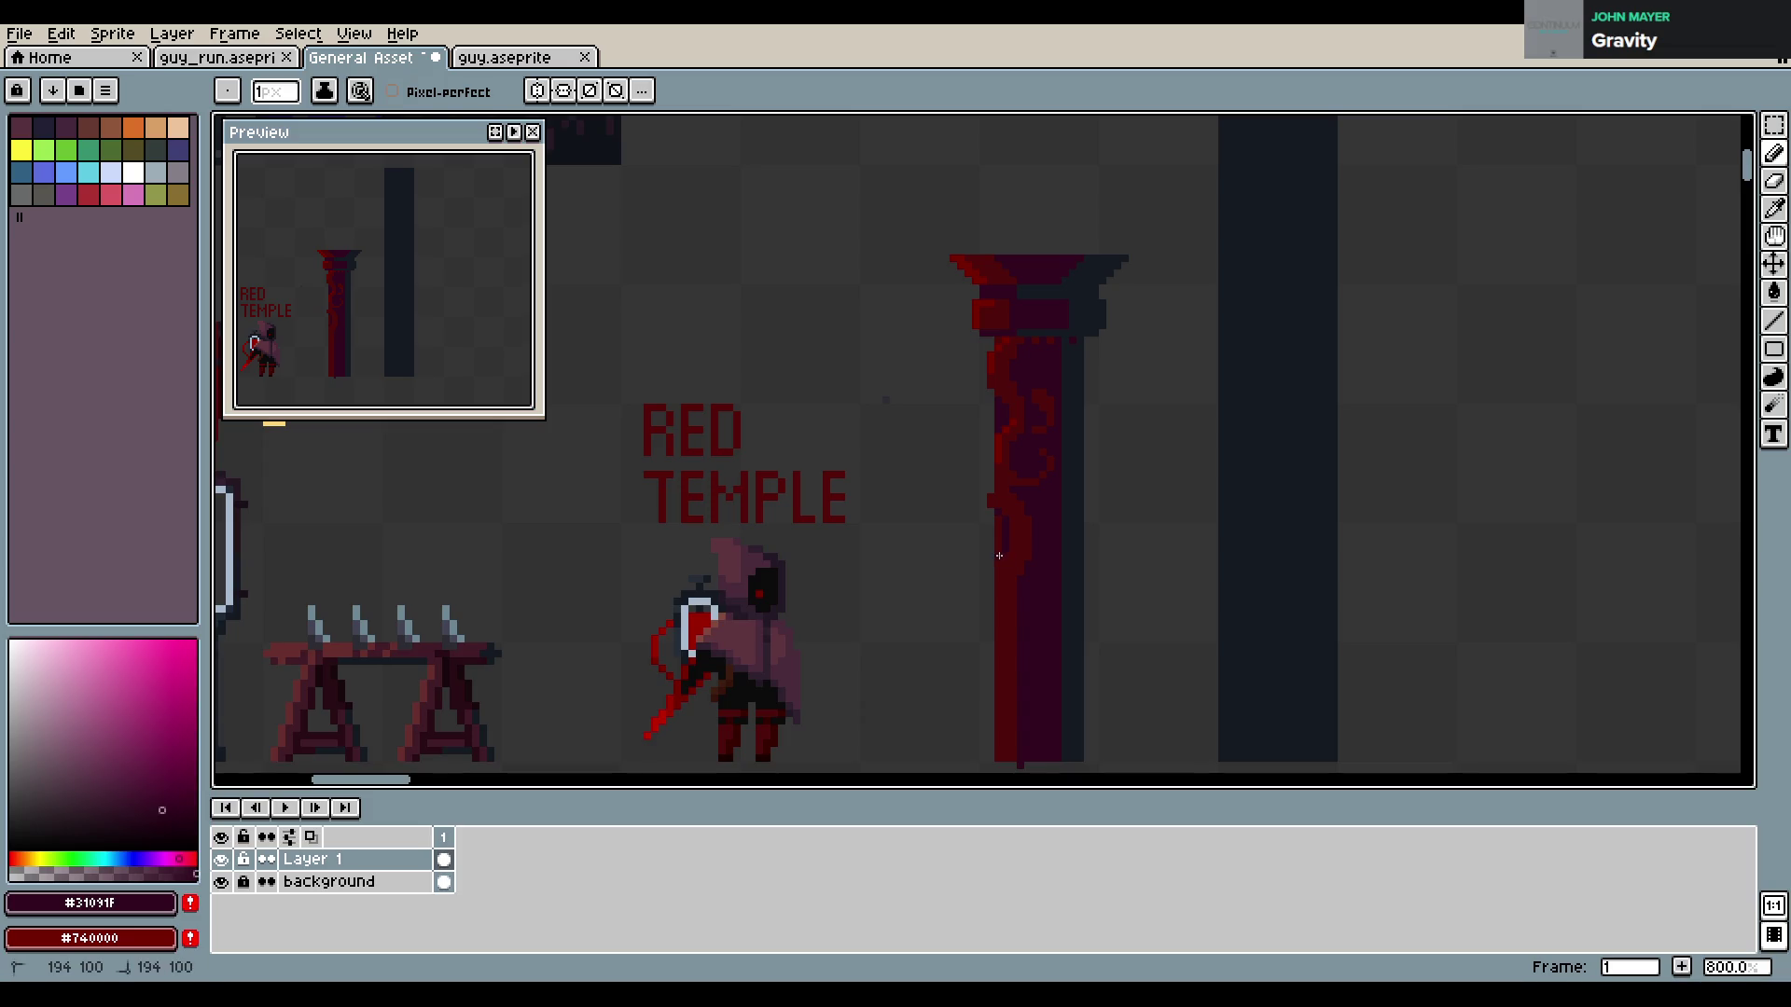
left_click_drag(999, 519, 999, 527)
key("ctrl+z")
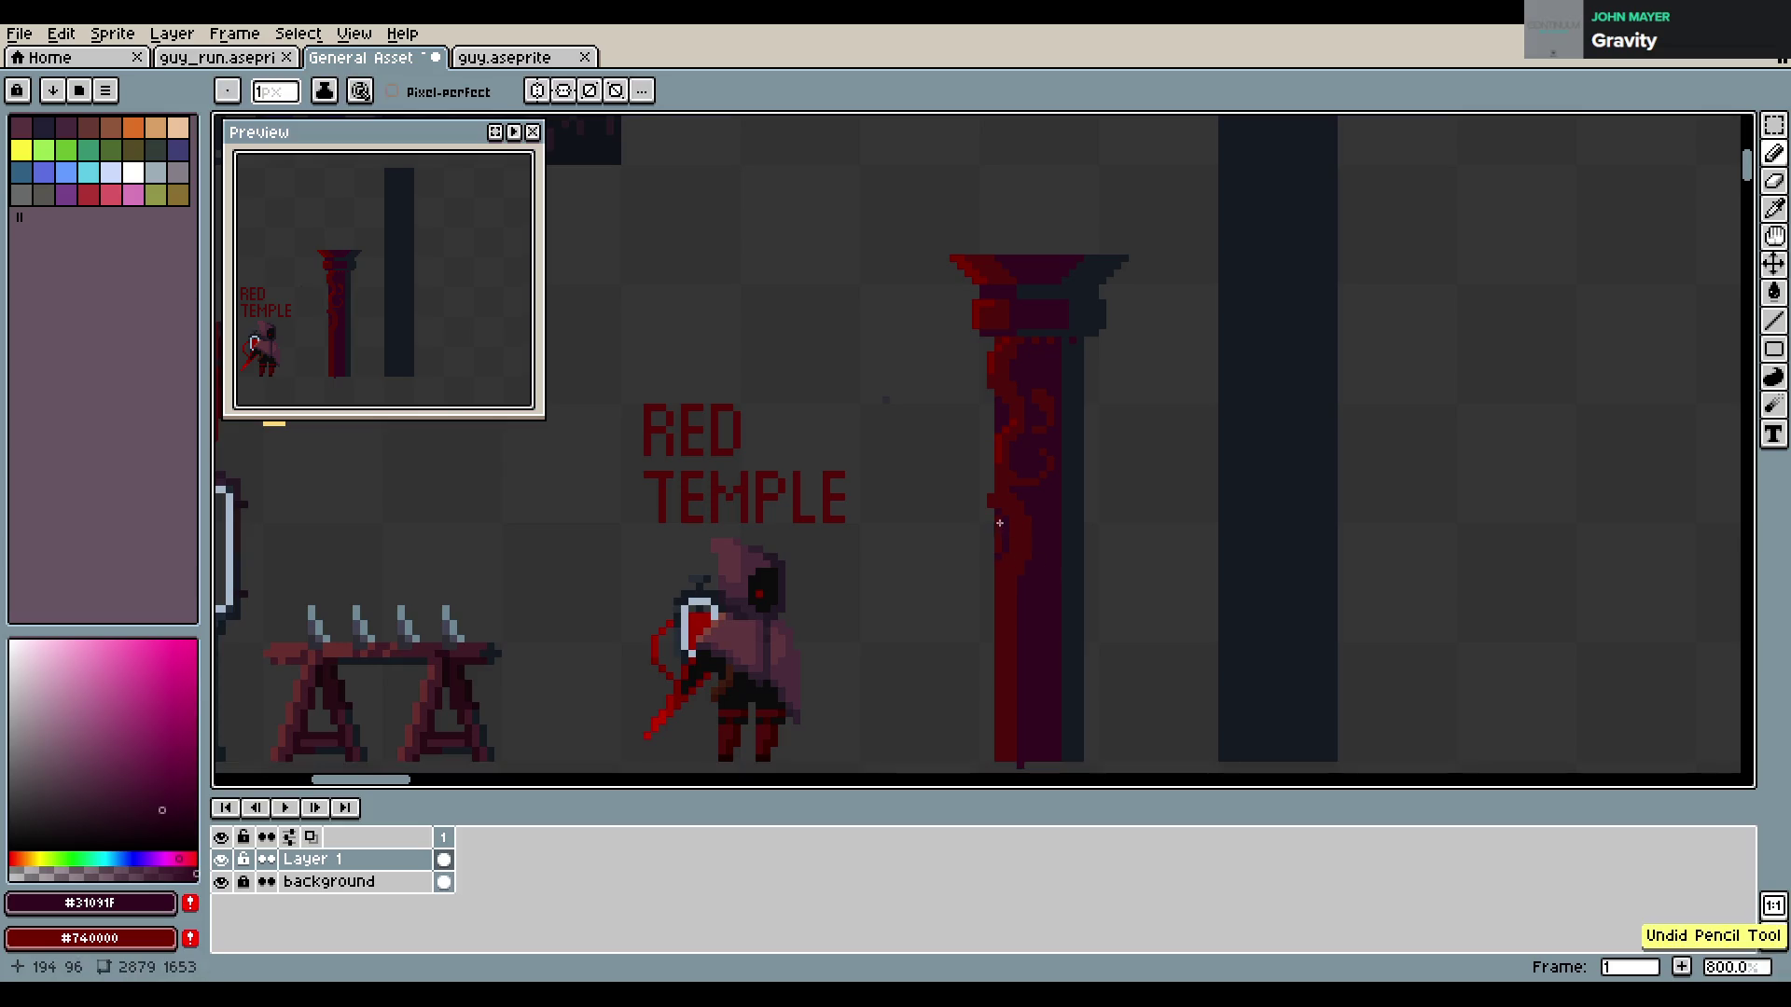
Draw a dark red vine stroke down the left edge, alternating dark purple and dark red samples
left_click(1015, 560, "alt")
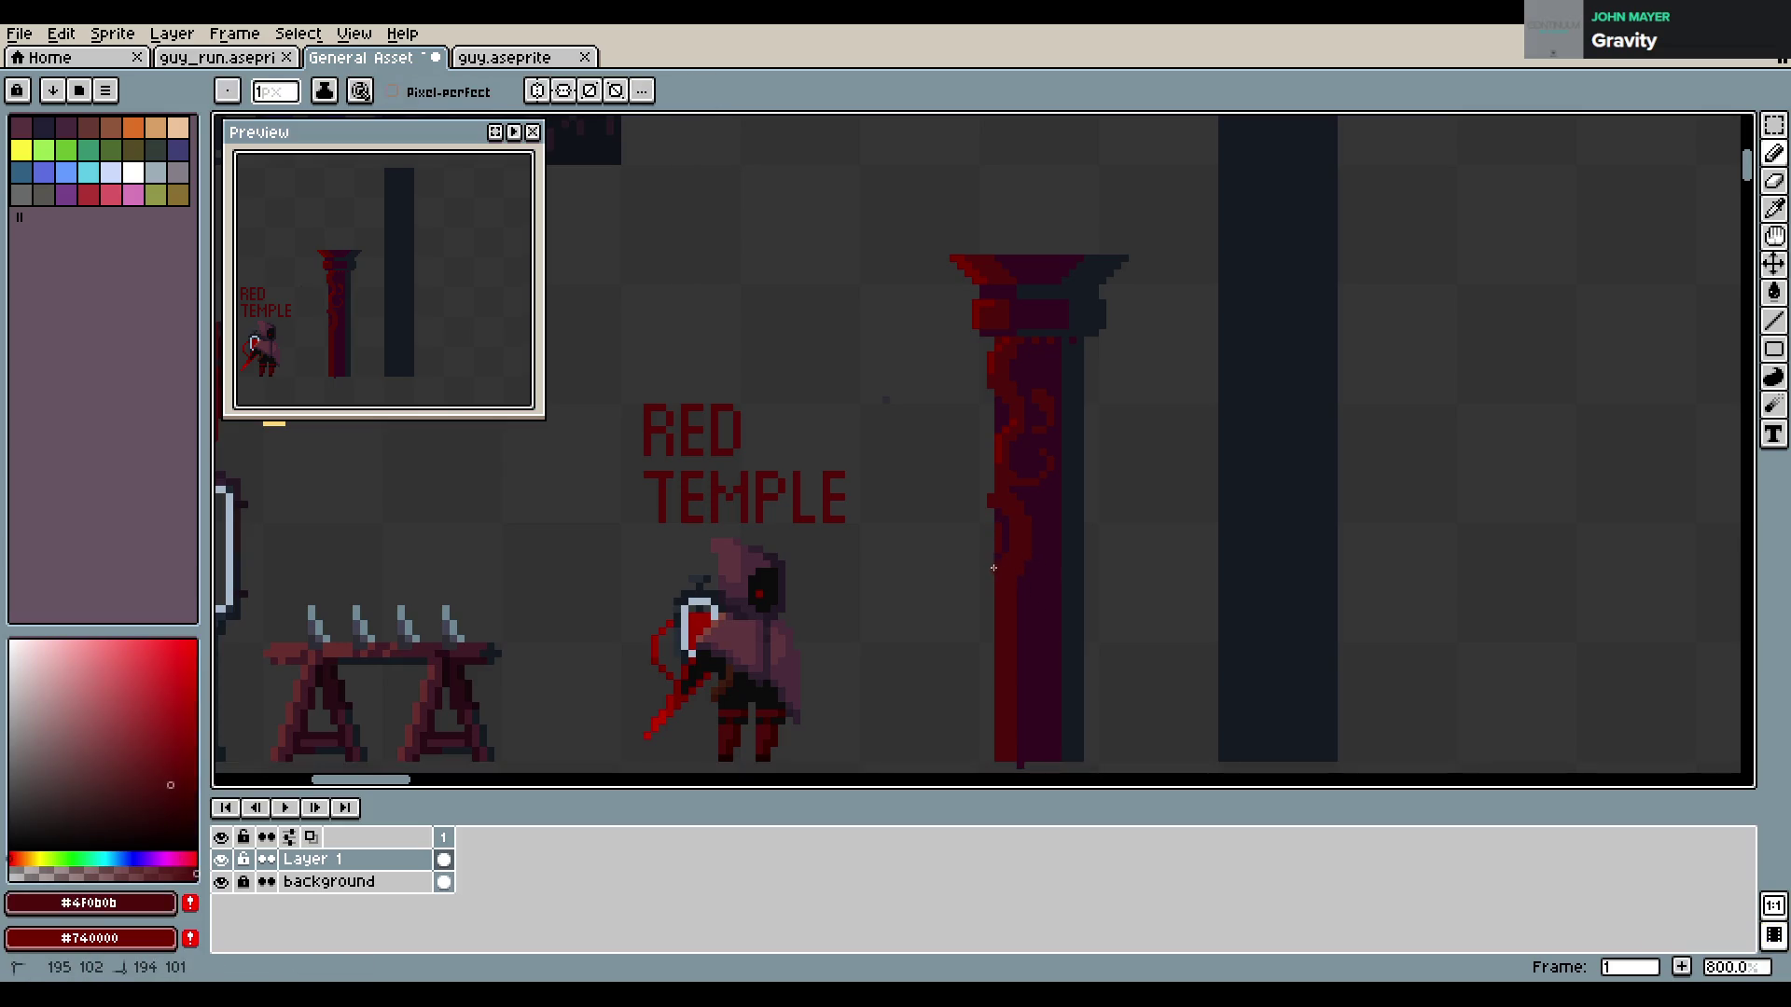
left_click_drag(992, 582, 995, 604)
left_click(1018, 582, "alt")
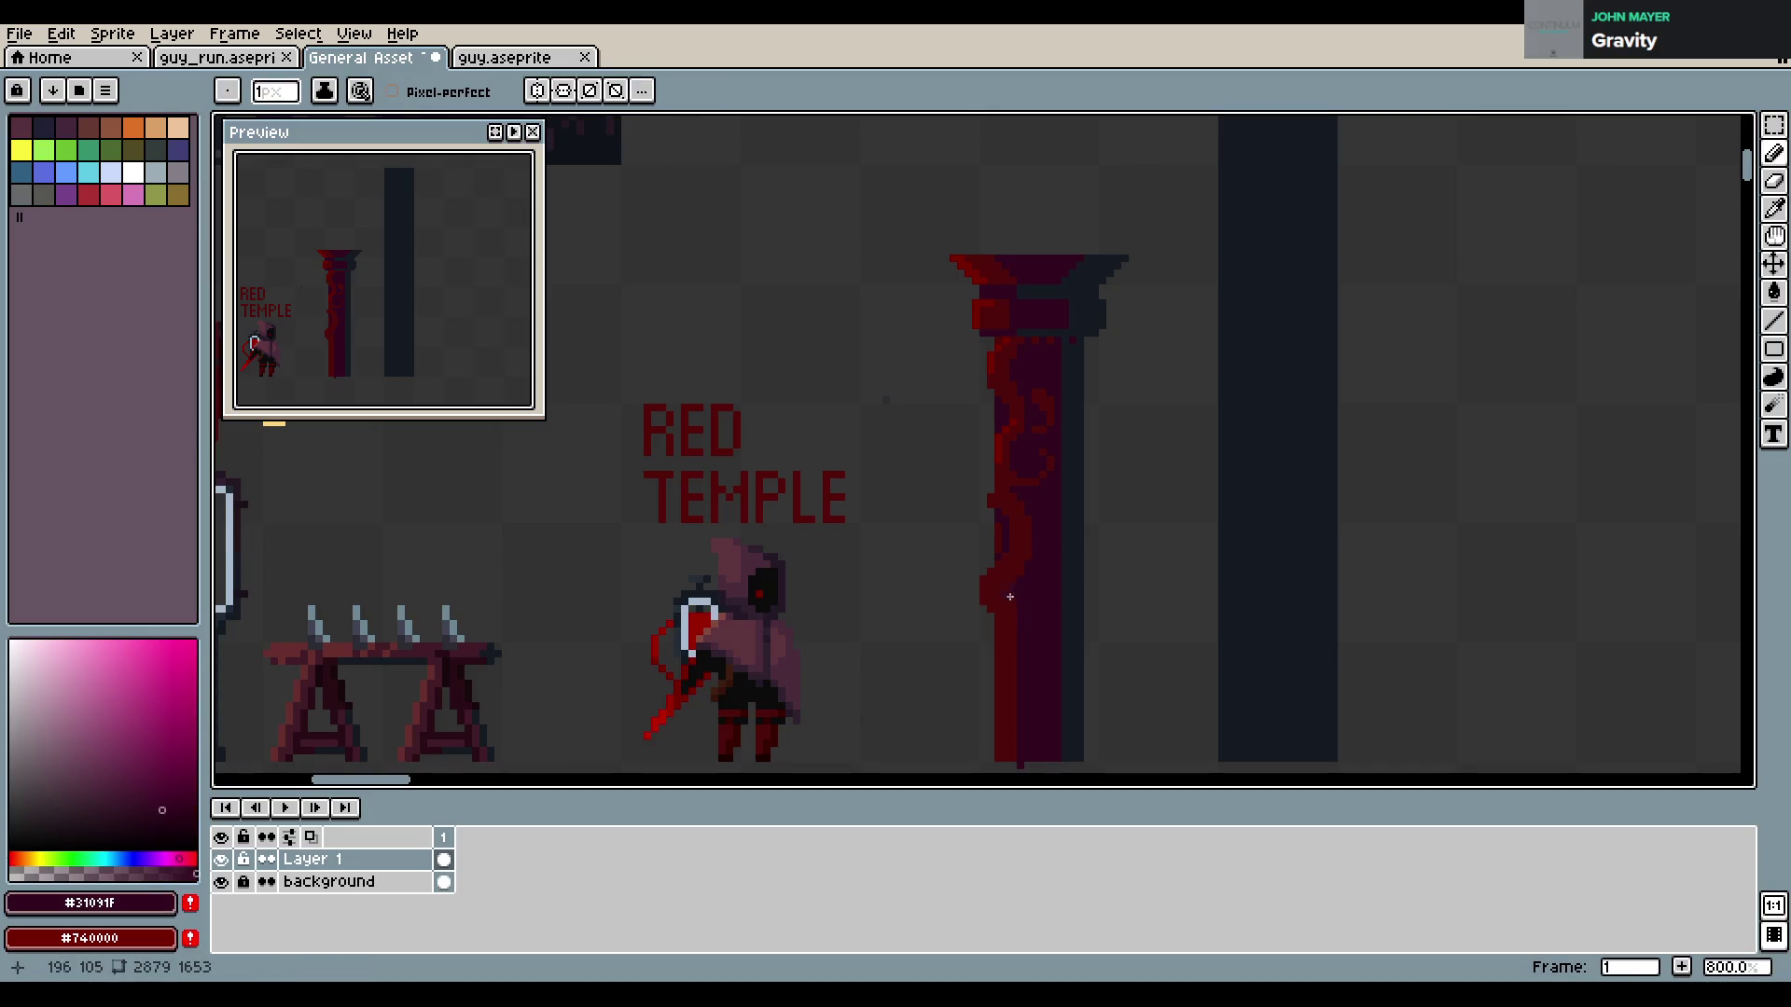
left_click(1015, 590, "alt")
left_click(1015, 552, "alt")
left_click(1041, 527, "alt")
scroll(1017, 597, "down", 3)
left_click(1009, 541, "alt")
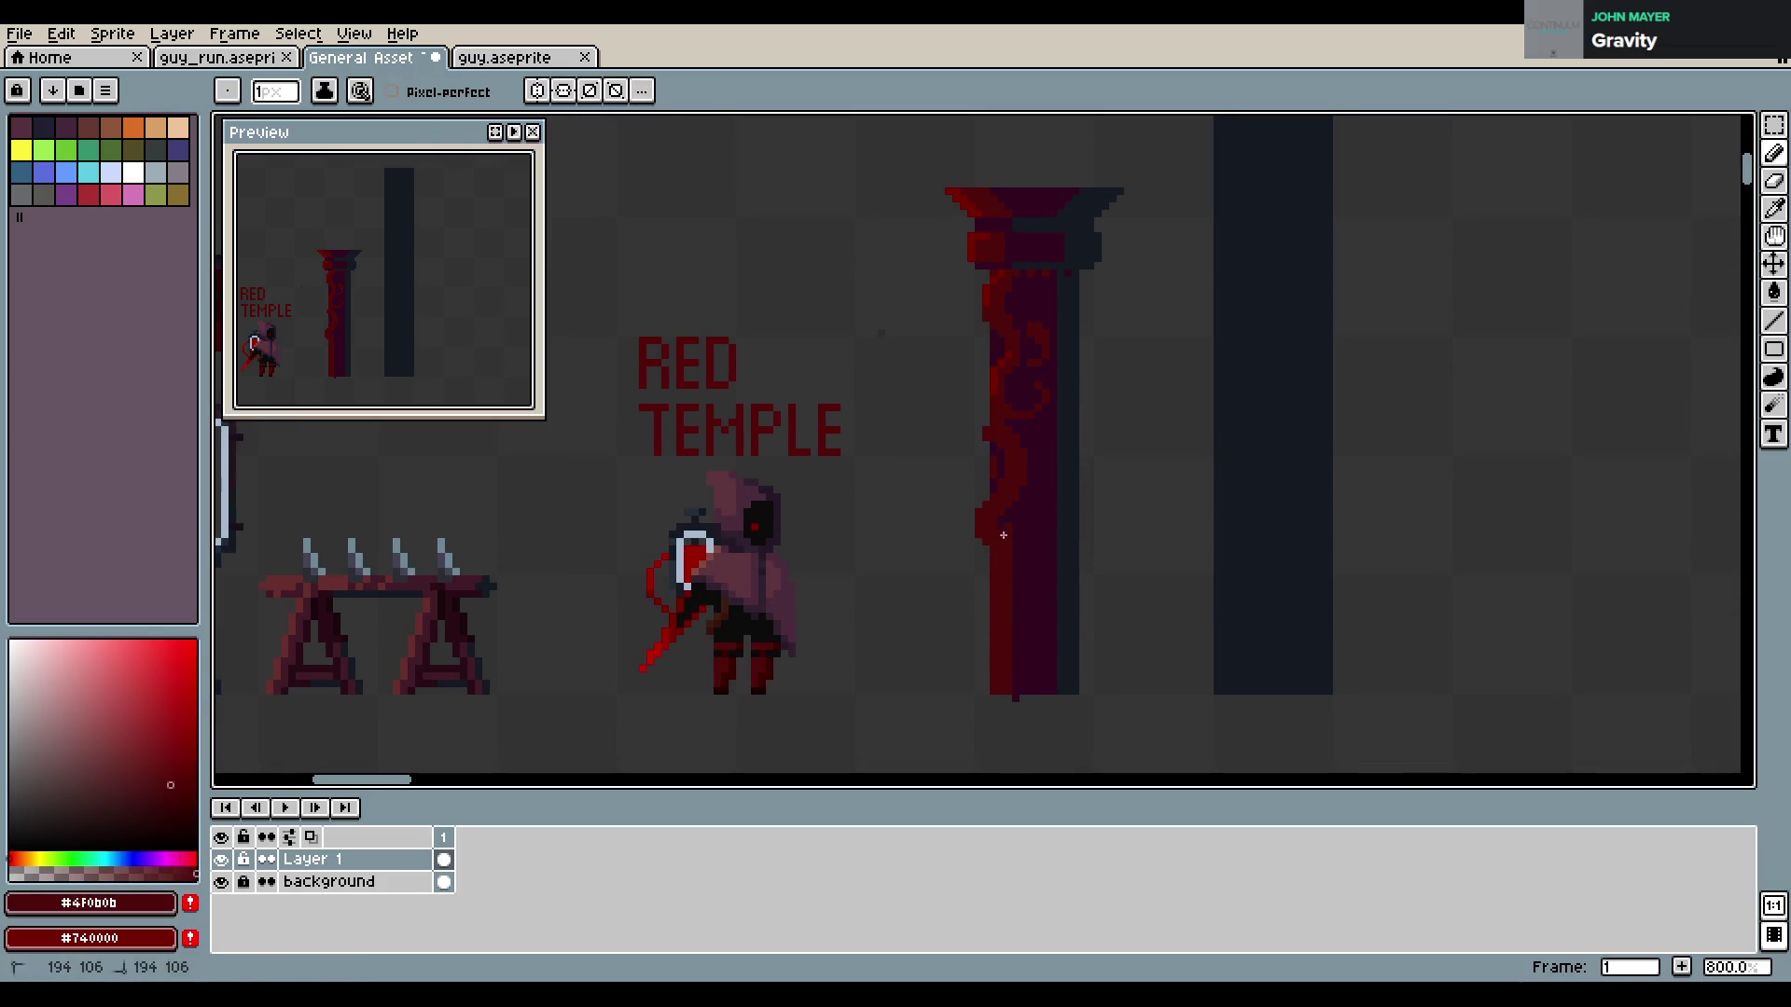
Touch up the vine with #31091F and #4F0B0B pixels, undoing a stray stroke
left_click(1008, 535, "alt")
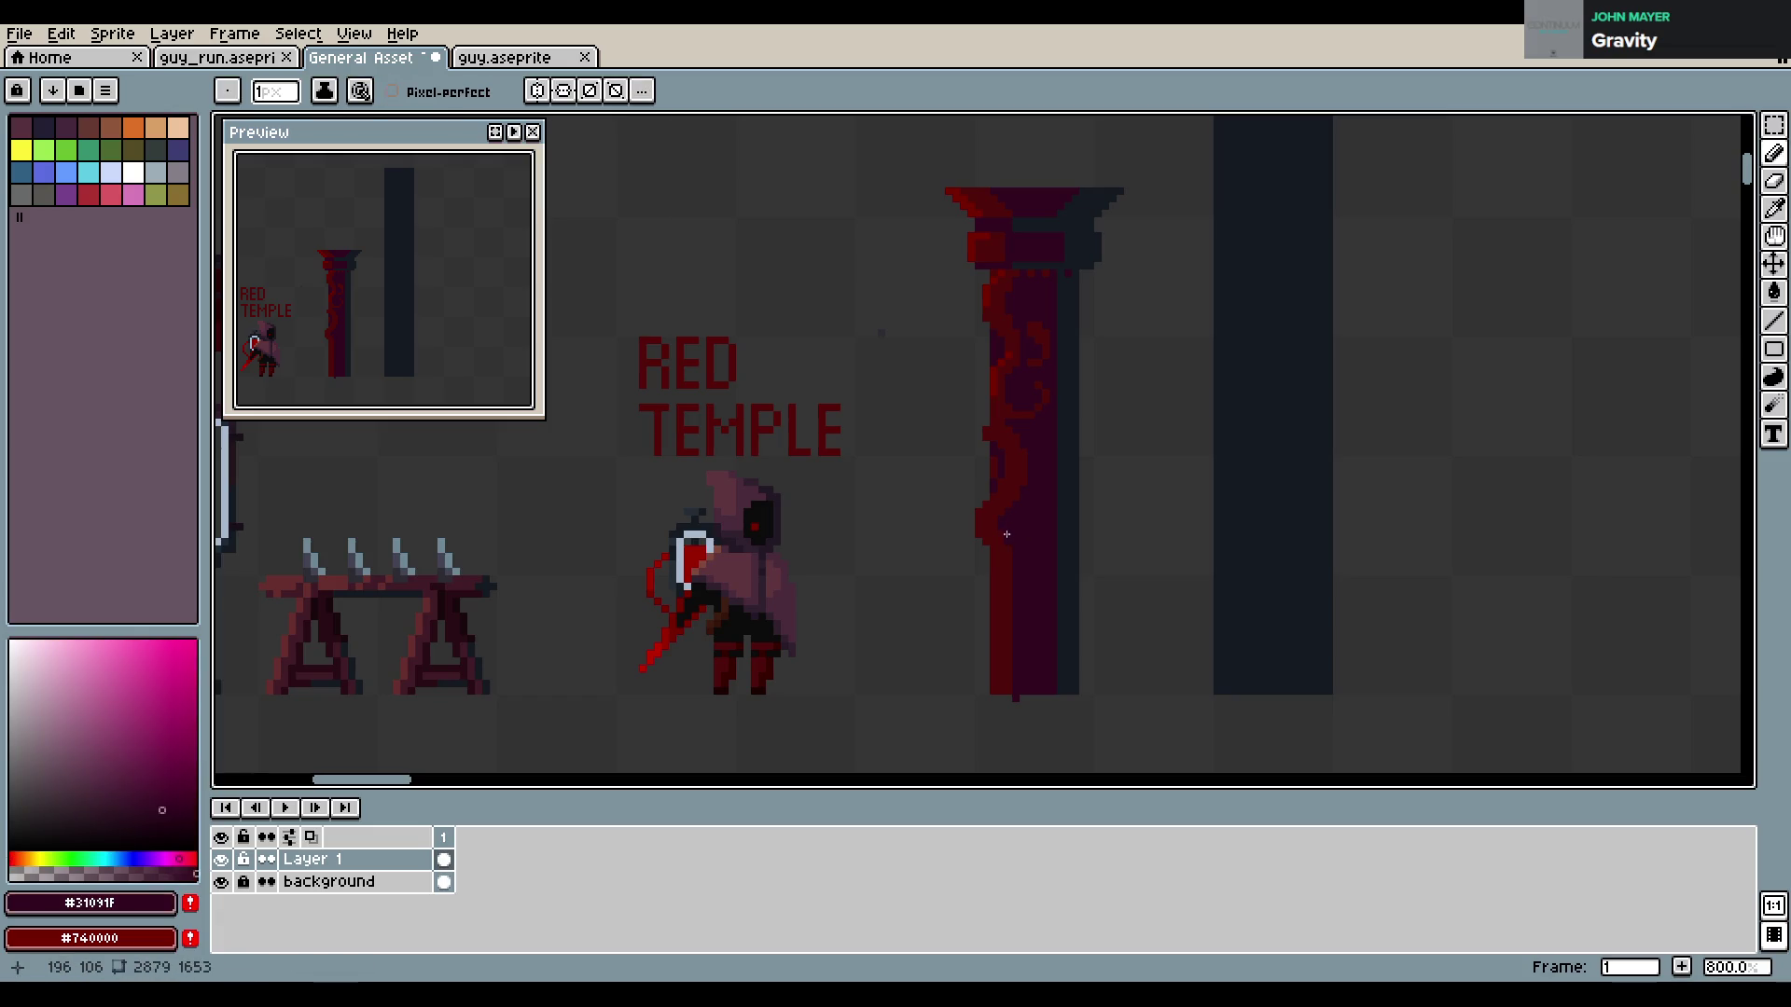
left_click(999, 550, "alt")
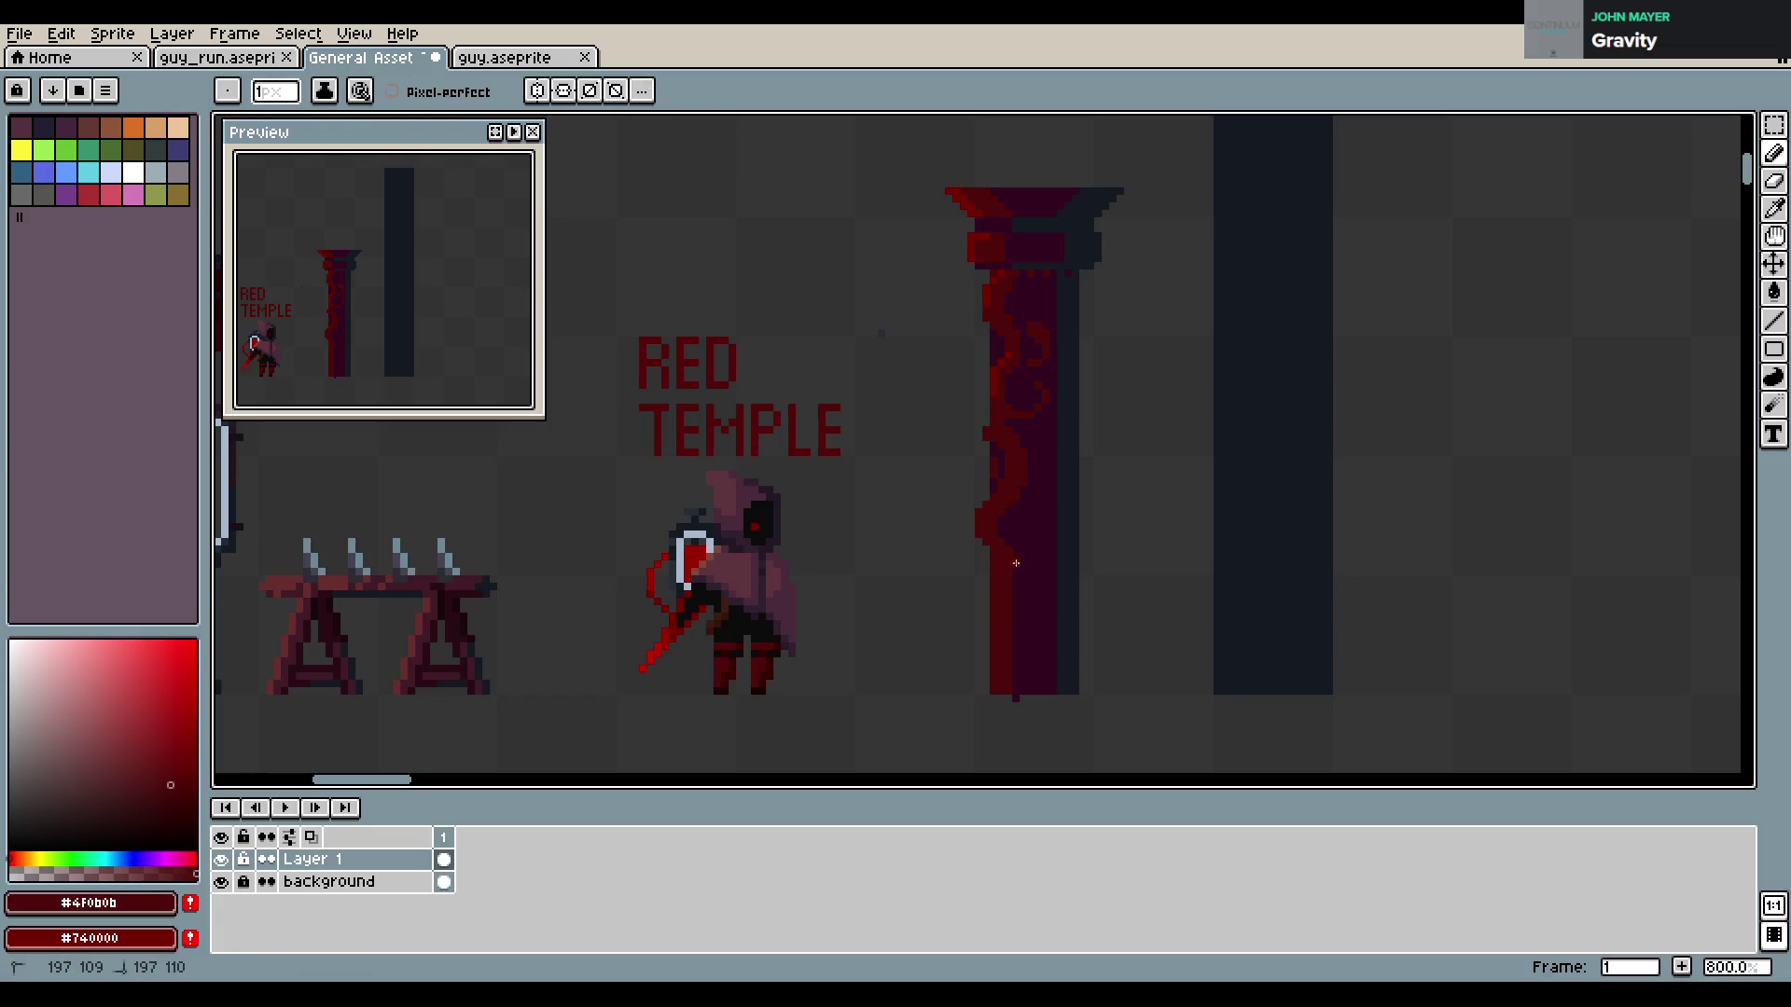
left_click(1021, 533, "alt")
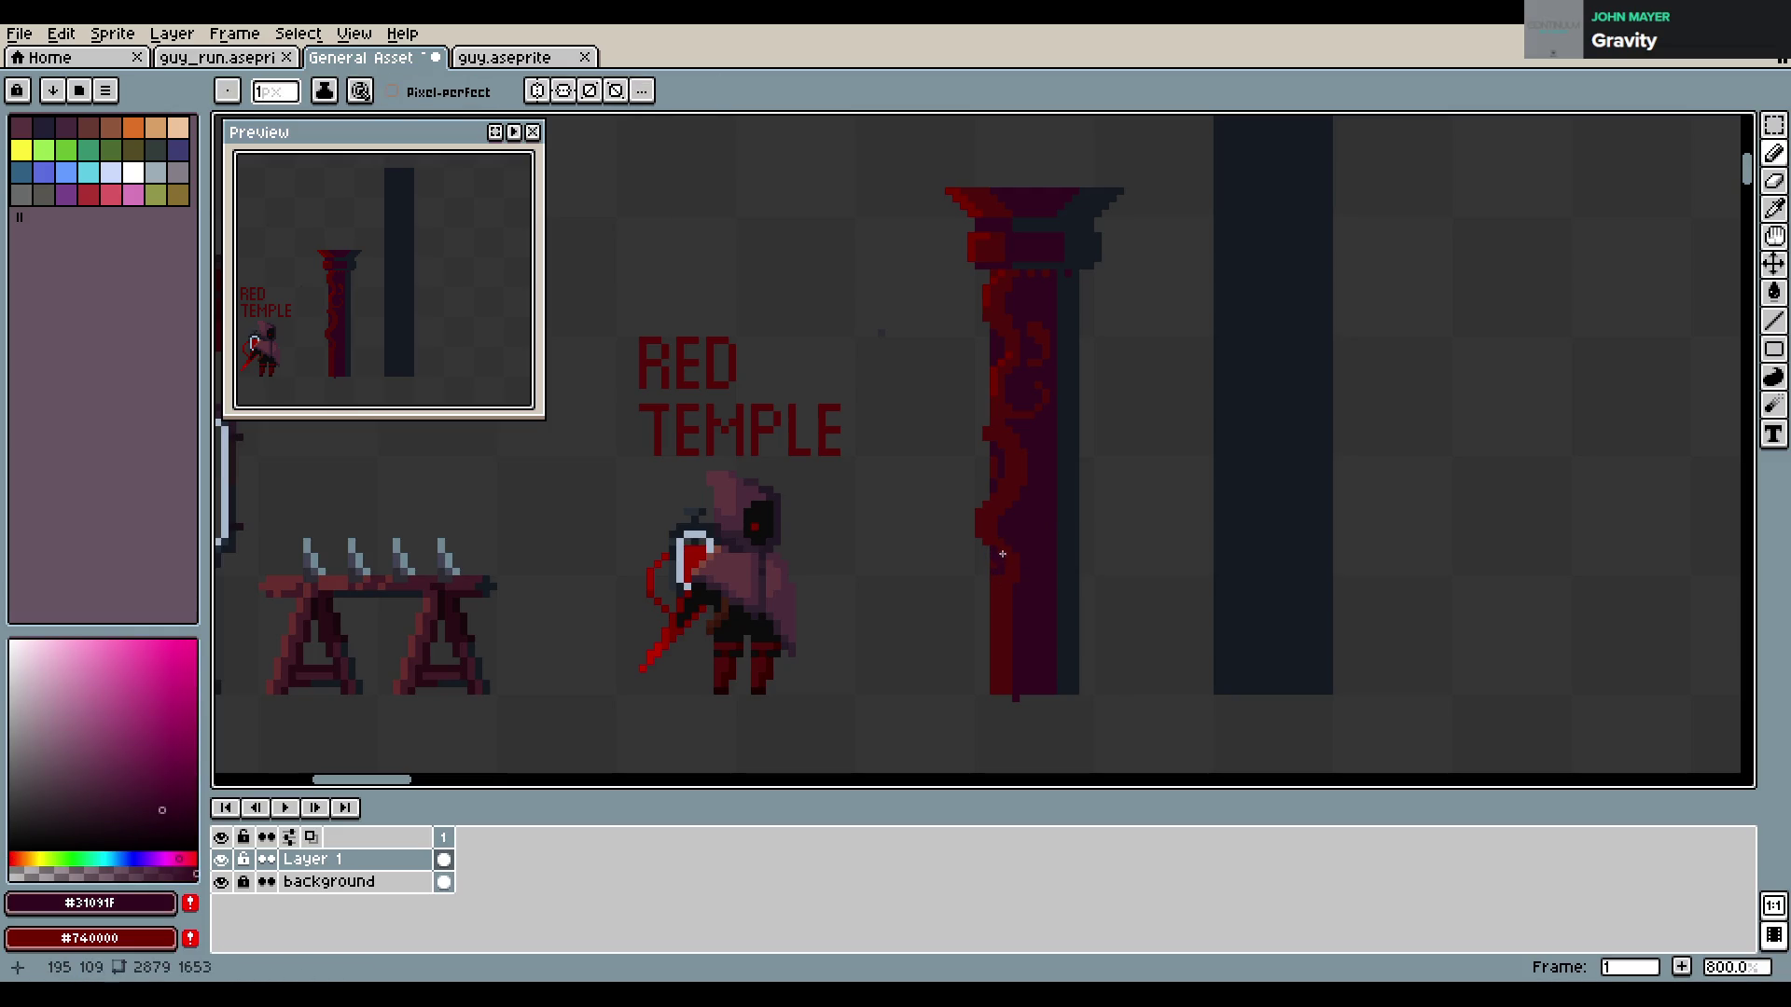
key("ctrl+z")
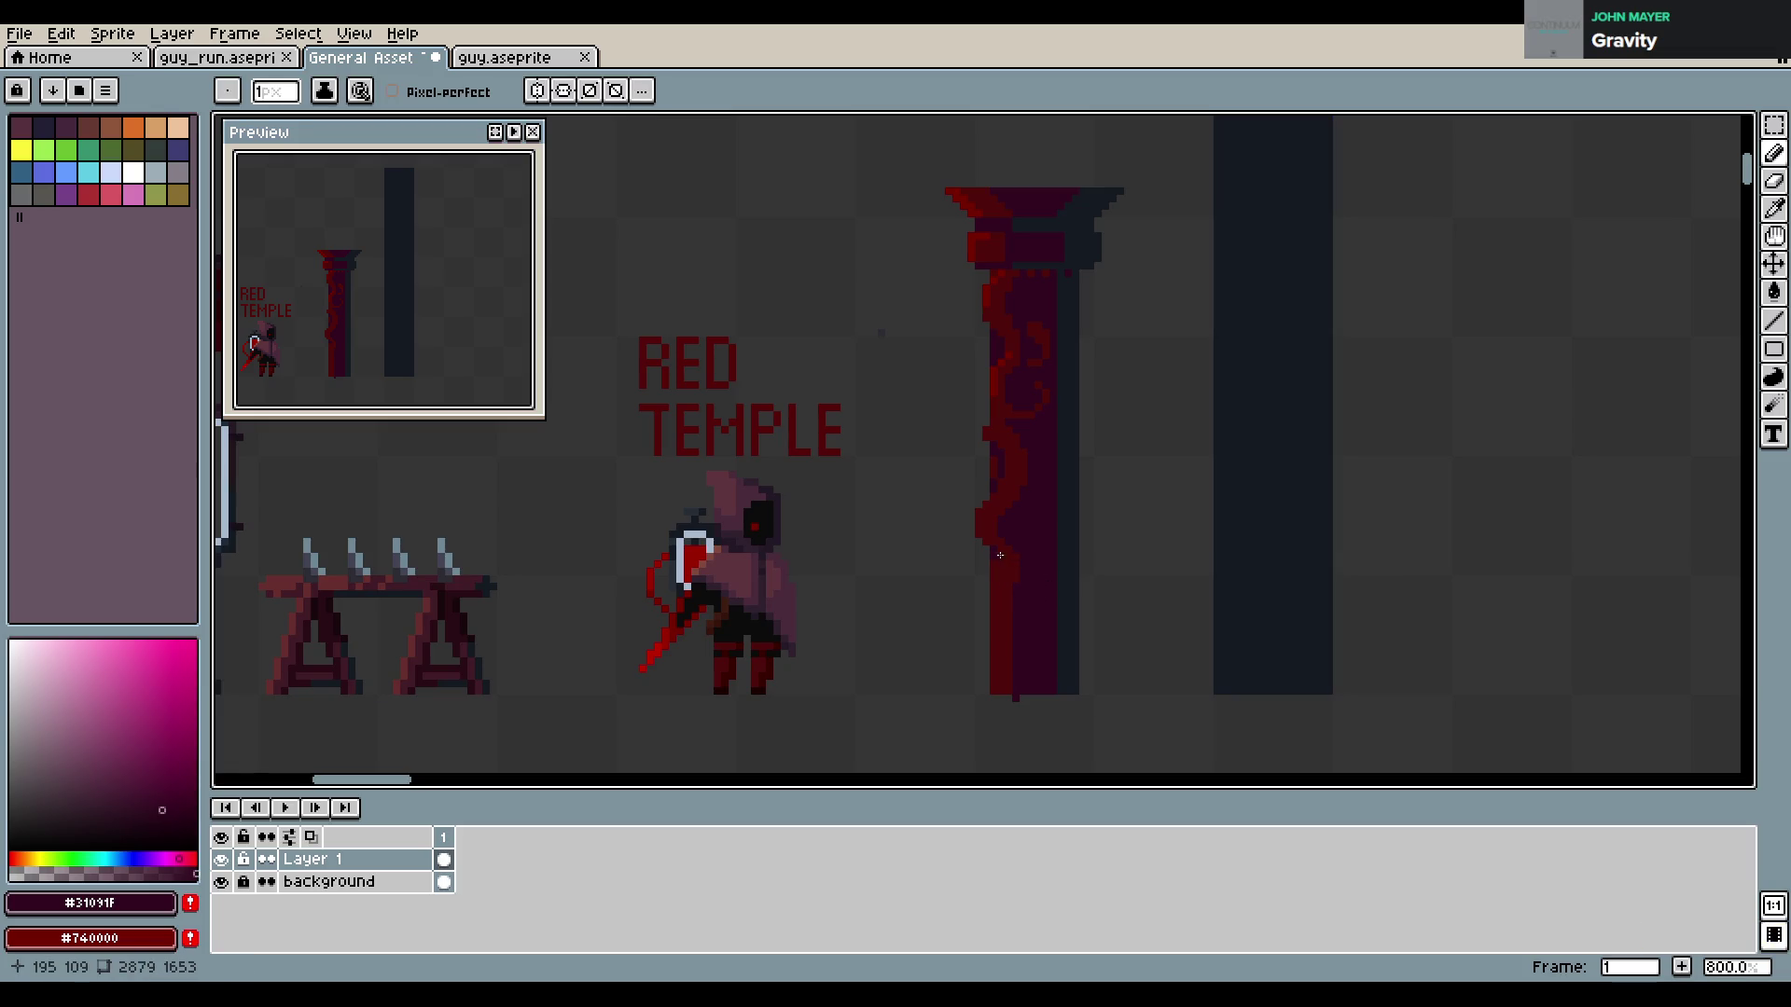
key("i")
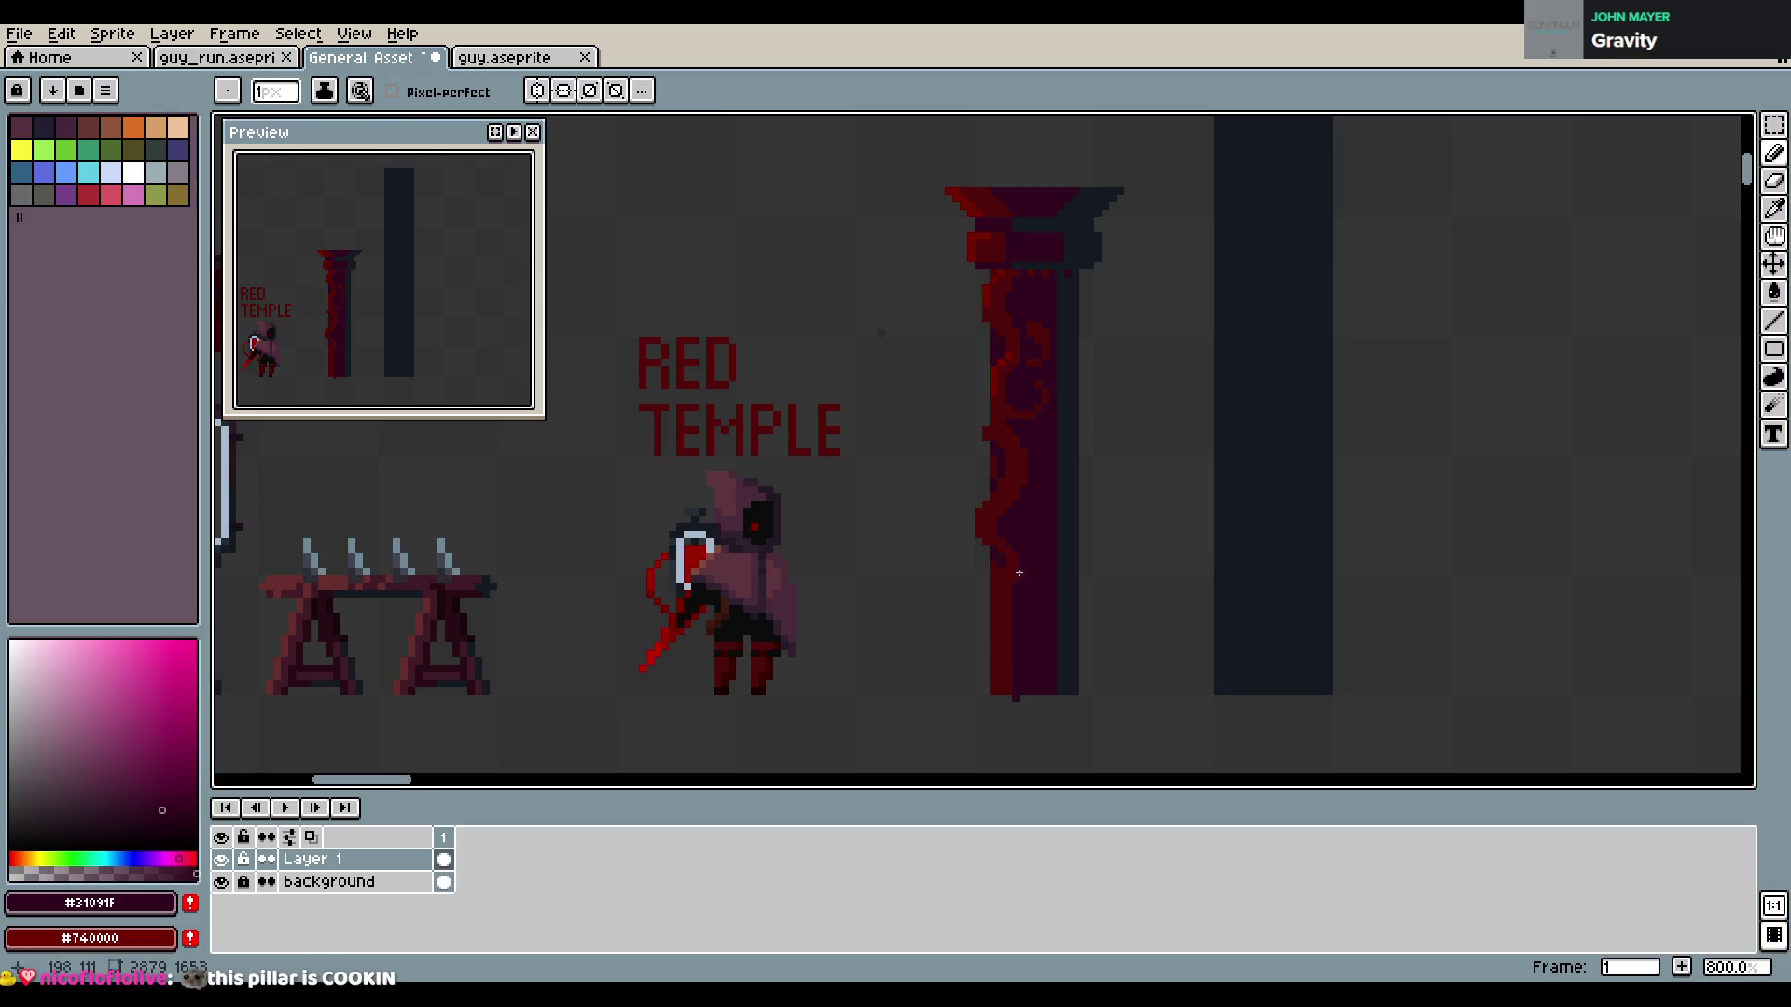
left_click(1014, 563)
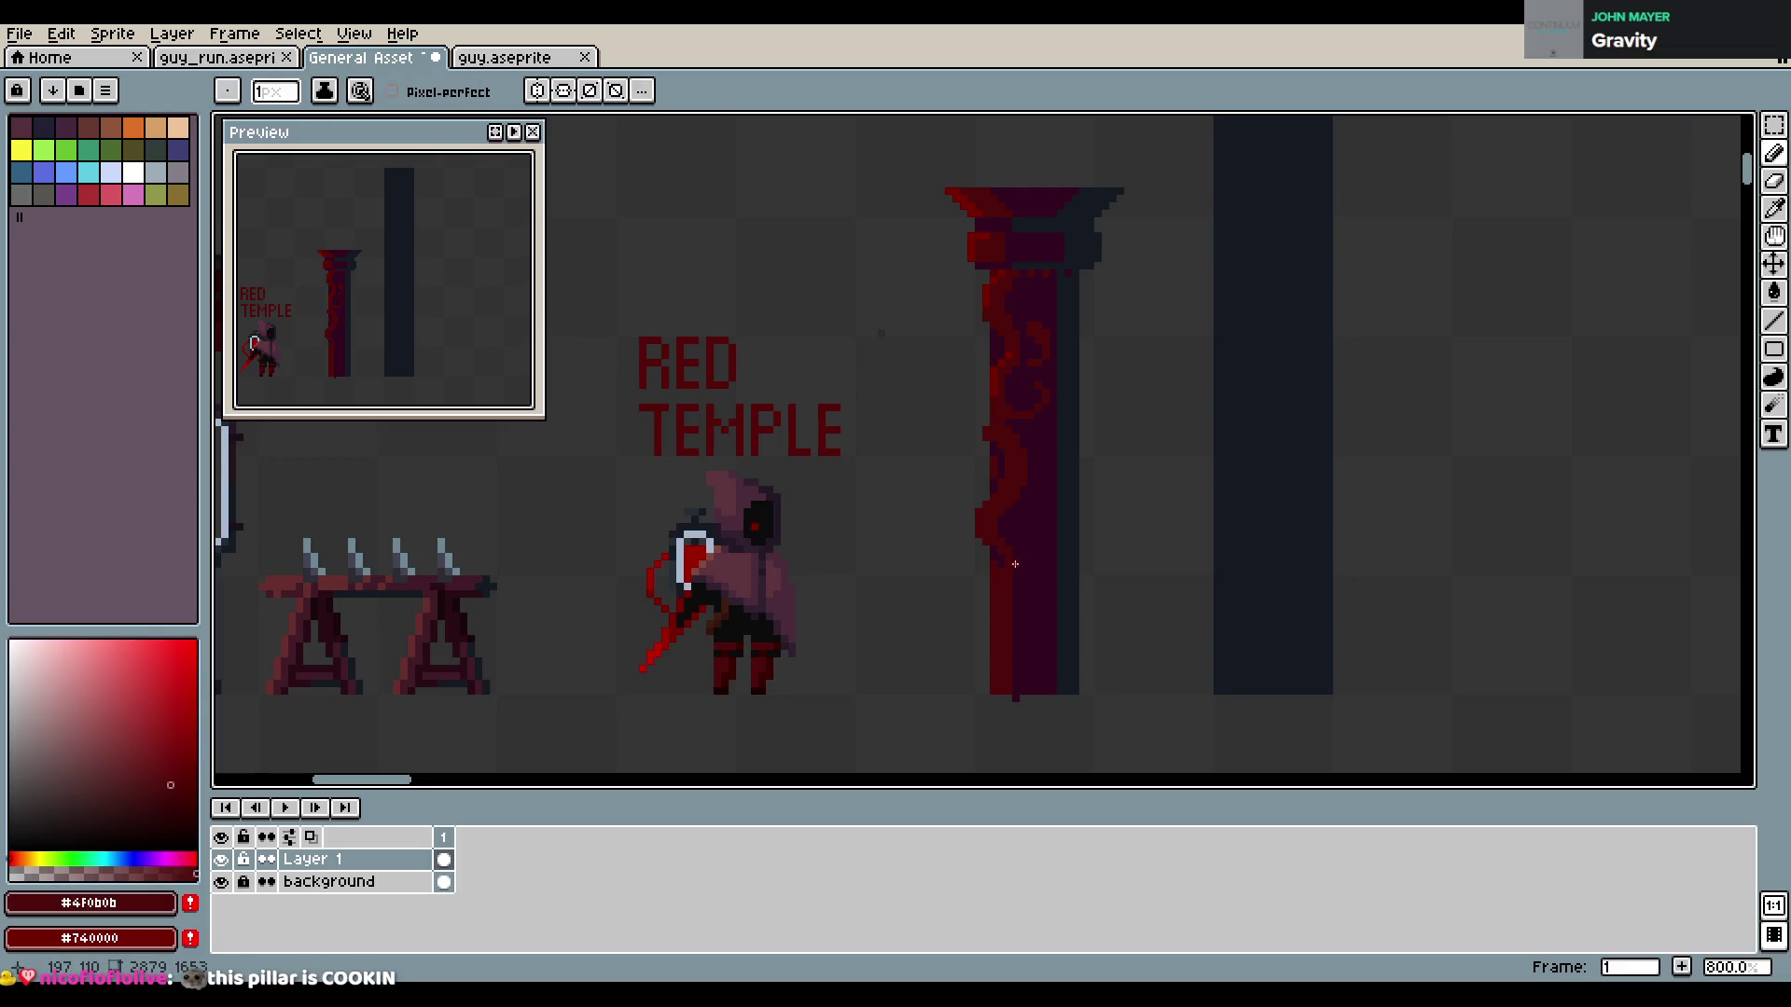
left_click(1003, 563, "alt")
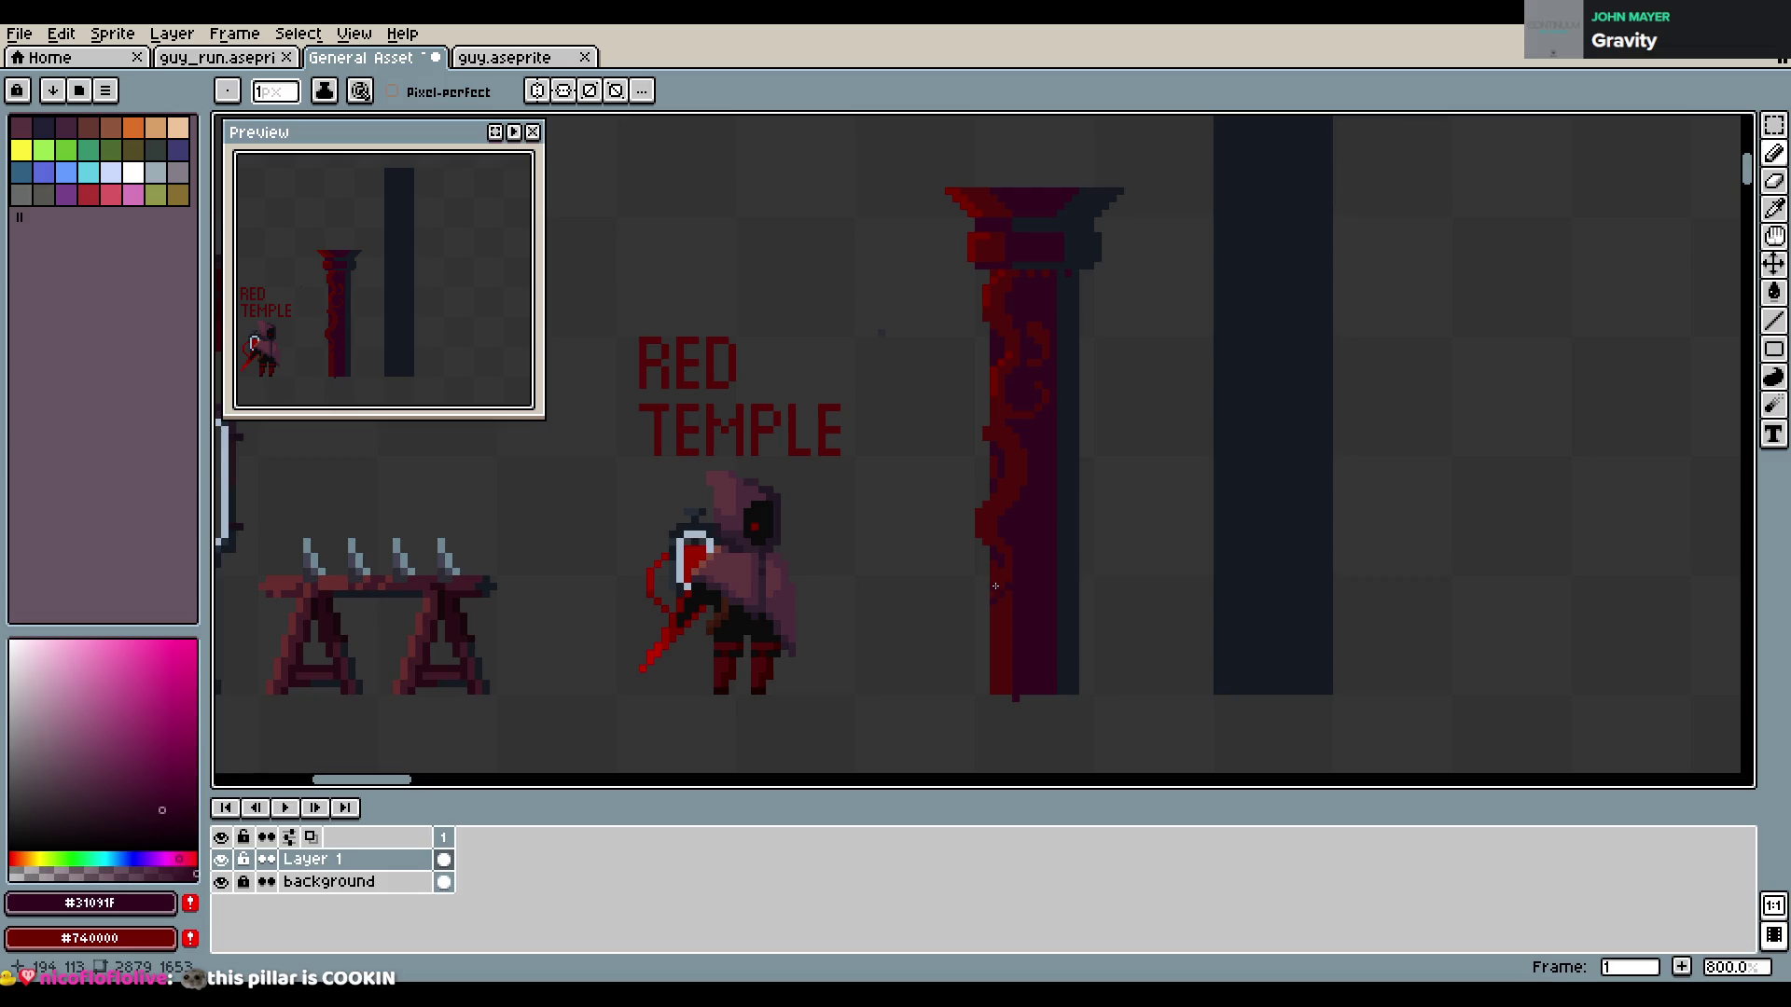
Refine the left-edge vine in dark red and purple, erasing pixels and saving twice
left_click(989, 589, "alt")
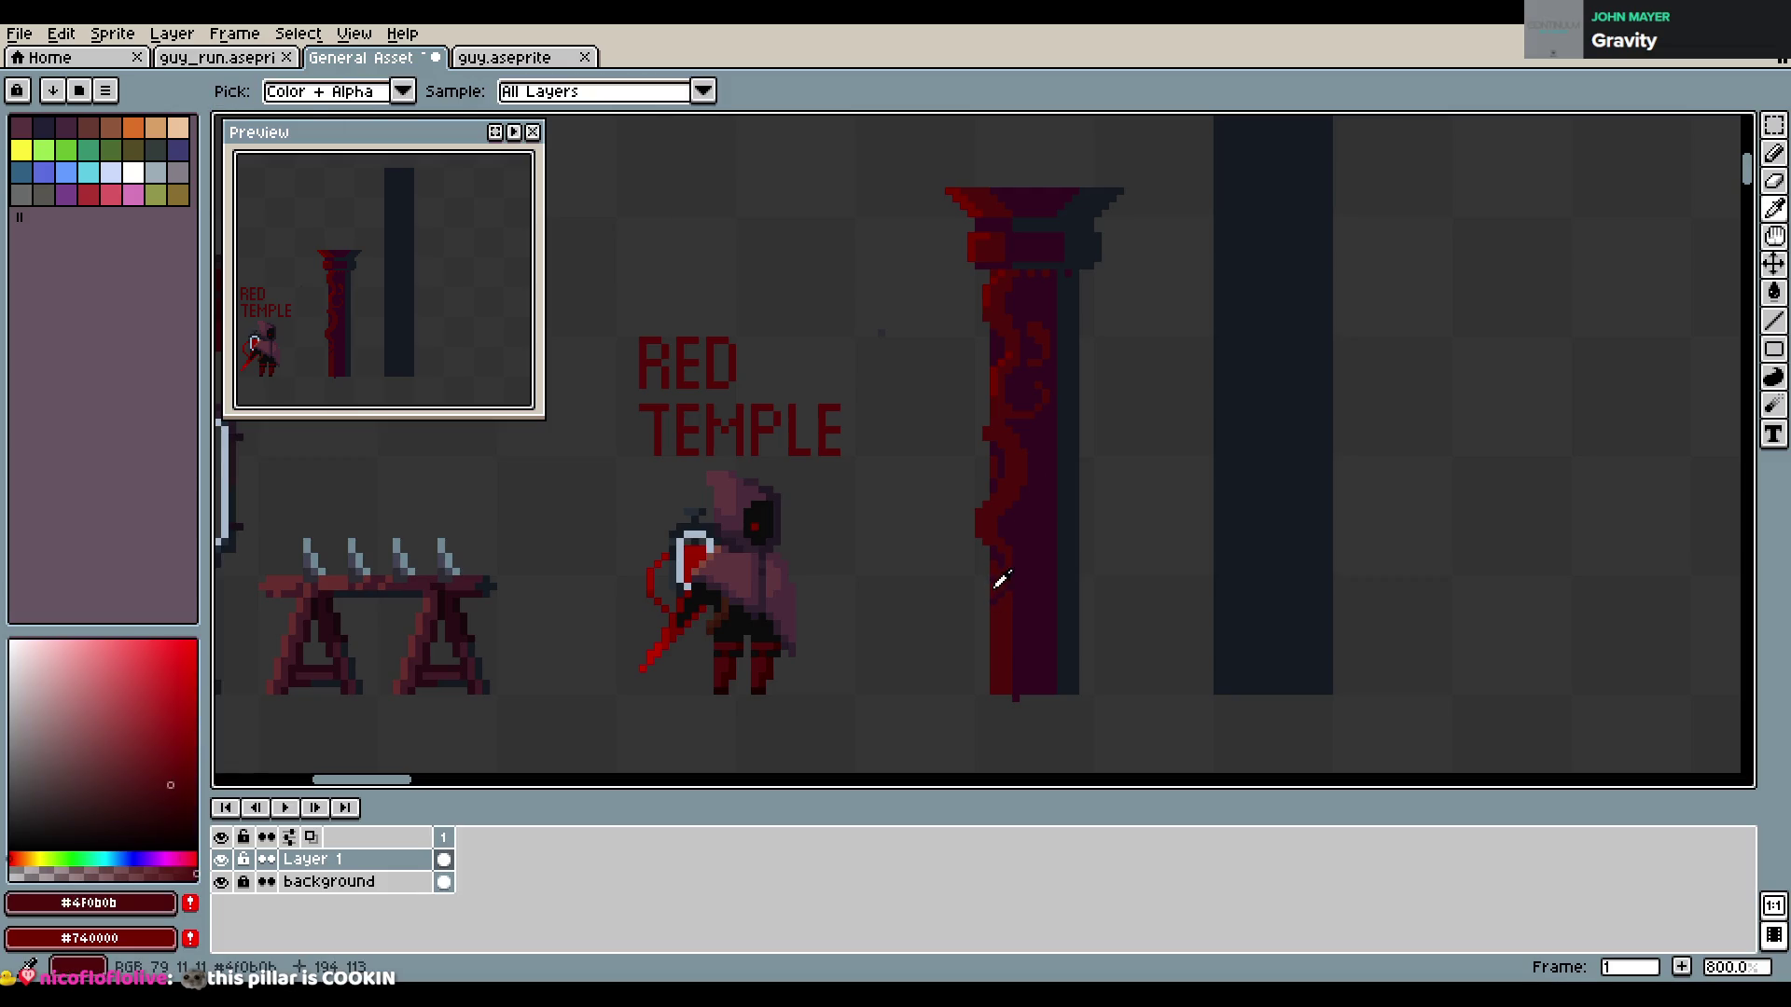
left_click(1003, 560, "alt")
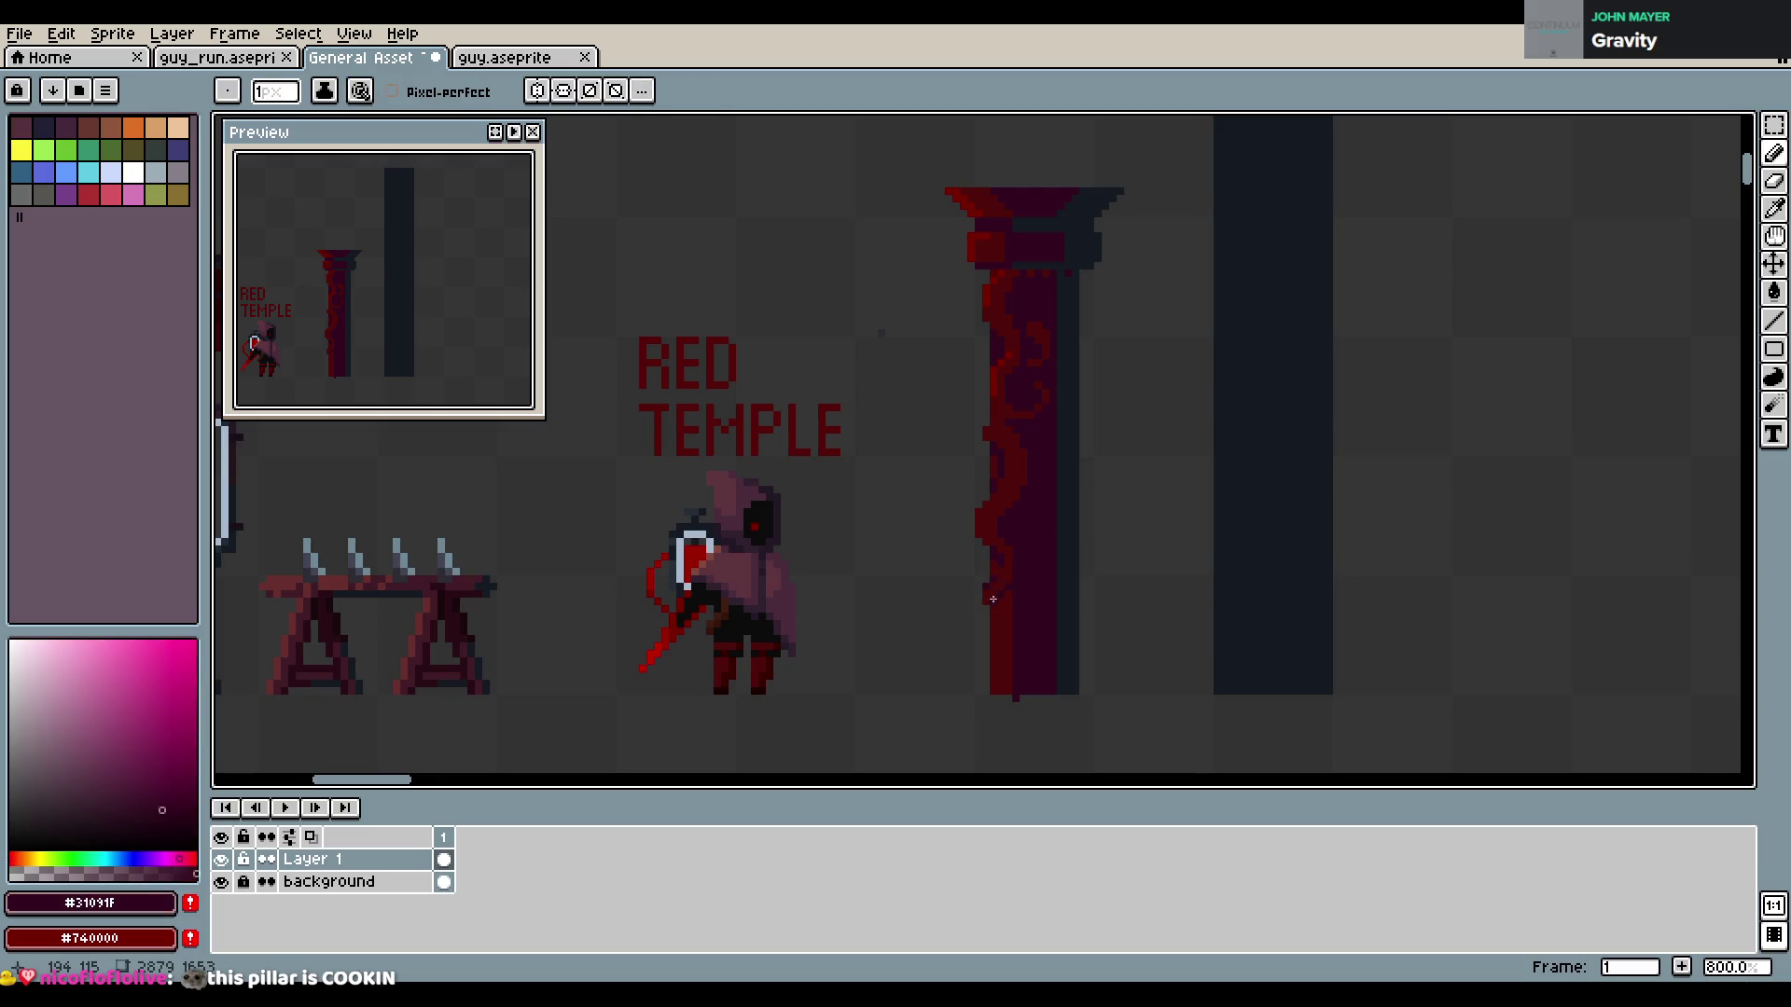
left_click(1001, 570, "alt")
left_click(993, 588, "alt")
key("e")
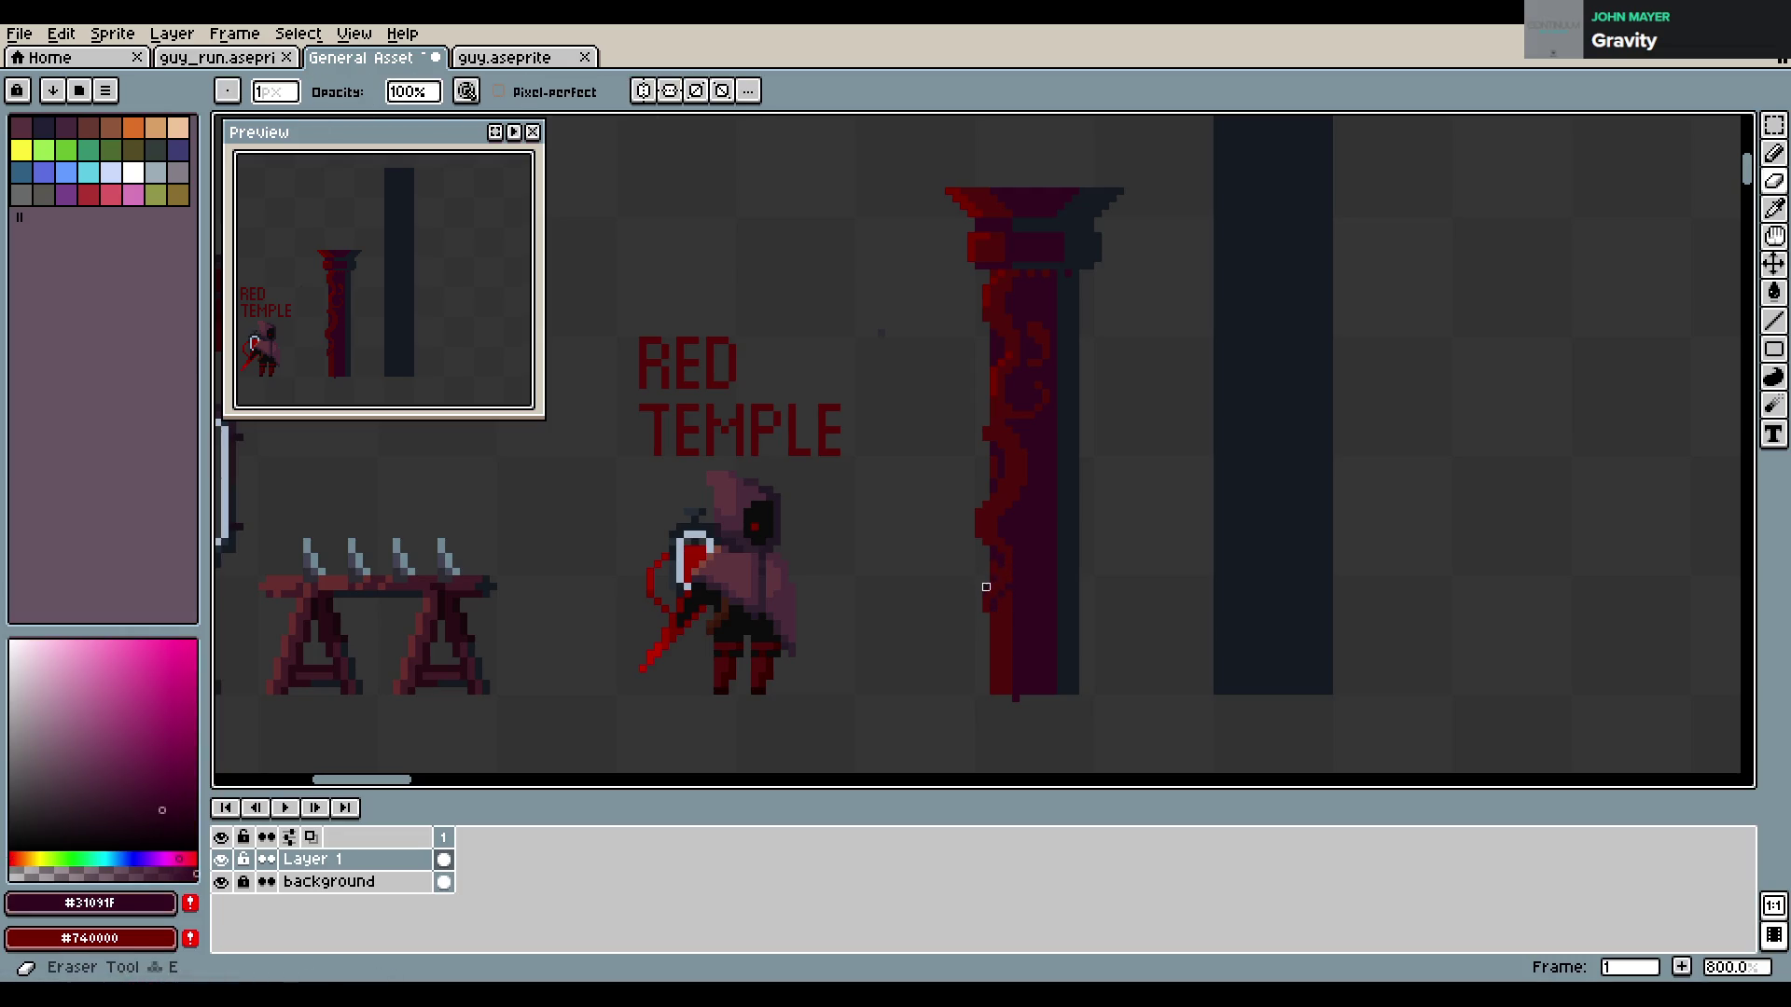
key("ctrl+s")
key("alt")
left_click(996, 569, "alt")
left_click(987, 566)
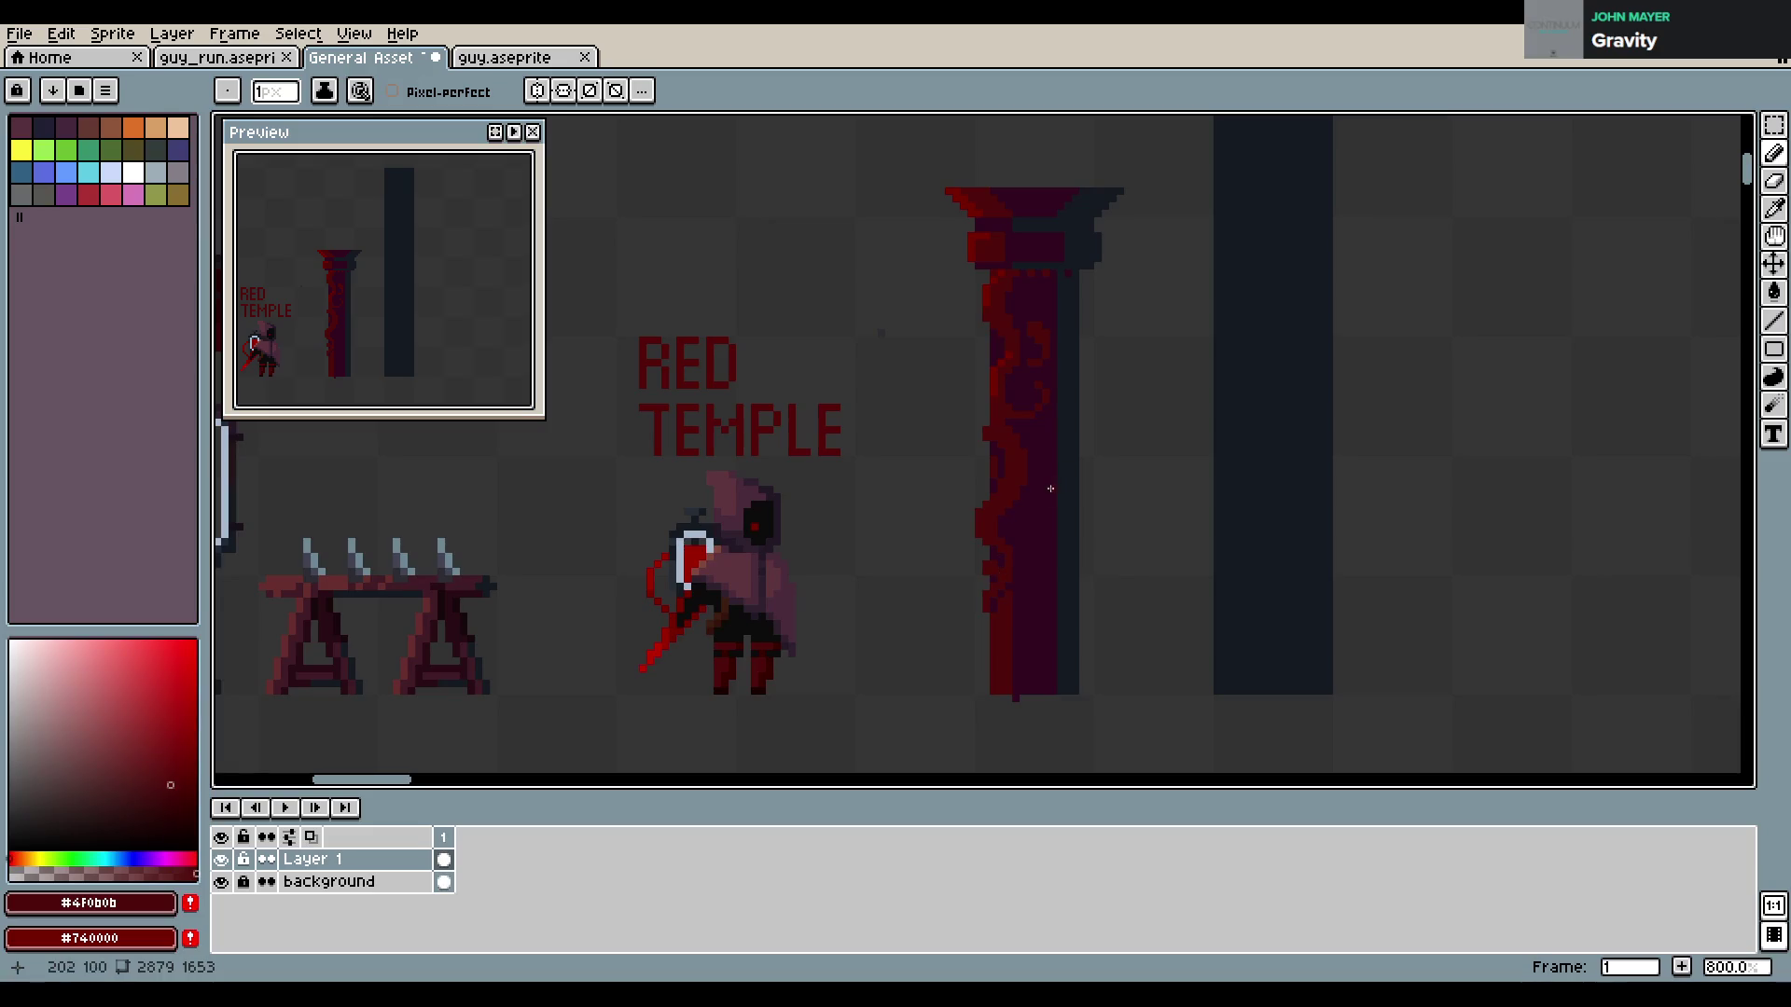
key("ctrl+s")
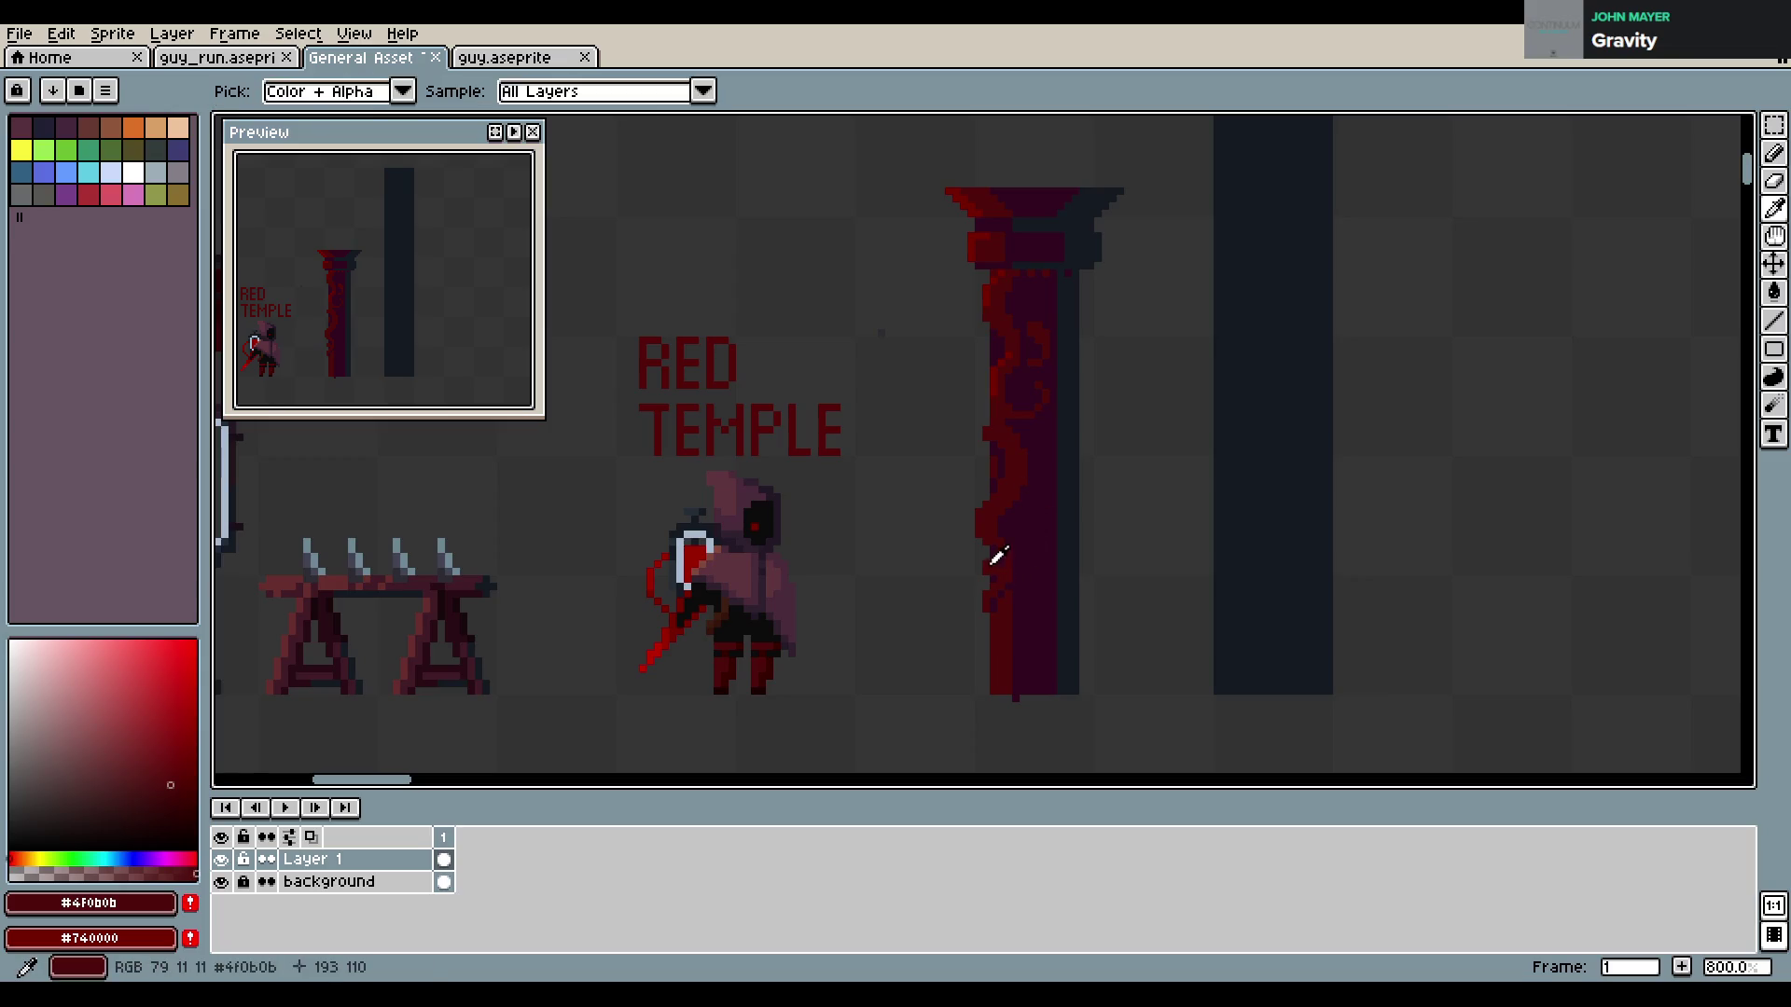
Add #740000 red pixels to the pillar, sampling #31091F between them, and save
left_click(1003, 374, "alt")
left_click(983, 509)
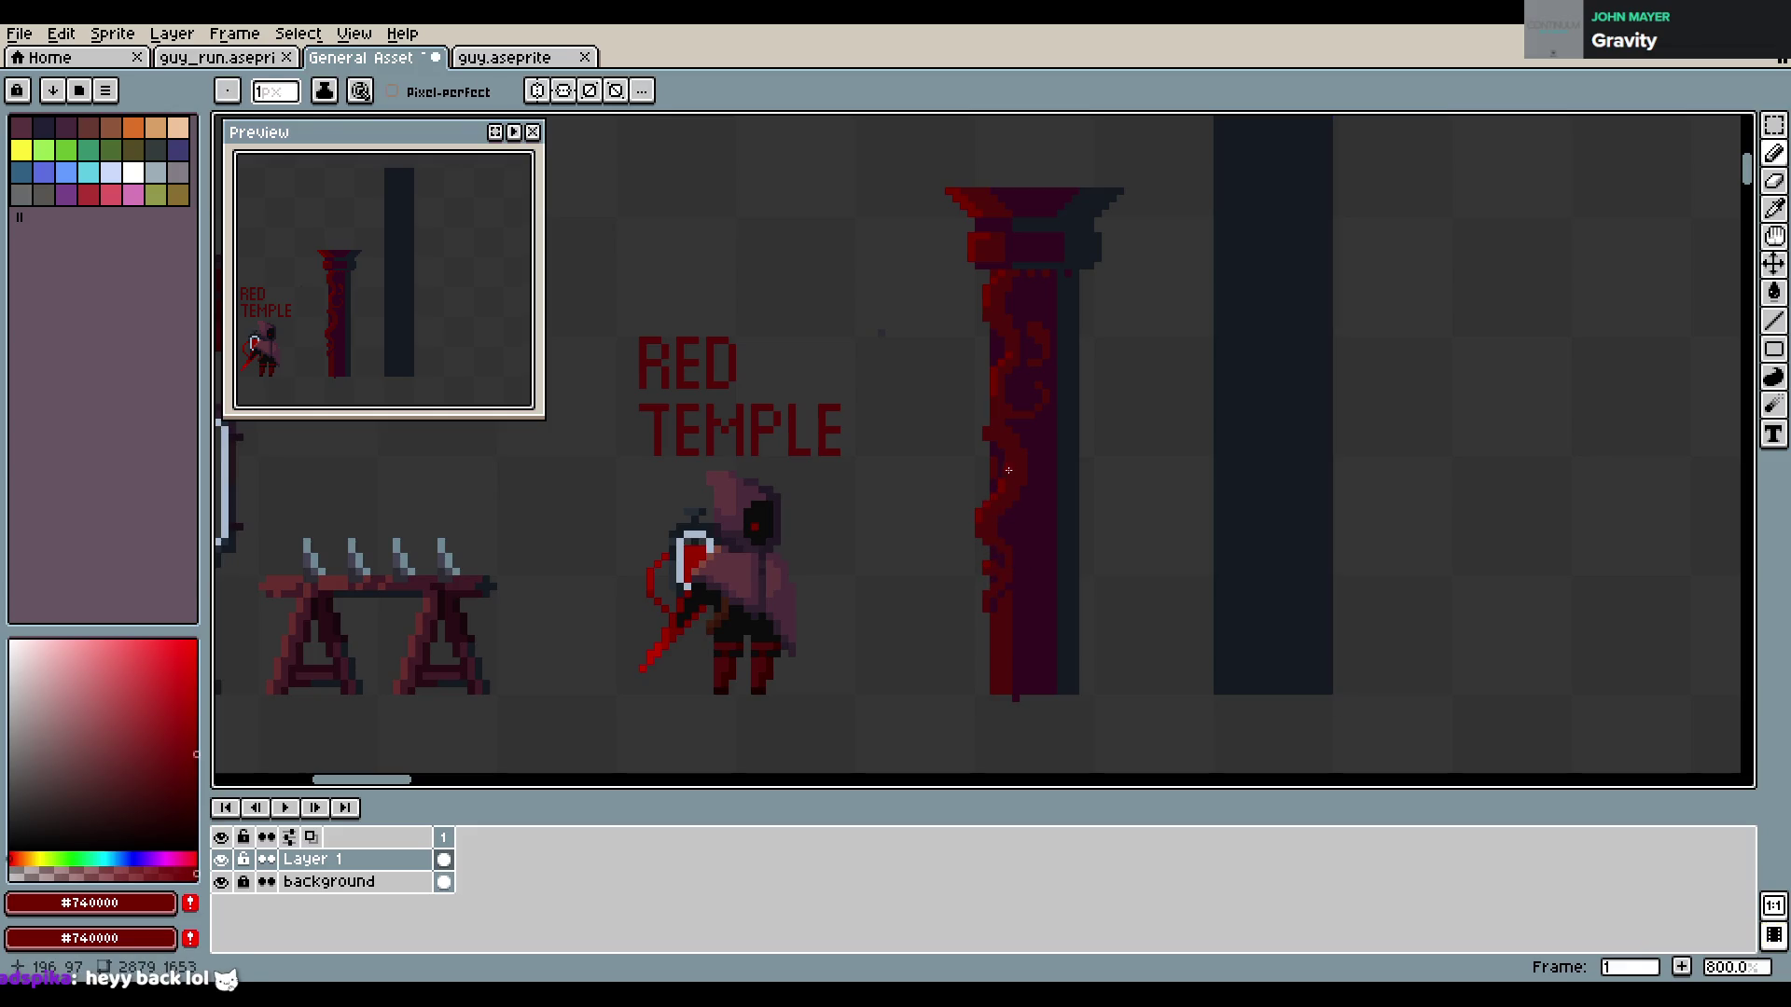
left_click(1000, 481, "alt")
left_click(1005, 481, "alt")
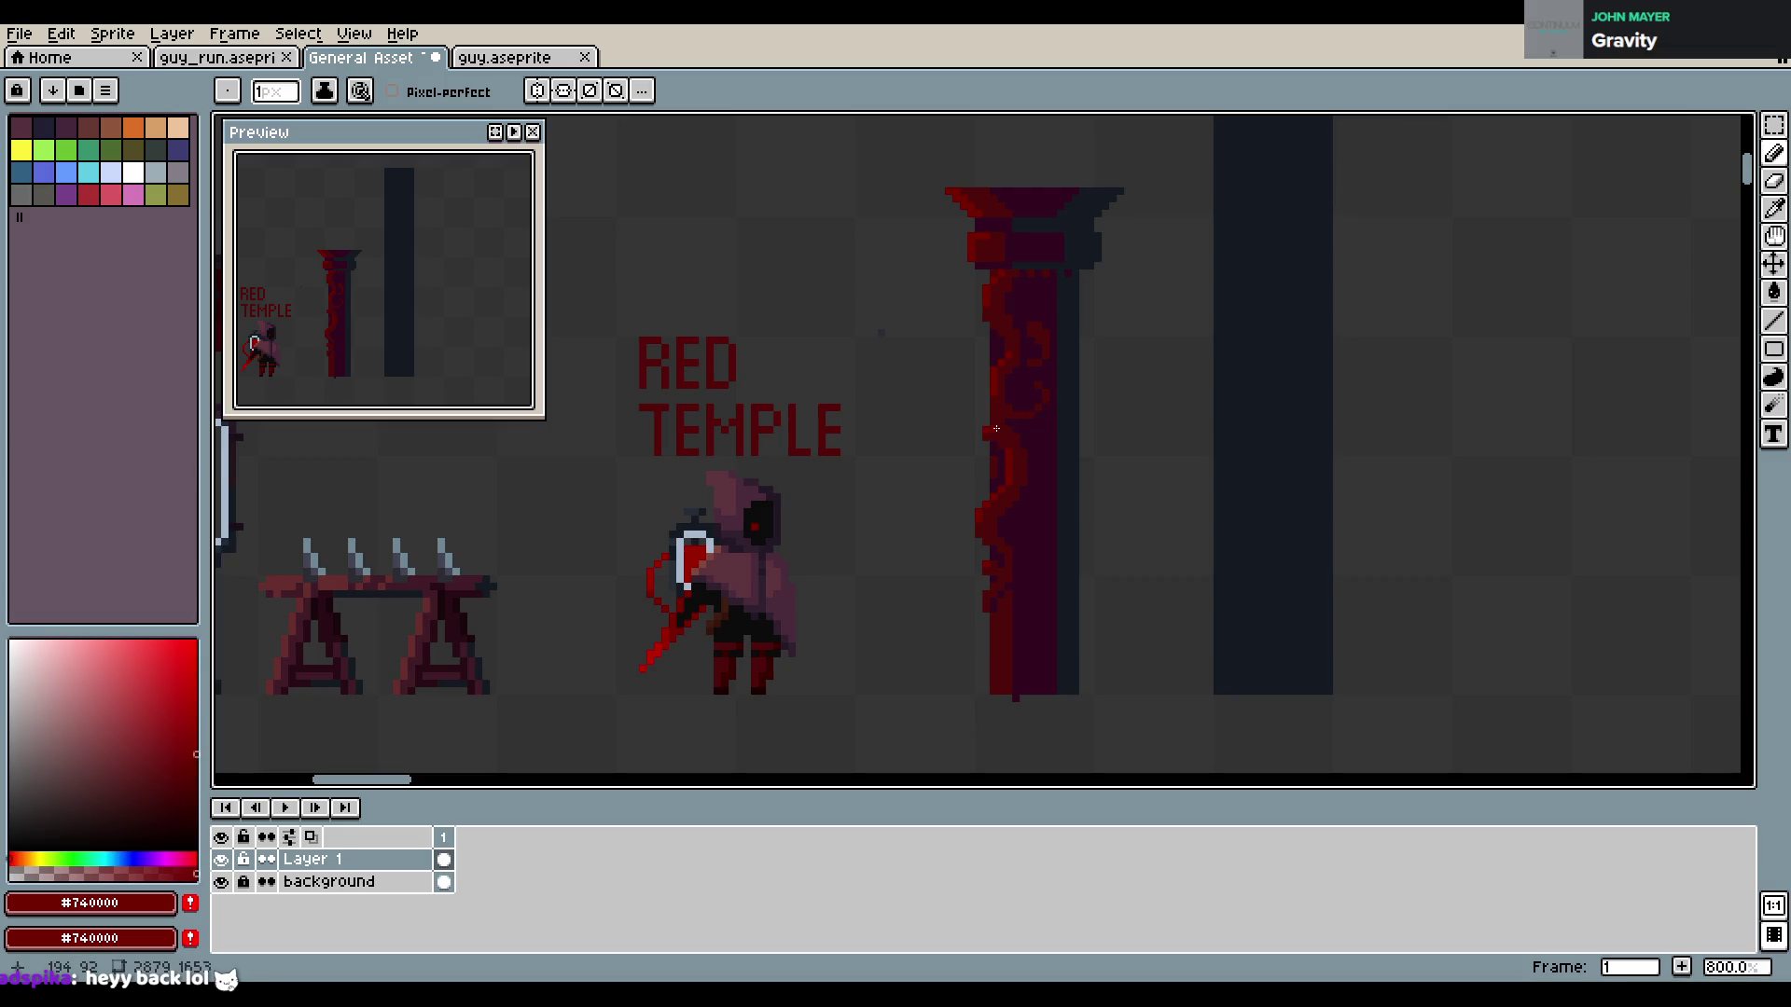
key("ctrl+s")
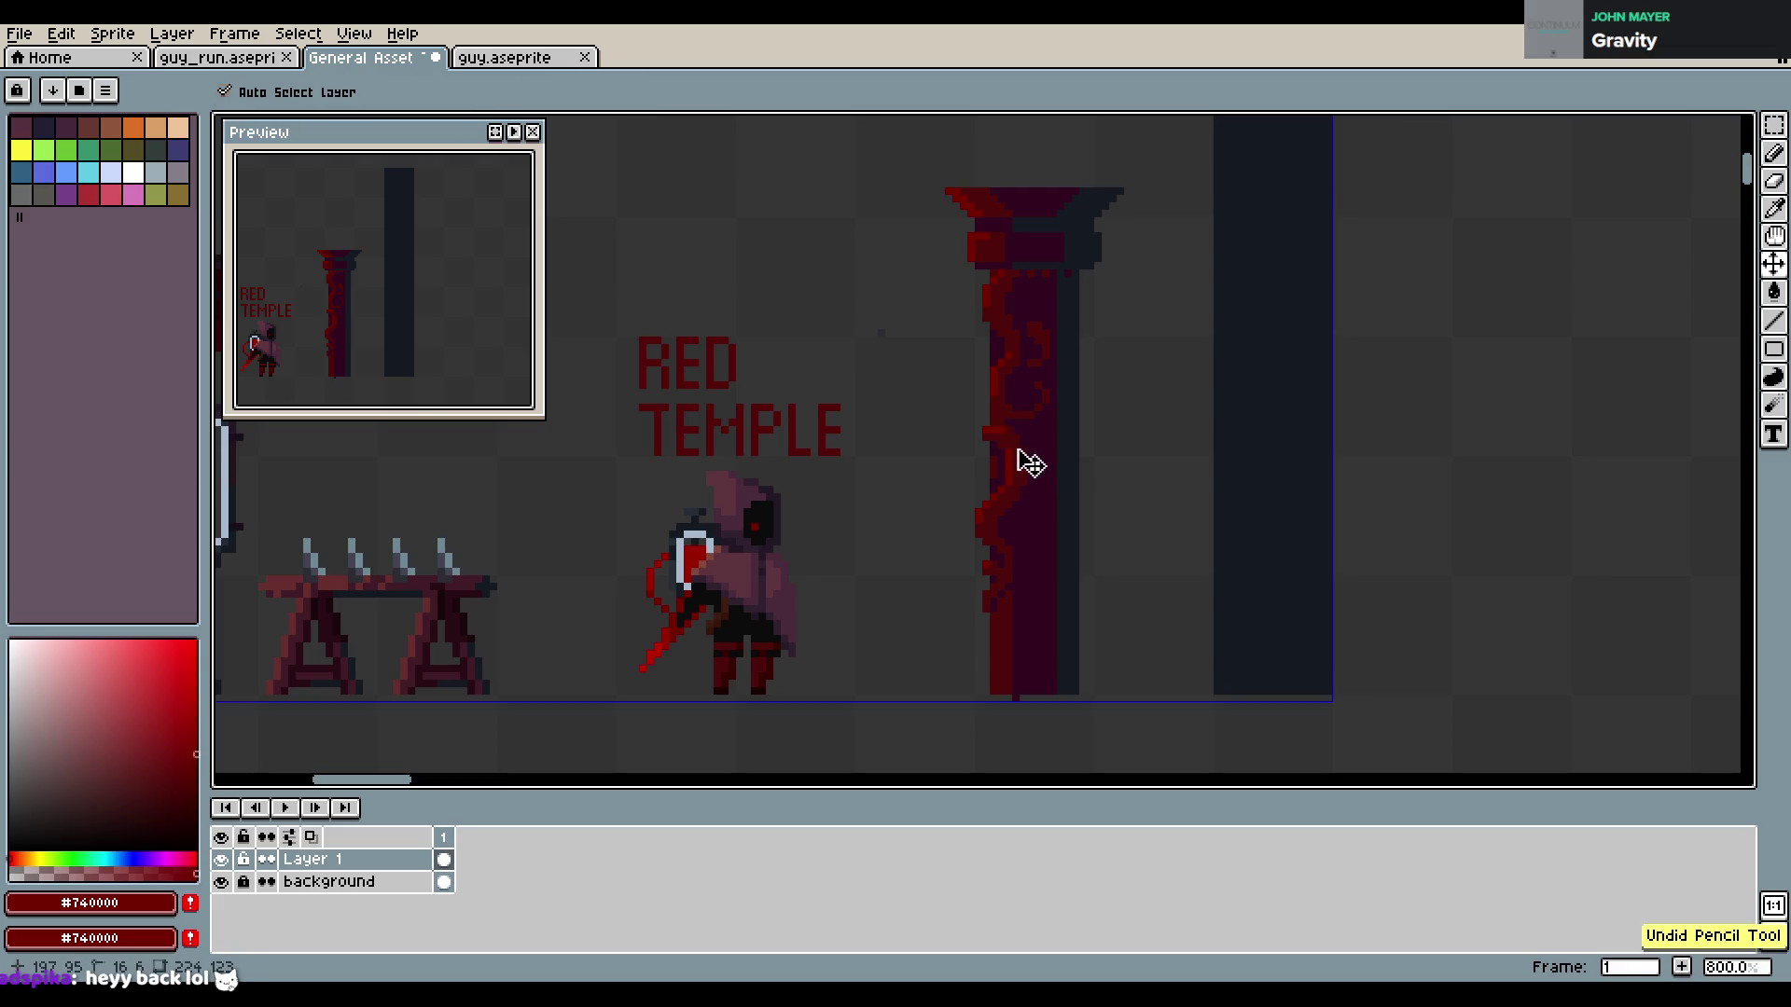
left_click(1038, 388)
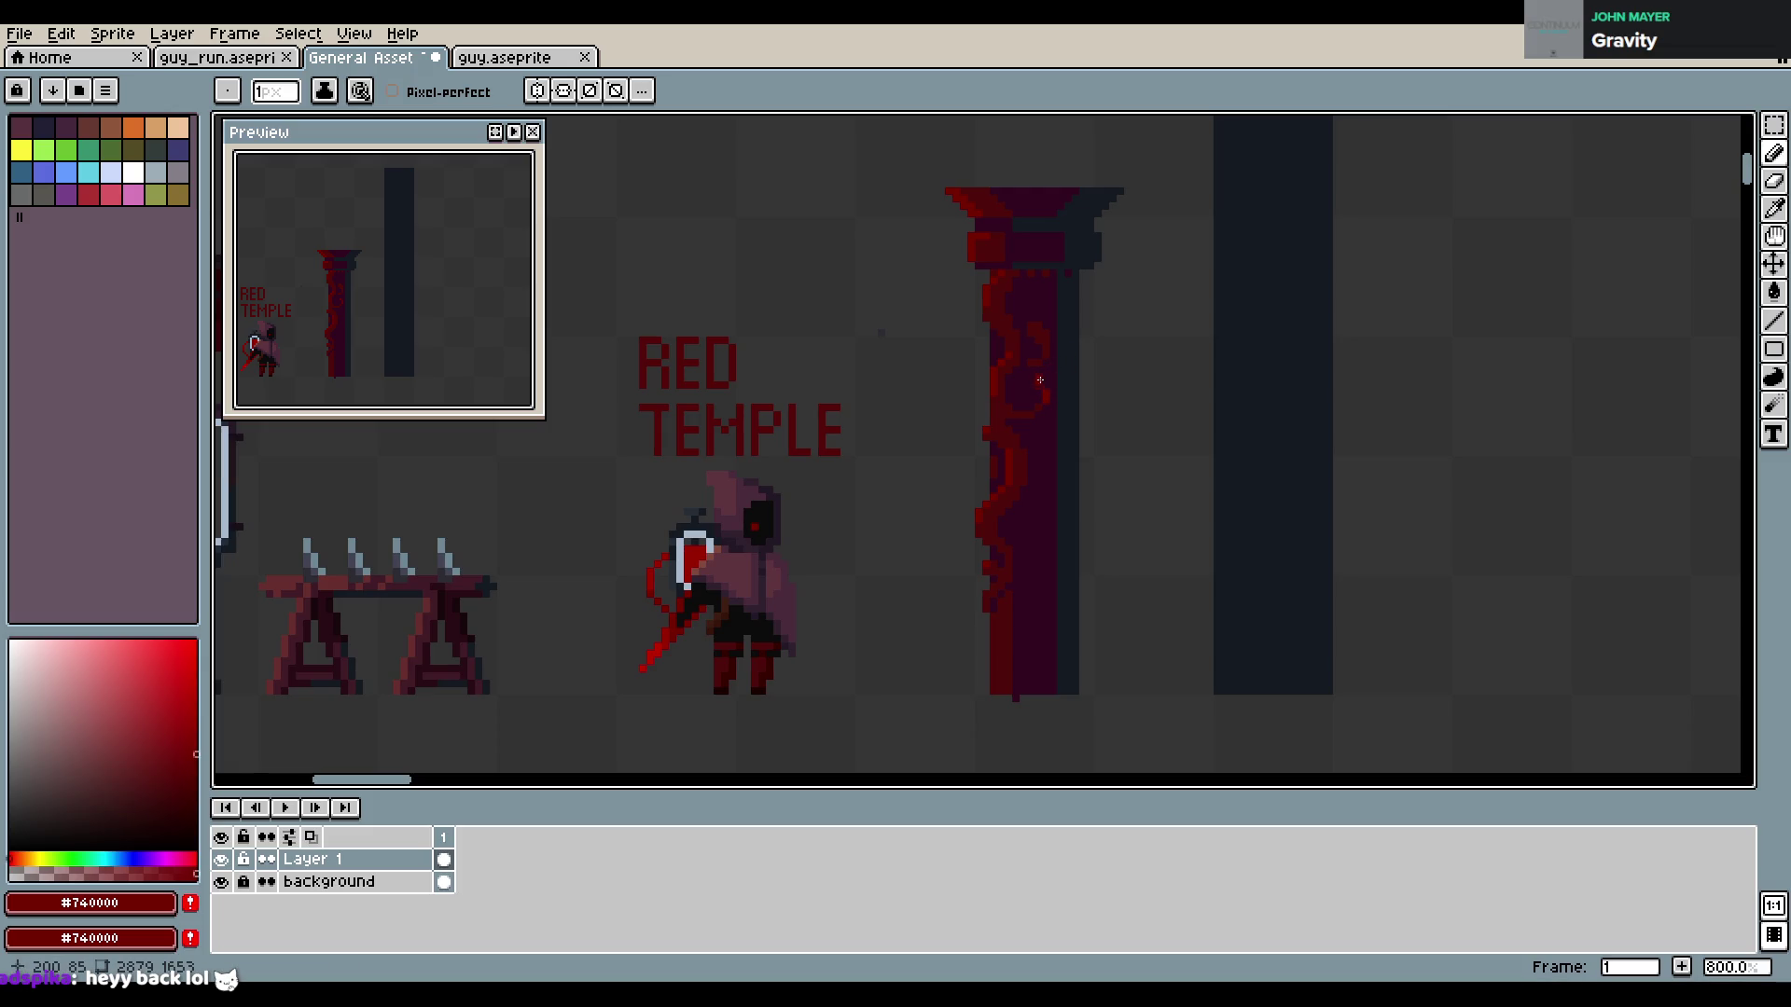
Replace a stray red pixel on the pillar, save, then undo the last pixel
key("ctrl+z")
left_click(1050, 378)
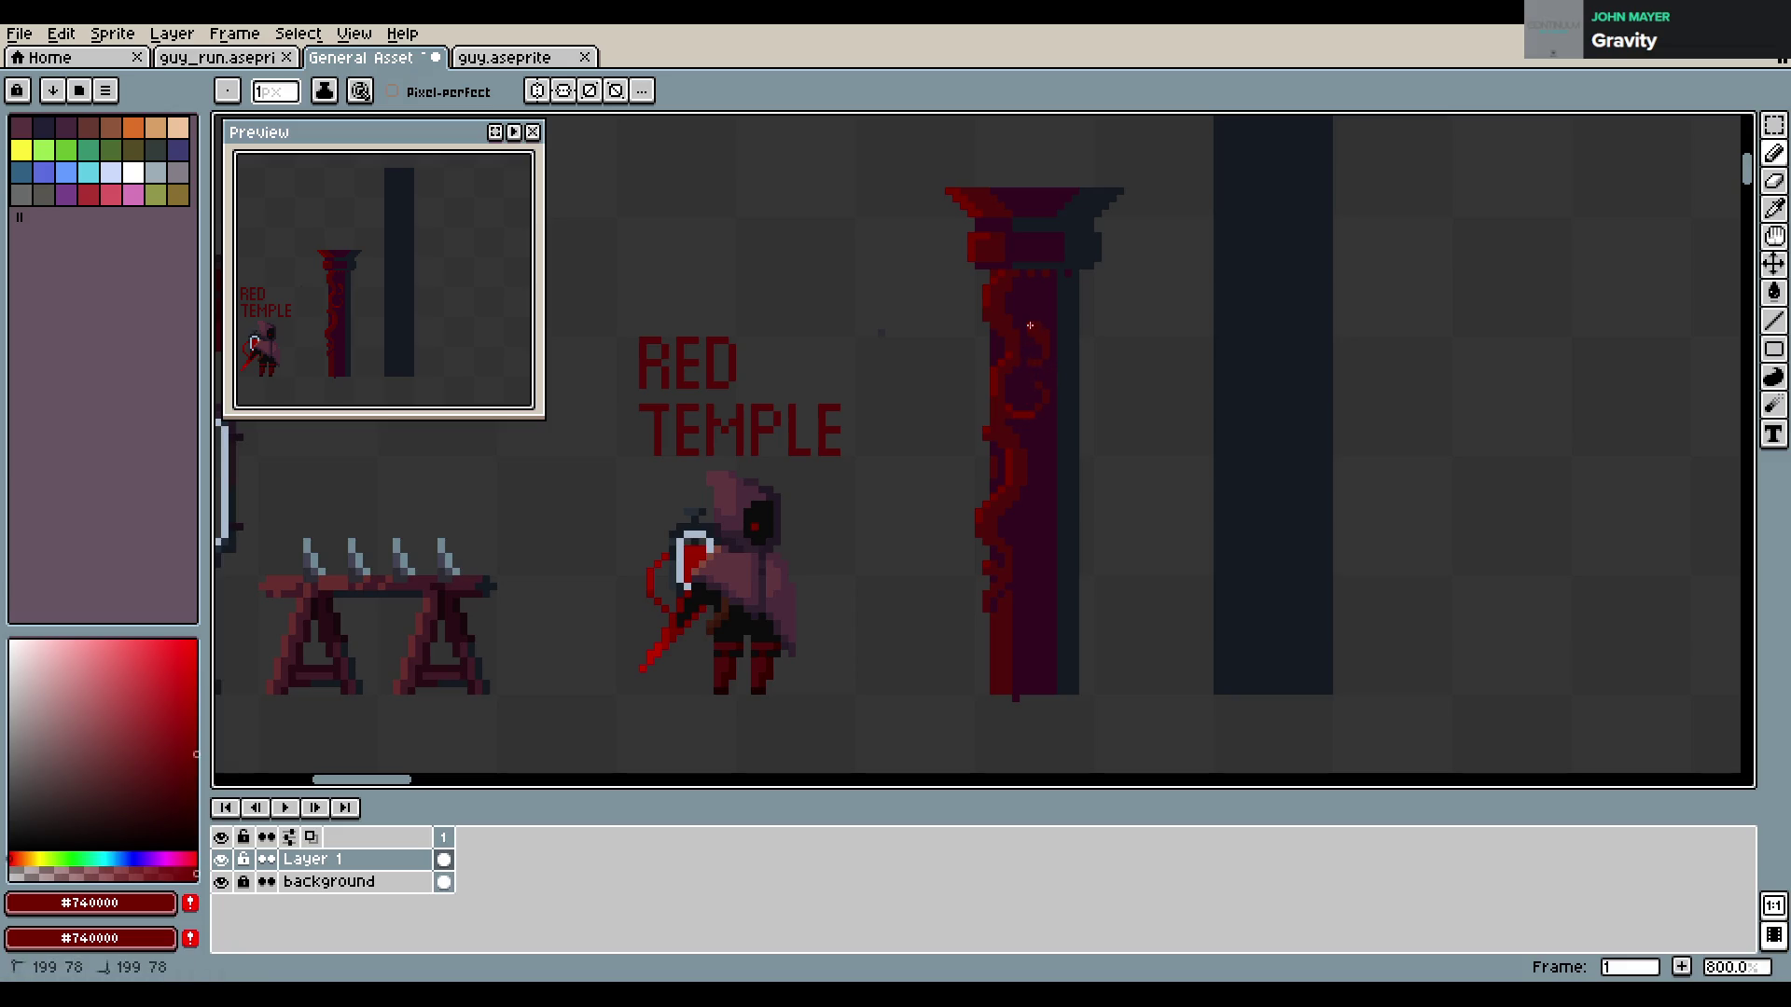
key("ctrl+s")
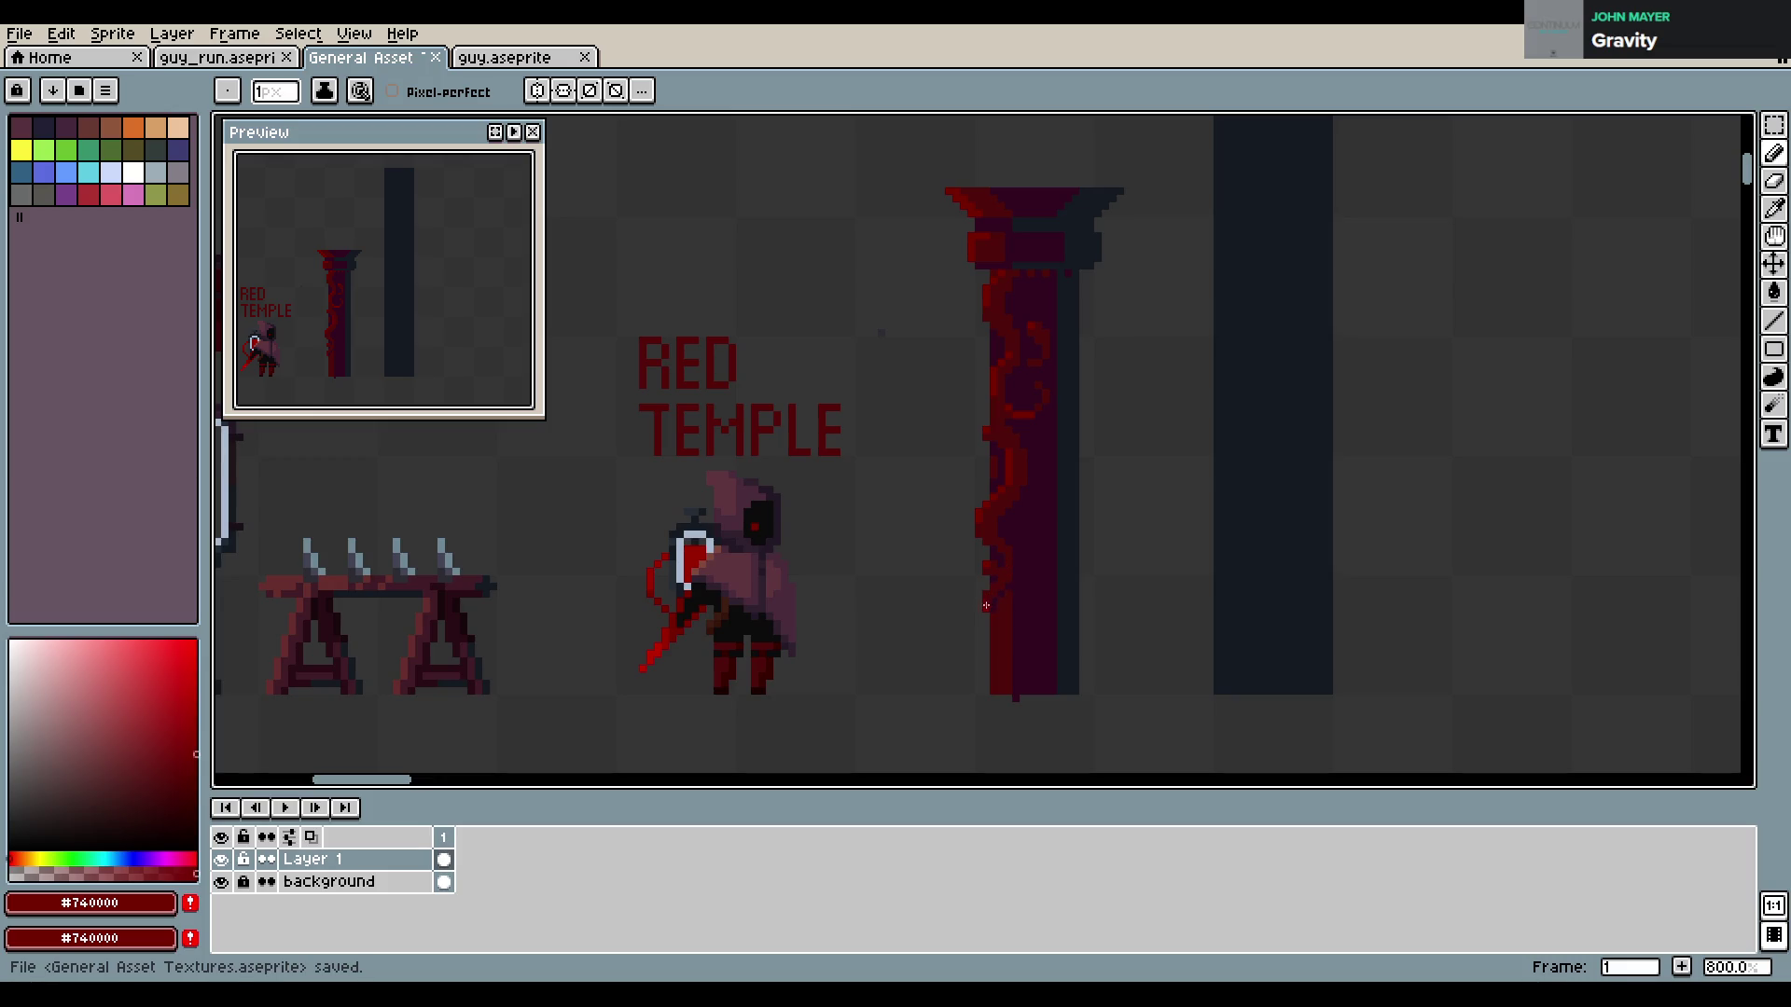
key("ctrl+z")
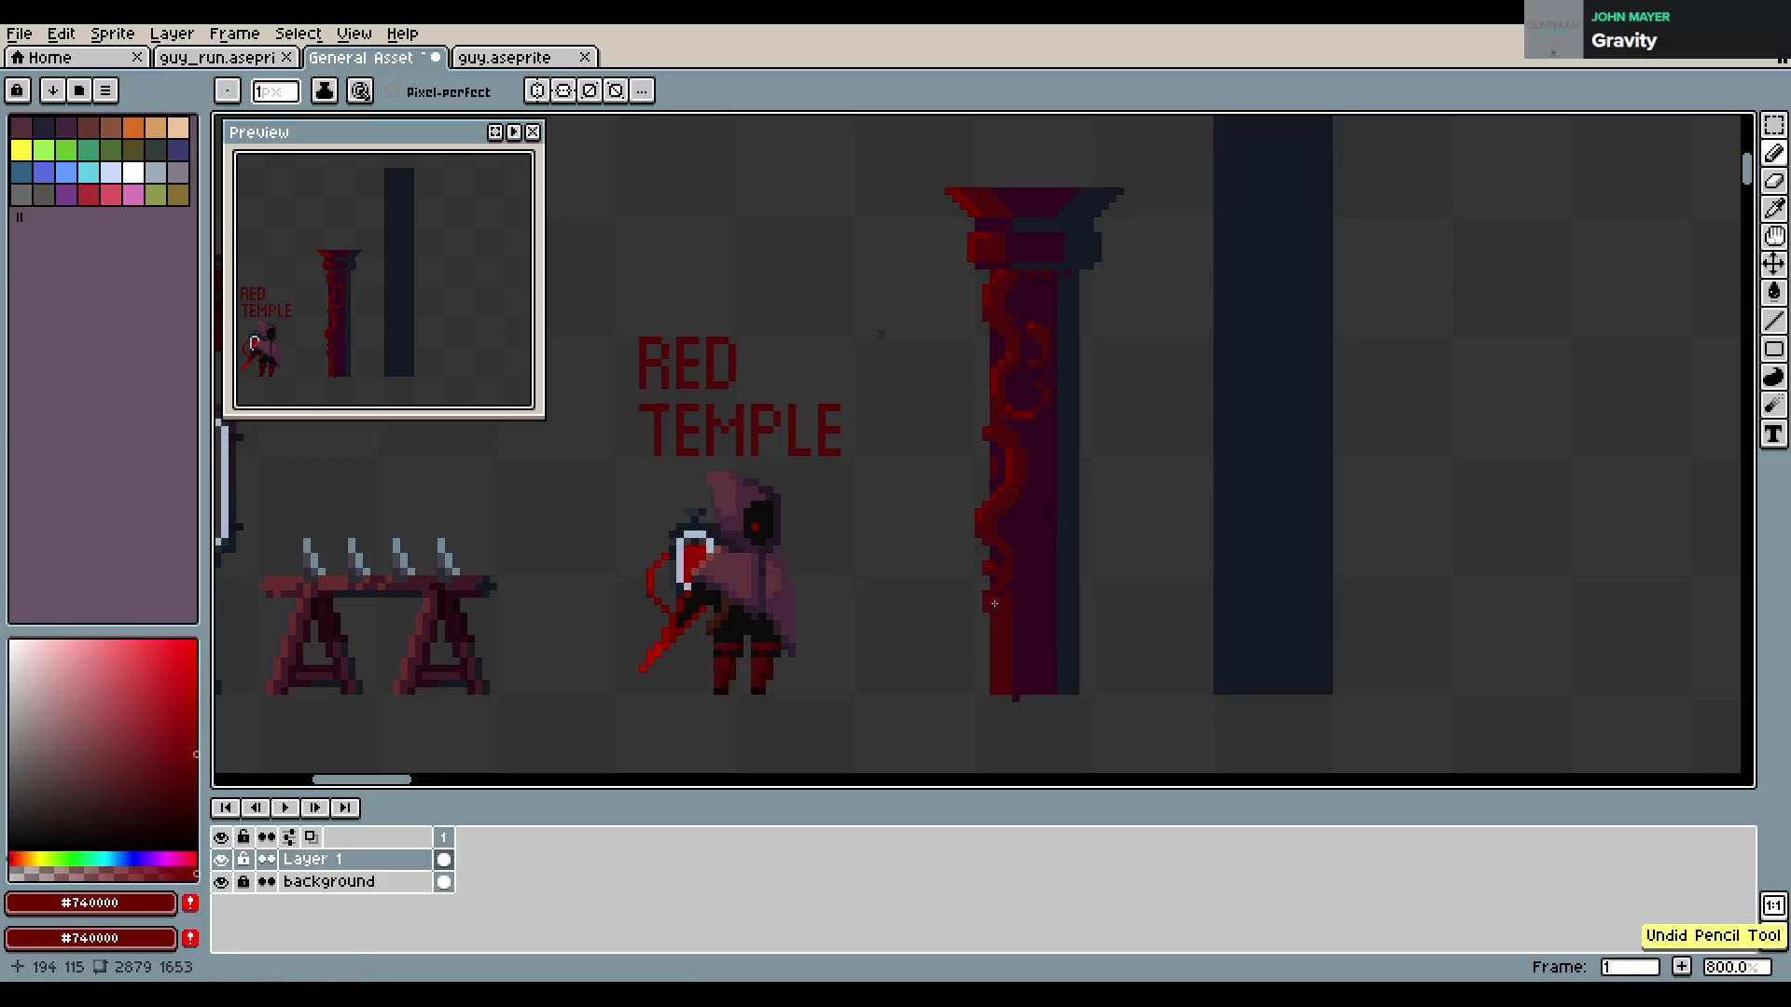
Draw #740000 vine loops near the upper left and partway down the pillar, then save
left_click(993, 606, "alt")
left_click(986, 585, "alt")
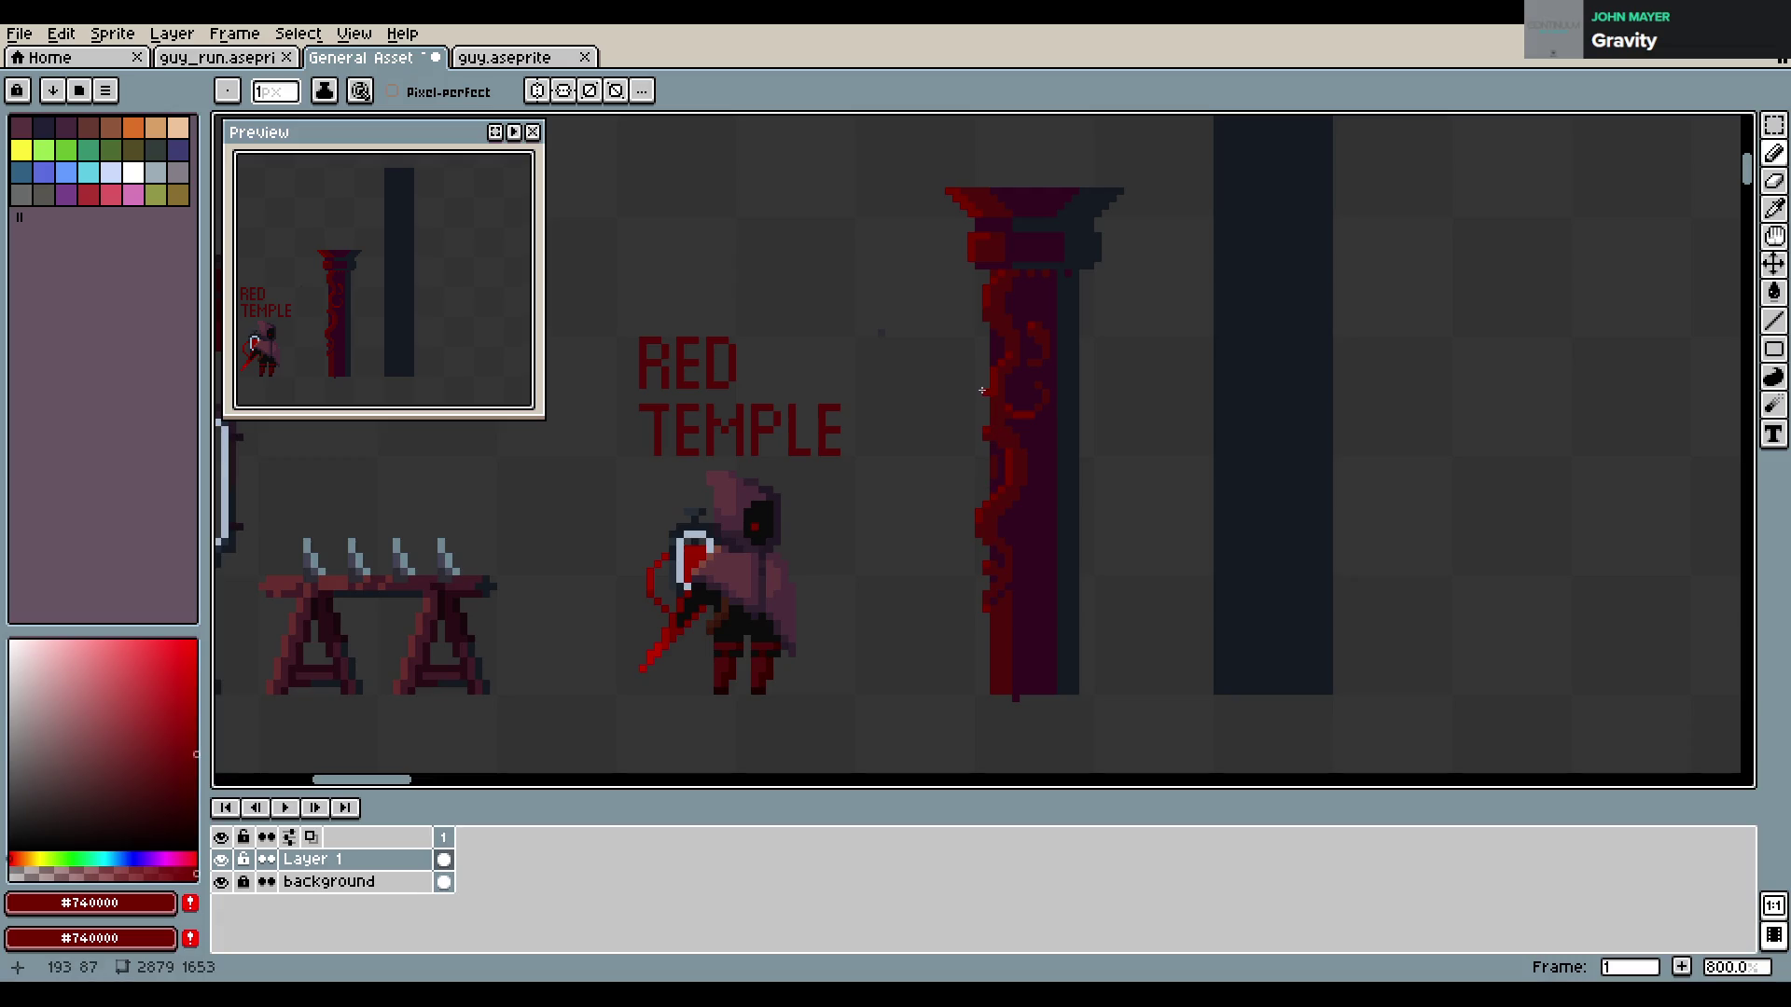
left_click_drag(987, 281, 972, 329)
left_click_drag(993, 481, 1017, 507)
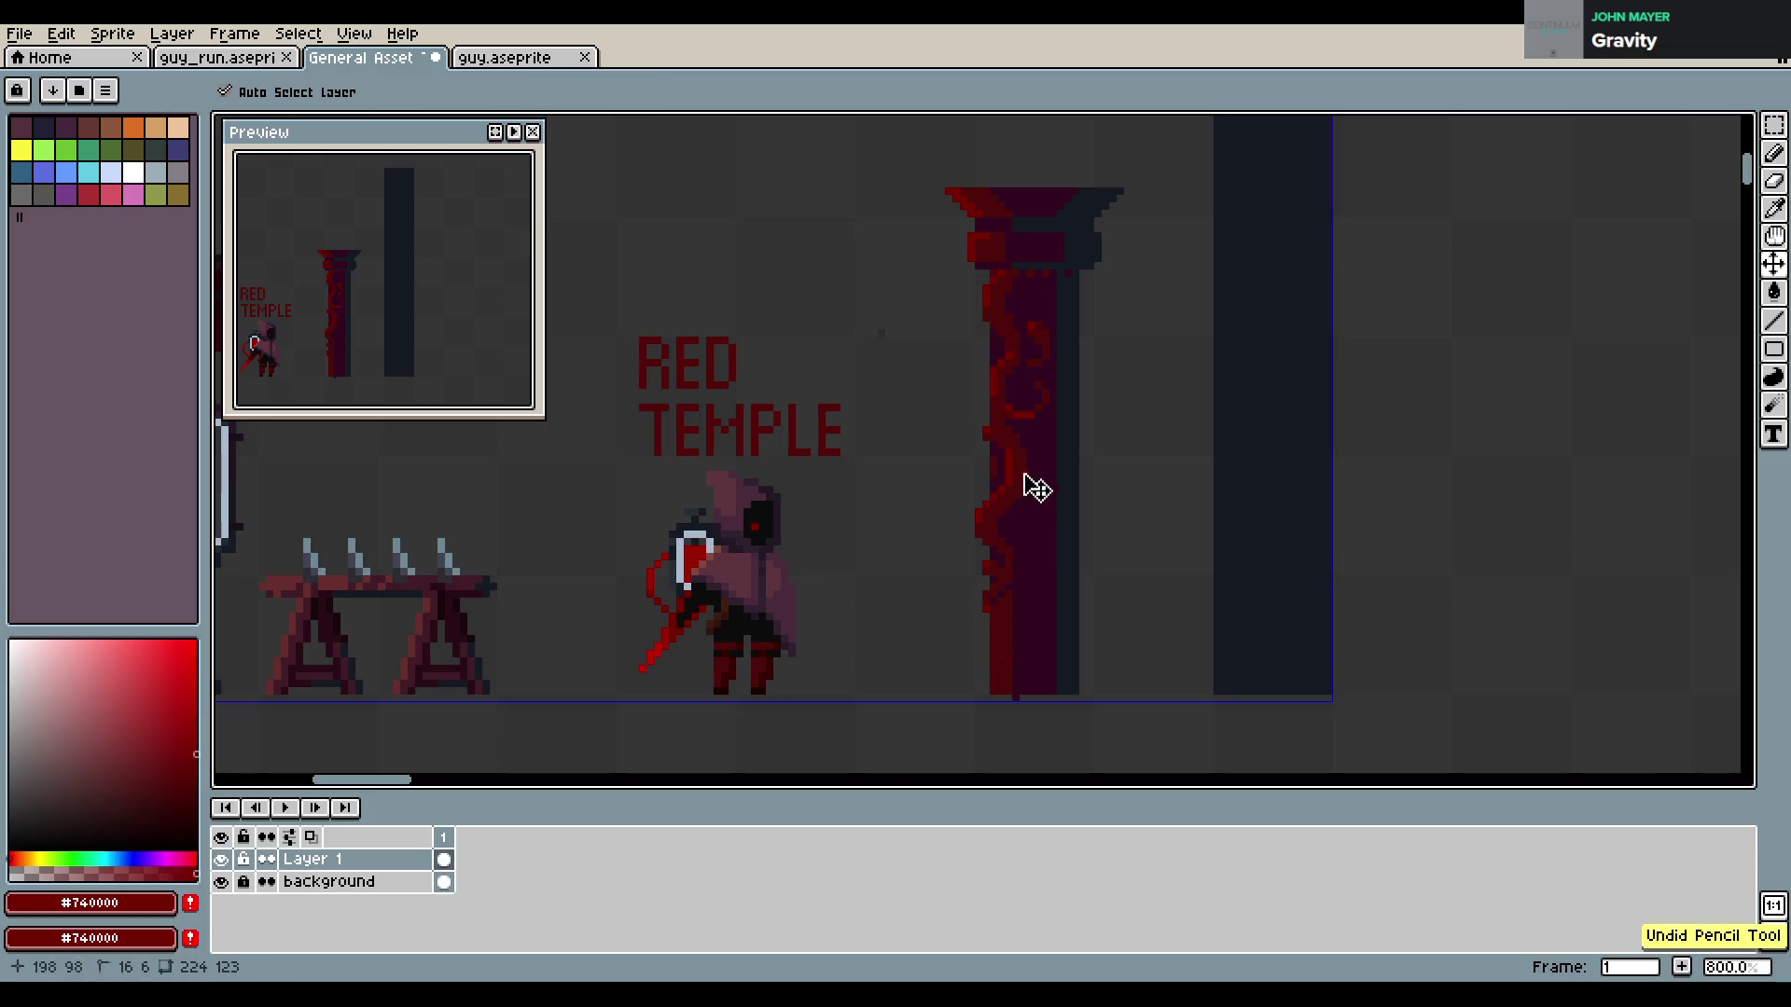
key("ctrl+s")
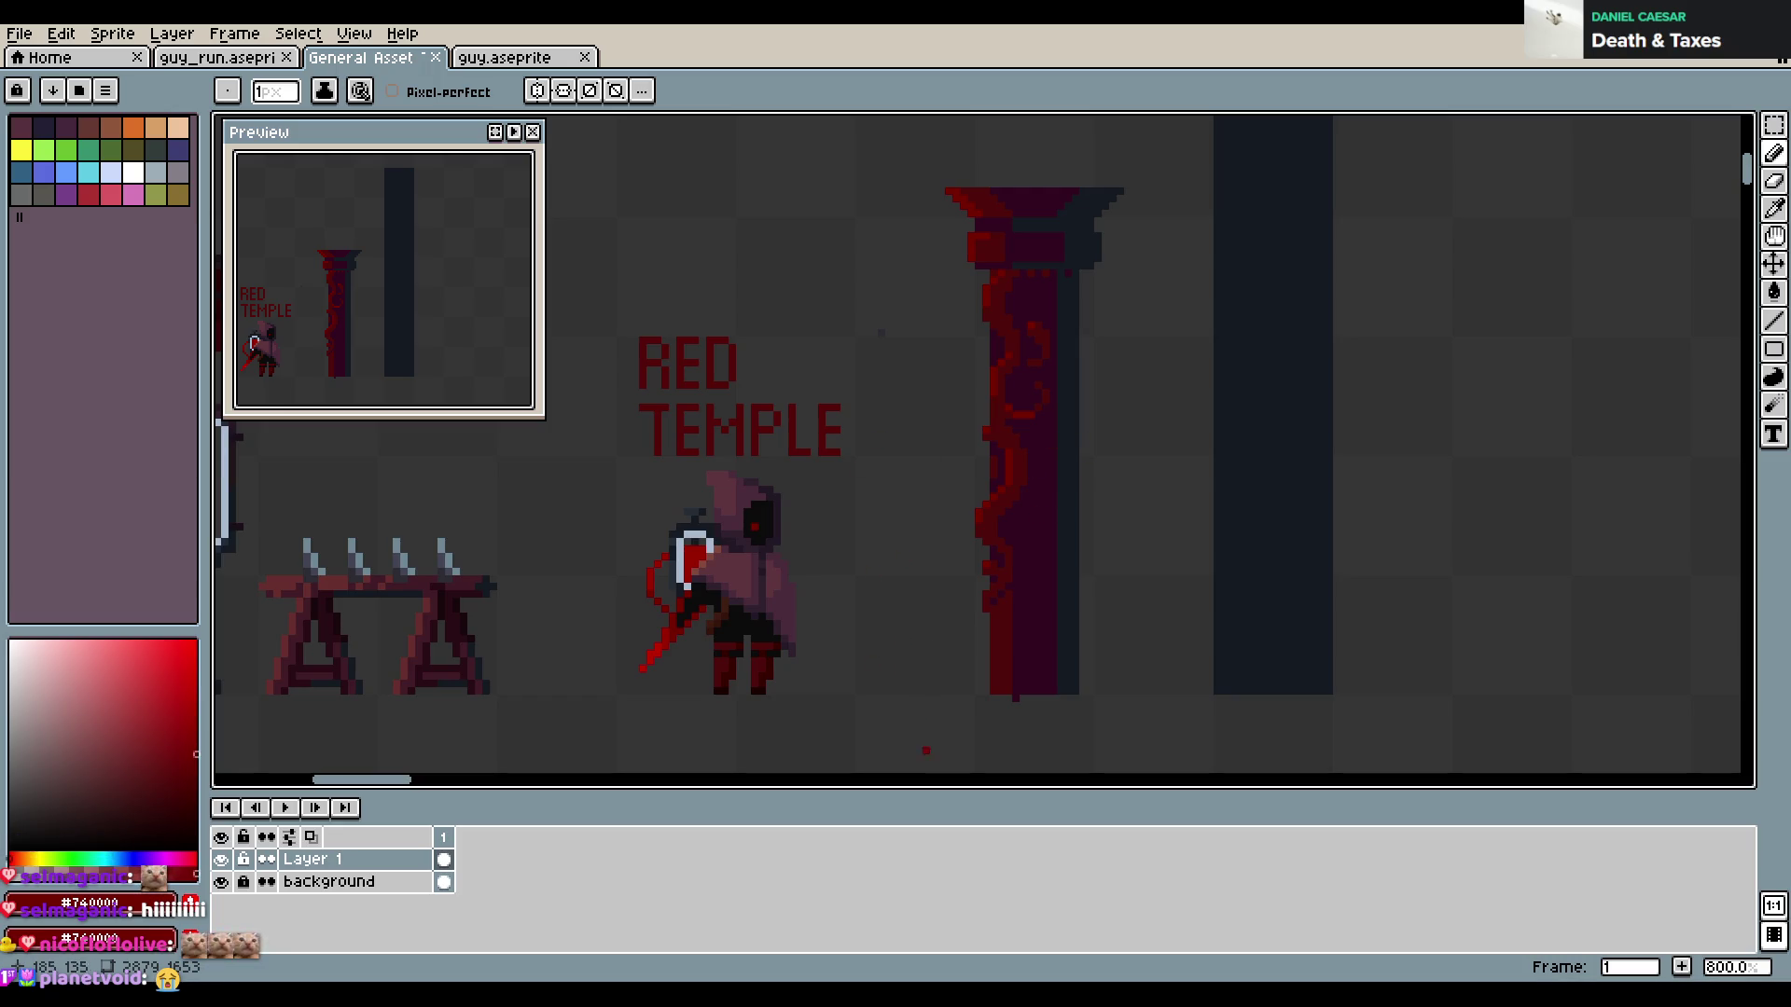
Eyedrop a darker red and #740000 from the pillar, then return to the Pencil
left_click(1031, 495, "alt")
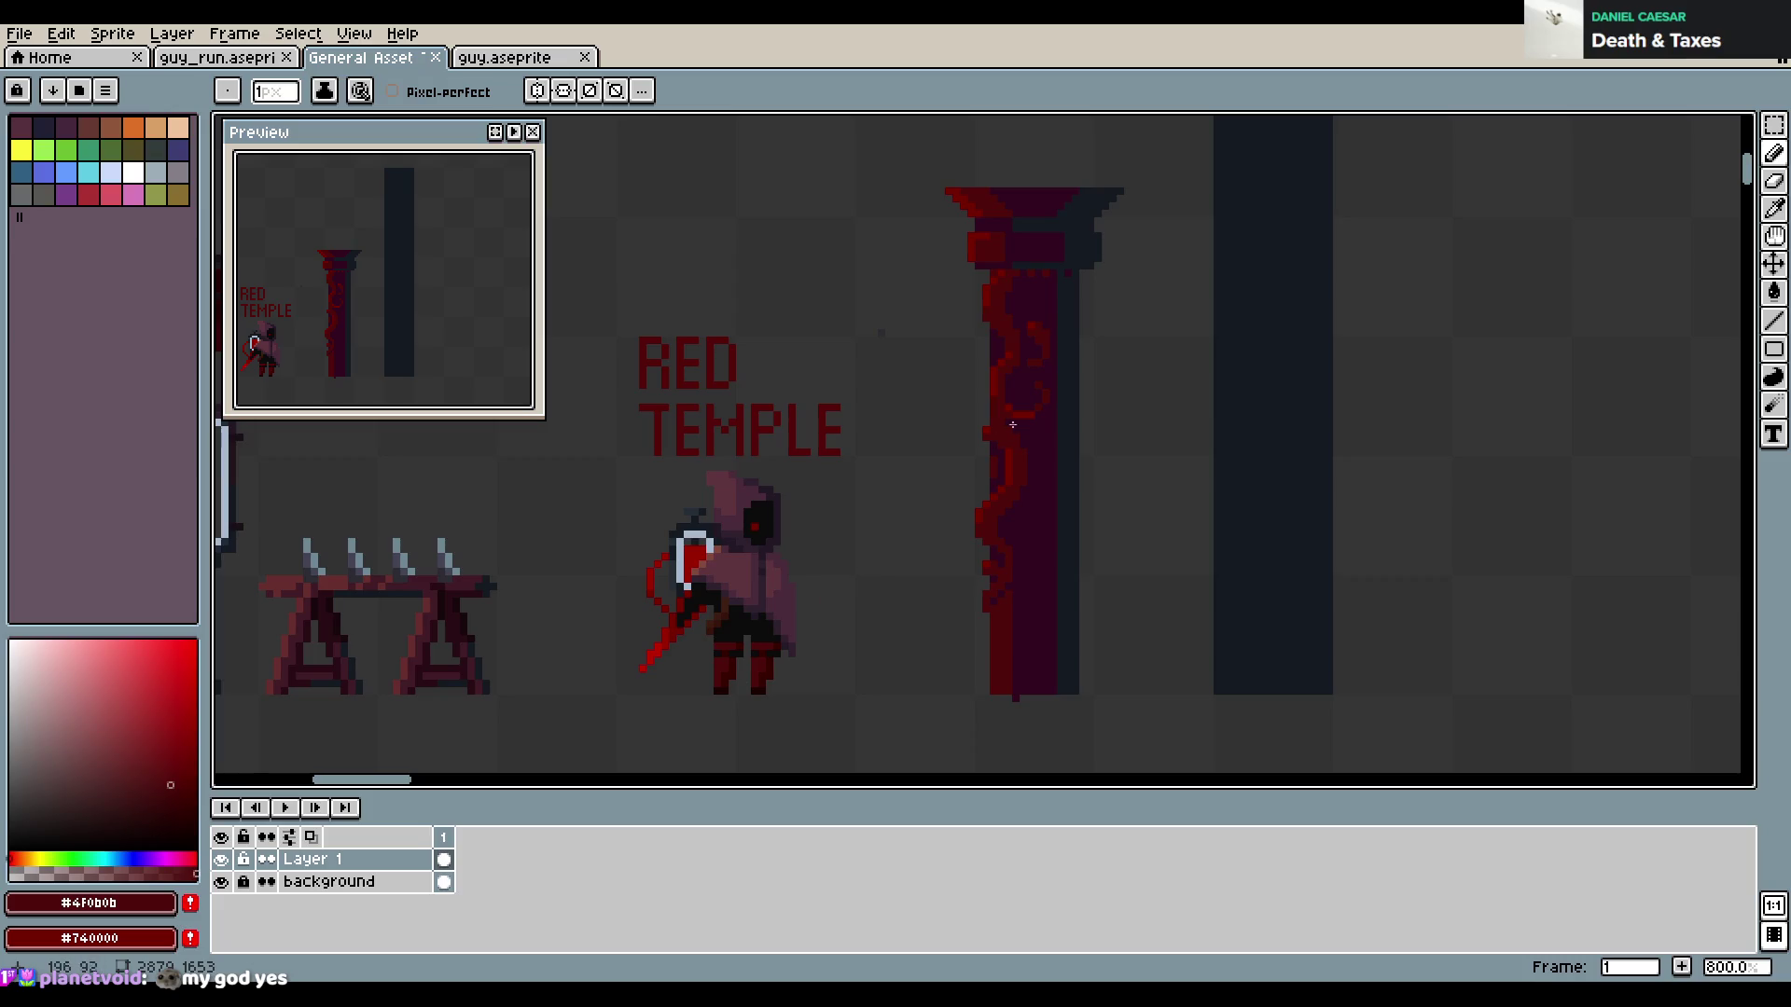
key("i")
left_click(994, 423)
key("b")
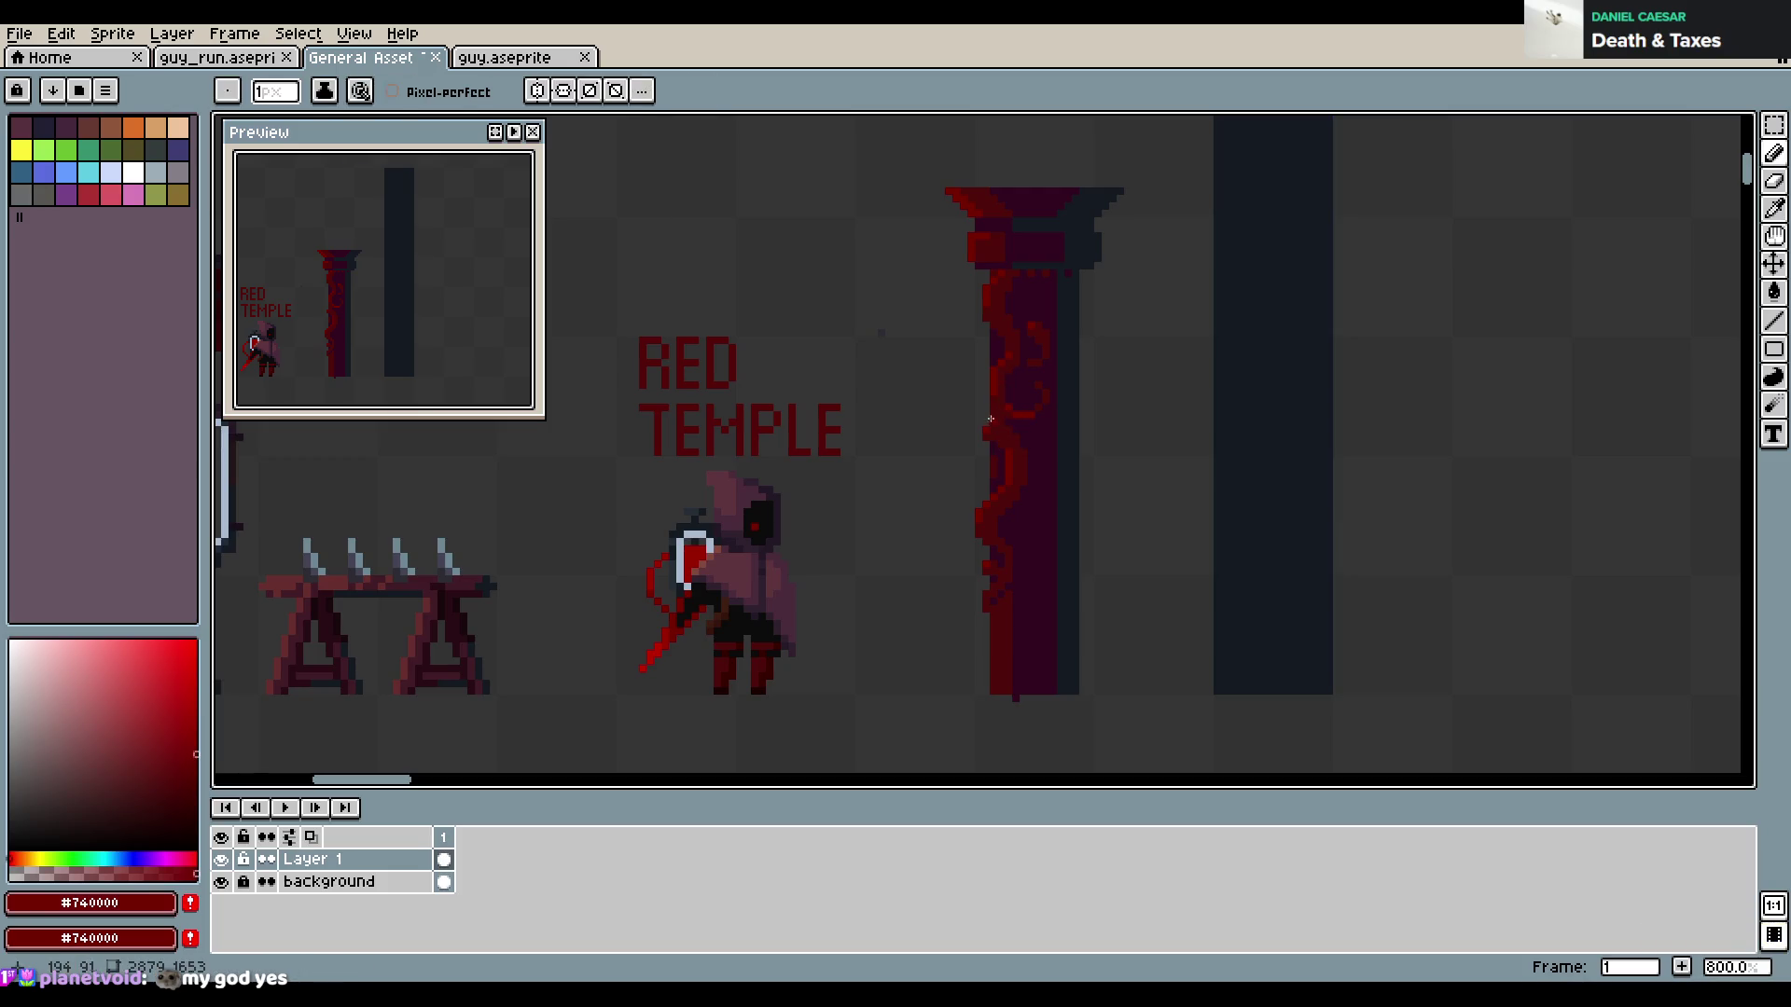